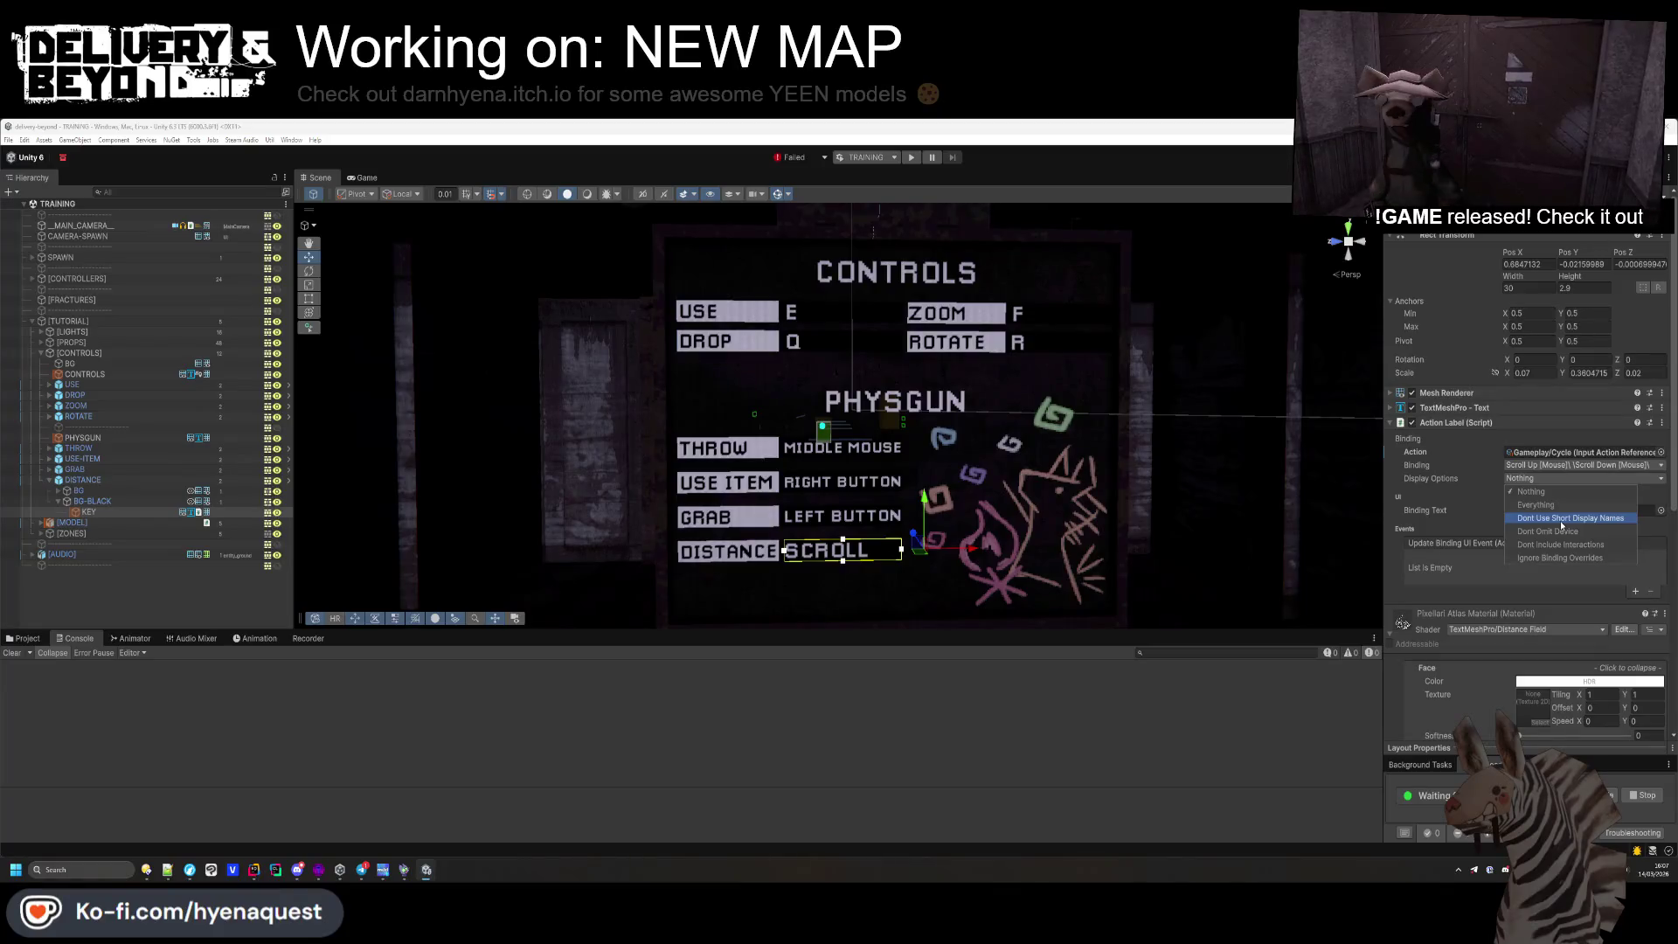
Set the DISTANCE, GRAB, USE-ITEM and THROW key texts to Dont Use Short Display Names
left_click(1560, 519)
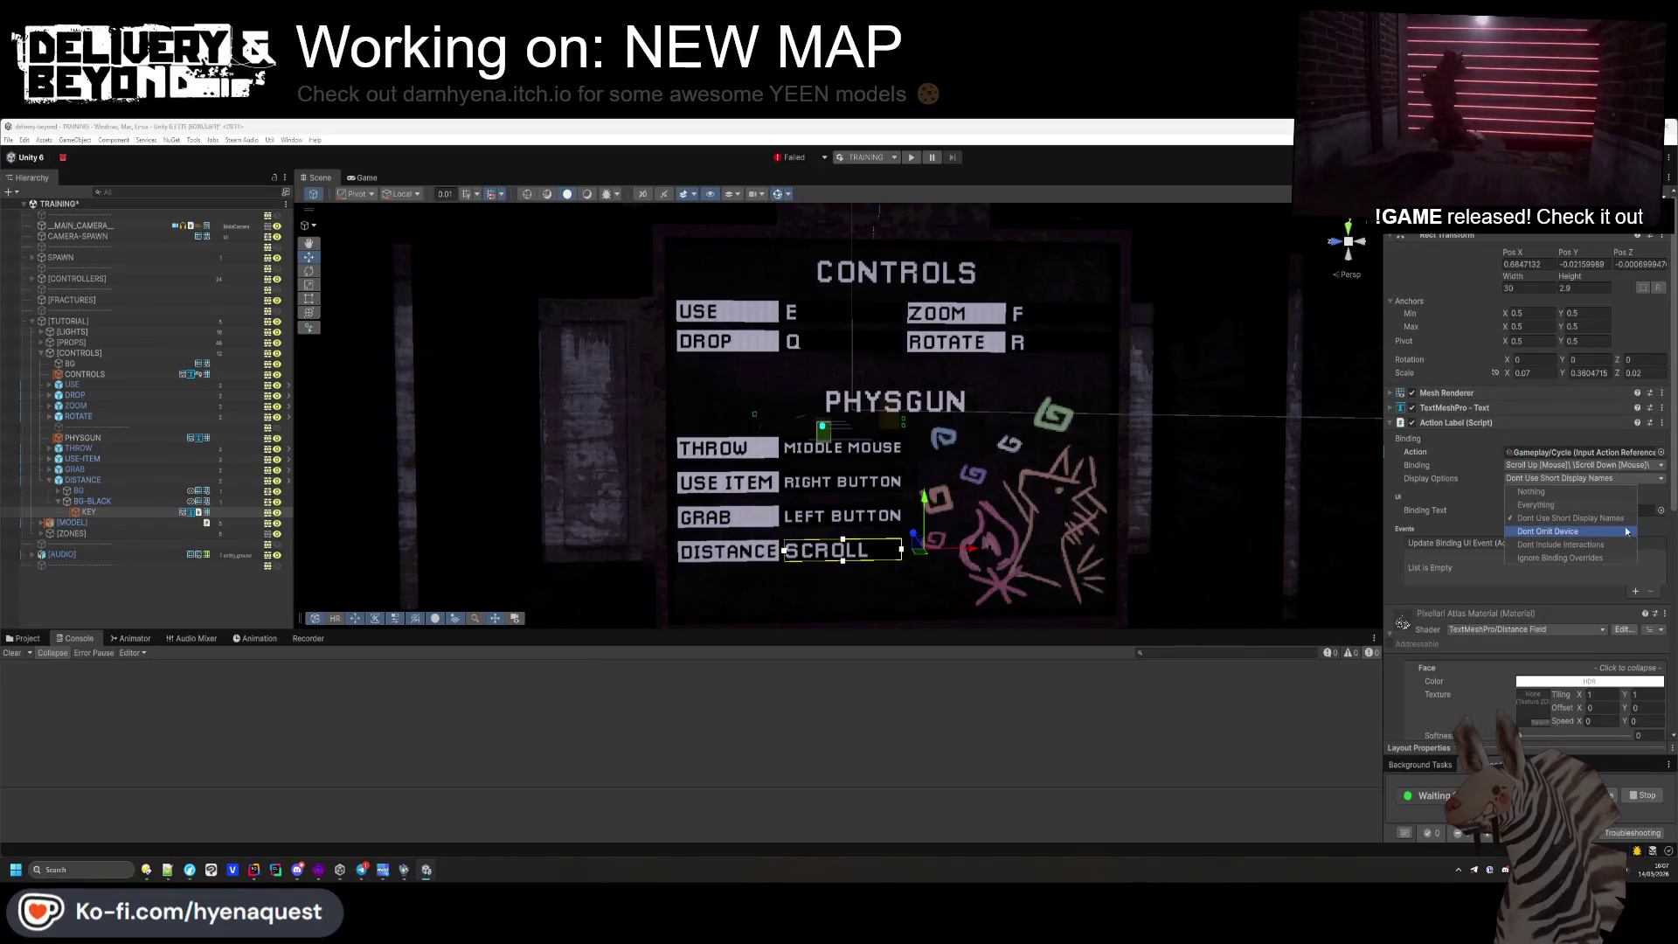
left_click(50, 470)
left_click(67, 490)
left_click(88, 501)
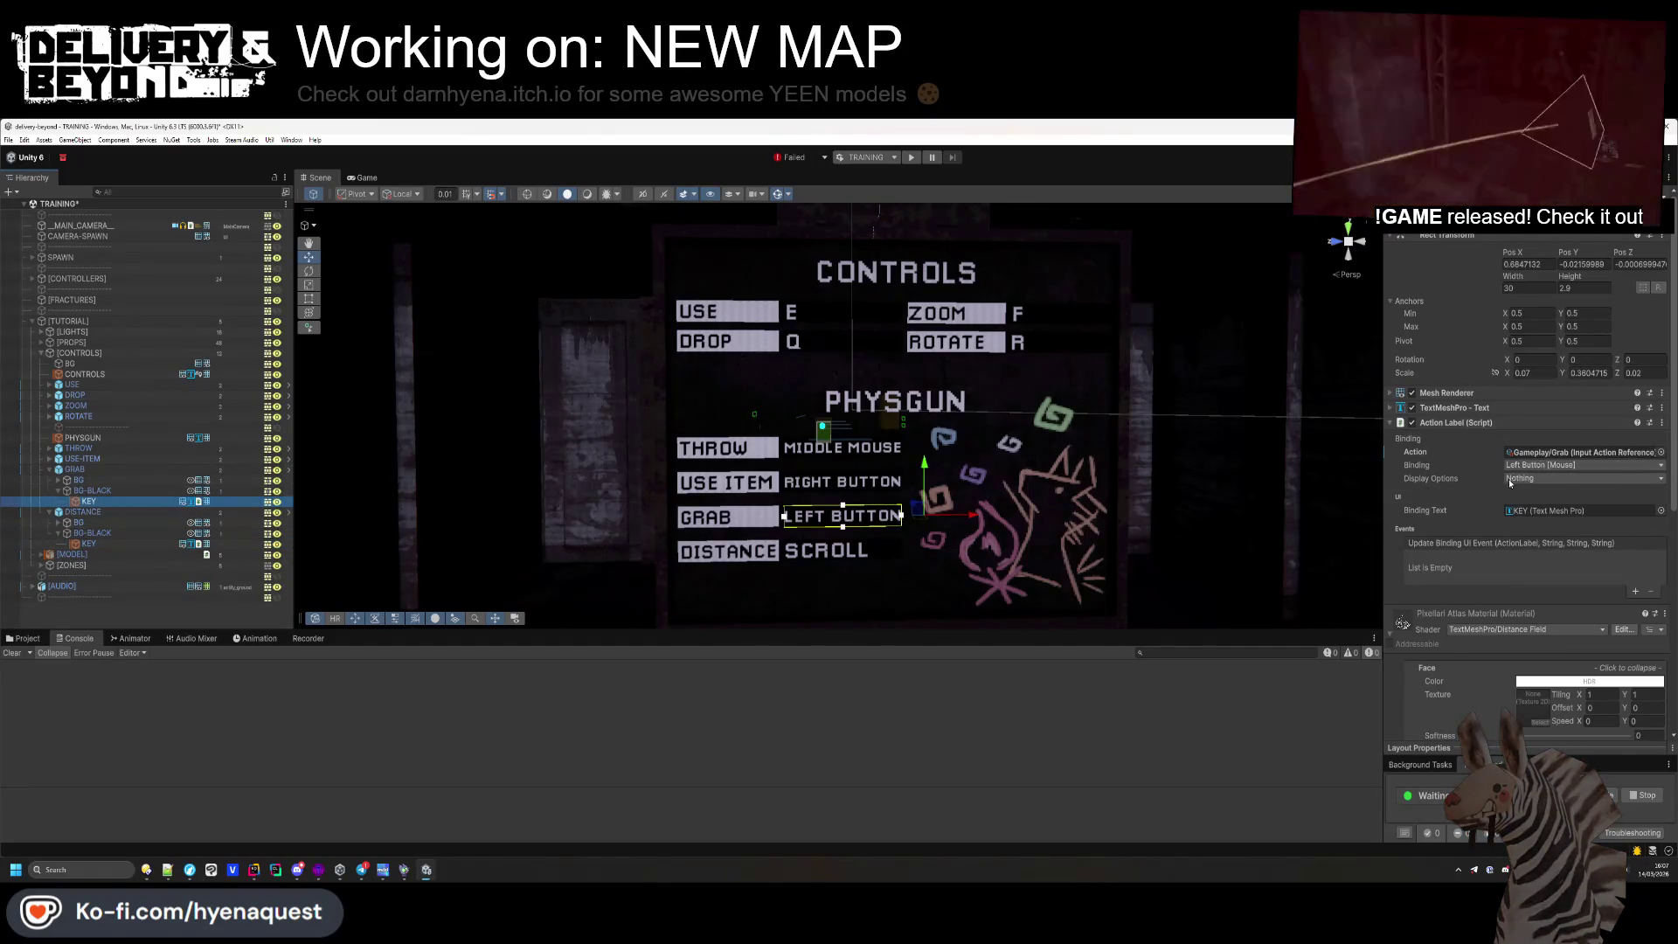
left_click(1582, 478)
left_click(1552, 517)
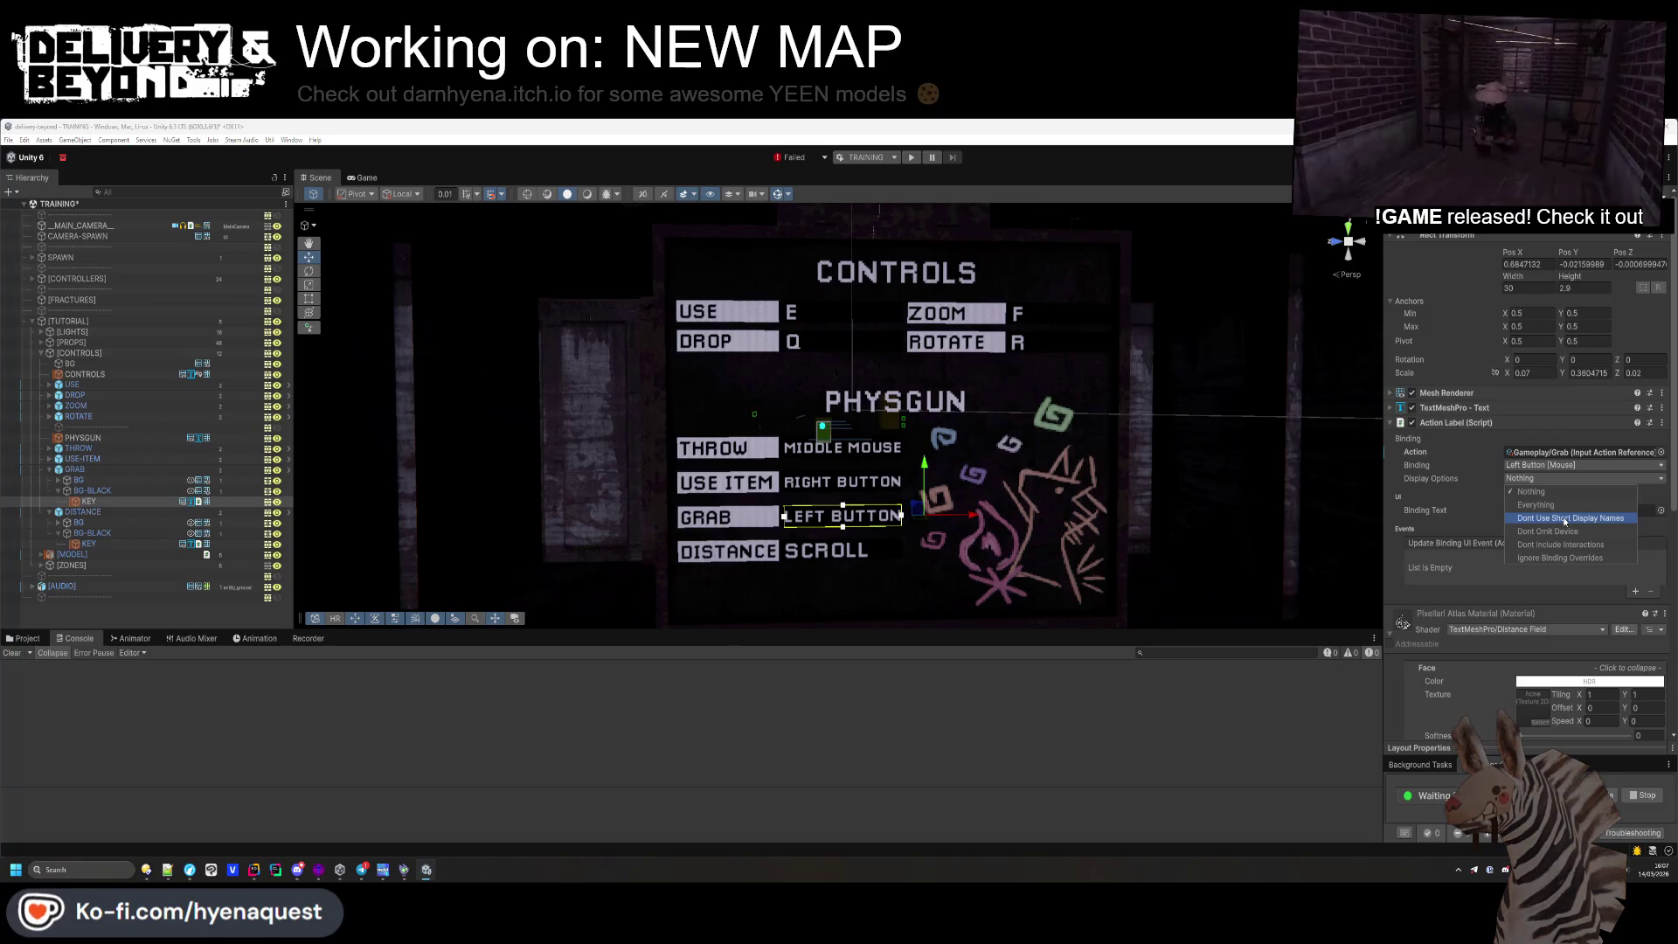
left_click(49, 459)
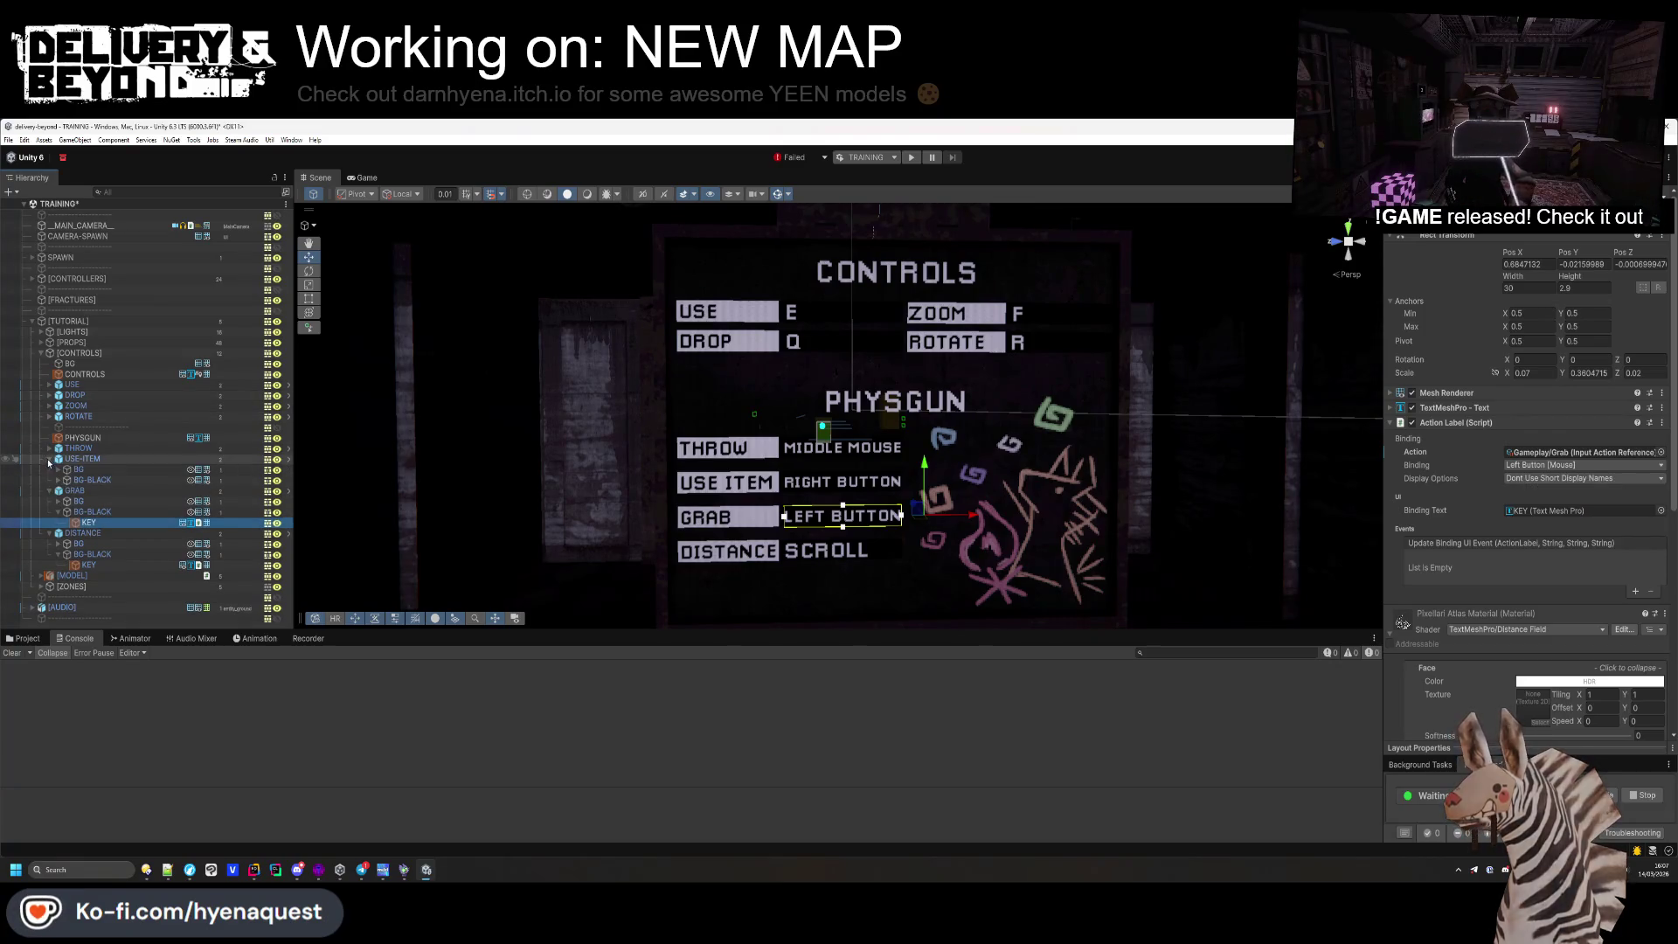
left_click(58, 480)
left_click(88, 491)
left_click(1552, 479)
left_click(1553, 517)
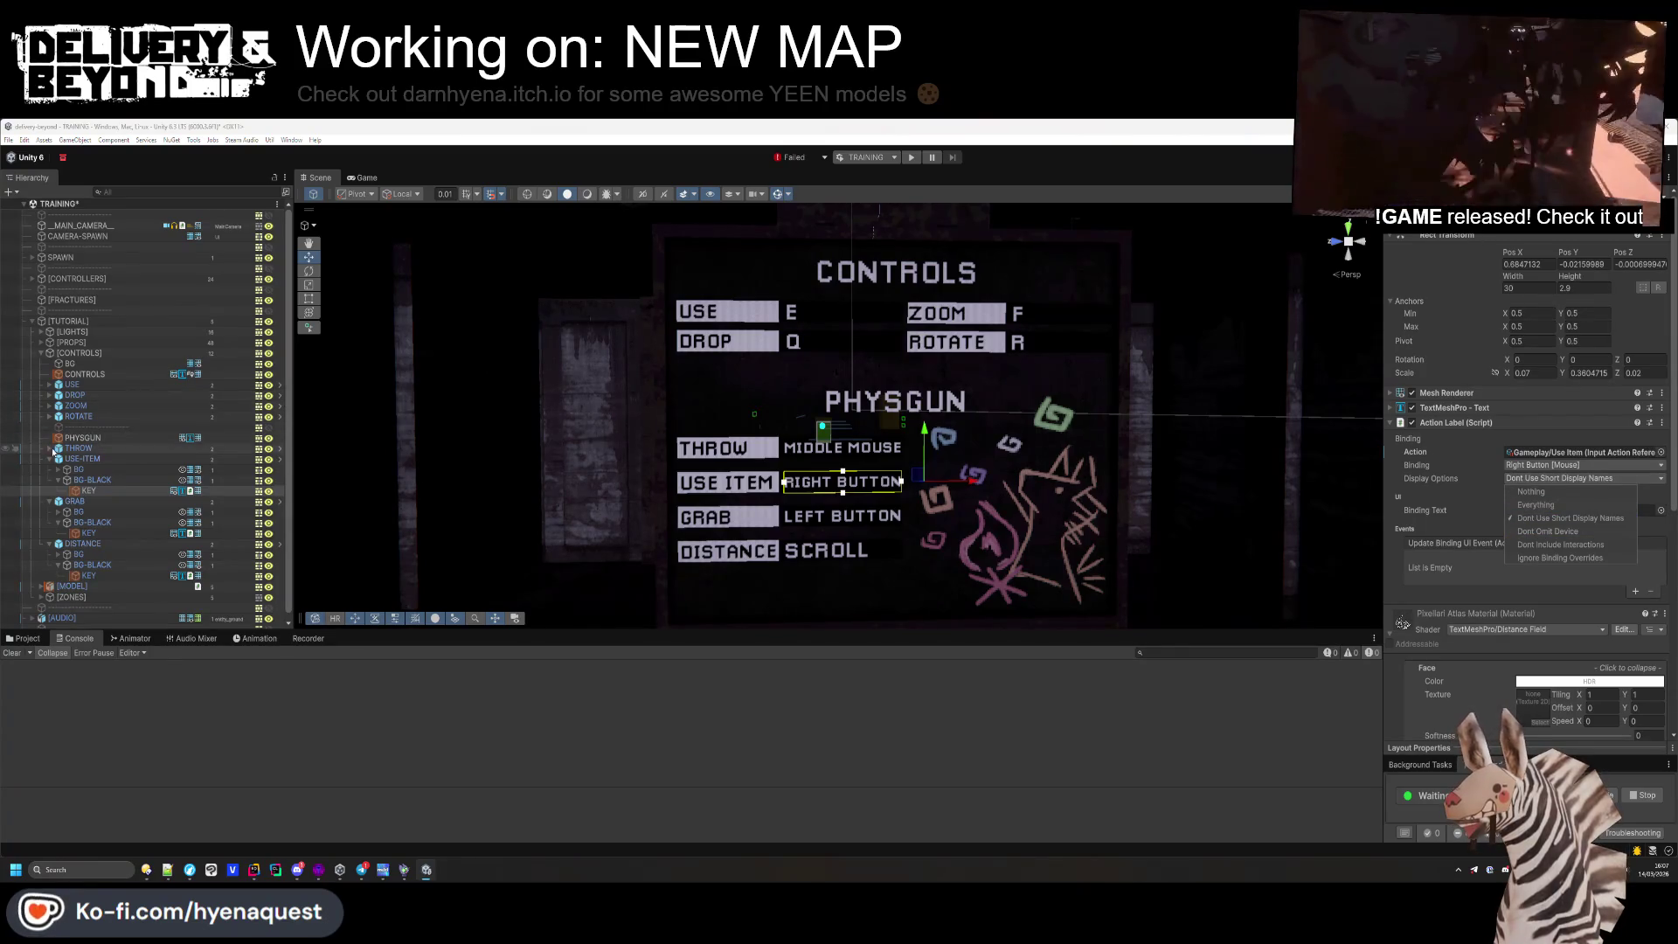
left_click(49, 448)
left_click(88, 480)
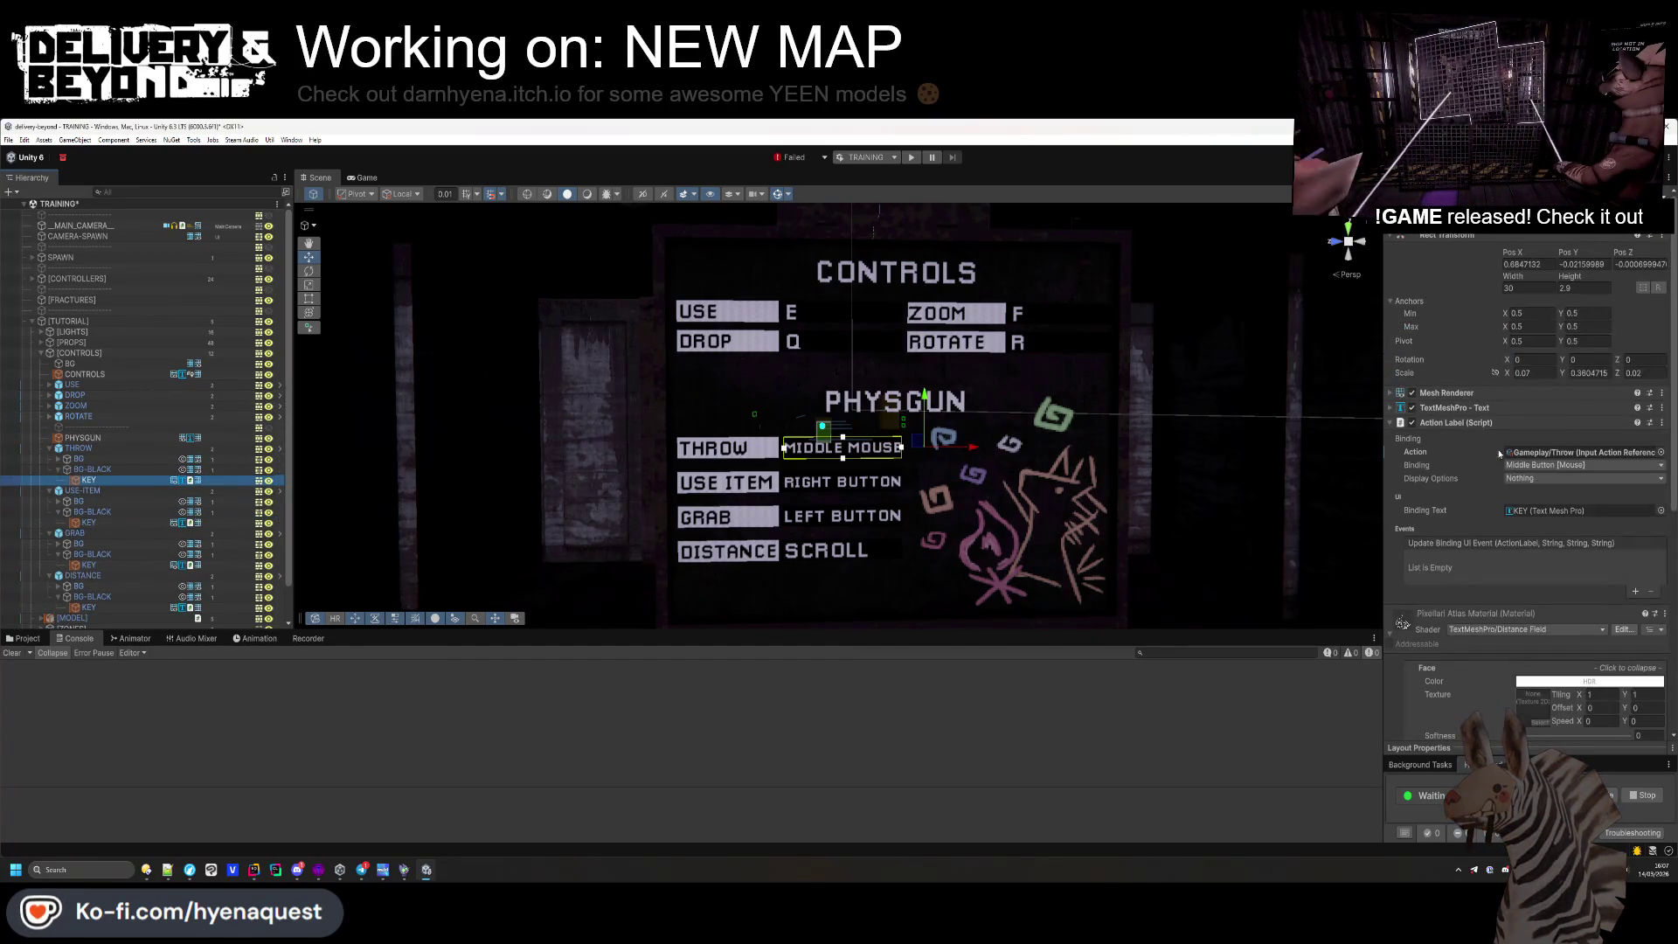
left_click(1532, 479)
left_click(1571, 517)
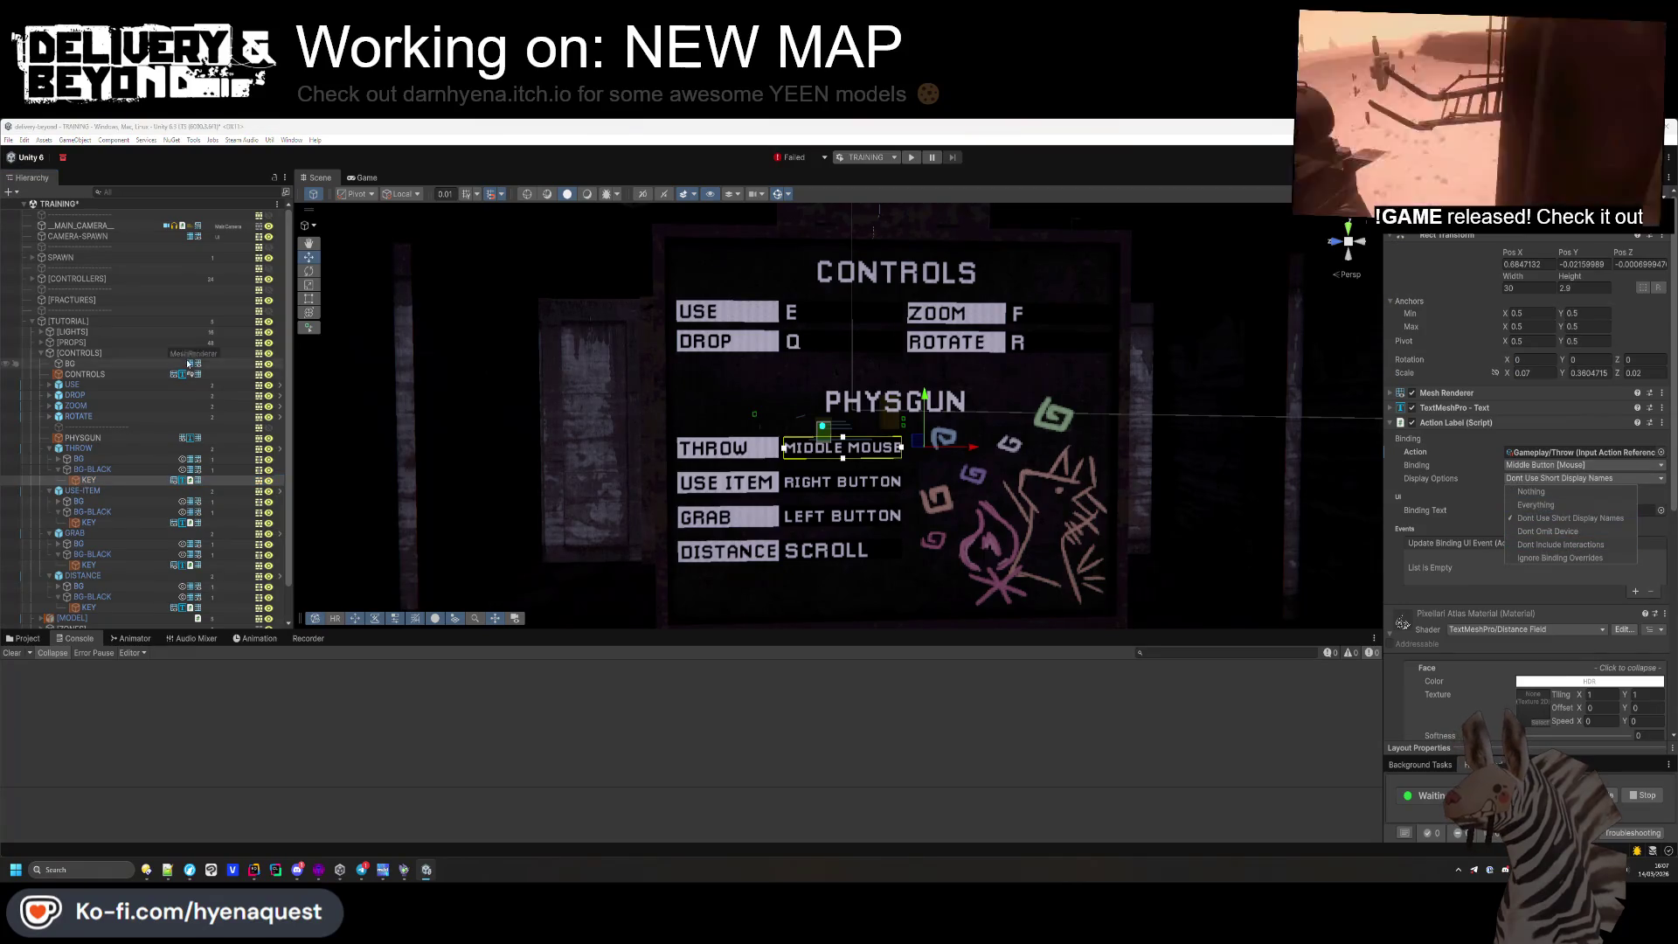
Set the ROTATE, ZOOM, DROP and USE key texts to Dont Use Short Display Names
left_click(49, 416)
left_click(88, 447)
left_click(1532, 479)
left_click(1570, 517)
left_click(49, 405)
left_click(89, 437)
left_click(1582, 479)
left_click(1571, 517)
left_click(49, 395)
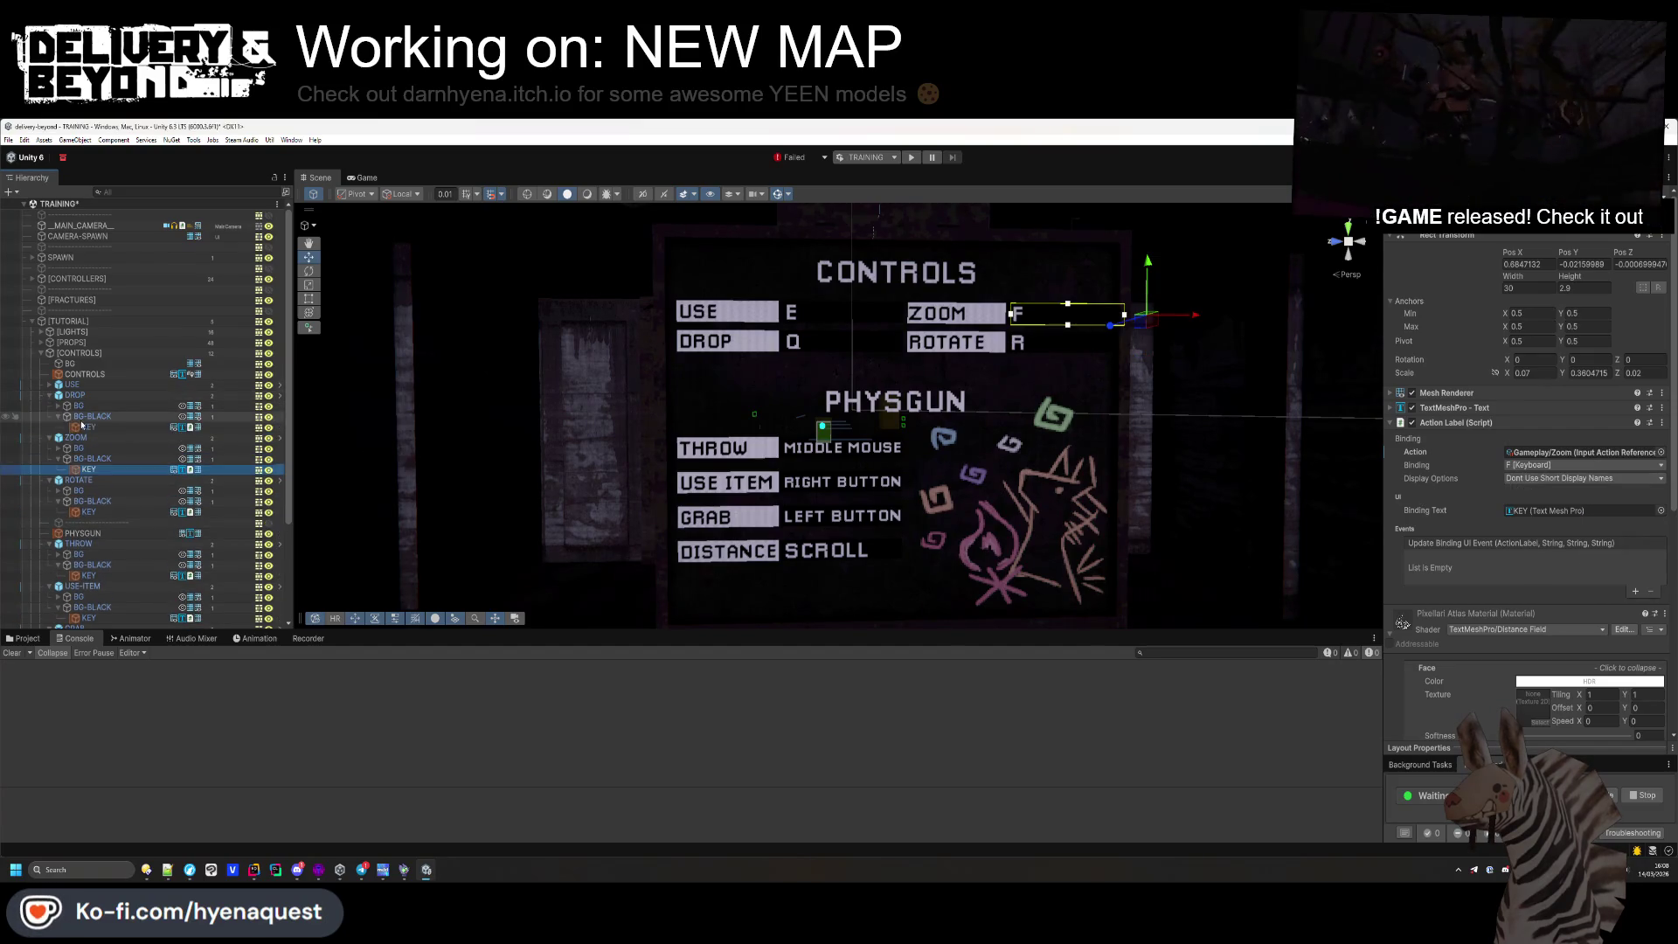
left_click(88, 427)
left_click(1565, 479)
left_click(1570, 517)
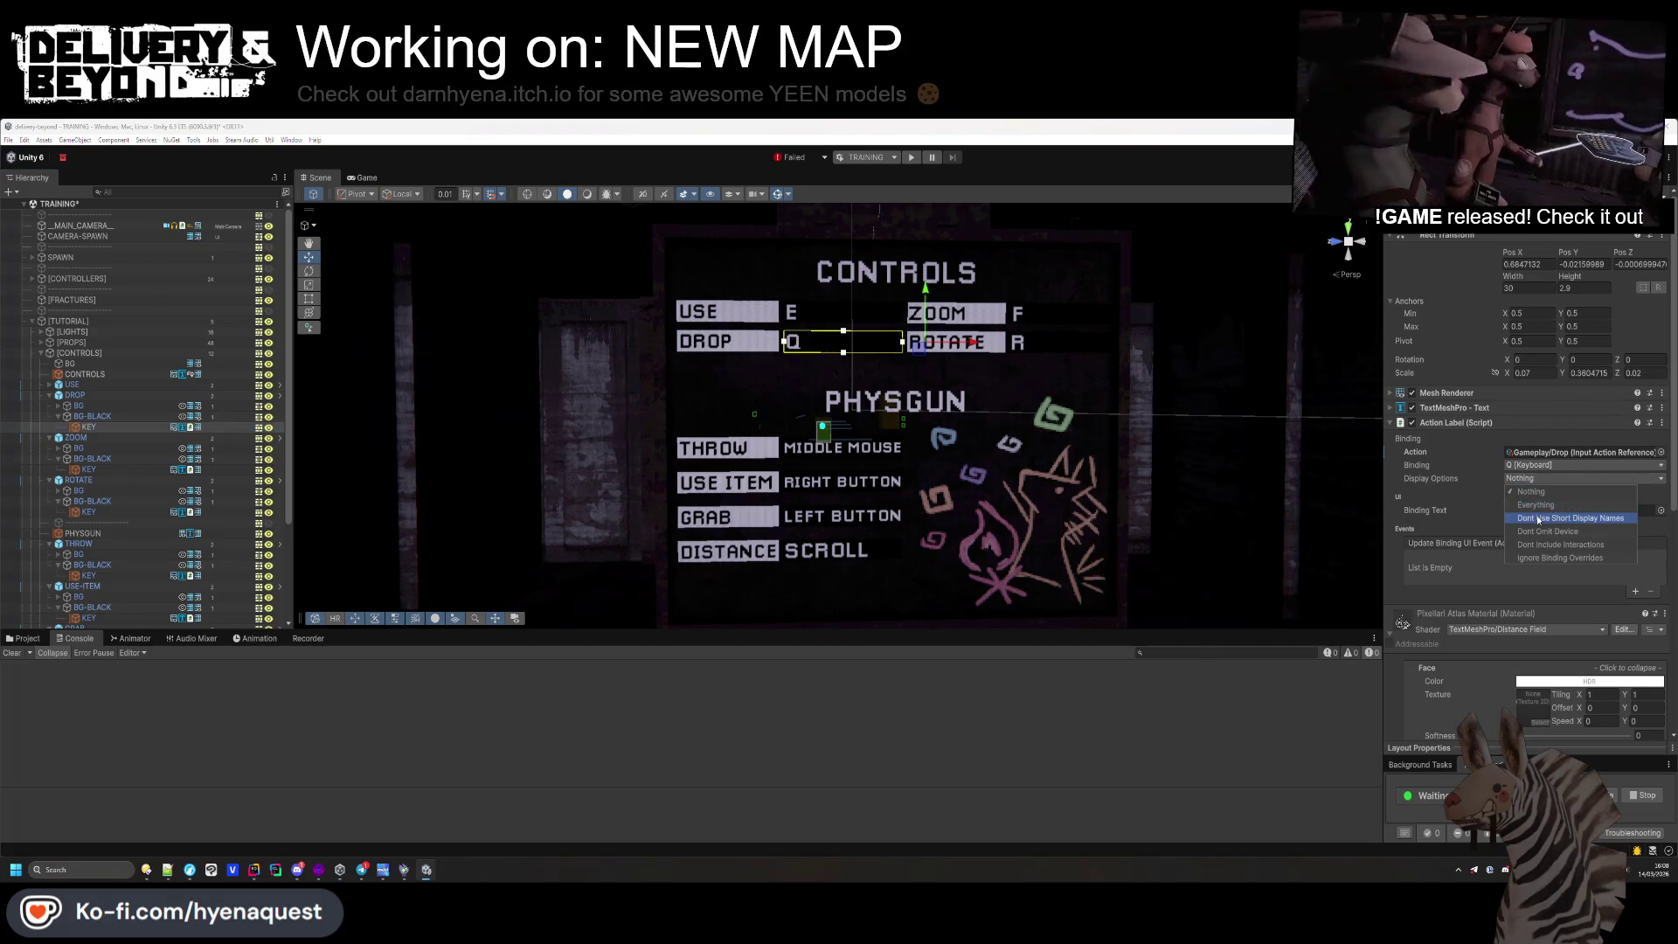
left_click(49, 385)
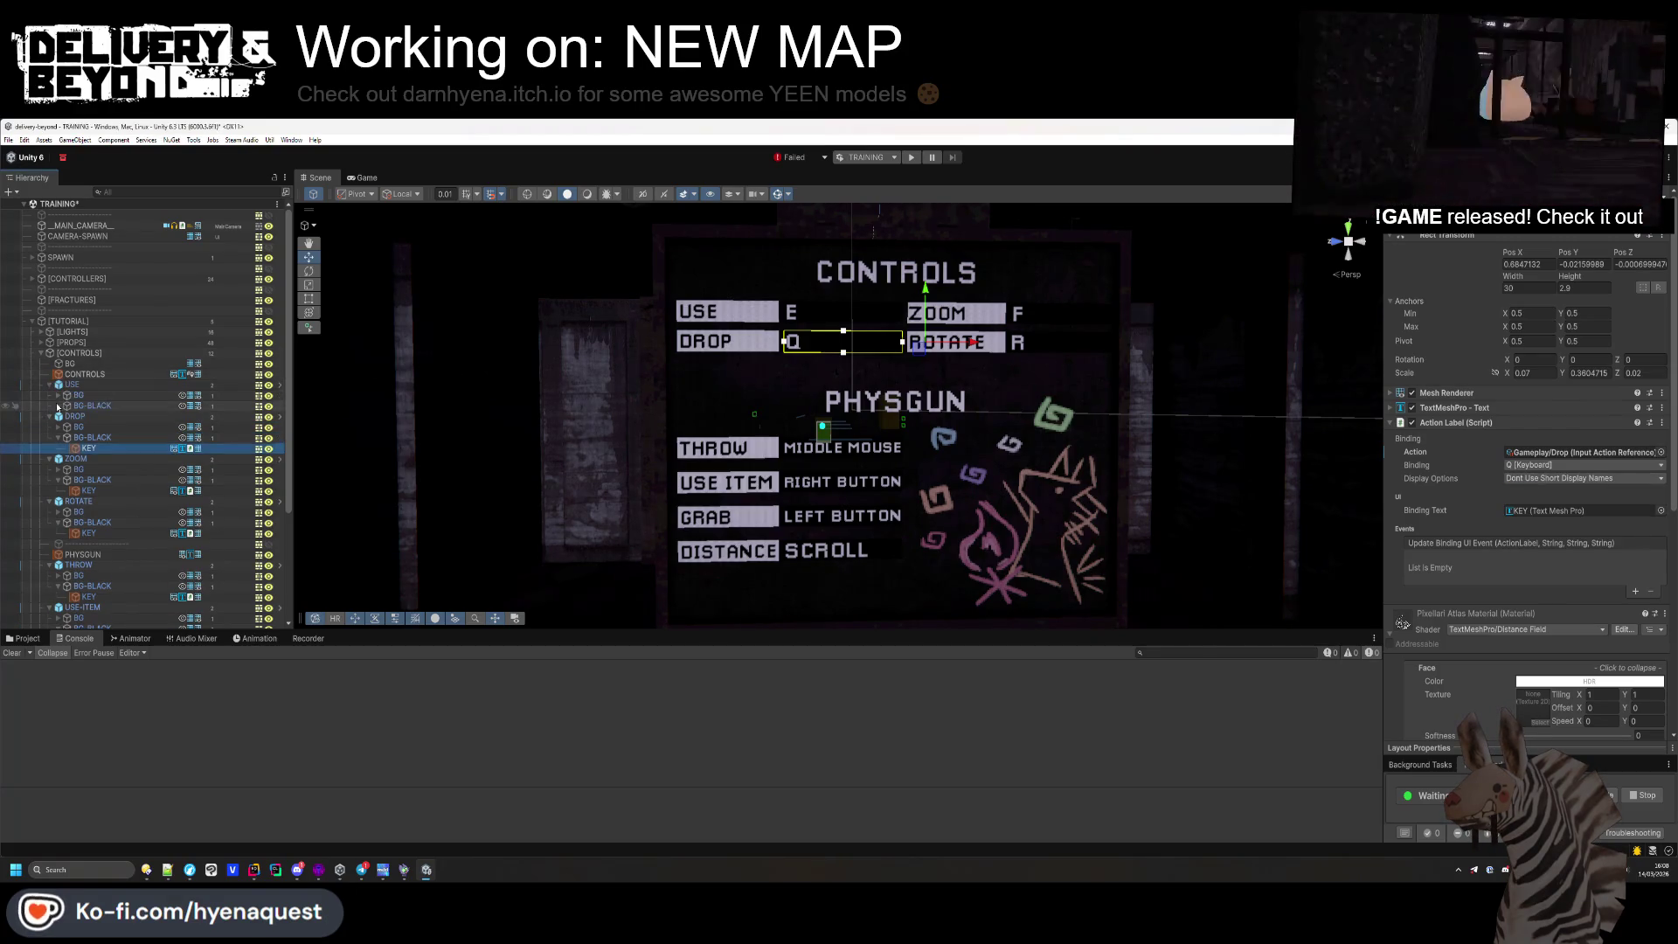
left_click(88, 416)
left_click(1555, 478)
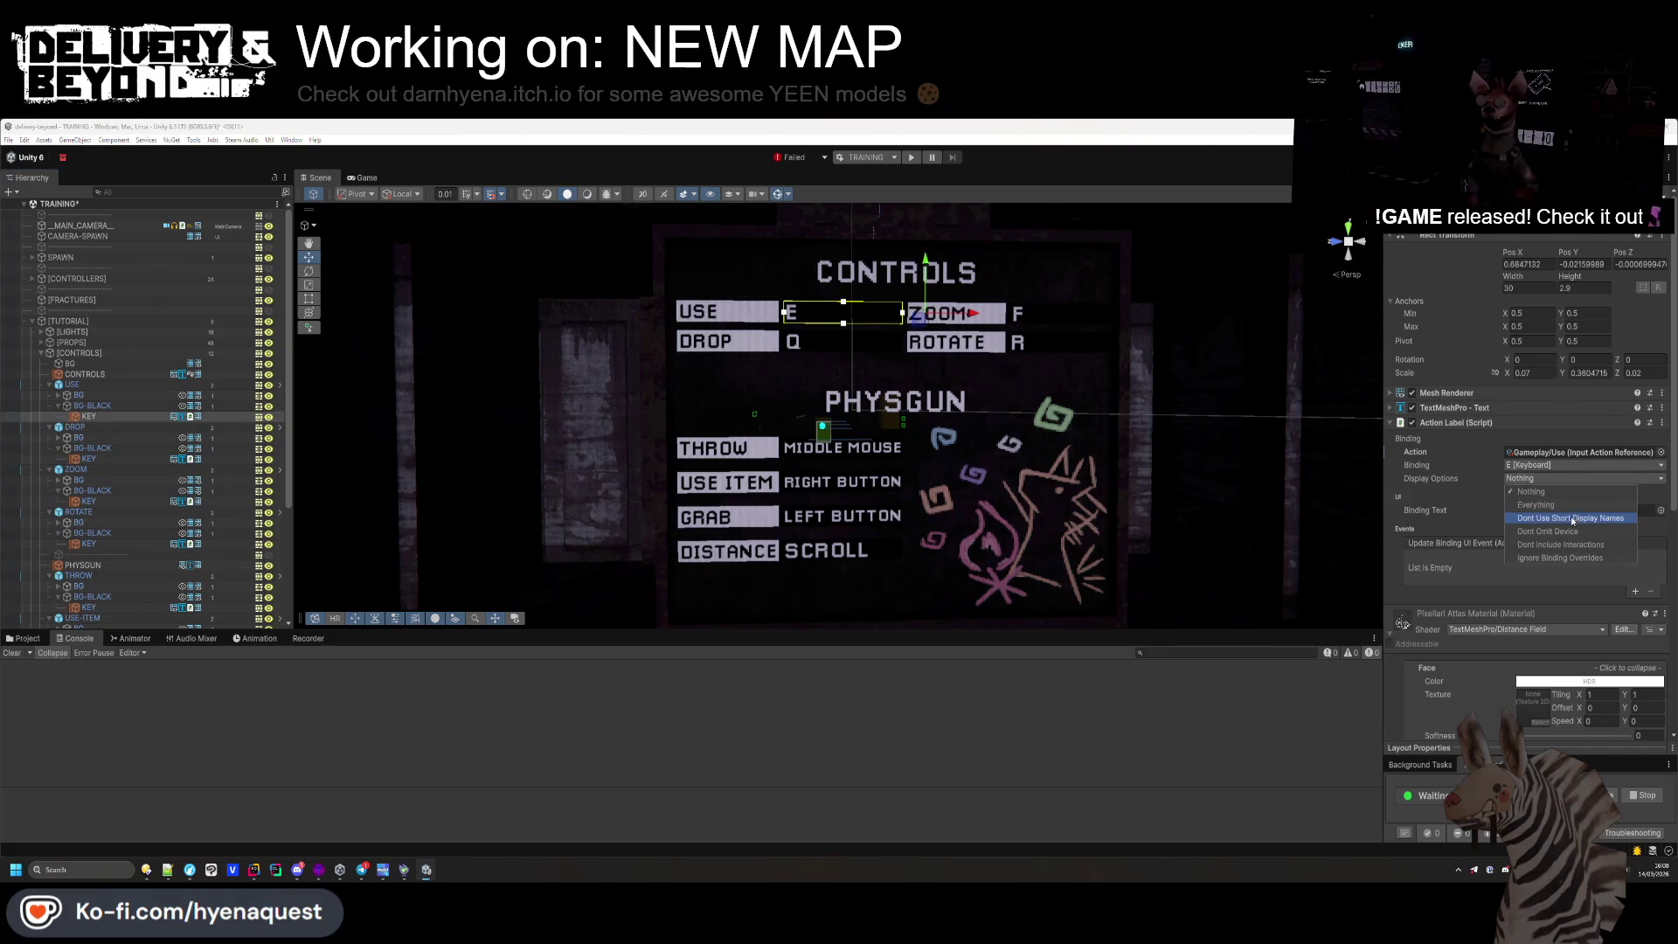
left_click(1570, 517)
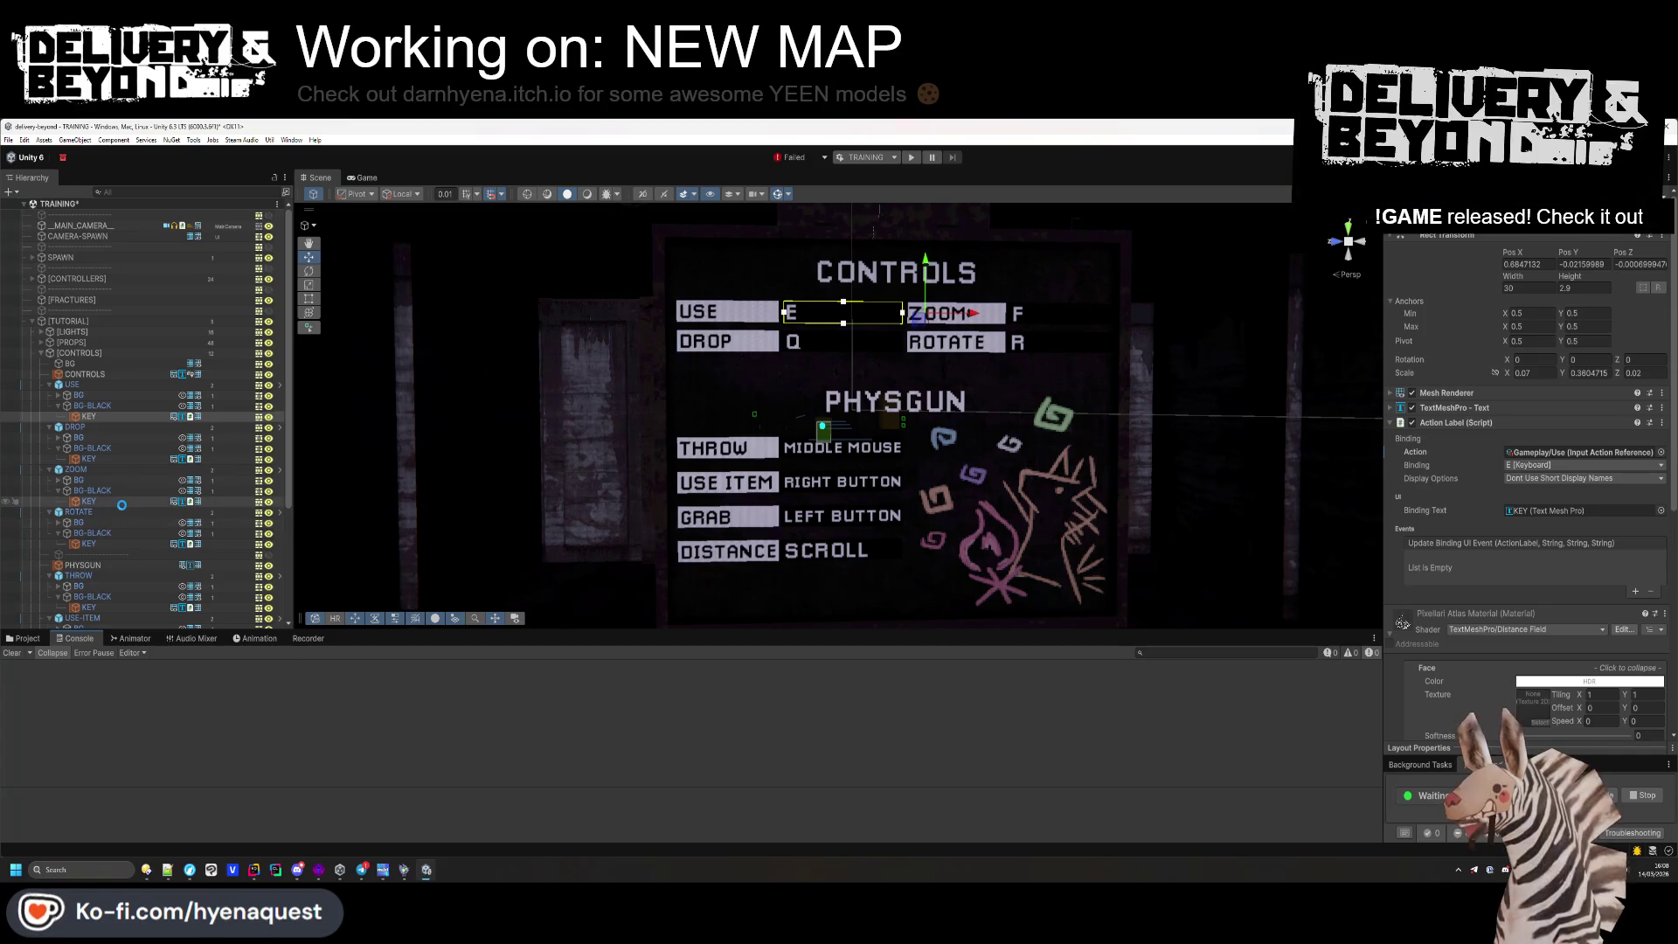
Save the TRAINING scene, undo an accidental Action Label reset, and edit the ActionLabel script
key("ctrl+s")
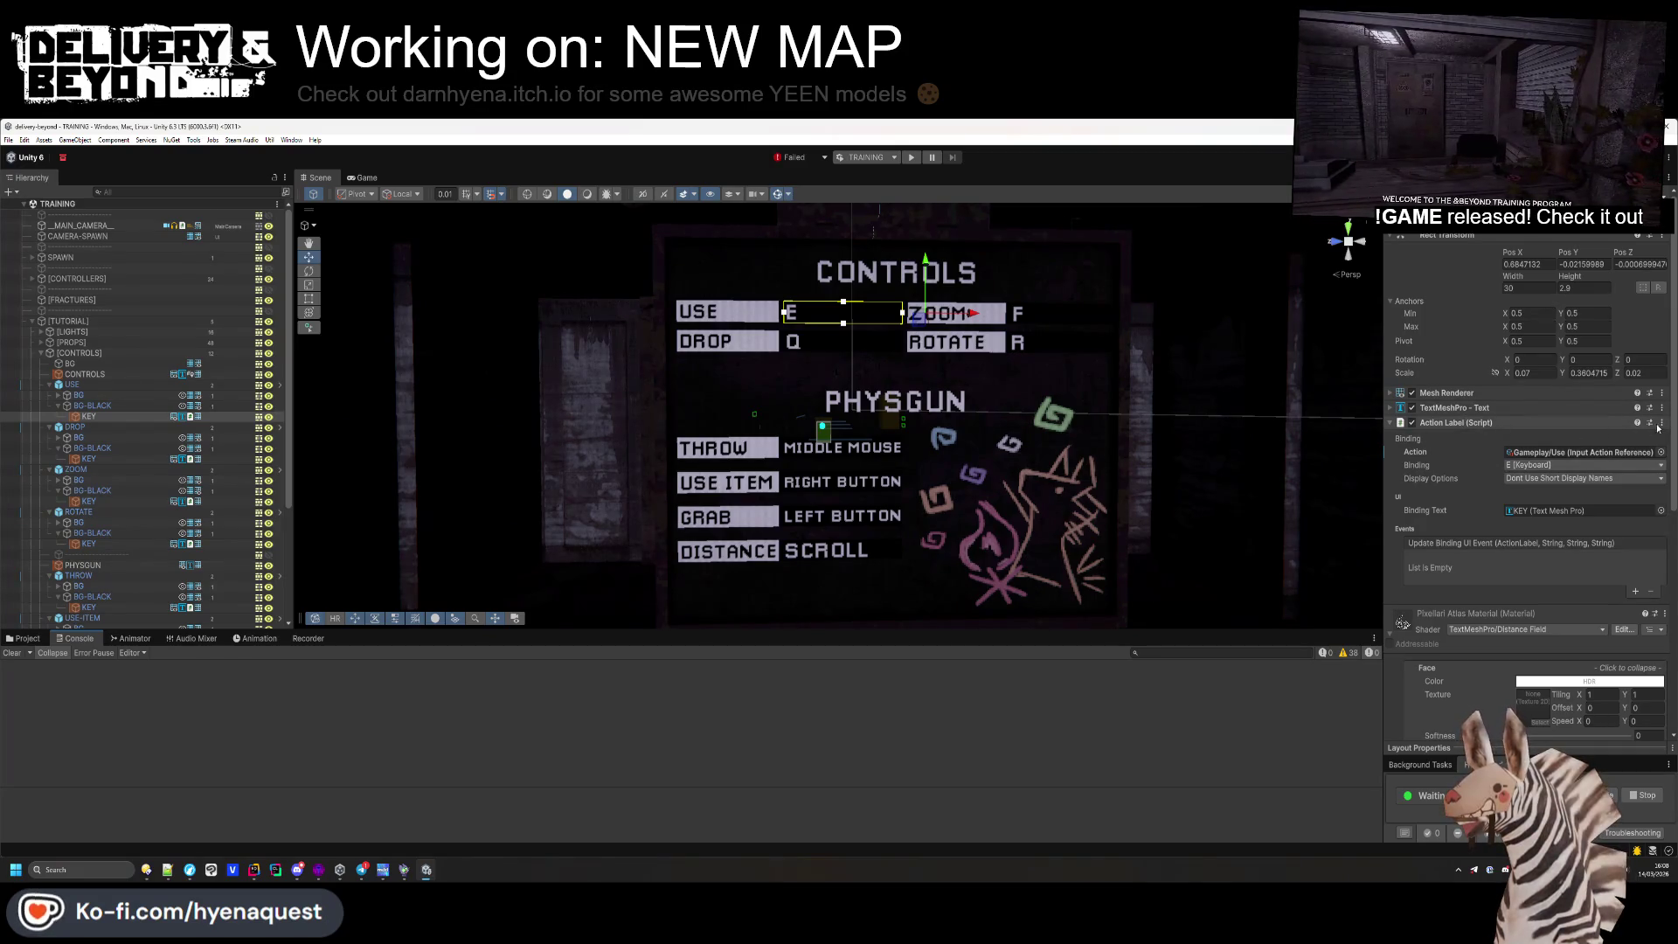
right_click(1536, 424)
left_click(1616, 434)
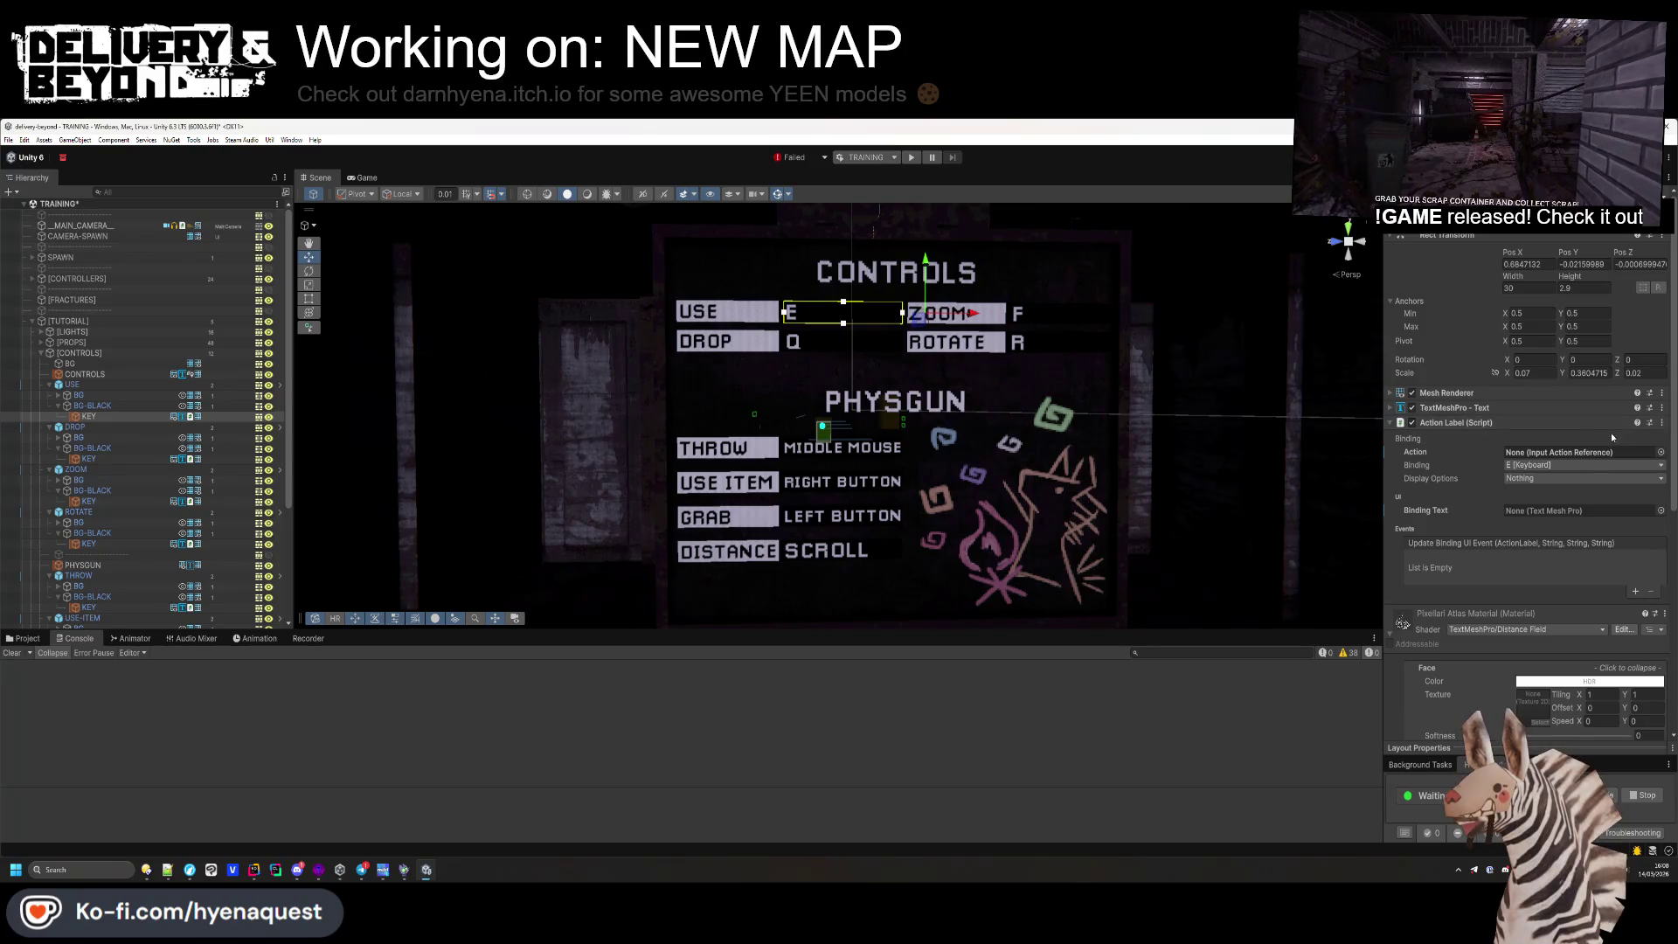
key("ctrl+z")
right_click(1612, 425)
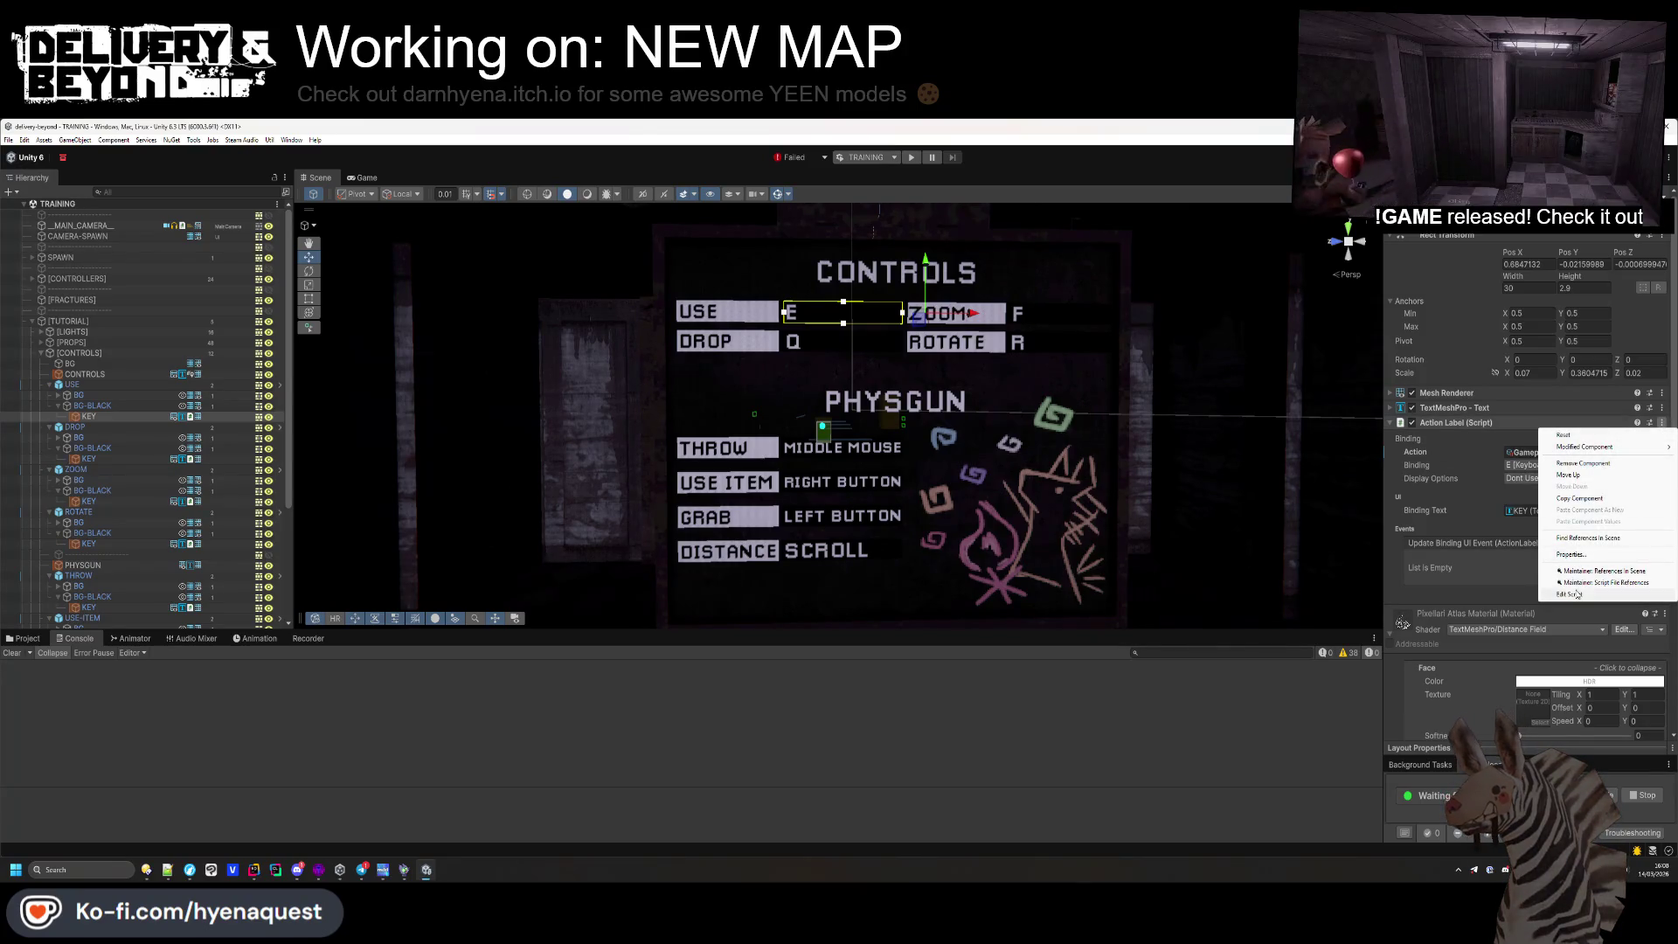
left_click(1569, 594)
Search ActionLabel.cs and locate the binding display code in OnActionChange
scroll(725, 465, "down", 20)
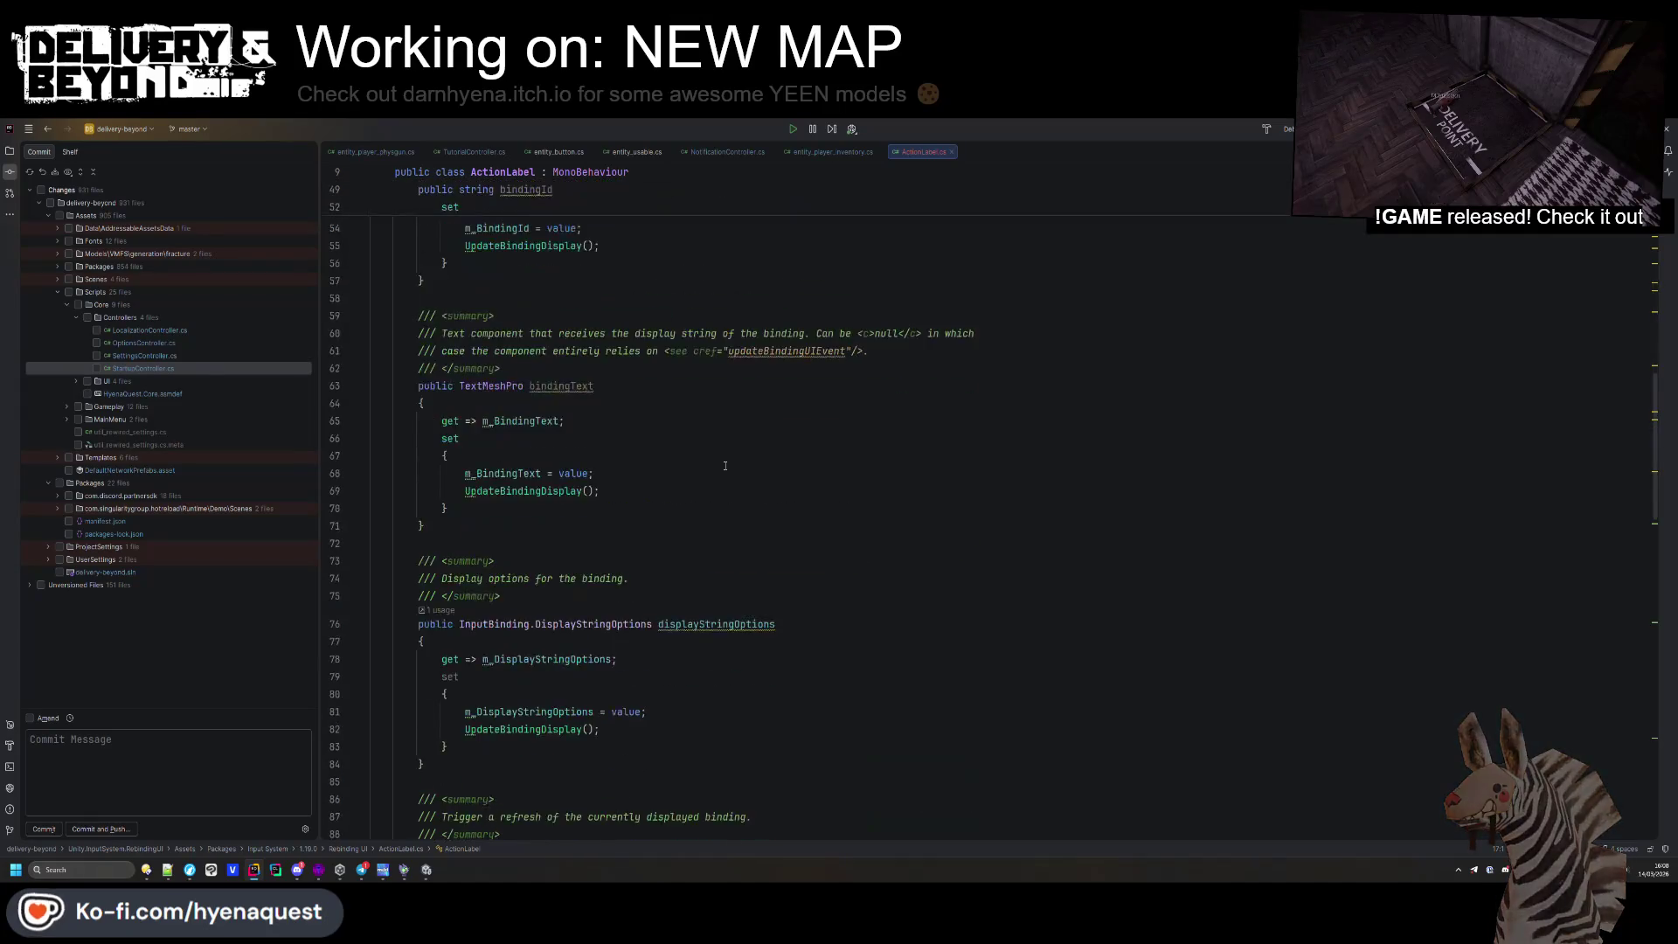
left_click(852, 492)
key("ctrl+f")
type("\"/")
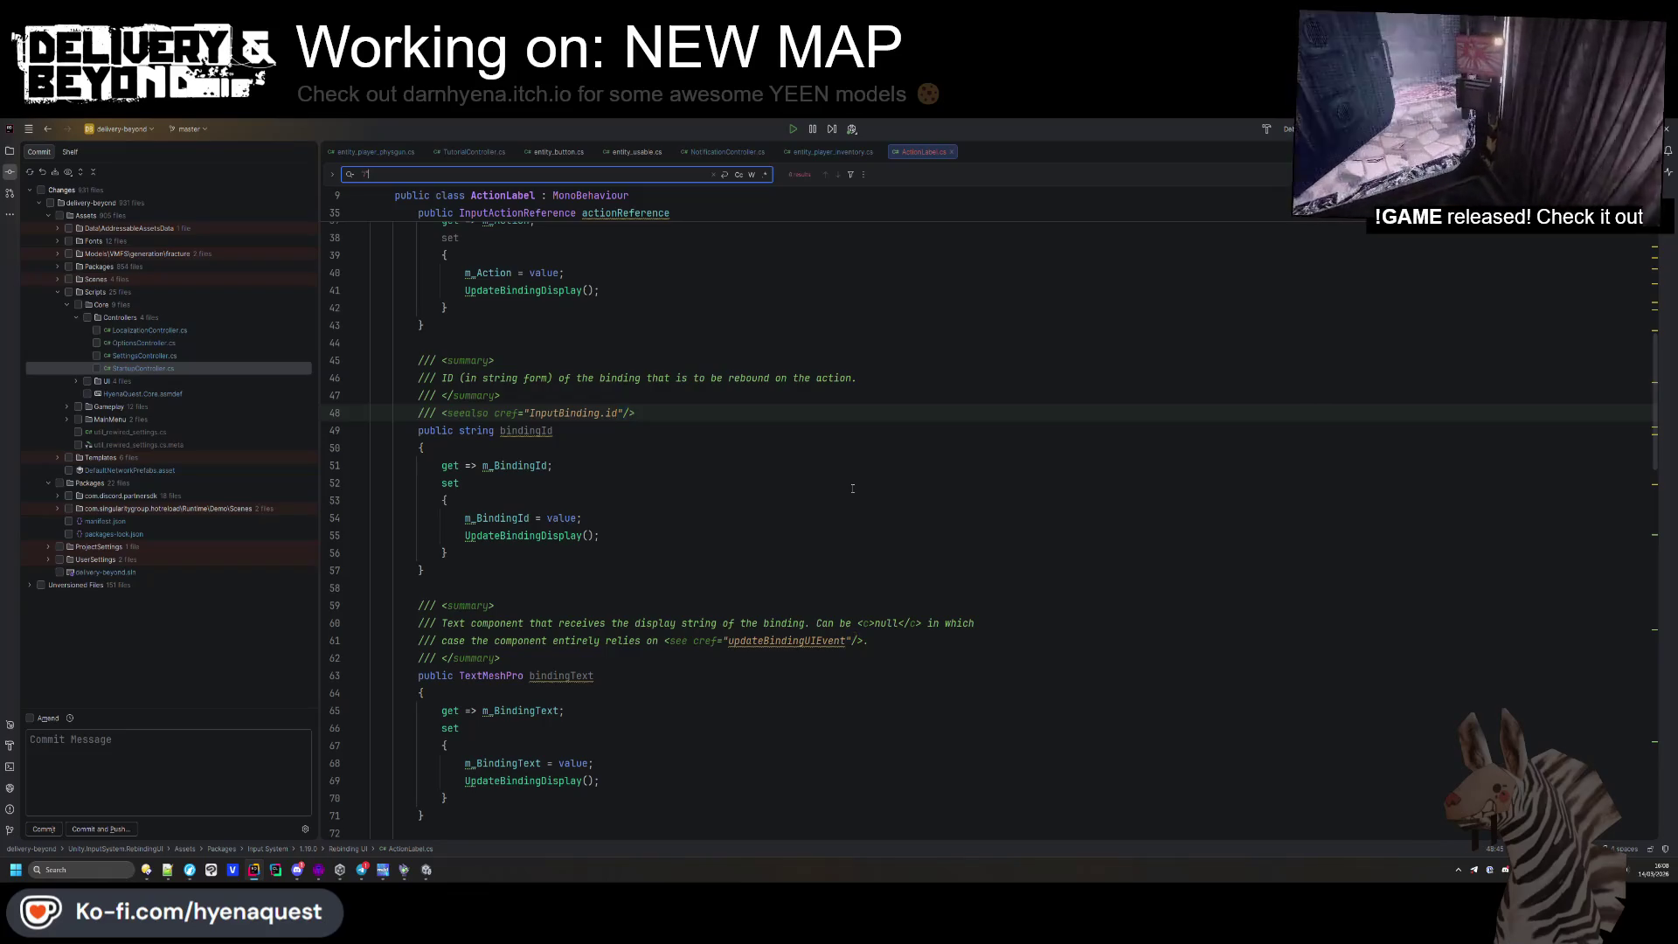
key("BackSpace")
key("Return")
key("Return")
key("Return")
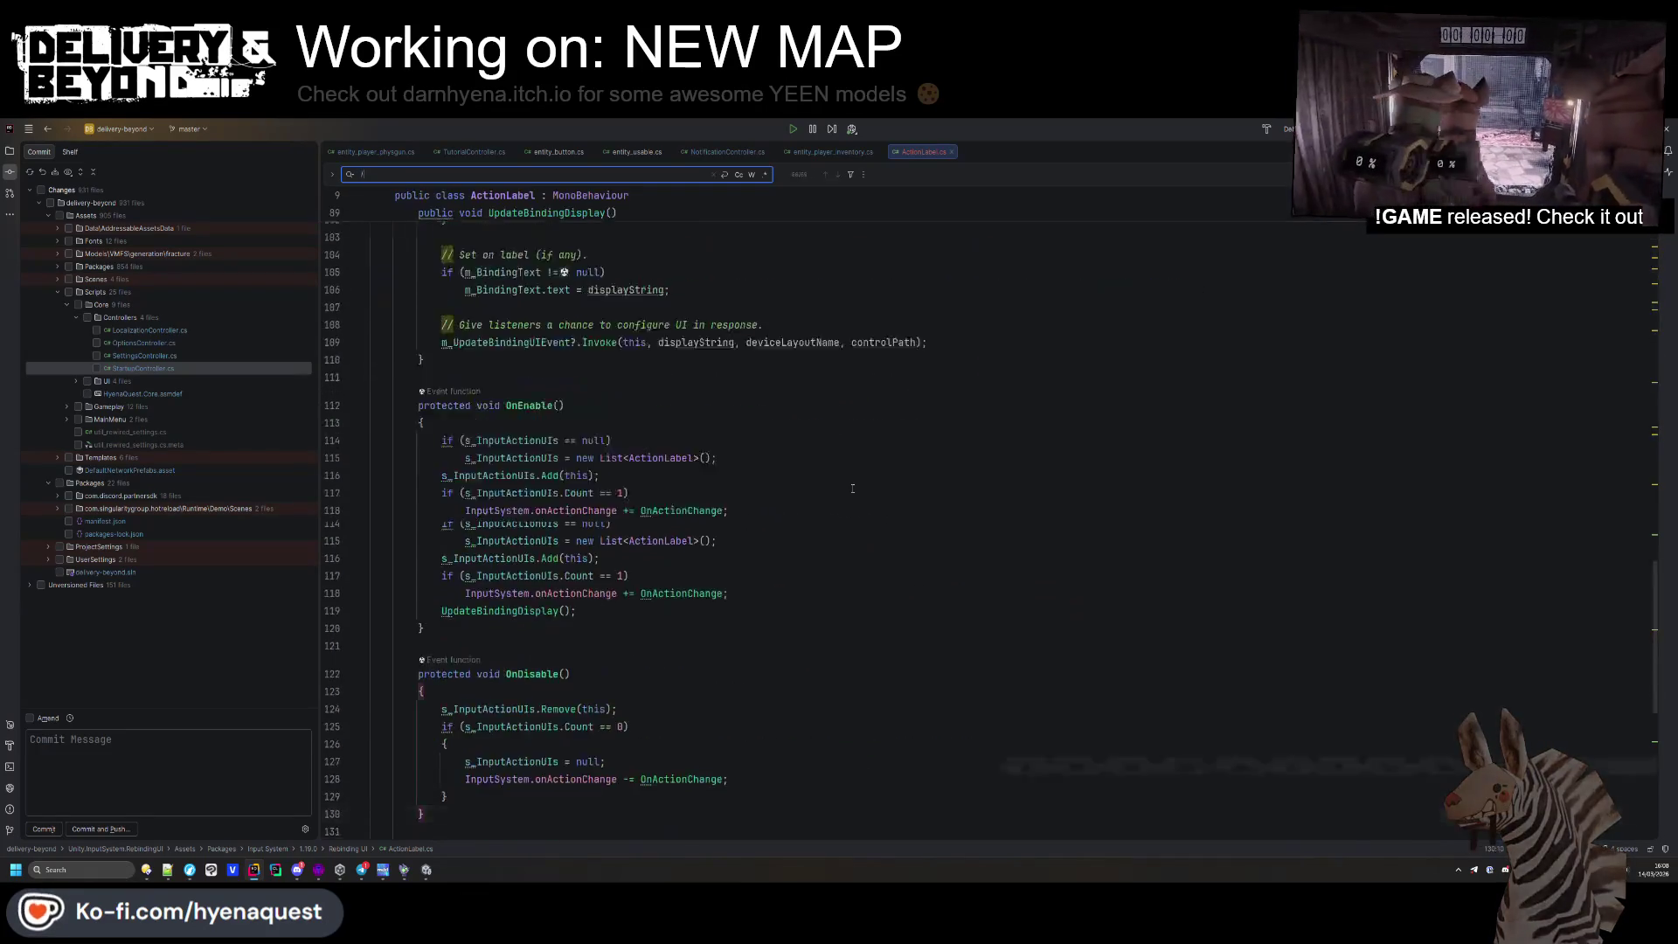
scroll(852, 489, "down", 5)
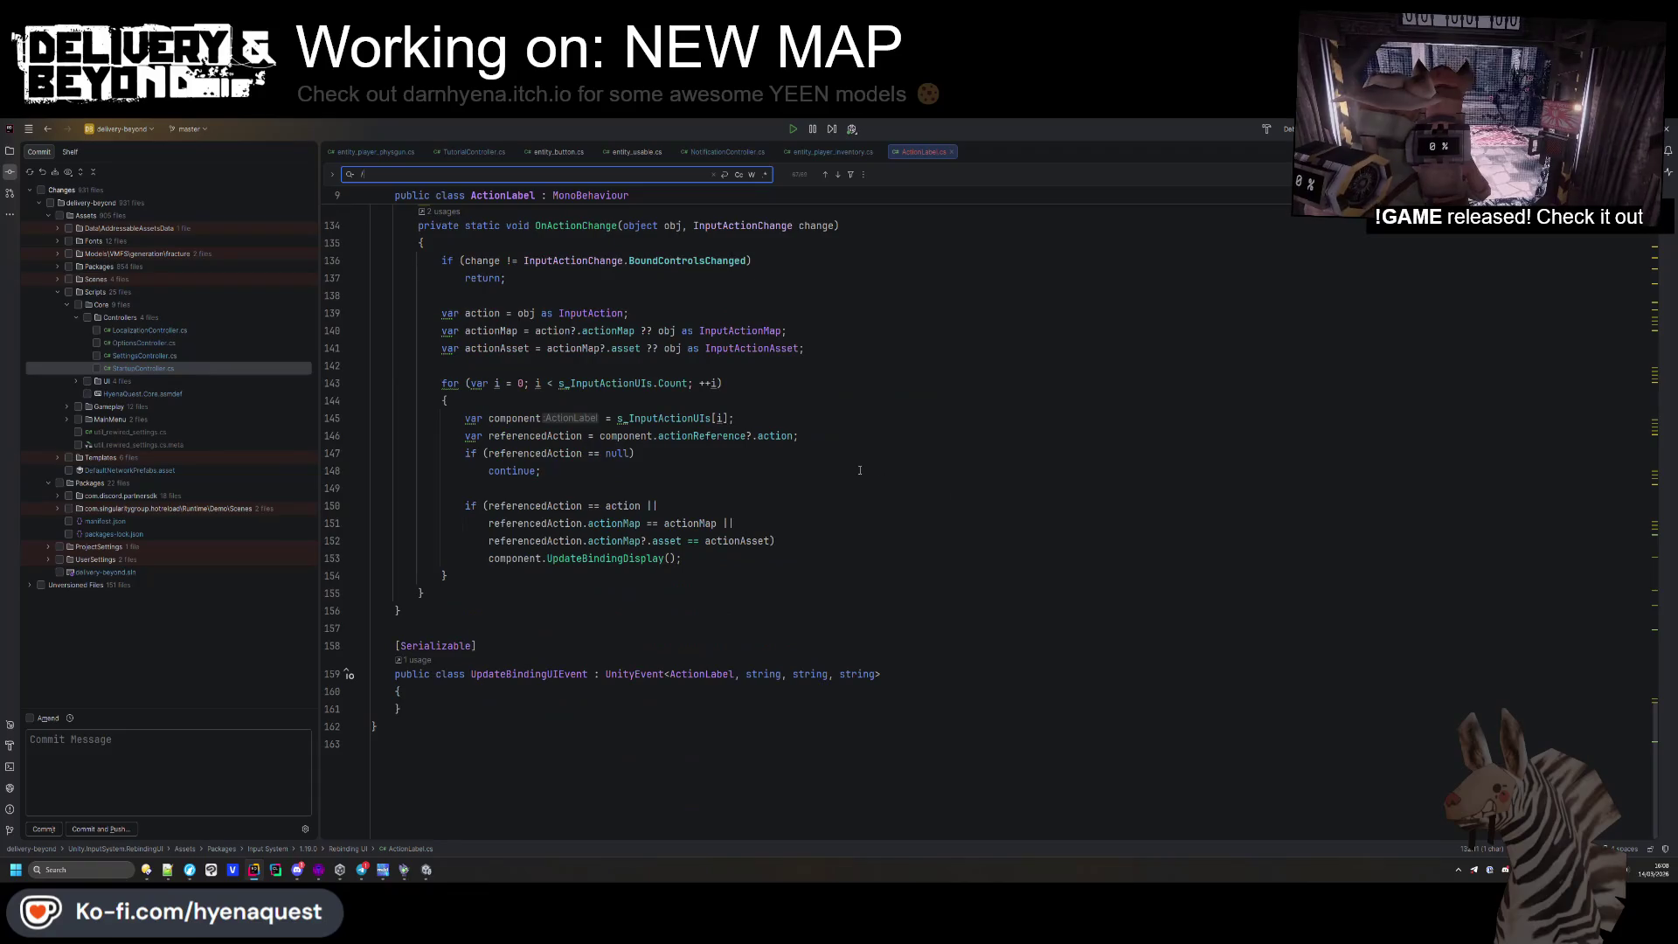
scroll(955, 438, "up", 10)
left_click(956, 437)
scroll(956, 438, "up", 8)
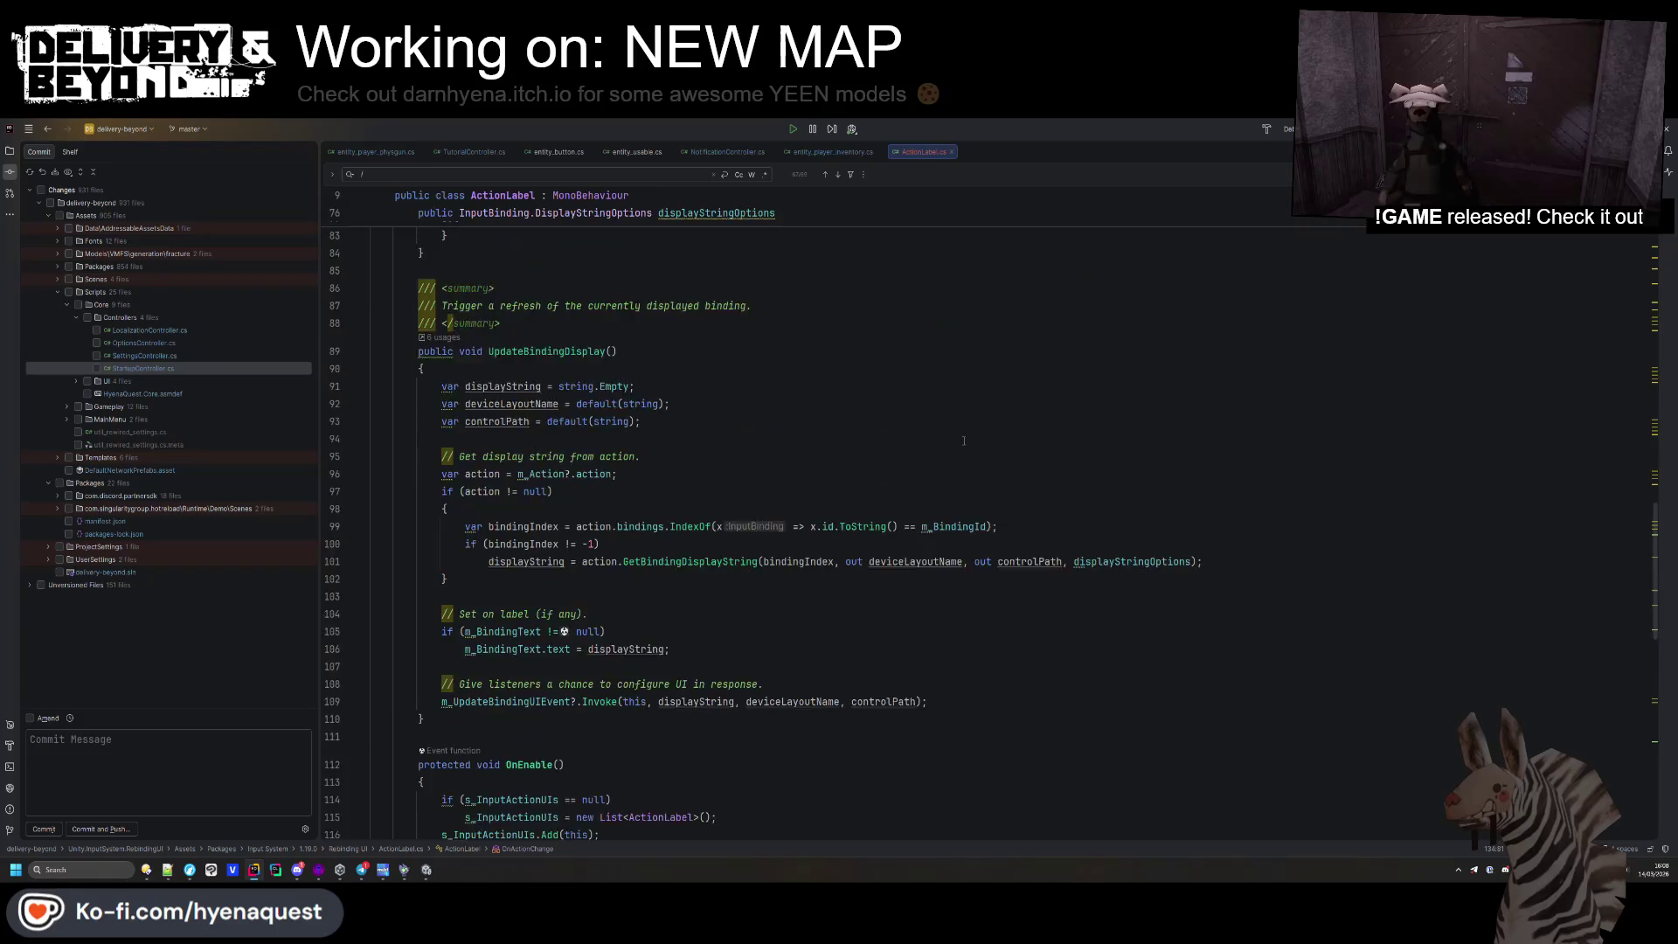
Read GetBindingDisplayString's declaration in InputActionRebindingExtensions.cs, then return to ActionLabel.cs and Unity
left_click(696, 560, "ctrl")
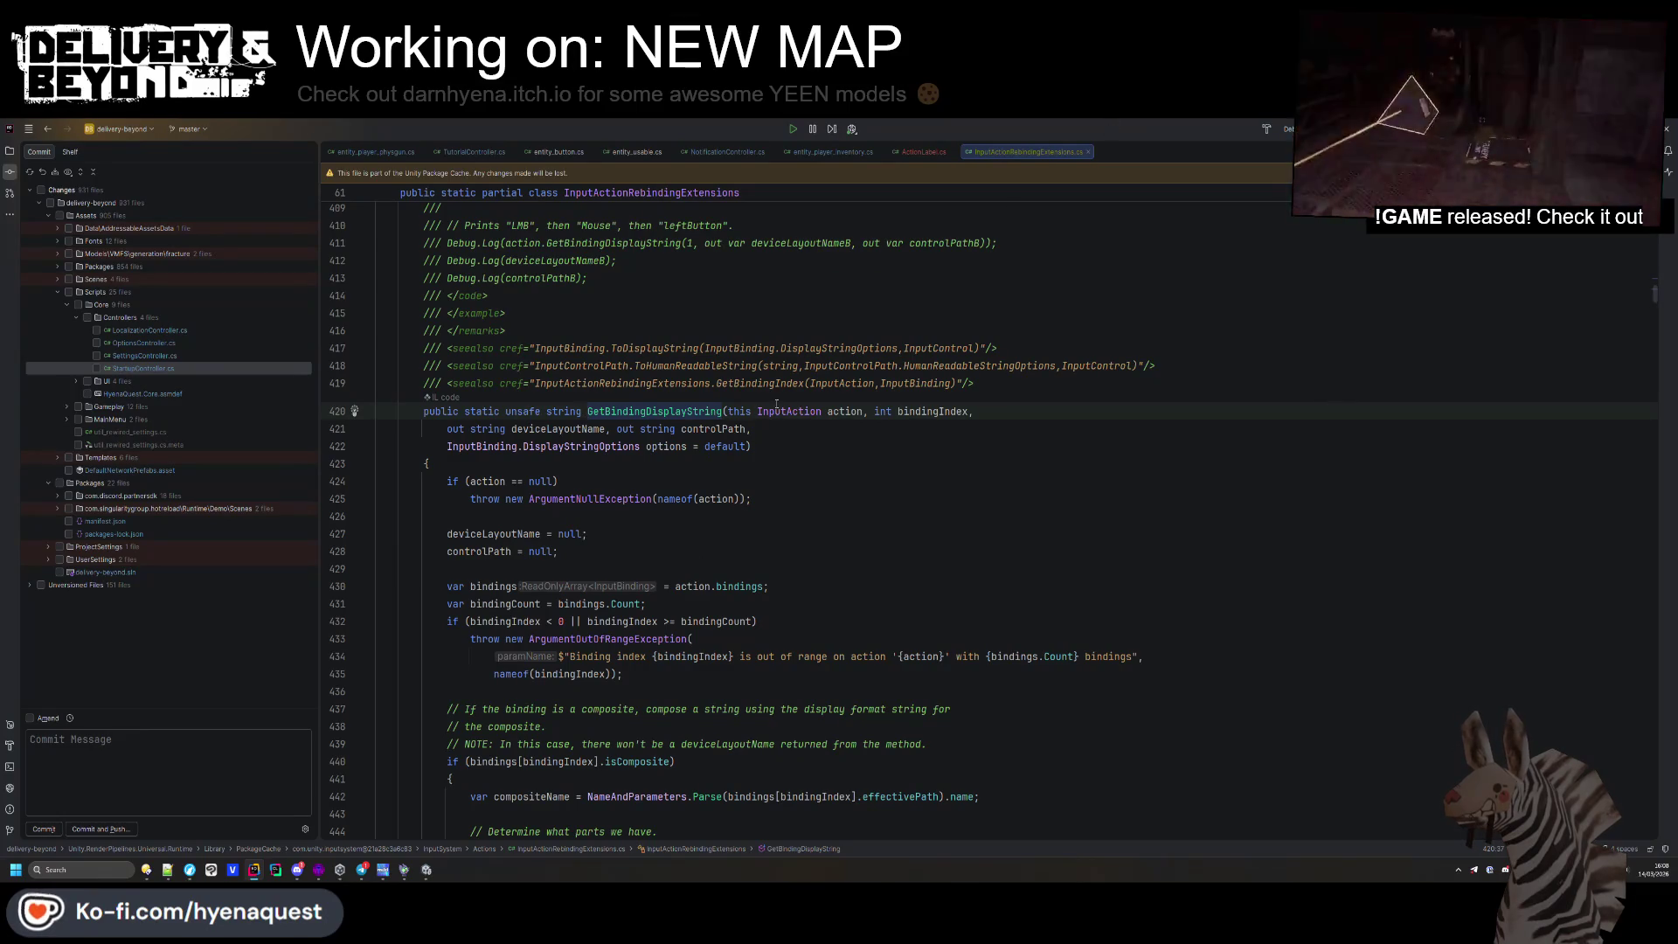
scroll(778, 388, "down", 10)
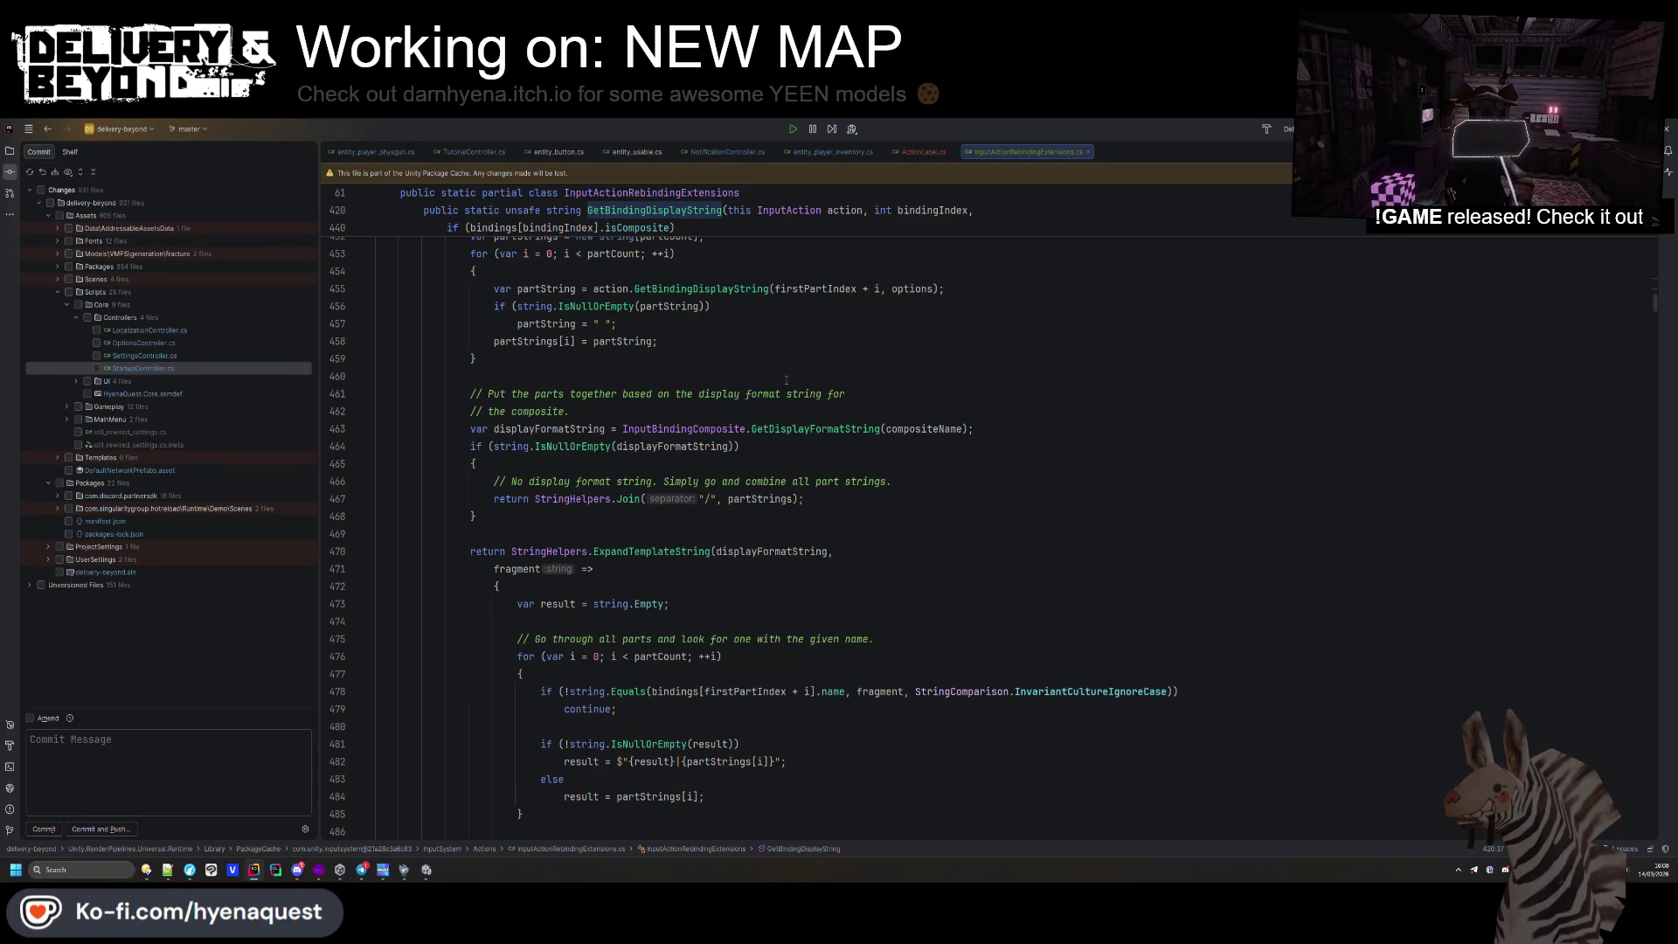
mouse_move(842, 435)
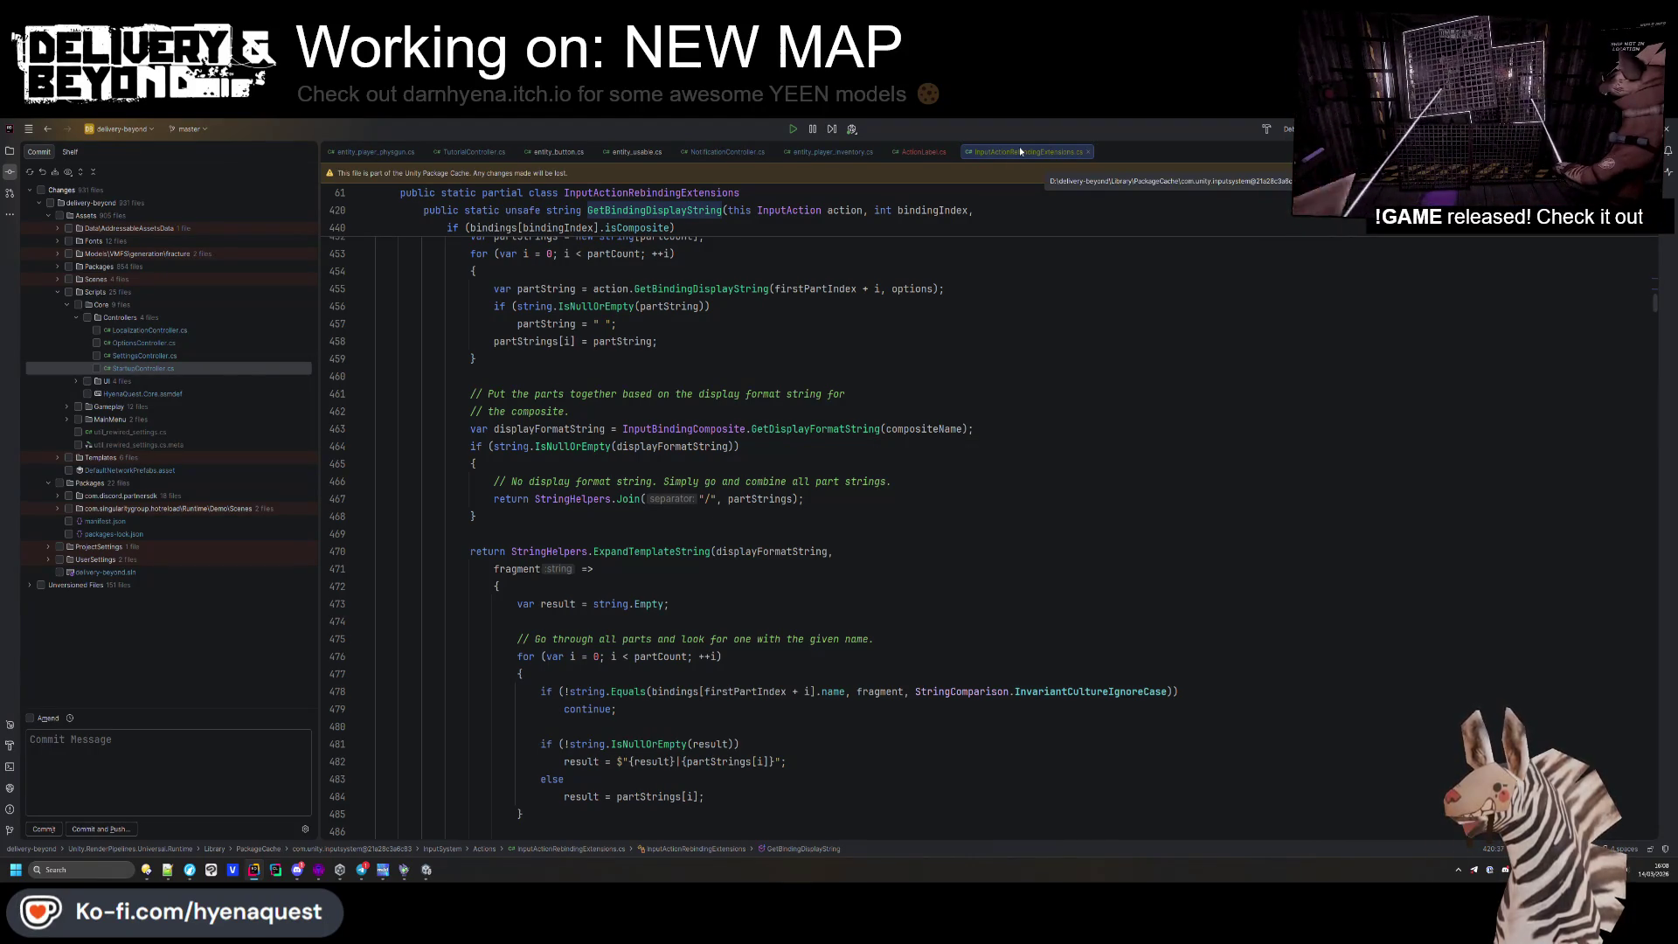
left_click(923, 152)
key("alt+Tab")
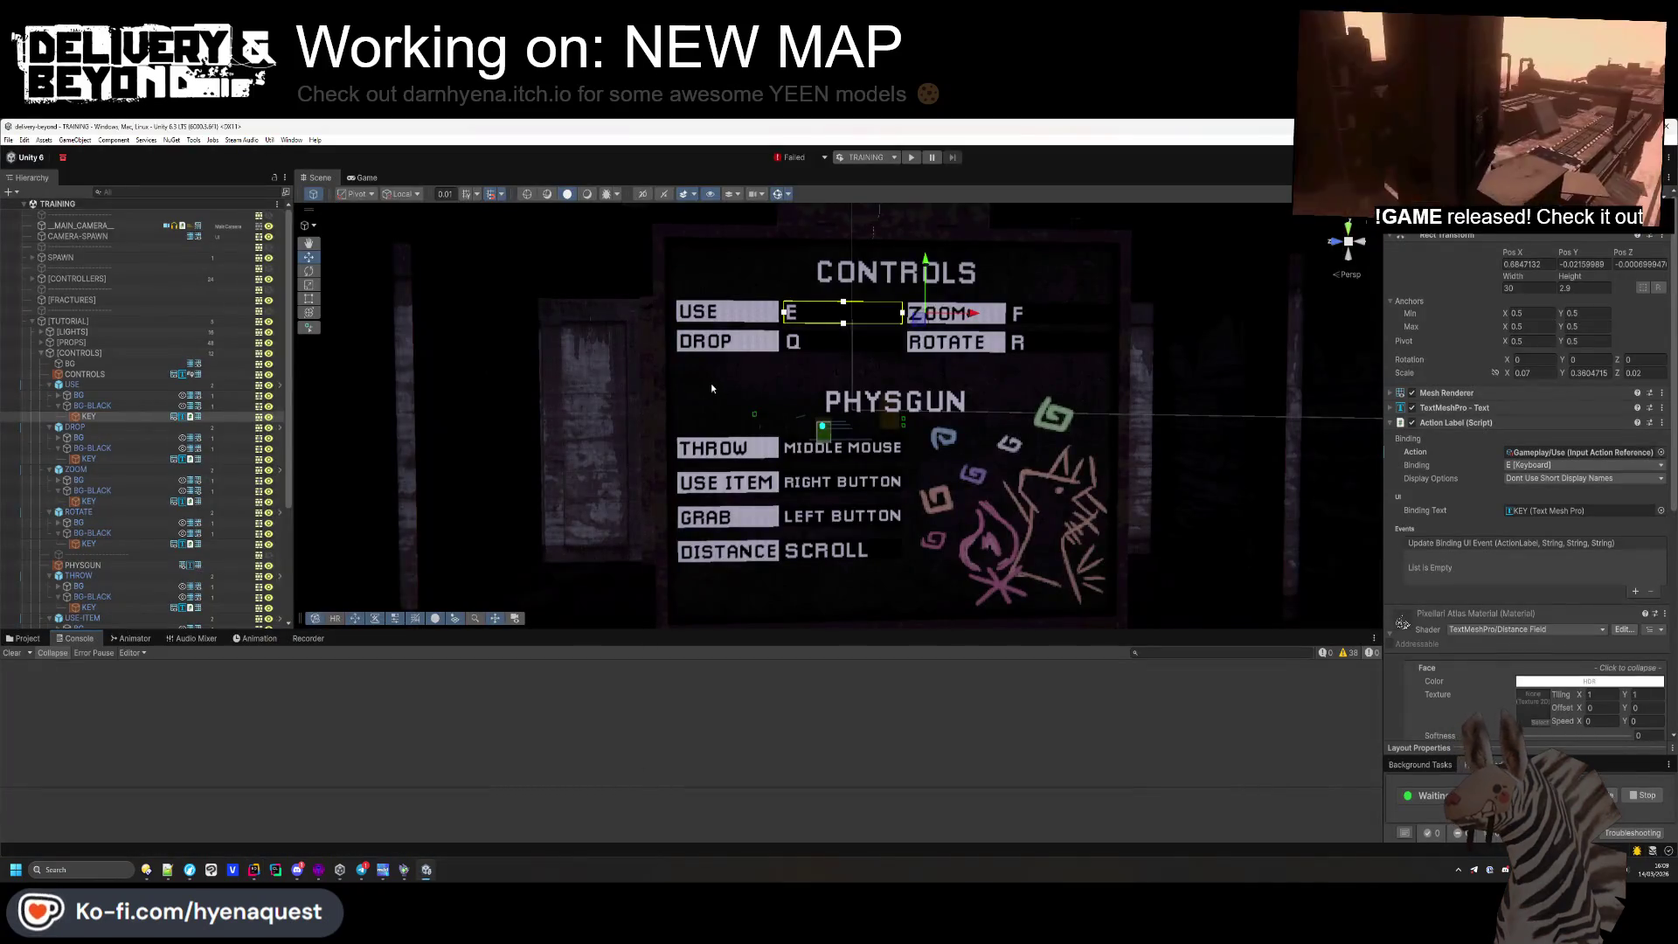
Collapse the [CONTROLS] and [TUTORIAL] groups in the Hierarchy
scroll(612, 524, "down", 5)
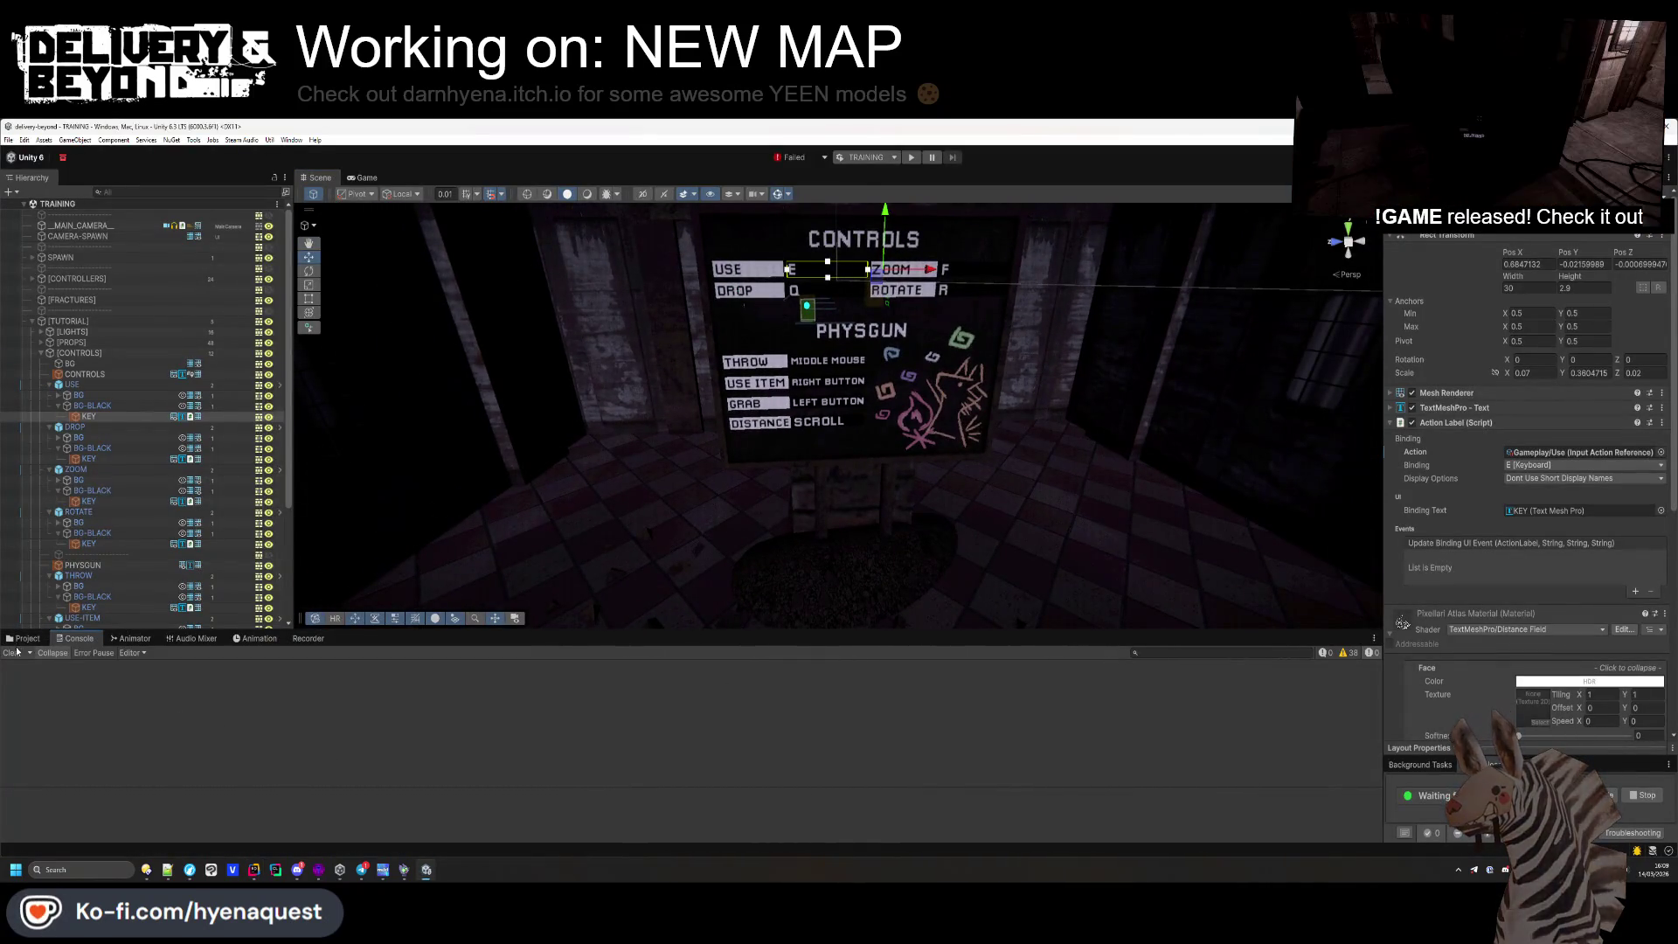
left_click(41, 352)
left_click(32, 321)
left_click(73, 484)
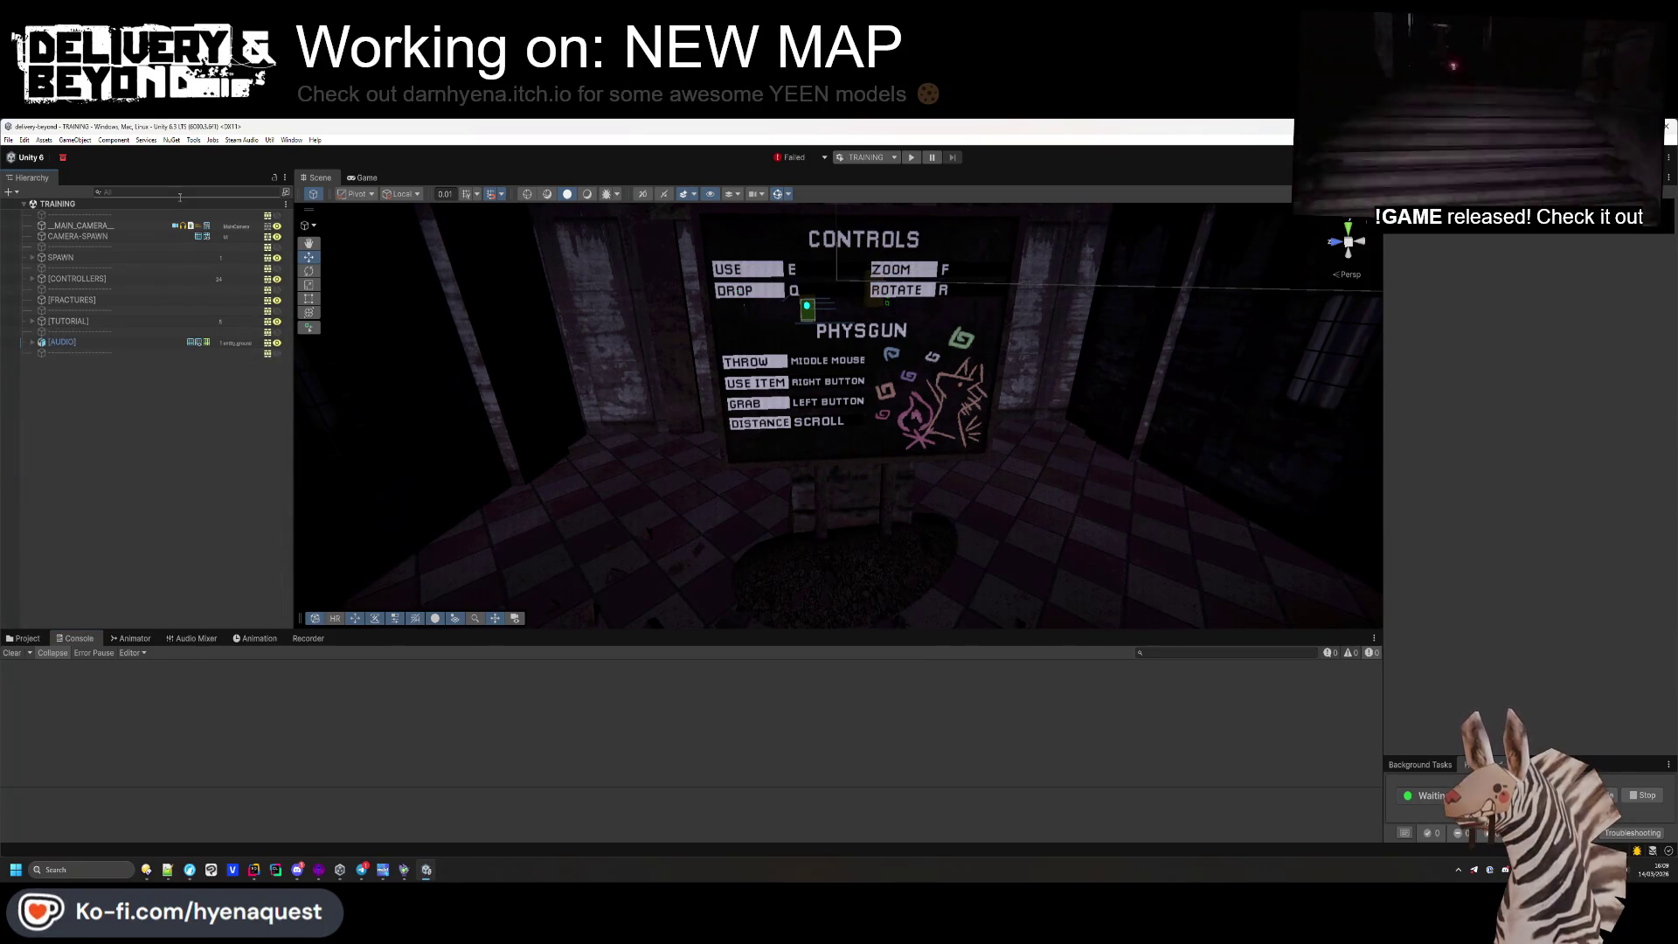
In the Project panel, browse from Templates/Ingame to Assets/Data and open the Controls input actions asset
left_click(30, 639)
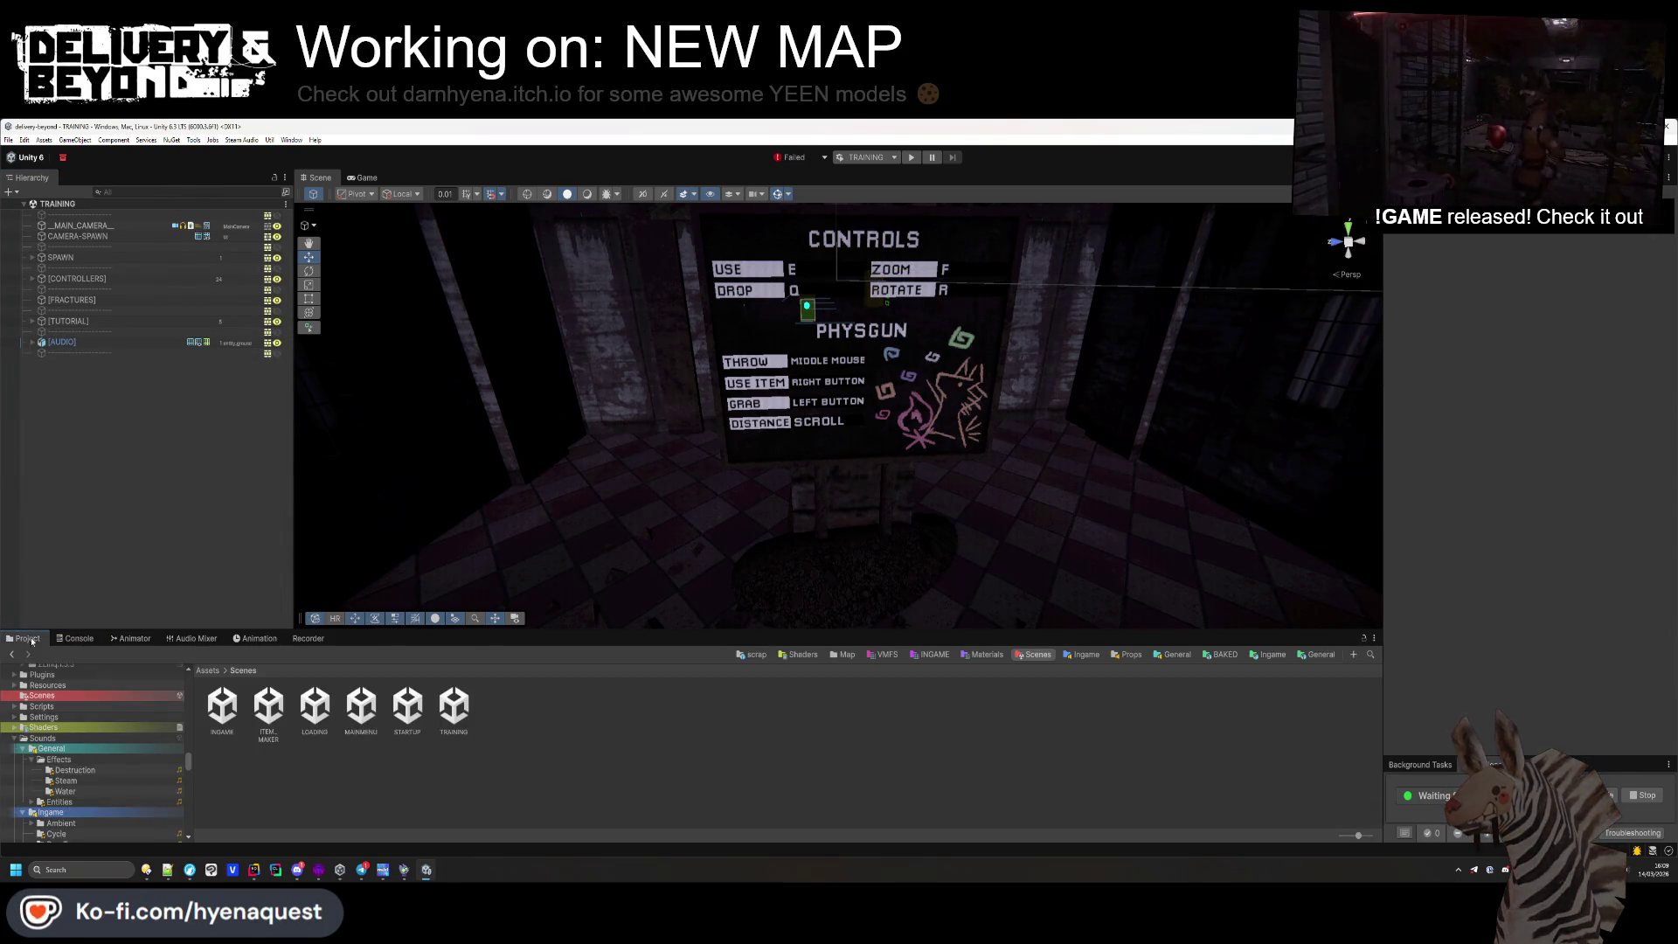
left_click(1281, 656)
left_click(425, 717)
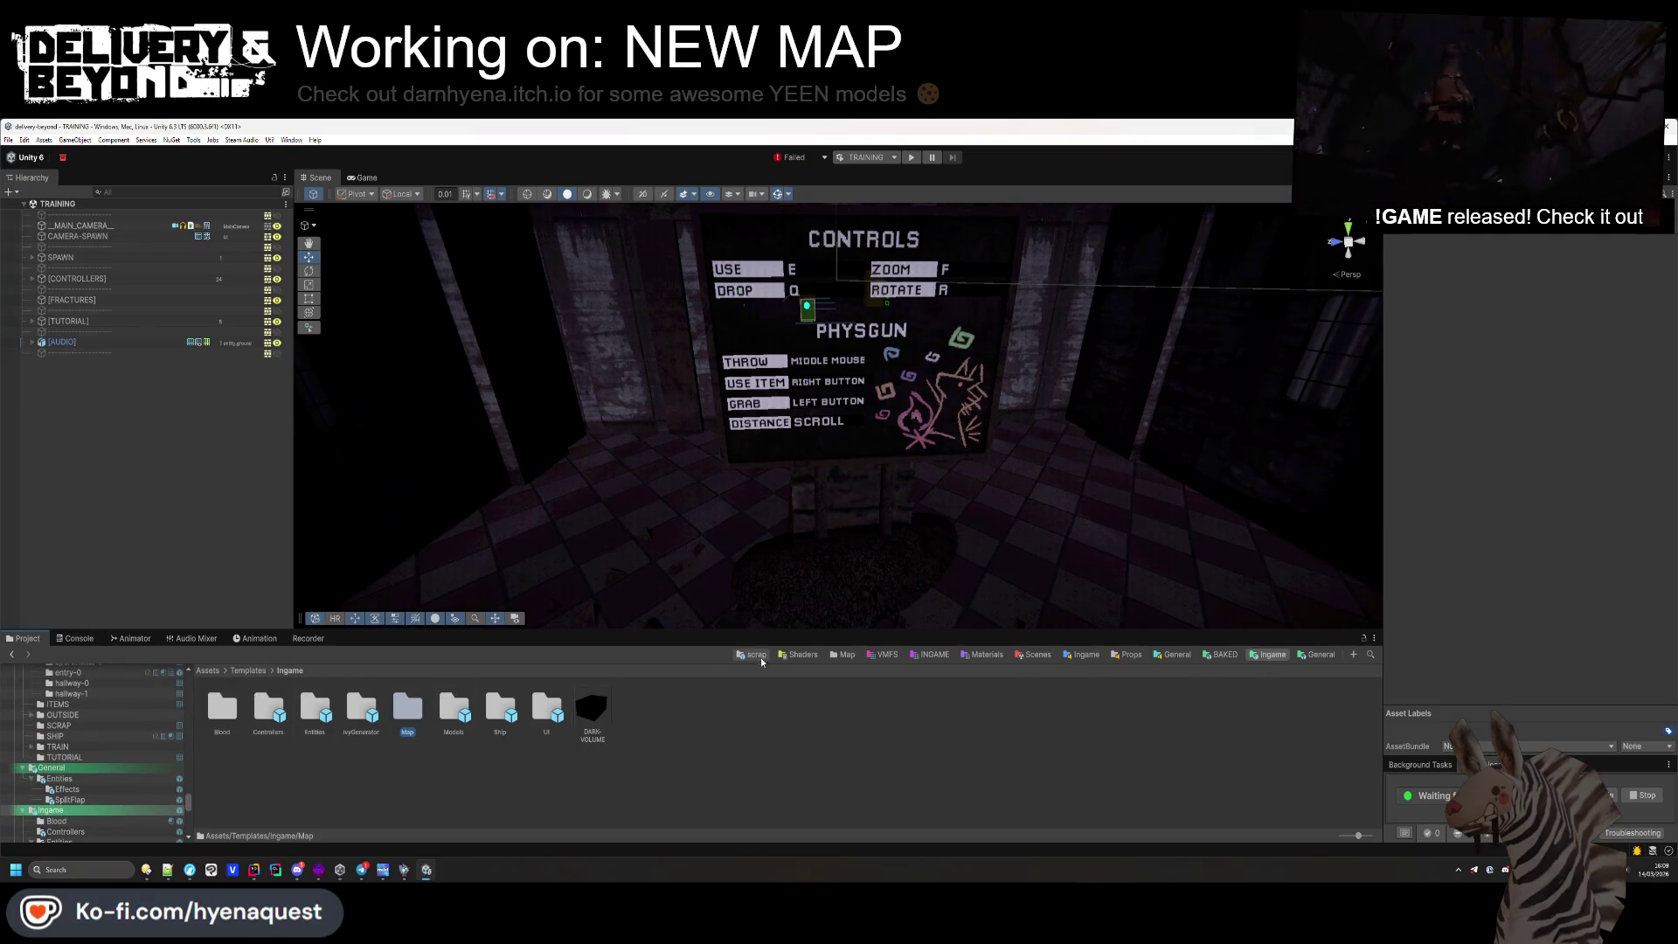
left_click(210, 672)
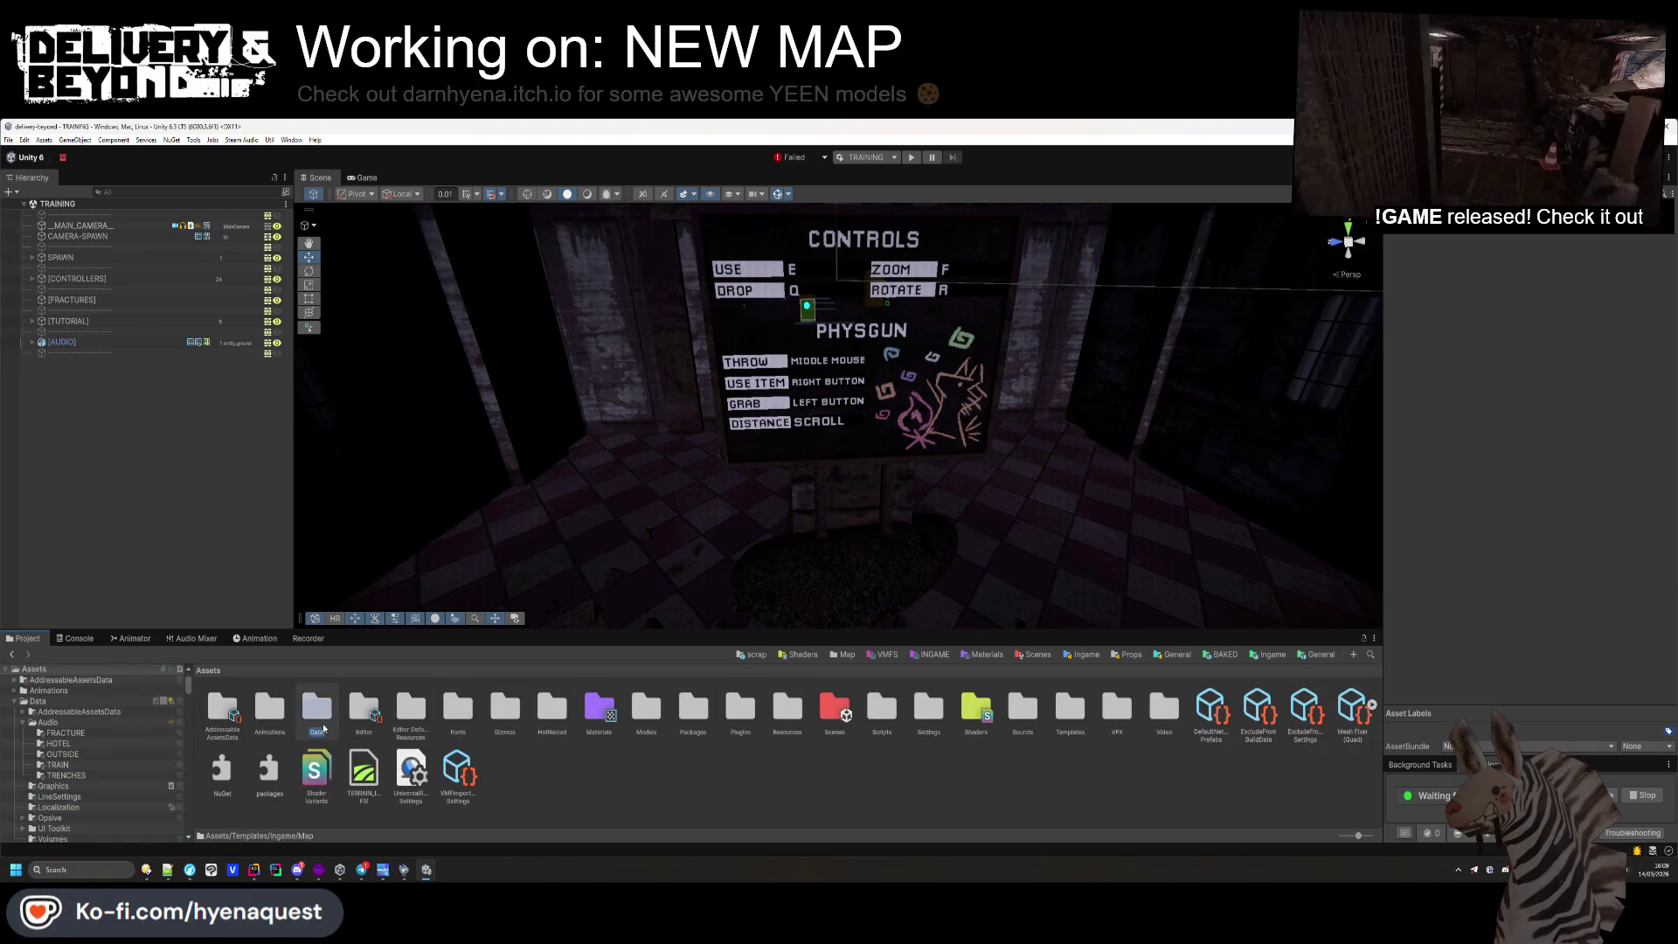
double_click(317, 709)
double_click(594, 712)
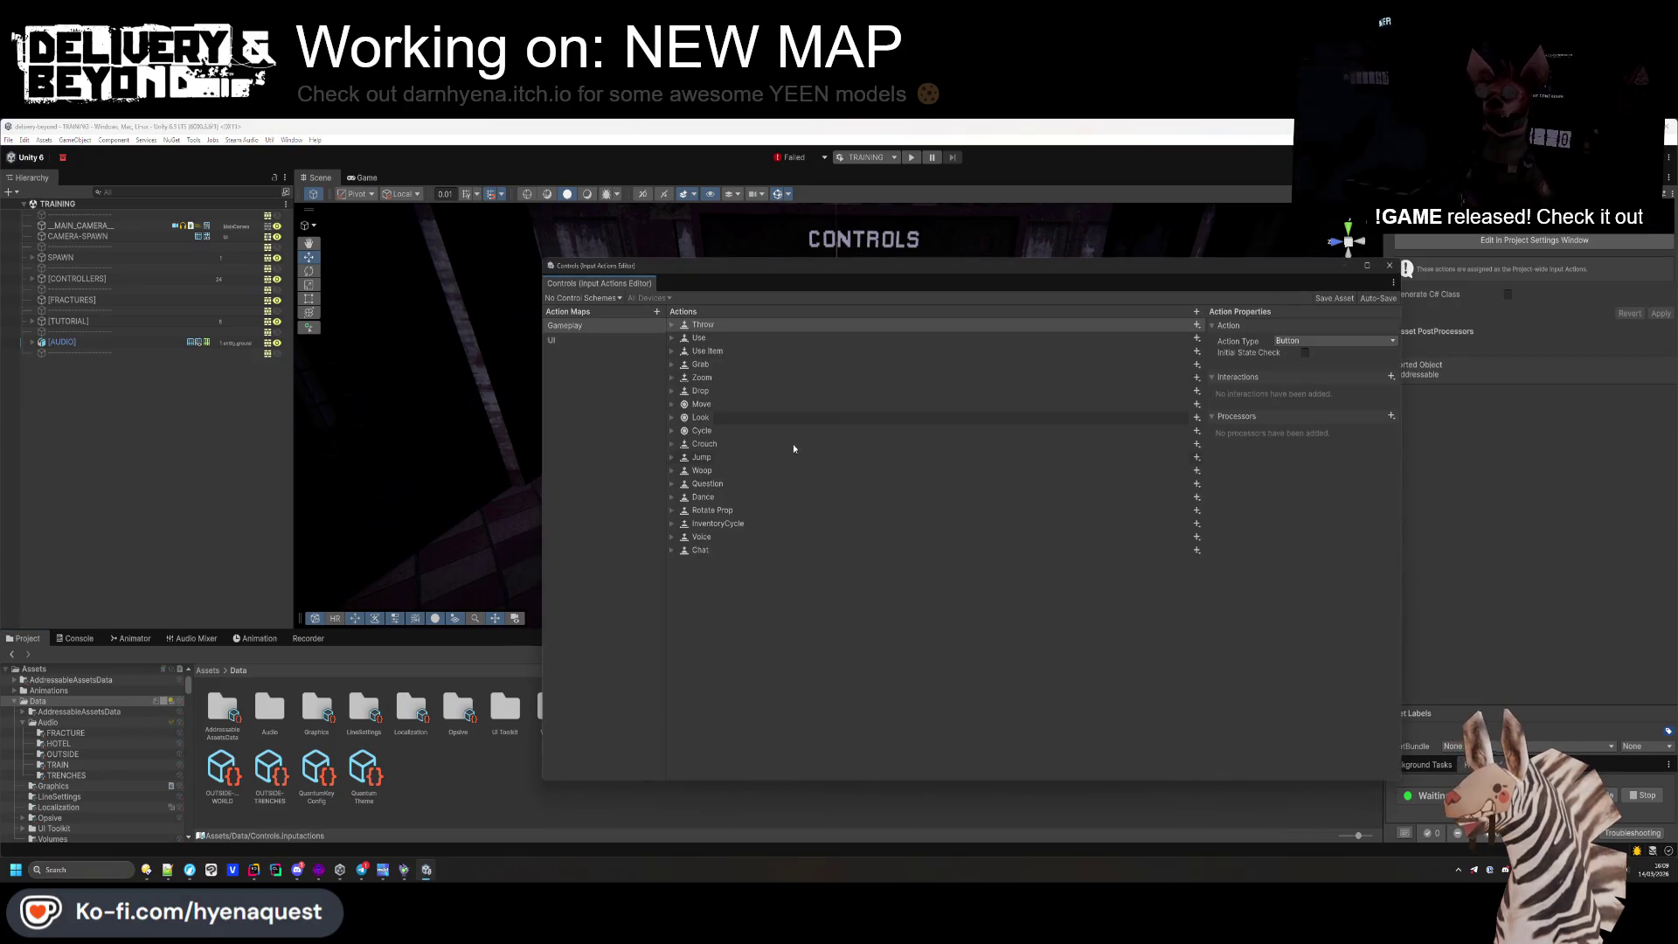
Delete the empty Left and Right bindings from Cycle's 2D Vector composites, keeping Up and Down
left_click(672, 431)
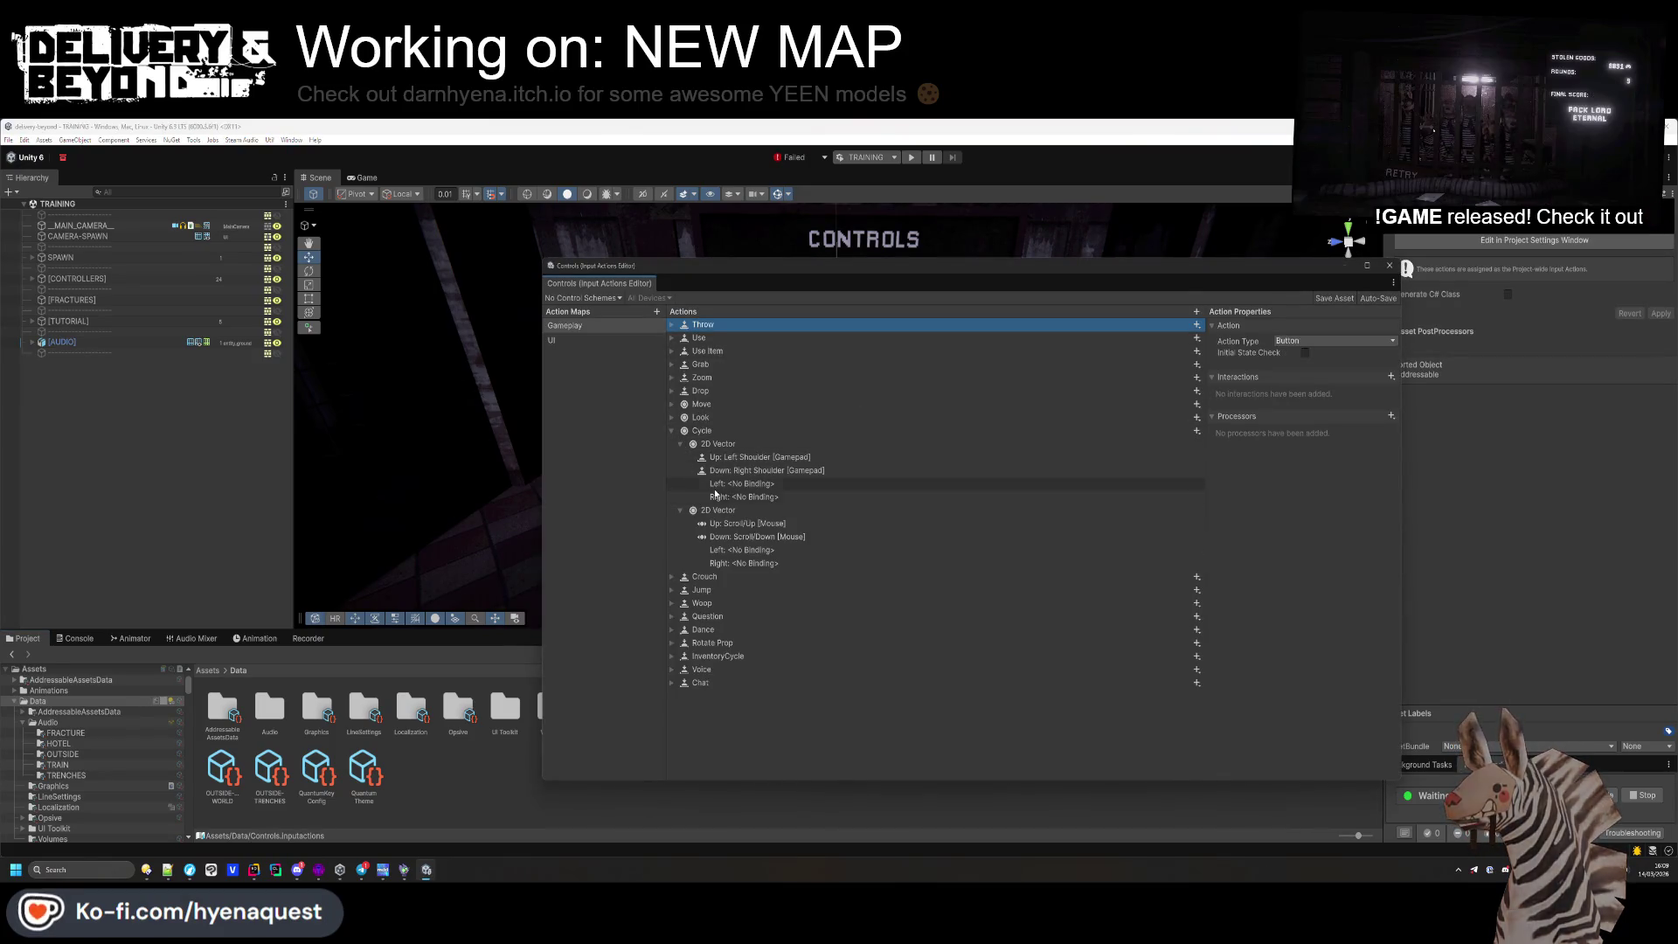
left_click(725, 485)
left_click(745, 523)
key("Delete")
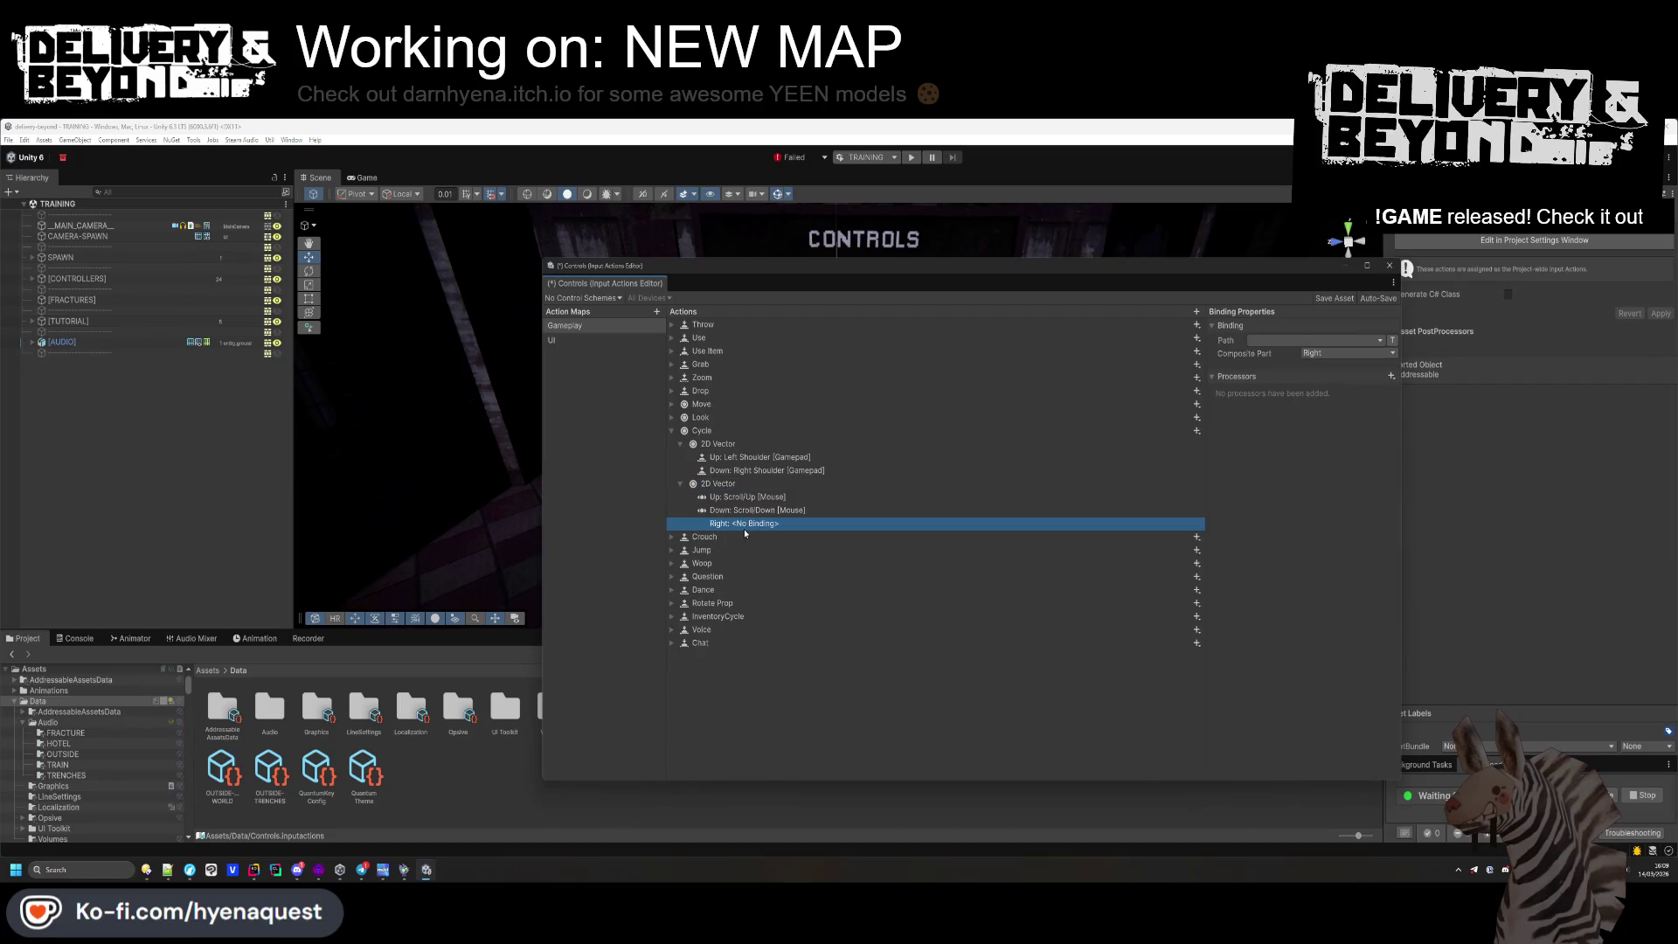
key("Delete")
left_click(759, 497)
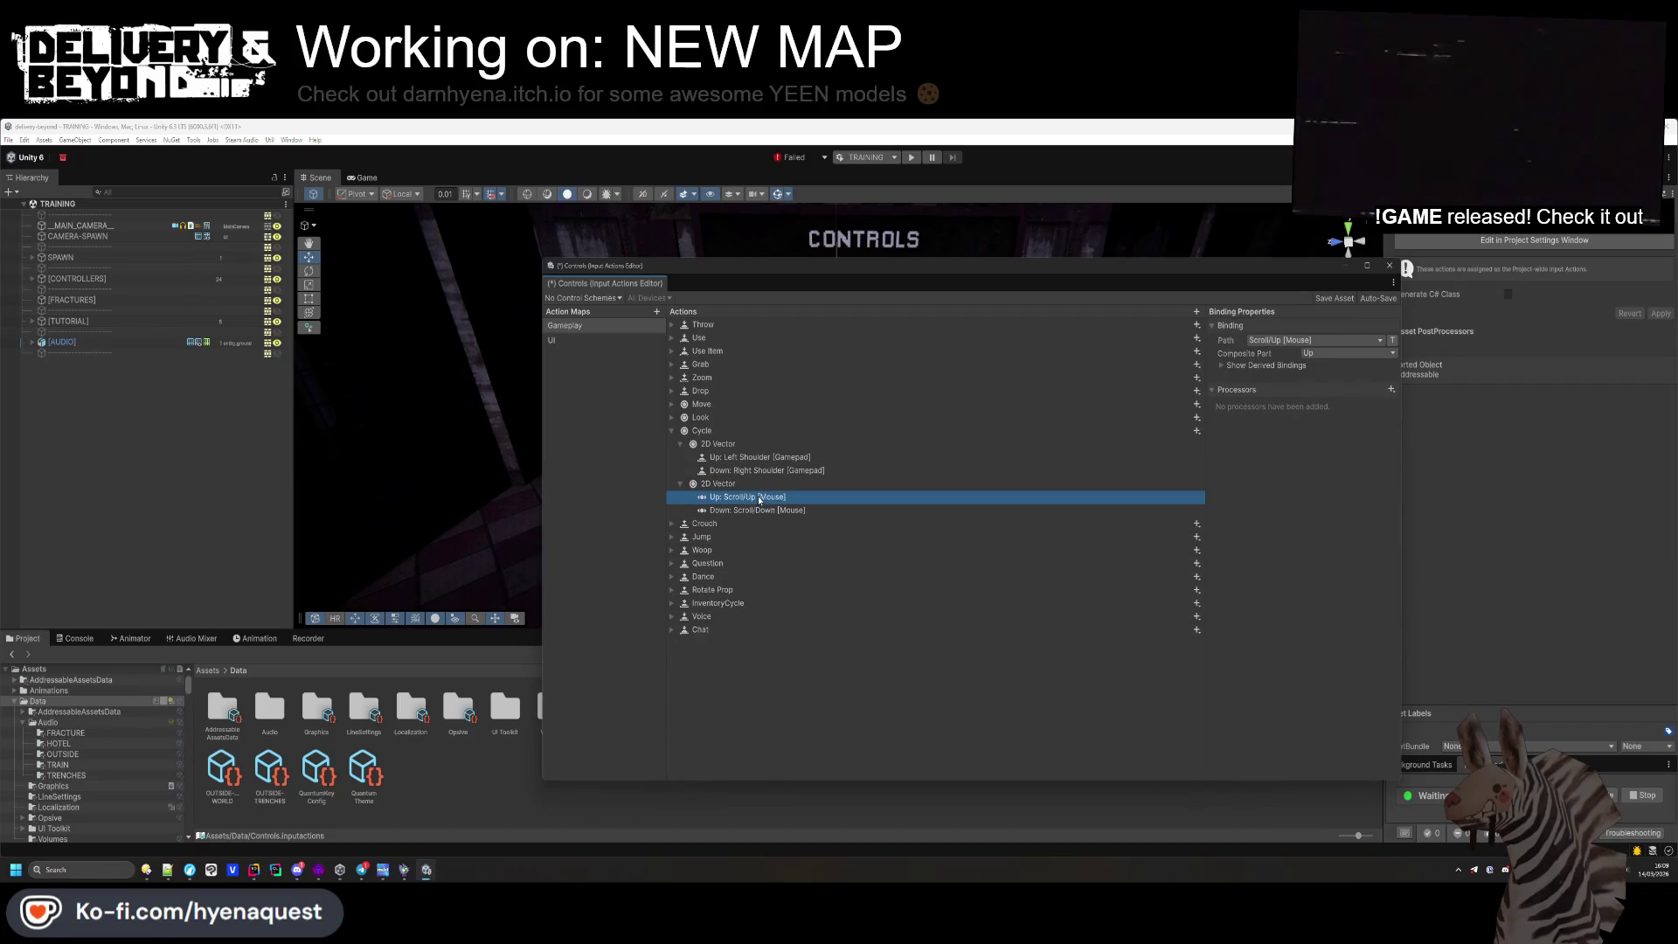
left_click(764, 510)
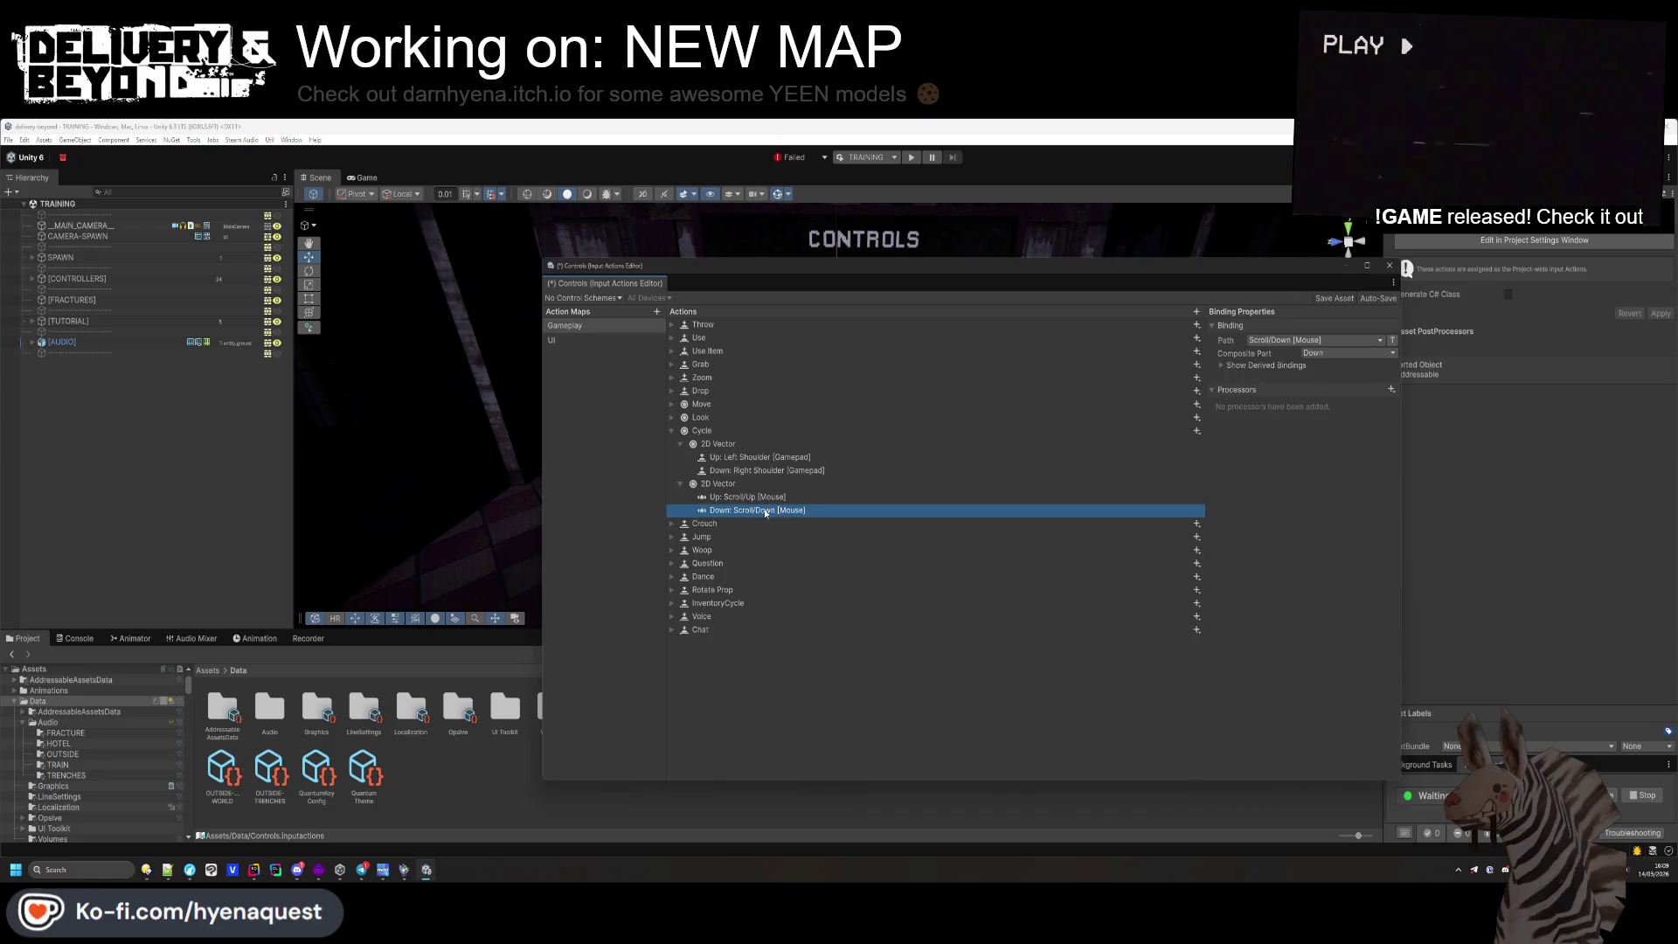
left_click(744, 486)
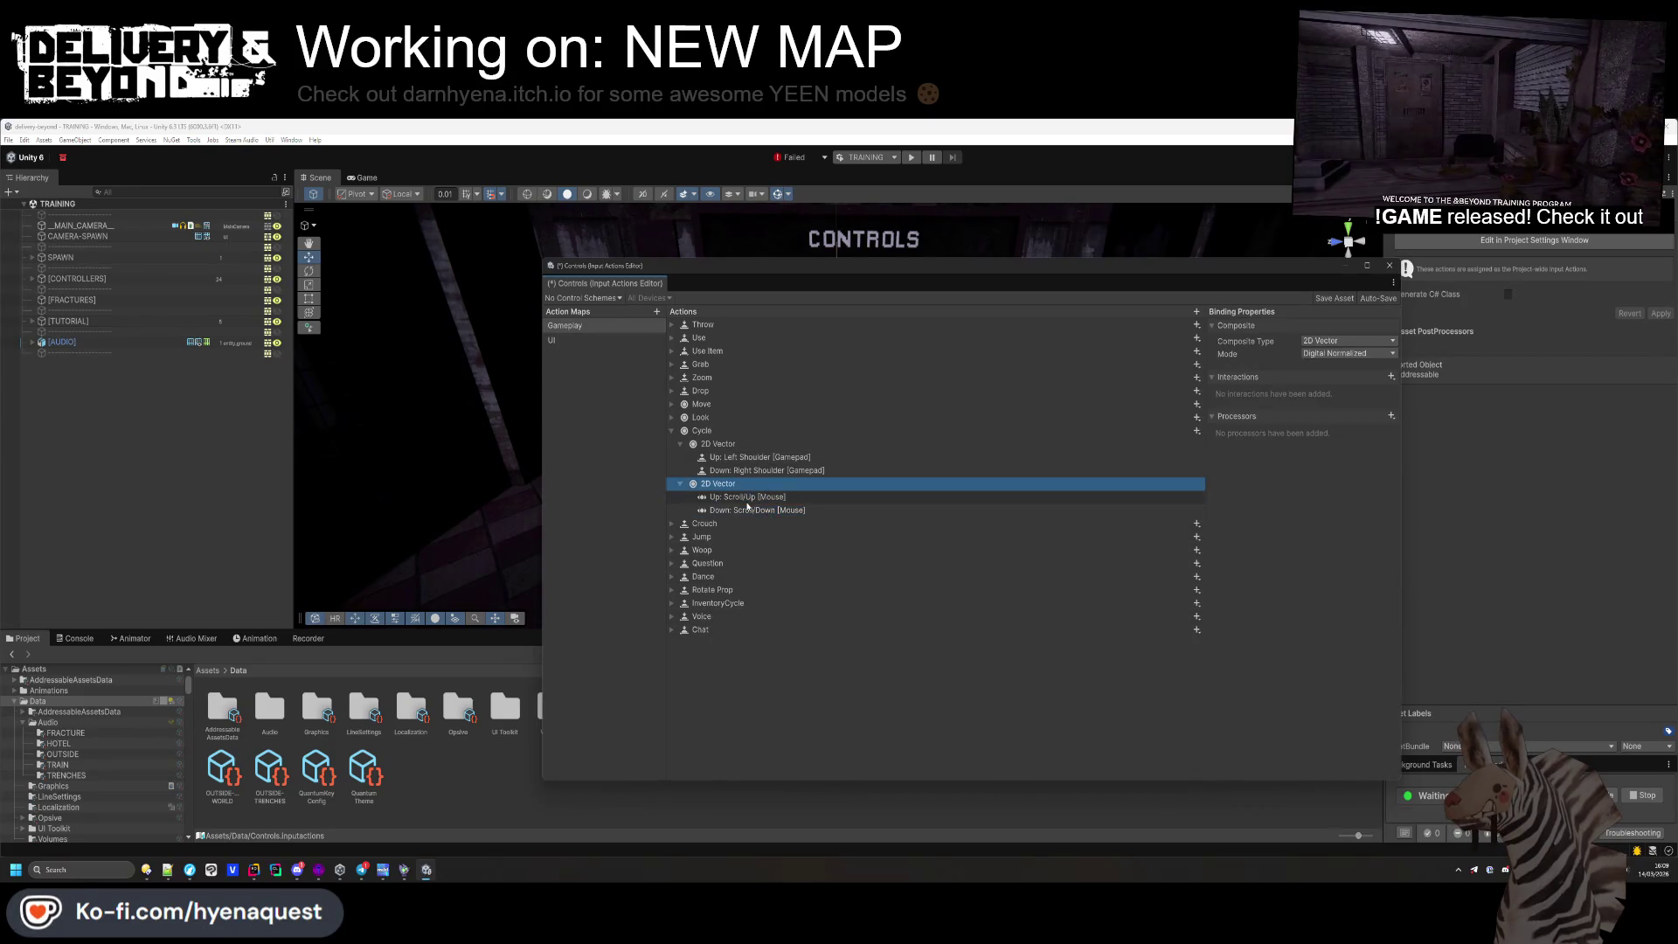
left_click(743, 446)
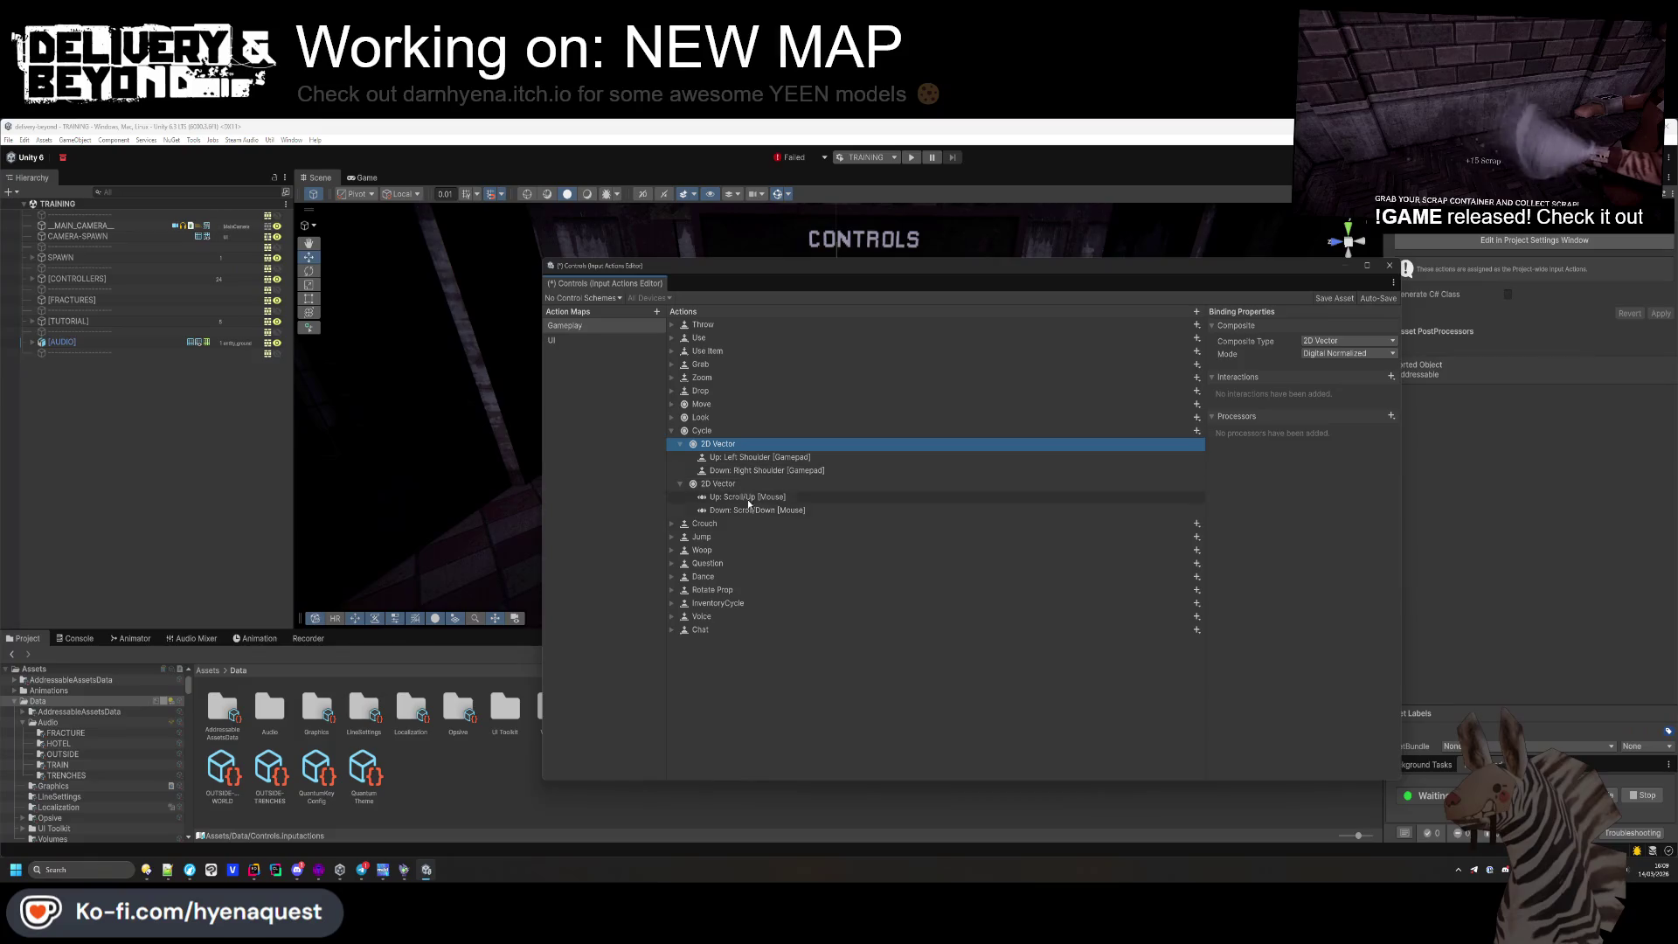
Save the Controls asset, close the Input Actions window and show the Console
key("ctrl+s")
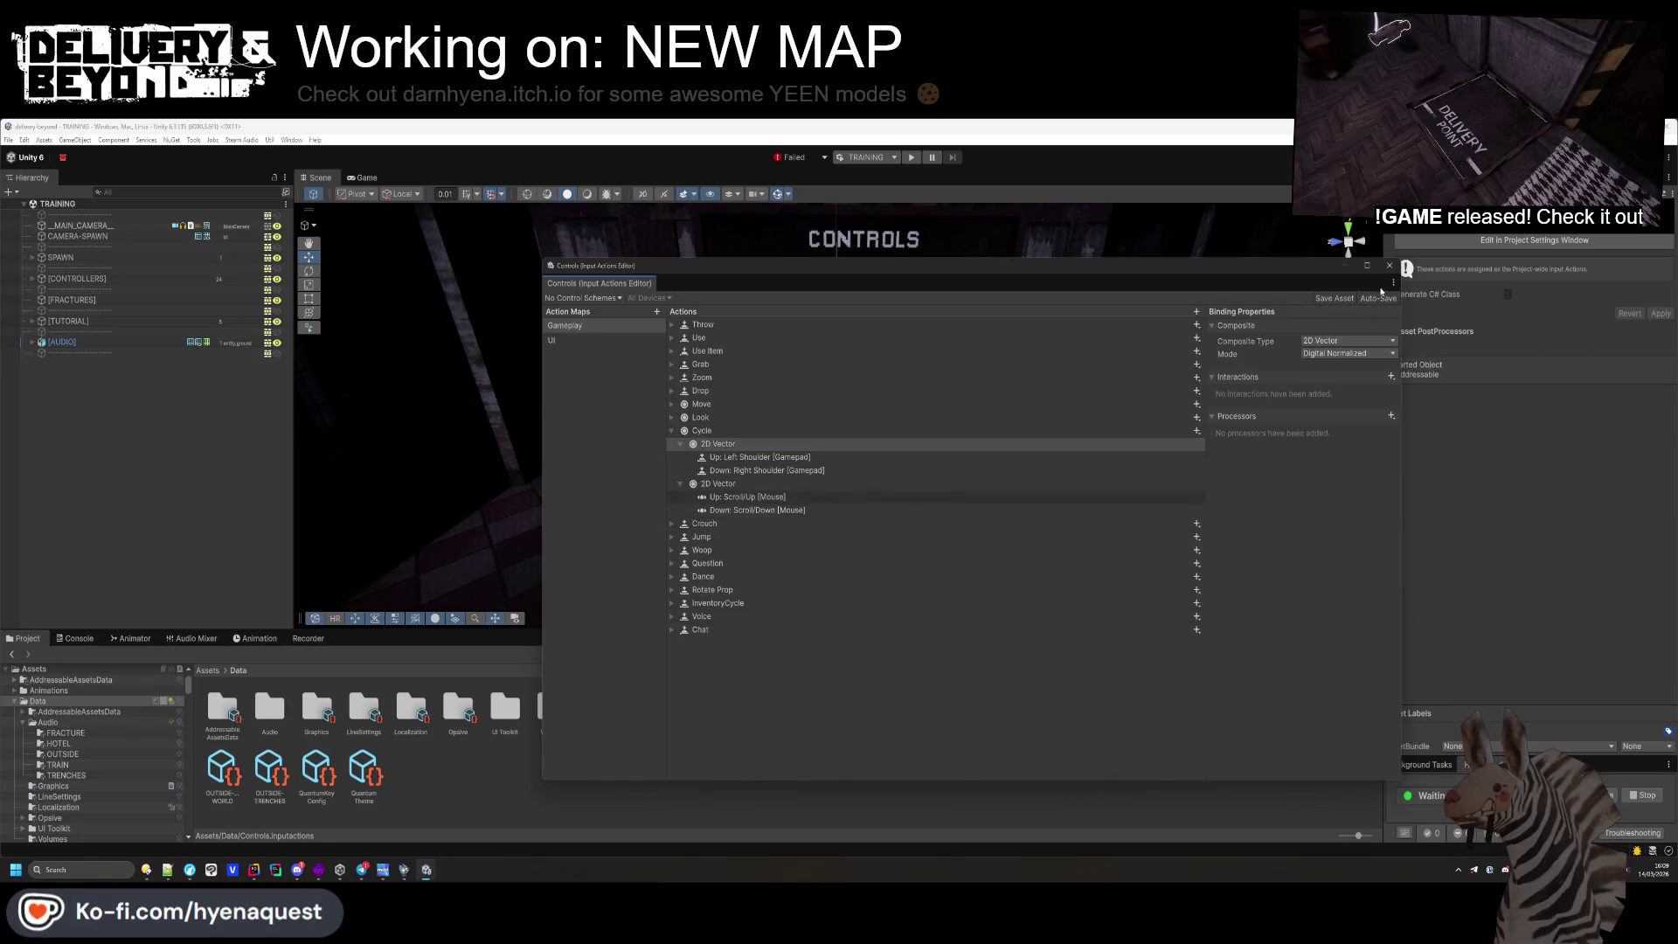
left_click(1389, 264)
left_click(75, 638)
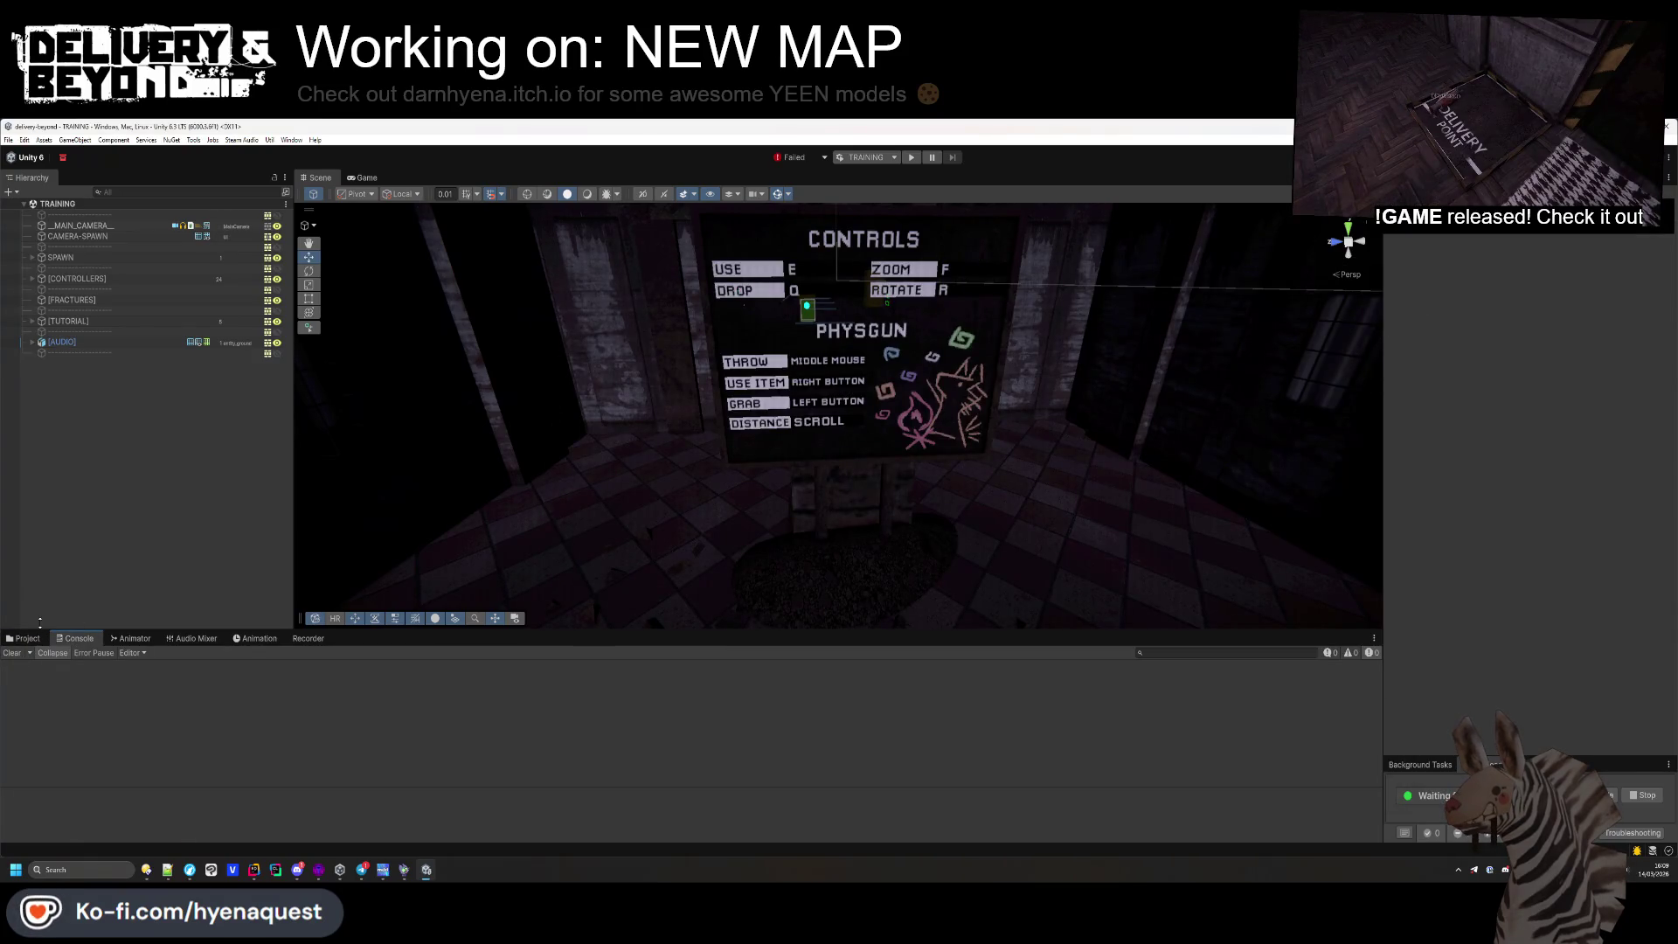
scroll(612, 393, "up", 3)
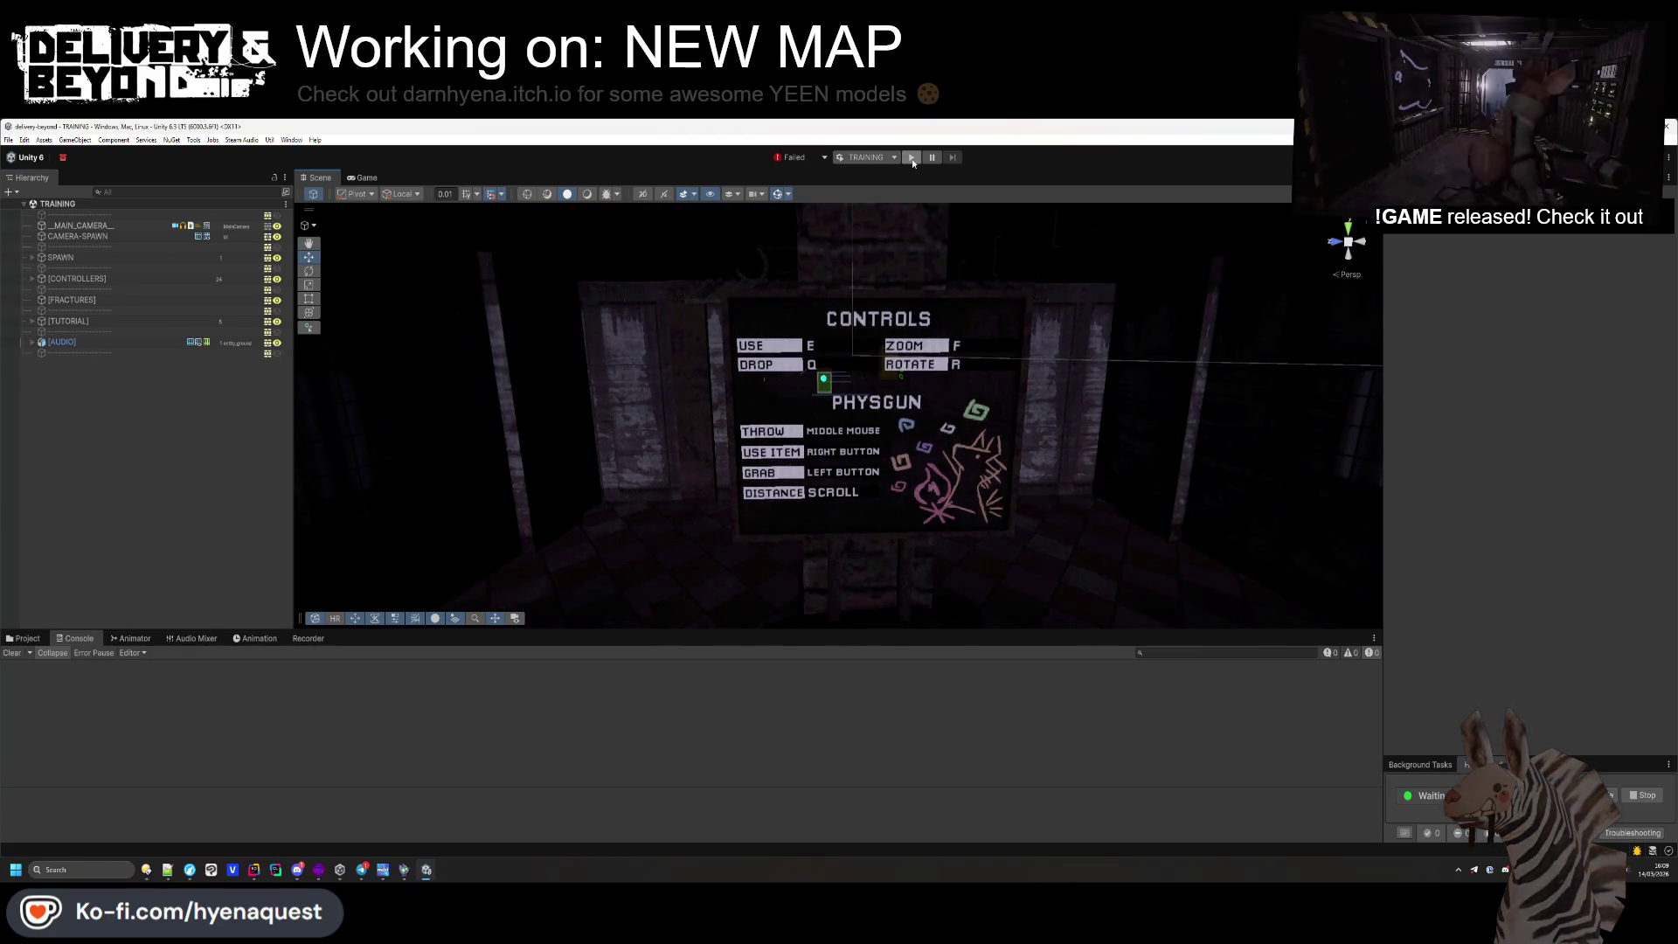
Enter play mode, launch the scenario and walk to the INPUT sign's Distance line
left_click(913, 160)
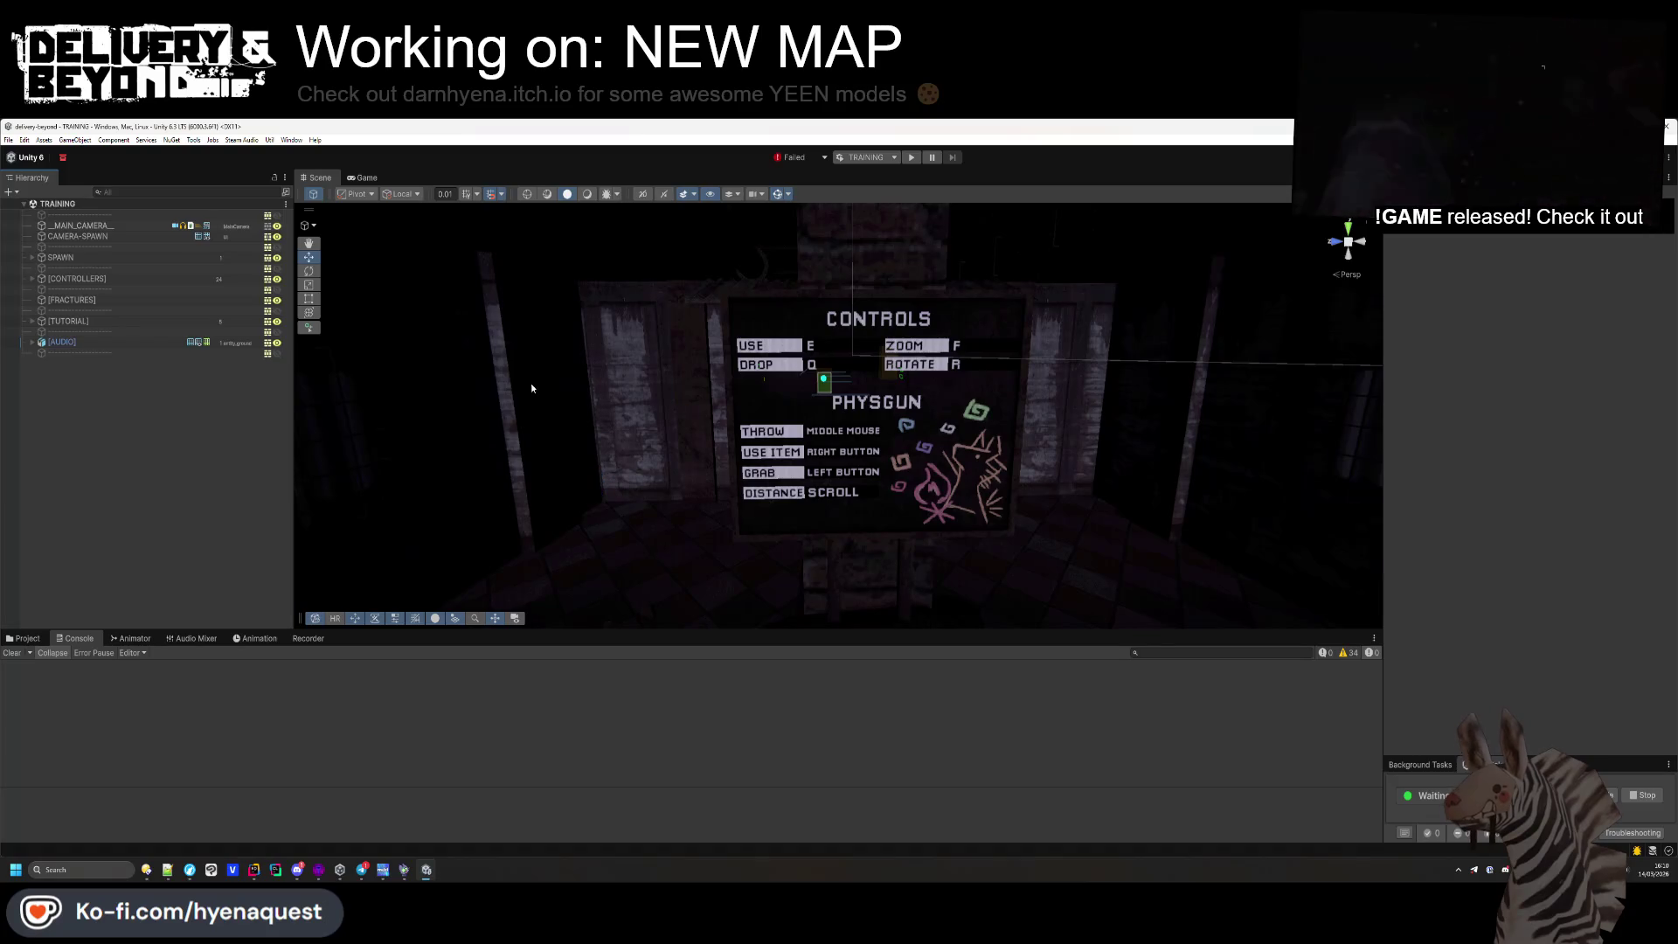
left_click(911, 157)
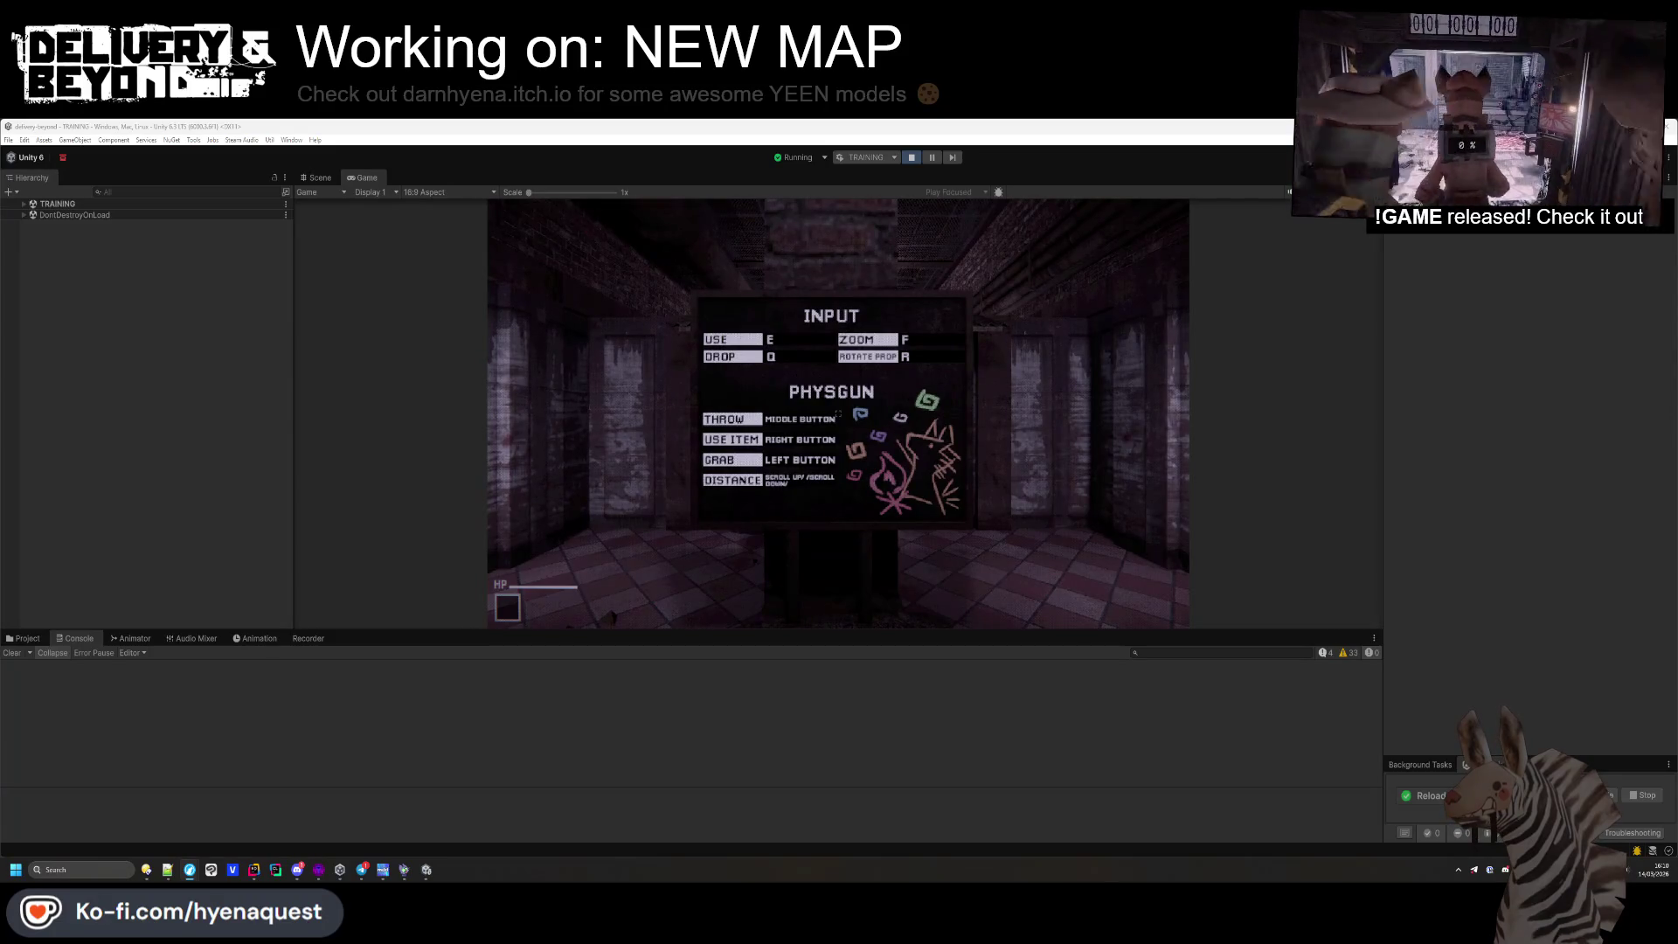
key("w")
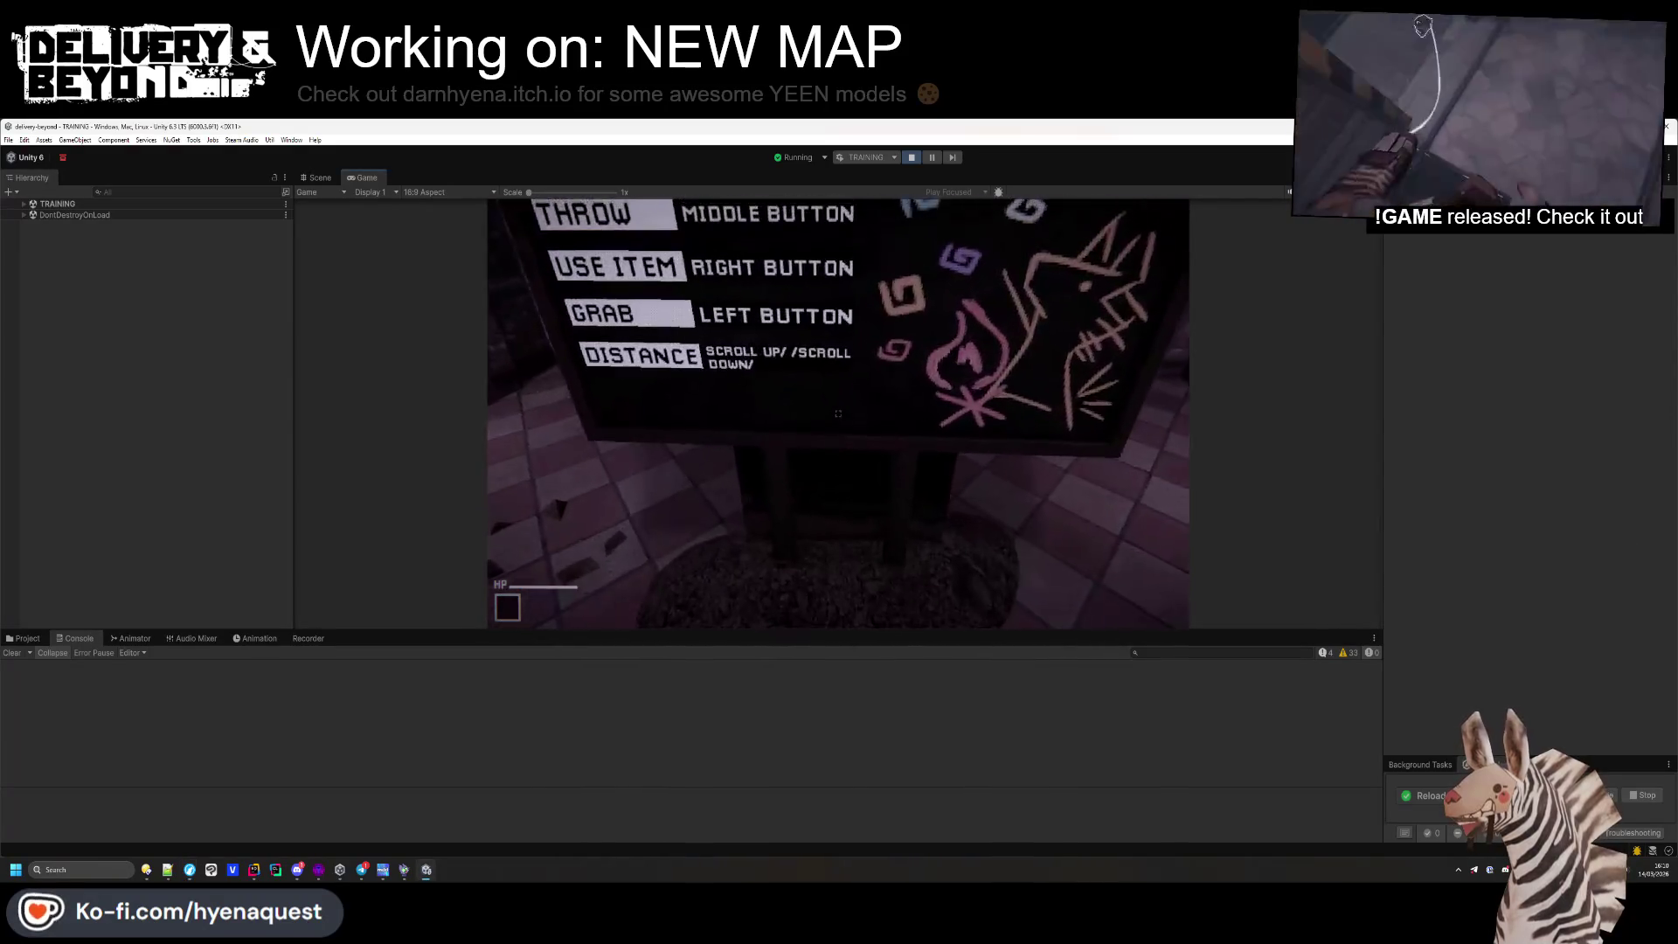
key("w")
Walk through the wooden door into the crate room and on to the TV corner, then go to Rider
key("s")
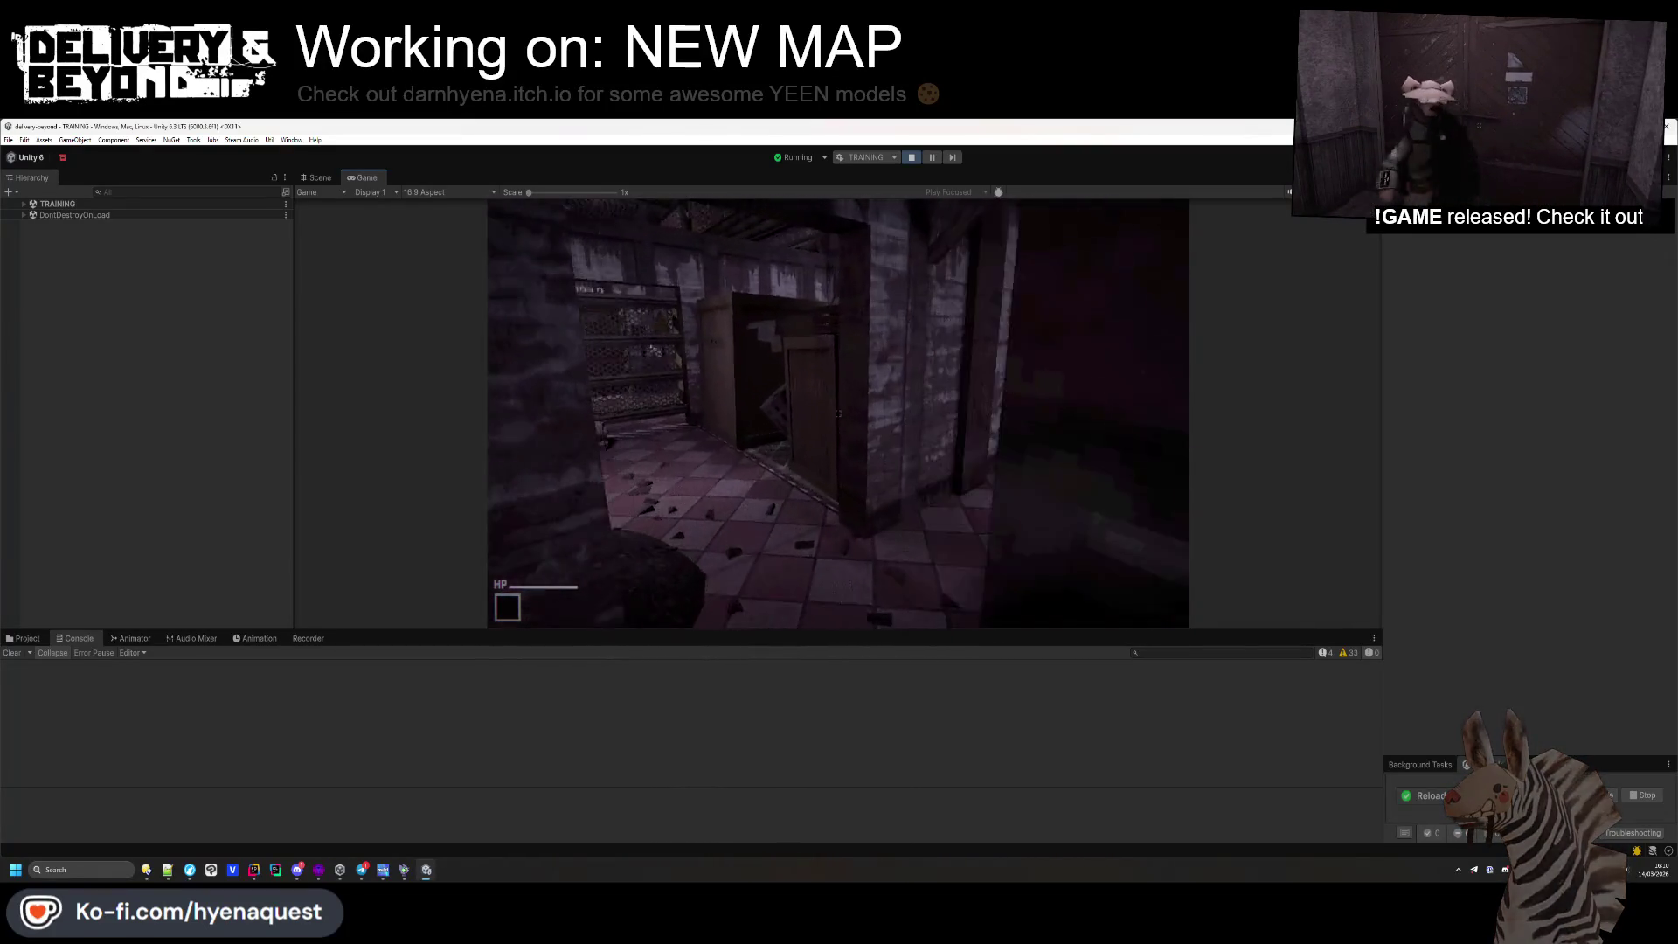
key("w")
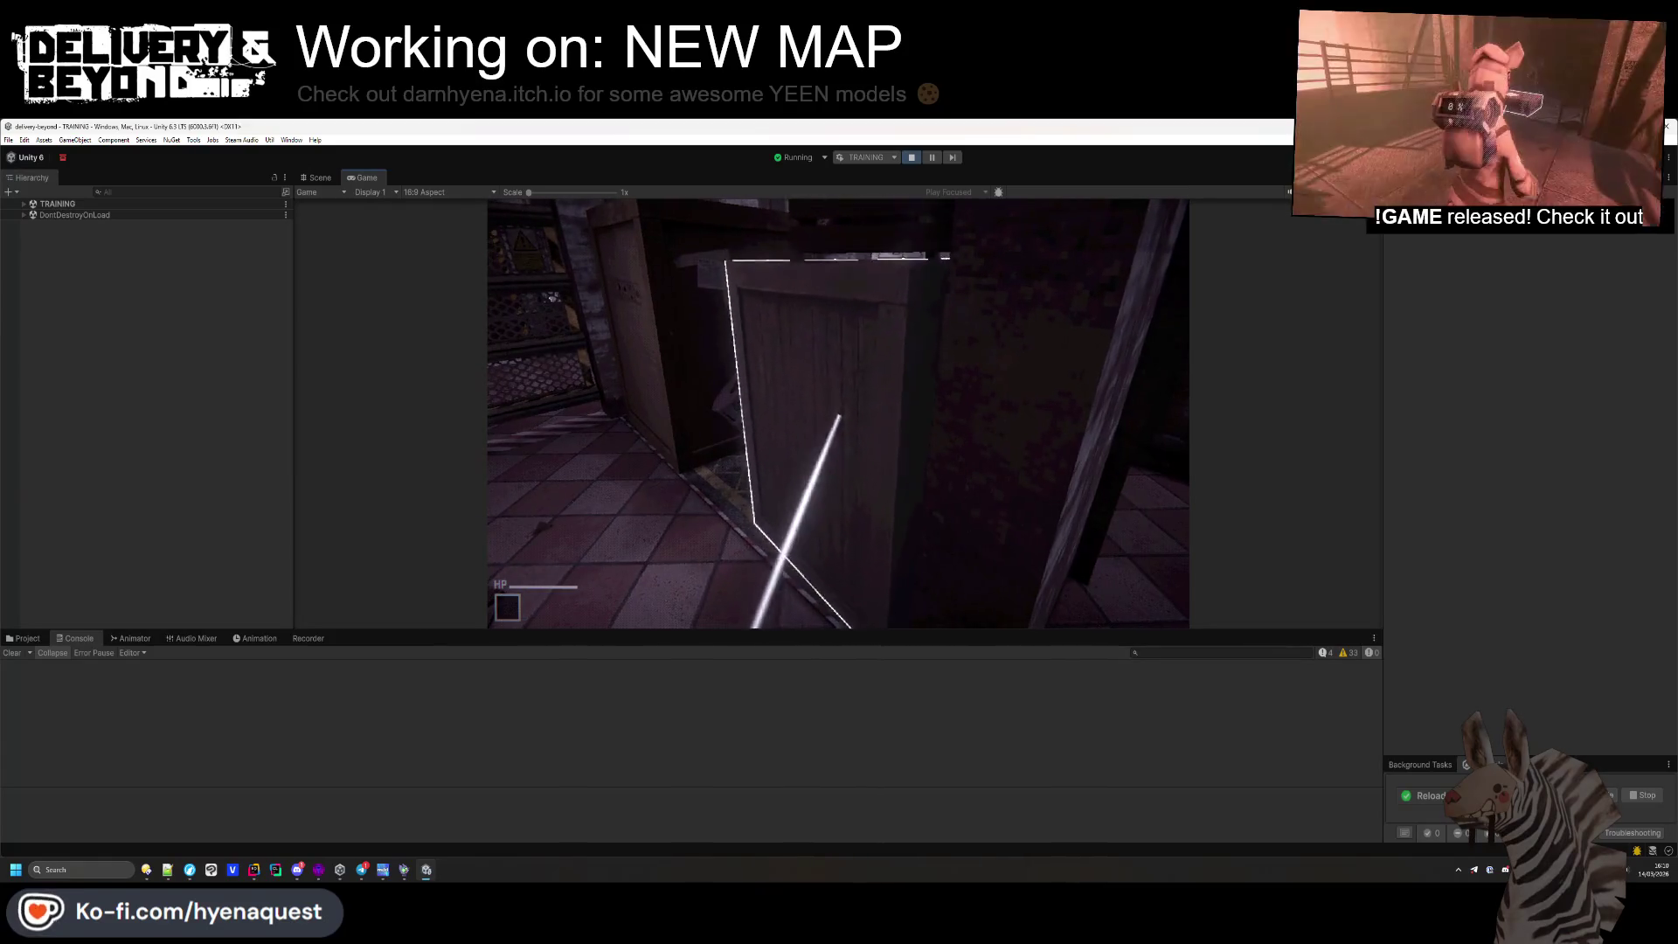
key("e")
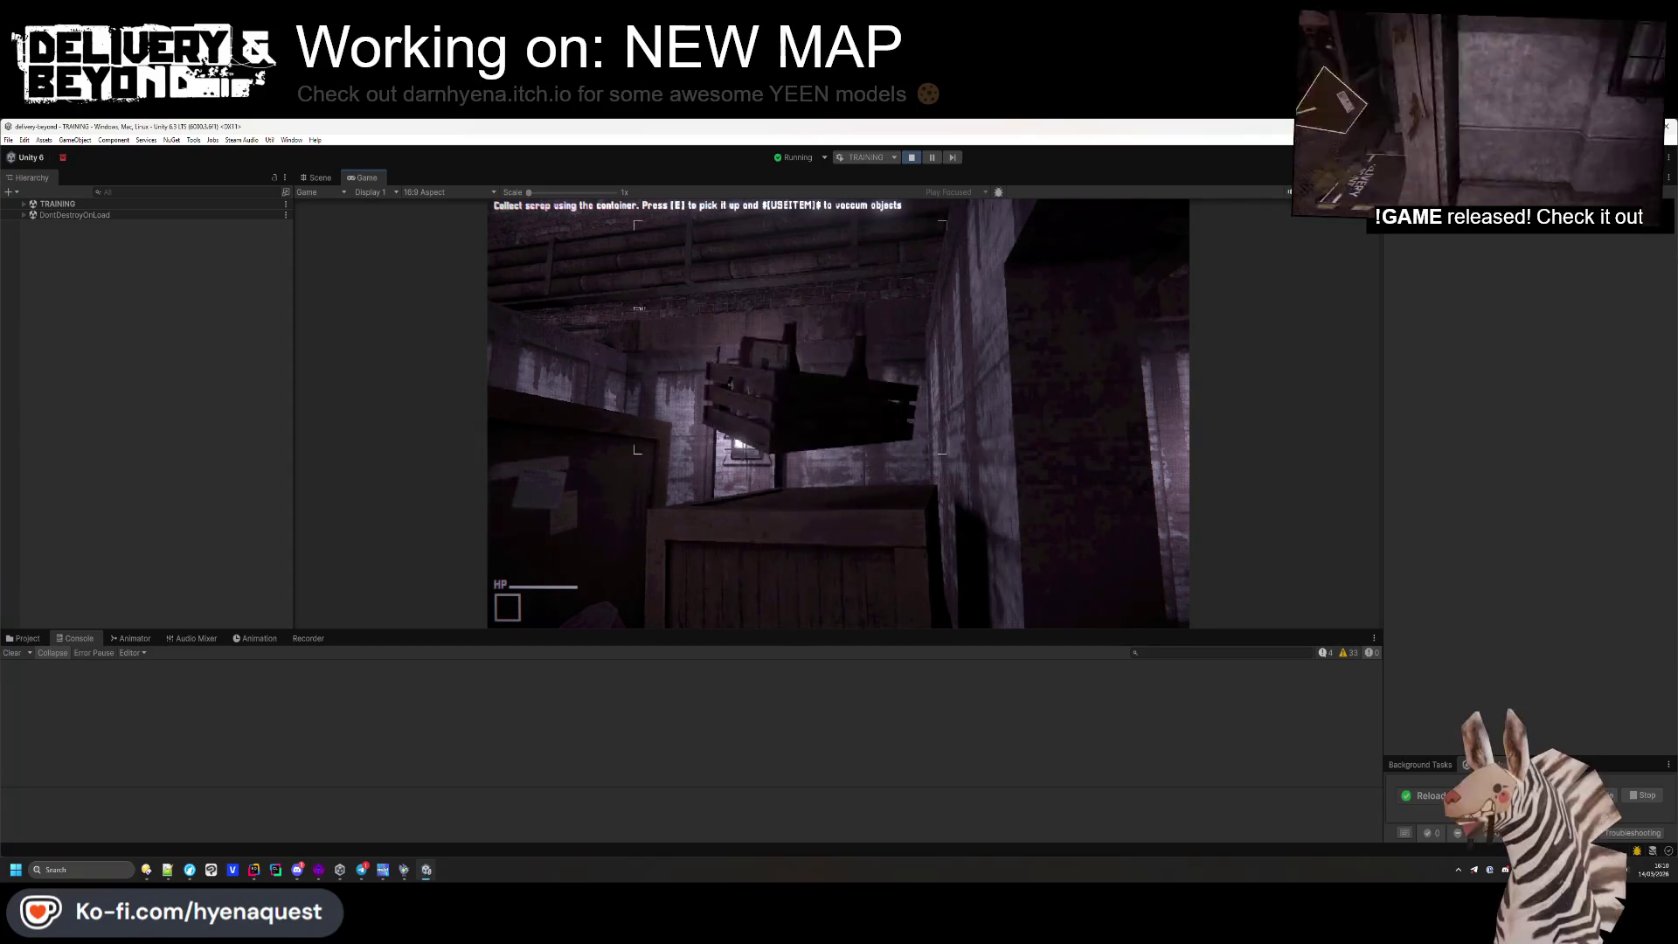
key("w")
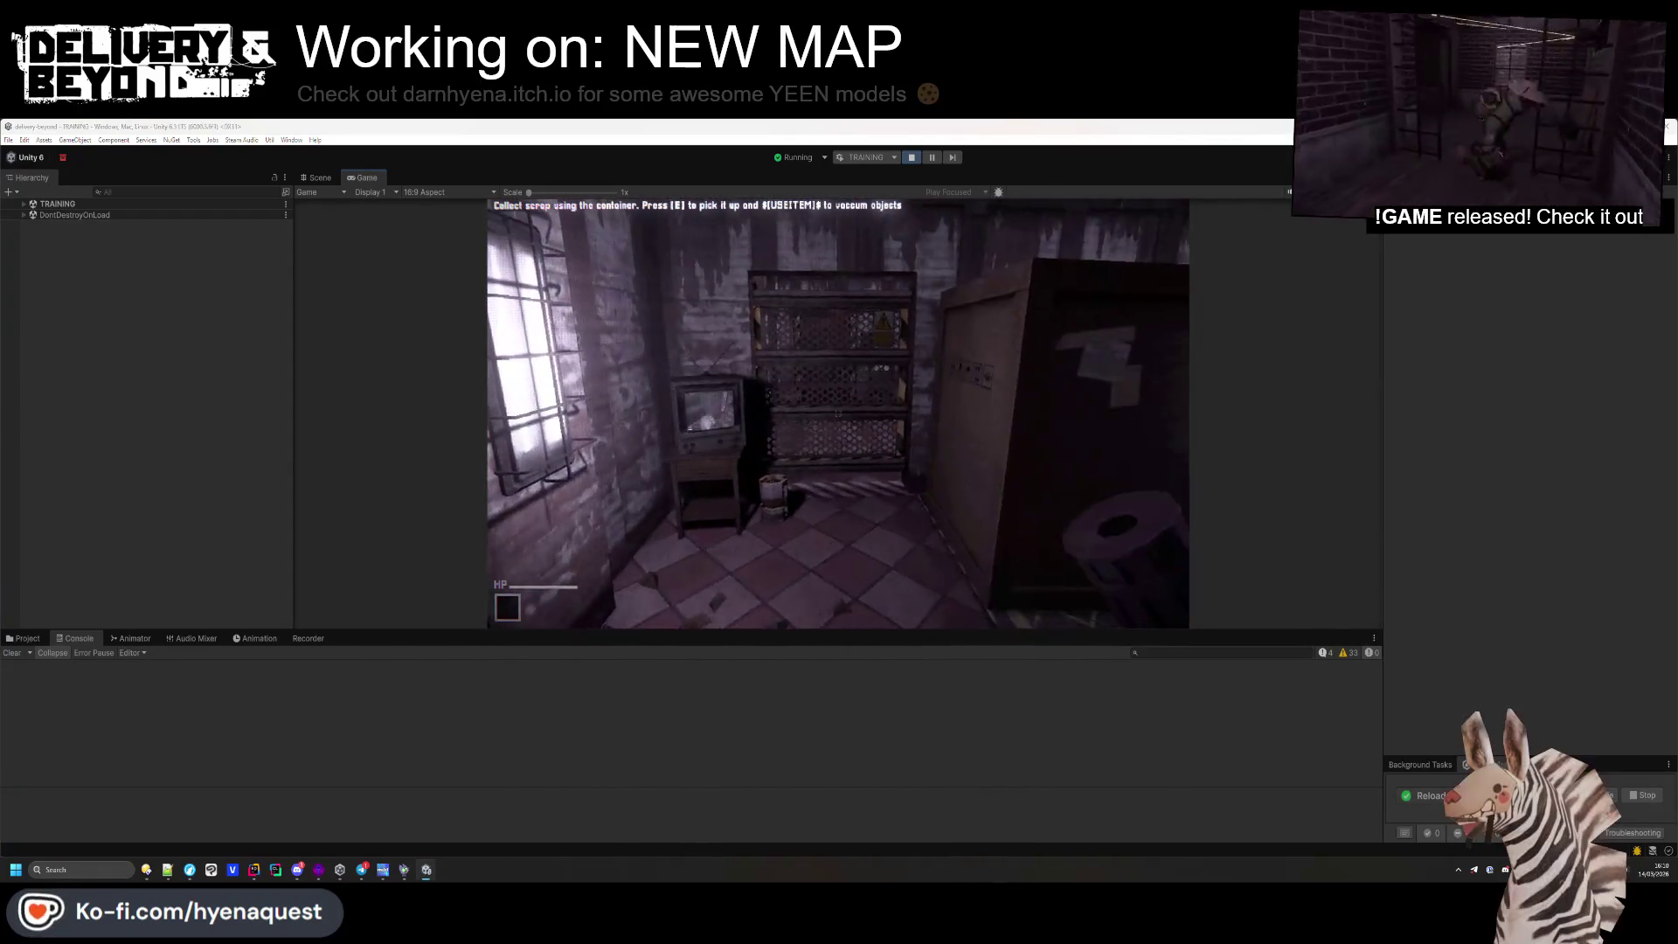
key("alt+Tab")
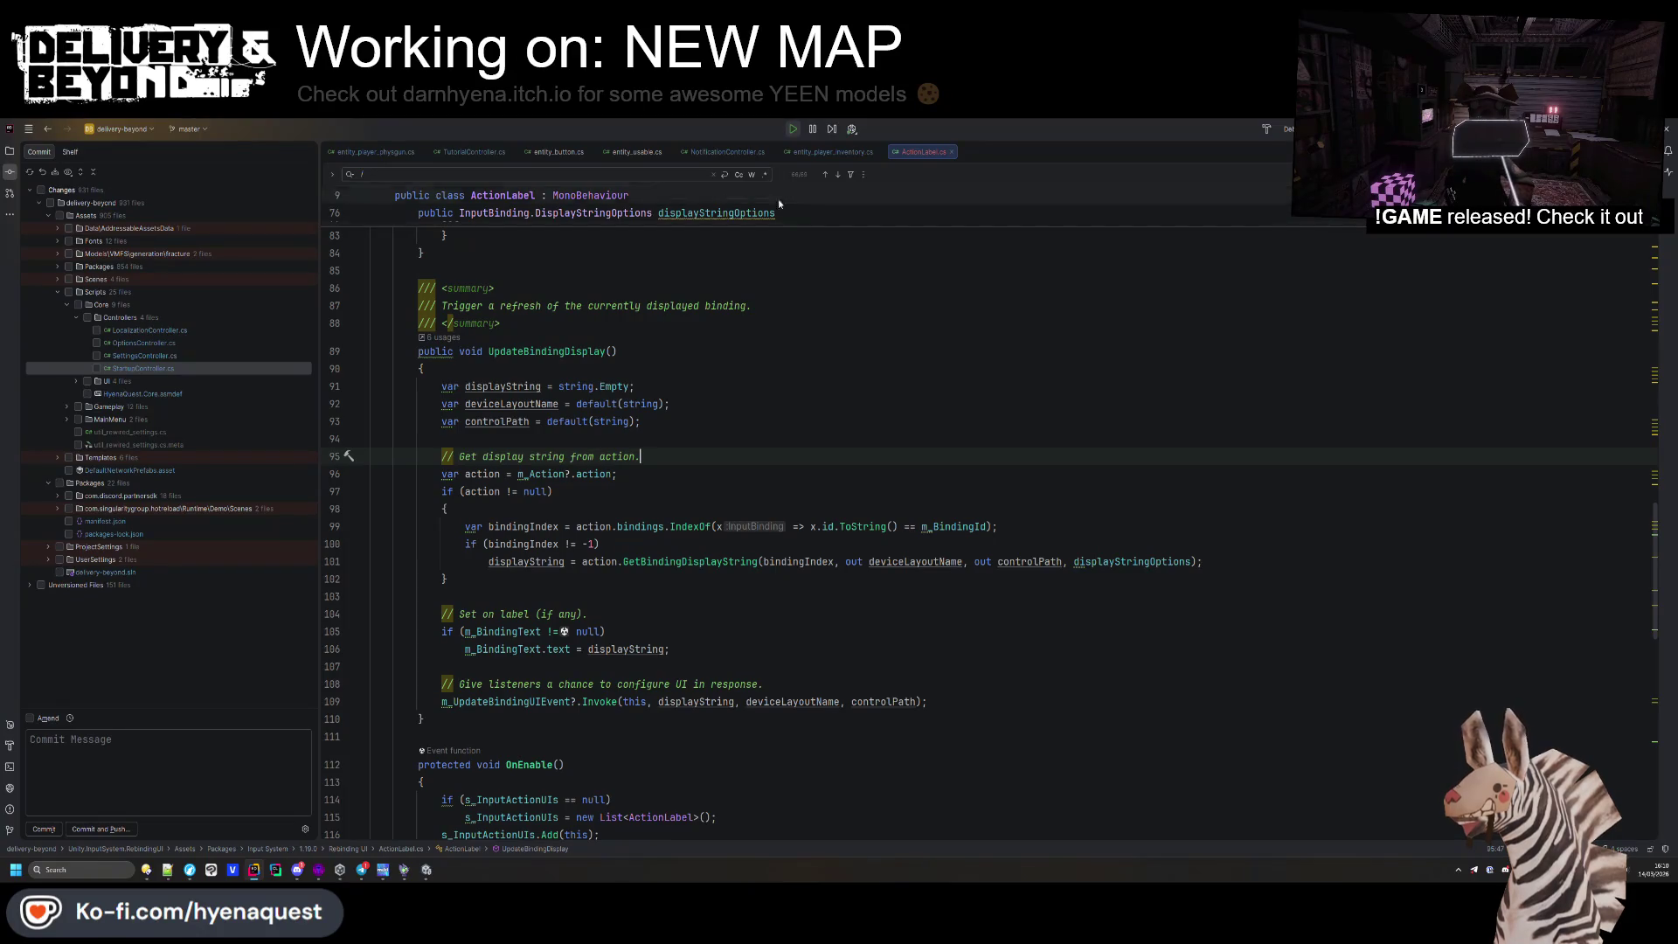
Search for 'movement' and open entity_player_movement.cs in Rider
key("shift")
key("shift")
type("movement")
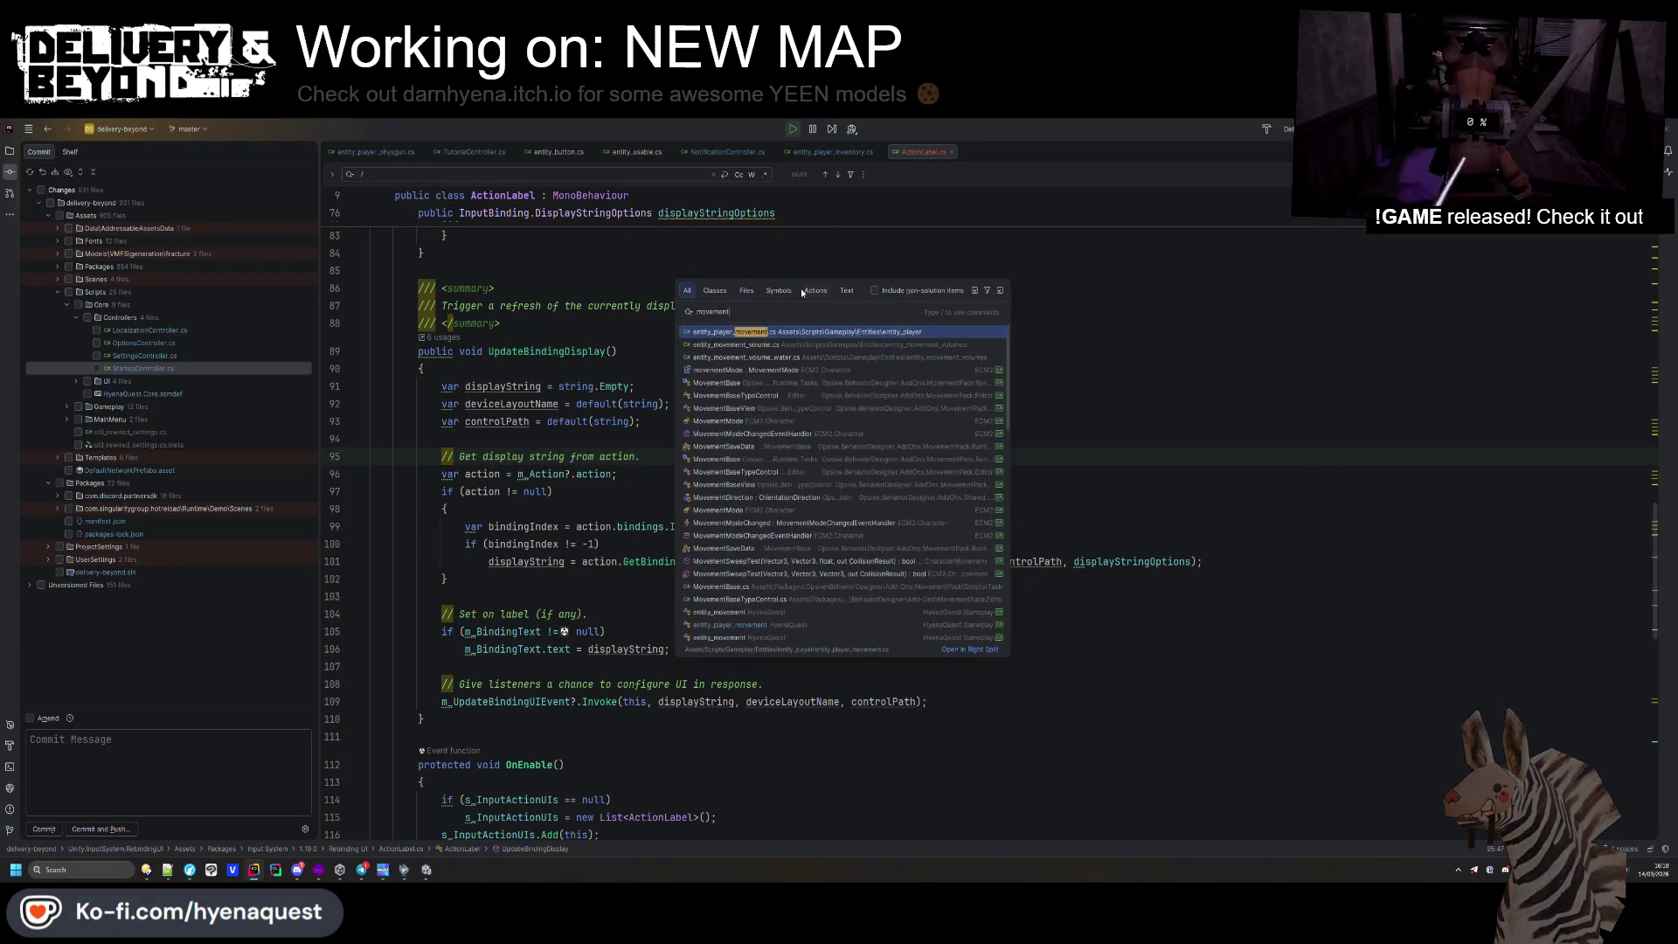
key("Return")
key("alt+Tab")
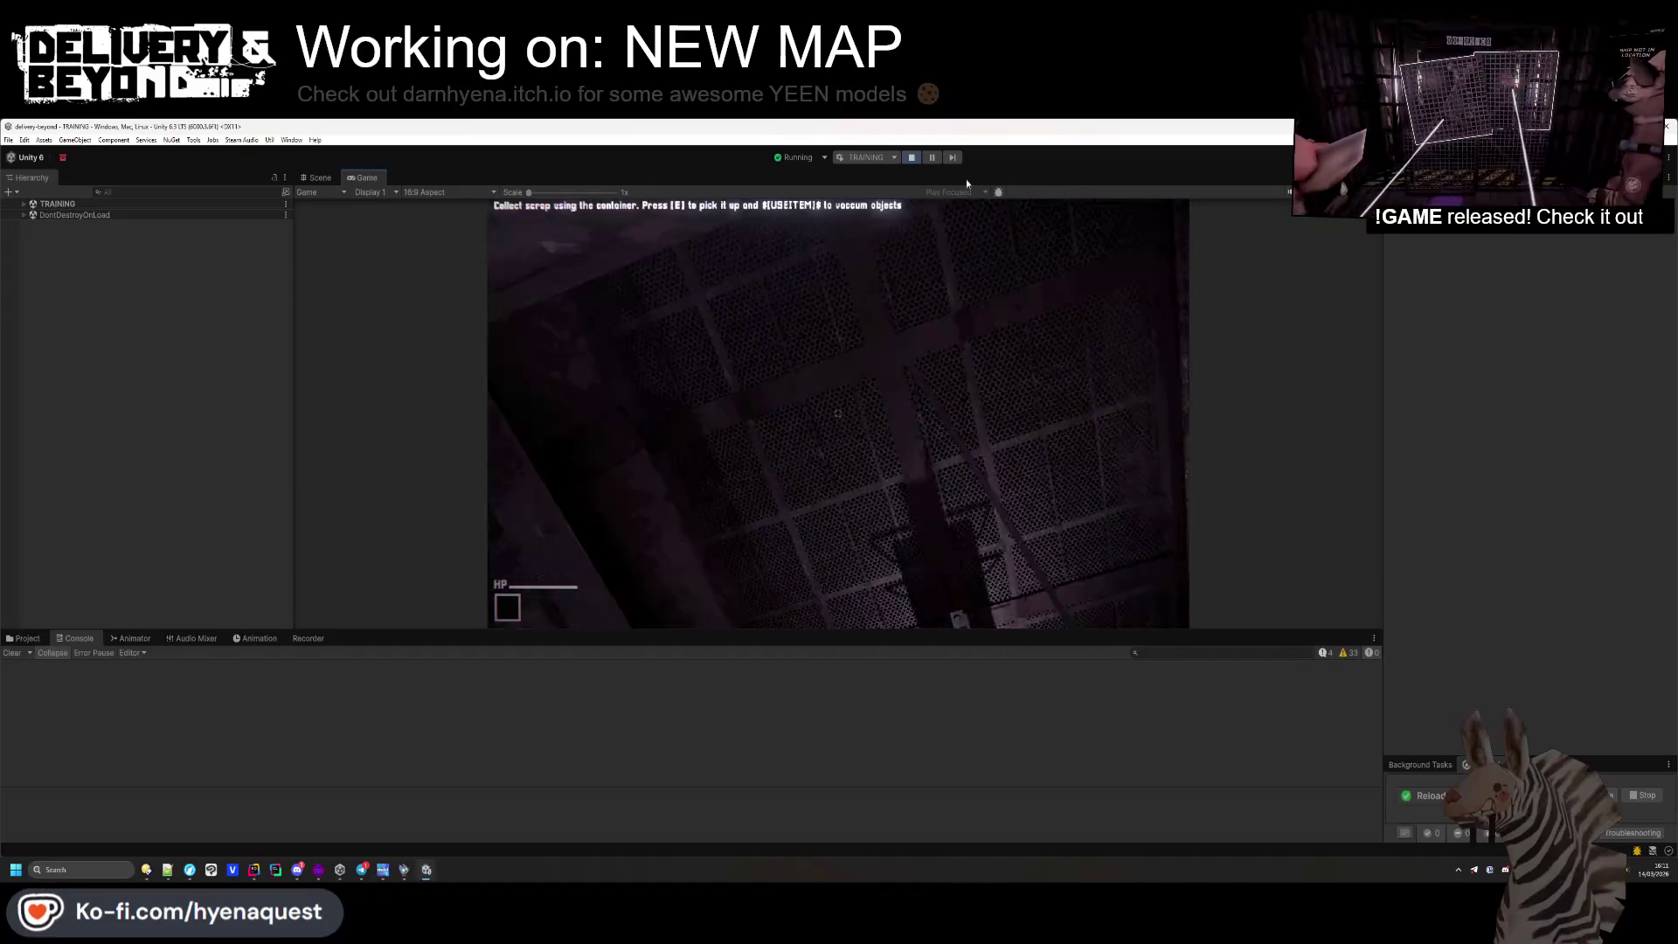
key("alt+Tab")
left_click(639, 469)
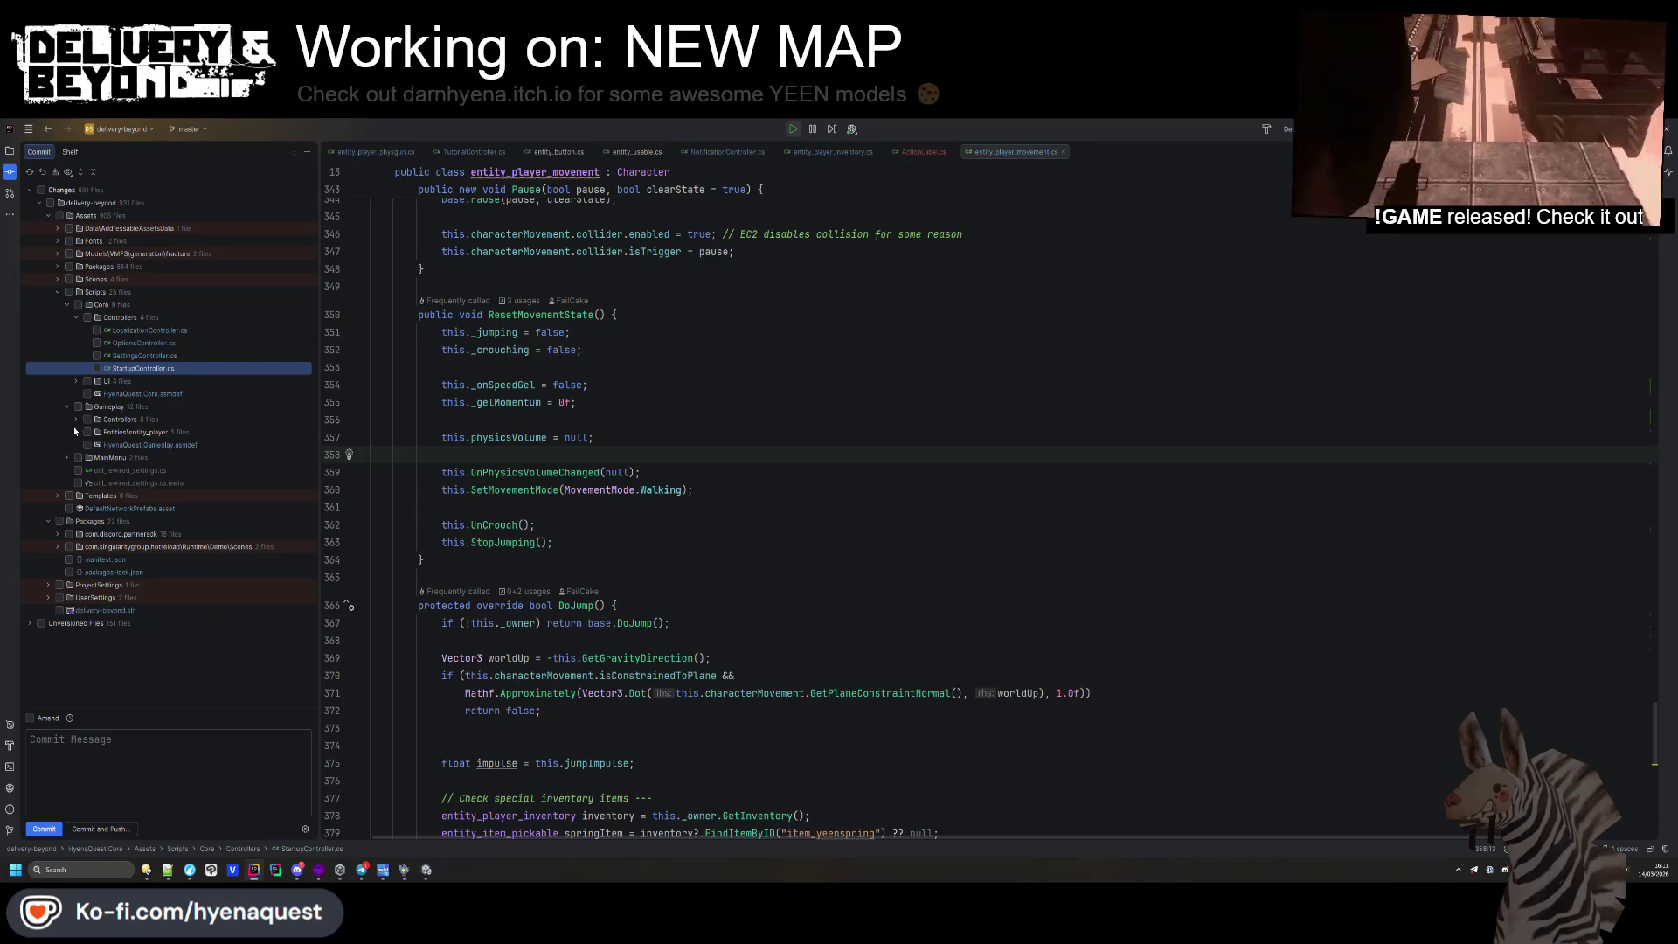
Open the diff of the changed entity_player_camera.cs file and review it
left_click(76, 432)
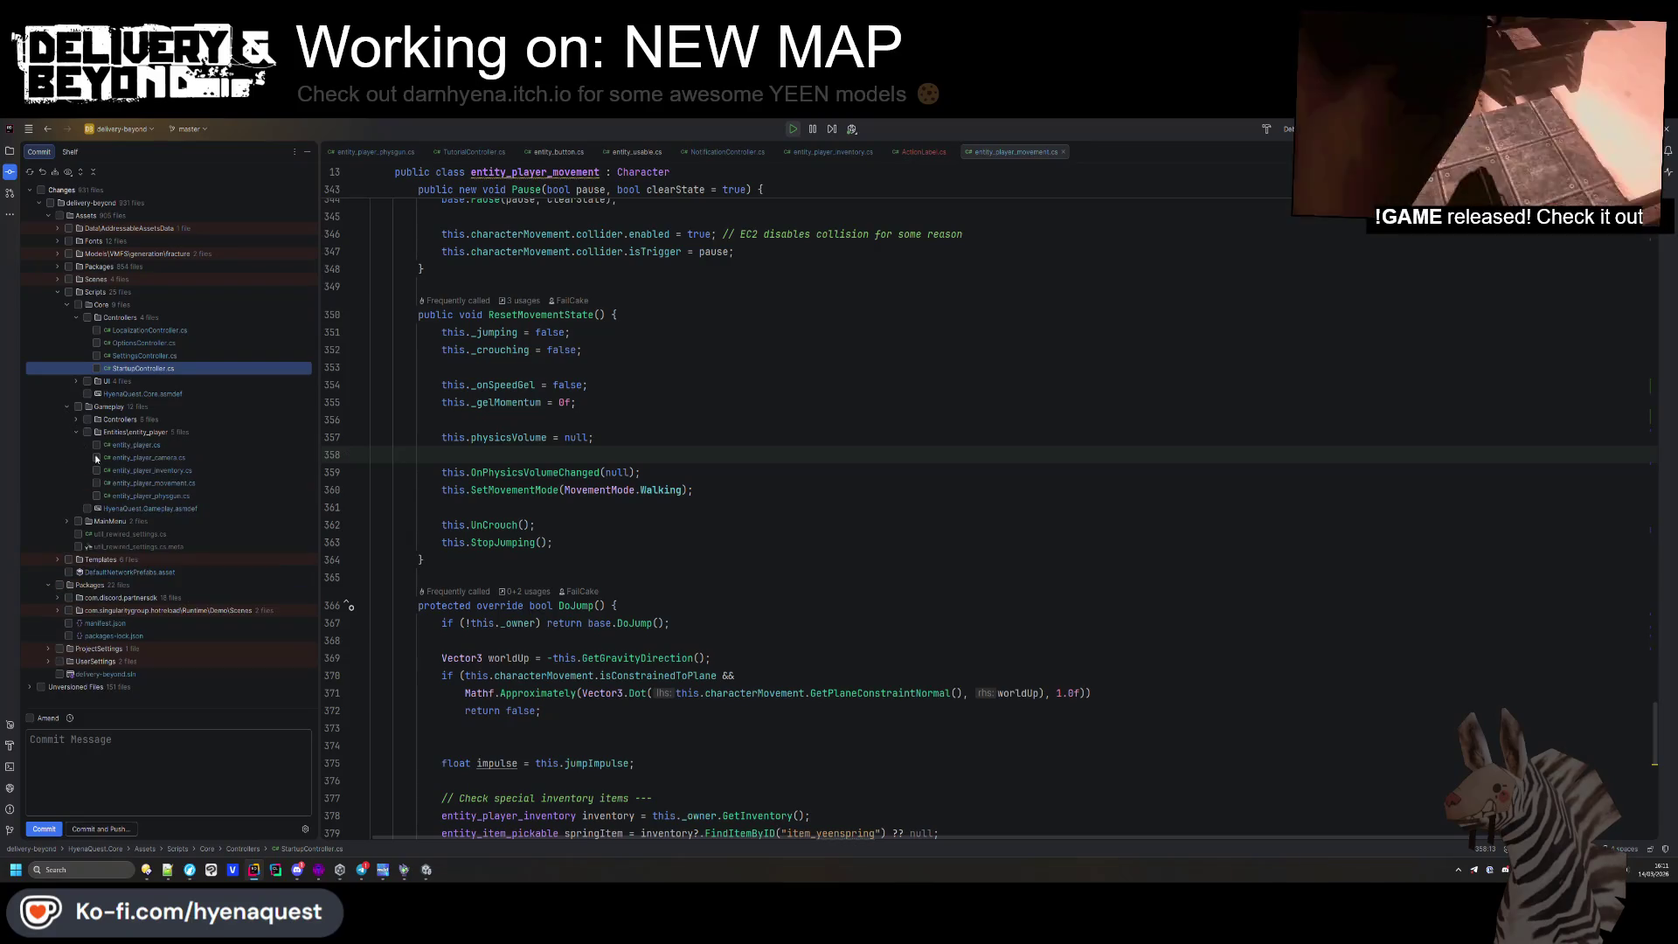
double_click(143, 482)
left_click(149, 457)
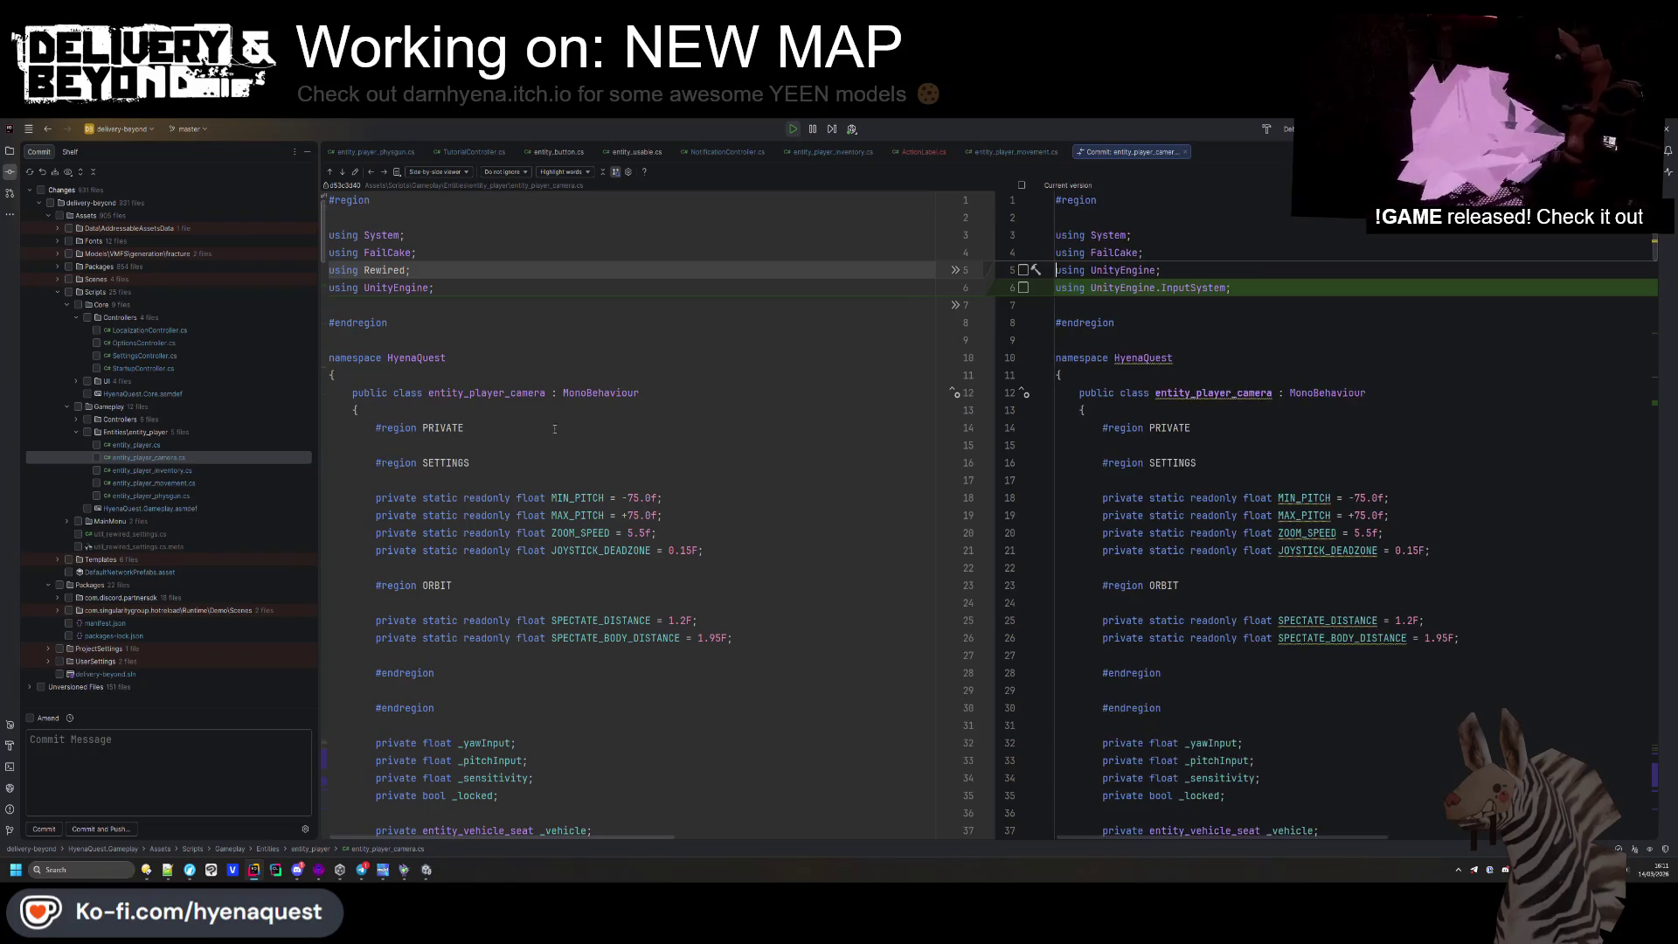
scroll(549, 430, "down", 15)
scroll(586, 422, "down", 20)
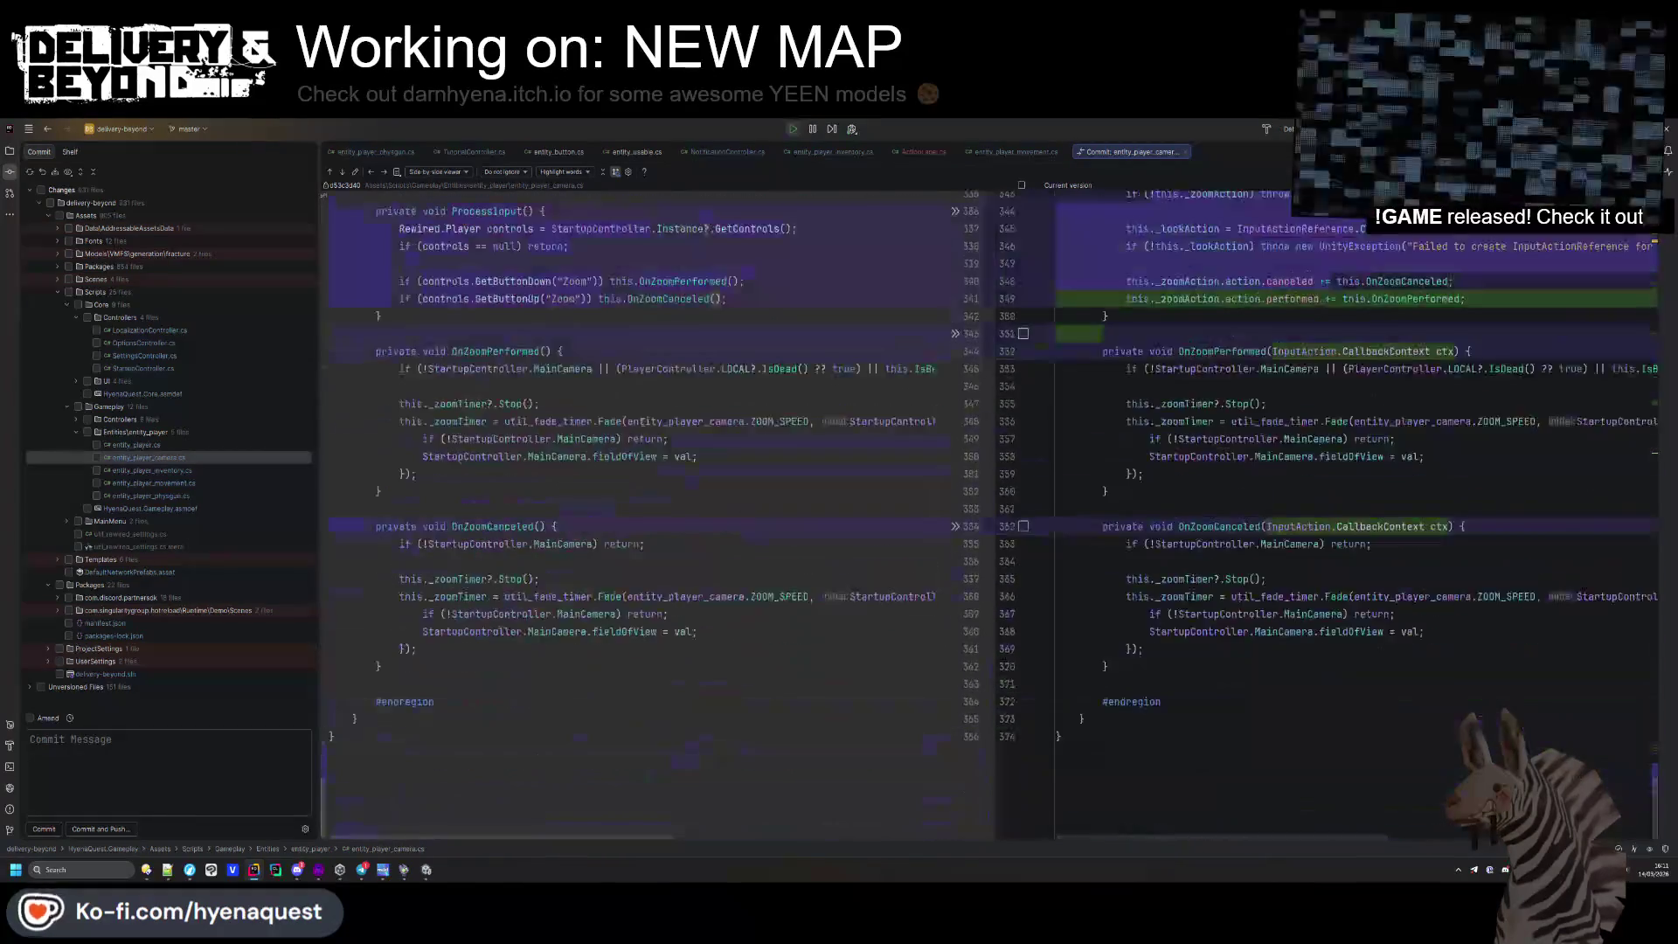
scroll(842, 485, "up", 5)
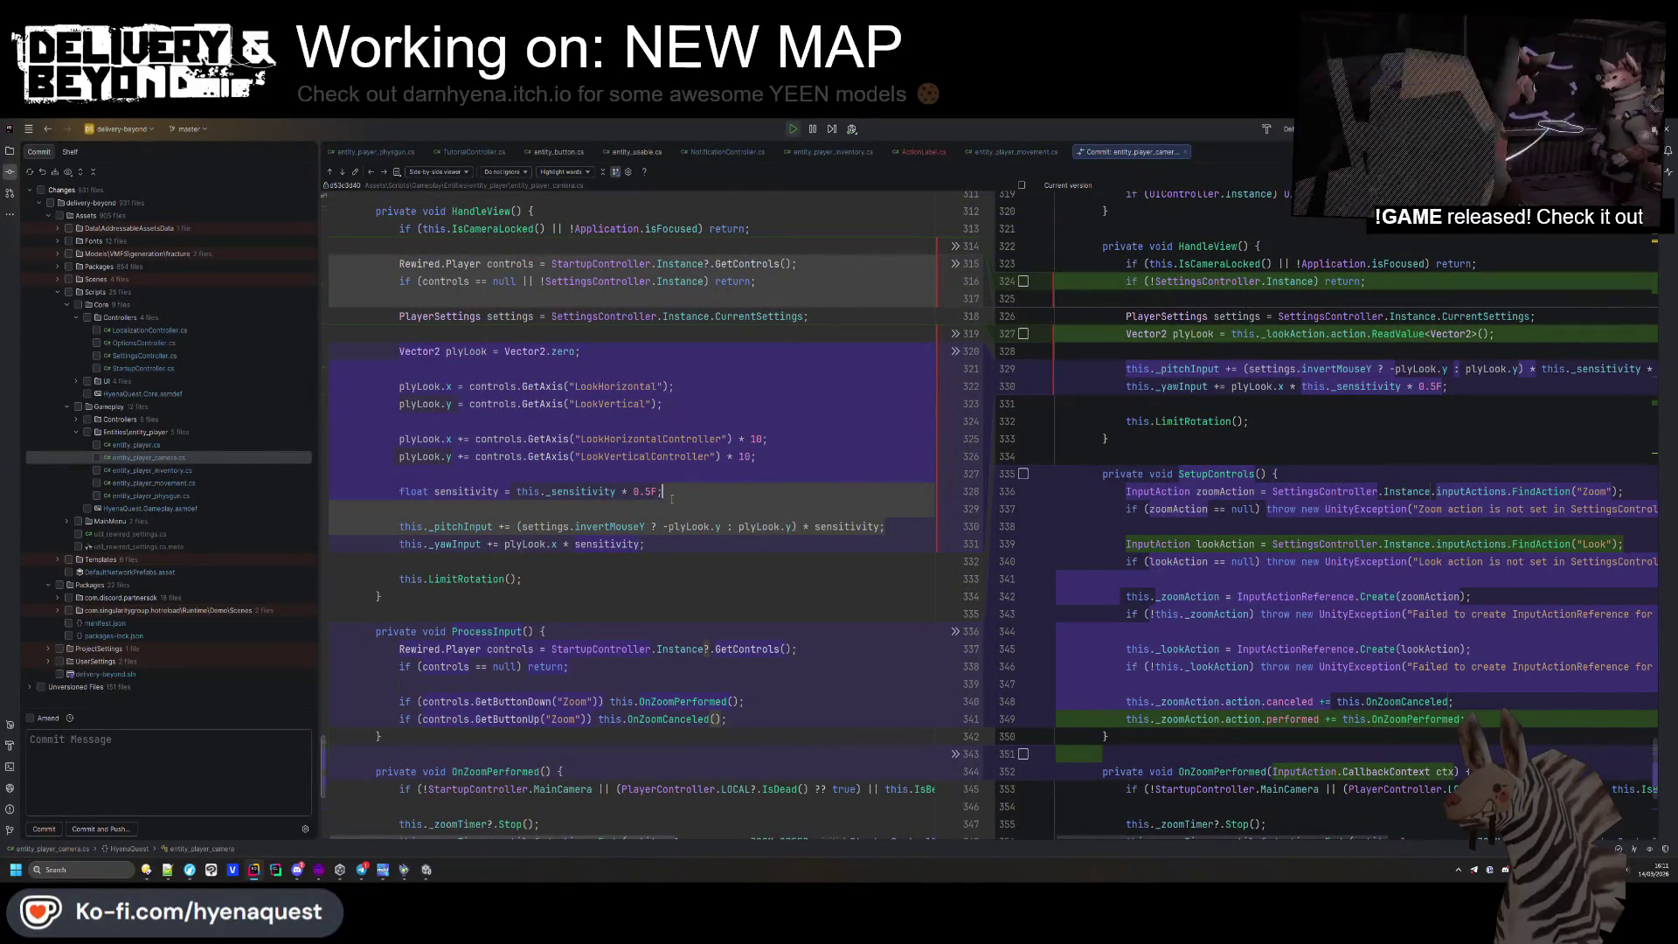
scroll(672, 498, "down", 6)
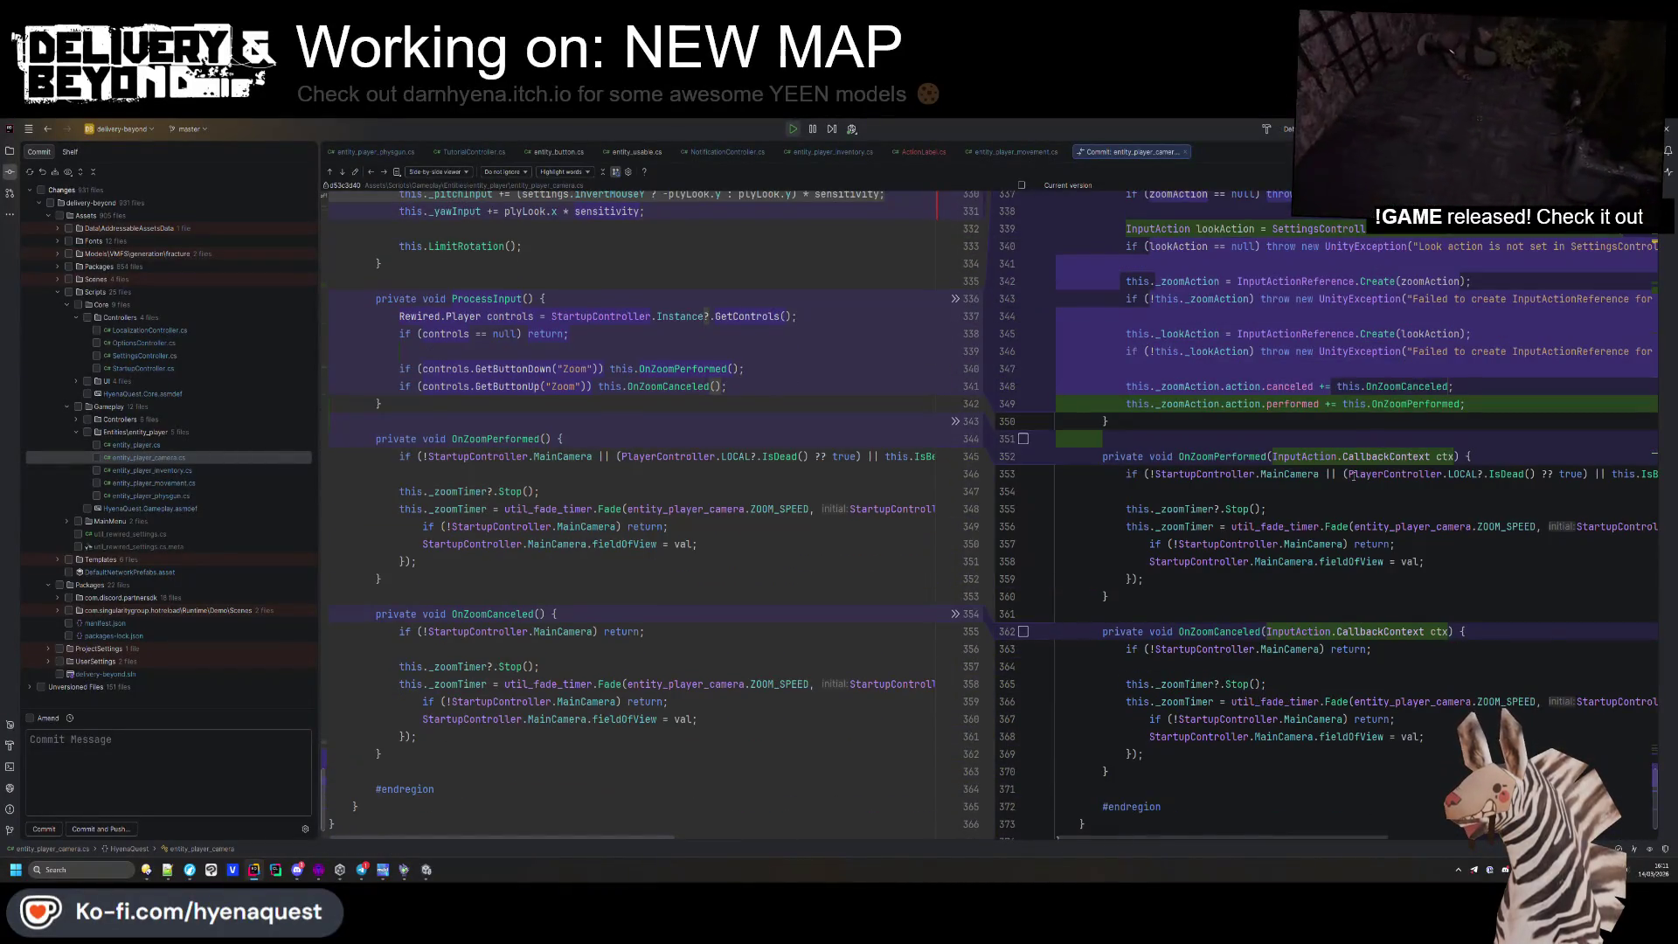
scroll(1353, 475, "up", 9)
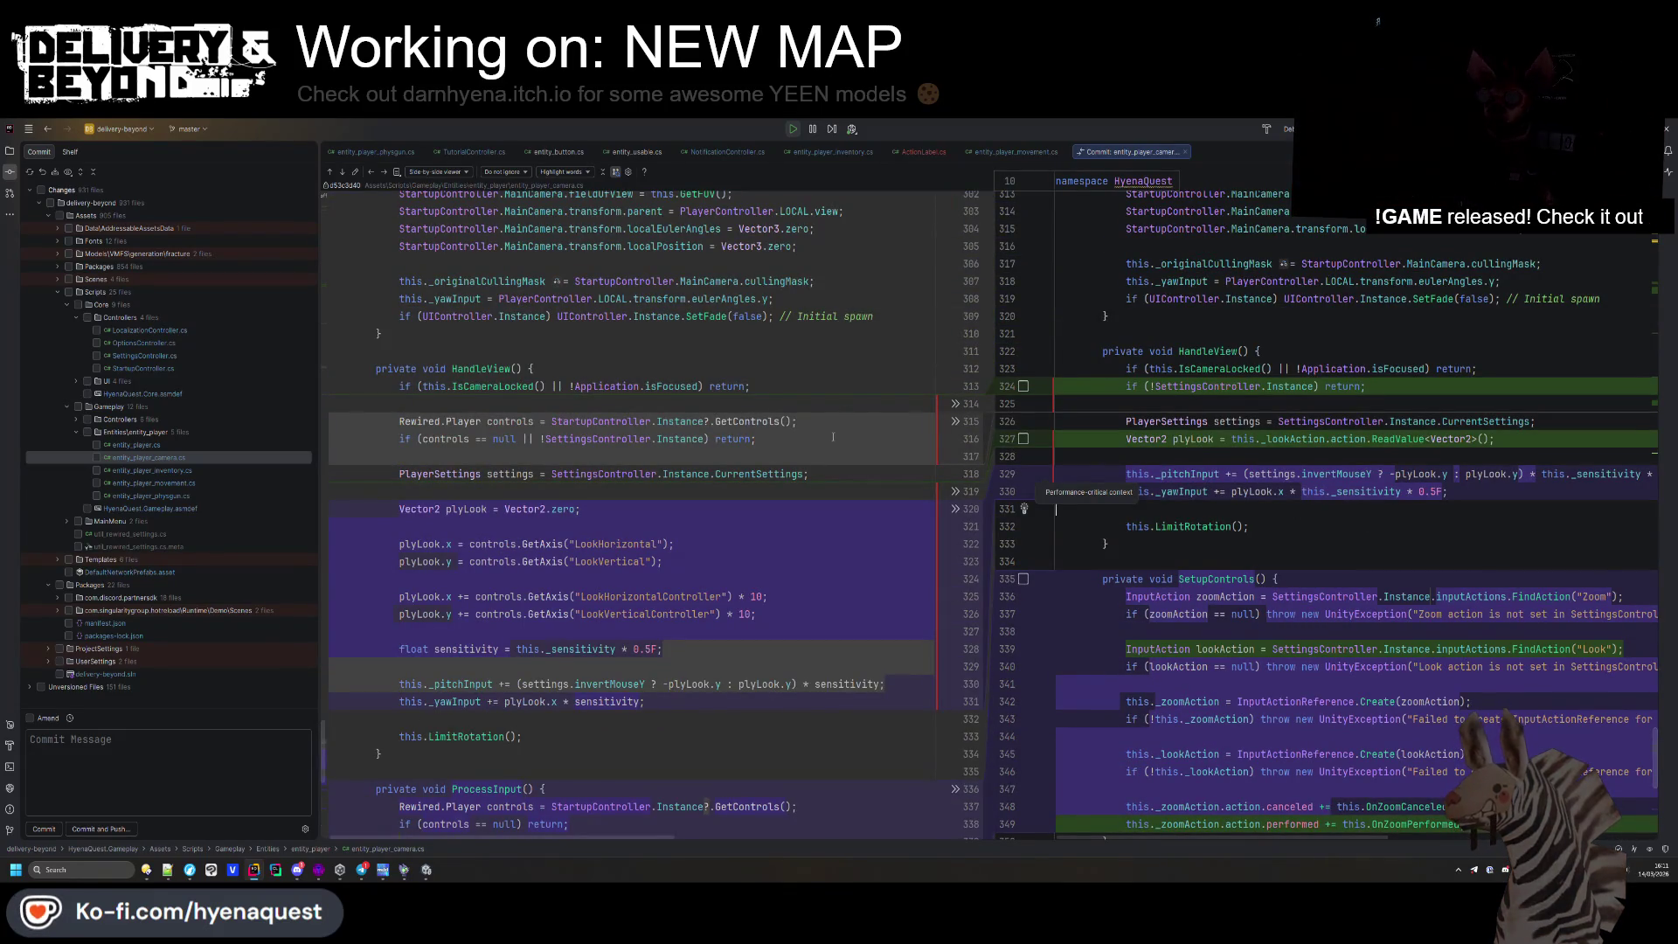
Add the float sensitivity line at line 329 and use 'sensitivity' on lines 331 and 332
left_click(674, 651)
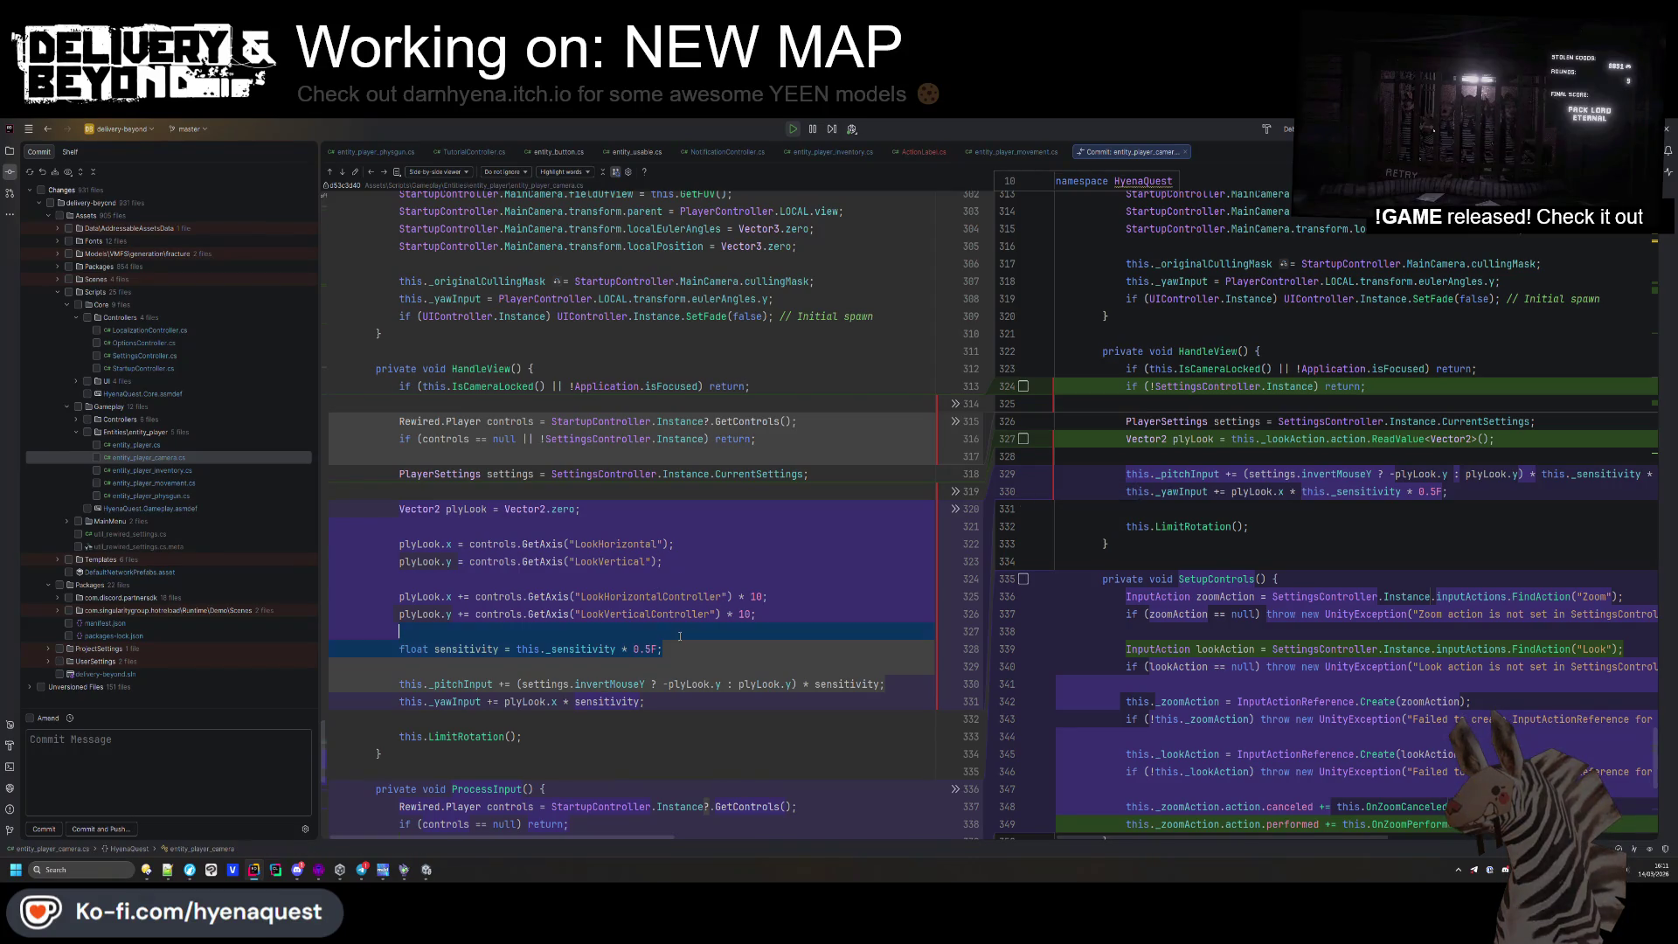
left_click(1163, 458)
type("float sensitivity = this._sensitivity * 0.5F;")
key("Return")
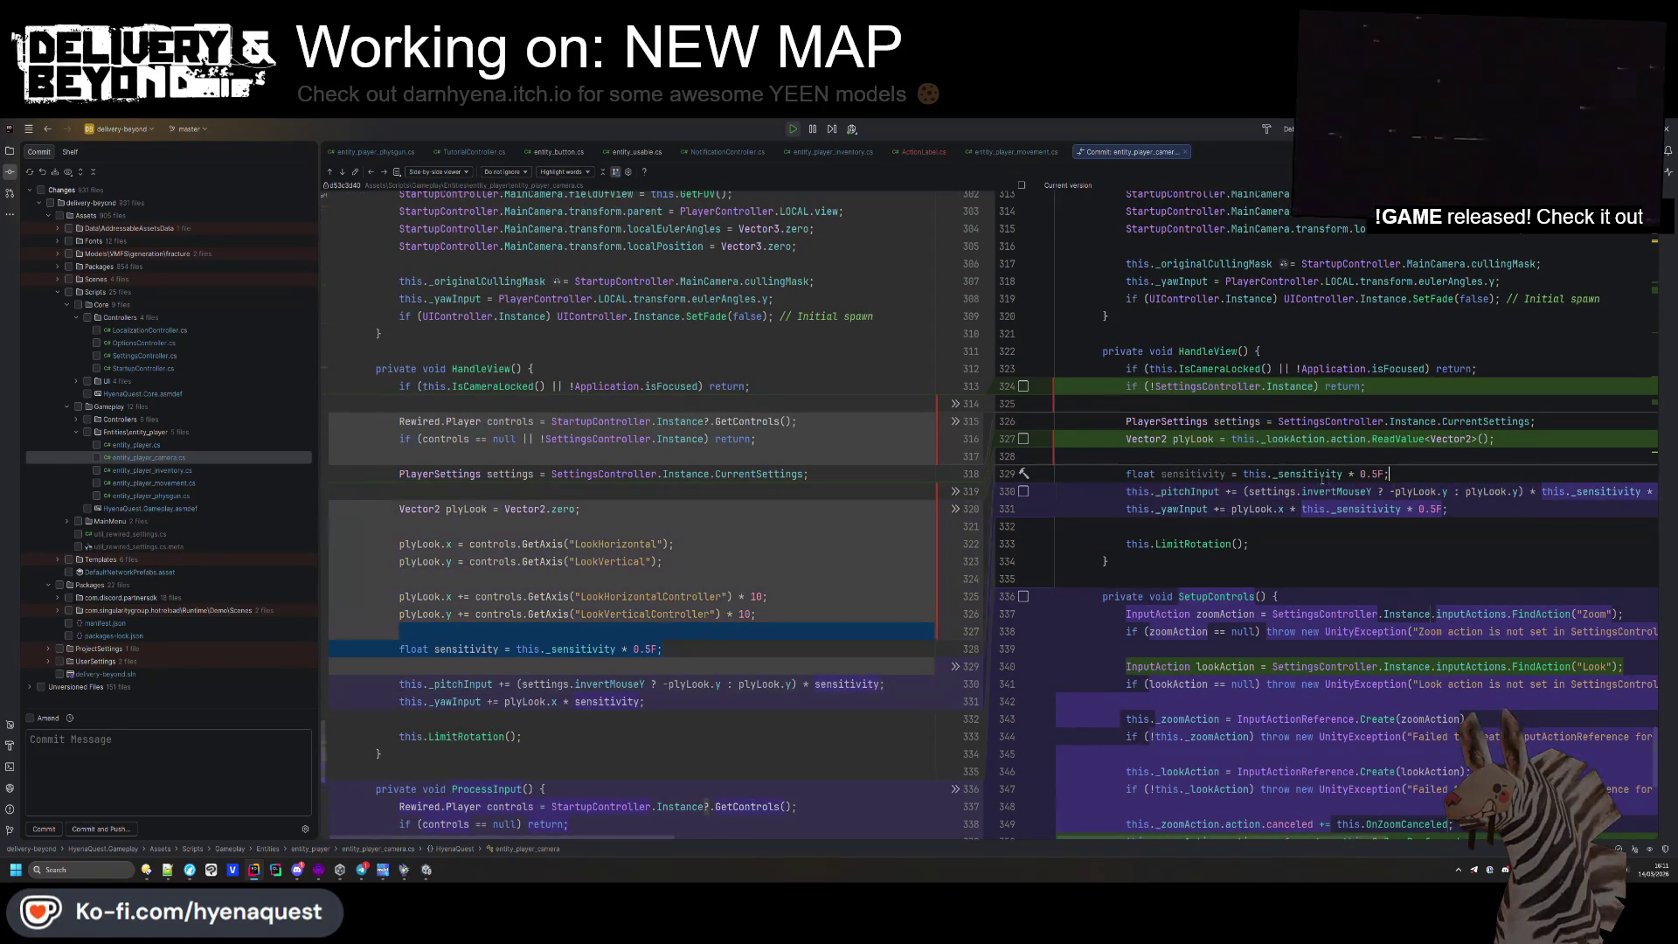
left_click(1226, 473)
scroll(1398, 612, "right", 3)
left_click(1470, 508)
type("sensitivity")
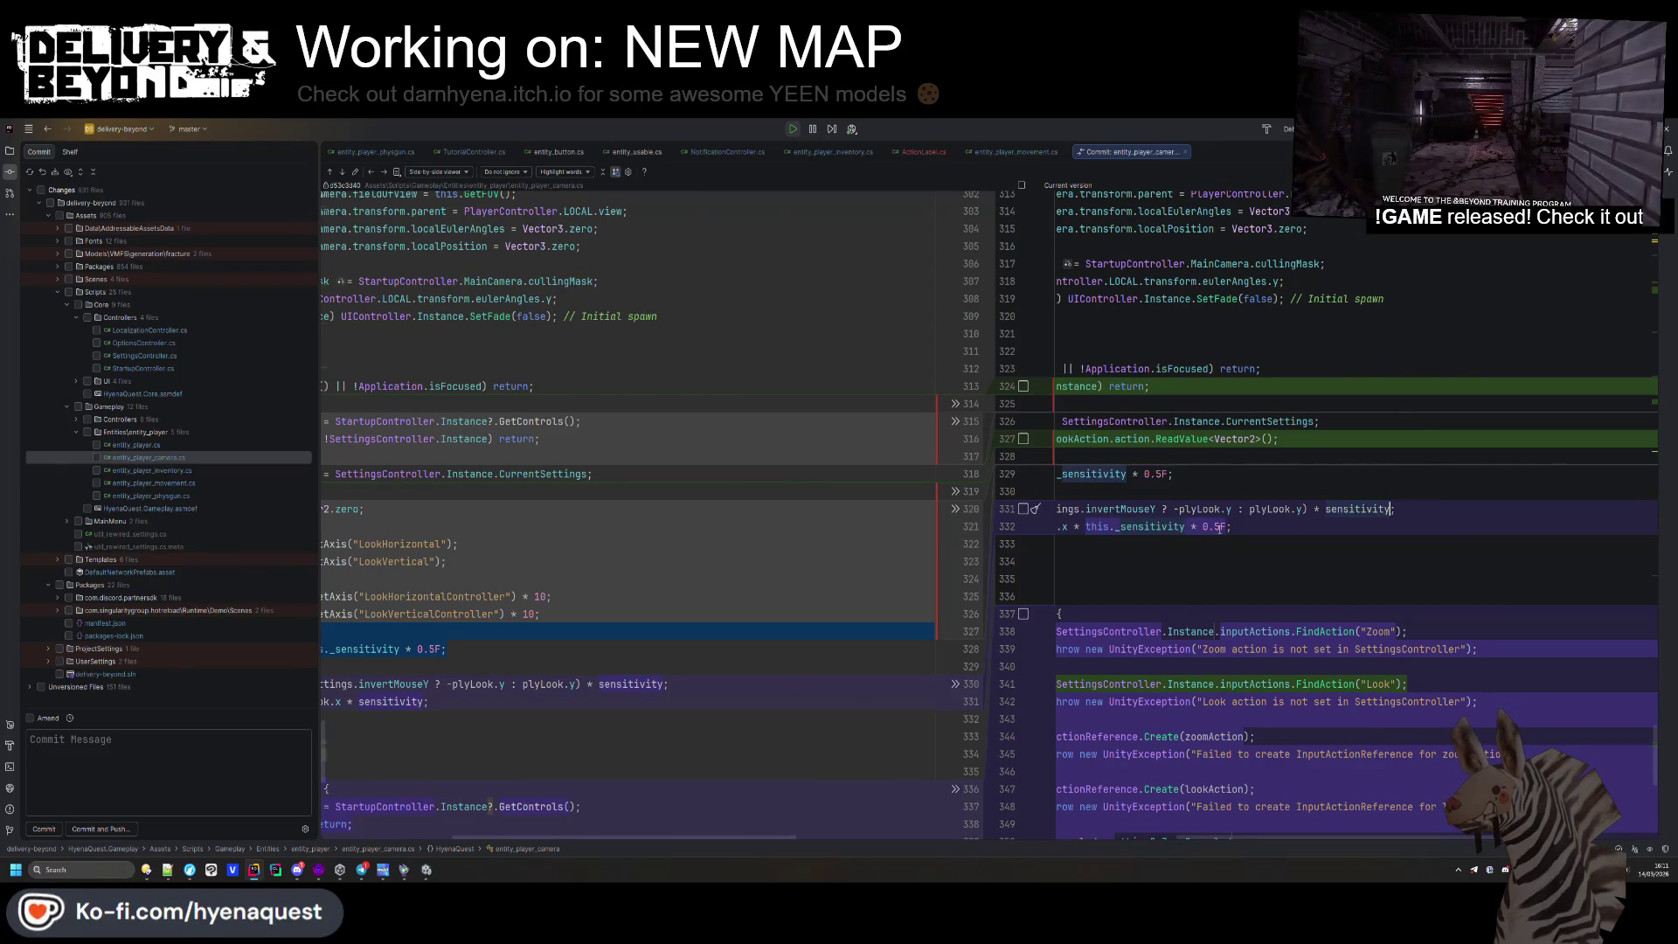
left_click_drag(1086, 526, 1227, 526)
type("sensitivity")
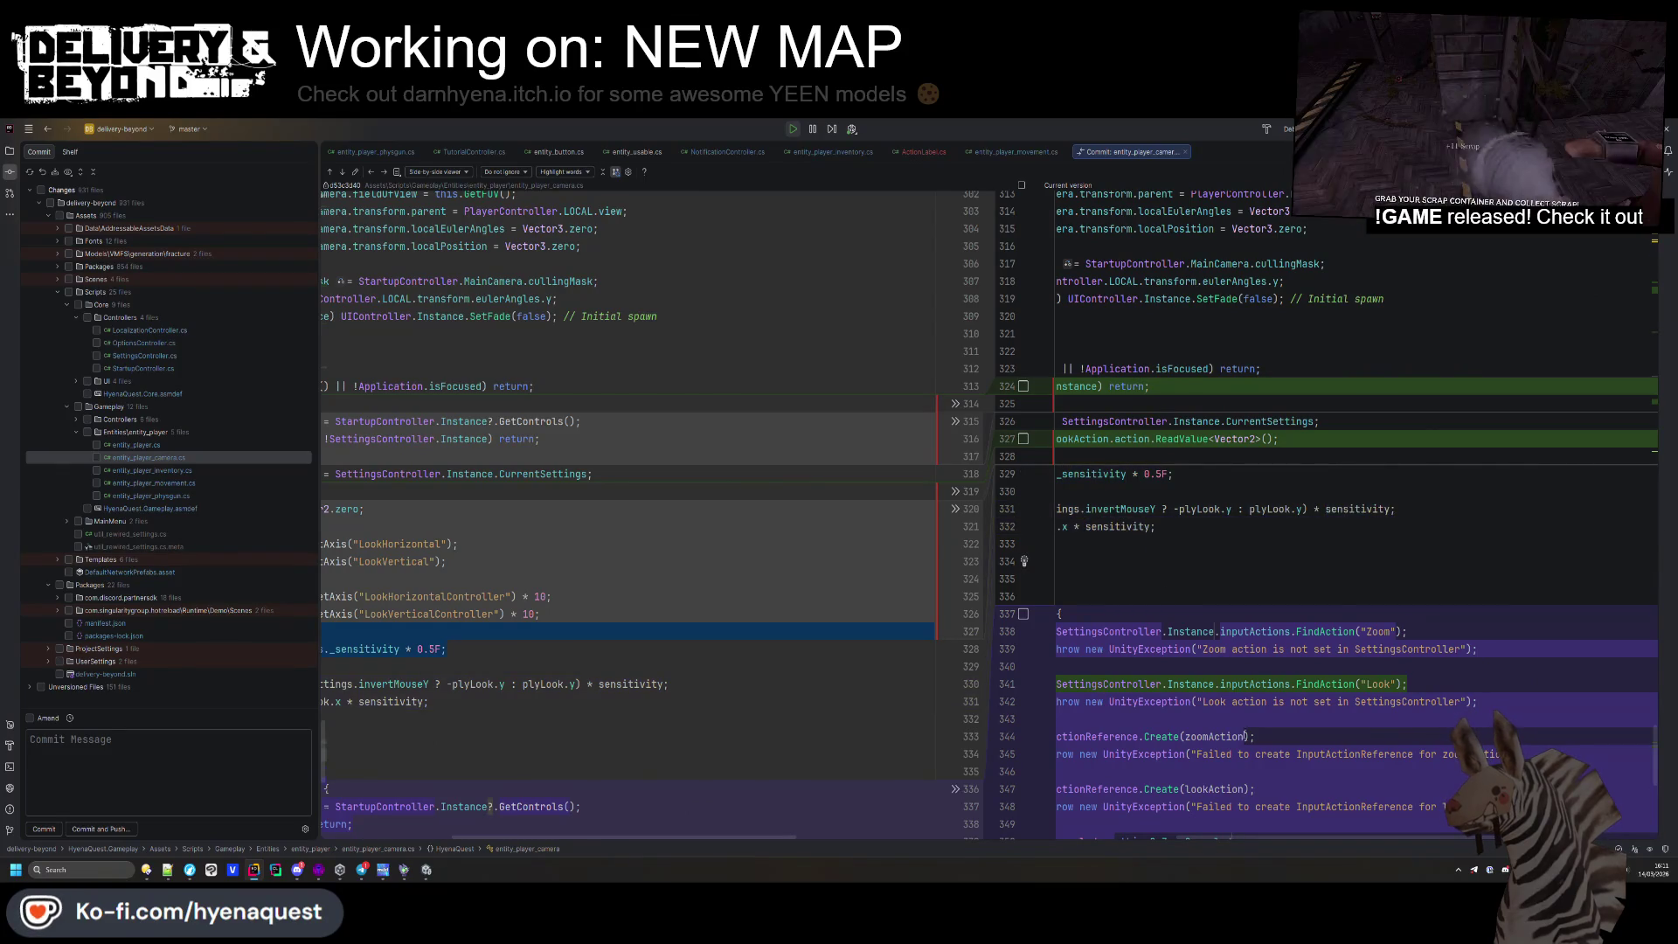
Change the sensitivity factor from 0.5F to 0.35F, then return to the running game
scroll(1100, 818, "left", 3)
left_click(1372, 473)
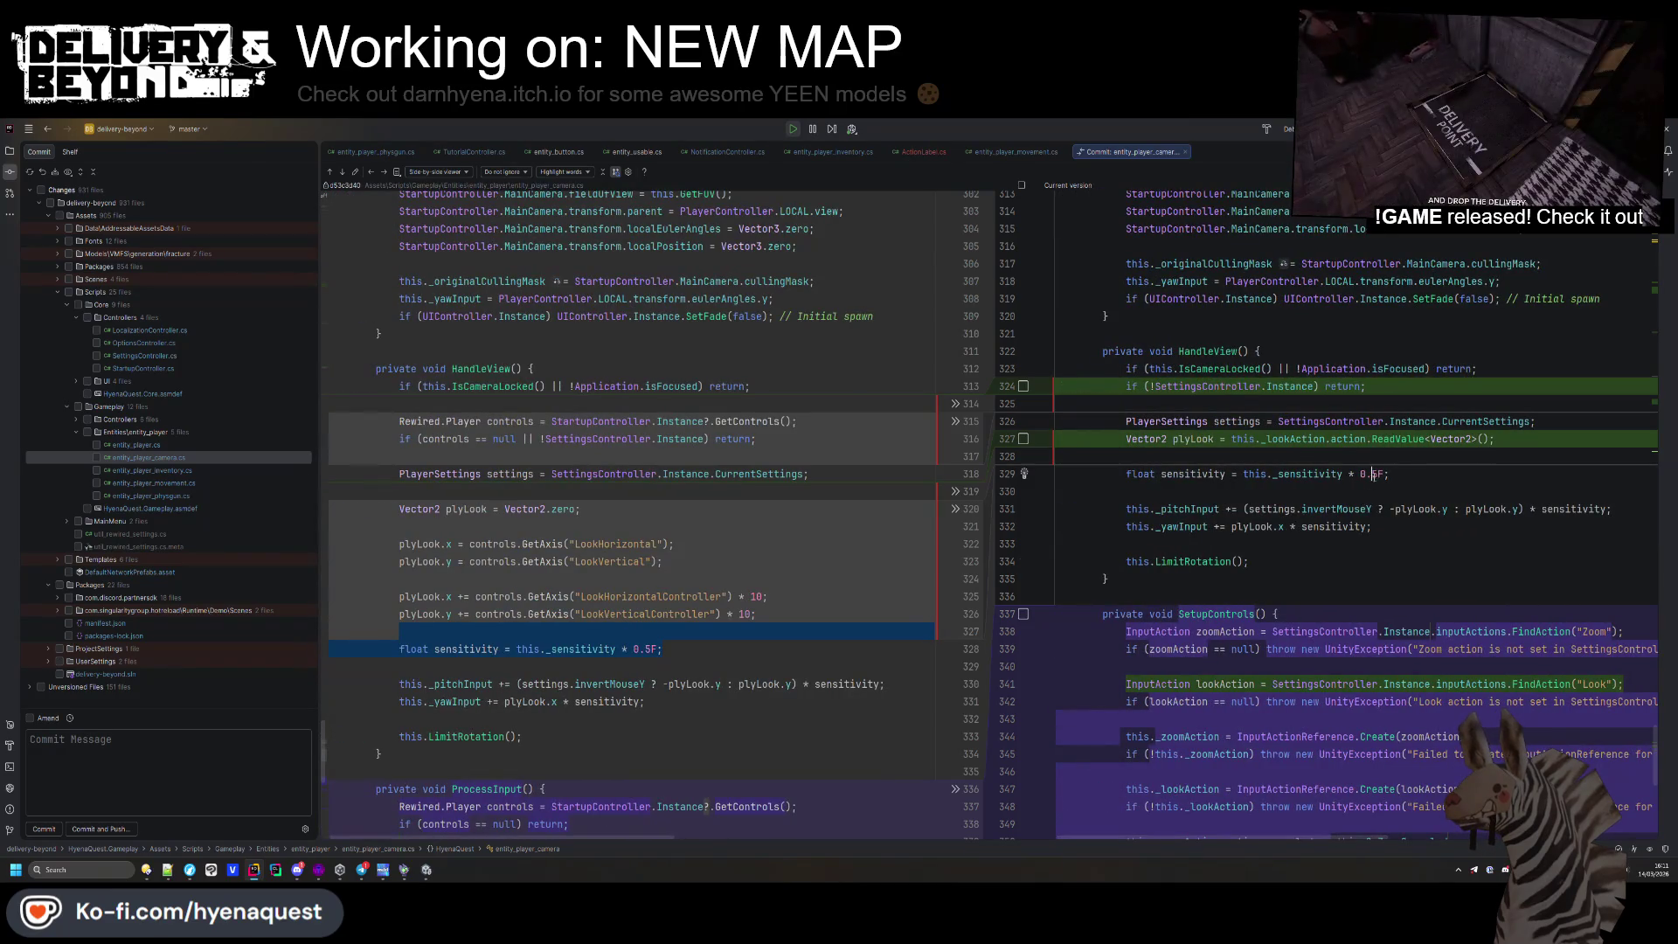
type("5F")
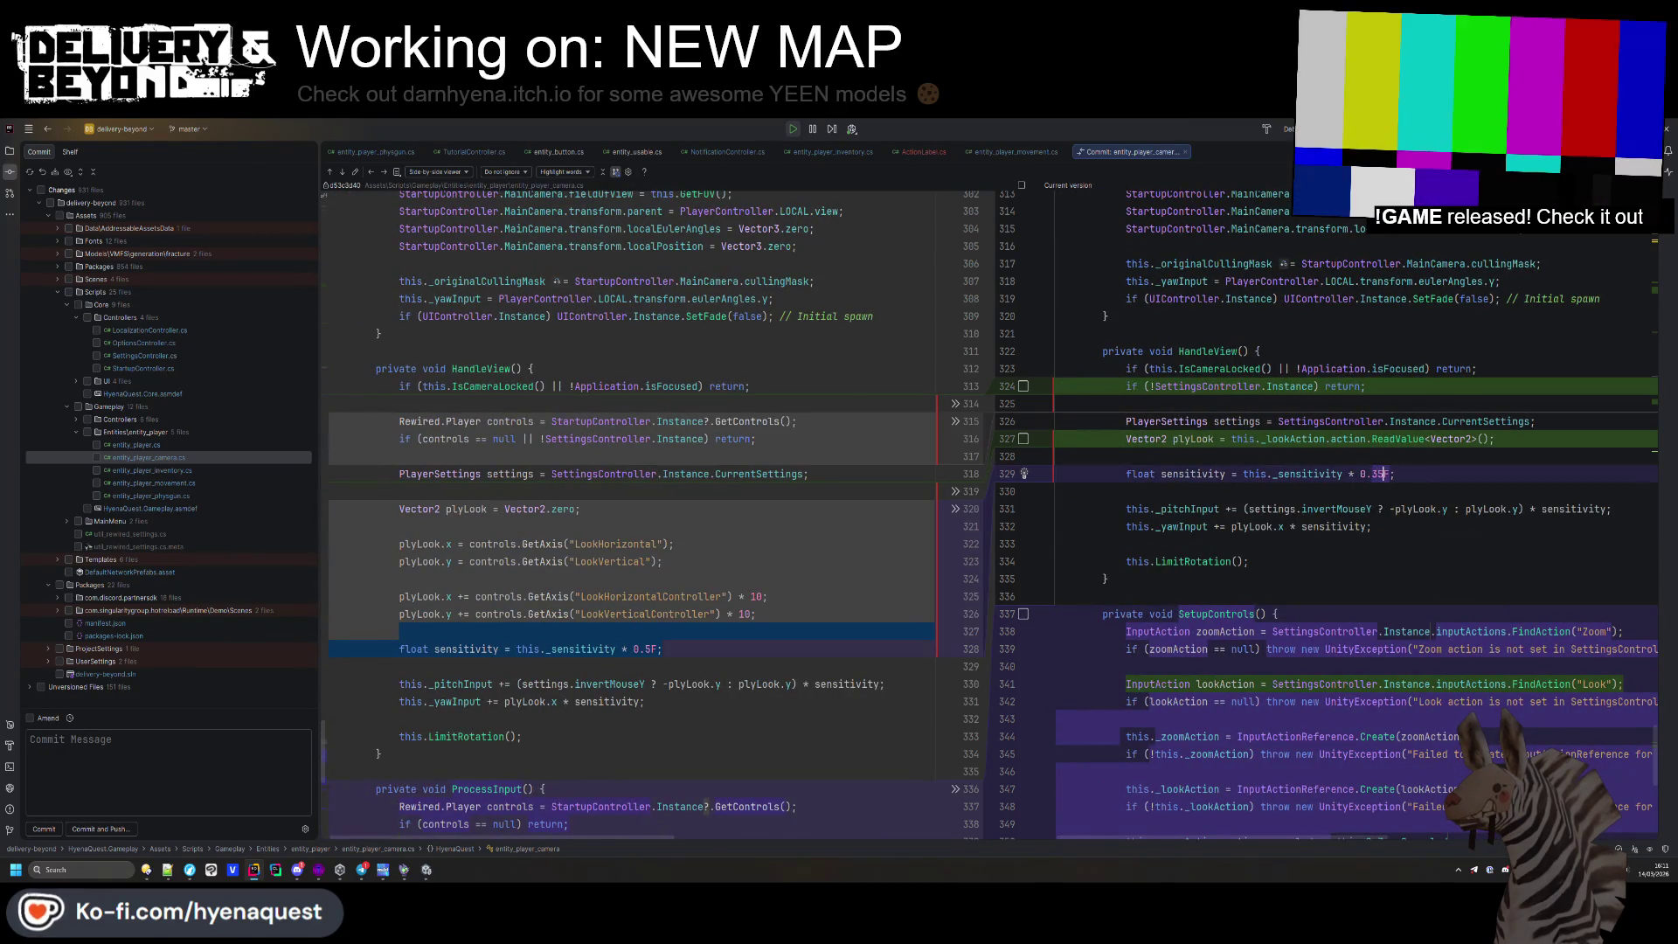
key("alt+Tab")
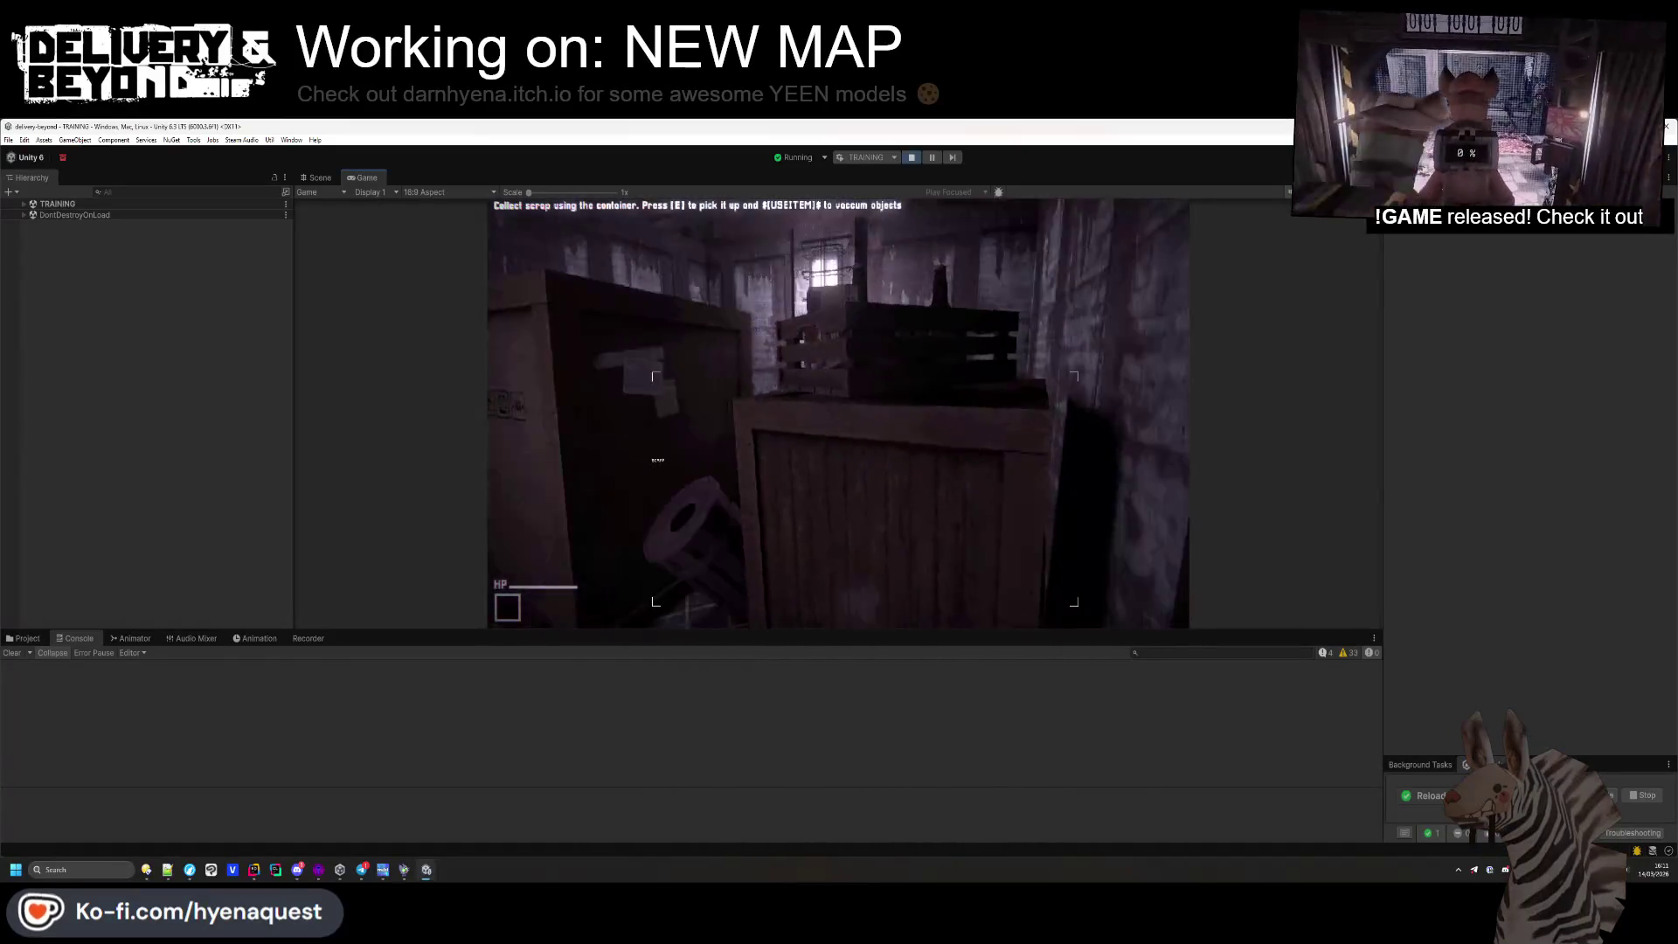
Check the in-game Settings > INPUT page several times for readable key names like W, Space and LMB
key("alt+Tab")
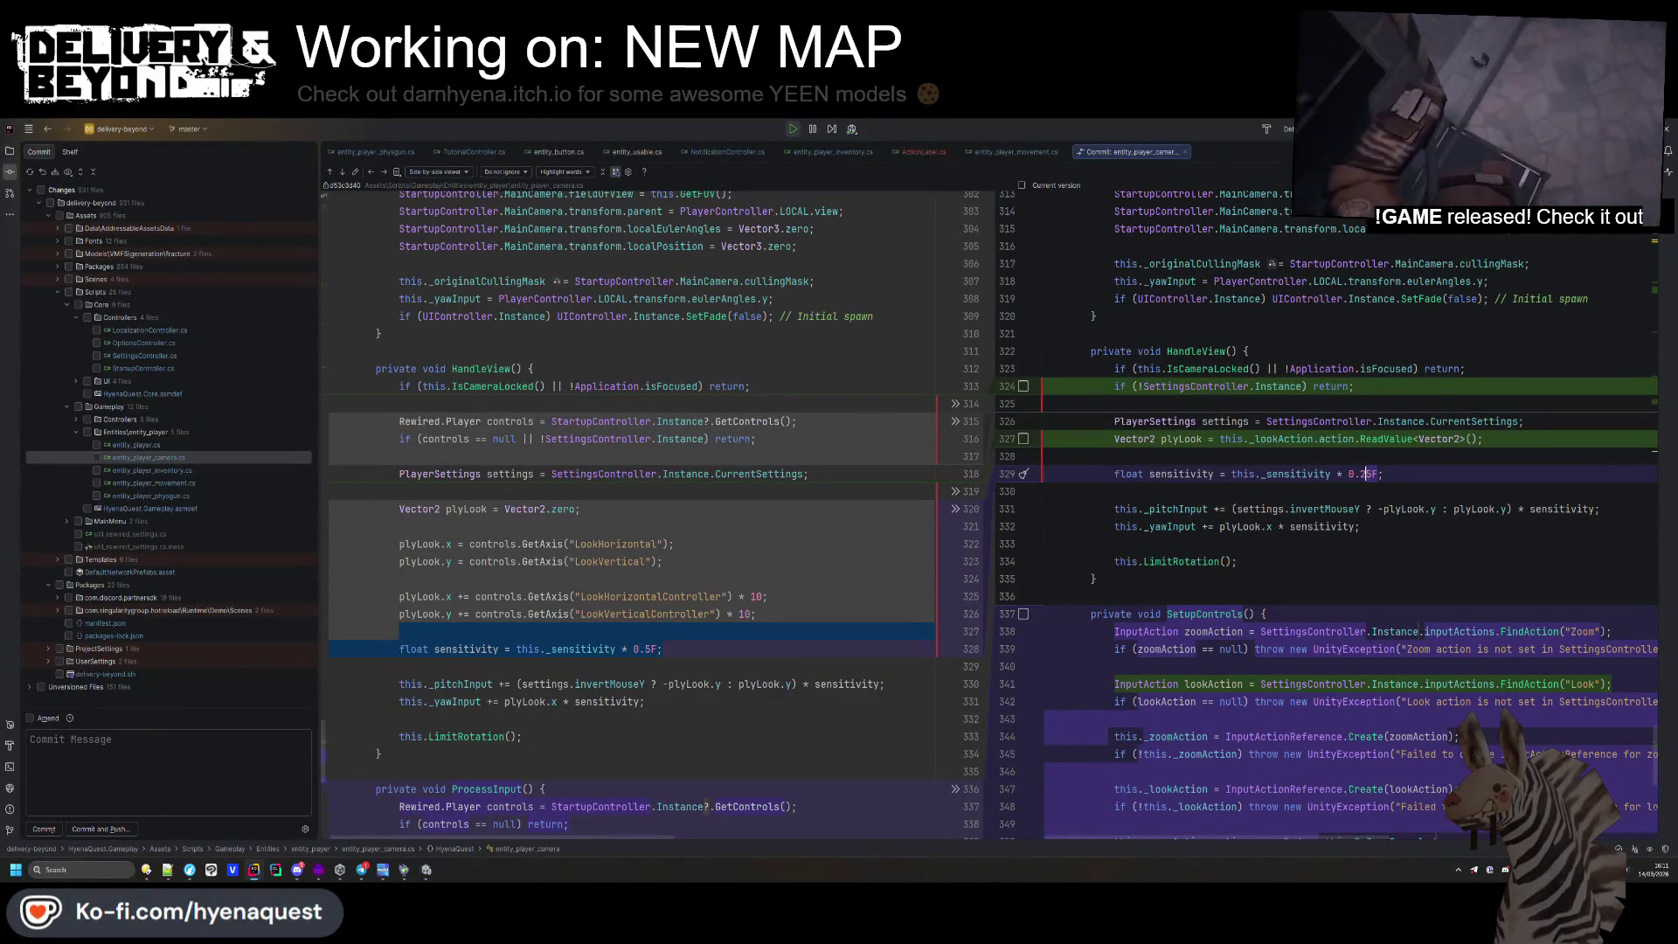
key("alt+Tab")
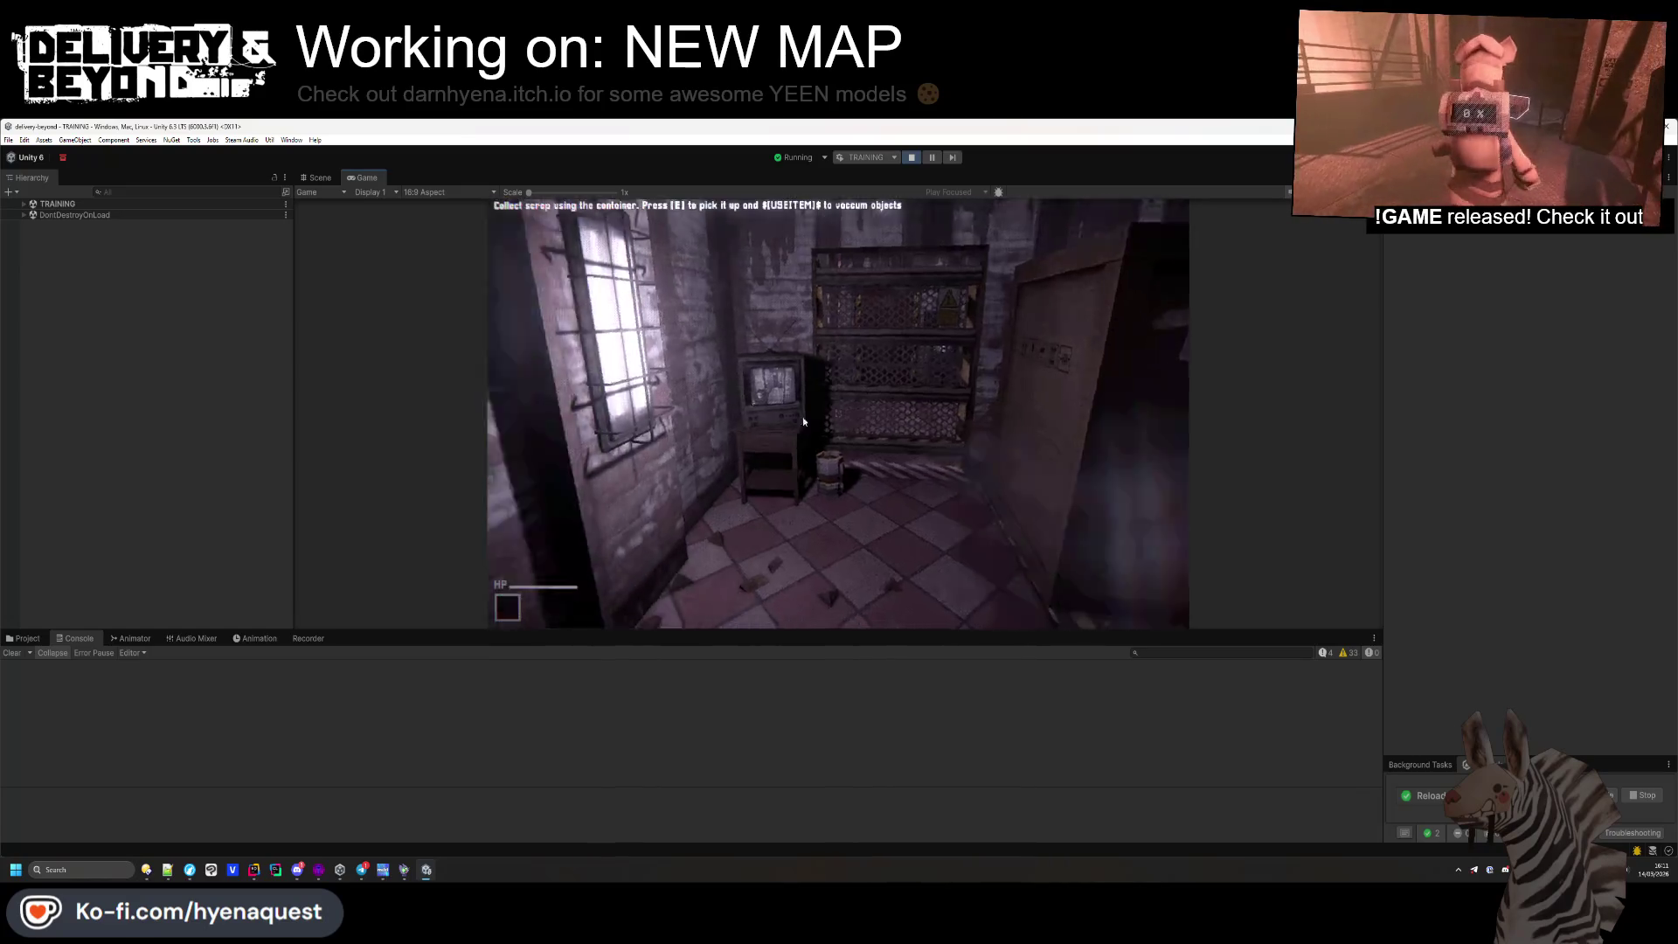
key("Escape")
left_click(562, 374)
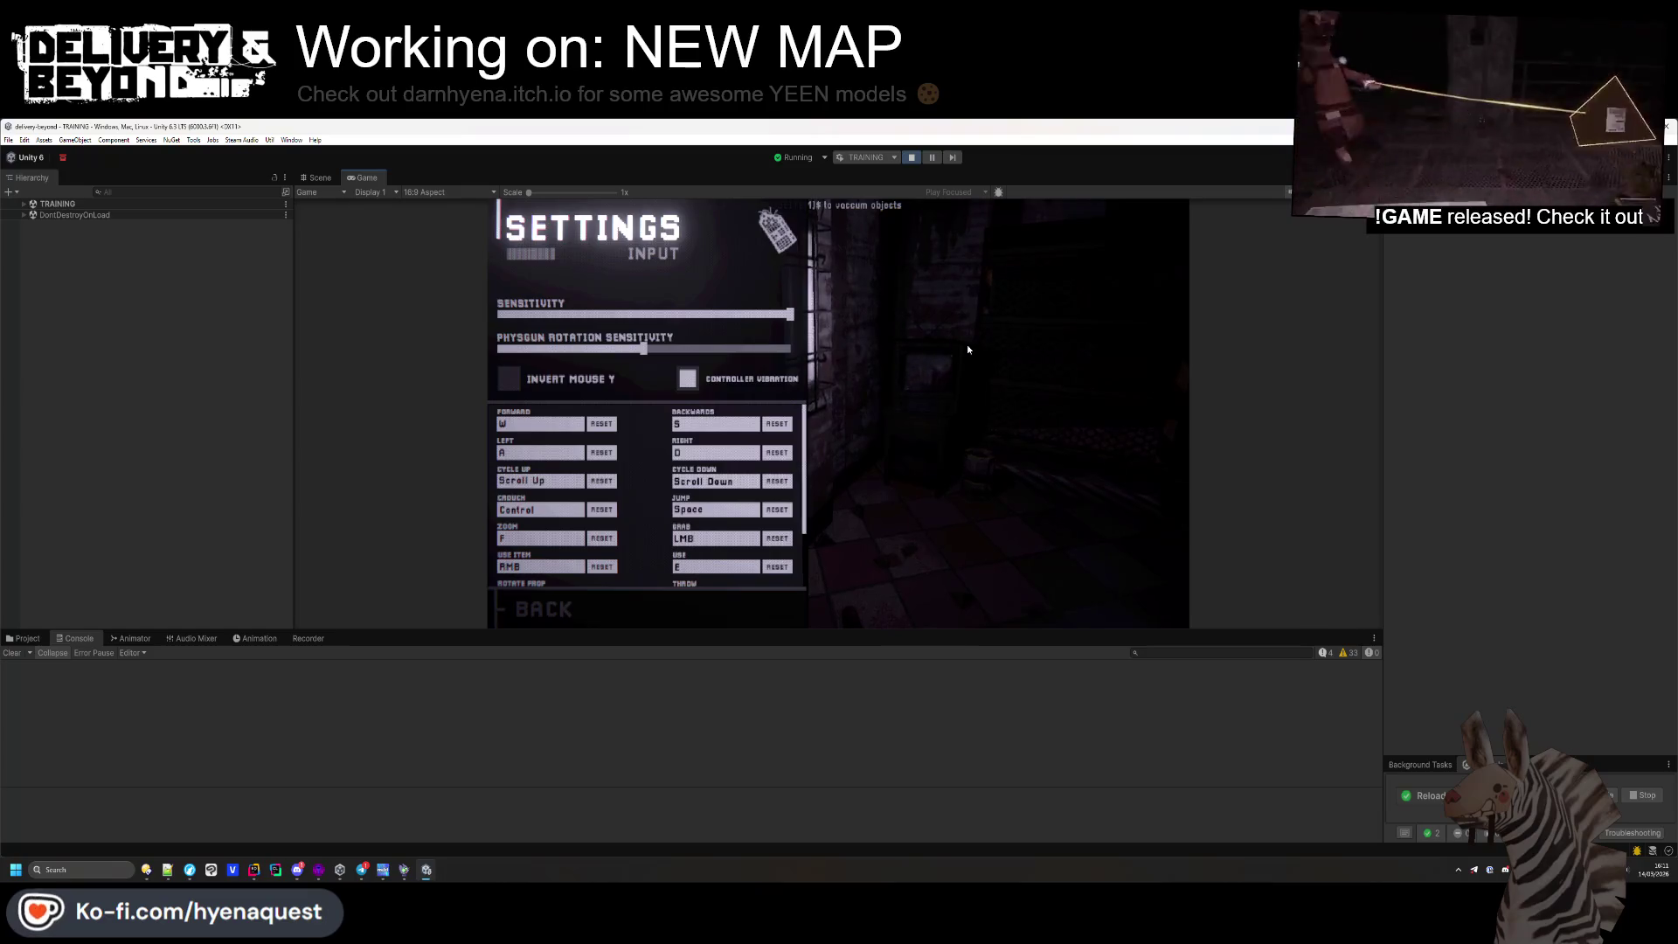
key("Escape")
key("Escape")
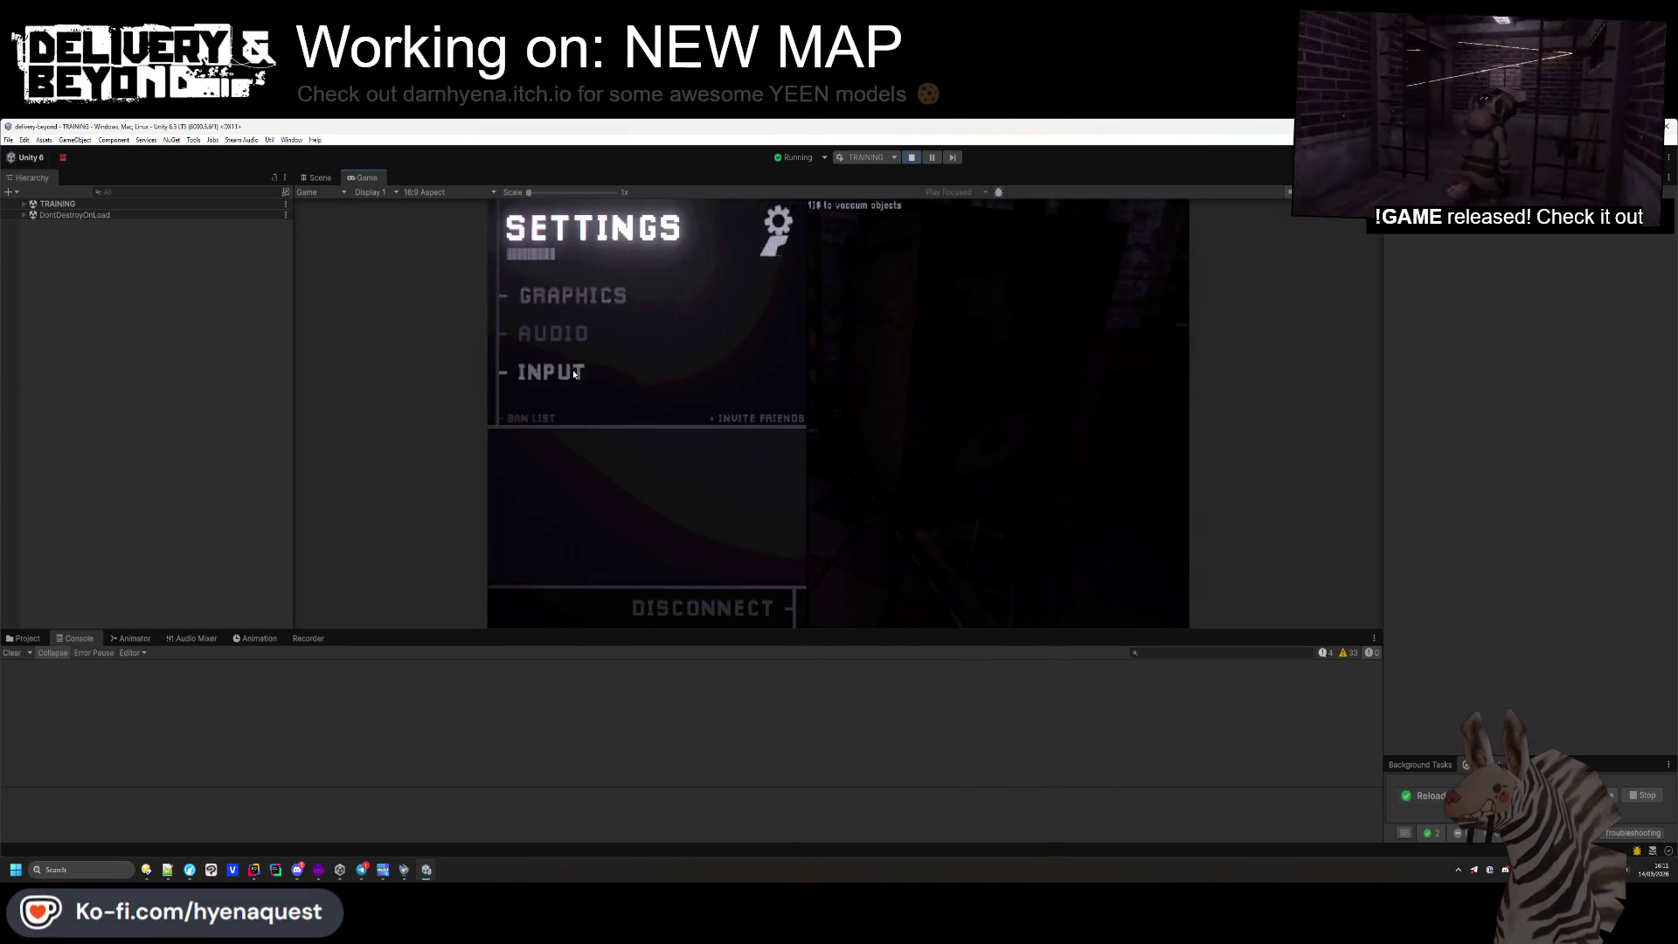
left_click(575, 375)
key("Escape")
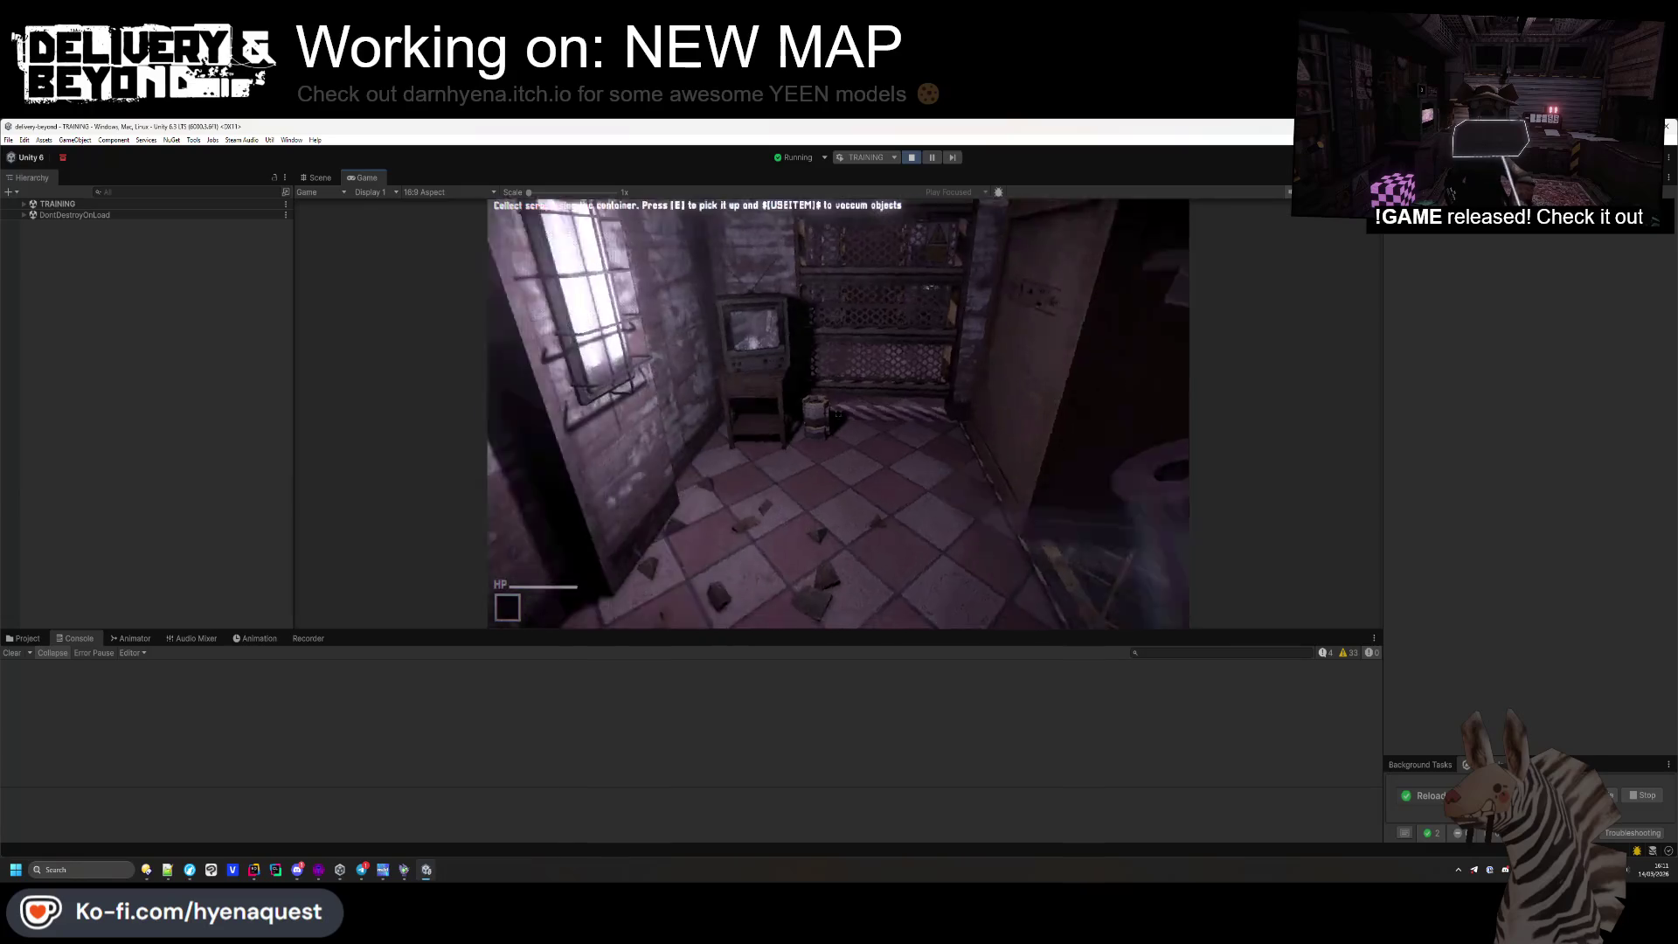
key("Escape")
left_click(560, 374)
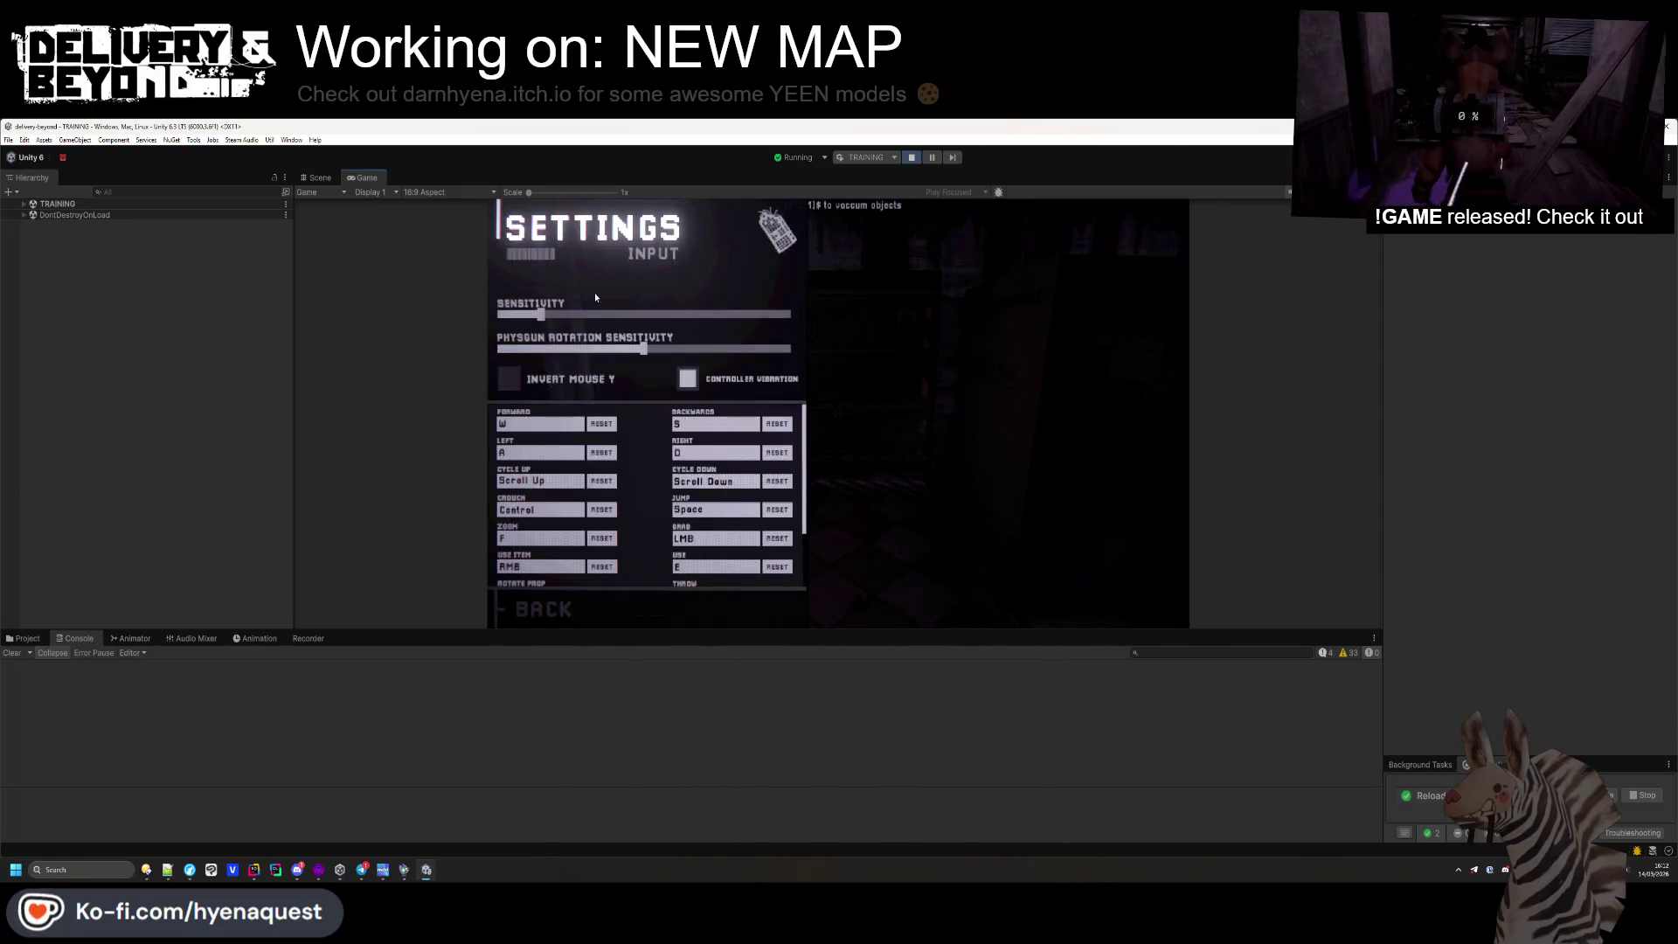
key("Escape")
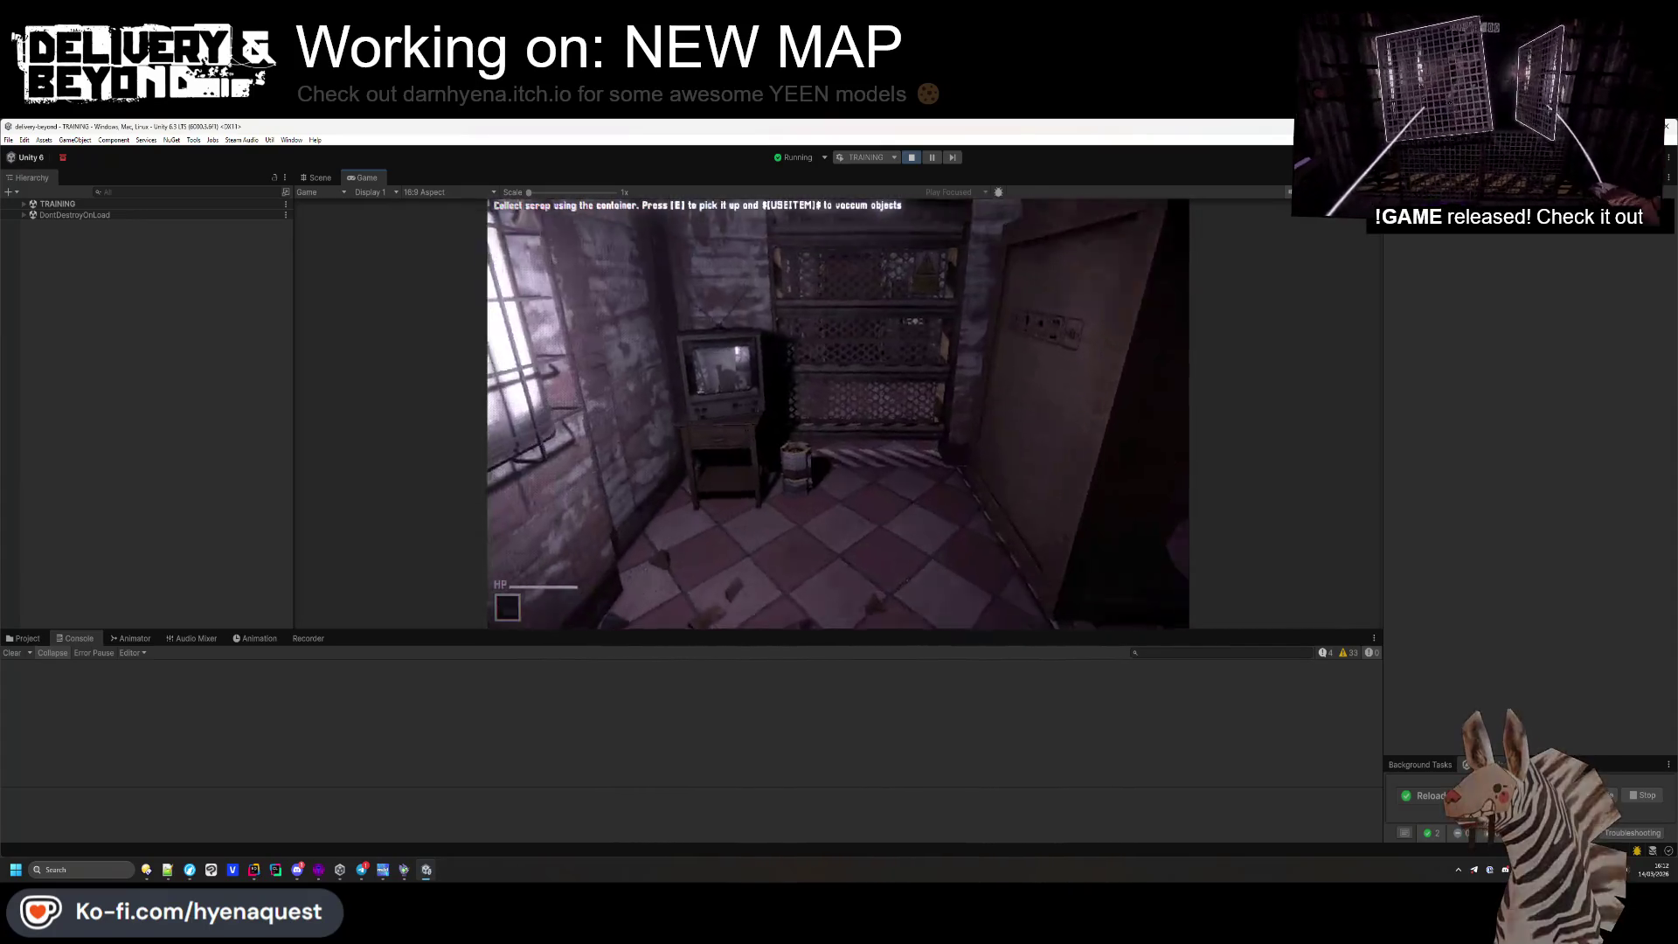
Pick up the item and turn it into scrap, then return to Rider
key("e")
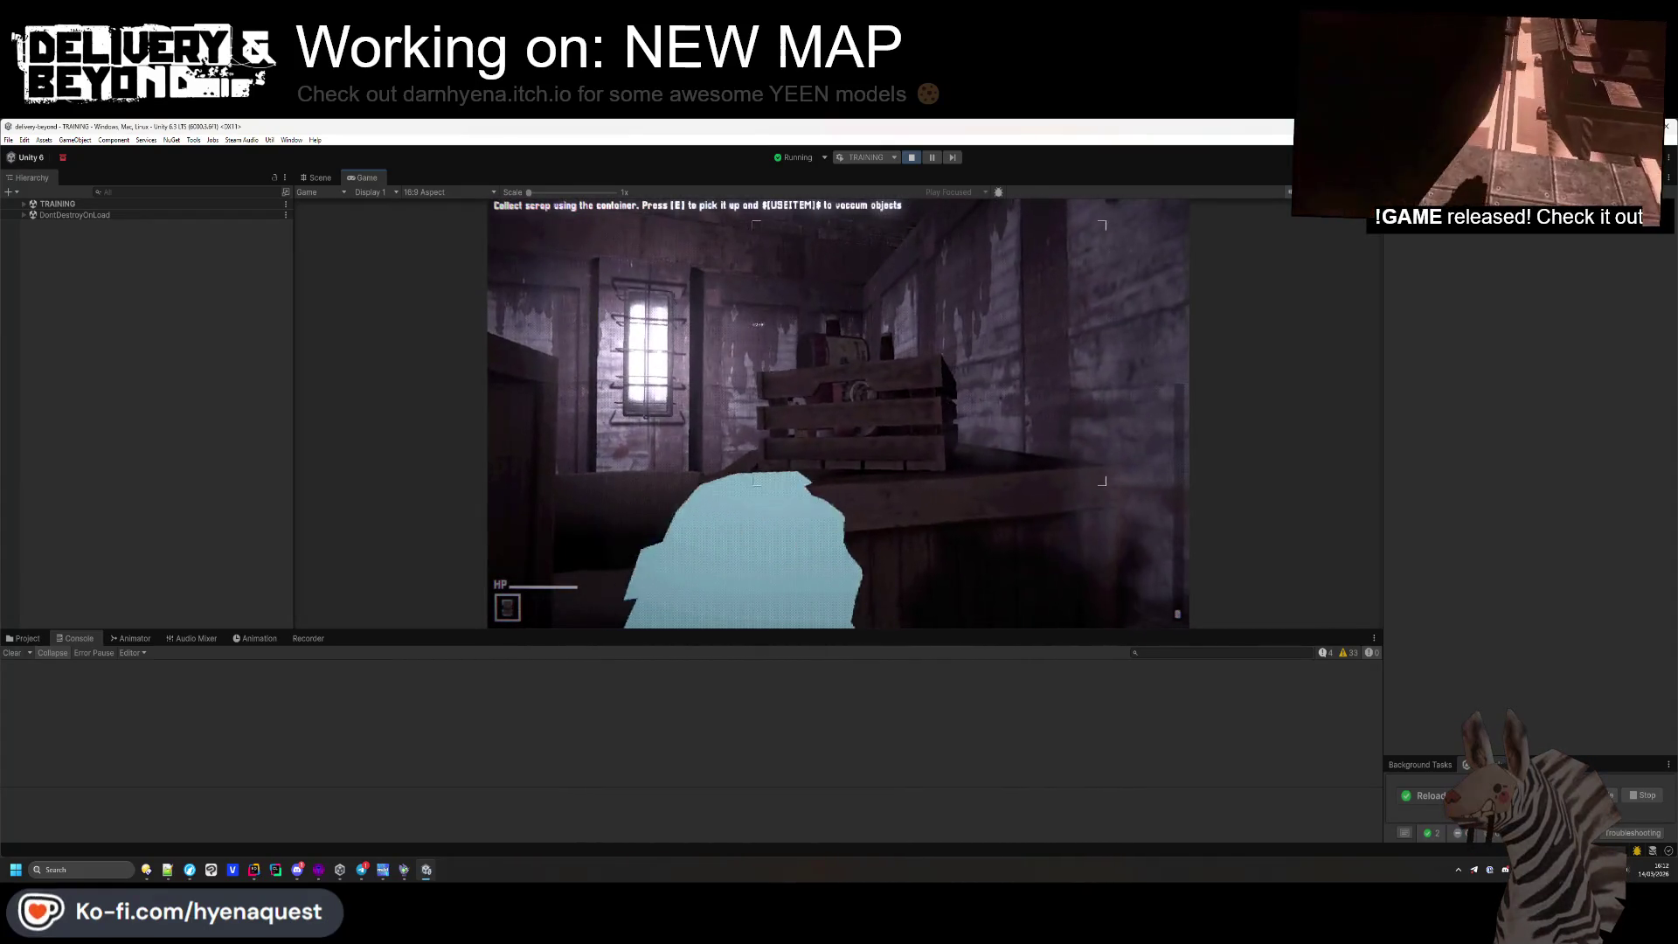
key("e")
key("e")
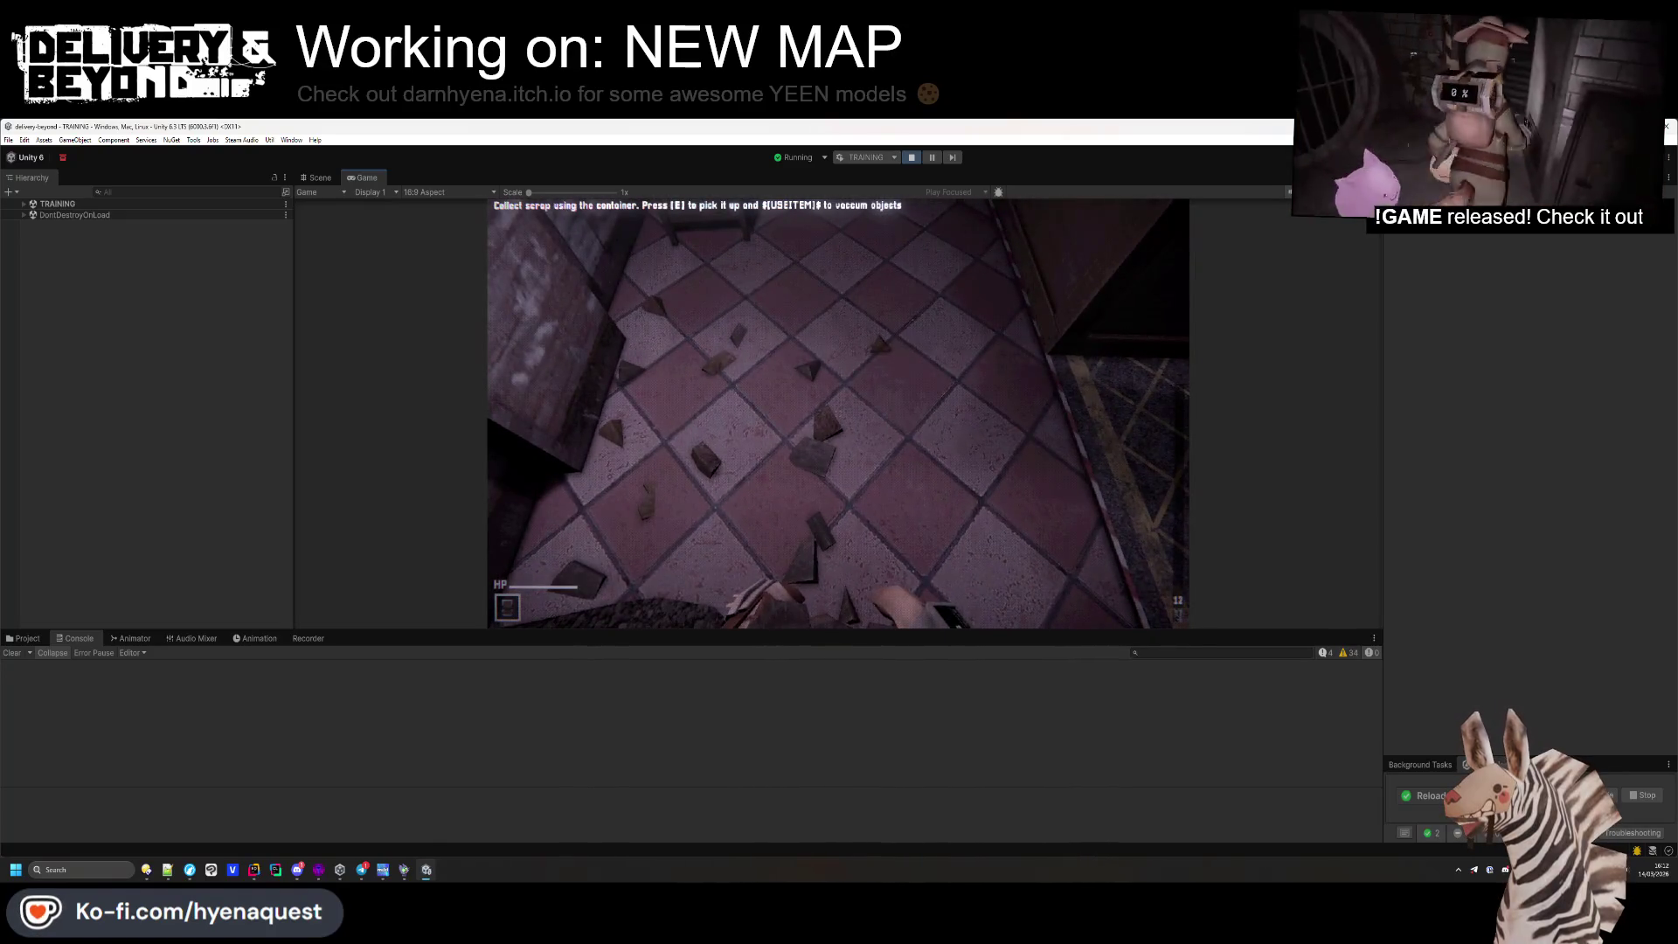
key("alt+Tab")
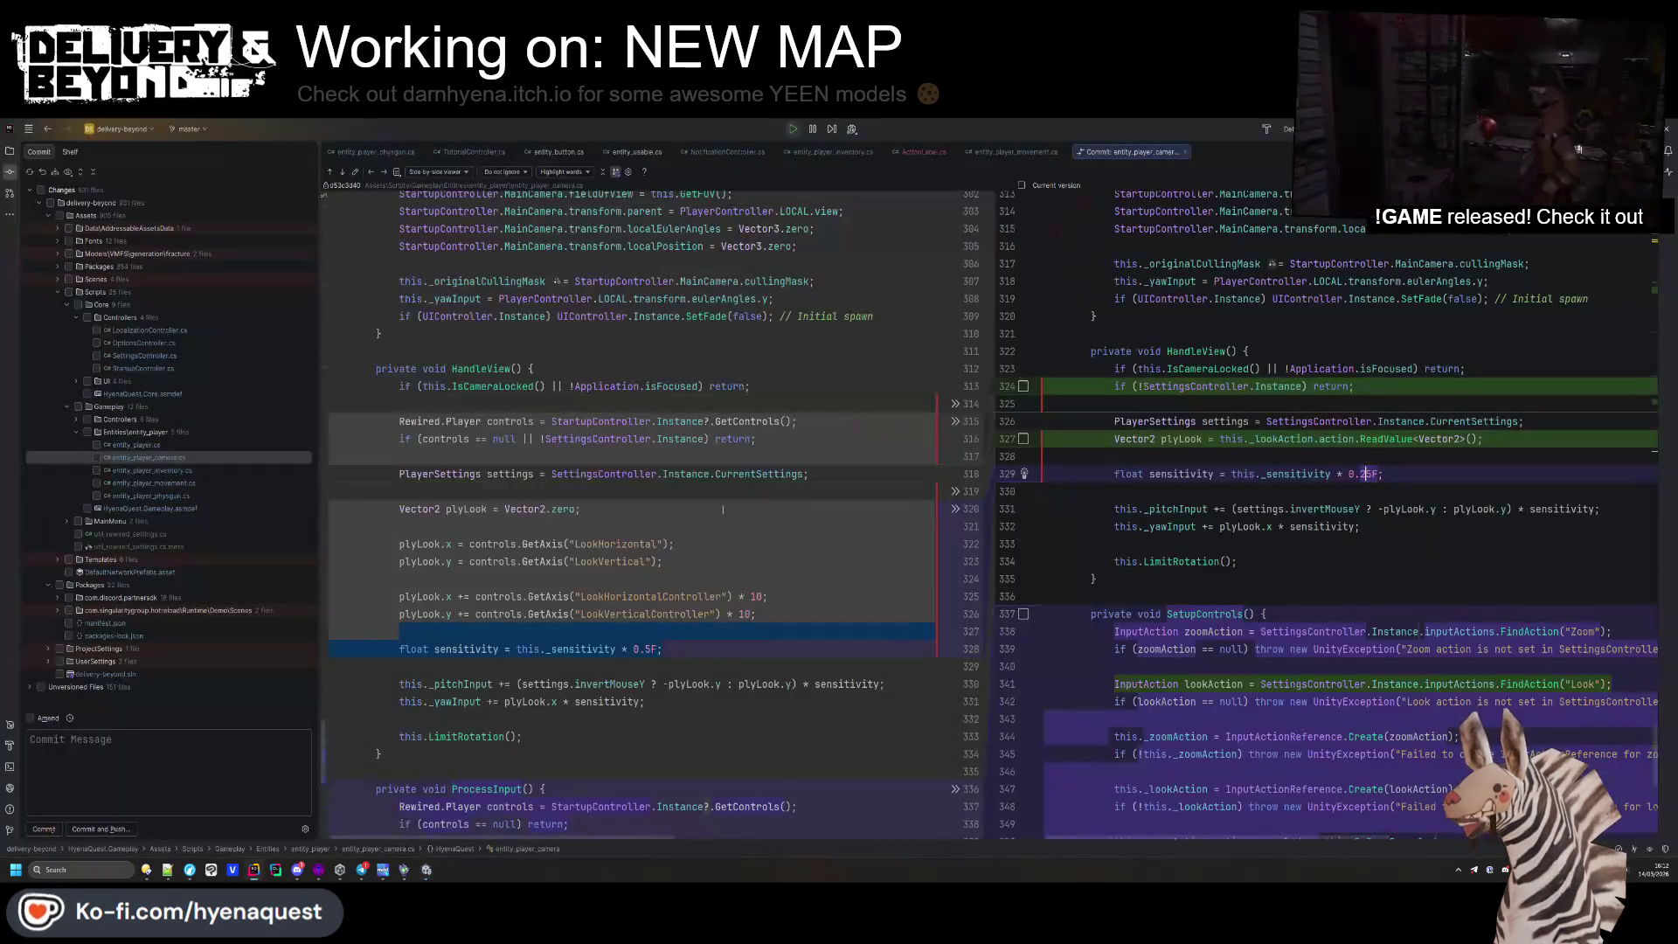
Close the camera diff and navigate from NotificationController.cs to the INPUT_MAPPING declaration
middle_click(1139, 154)
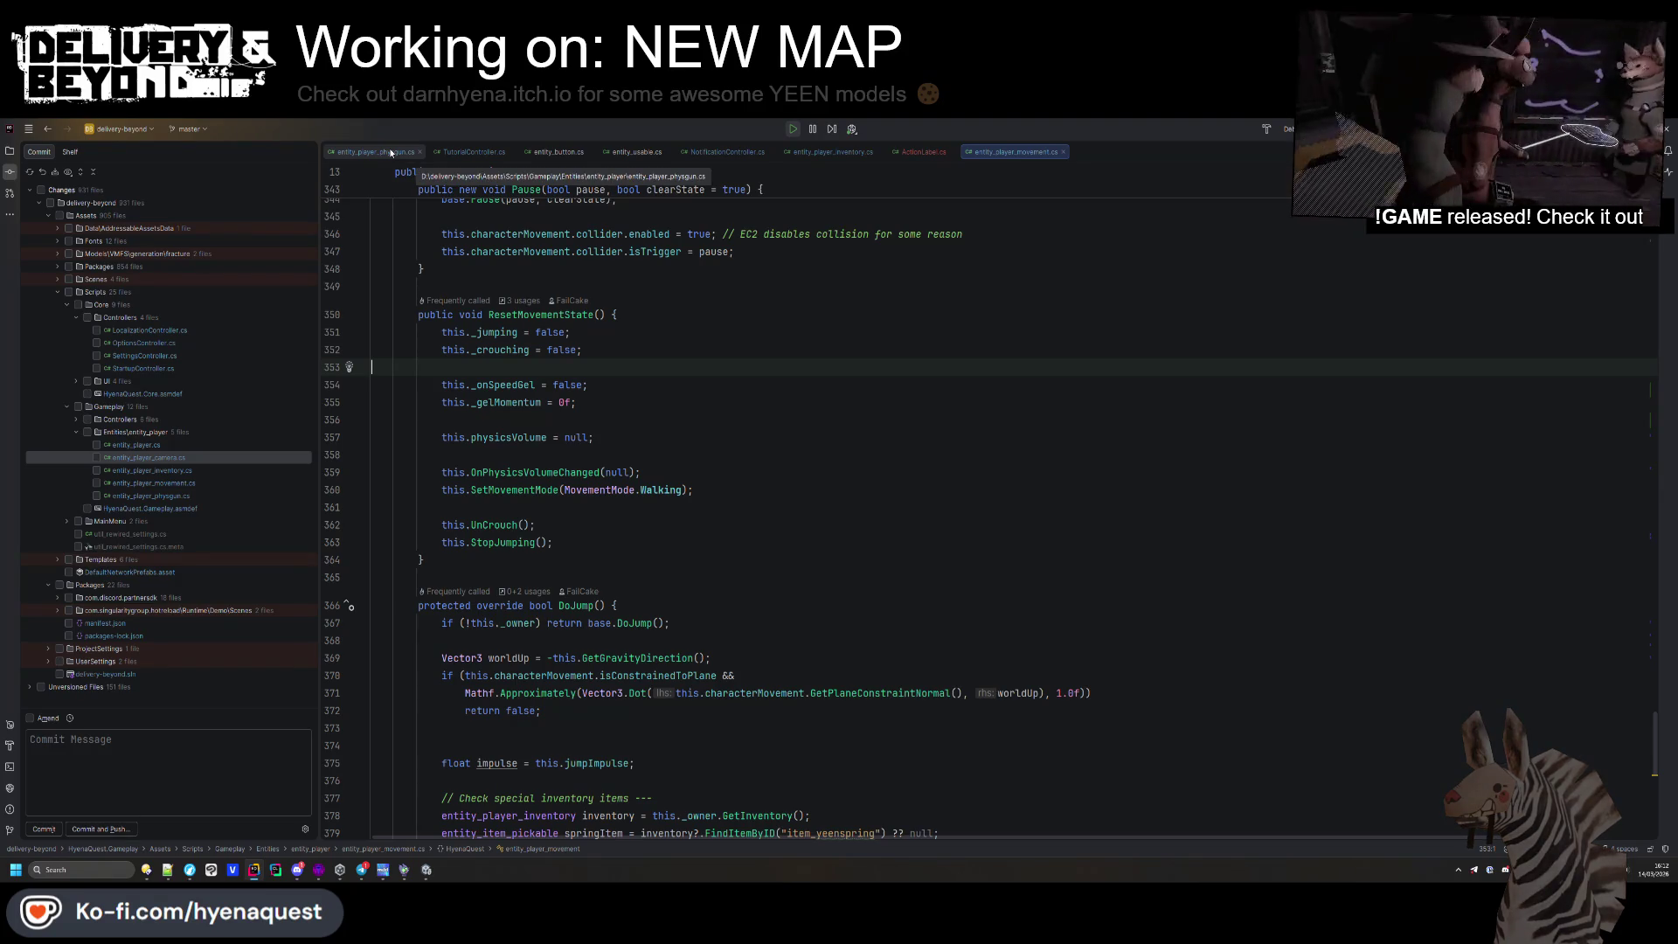
left_click(715, 150)
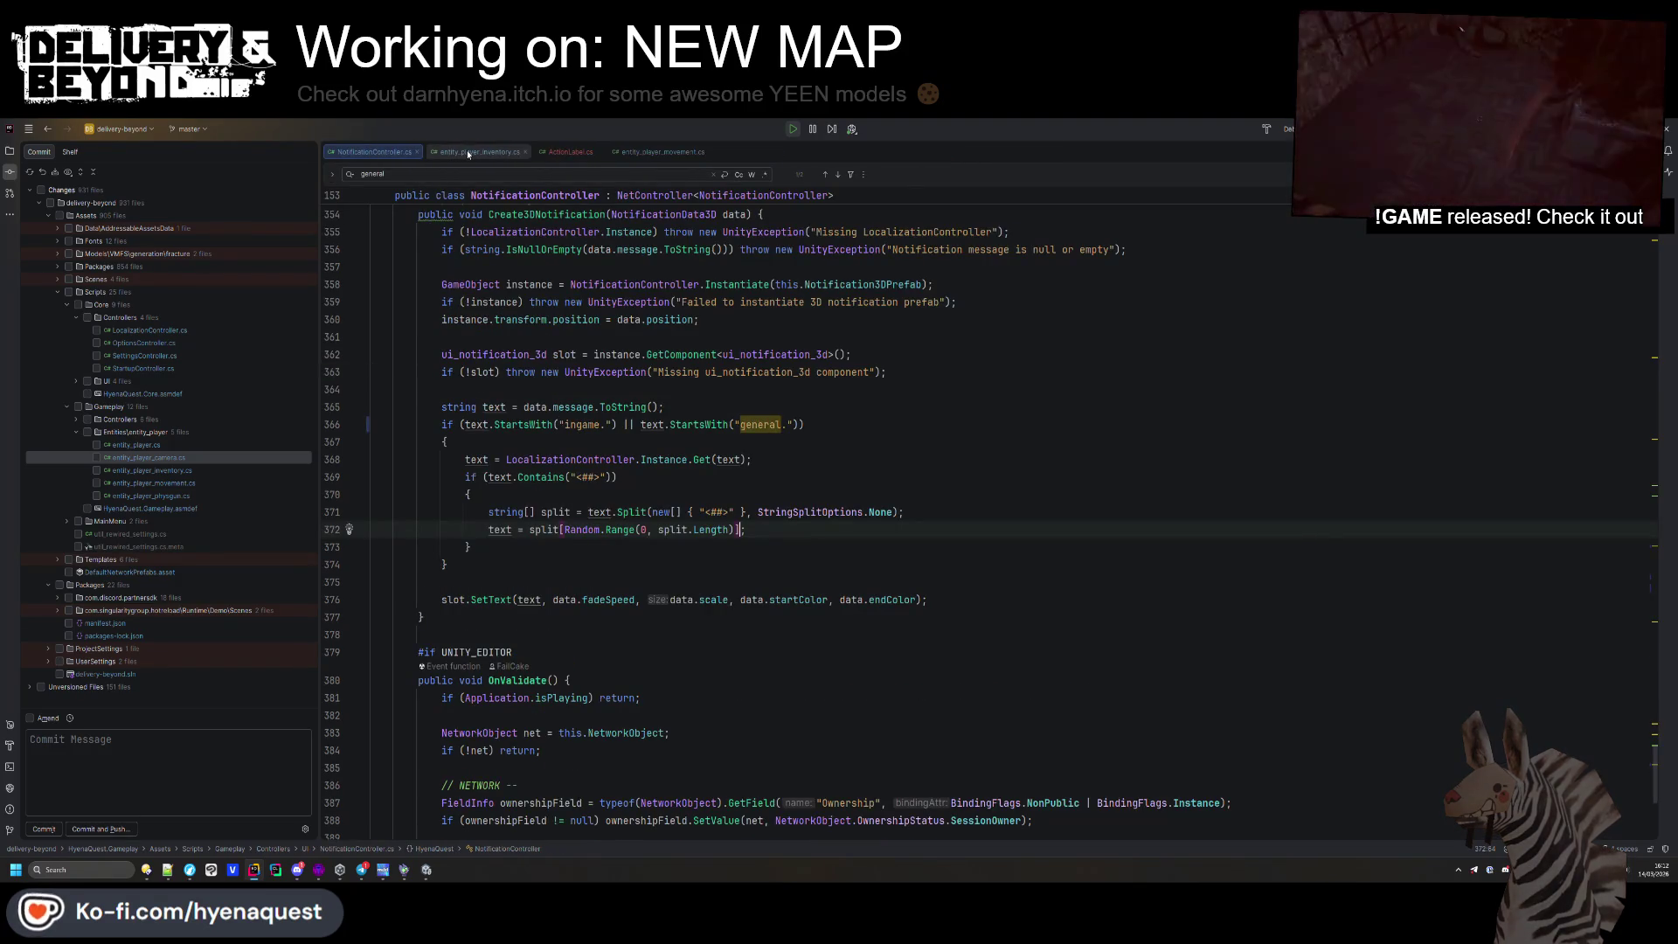
scroll(681, 439, "up", 15)
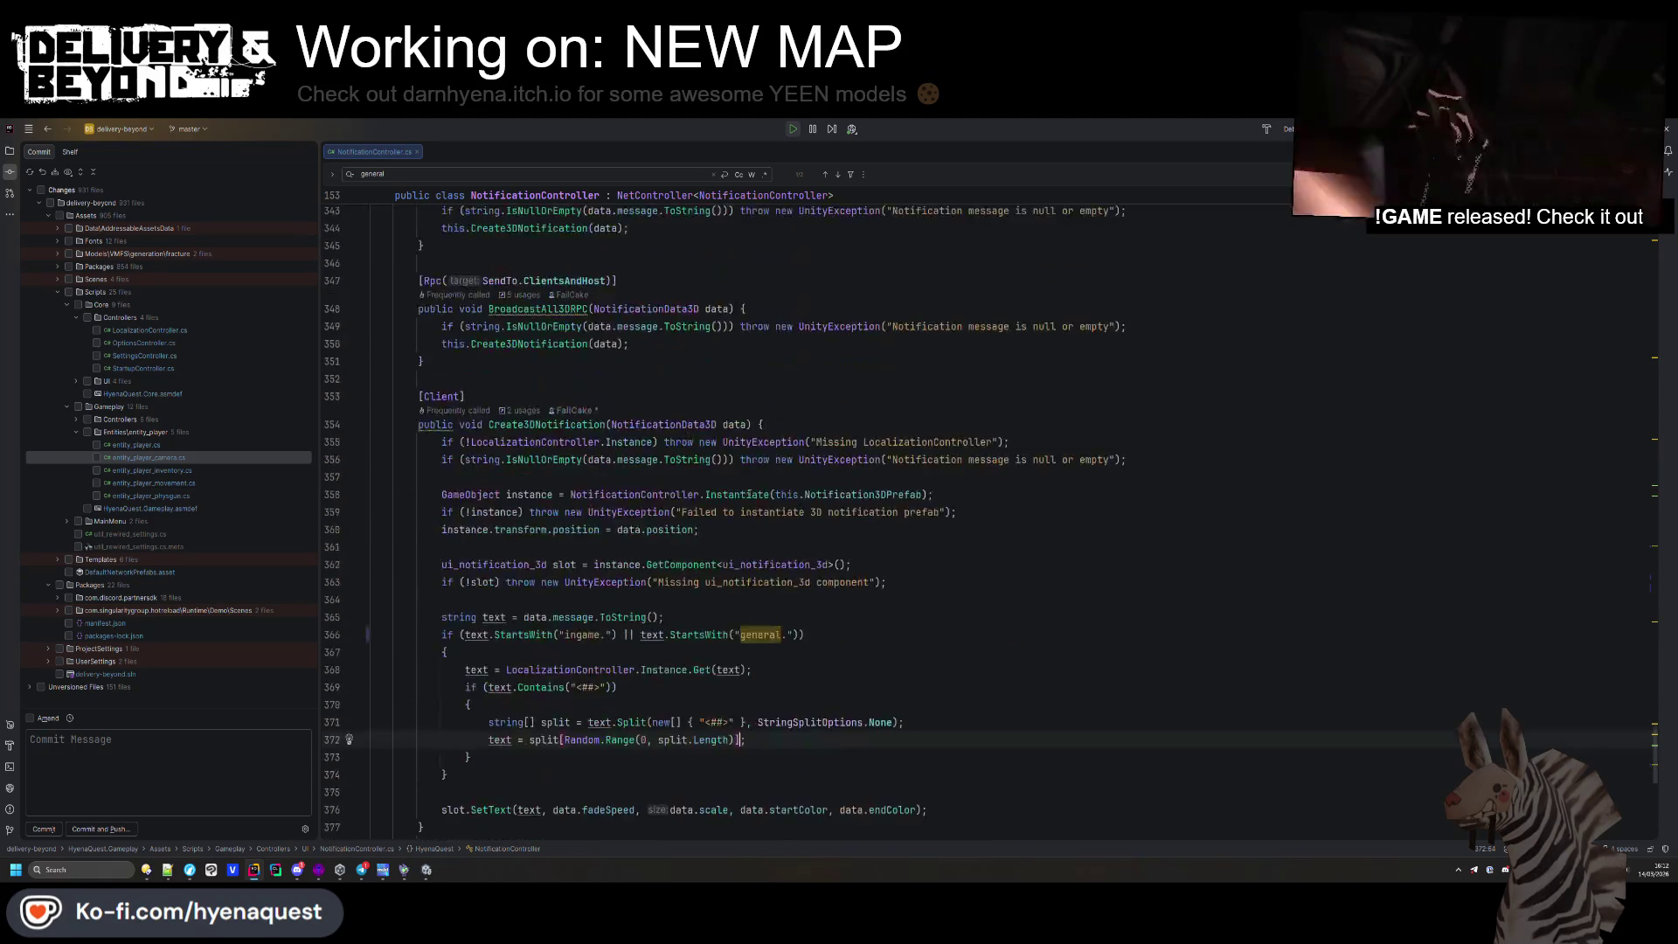
scroll(778, 500, "up", 18)
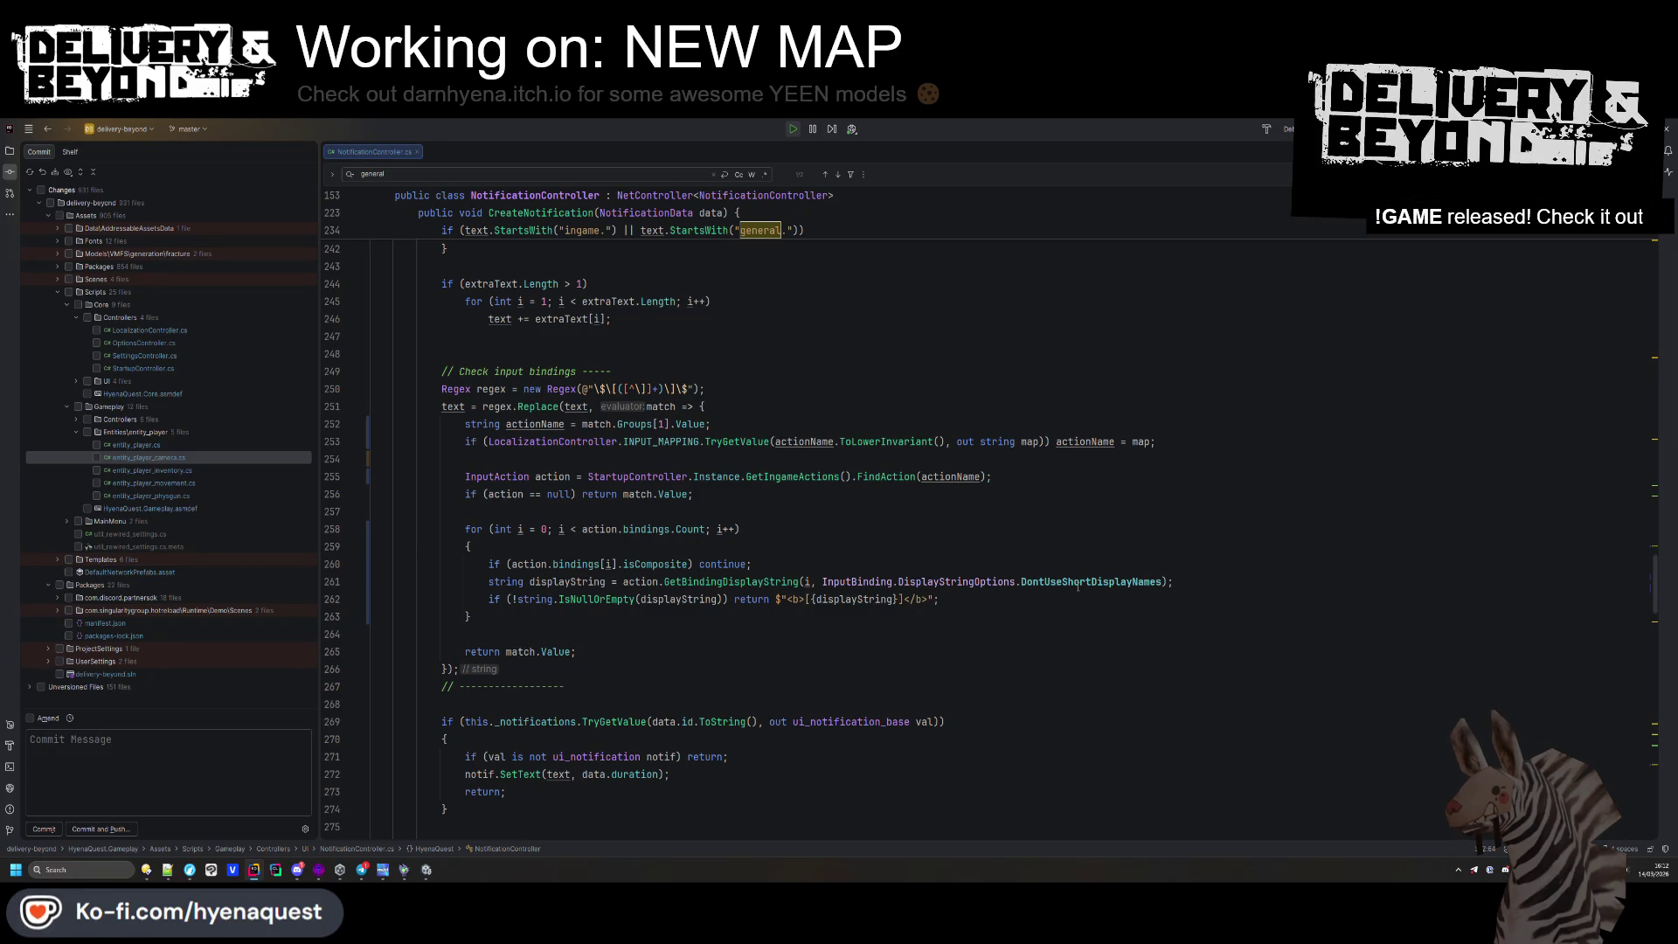
left_click(739, 441, "ctrl")
key("ctrl+alt+Left")
left_click(671, 441, "ctrl")
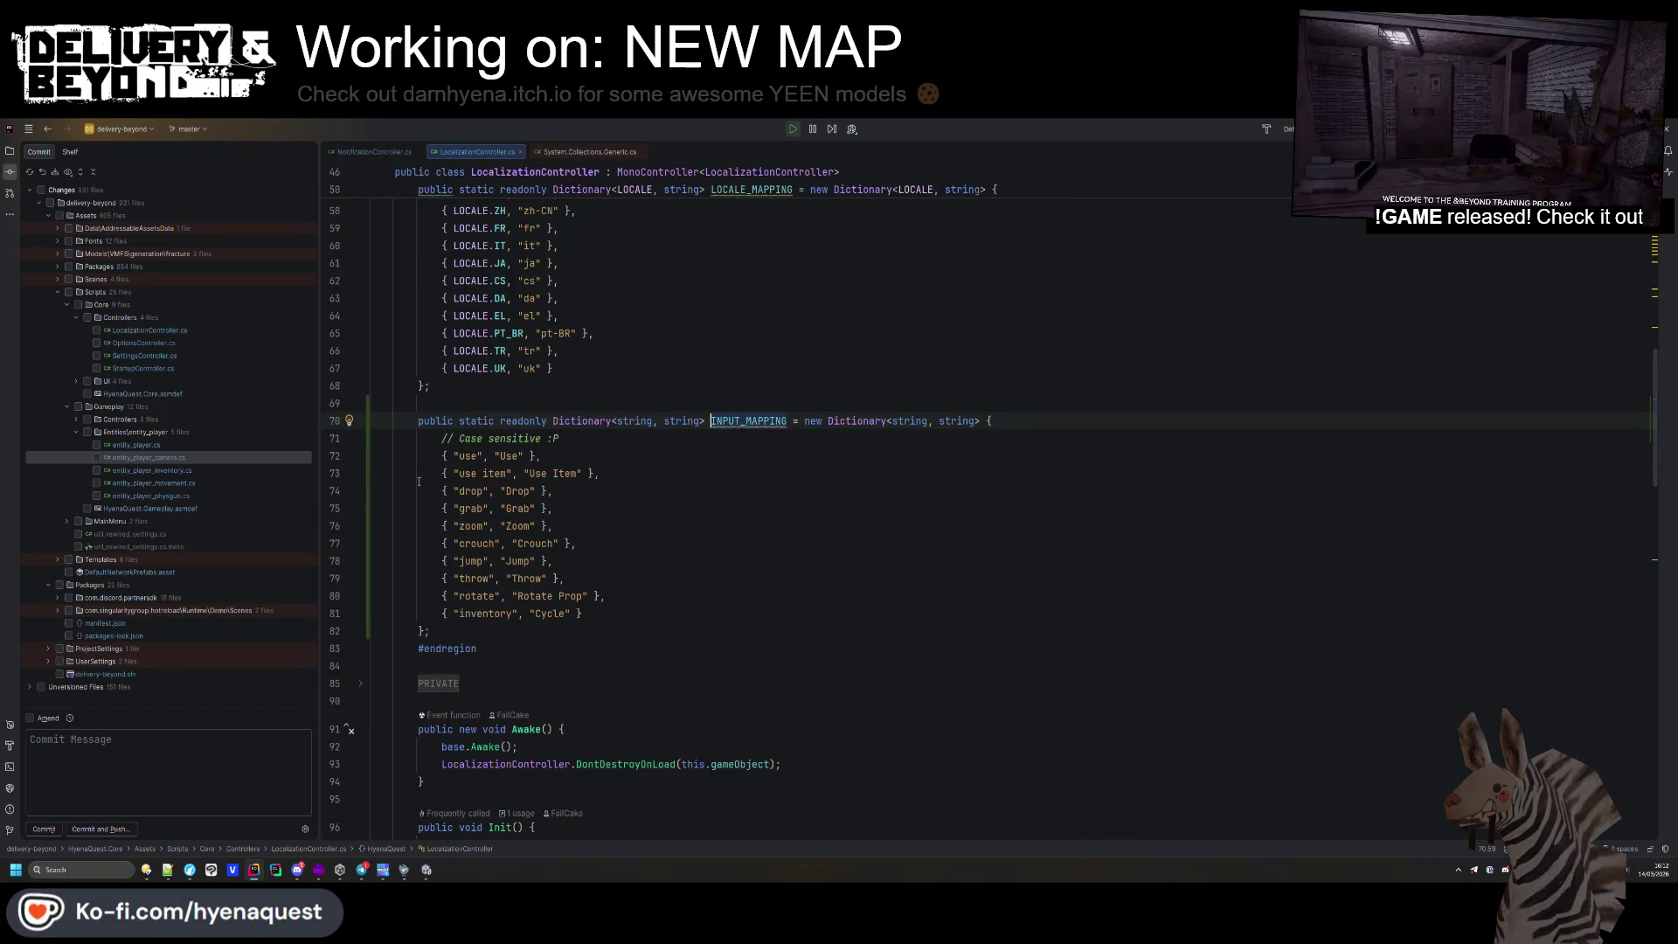
Change the INPUT_MAPPING key 'use item' to 'useitem', then return to the running game
left_click(481, 472)
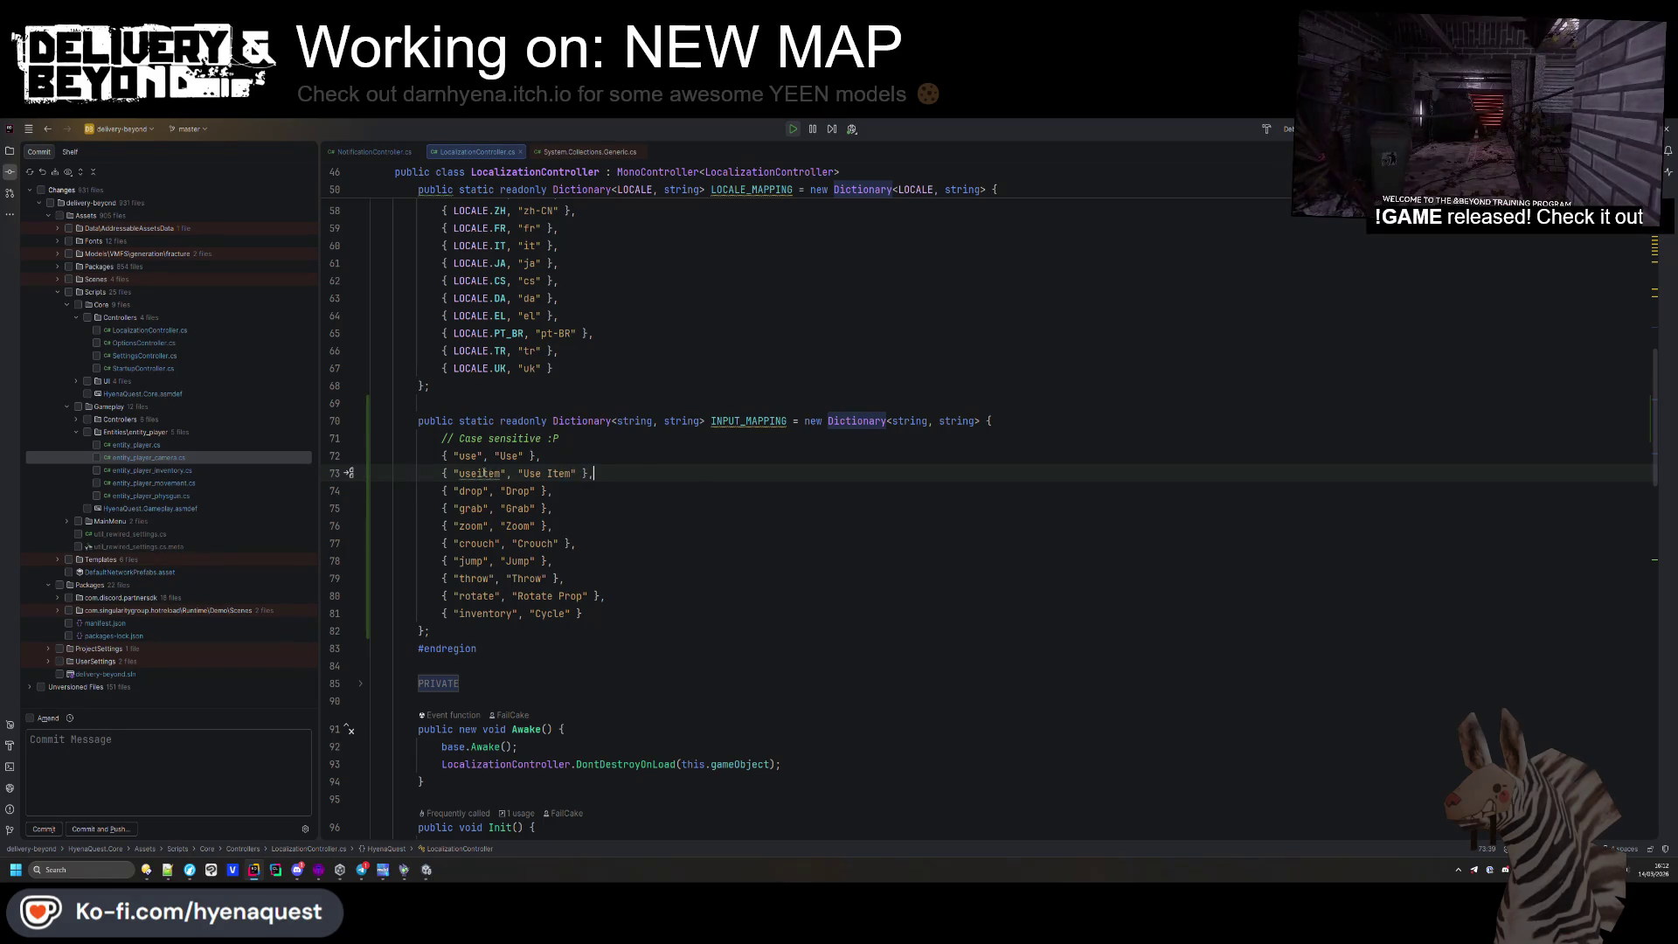
key("Down")
key("Down")
key("Down")
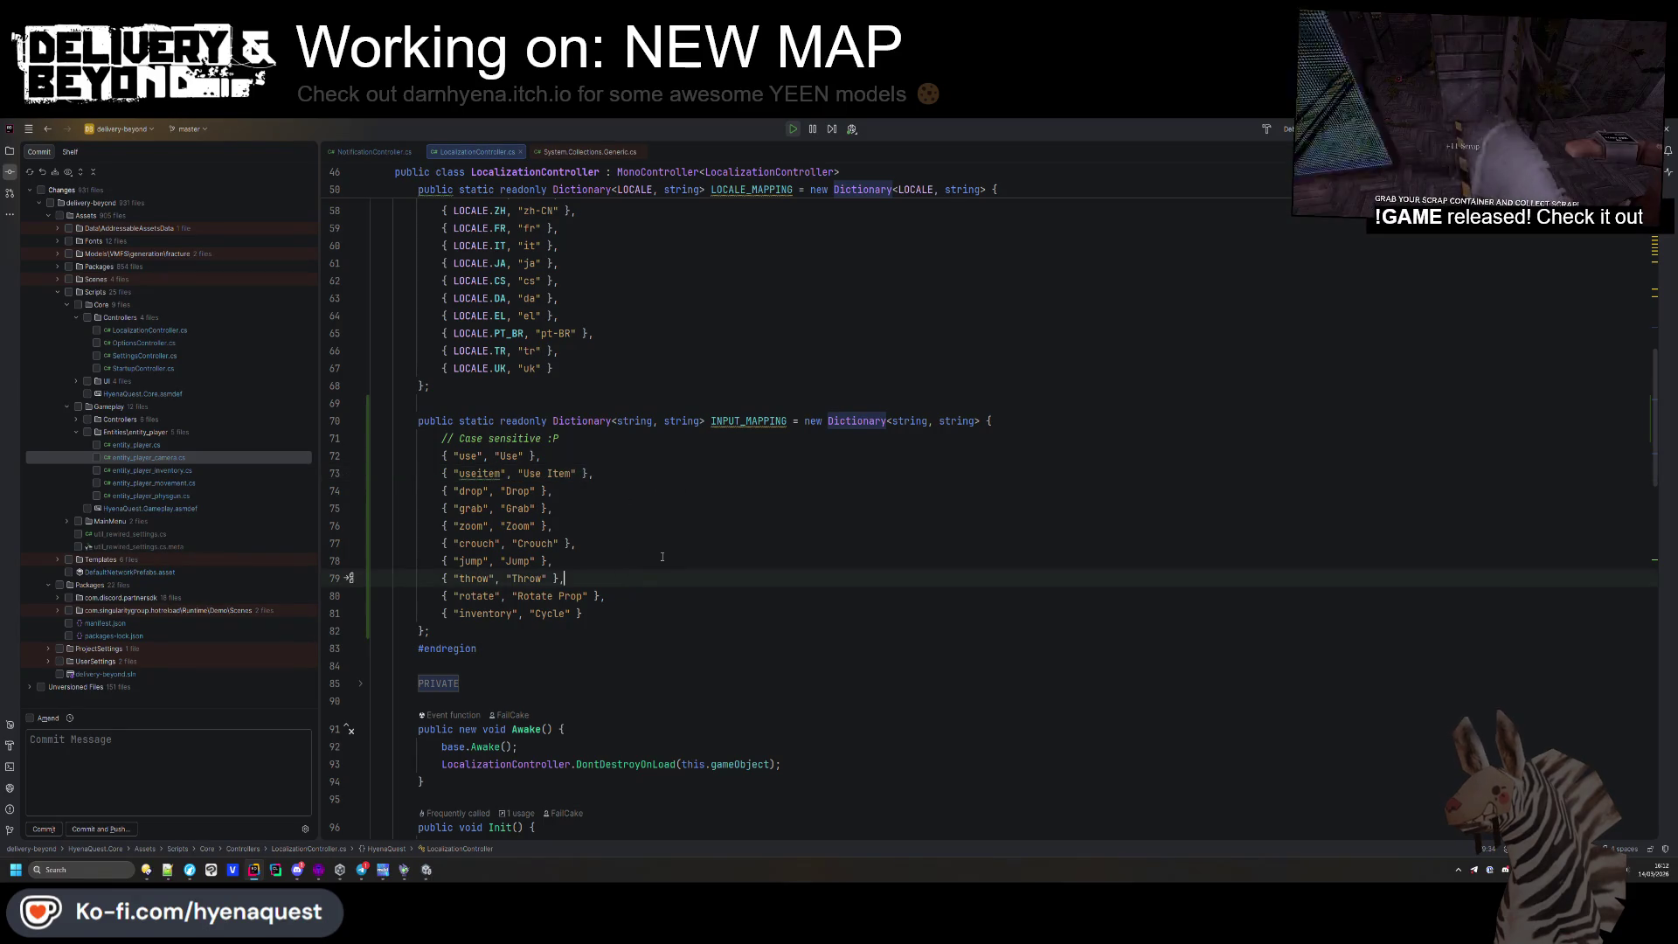
left_click(793, 564)
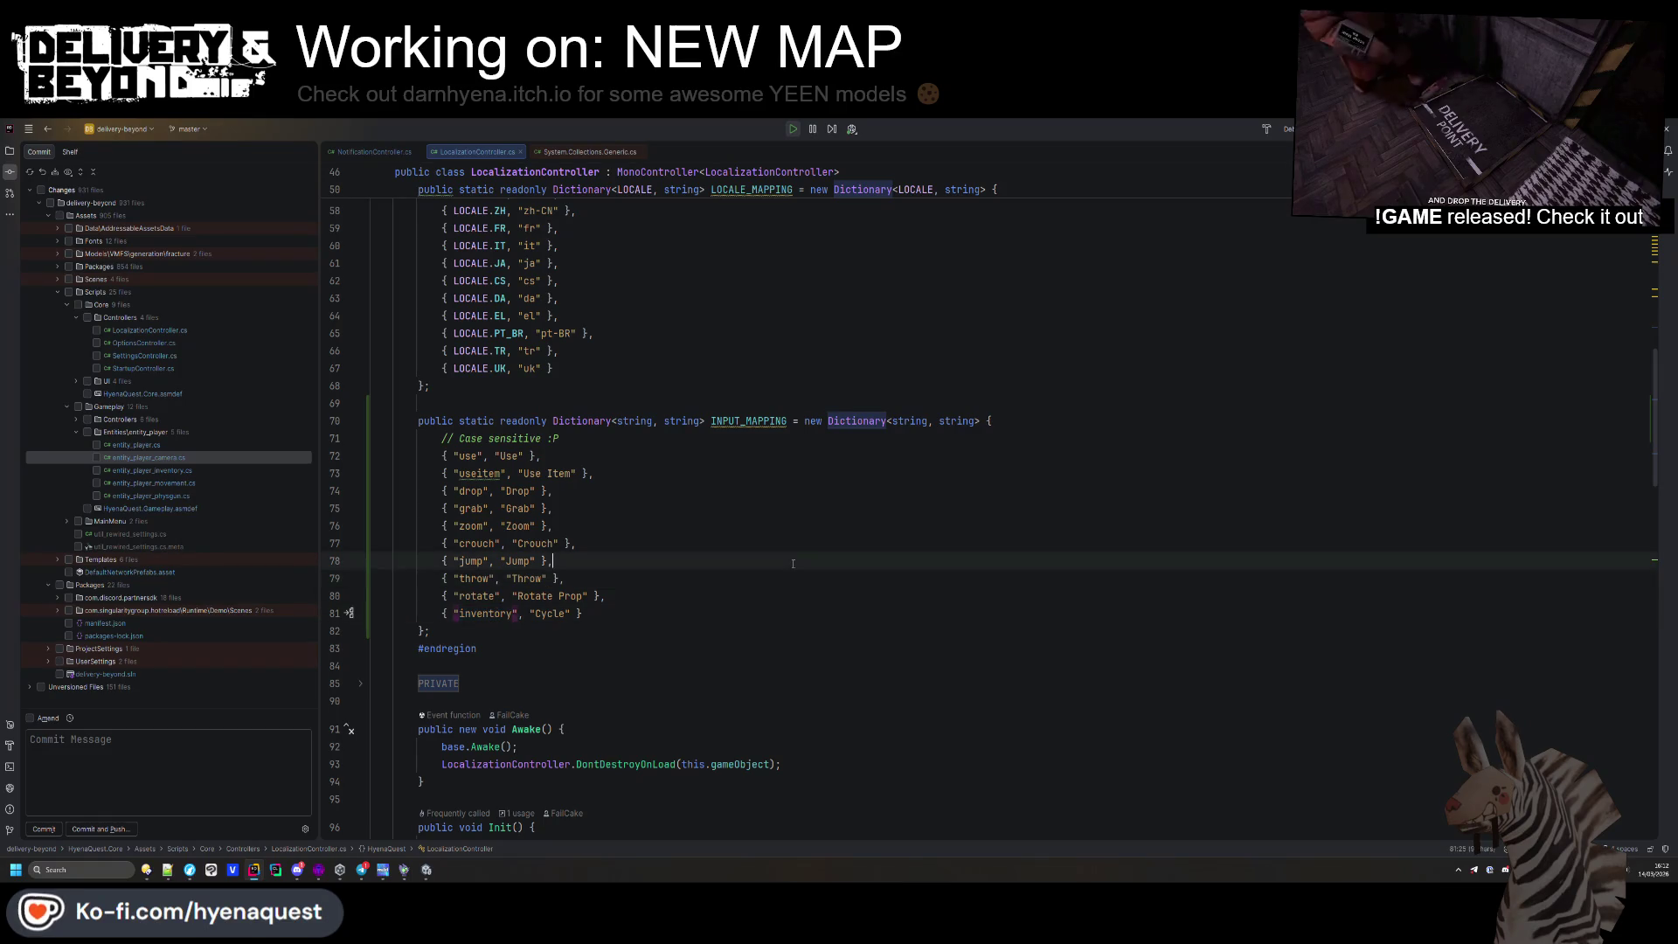
key("alt+Tab")
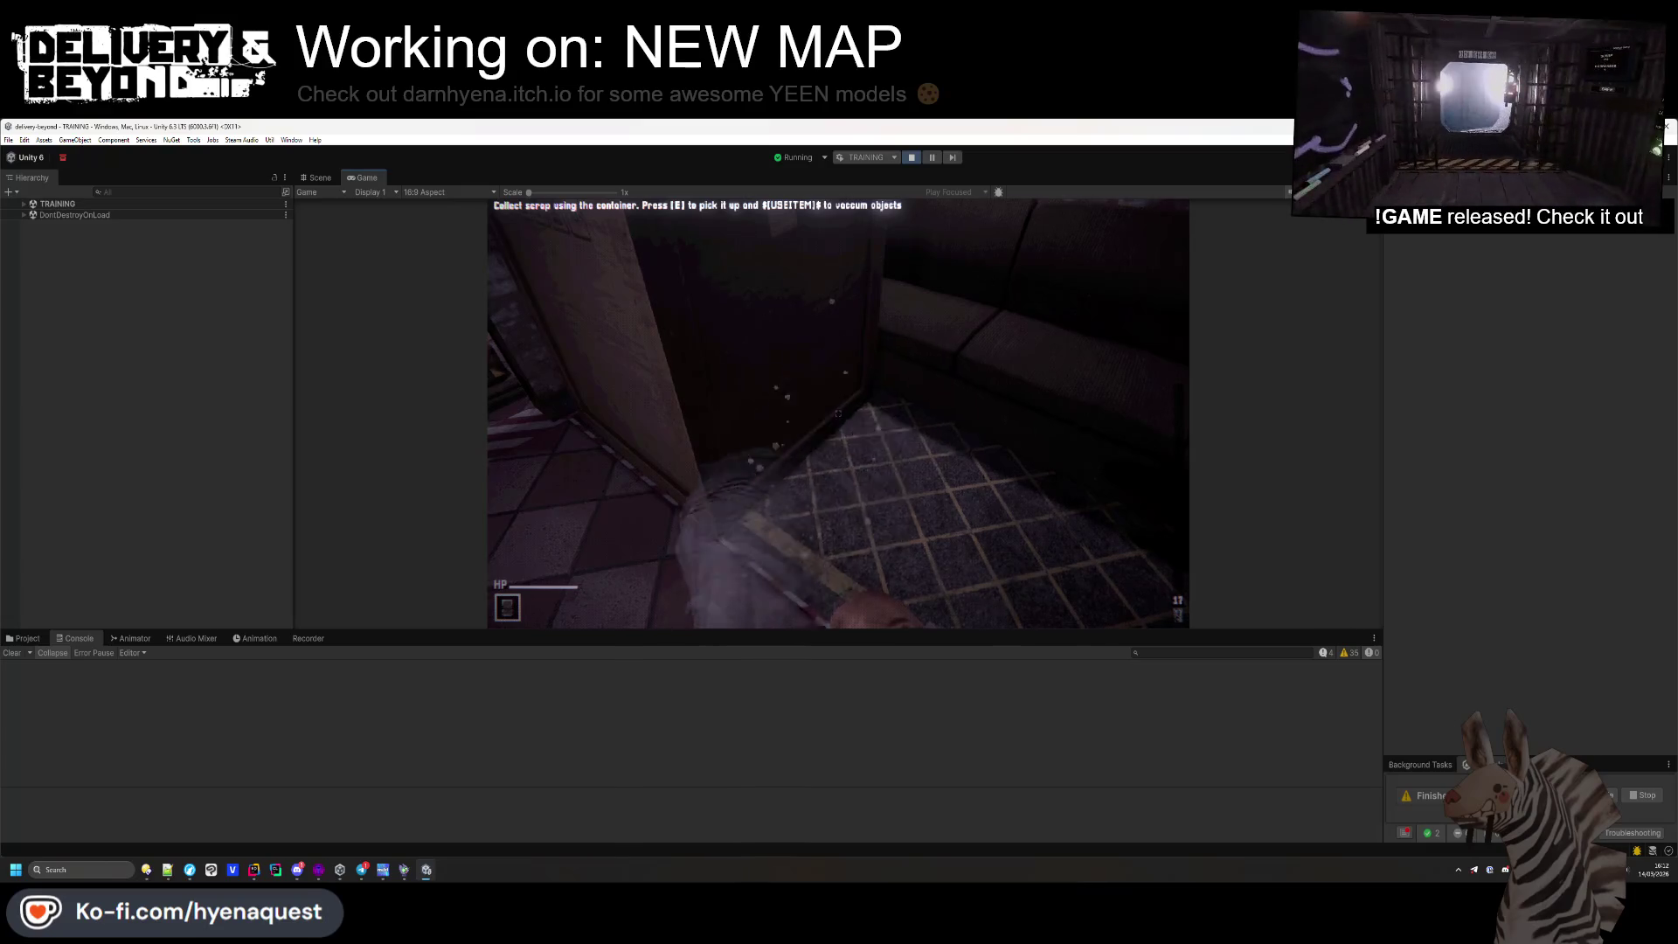
Collect the bin and more scrap, then walk through the doorway into the striped-pillar corridor
key("e")
left_click(838, 414)
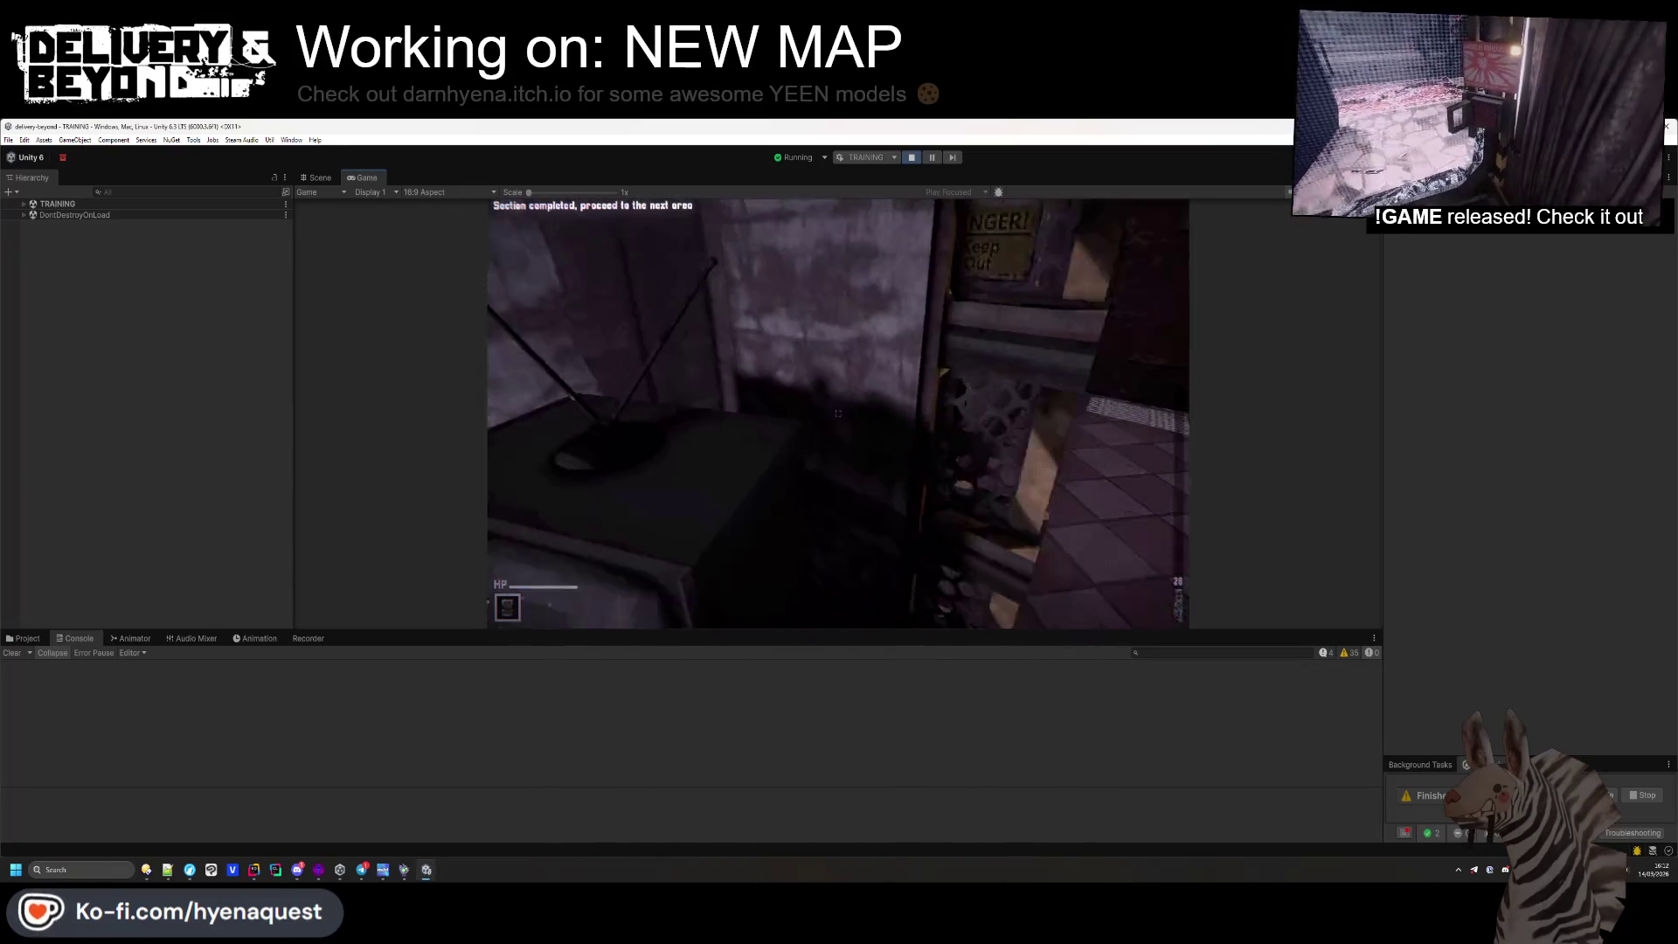
key("w")
key("e")
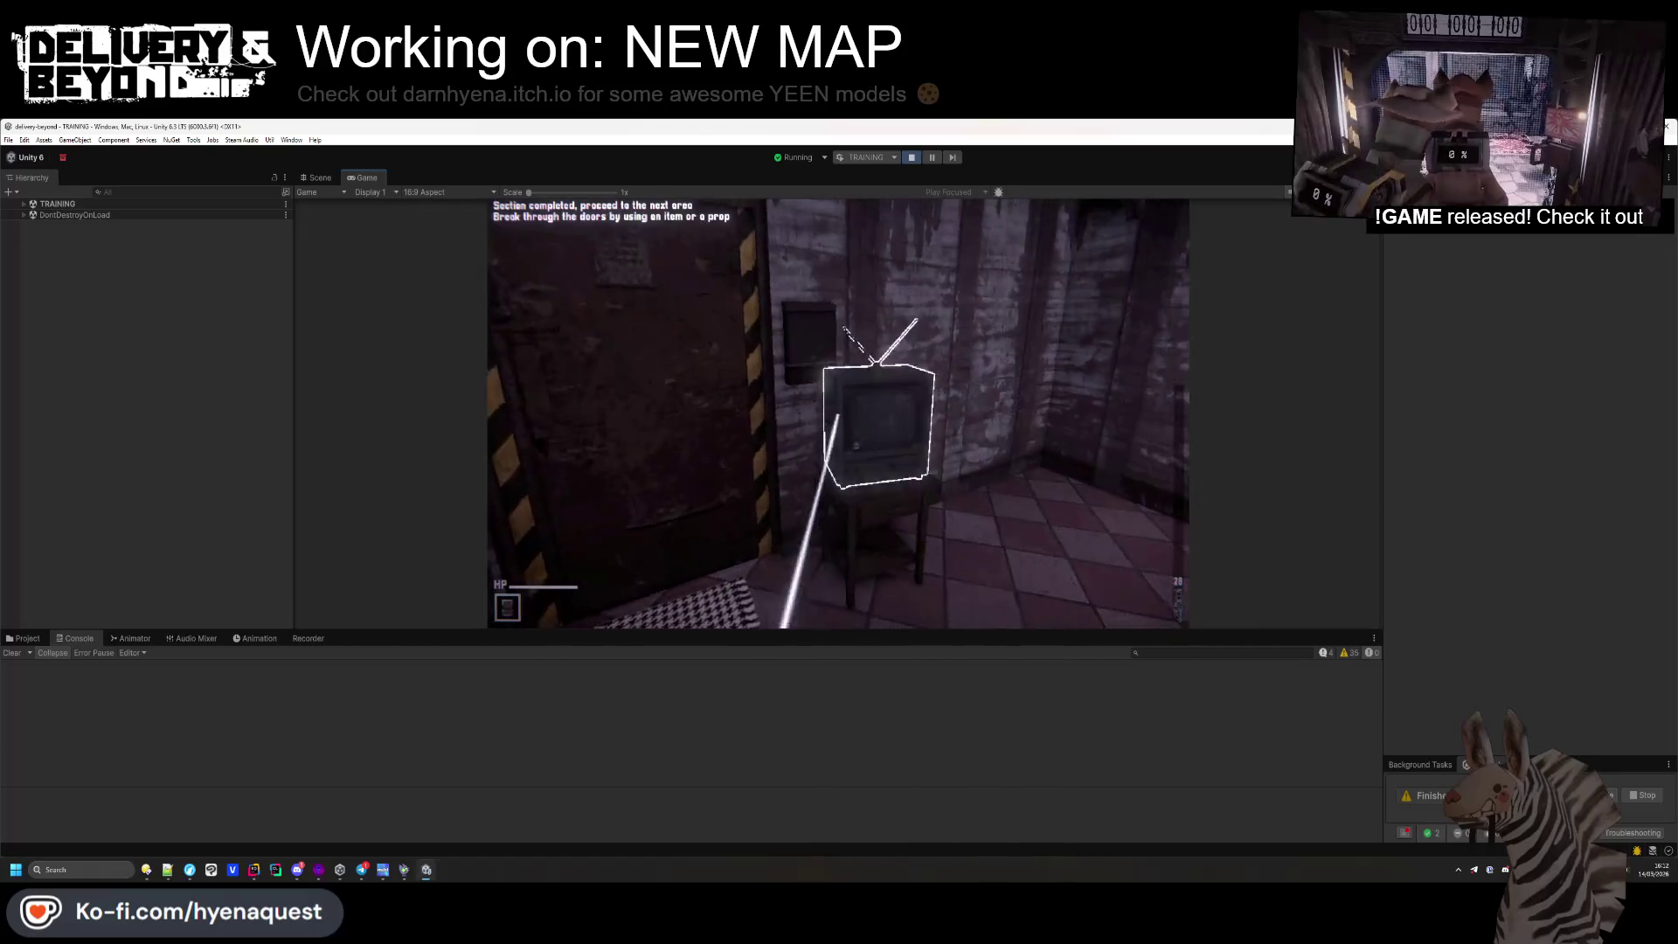
key("w")
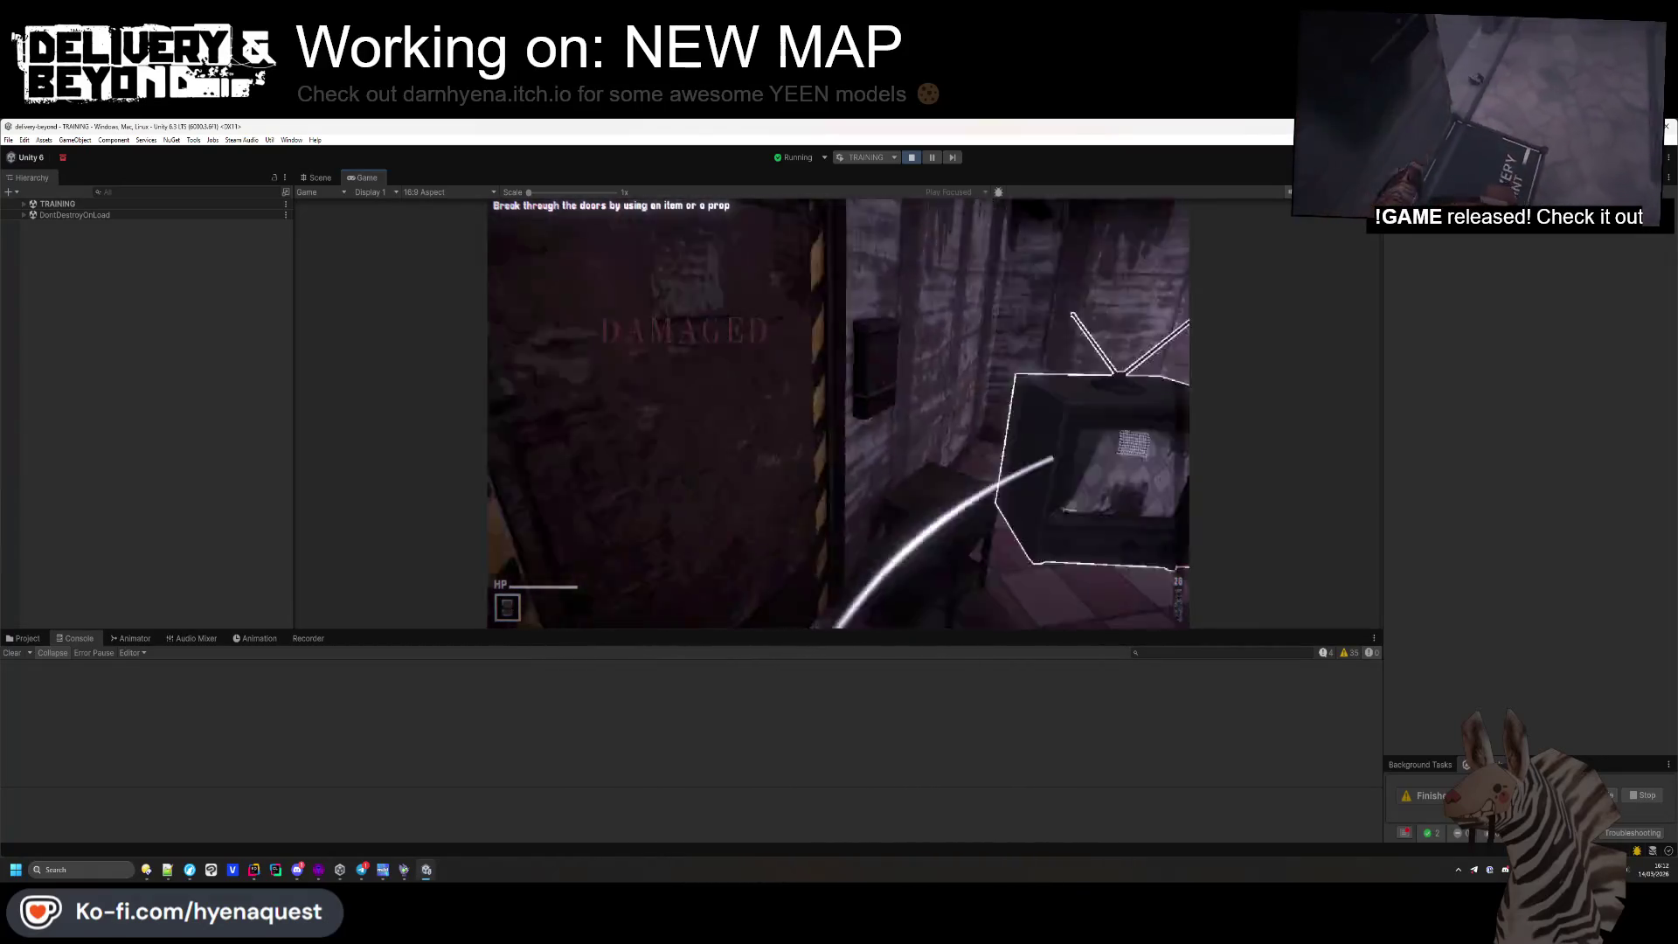
Throw the TV at the door, drop the container on the deposit spot, and approach the keypad
left_click(839, 413)
key("w")
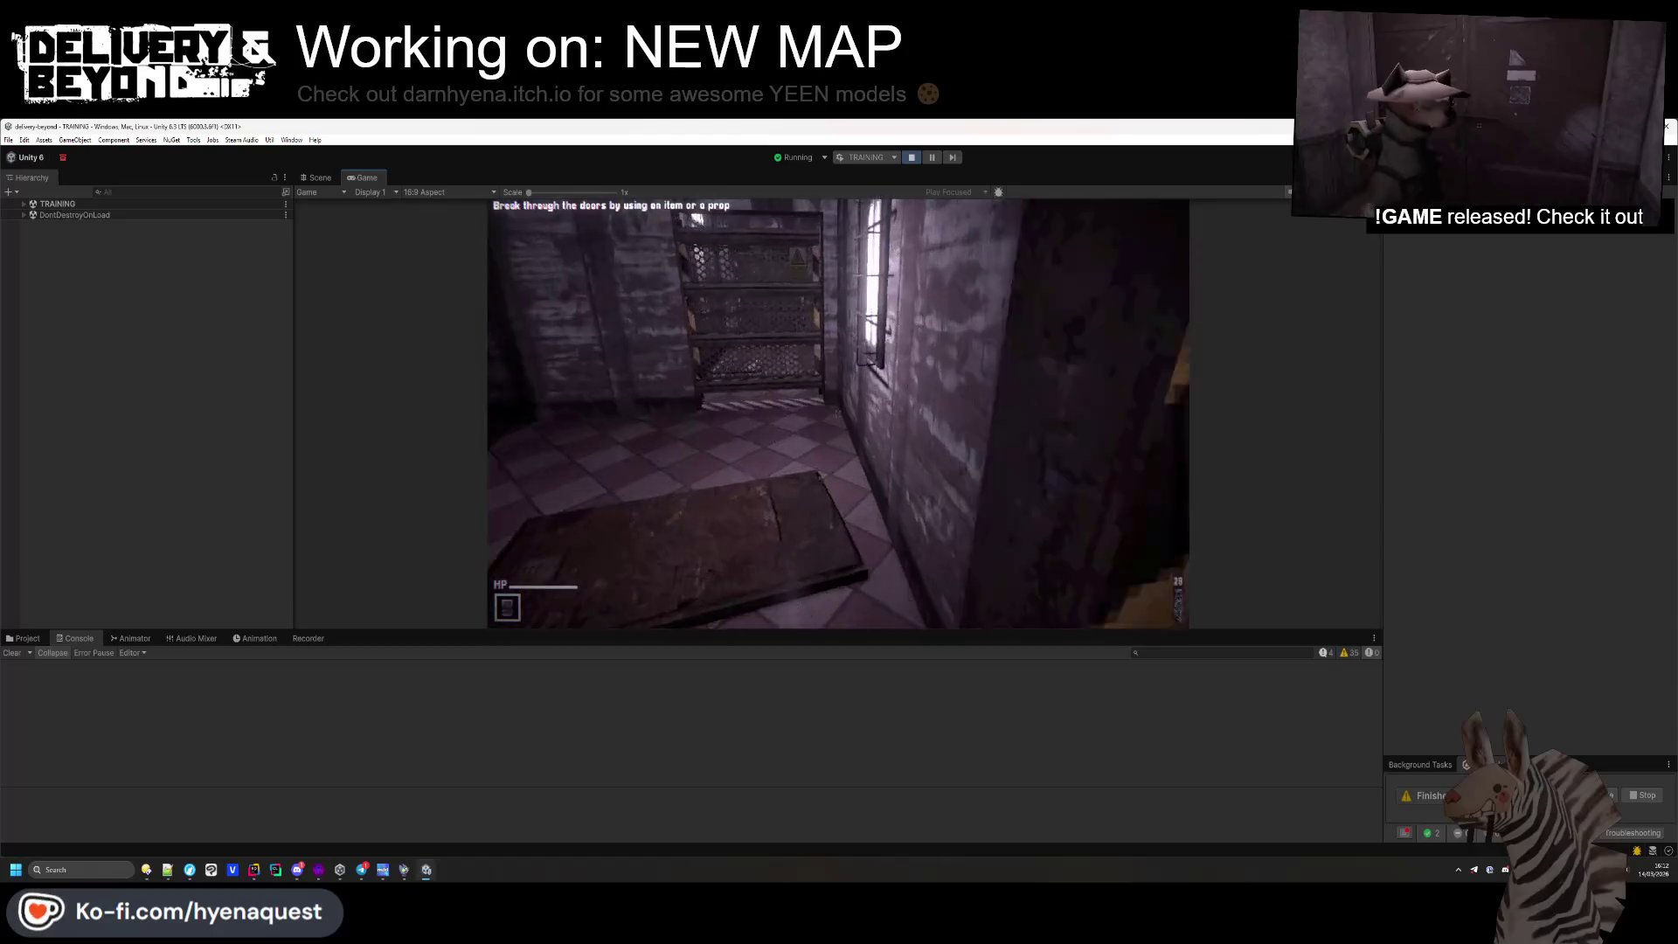
key("q")
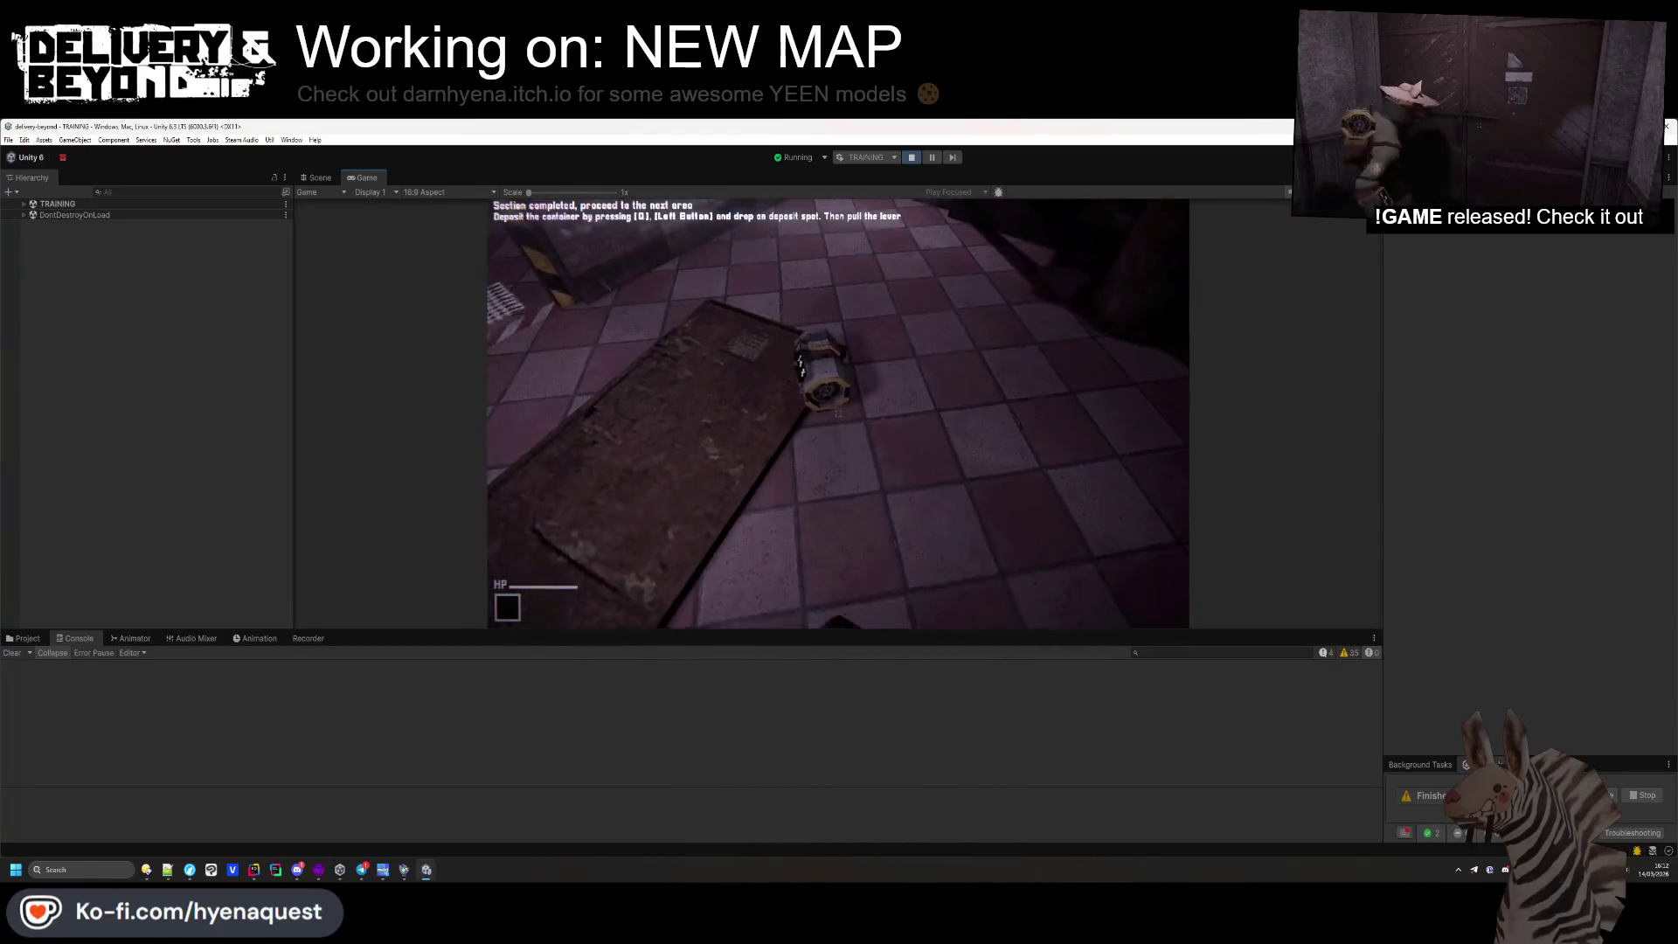
left_click(839, 414)
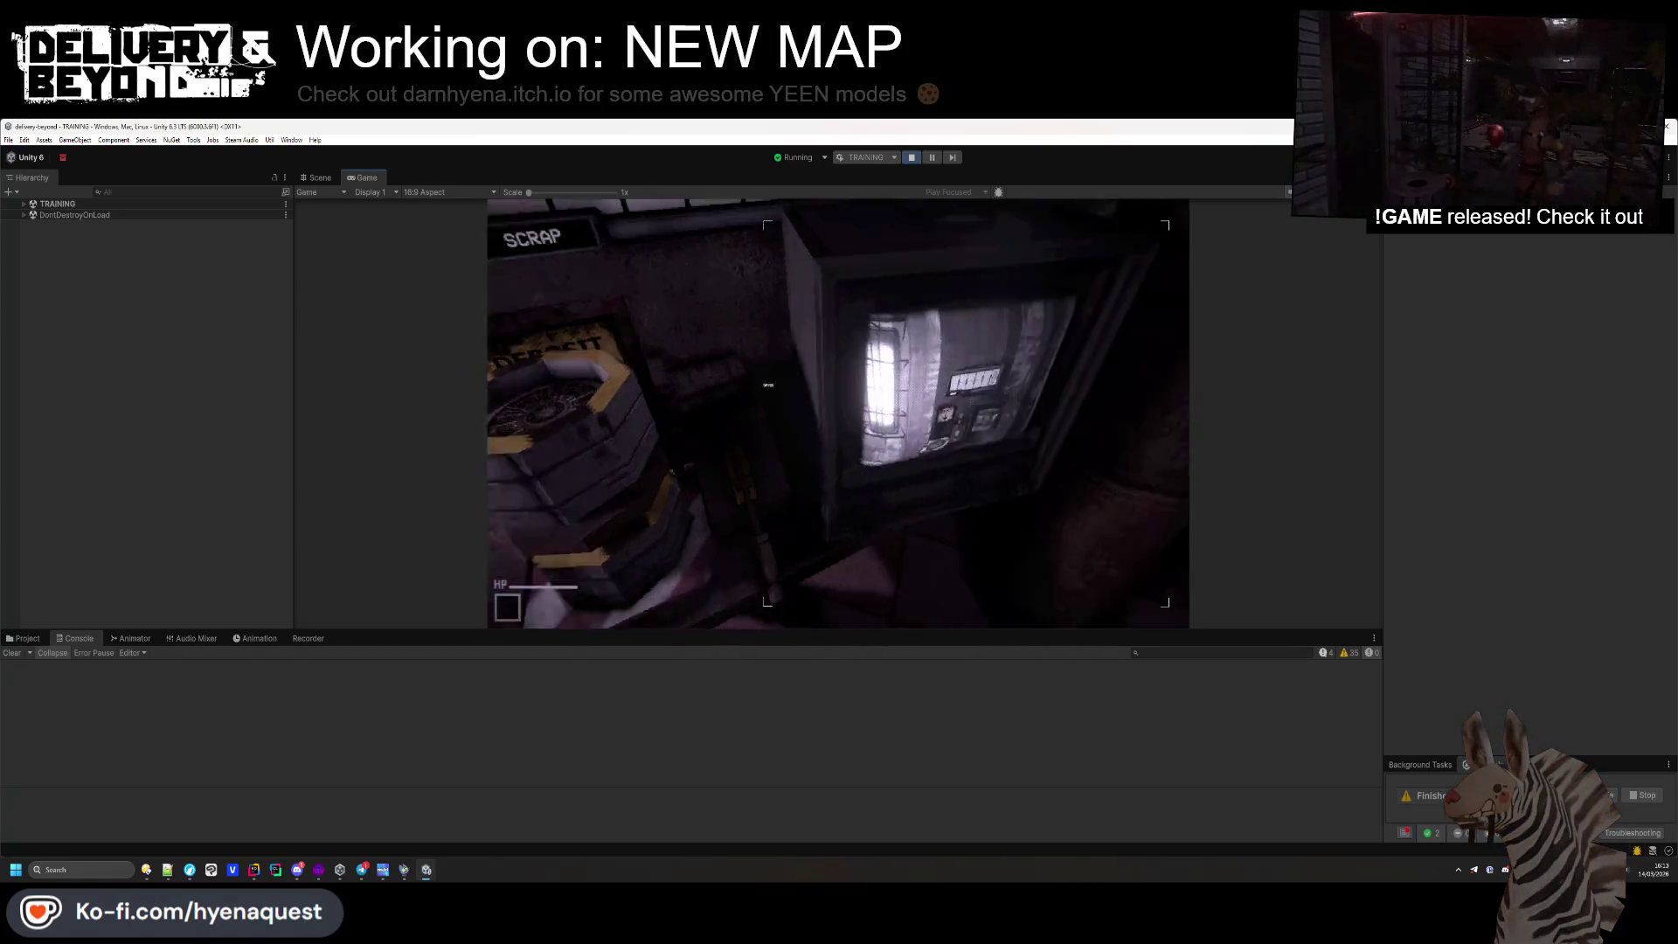
key("w")
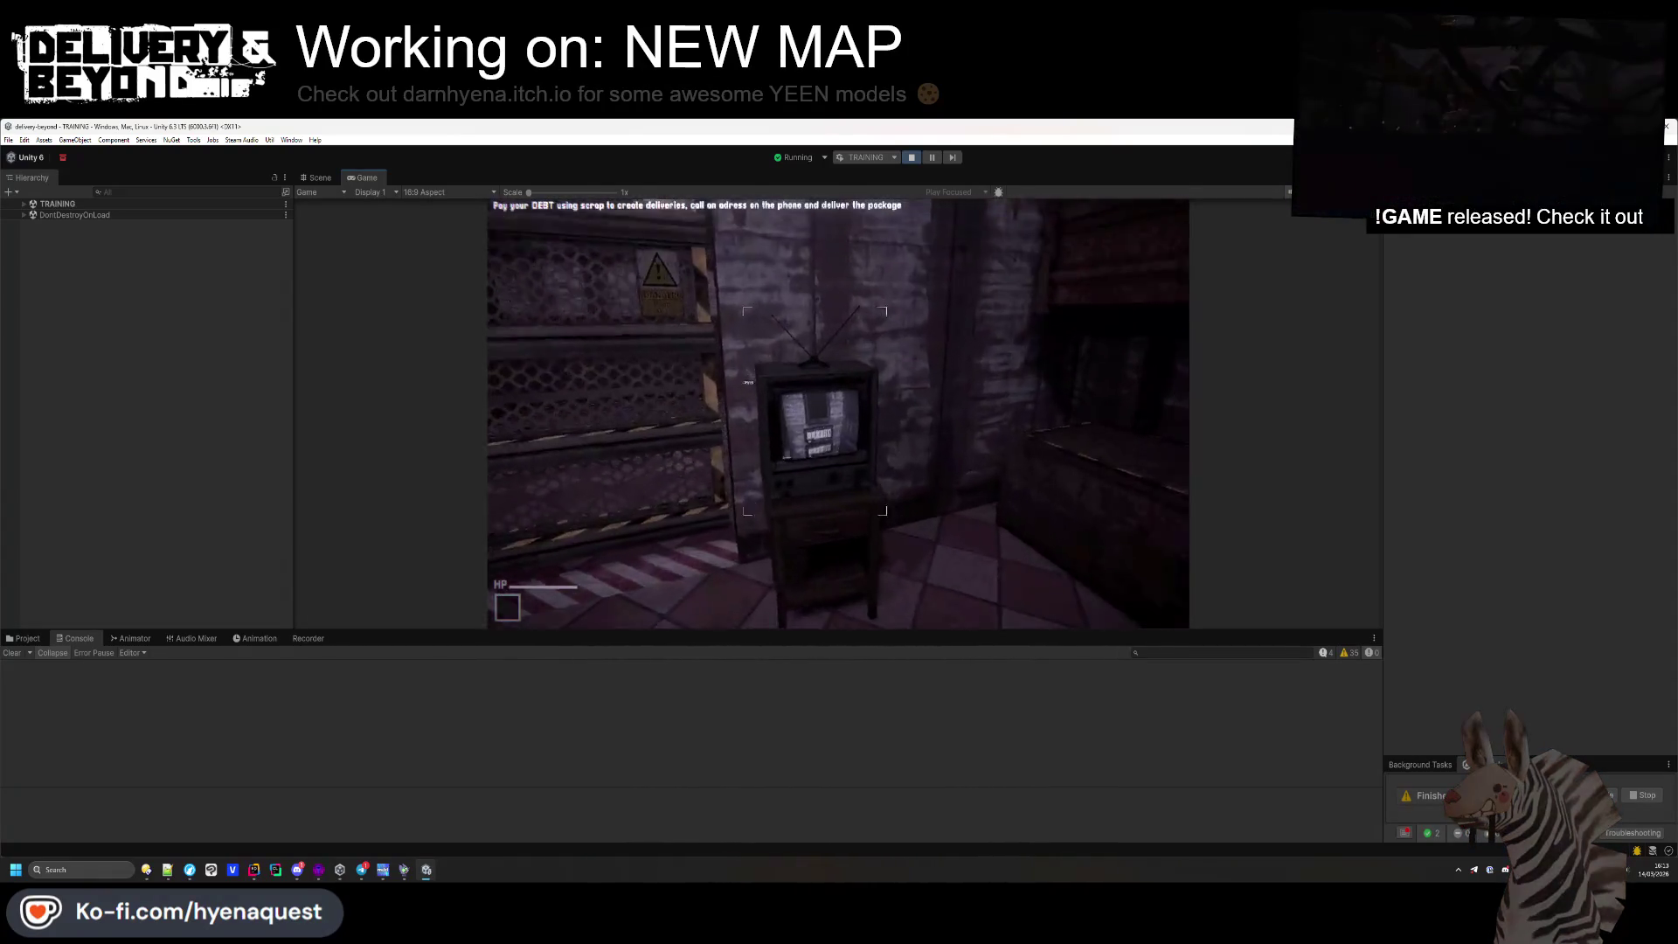
key("w")
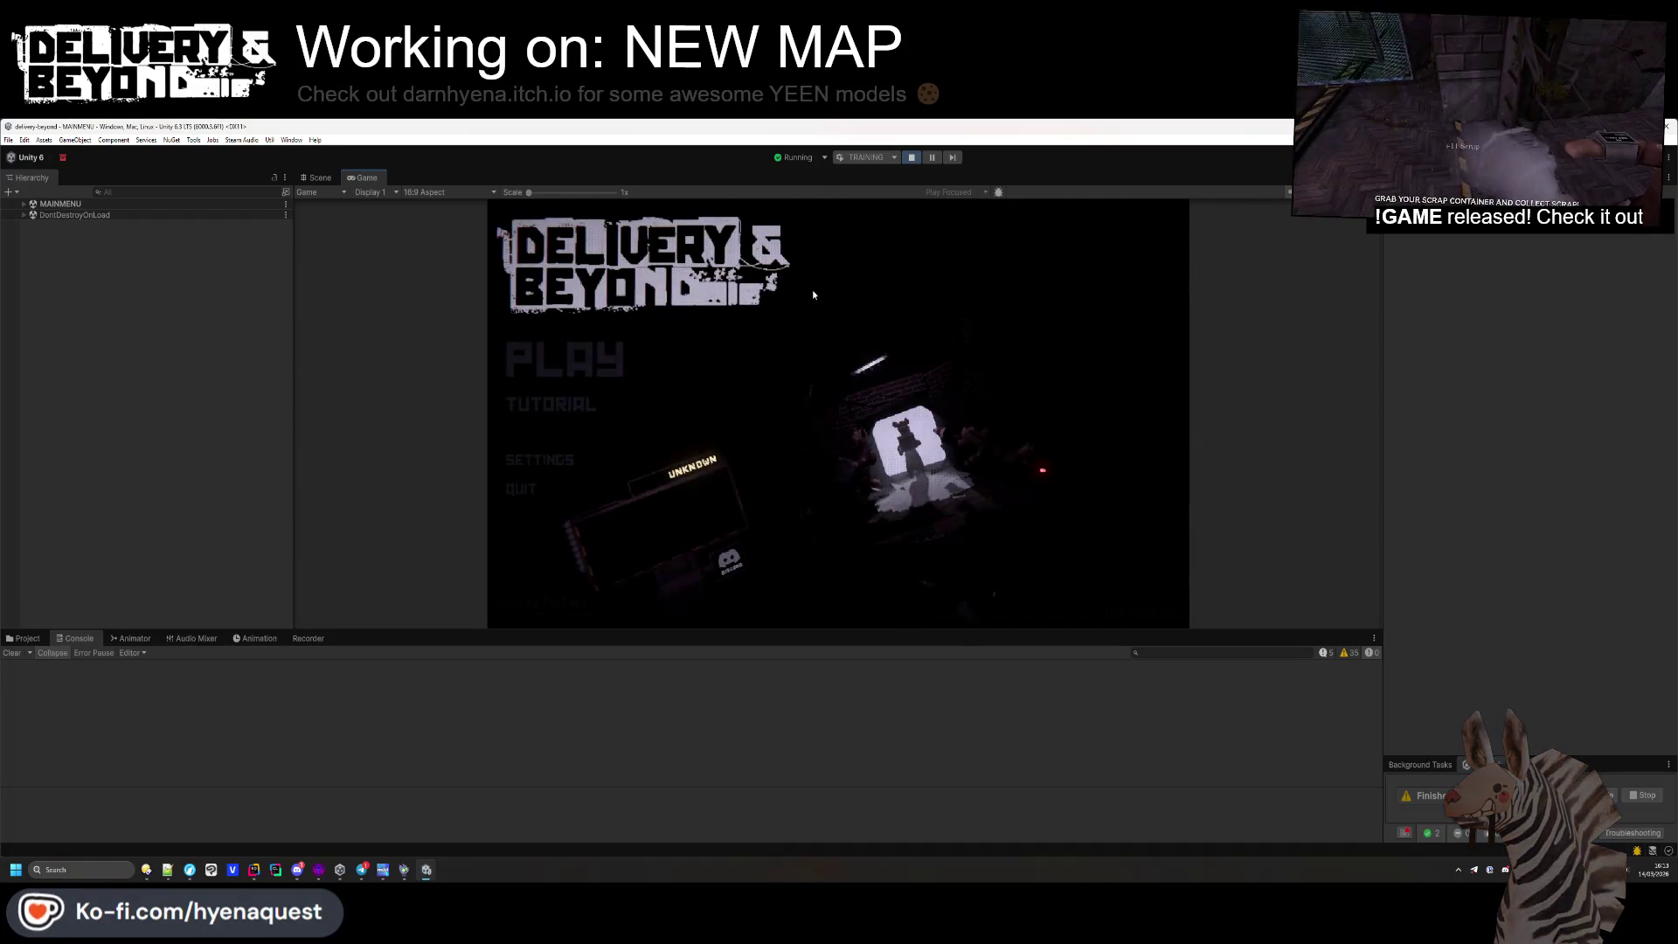
Stop play mode and fly the Scene camera past the Controls sign into the corridor
left_click(917, 158)
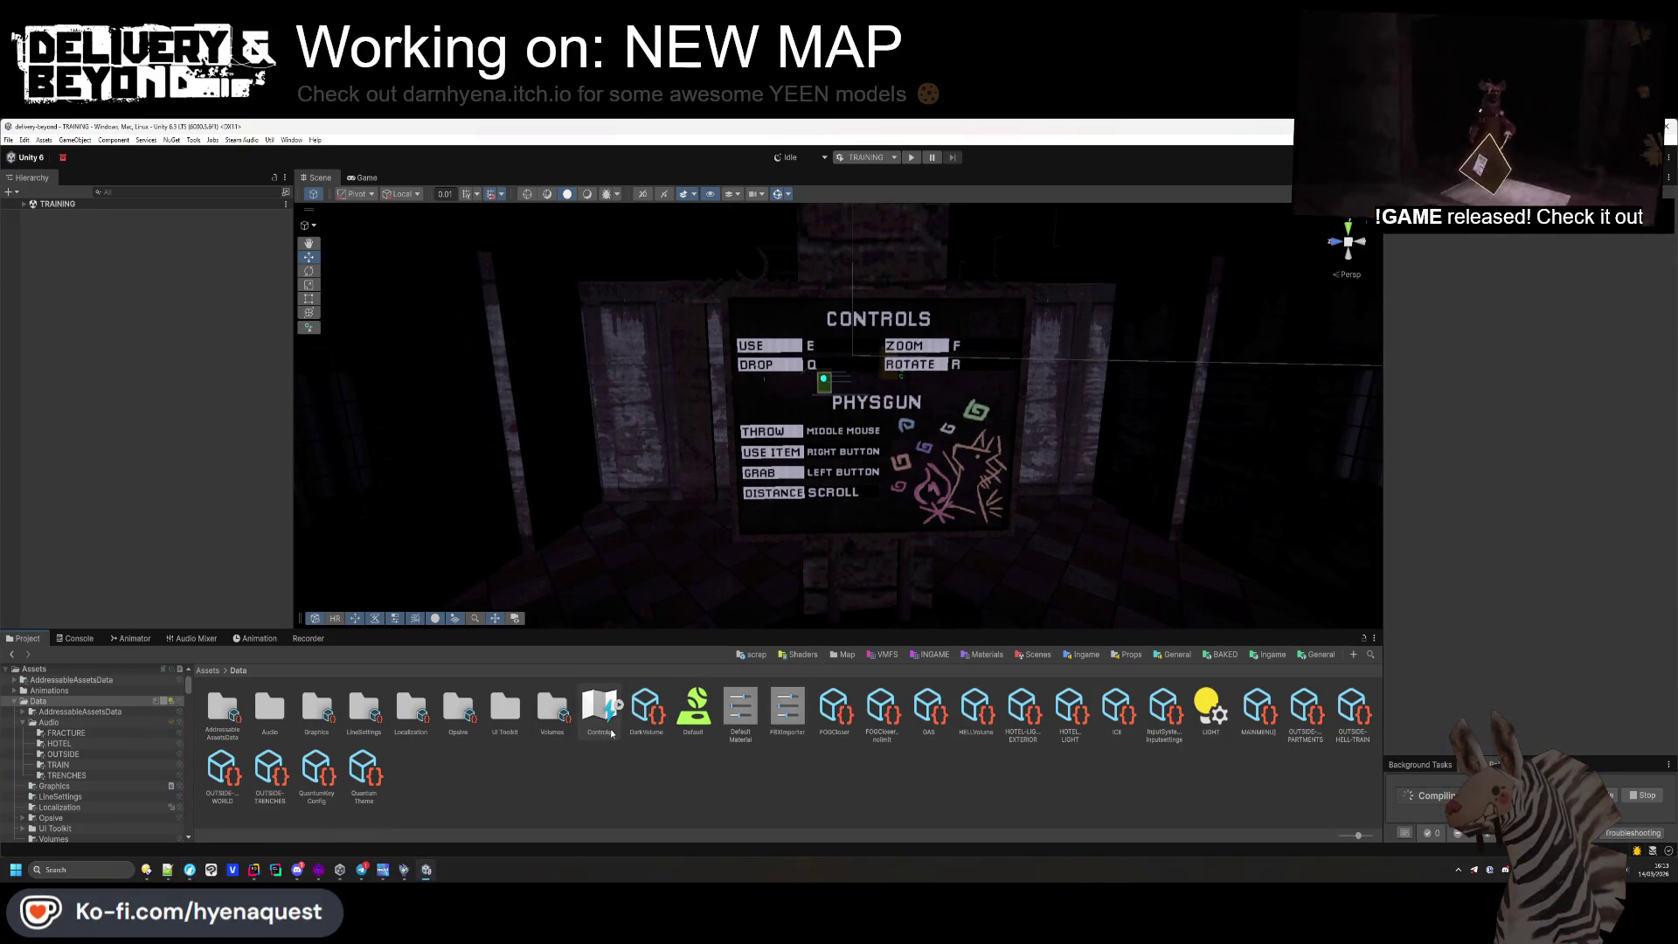
left_click_drag(979, 489, 992, 500)
mouse_move(900, 542)
left_mouse_down()
mouse_move(506, 586)
mouse_move(87, 355)
left_mouse_up()
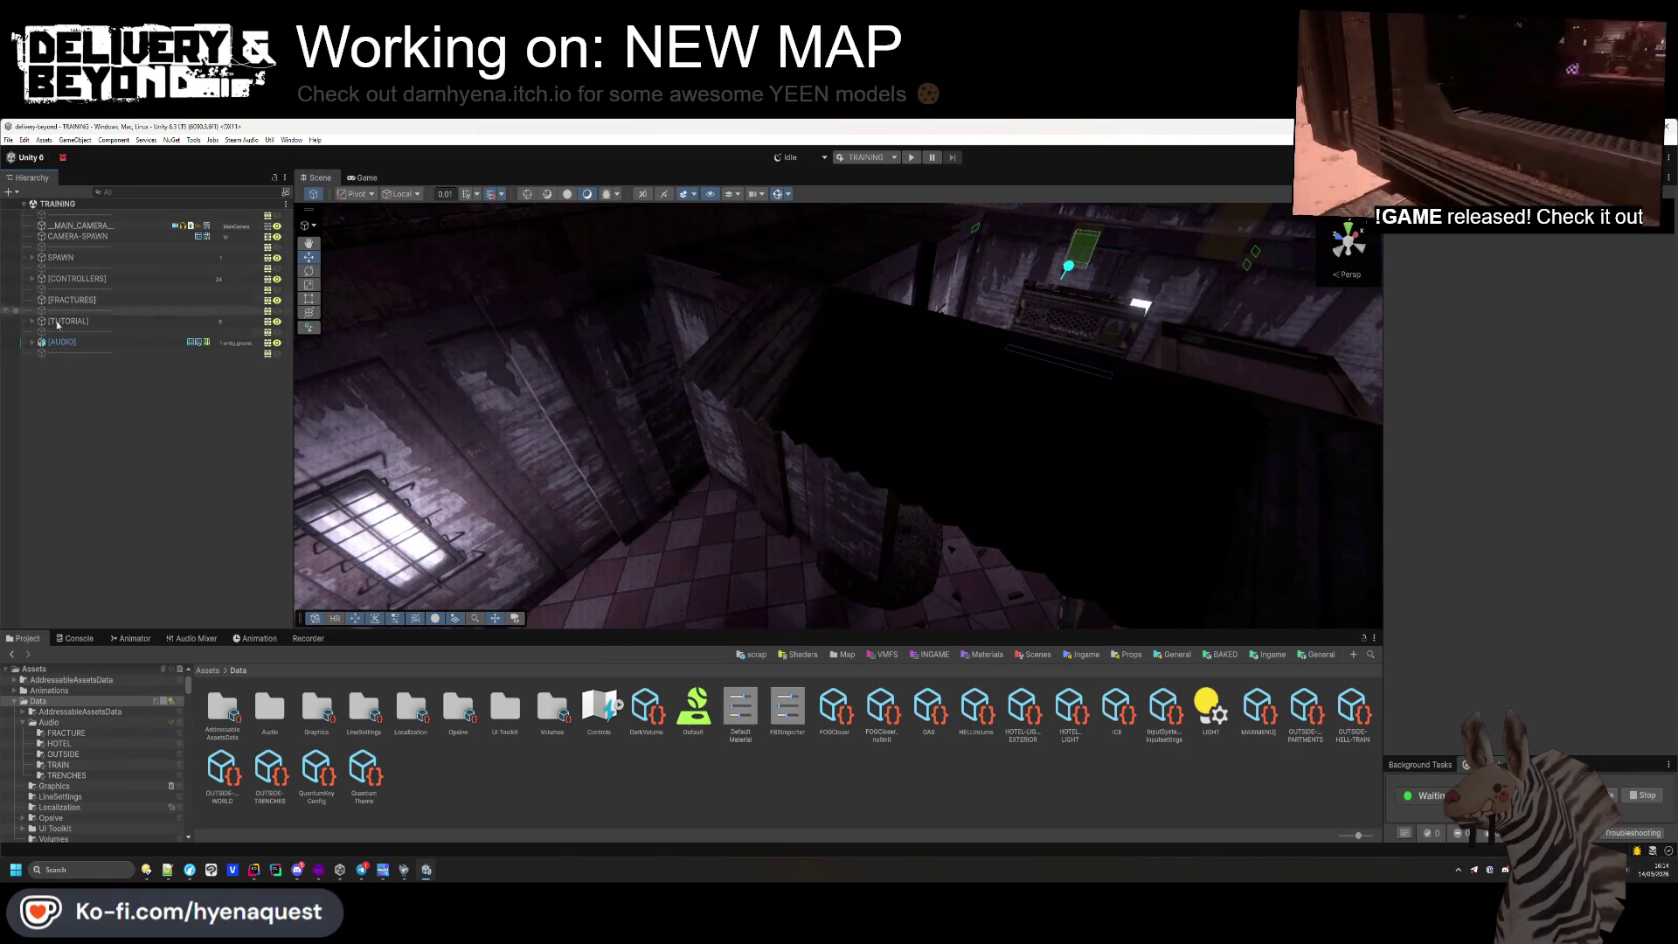
Open the UIController prefab from [CONTROLLERS] and frame its dx_hint TITLE text
left_click(33, 279)
left_click(63, 289)
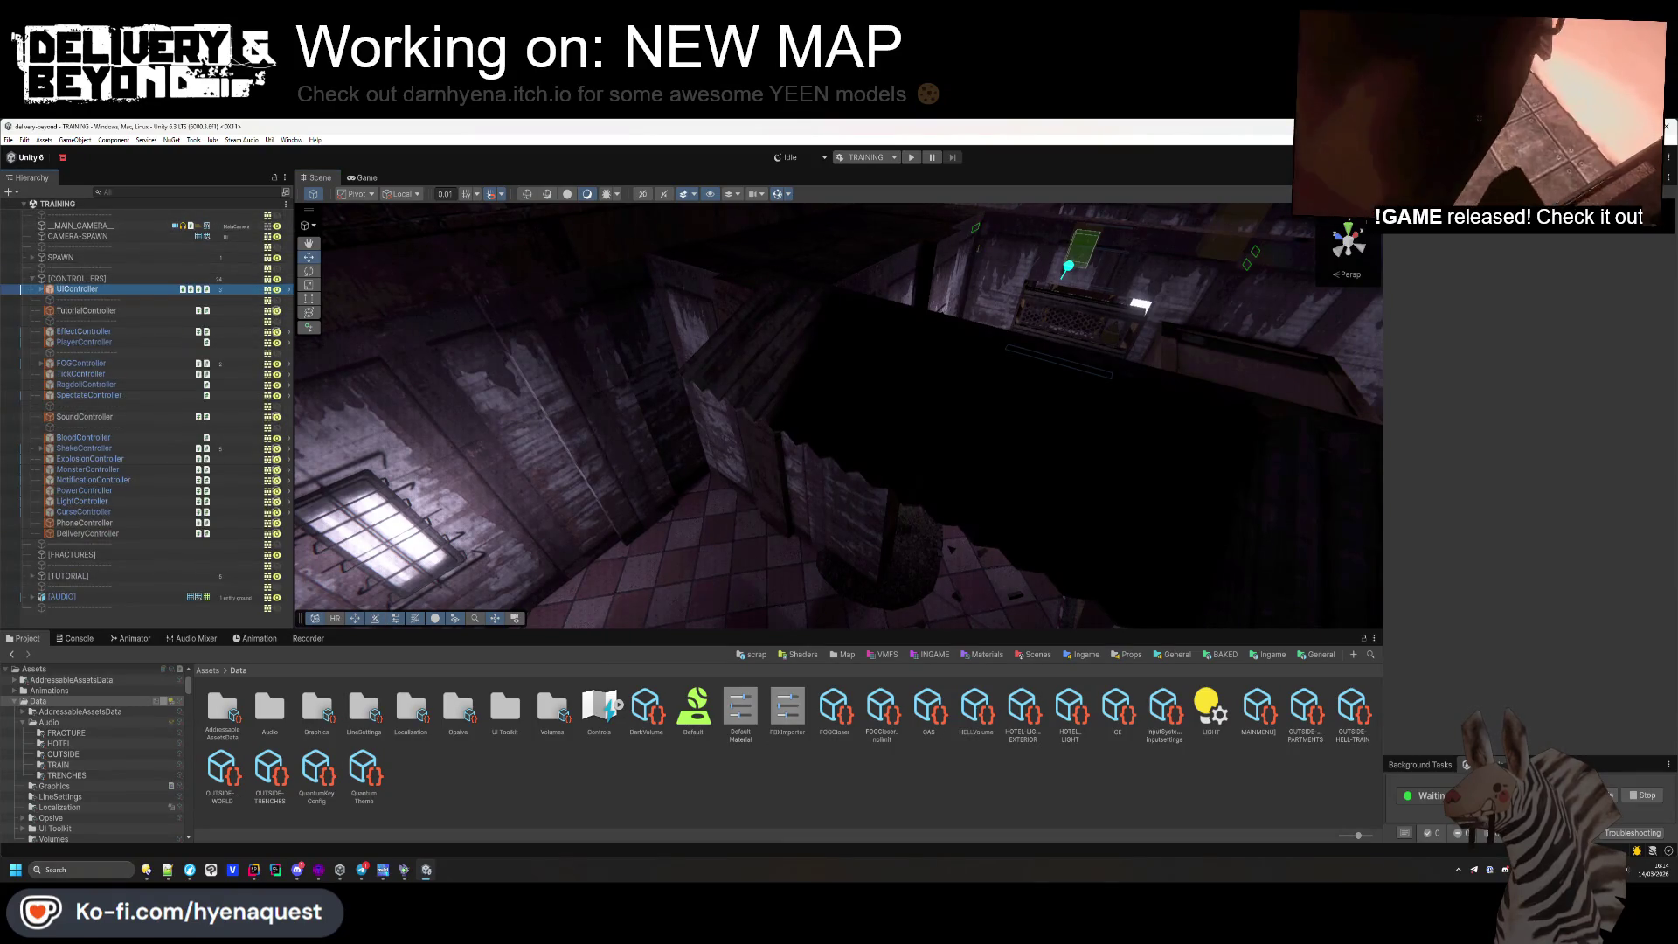
double_click(59, 284)
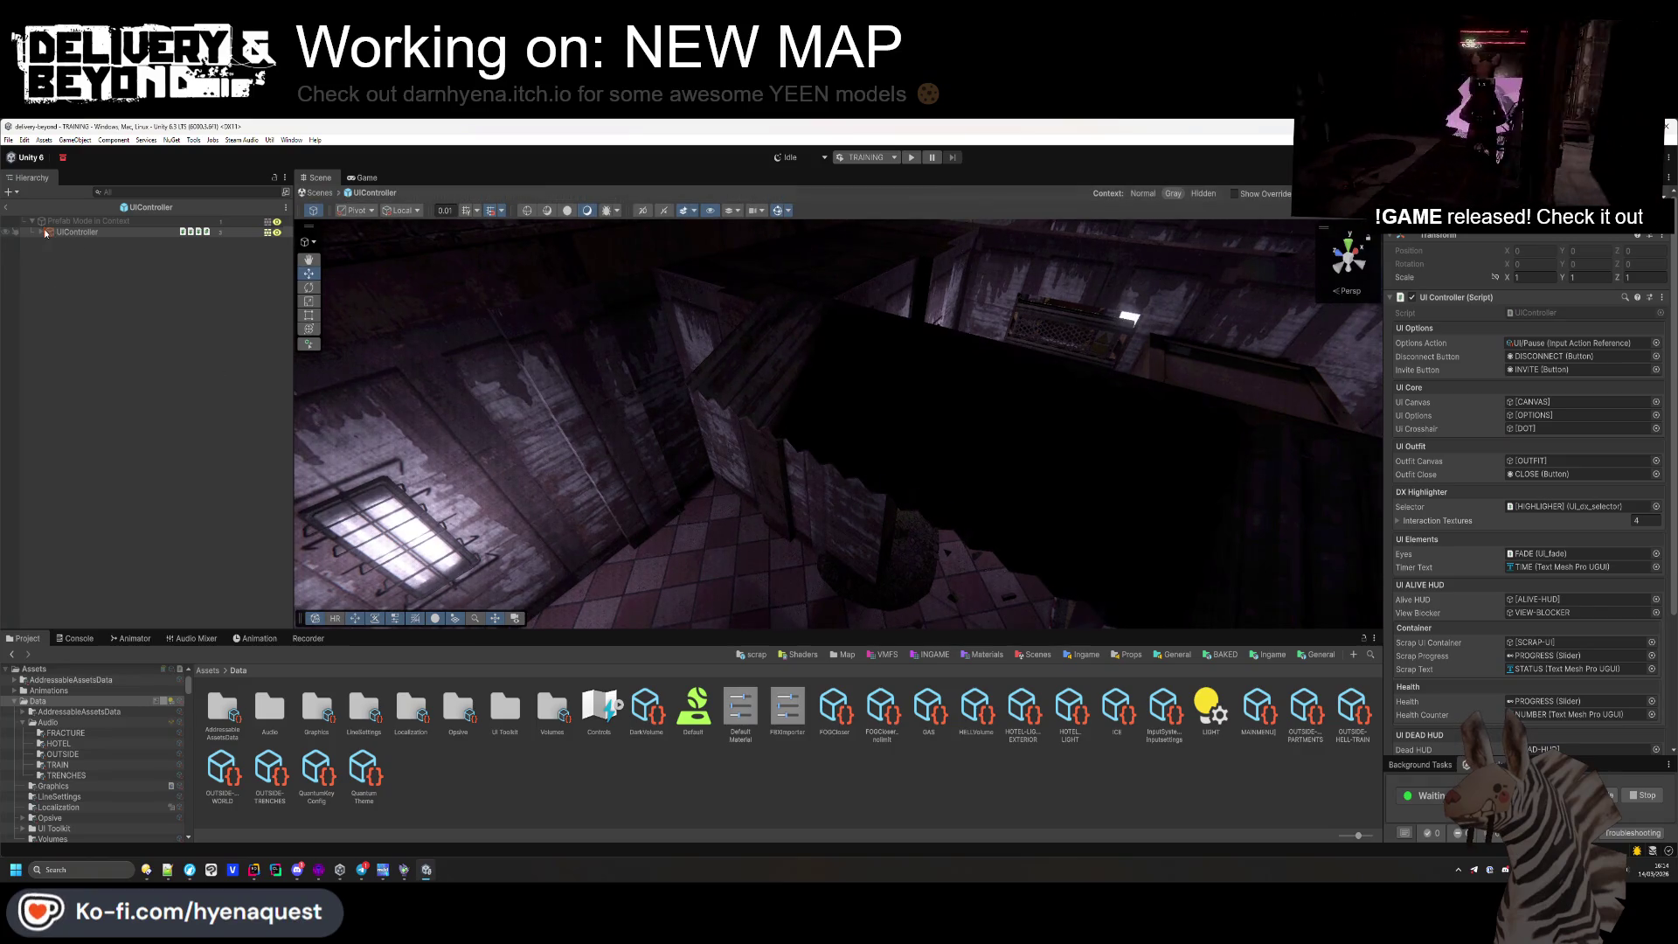
left_click(58, 253)
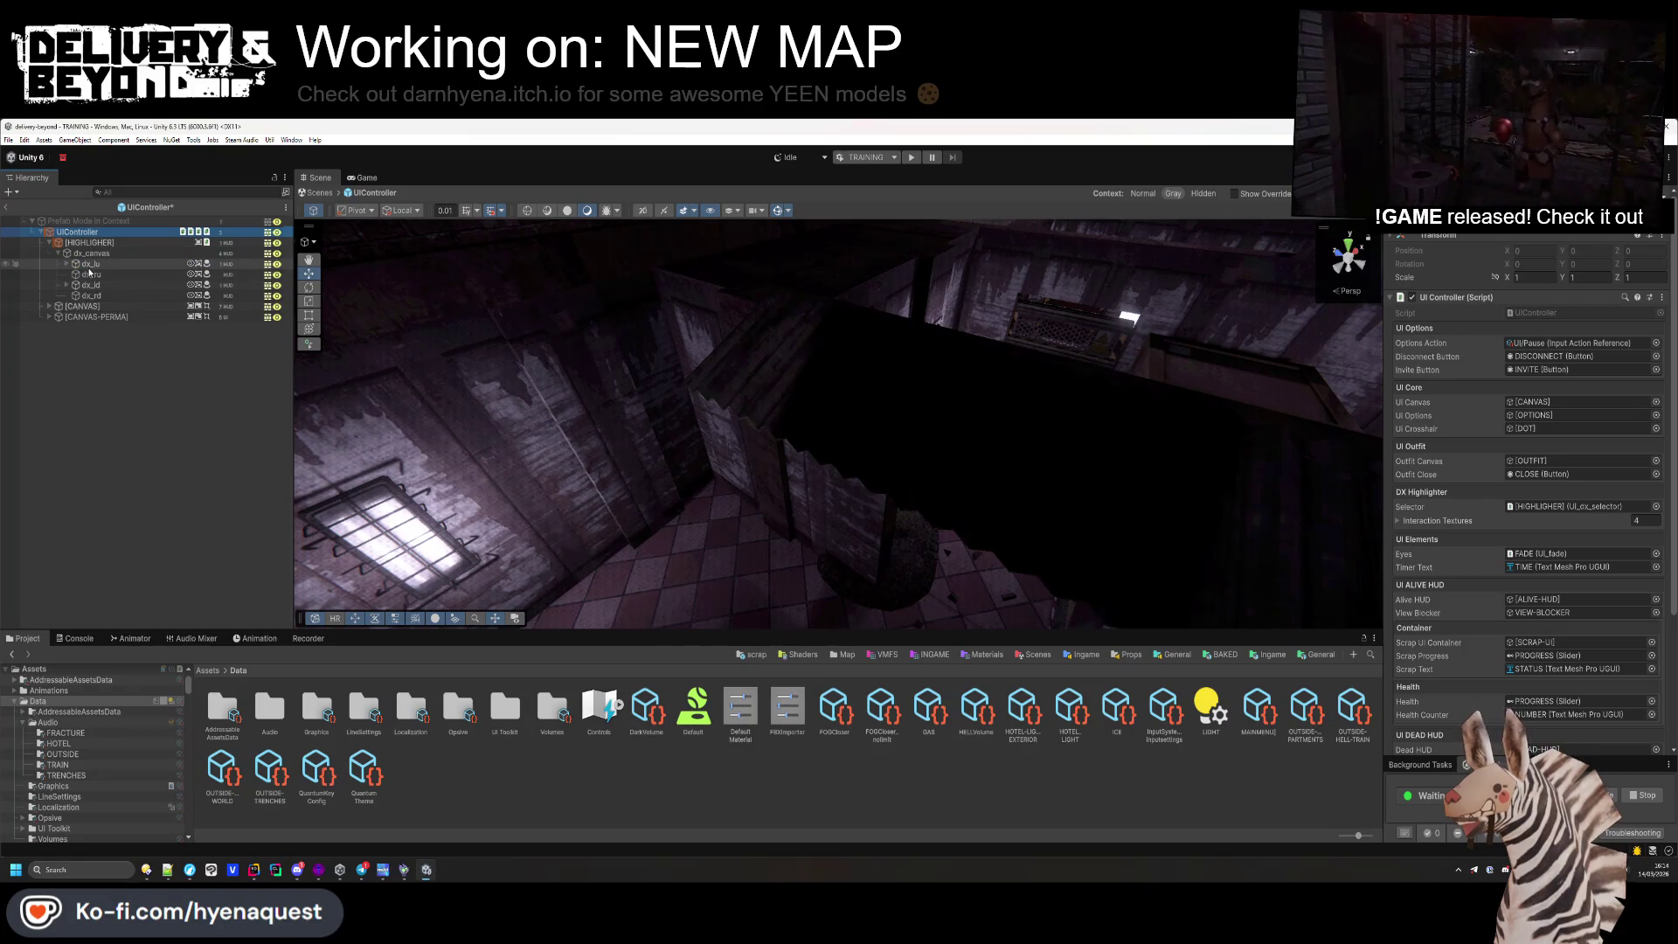
double_click(88, 267)
left_click(722, 427)
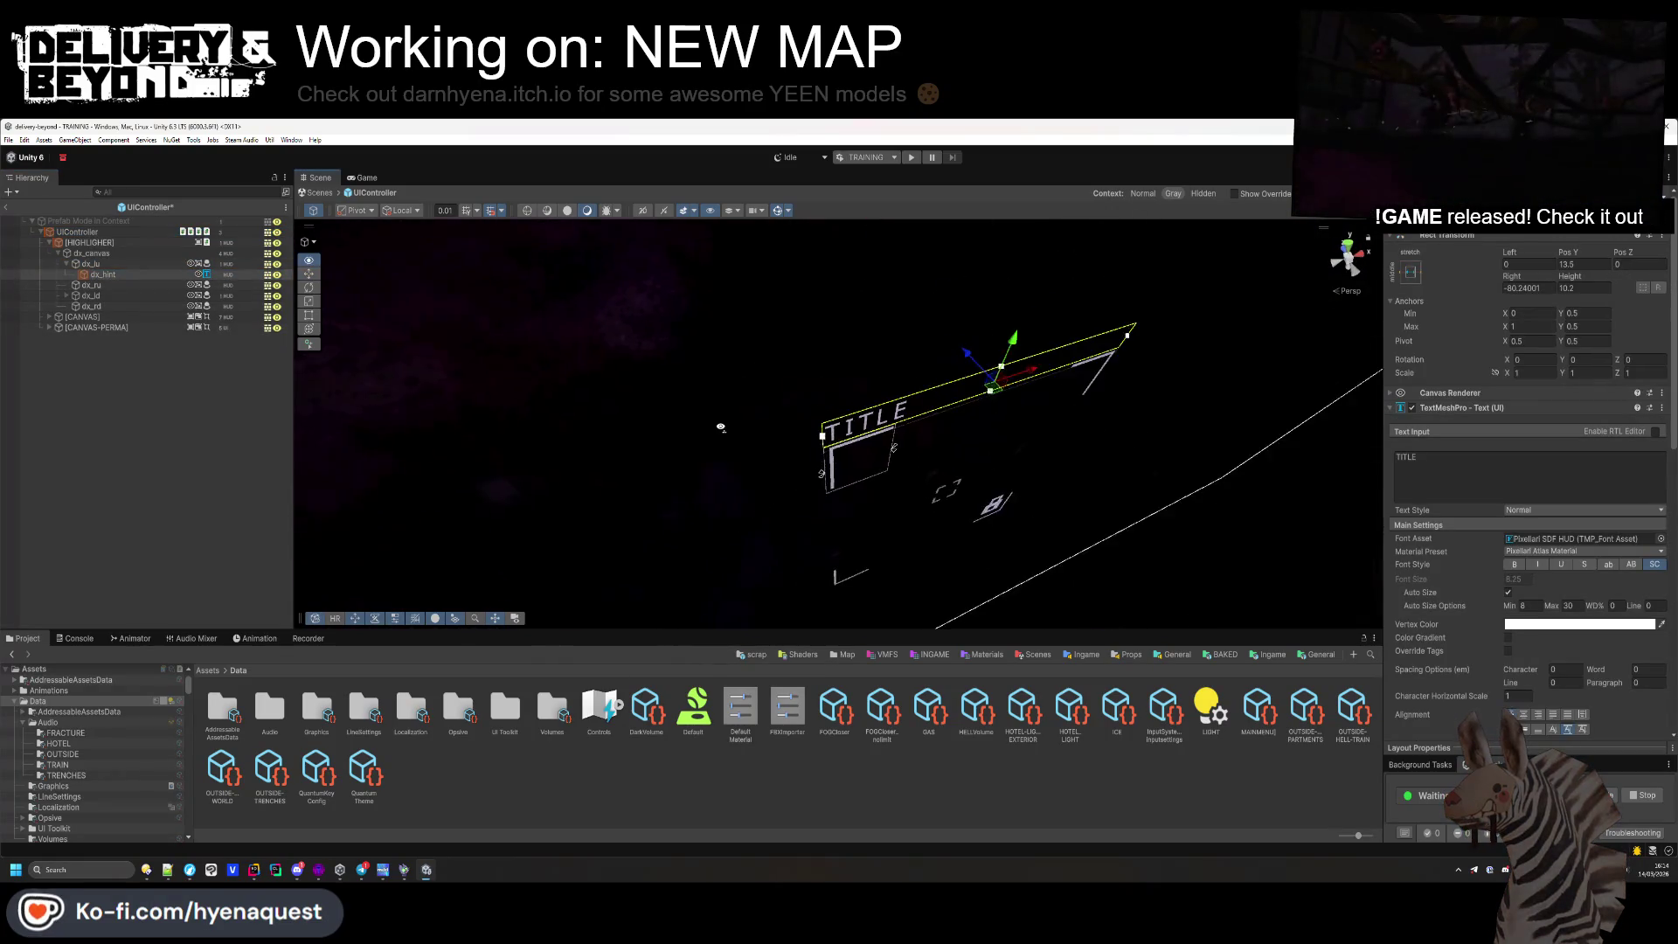
scroll(720, 427, "up", 2)
key("f")
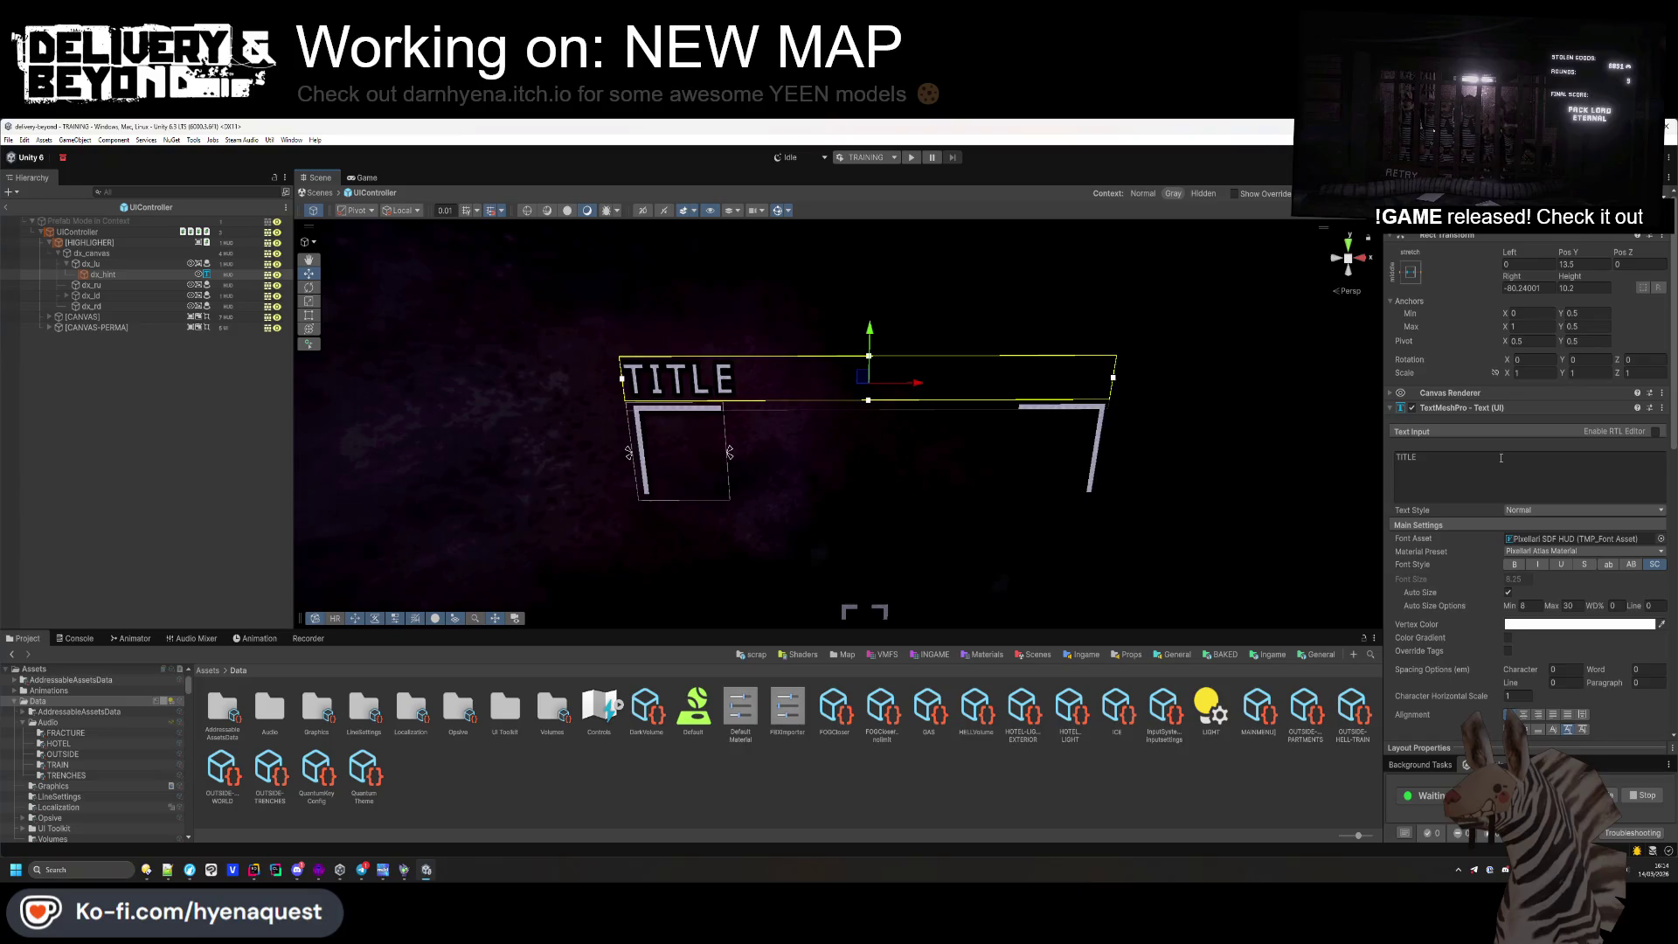
Check the TITLE text's anchor presets, then leave the prefab and start play mode
left_click(1408, 273)
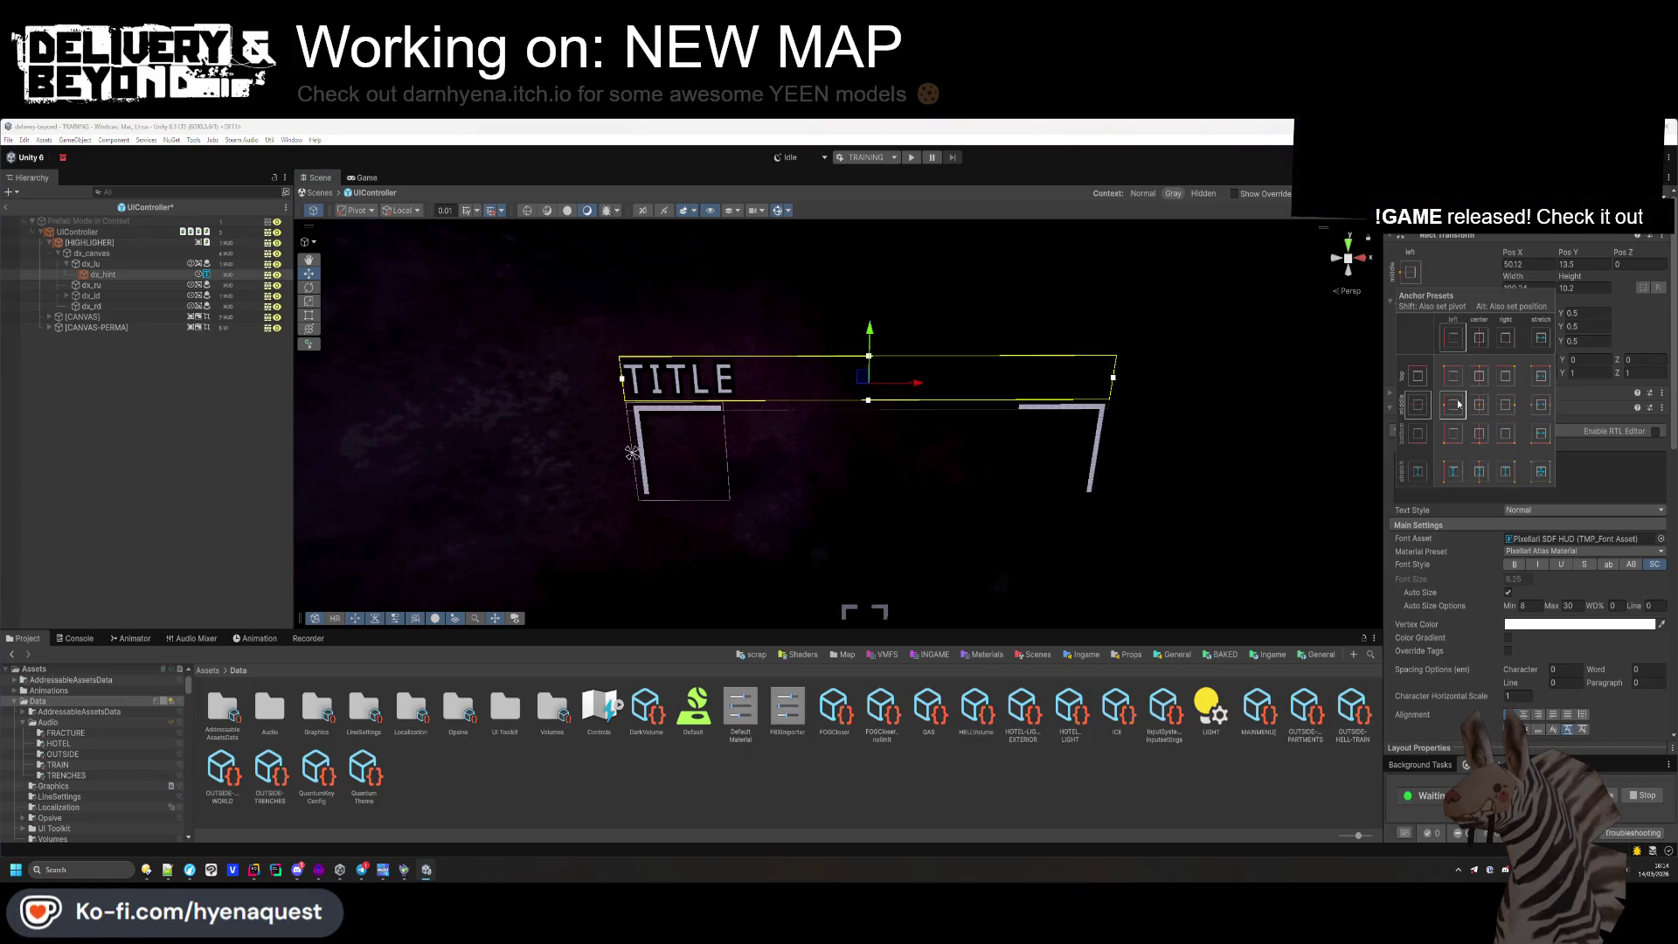
left_click(250, 443)
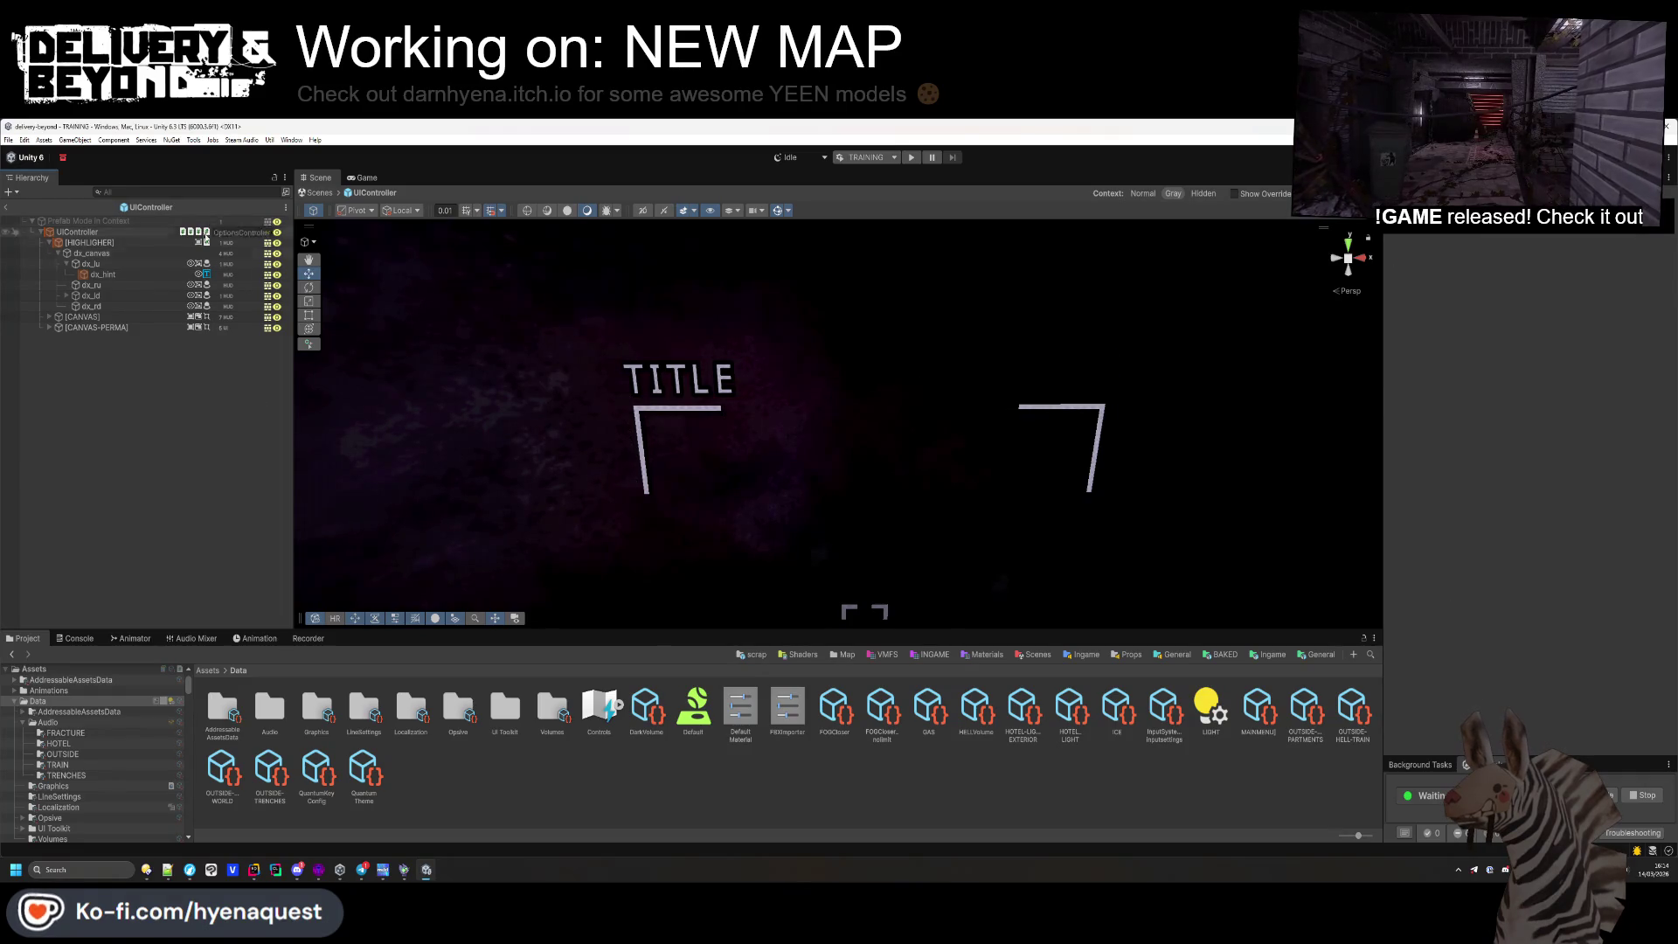
left_click(6, 207)
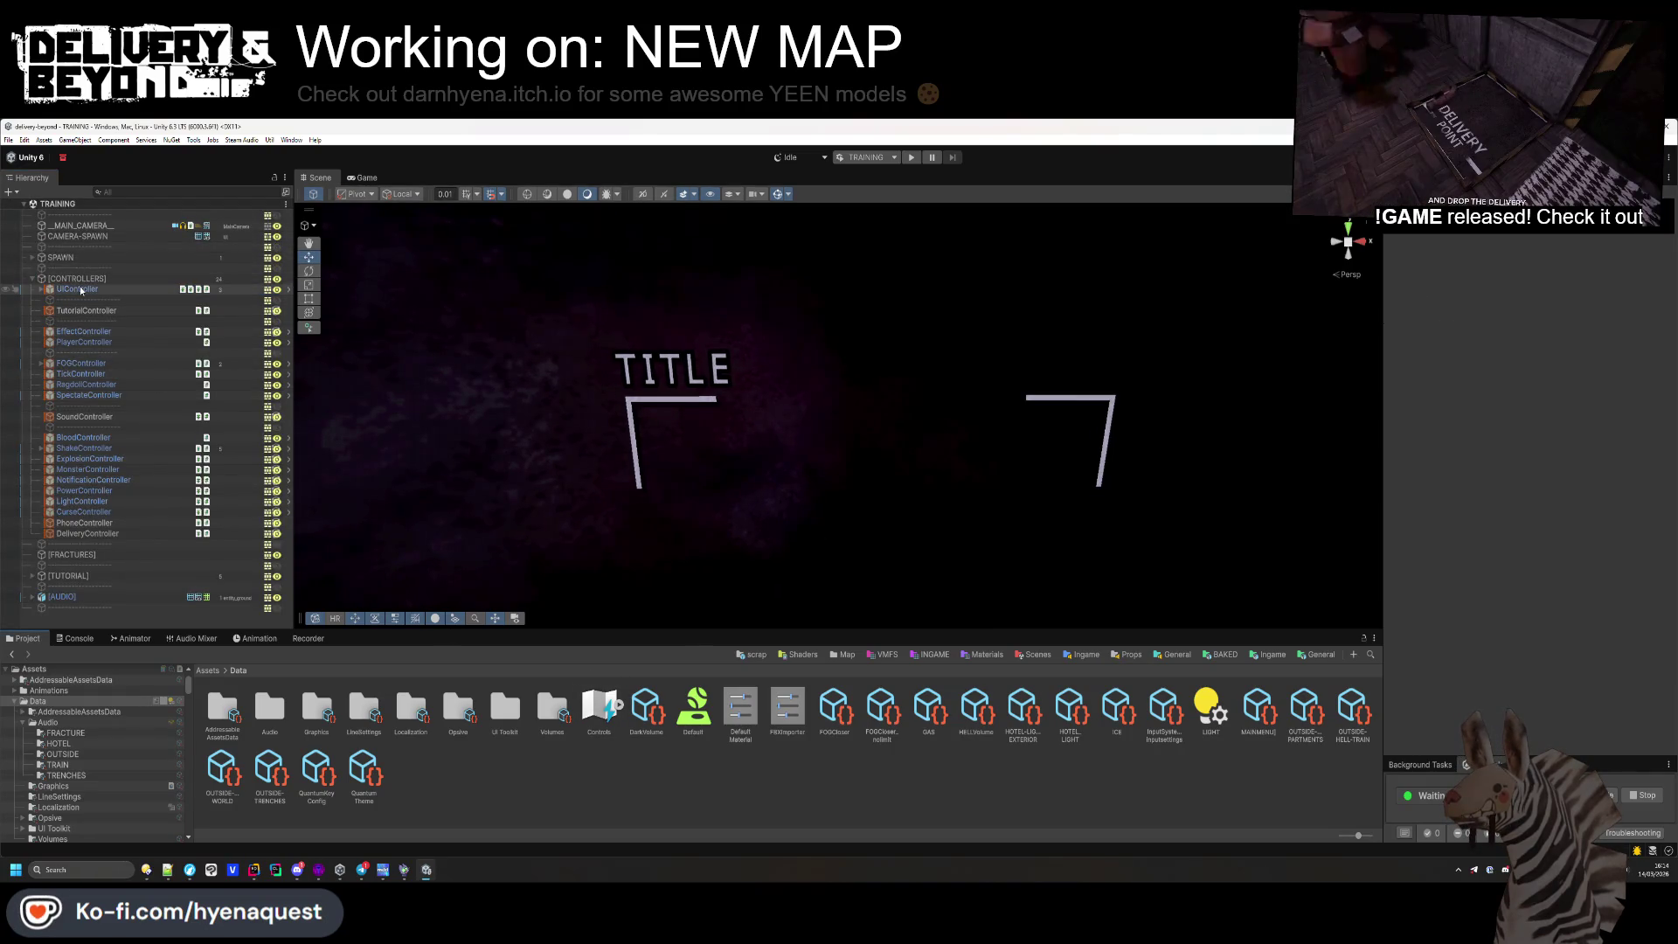
left_click(910, 158)
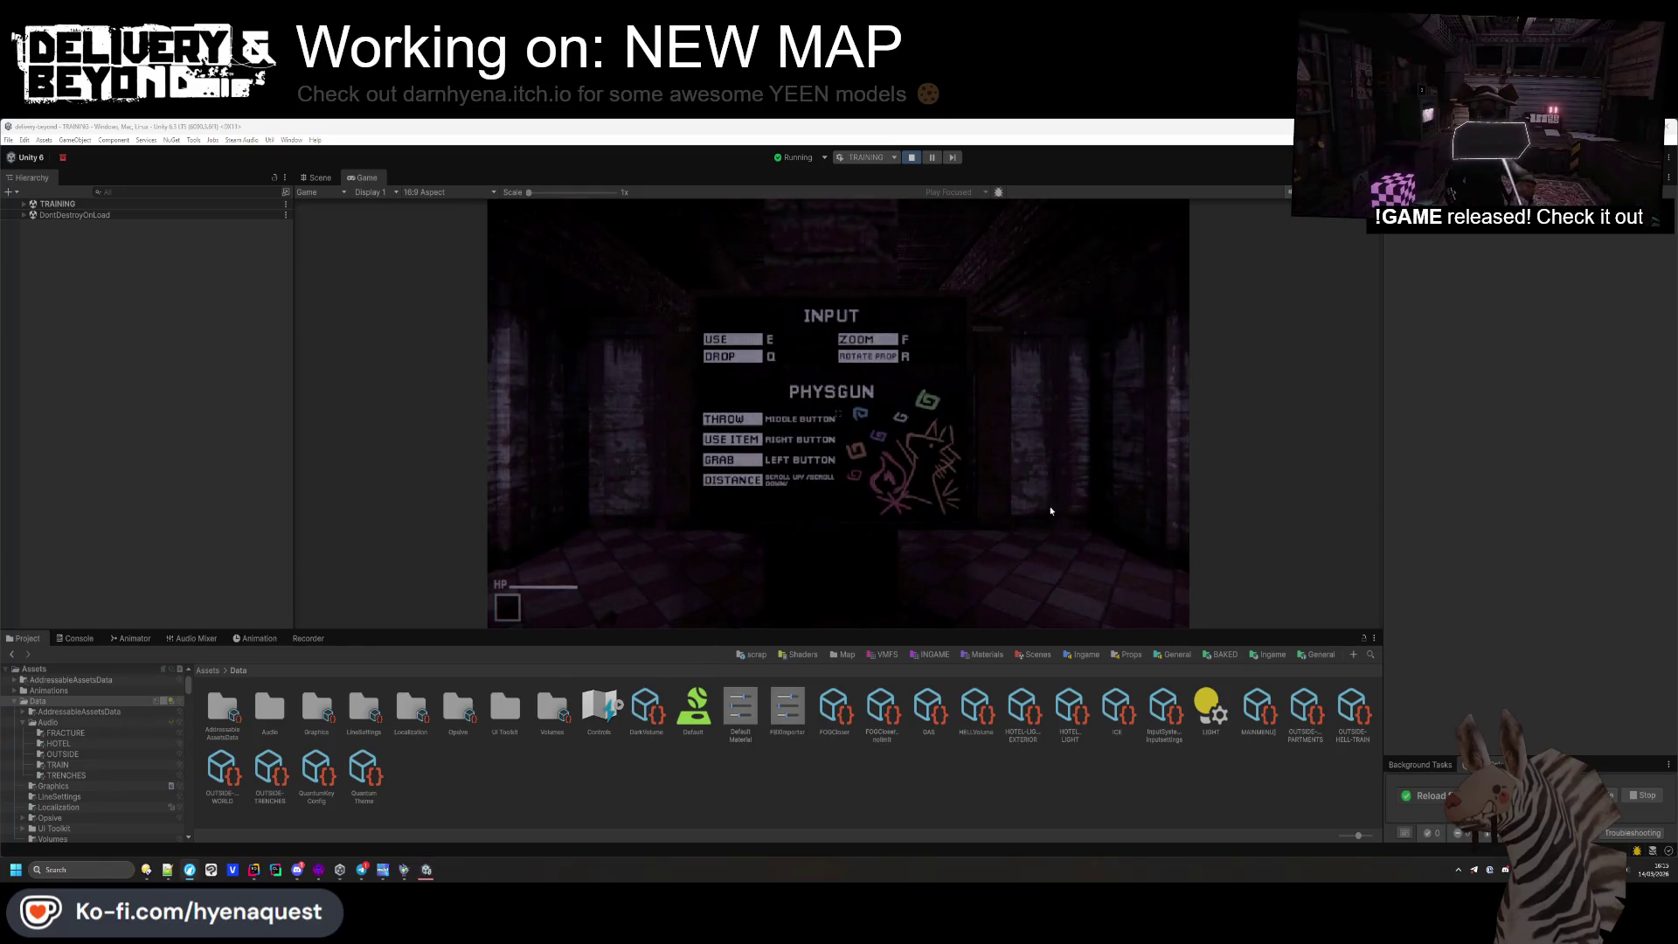
Walk to the TV and shelves, pick up the scrap container, and vacuum the wooden crate
key("w")
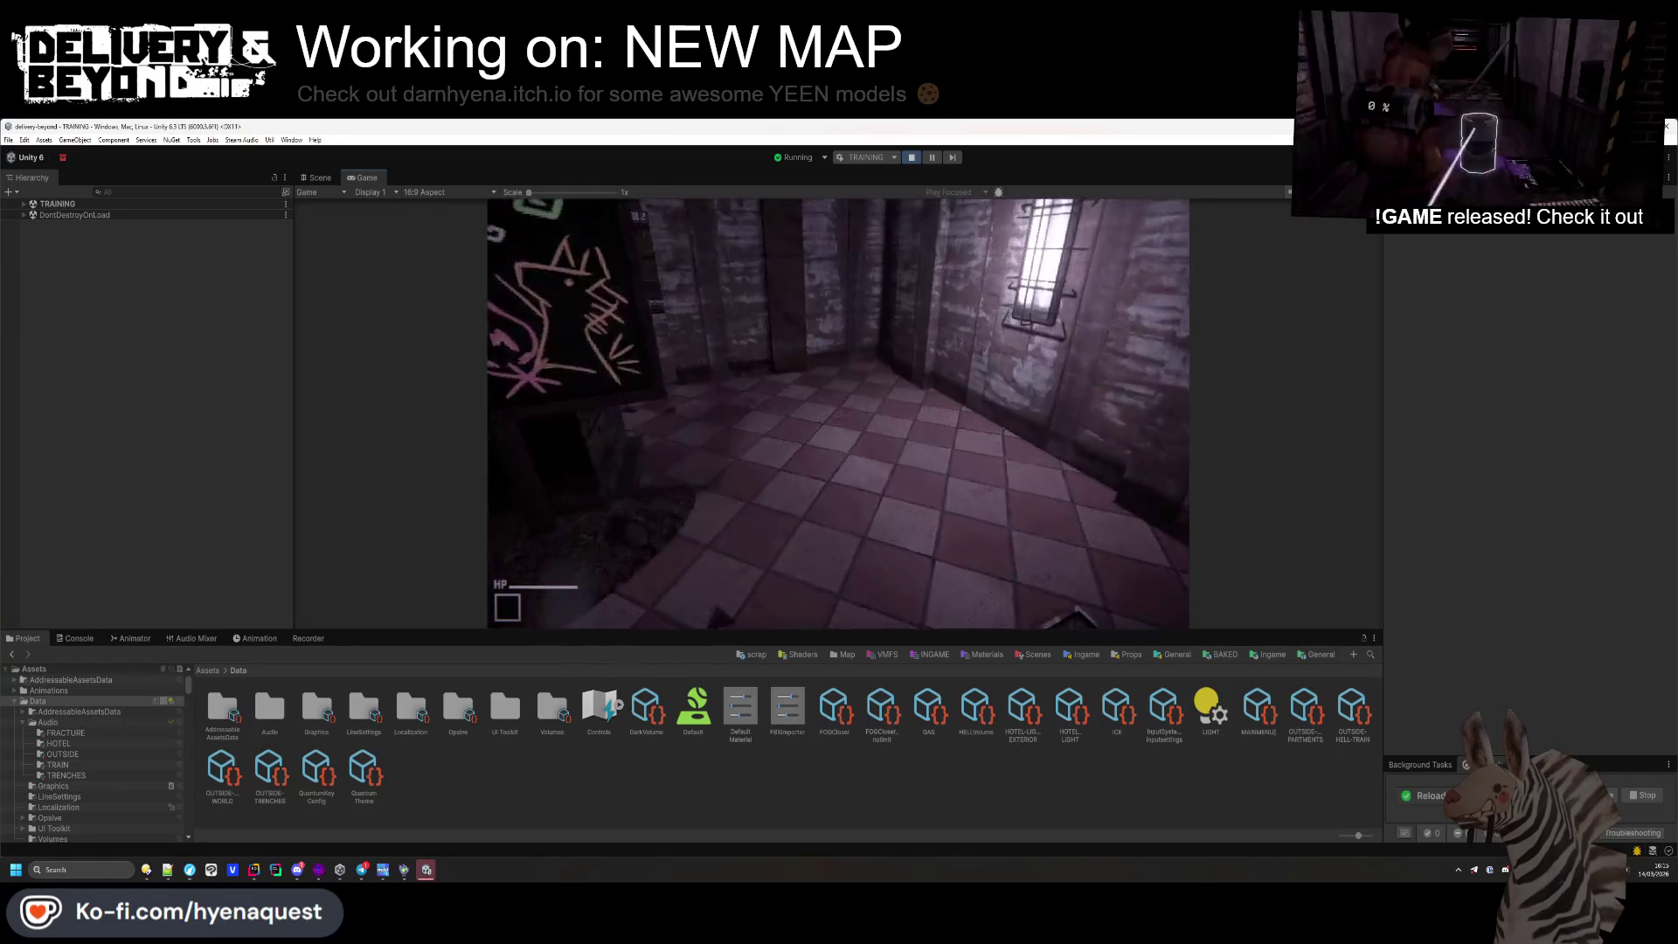
key("w")
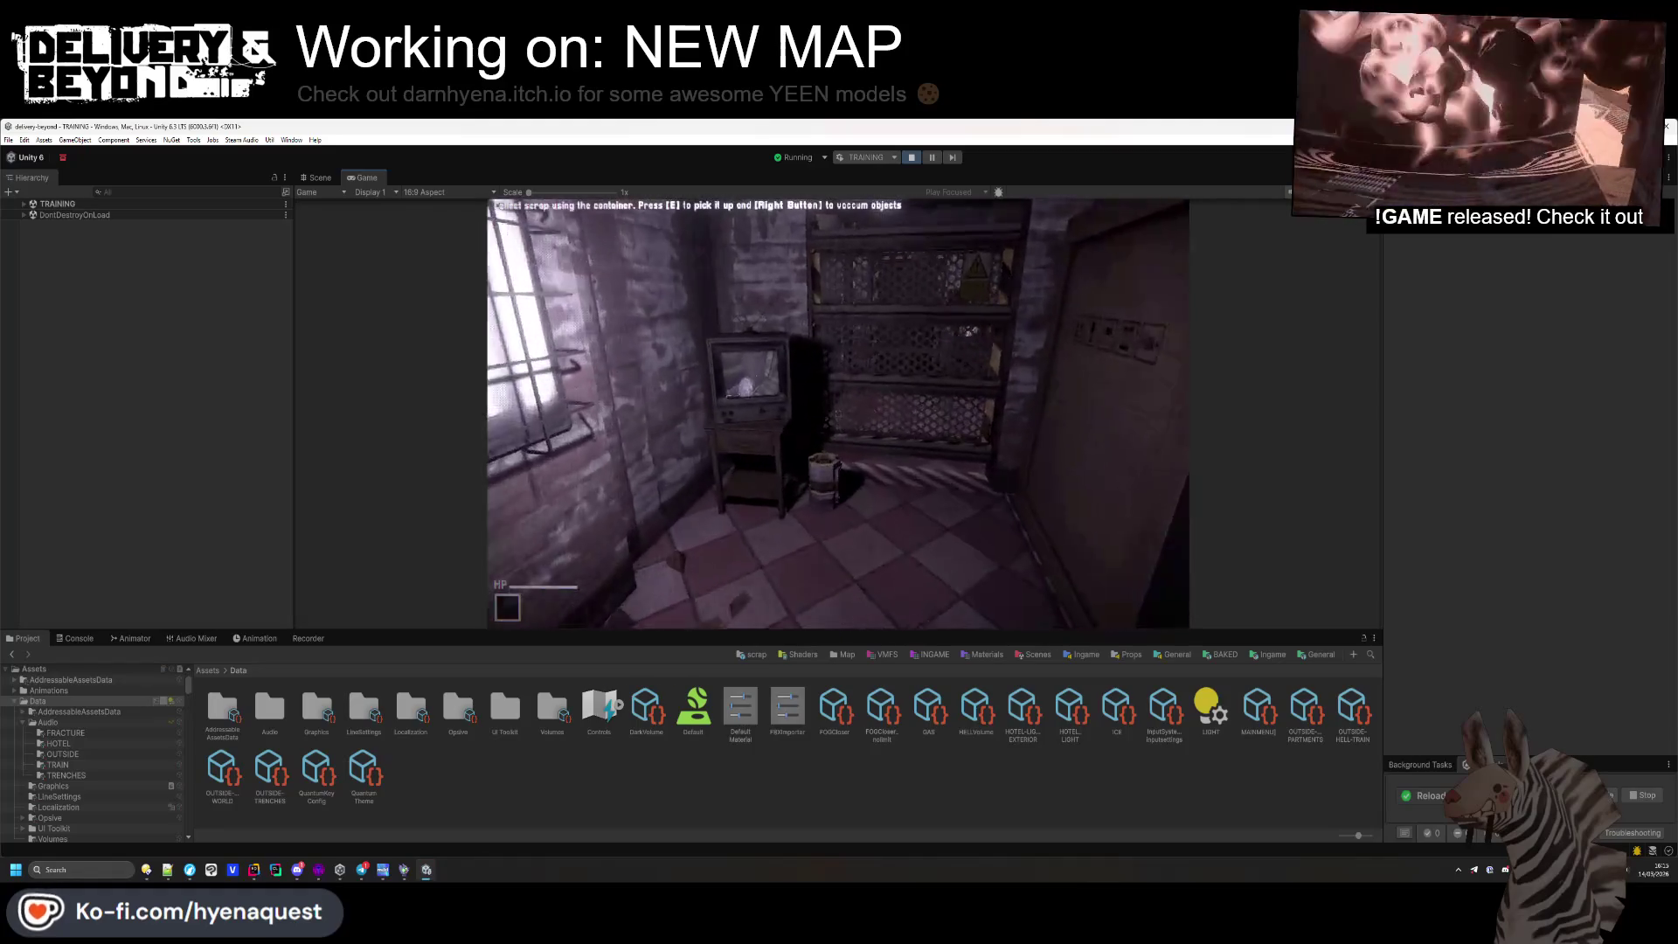
key("e")
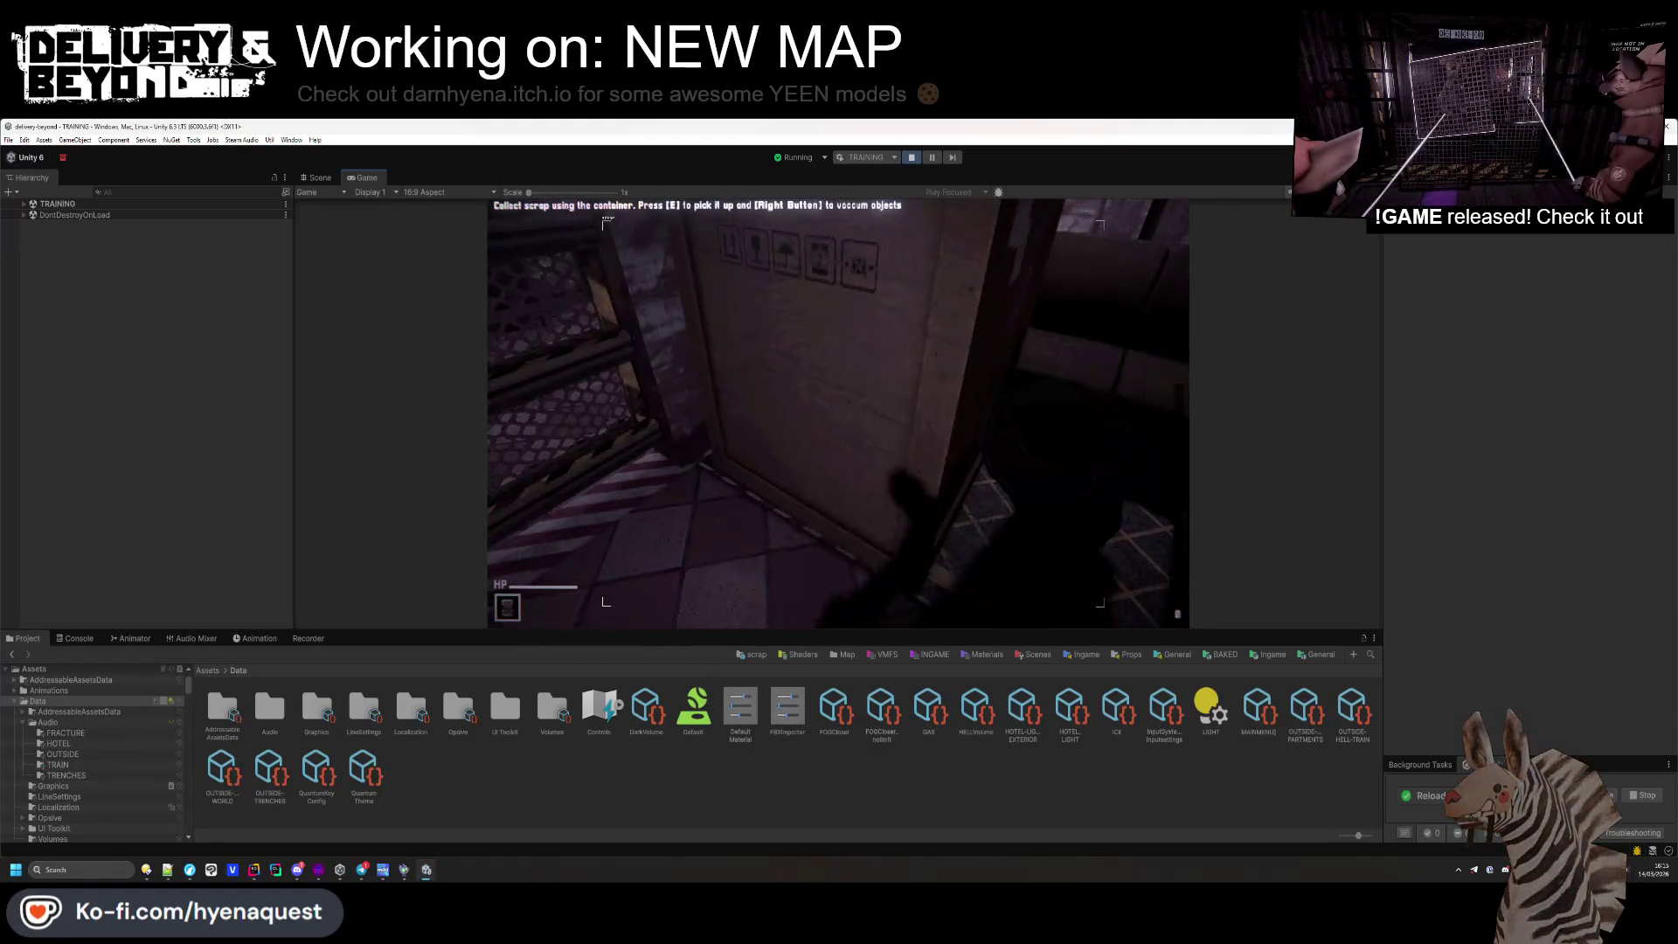
right_click(838, 414)
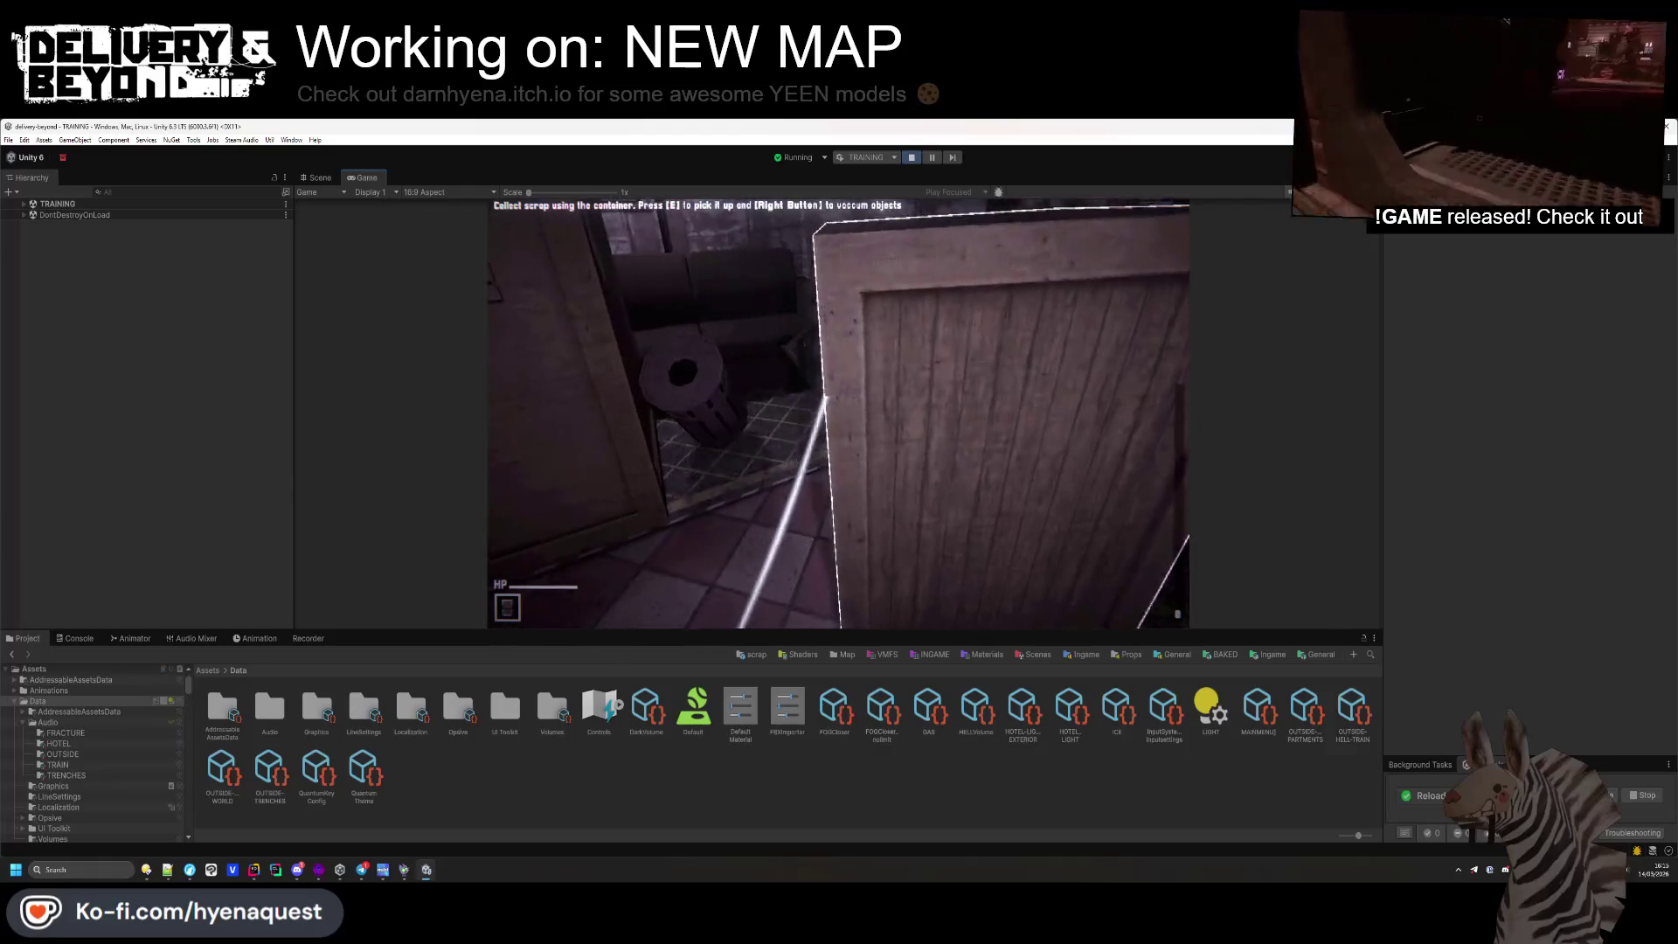
key("s")
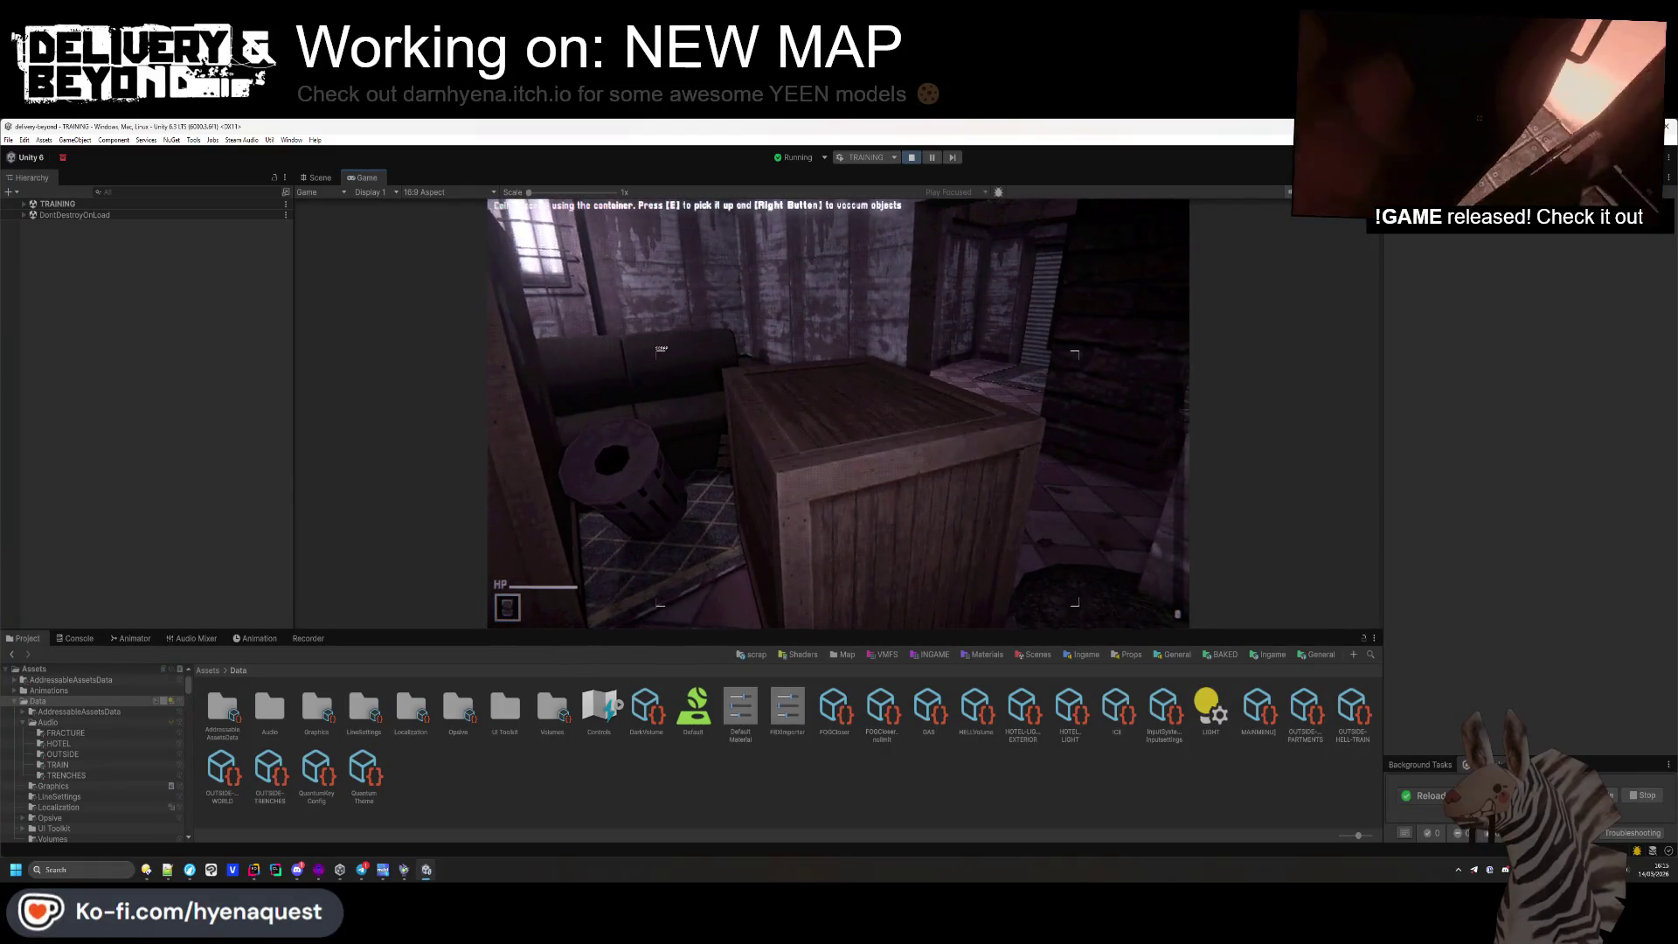
key("w")
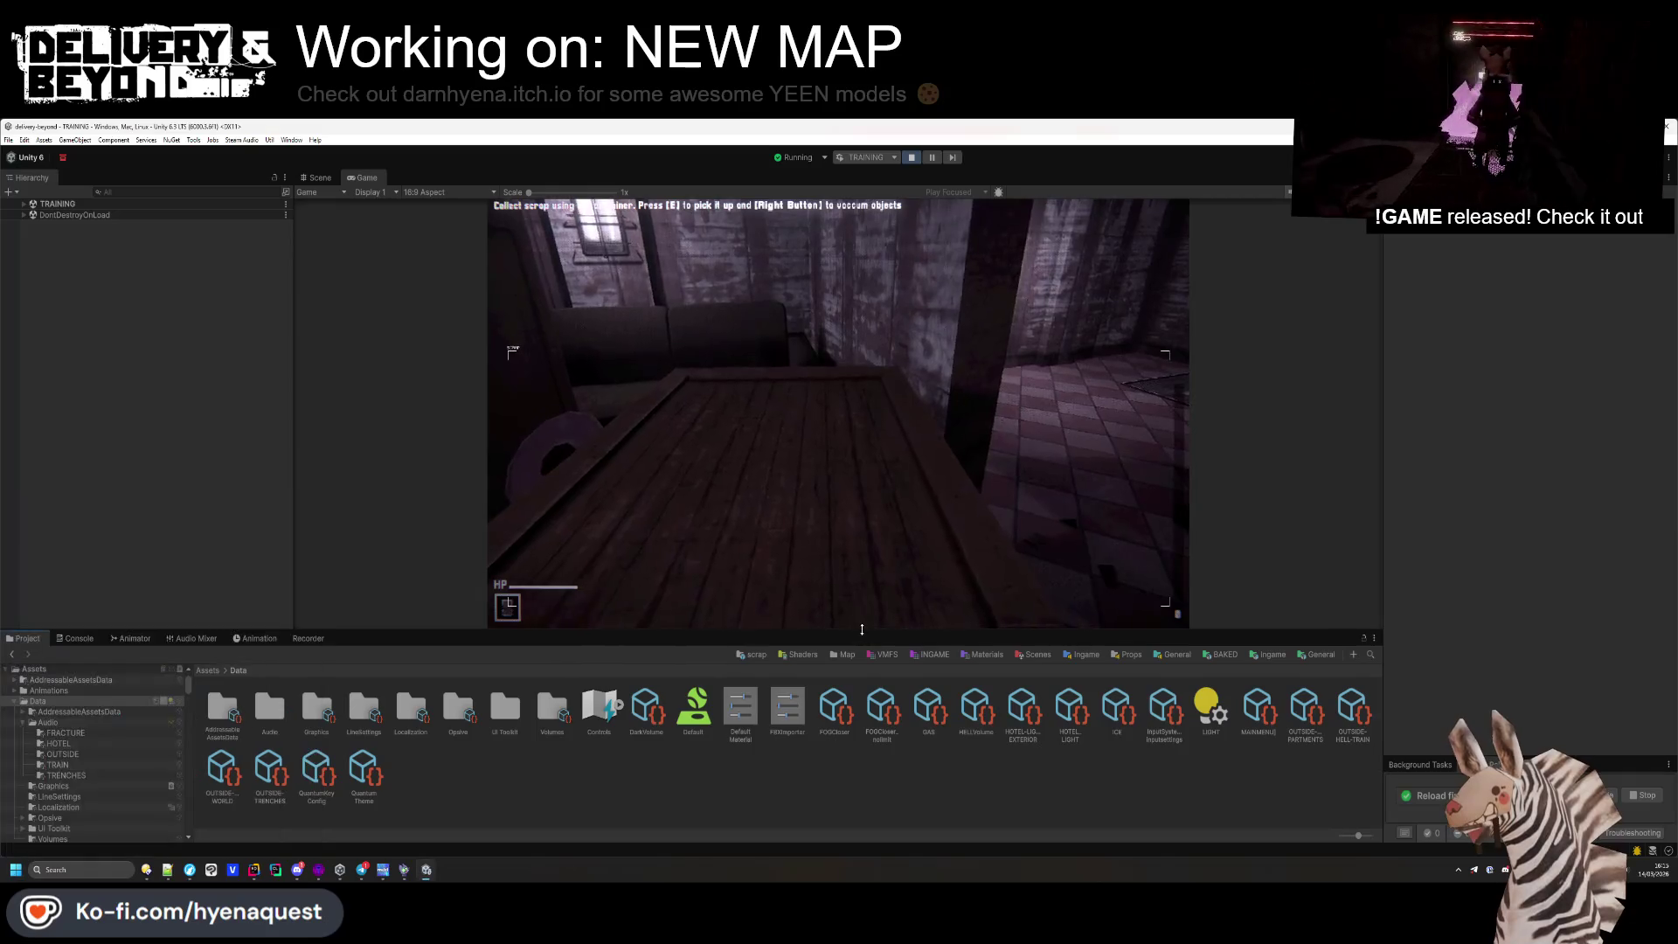
Enlarge the Game view, circle the crate, then switch to the Scene view and exit play mode
left_click_drag(862, 630, 862, 807)
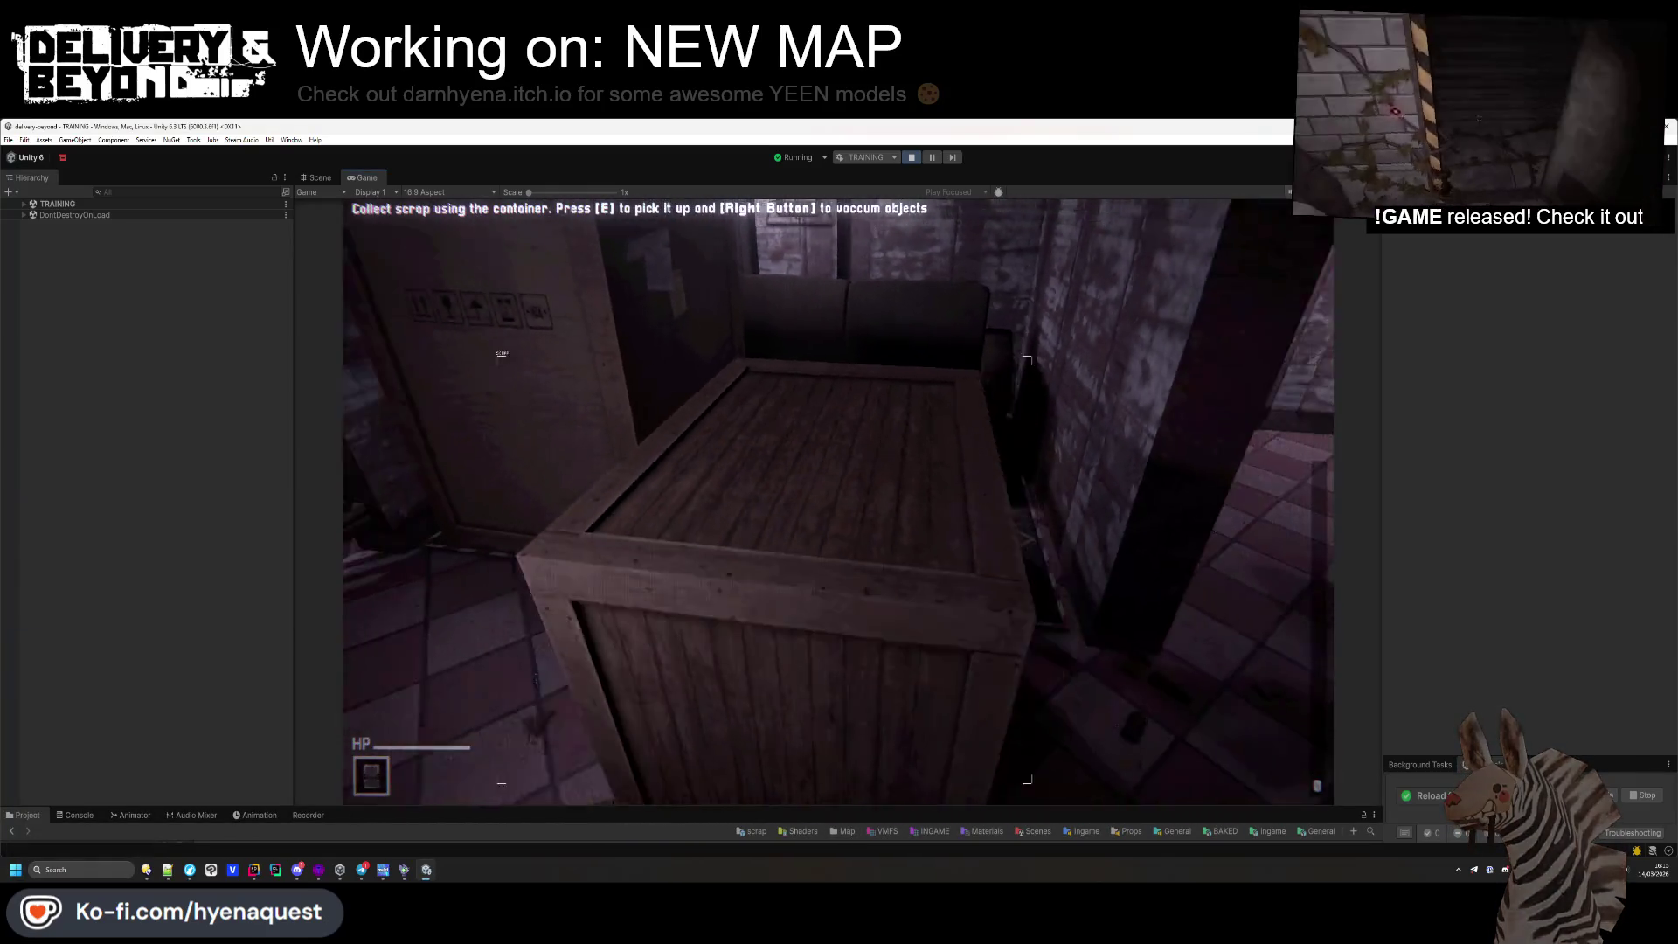
key("a")
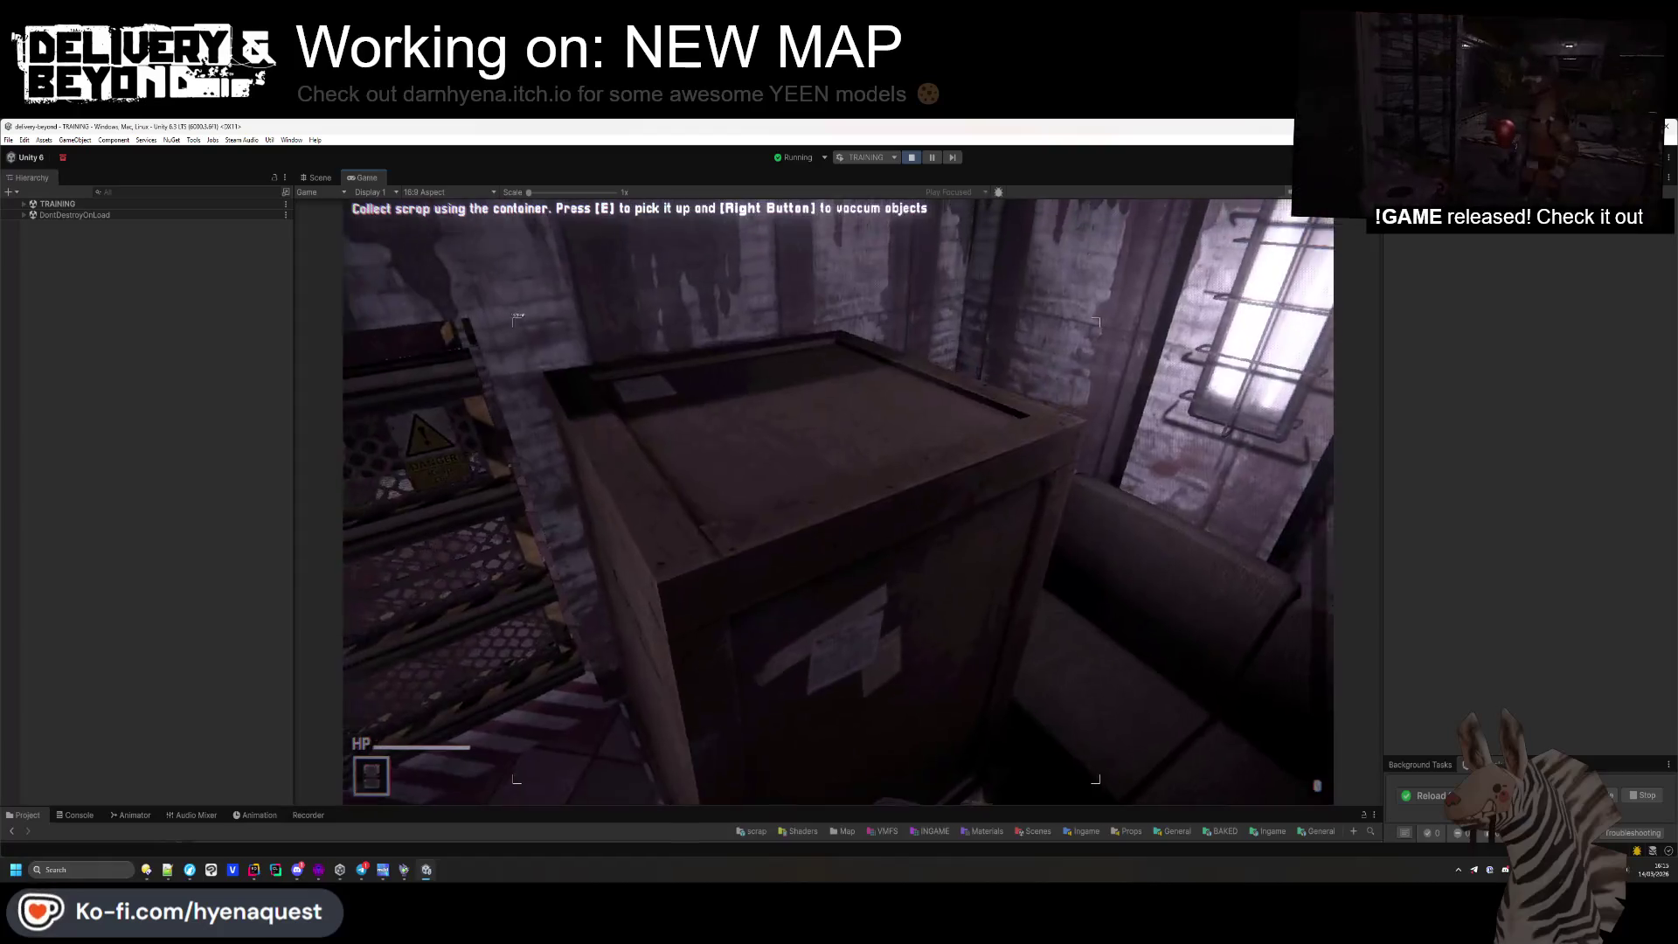
key("a")
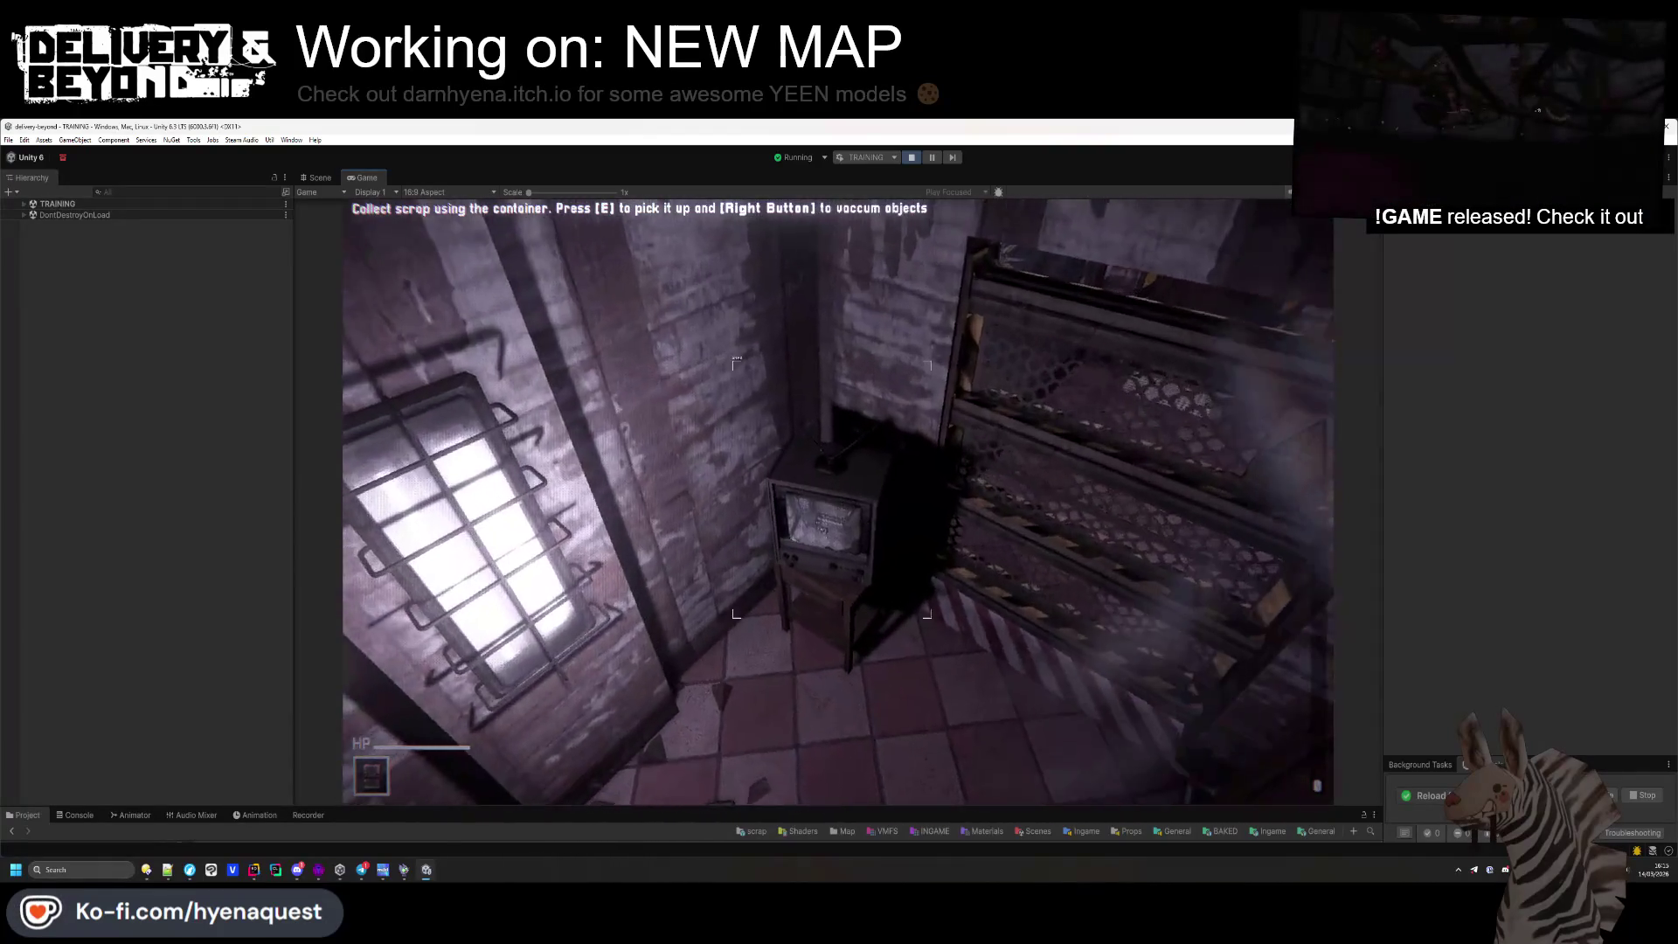
key("super")
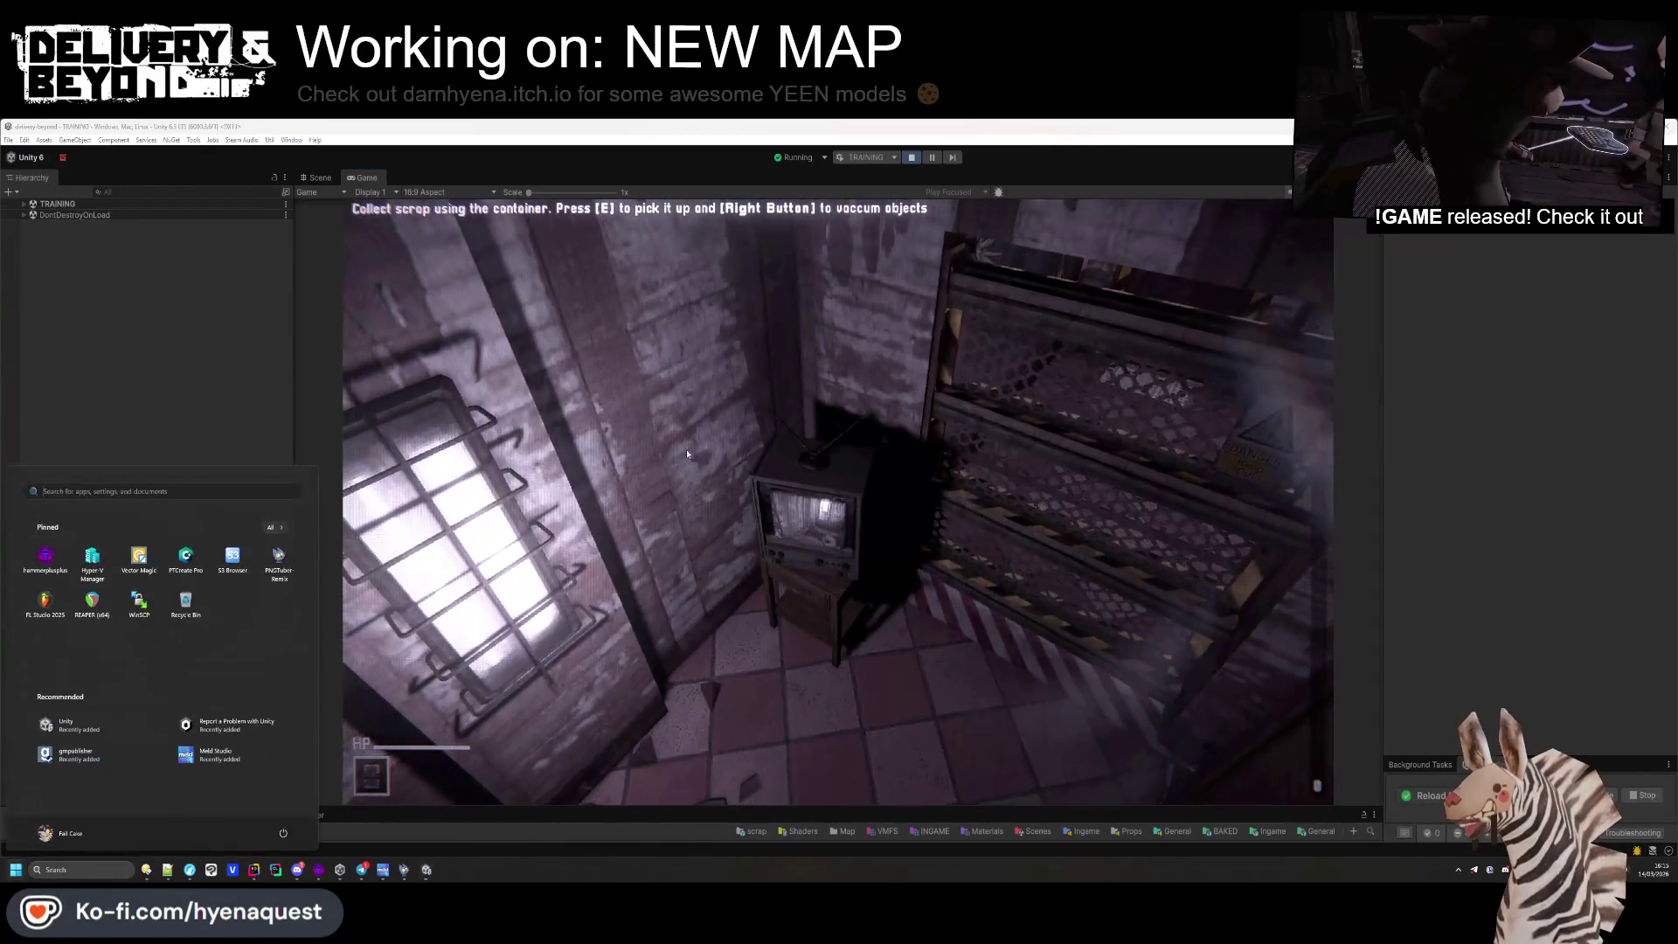
key("Escape")
key("ctrl+1")
mouse_move(490, 493)
left_mouse_down()
mouse_move(991, 556)
mouse_move(682, 419)
mouse_move(854, 367)
mouse_move(771, 231)
left_mouse_up()
key("ctrl+p")
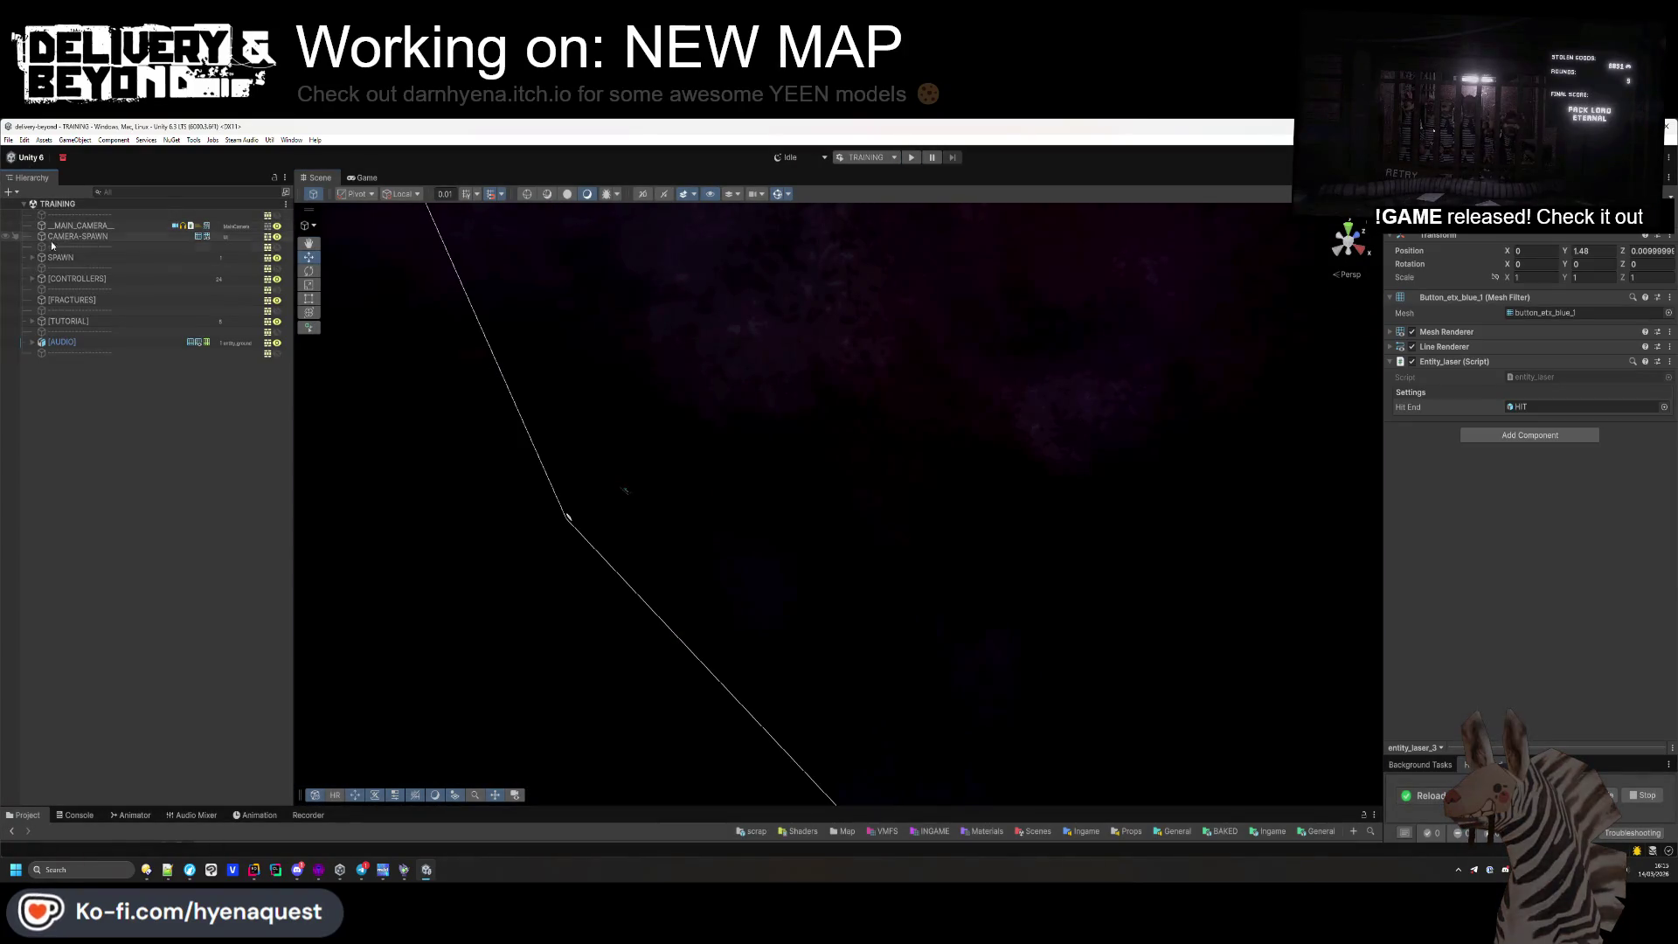
Open the UIController prefab, select the dx_hint TITLE text, and make its box 46.61 tall
left_click(32, 278)
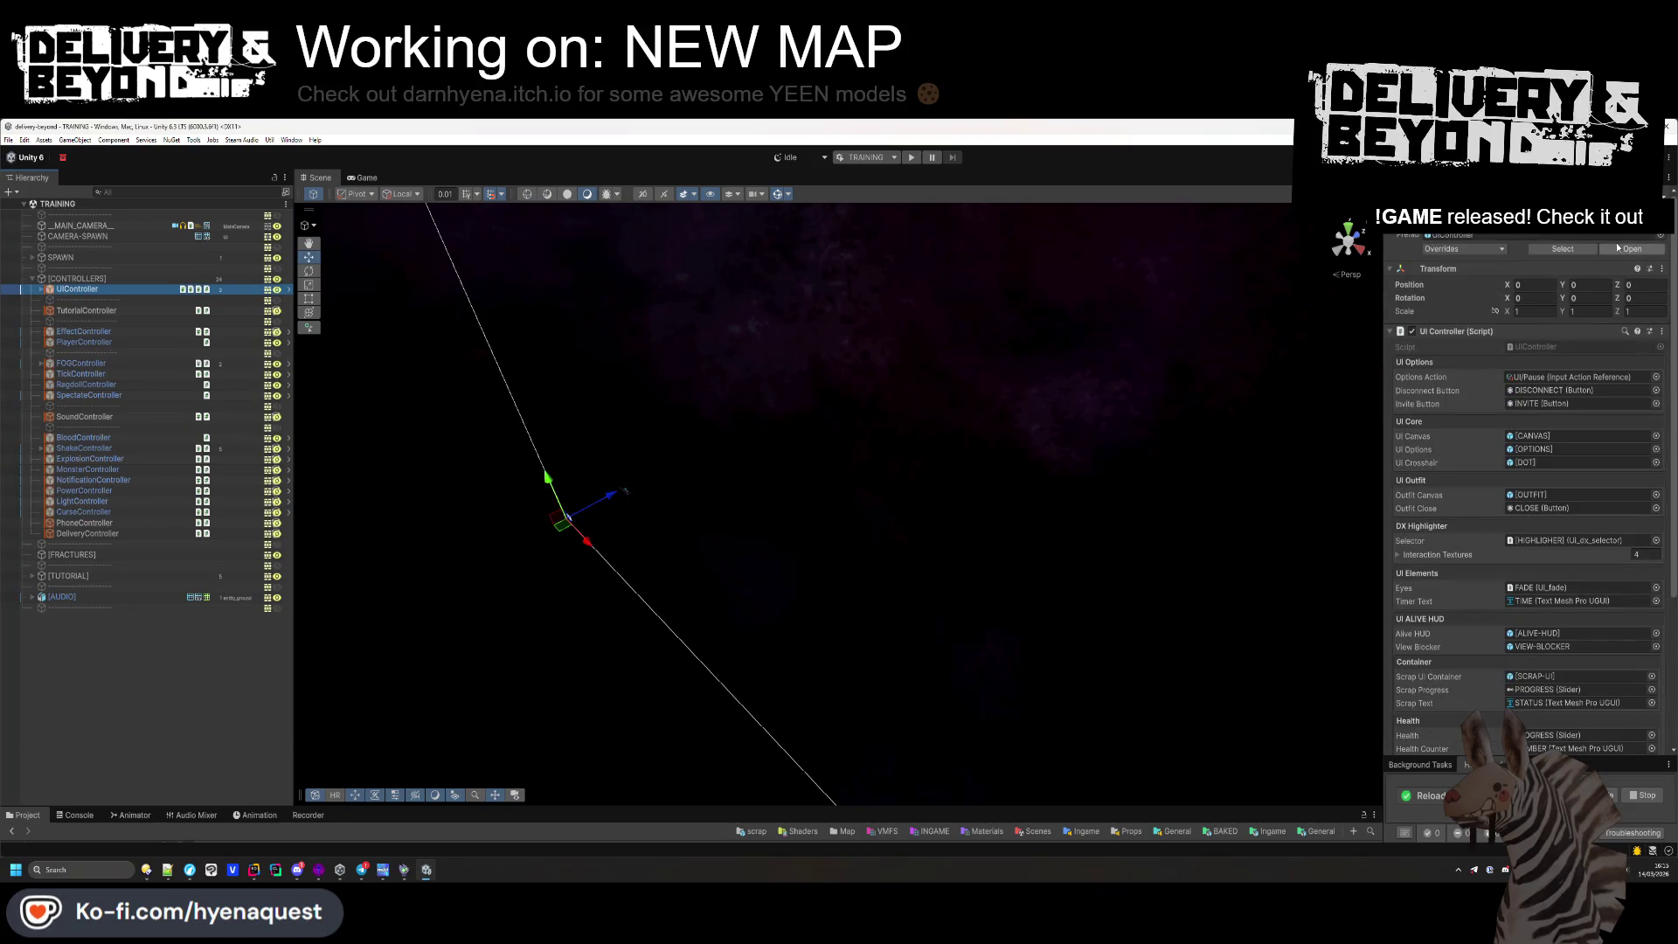
double_click(77, 289)
left_click(95, 265)
left_click(105, 274)
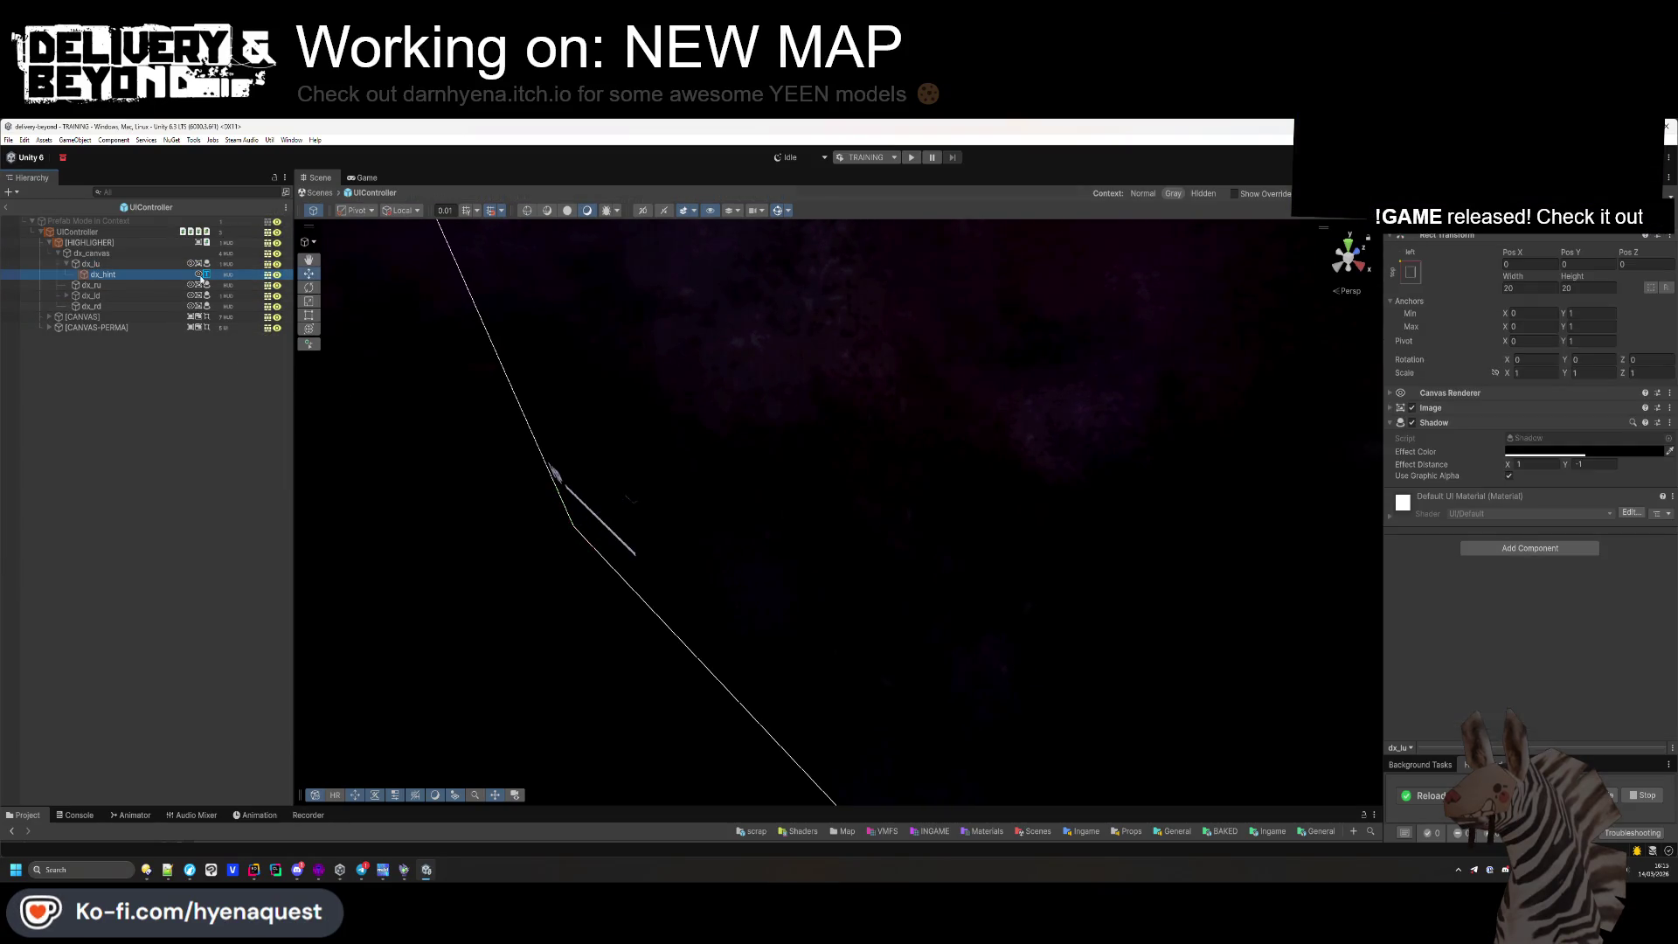
key("f")
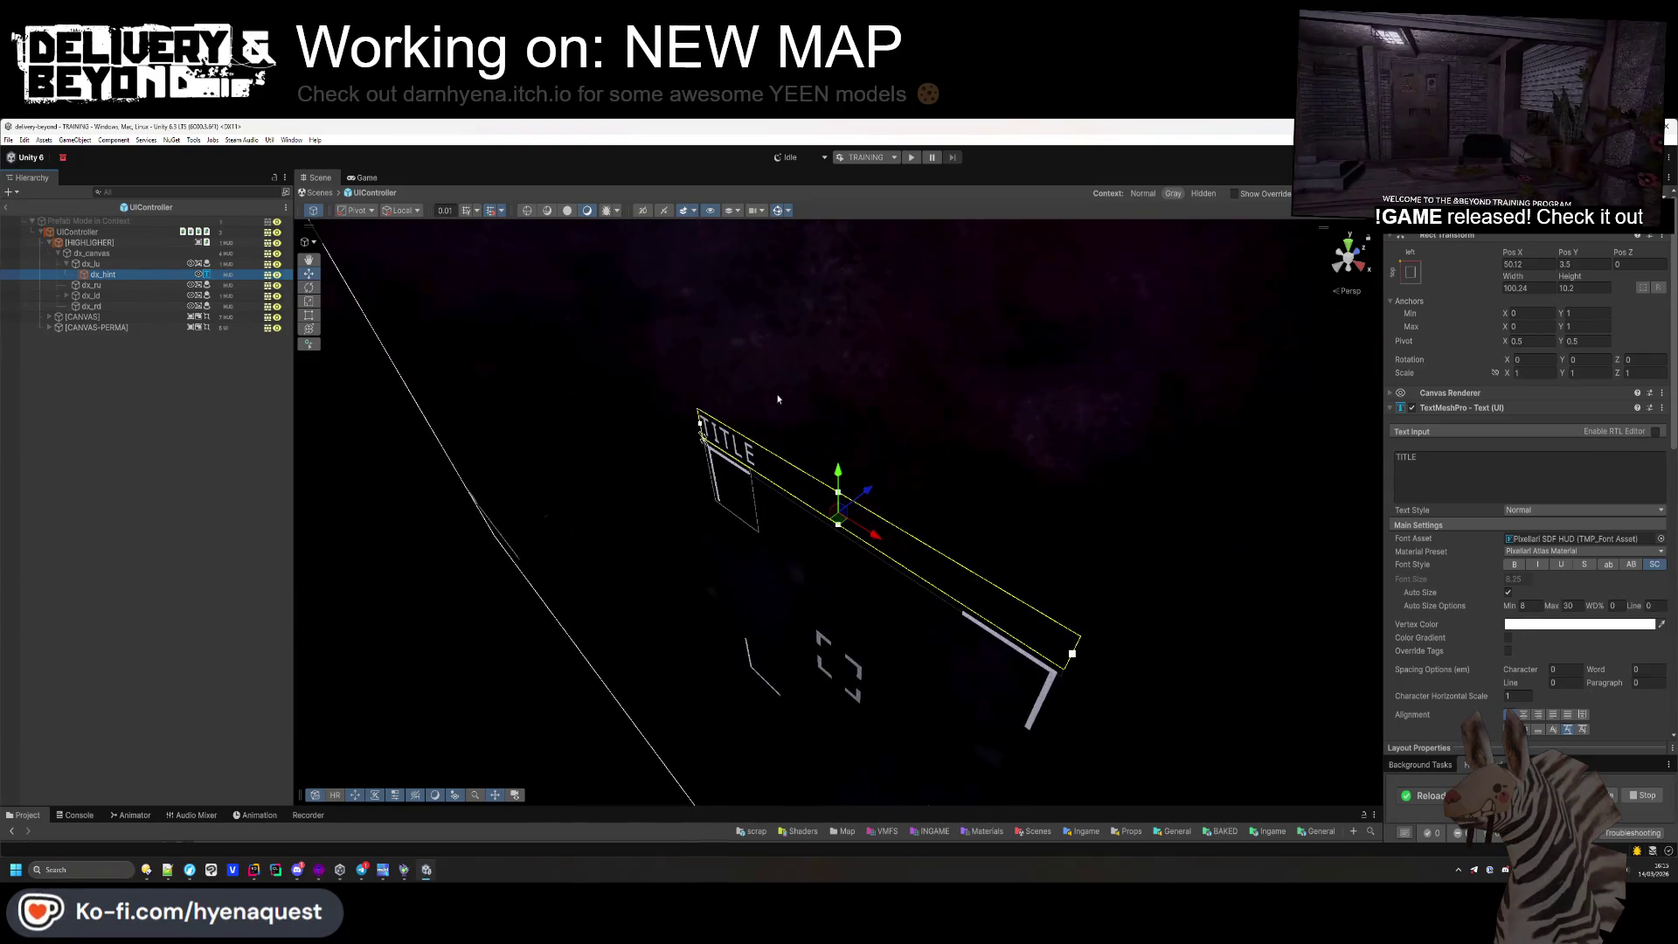
mouse_move(839, 493)
left_mouse_down()
mouse_move(847, 370)
mouse_move(893, 240)
mouse_move(900, 354)
mouse_move(1093, 379)
mouse_move(766, 483)
left_mouse_up()
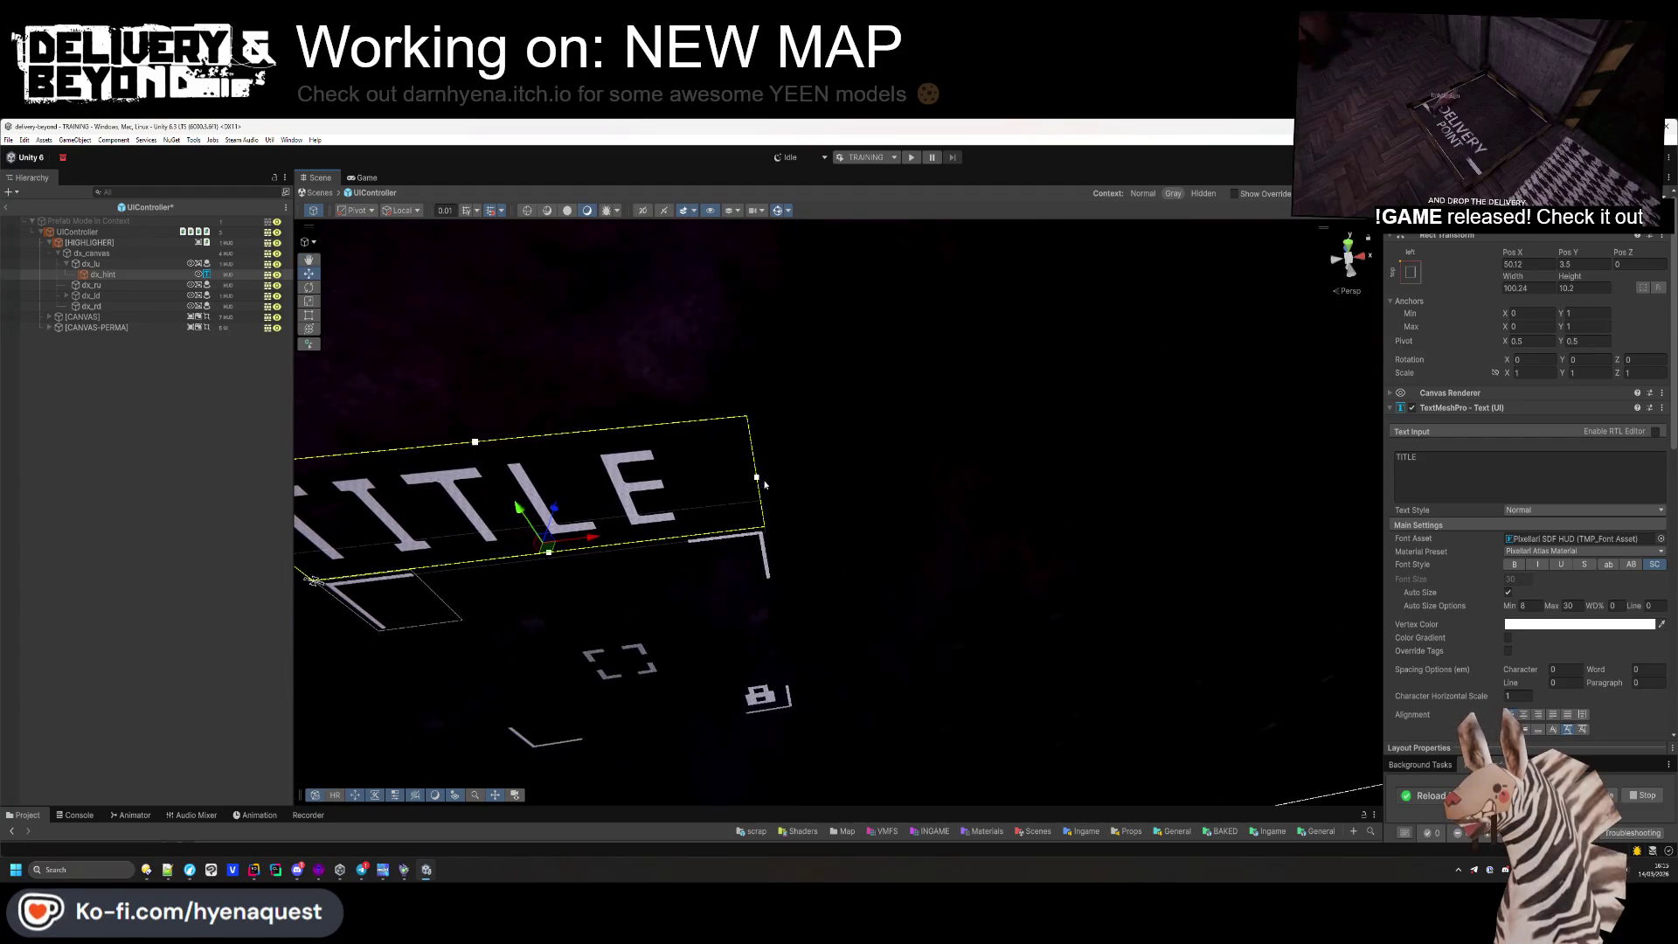
mouse_move(991, 471)
left_mouse_down()
mouse_move(882, 306)
mouse_move(438, 323)
left_mouse_up()
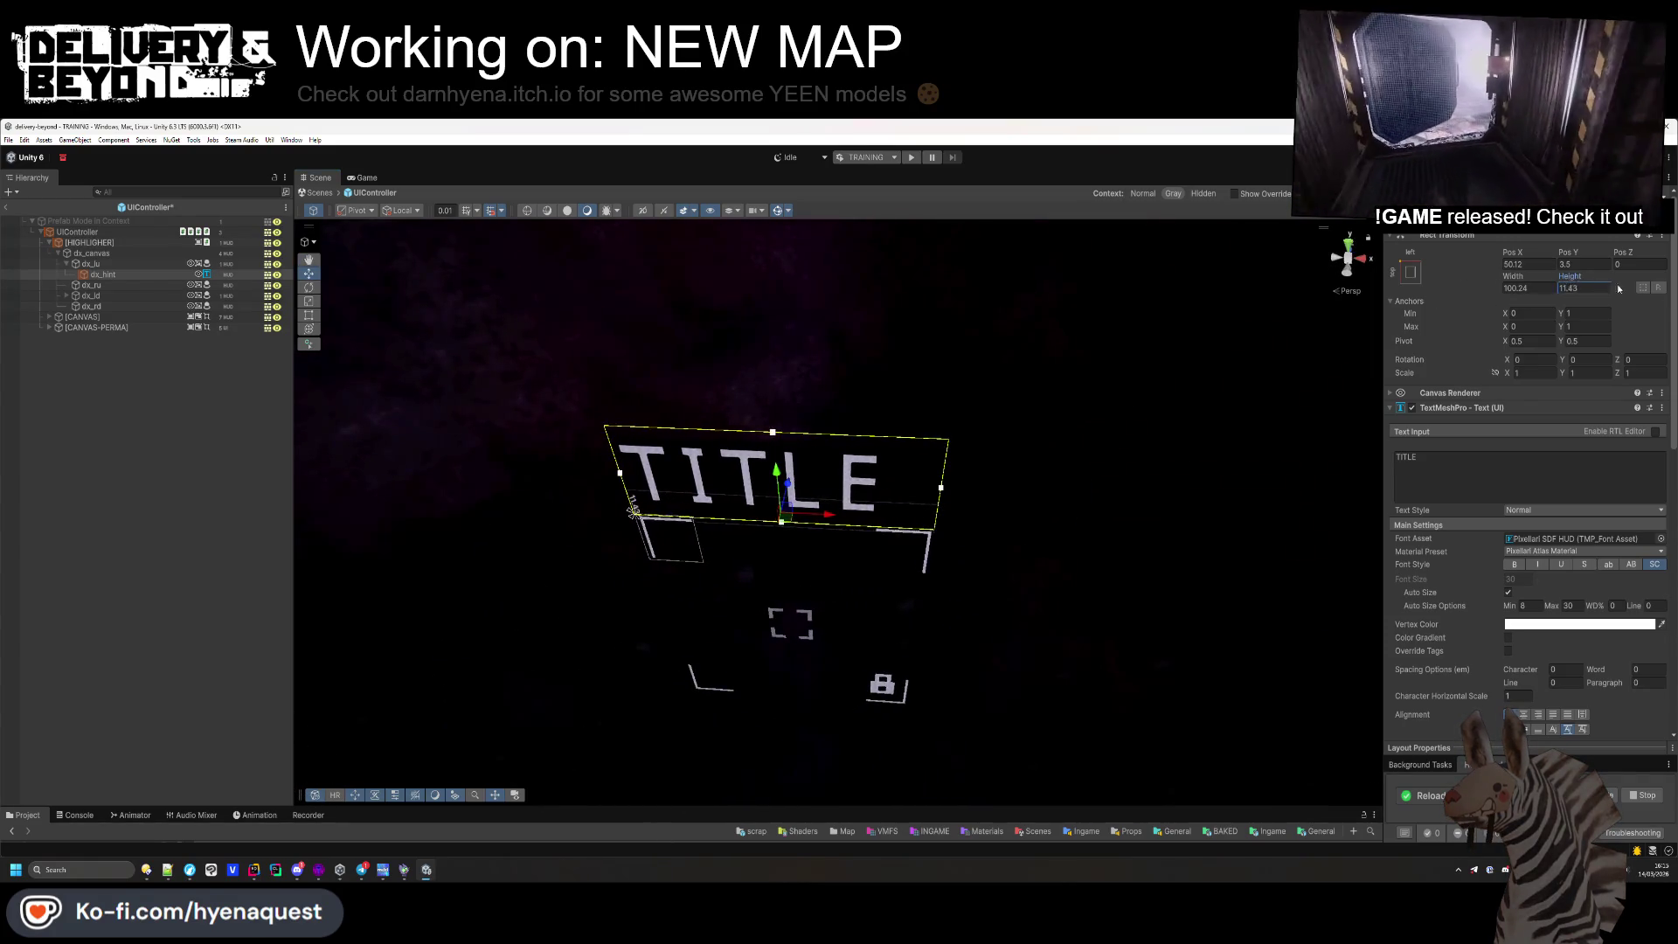
mouse_move(769, 396)
left_mouse_down()
mouse_move(746, 375)
mouse_move(768, 371)
mouse_move(773, 446)
mouse_move(752, 516)
mouse_move(704, 554)
mouse_move(749, 480)
mouse_move(774, 349)
mouse_move(846, 444)
mouse_move(837, 275)
left_mouse_up()
Lower the TITLE text, set its box width to 250, shift it right, and save the prefab
key("w")
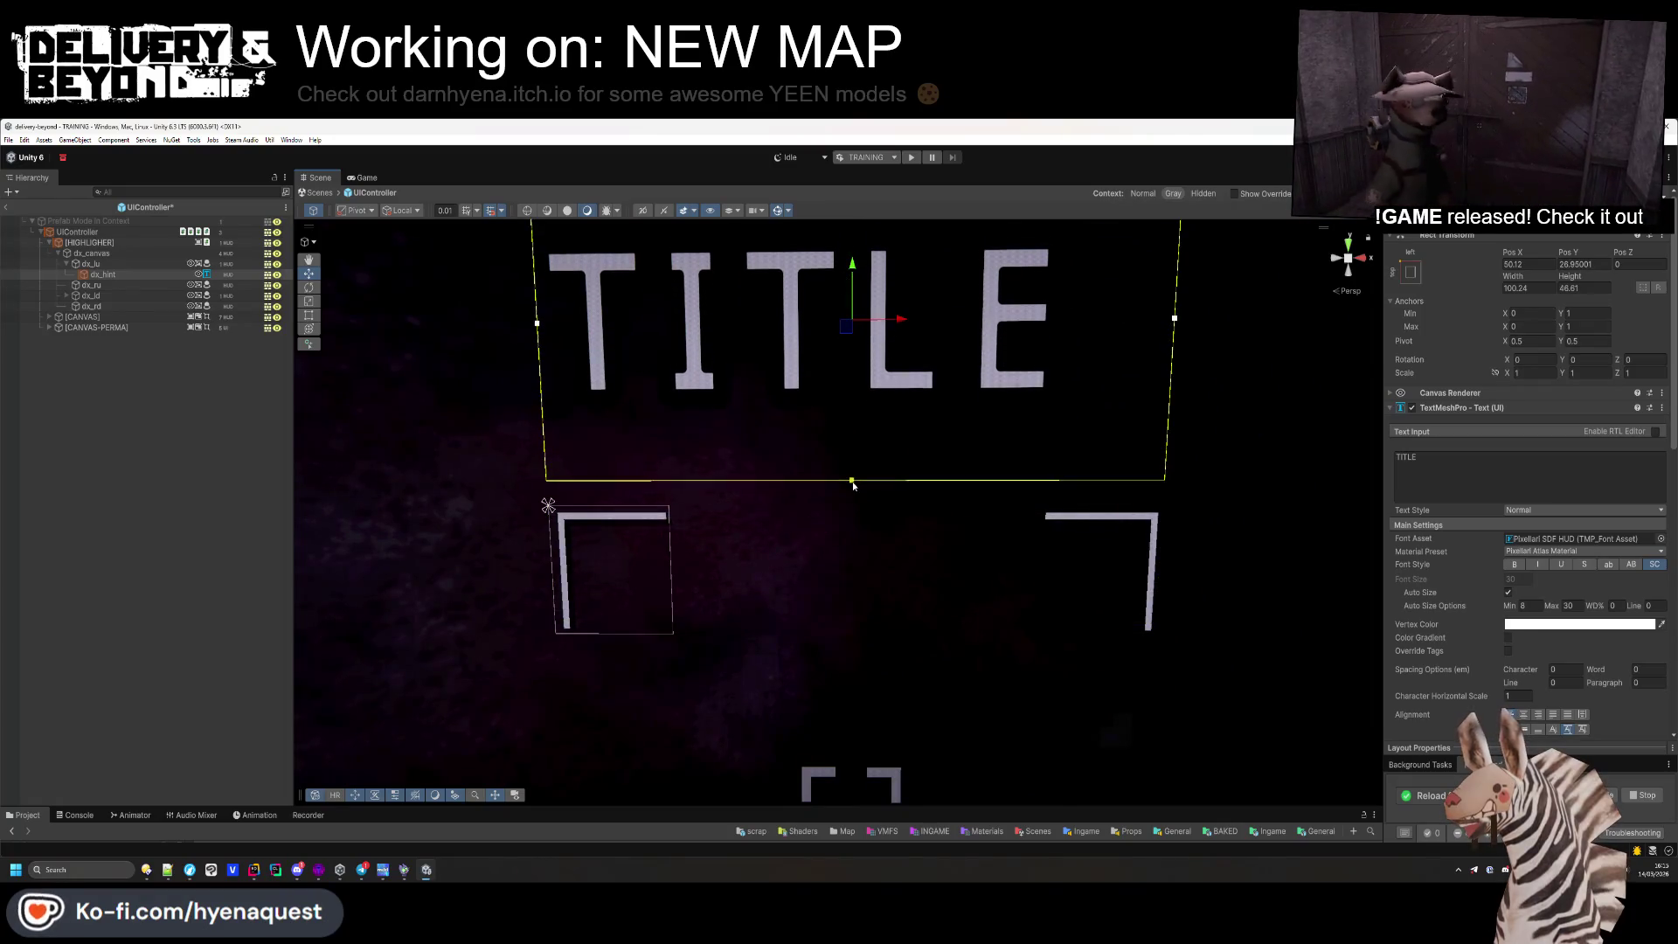
left_click_drag(854, 359, 855, 382)
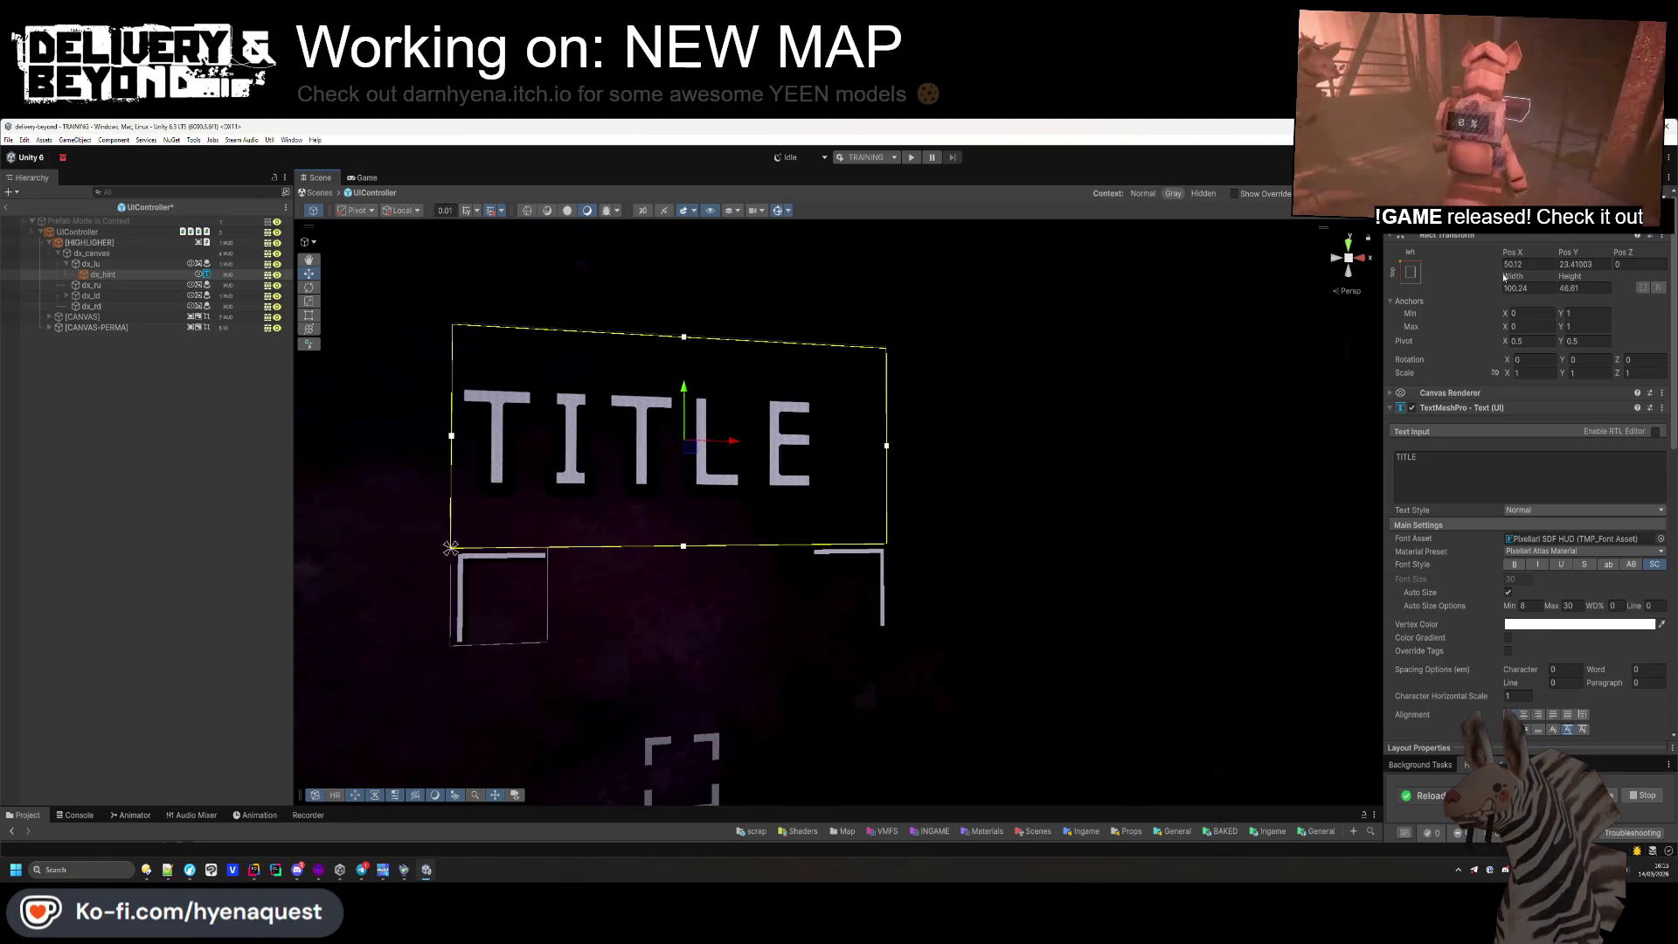
mouse_move(1531, 282)
left_mouse_down()
mouse_move(163, 357)
mouse_move(444, 416)
mouse_move(842, 426)
mouse_move(1617, 280)
mouse_move(1531, 288)
left_mouse_up()
left_click(1531, 287)
type("250")
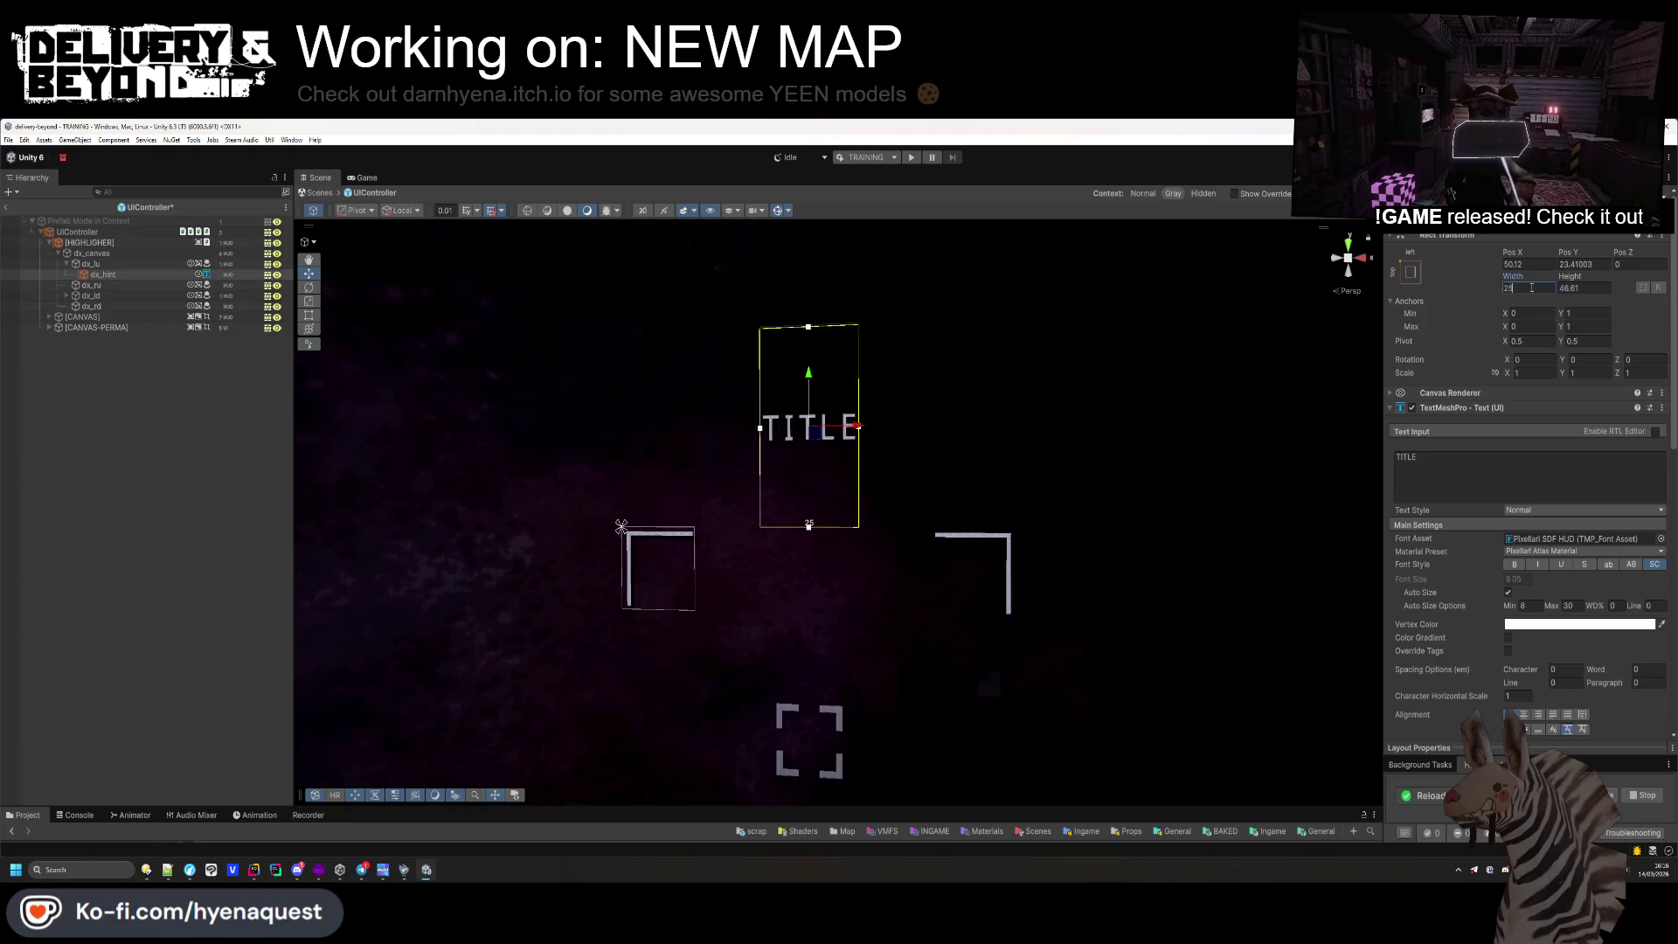
left_click_drag(861, 426, 1176, 442)
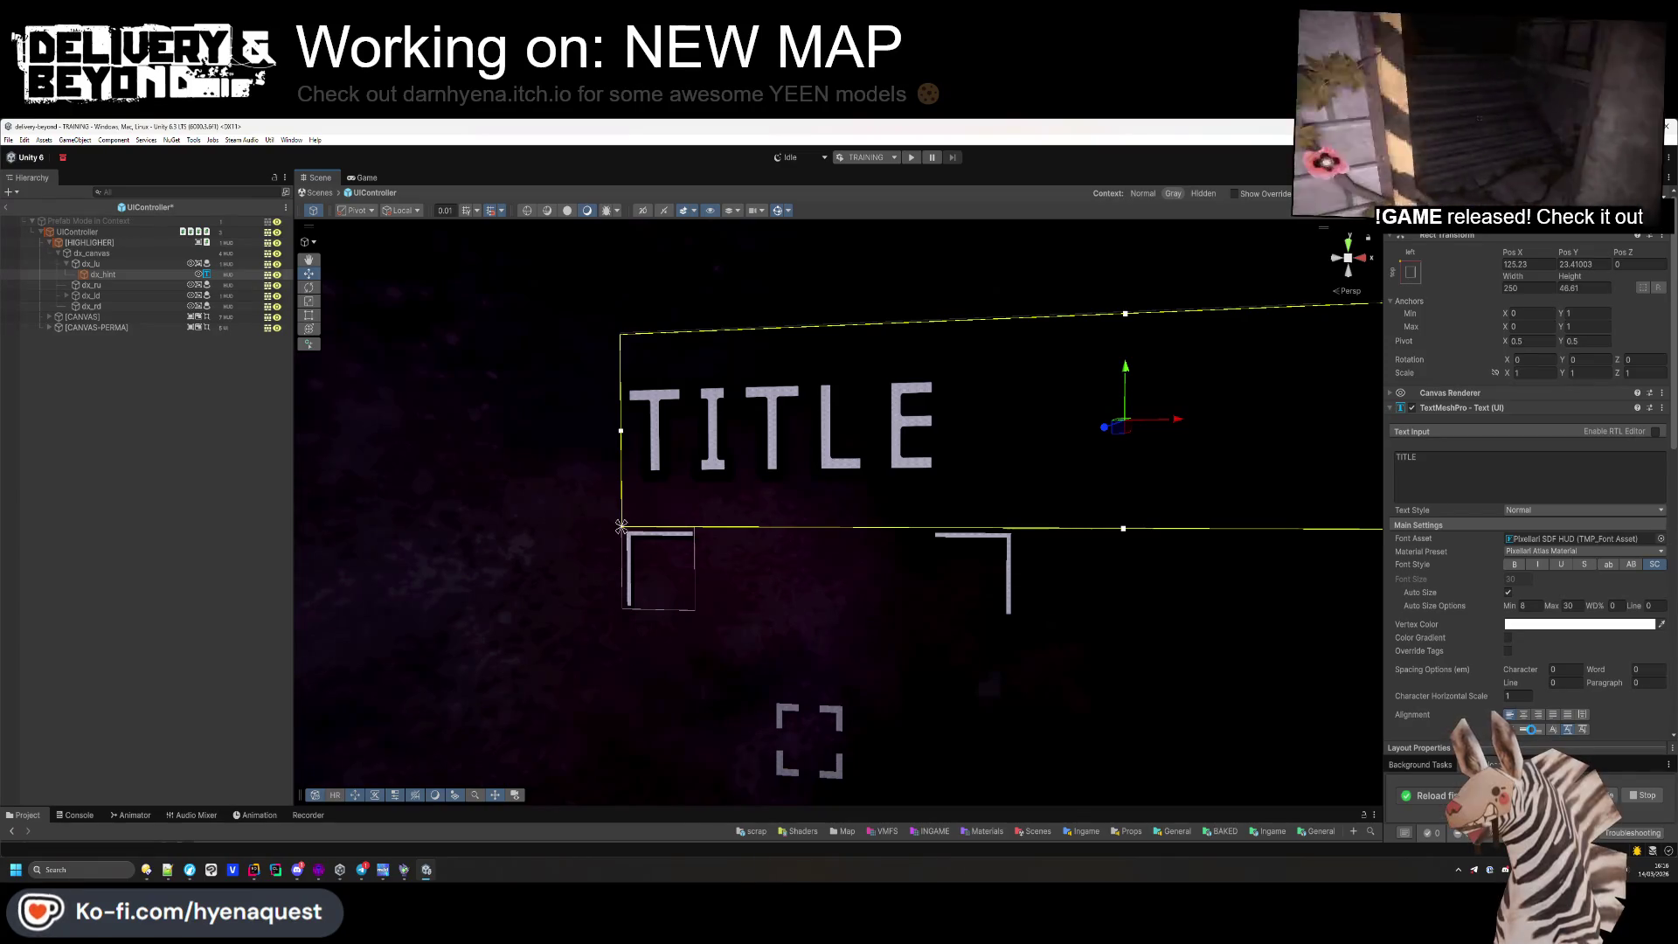
key("ctrl+s")
Align the TITLE text lower in its box, save, leave the prefab, and start play mode
left_click(621, 526)
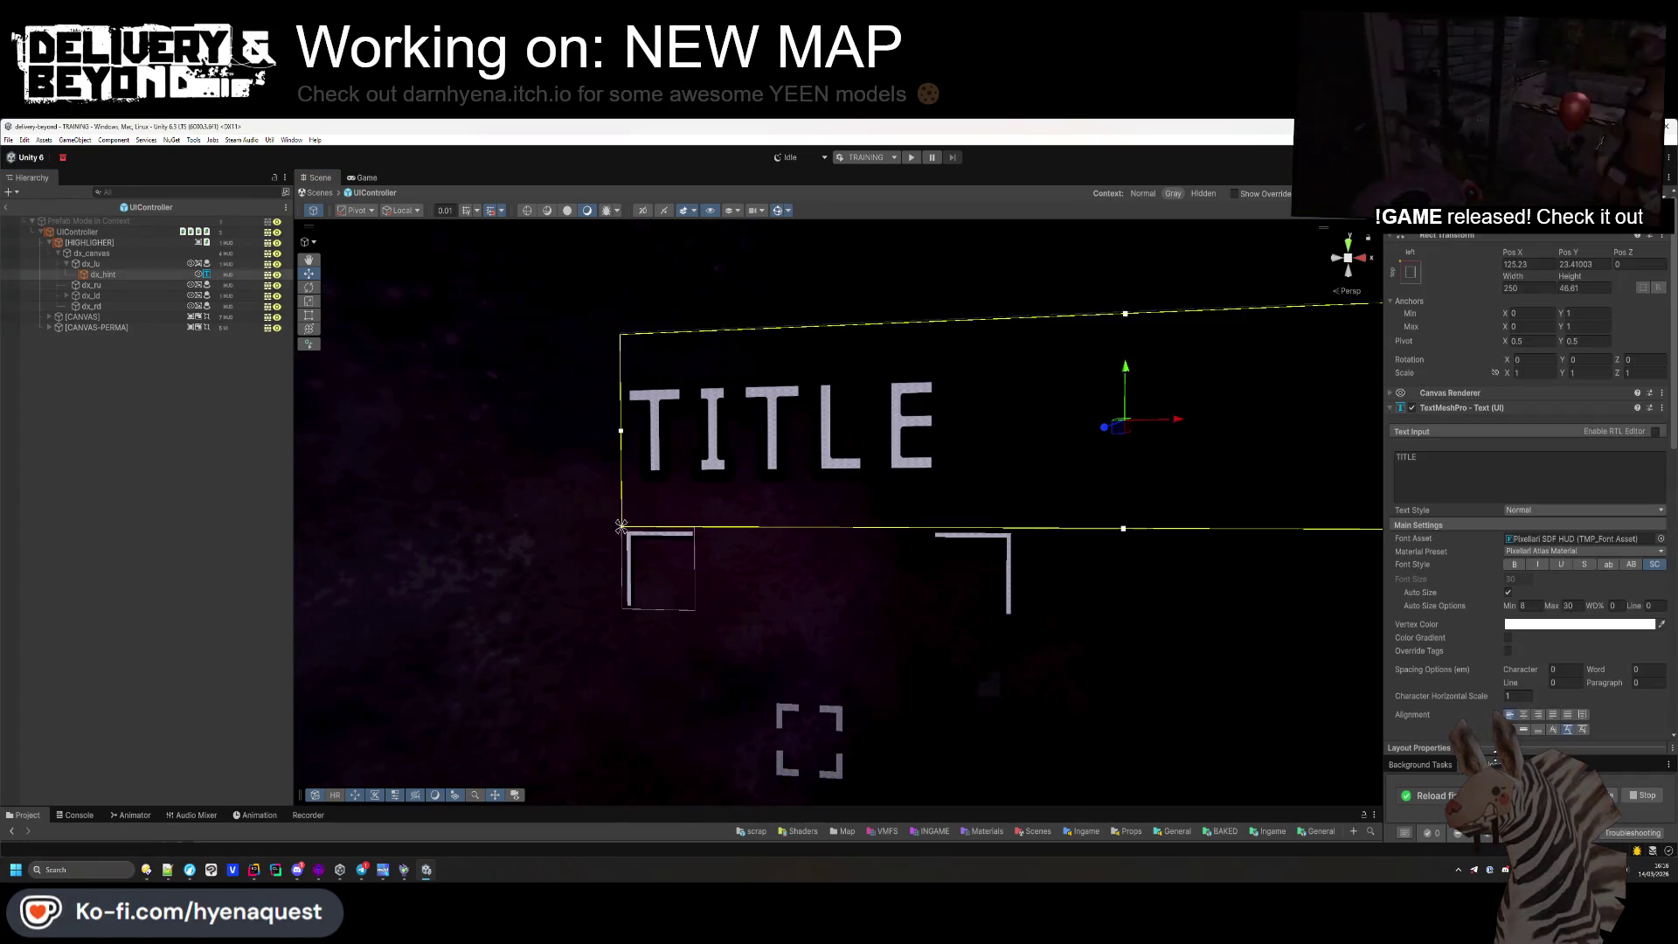
left_click(1537, 730)
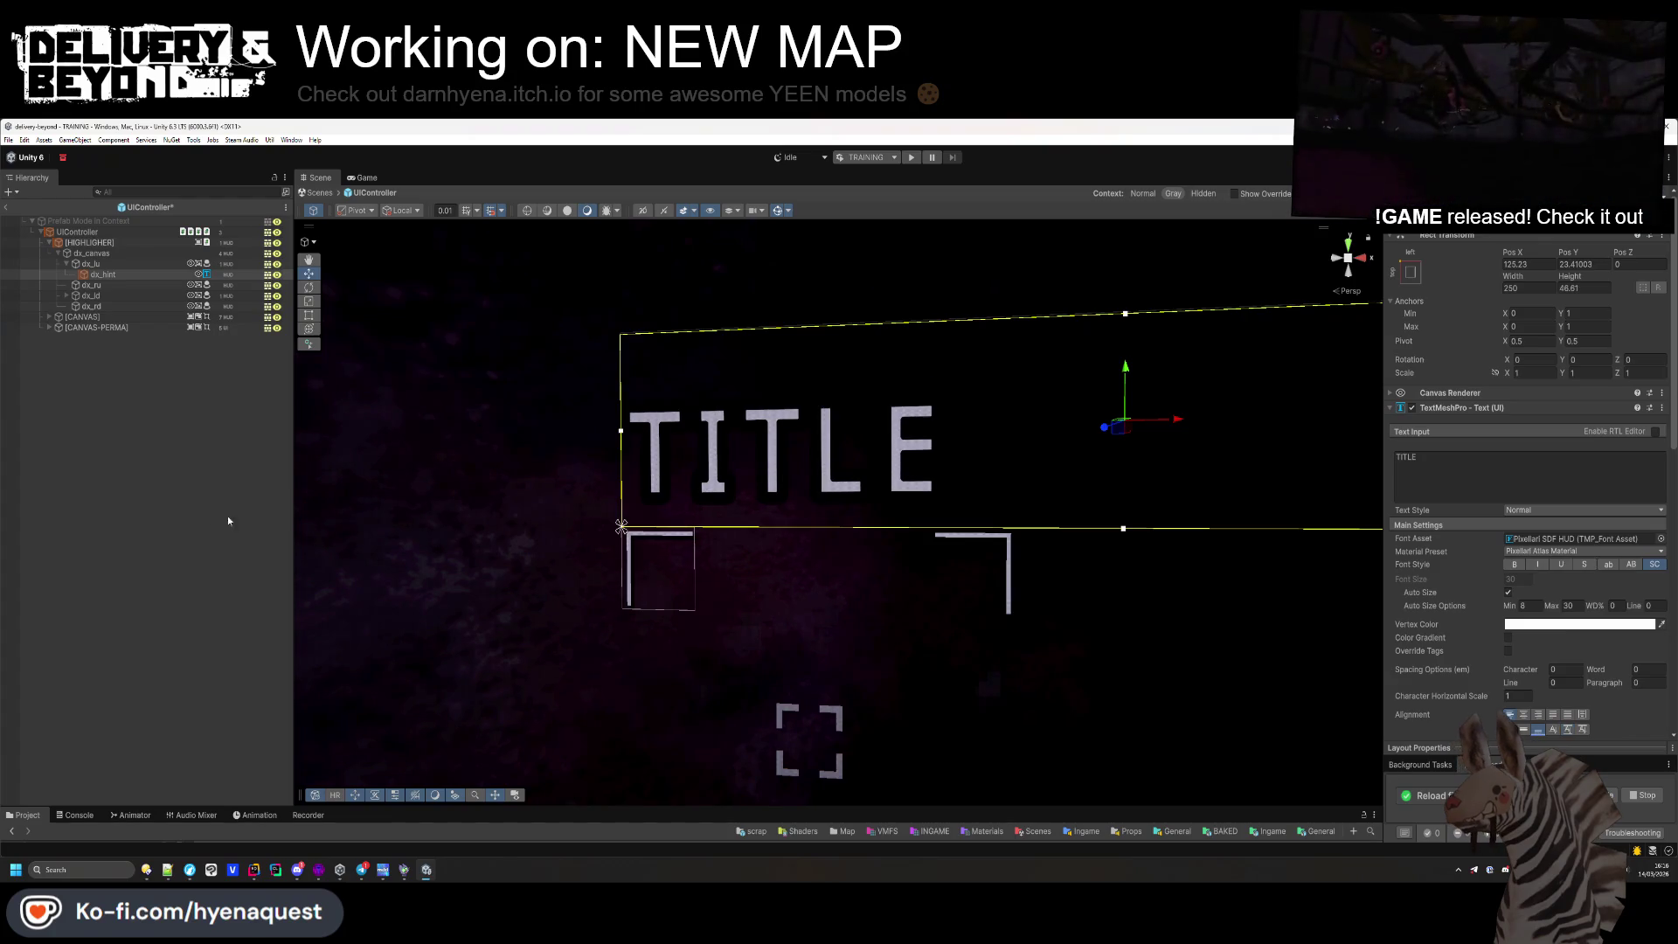
key("ctrl+s")
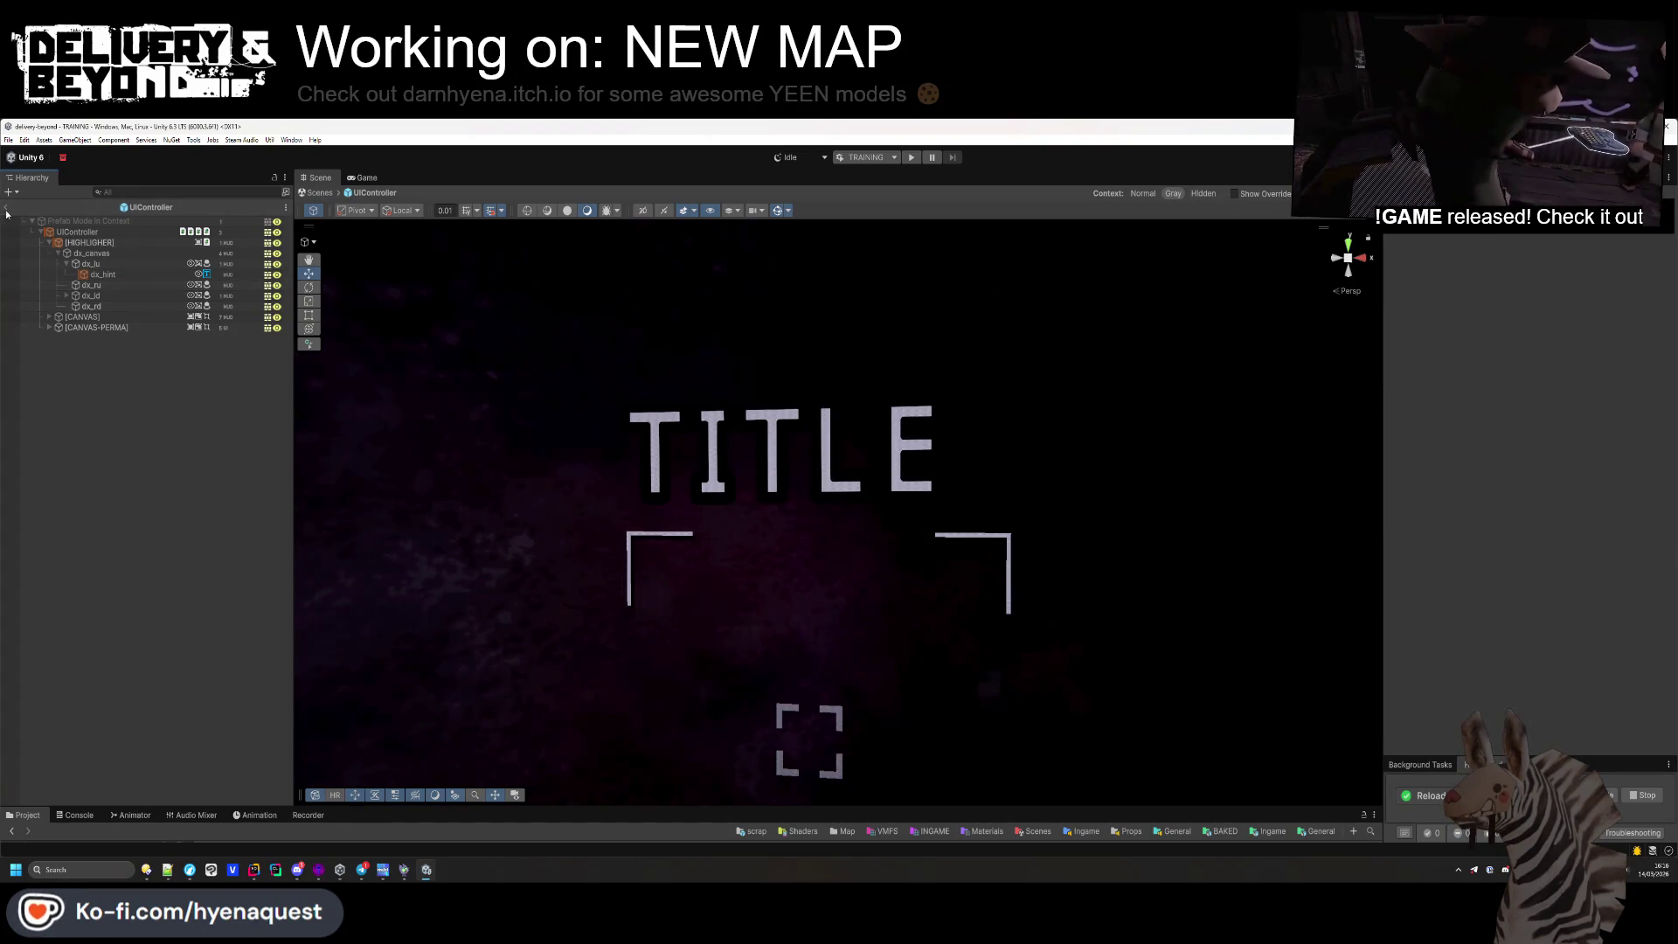
left_click(6, 210)
left_click(917, 160)
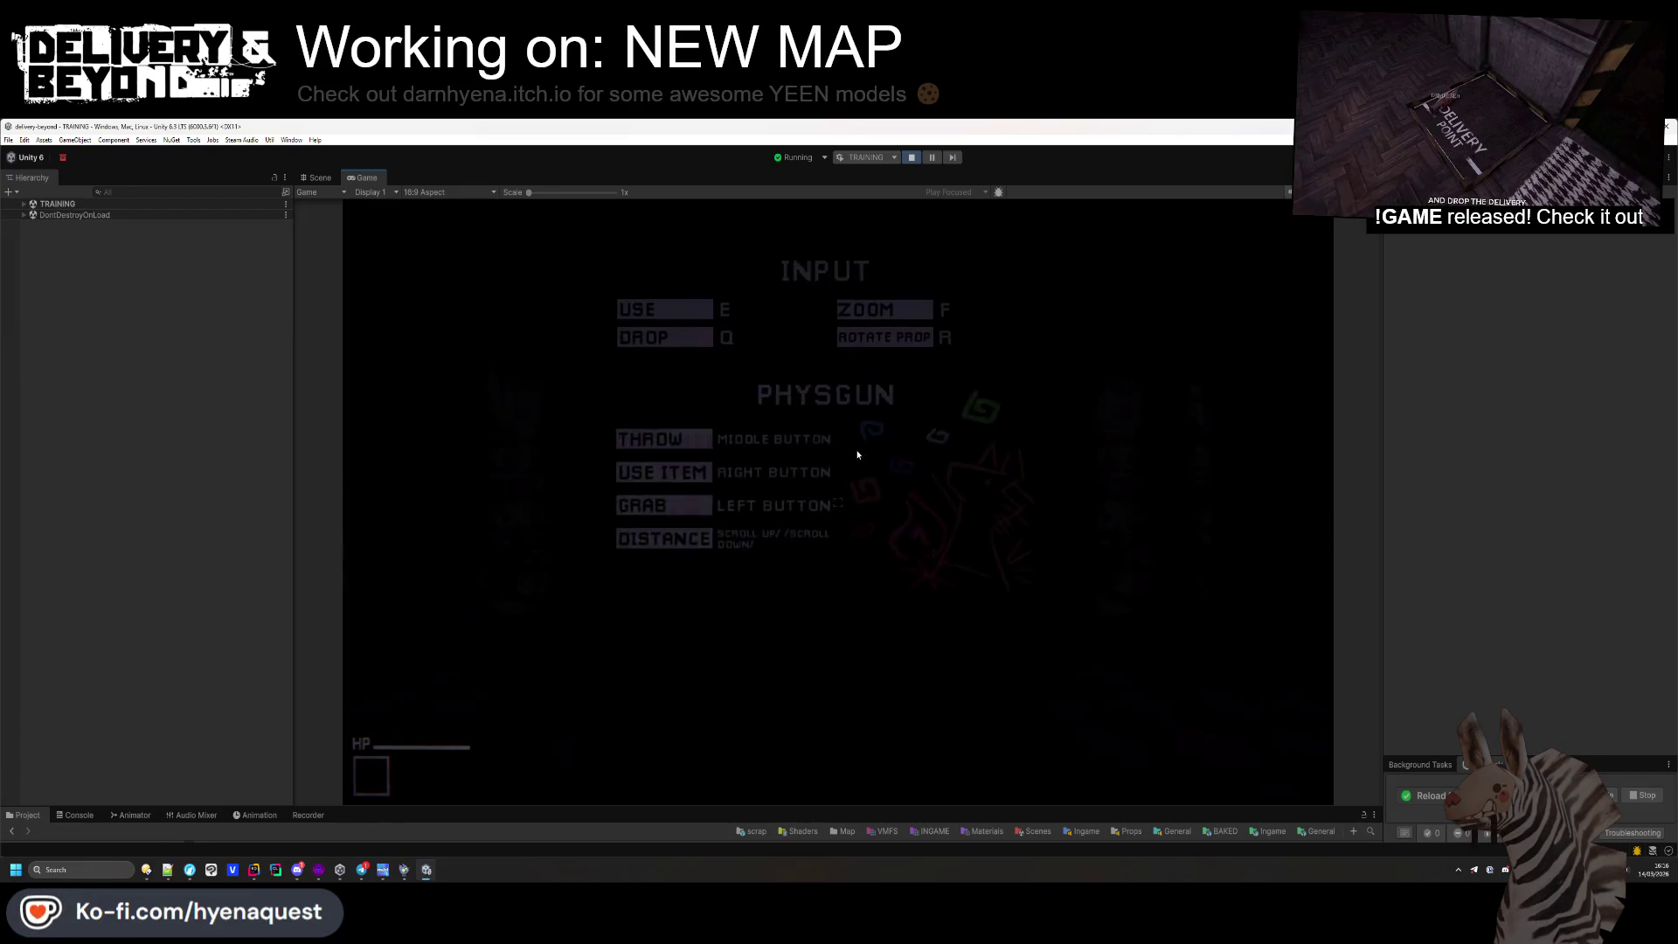
Walk the player to the TV corner and the wooden crate to check the prompts, then stop play
left_click(909, 560)
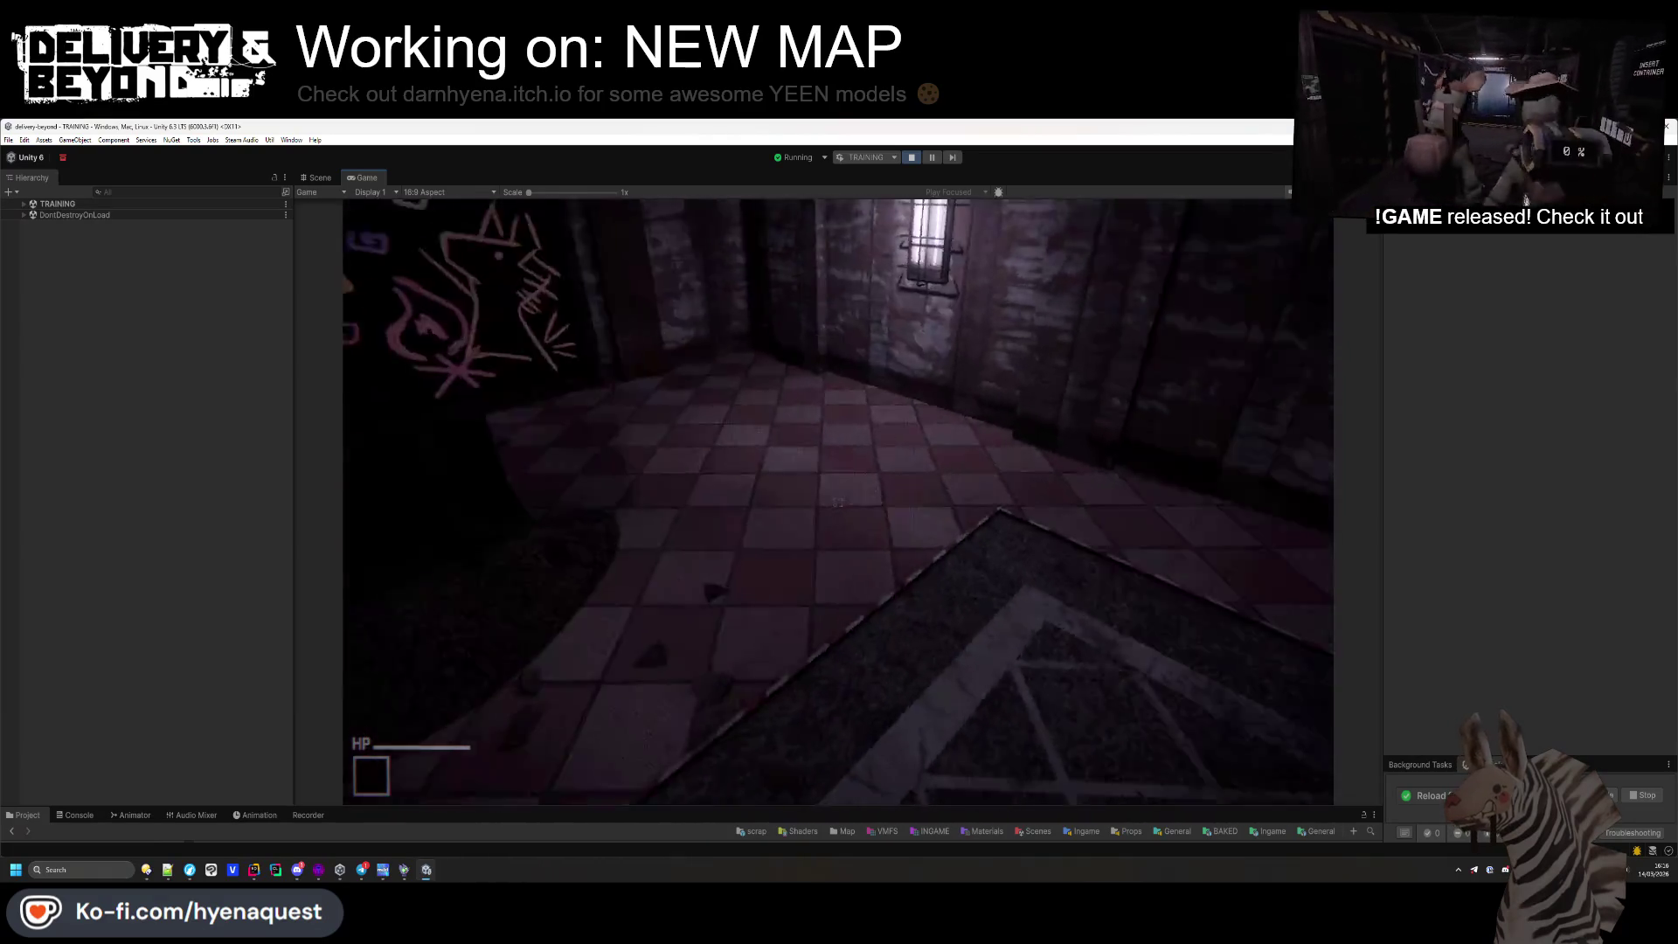
key("w")
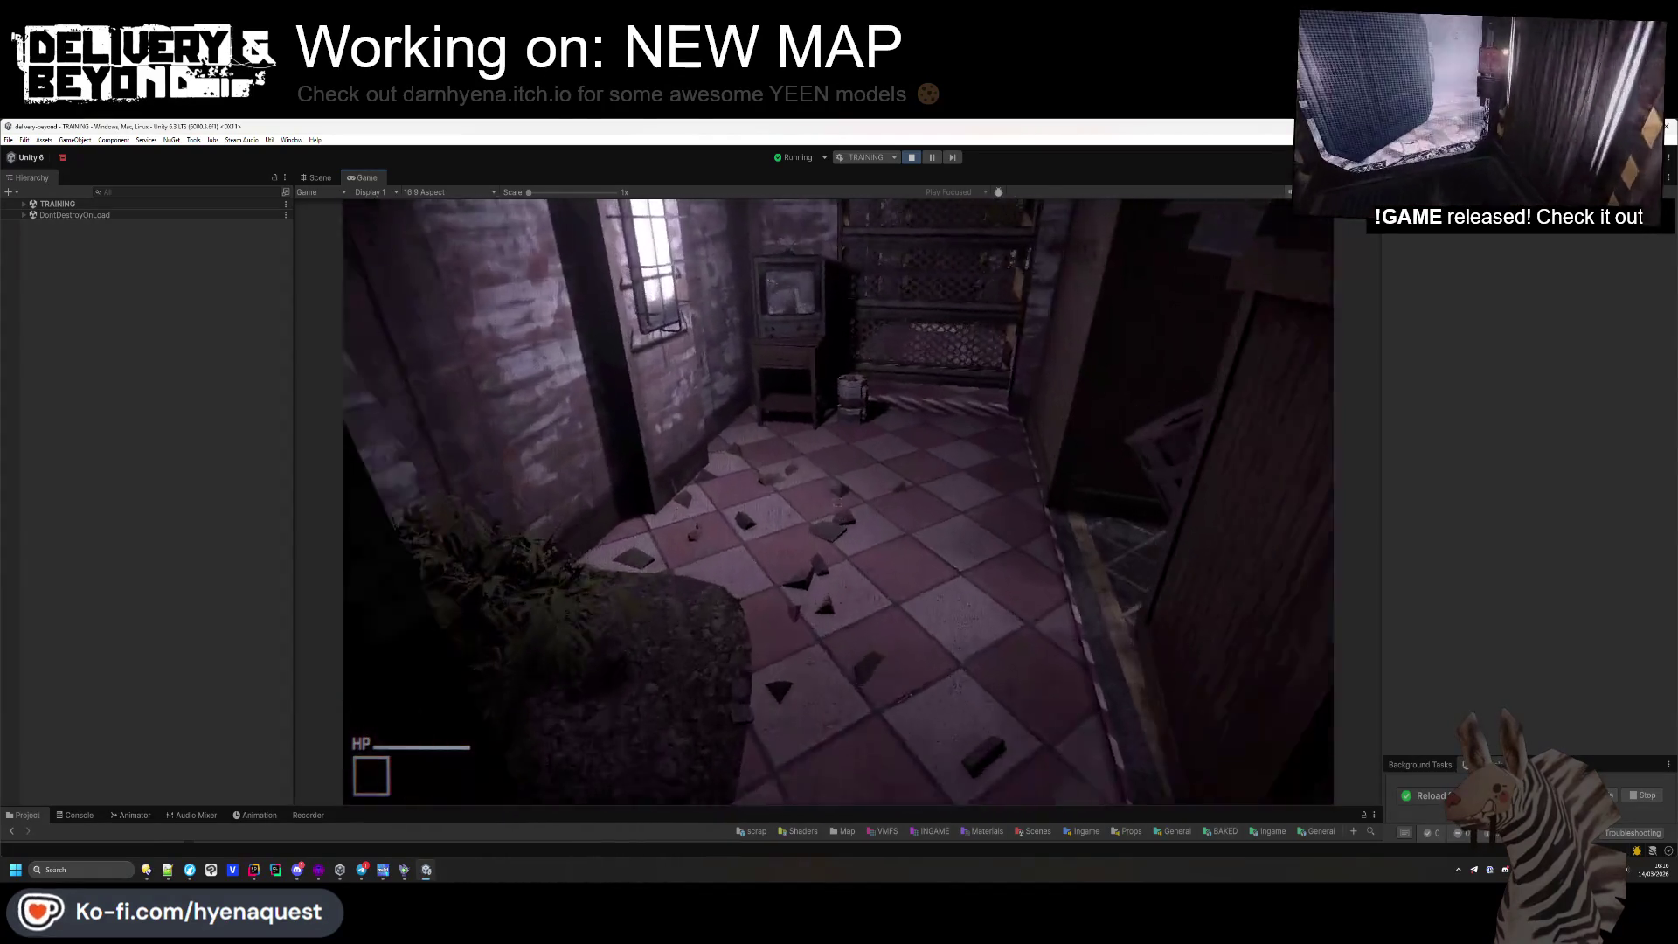
key("w")
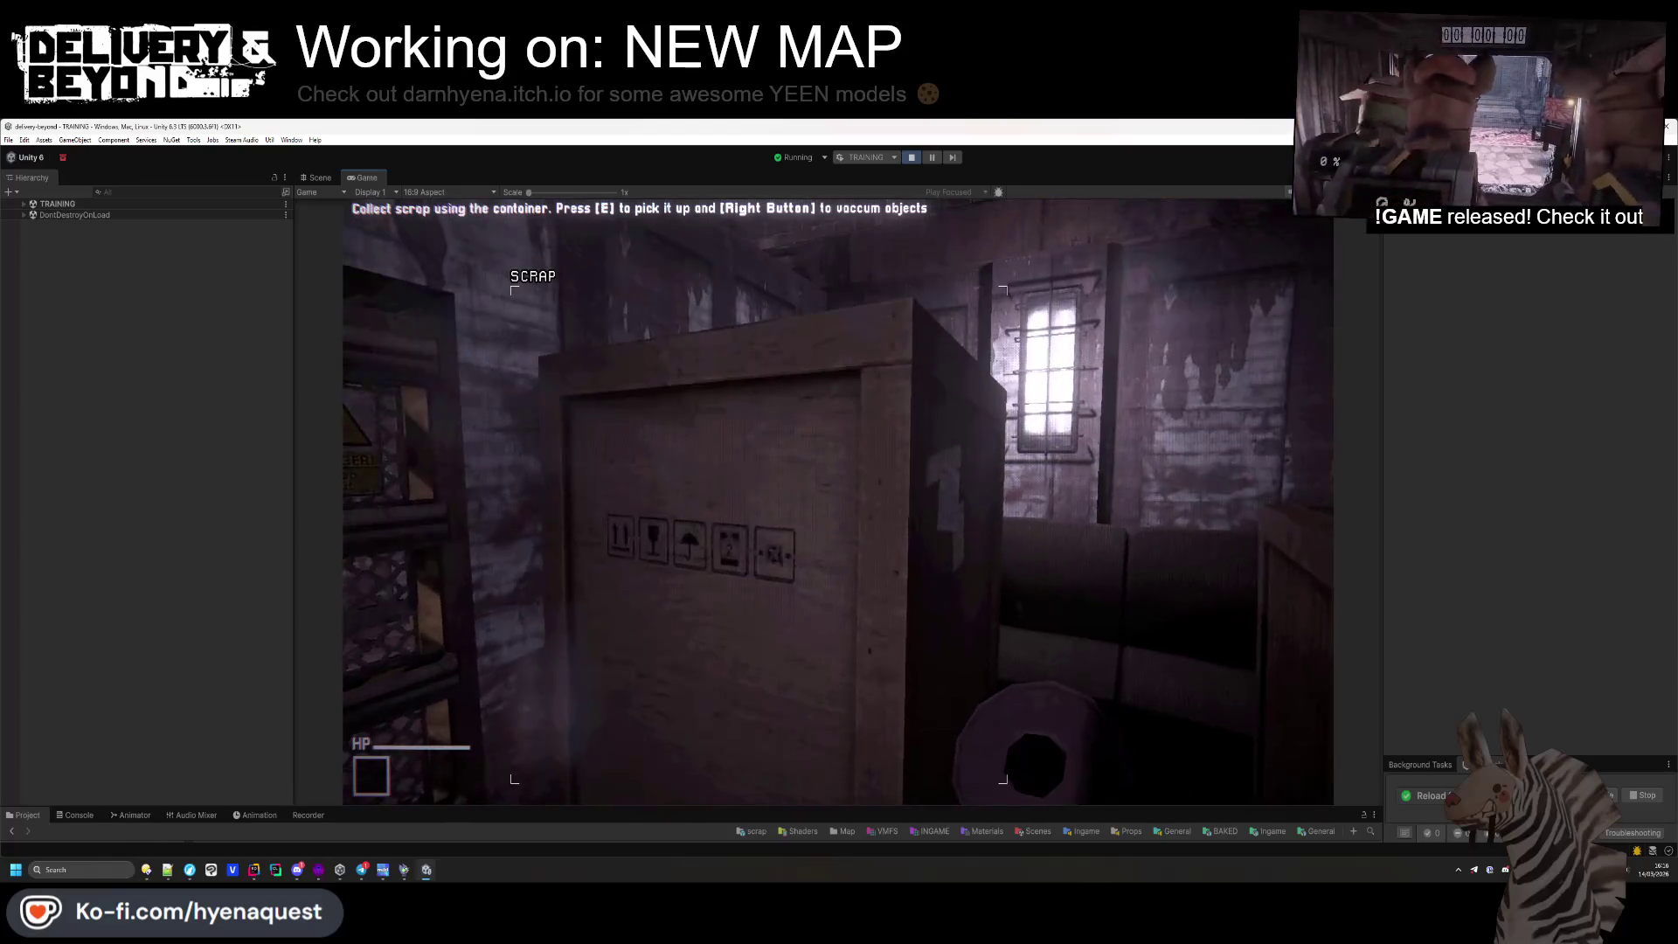
key("s")
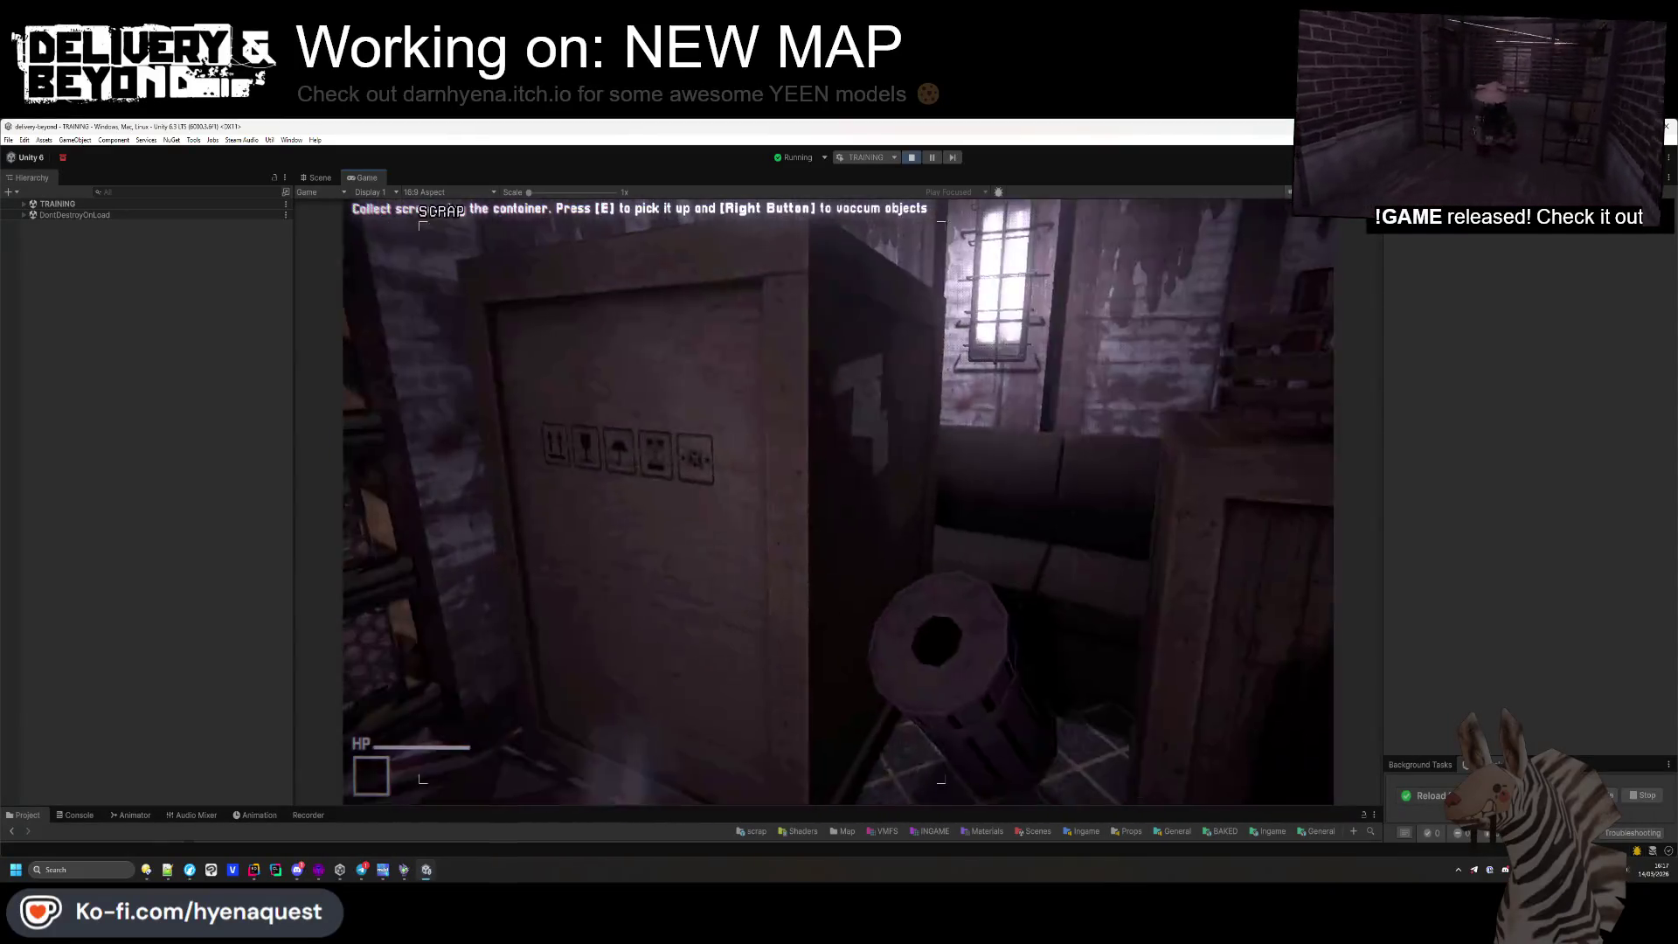
left_click(914, 157)
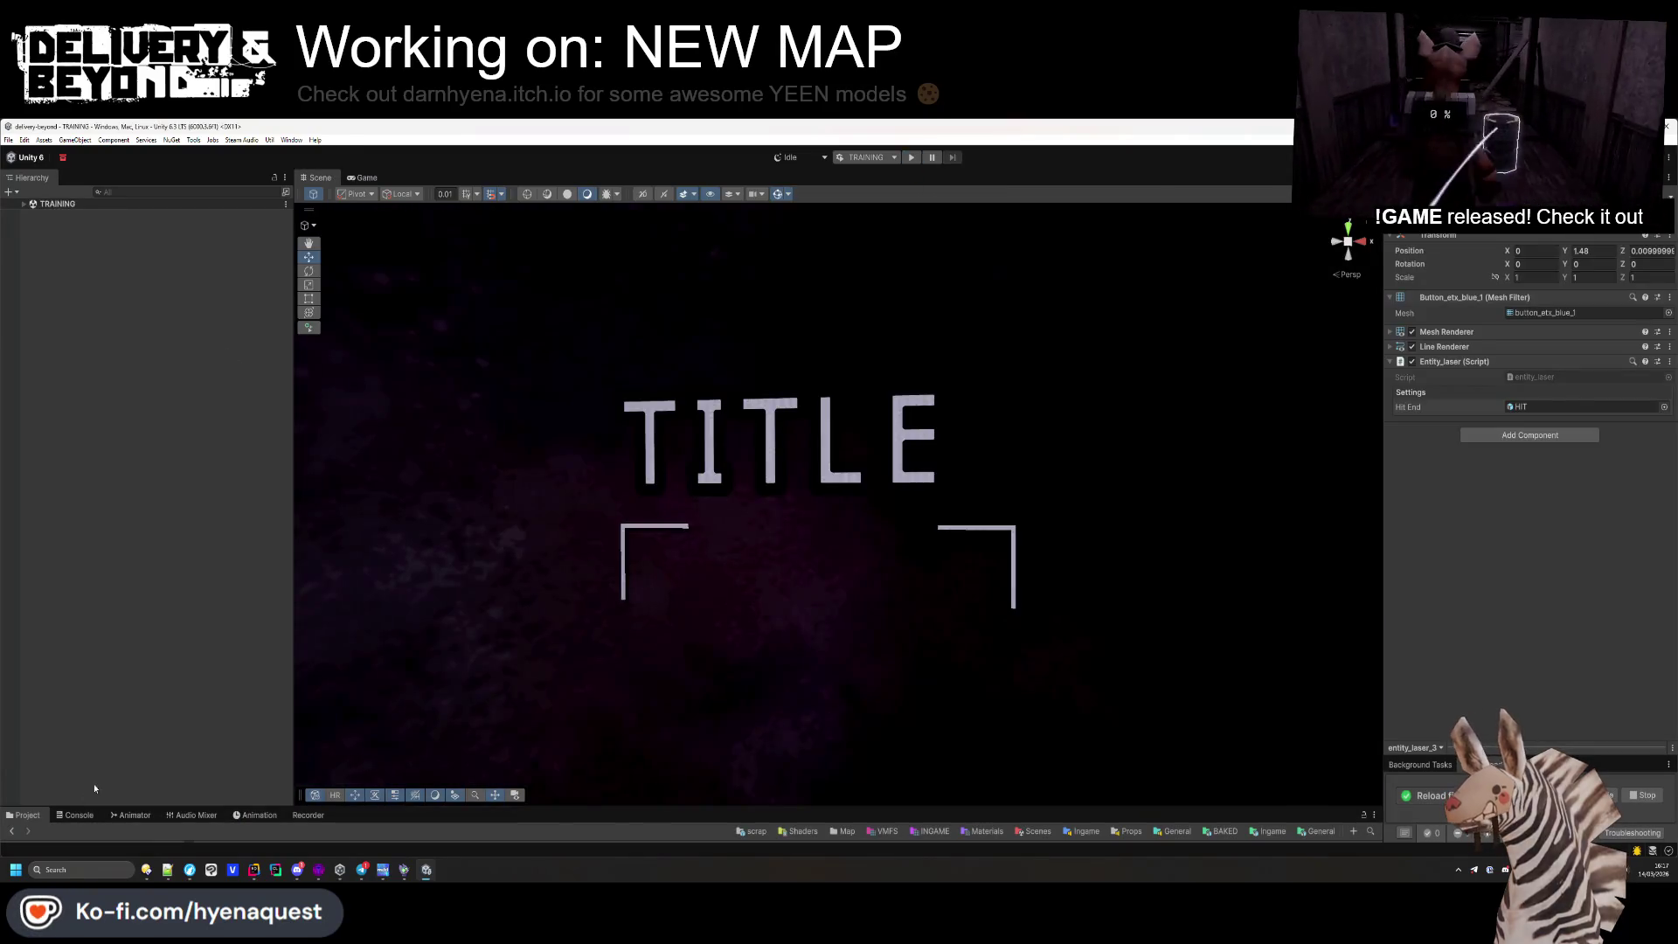
Select the TITLE hint box, nudge it slightly left, shorten it, and move it down
left_click(705, 493)
left_click_drag(705, 493, 673, 476)
left_click_drag(1082, 398, 1074, 400)
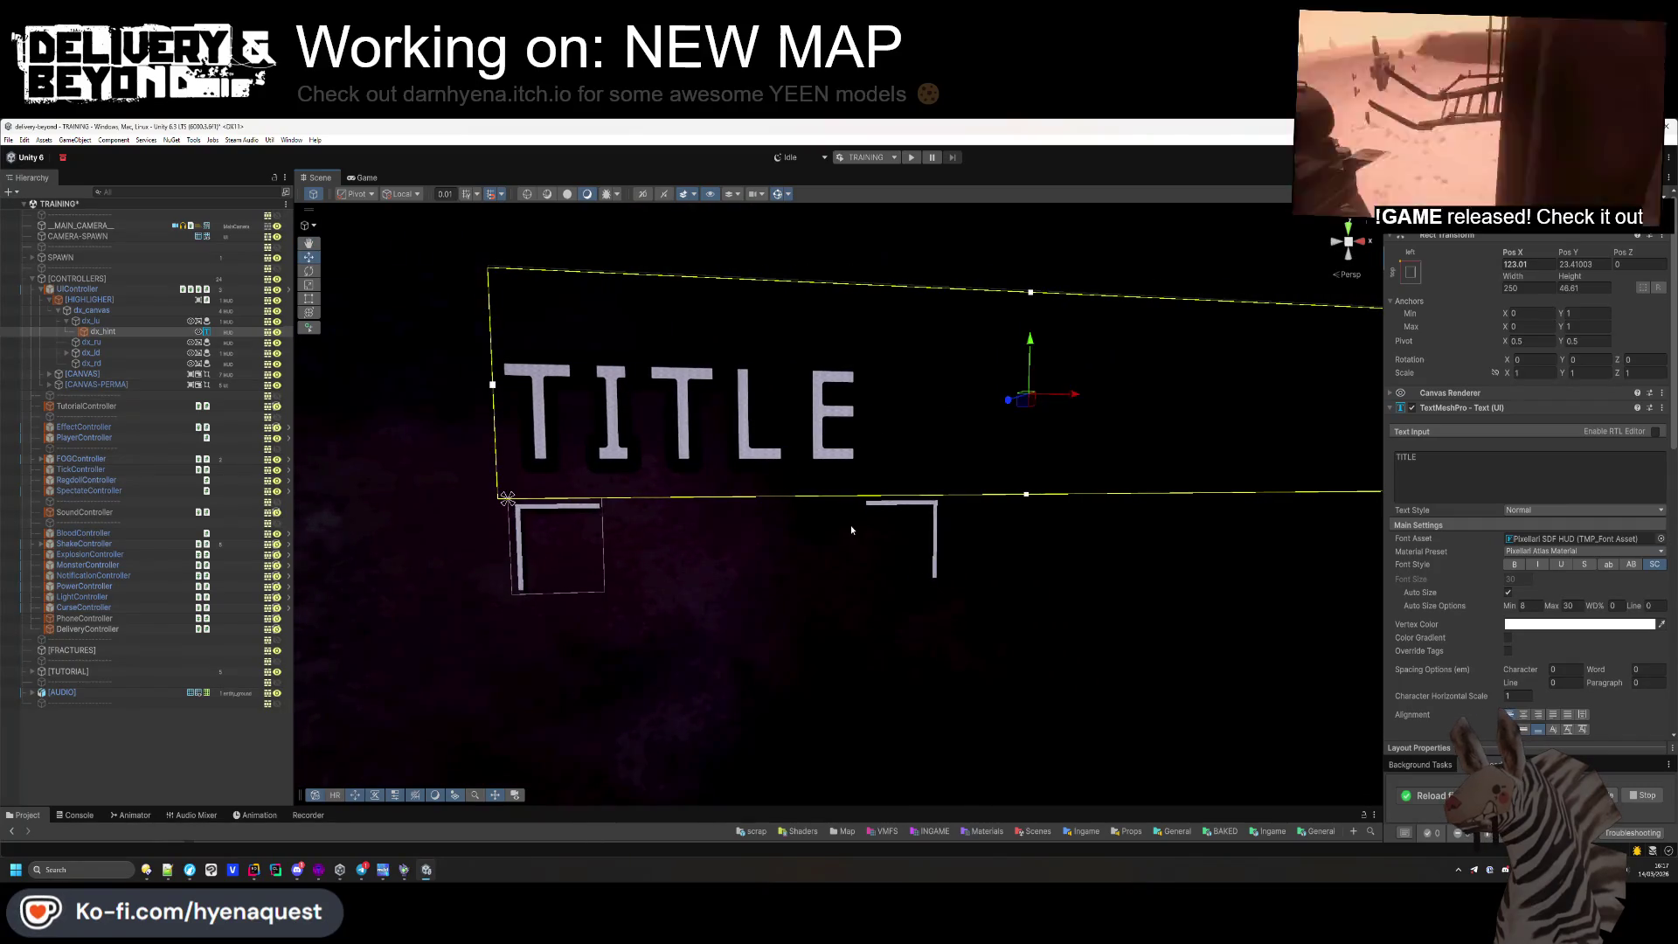
left_click_drag(1576, 280, 1178, 357)
left_click_drag(1031, 345, 1038, 390)
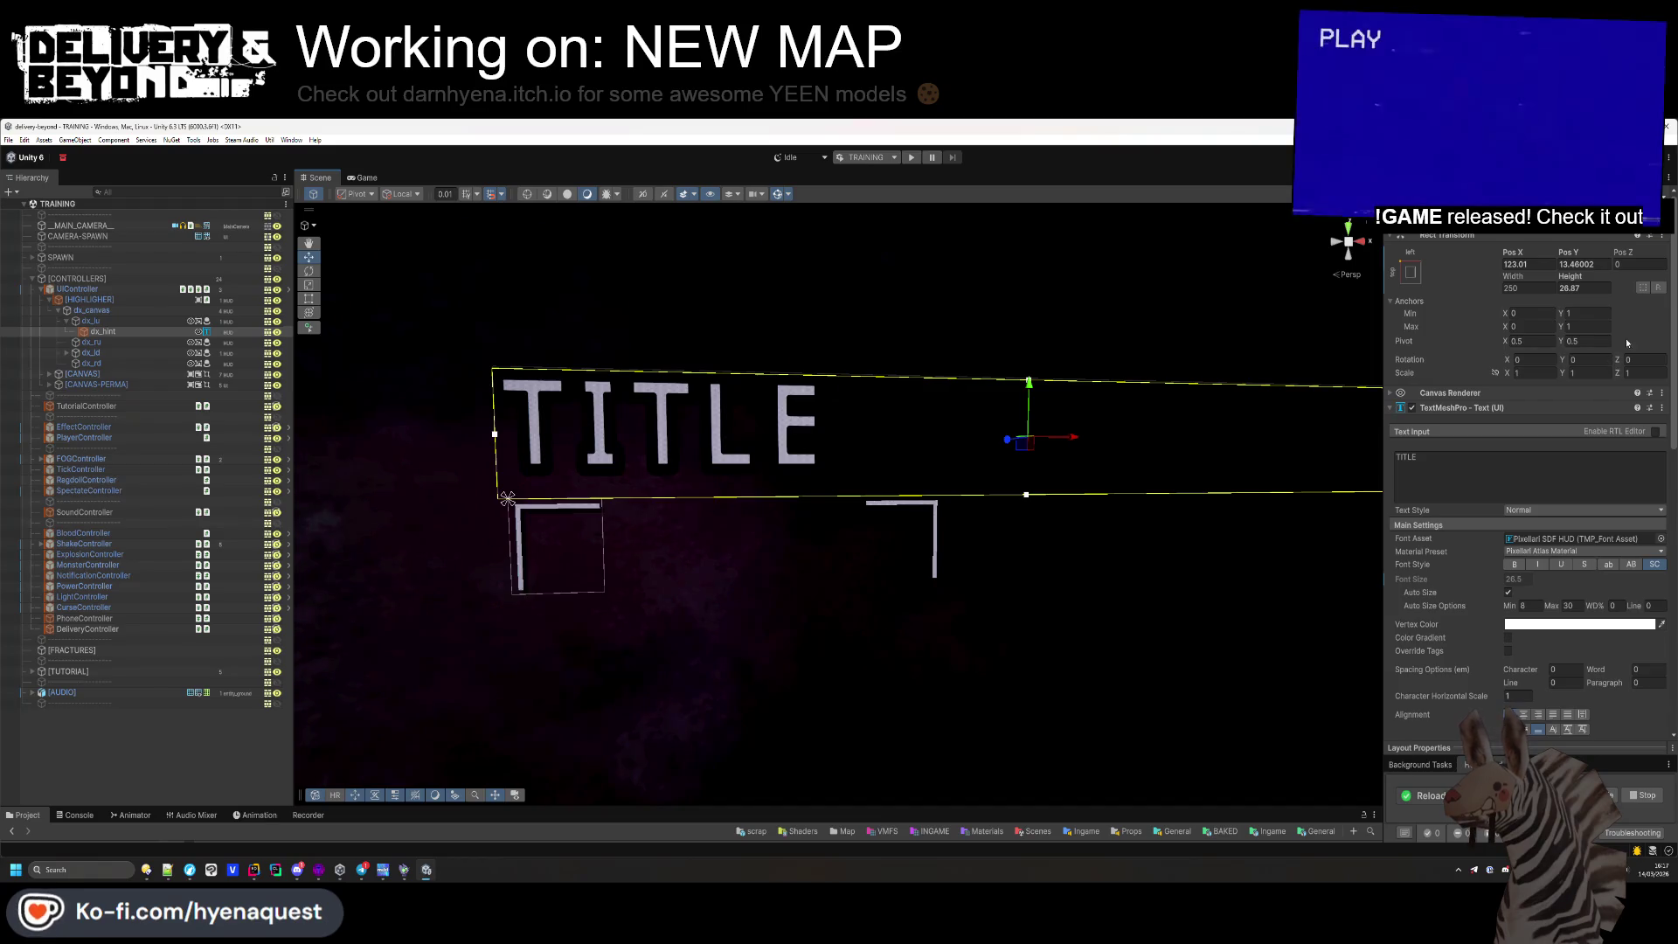
Set the TITLE box height to 25, save the TRAINING scene, deselect, and launch play mode
type("25")
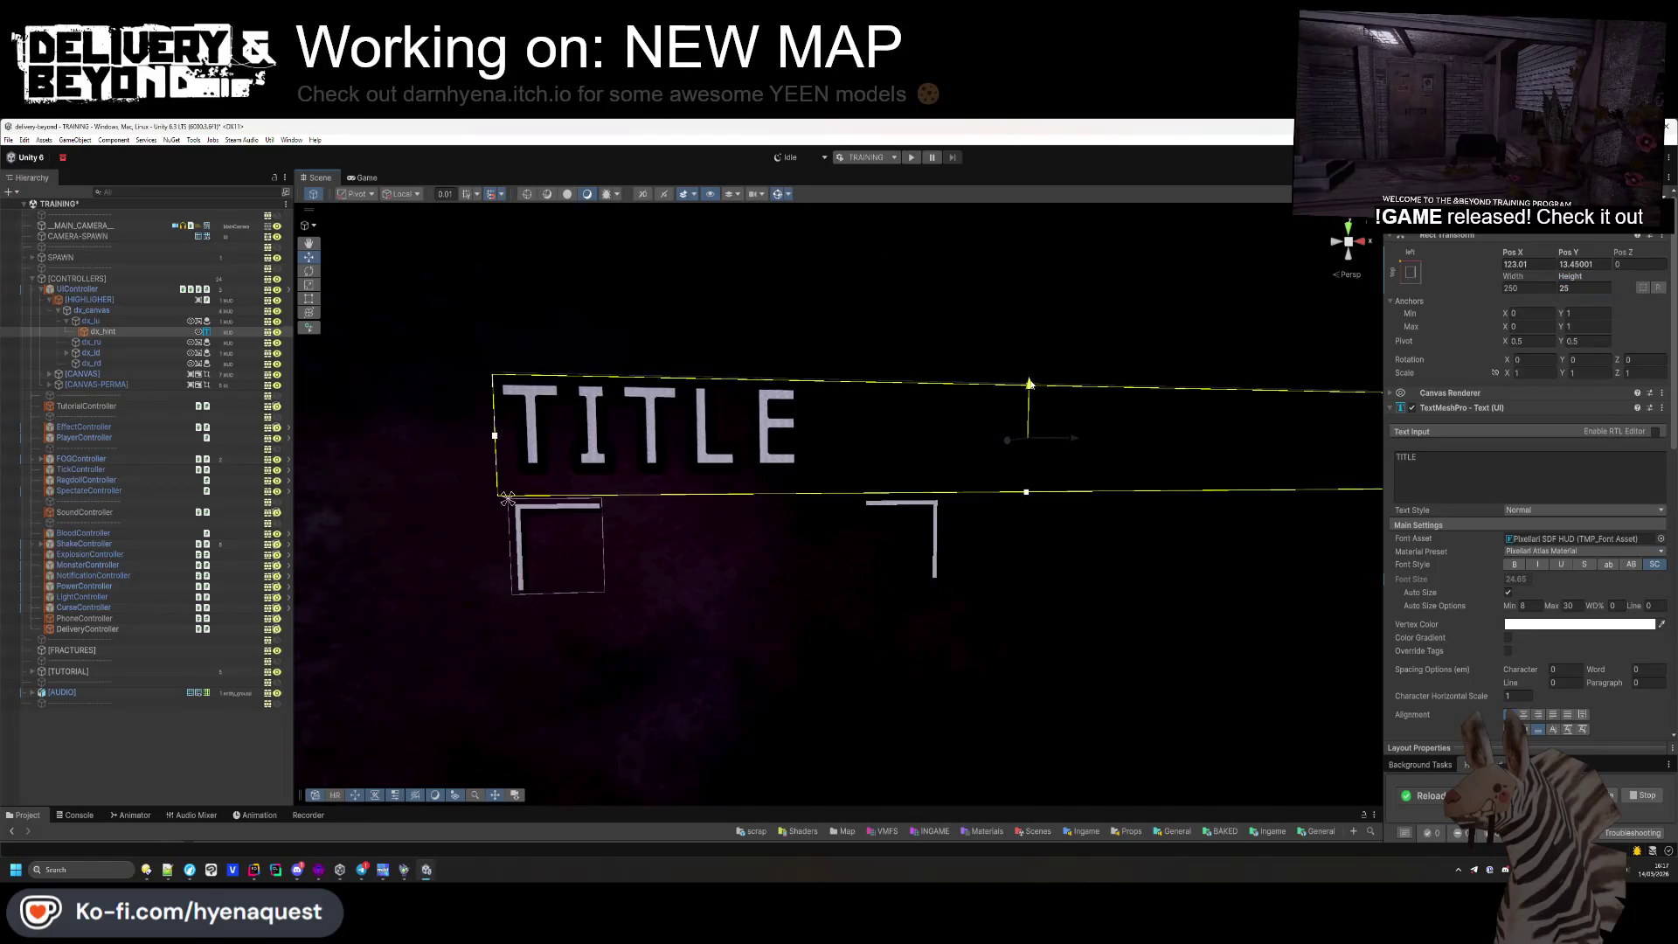
key("ctrl+s")
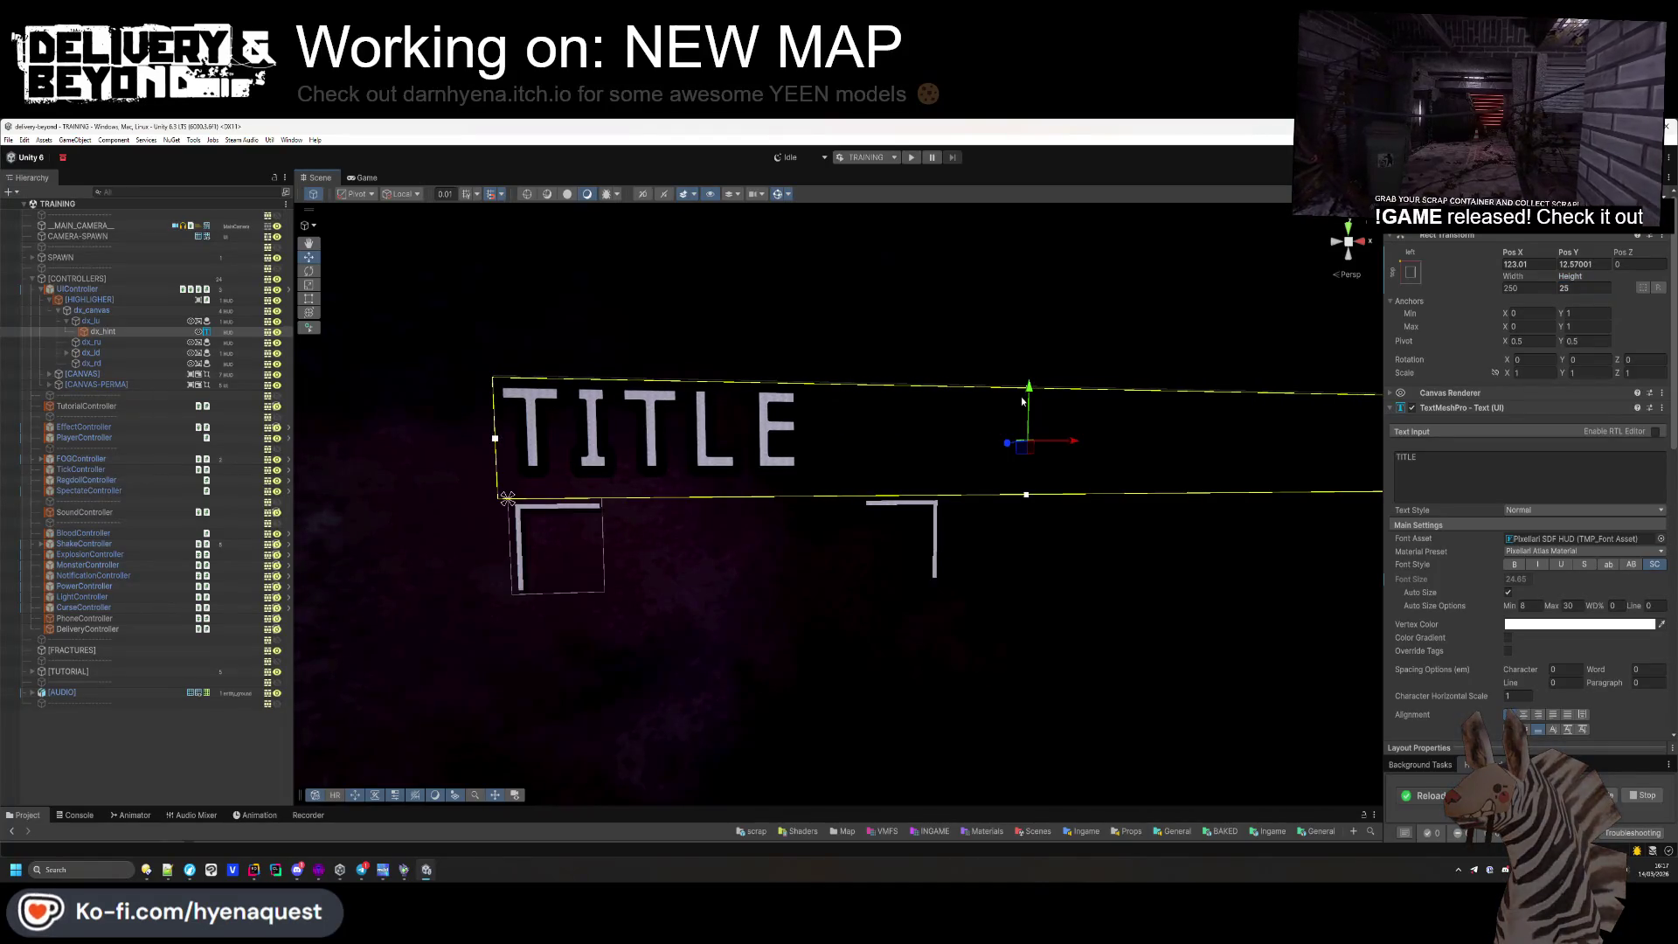
scroll(592, 547, "up", 3)
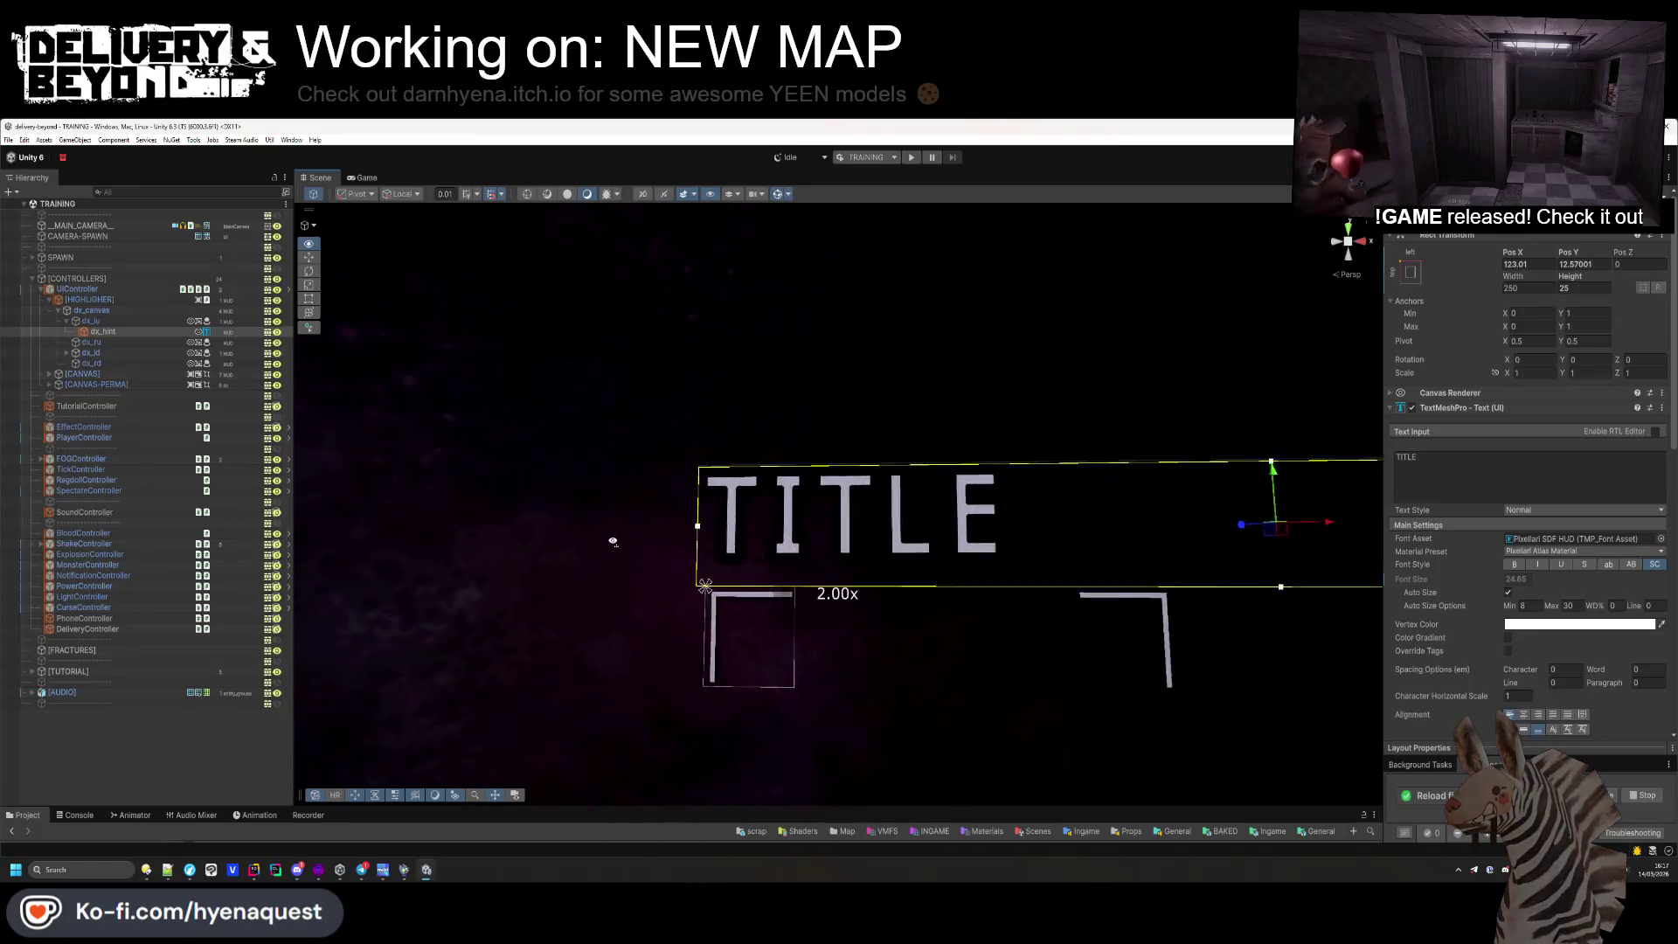
mouse_move(634, 551)
left_mouse_down()
mouse_move(644, 599)
mouse_move(1240, 447)
left_mouse_up()
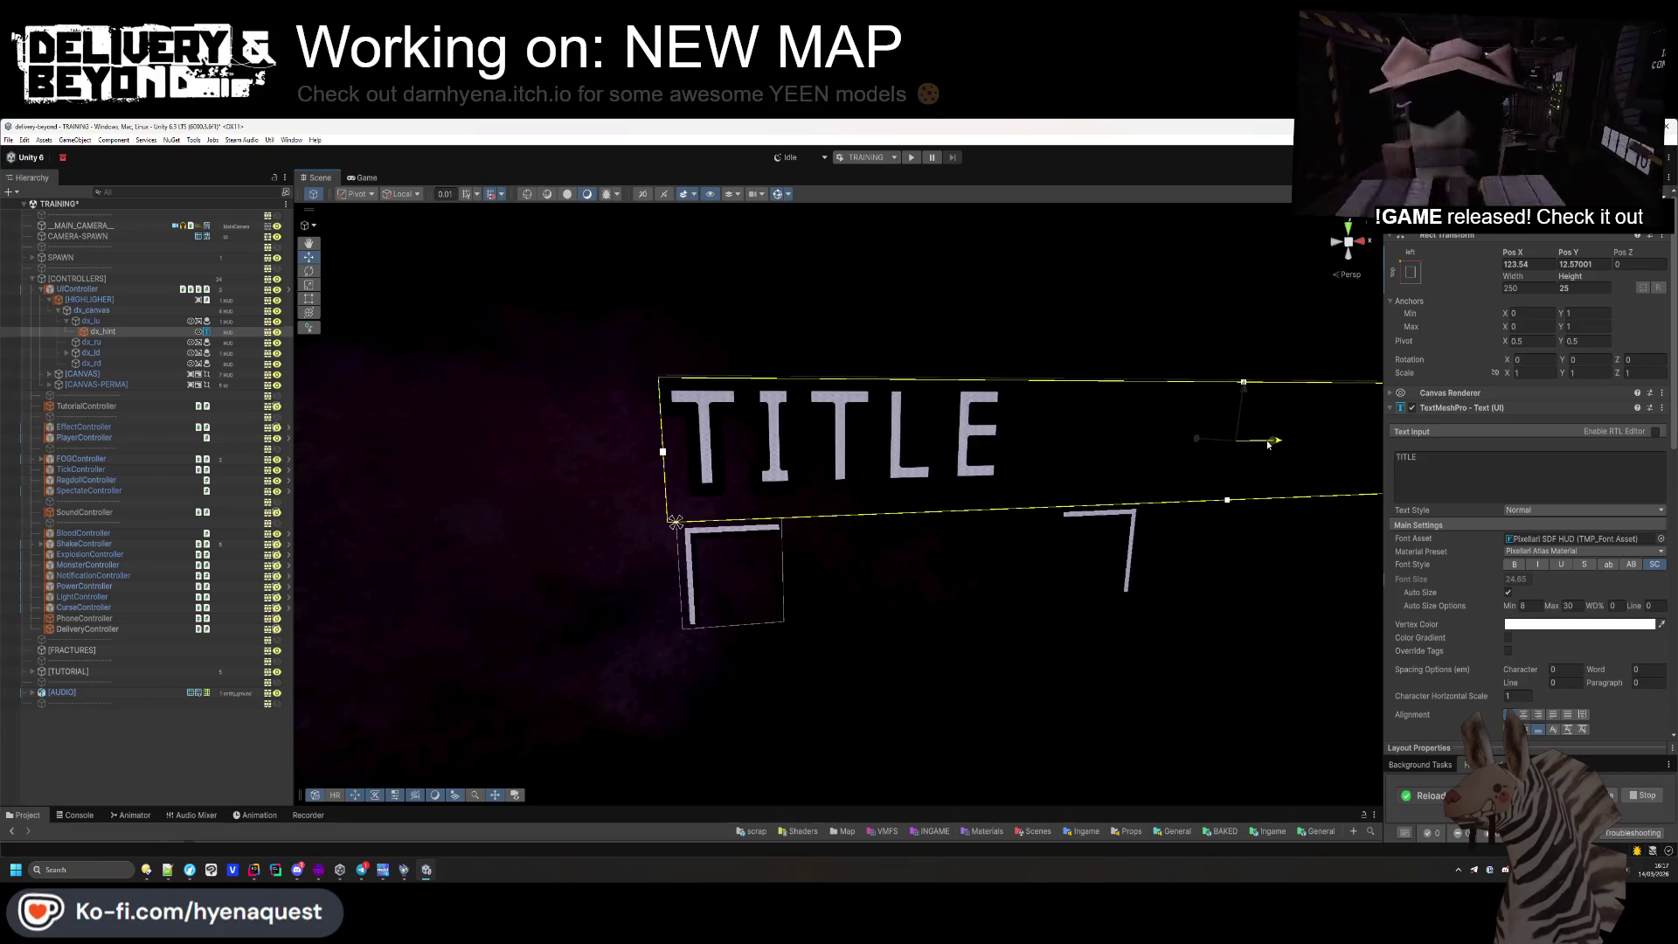
left_click(227, 727)
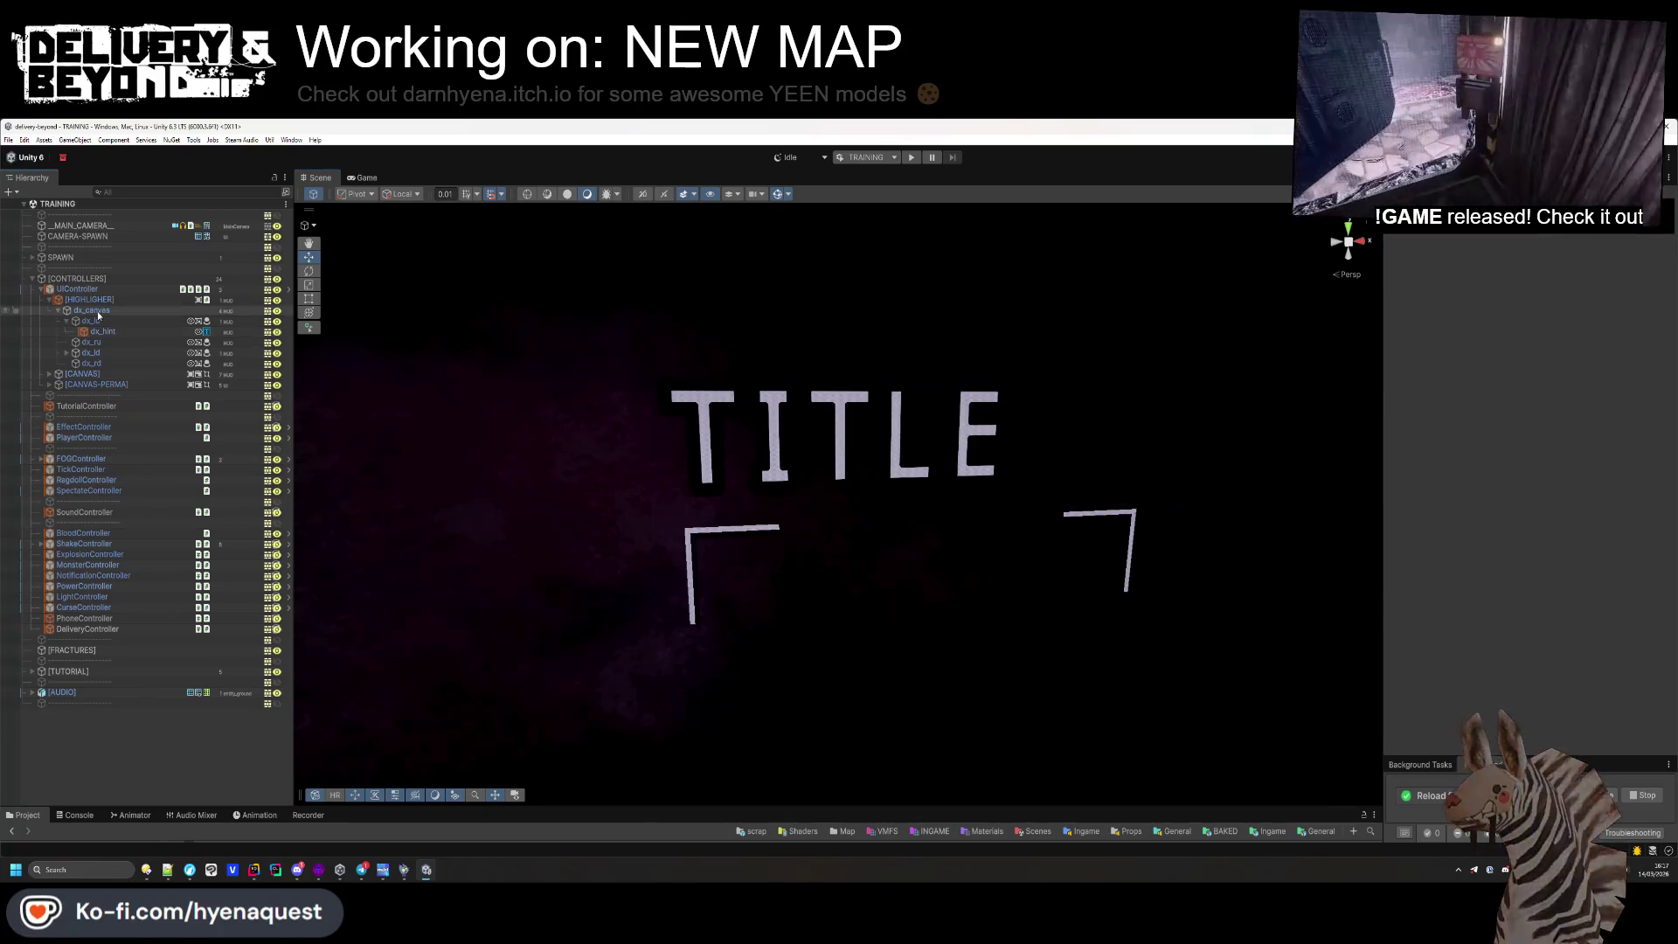
left_click(912, 159)
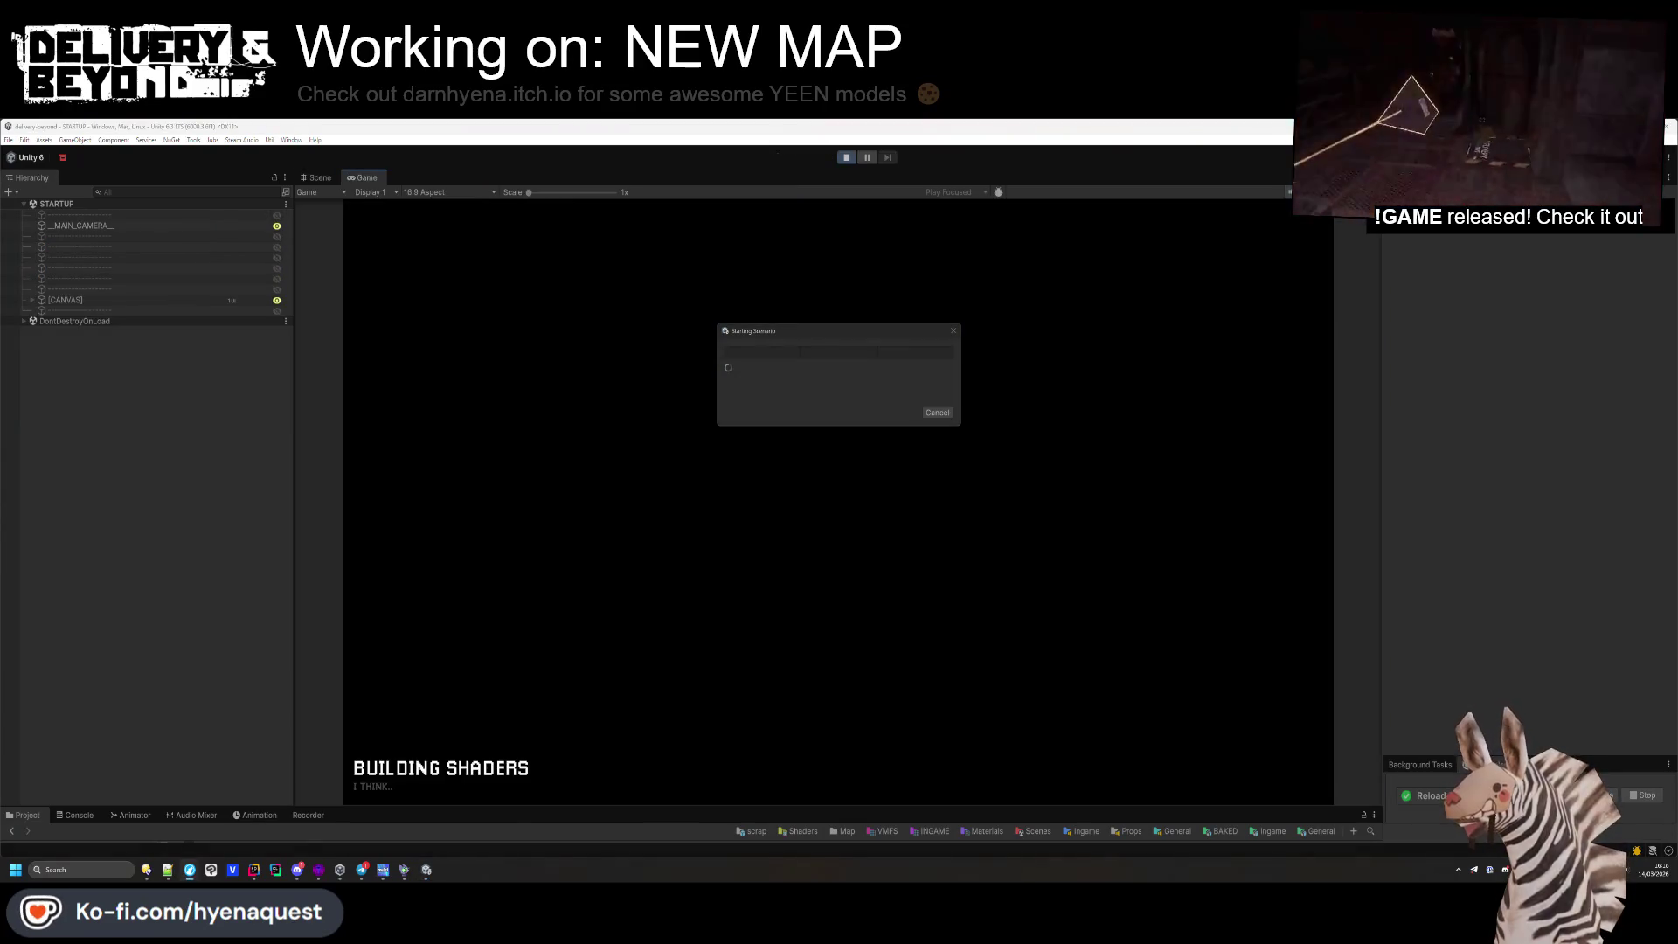
Walk to the TV, vacuum the scrap bin, switch briefly to Rider and back, then stop play mode
key("super+shift+s")
key("Escape")
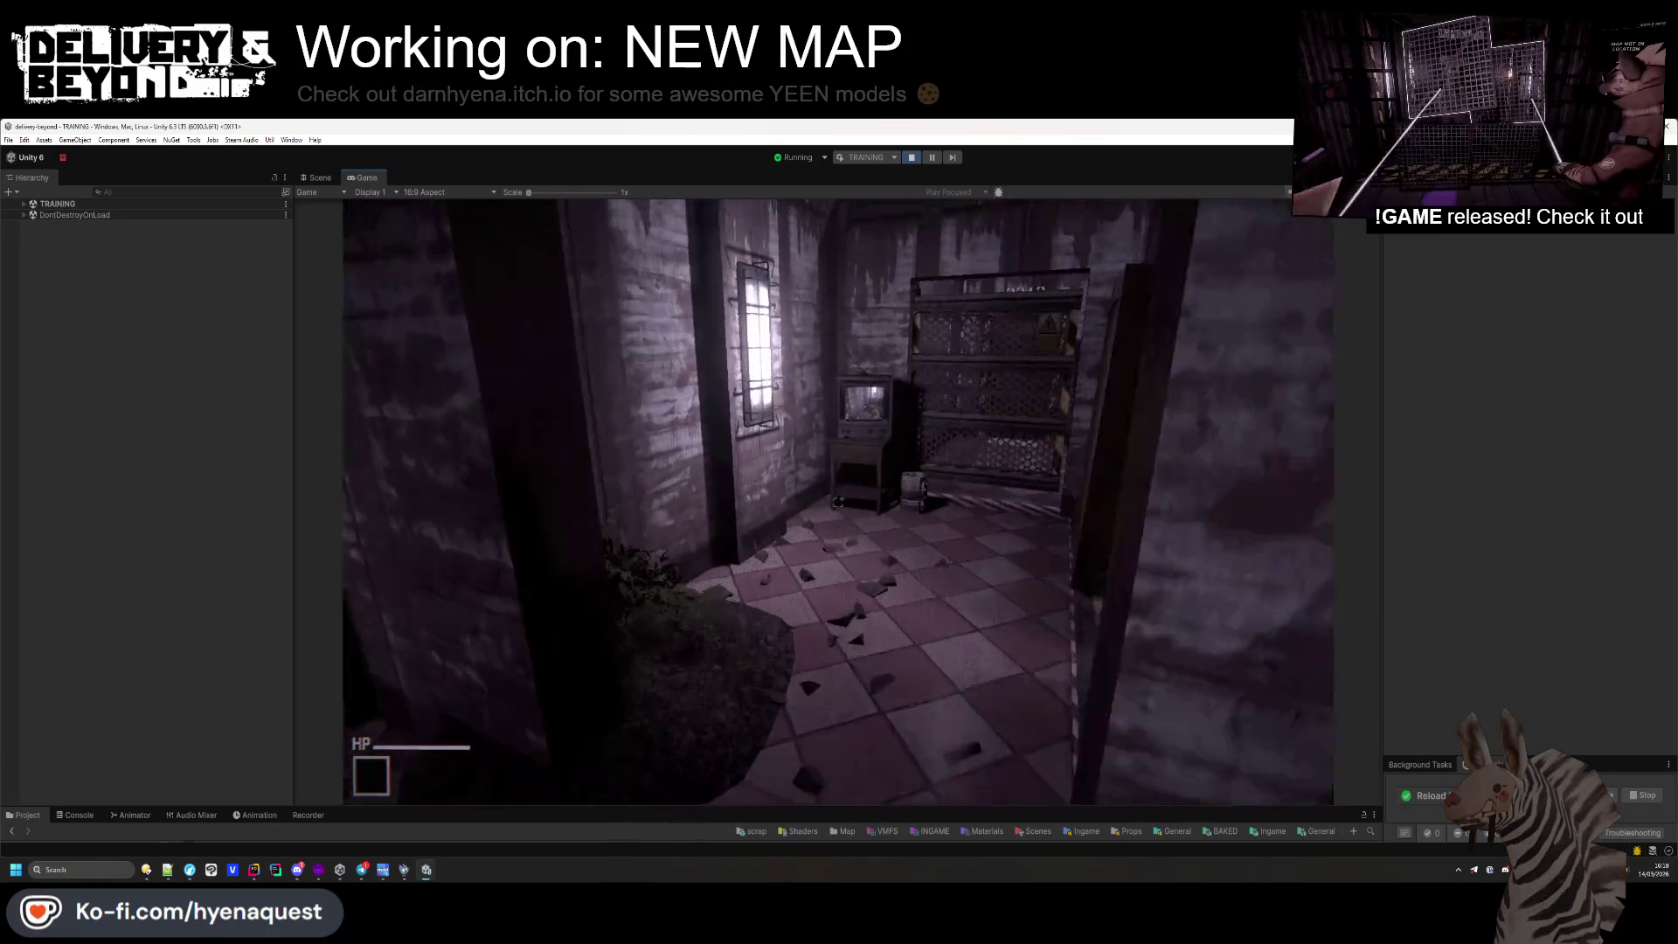
key("w")
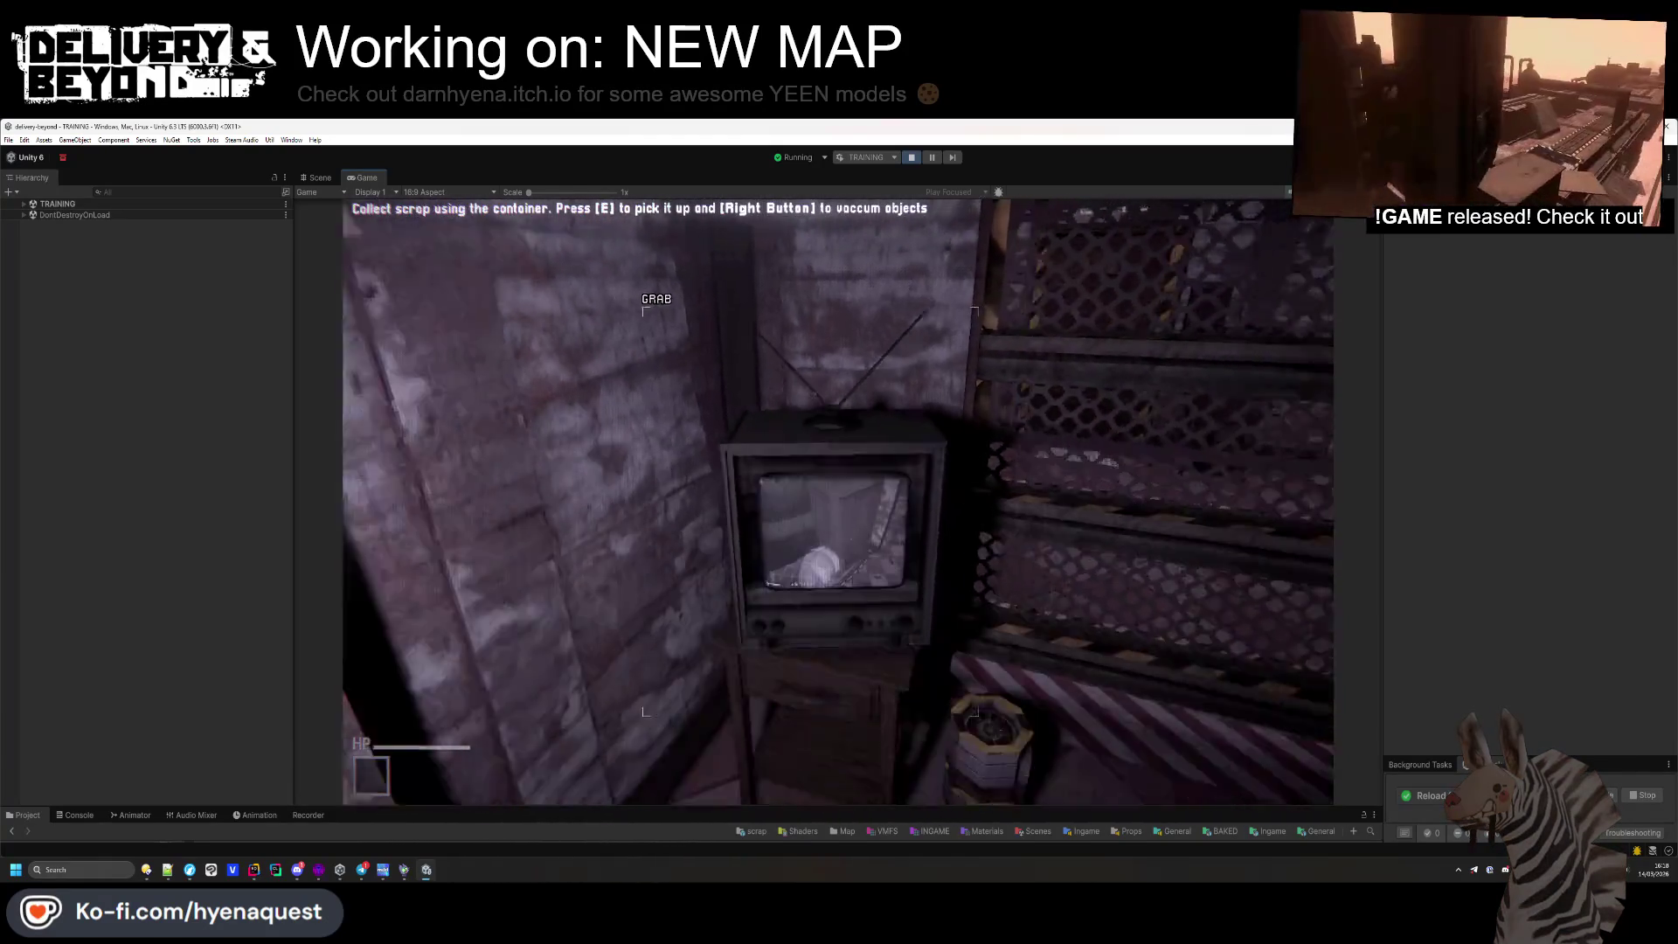
key("s")
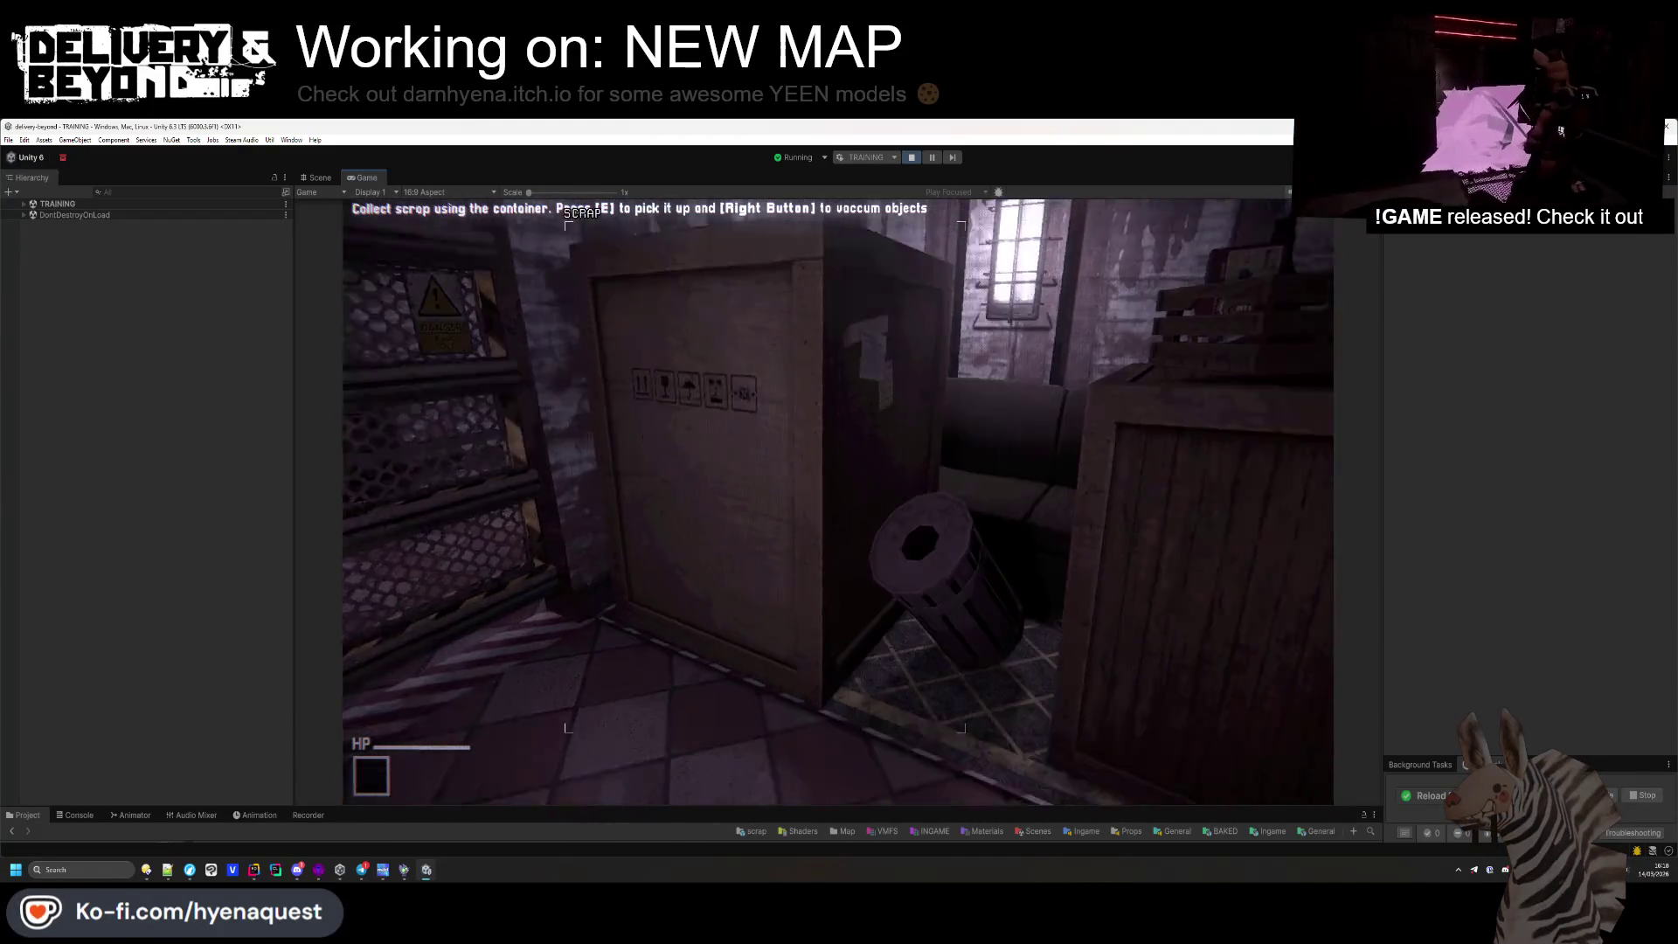
right_click(837, 501)
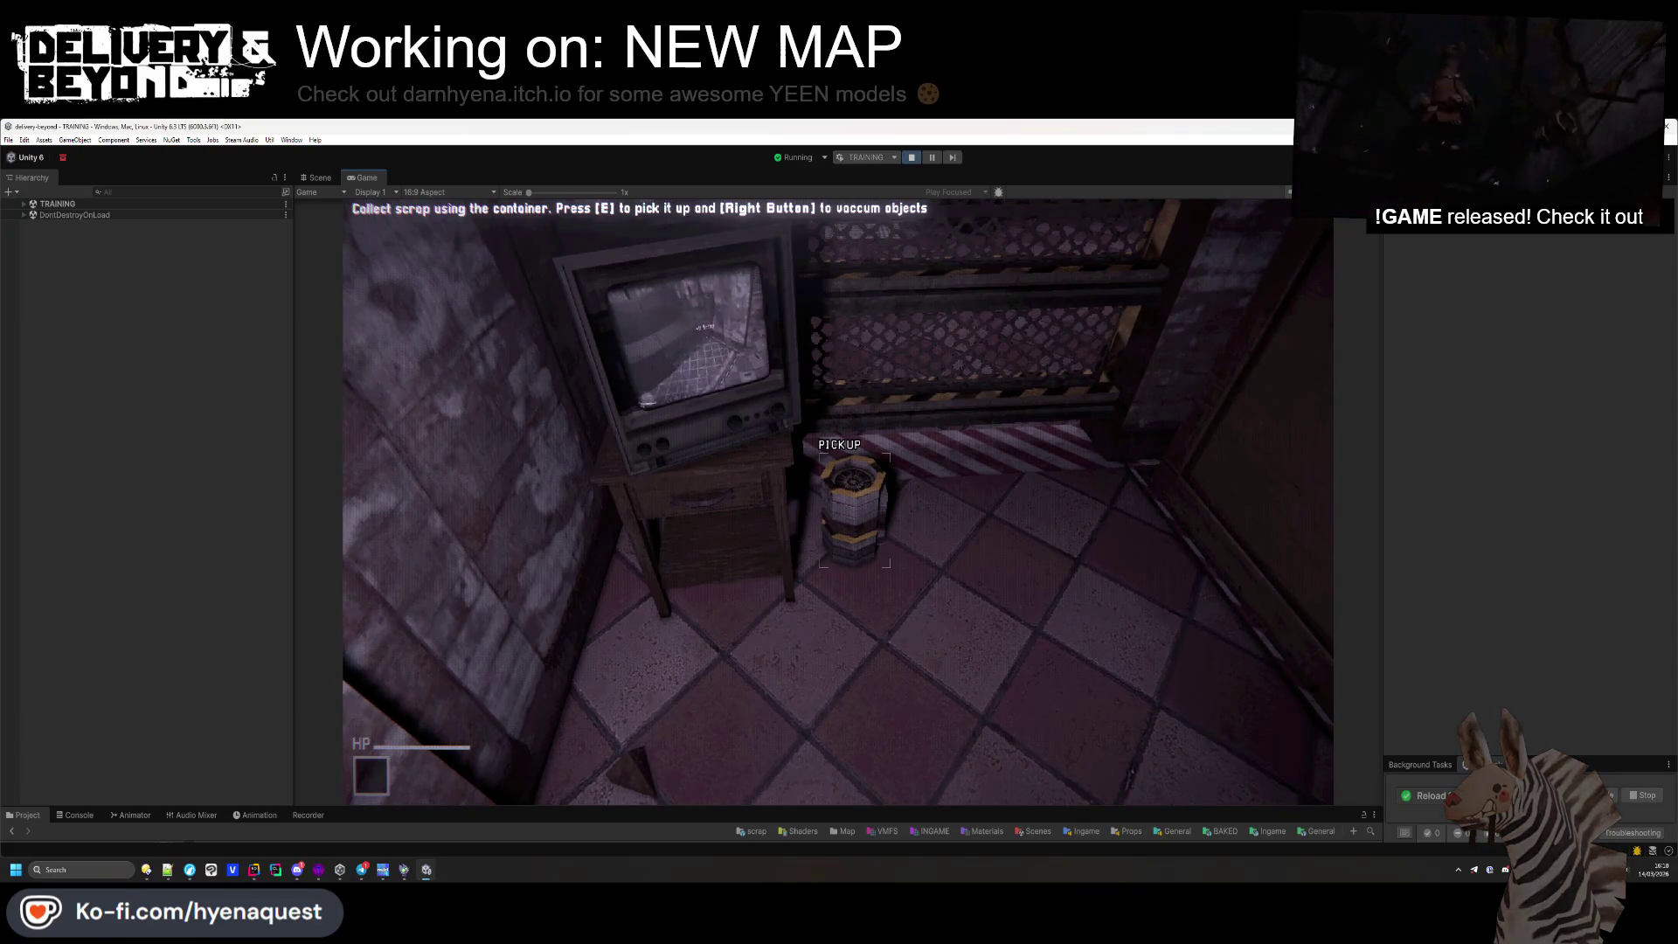
key("alt+Tab")
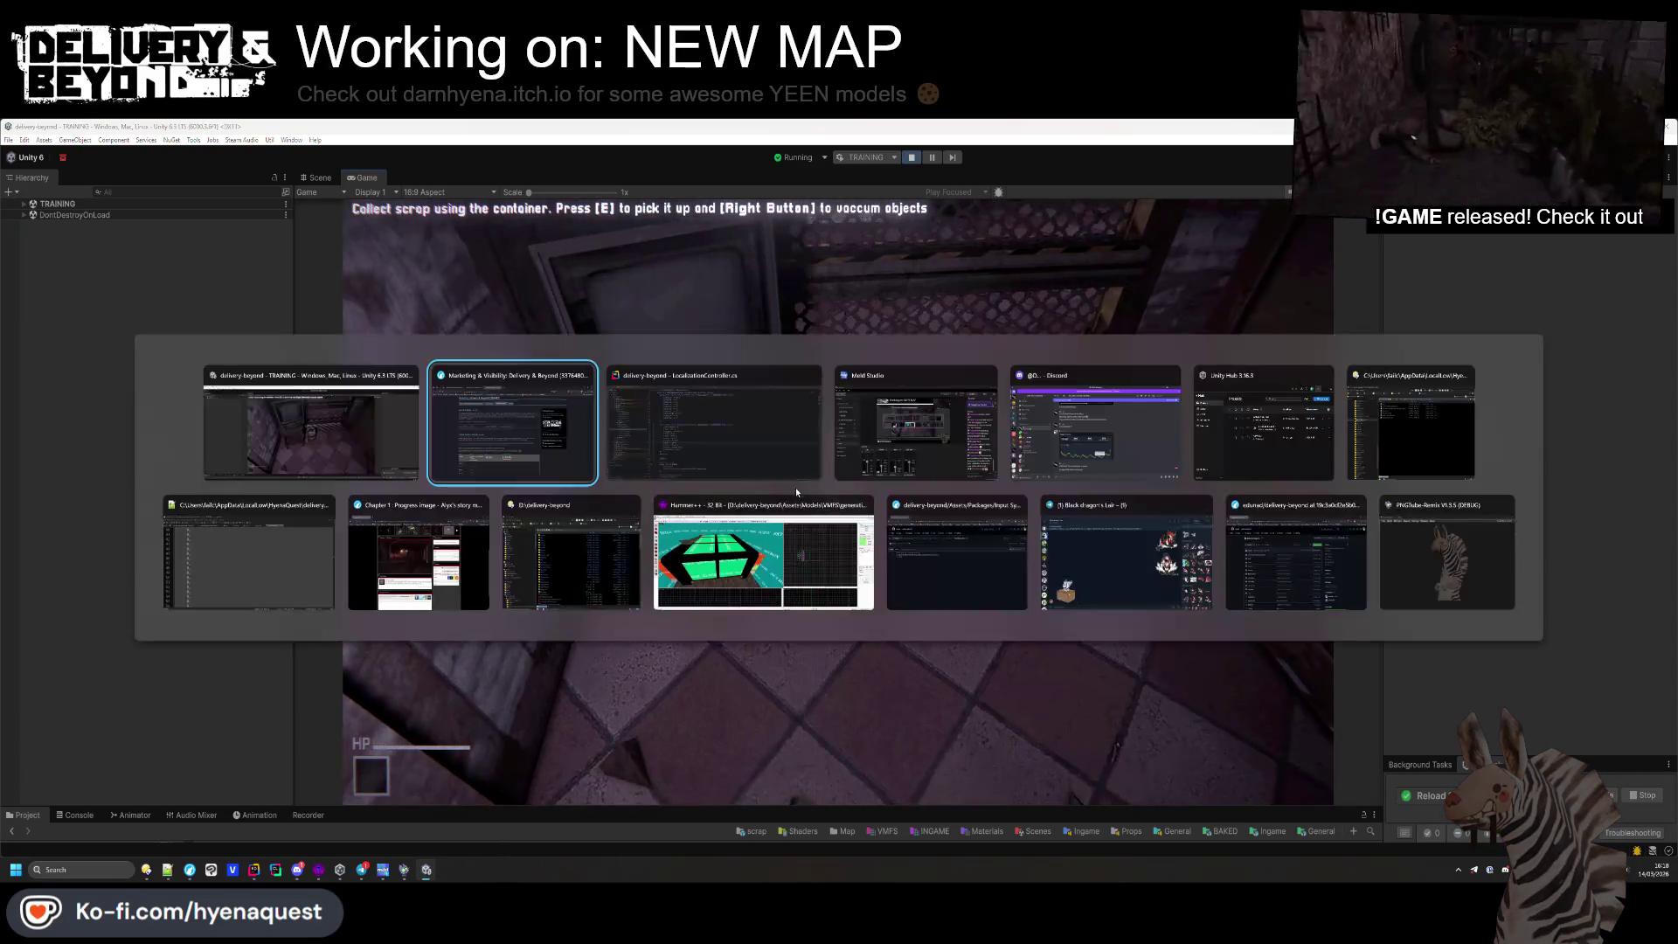
key("alt+Tab")
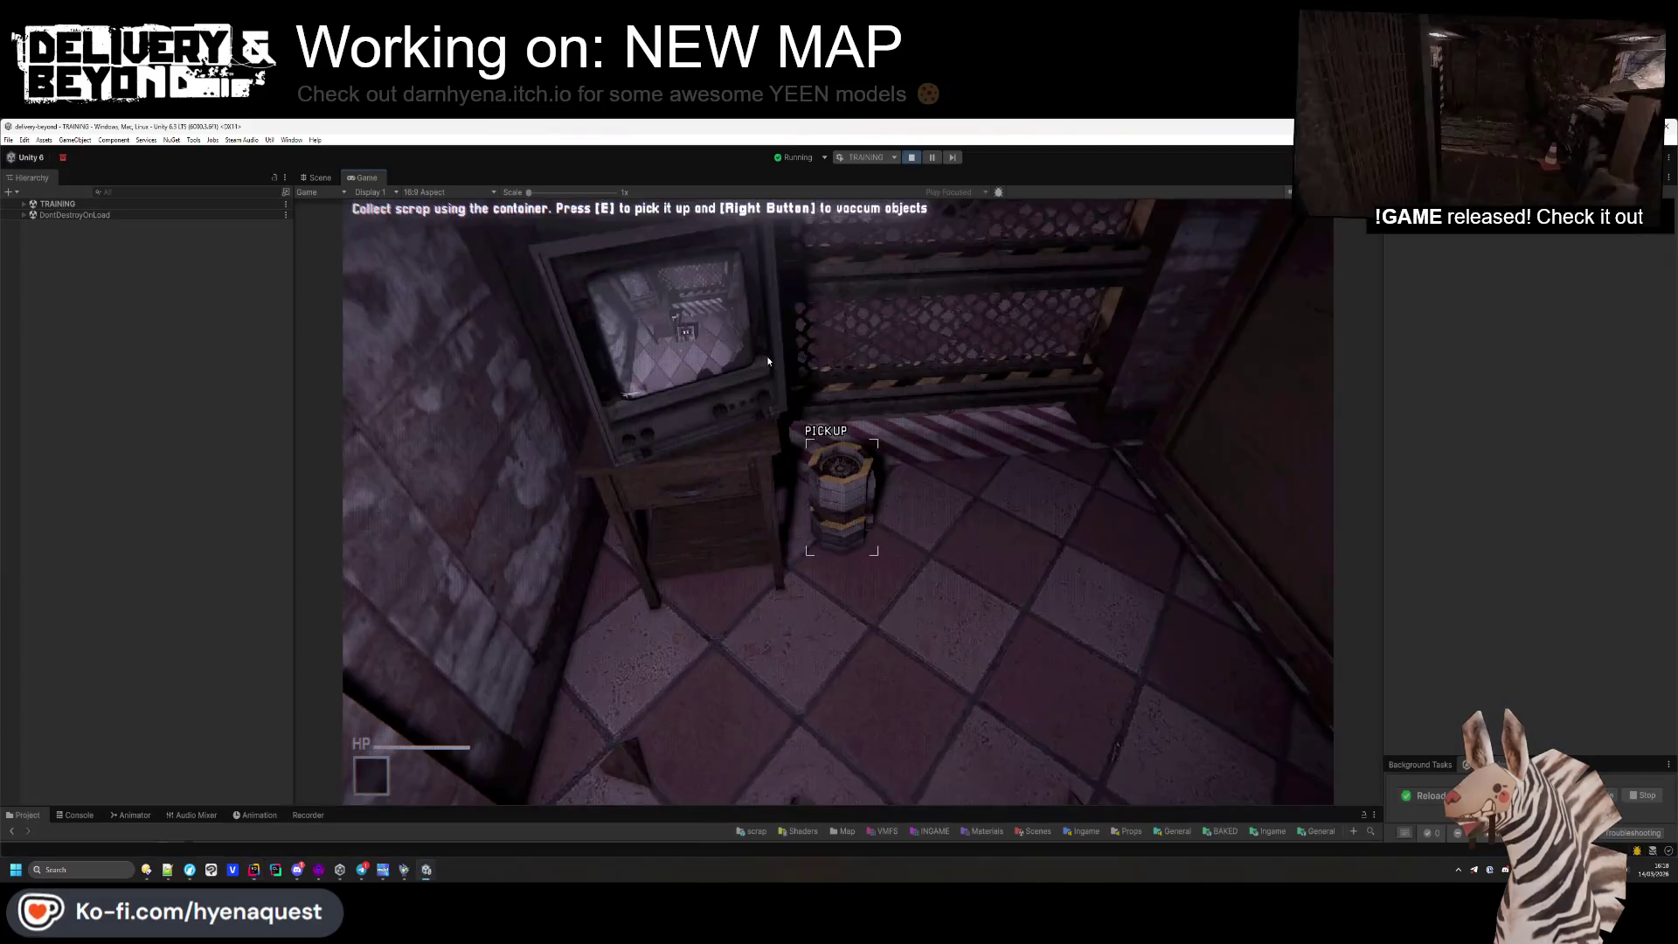
key("ctrl+p")
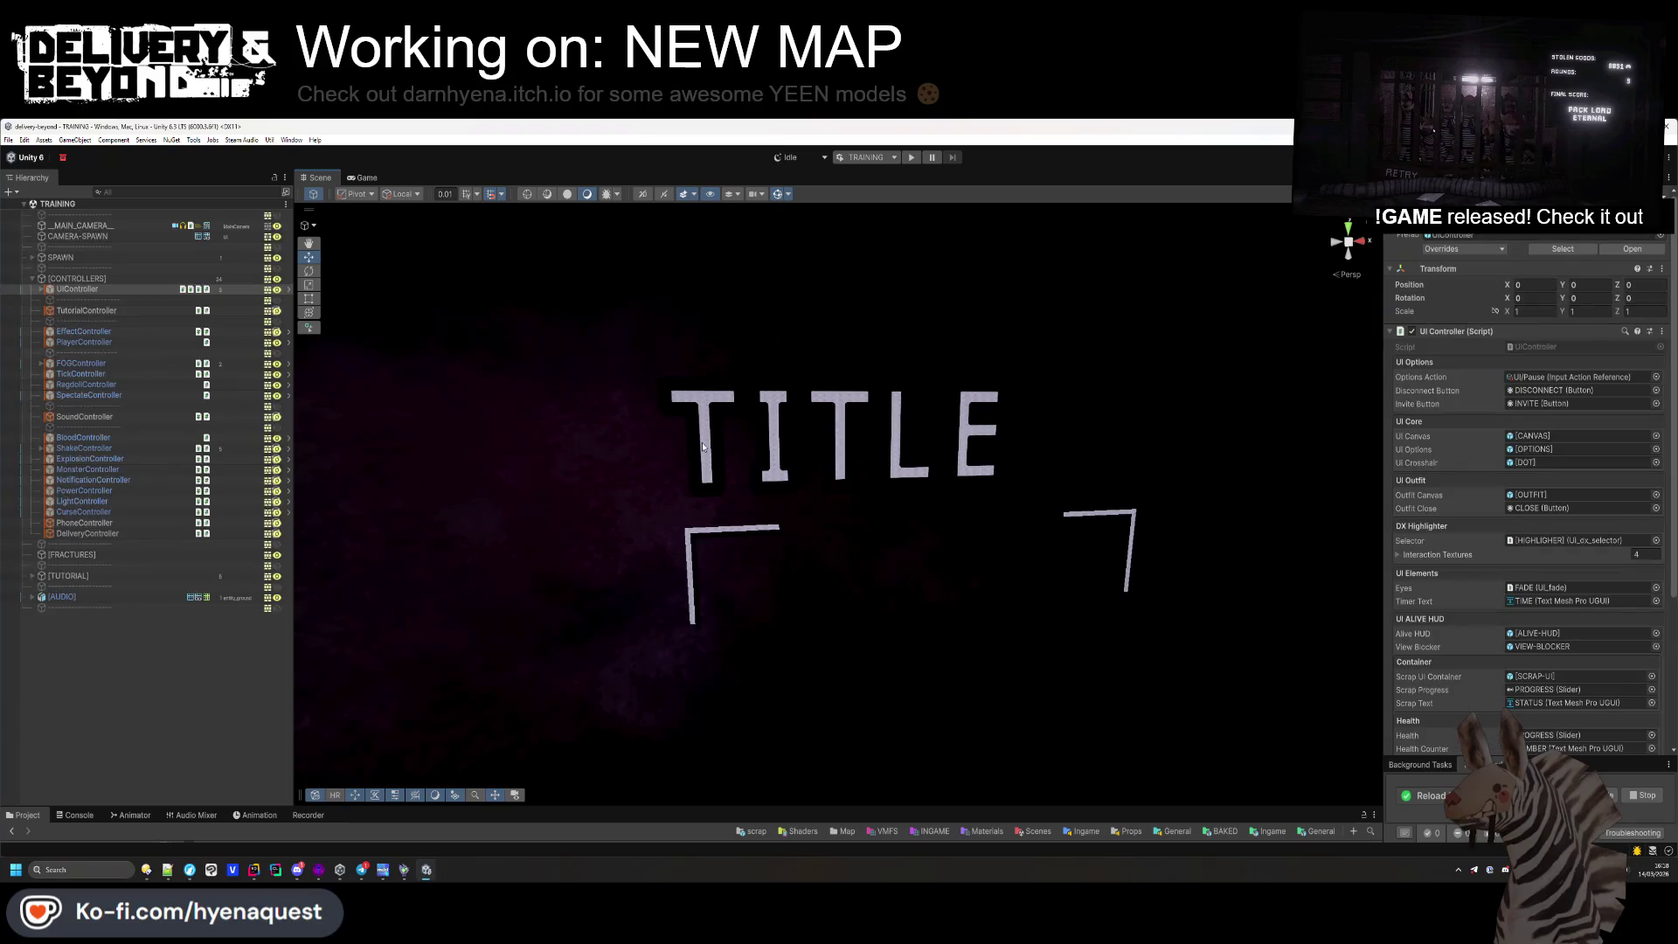
Give the TITLE box width 50, move it right and down, and enter a height of 19
left_click(703, 446)
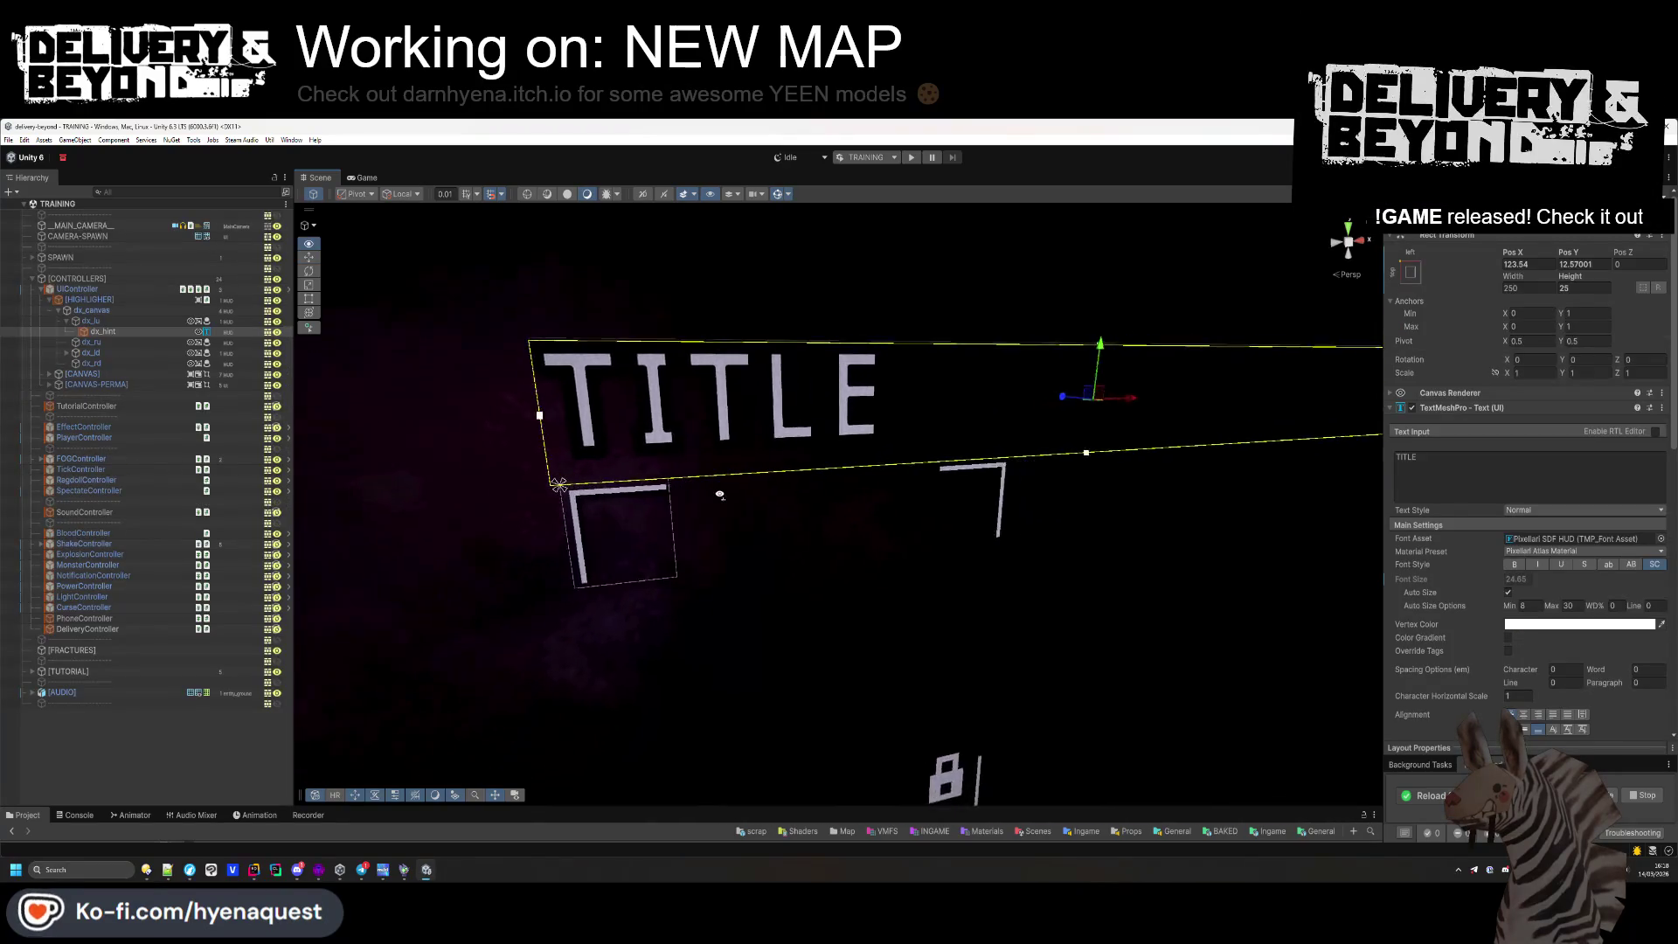
left_click_drag(719, 495, 971, 471)
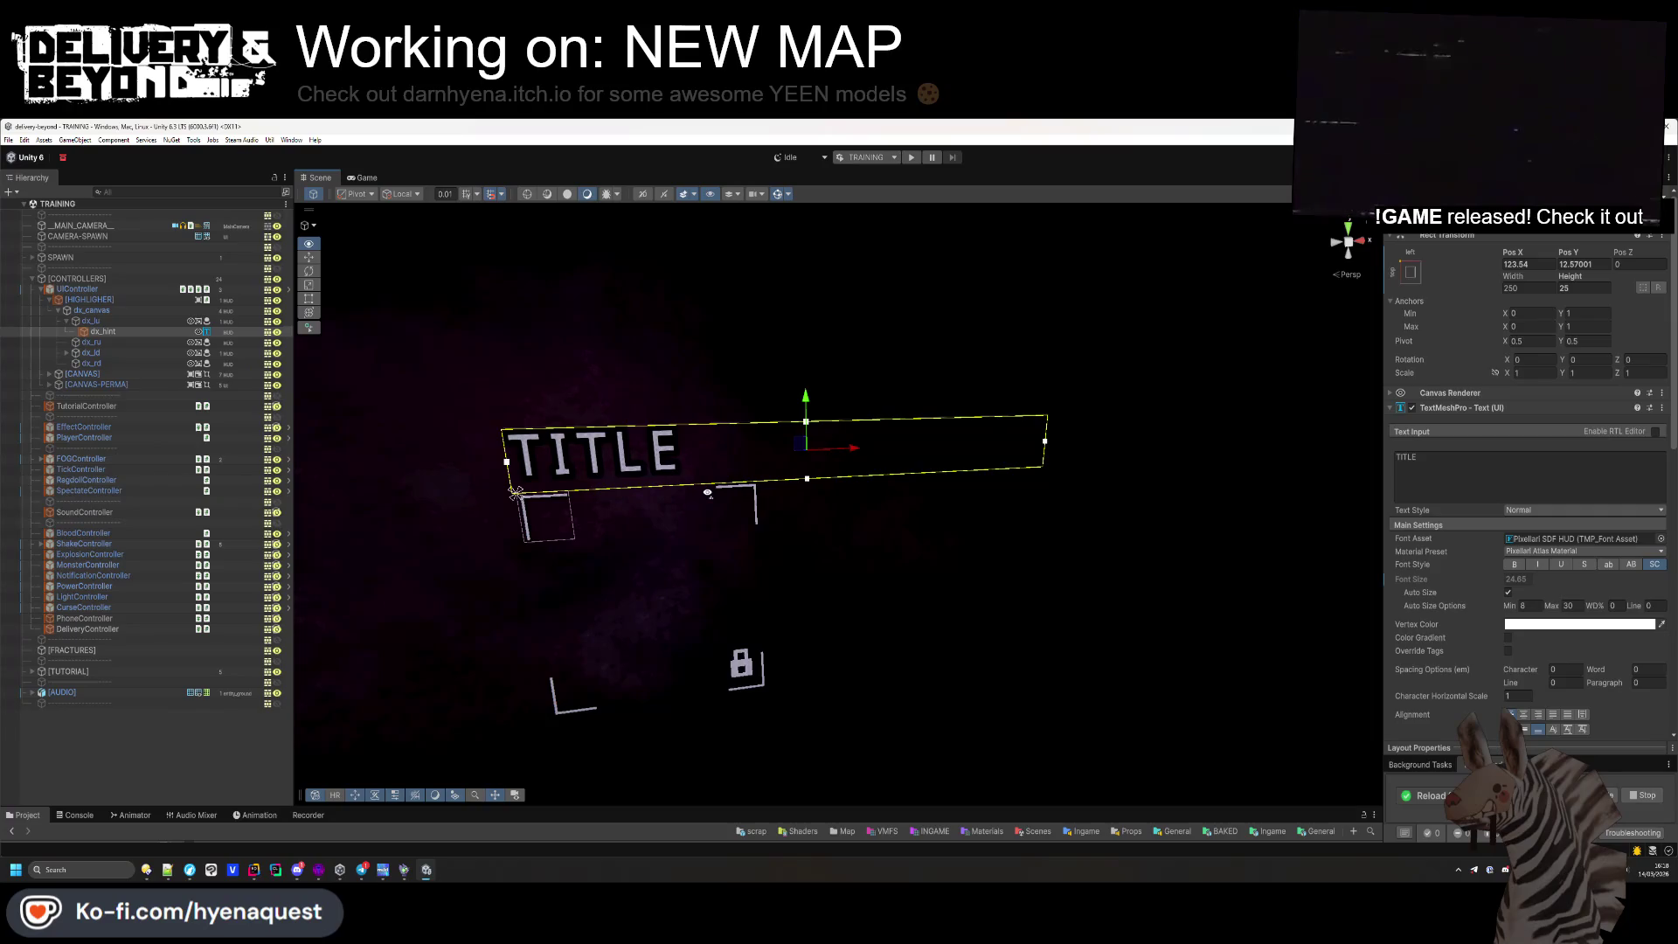
left_click_drag(1531, 280, 1577, 281)
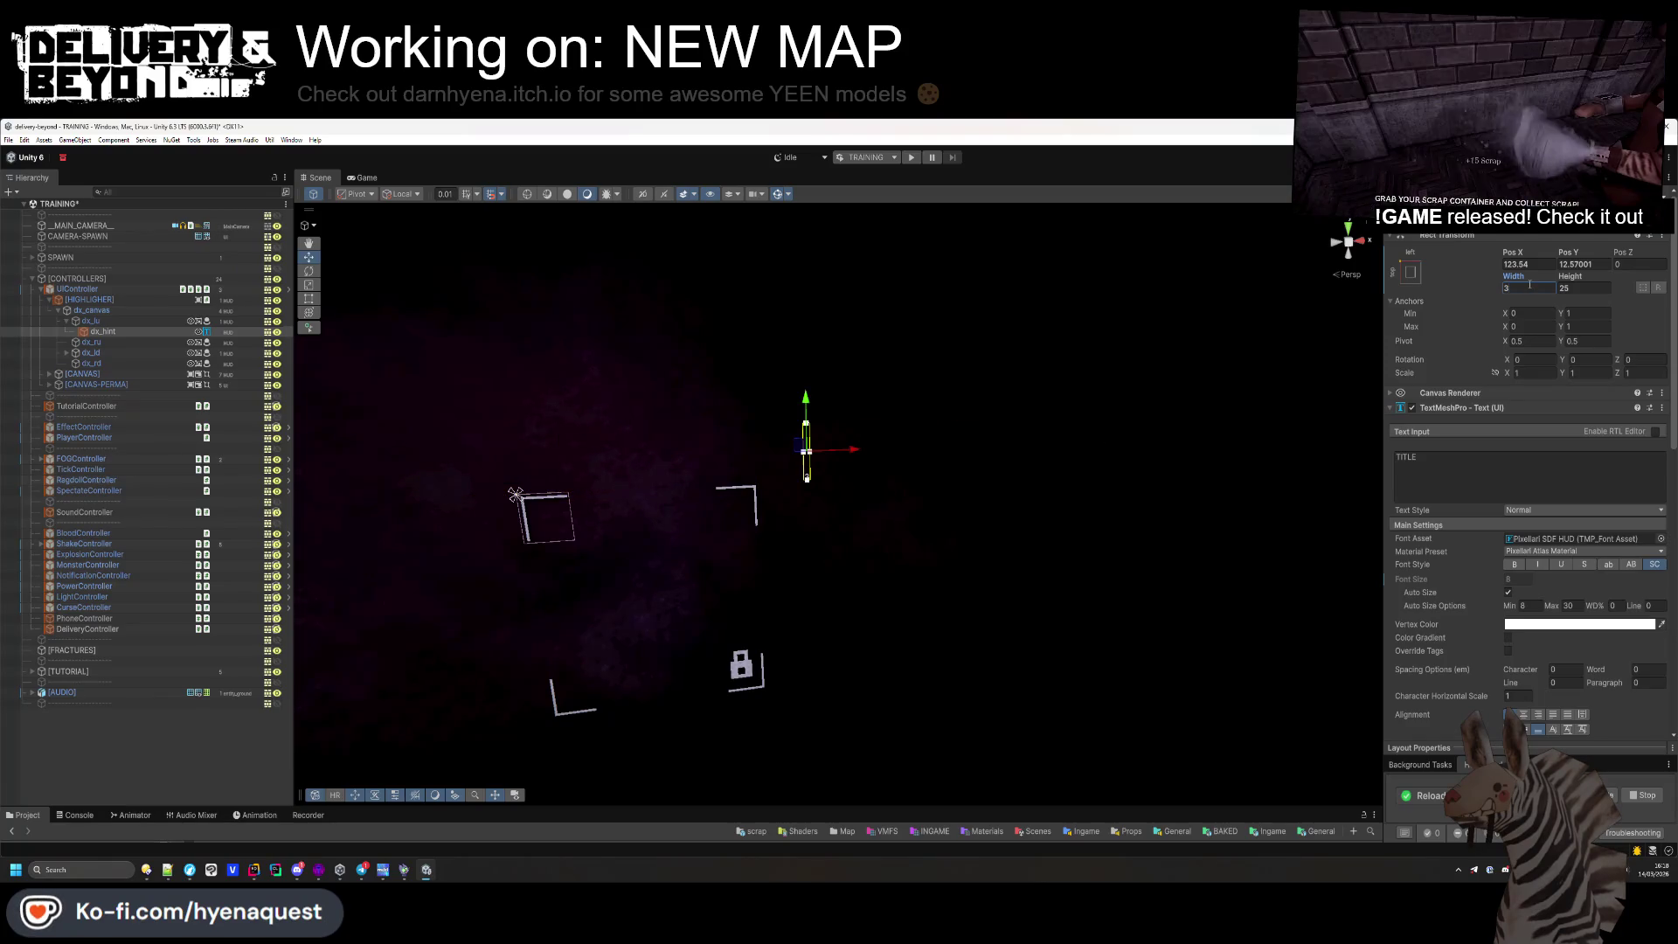
type("50")
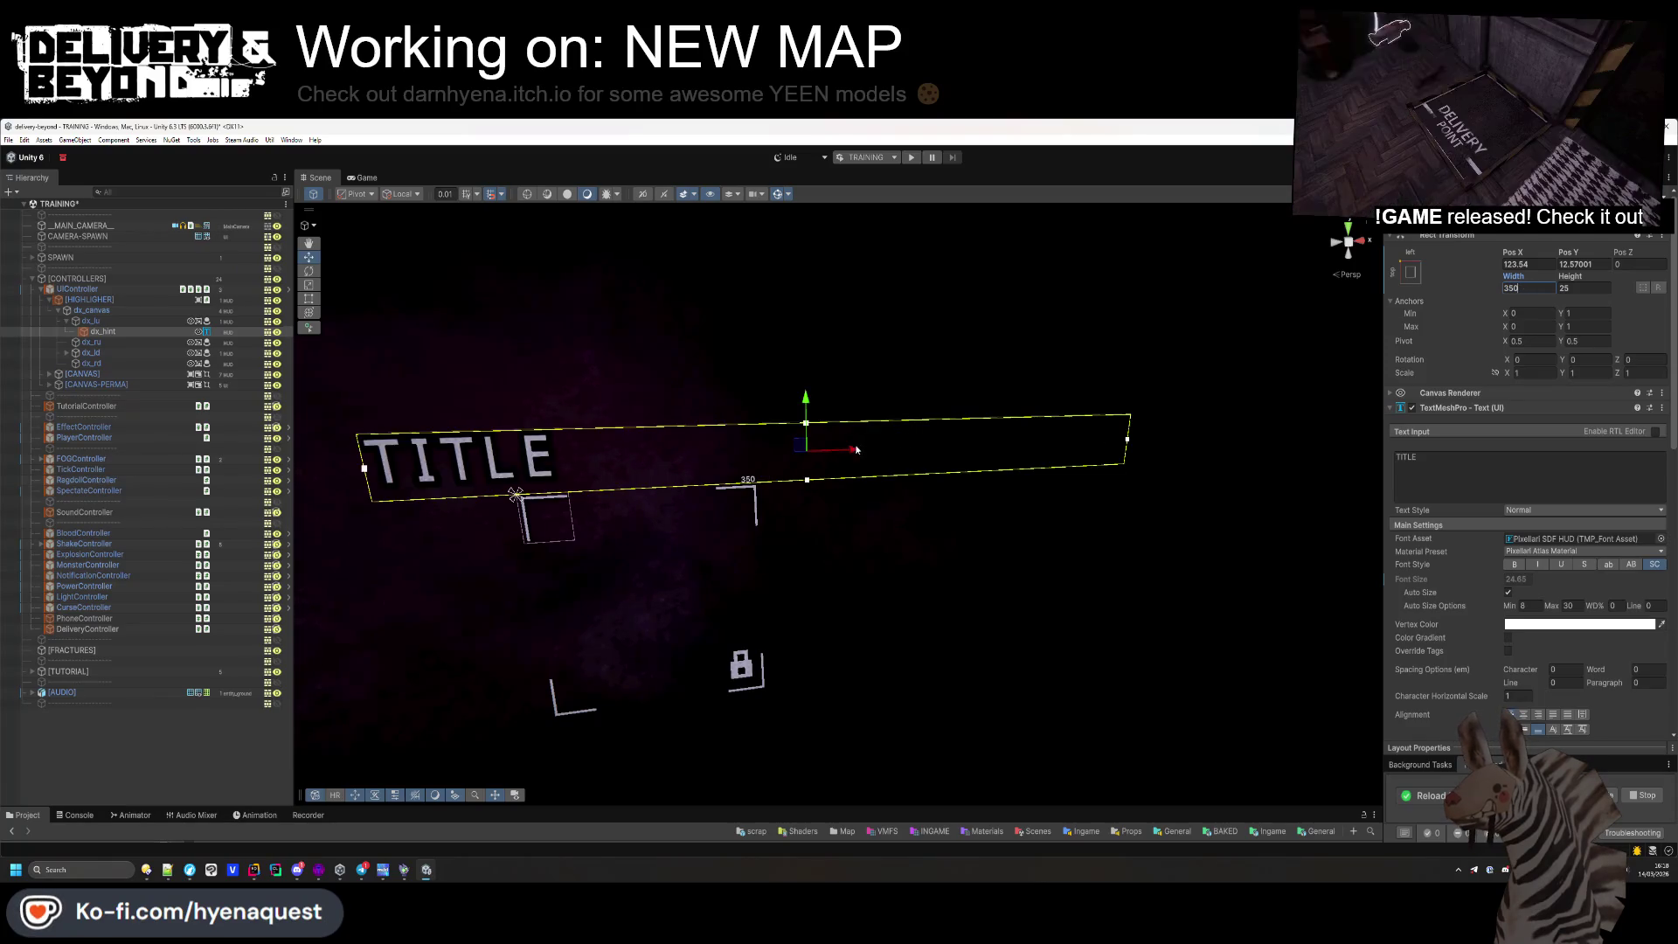
left_click_drag(926, 450, 954, 450)
scroll(799, 487, "up", 2)
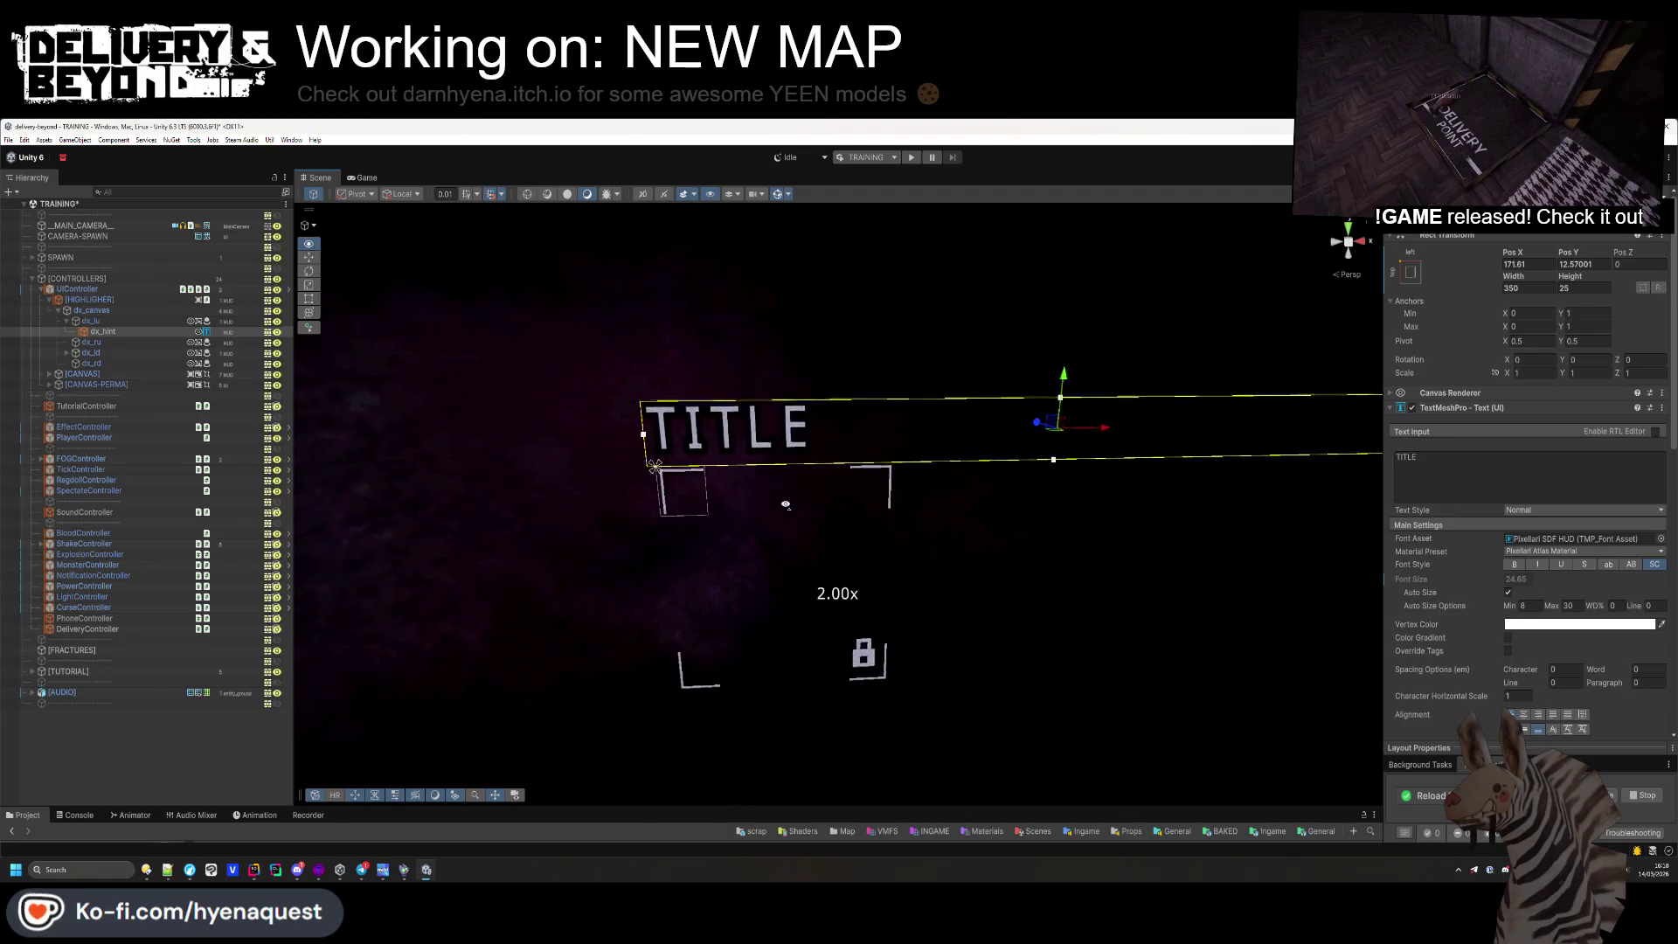
mouse_move(1151, 459)
left_mouse_down()
mouse_move(1151, 378)
mouse_move(1143, 433)
mouse_move(1146, 414)
left_mouse_up()
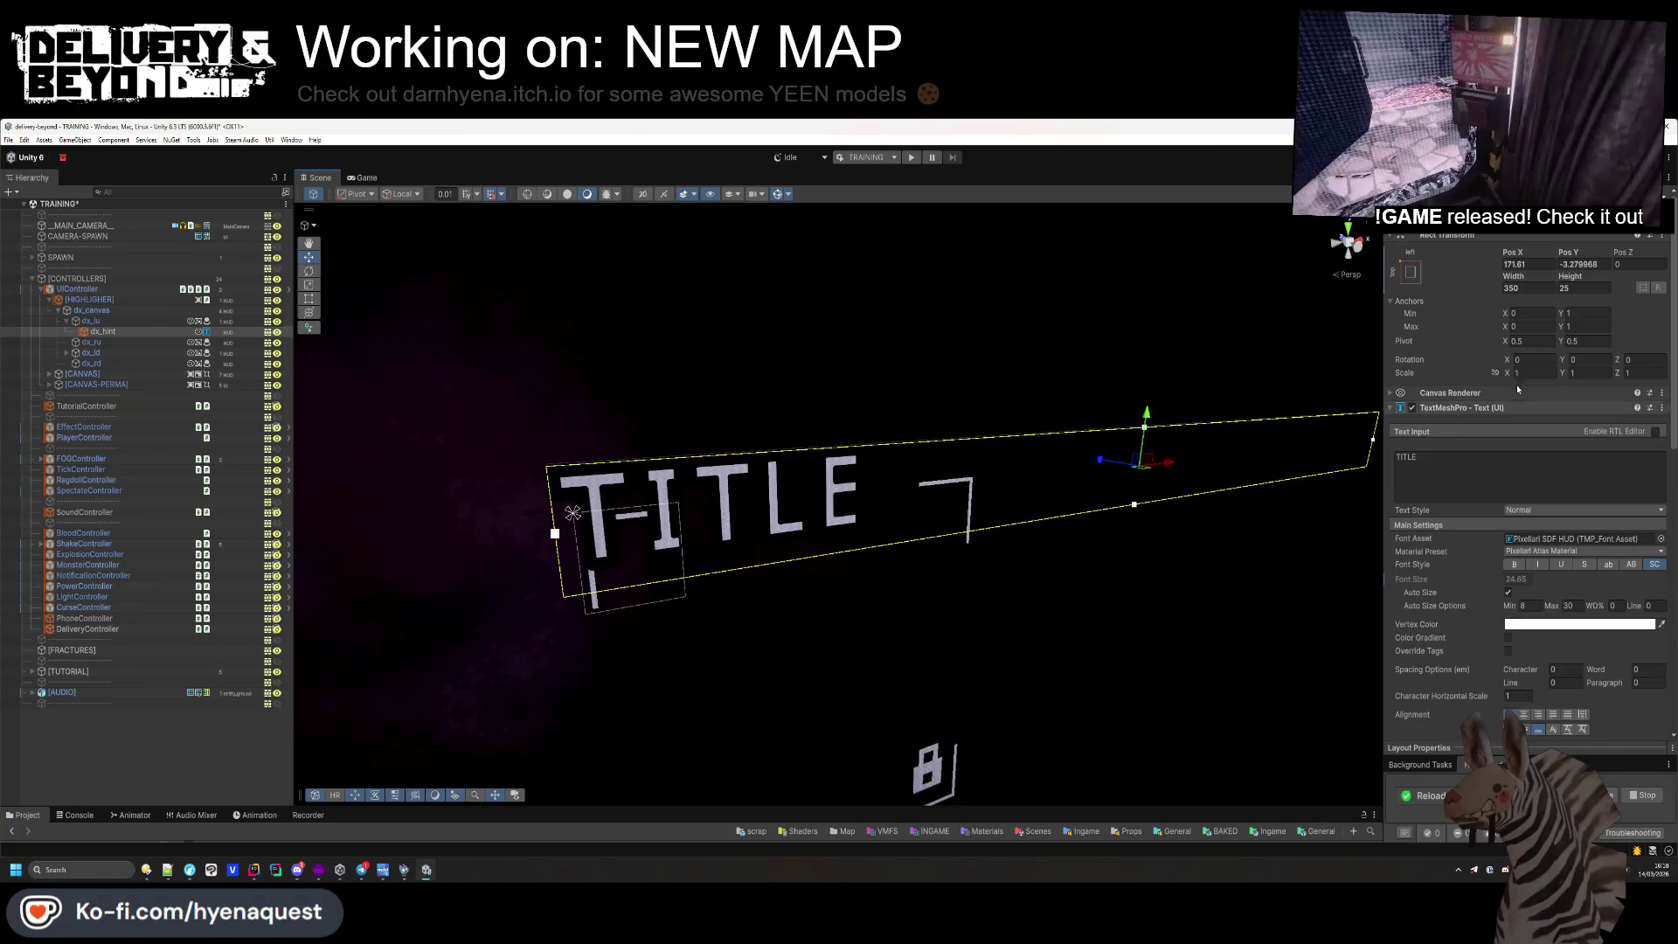
type("19.9")
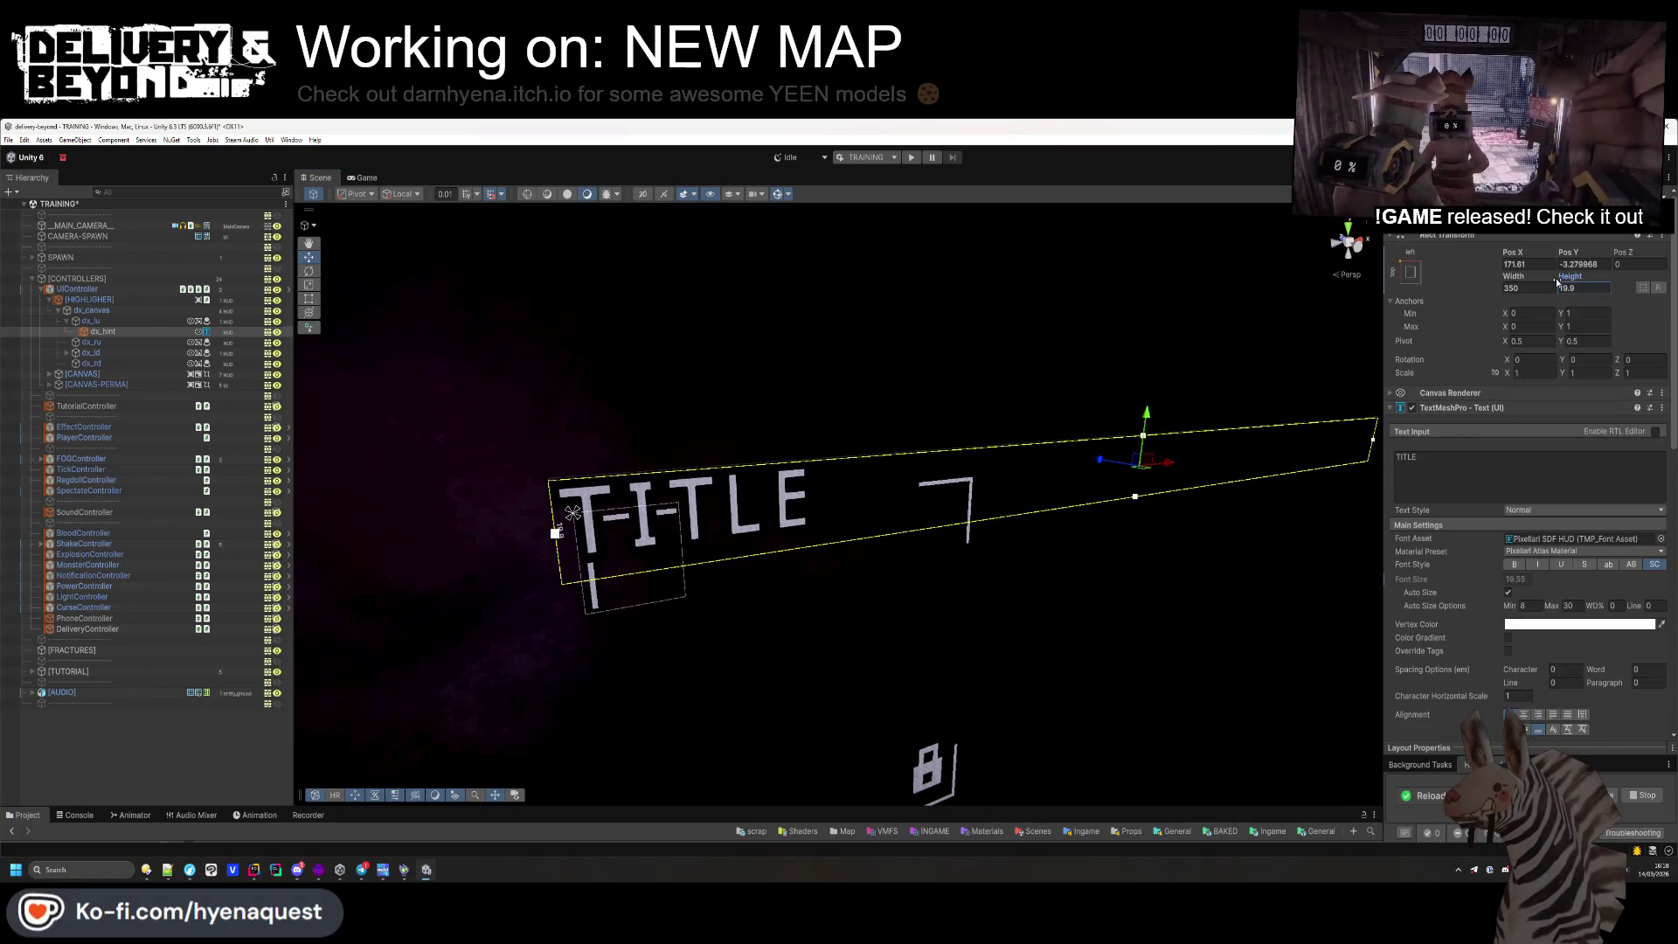
Set the TITLE height to 18, raise it above the corner bracket, deselect, and start play
double_click(1578, 291)
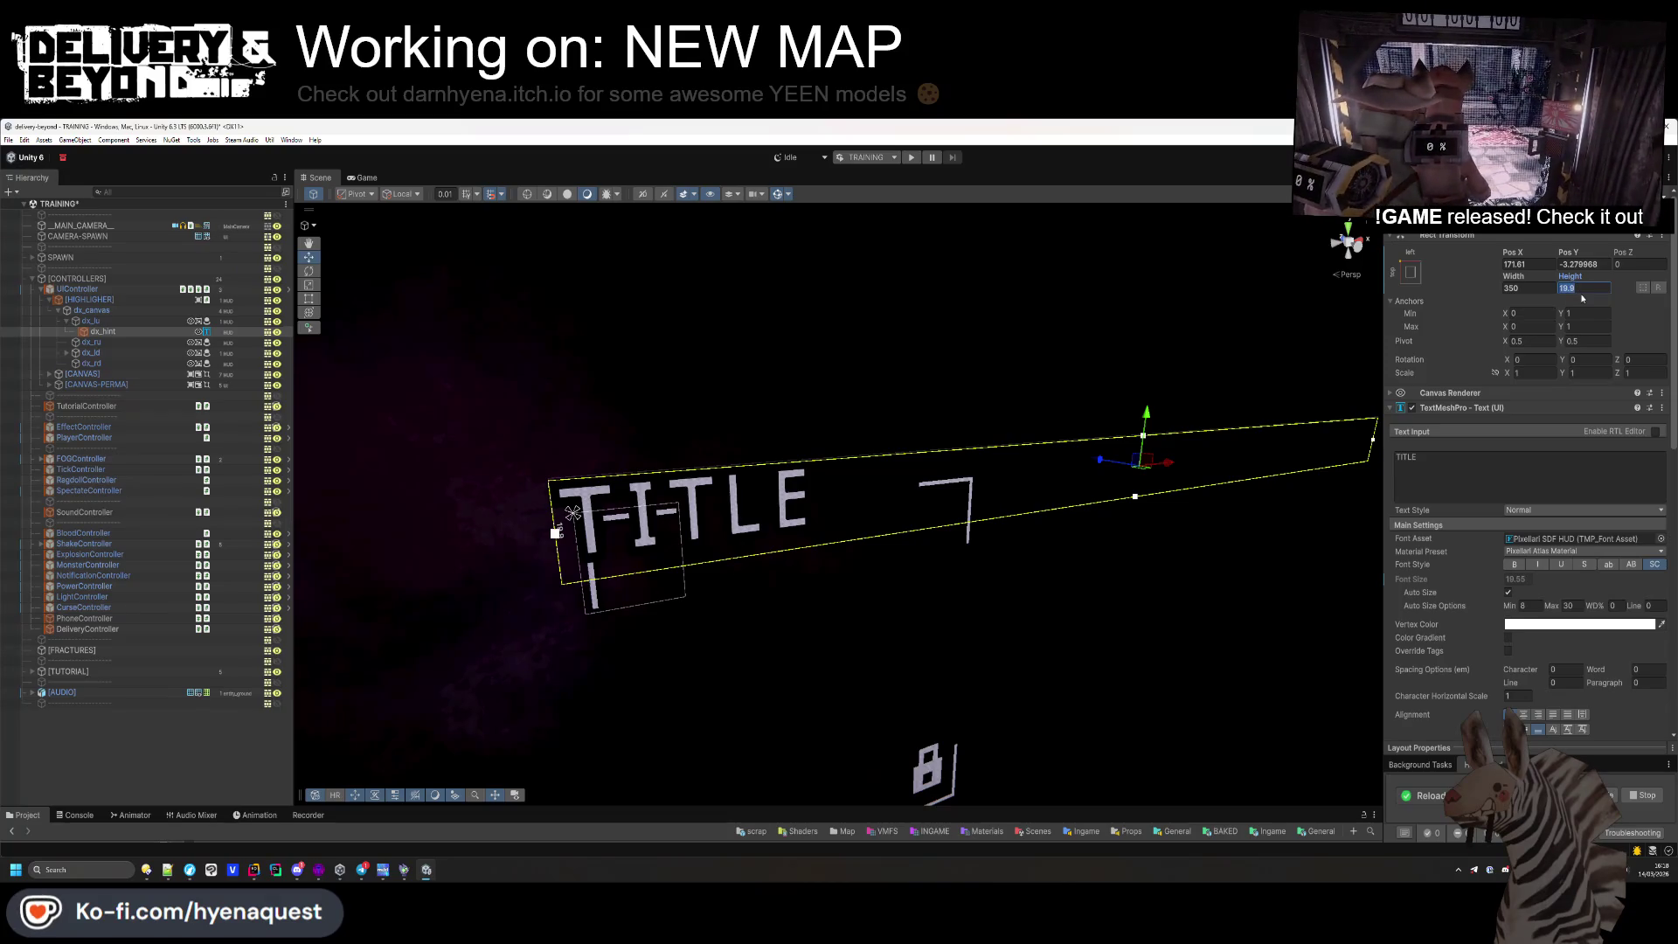
type("18")
mouse_move(1149, 413)
left_mouse_down()
mouse_move(1153, 362)
mouse_move(1166, 412)
left_mouse_up()
left_click_drag(1172, 470, 1176, 473)
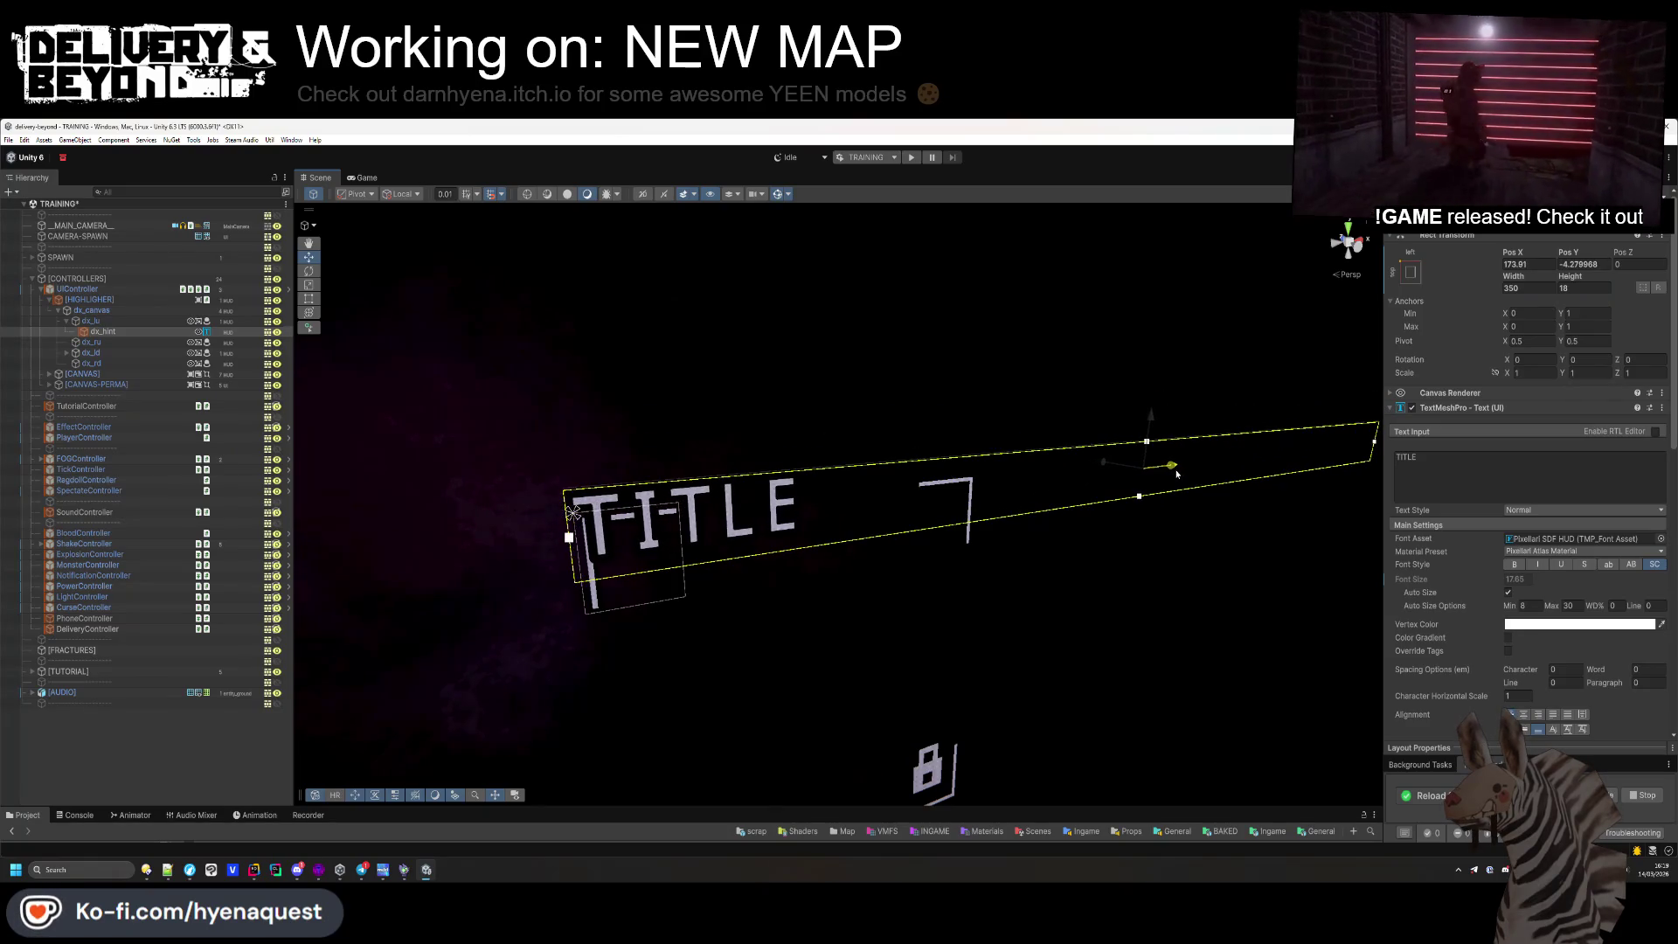
left_click_drag(1152, 432, 1161, 378)
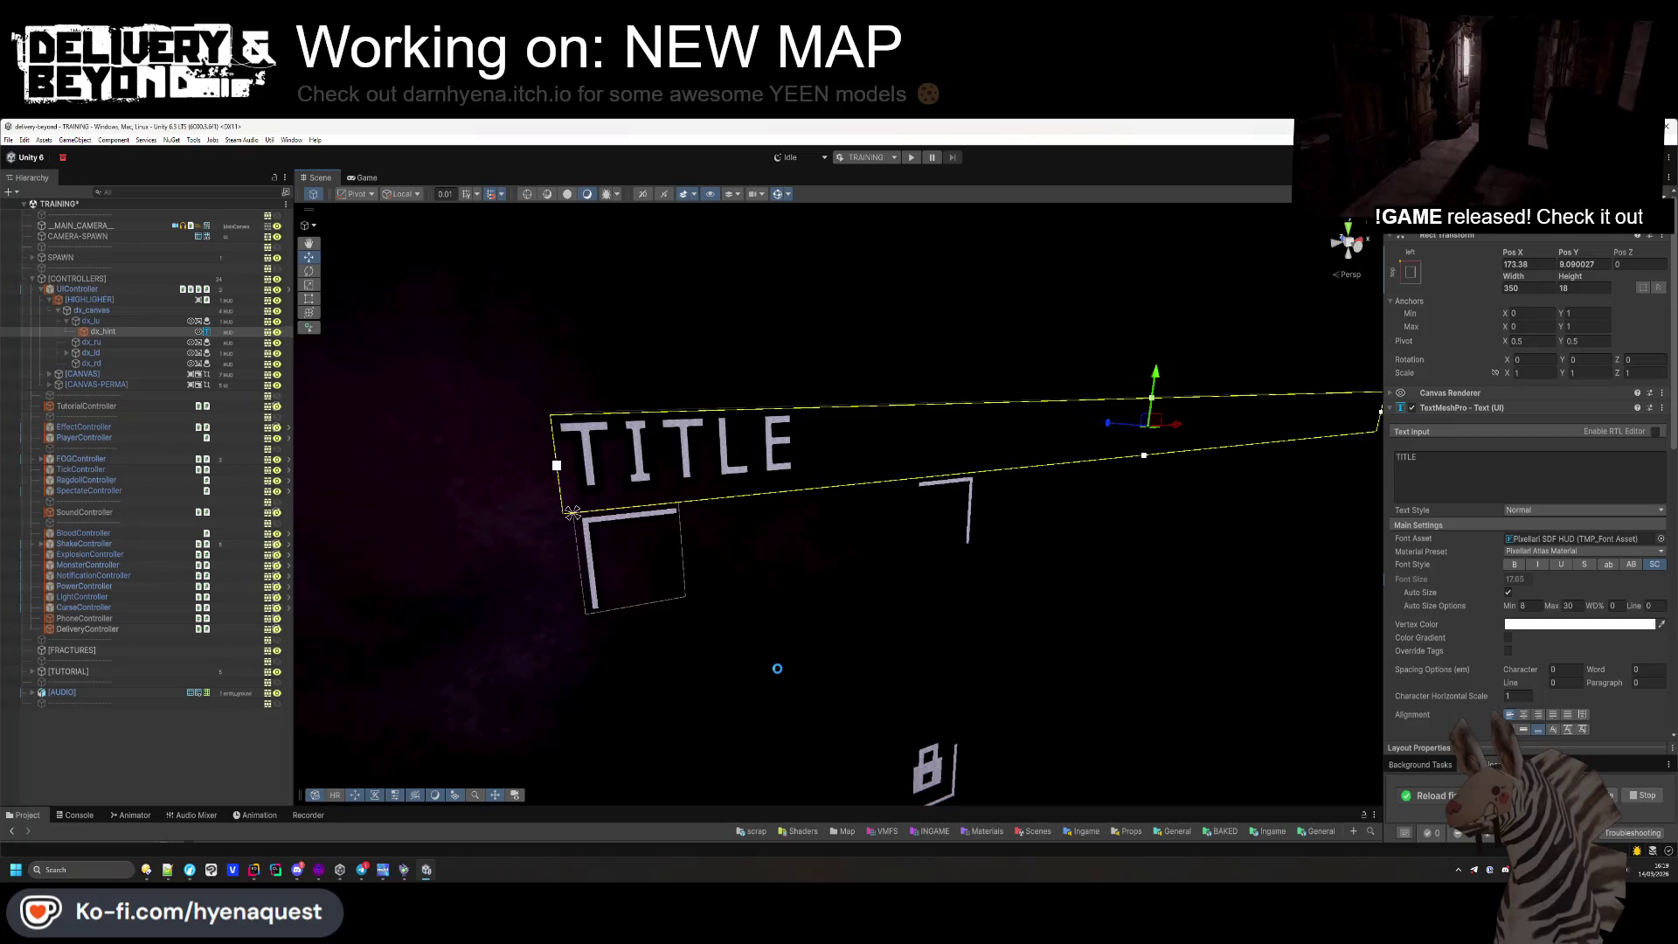
left_click(779, 670)
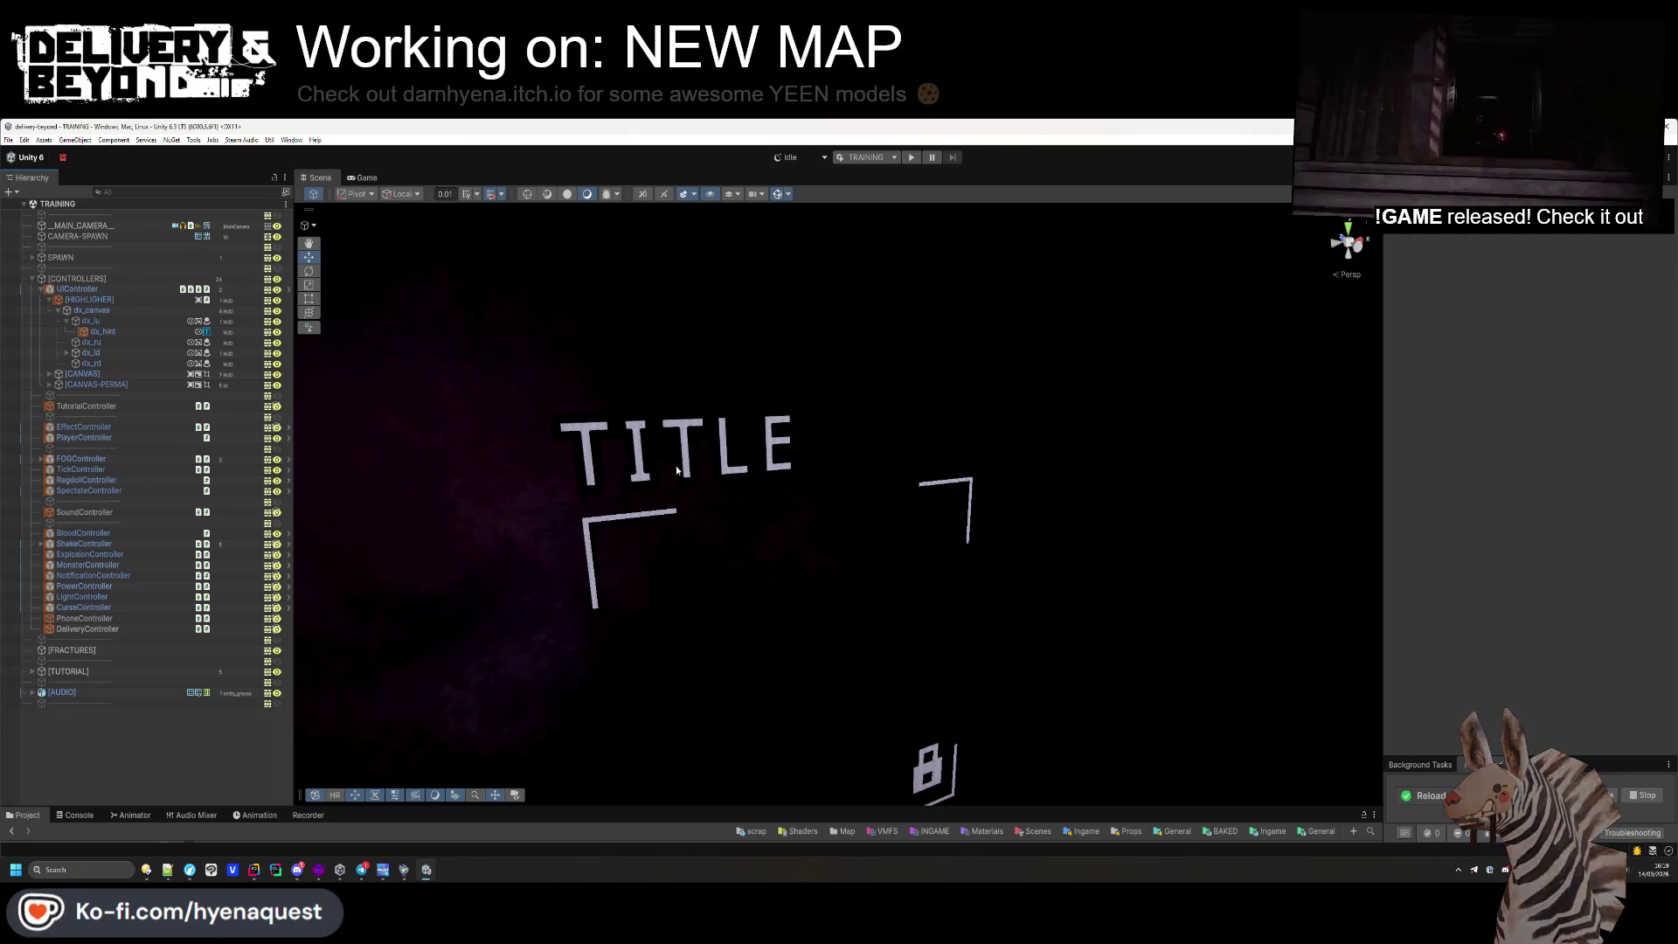
left_click(911, 157)
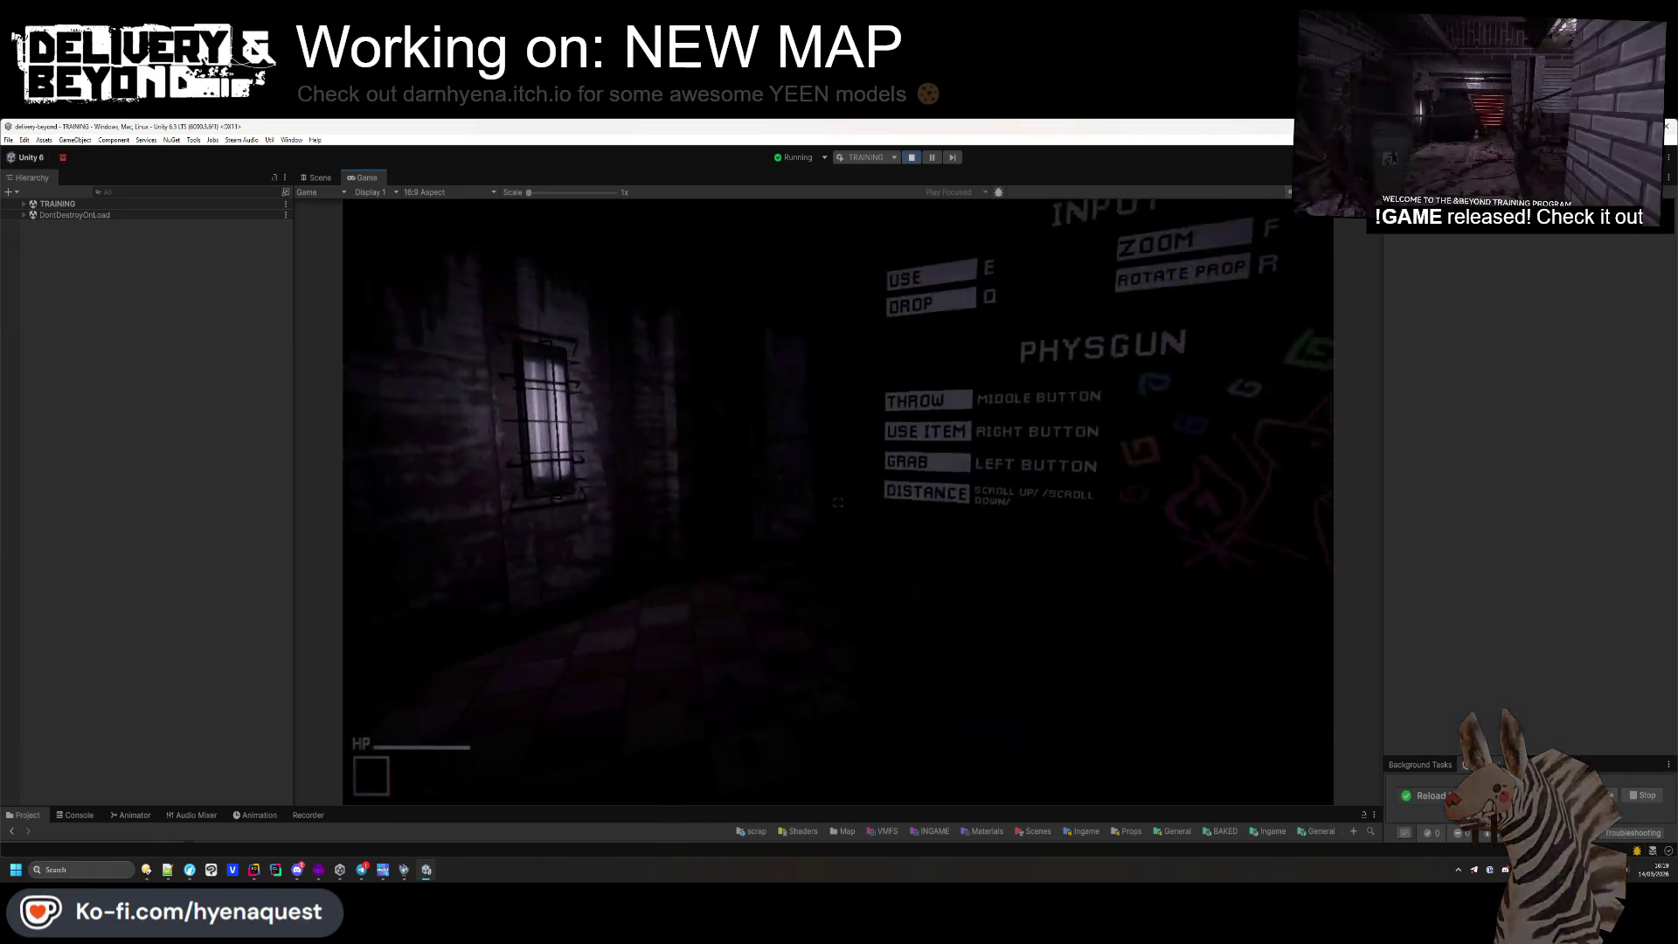
Walk to the TV and shelves, pick up the scrap container, and vacuum the scrap box
key("w")
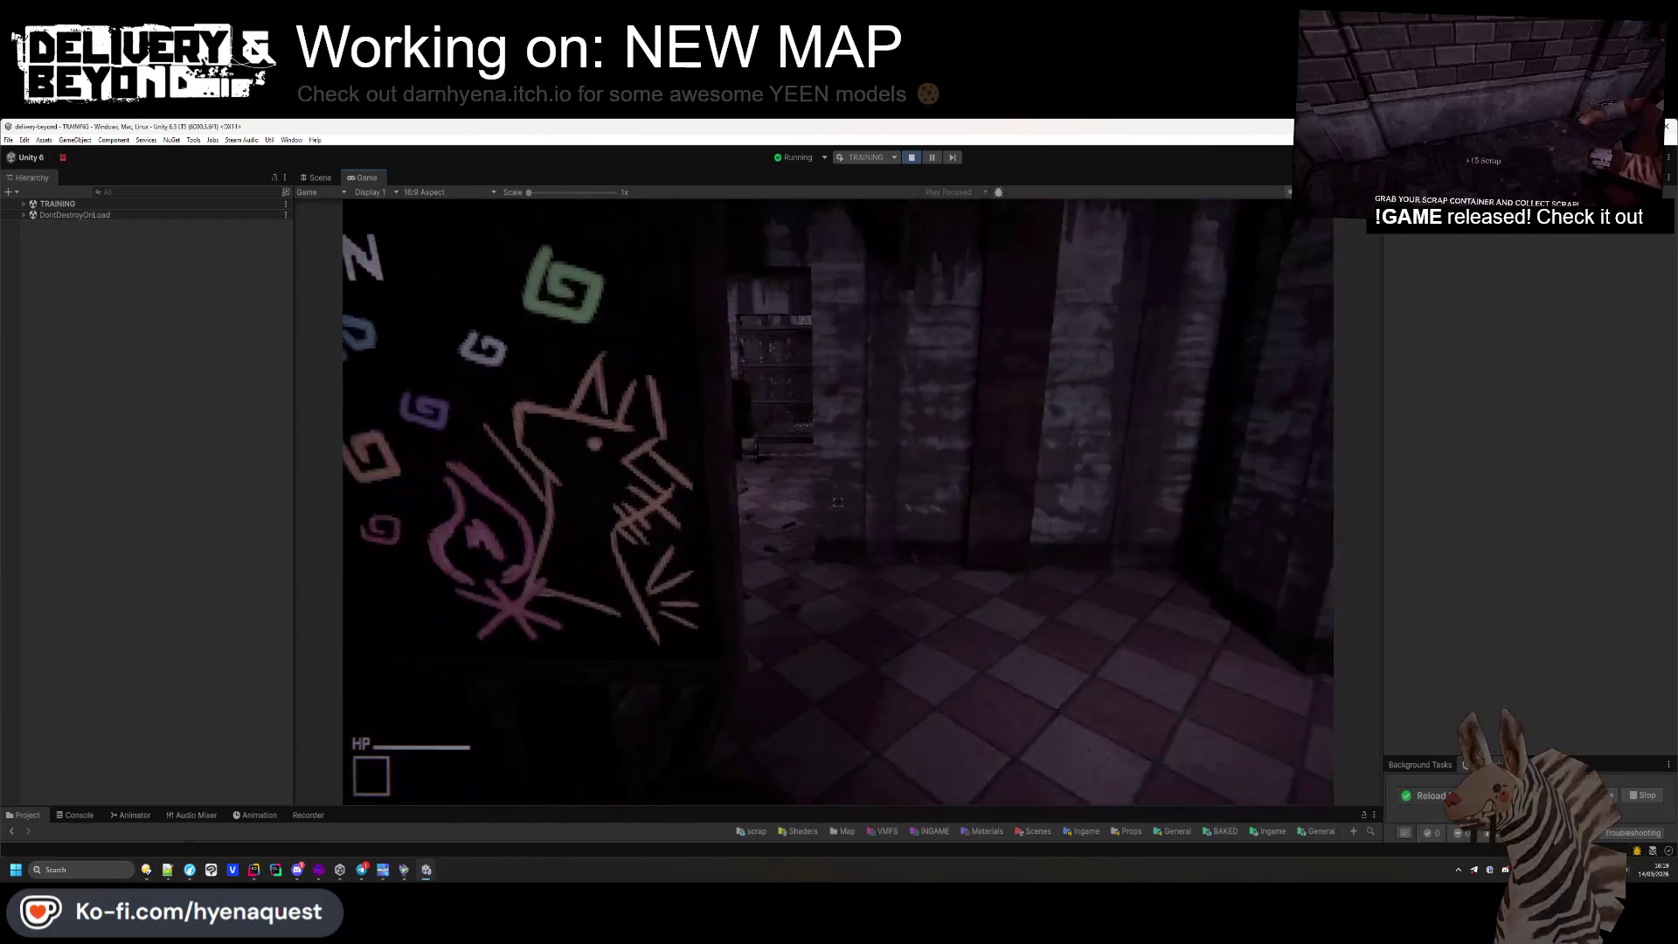
key("w")
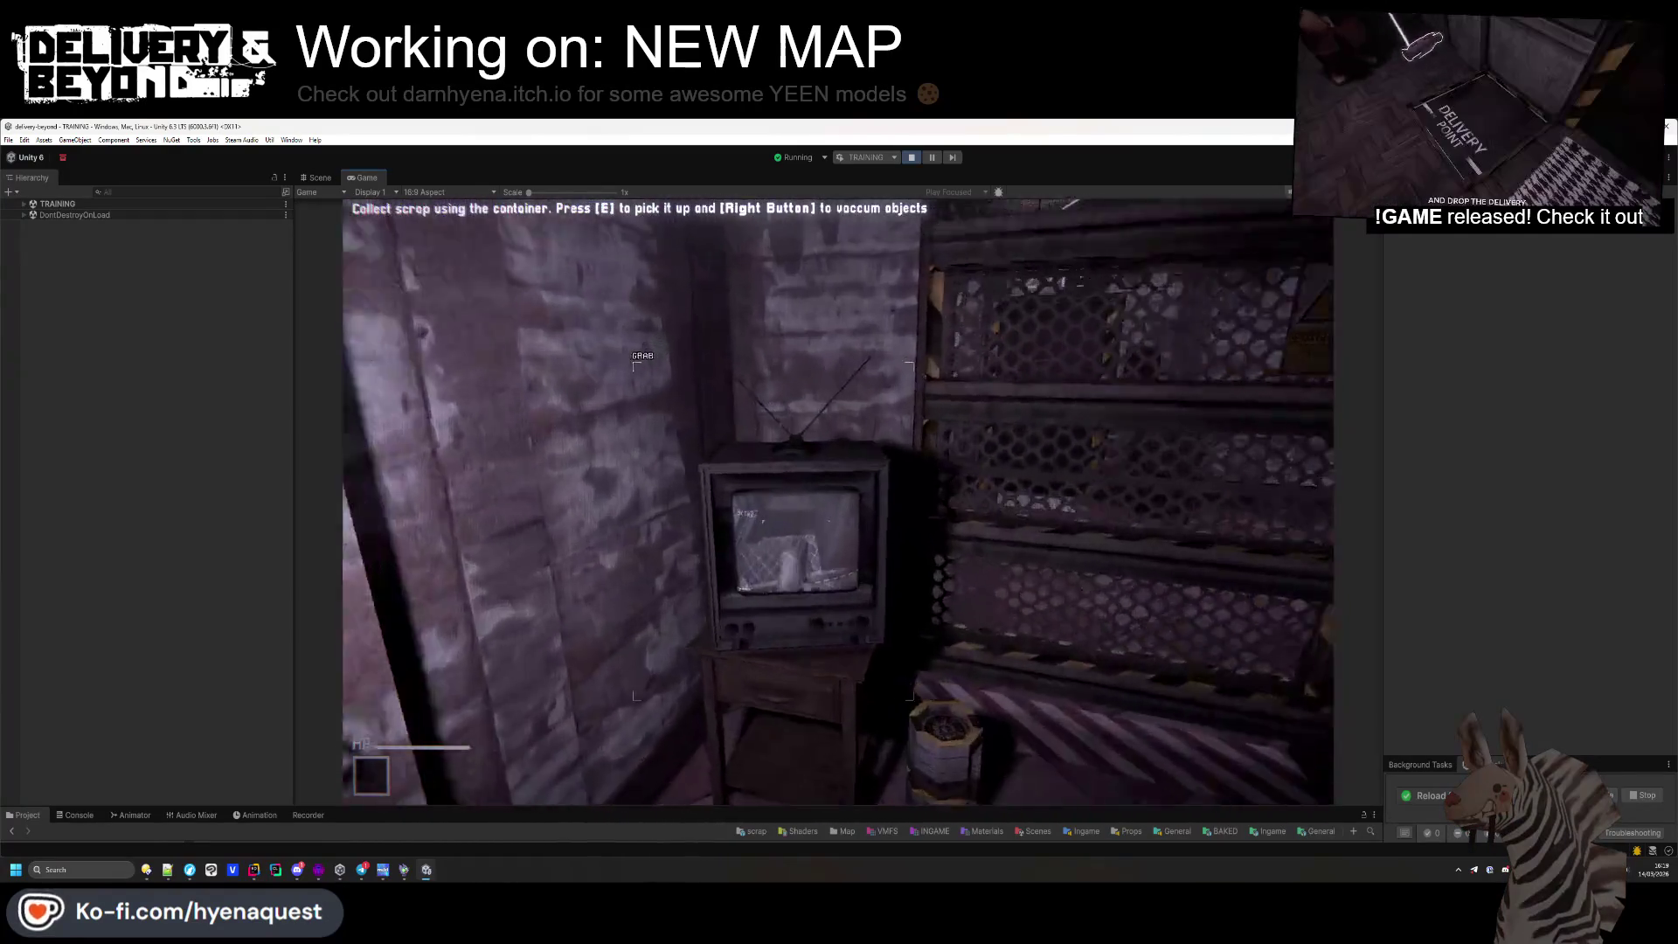
key("w")
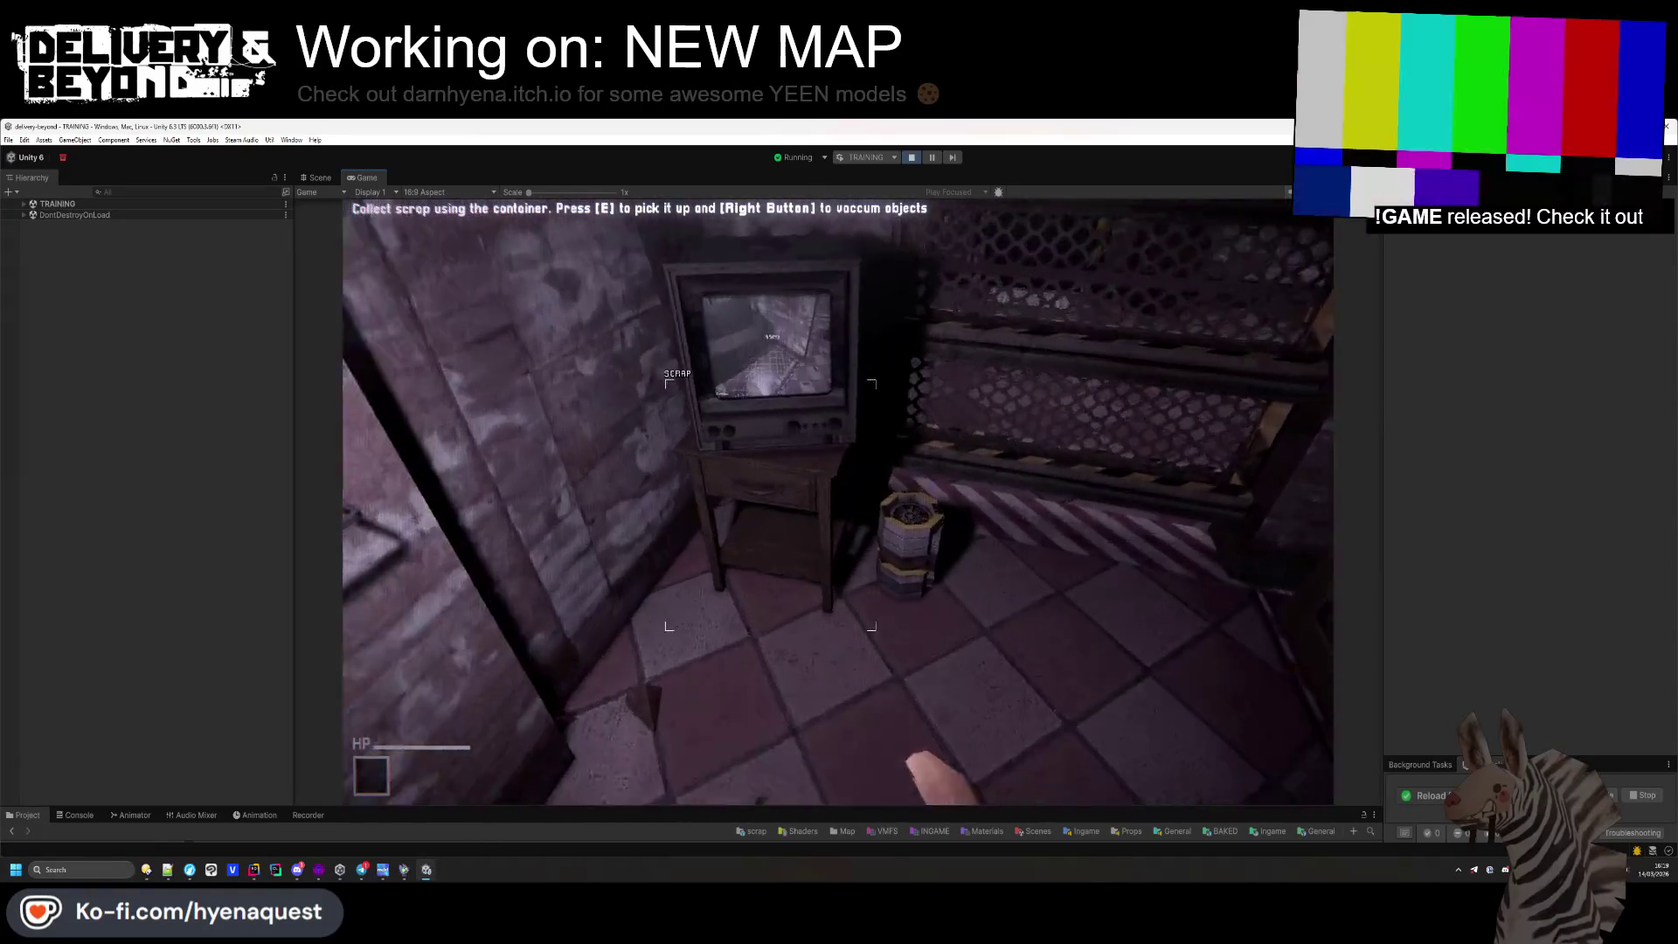
key("e")
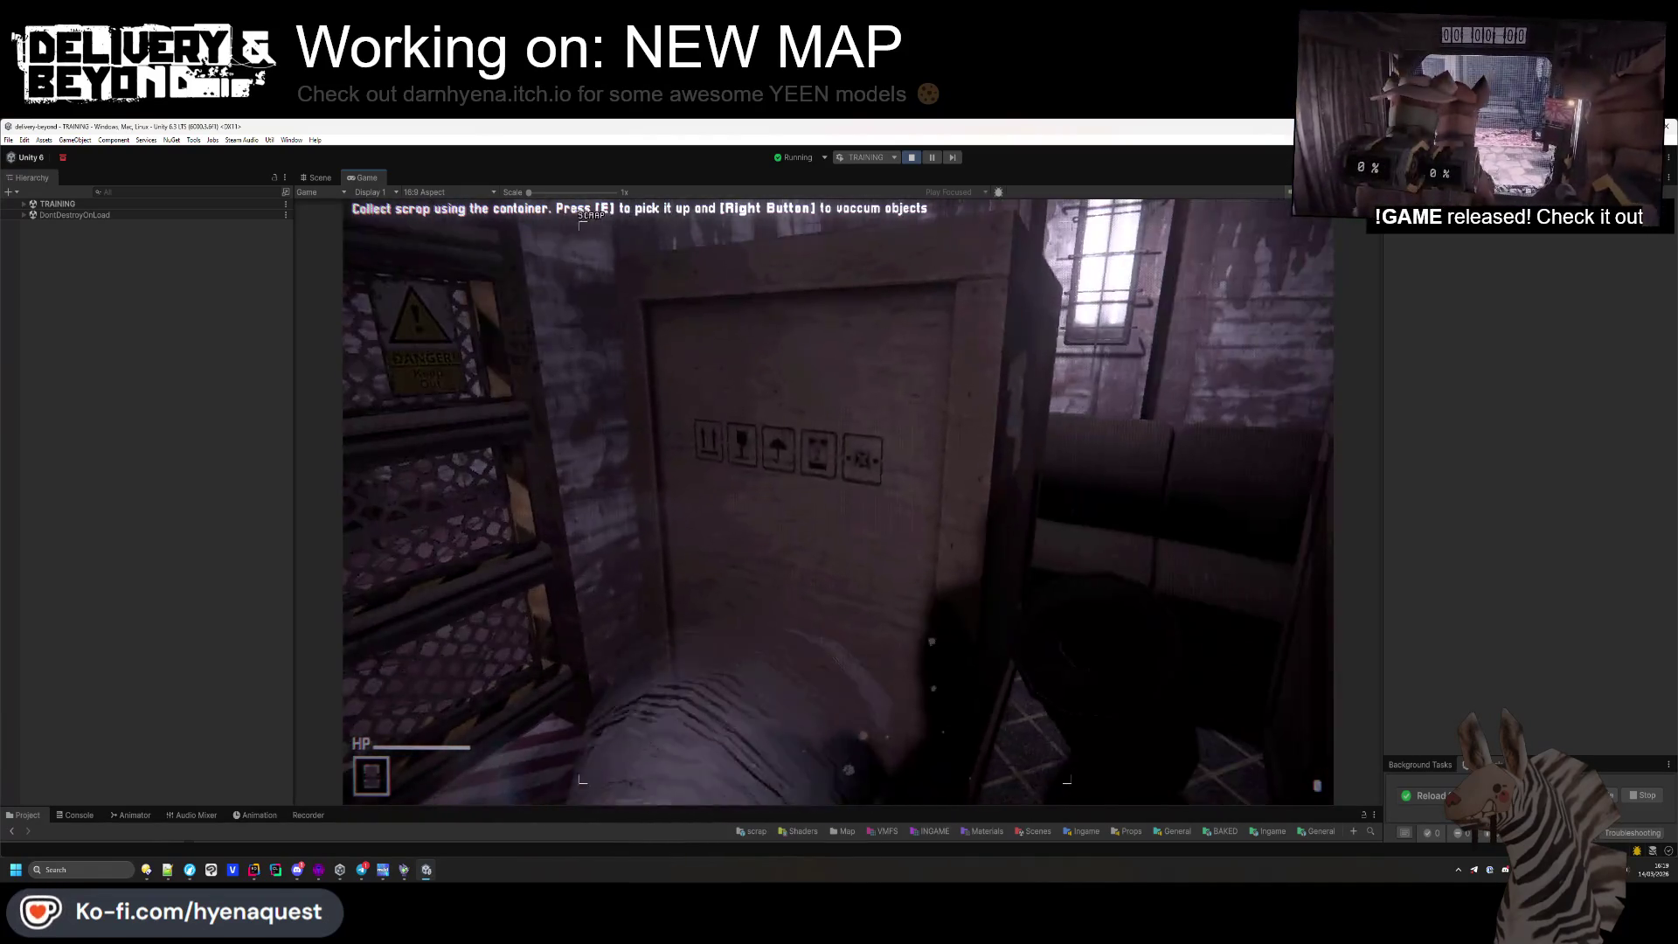
right_click(837, 501)
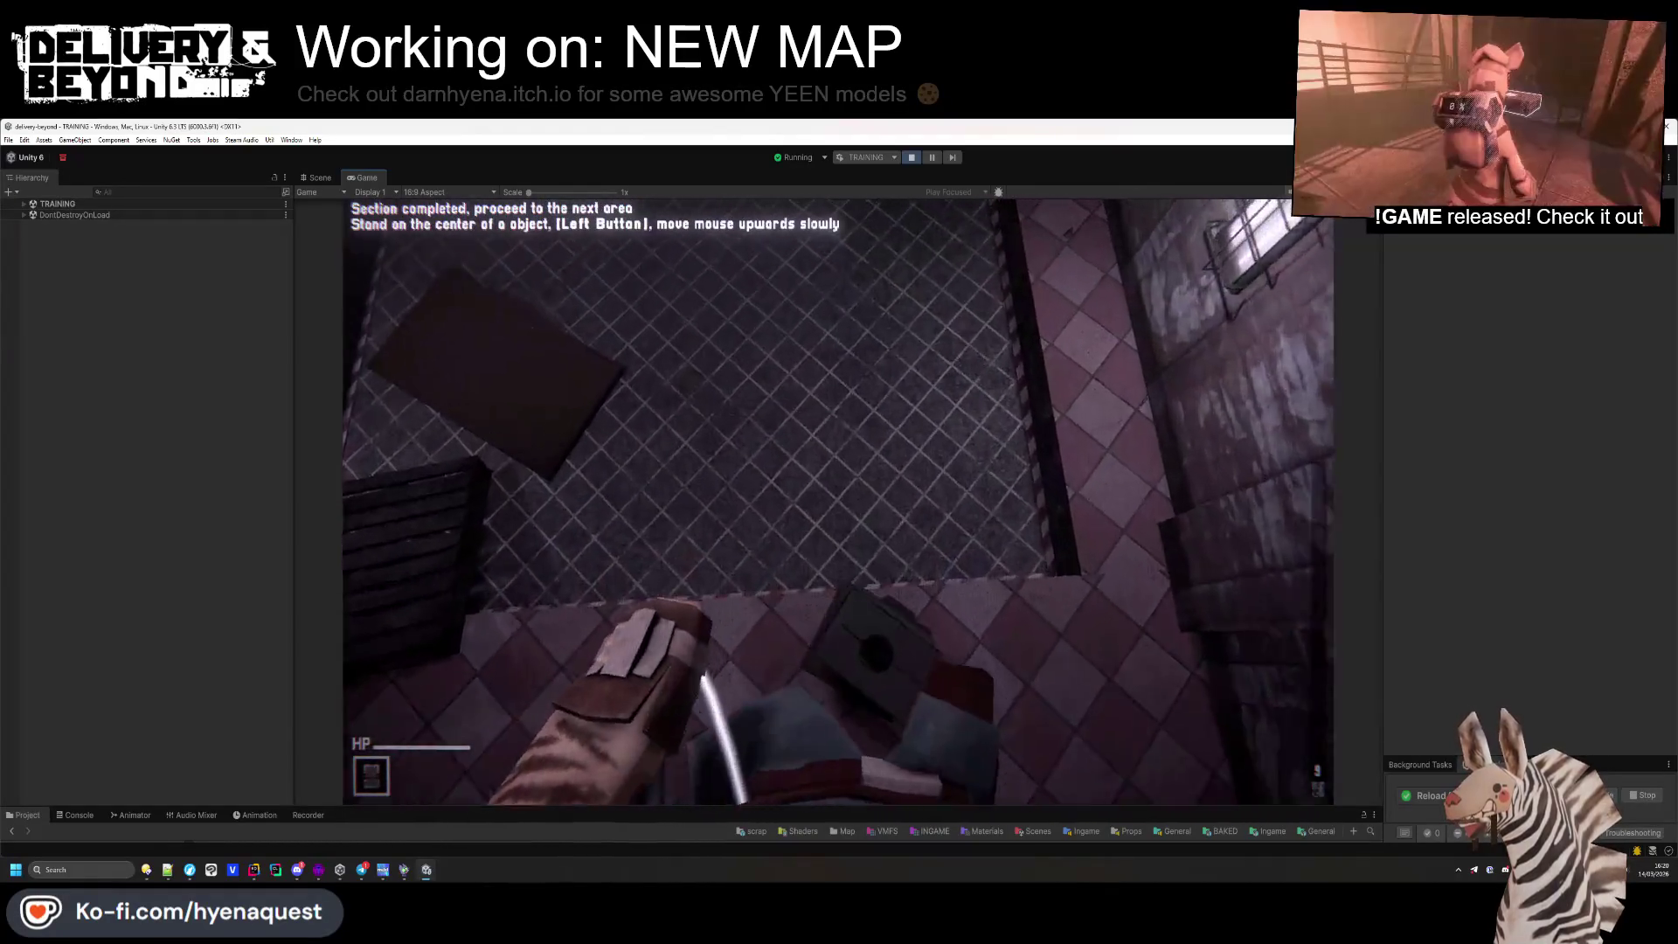
Flip the panel to complete the tutorial and walk to the DANGER exit door
mouse_move(837, 502)
left_mouse_down()
mouse_move(837, 432)
mouse_move(838, 502)
left_mouse_up()
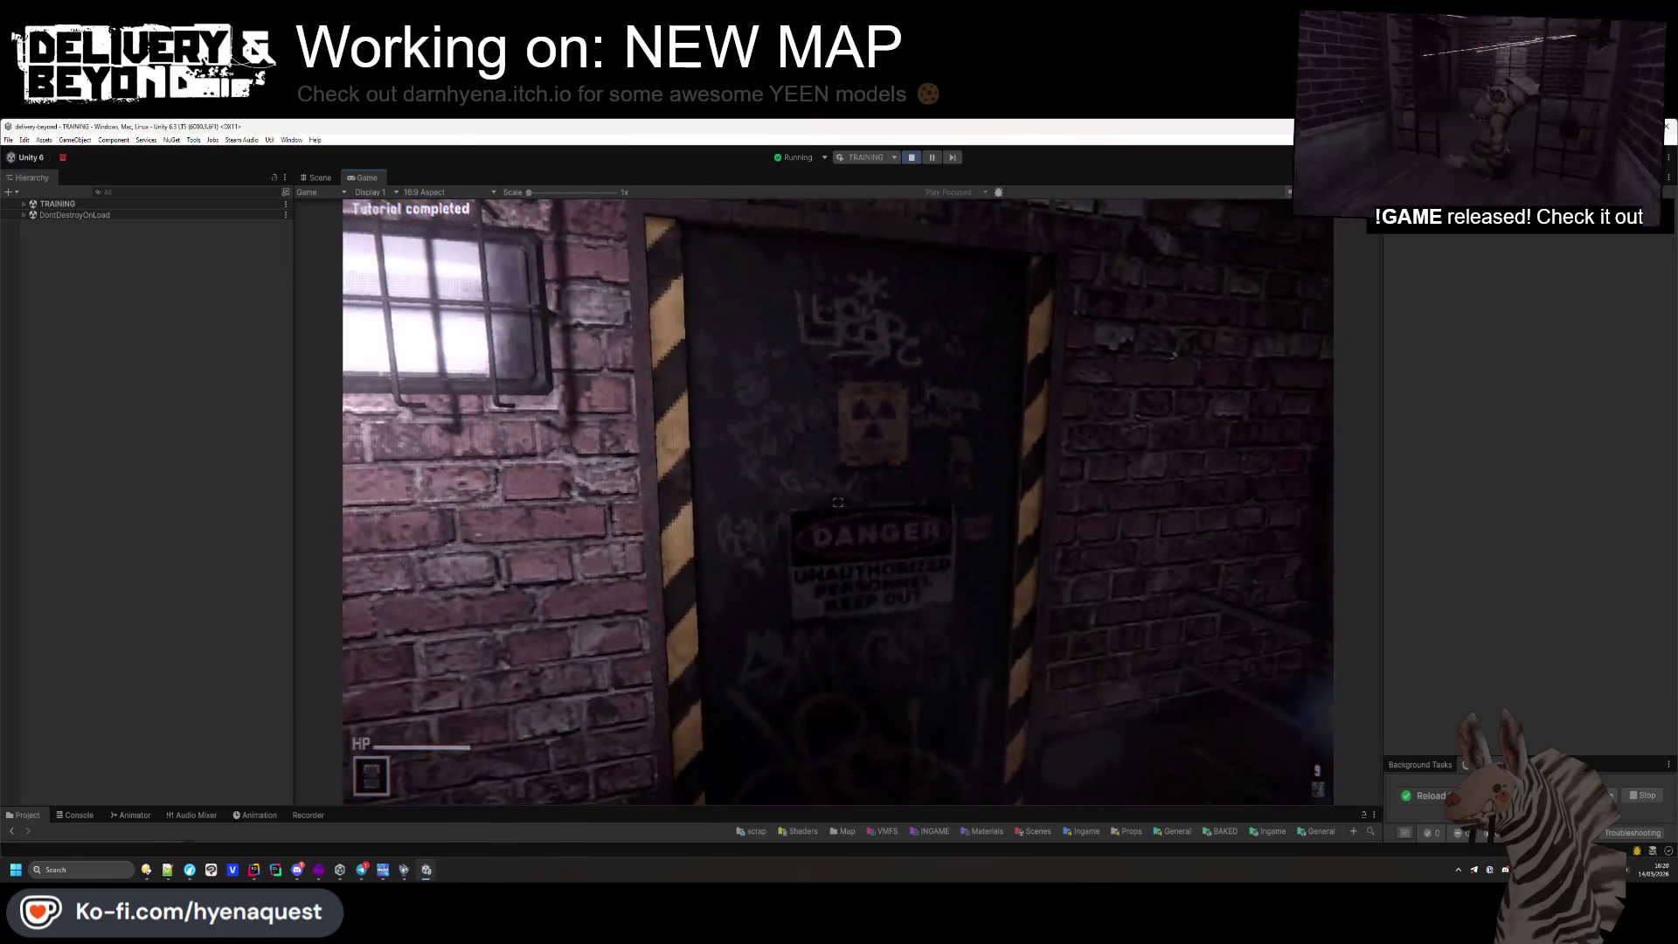
key("w")
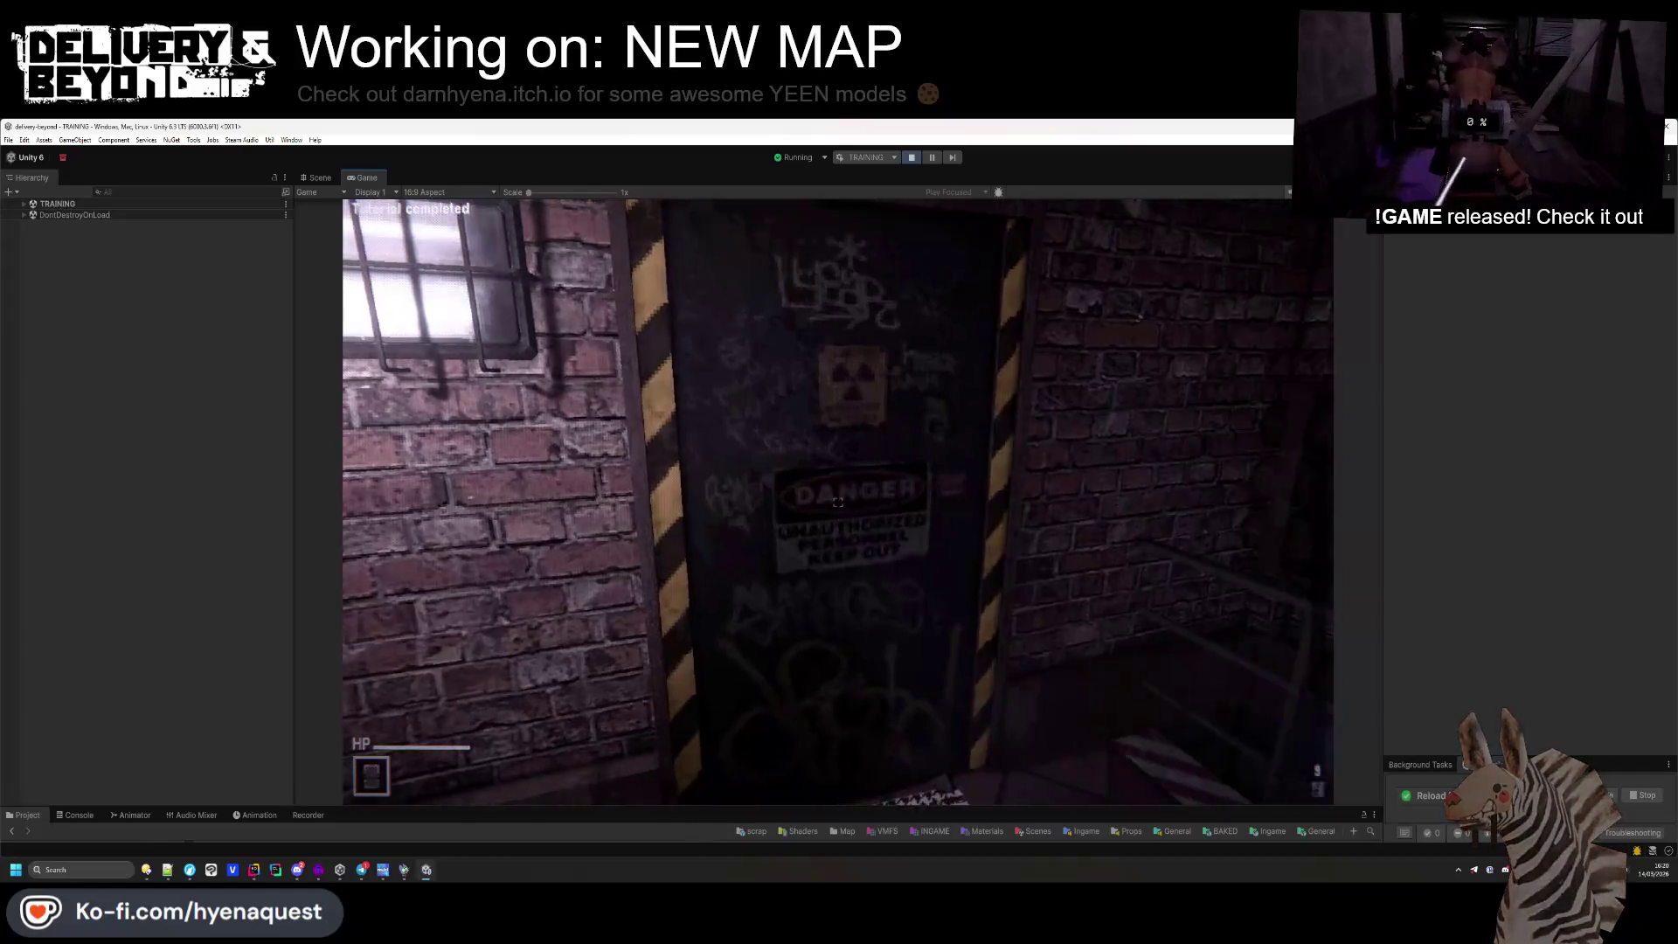
key("w")
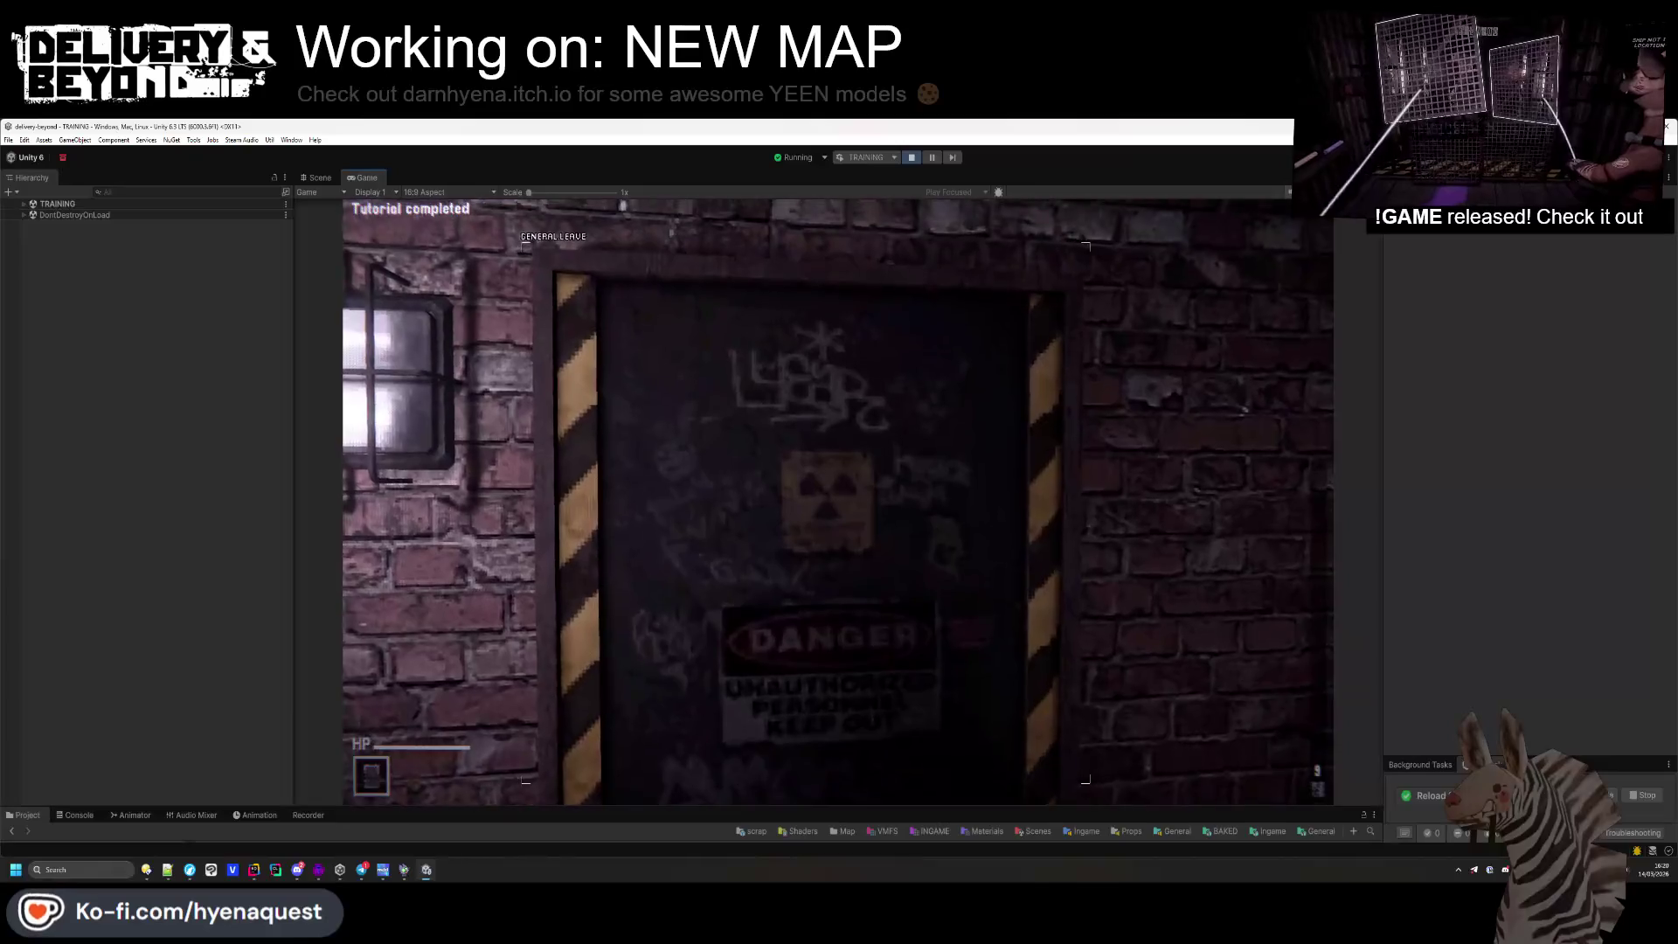
key("alt+Tab")
key("alt+Tab")
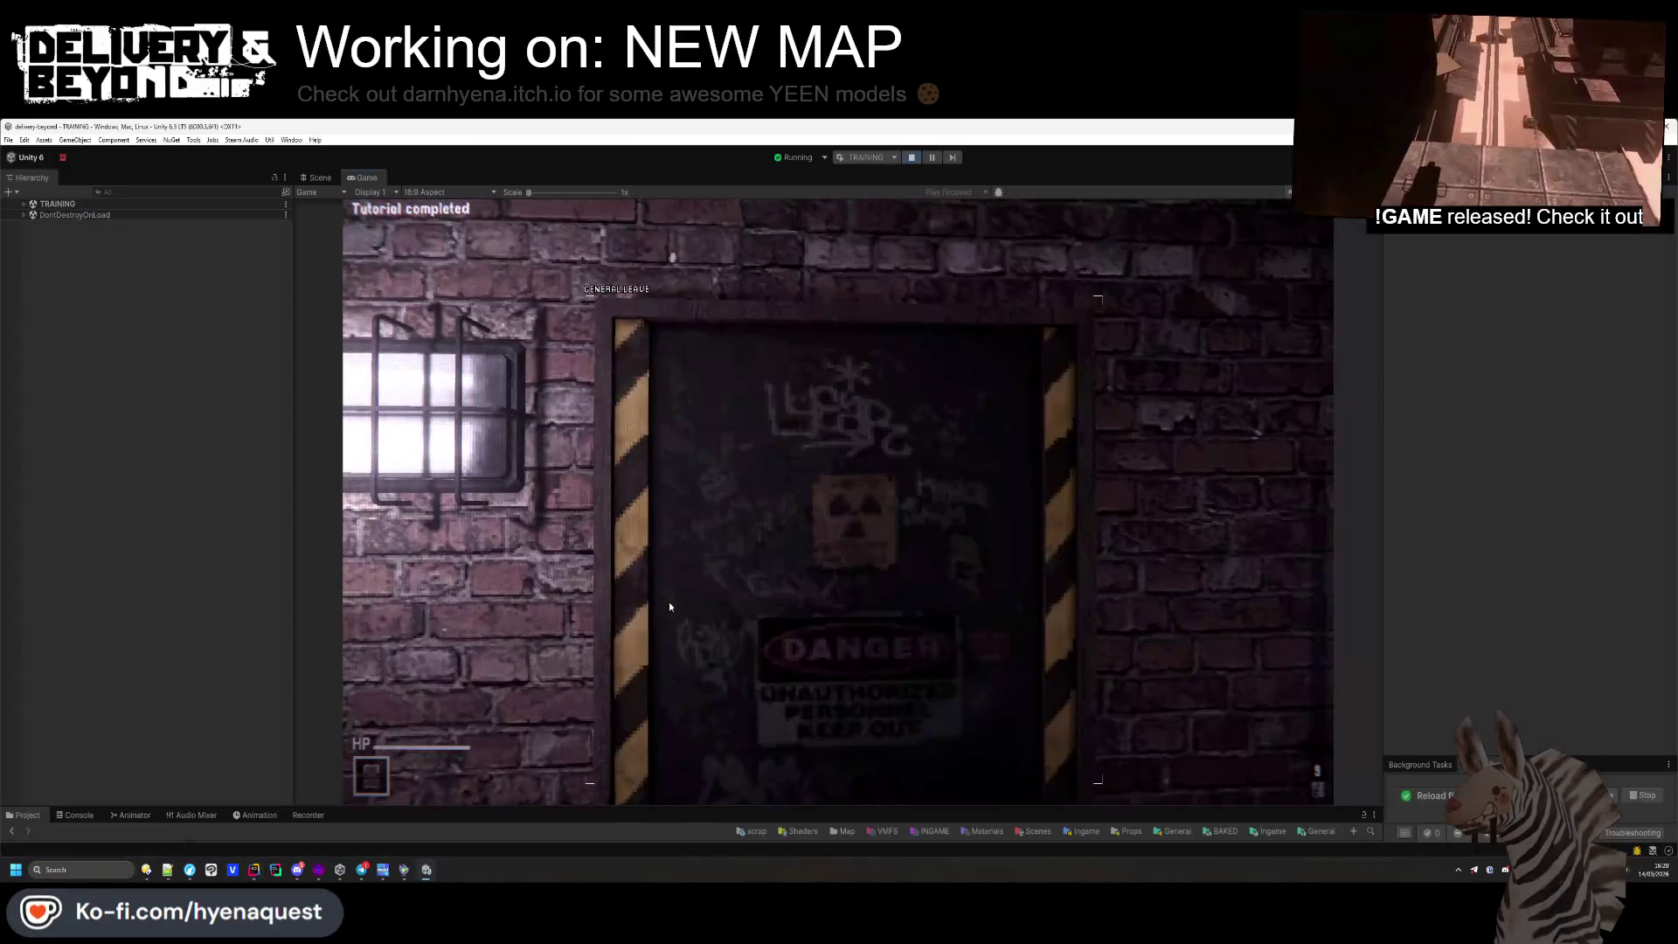
key("alt+Tab")
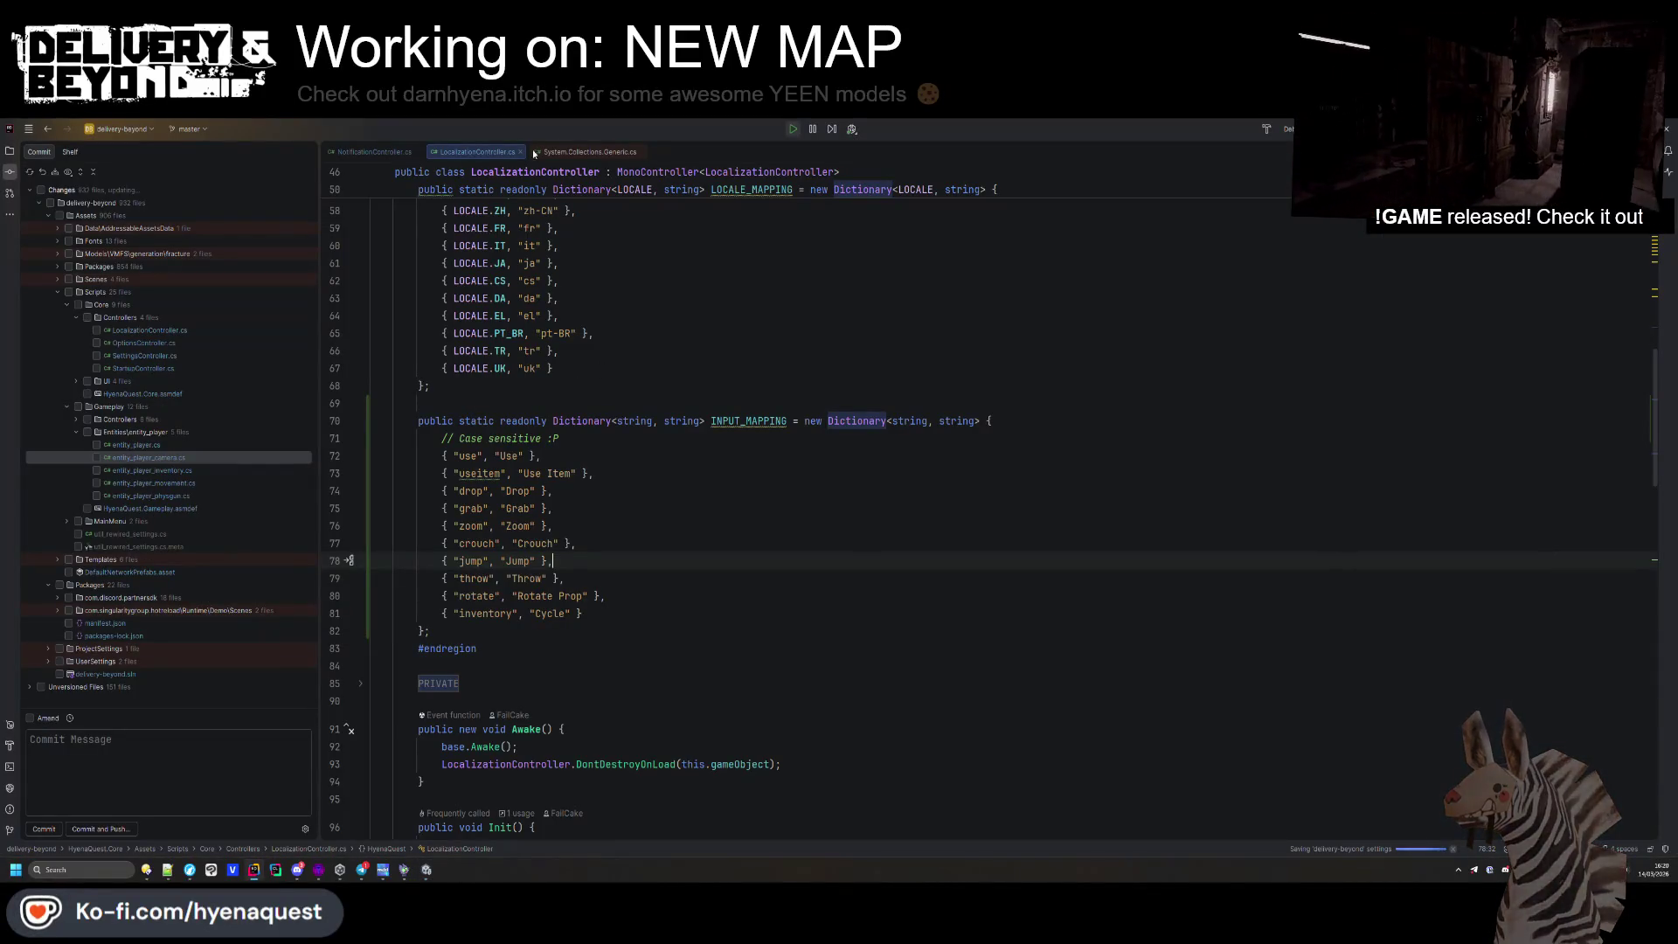
Open NotificationController.cs in Rider and scroll through its code
left_click(374, 151)
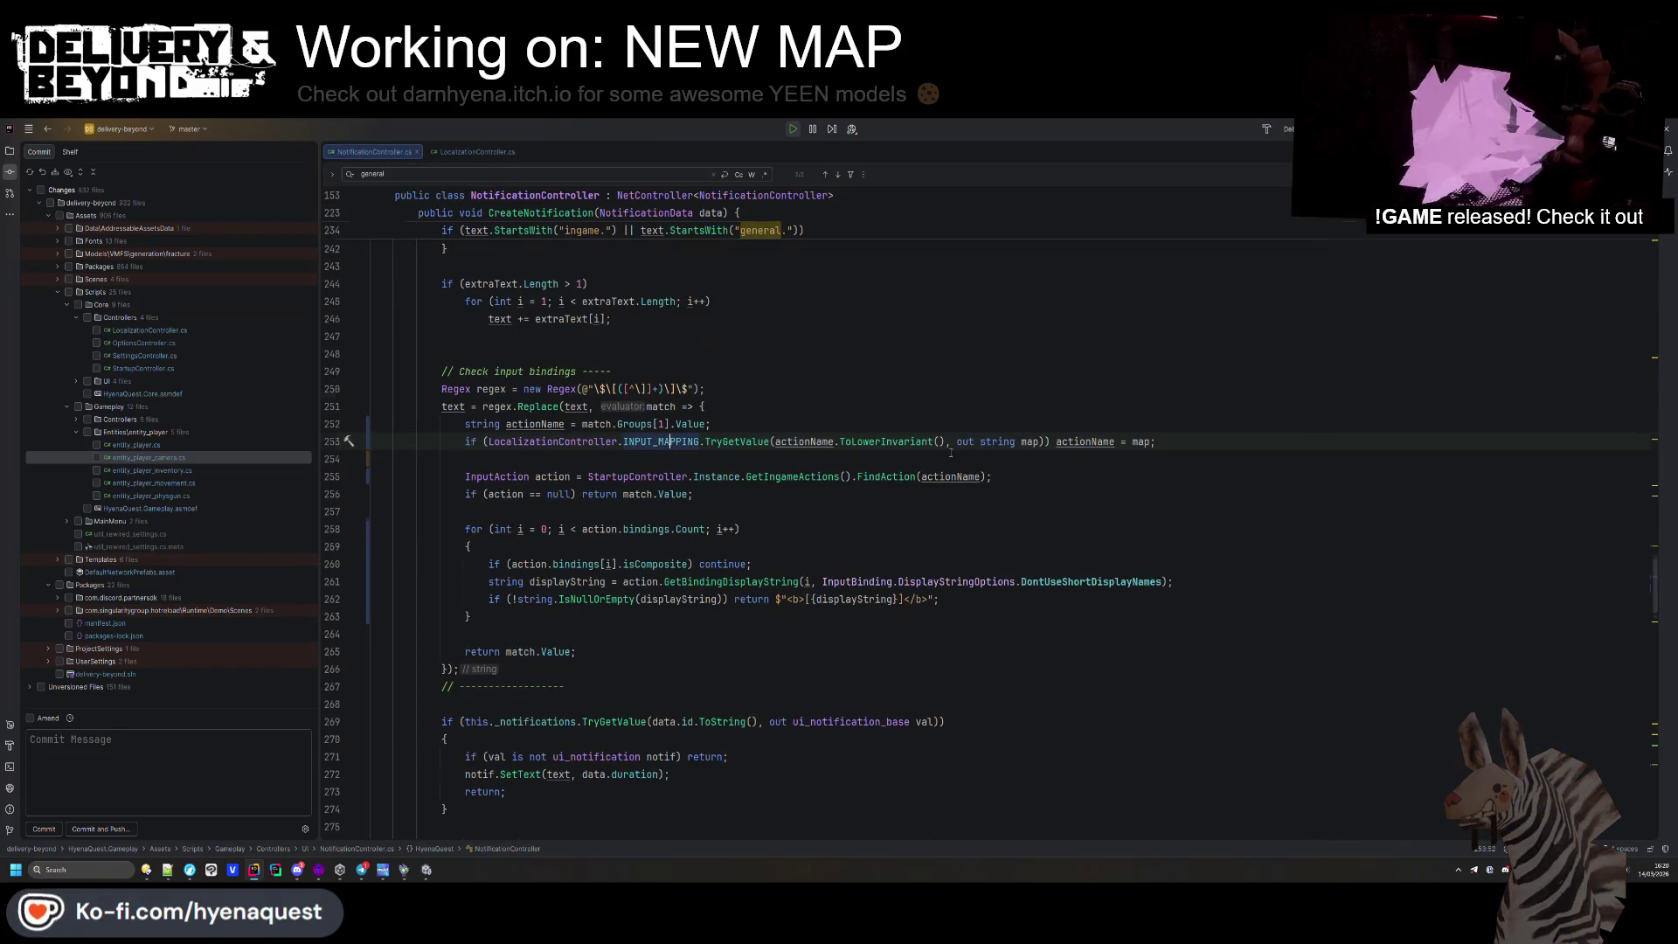
scroll(965, 447, "down", 15)
scroll(763, 503, "down", 9)
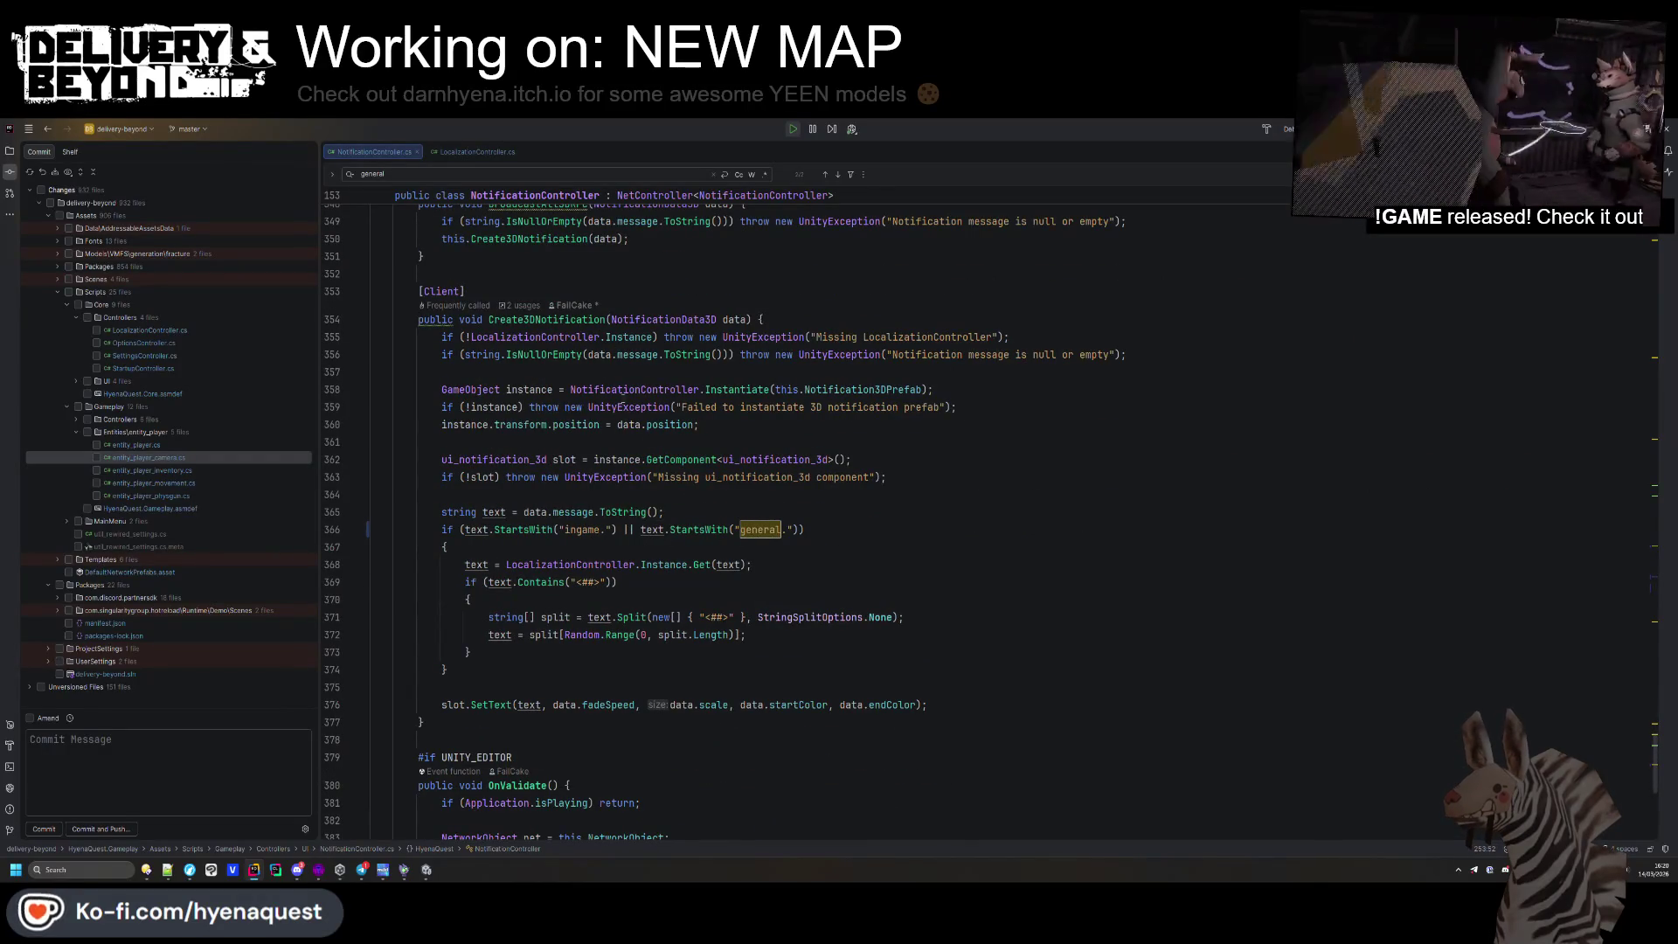
scroll(578, 328, "down", 3)
scroll(615, 479, "up", 9)
scroll(615, 480, "up", 20)
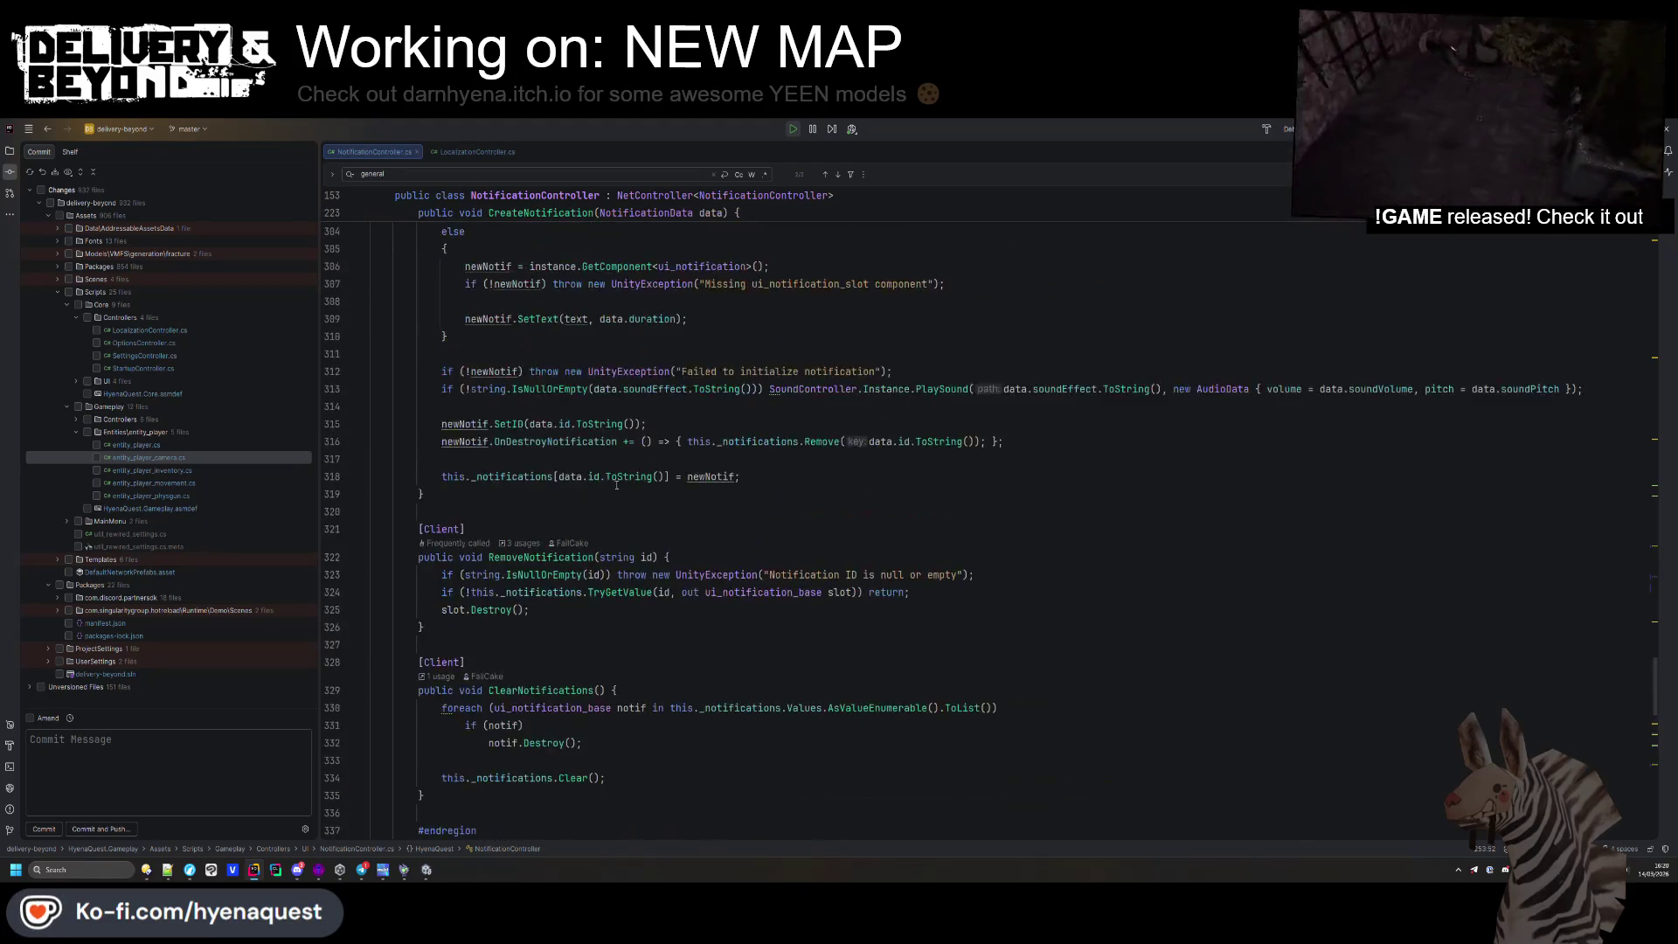
scroll(636, 494, "up", 6)
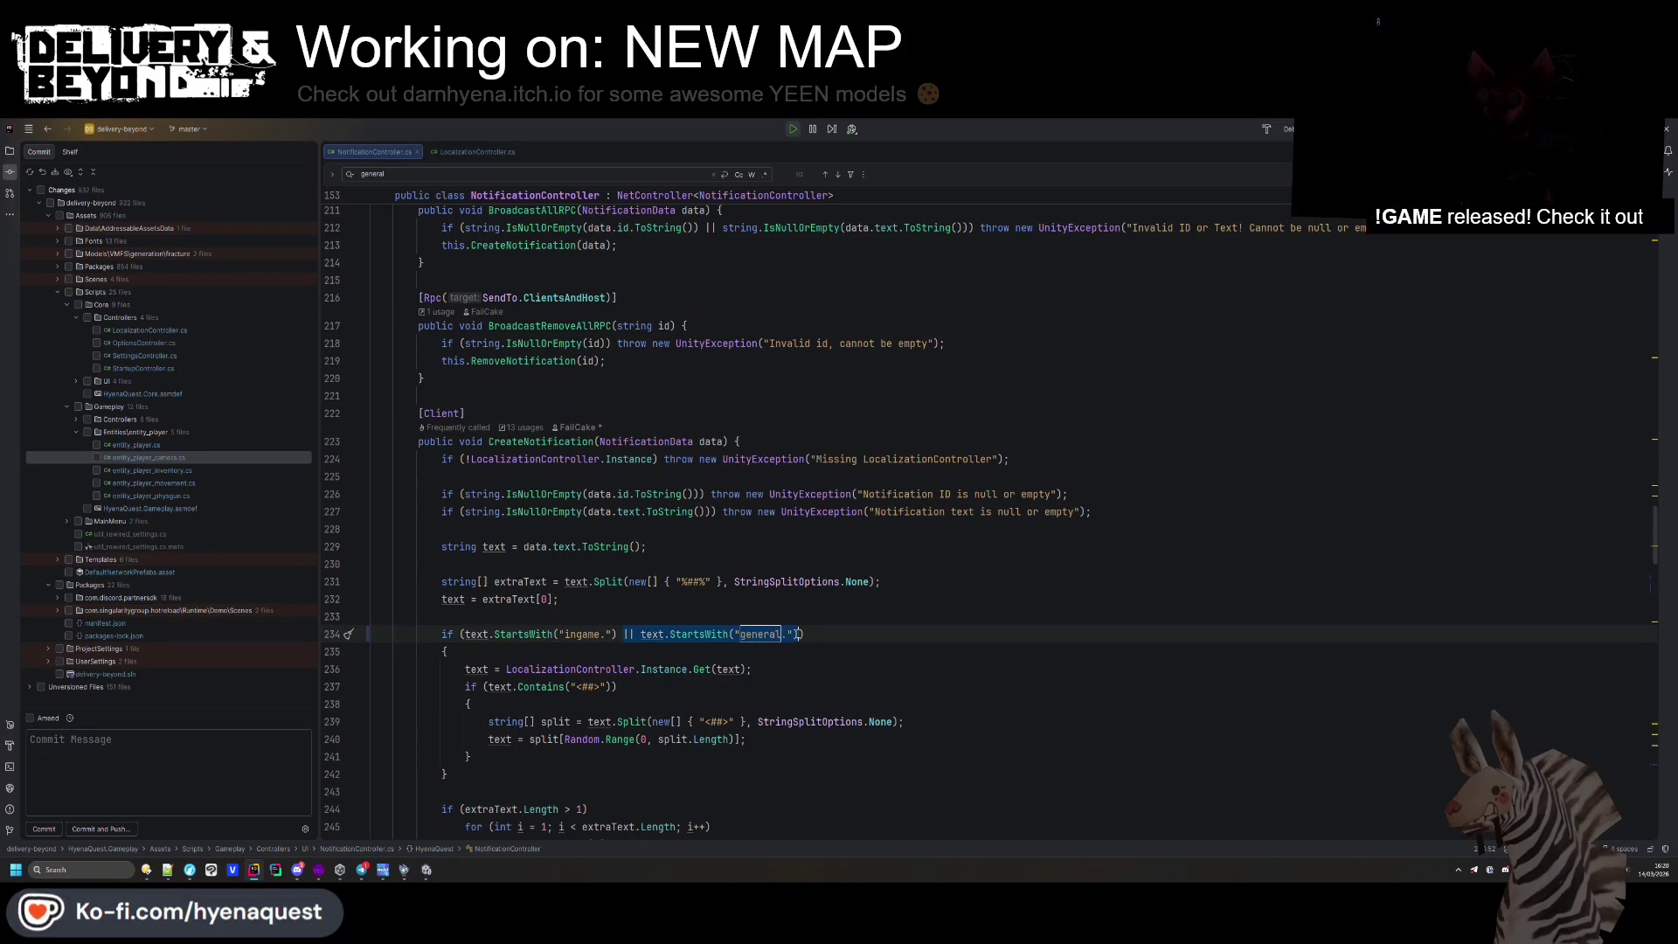
Open UIController.cs through the project-wide search for 'uicon' and scroll into its code
key("ctrl+t")
type("uicon")
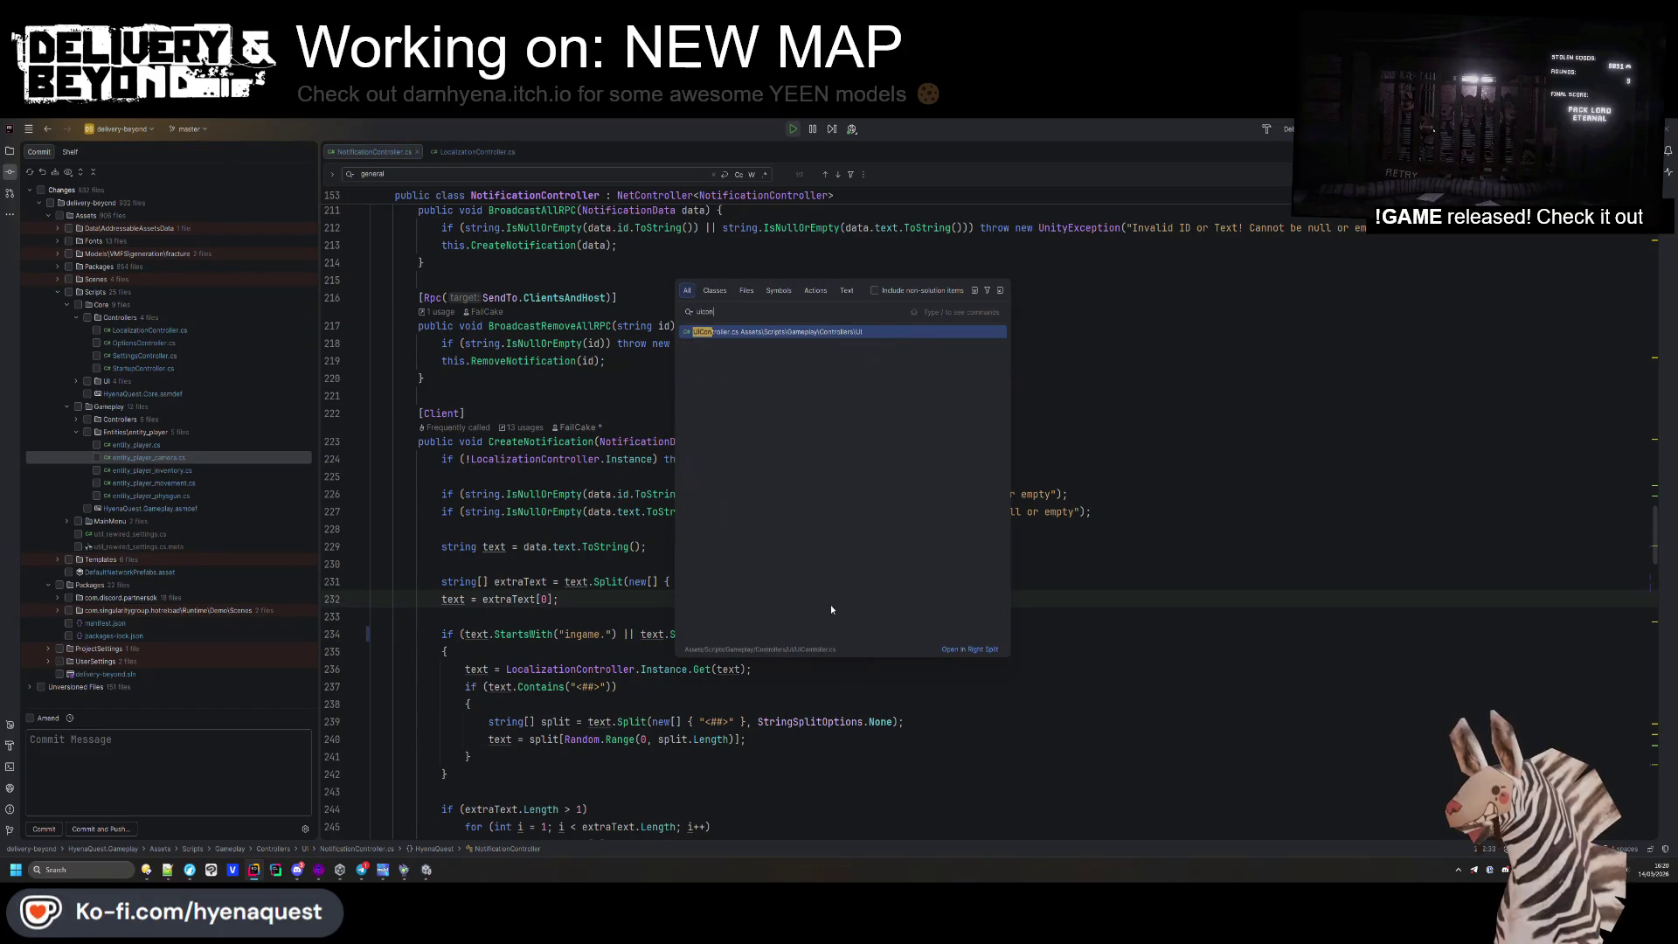
key("Return")
scroll(830, 605, "down", 10)
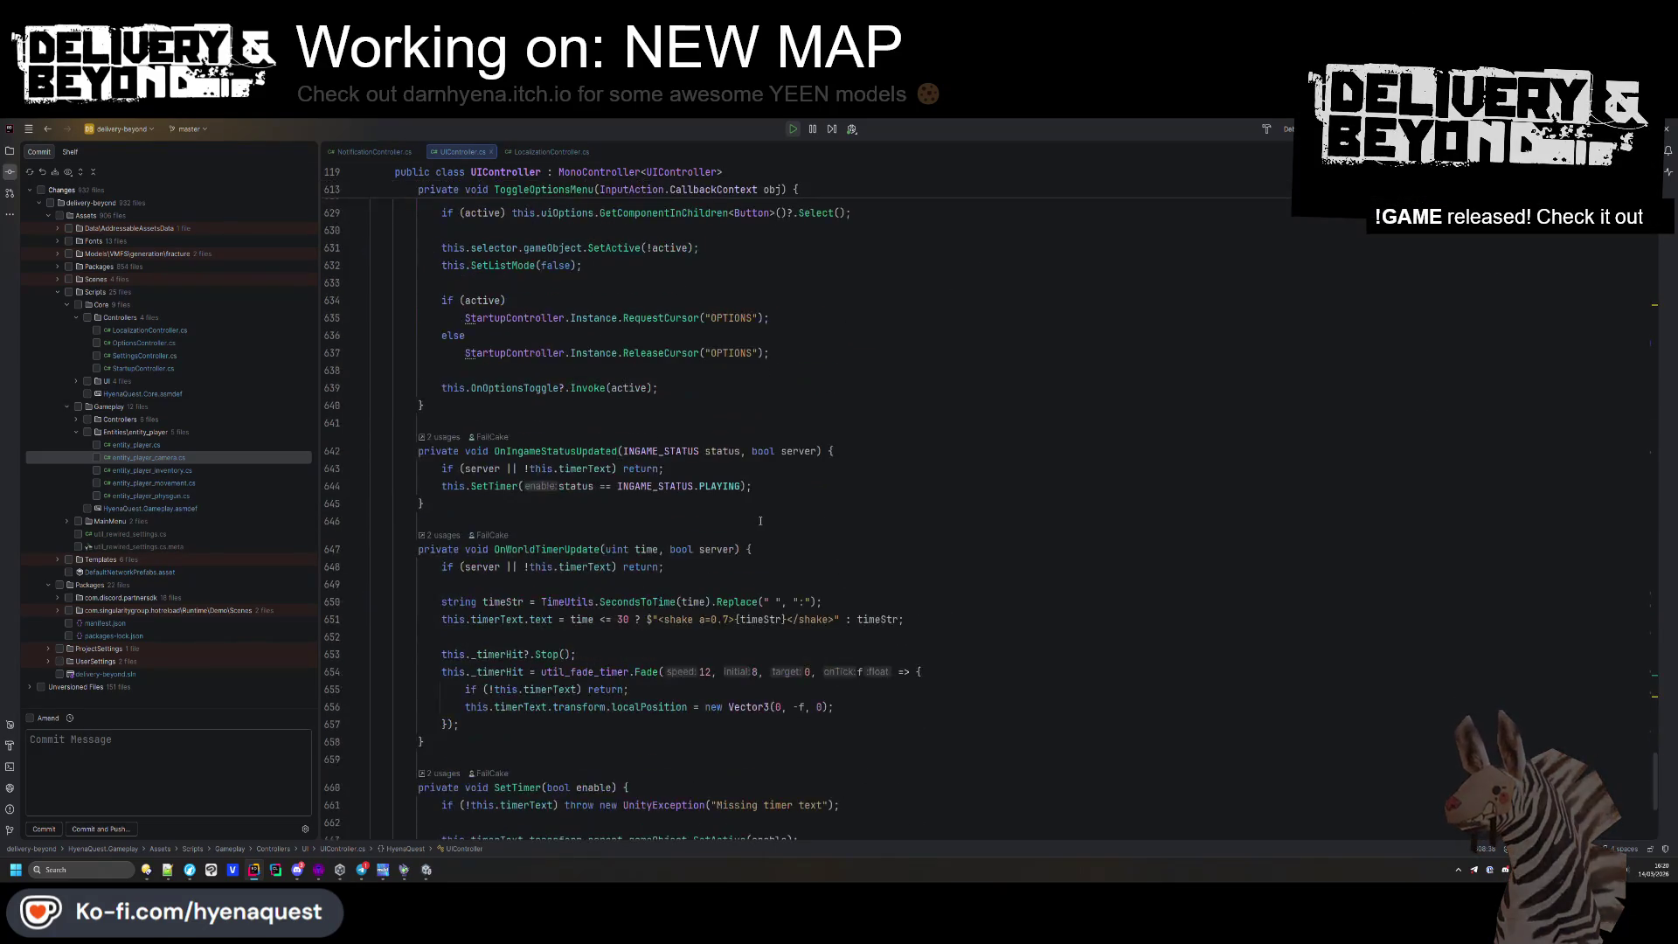
scroll(760, 520, "down", 3)
left_click(843, 572)
Find '.hint' in UIController.cs to reach InteractionData line 79, then switch back to Unity
key("ctrl+f")
type("/")
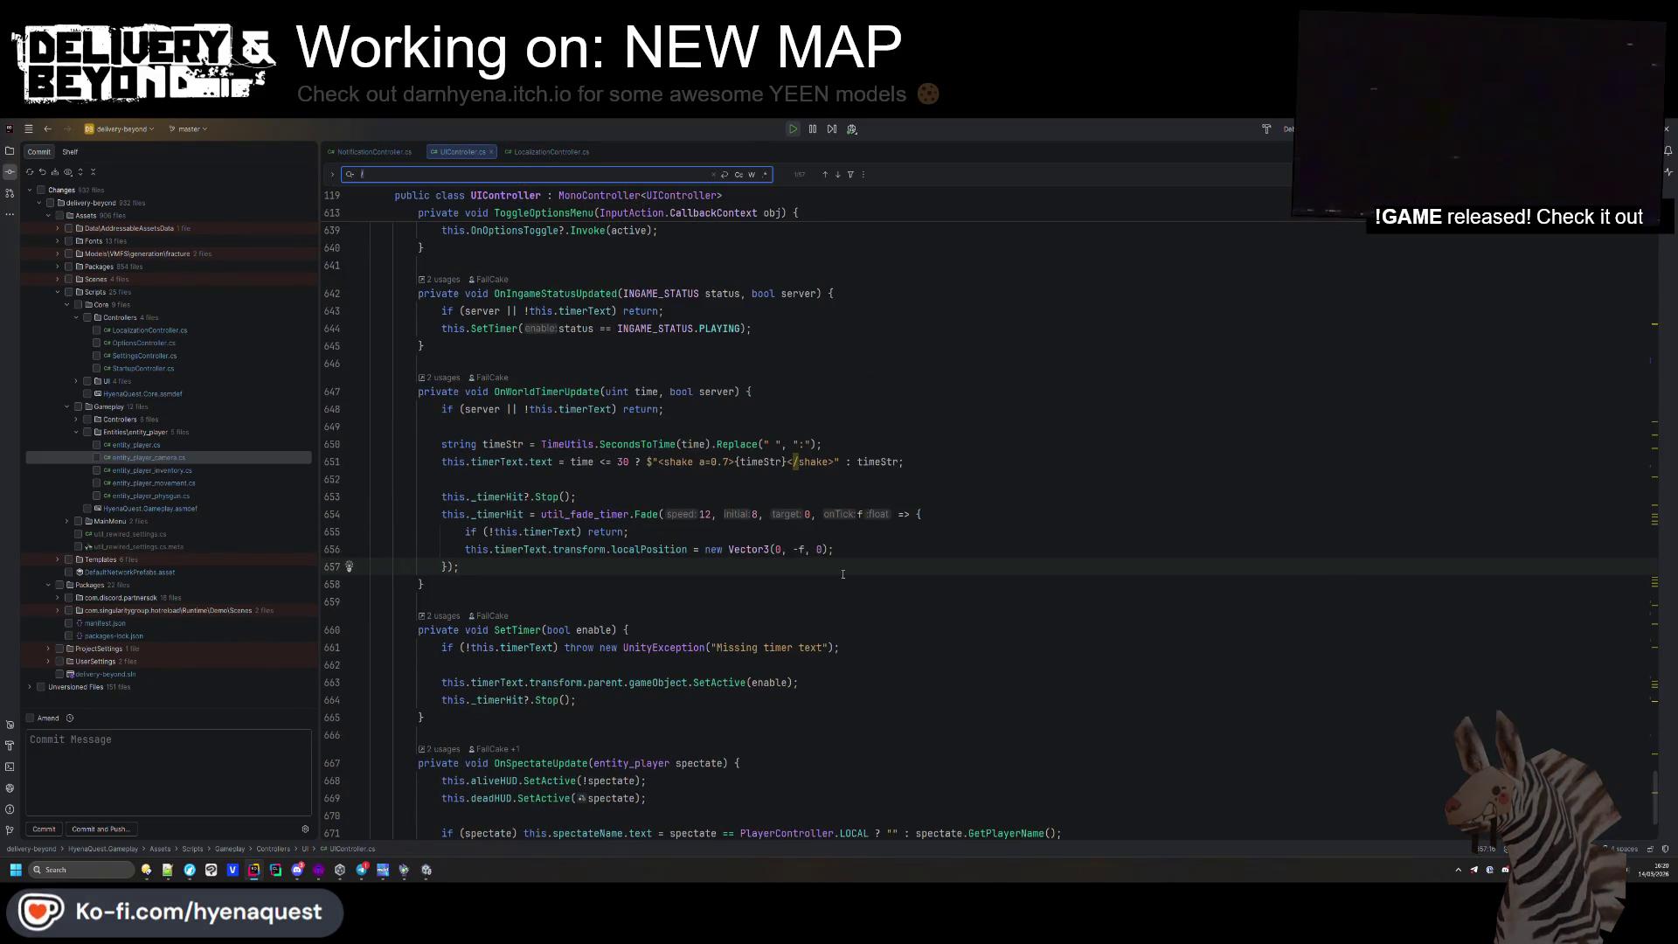
key("BackSpace")
type(".hint")
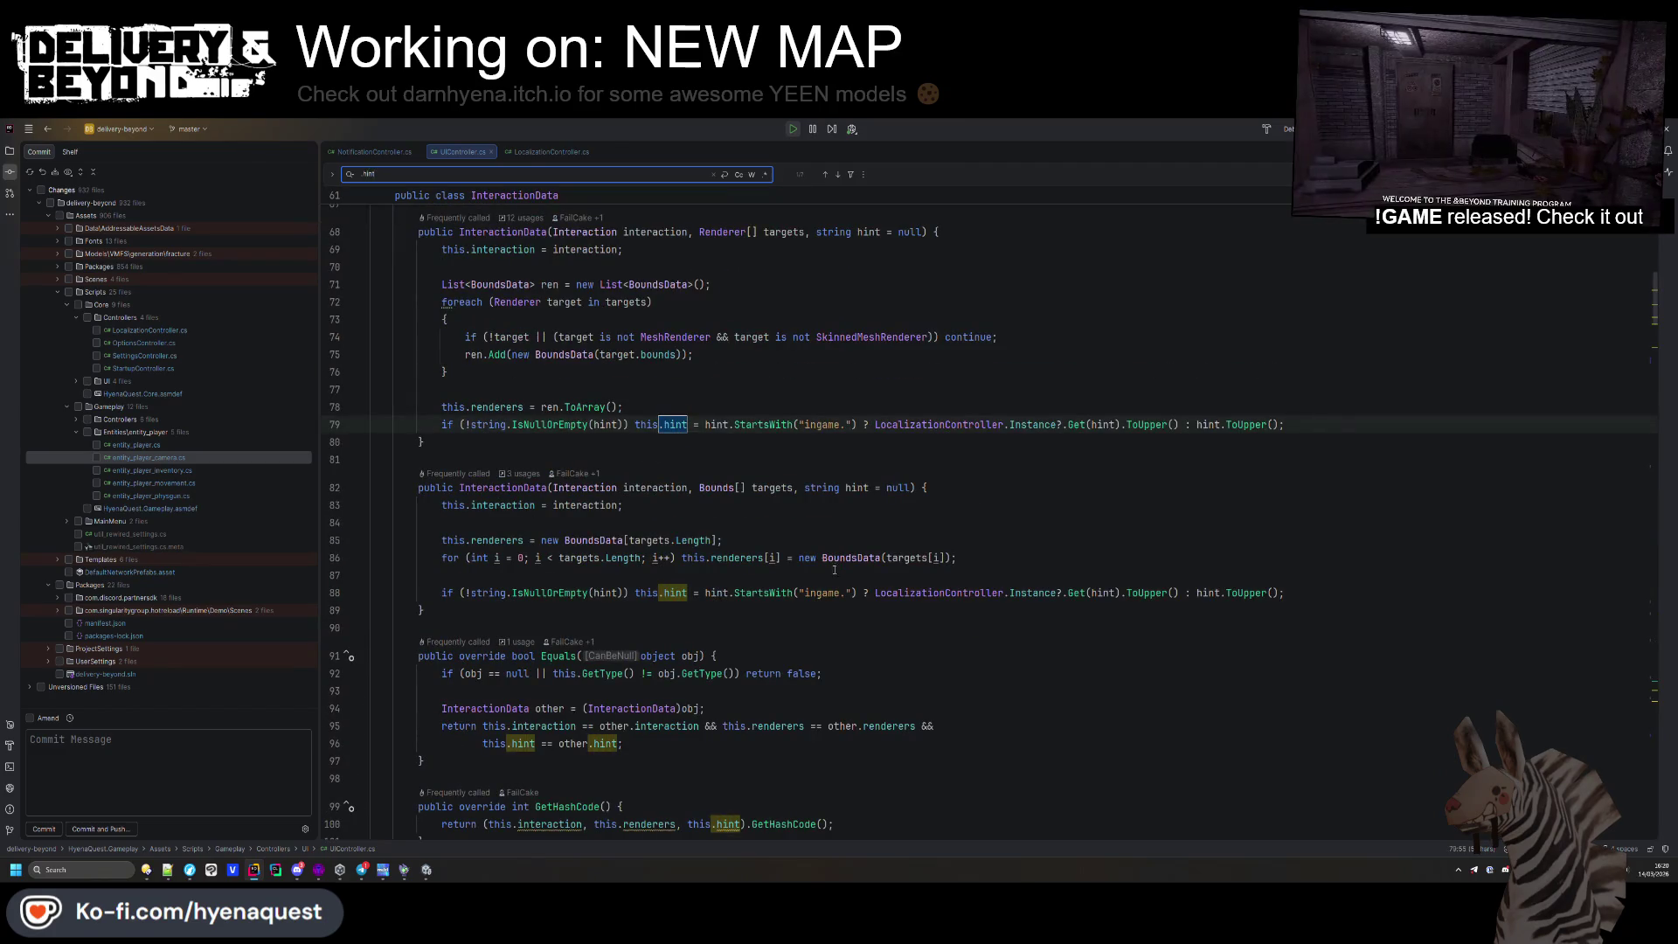
scroll(843, 574, "up", 2)
left_click(858, 528)
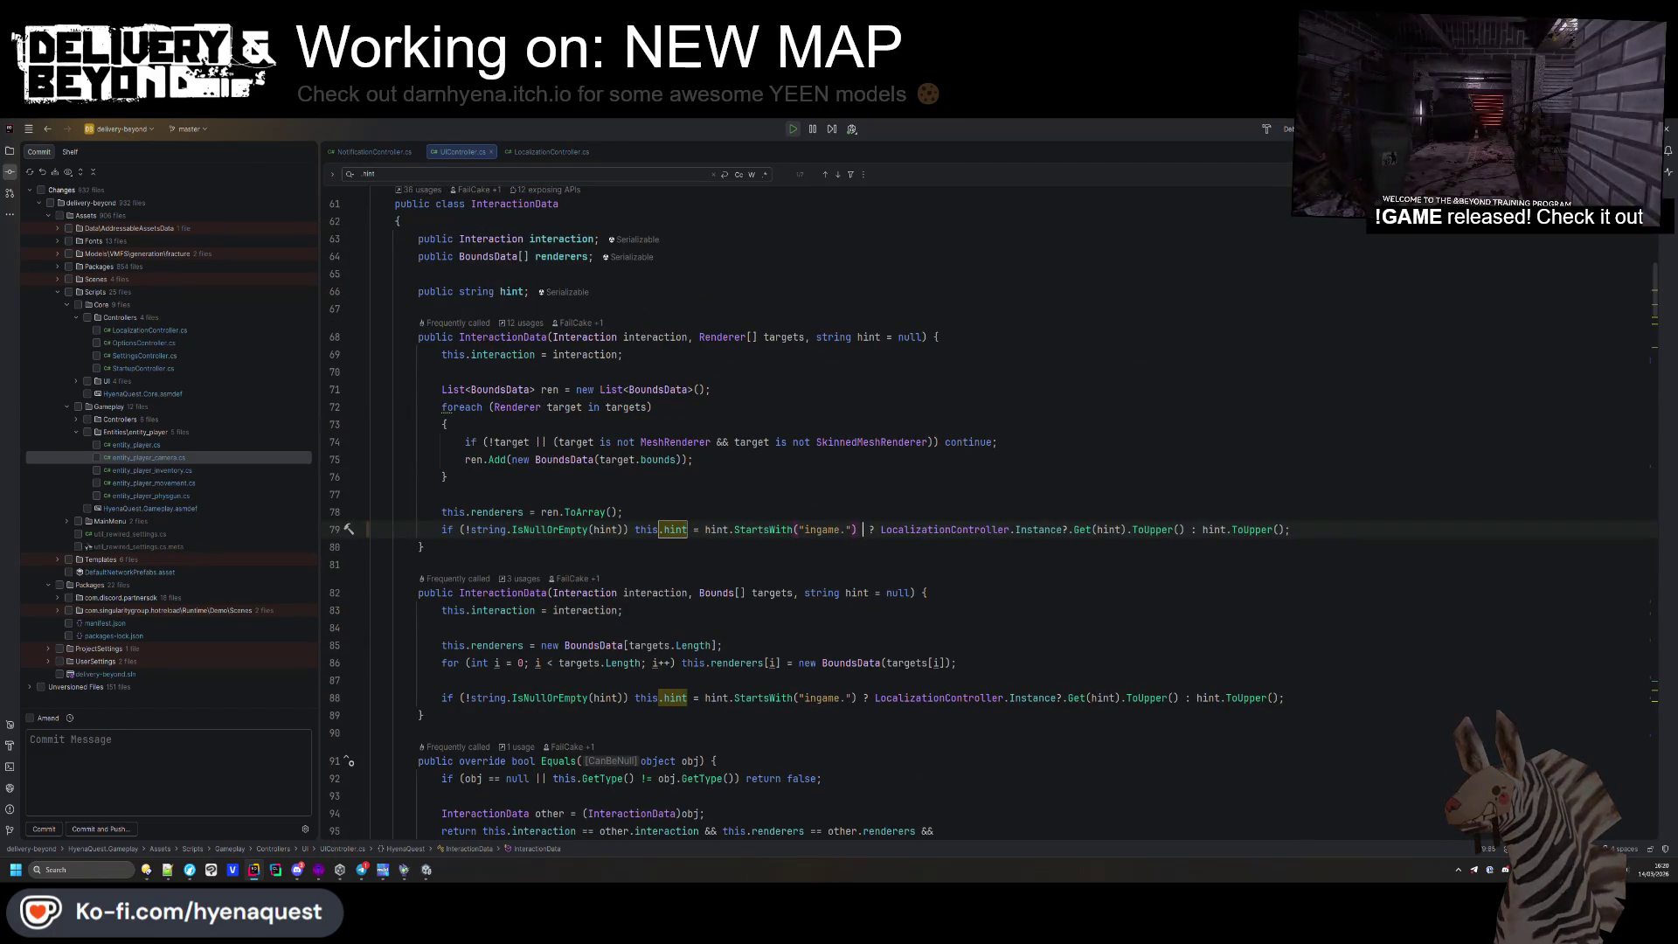
key("alt+Tab")
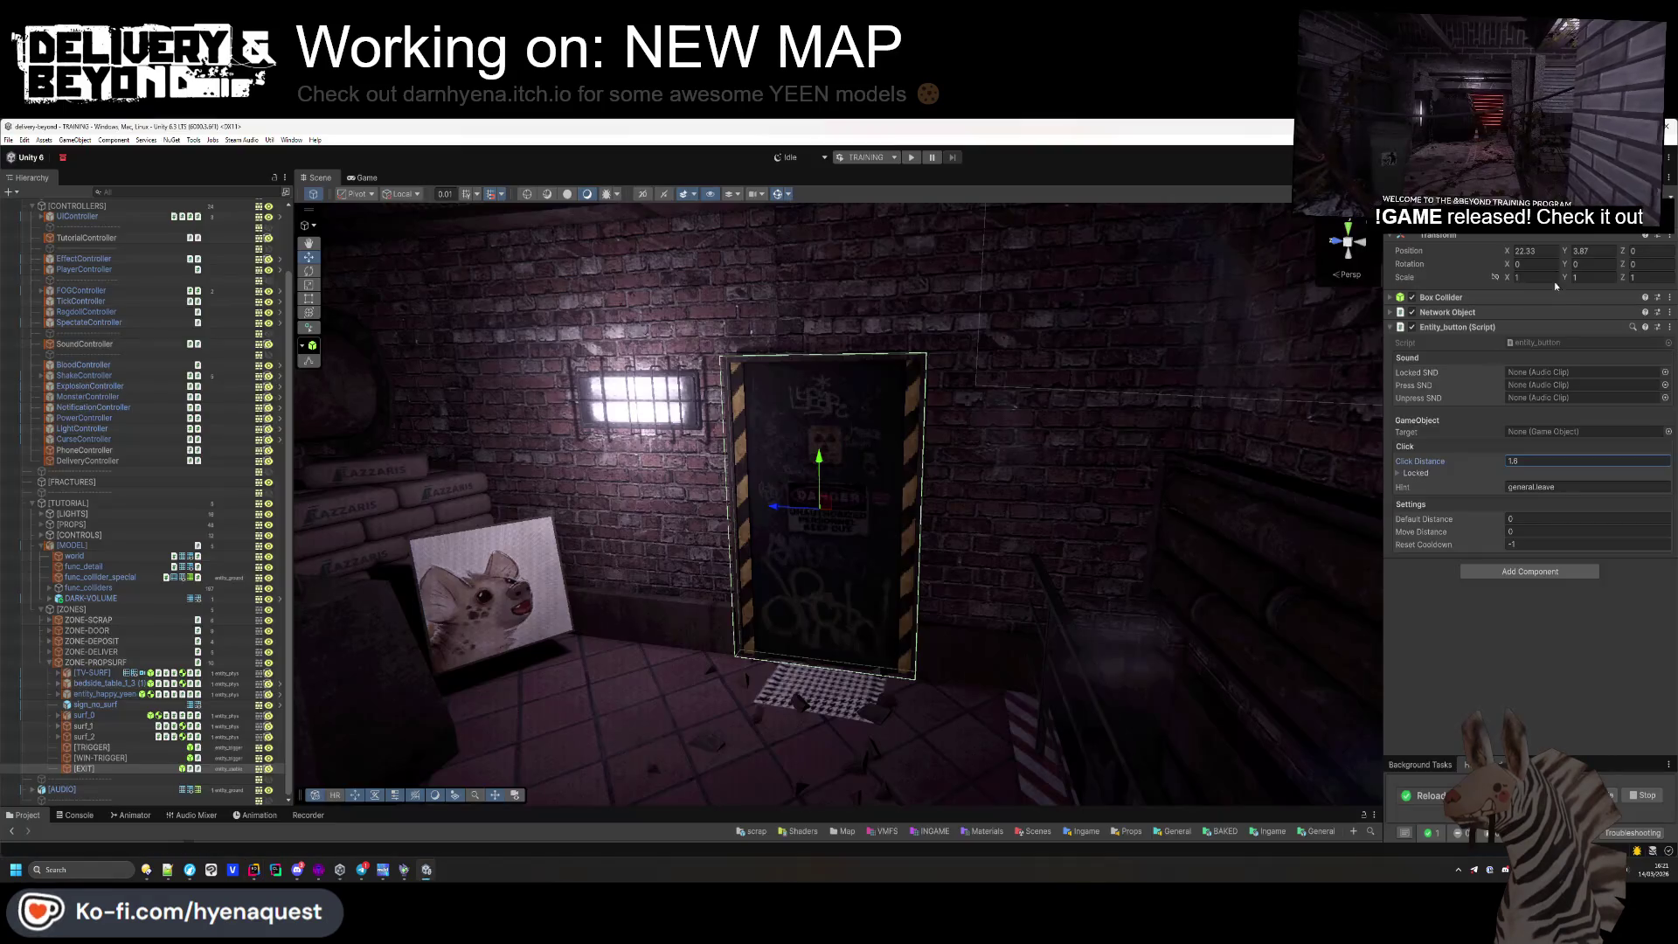
Frame the exit door, then collapse the [TUTORIAL] and [CONTROLLERS] groups in the hierarchy
scroll(978, 479, "up", 5)
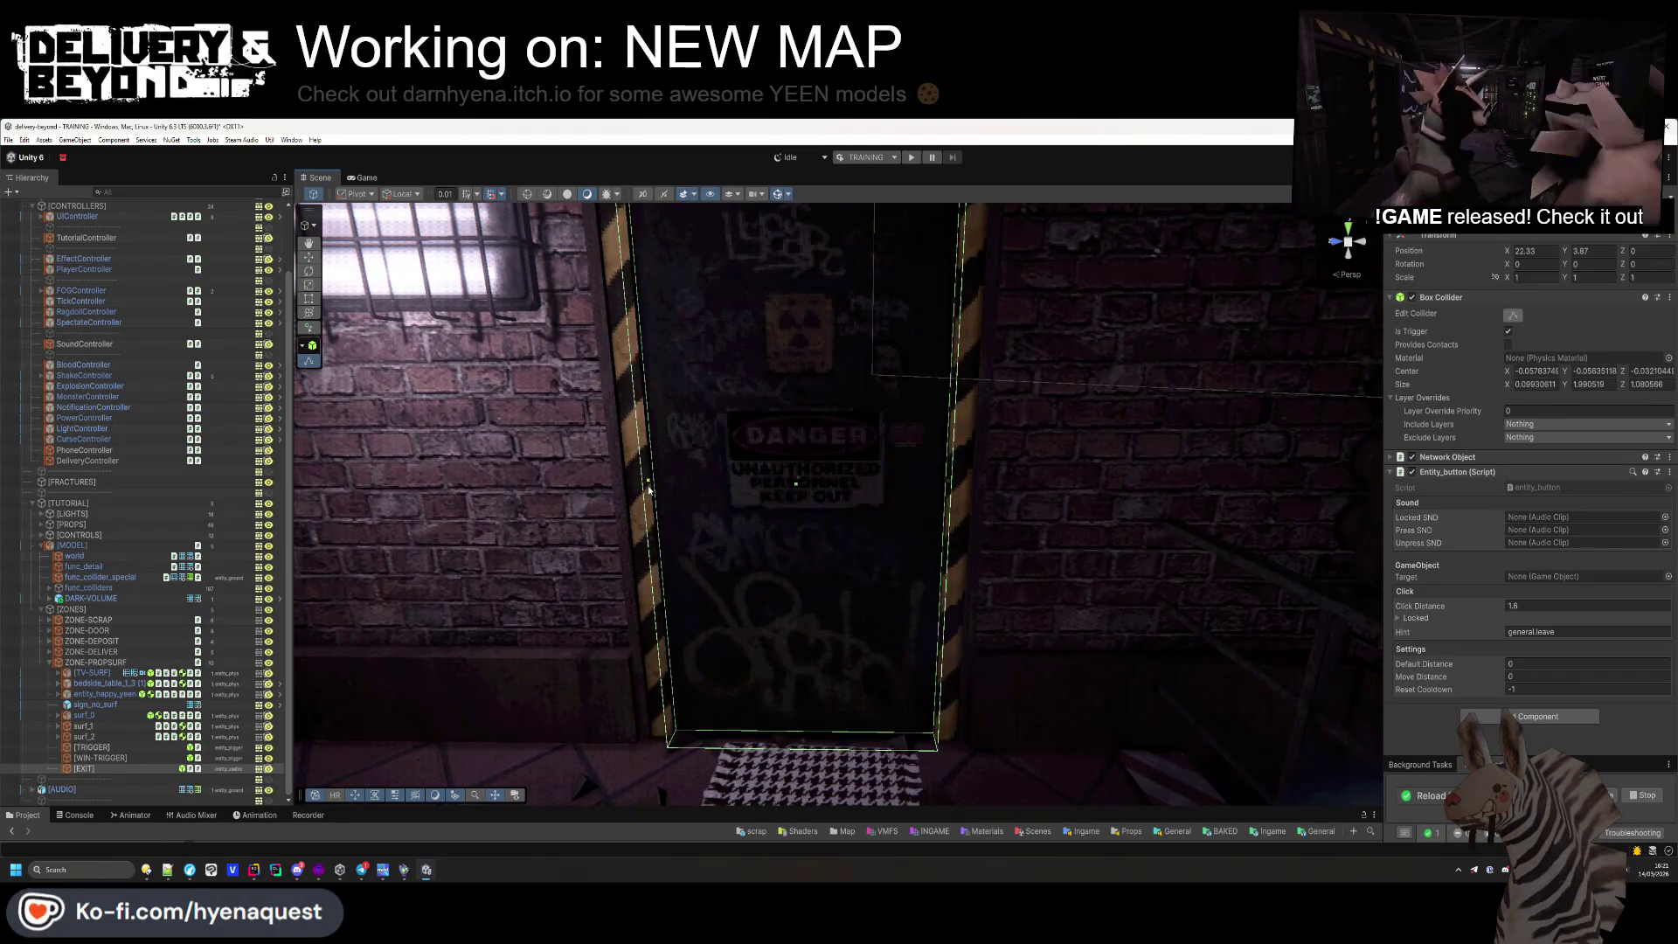
mouse_move(647, 486)
left_mouse_down()
mouse_move(862, 461)
mouse_move(869, 525)
mouse_move(851, 395)
mouse_move(841, 625)
mouse_move(849, 537)
left_mouse_up()
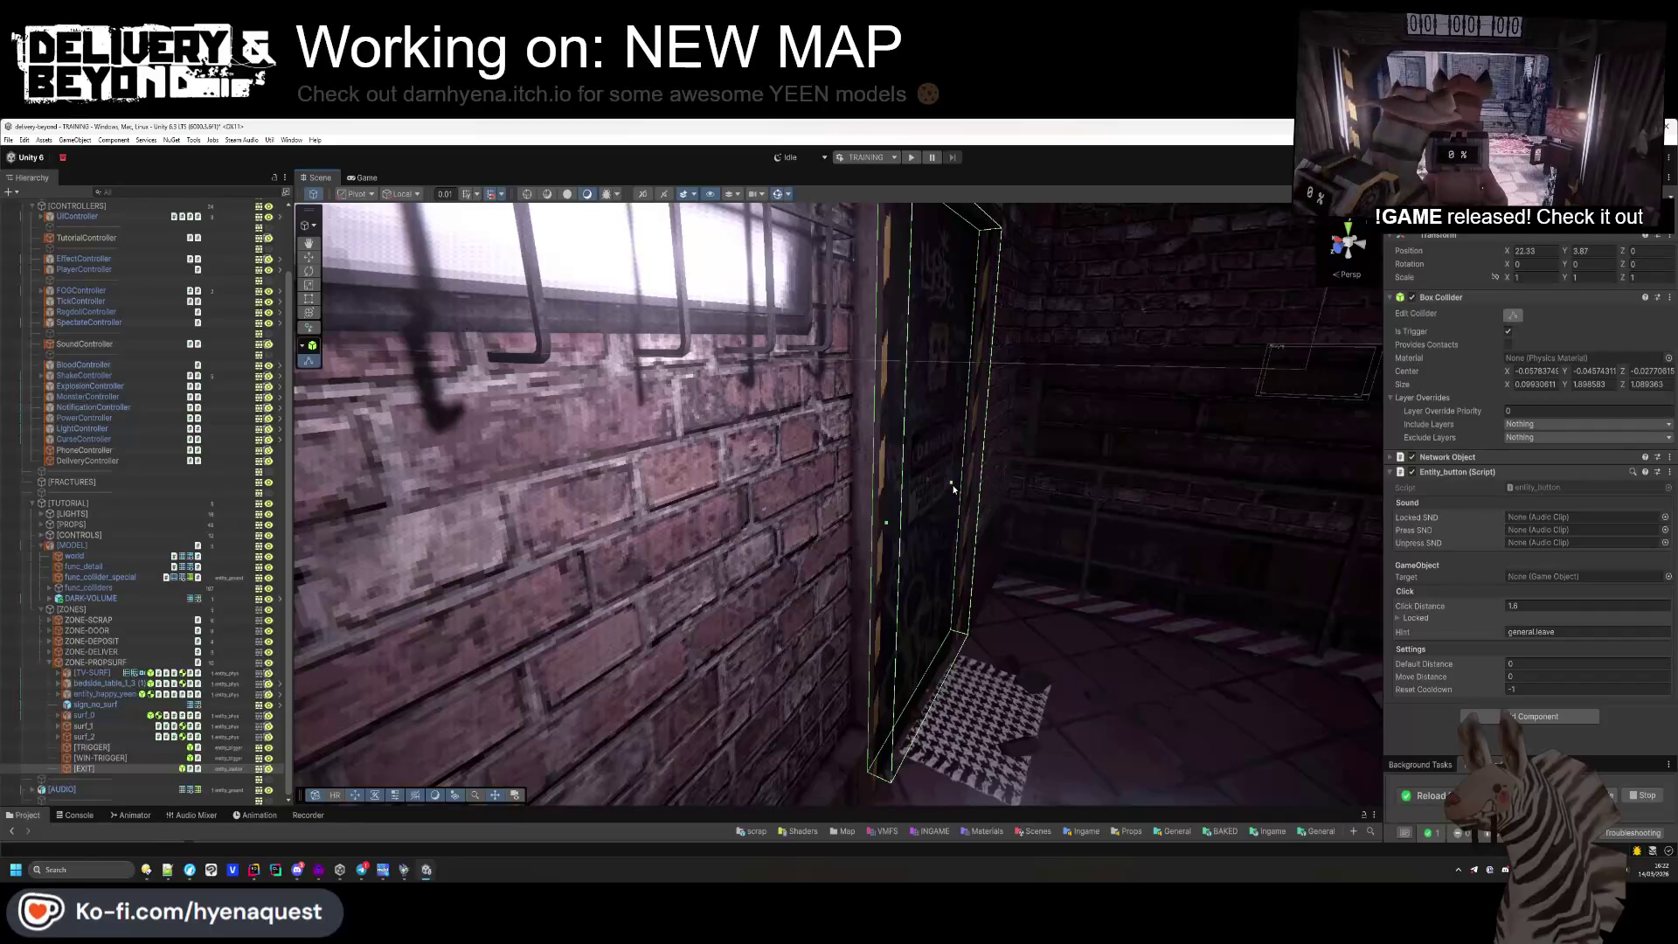
key("f")
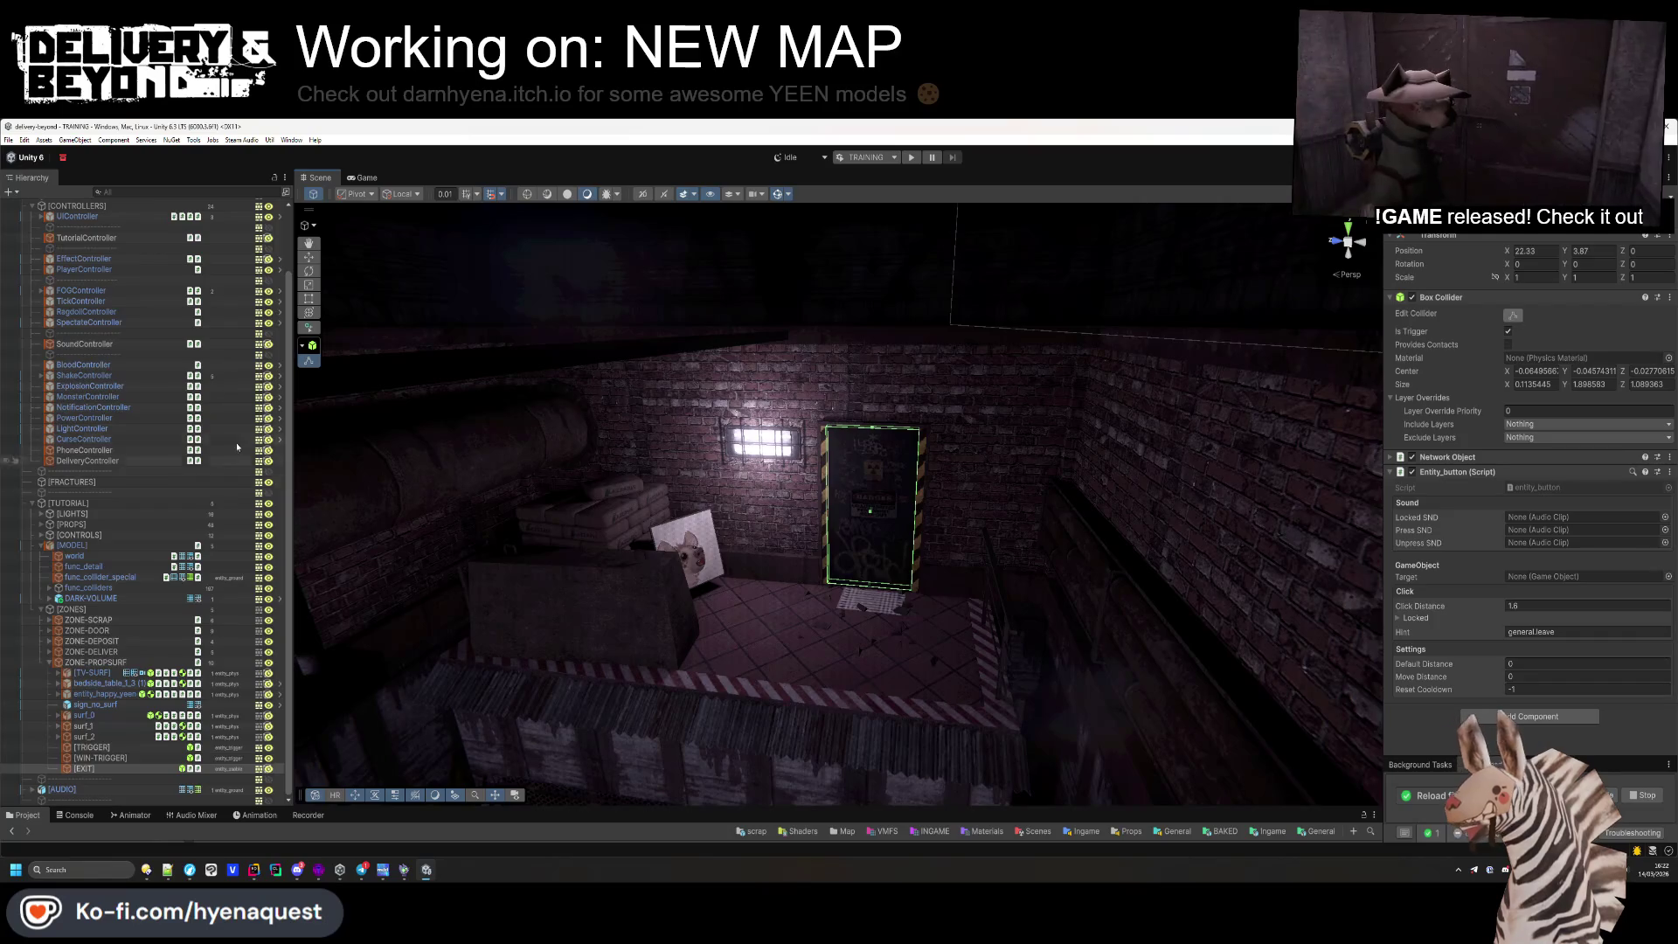
left_click(32, 503)
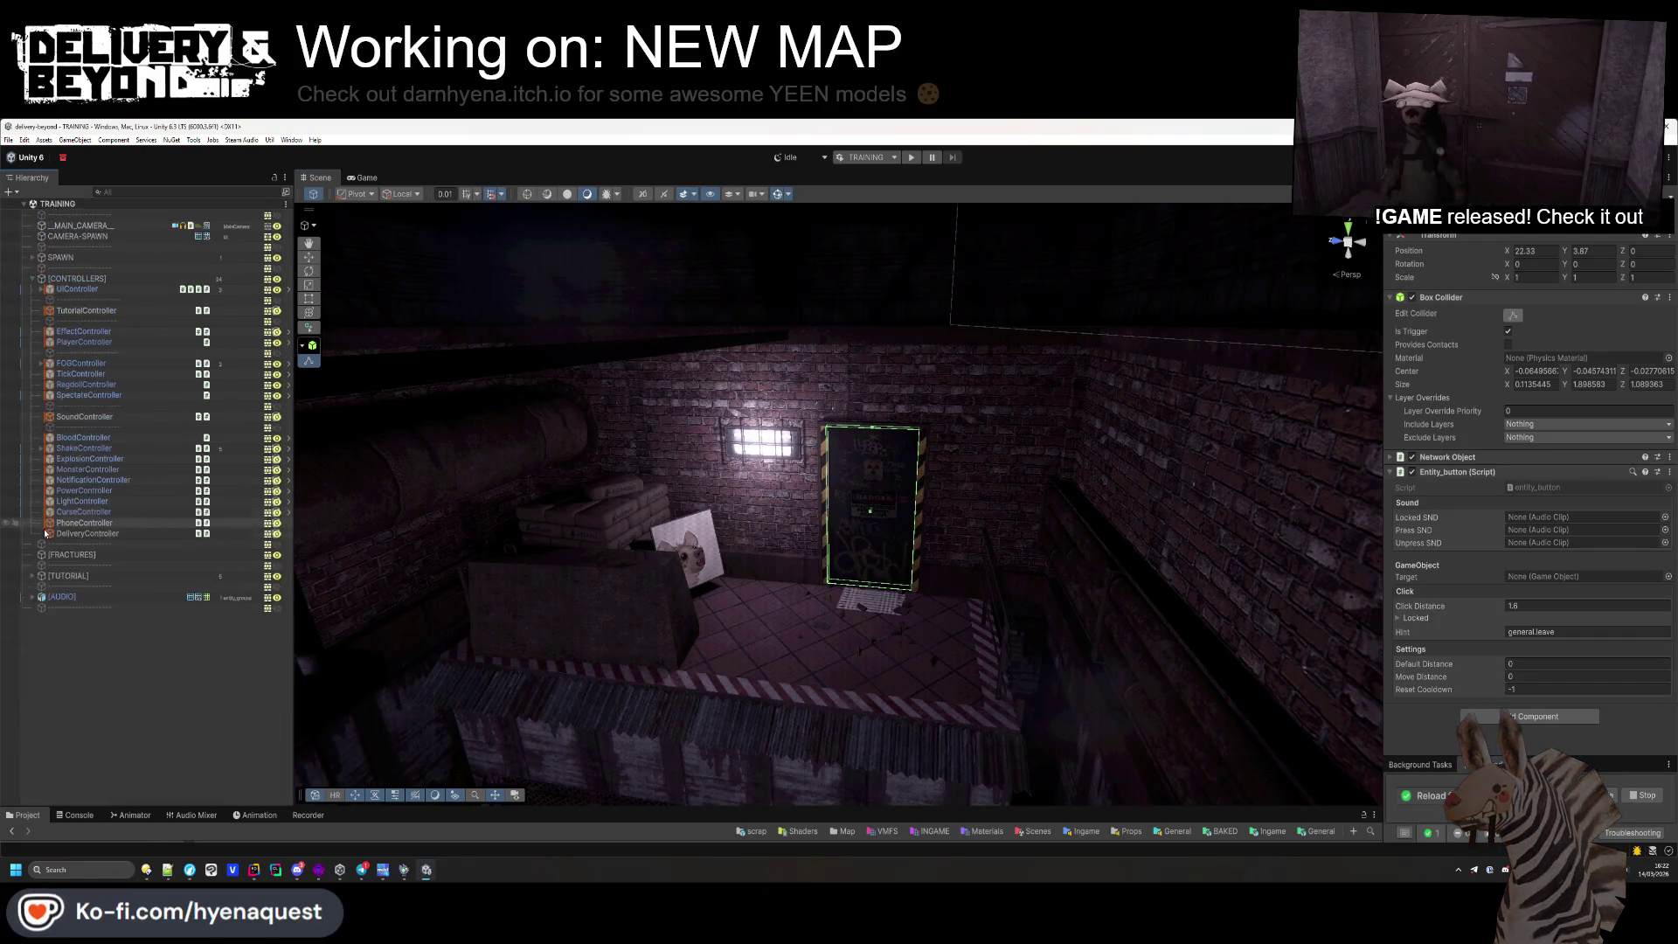
left_click(33, 278)
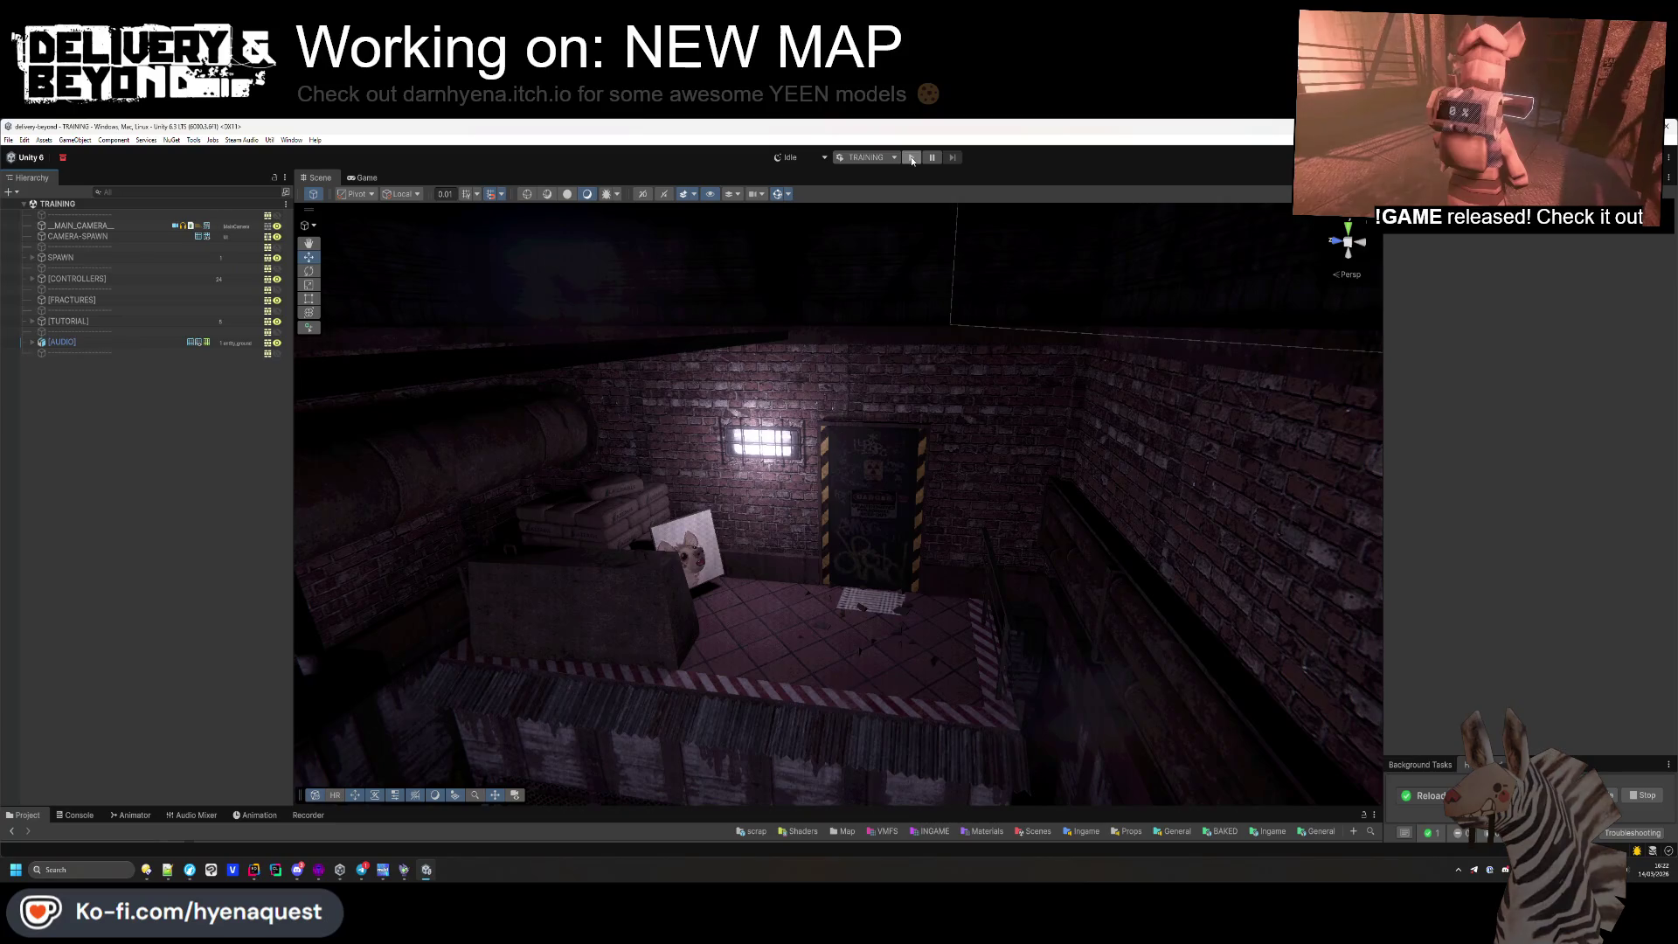
Start play mode and walk through the level to pick up the bin
left_click(912, 158)
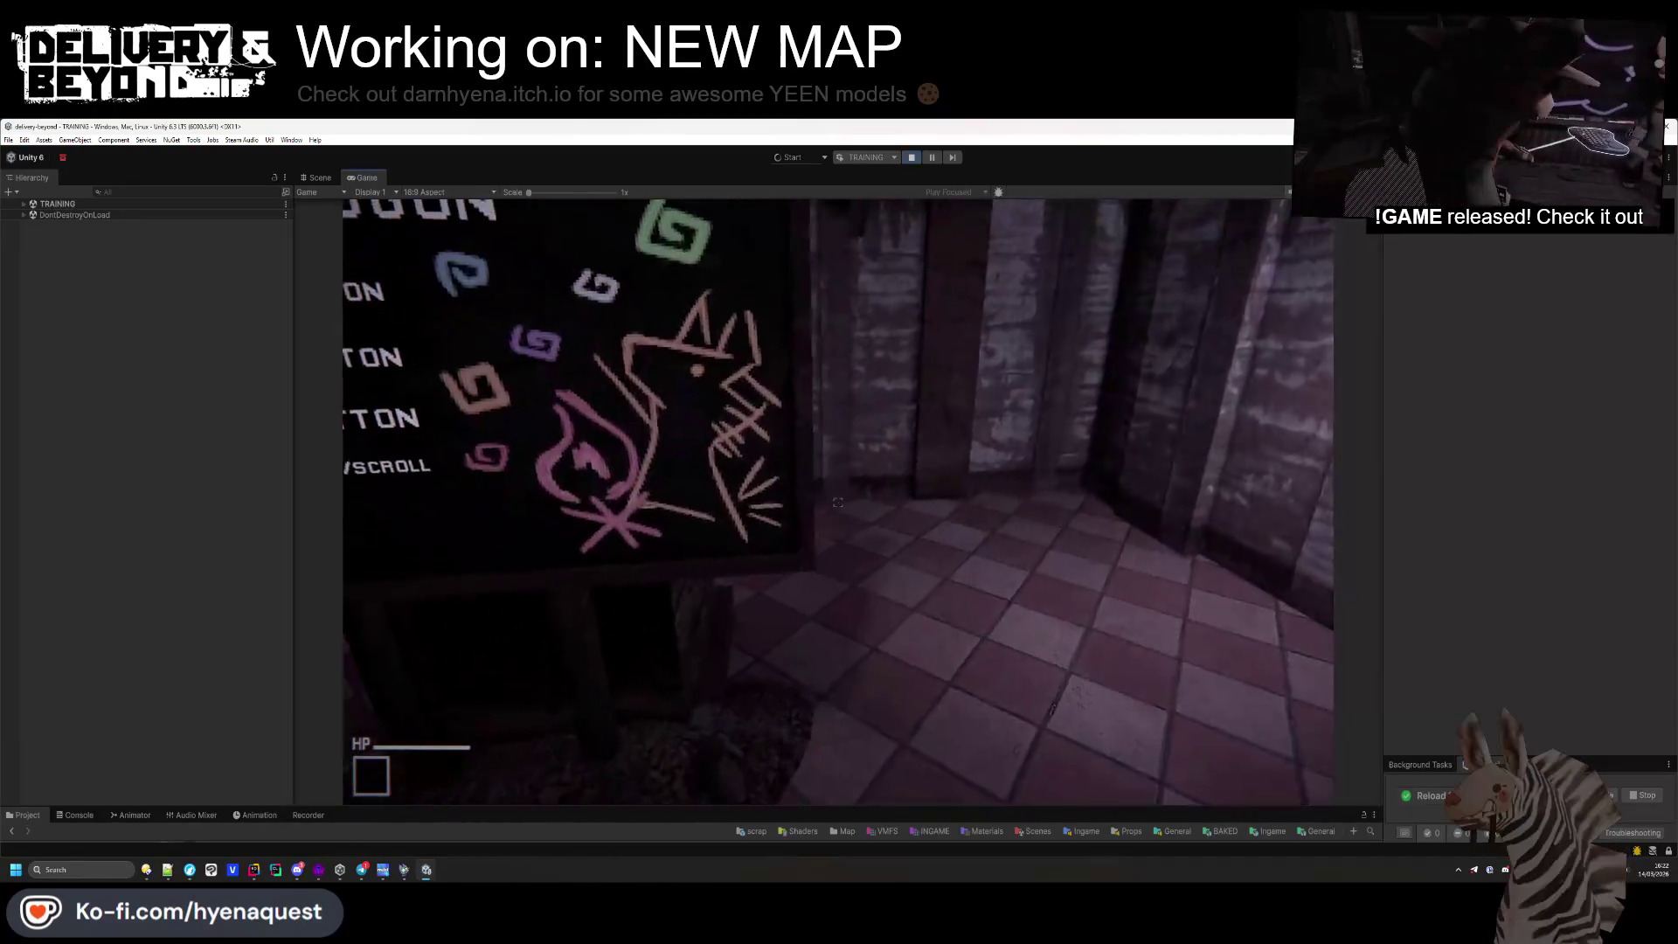
key("Escape")
key("Escape")
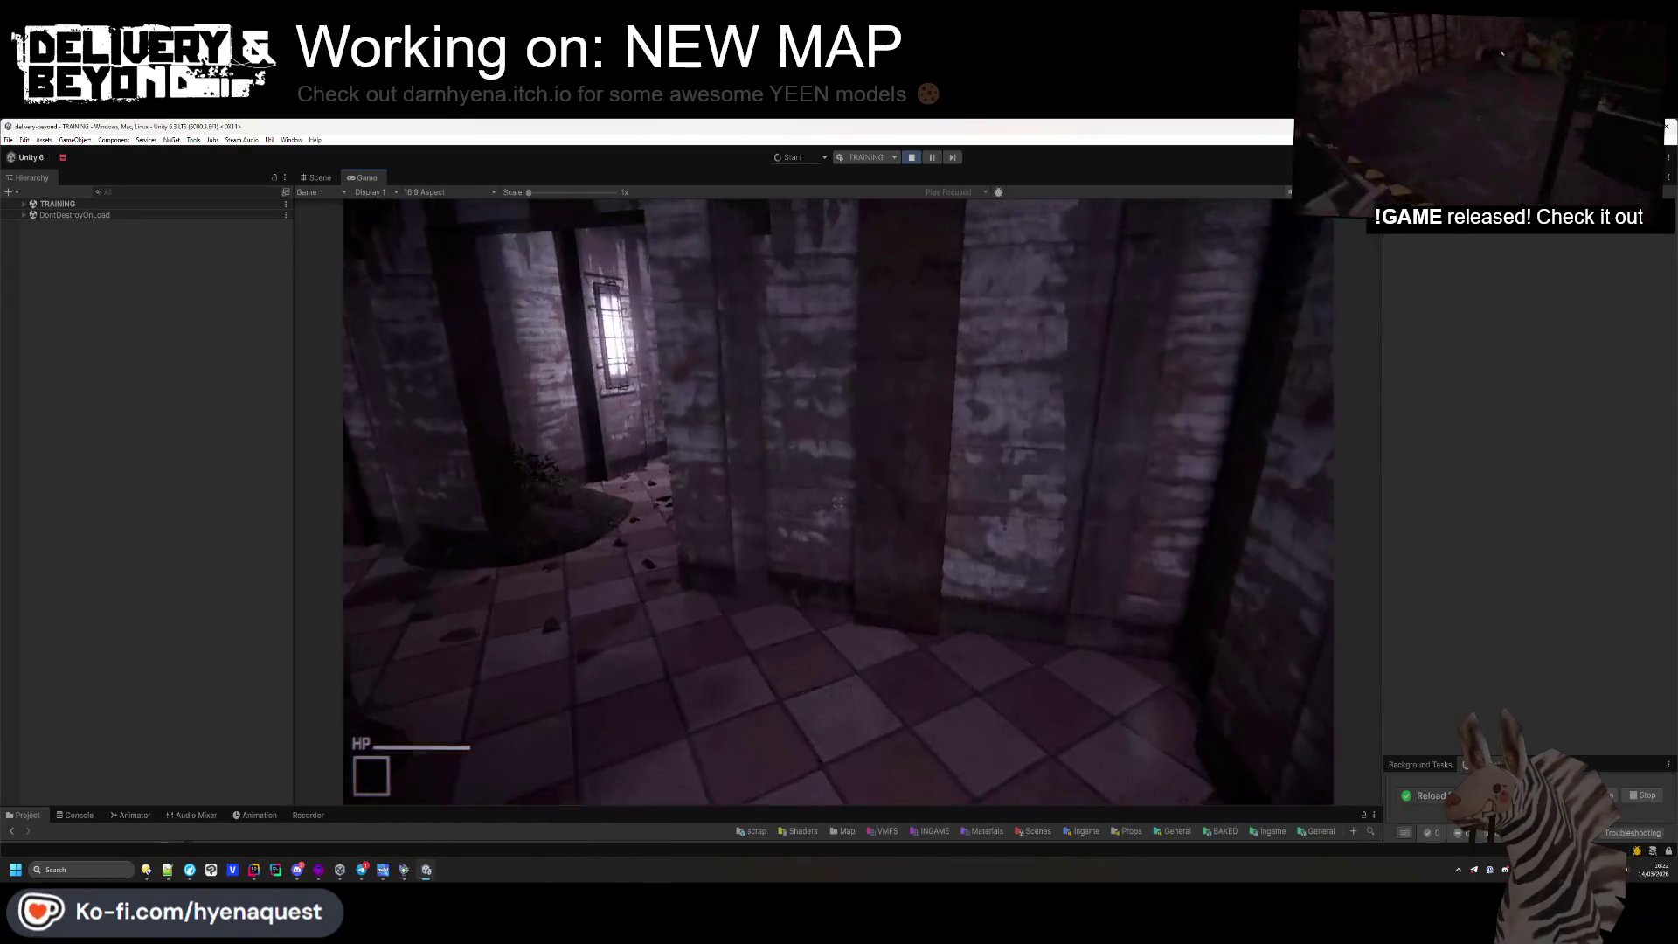
key("w")
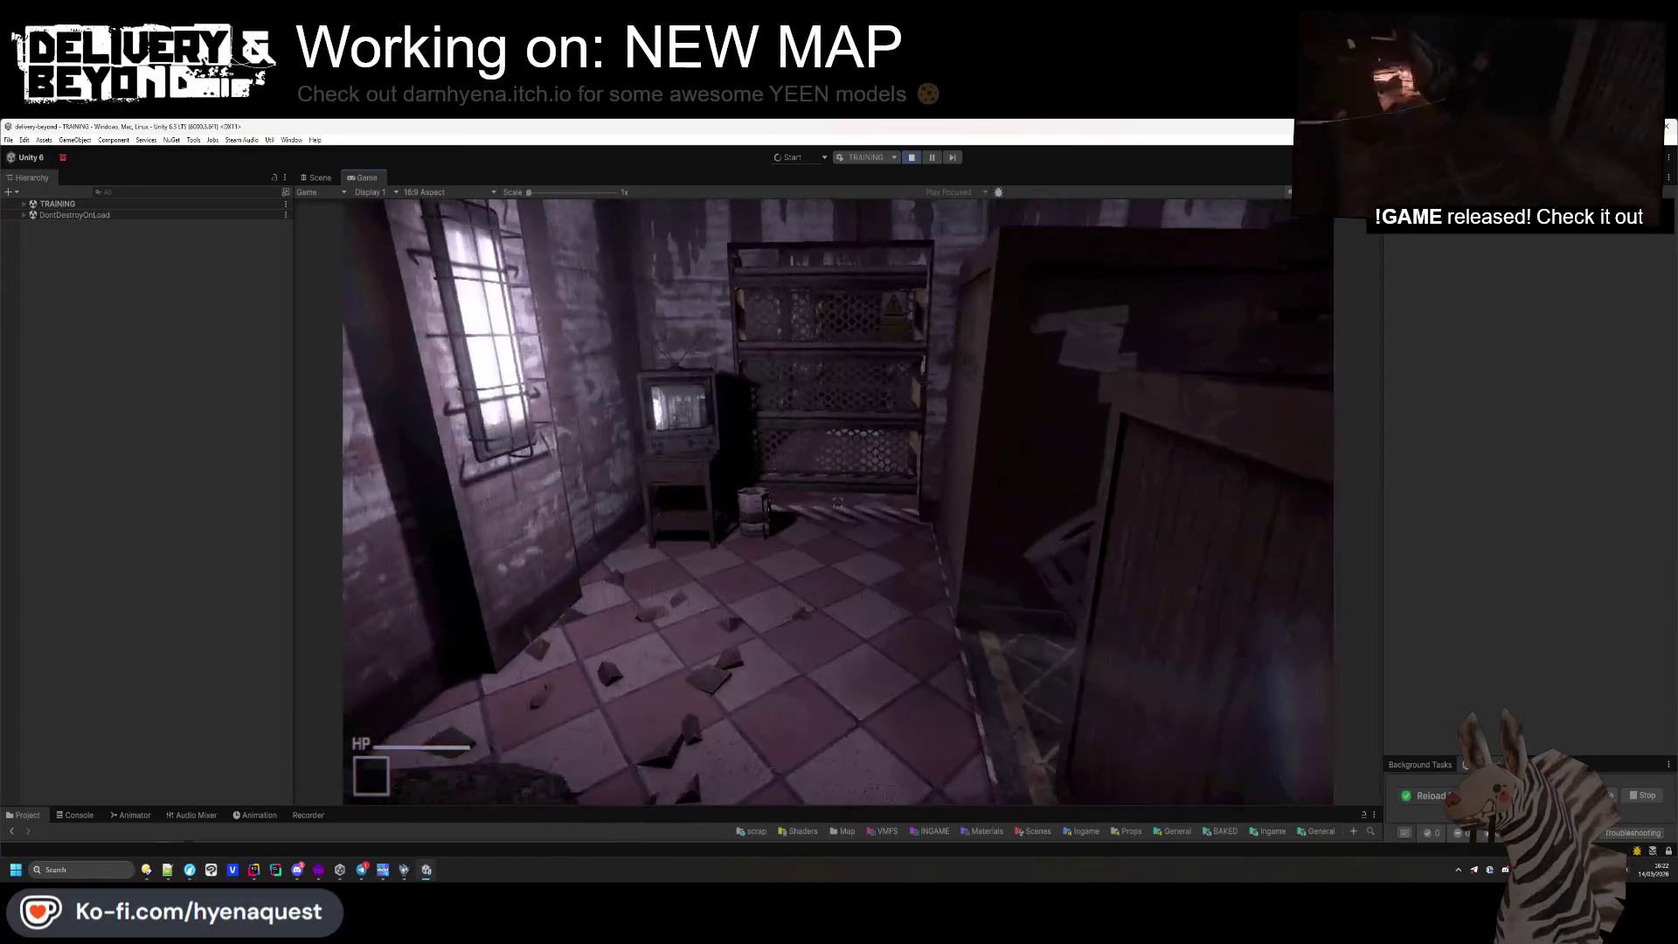
key("w")
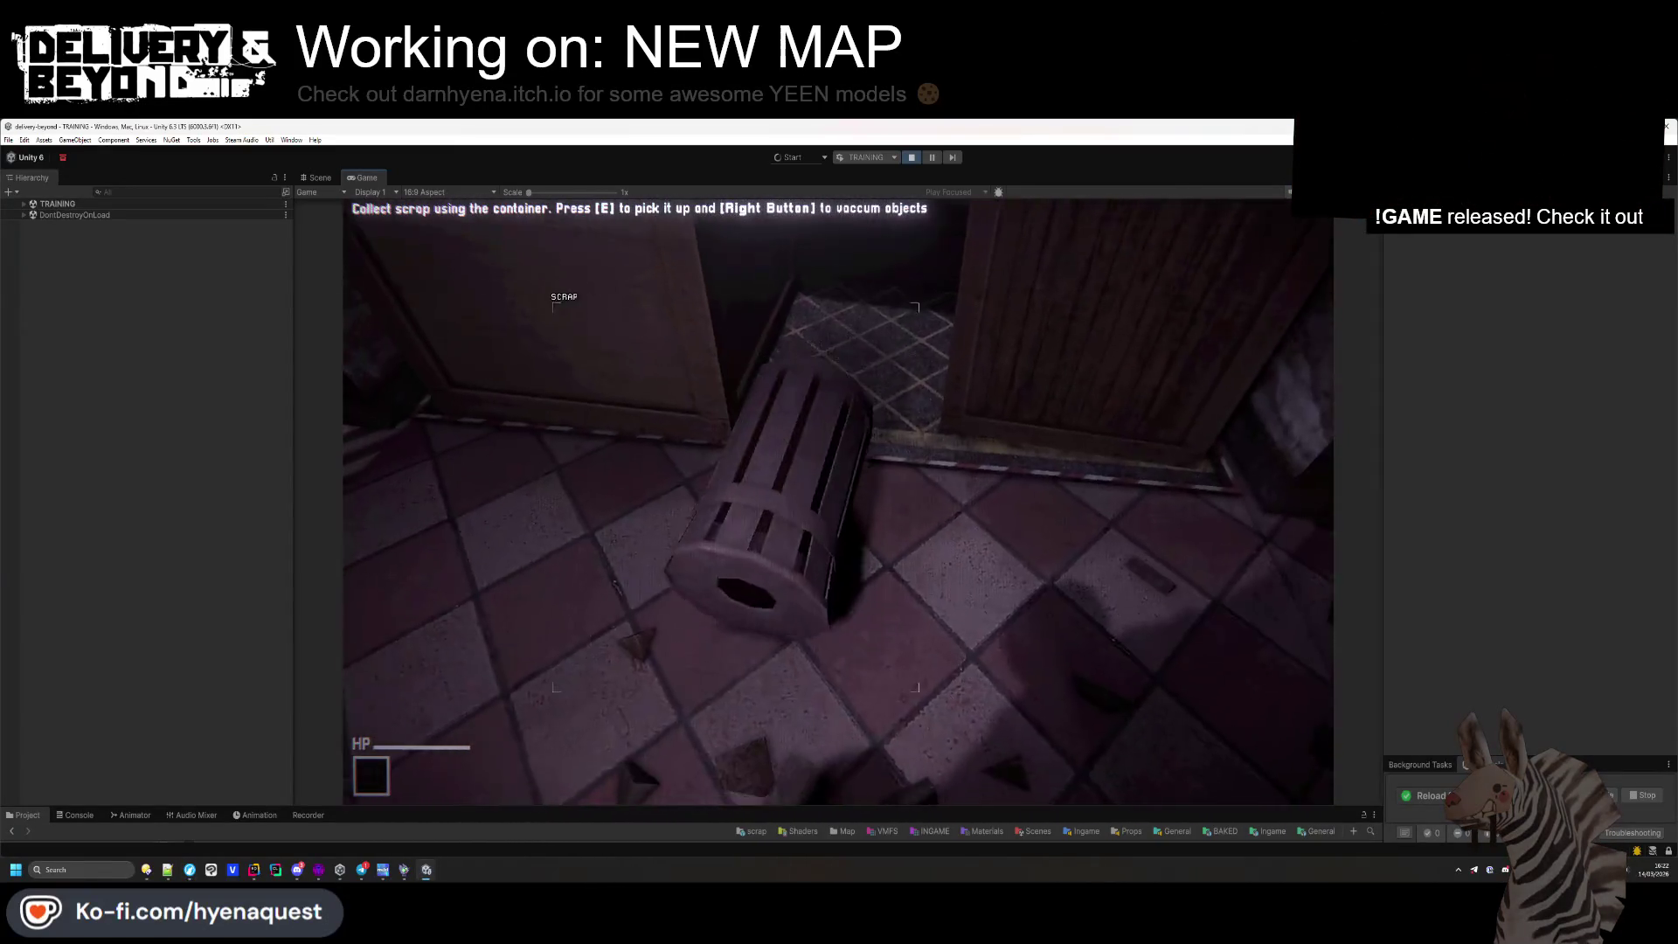
key("e")
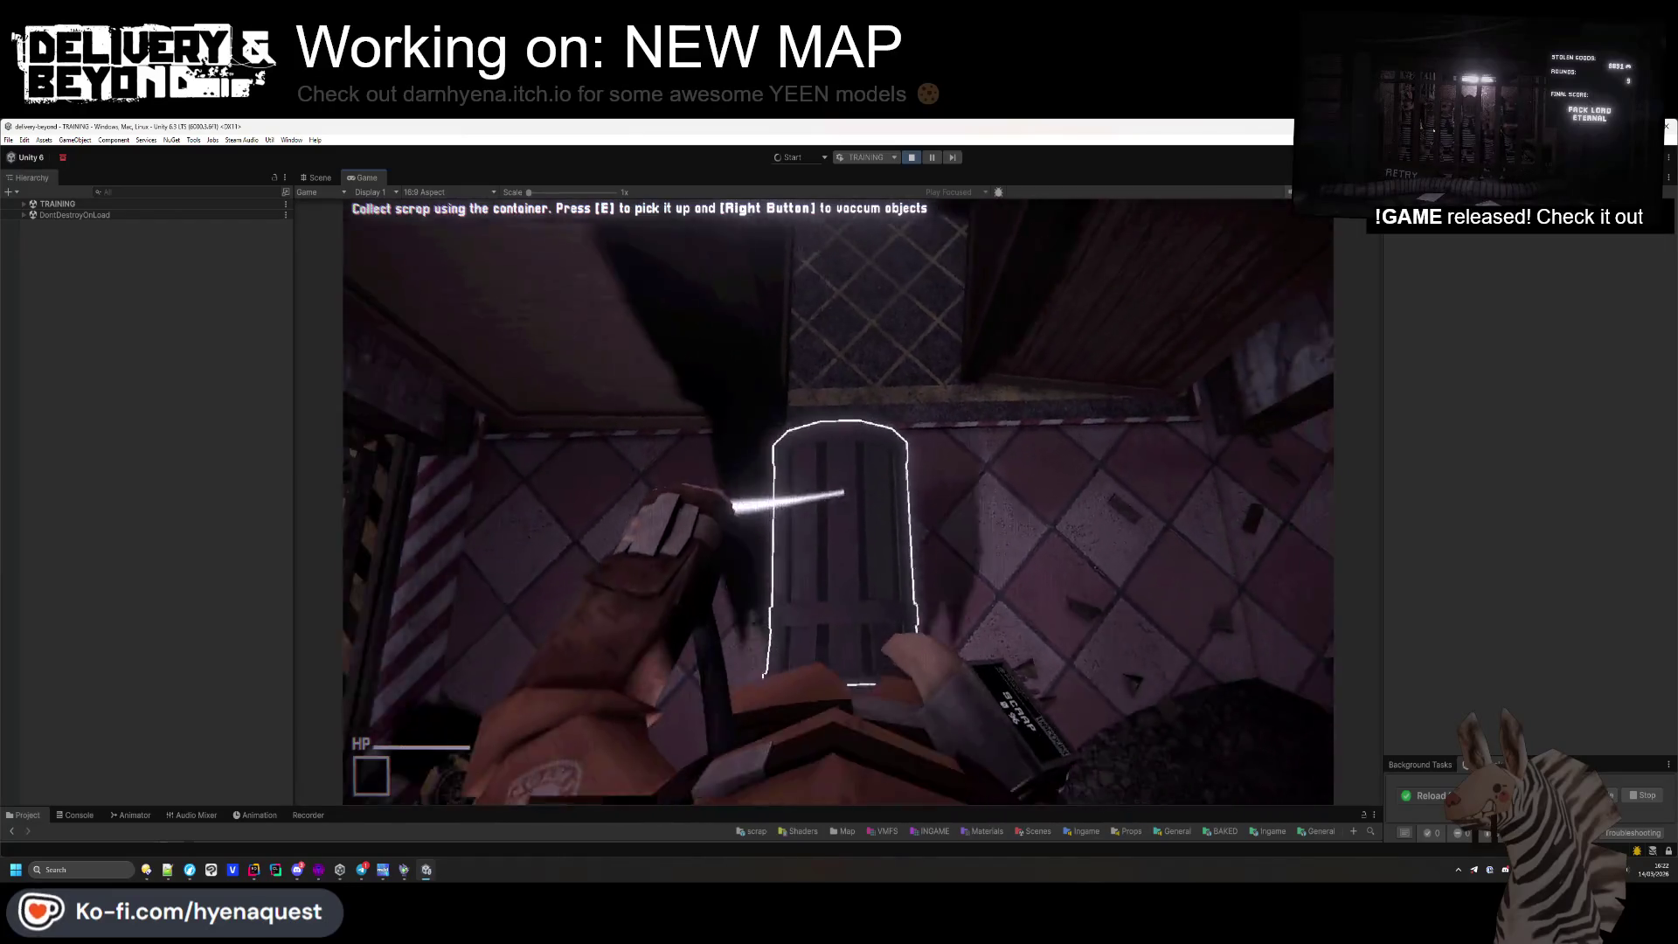
key("w")
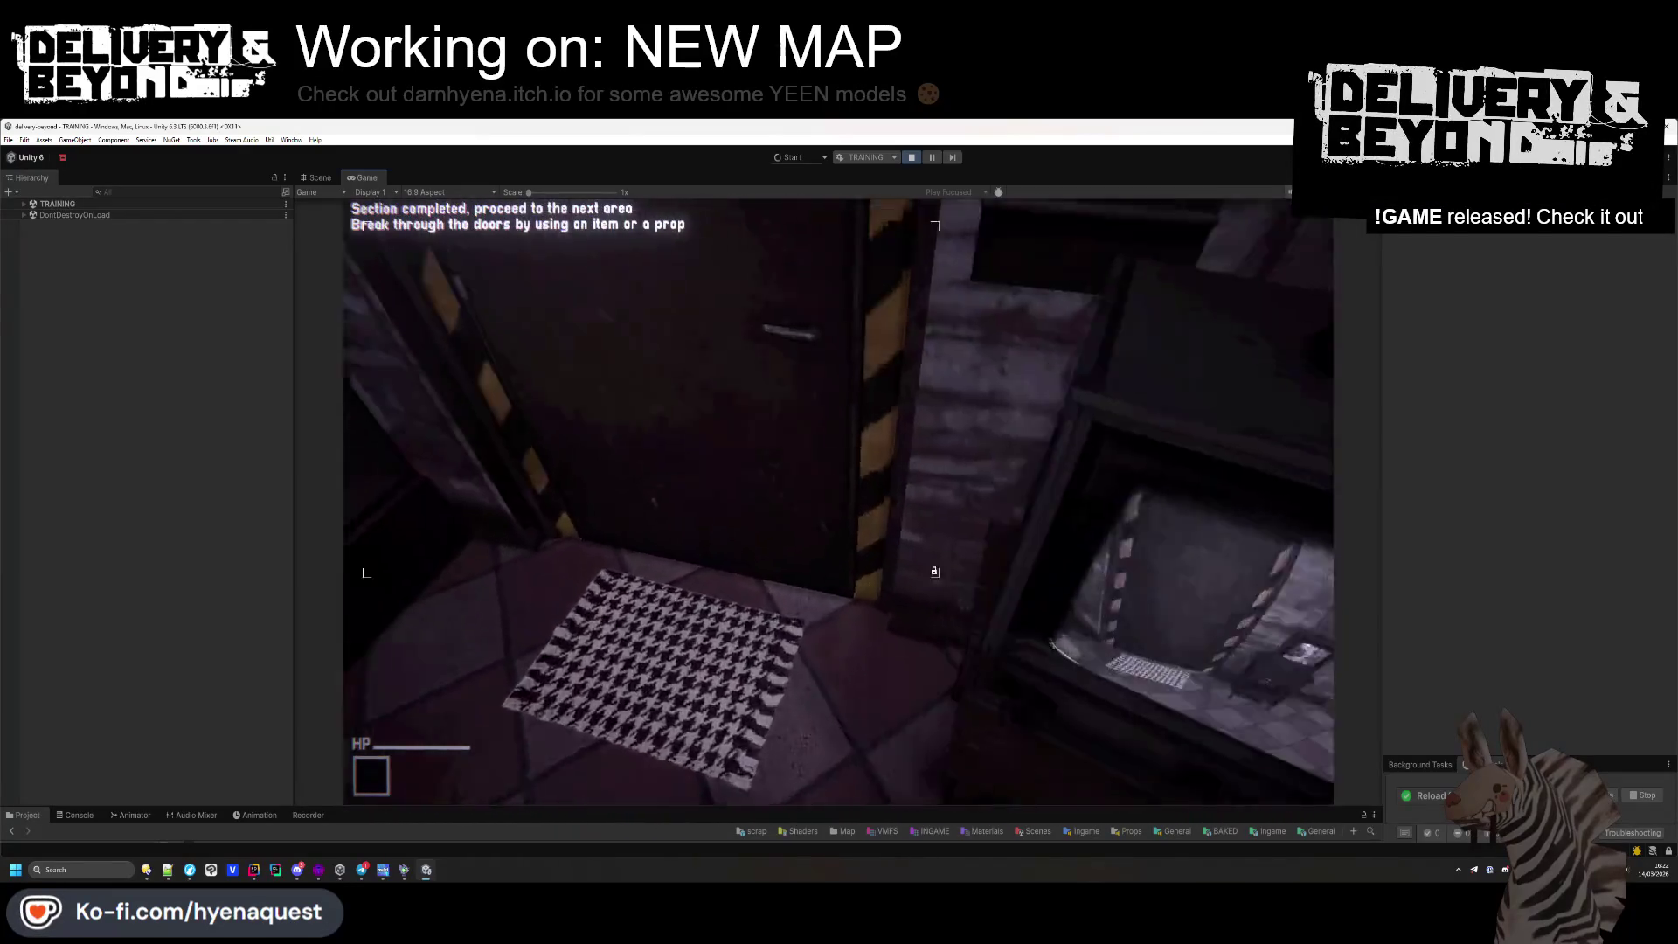
Move the crate and chair with the vacuum beam, then throw the item to finish the tutorial
key("e")
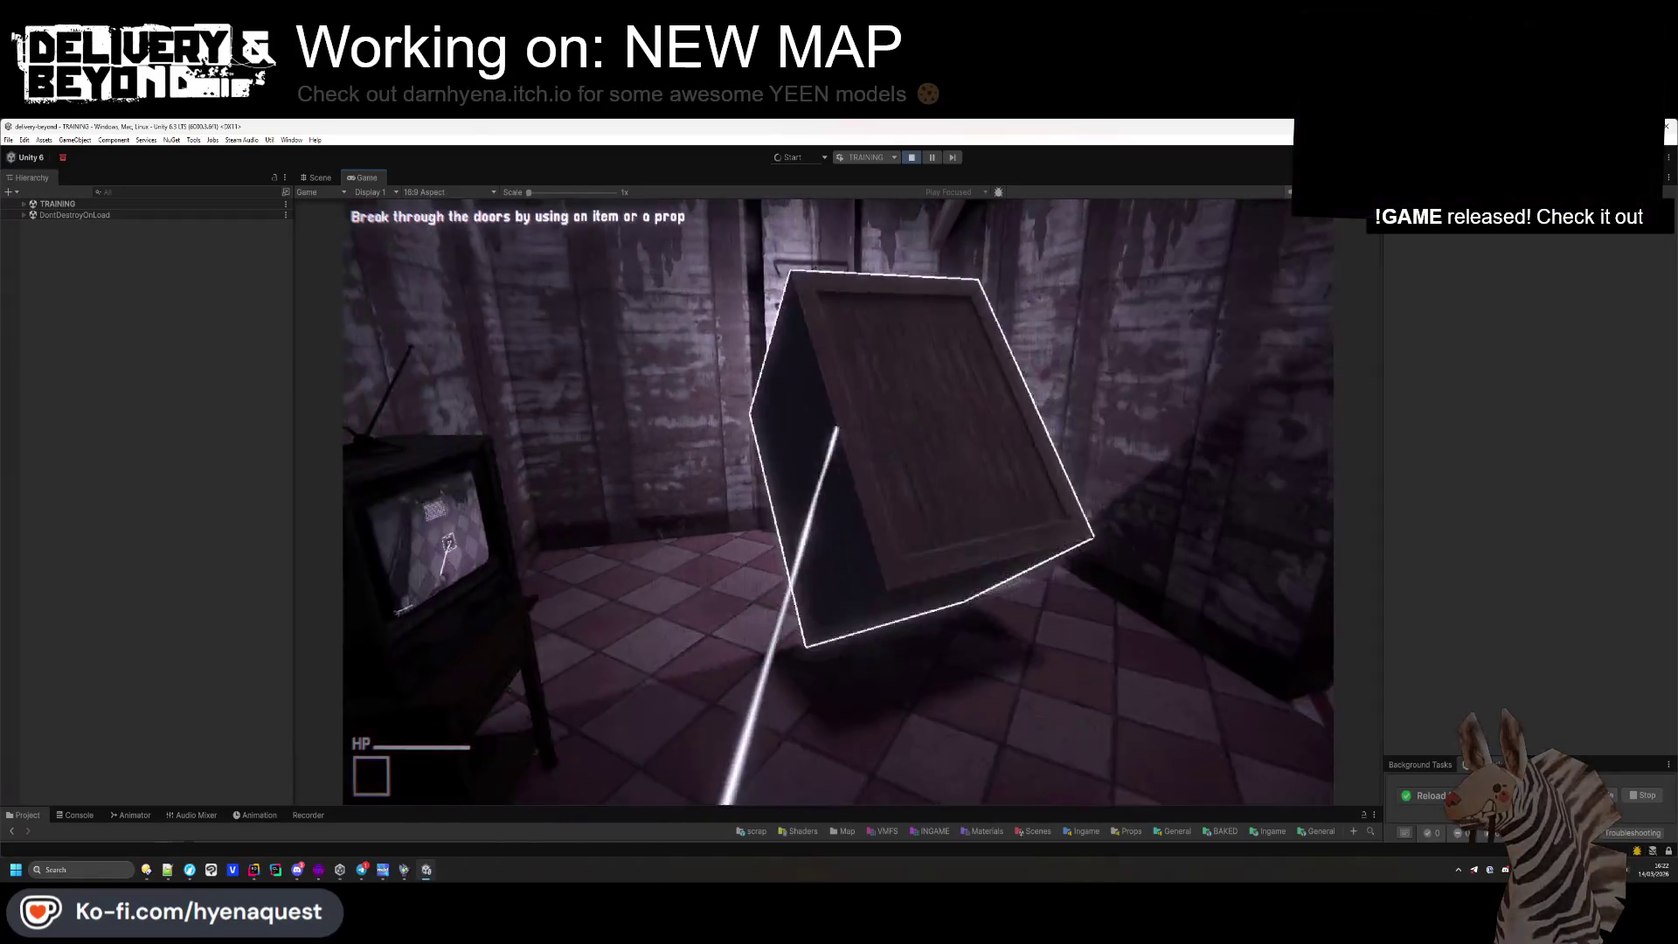
key("e")
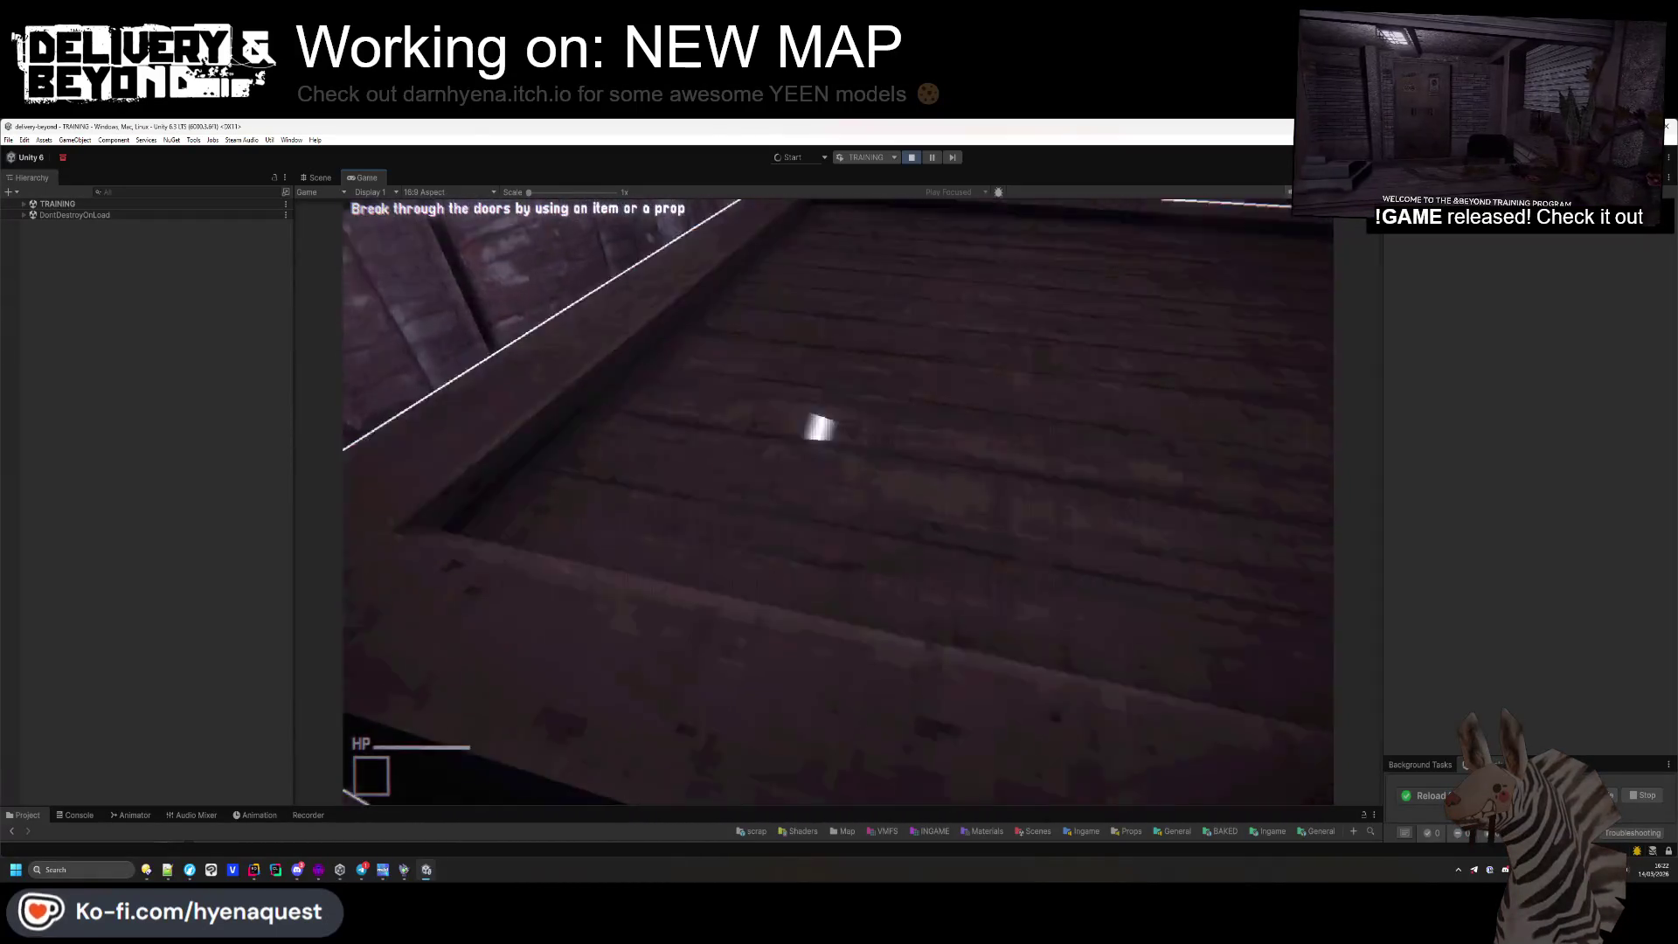
key("s")
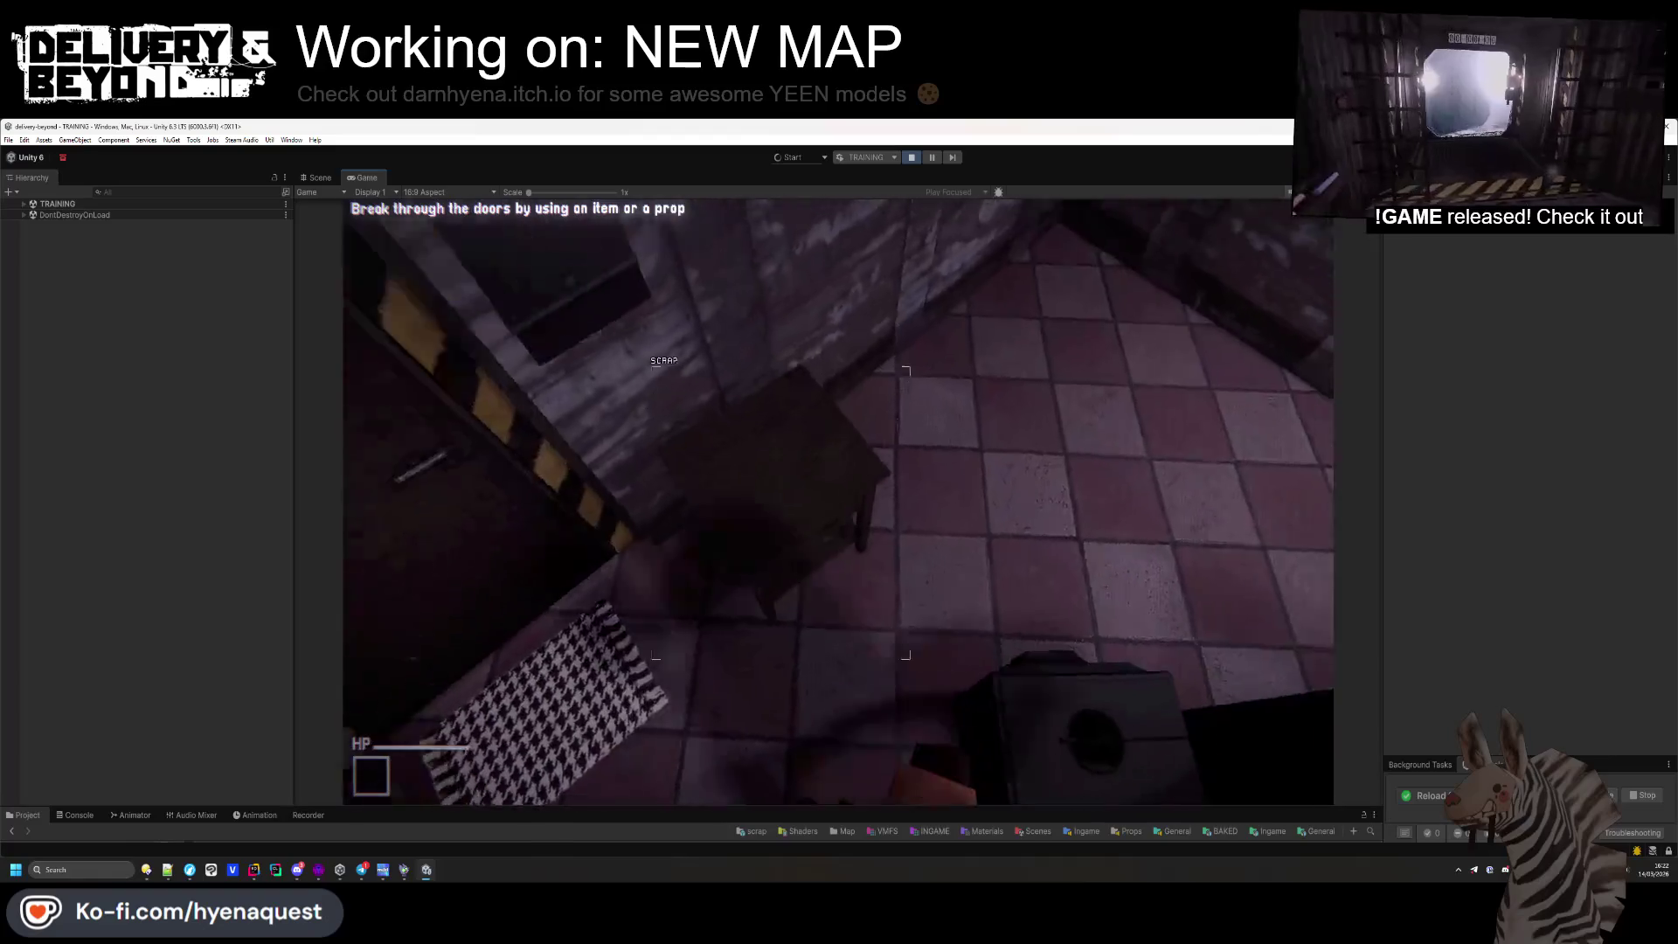
key("e")
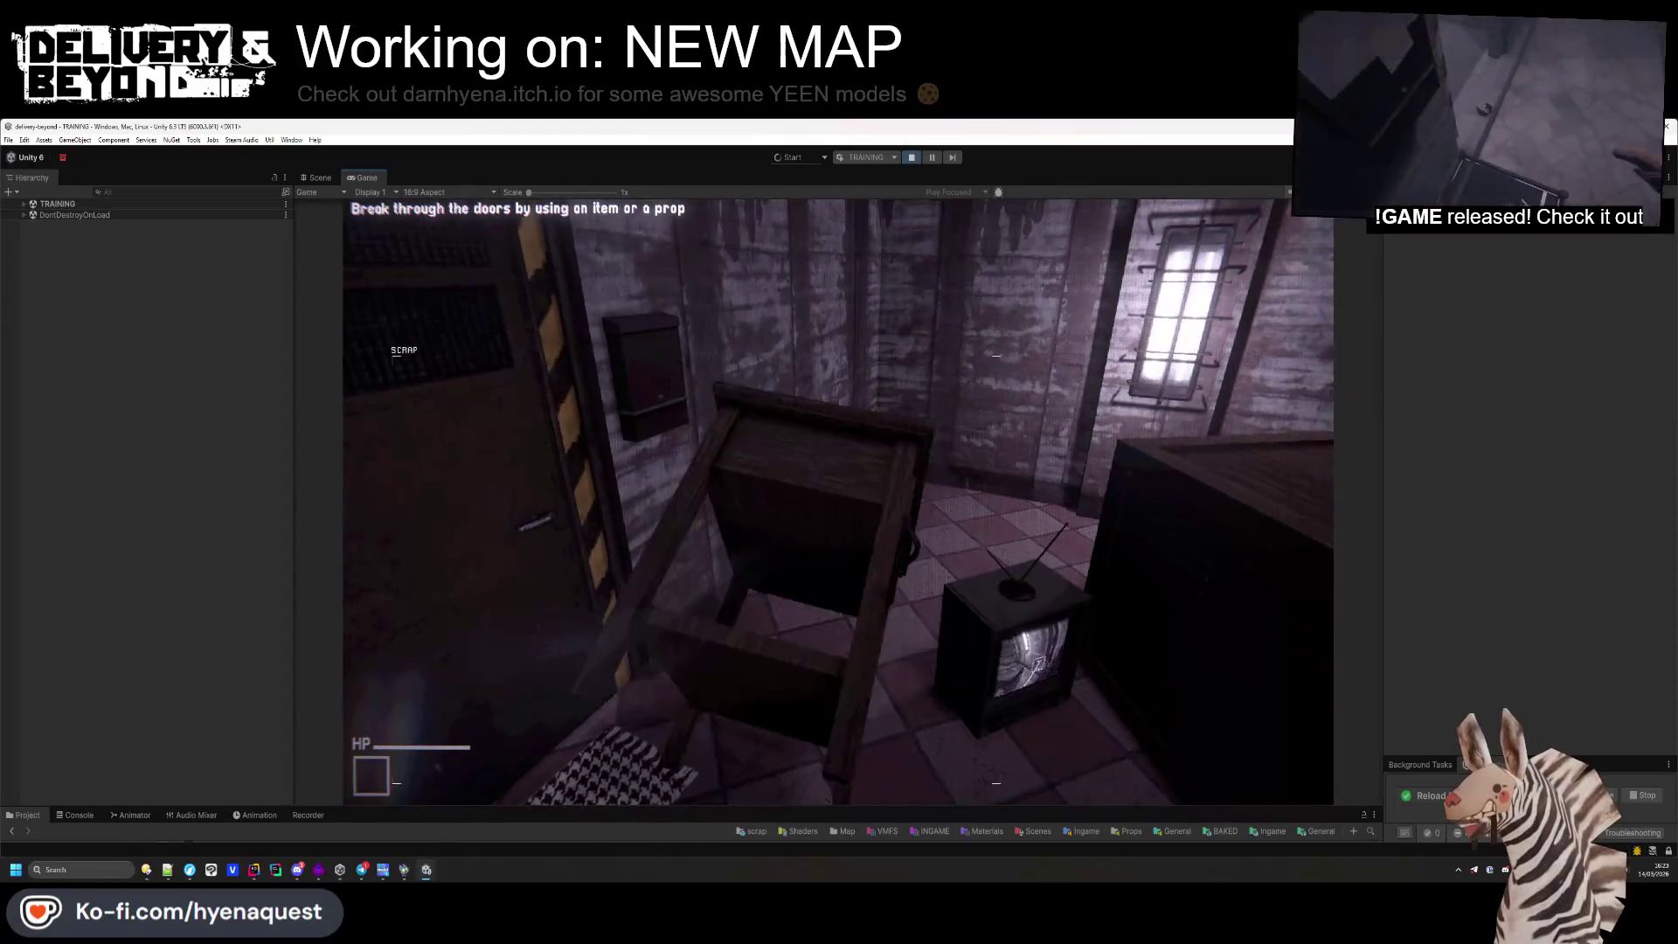
key("e")
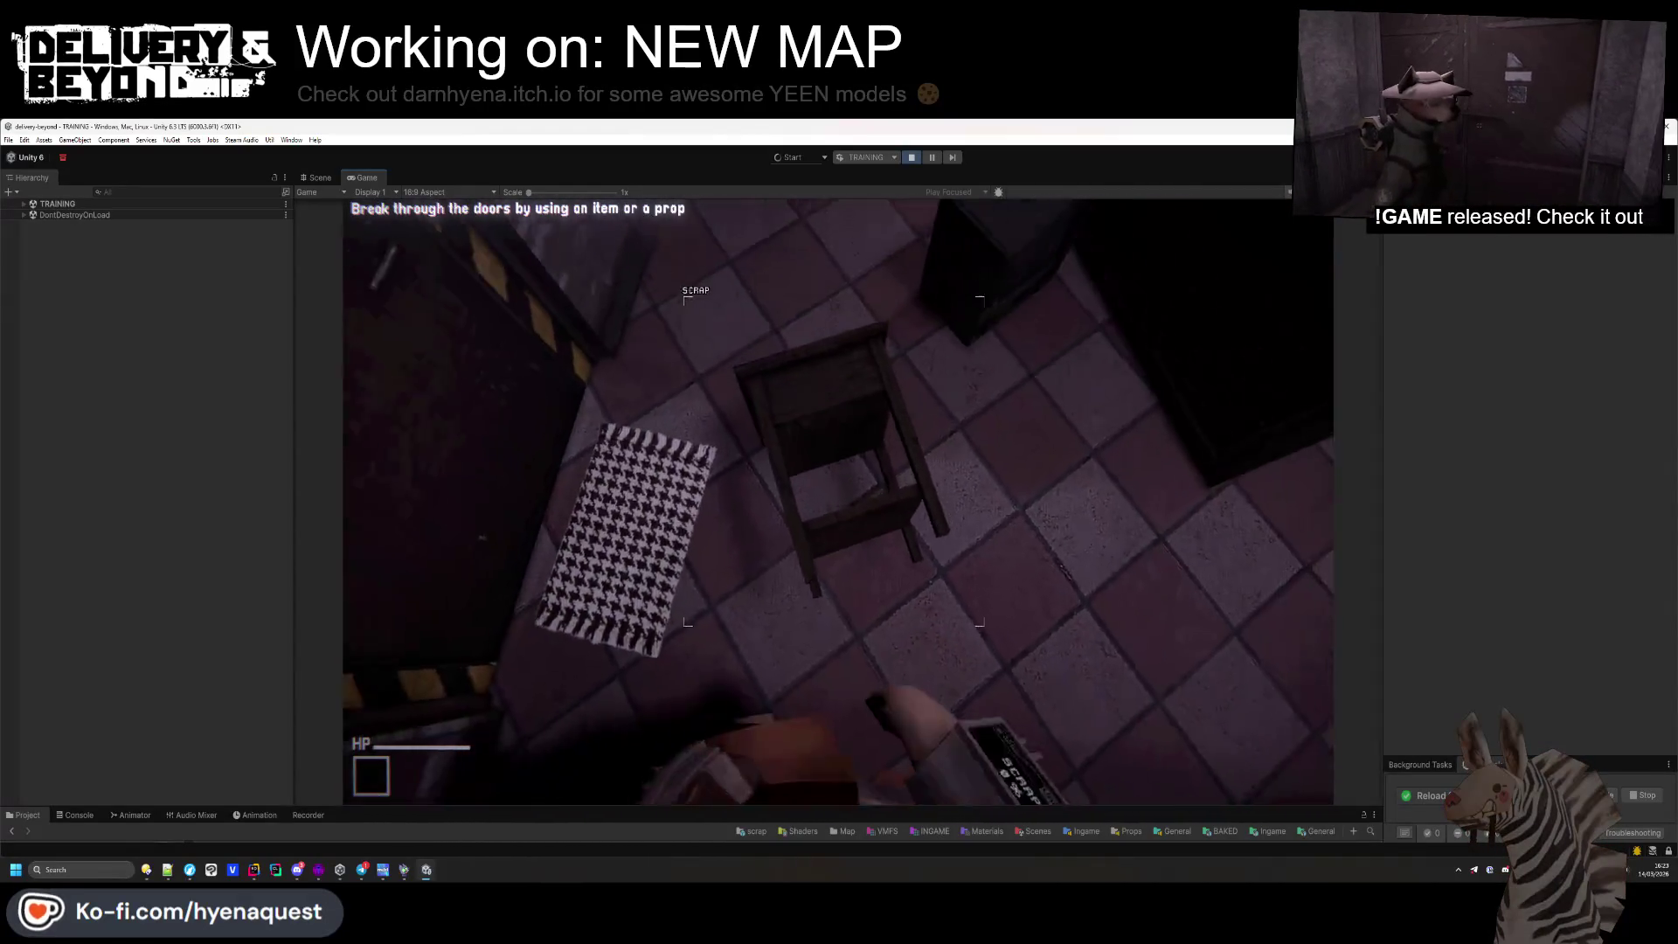
key("e")
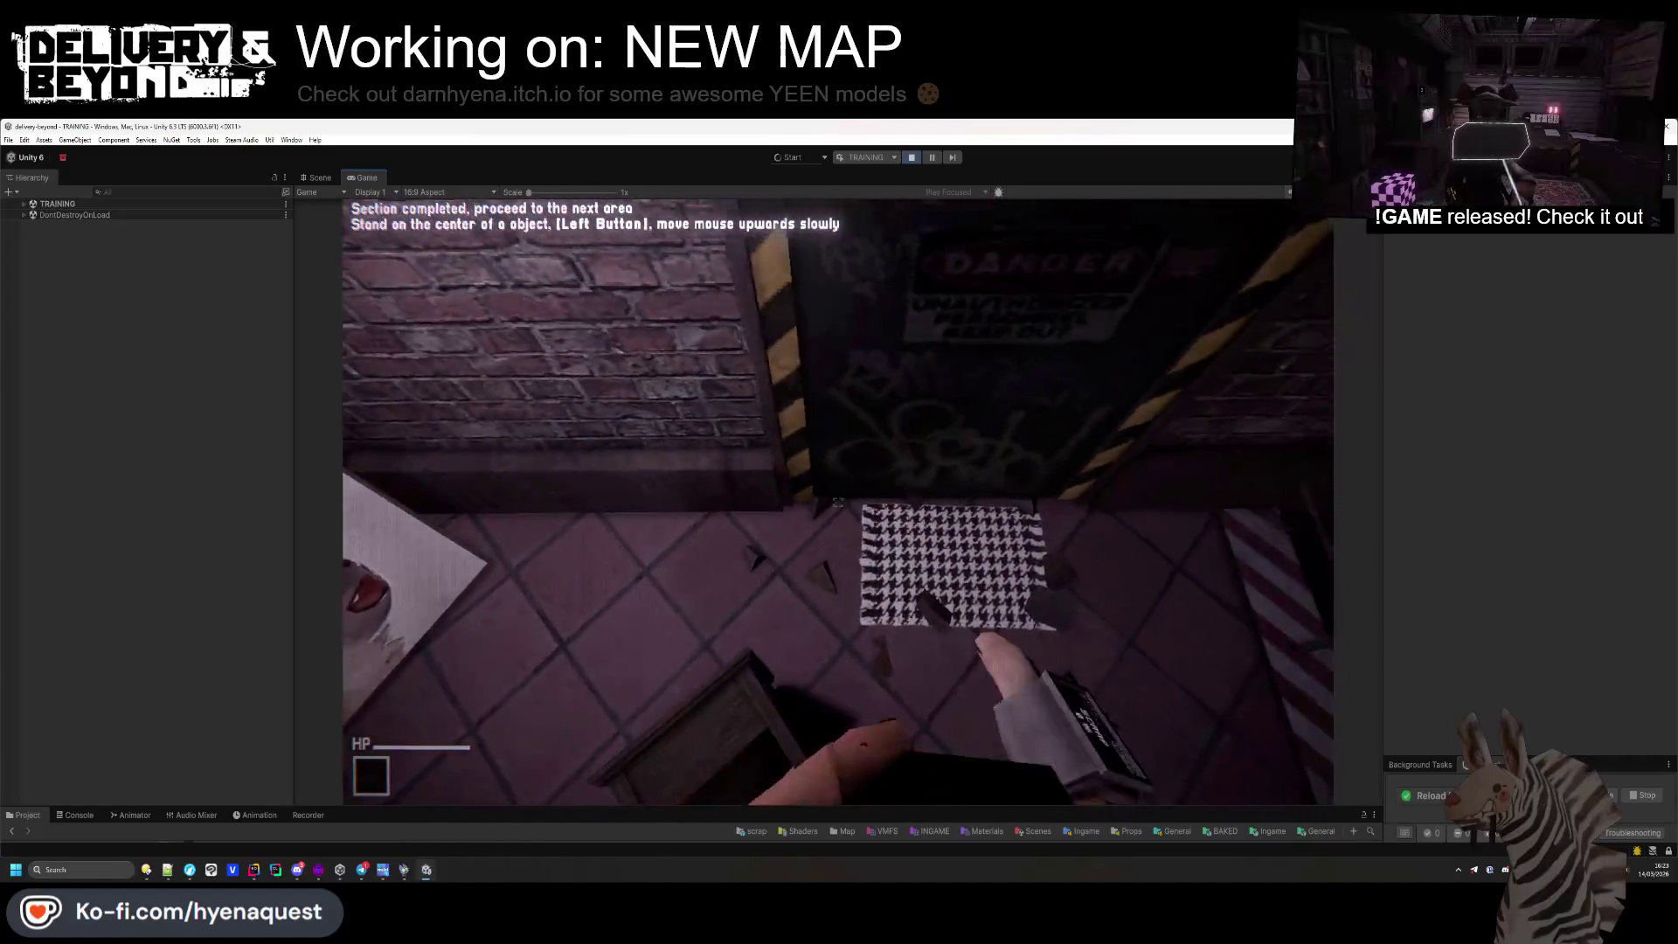
left_click(837, 501)
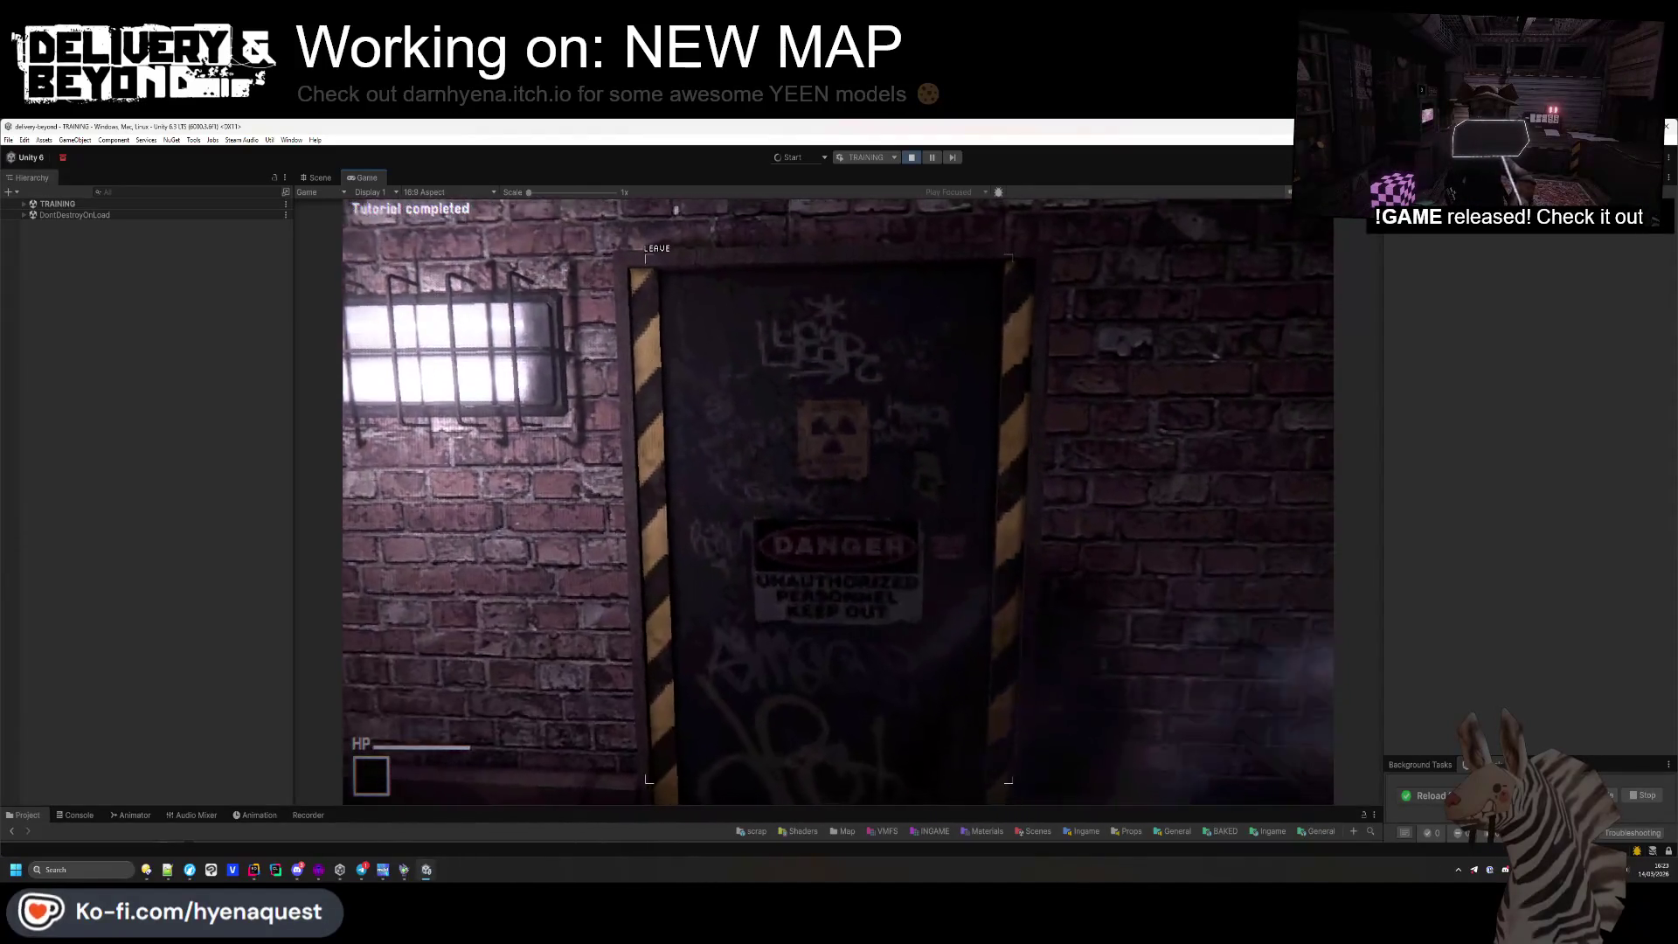
Return to the main menu, open SETTINGS > INPUT and rebind DROP to L
key("e")
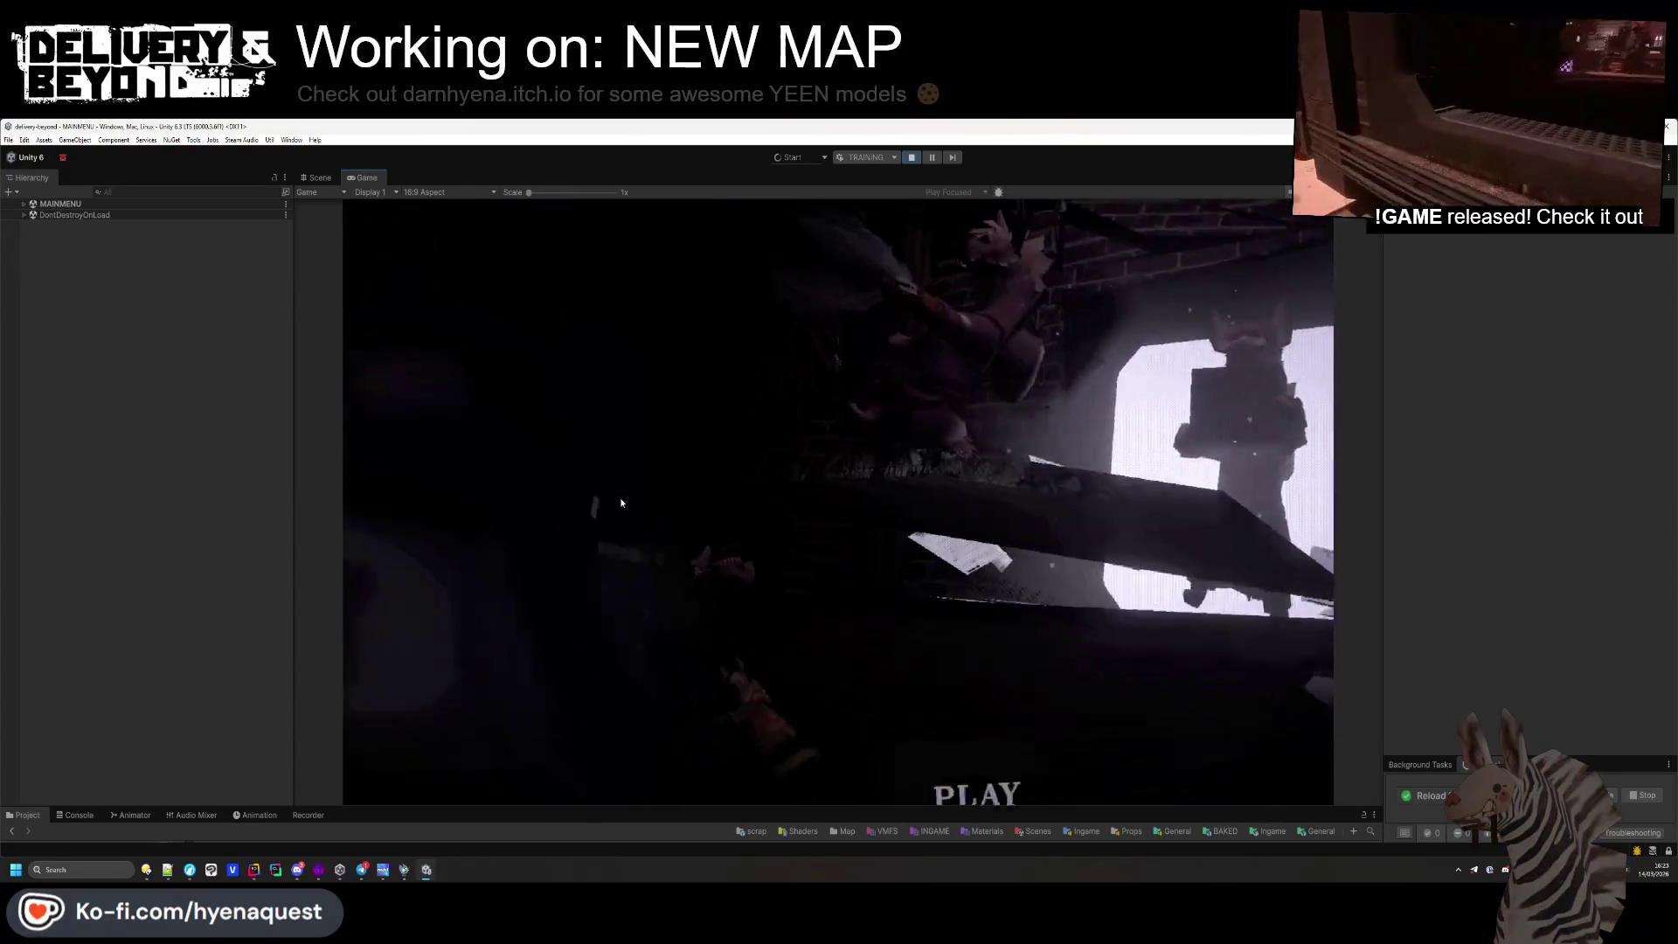
left_click(970, 651)
left_click(452, 568)
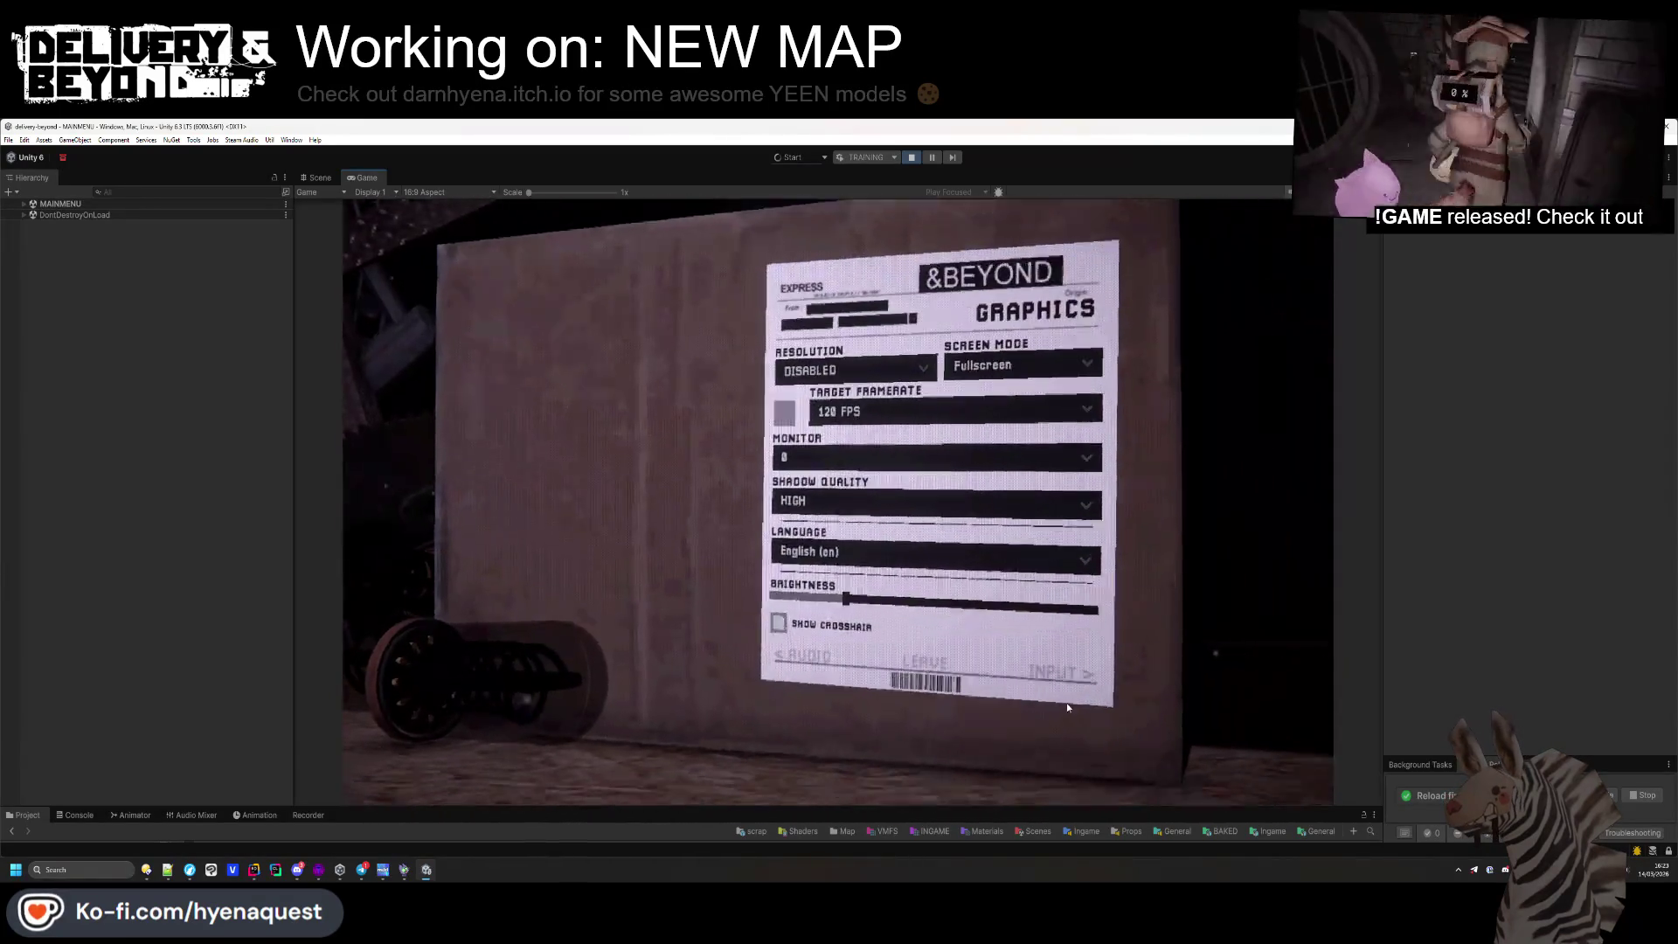
left_click(1067, 704)
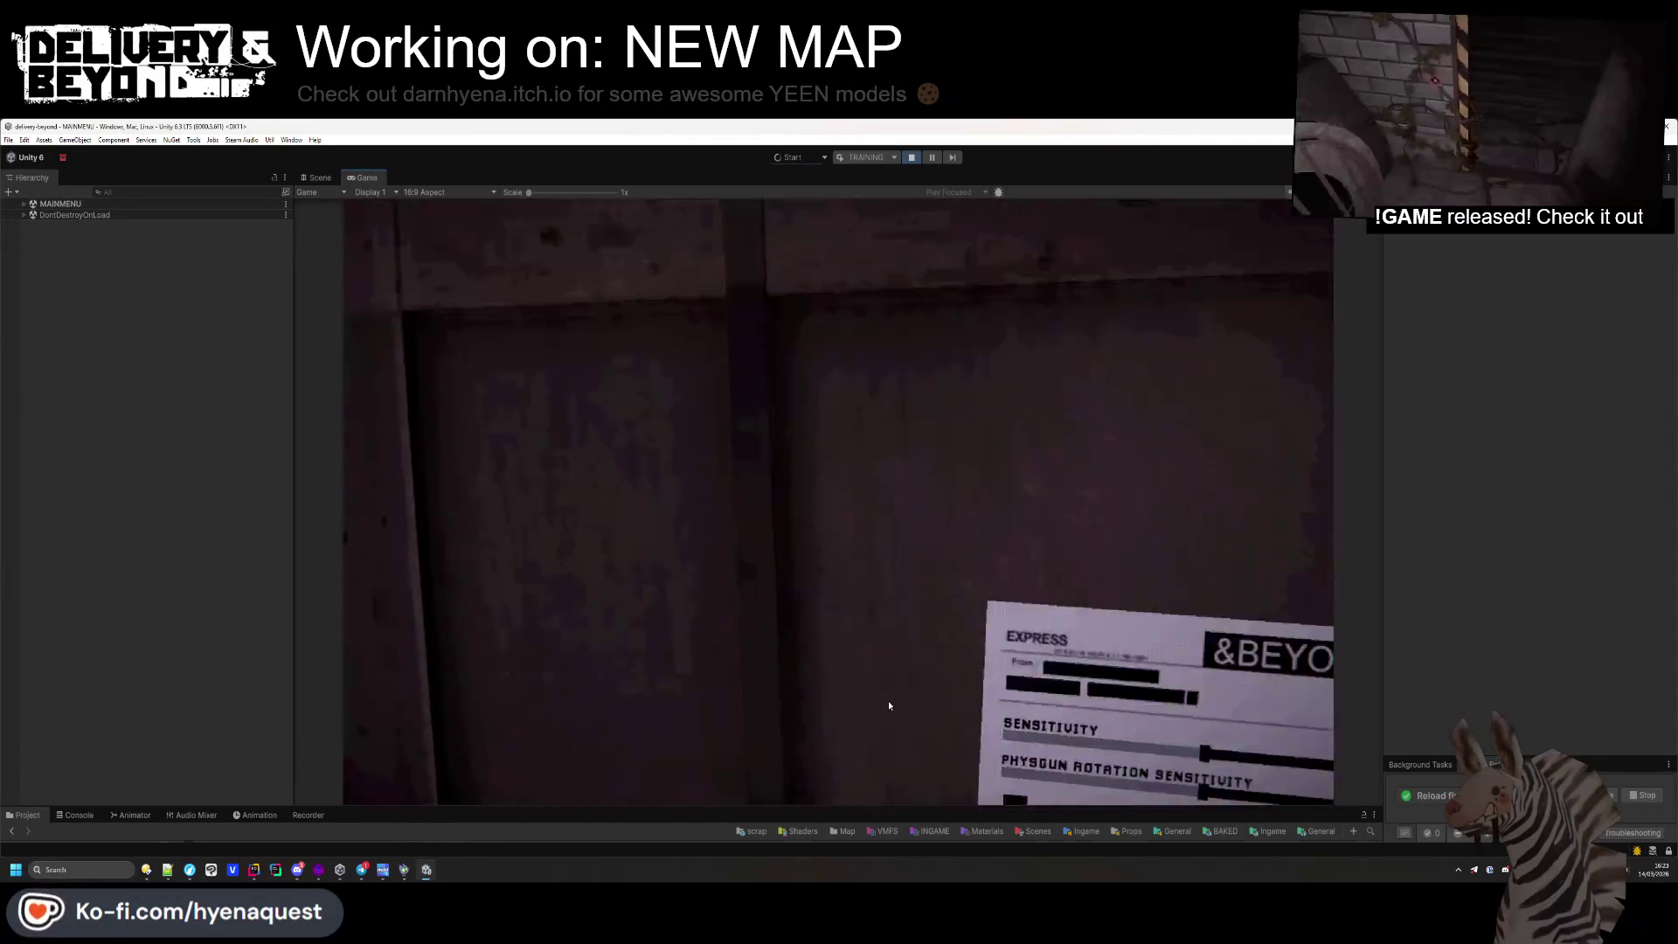
scroll(765, 569, "down", 3)
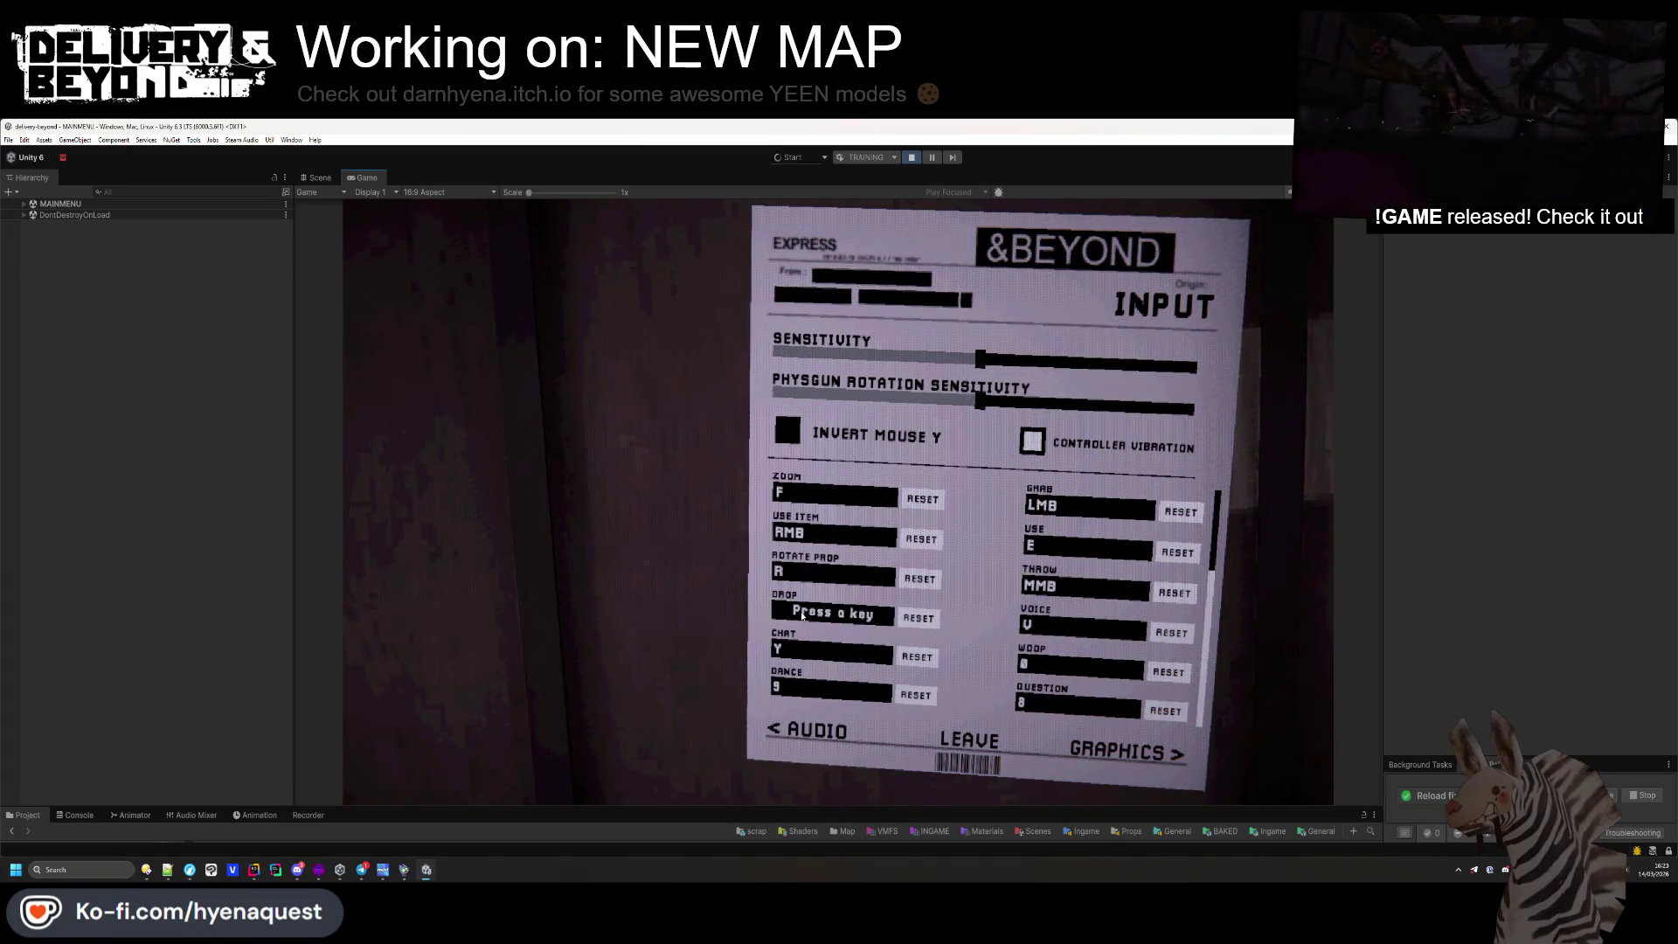
key("l")
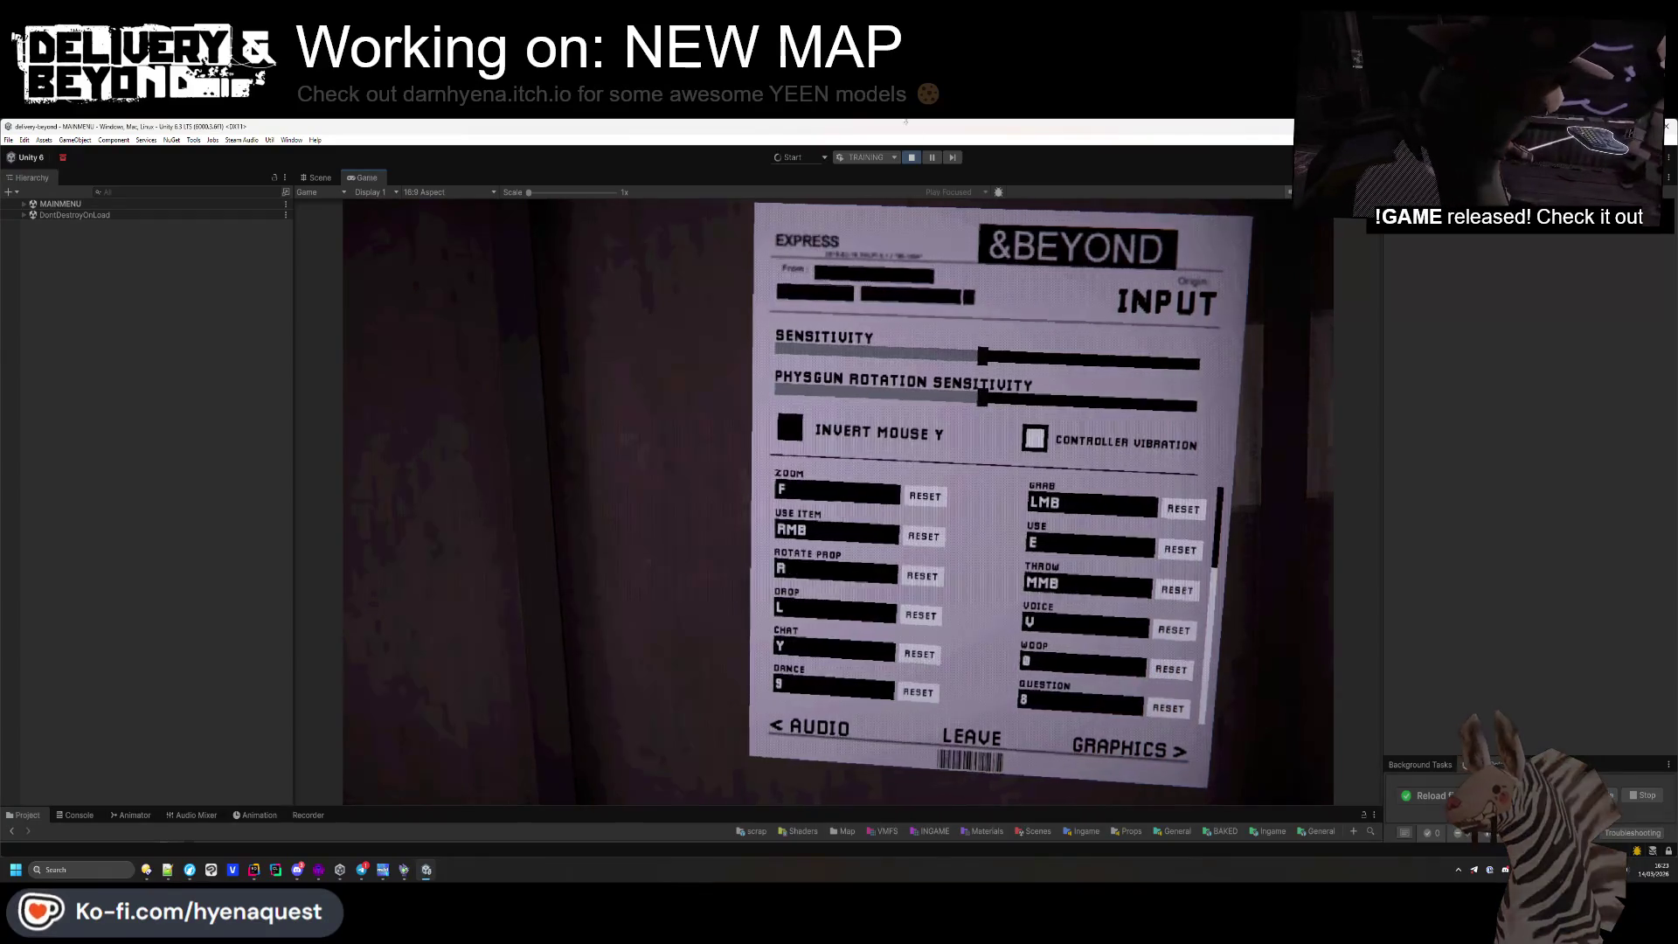
Stop play mode and recompile the scripts
left_click(911, 157)
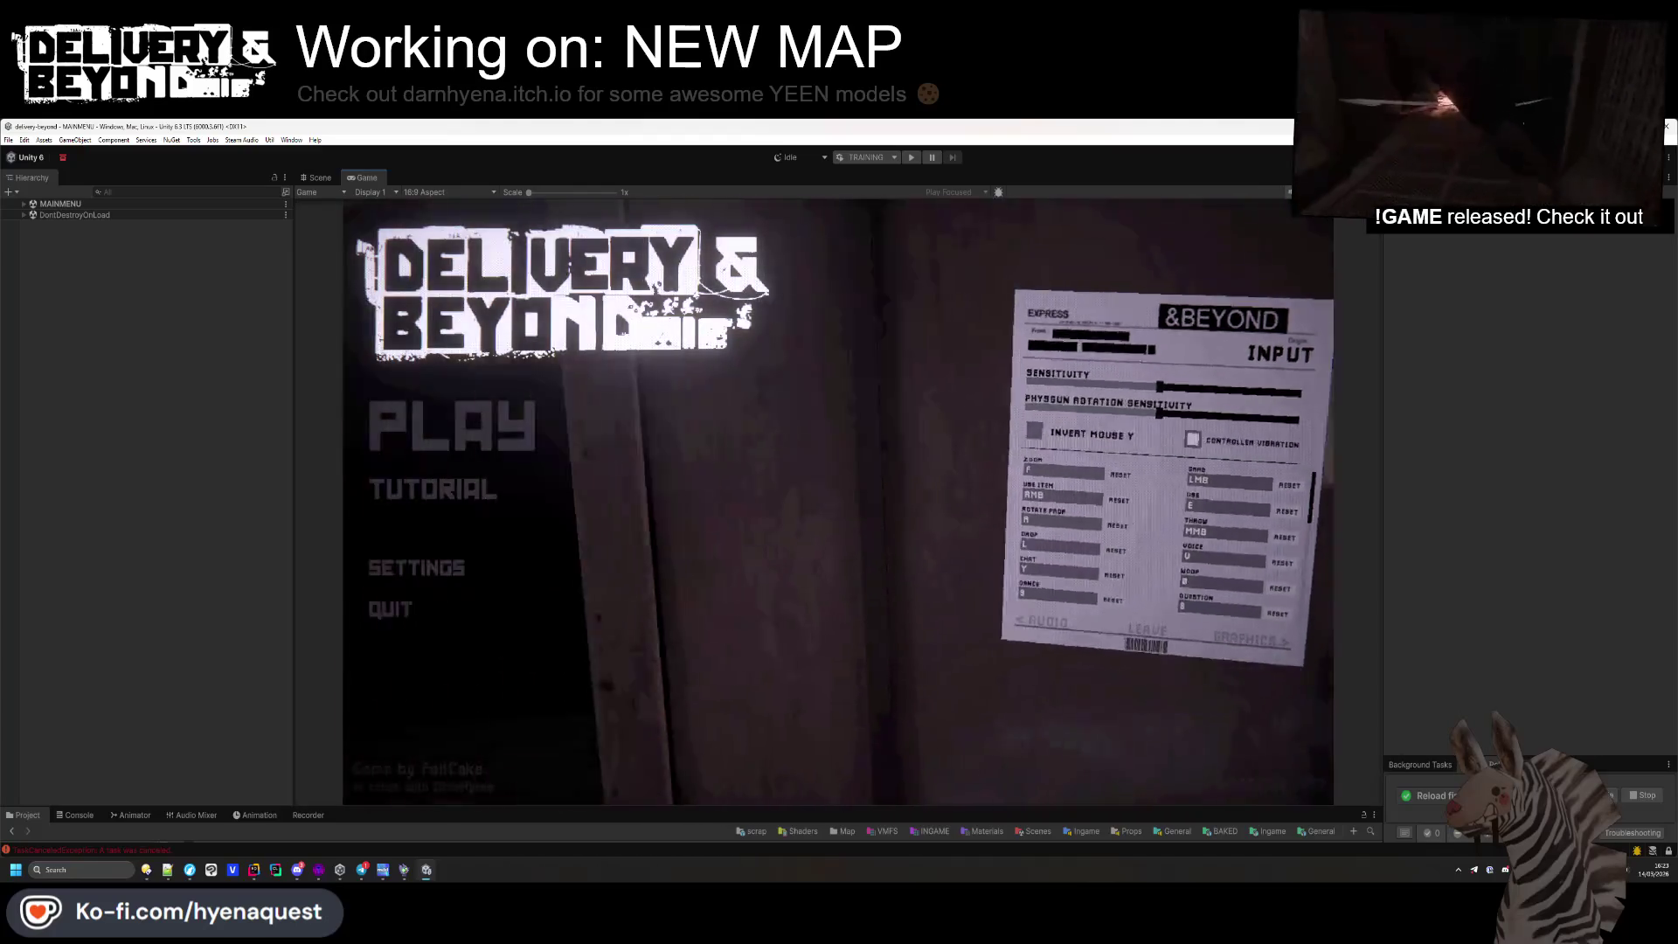
key("ctrl+r")
left_click(856, 511)
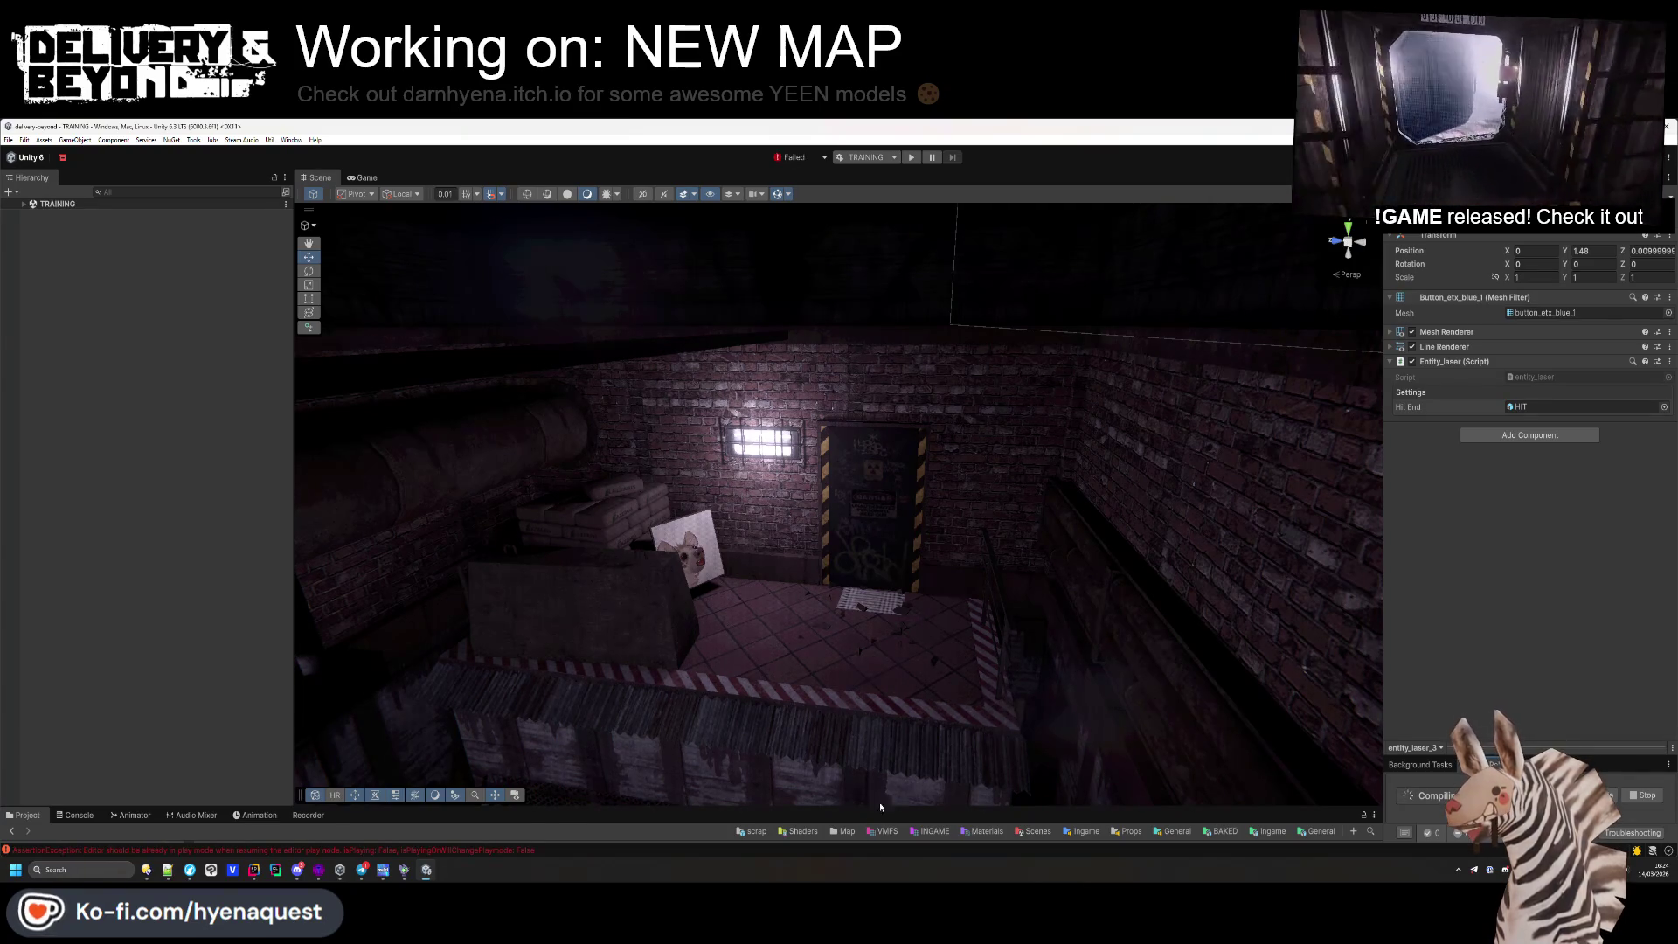
Enlarge the bottom panel and clear the Console messages
left_click_drag(793, 808, 794, 713)
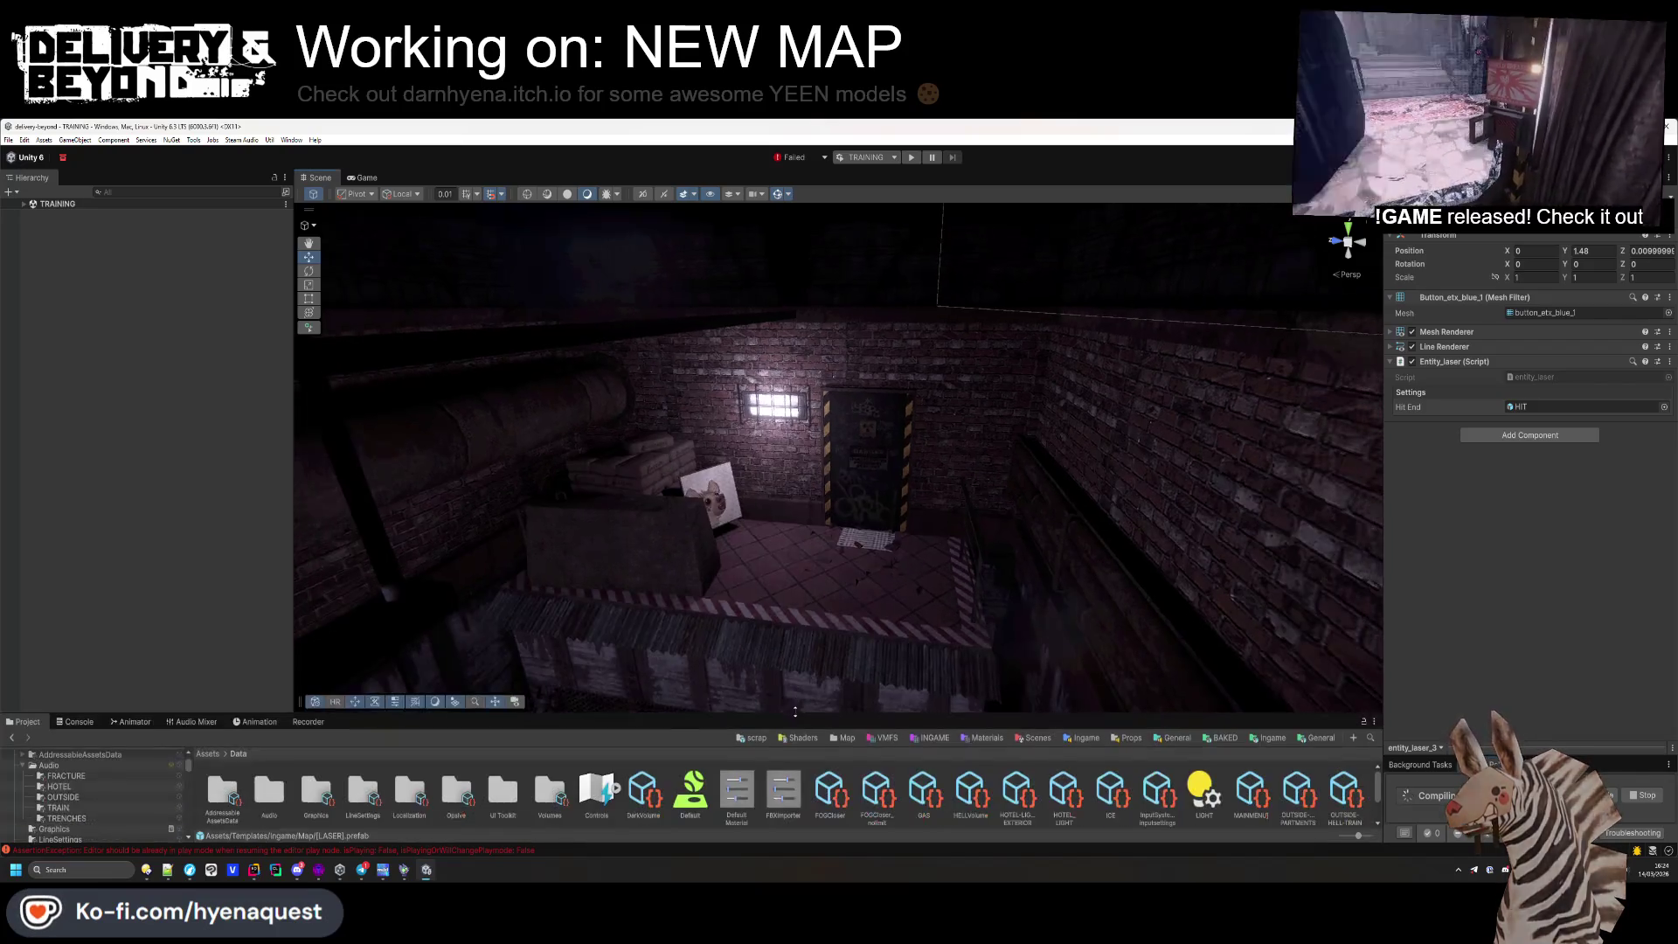
left_click(74, 720)
left_click(18, 735)
Open the MAINMENU scene from the Scenes folder and start play mode
left_click(27, 720)
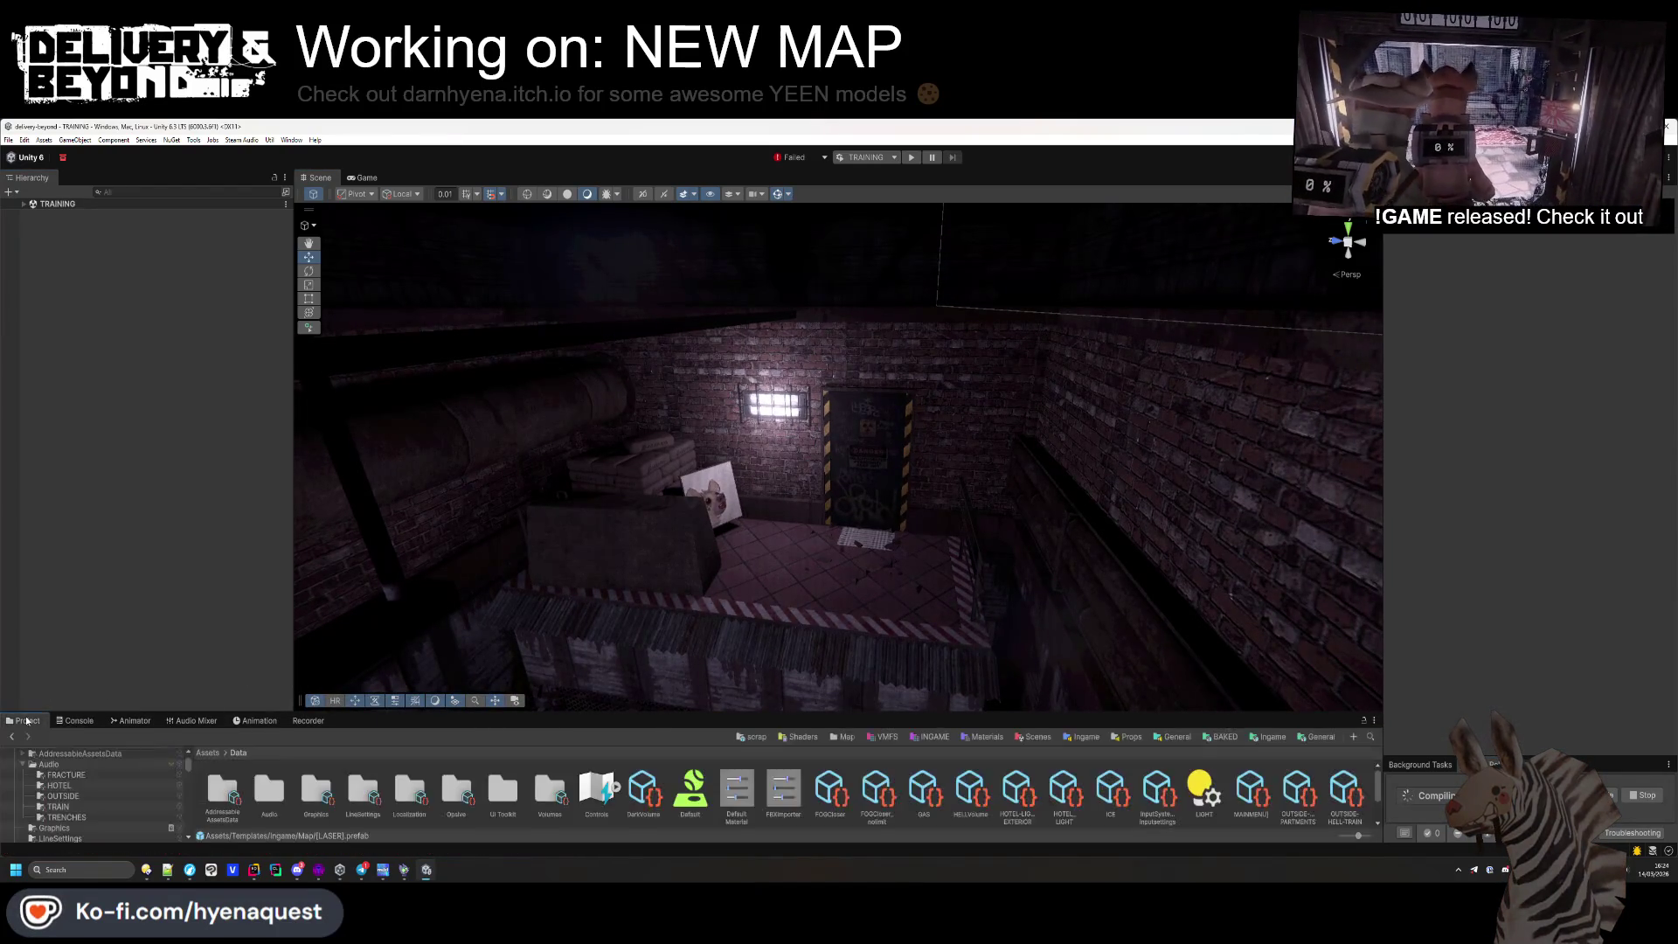
left_click_drag(645, 706, 644, 612)
left_click(891, 157)
left_click(839, 219)
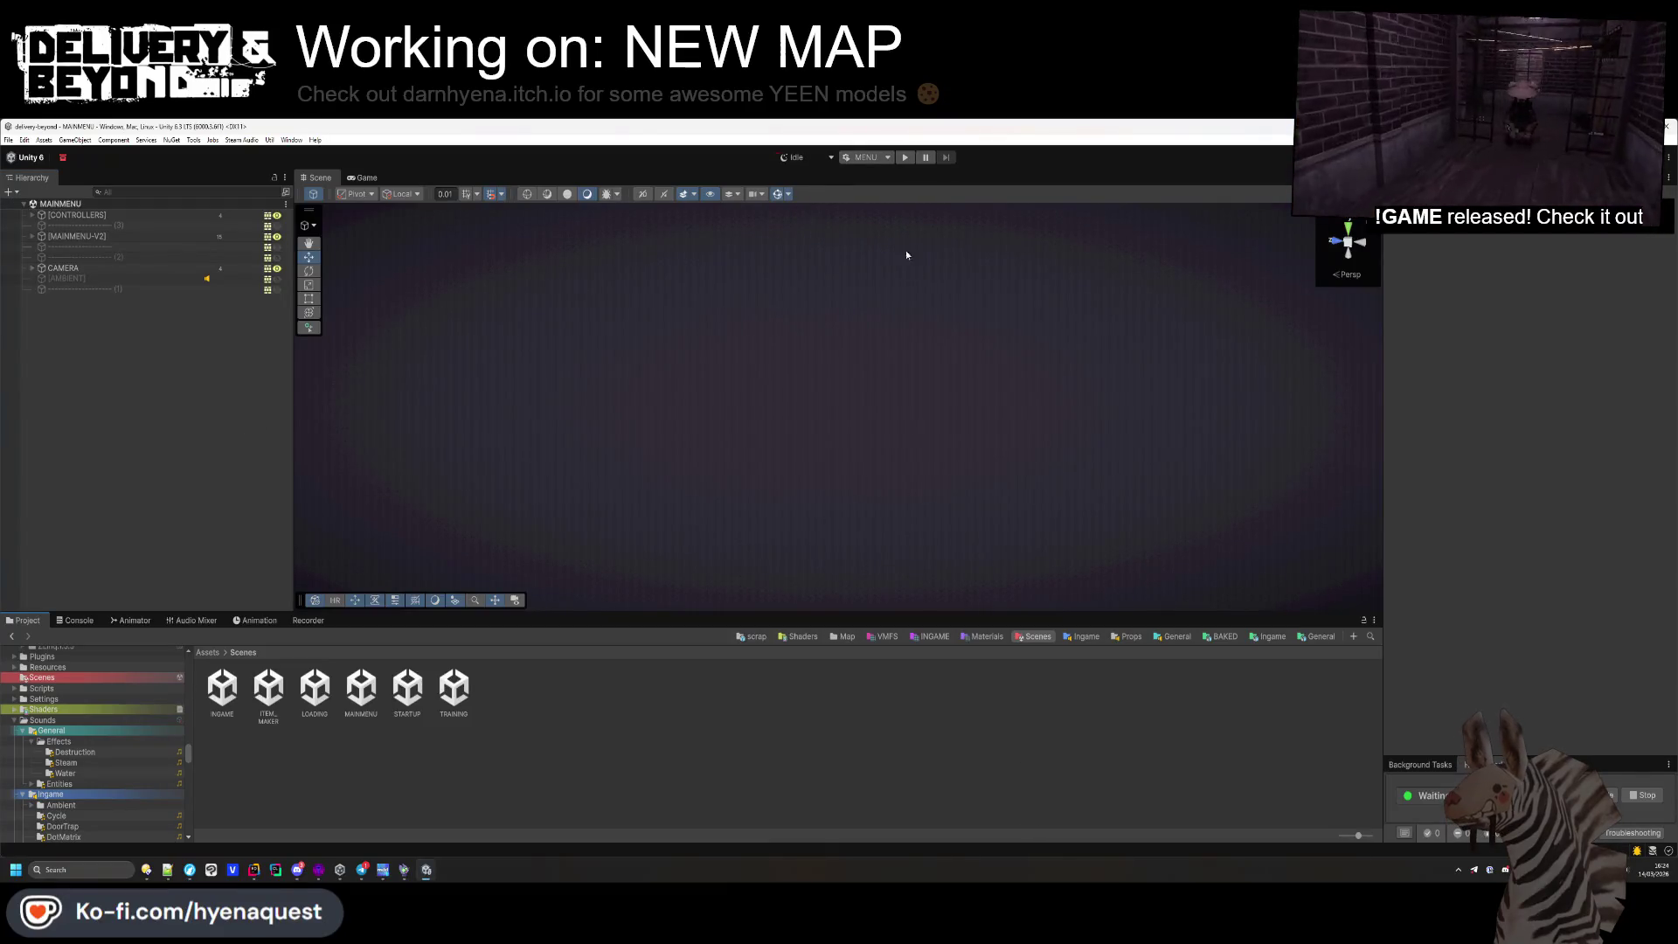
left_click(905, 158)
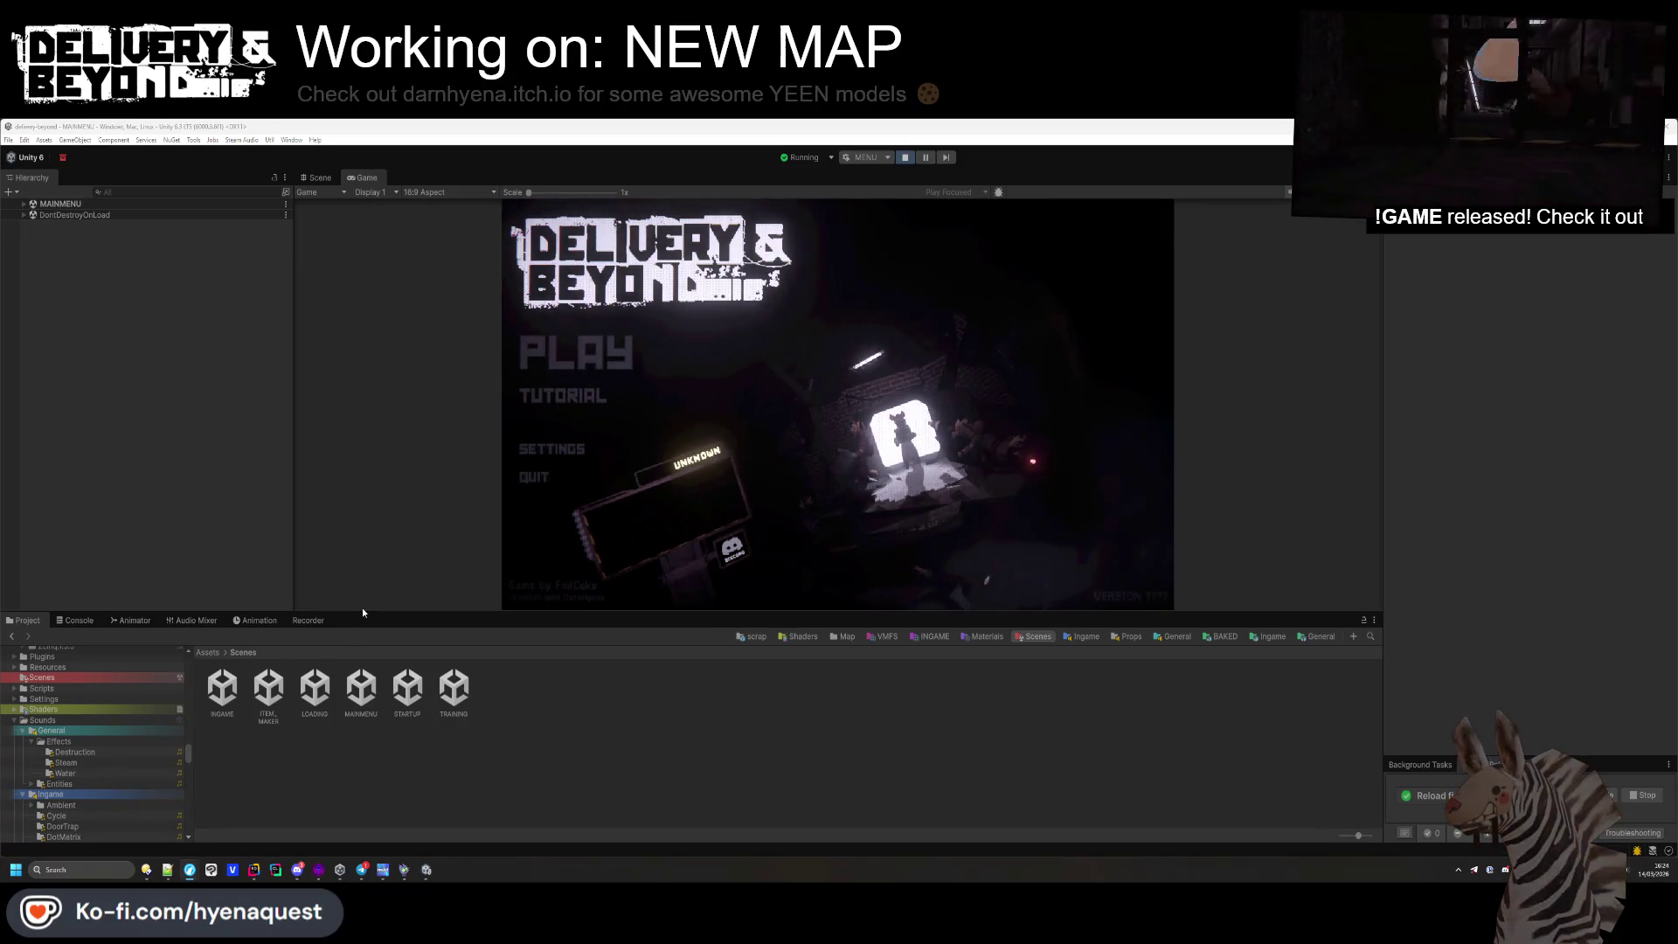
Check INPUT key names like Scroll Up and LMB, reset DROP to Q, and exit settings
left_click_drag(823, 615, 823, 750)
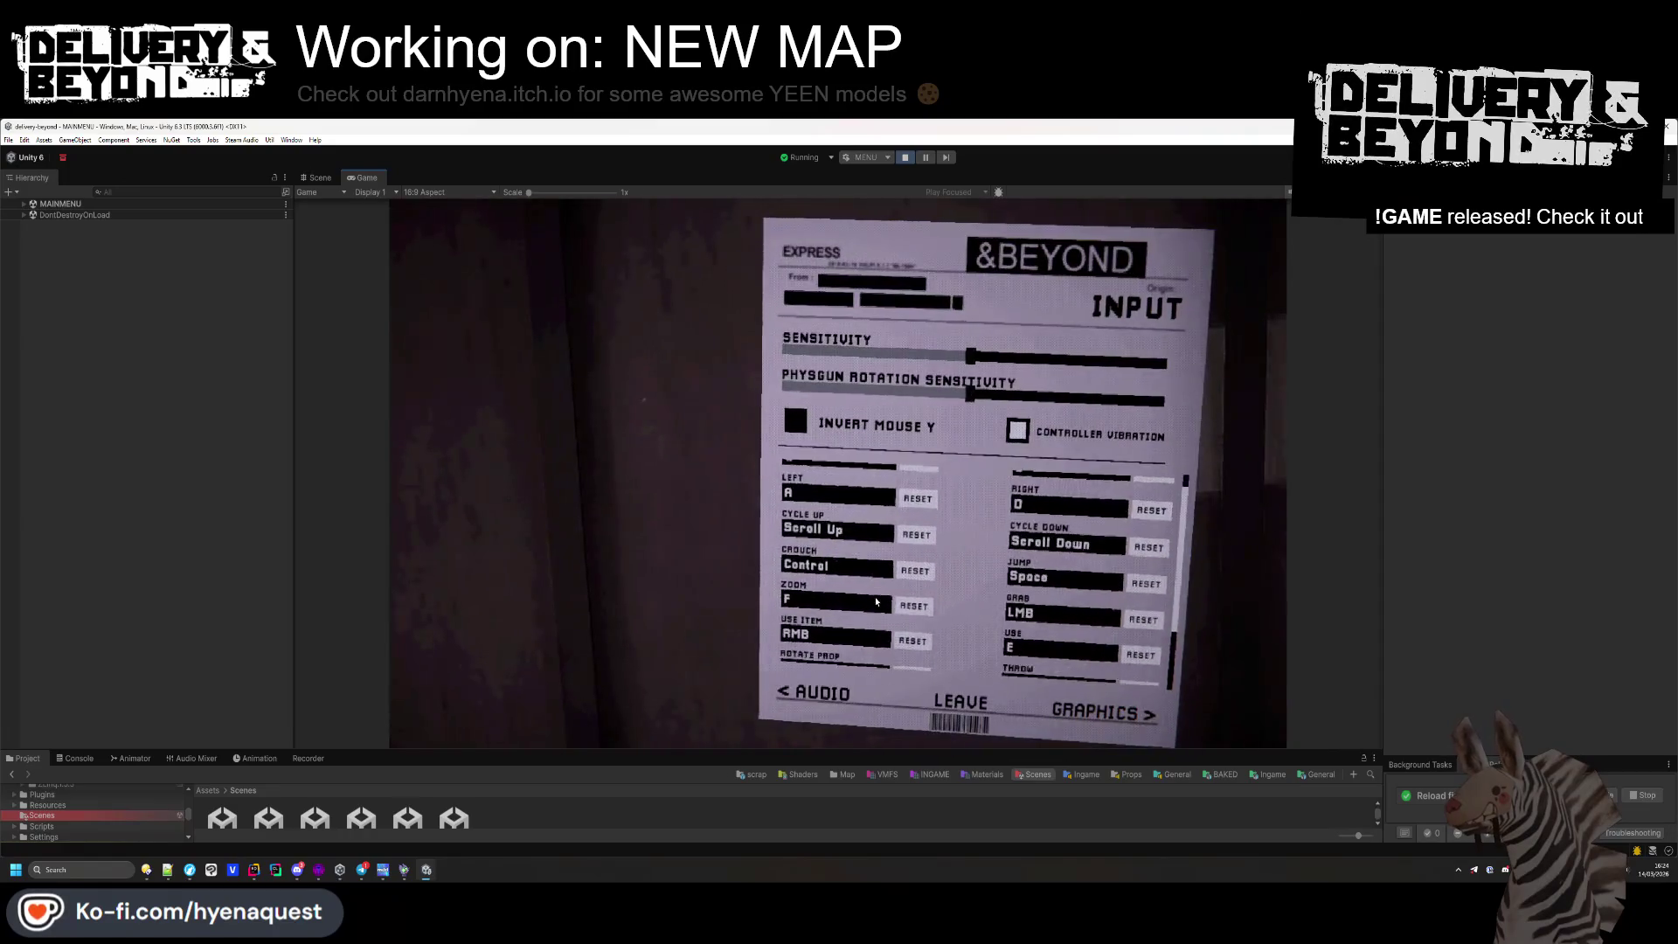
scroll(877, 601, "down", 4)
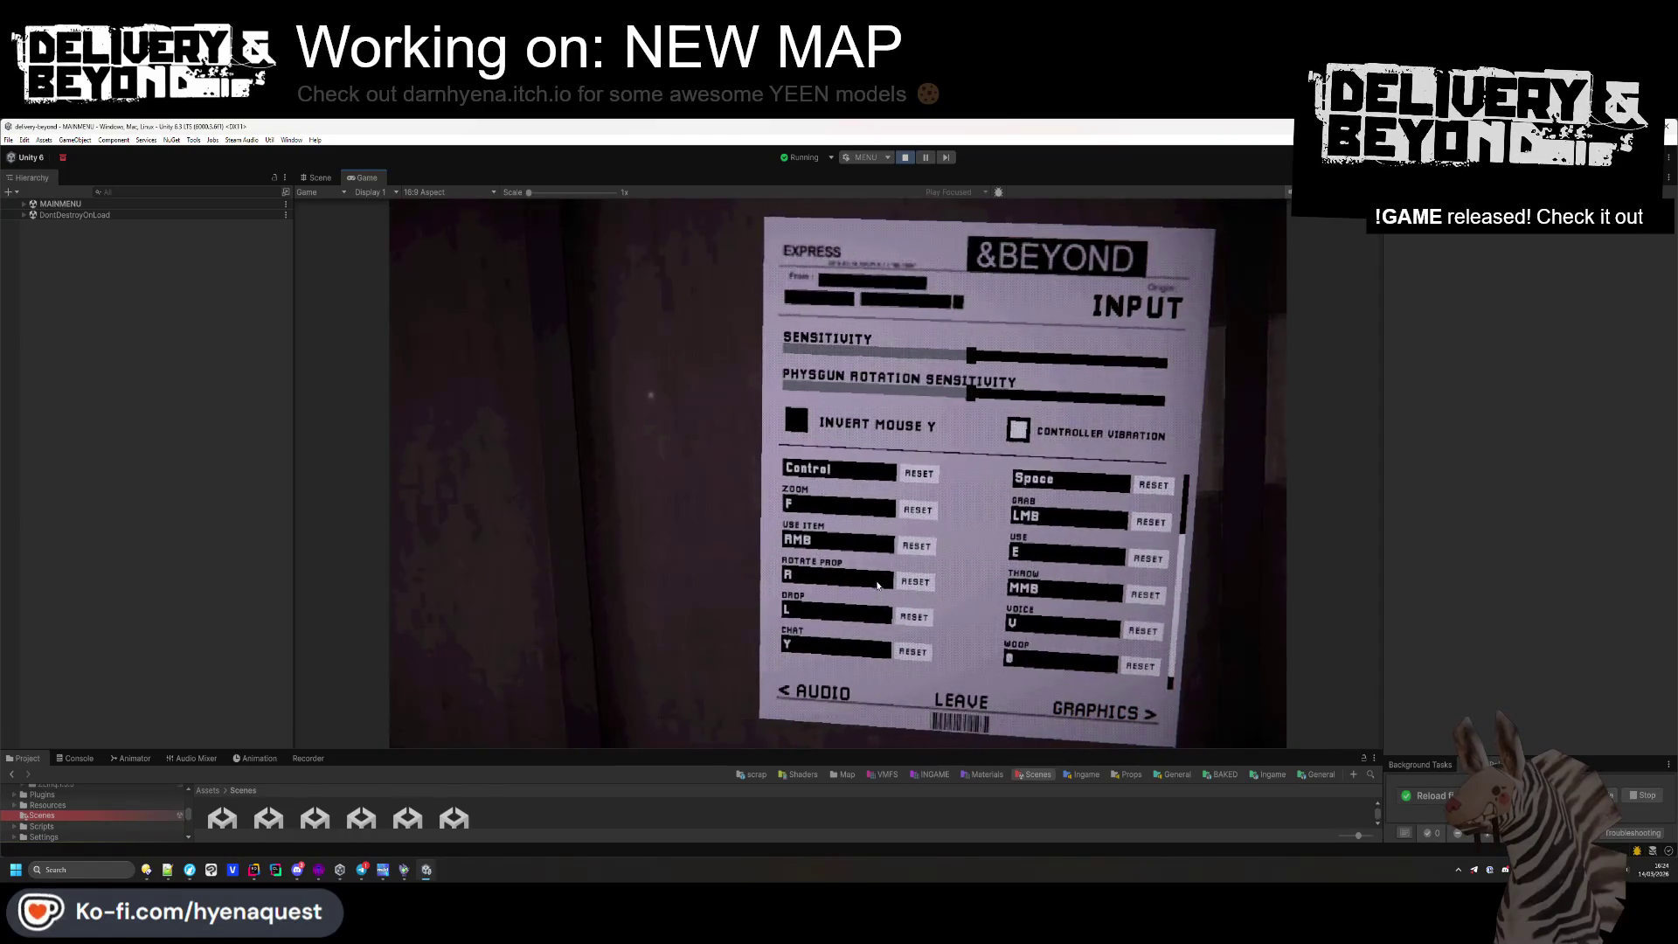
left_click(920, 585)
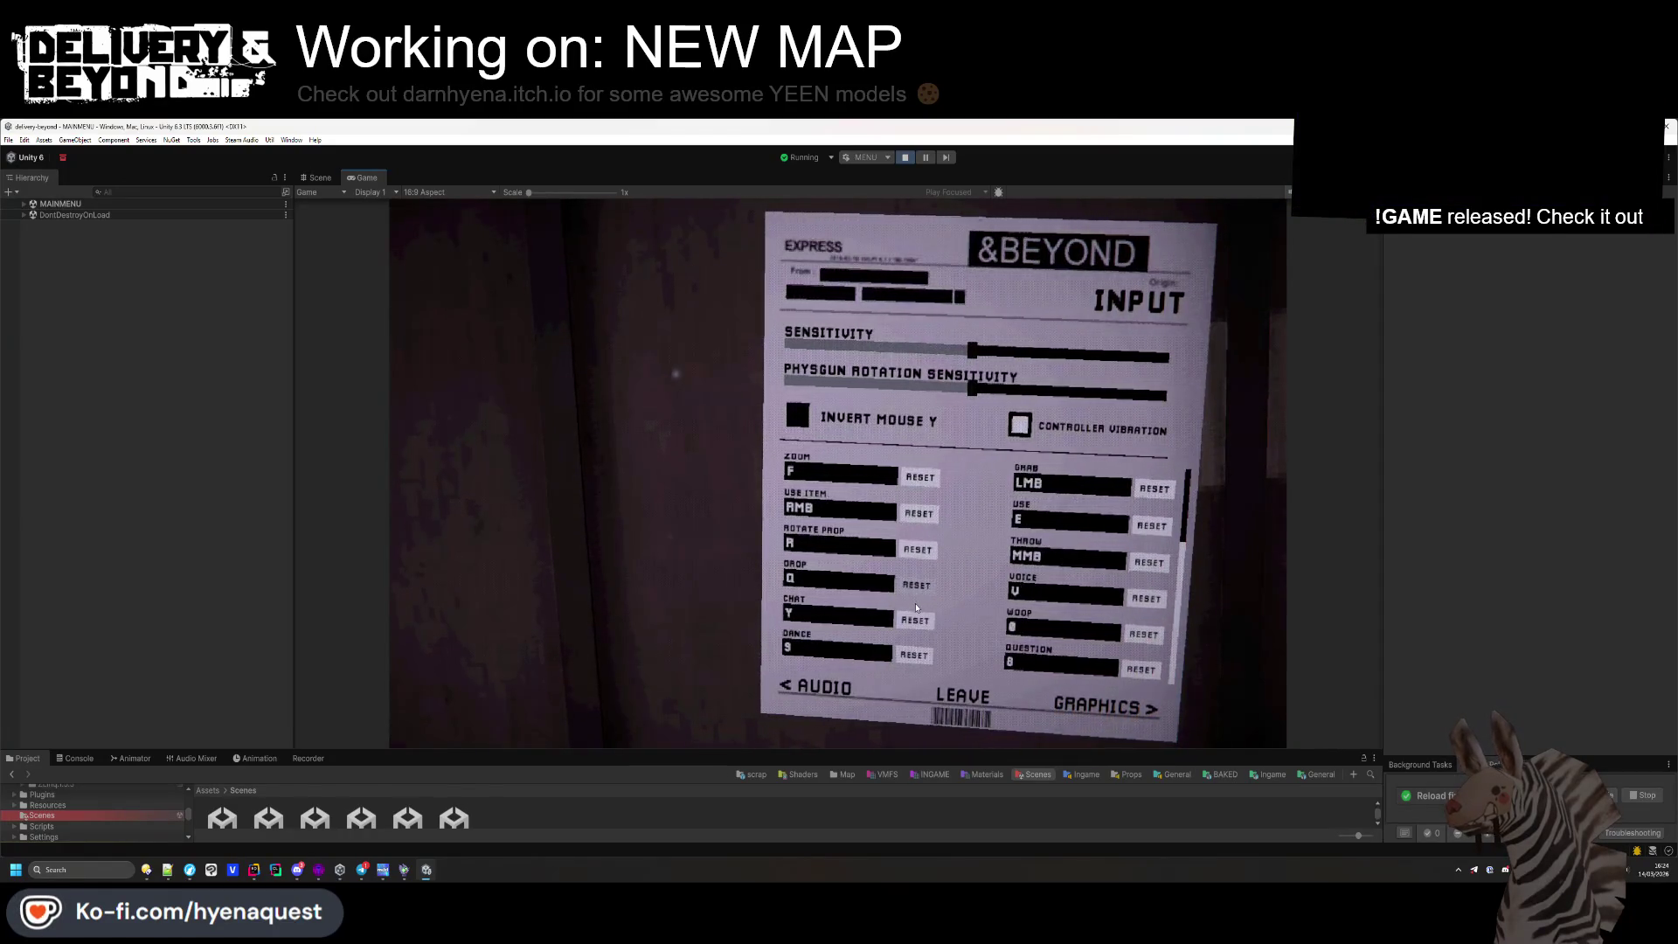
scroll(929, 629, "up", 4)
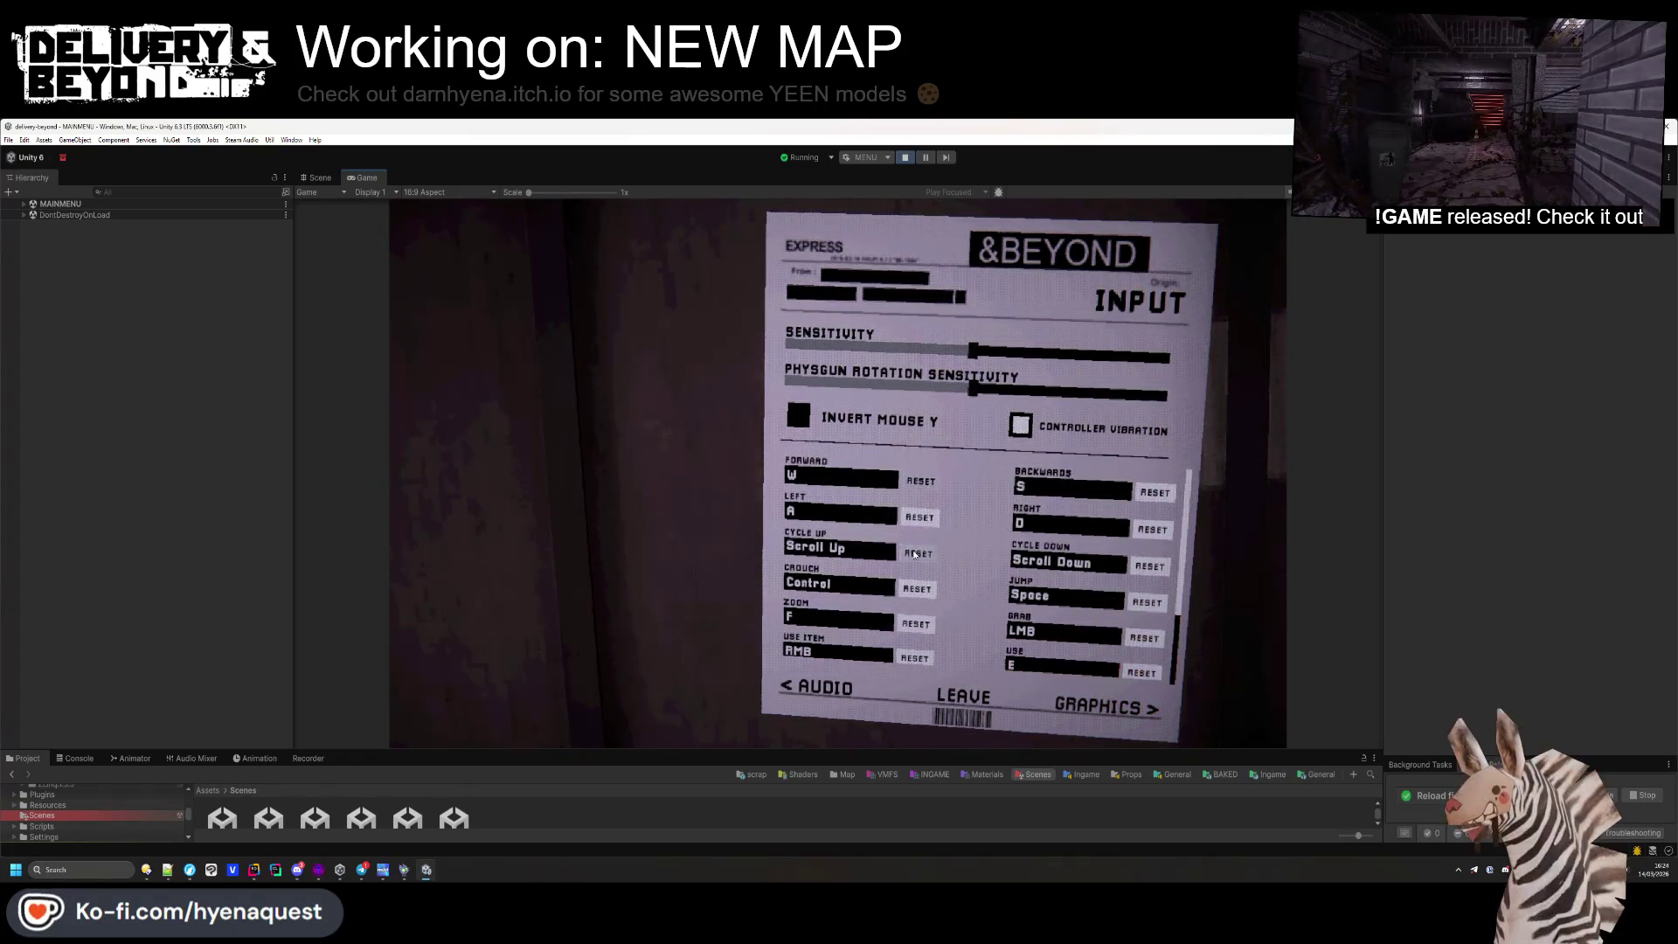
left_click(967, 696)
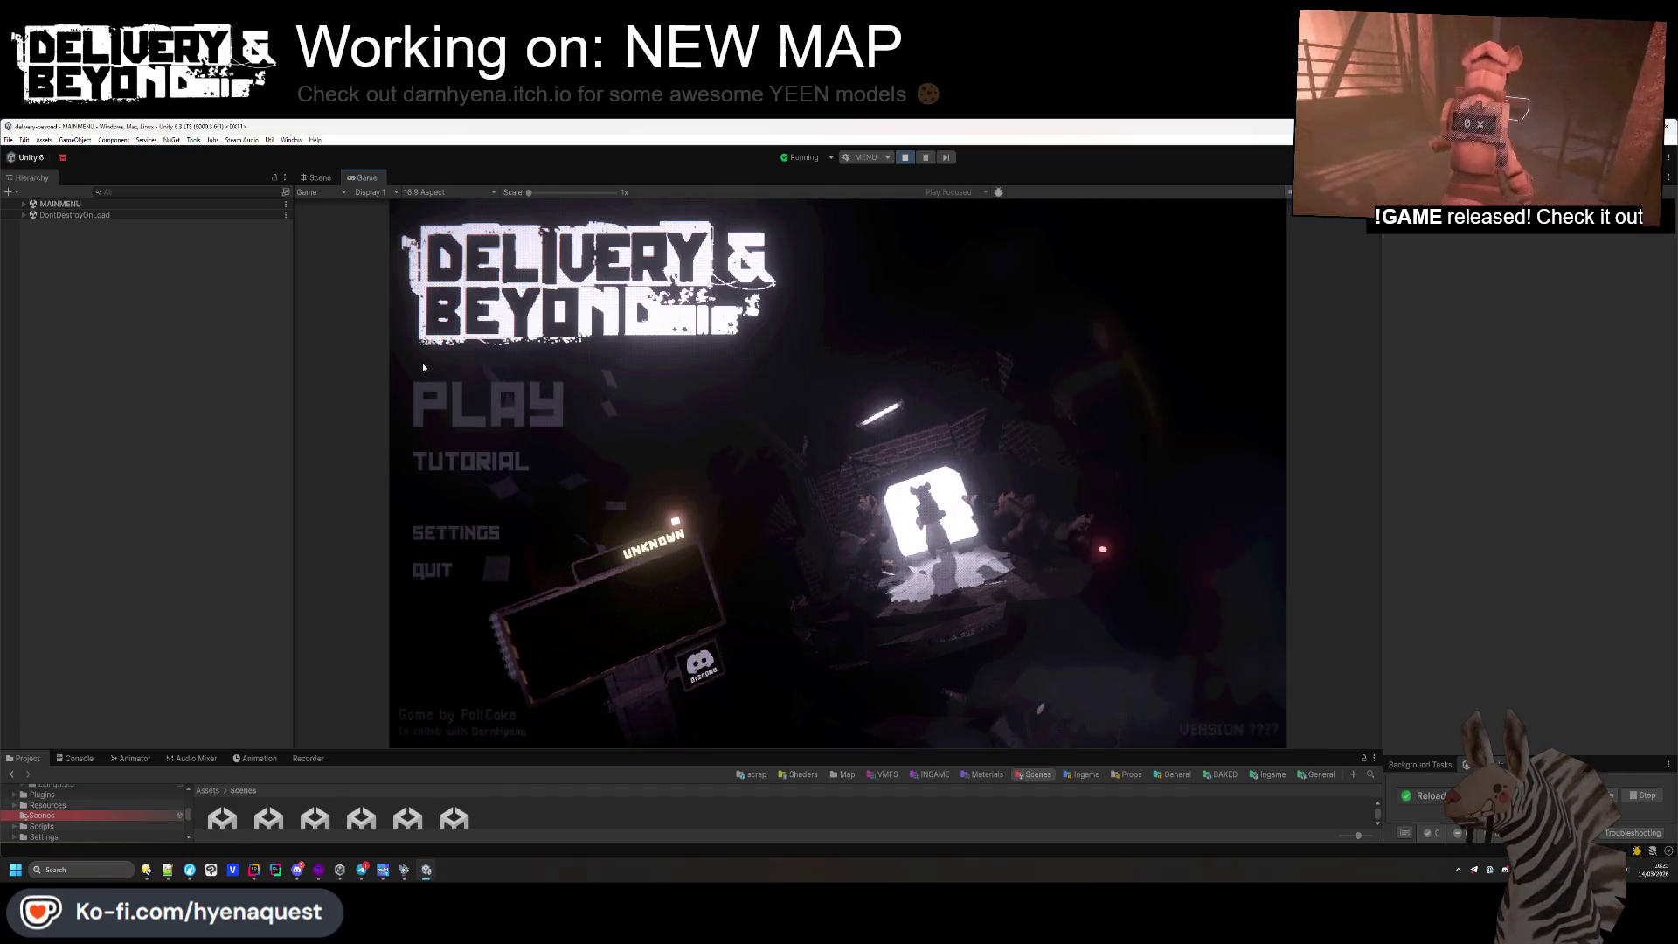
Host a private game via PLAY > HOST > PRIVATE, then stop play mode once INGAME loads
key("super+g")
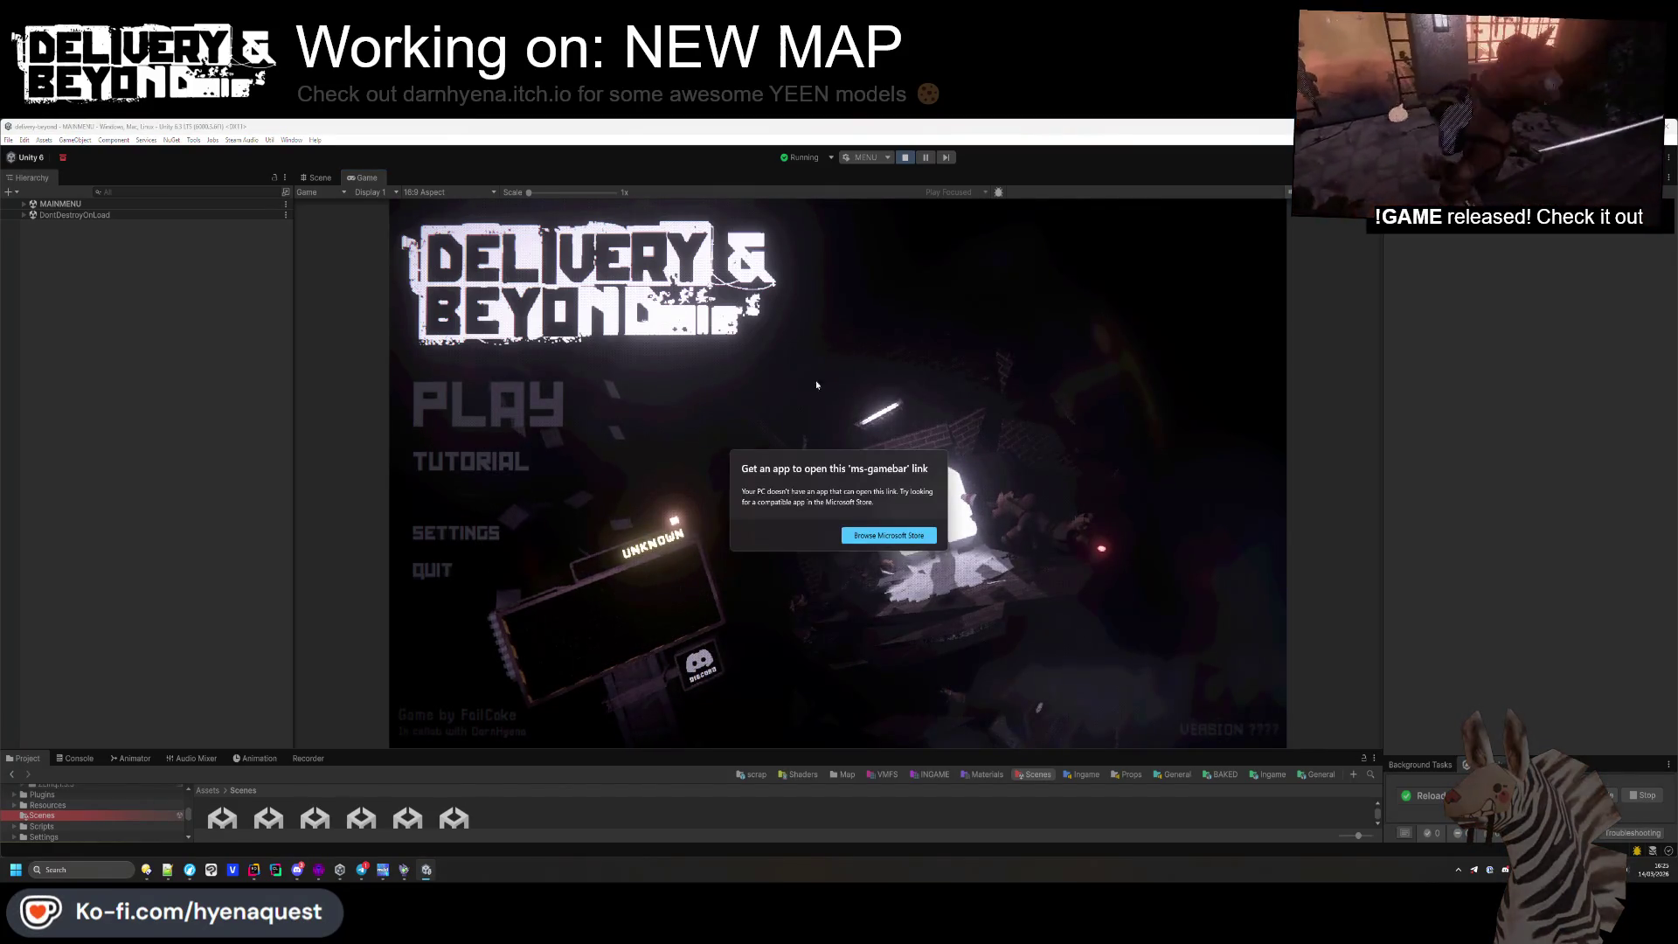
left_click(770, 364)
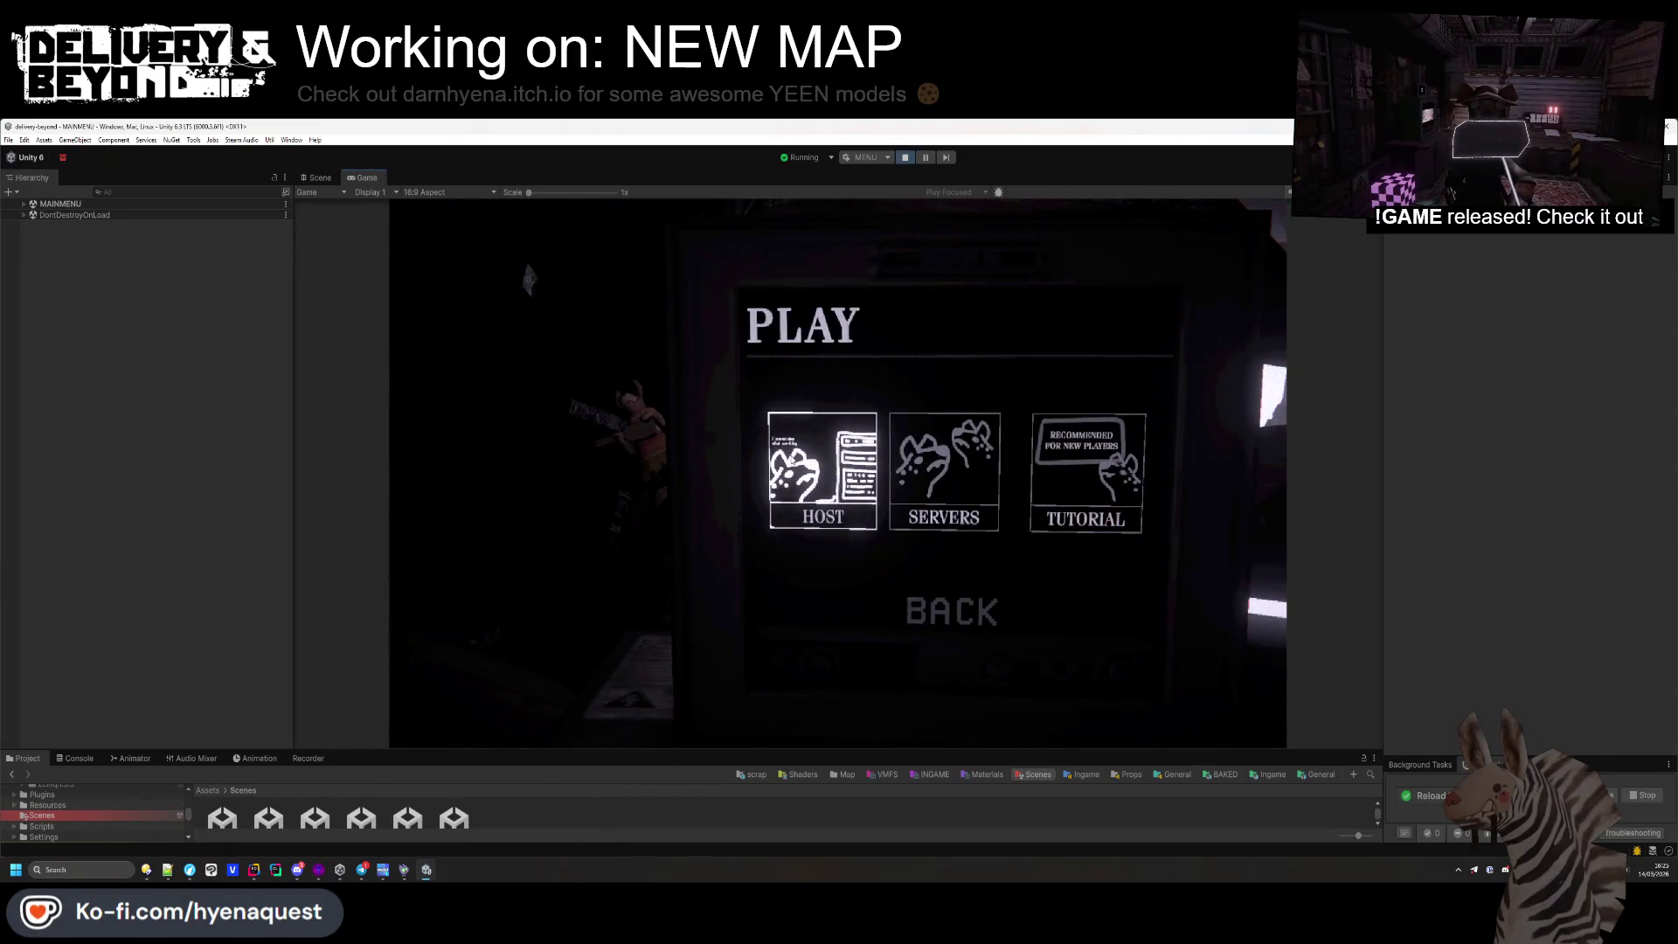
left_click(791, 461)
left_click(1091, 520)
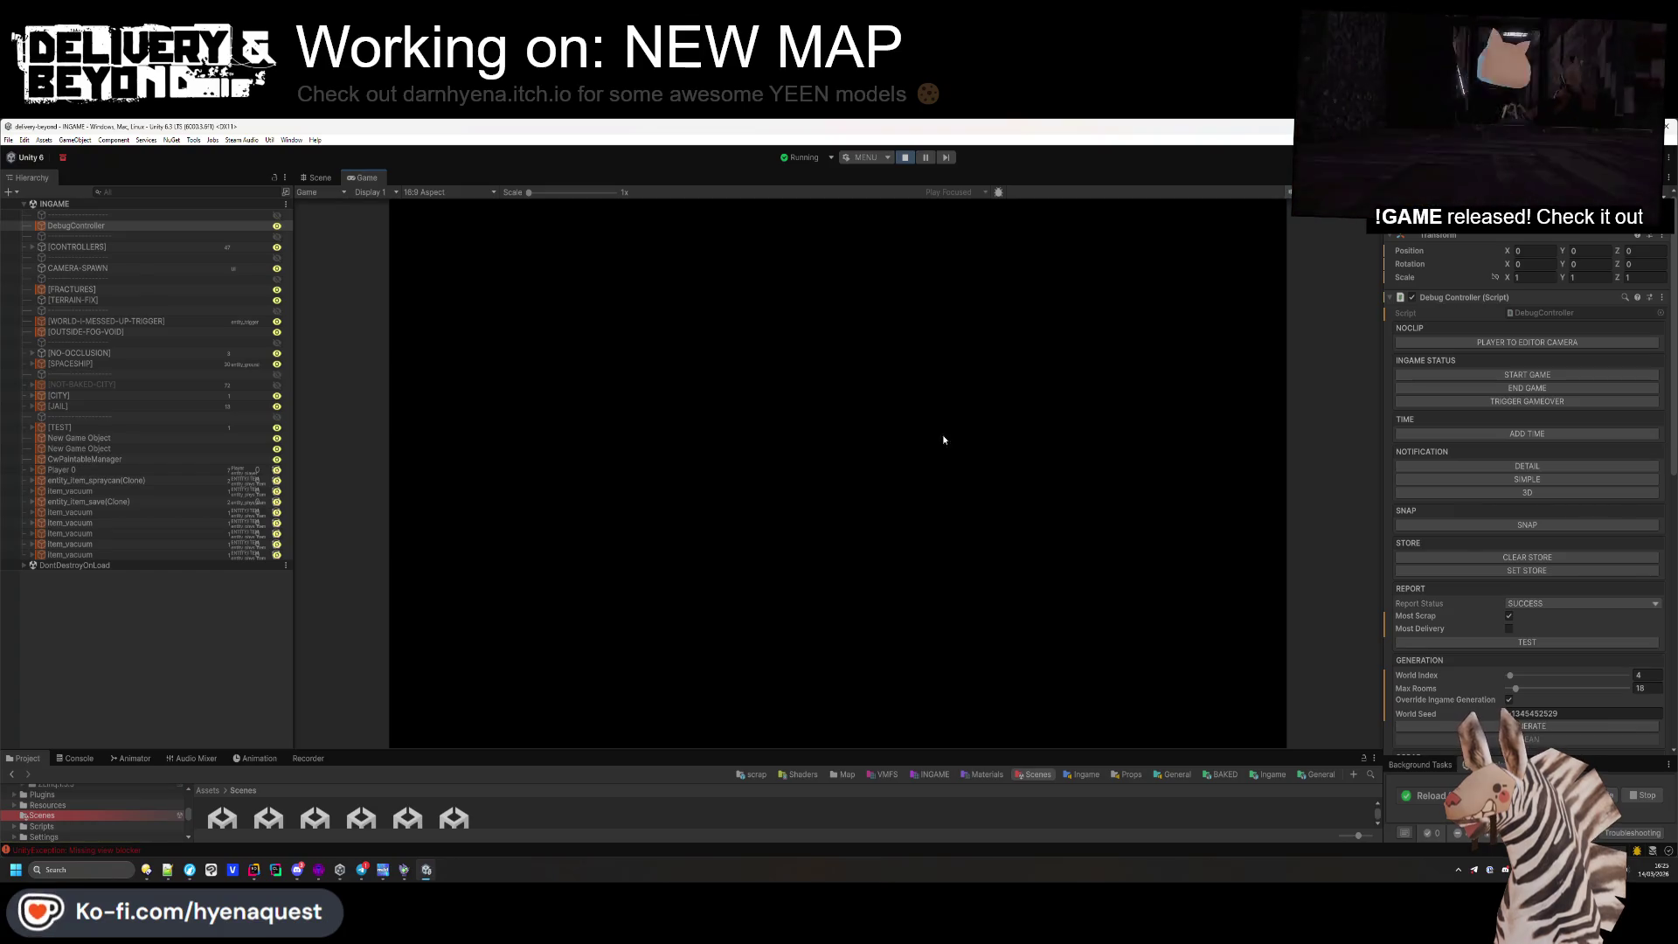
key("ctrl+p")
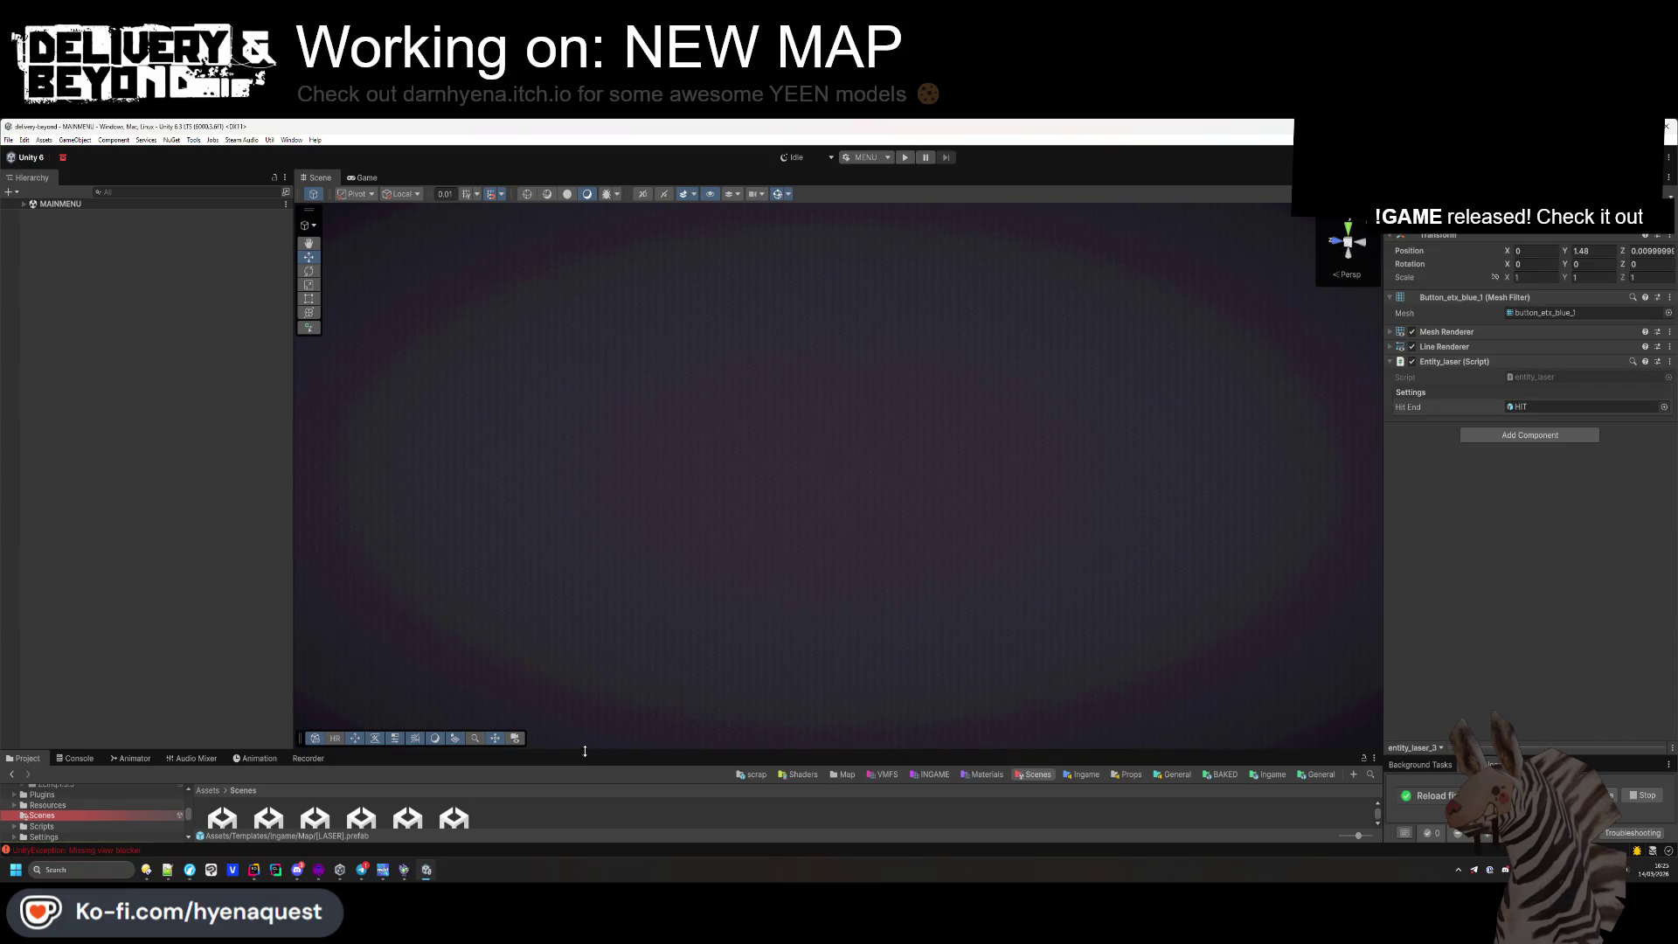
Open the 'UIController is already registered' Console error at CoreController.cs line 67
left_click_drag(585, 752, 585, 691)
left_click(78, 698)
left_click(271, 741)
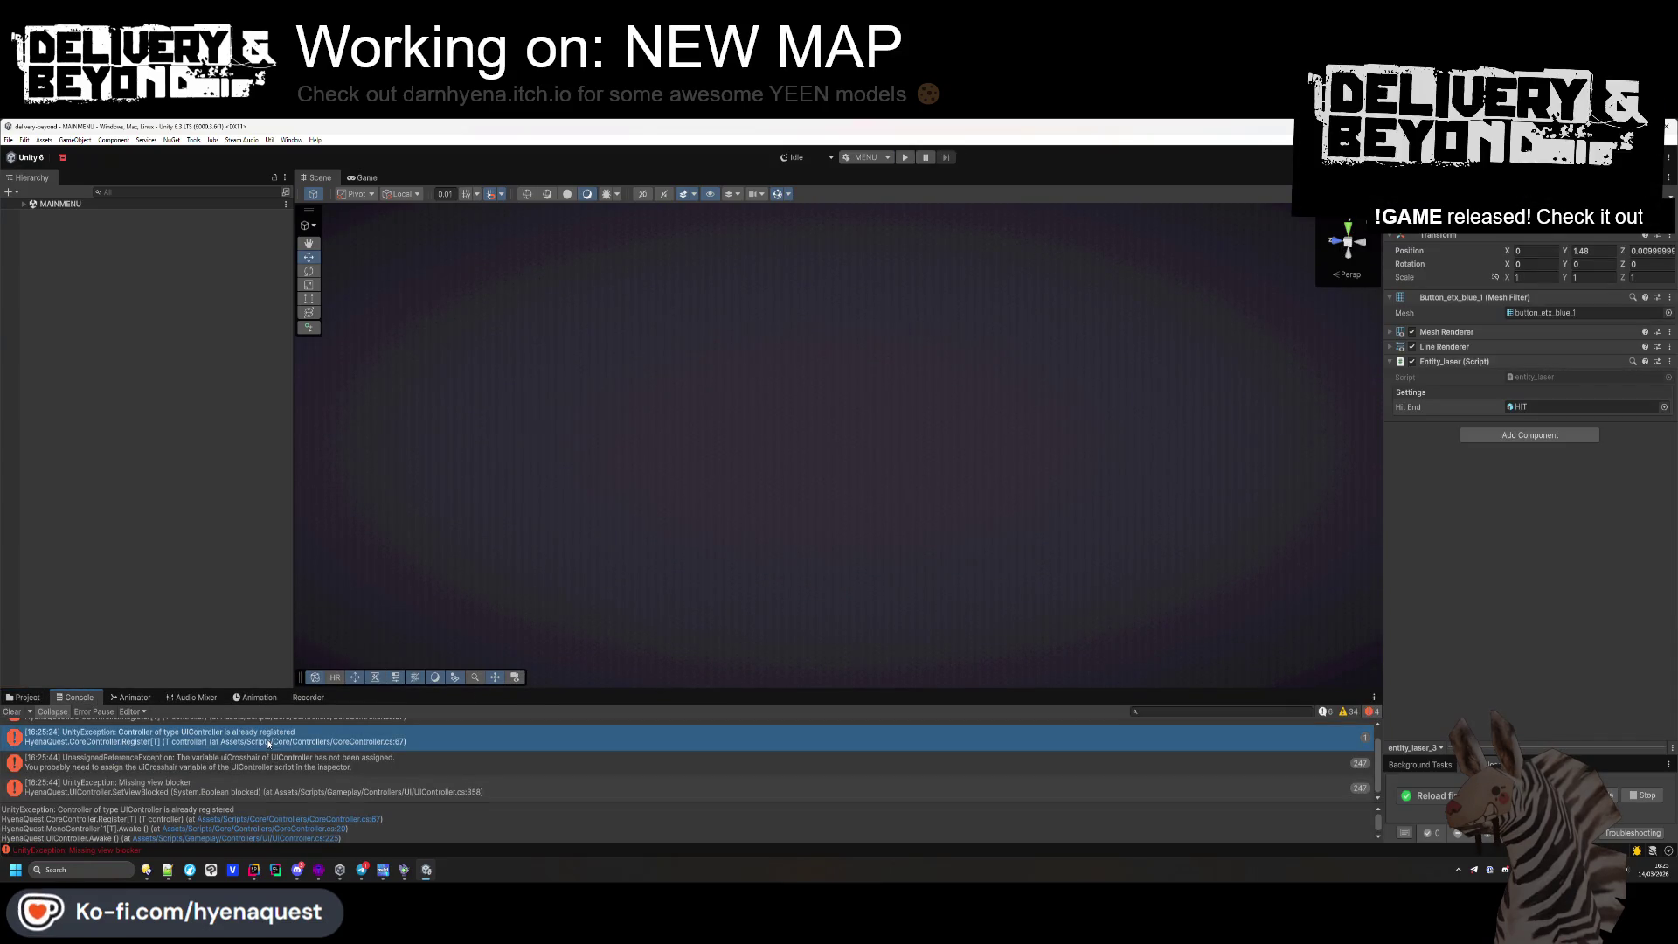
double_click(294, 819)
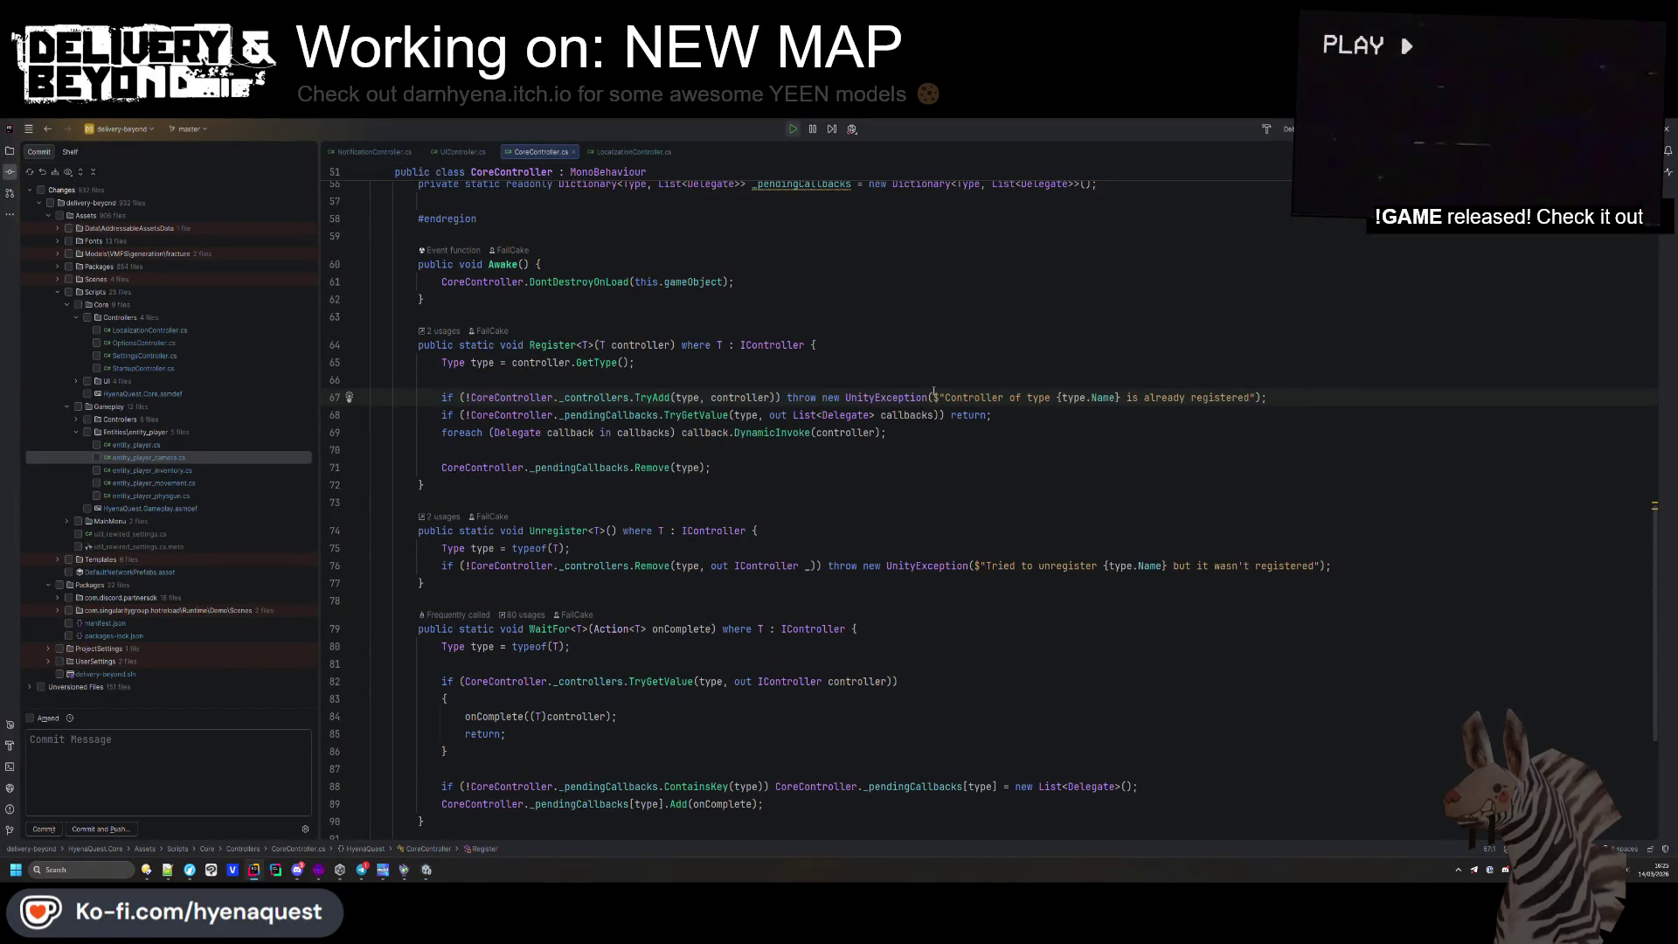
Open the 'Missing view blocker' error at UIController.cs line 358 in Rider, then return to Unity
mouse_move(933, 392)
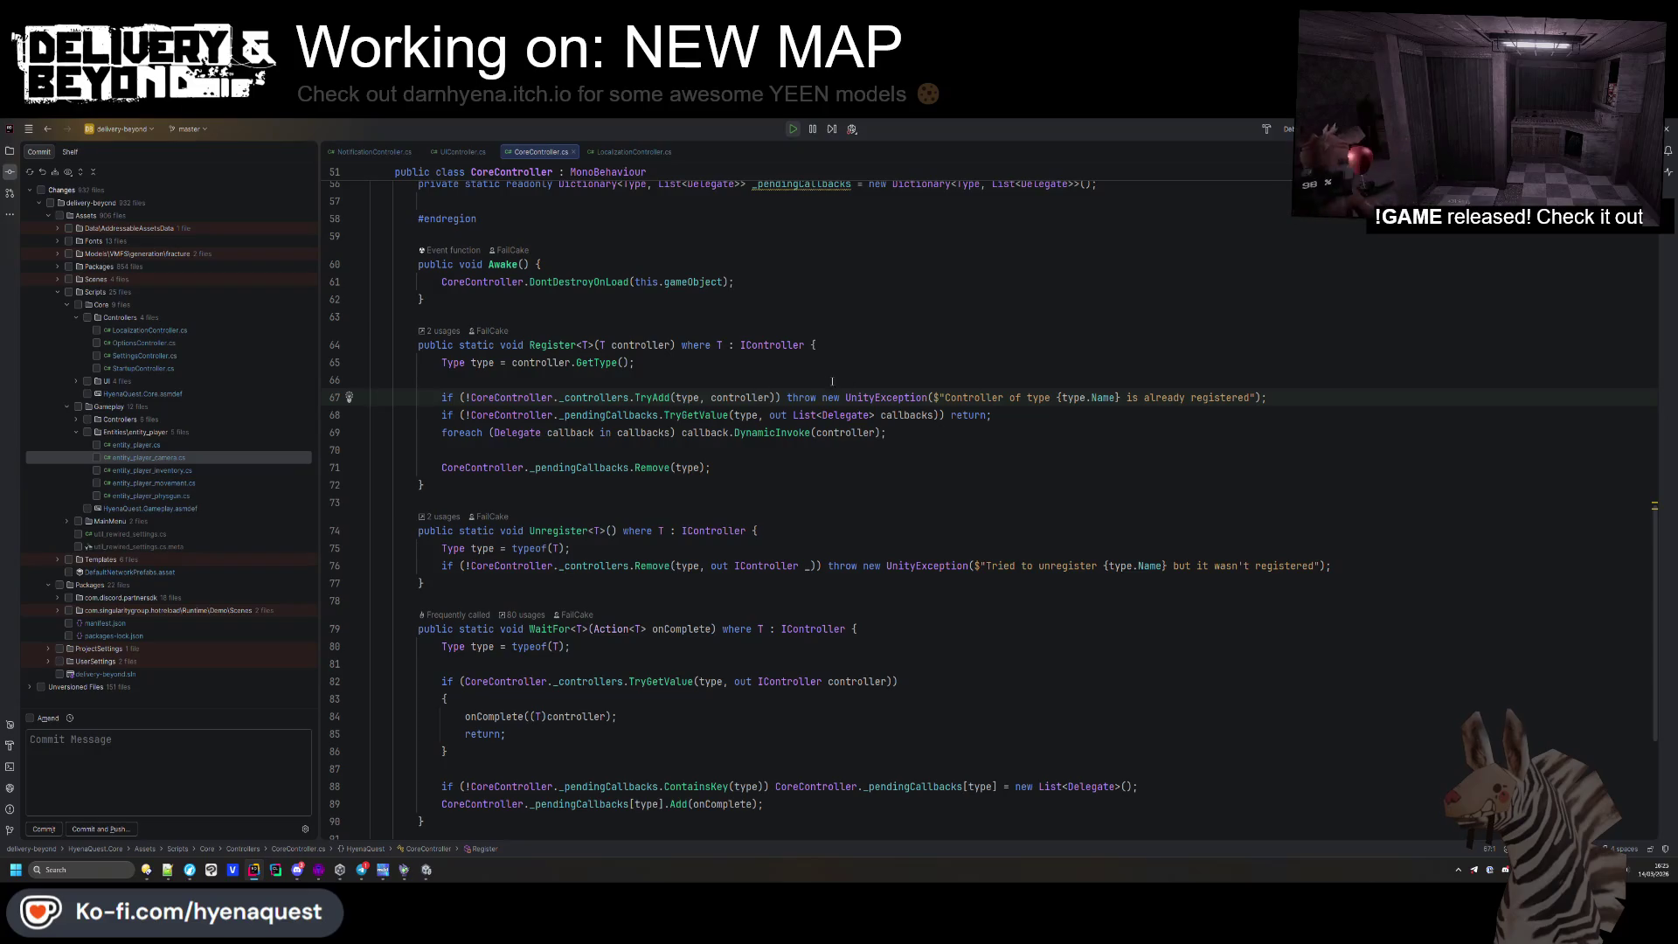
key("alt+Tab")
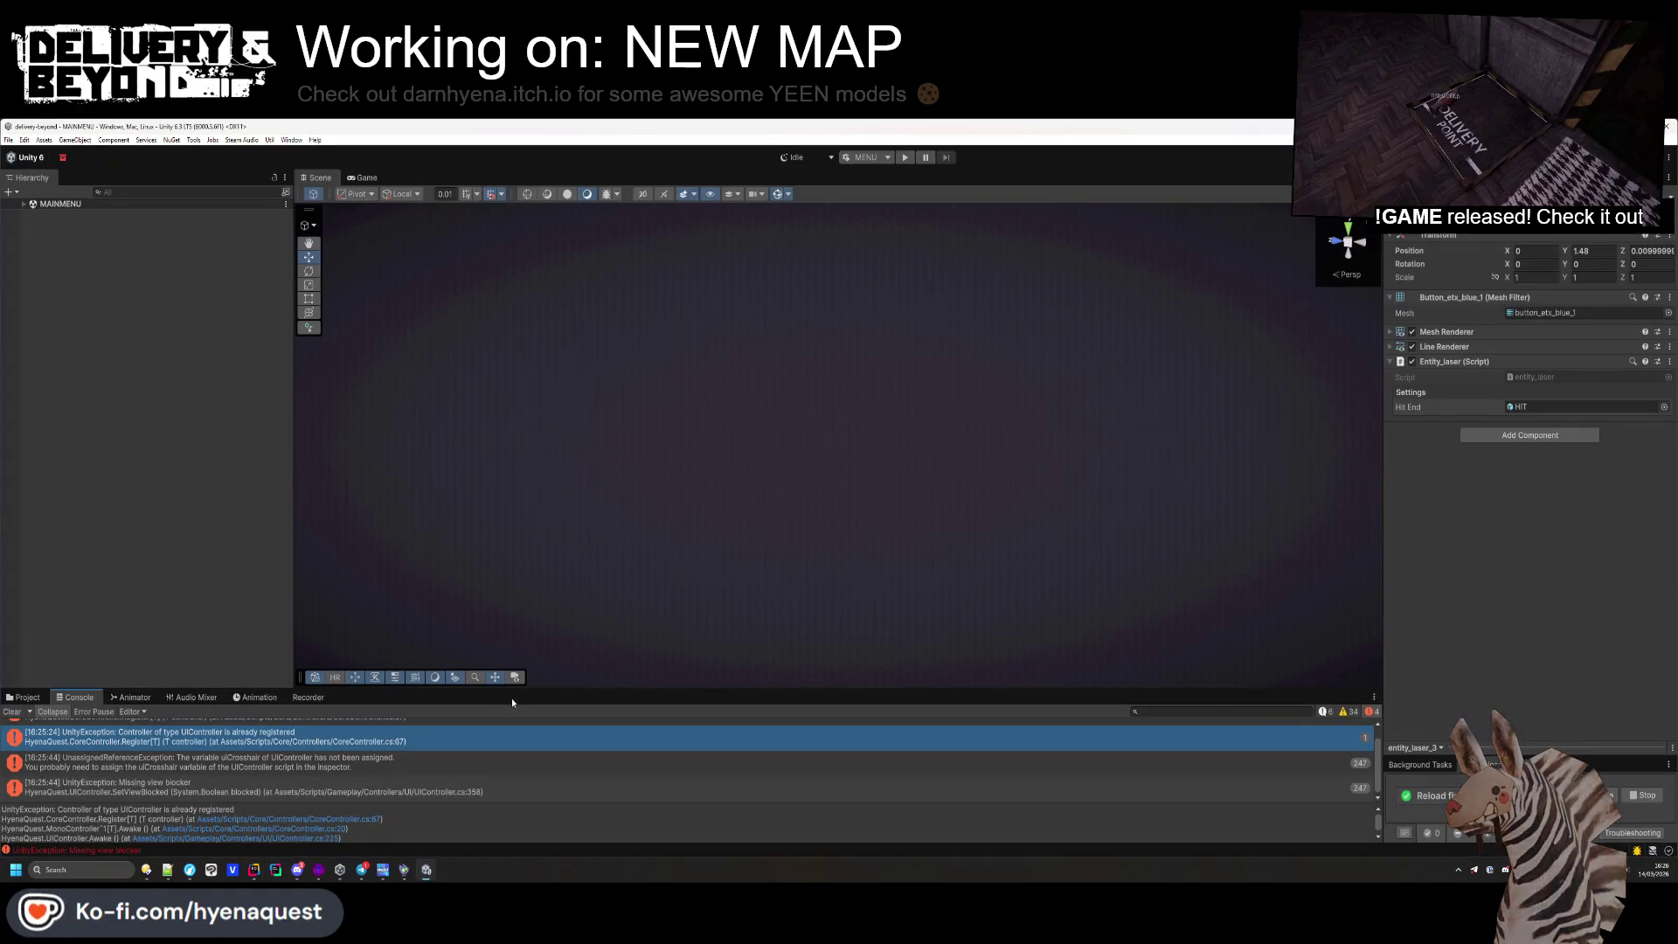
left_click_drag(514, 689, 513, 536)
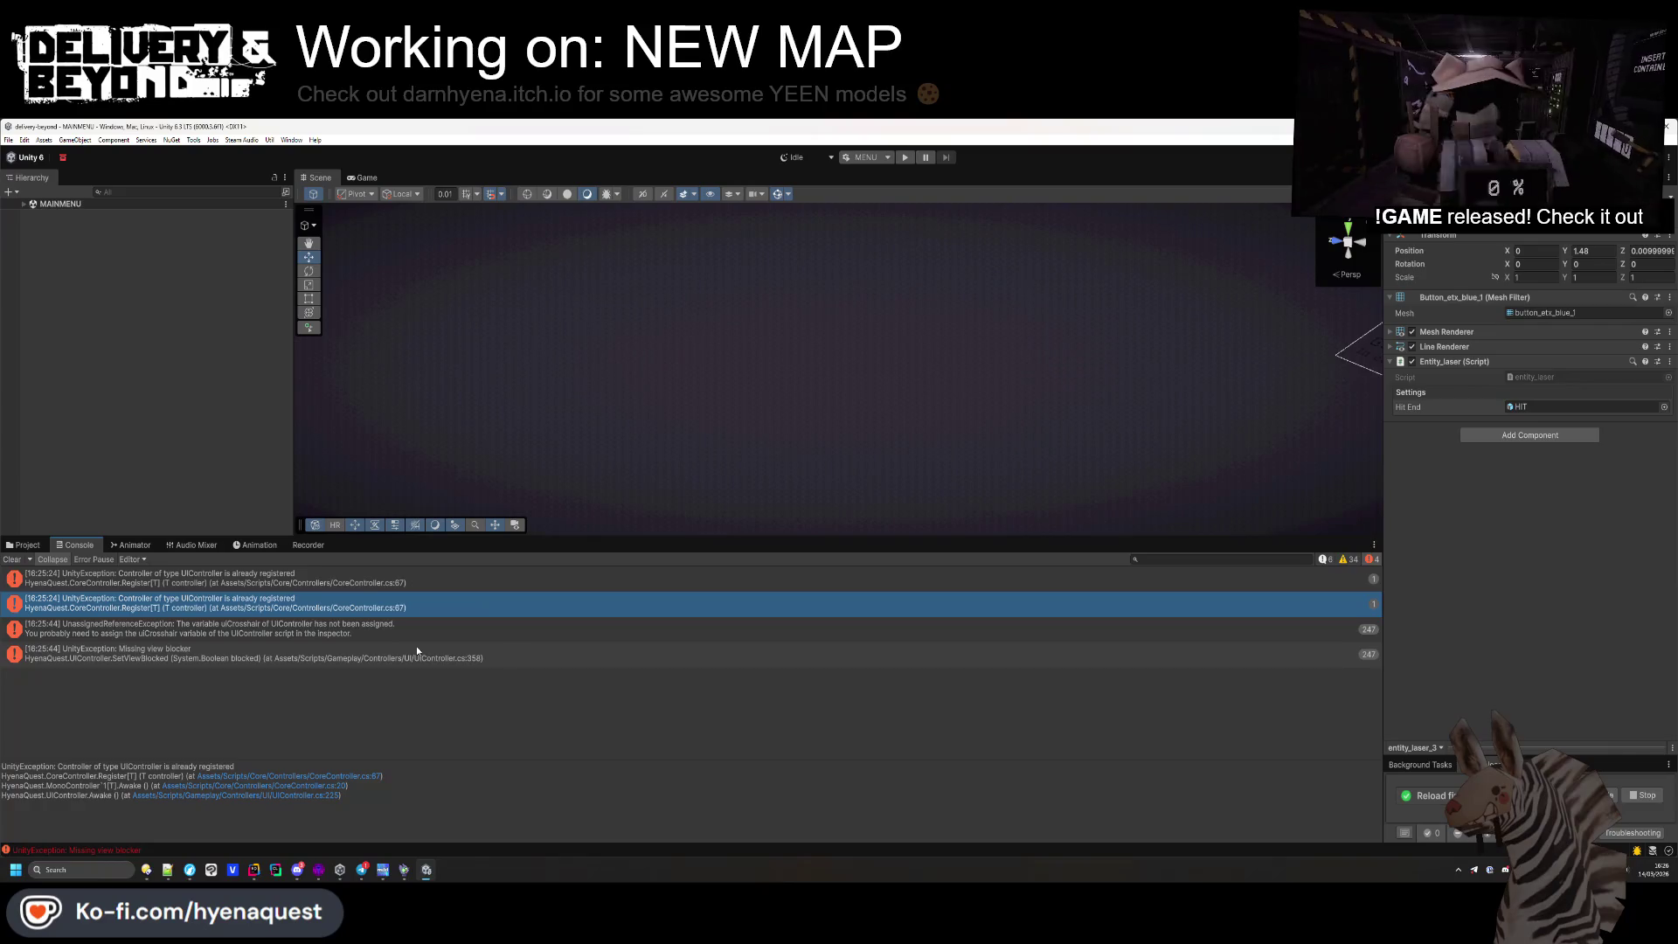
left_click(363, 585)
left_click(346, 655)
double_click(346, 656)
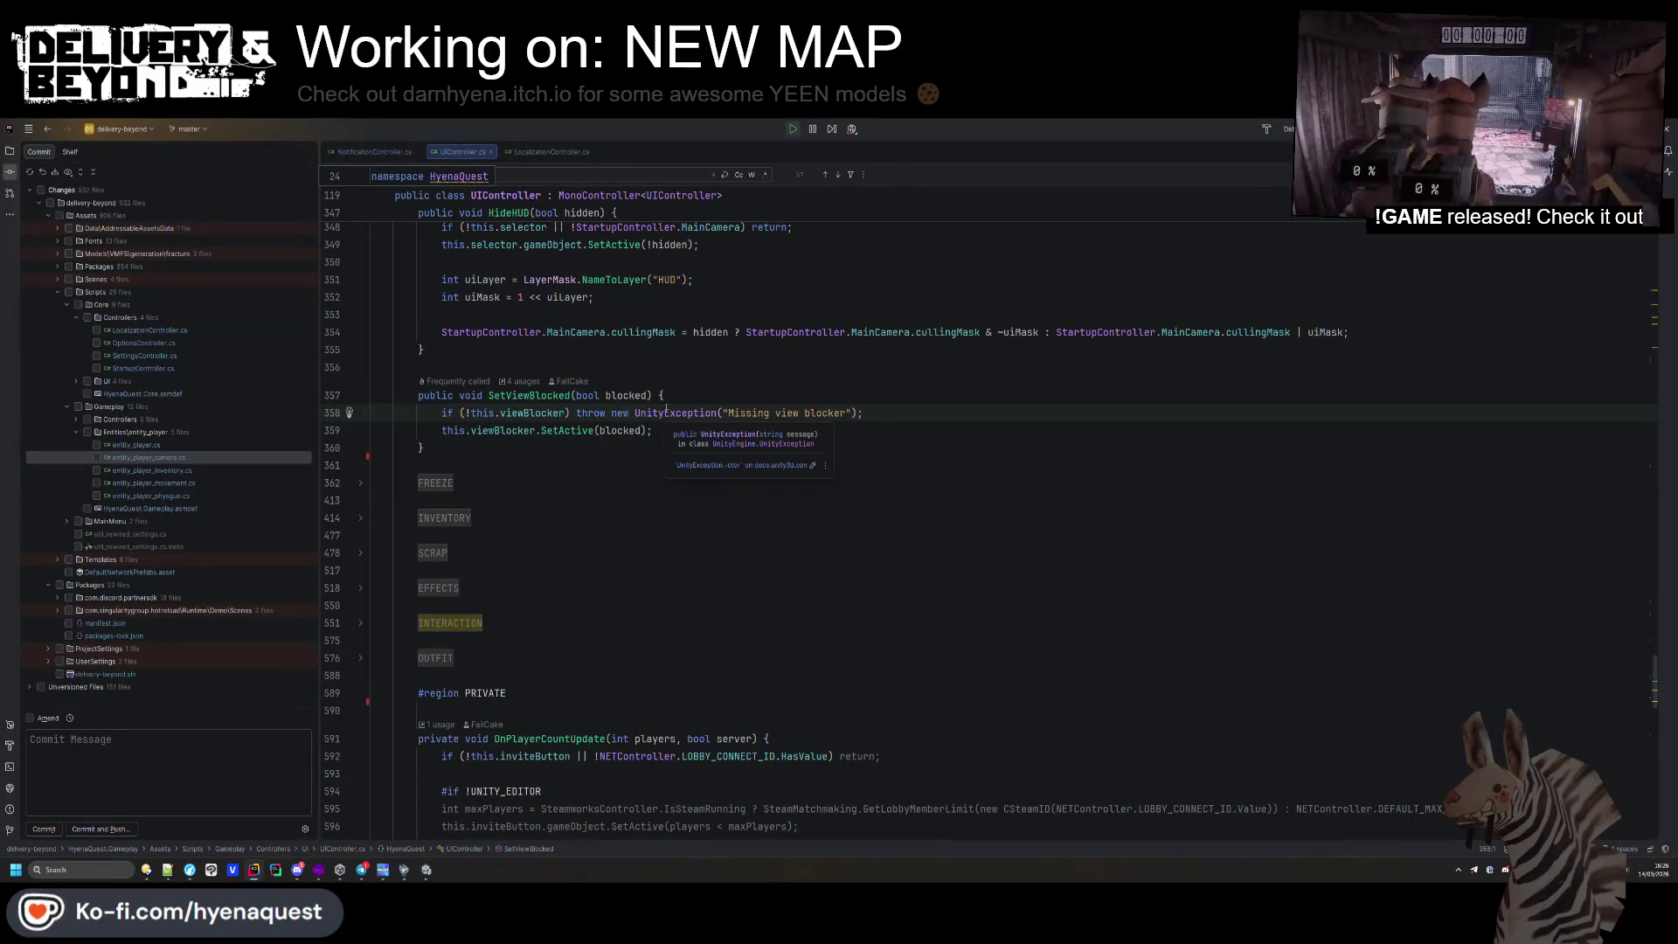
key("alt+Tab")
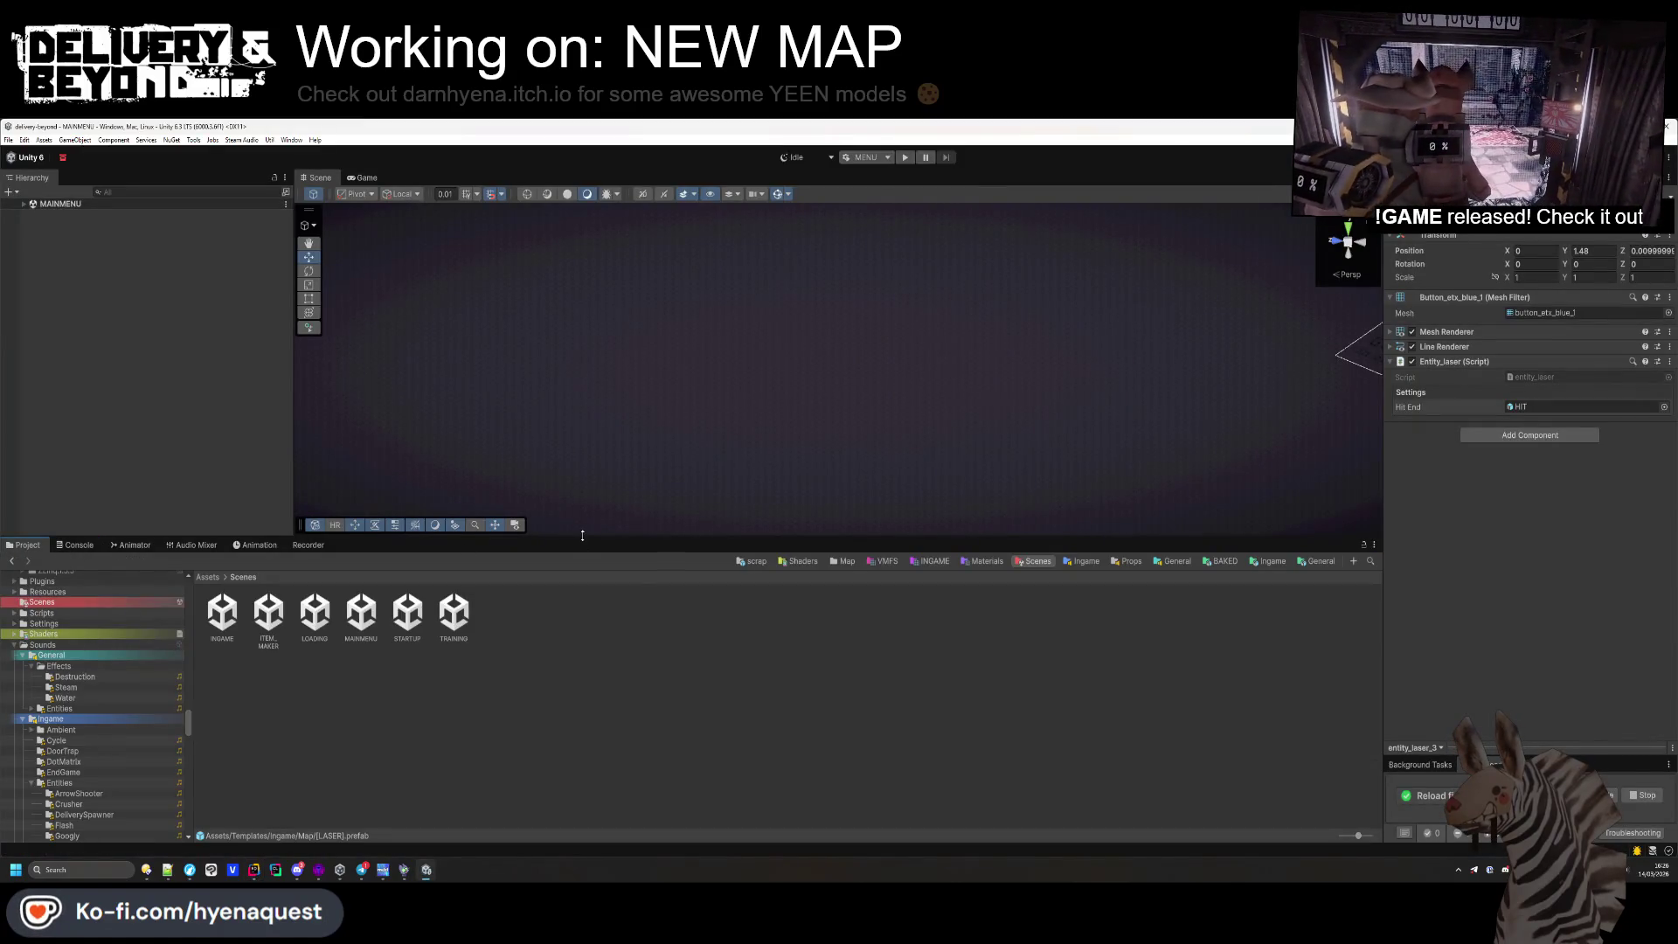
left_click_drag(576, 549, 576, 641)
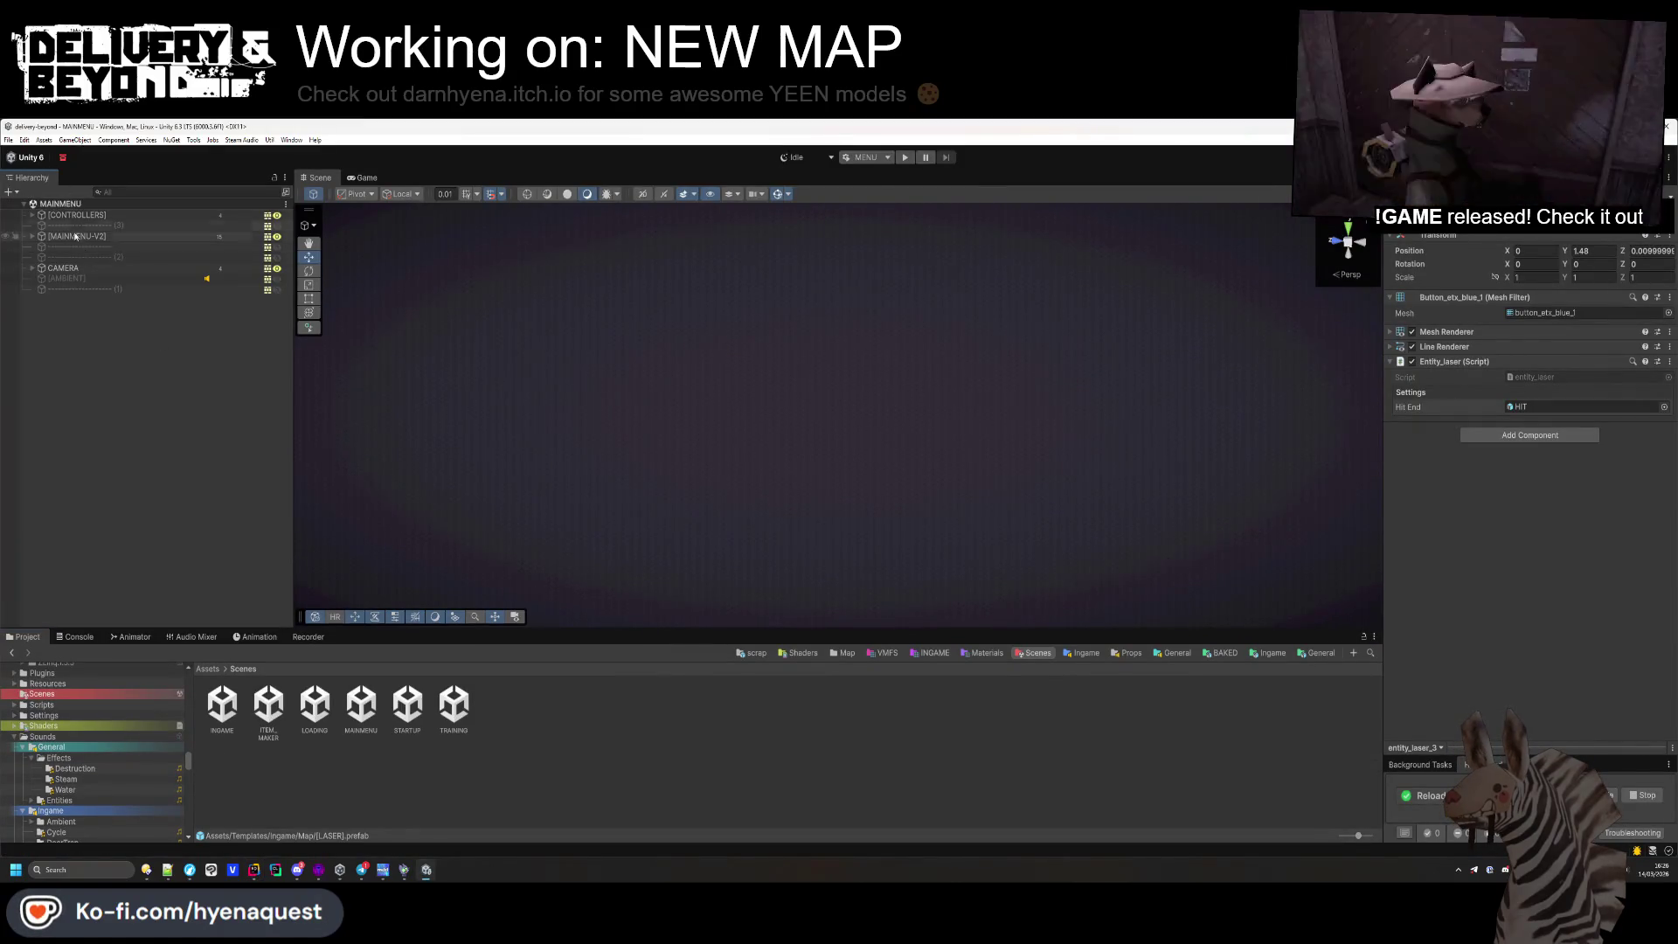
Open the INGAME scene from the Project panel
left_click(33, 215)
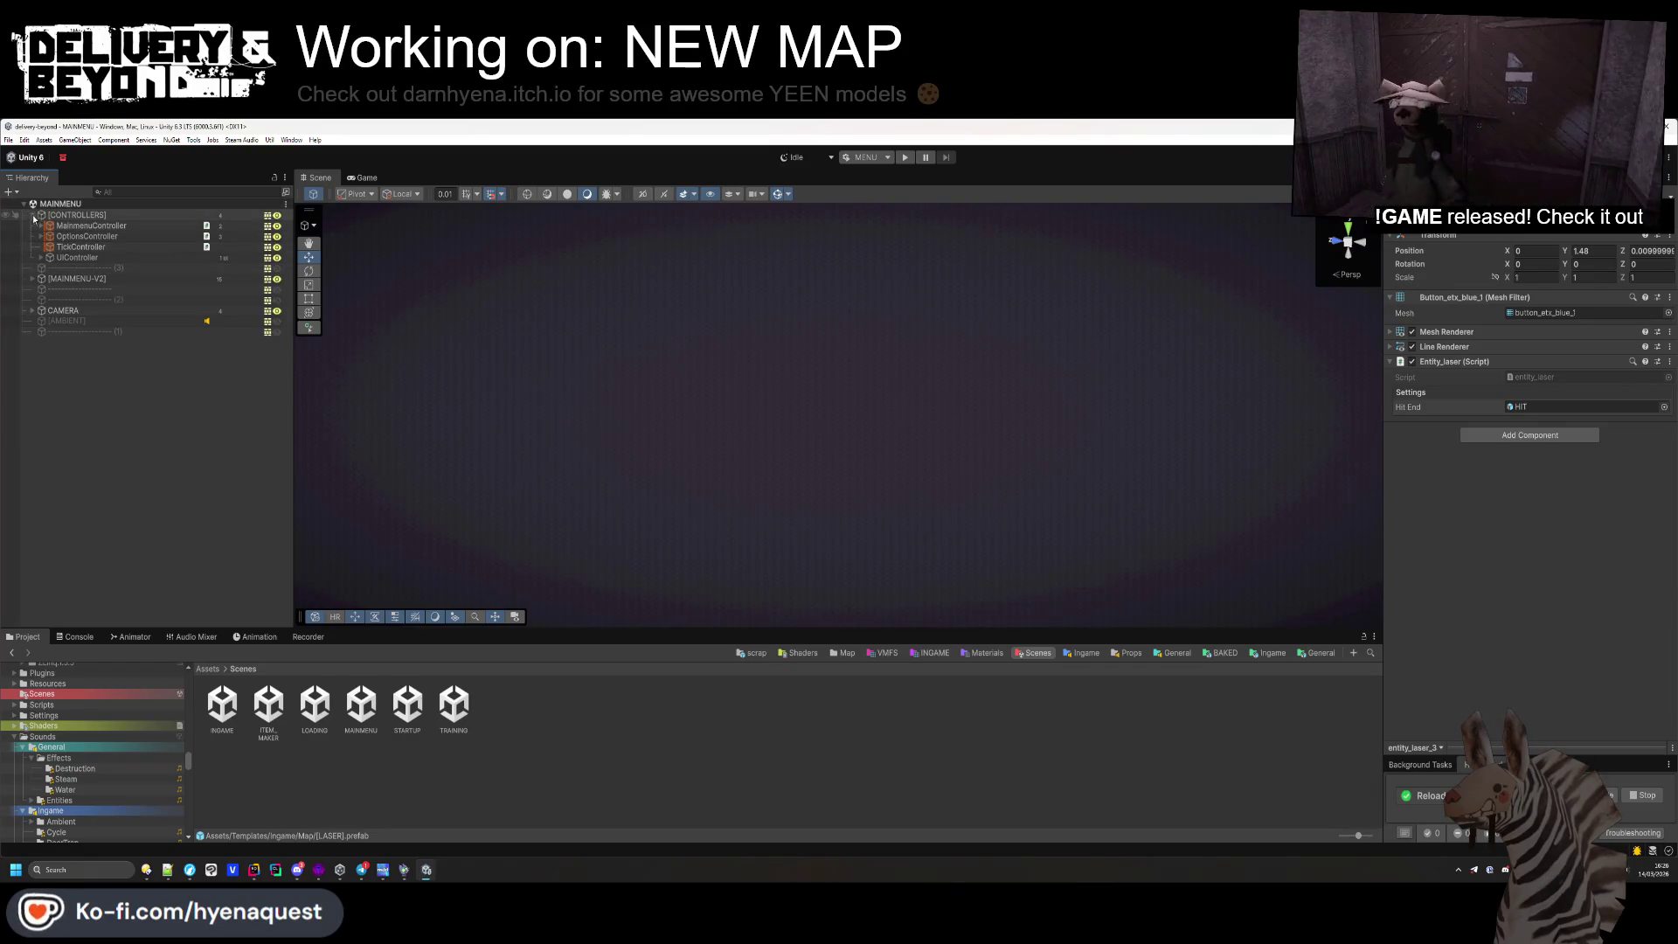
left_click(33, 215)
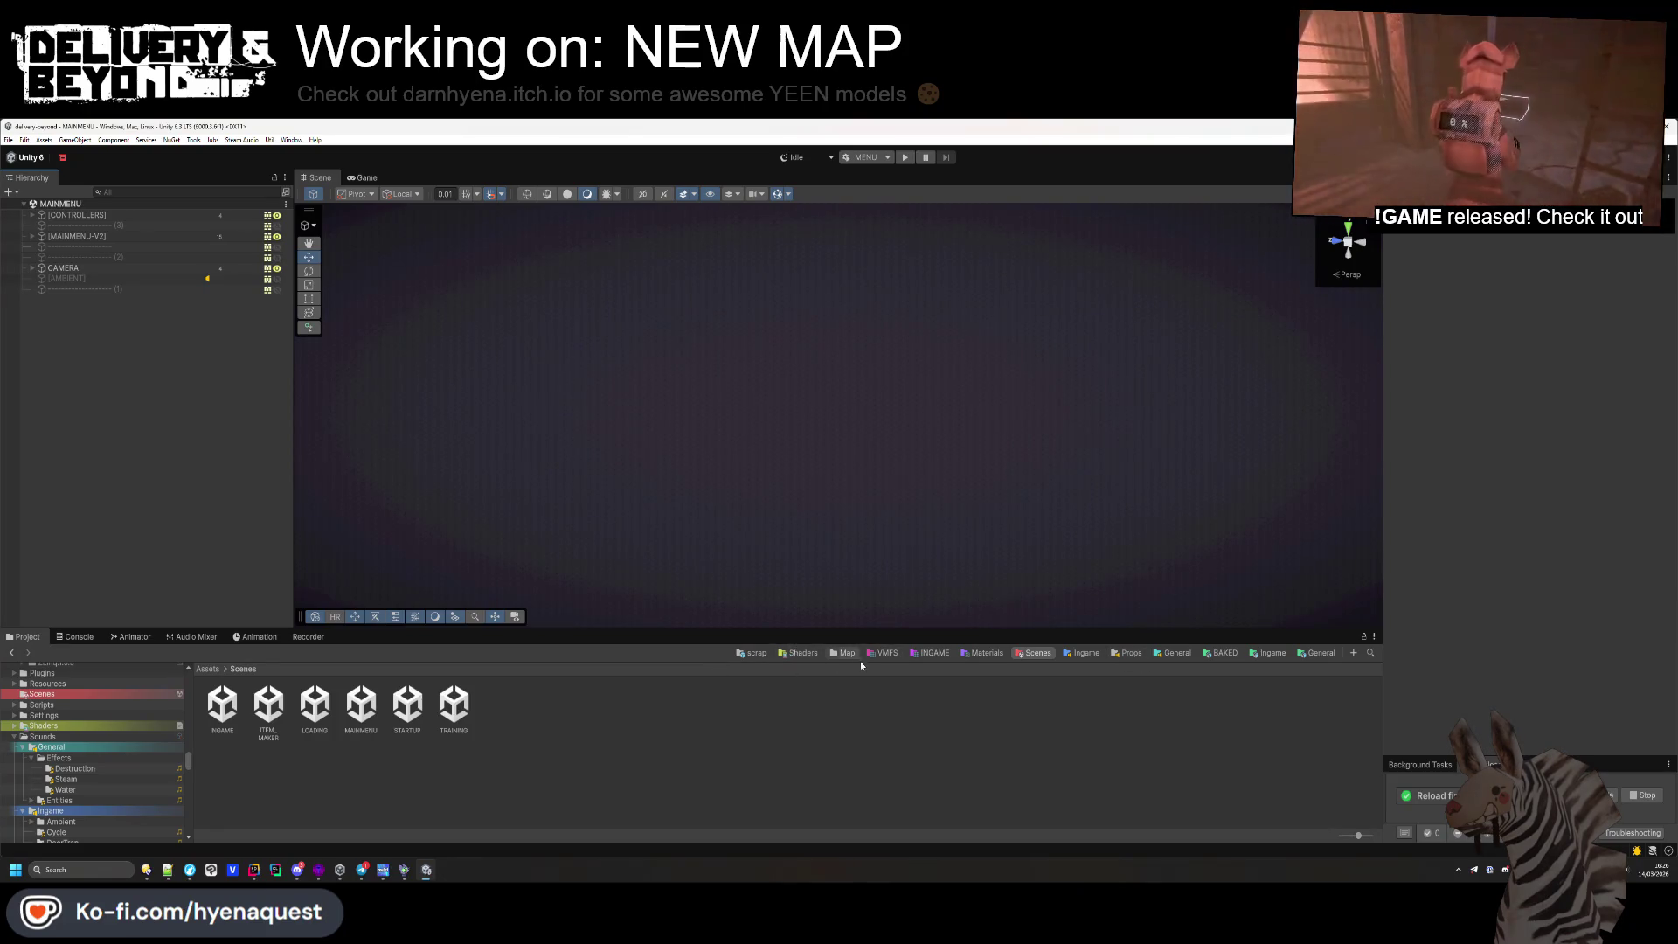
left_click(234, 706)
double_click(234, 705)
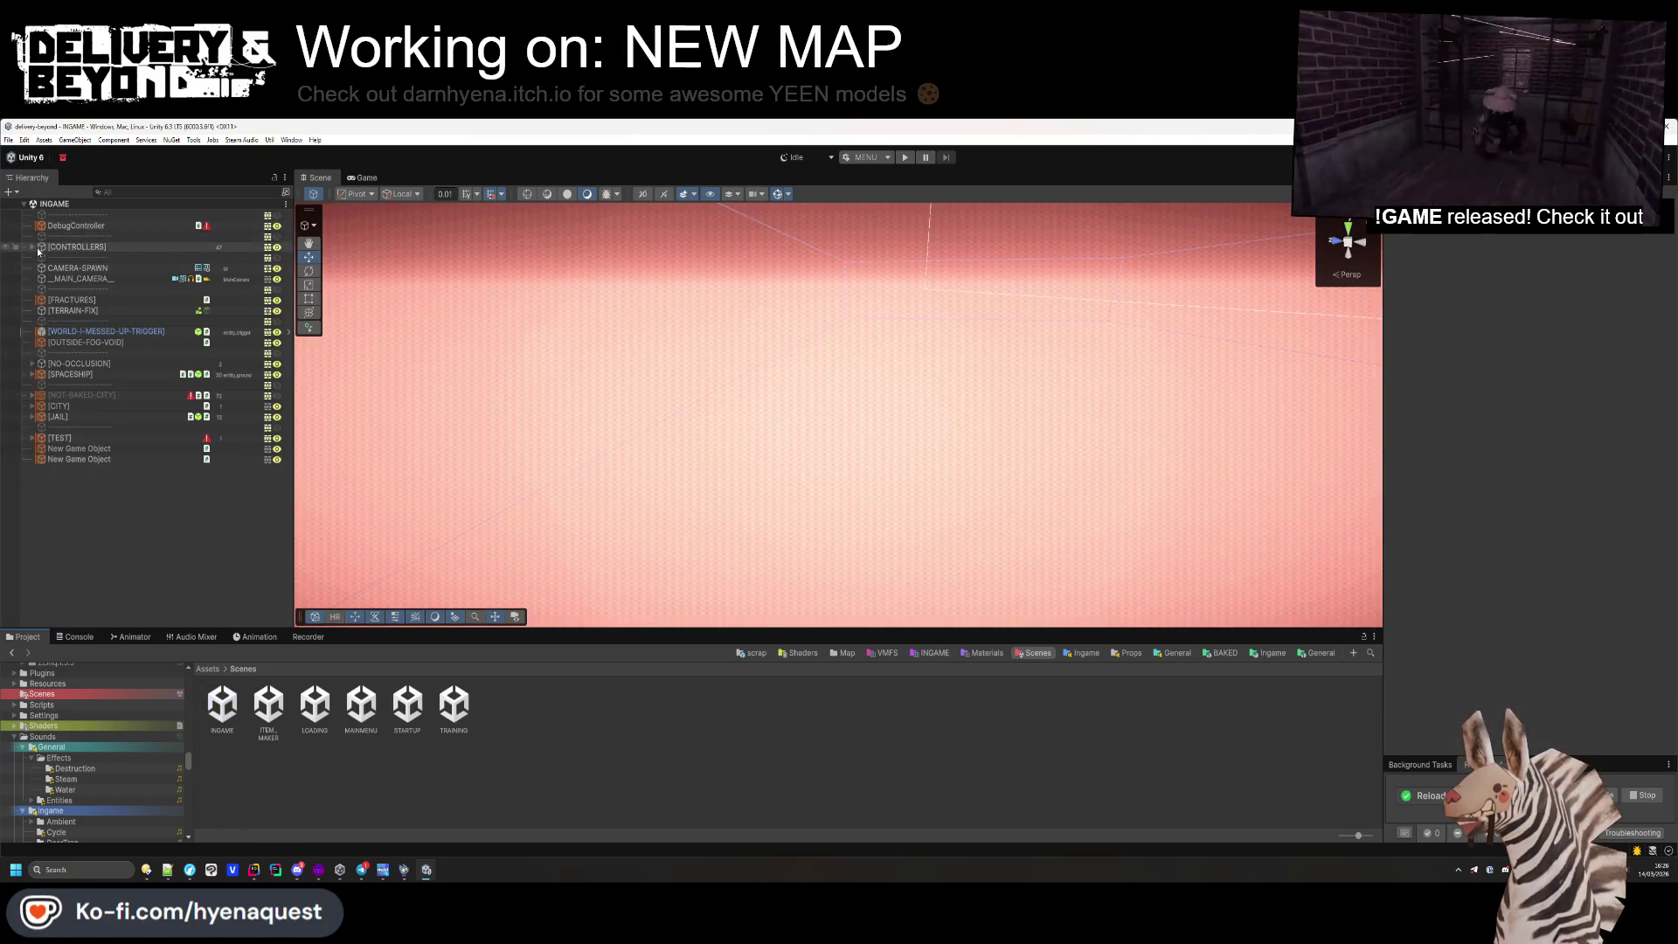
Select [CONTROLLERS] > UIController and open its prefab in Prefab Mode
left_click(39, 247)
key("Right")
key("Down")
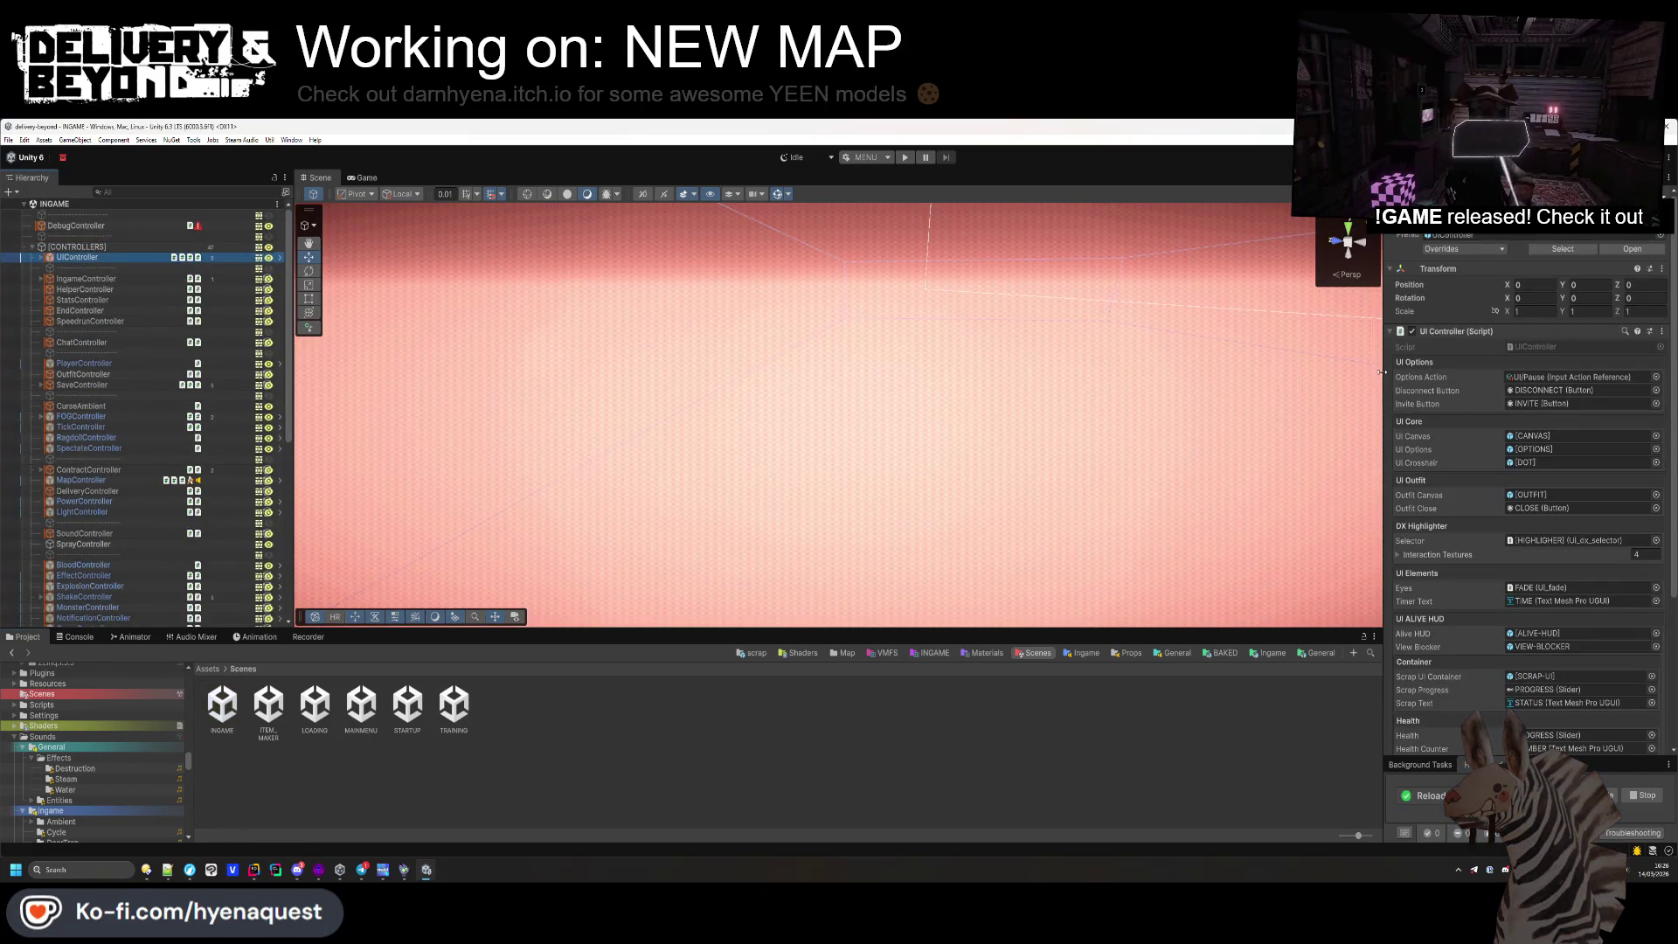
scroll(1438, 454, "down", 3)
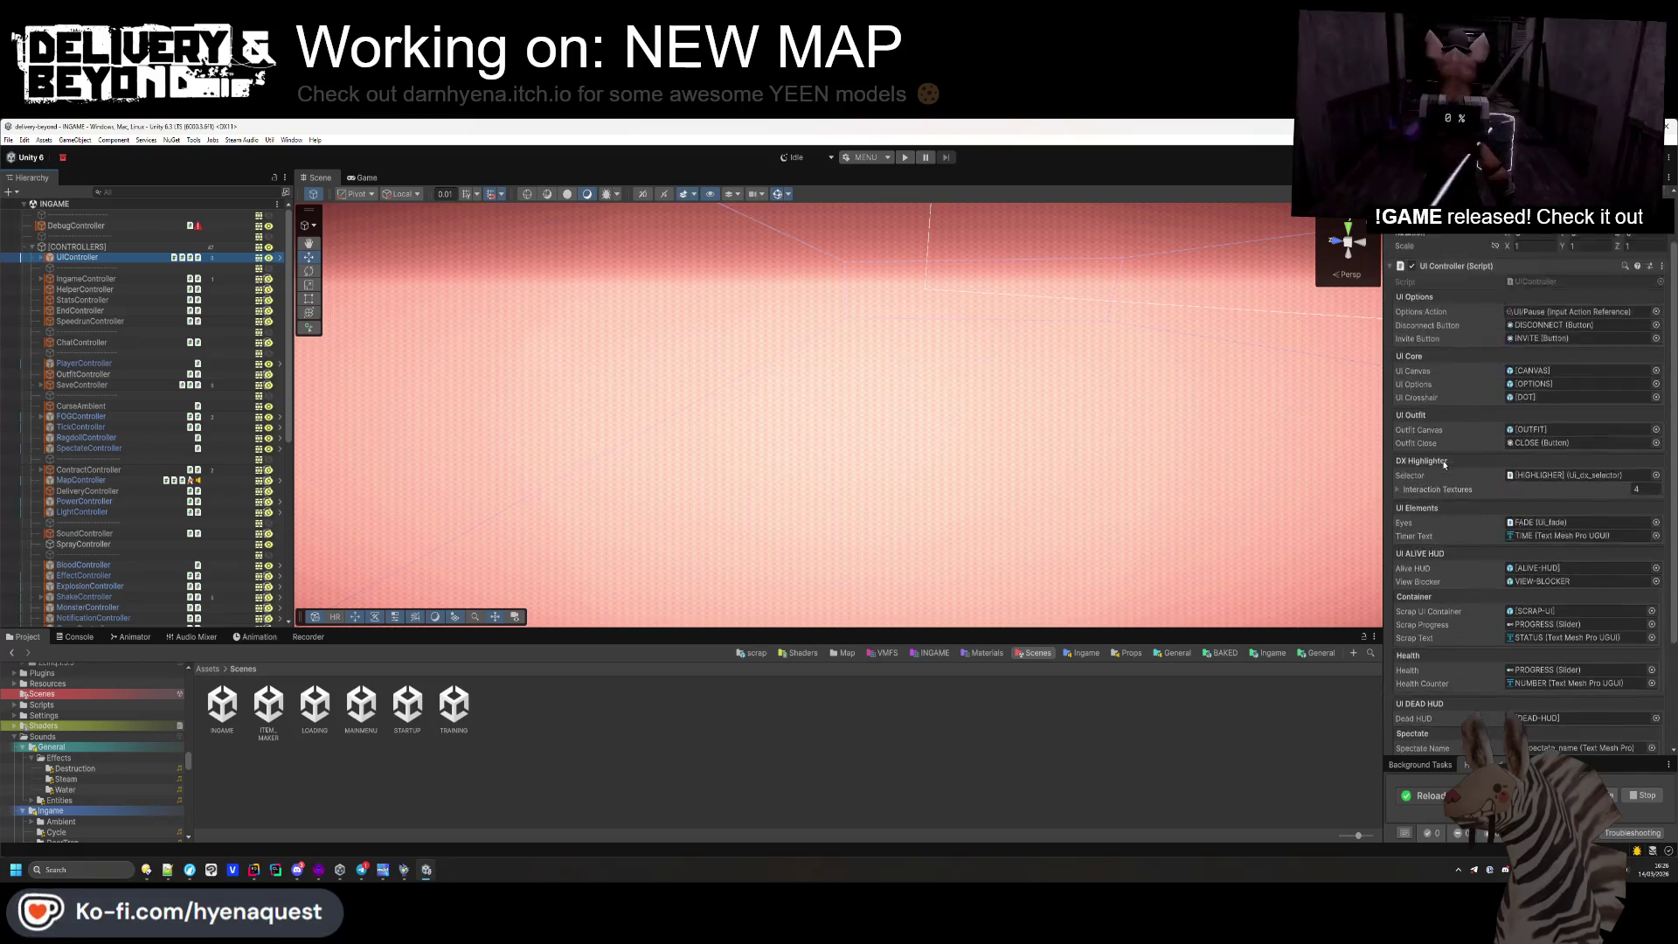
scroll(1444, 463, "up", 3)
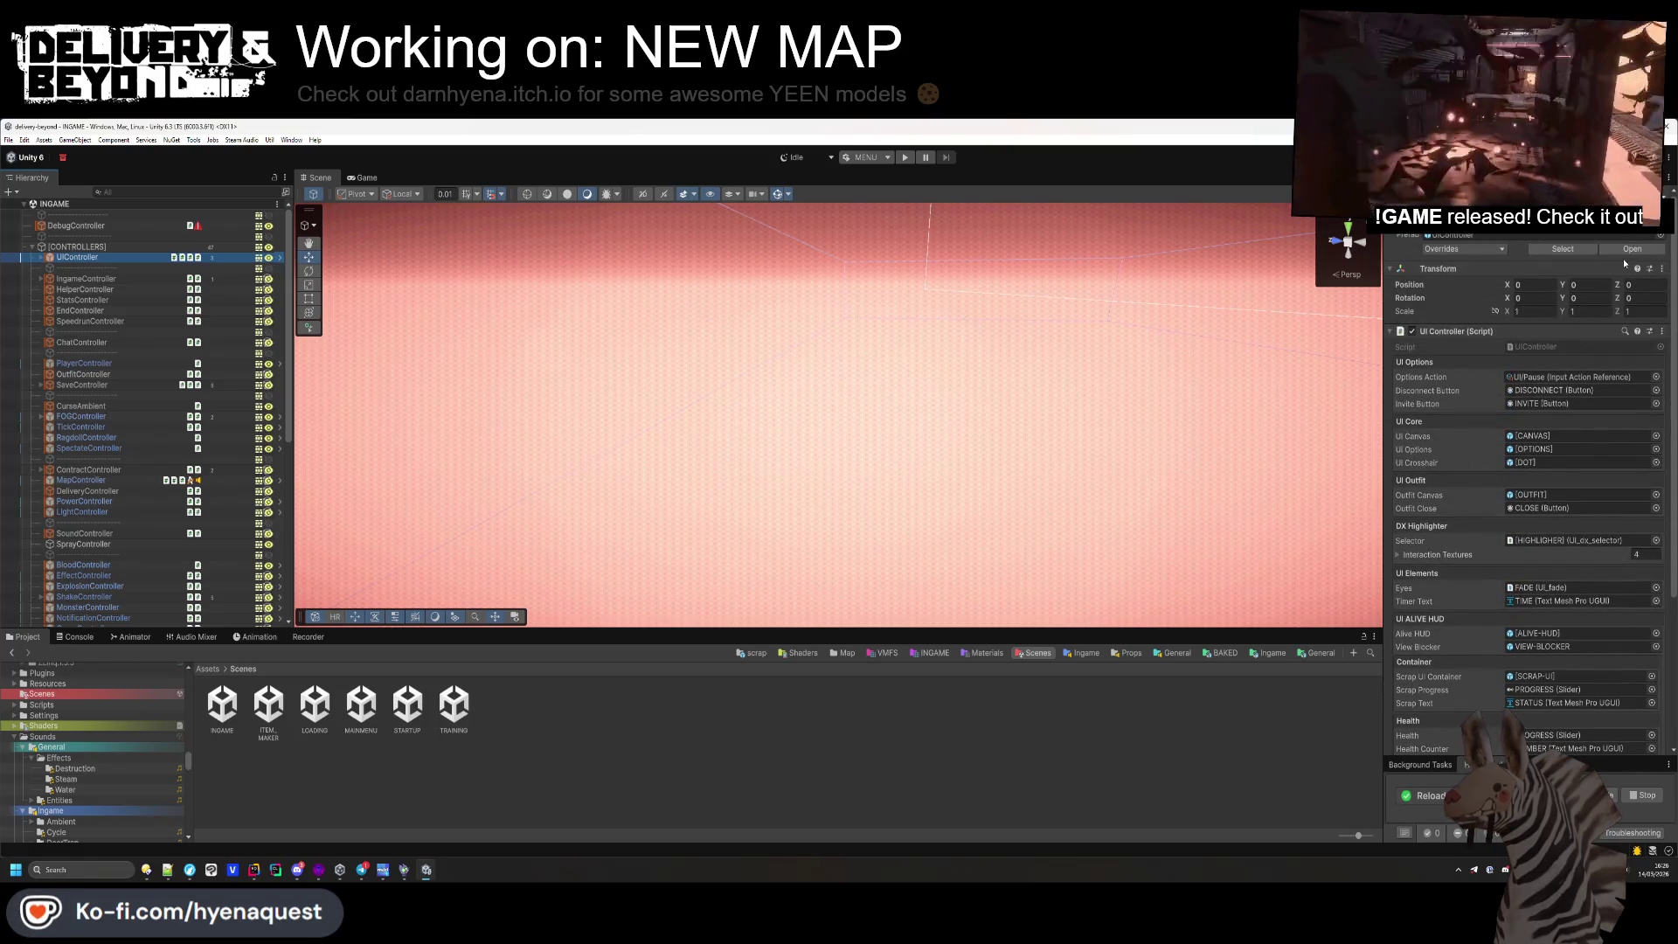
left_click(1627, 250)
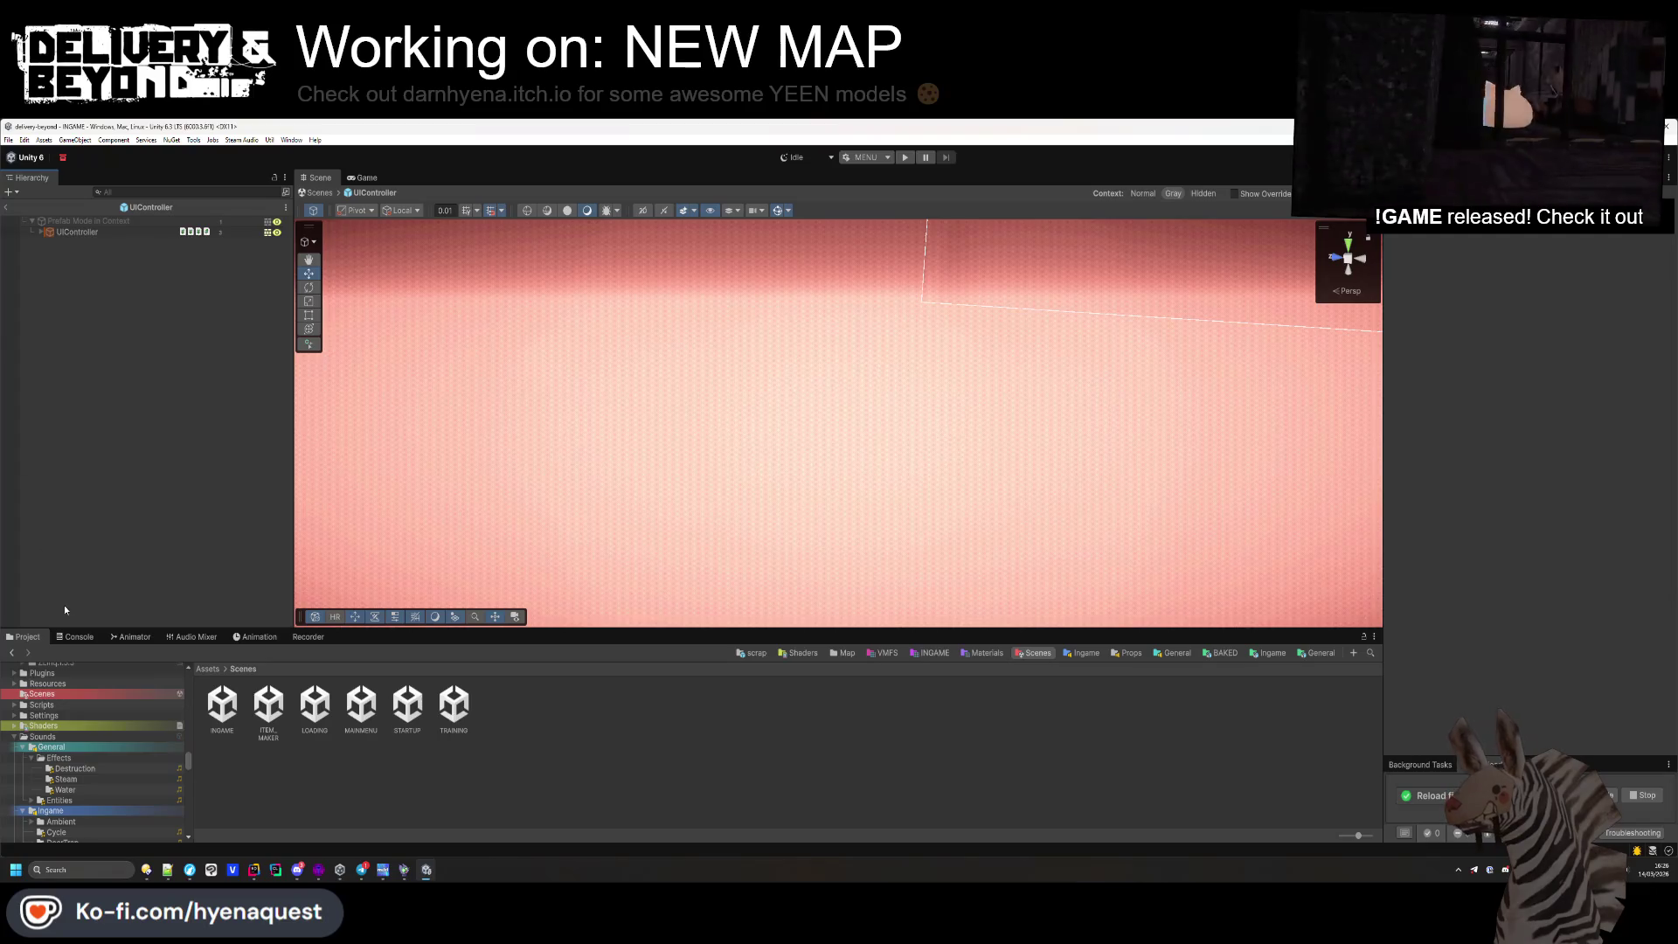
Review the logged console errors and the script in the code editor, then return to Unity
left_click(77, 636)
left_click(24, 636)
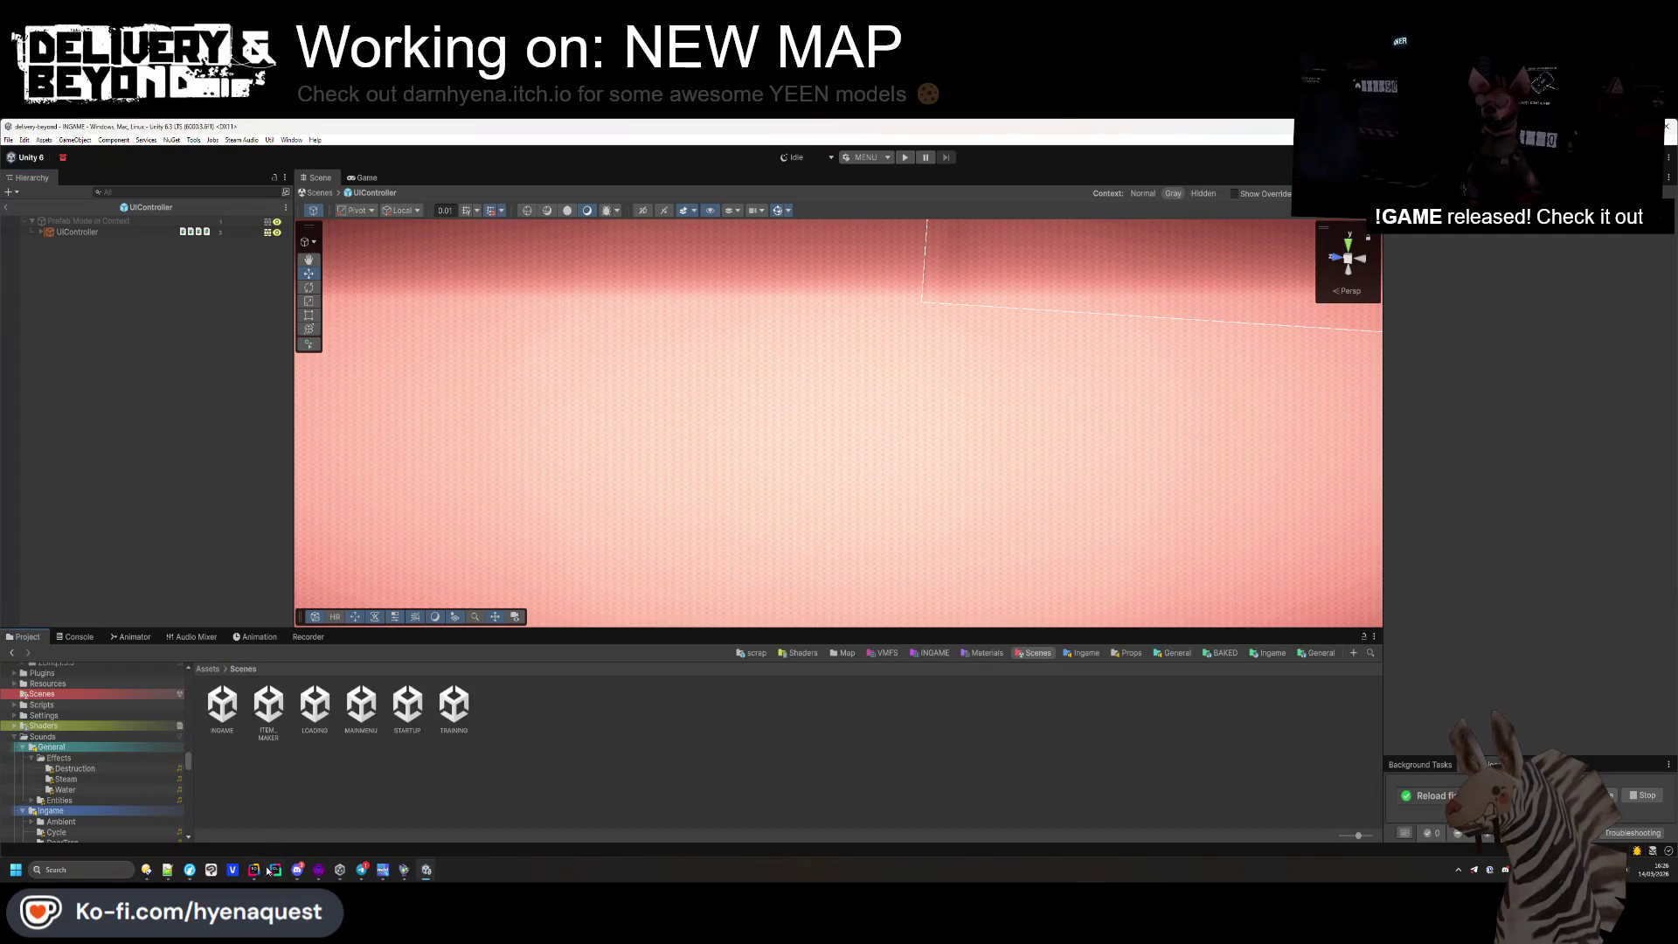
left_click(263, 872)
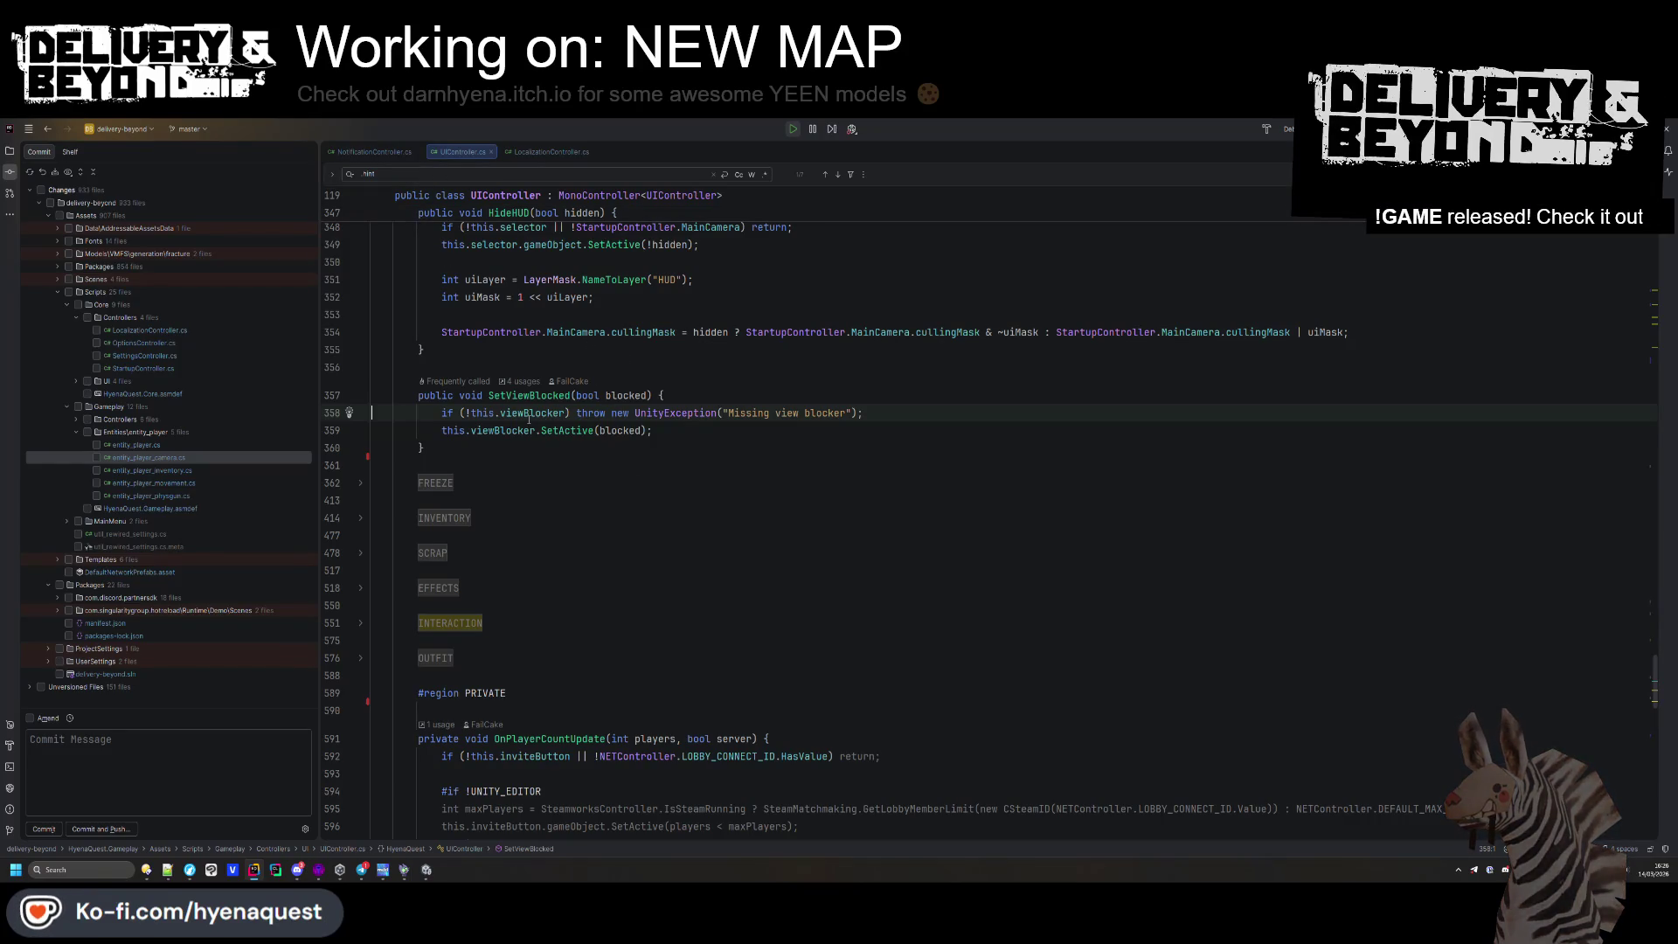
key("alt+Tab")
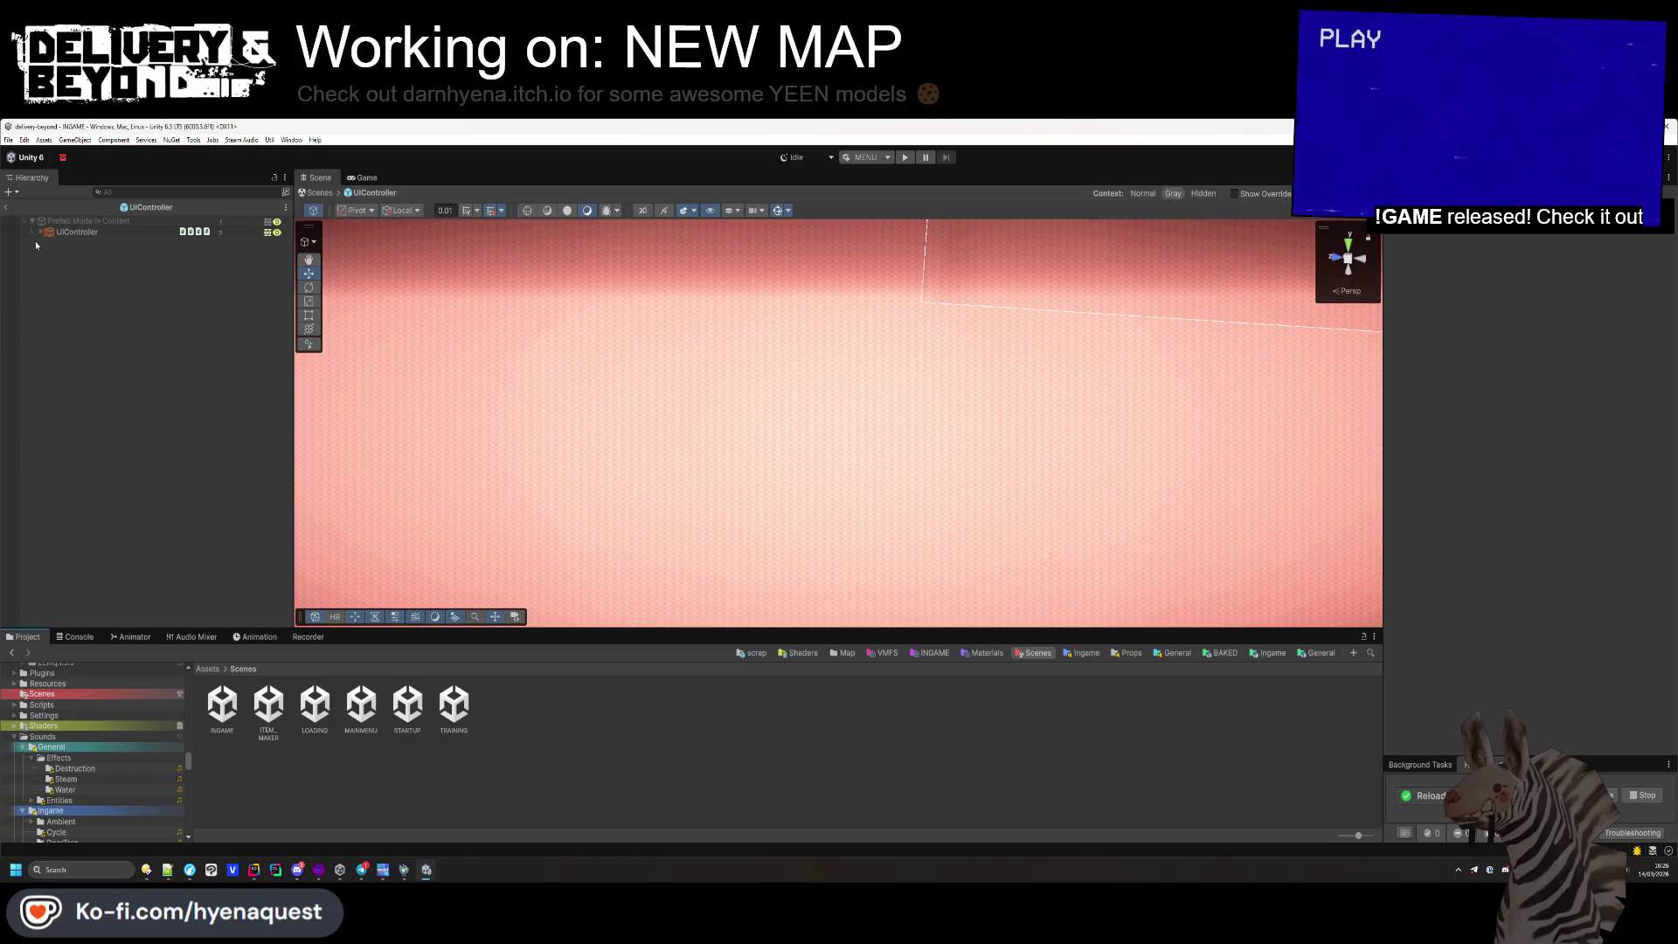
Find the object assigned as UIController's View Blocker, make VIEW-BLOCKER inactive, and save the prefab
left_click(43, 233)
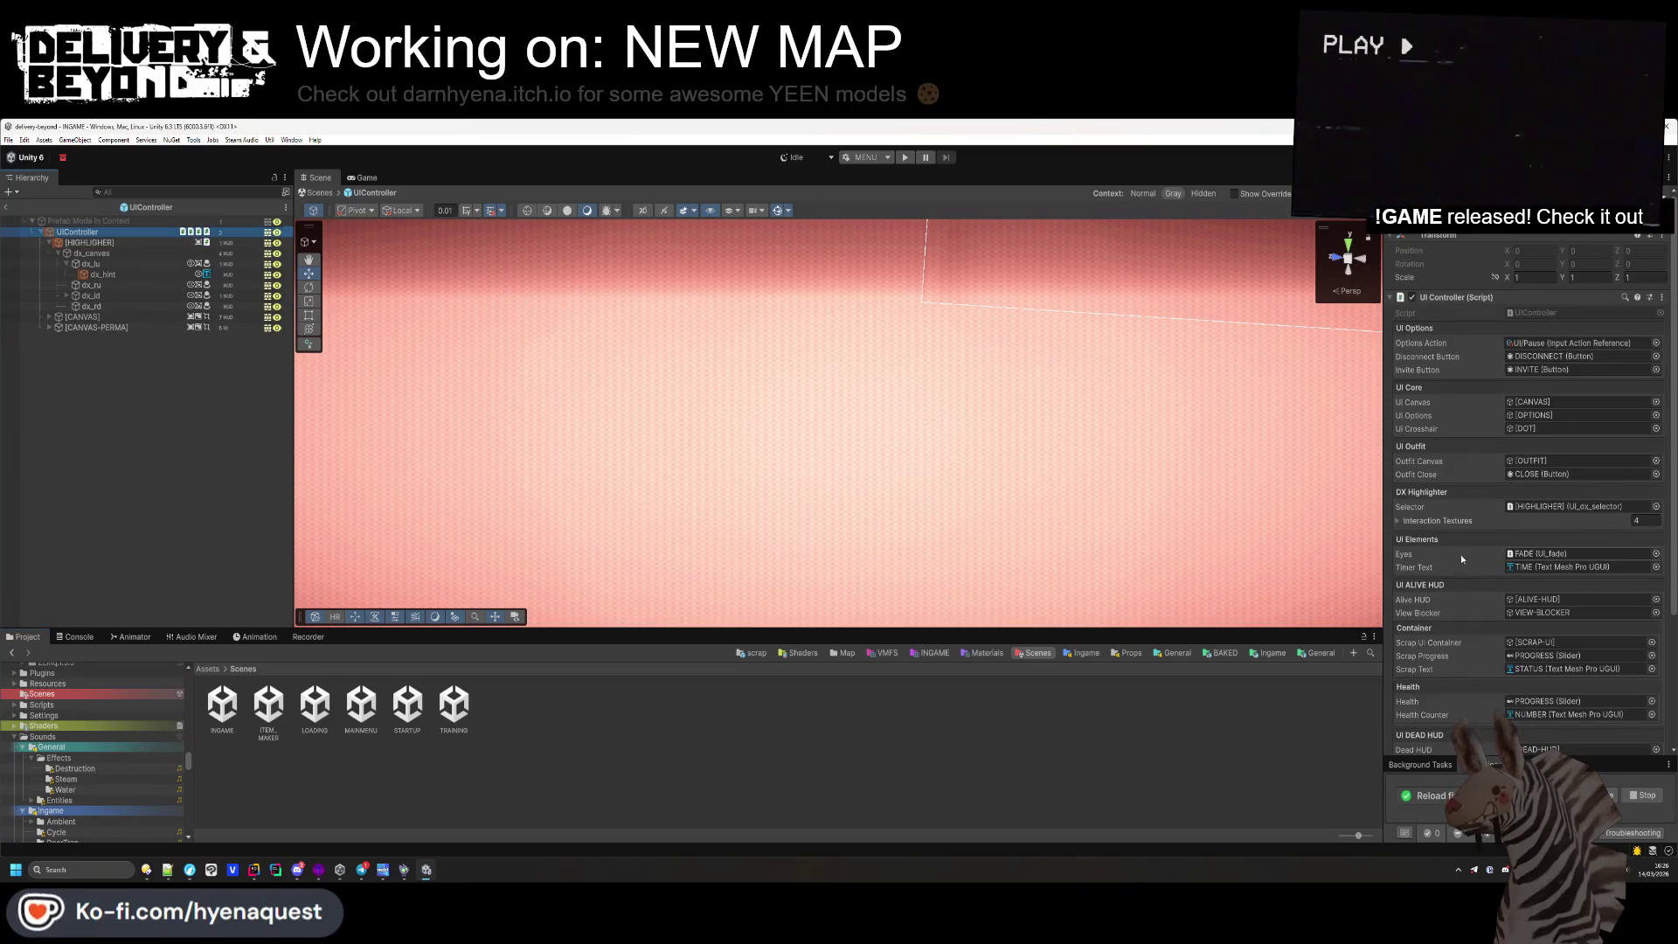
scroll(1460, 554, "down", 5)
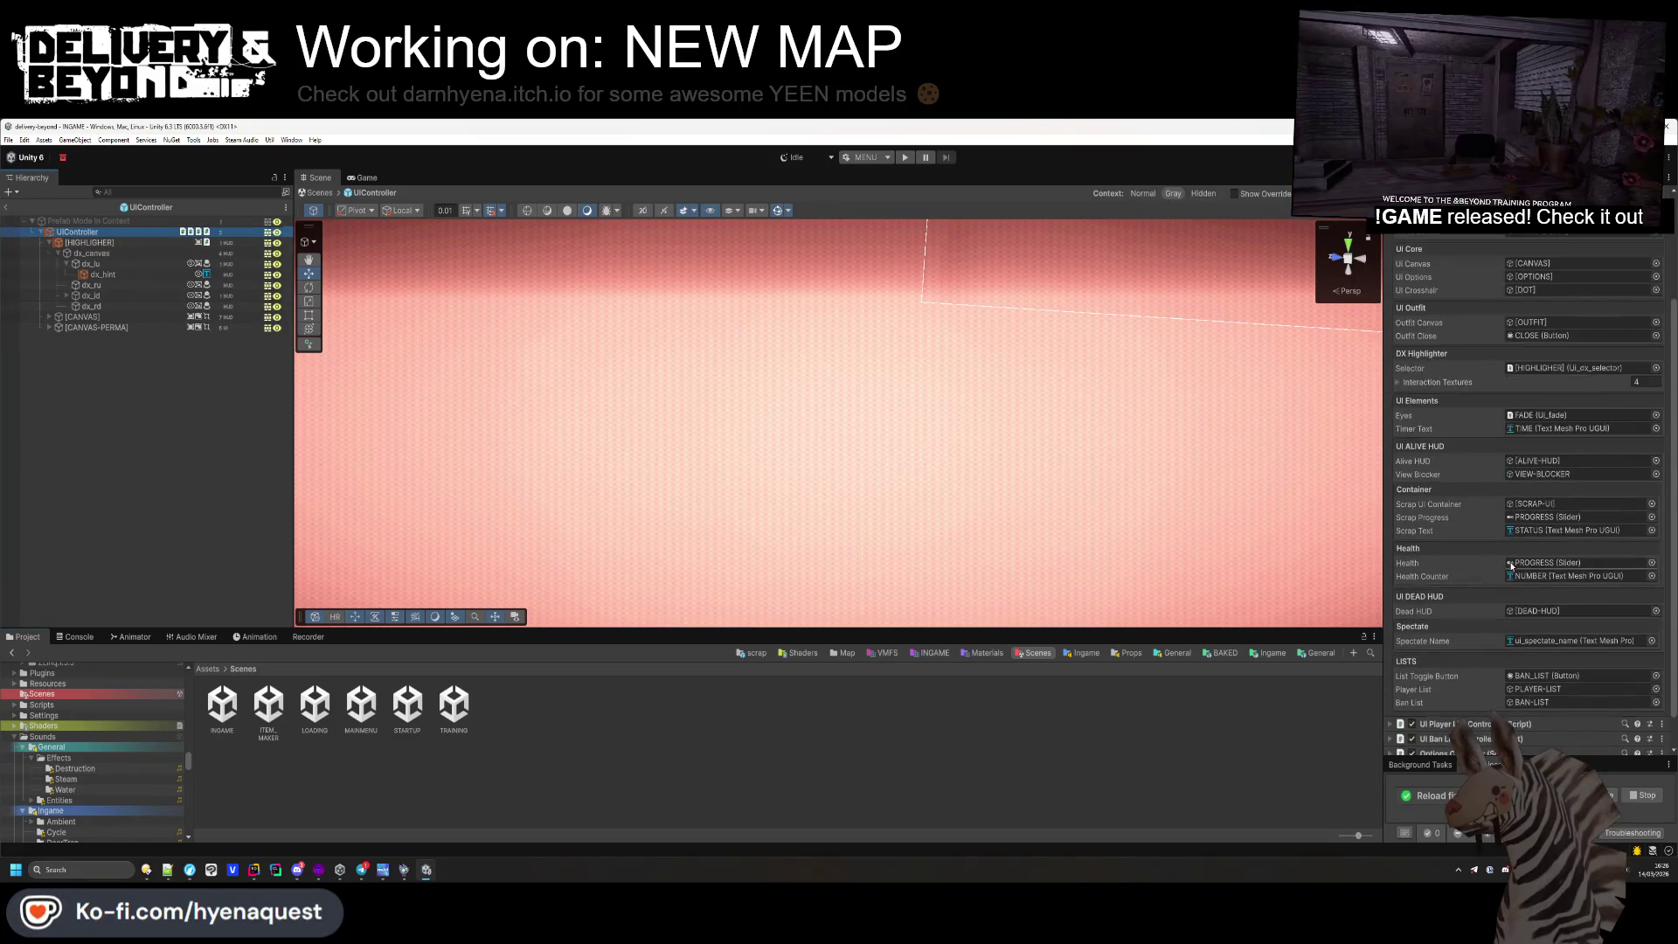
scroll(1511, 567, "up", 4)
scroll(1511, 567, "down", 4)
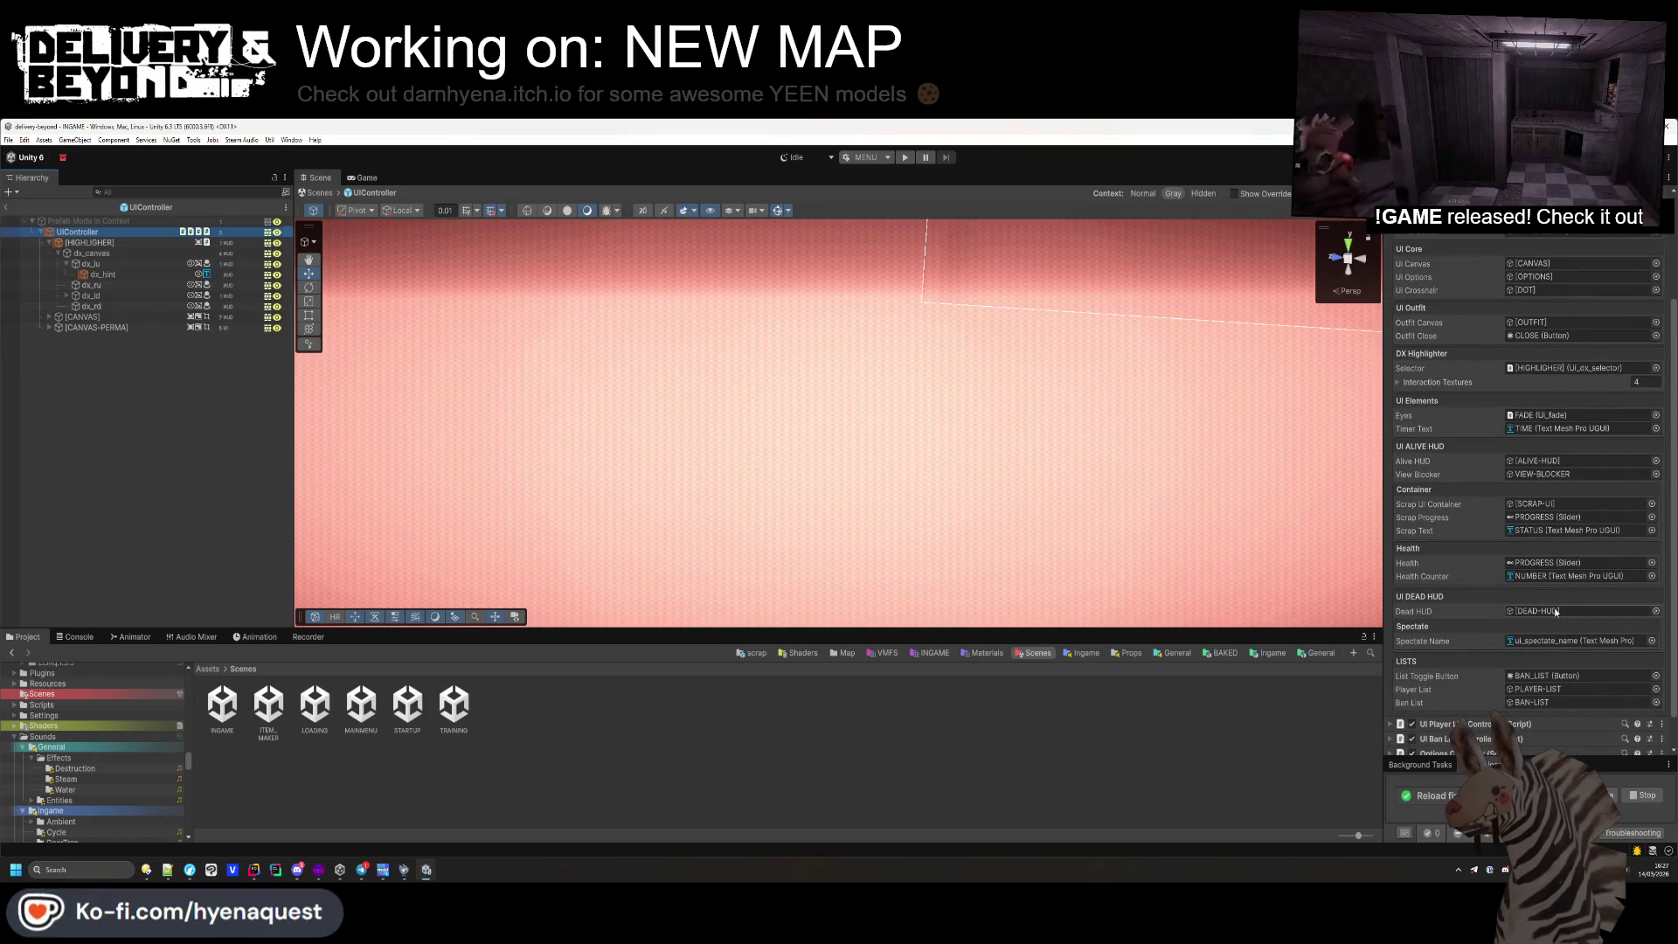
left_click(1523, 474)
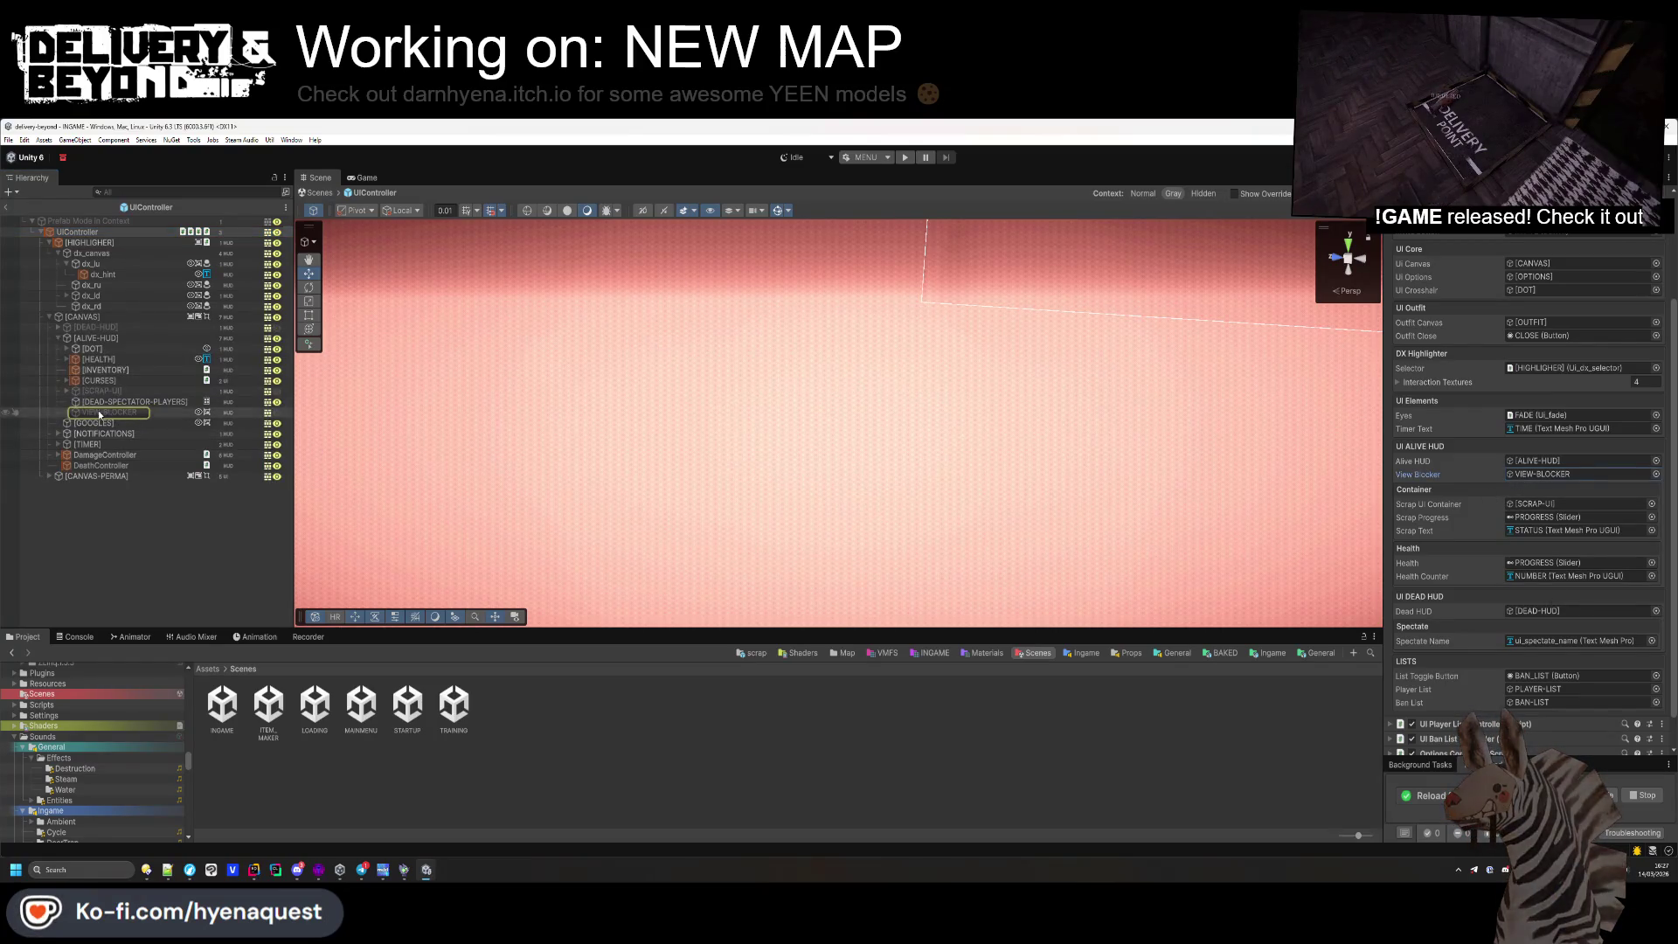
left_click(98, 411)
left_click(277, 412)
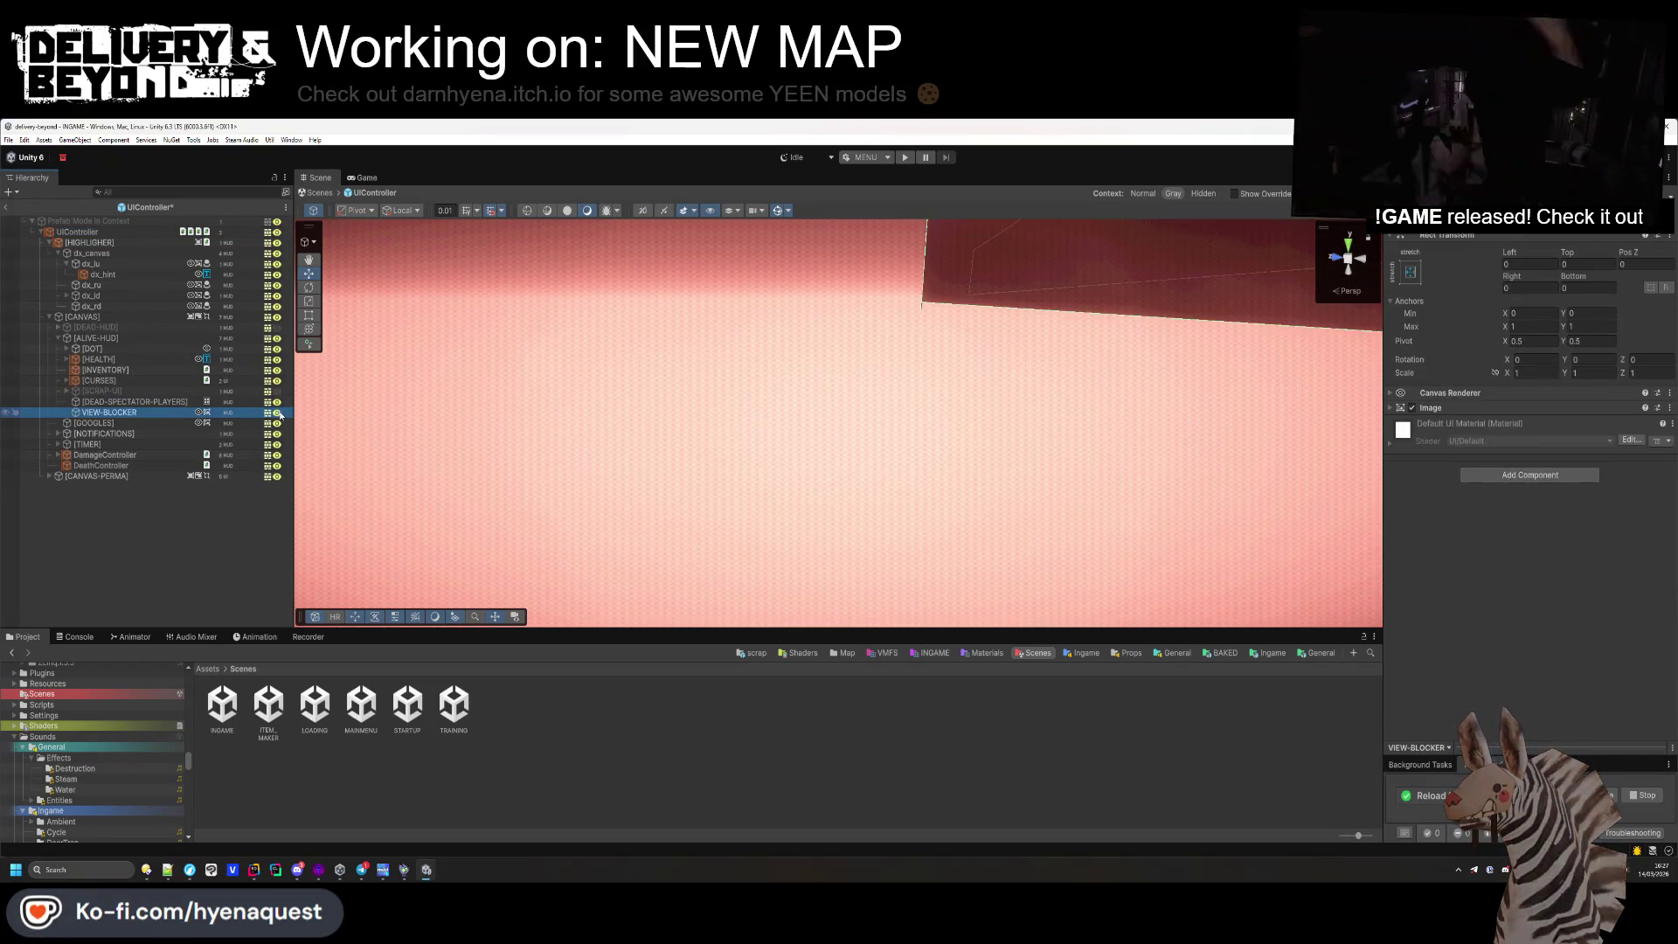
left_click(173, 547)
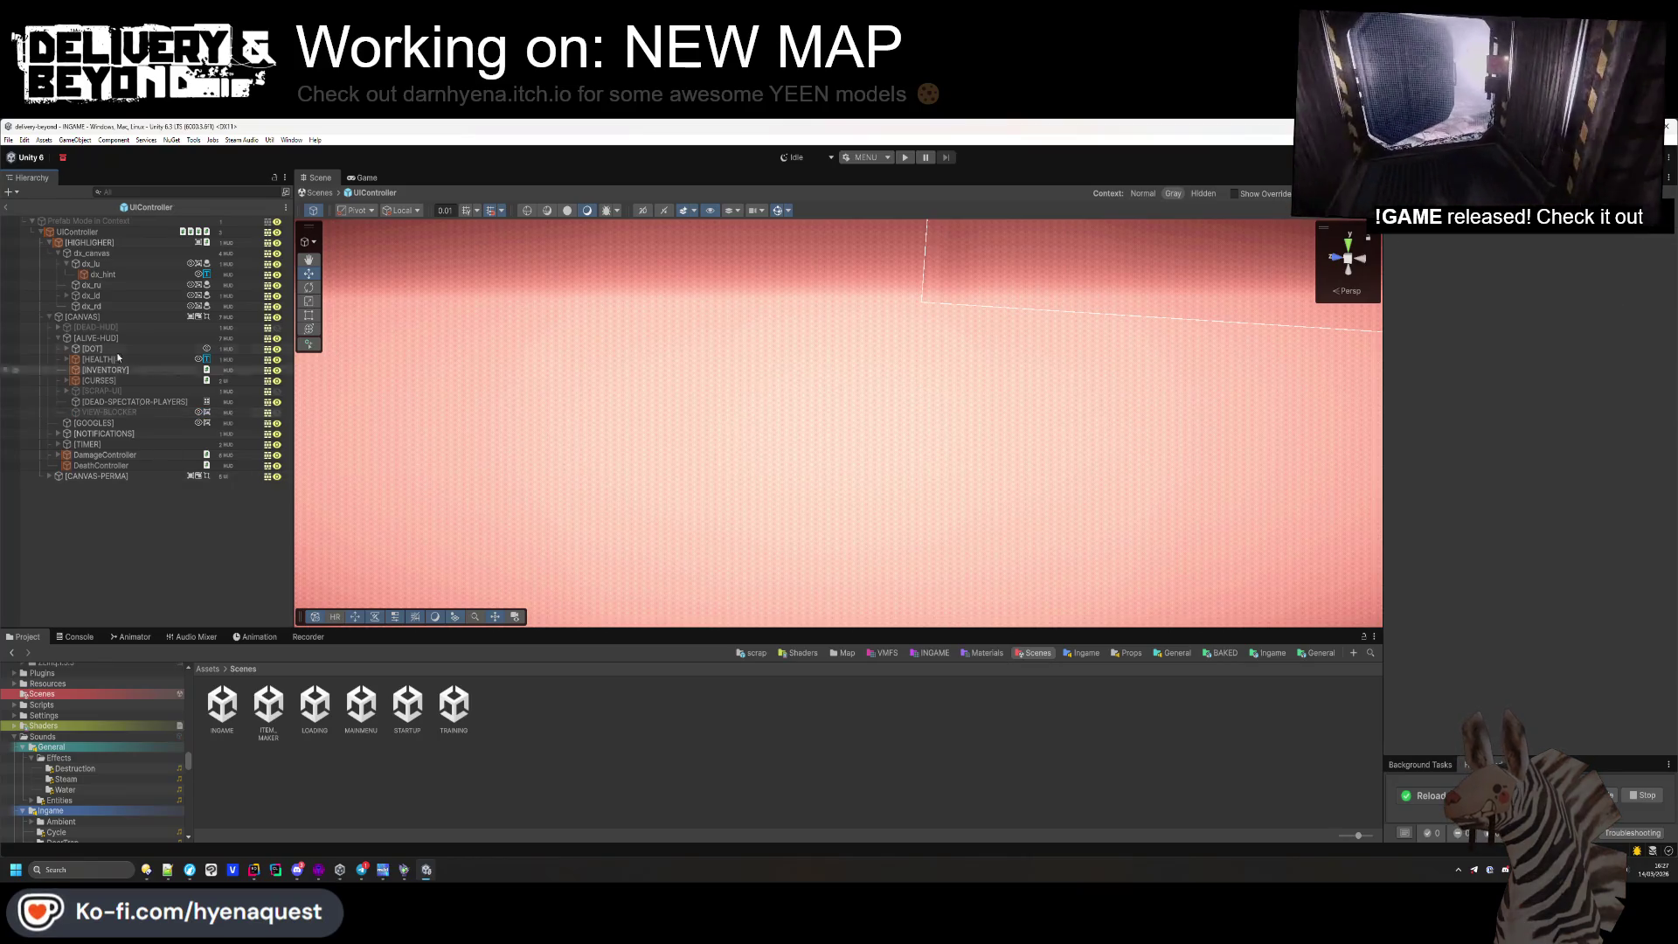
Expand and inspect the DEAD-HUD and ALIVE-HUD groups in the UIController prefab
left_click(88, 232)
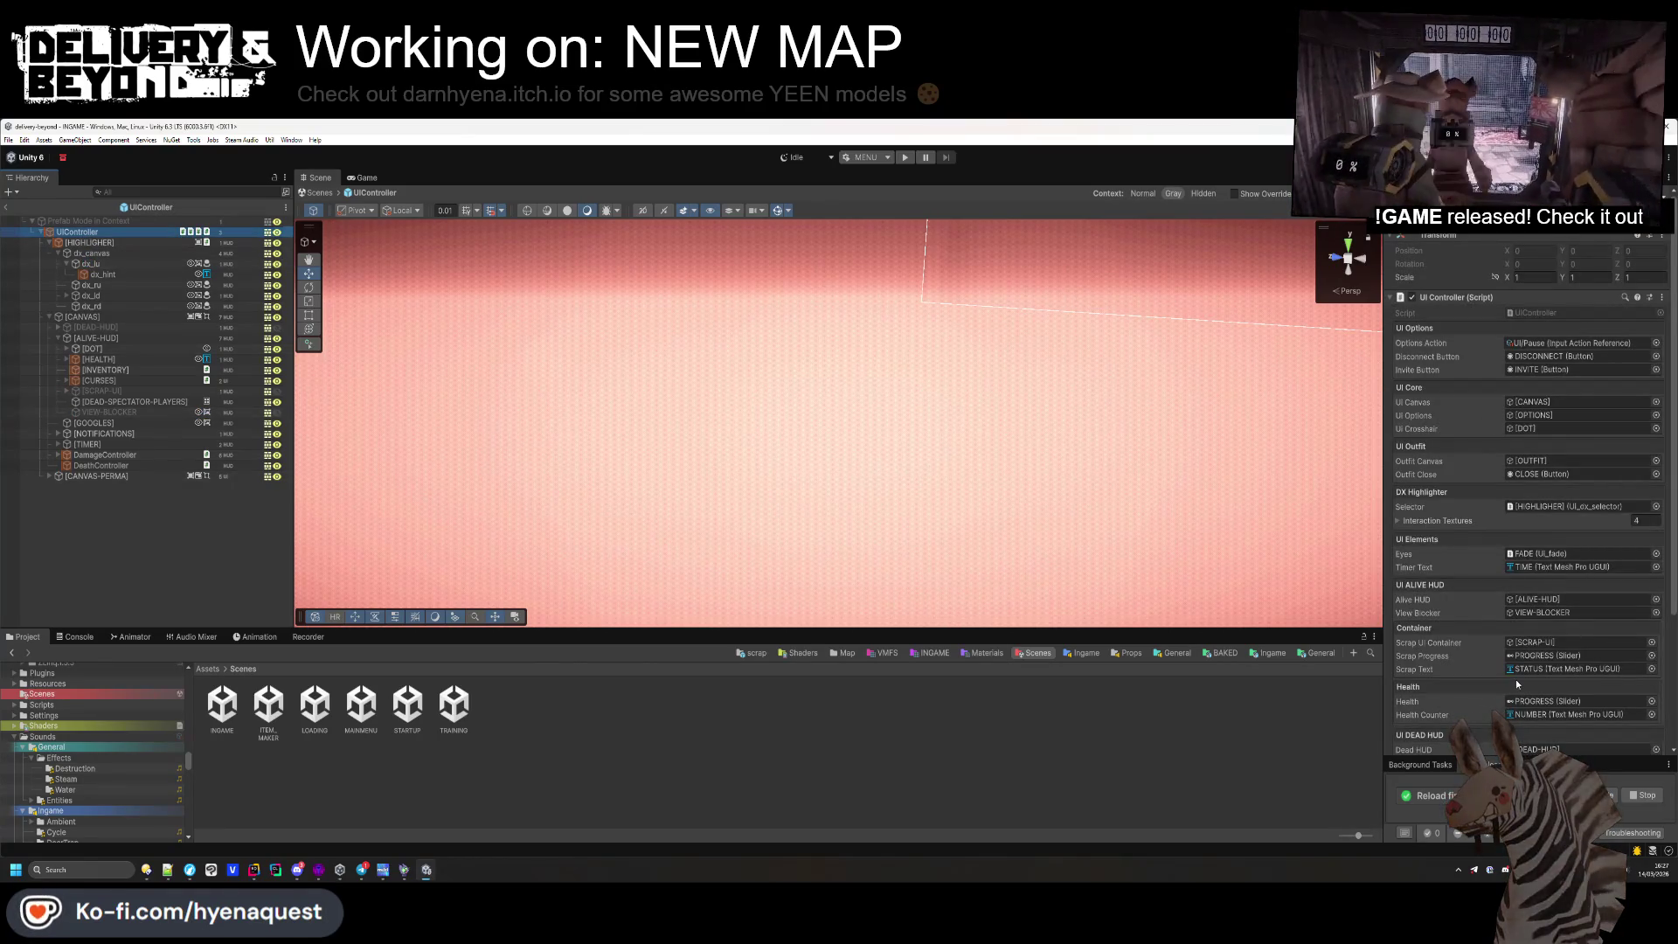
left_click(58, 327)
left_click(84, 338)
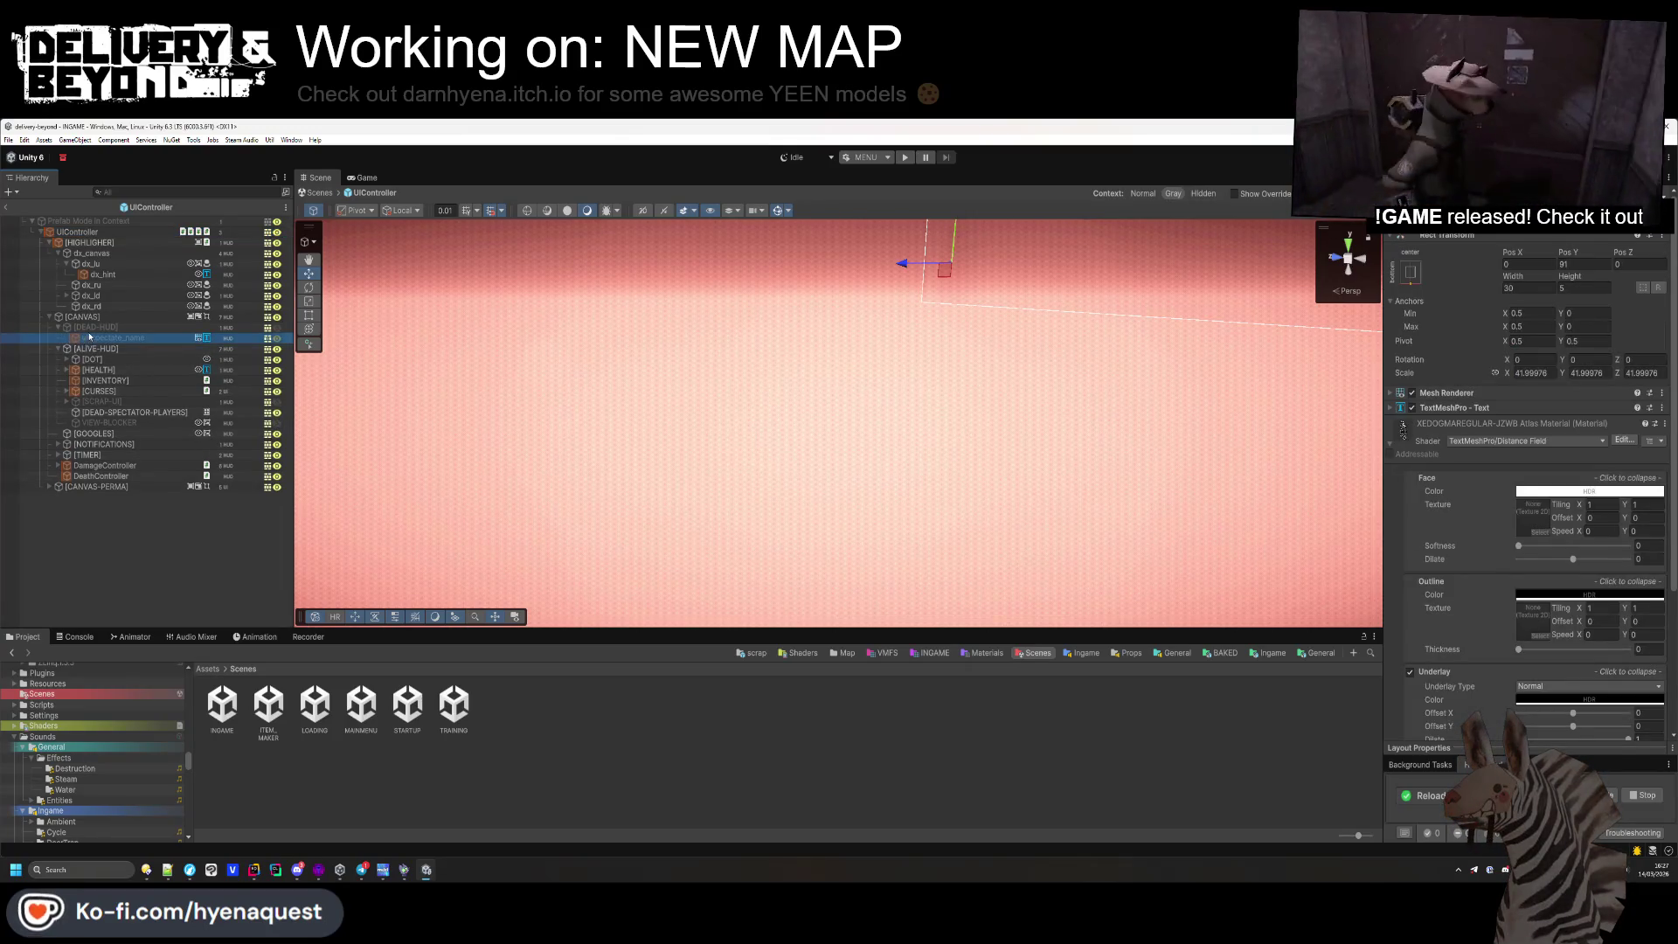
left_click(87, 327)
left_click(57, 348)
left_click(63, 349)
left_click(57, 348)
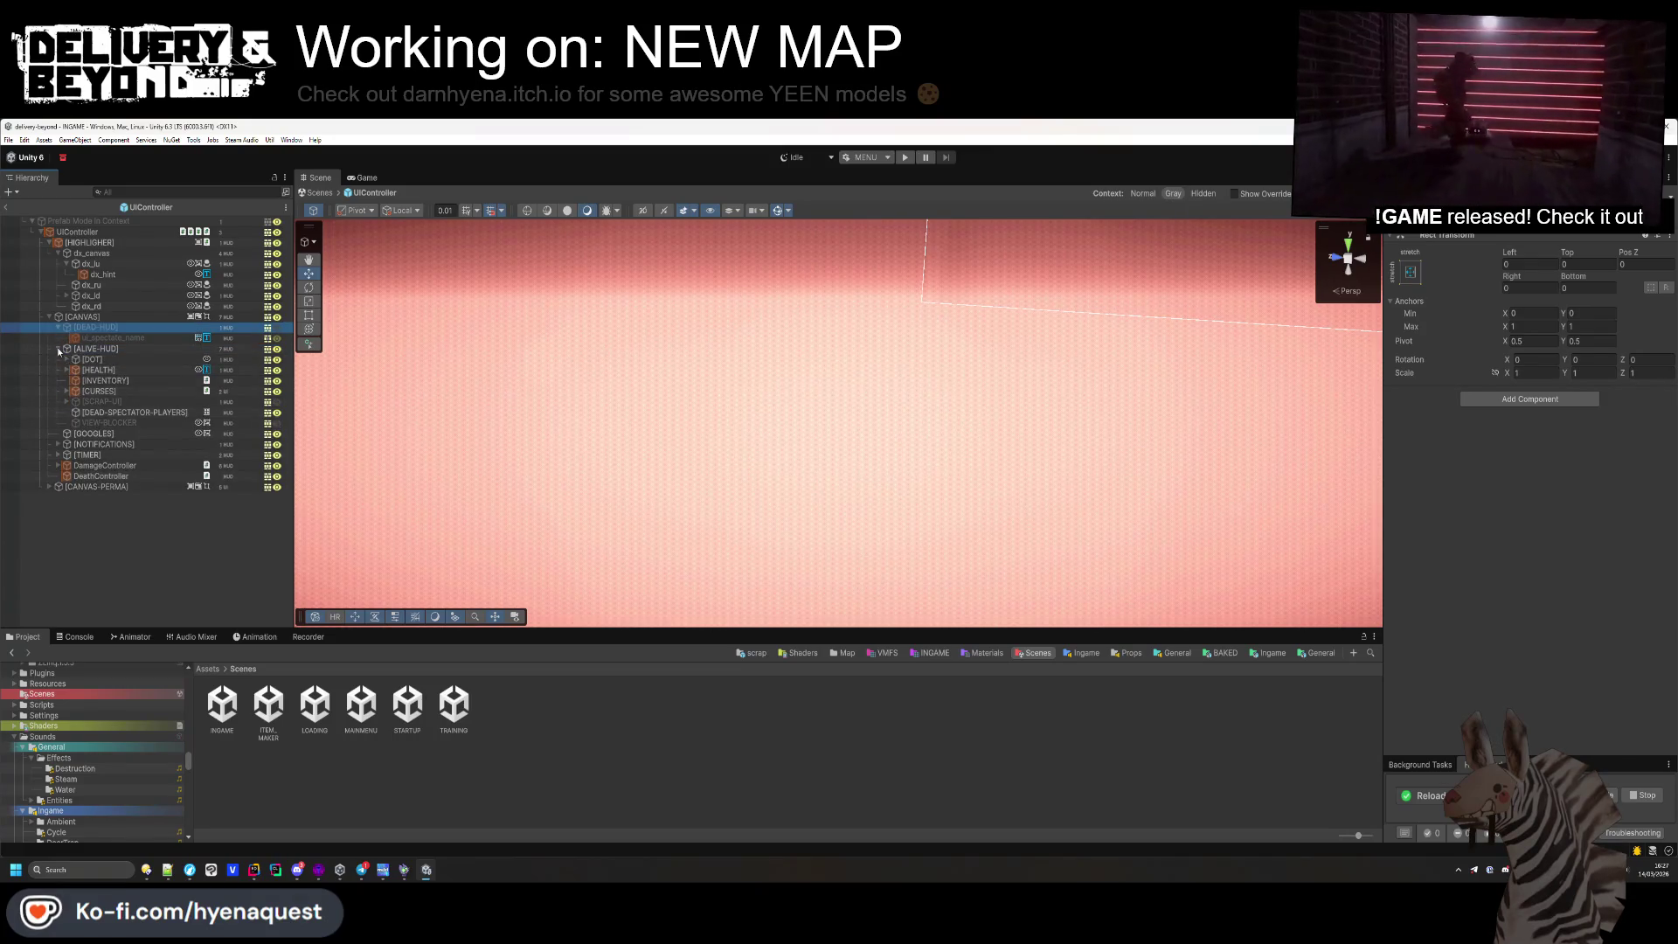
Move DEAD-SPECTATOR-PLAYERS from ALIVE-HUD to directly under CANVAS, then return to the INGAME scene
left_click(126, 412)
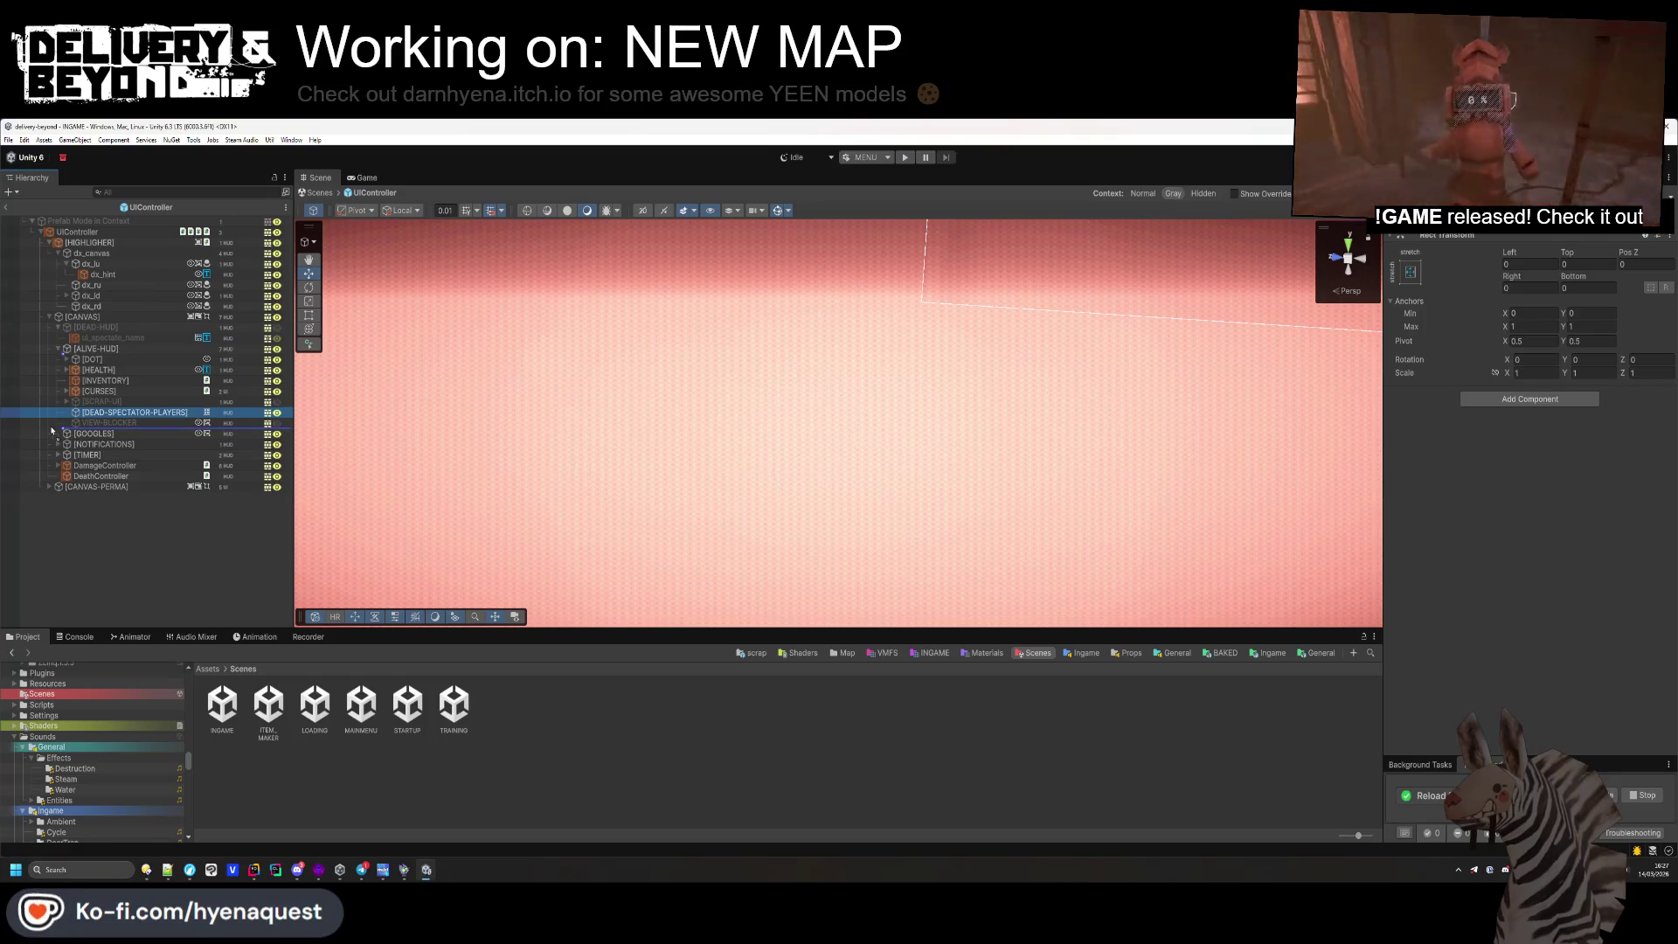
left_click_drag(51, 430, 56, 430)
left_click(57, 327)
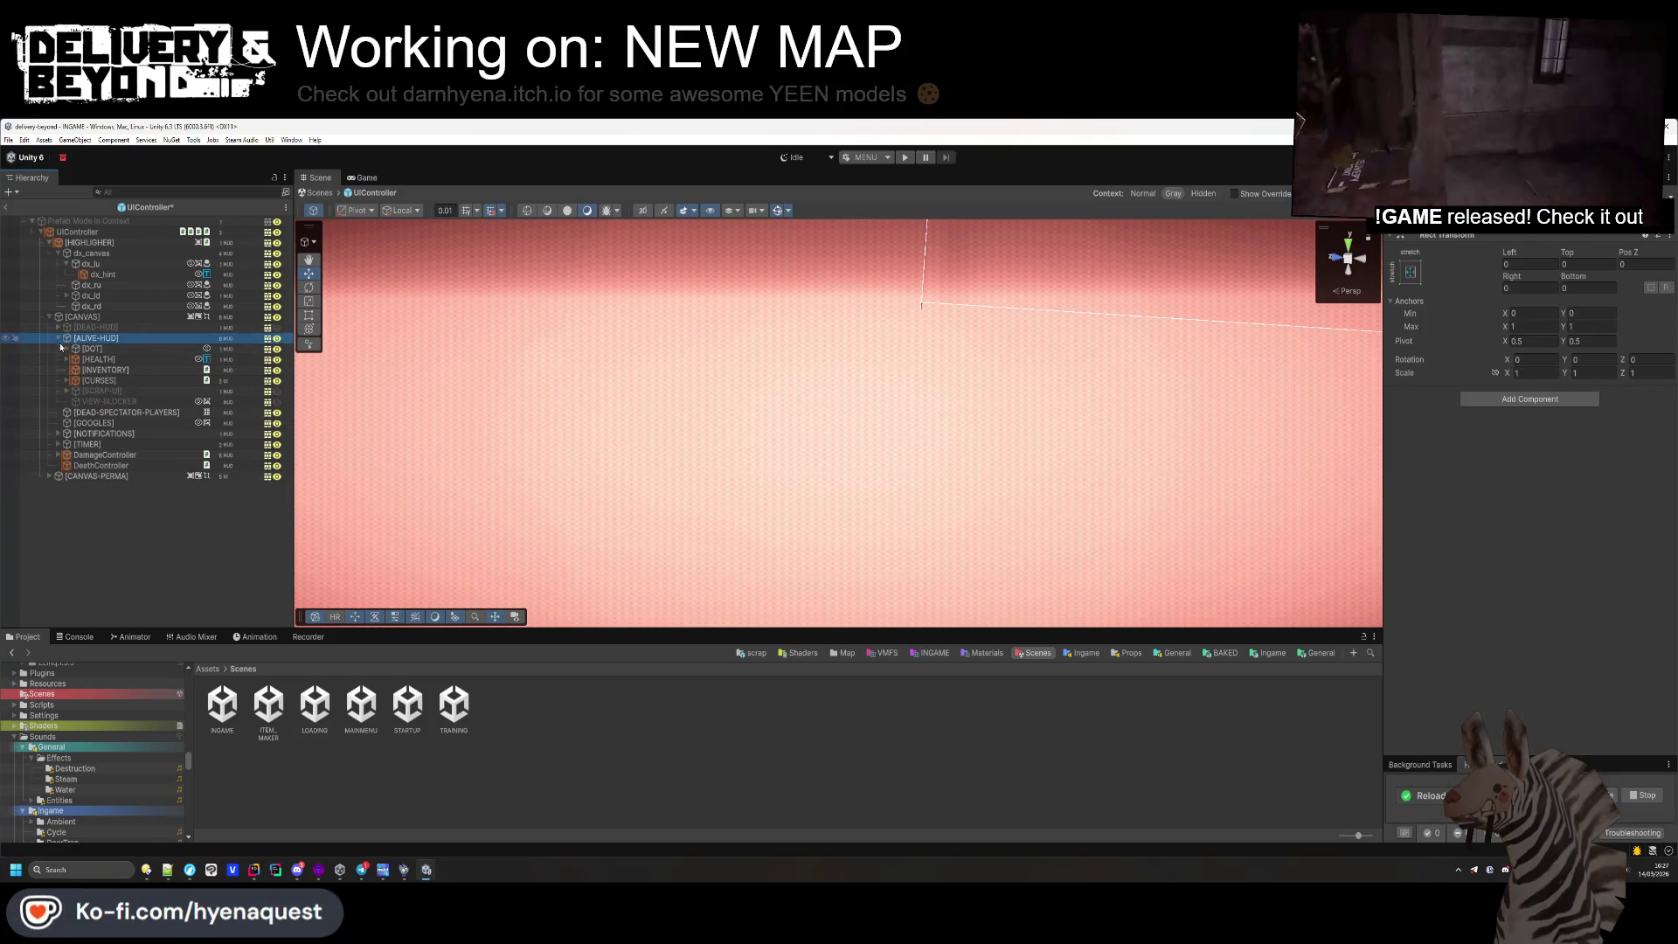
left_click(58, 337)
double_click(125, 348)
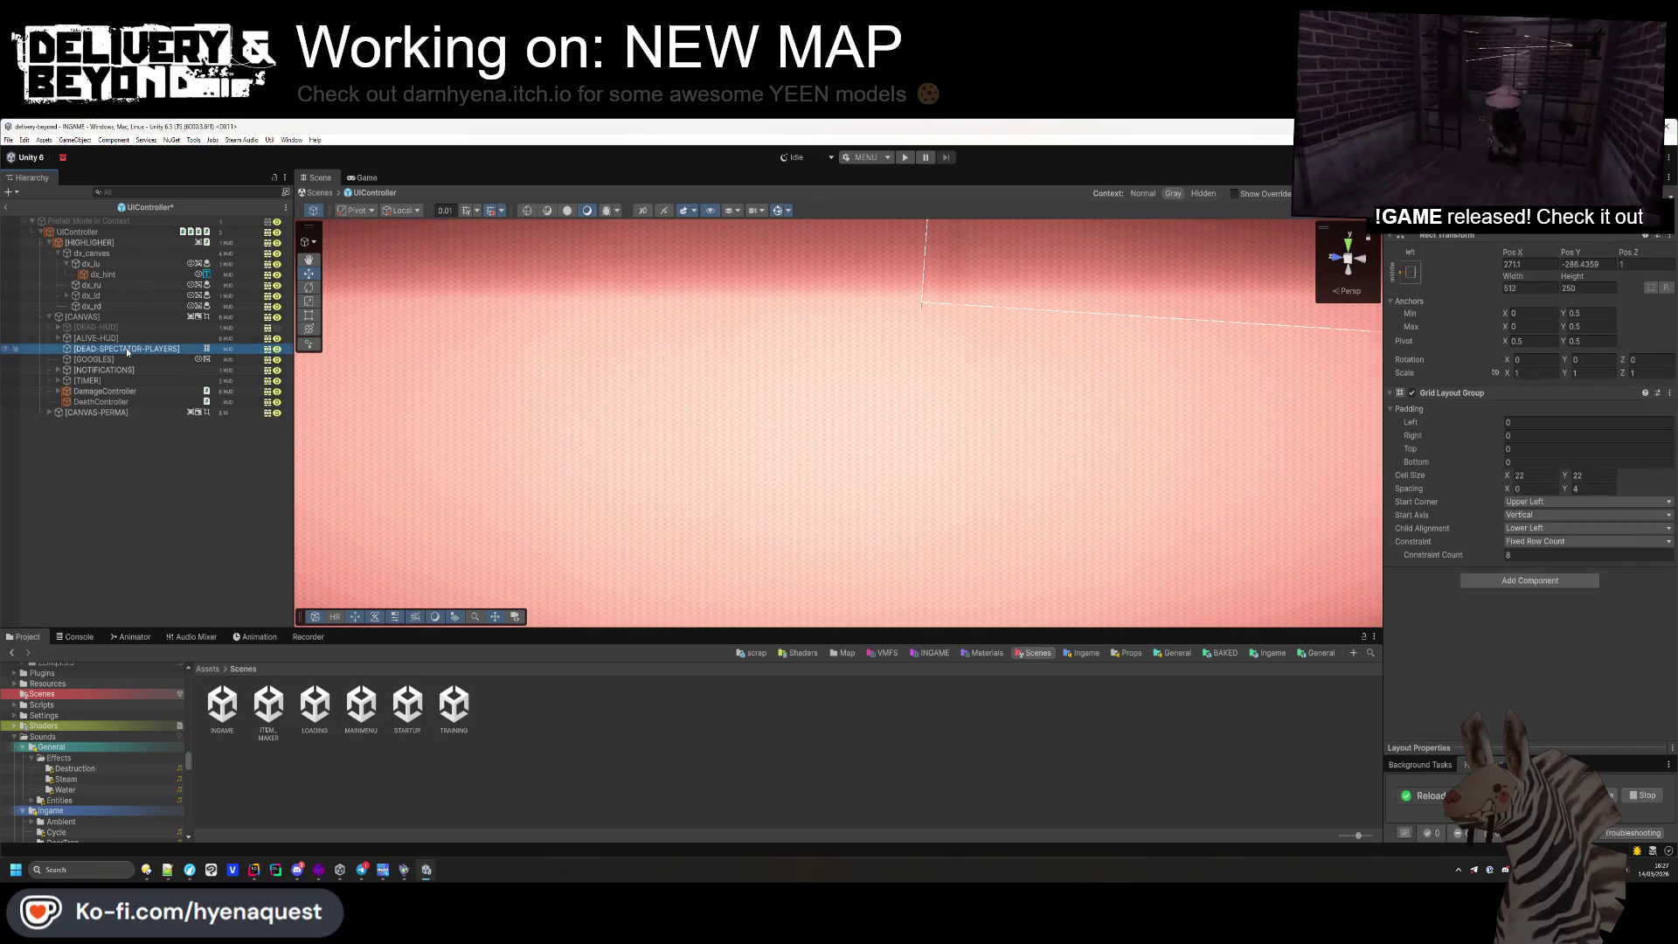
left_click(129, 475)
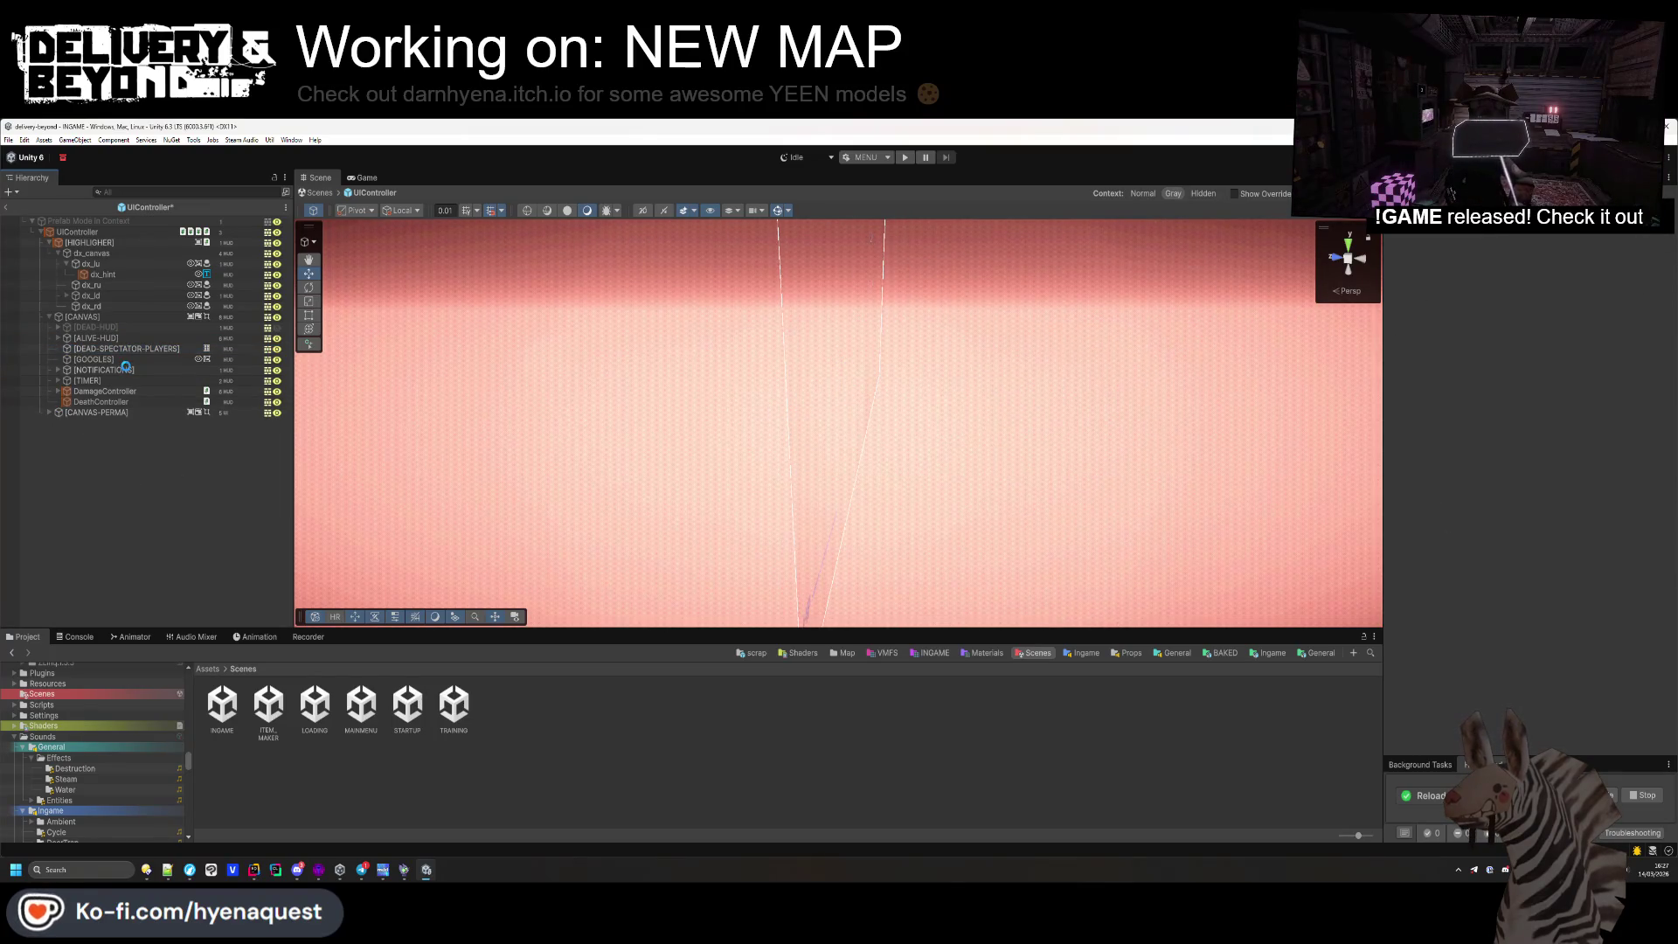
left_click(6, 209)
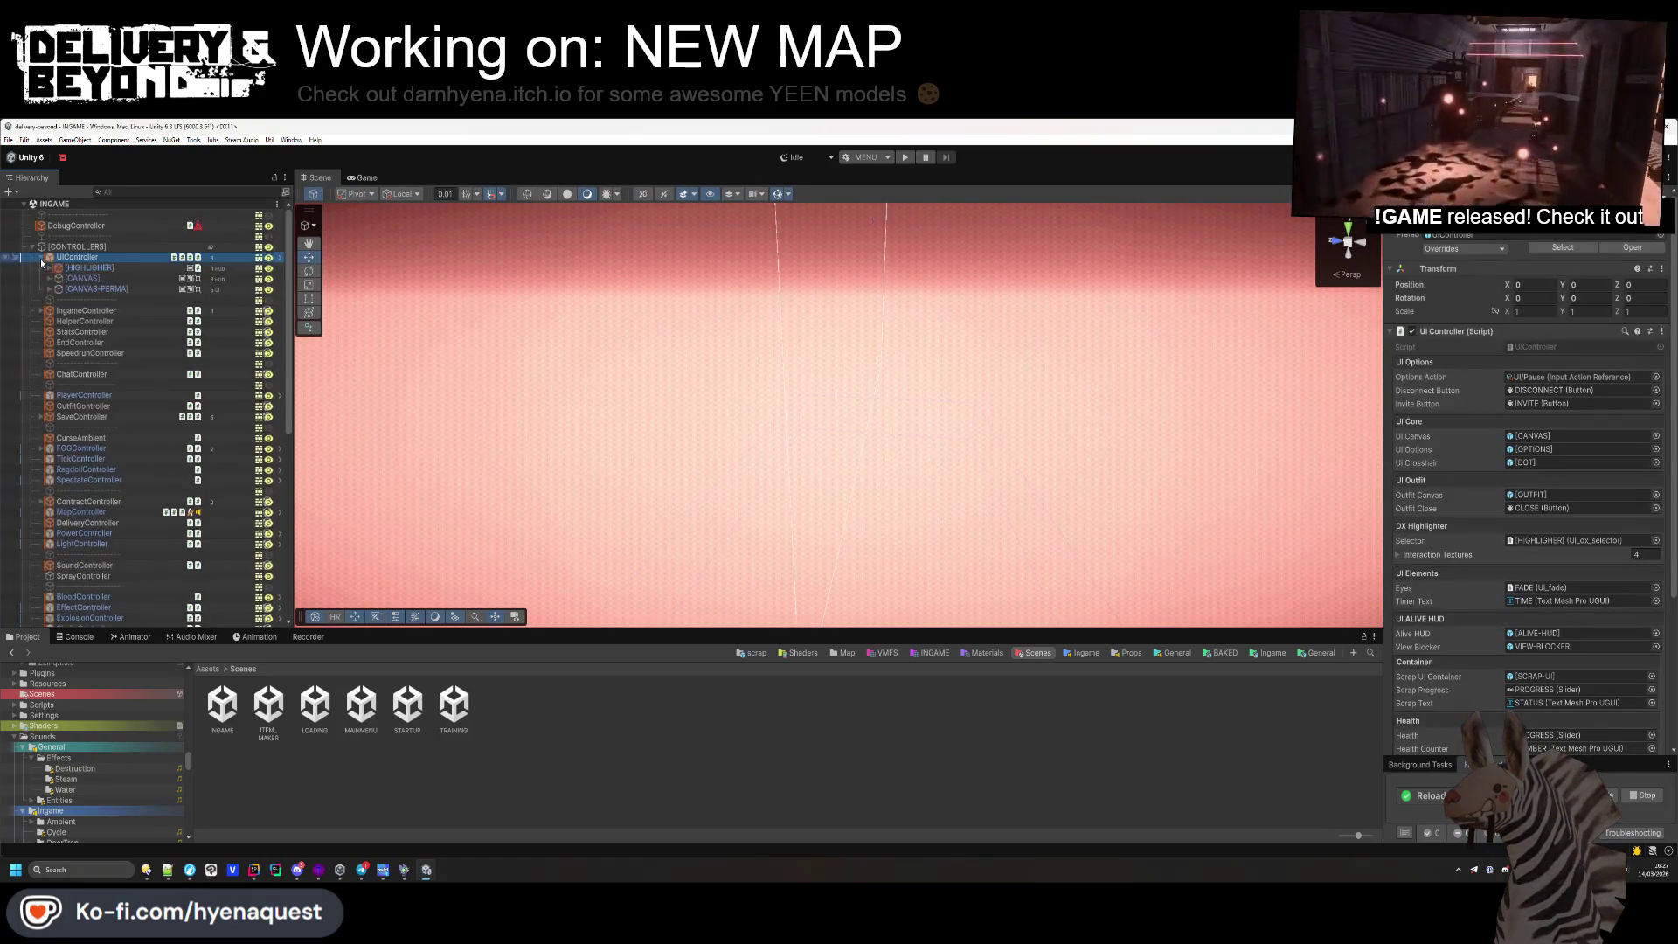
left_click(32, 247)
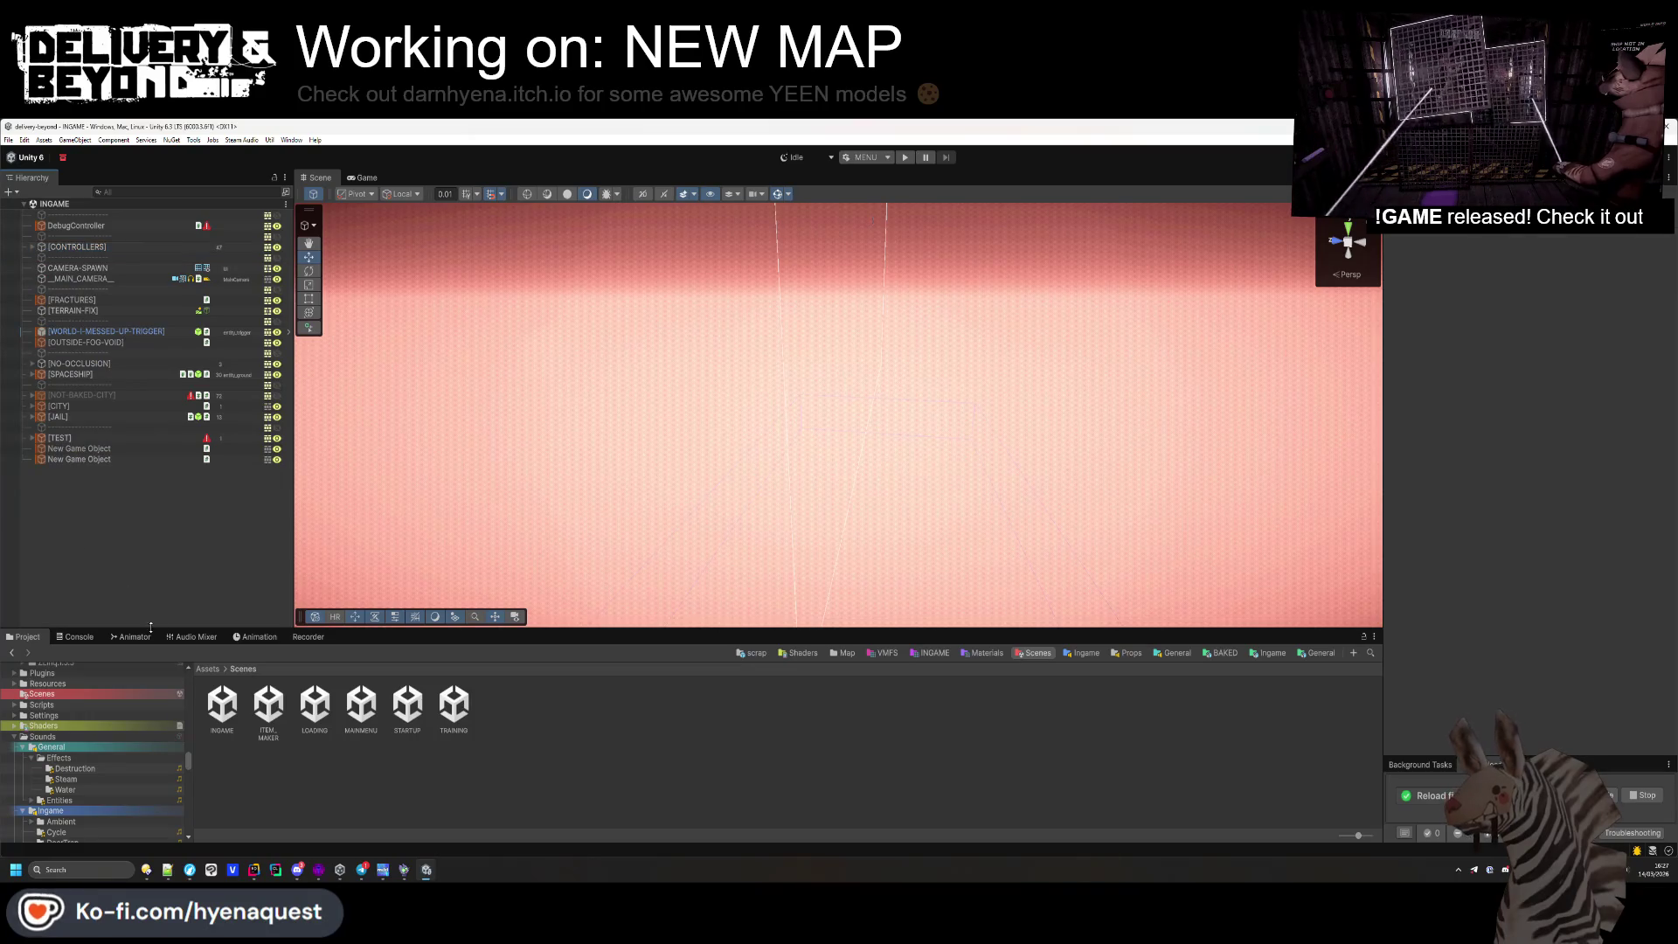
Switch the play-mode scenario from MENU to DEV and start play mode
left_click(79, 637)
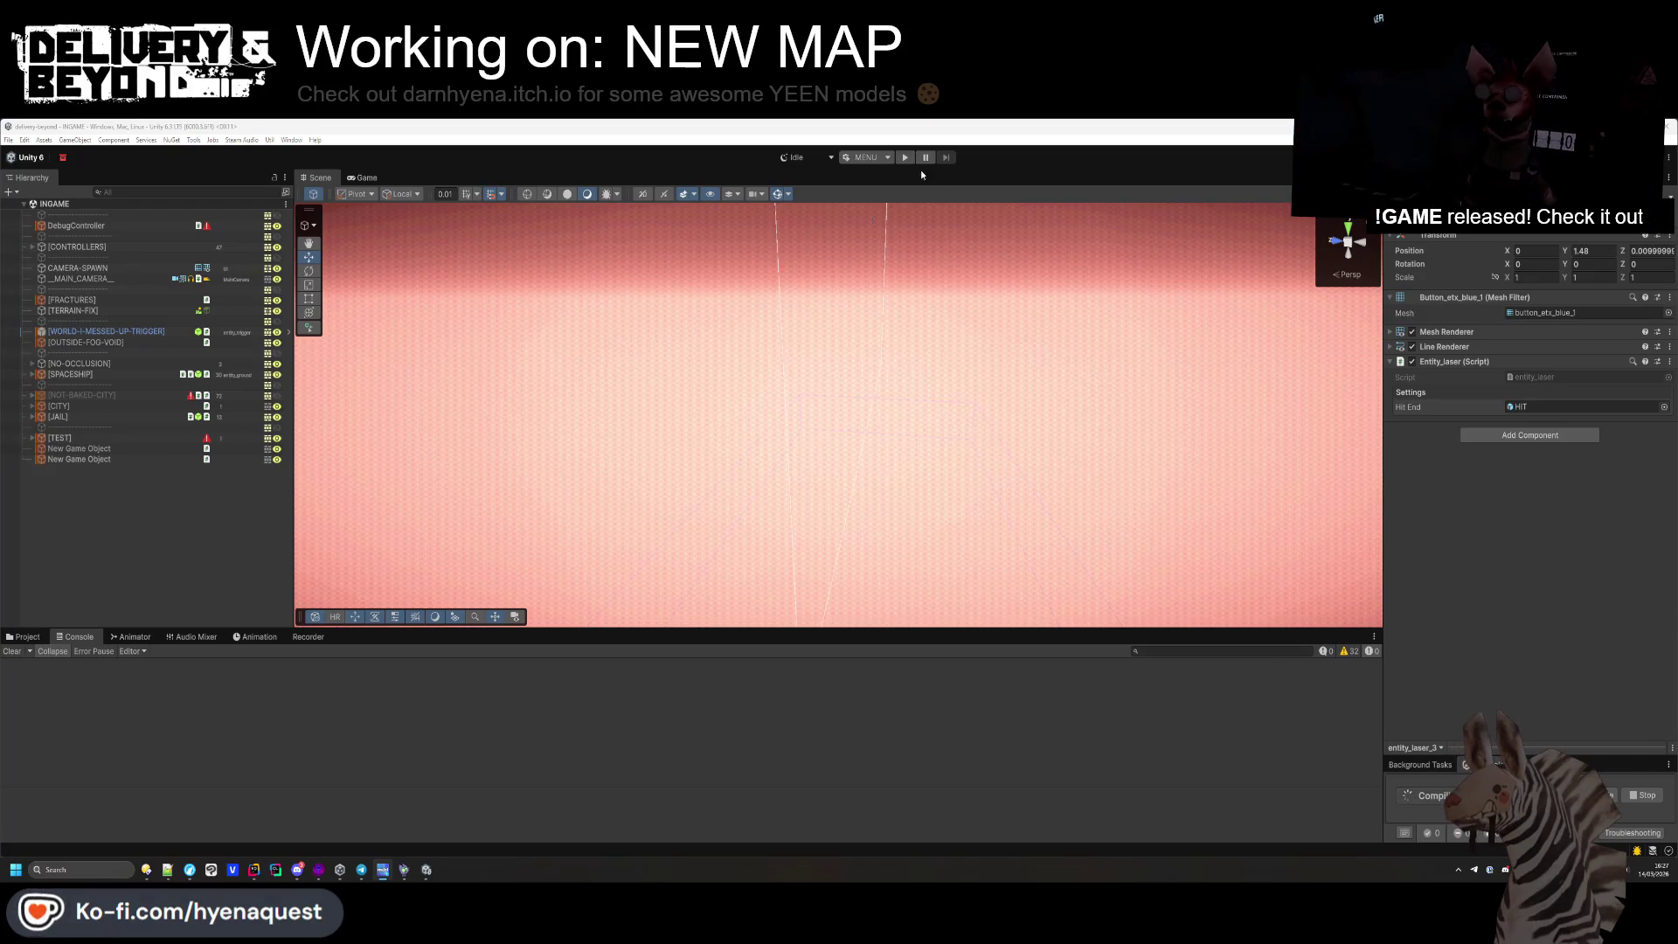
left_click(865, 158)
left_click(780, 198)
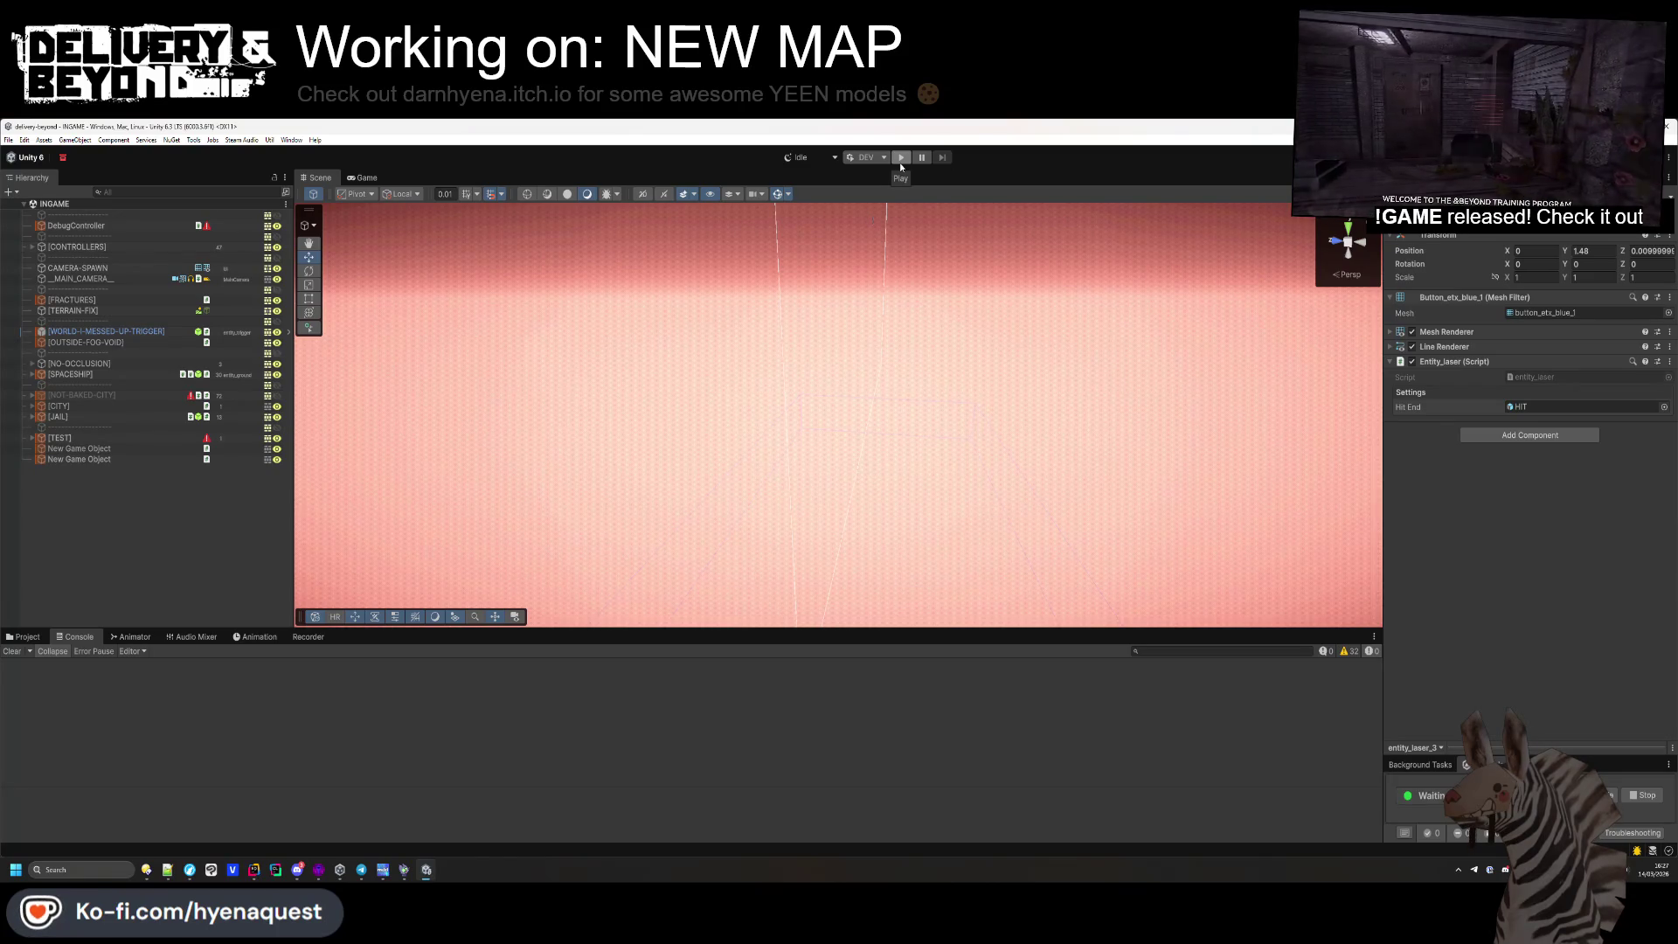
left_click(900, 159)
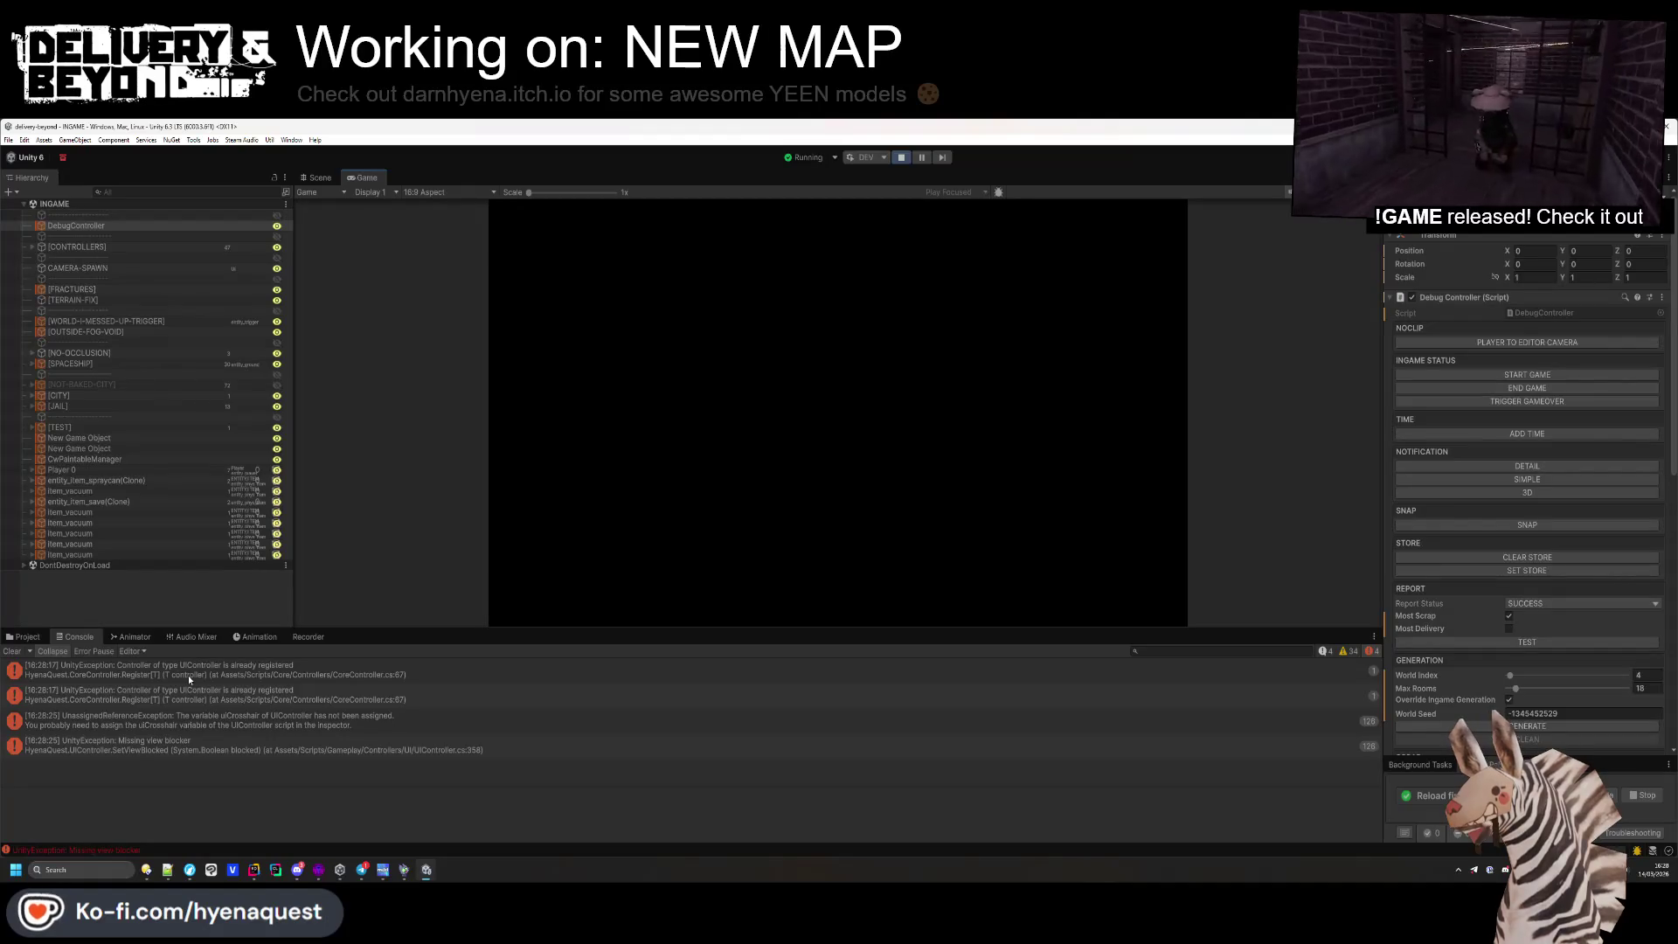
Inspect the console's 'Missing view blocker' and already-registered UIController errors
left_click(189, 668)
left_click(203, 690)
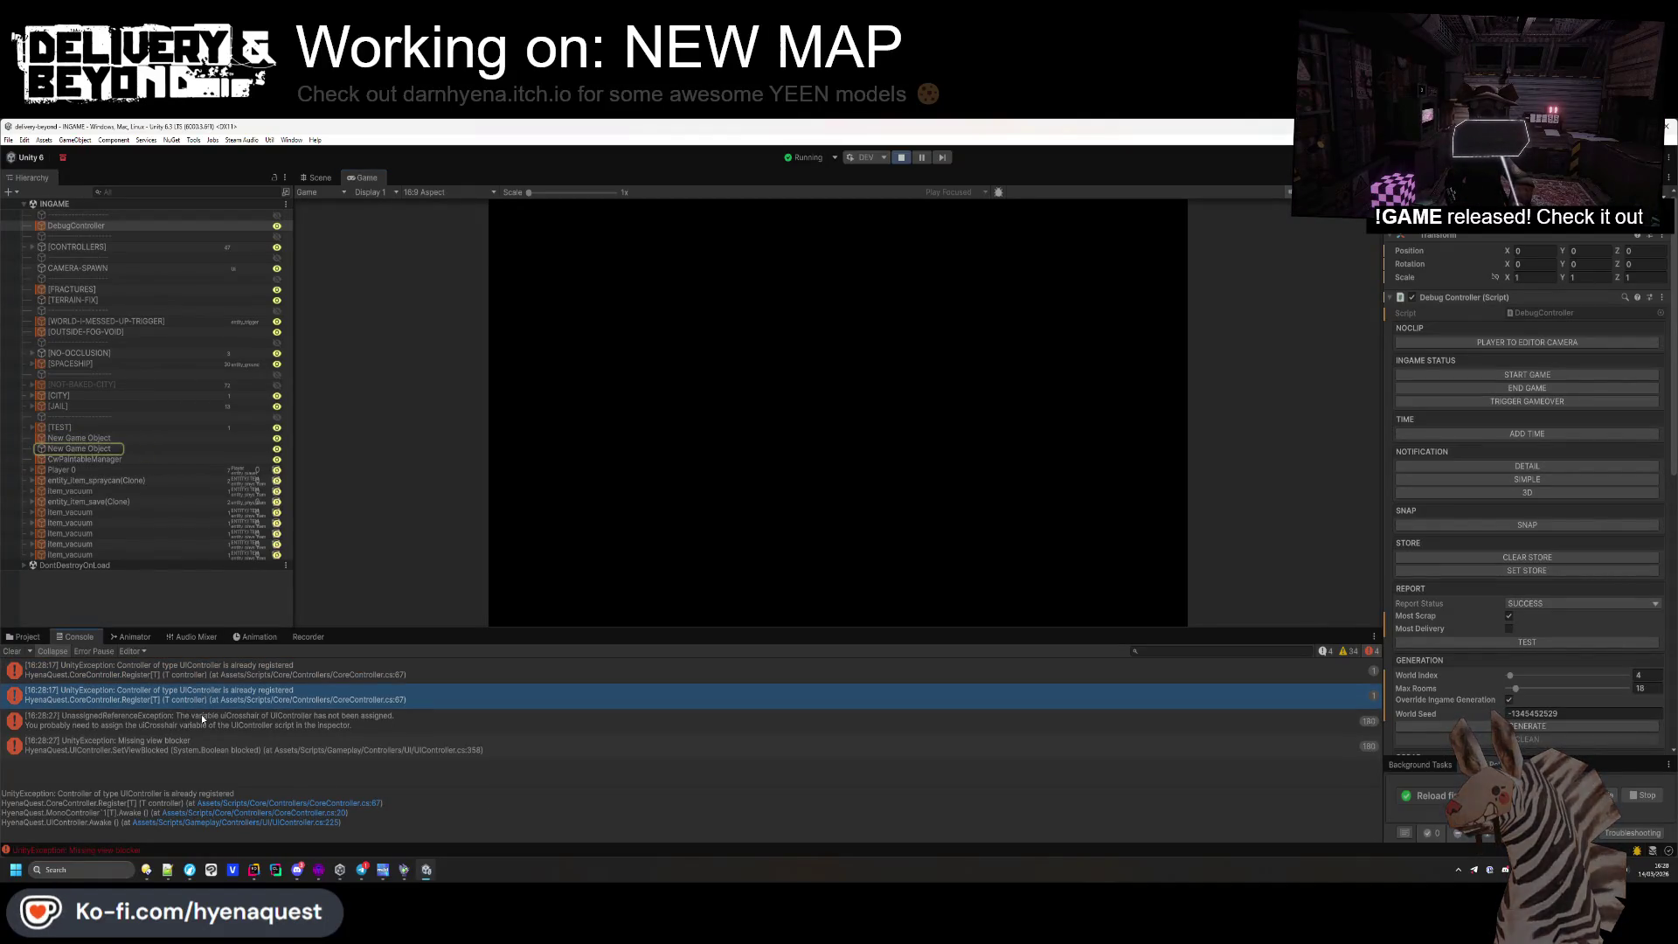
left_click(193, 749)
left_click(188, 694)
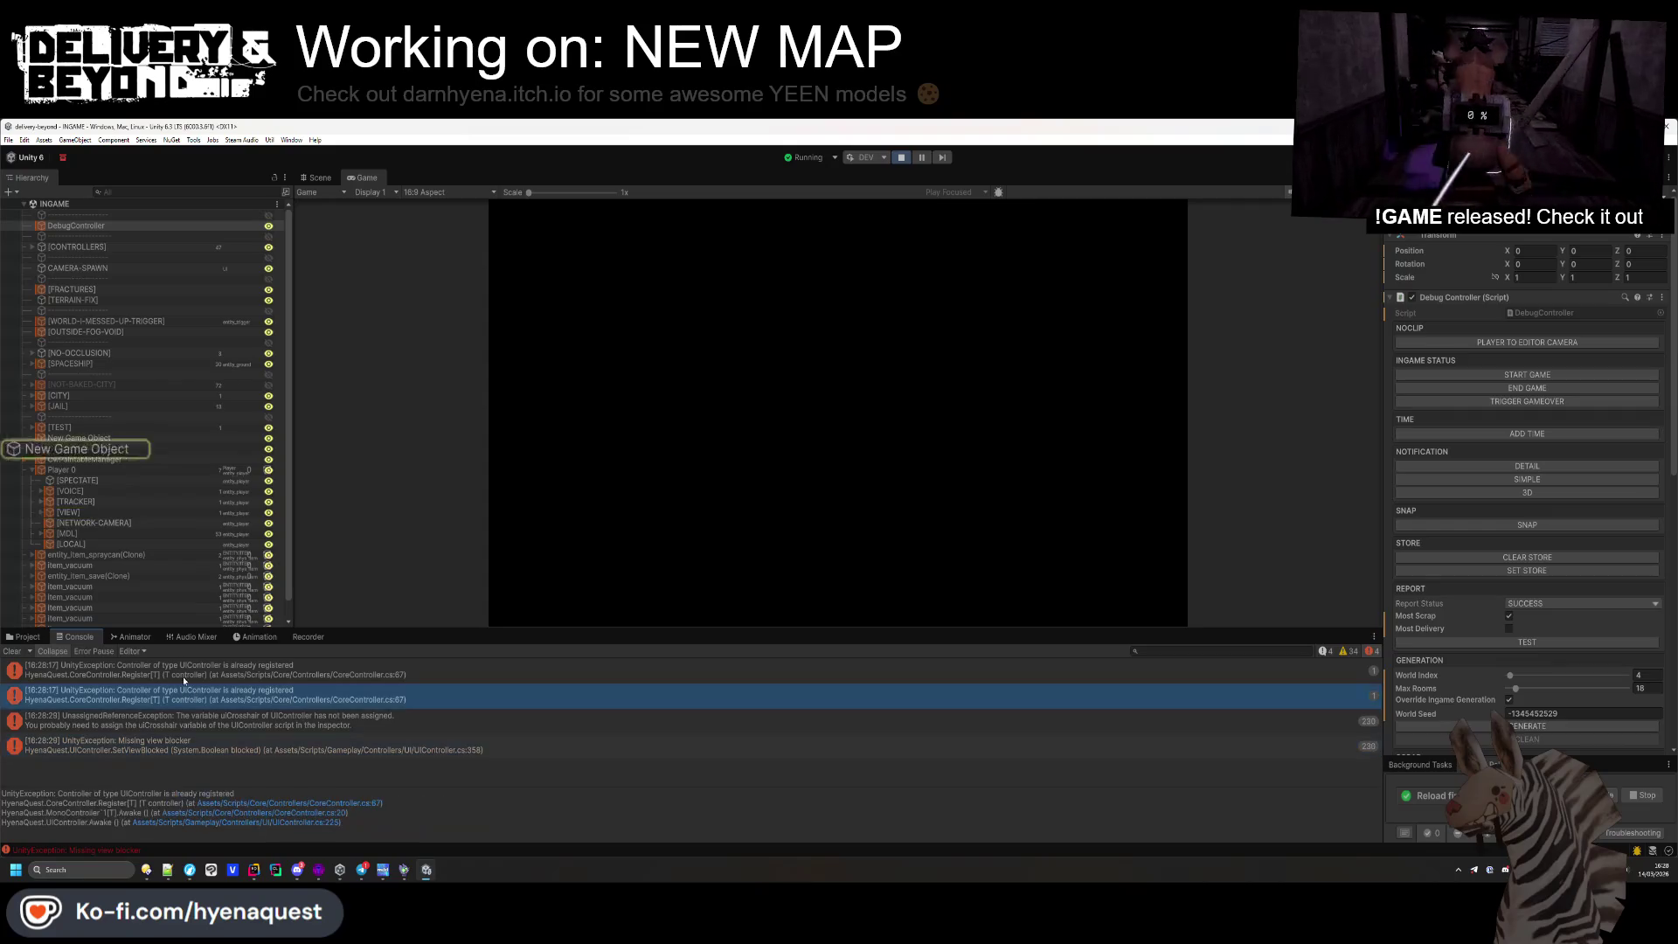
Compare the stray New Game Objects' UIController with the real one under CONTROLLERS, then view SetViewBlocked in Rider
left_click(31, 472)
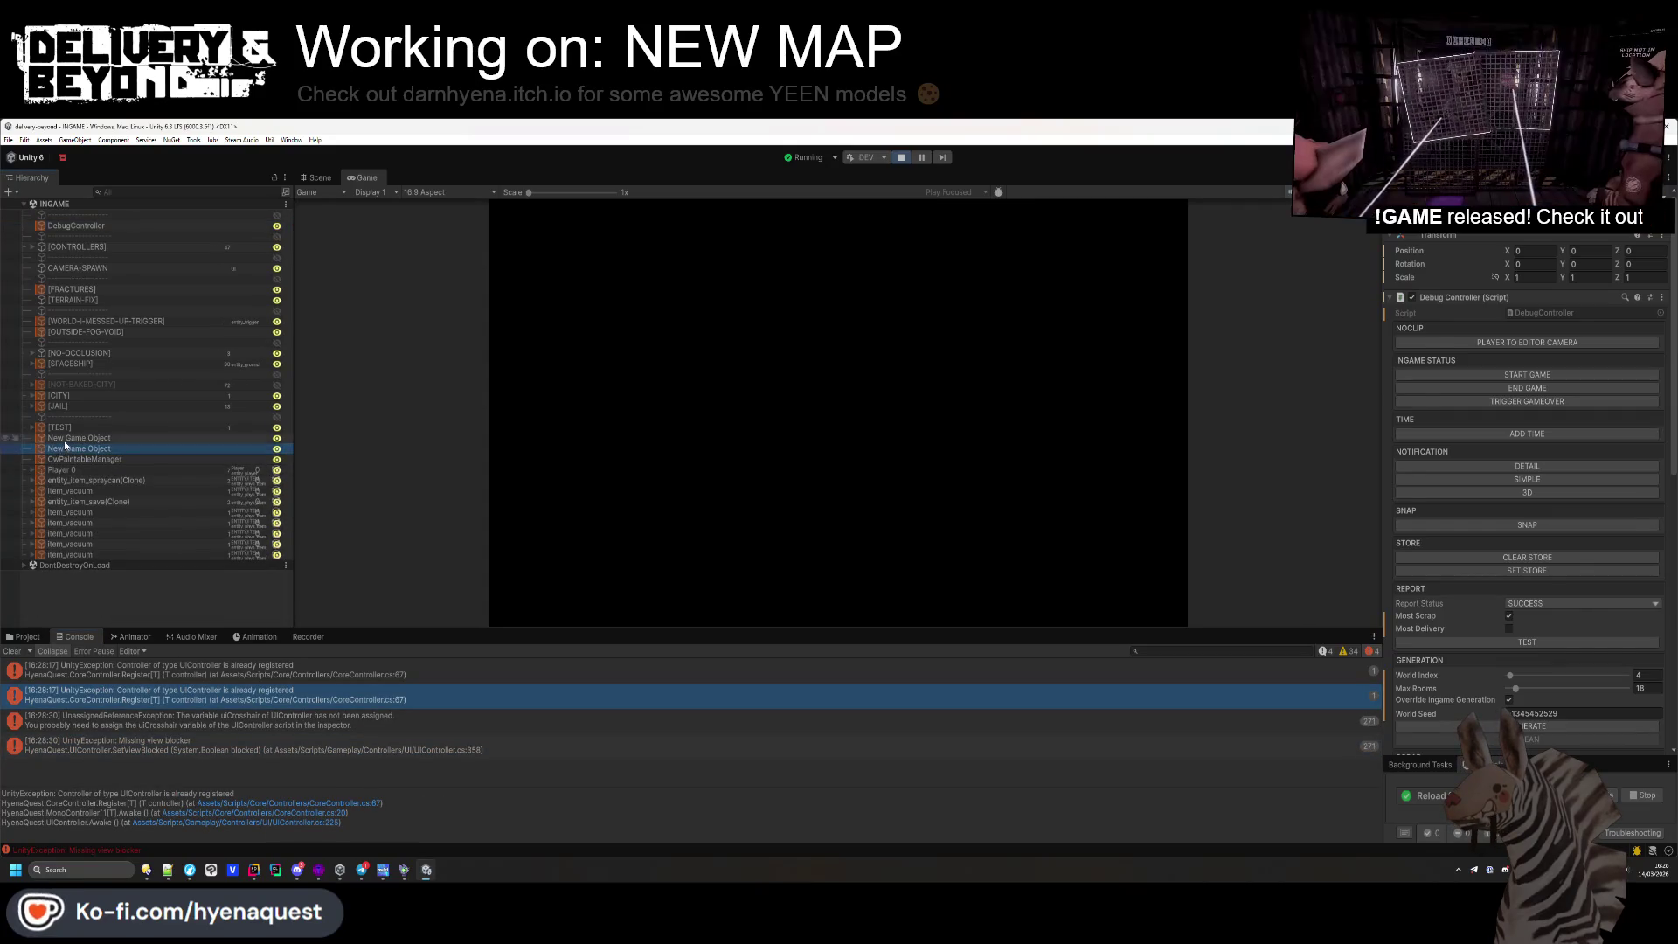
left_click(71, 439)
left_click(70, 449)
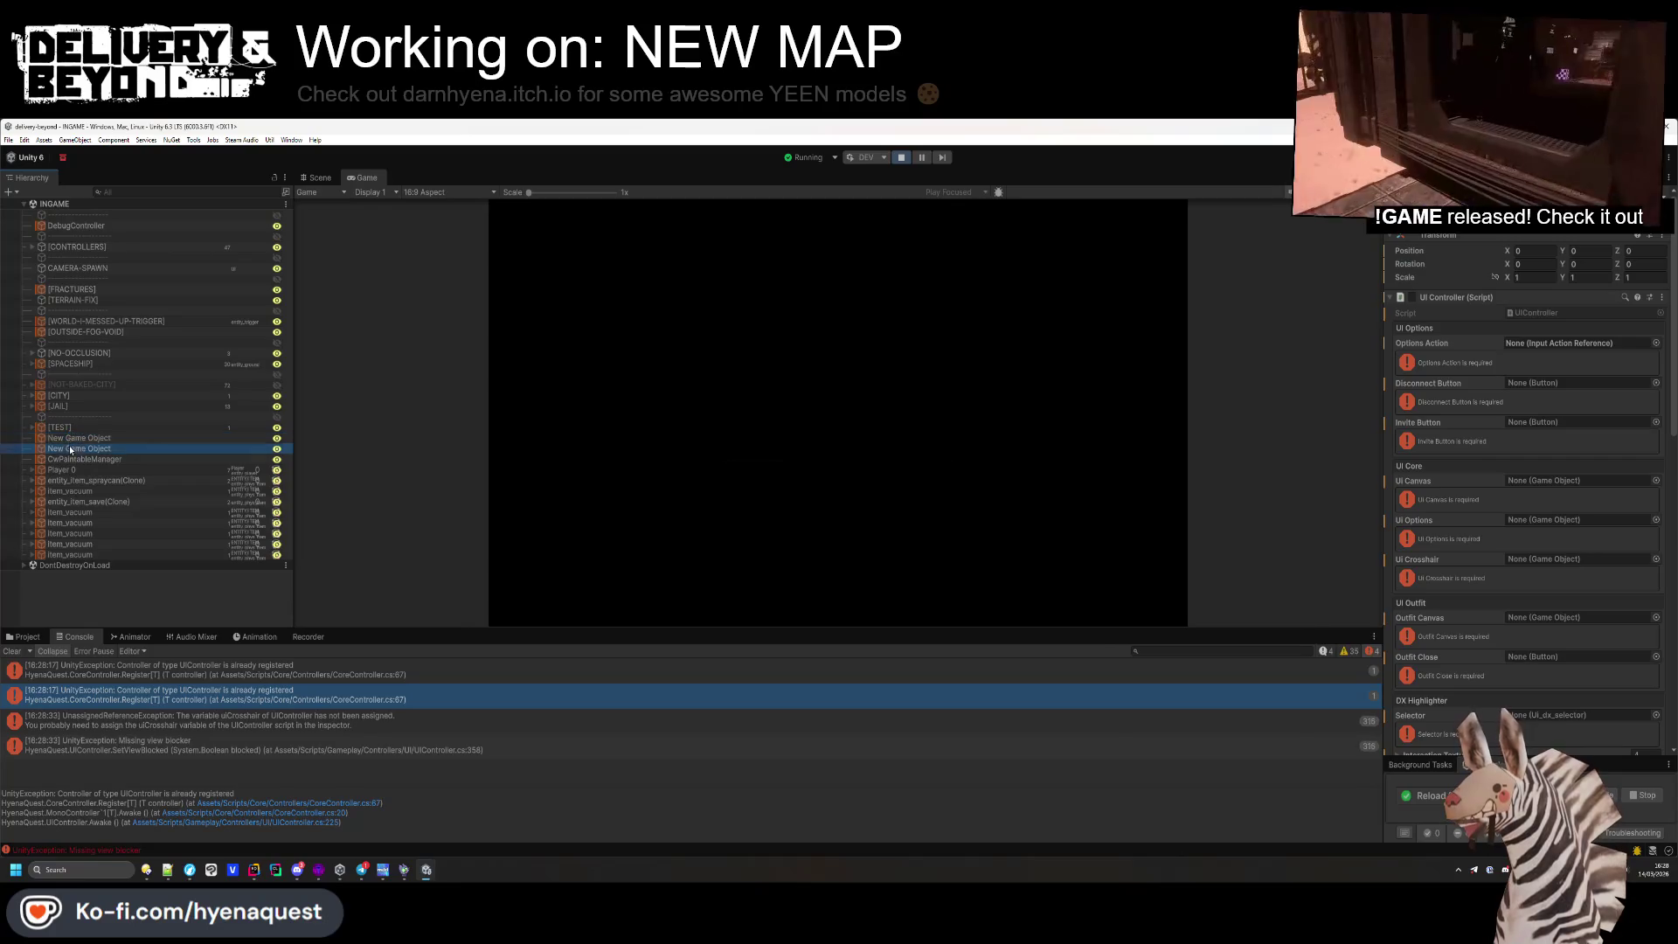
left_click(38, 248)
left_click(35, 248)
left_click(45, 258)
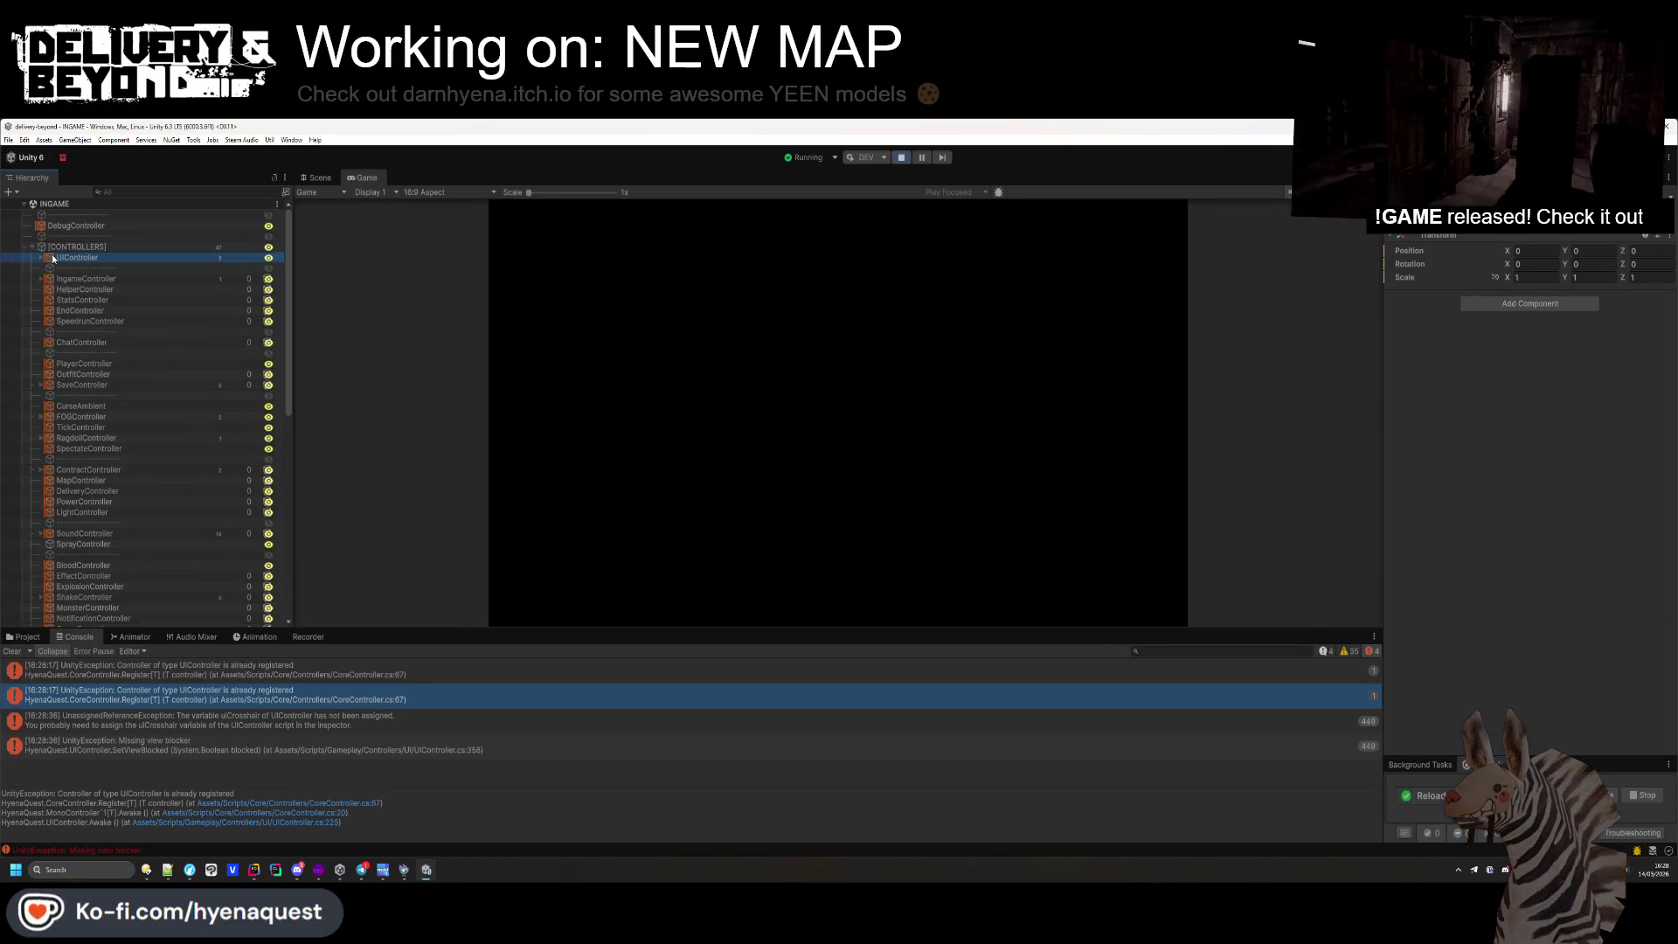
left_click(32, 248)
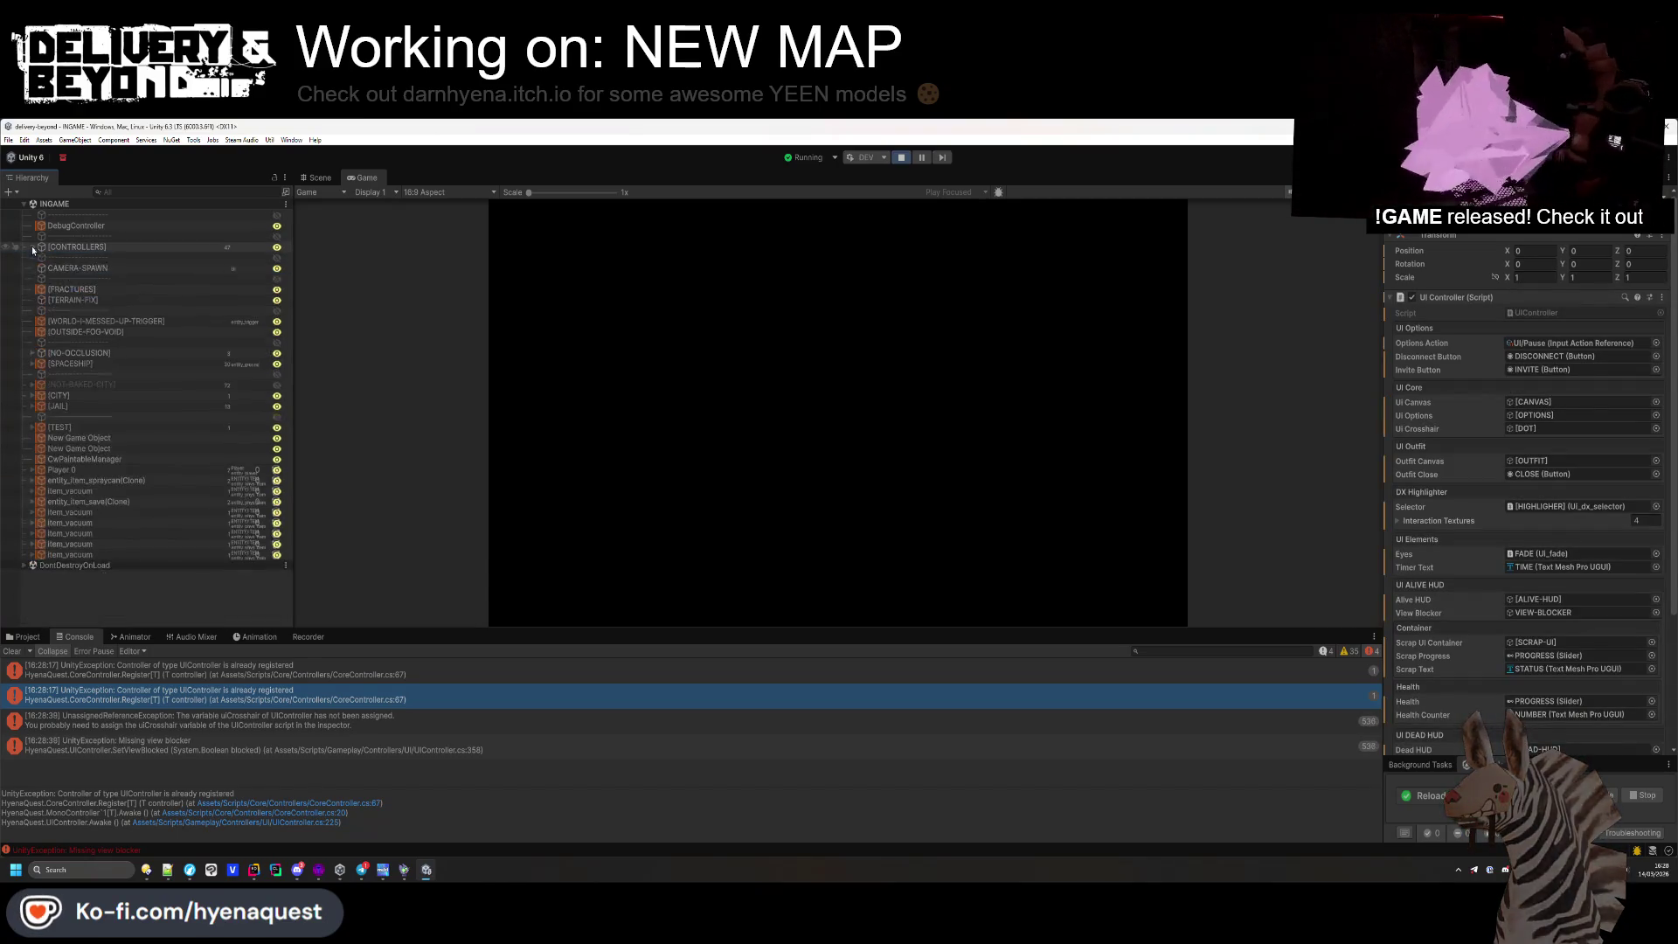
left_click(100, 448)
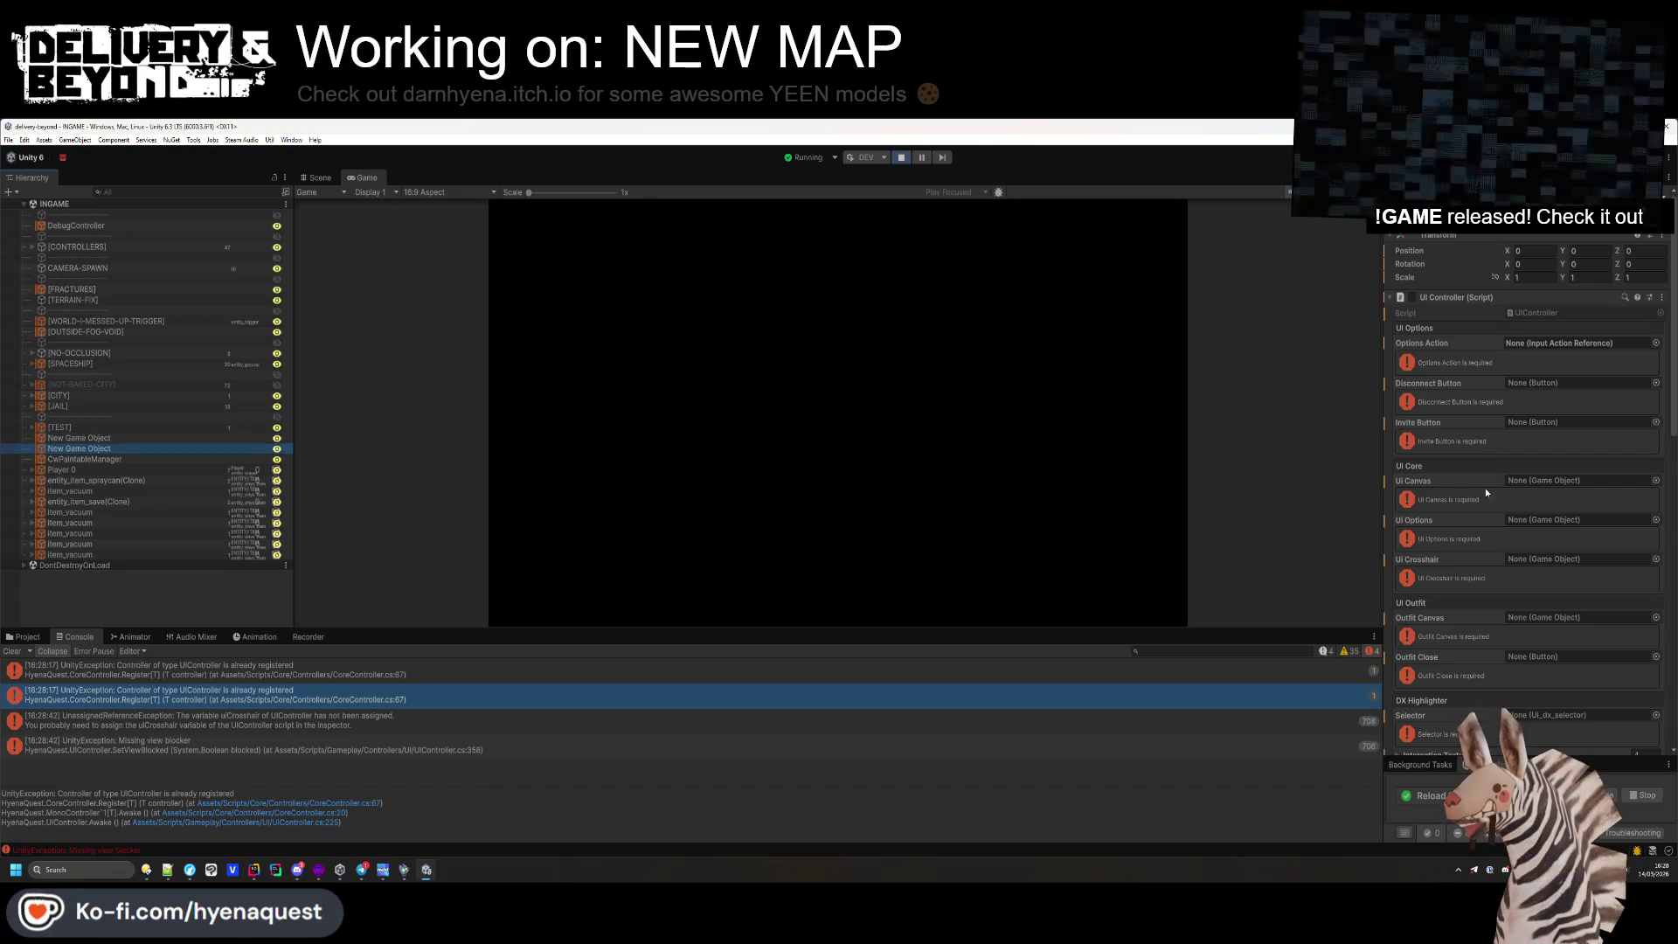
scroll(1483, 489, "down", 15)
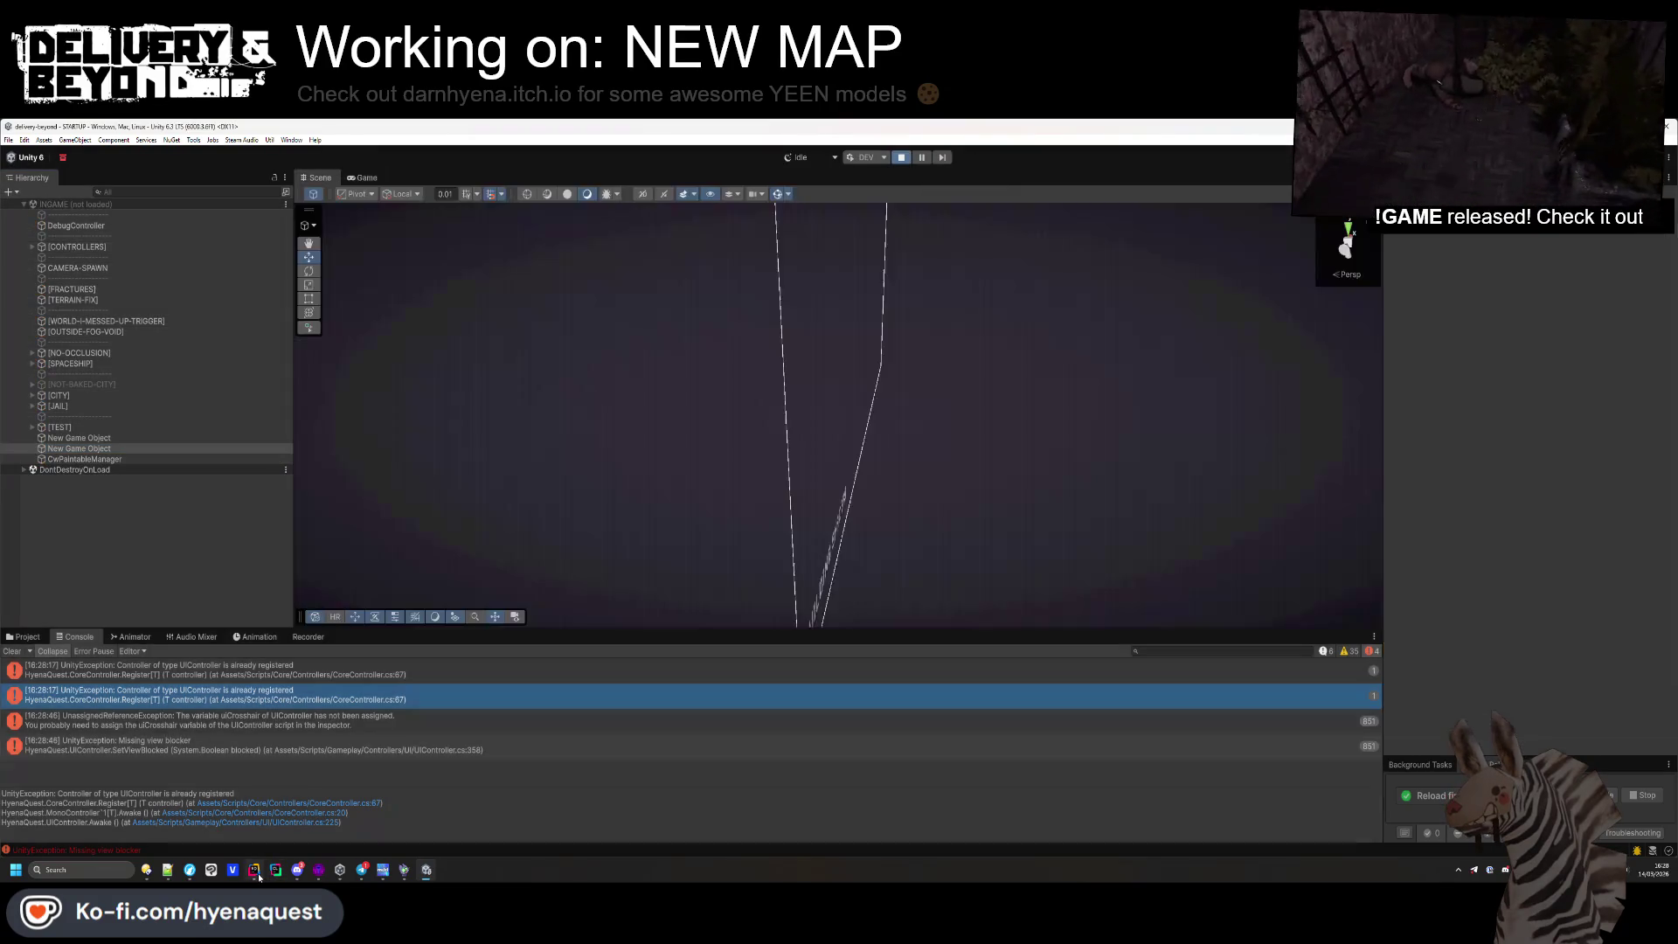
mouse_move(255, 874)
left_click(433, 448)
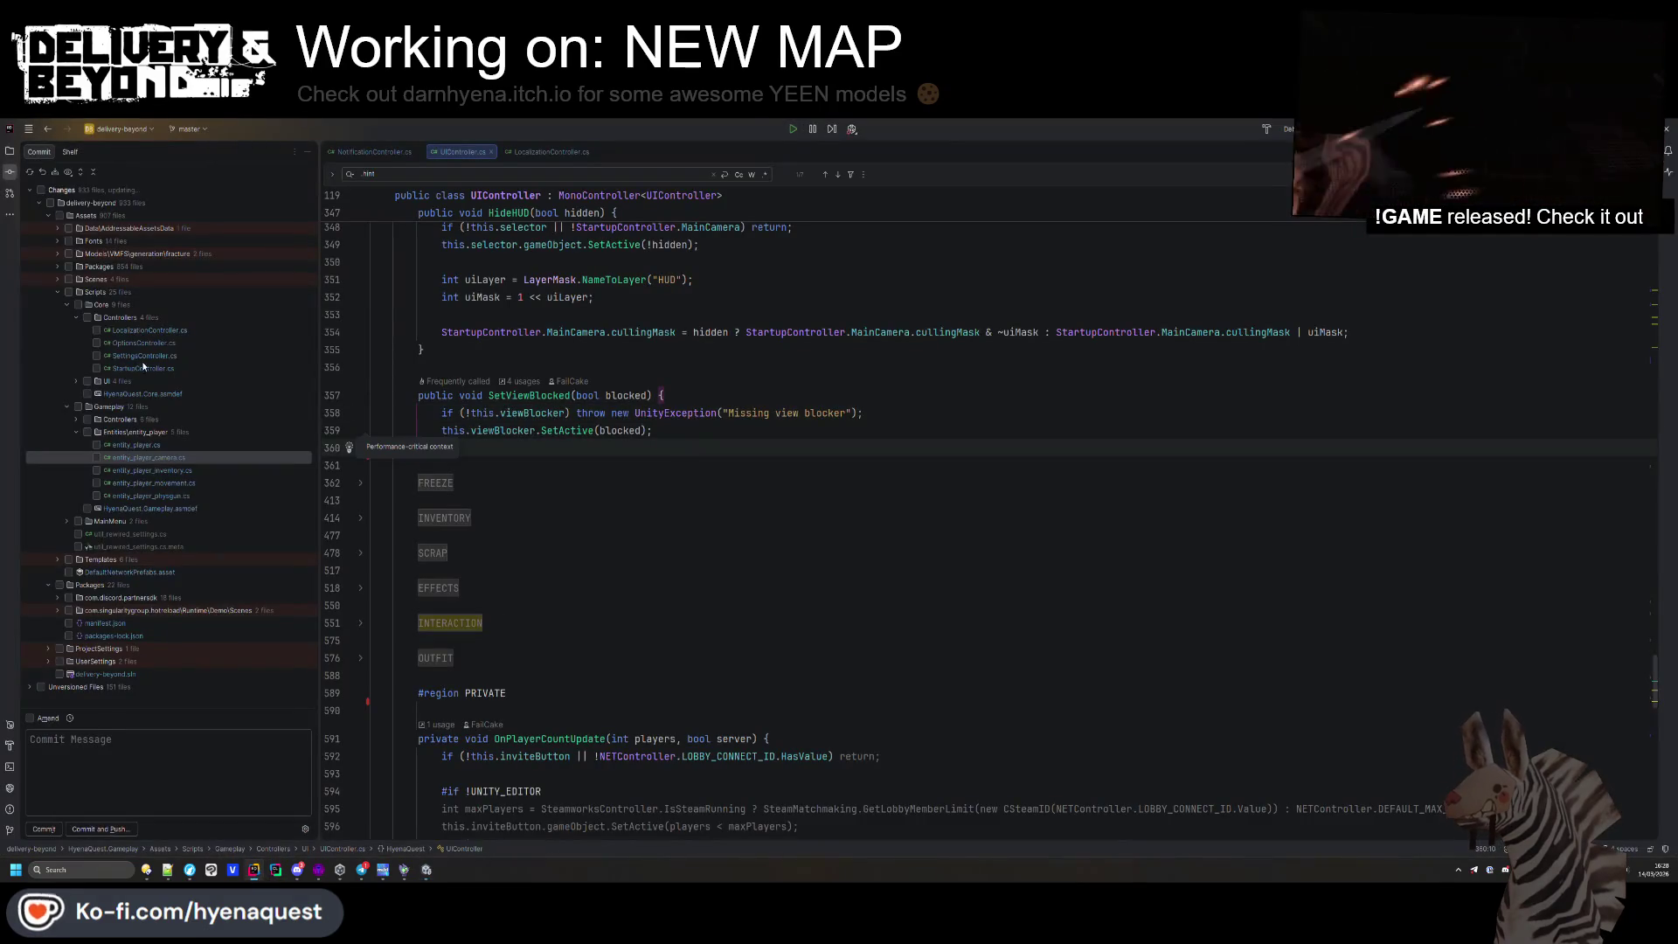
Expand the UI and Controllers folders among the changed files and open the UIController.cs diff
left_click(78, 382)
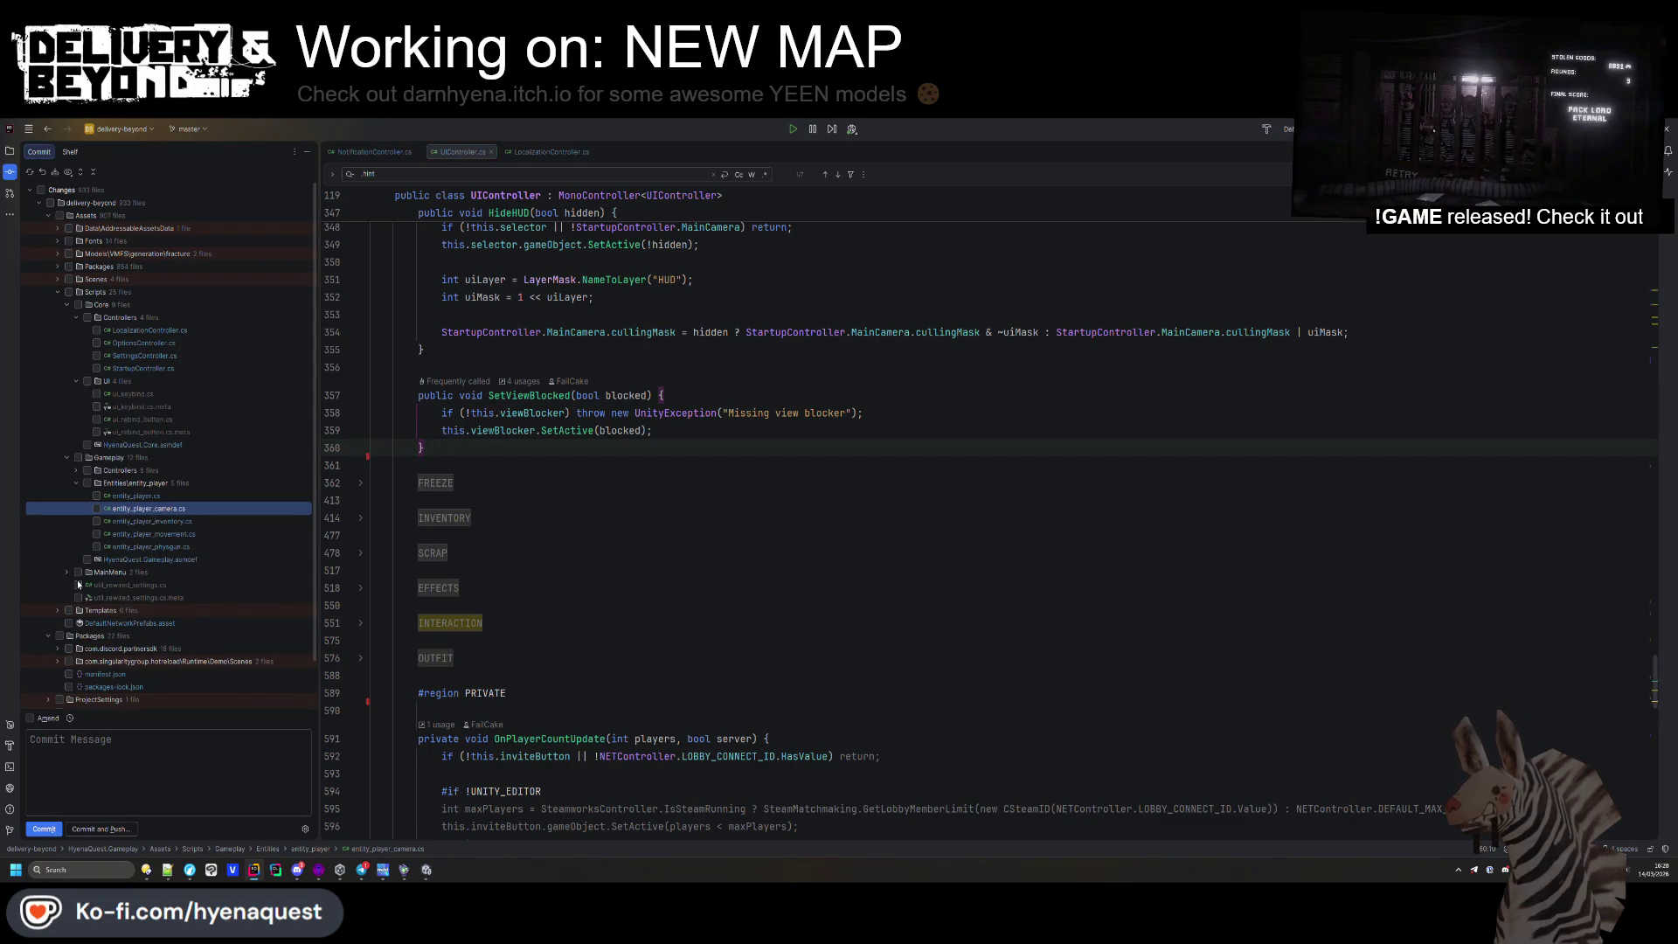
scroll(70, 576, "down", 2)
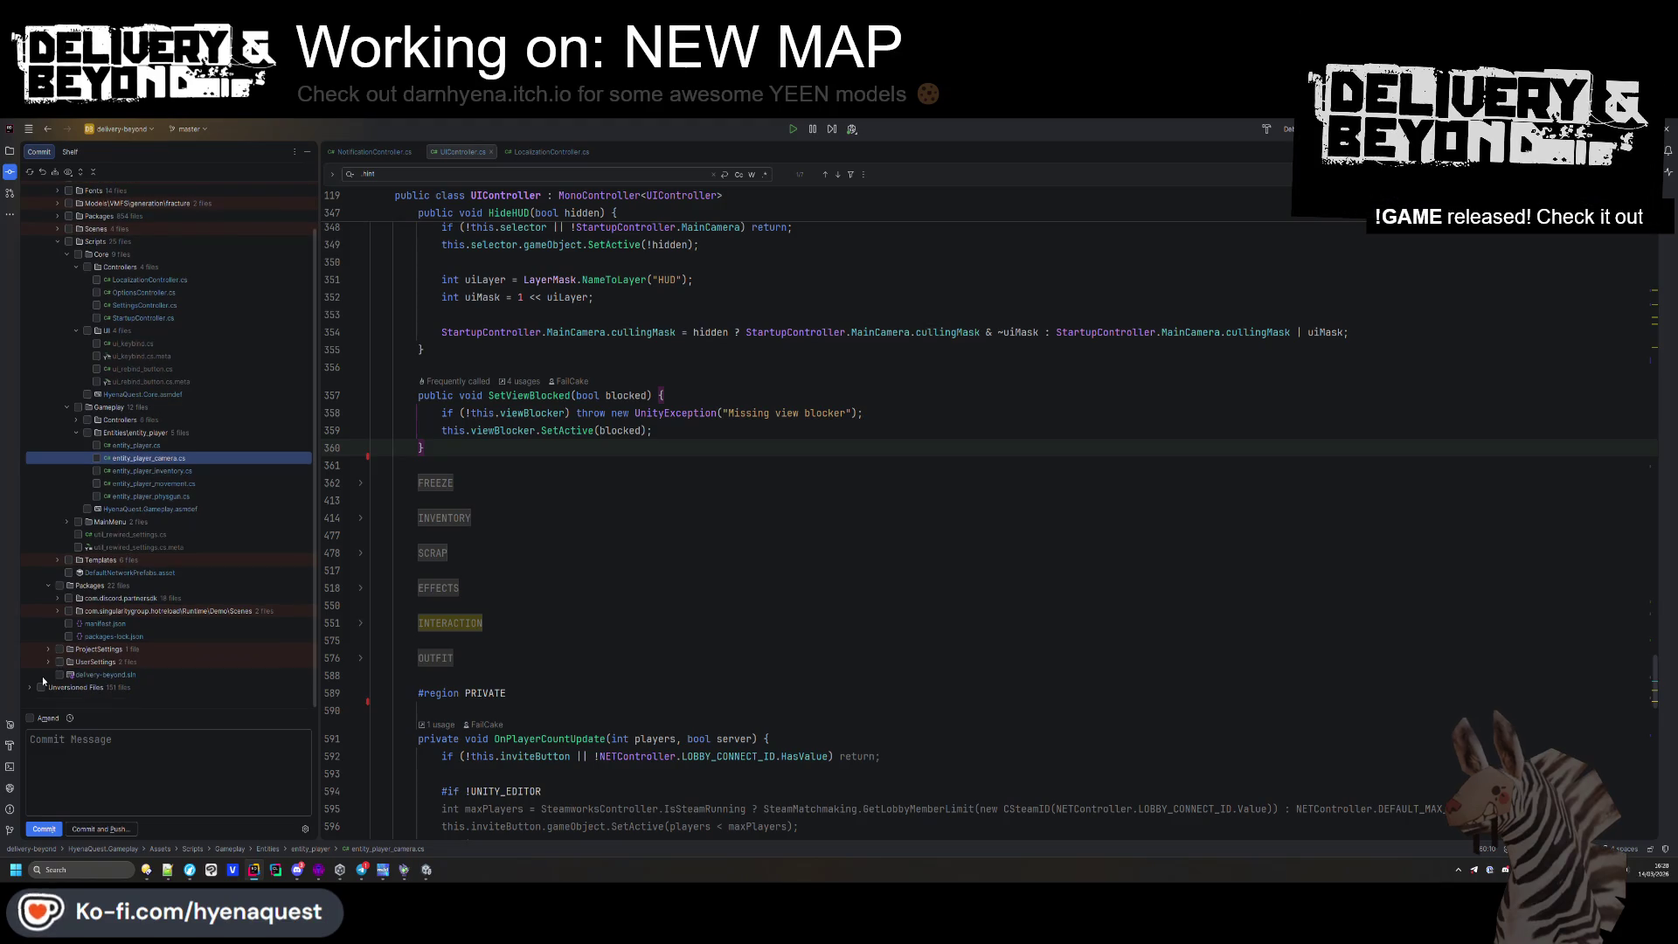
scroll(43, 524, "up", 2)
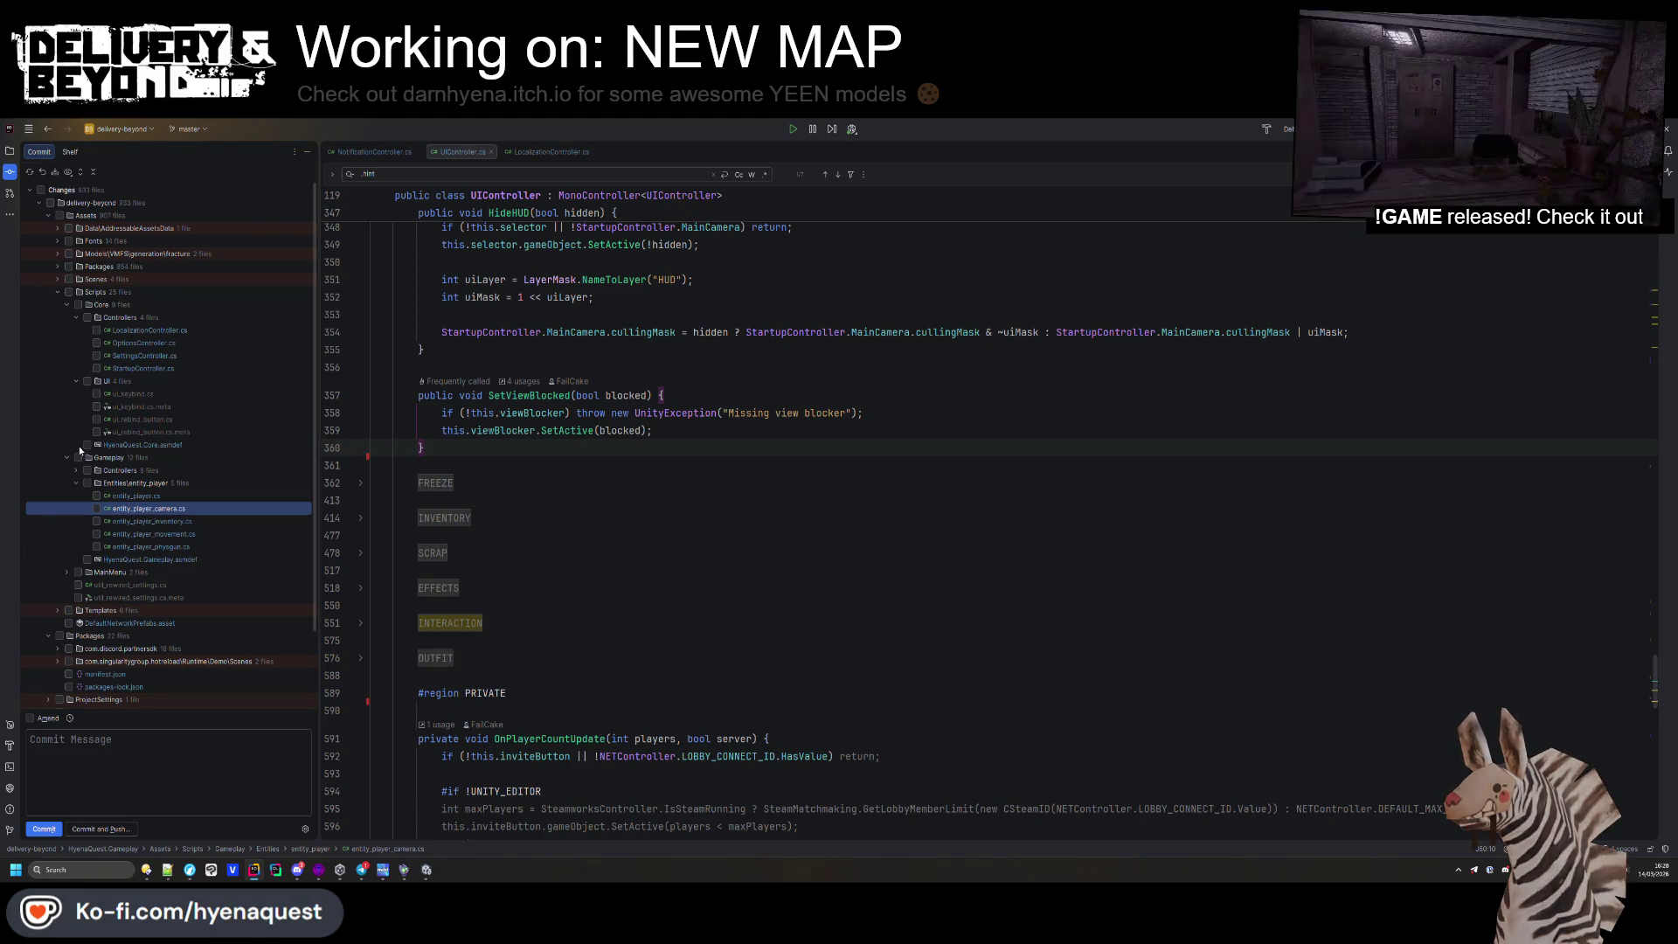
left_click(76, 470)
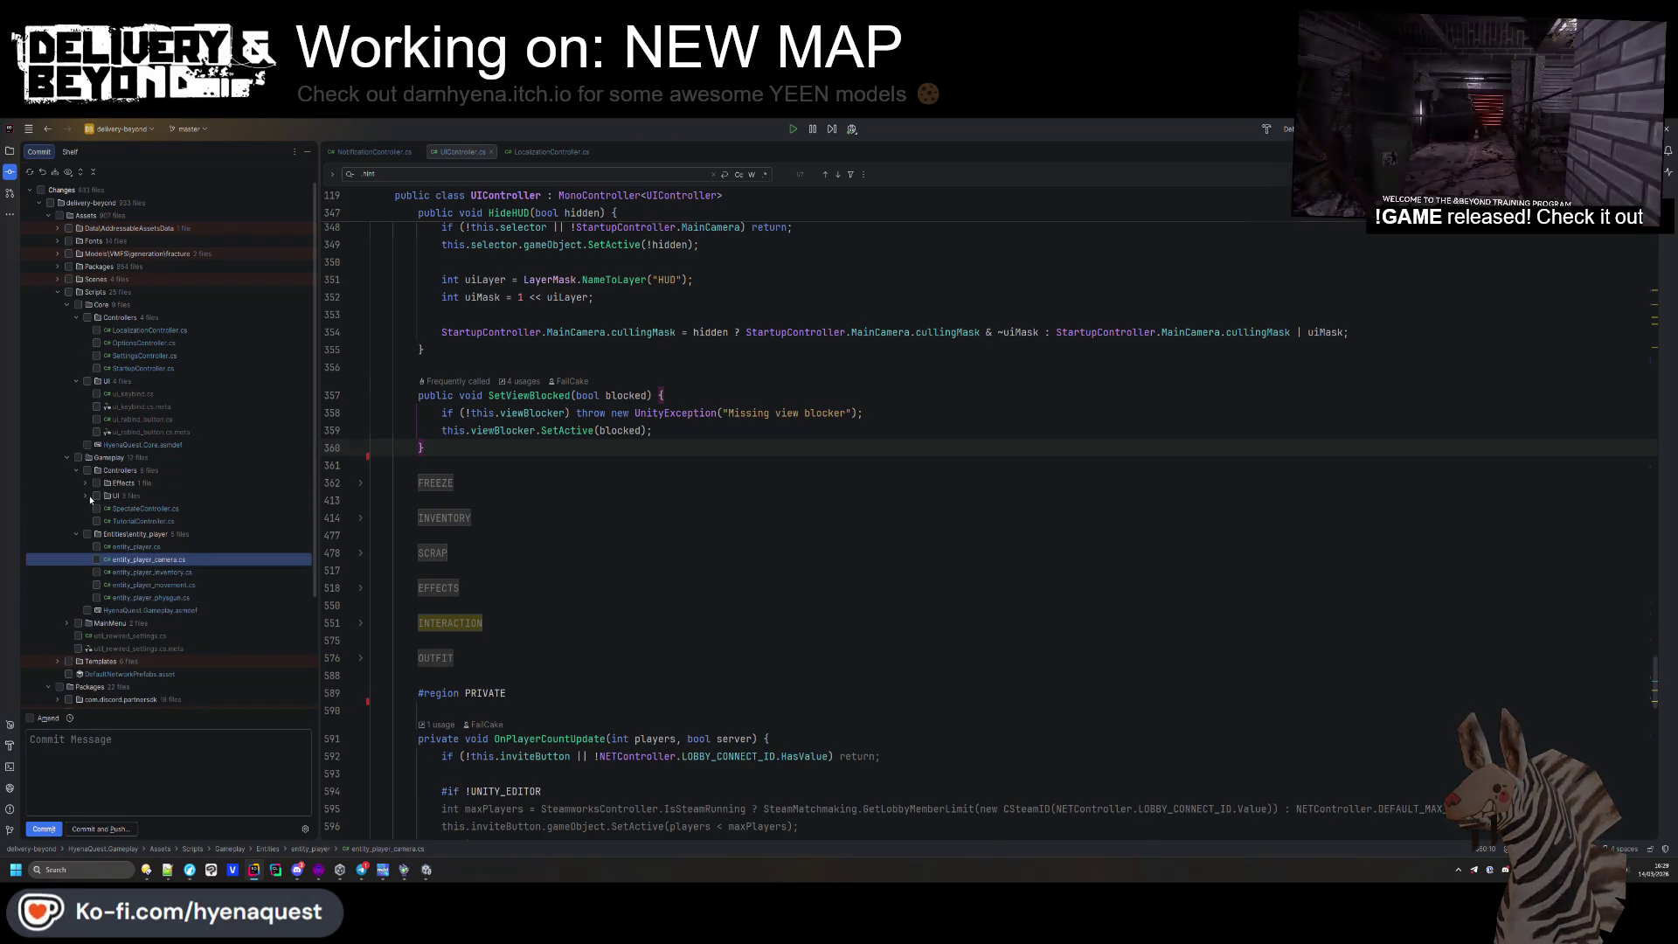
double_click(105, 496)
left_click(85, 496)
left_click(133, 534)
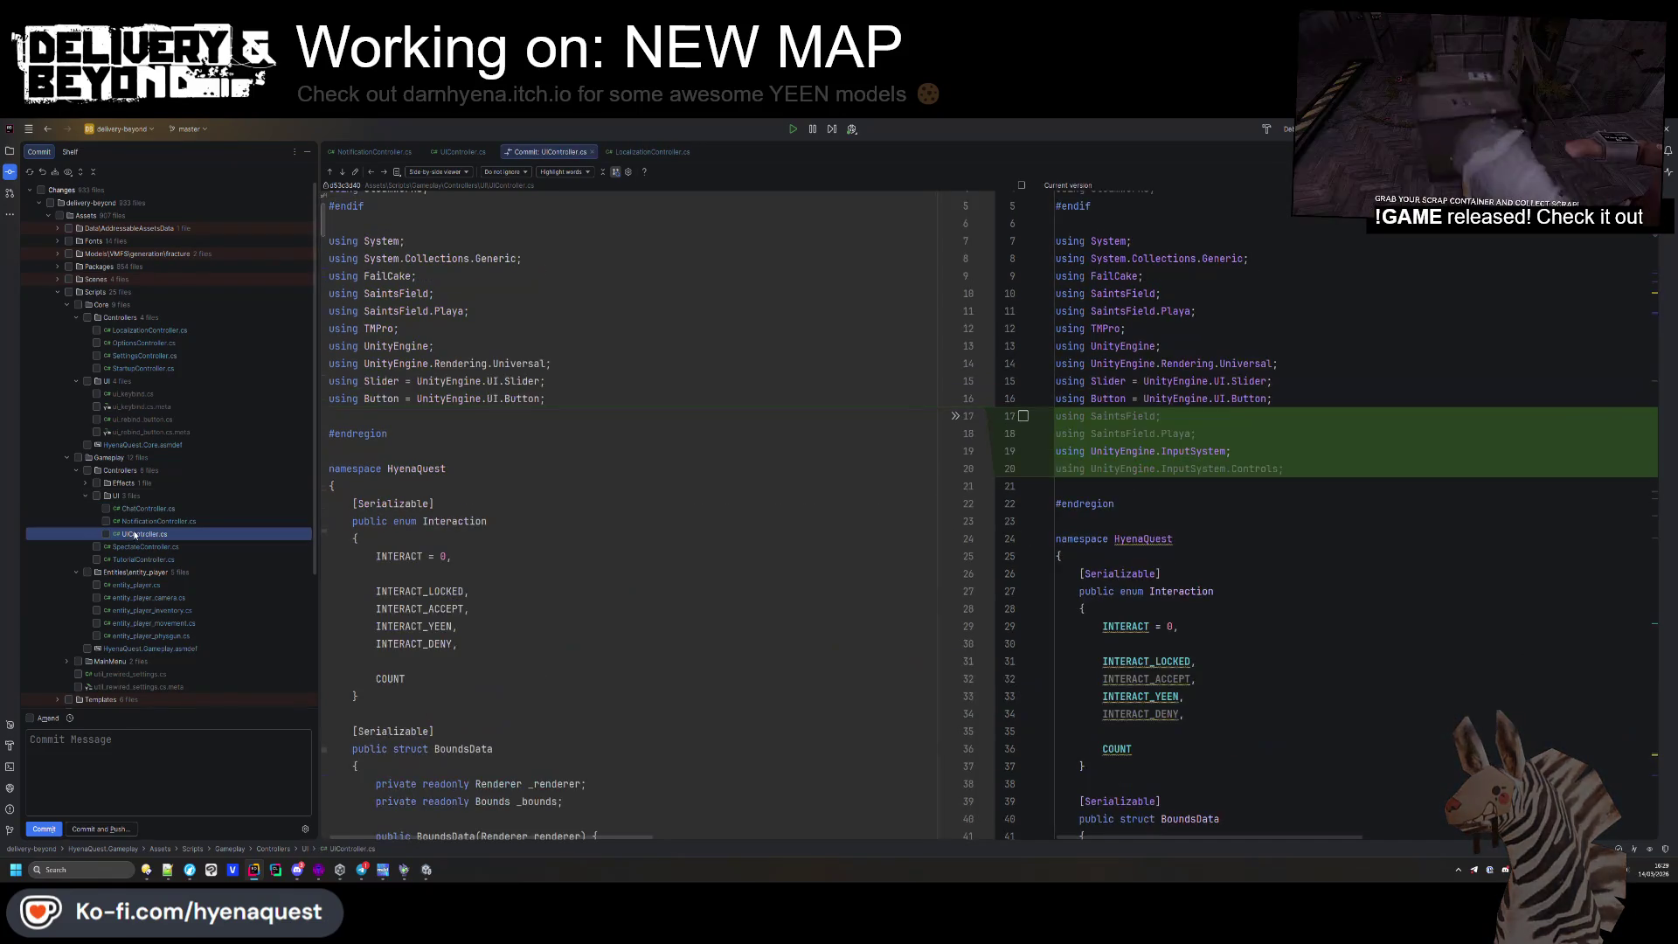
Step through the UIController.cs changes down to the new Update() block, then bring up Unity Hub
scroll(430, 507, "down", 3)
scroll(430, 507, "down", 20)
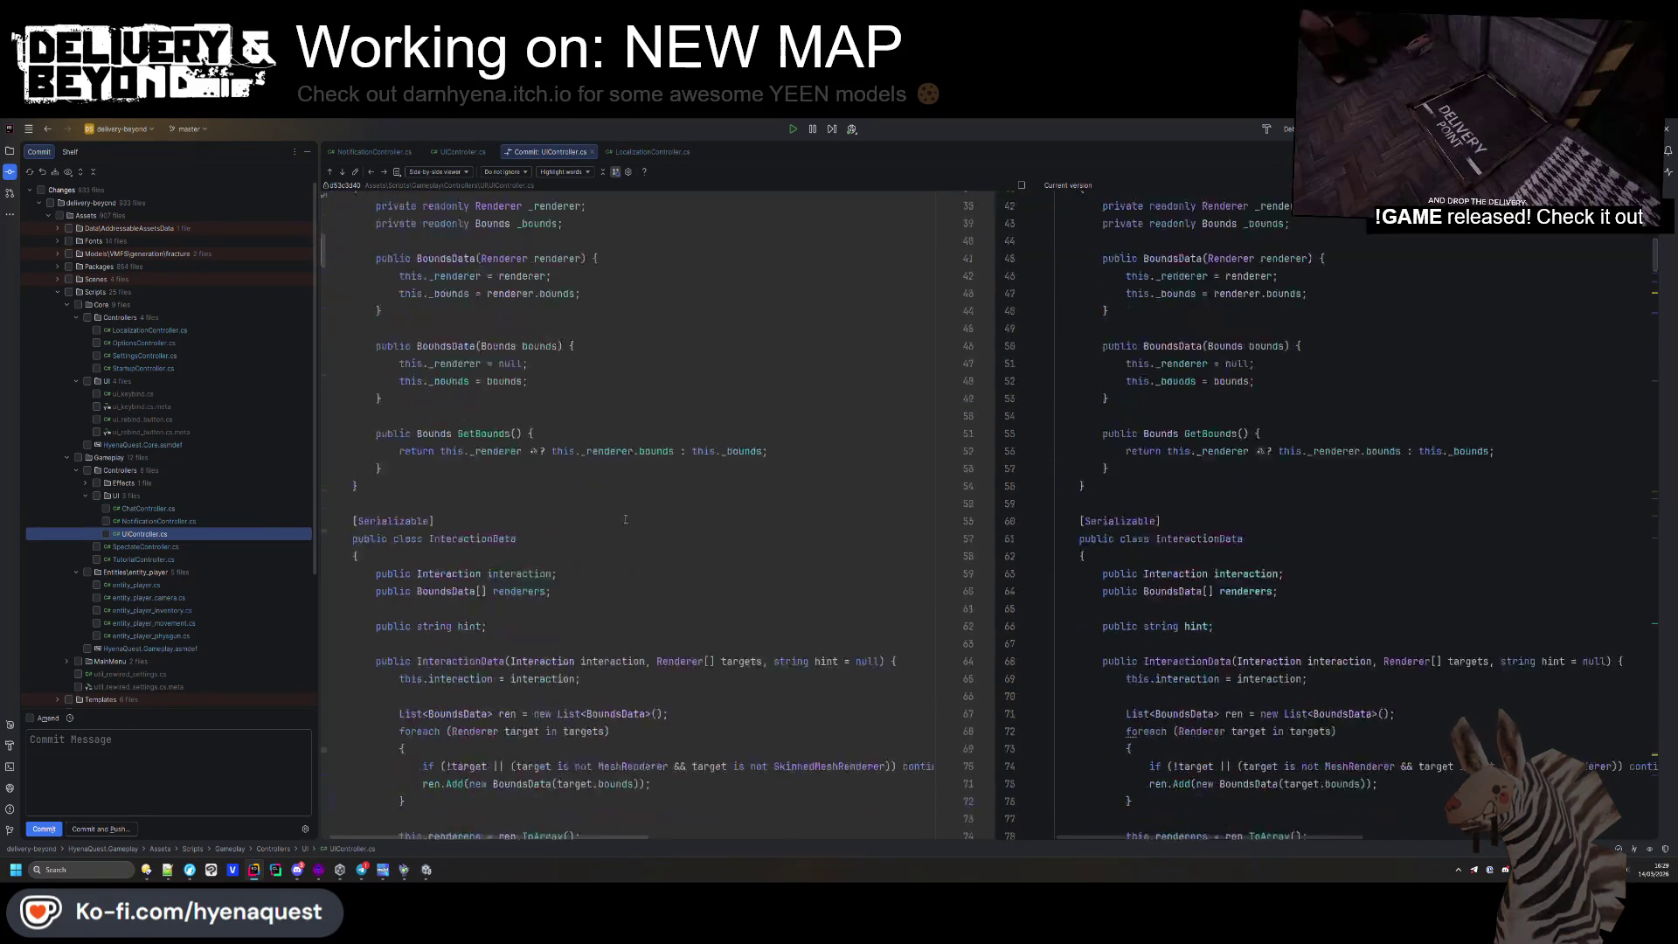
key("F7")
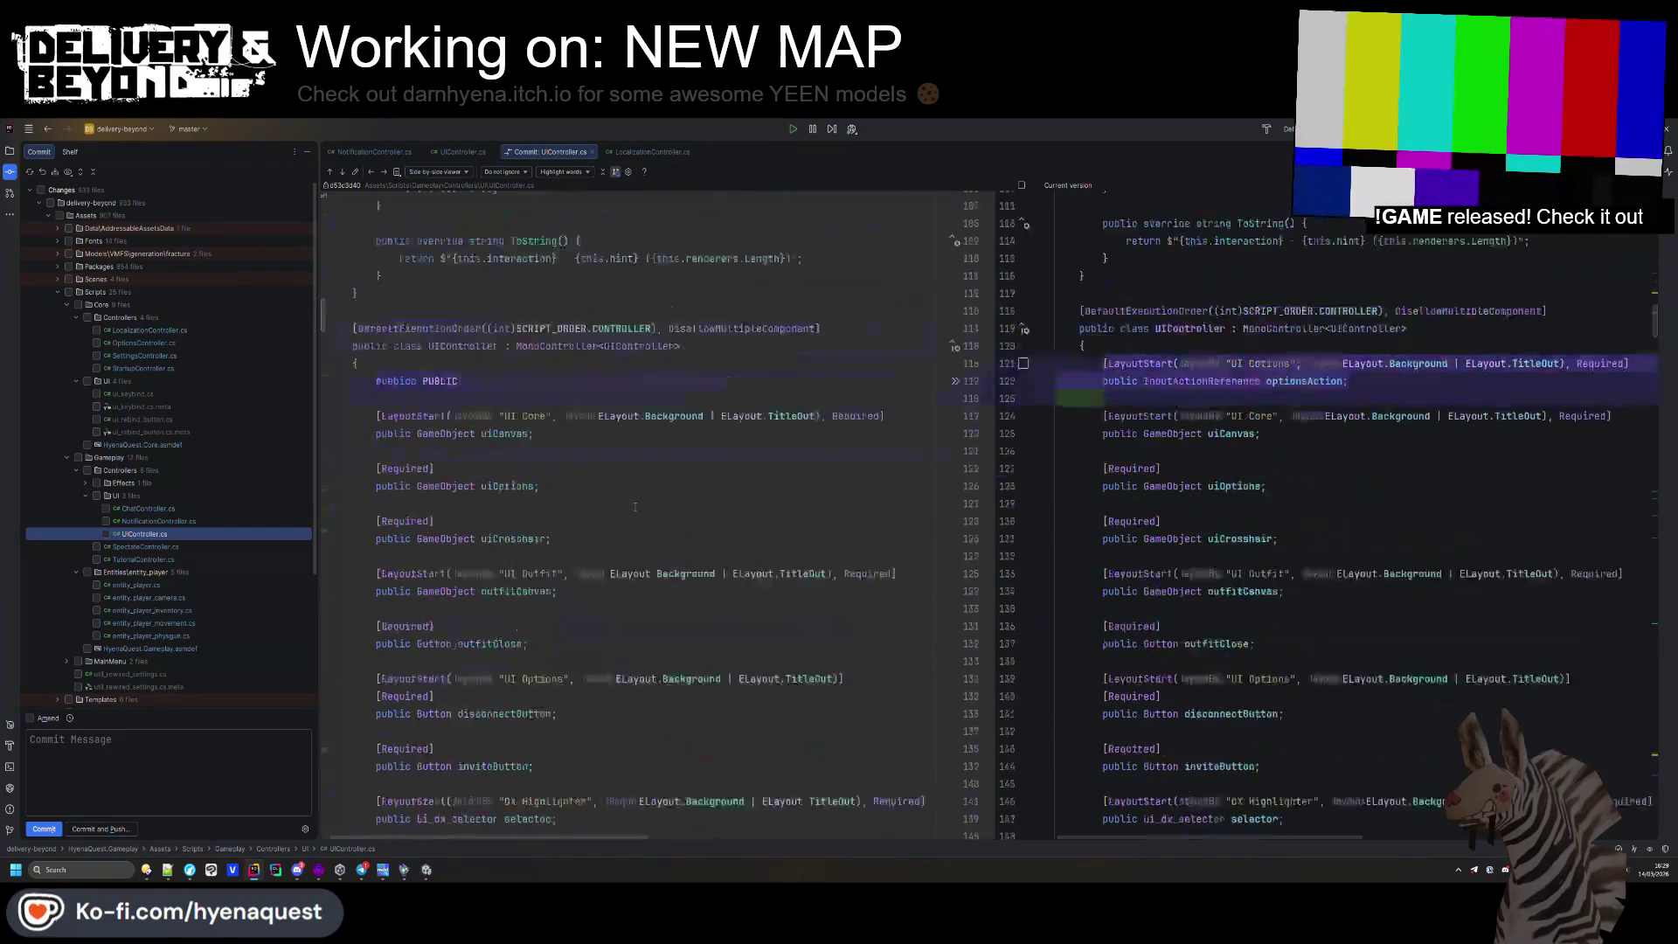
scroll(637, 500, "down", 20)
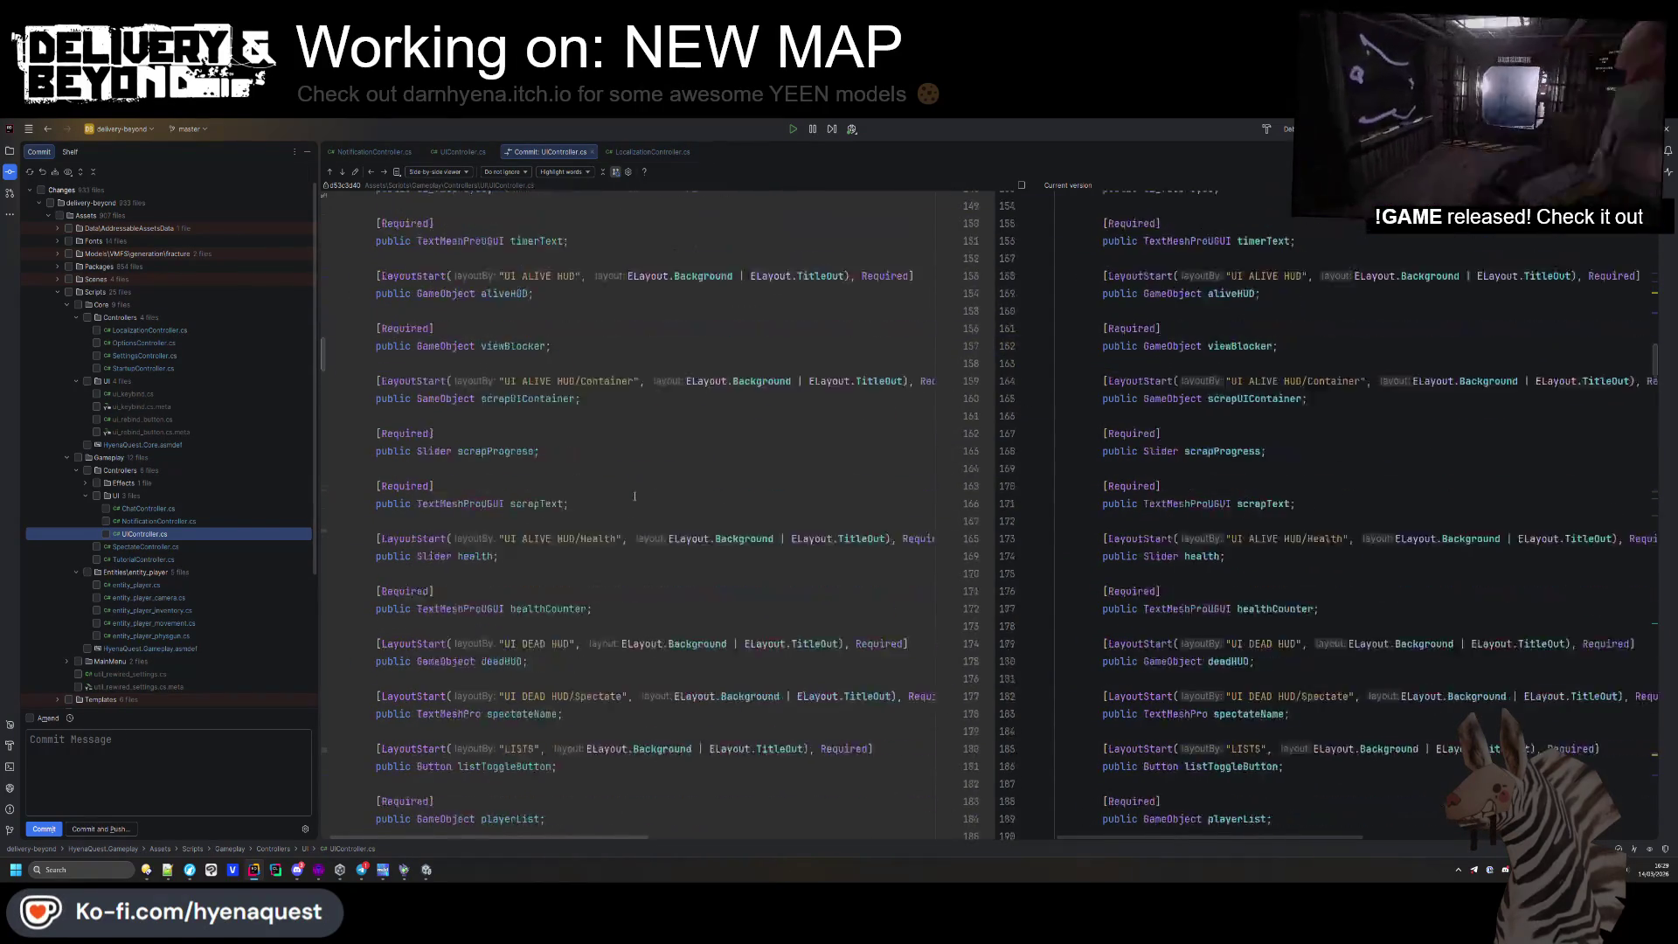
scroll(635, 491, "down", 6)
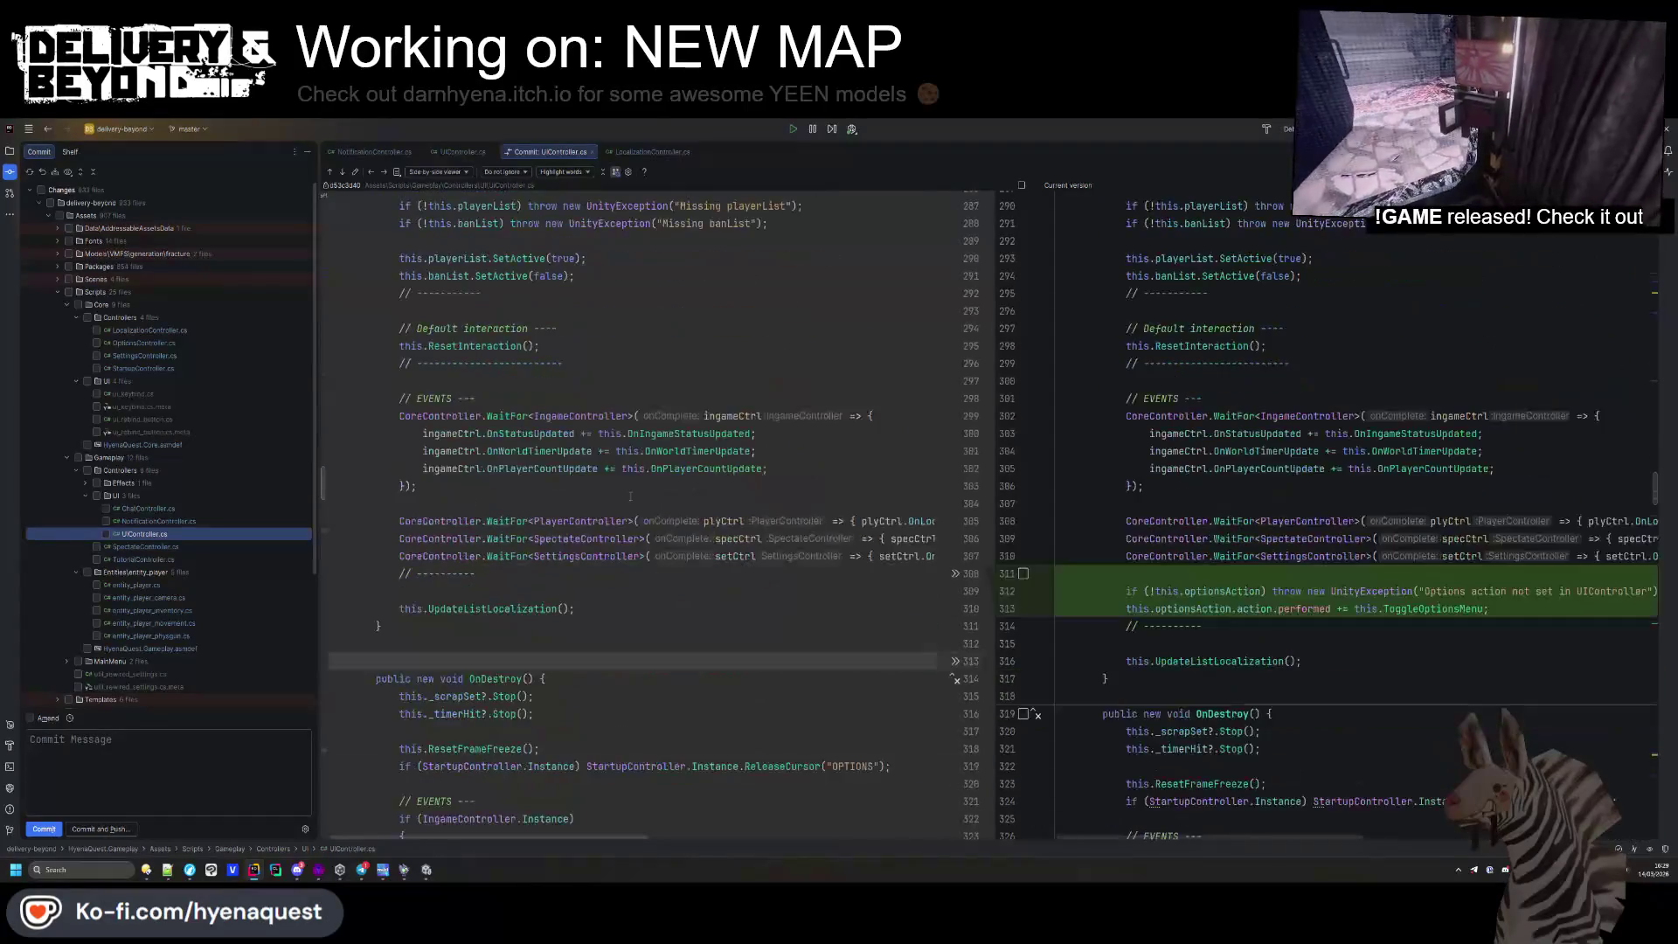
key("F7")
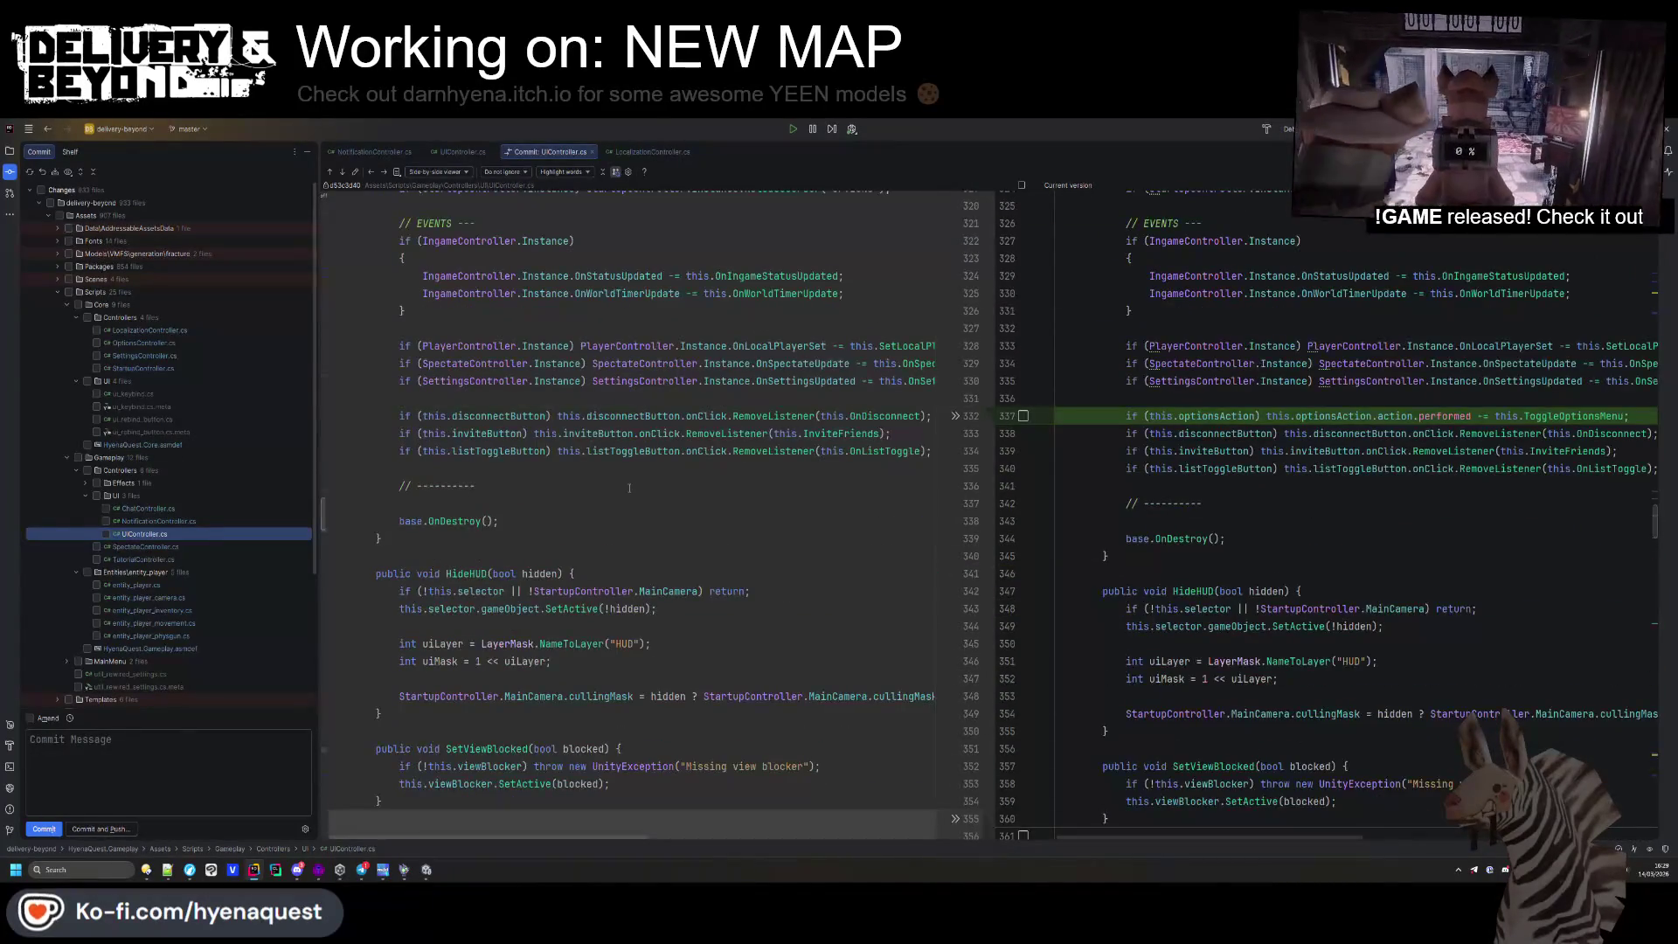
scroll(625, 486, "down", 3)
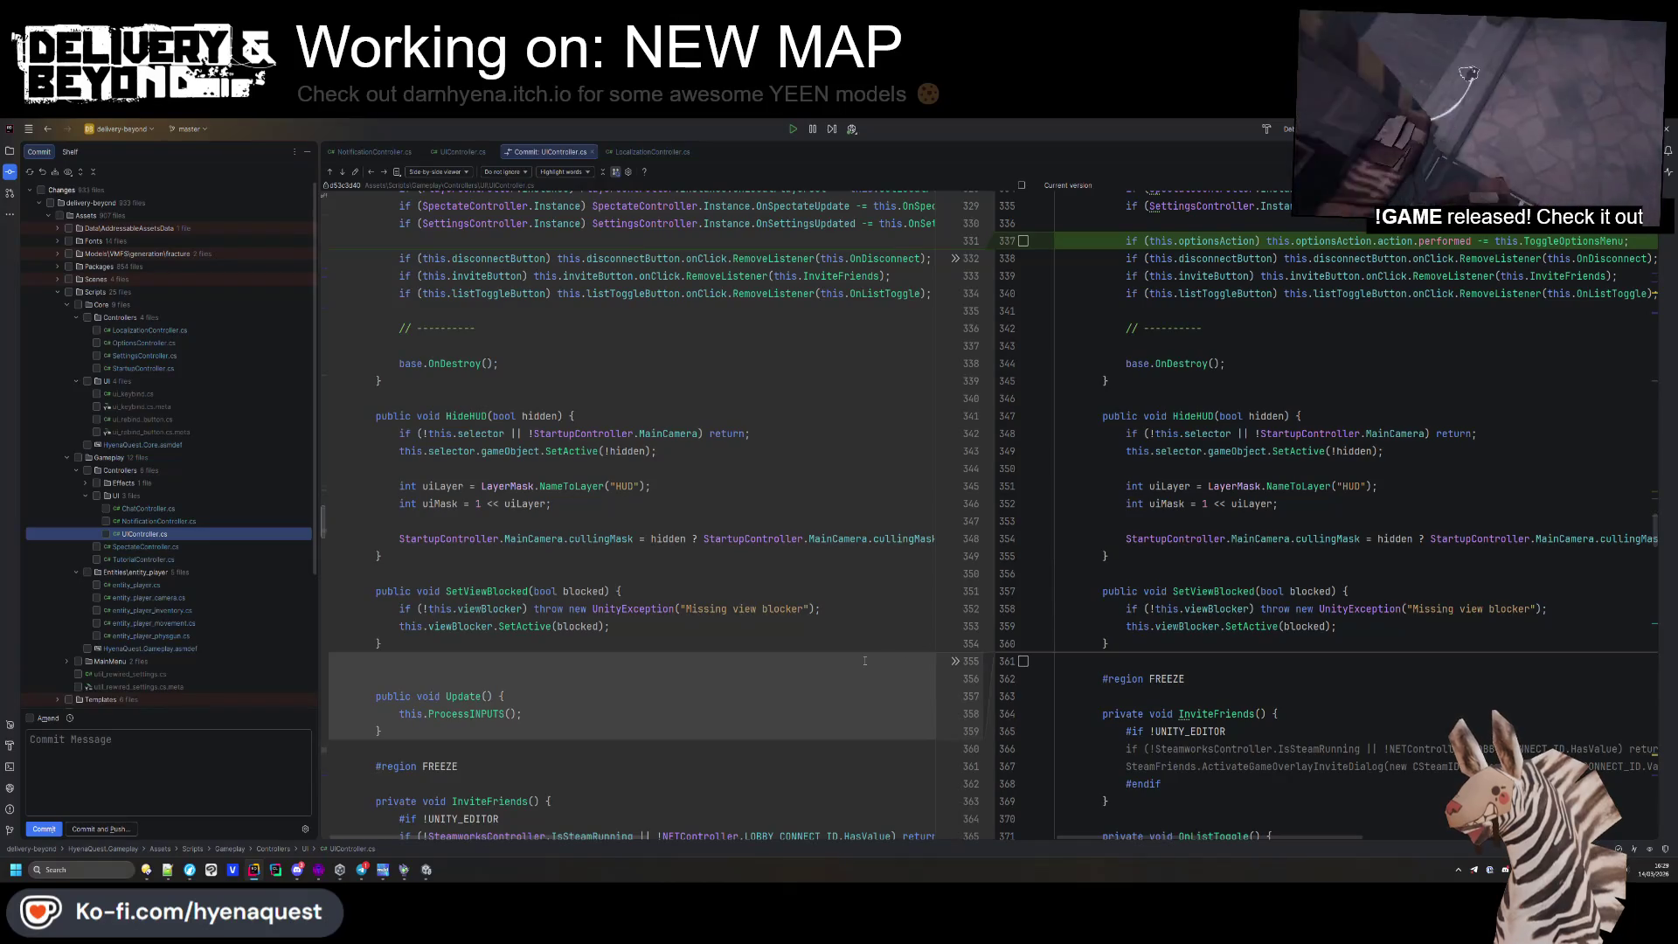
left_click(406, 870)
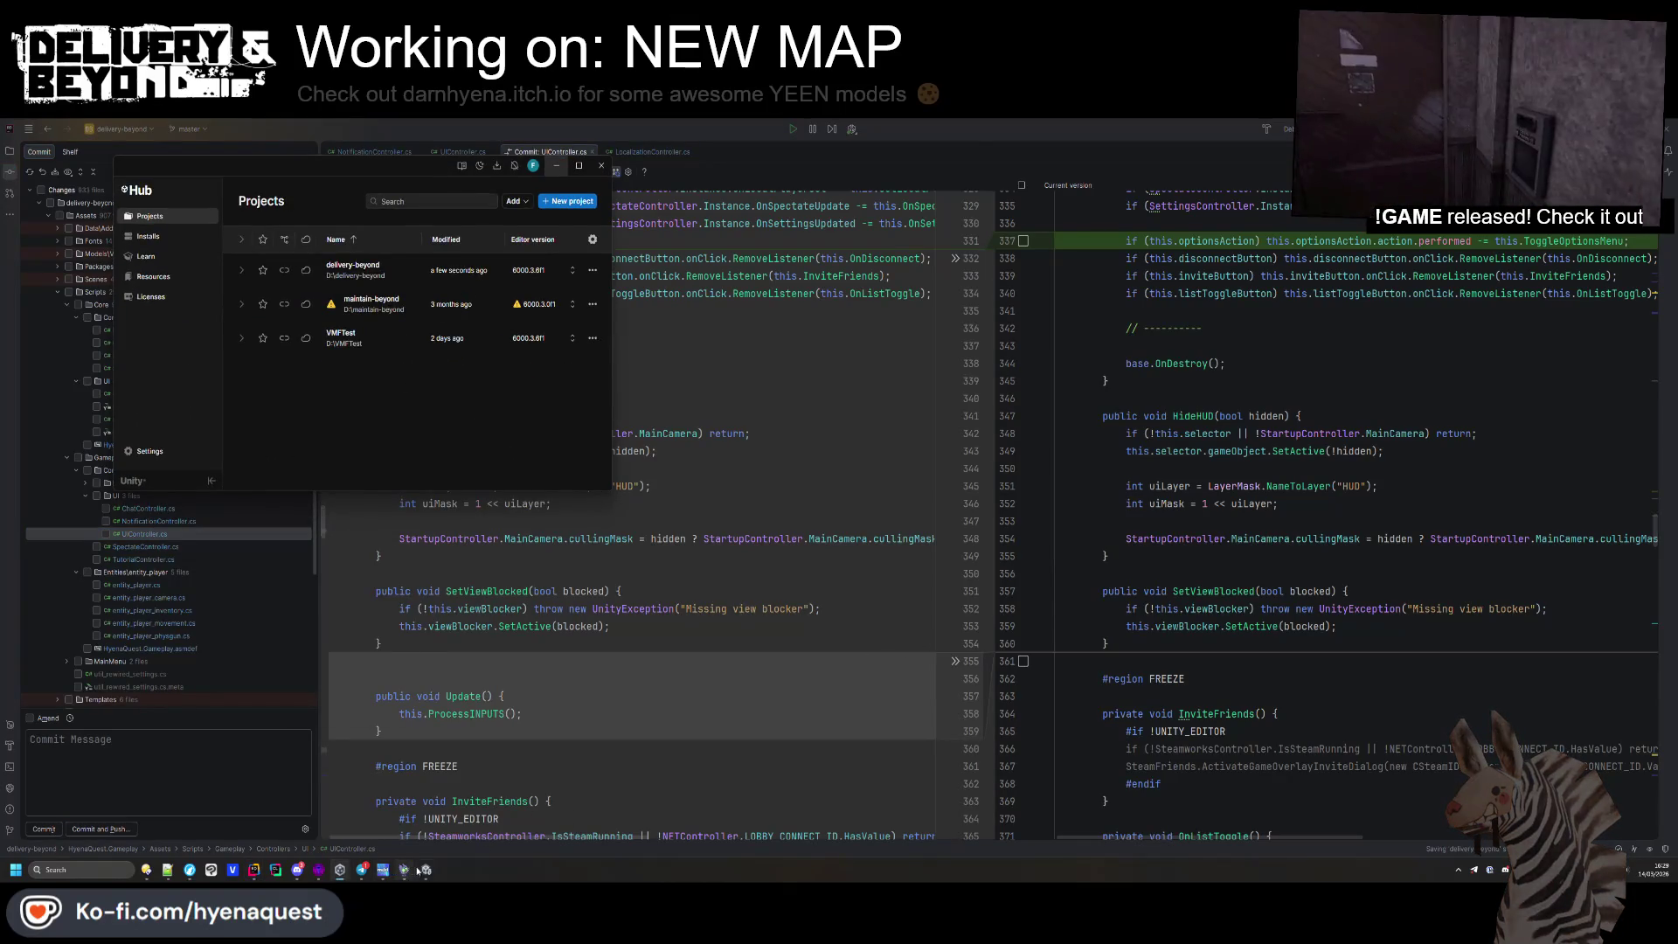
Delete both stray New Game Objects from the INGAME scene and clear the Console
left_click(426, 870)
left_click(26, 204)
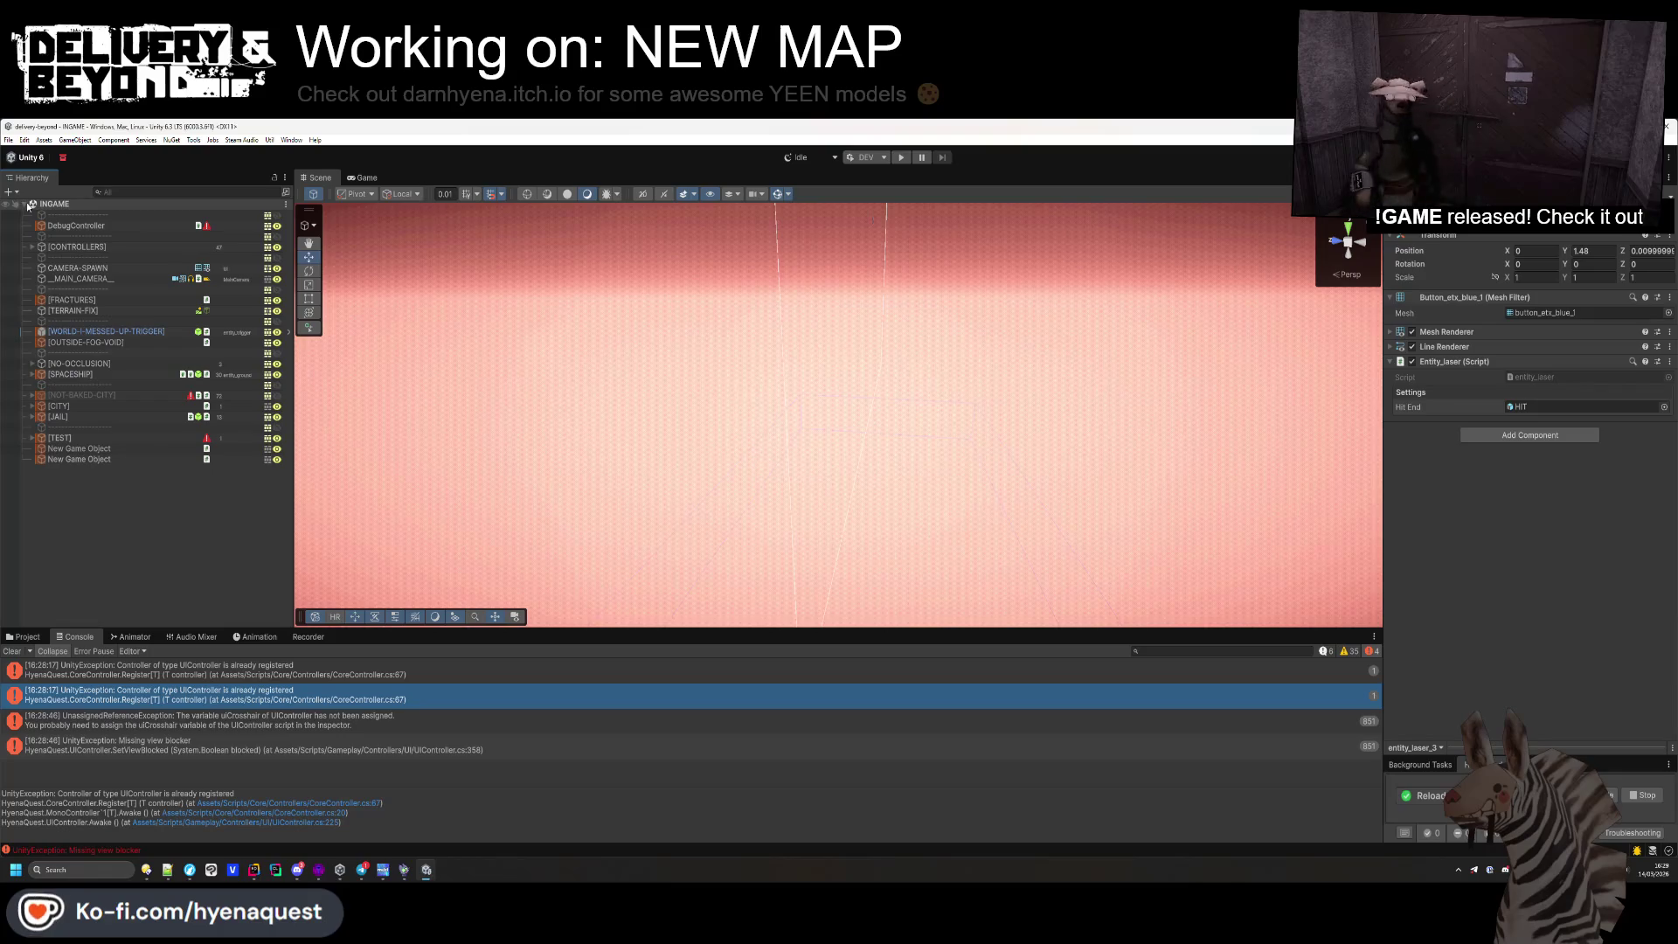
left_click(119, 449)
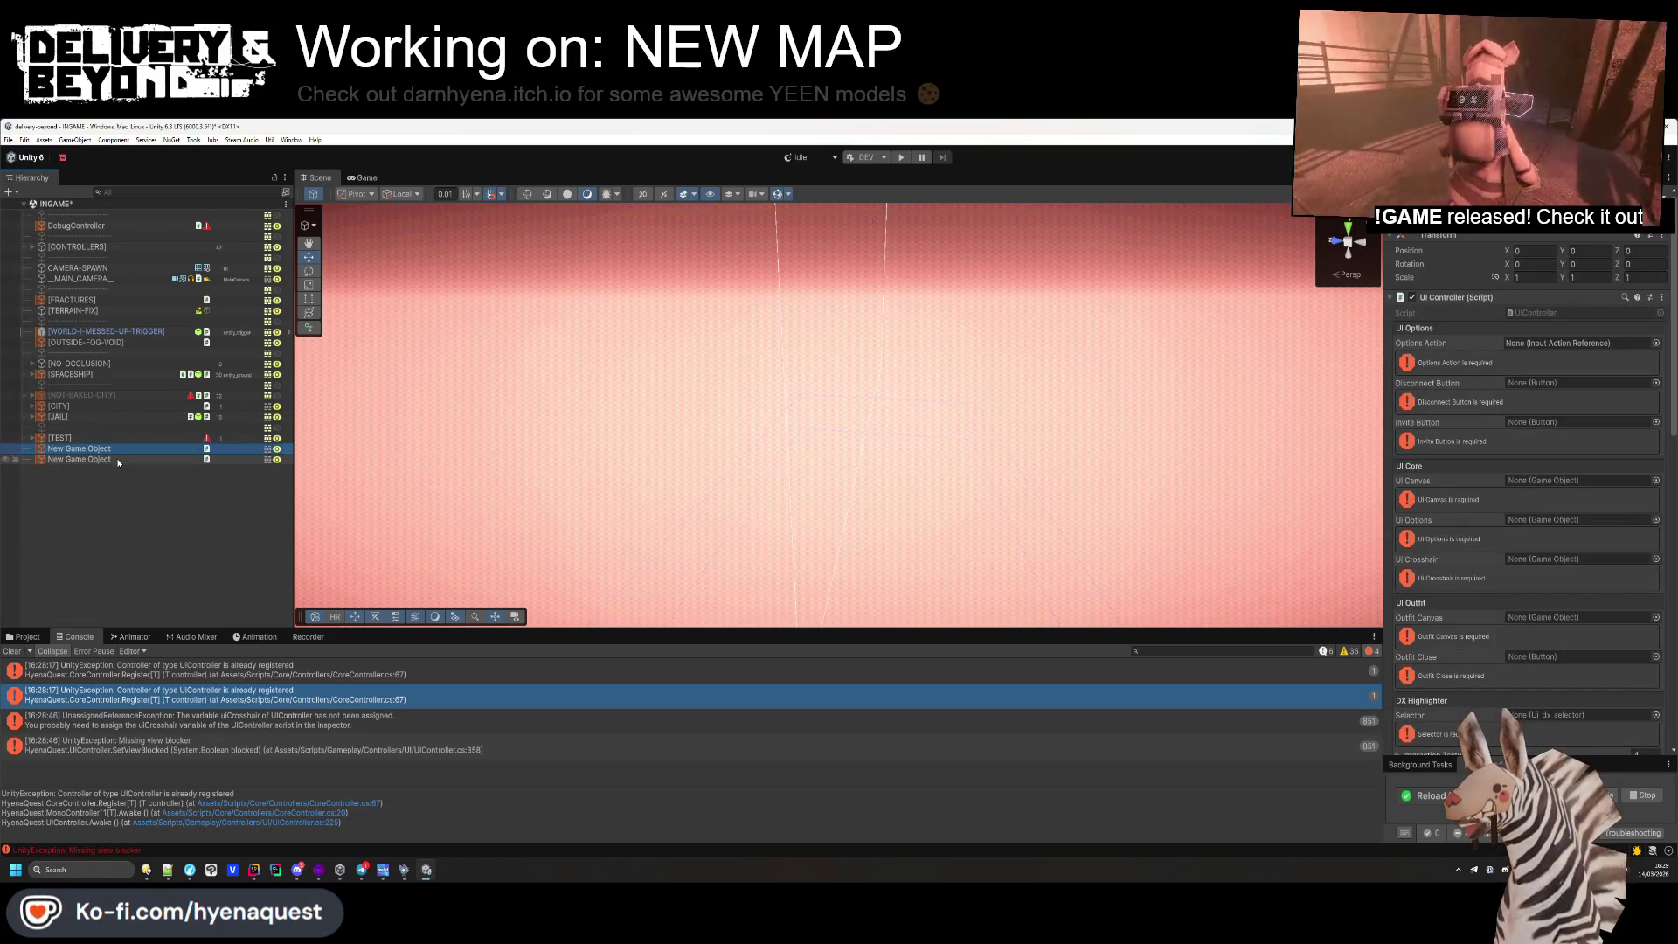
left_click(119, 461, "shift")
key("Delete")
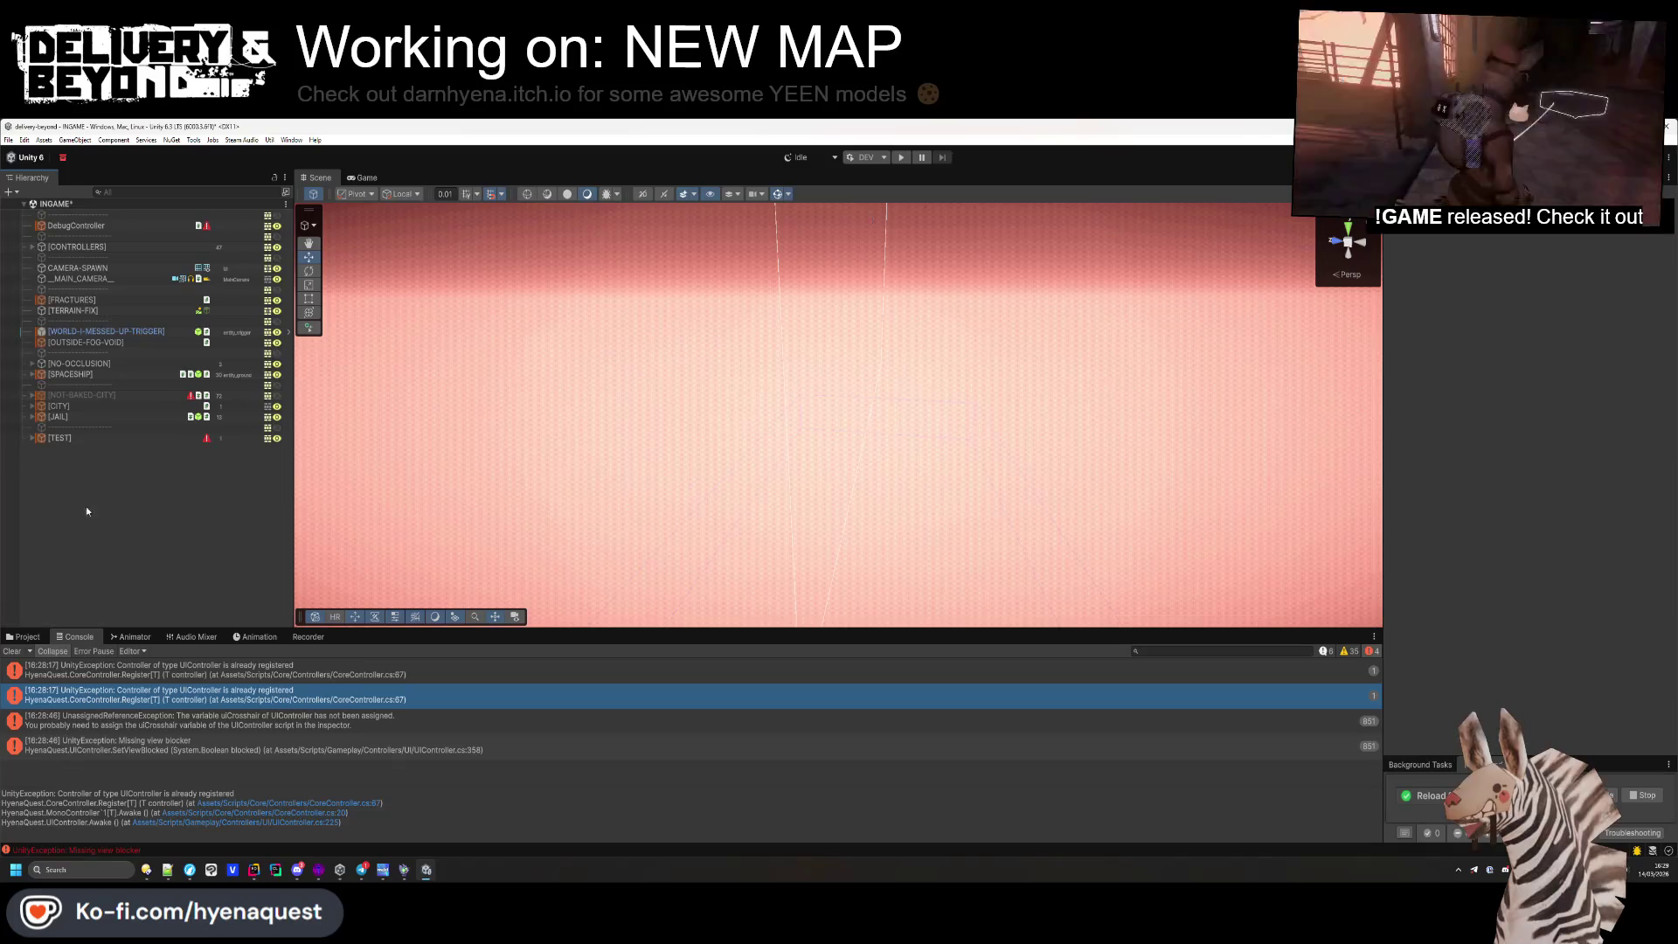
left_click(12, 651)
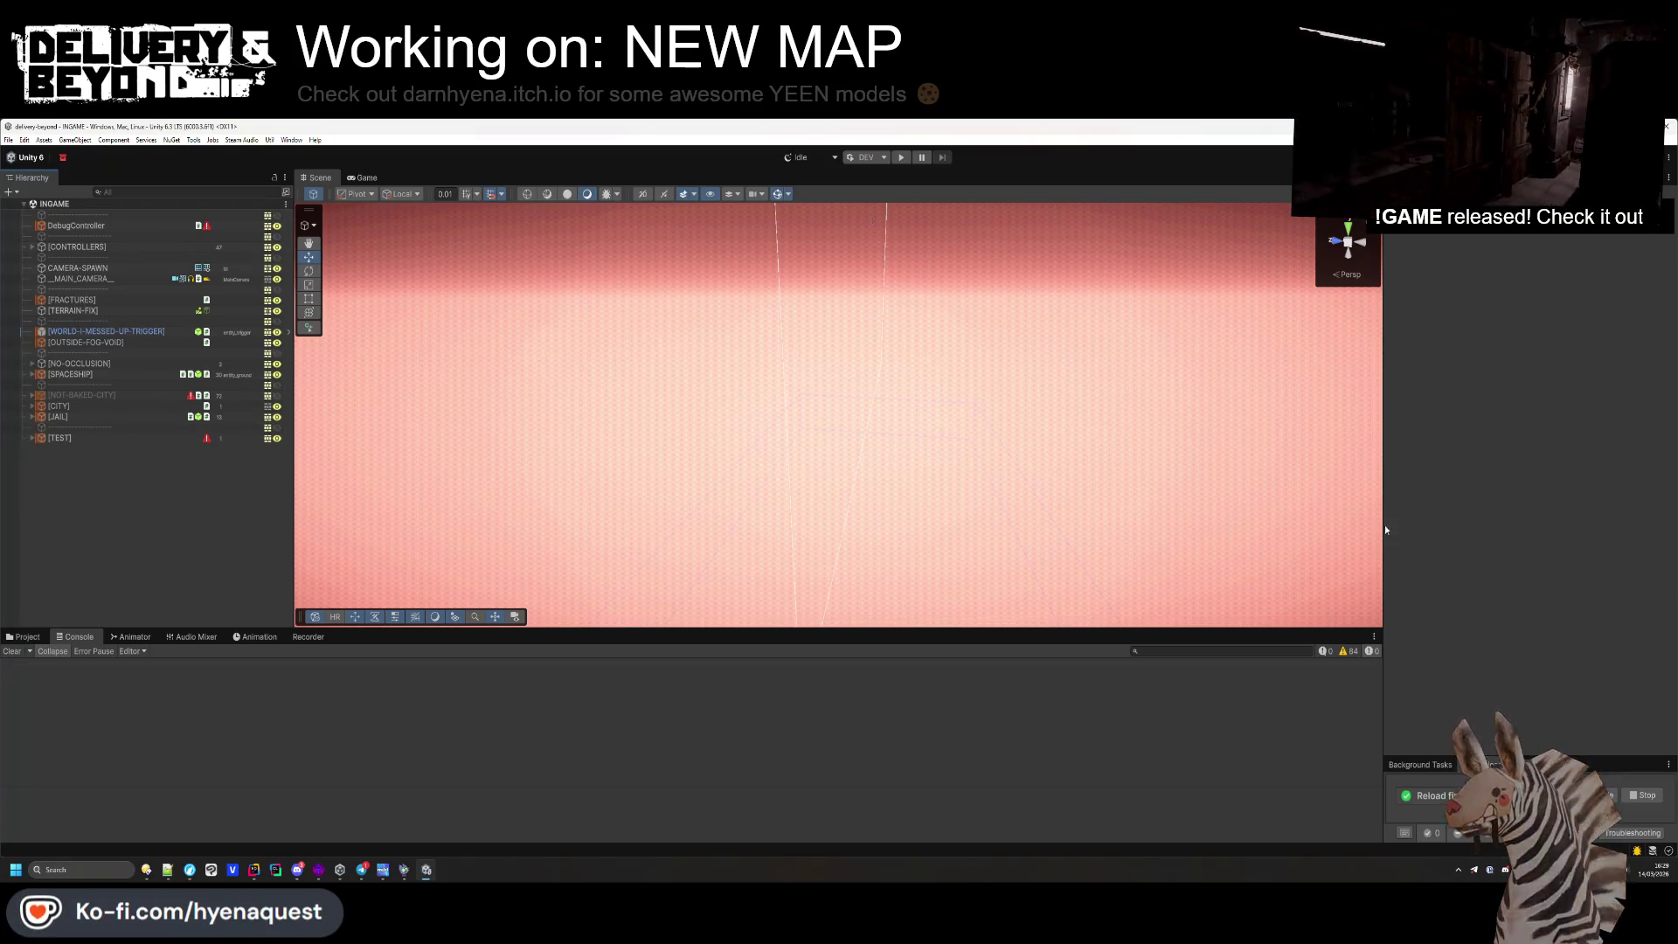
In play mode, open the INPUT settings page, rebind LEFT to D, and go back
left_click(901, 158)
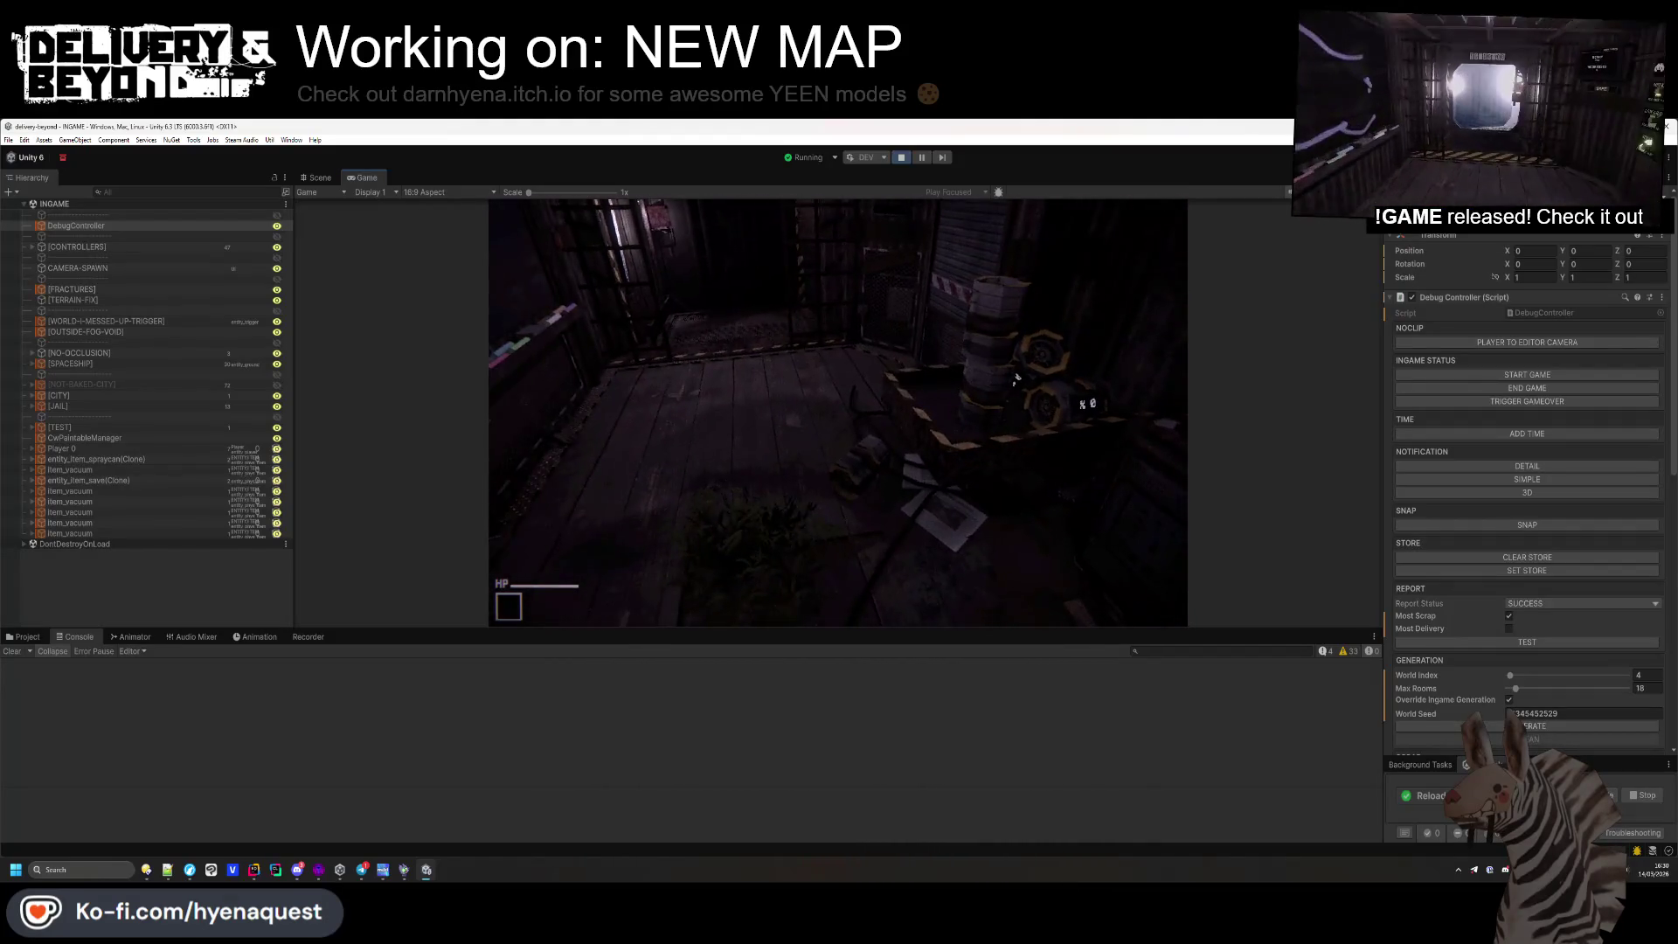
key("Escape")
left_click(576, 372)
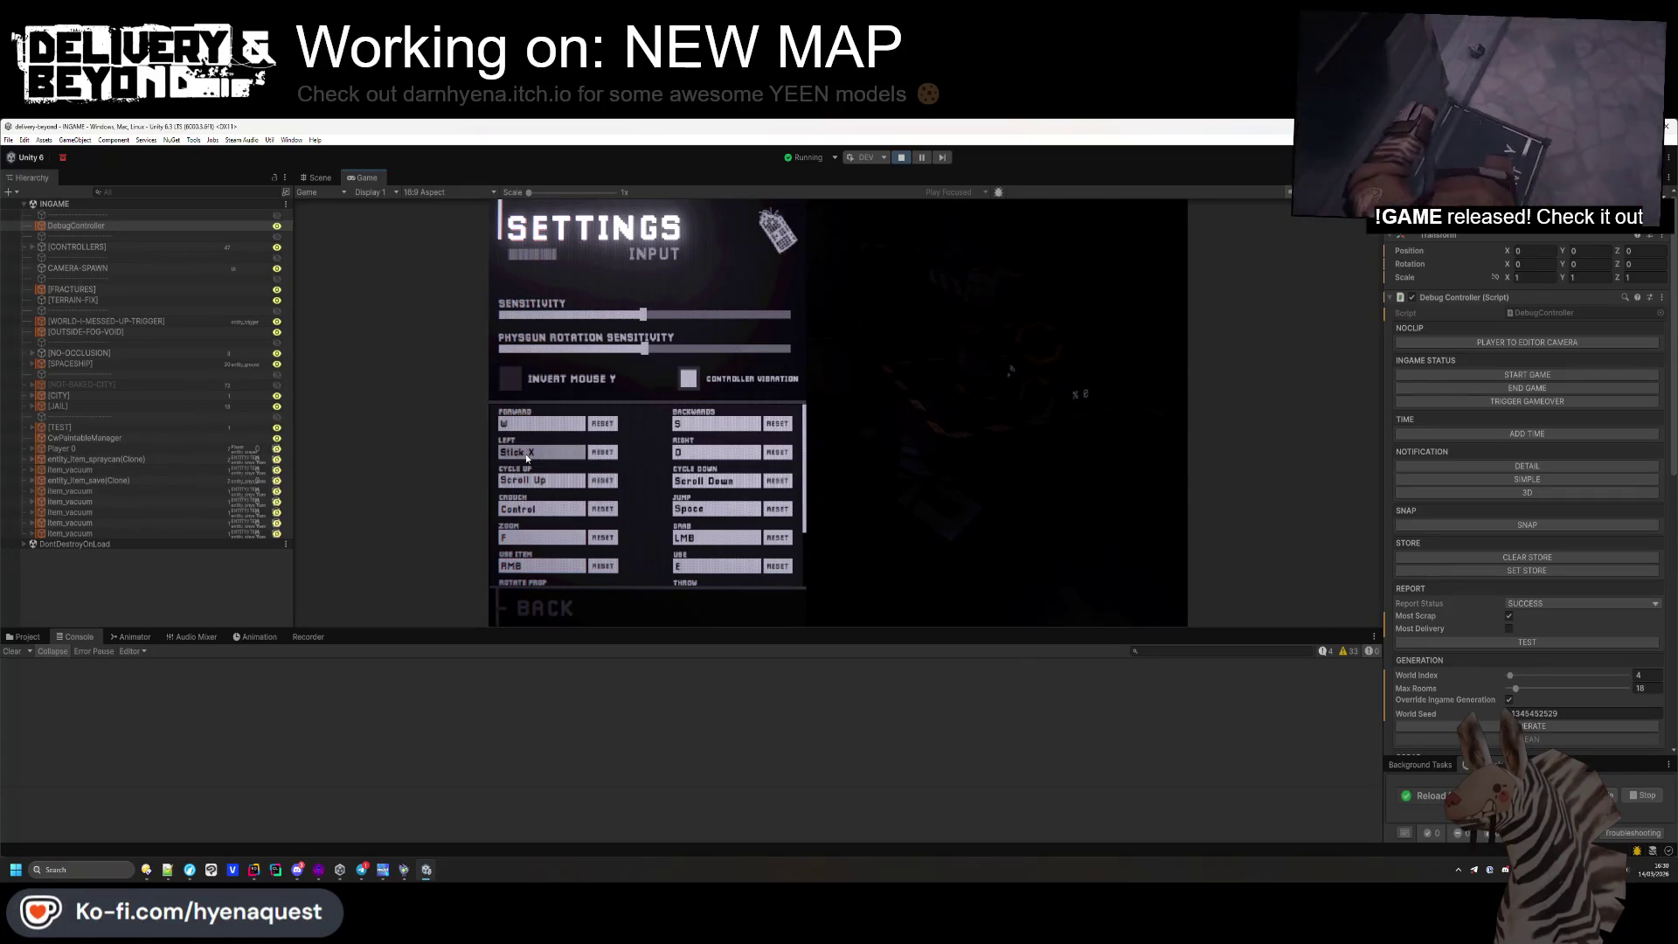
key("d")
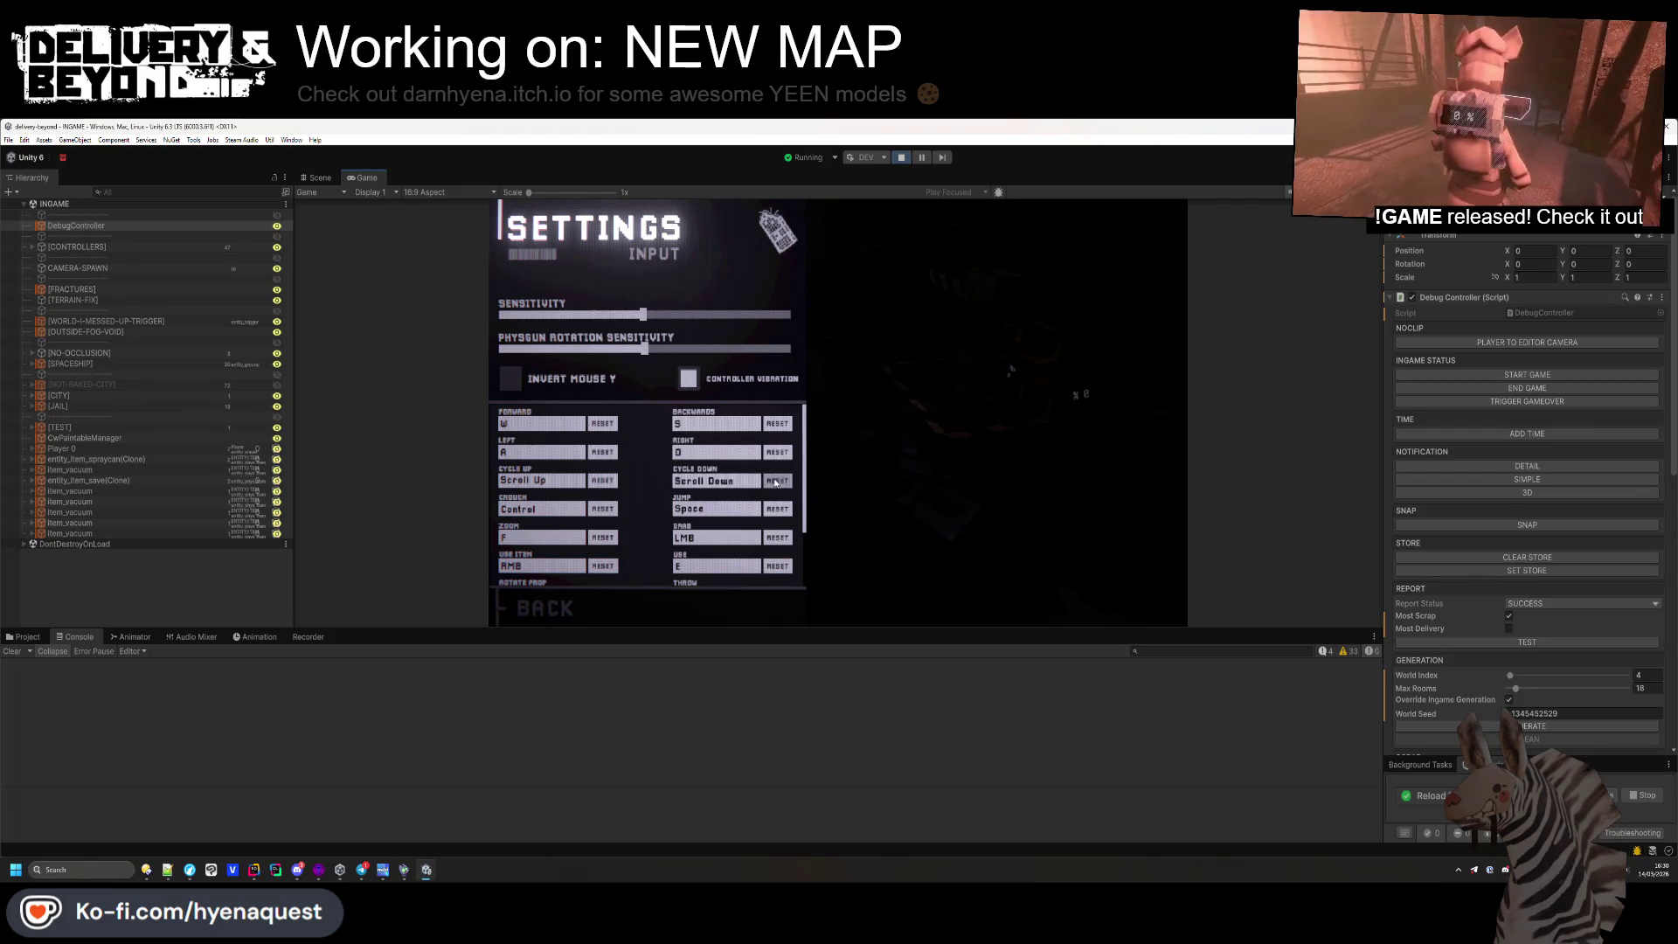
left_click(564, 603)
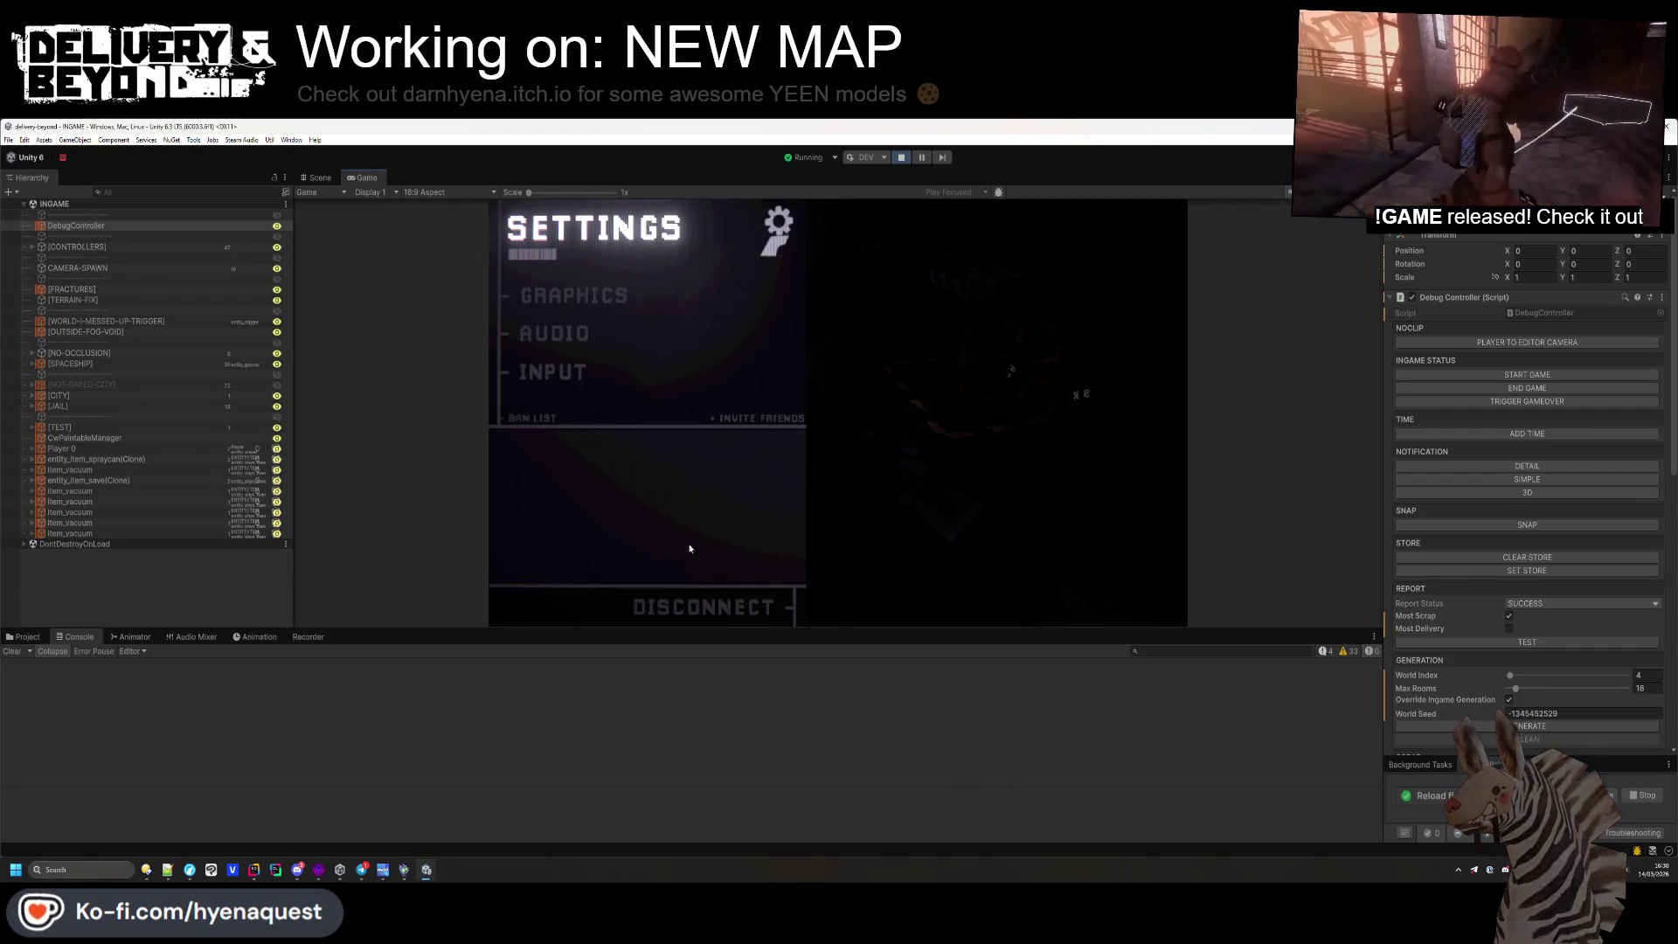
Resume the game and walk forward with W into the INSERT CONTAINER room
key("Escape")
left_click(834, 522)
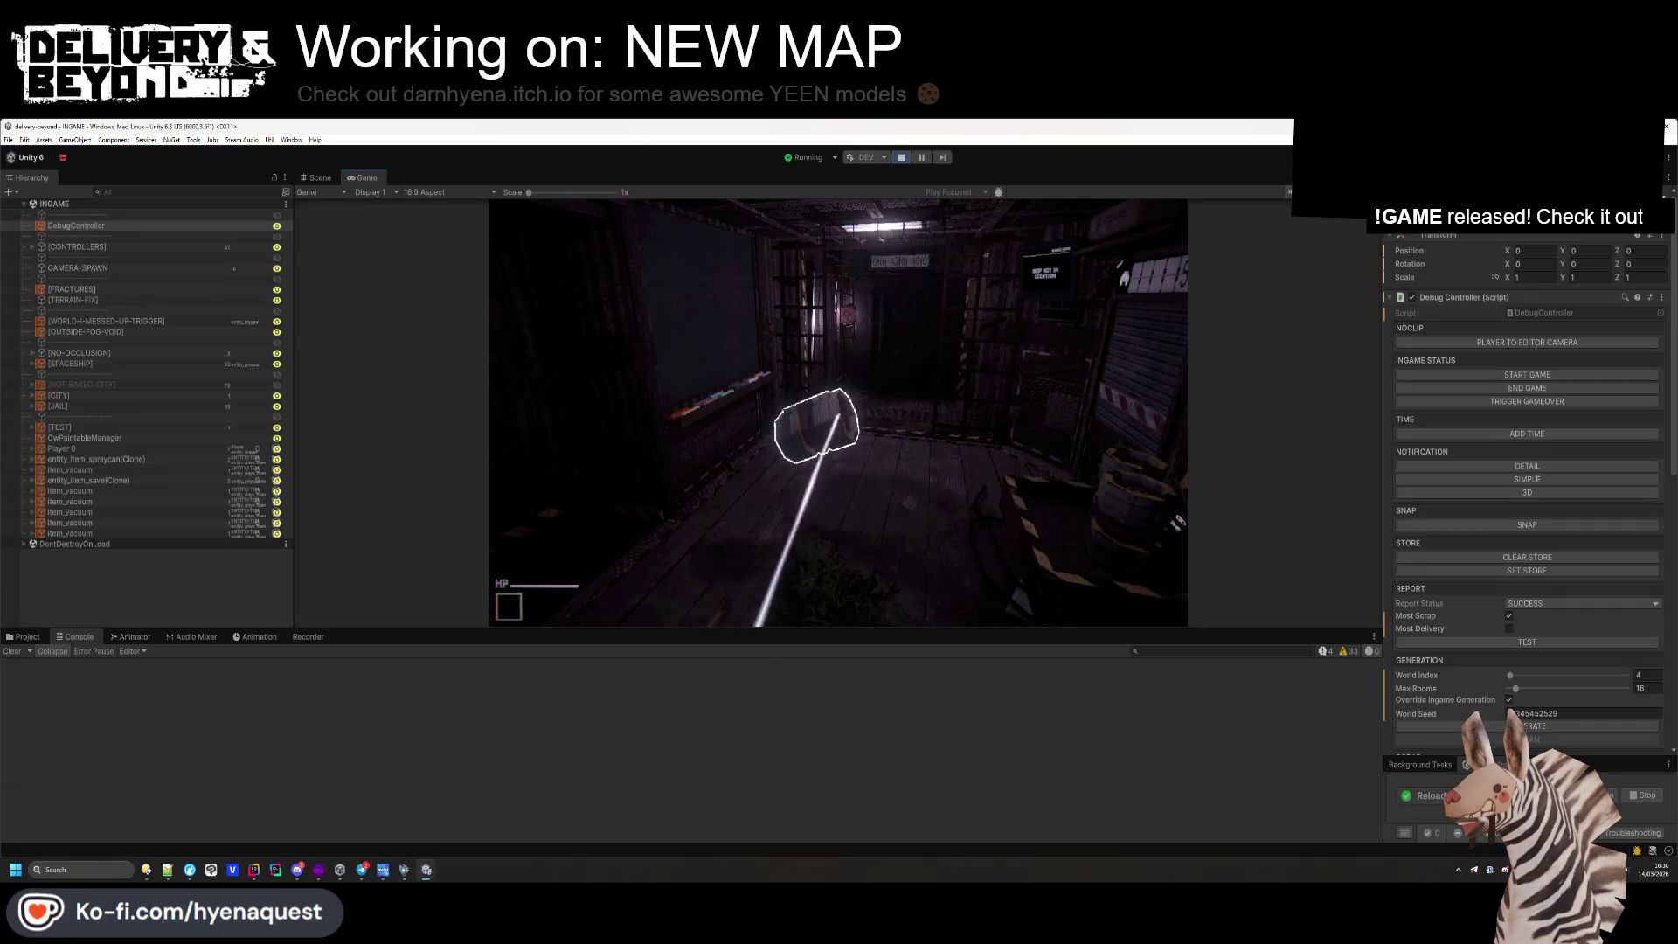
key("w")
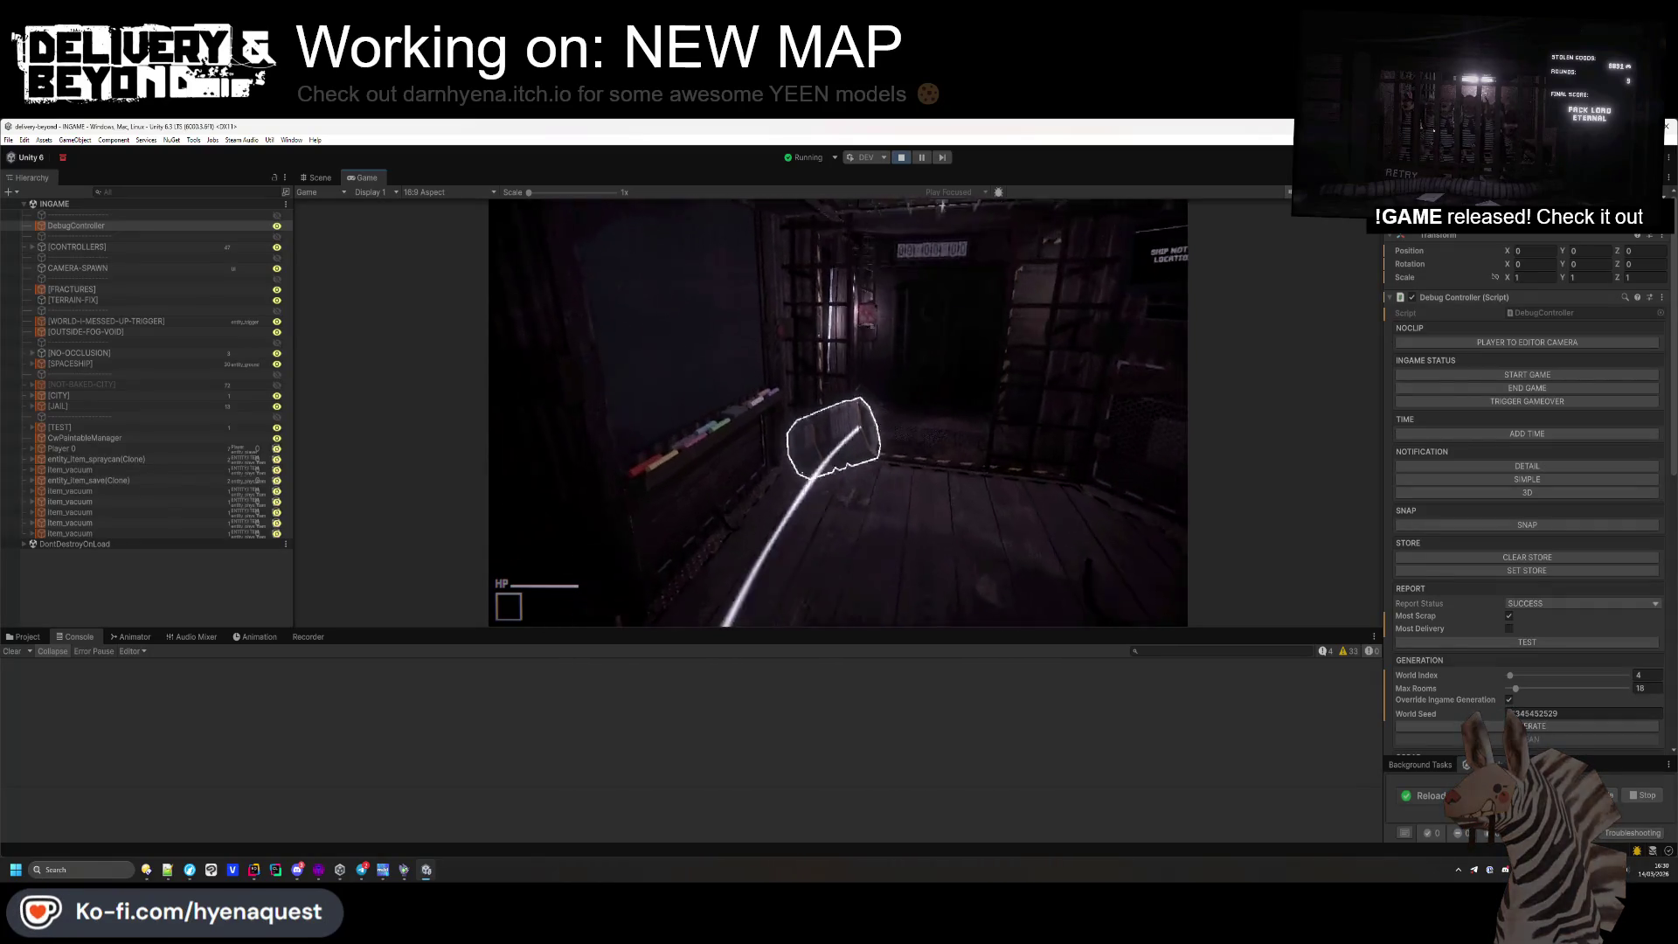
key("w")
key("w")
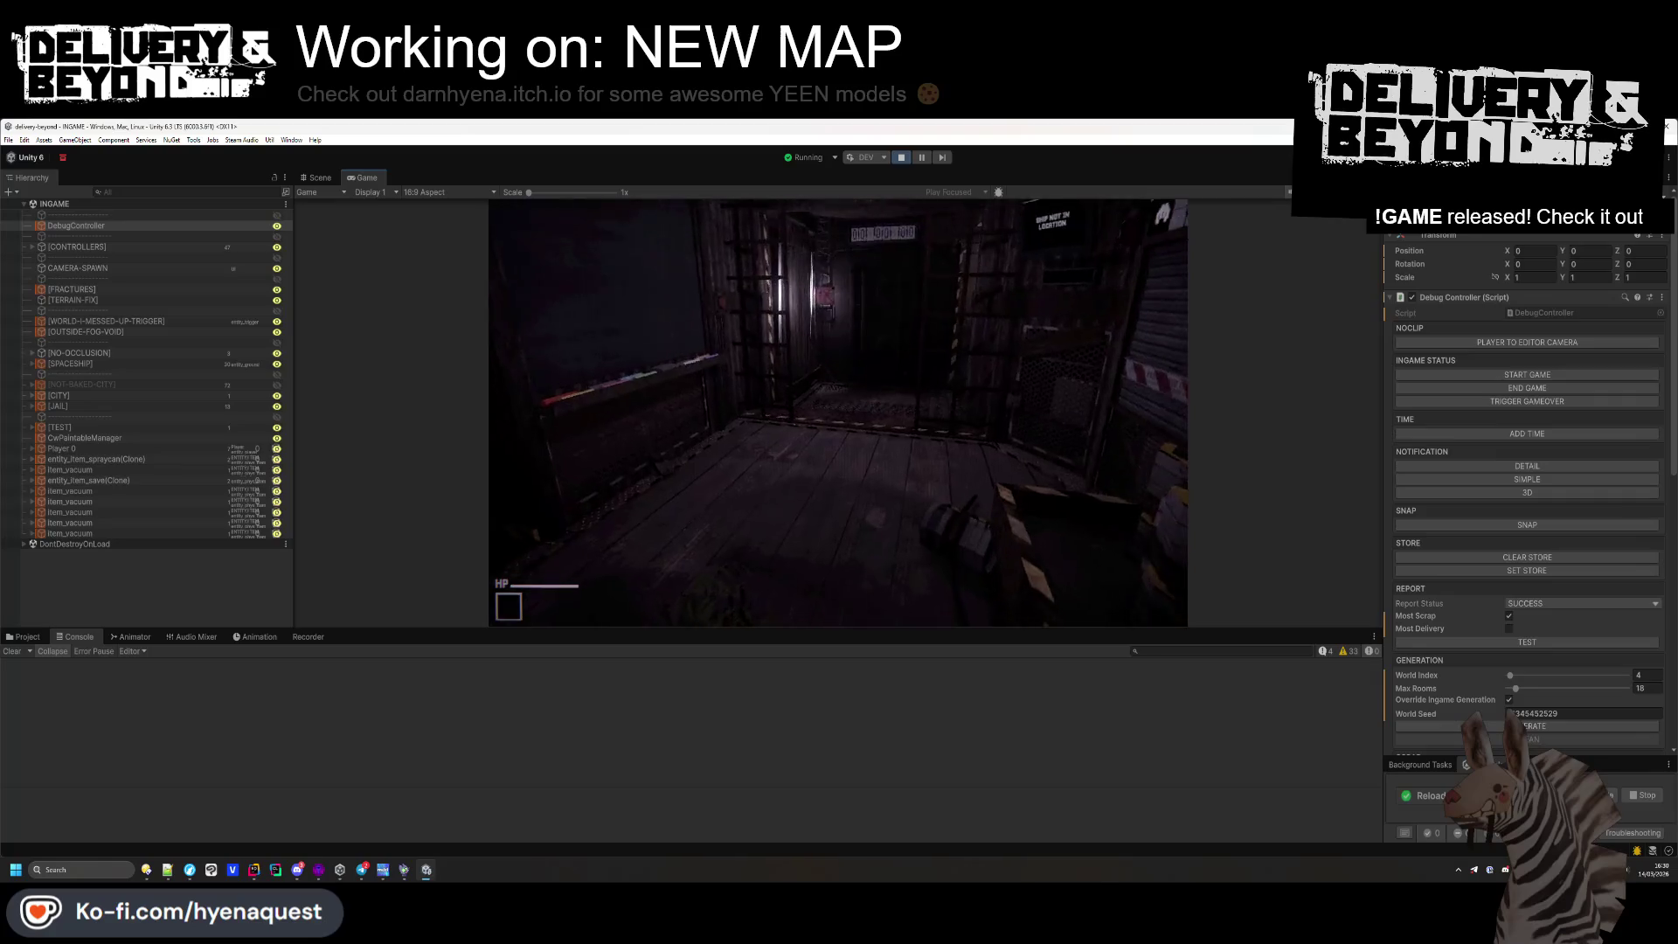
key("w")
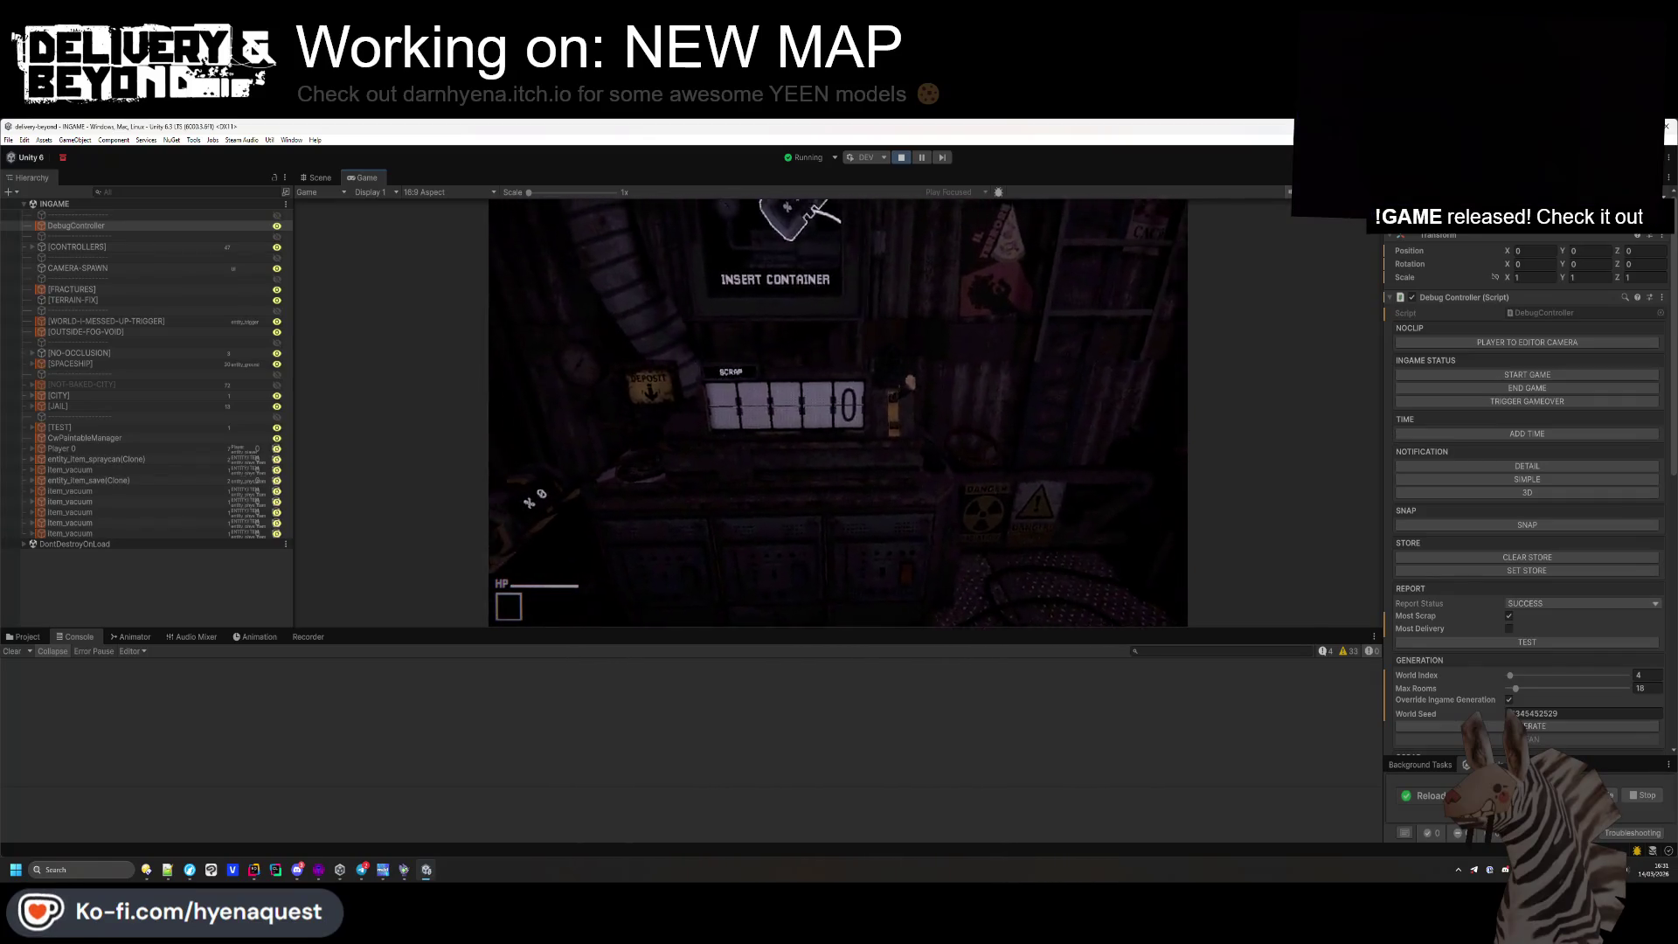
key("w")
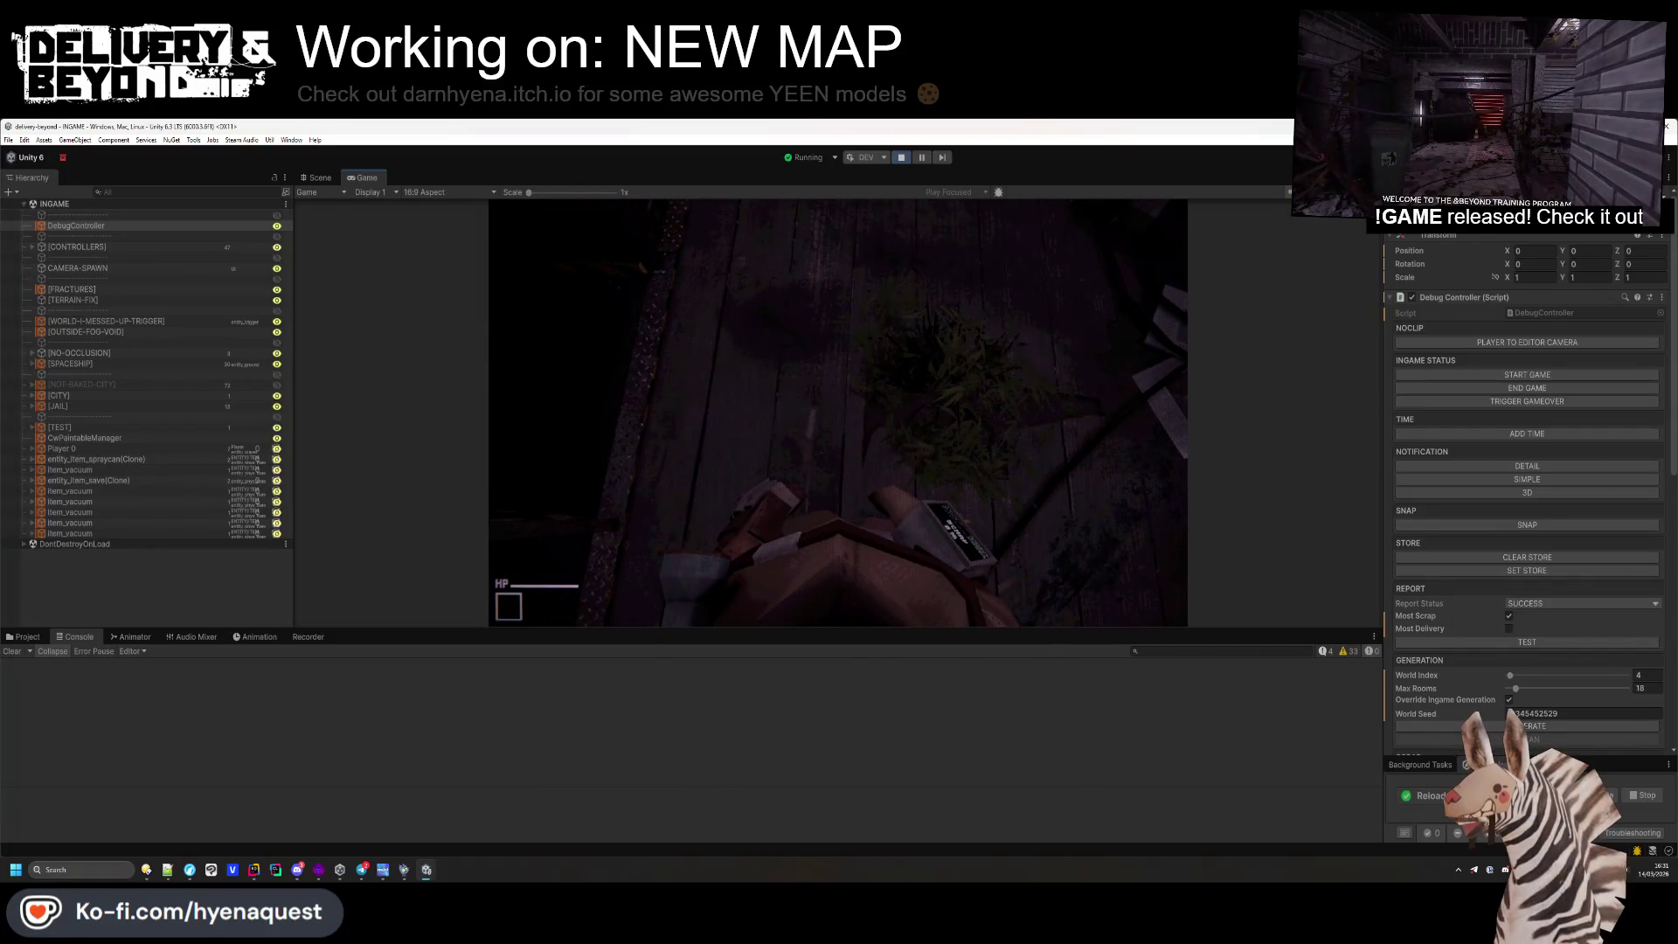
Check the Graphics settings page, close it, free the mouse, and stop play mode with Ctrl+P
key("Escape")
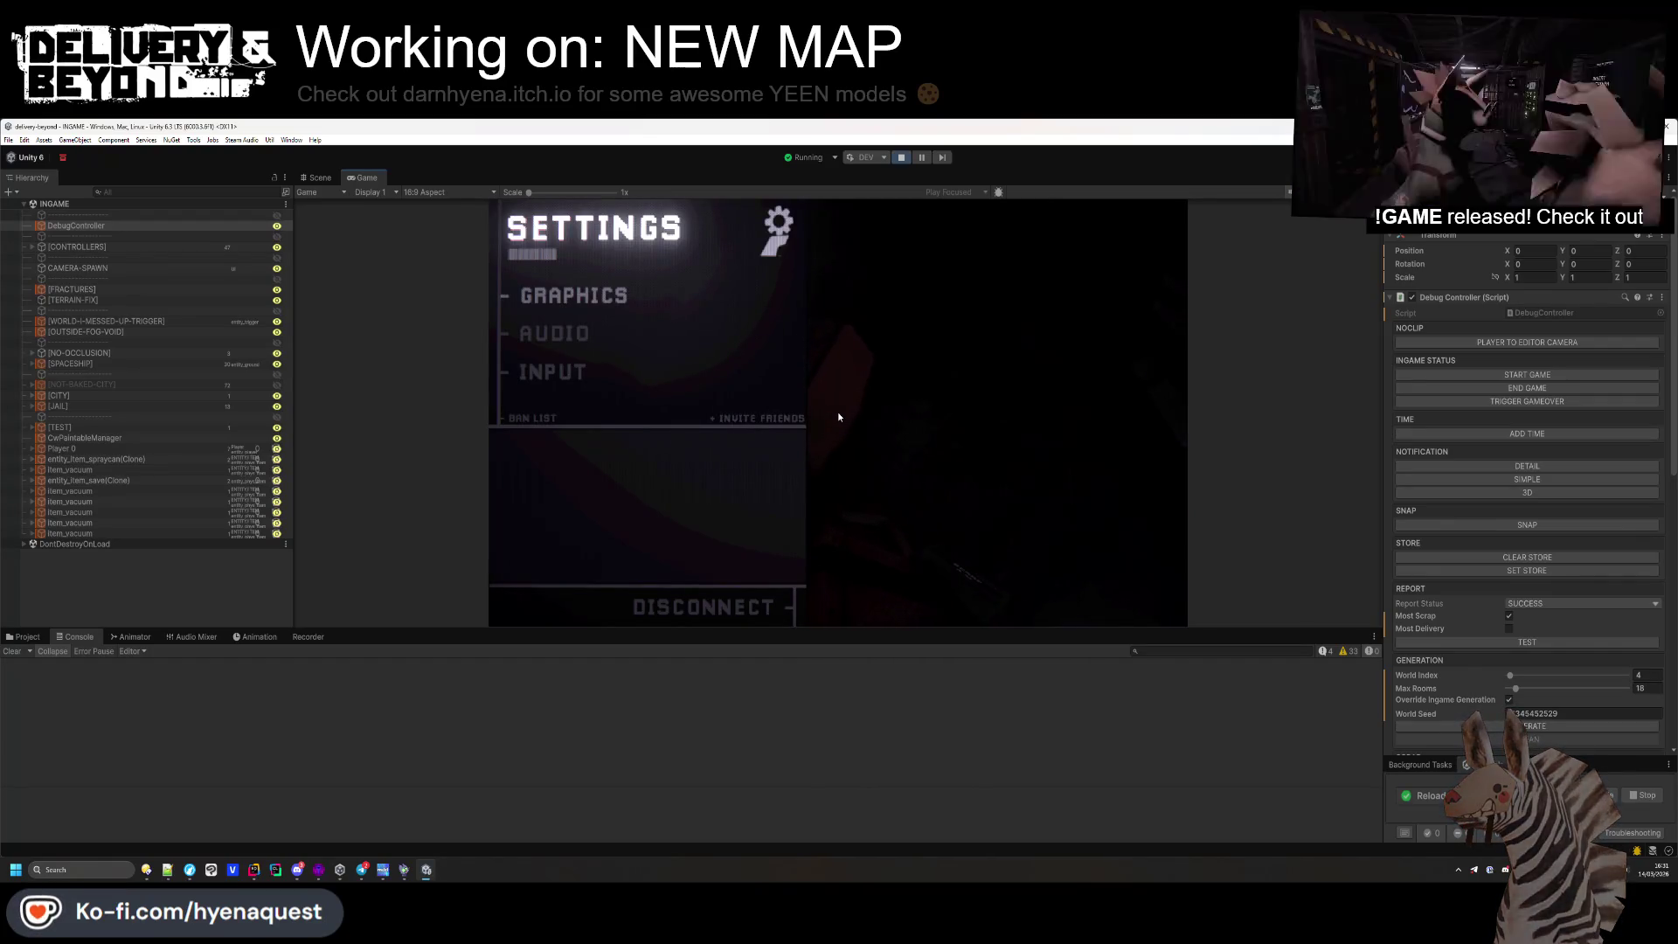
key("Return")
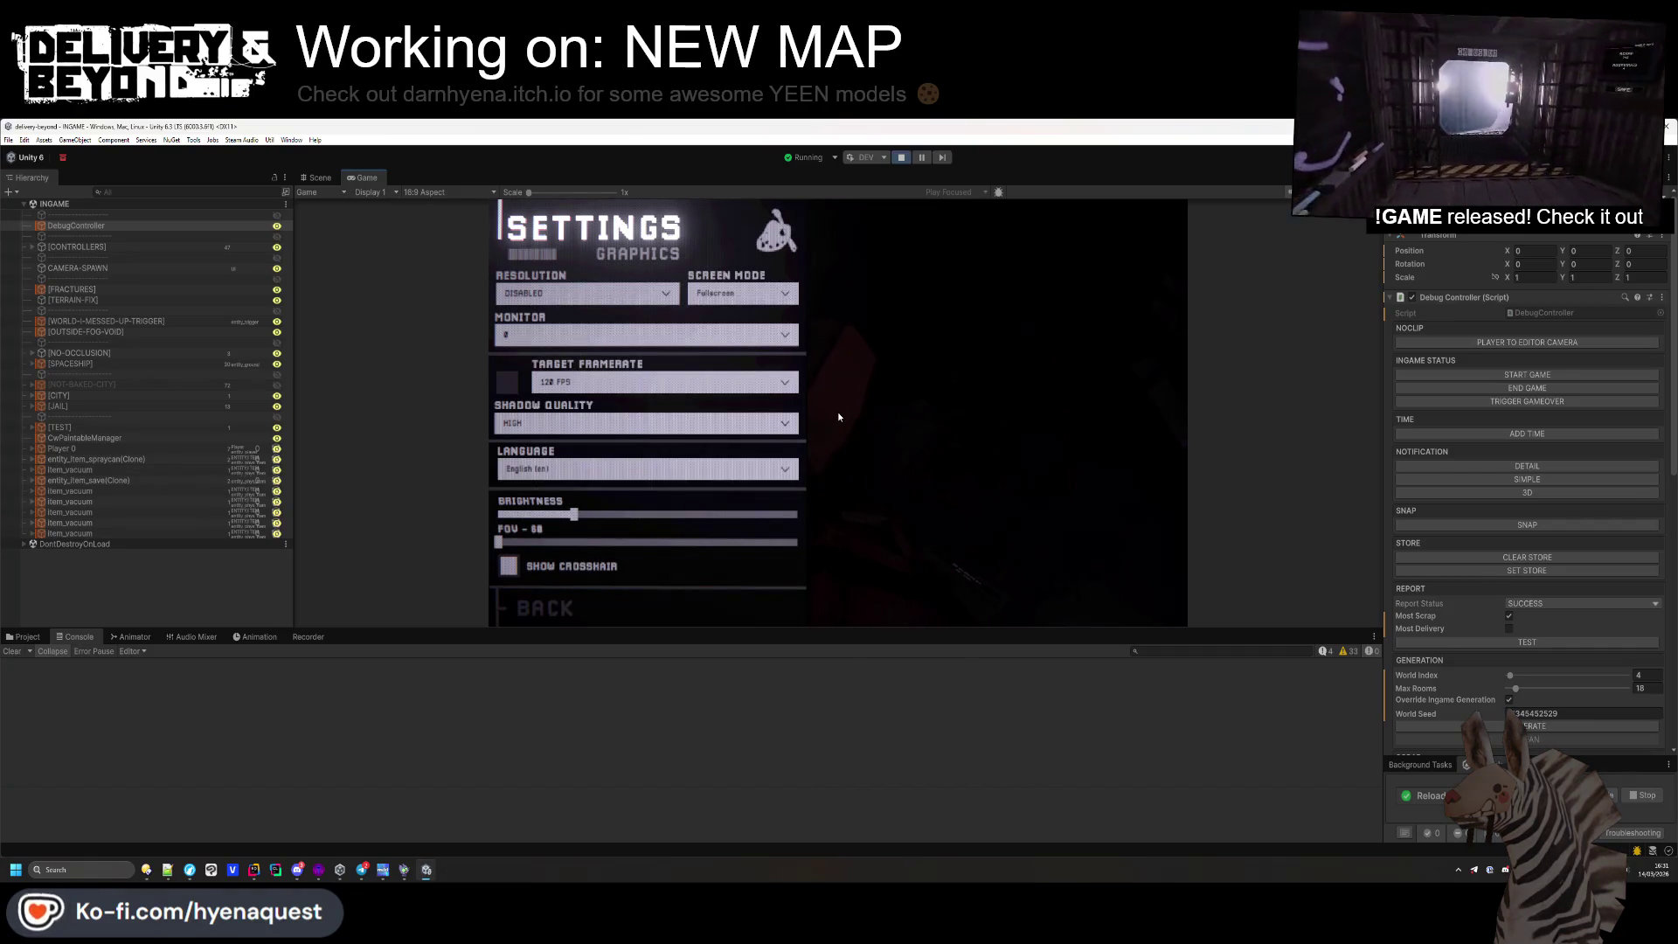
key("Escape")
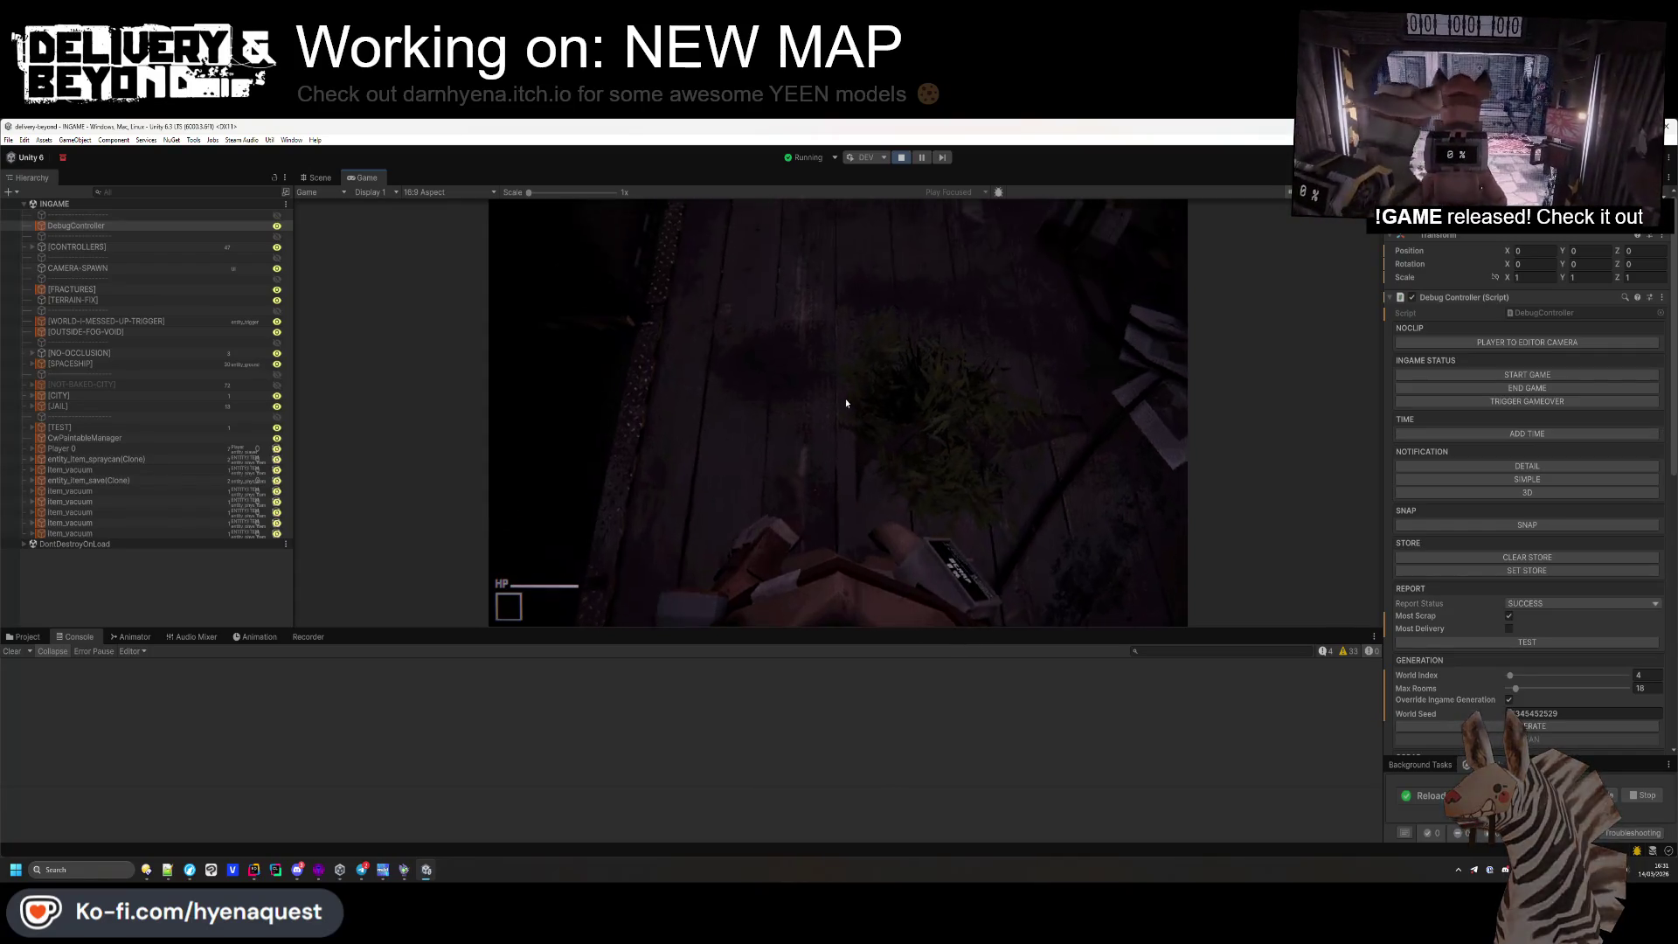
left_click(846, 397)
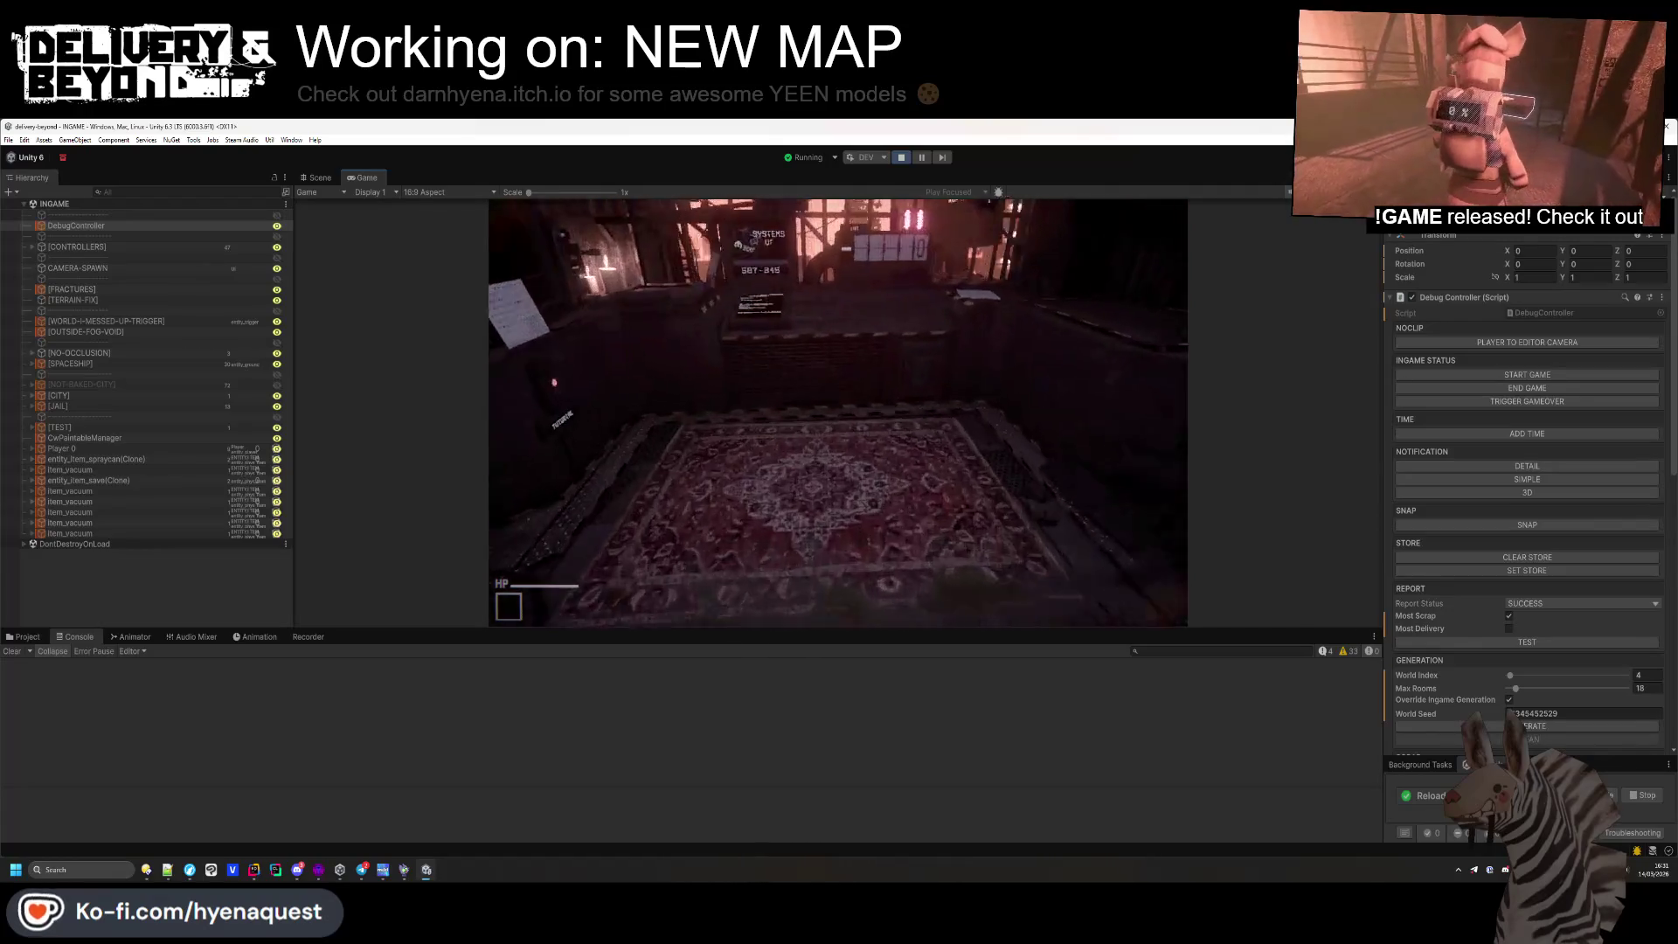
key("super")
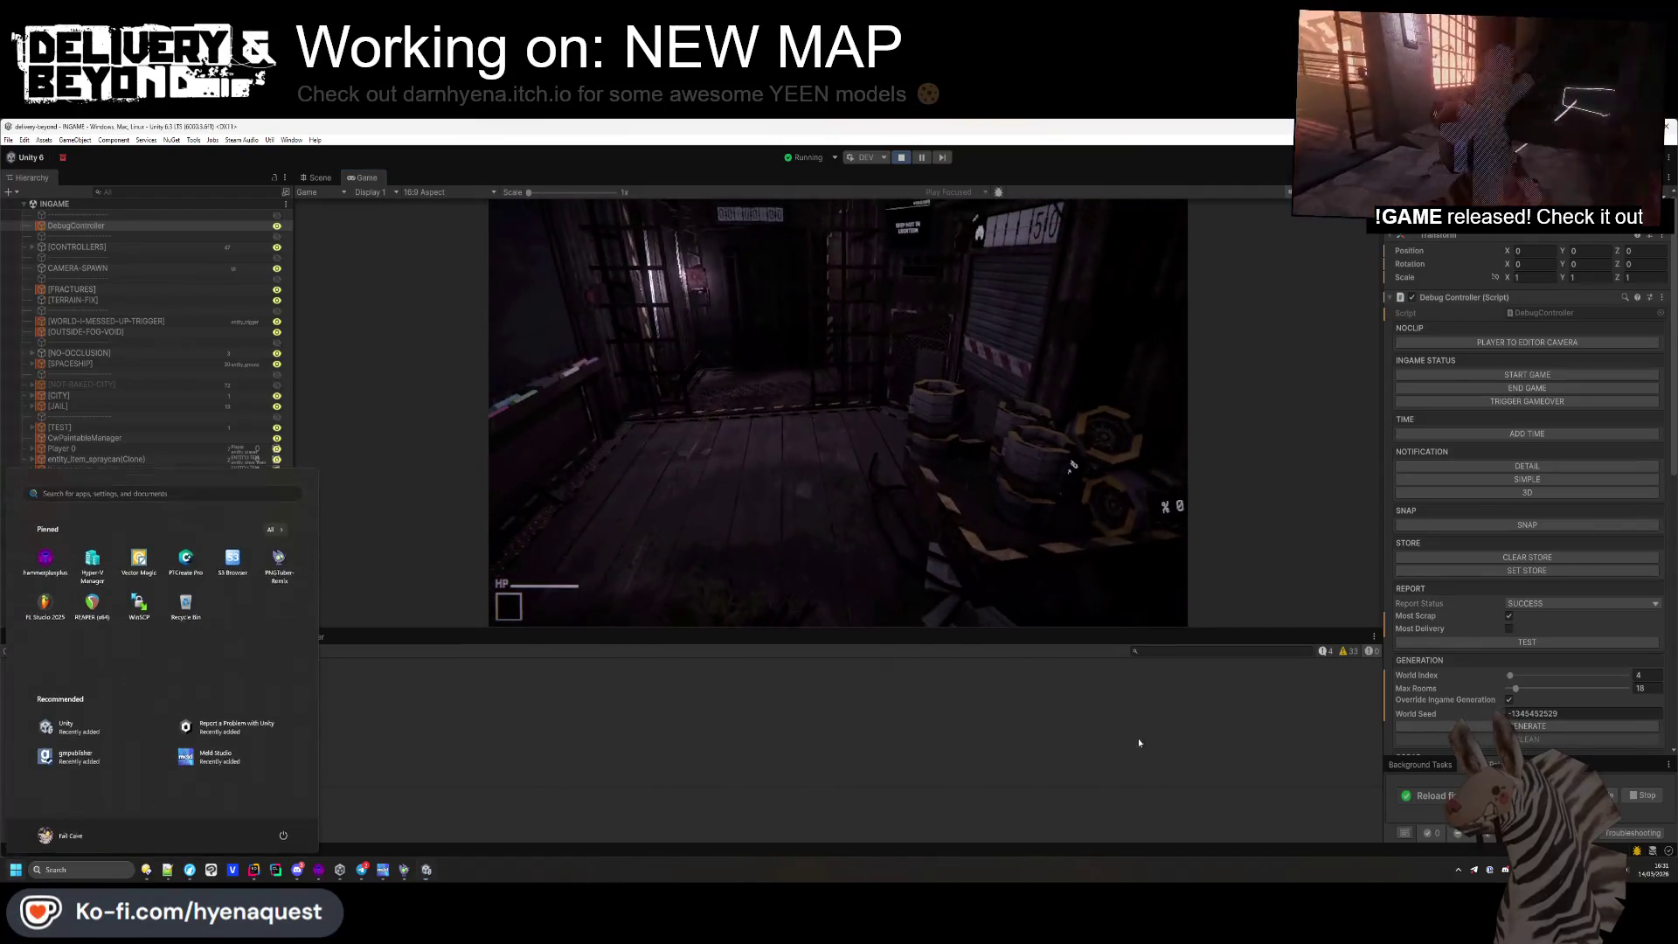
key("super")
left_click(83, 617)
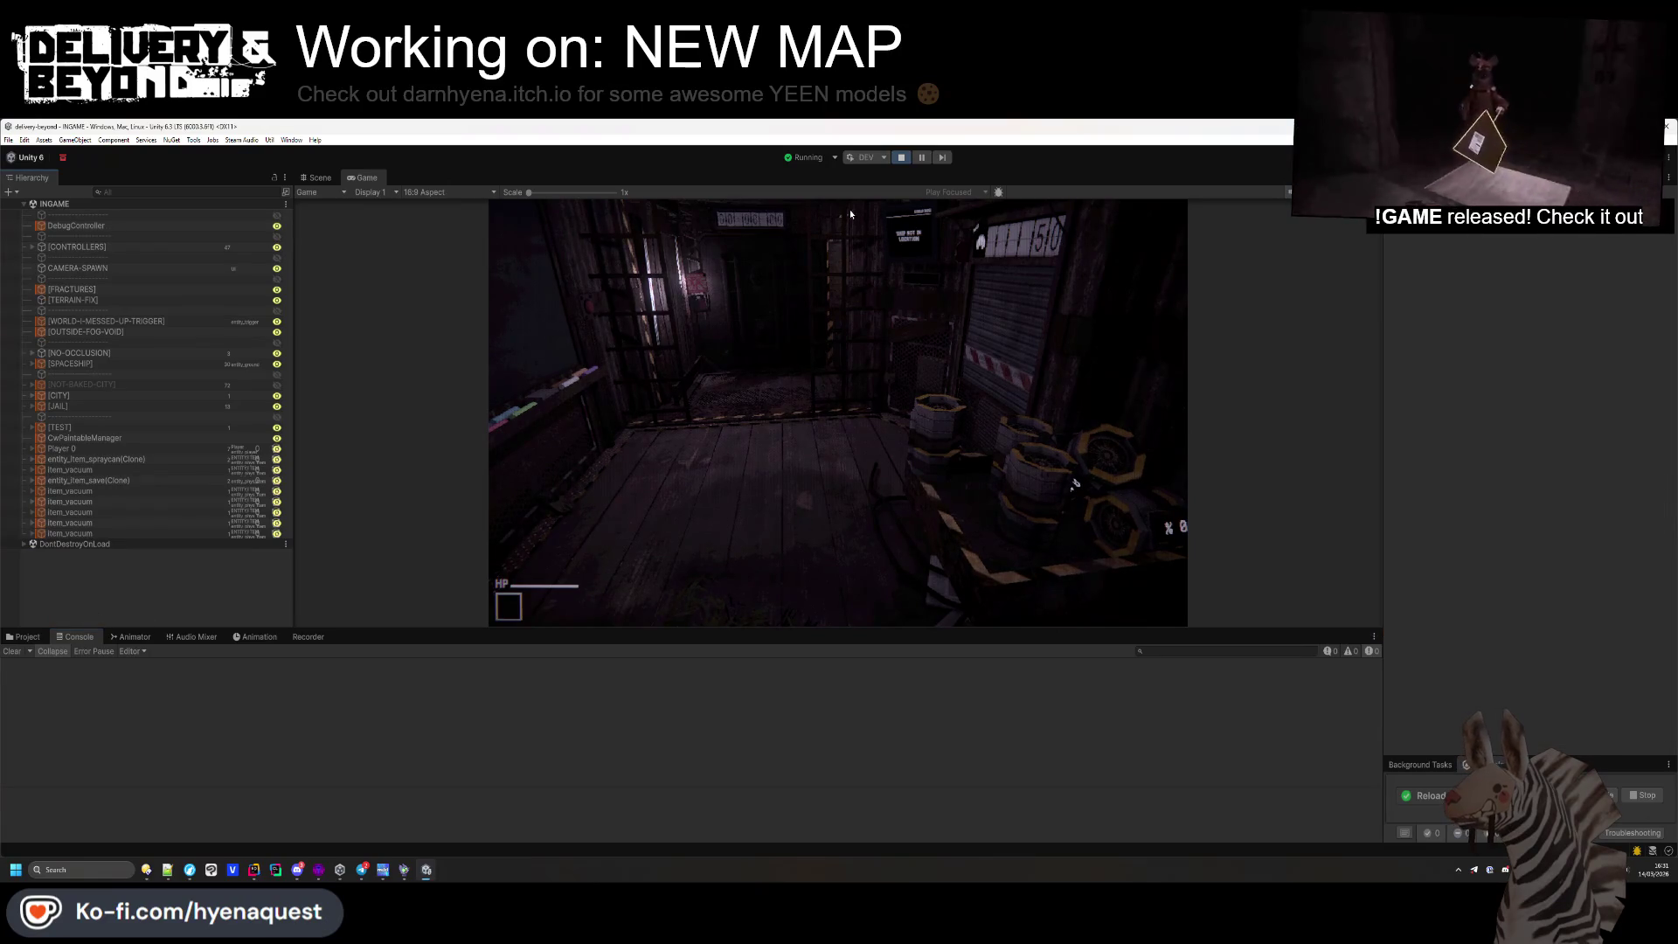
key("ctrl+p")
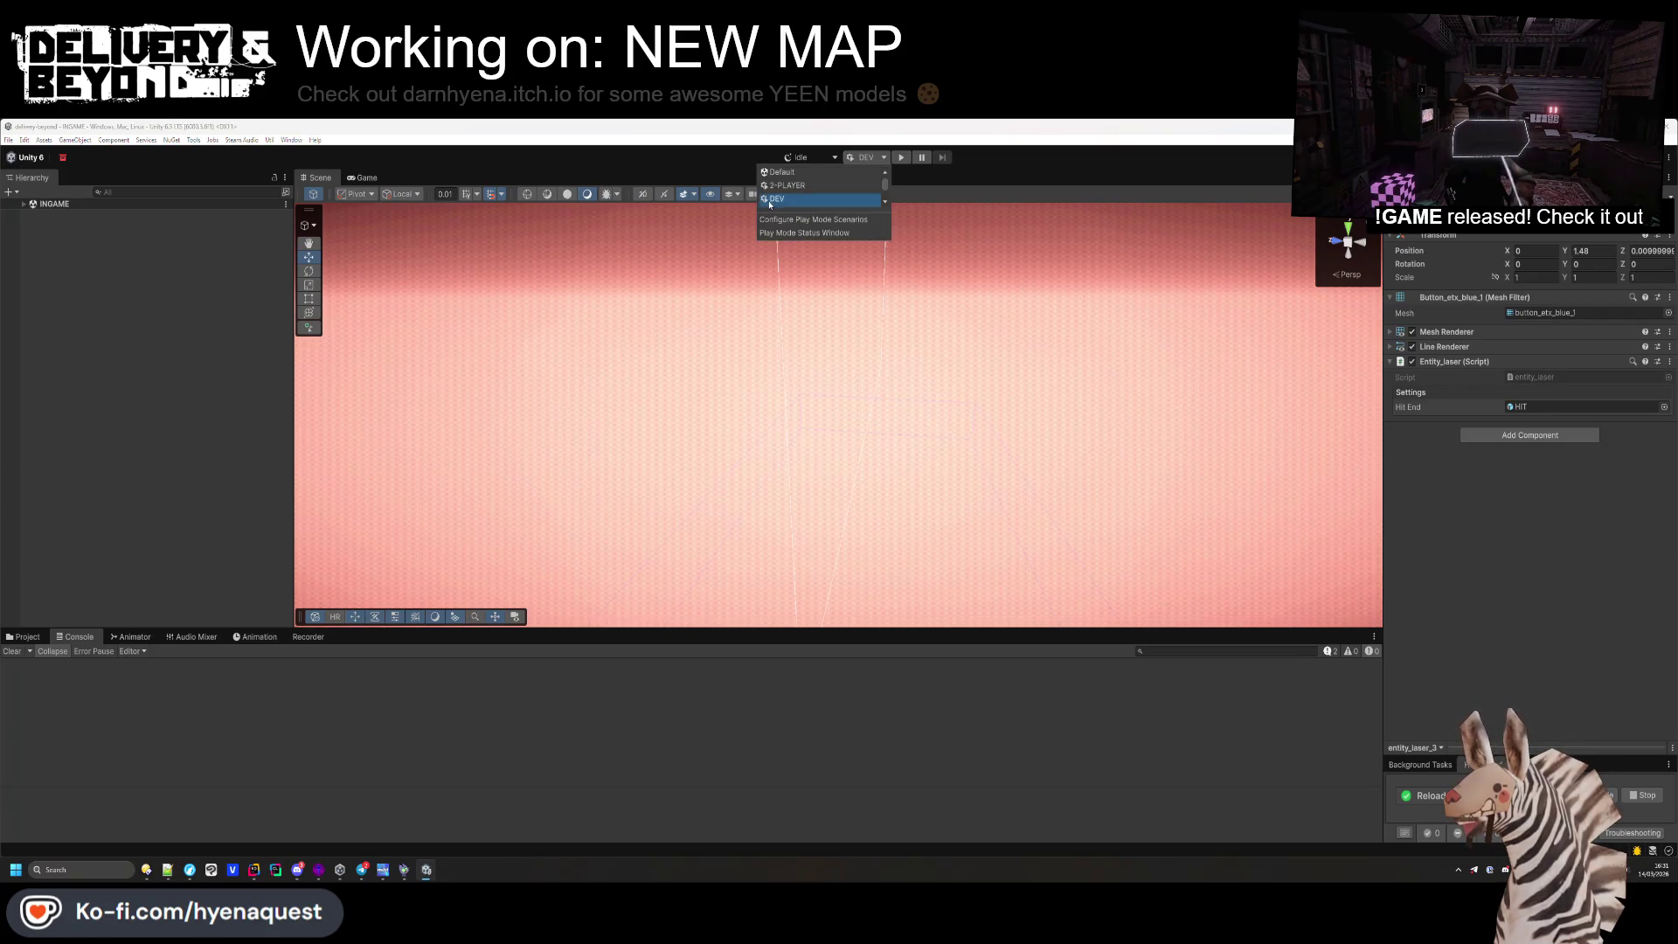
Select the 2-PLAYER play mode scenario, close Build Profiles, and launch it
left_click(214, 423)
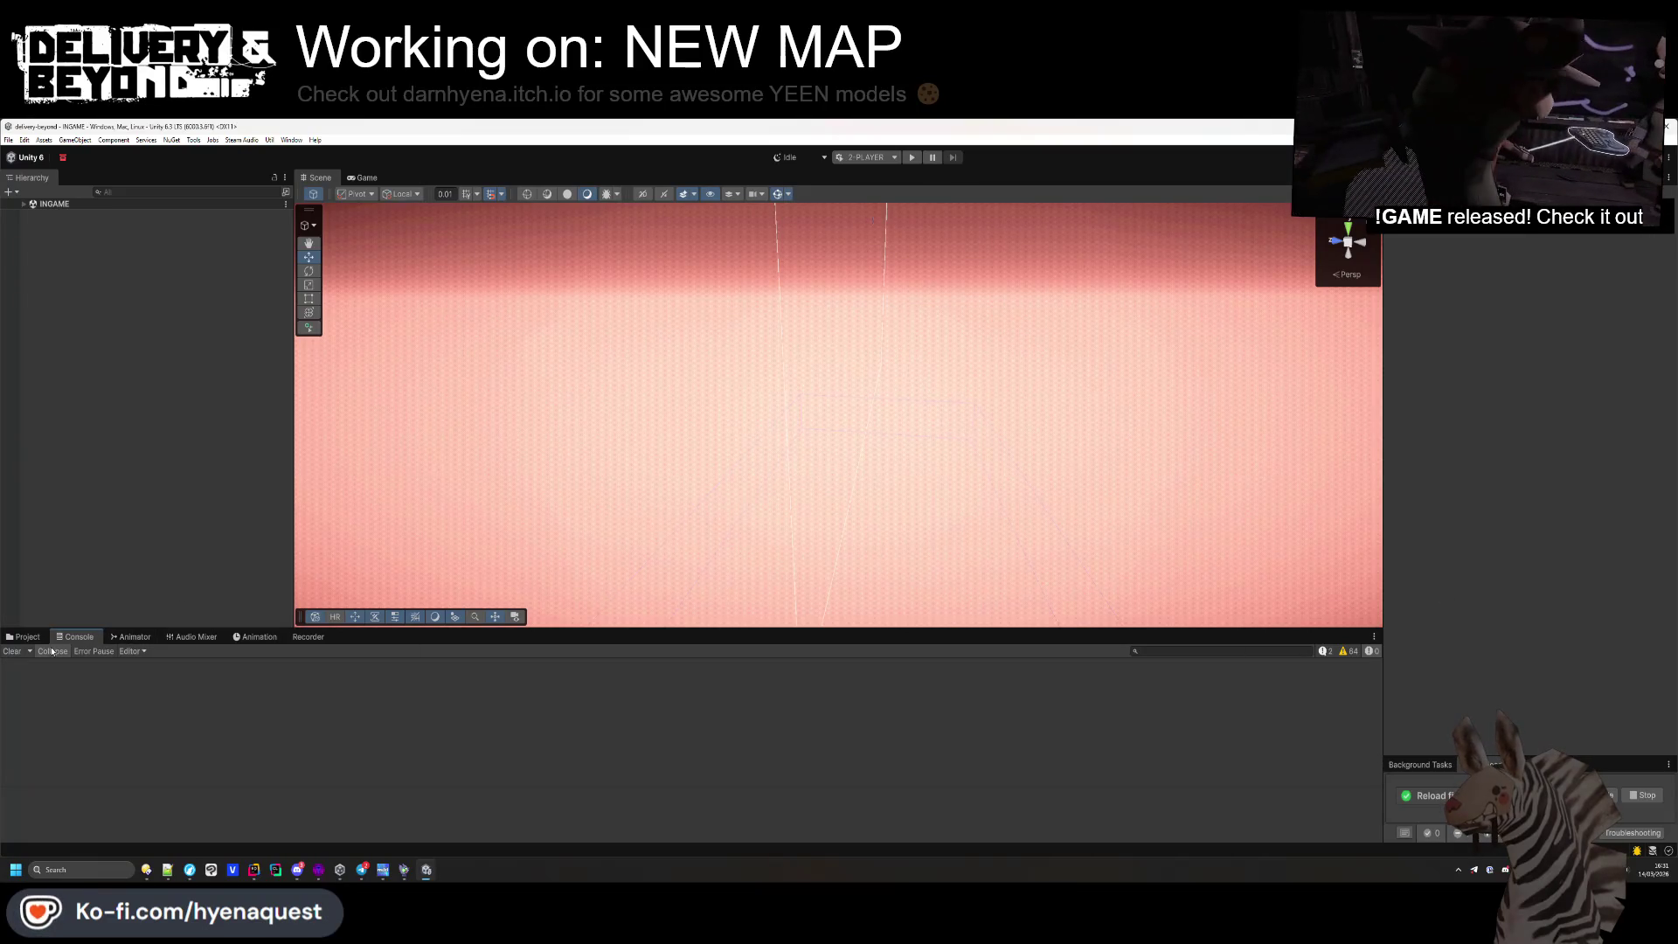
key("ctrl+shift+b")
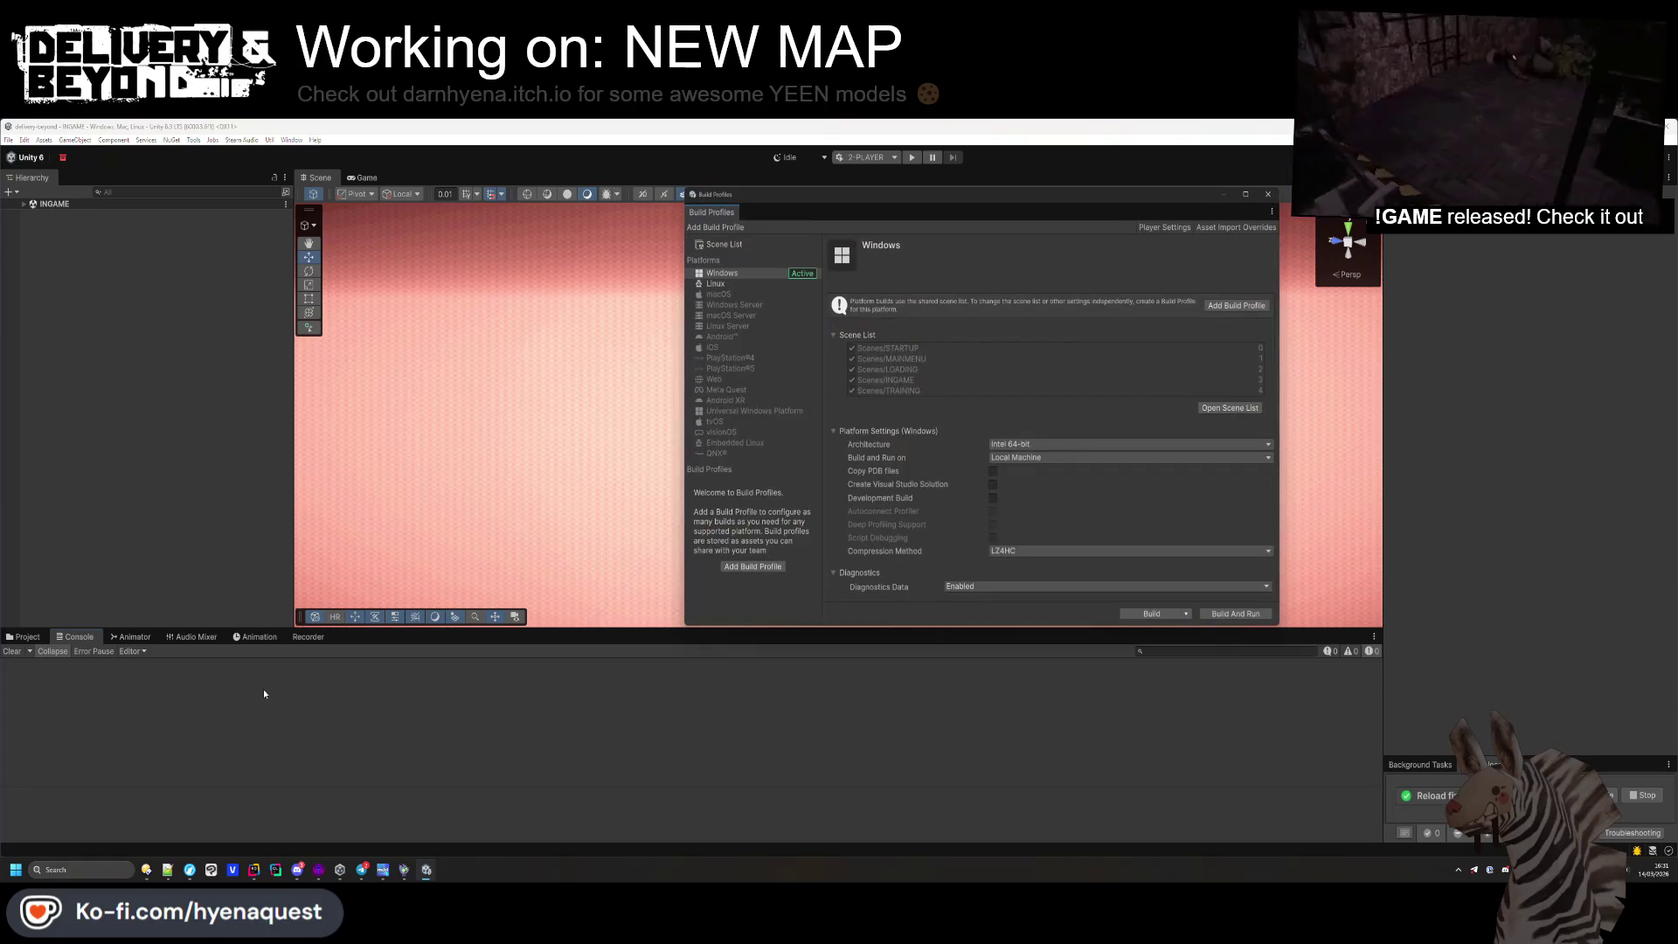
left_click(1269, 194)
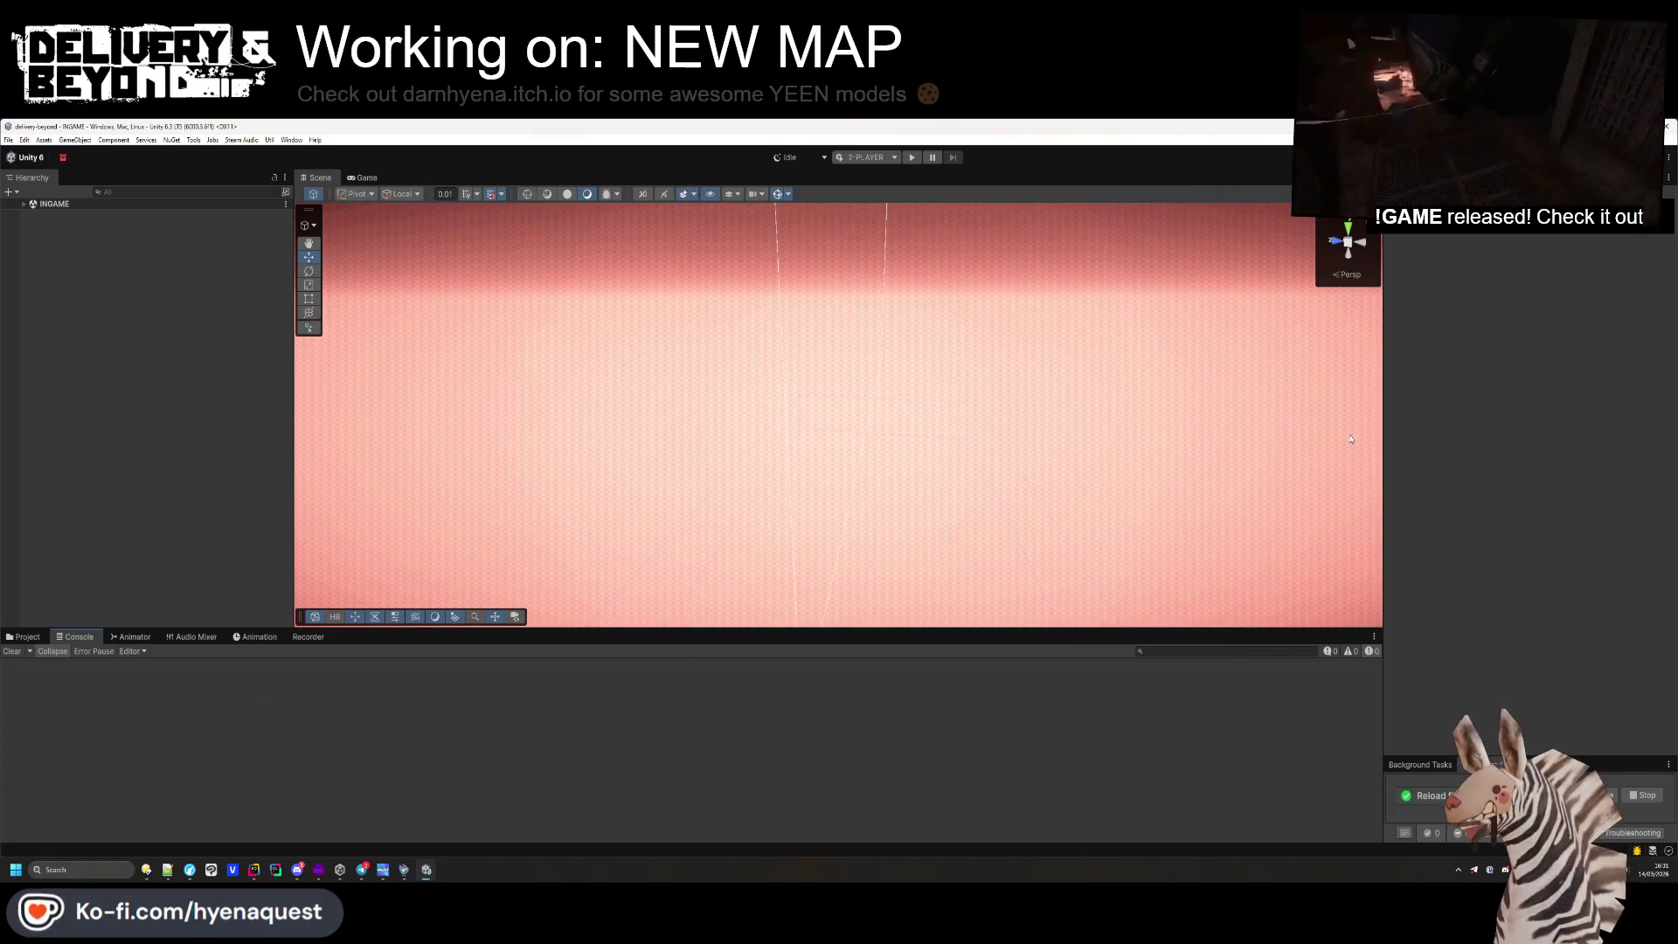
left_click(914, 158)
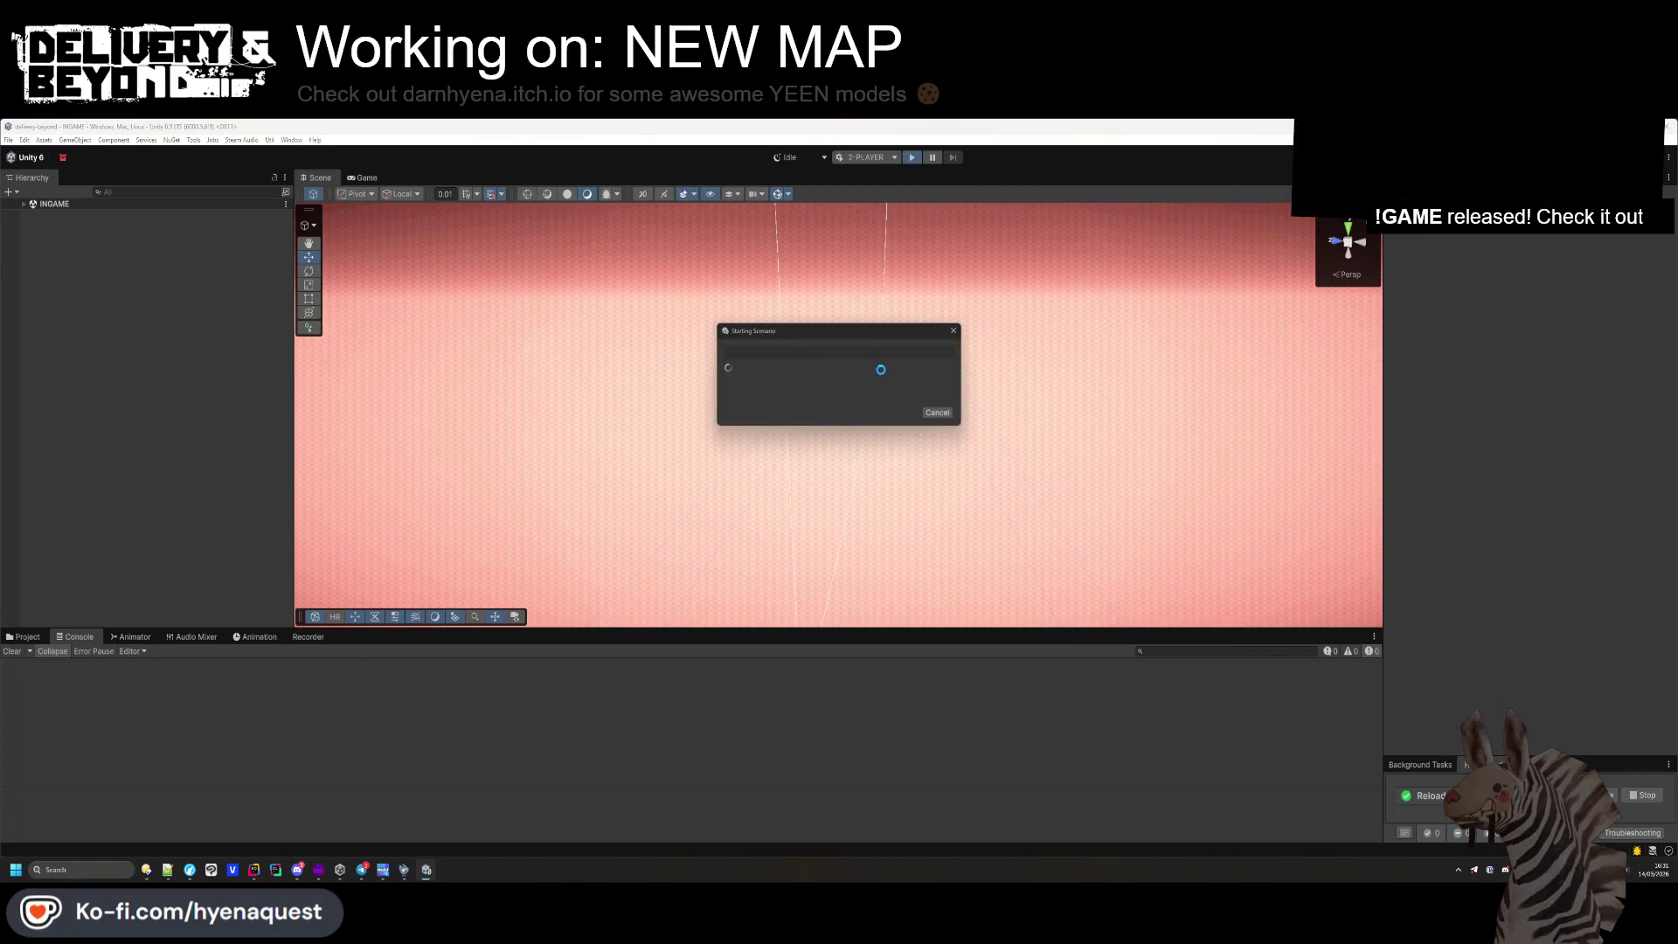
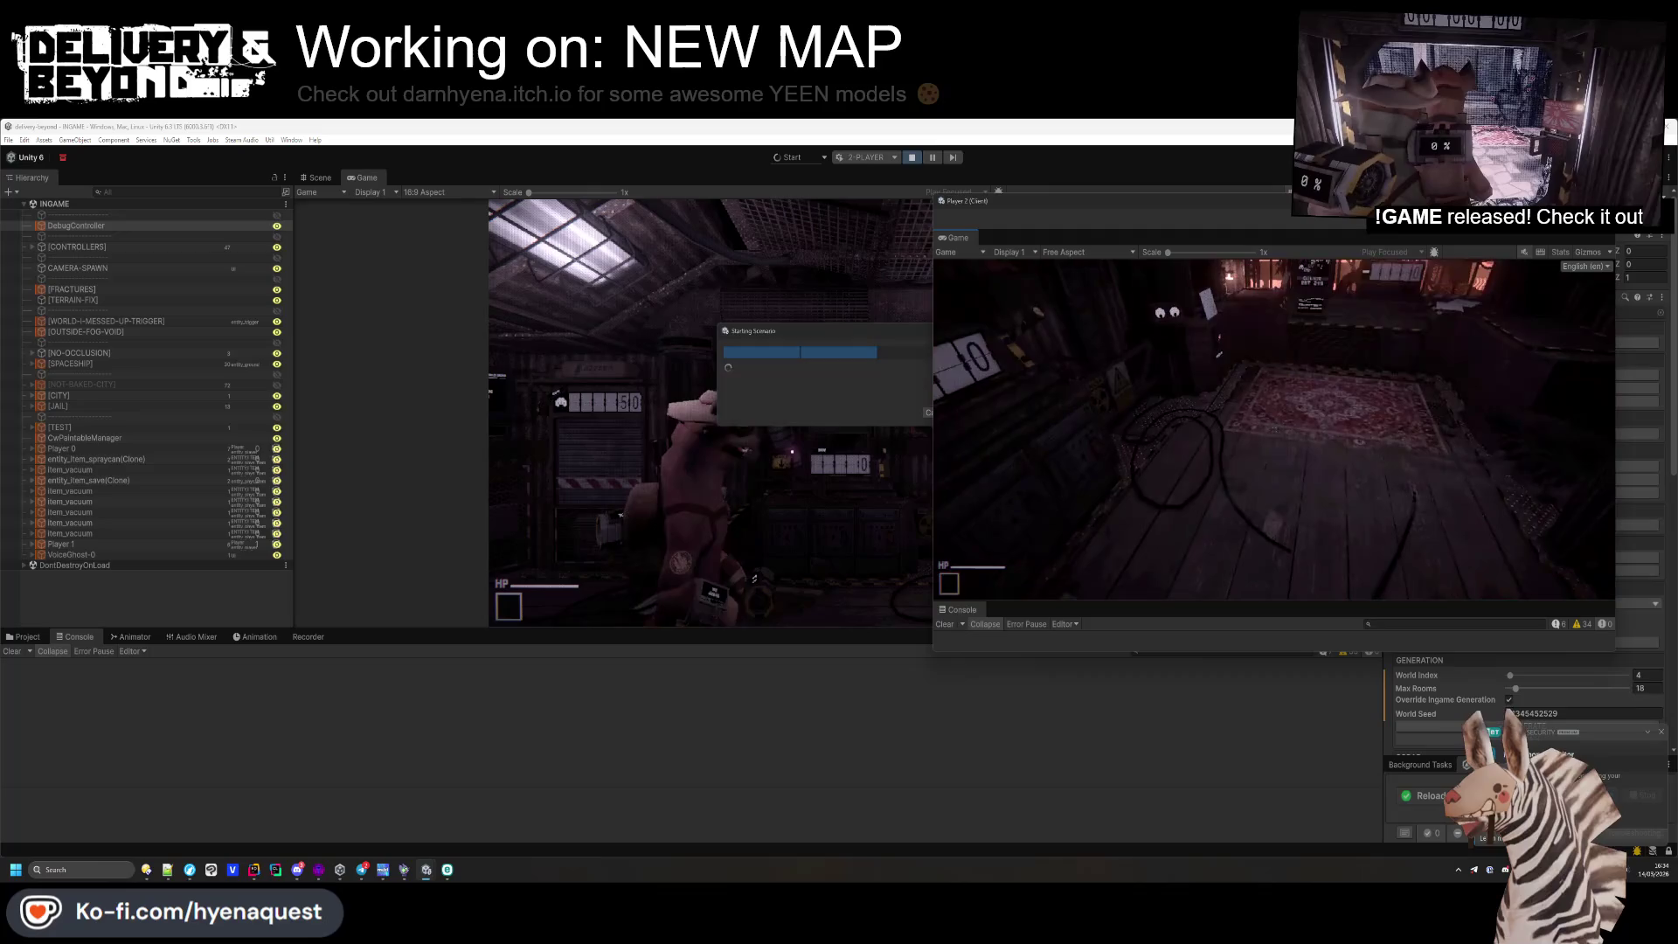
Run suicide and player.kill in the host game's in-game console
key("grave")
type("suic")
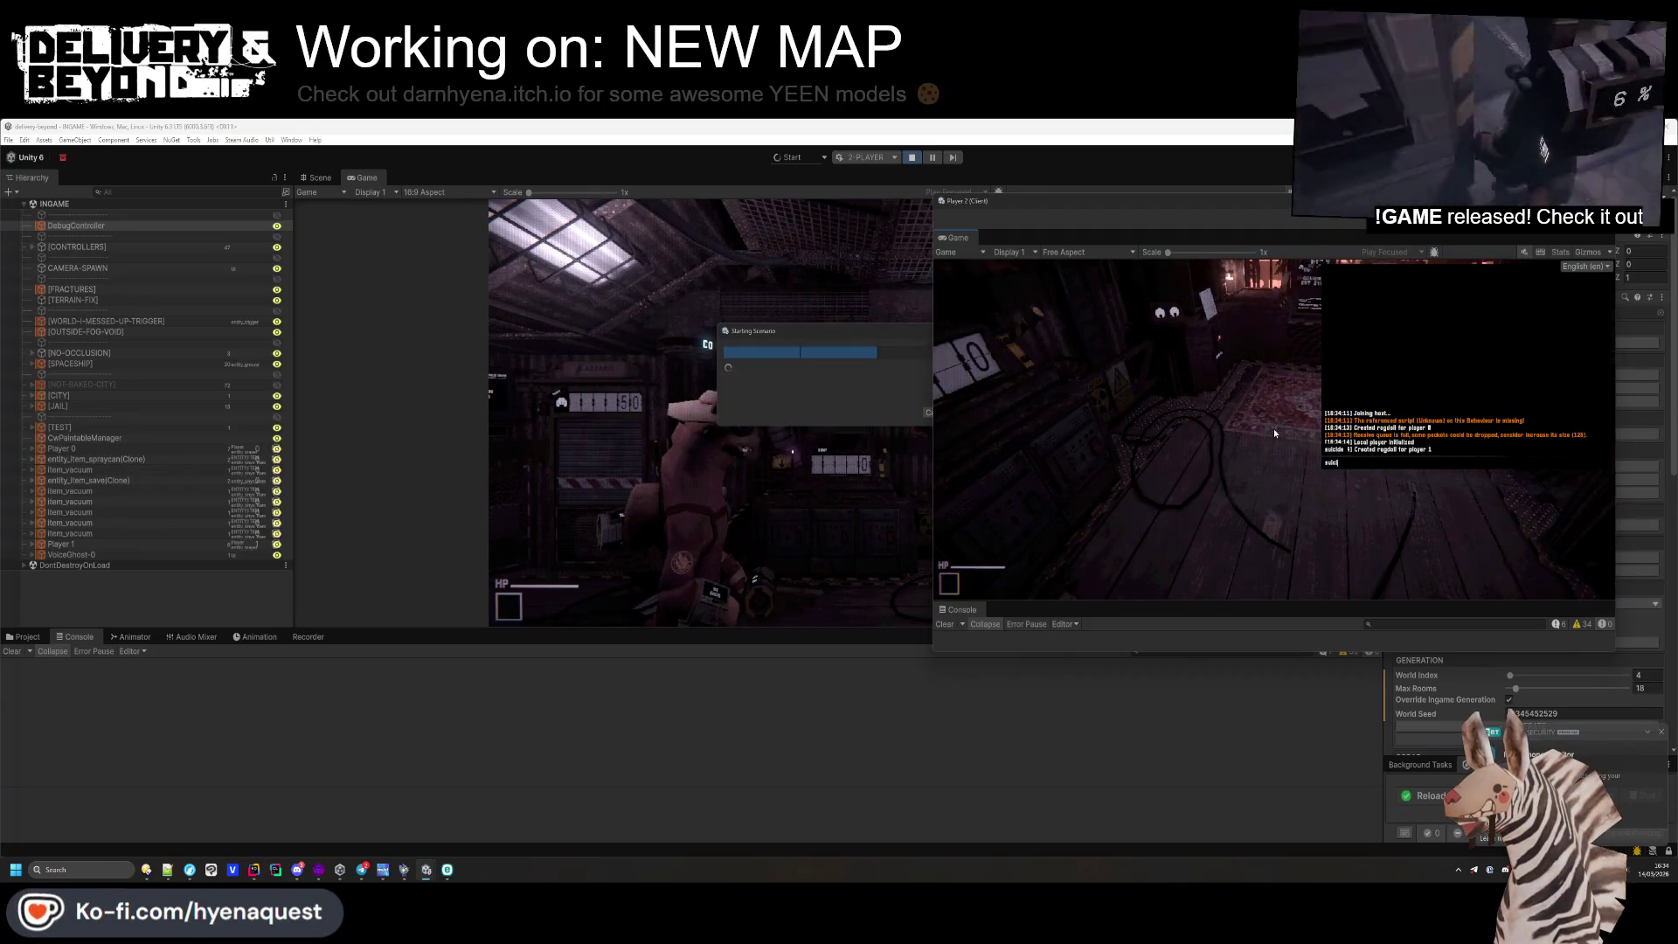
type("ide")
key("Return")
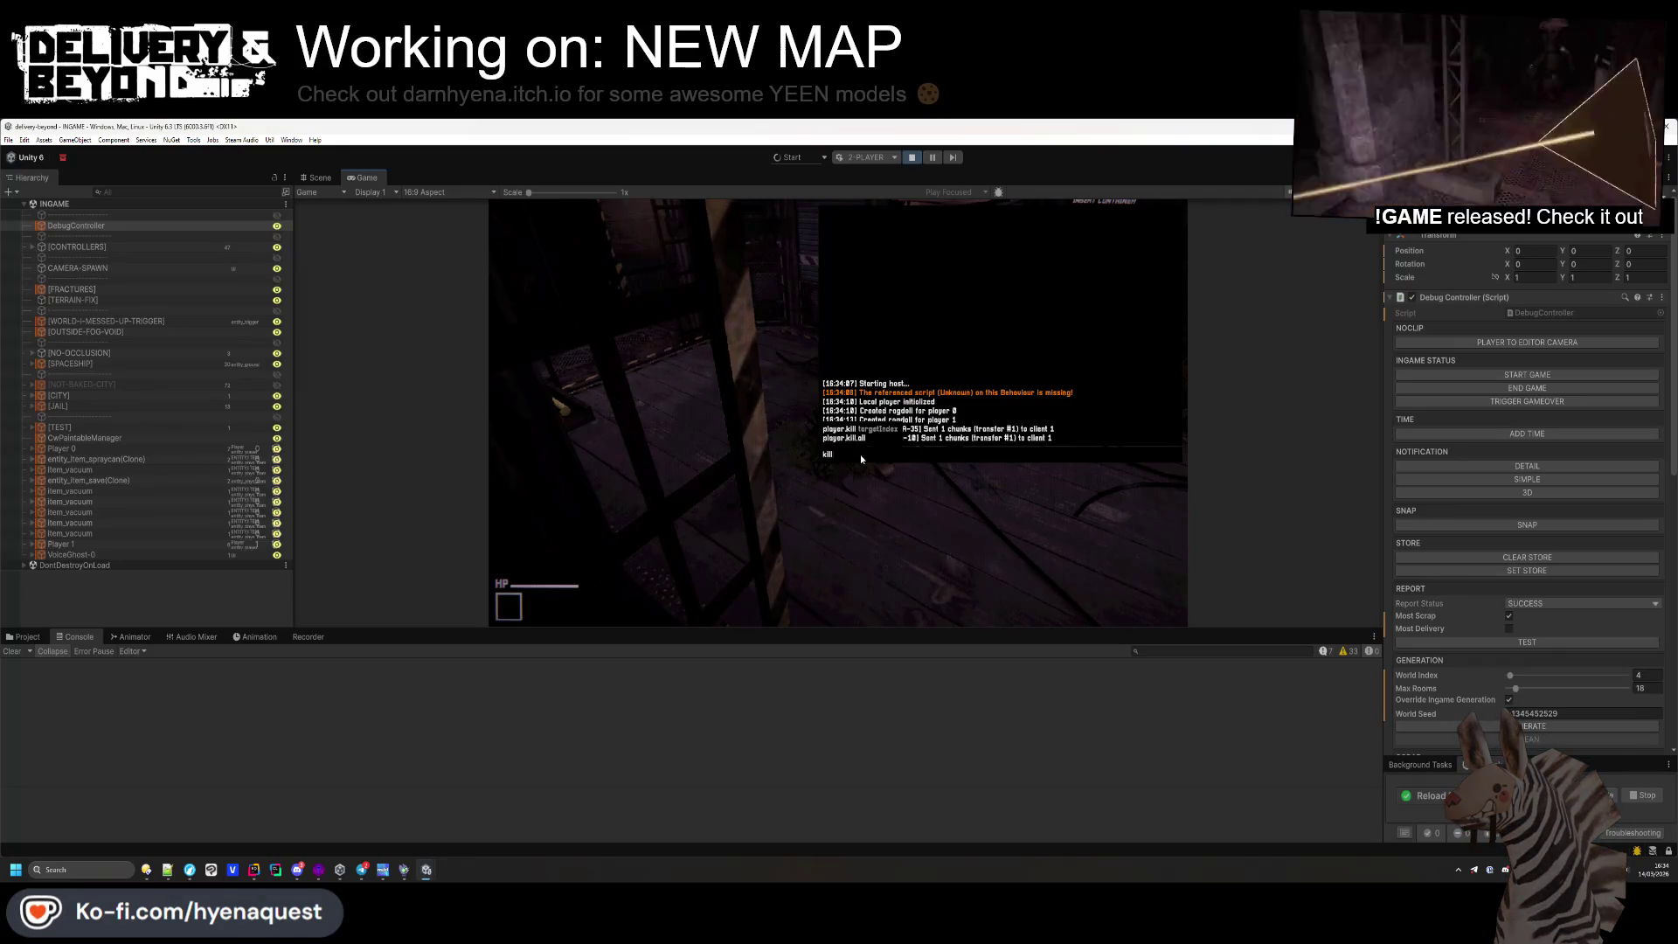
key("Tab")
key("Return")
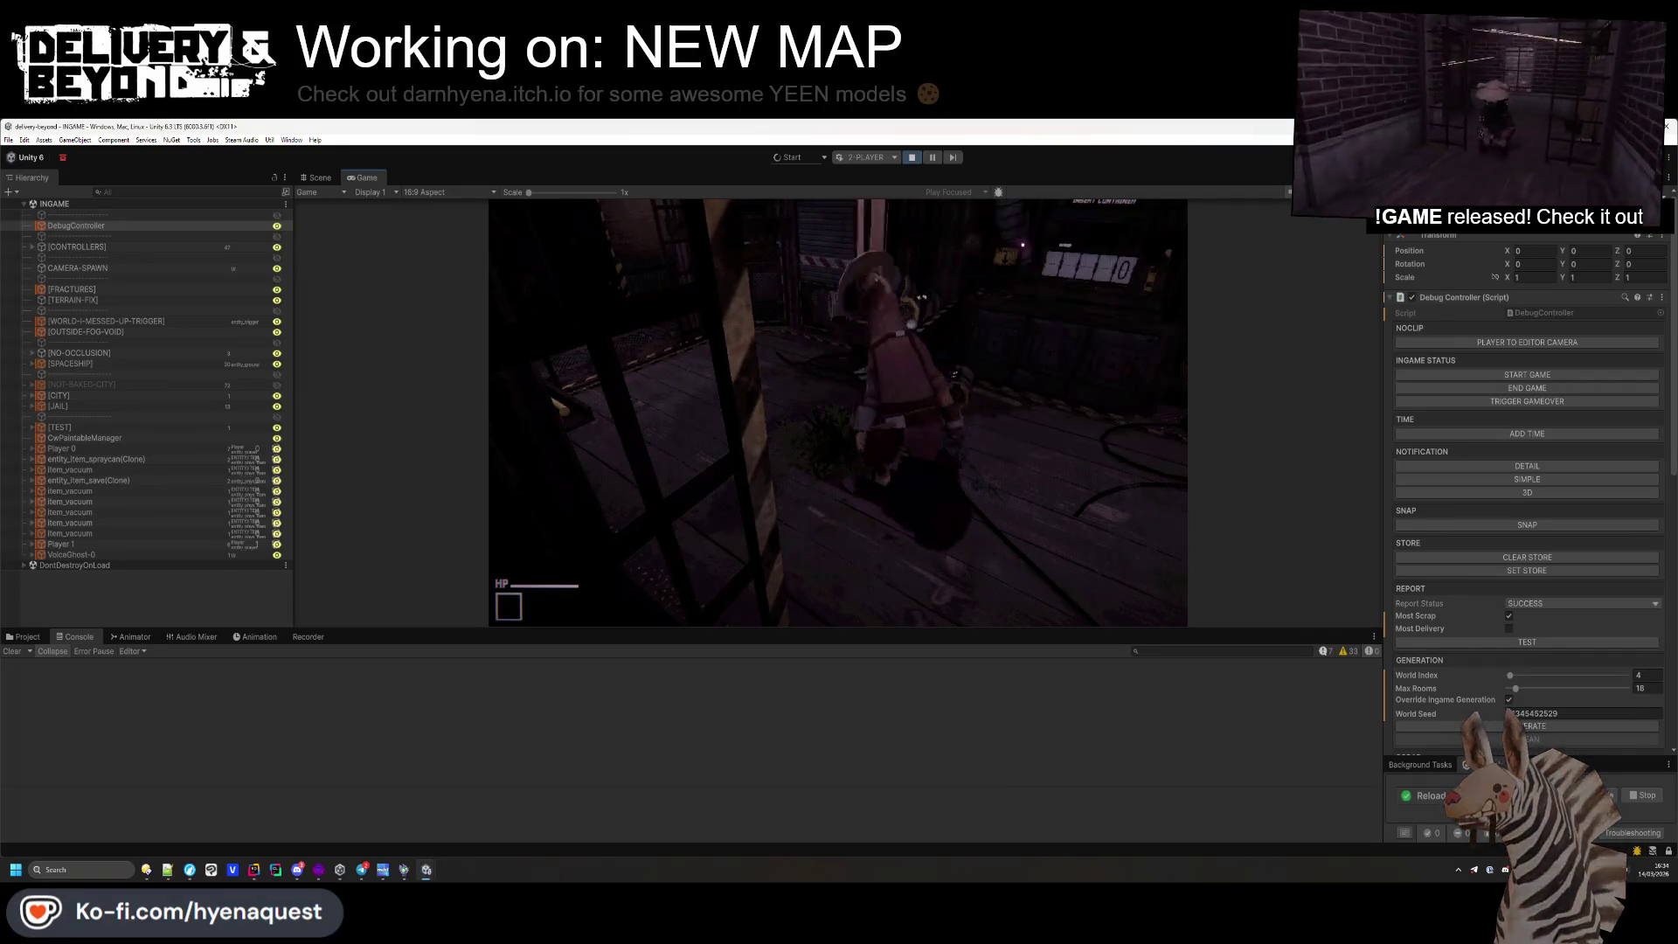
Open the console in Player 2's view, then run the player kill command in the main game
key("alt+Tab")
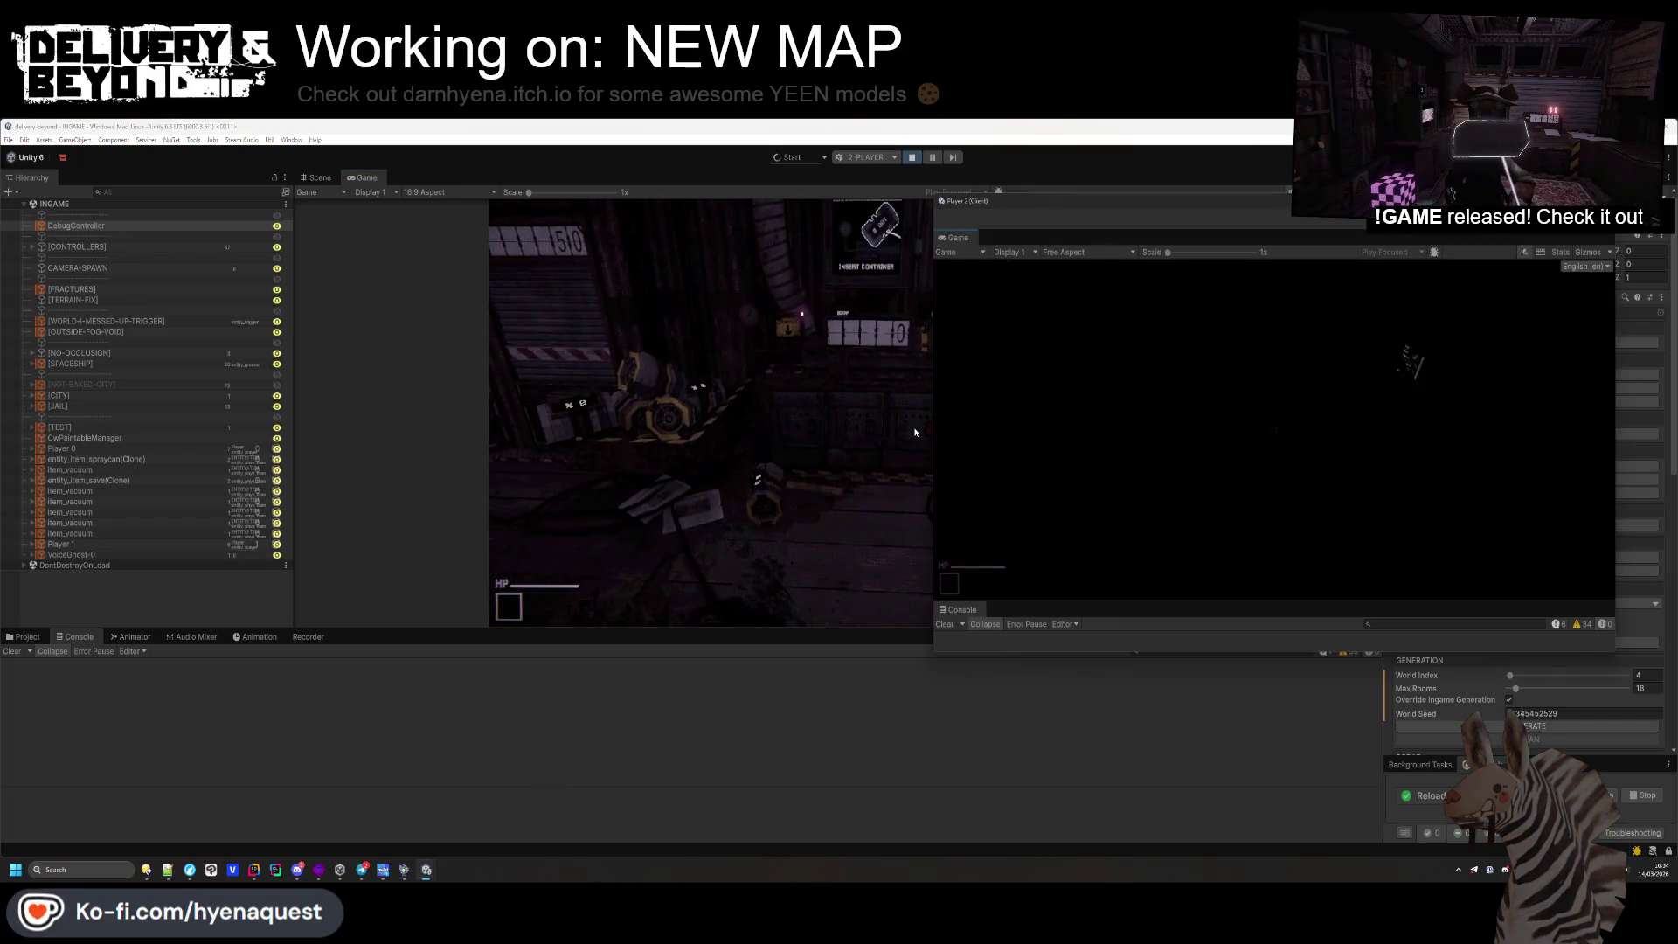
left_click(937, 434)
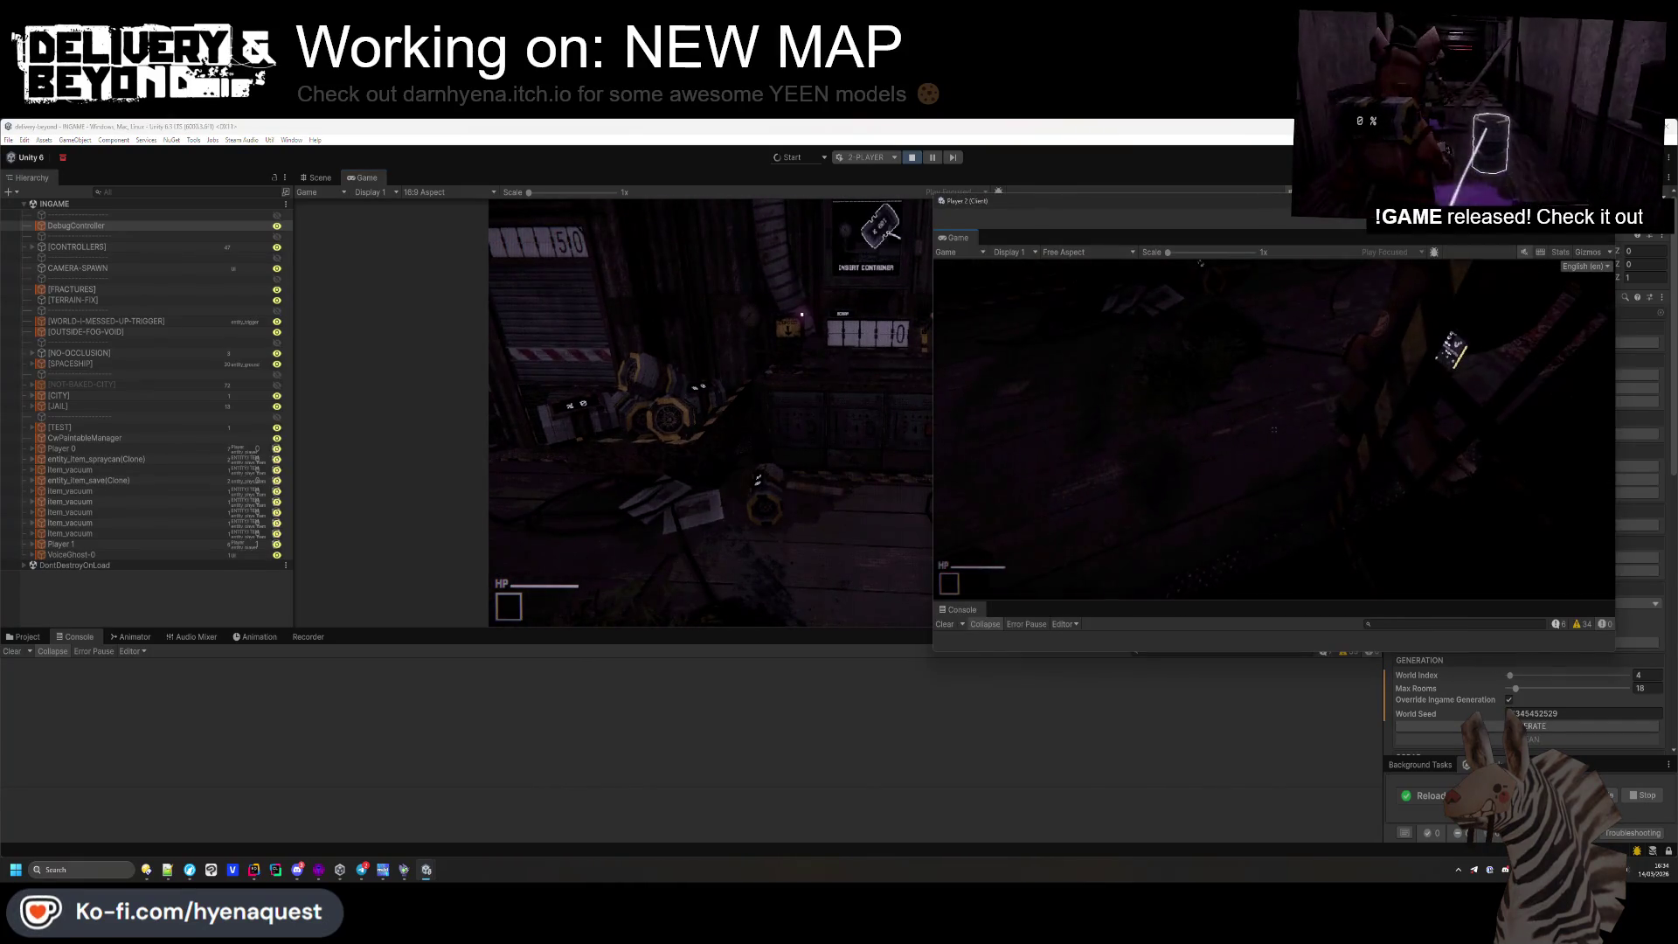
key("grave")
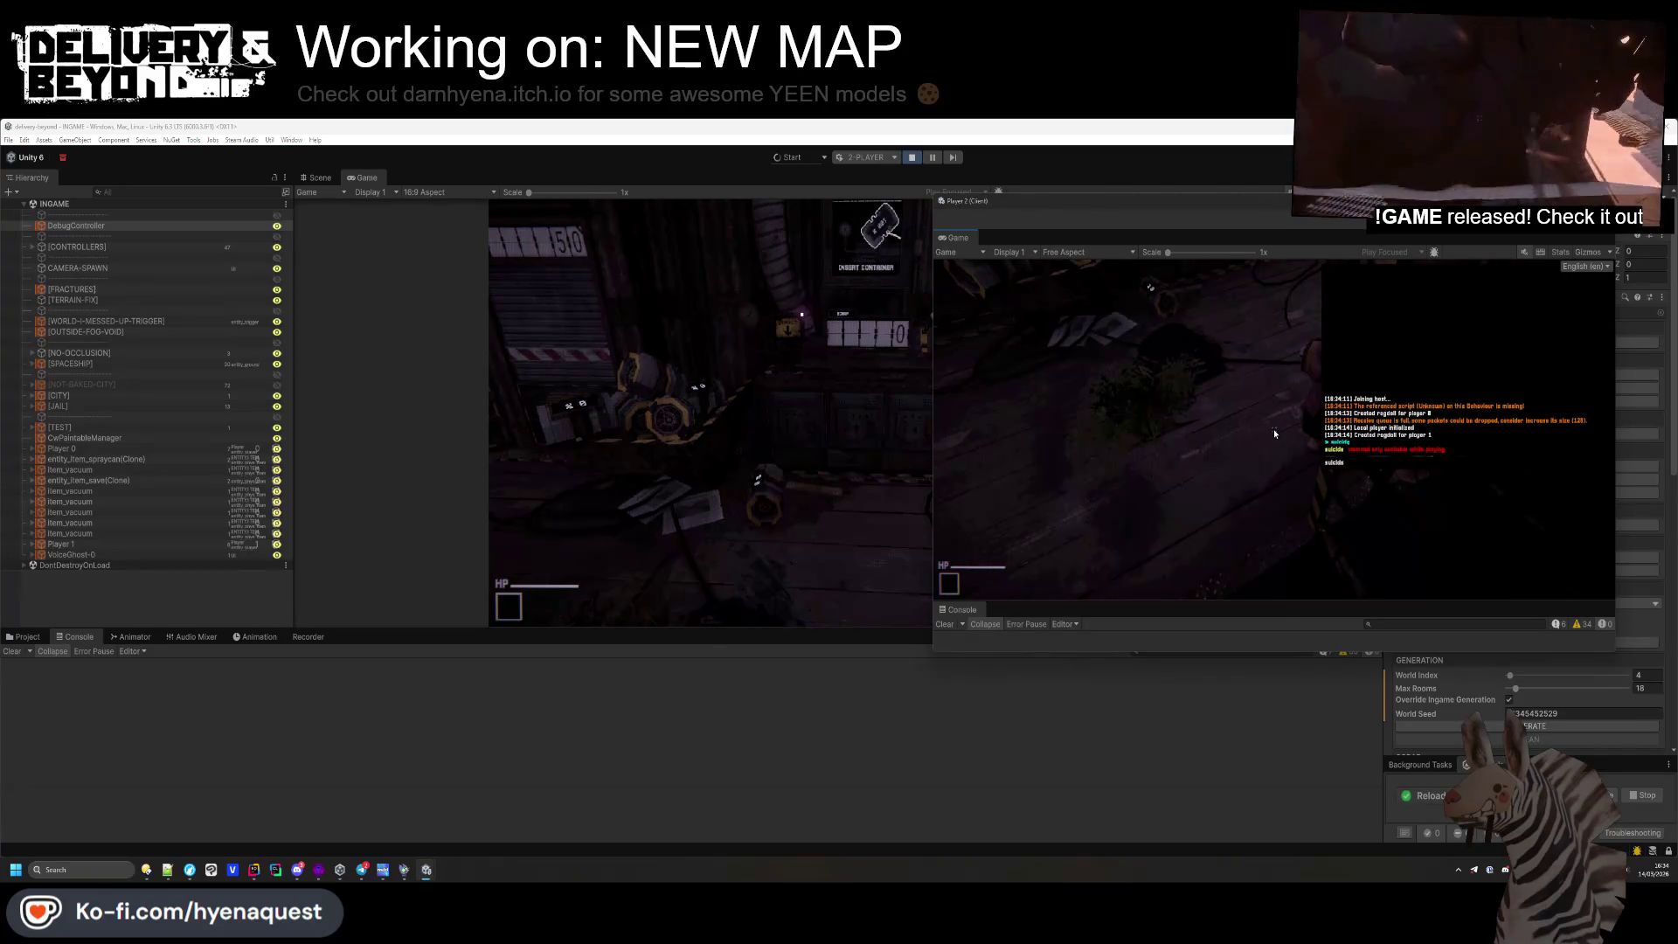
key("alt+Tab")
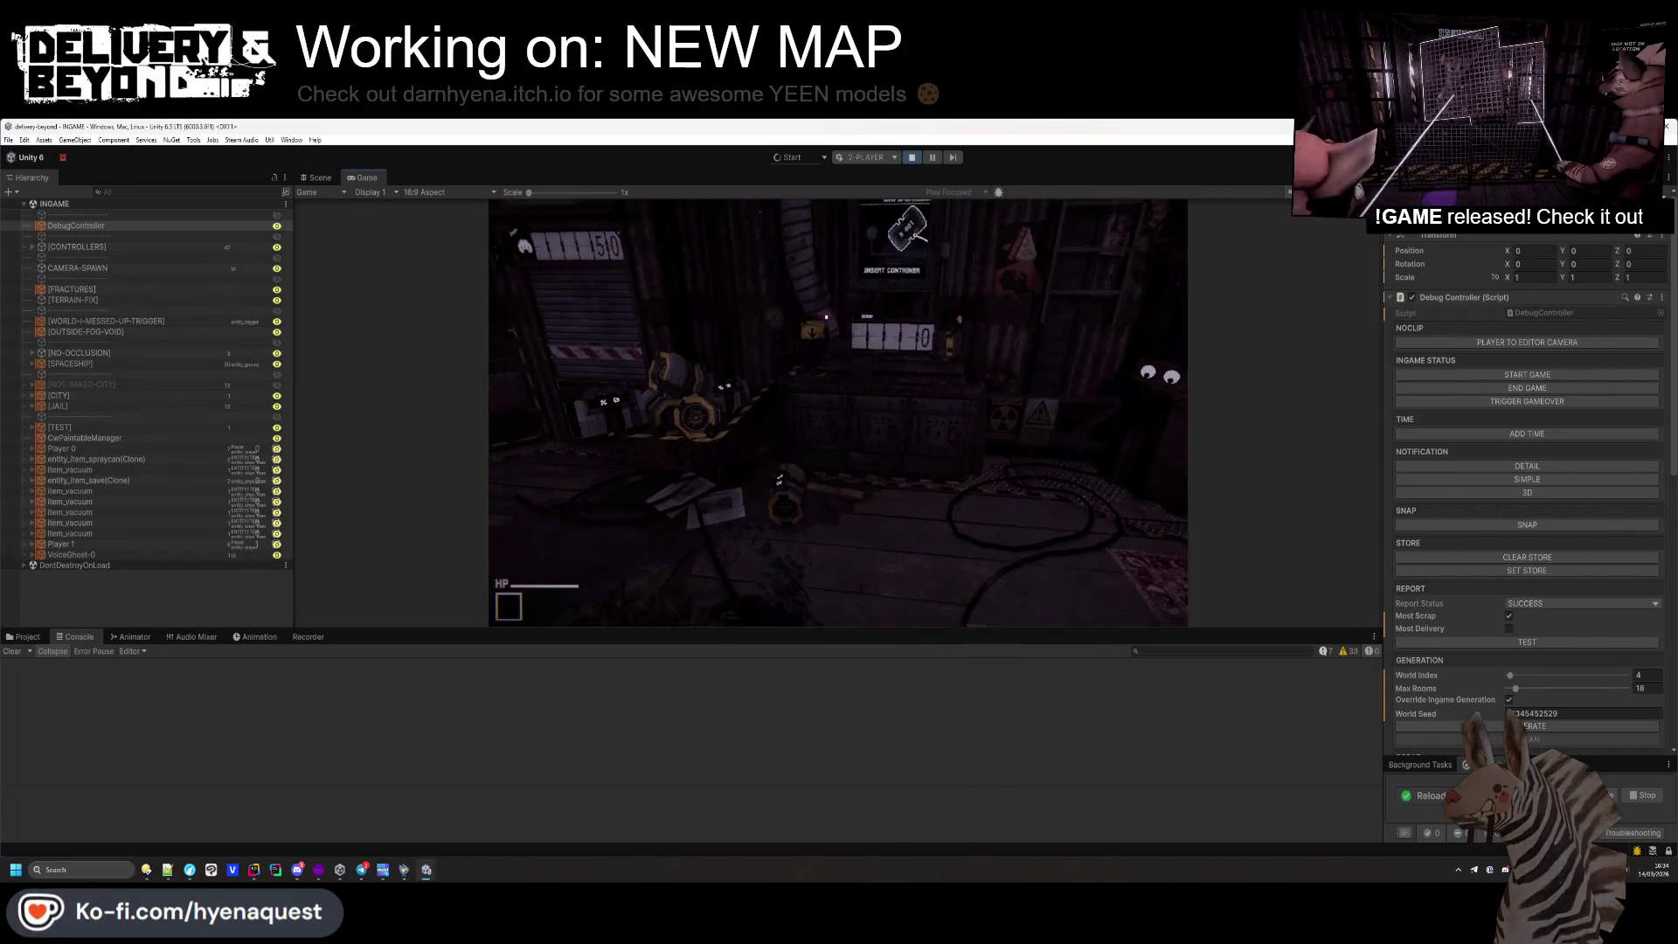
key("grave")
key("alt+Tab")
left_click(888, 458)
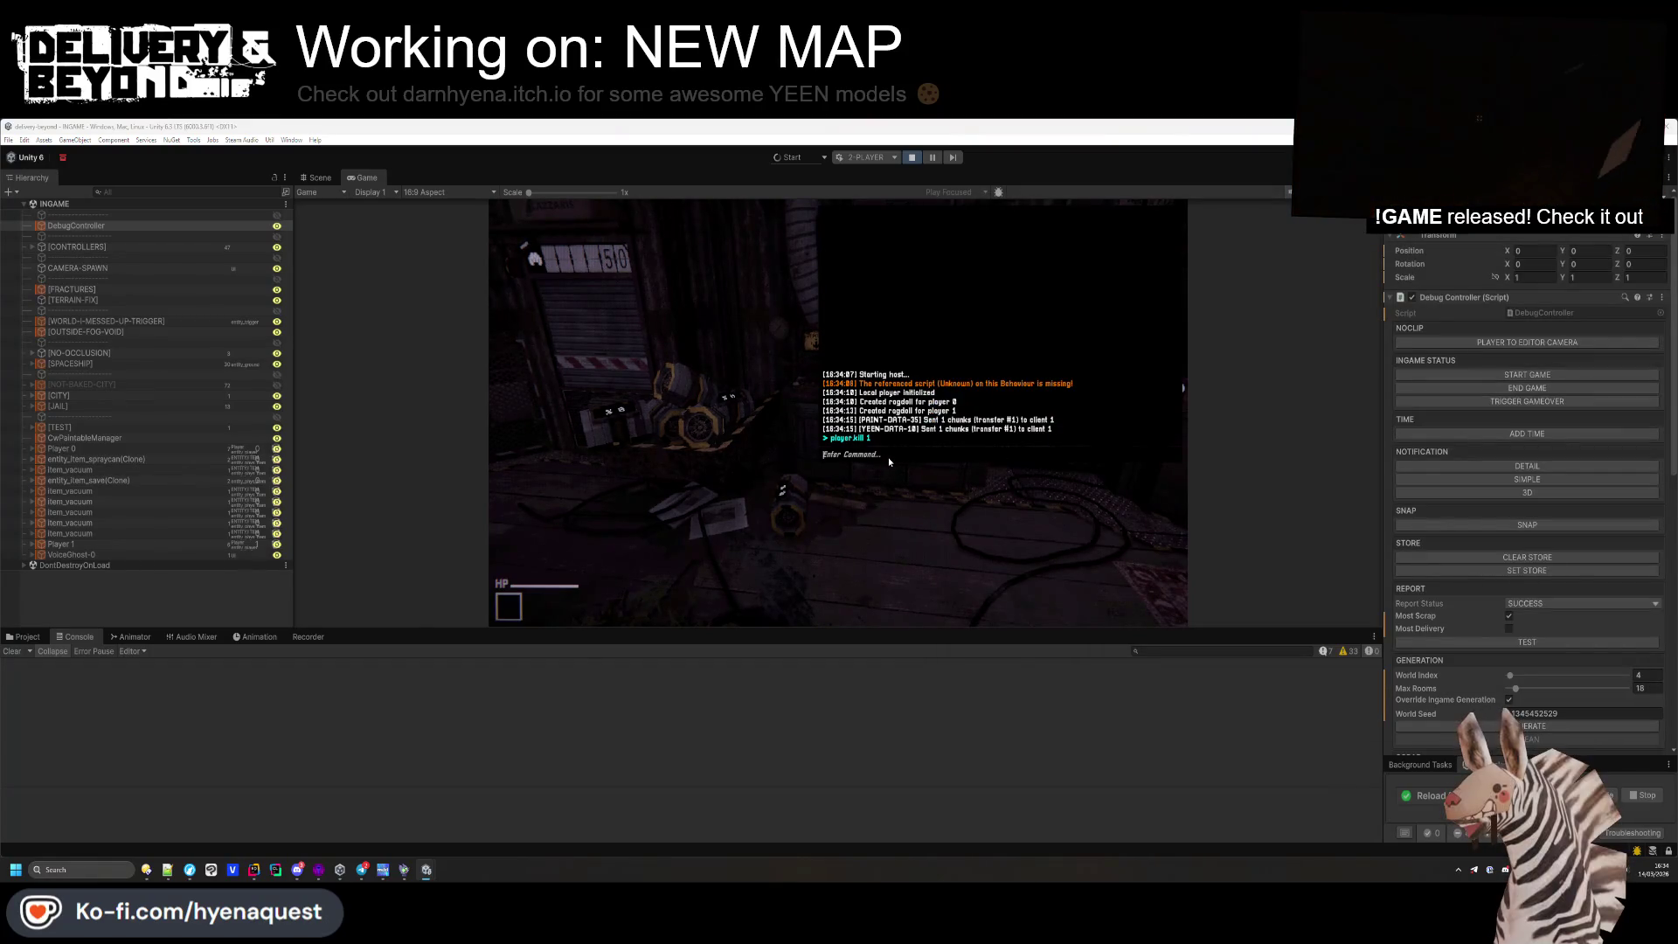
type("kill")
key("Tab")
key("Return")
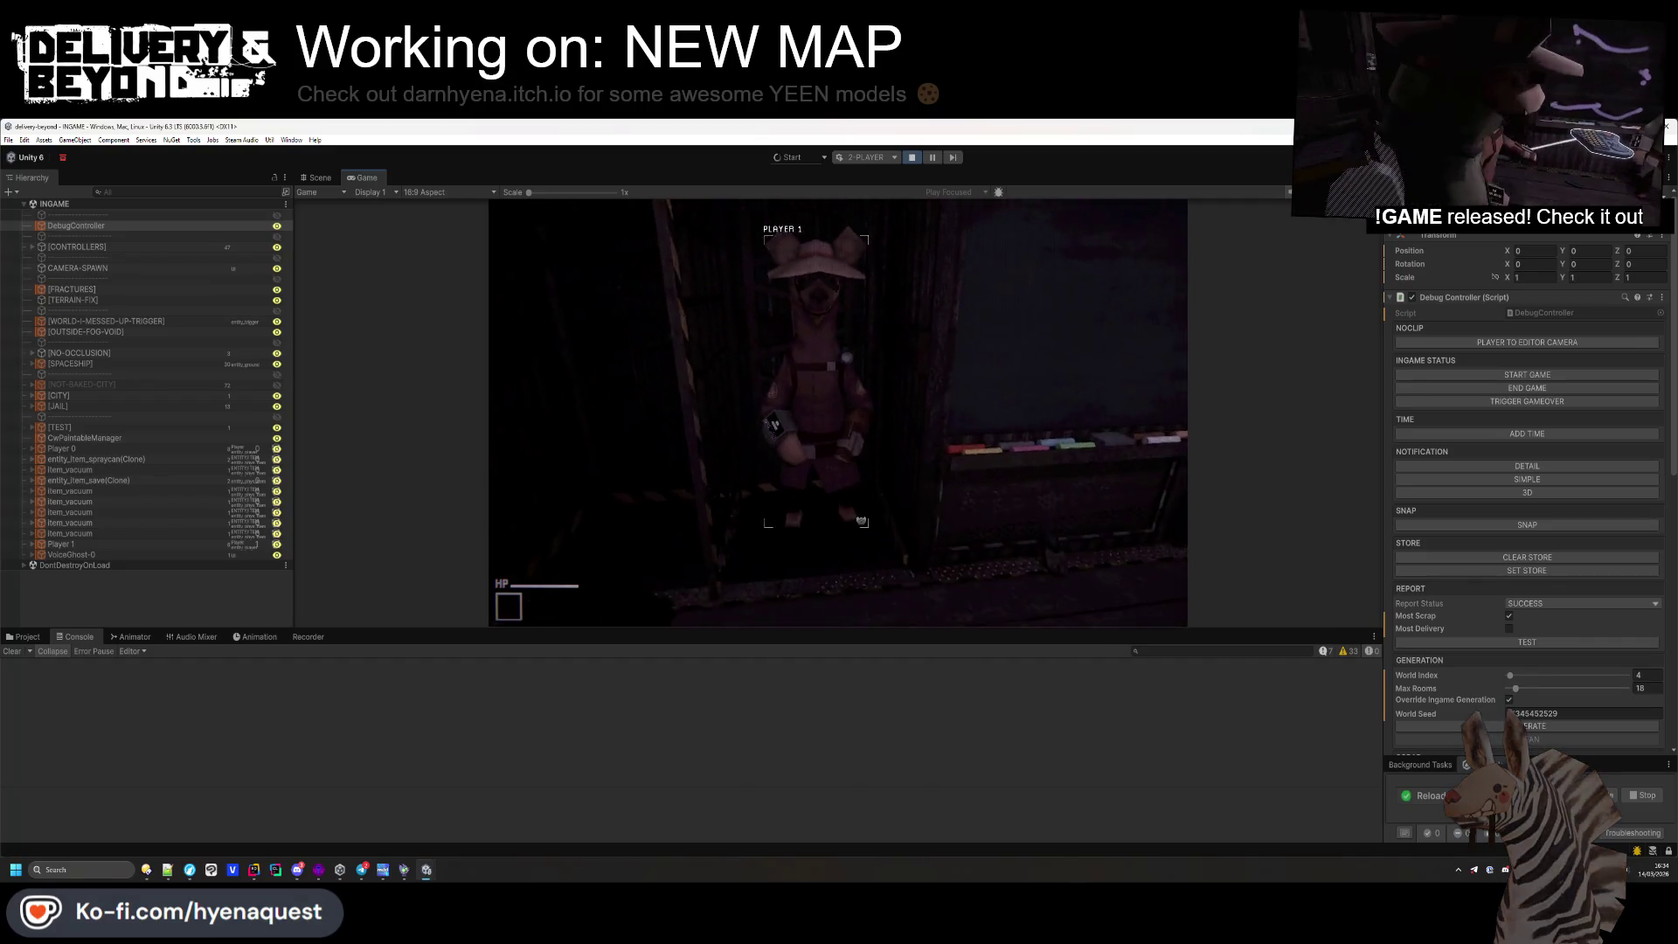
In UIController.cs, Search Everywhere for 'dead' and jump to the deadHUD declaration
left_click(254, 870)
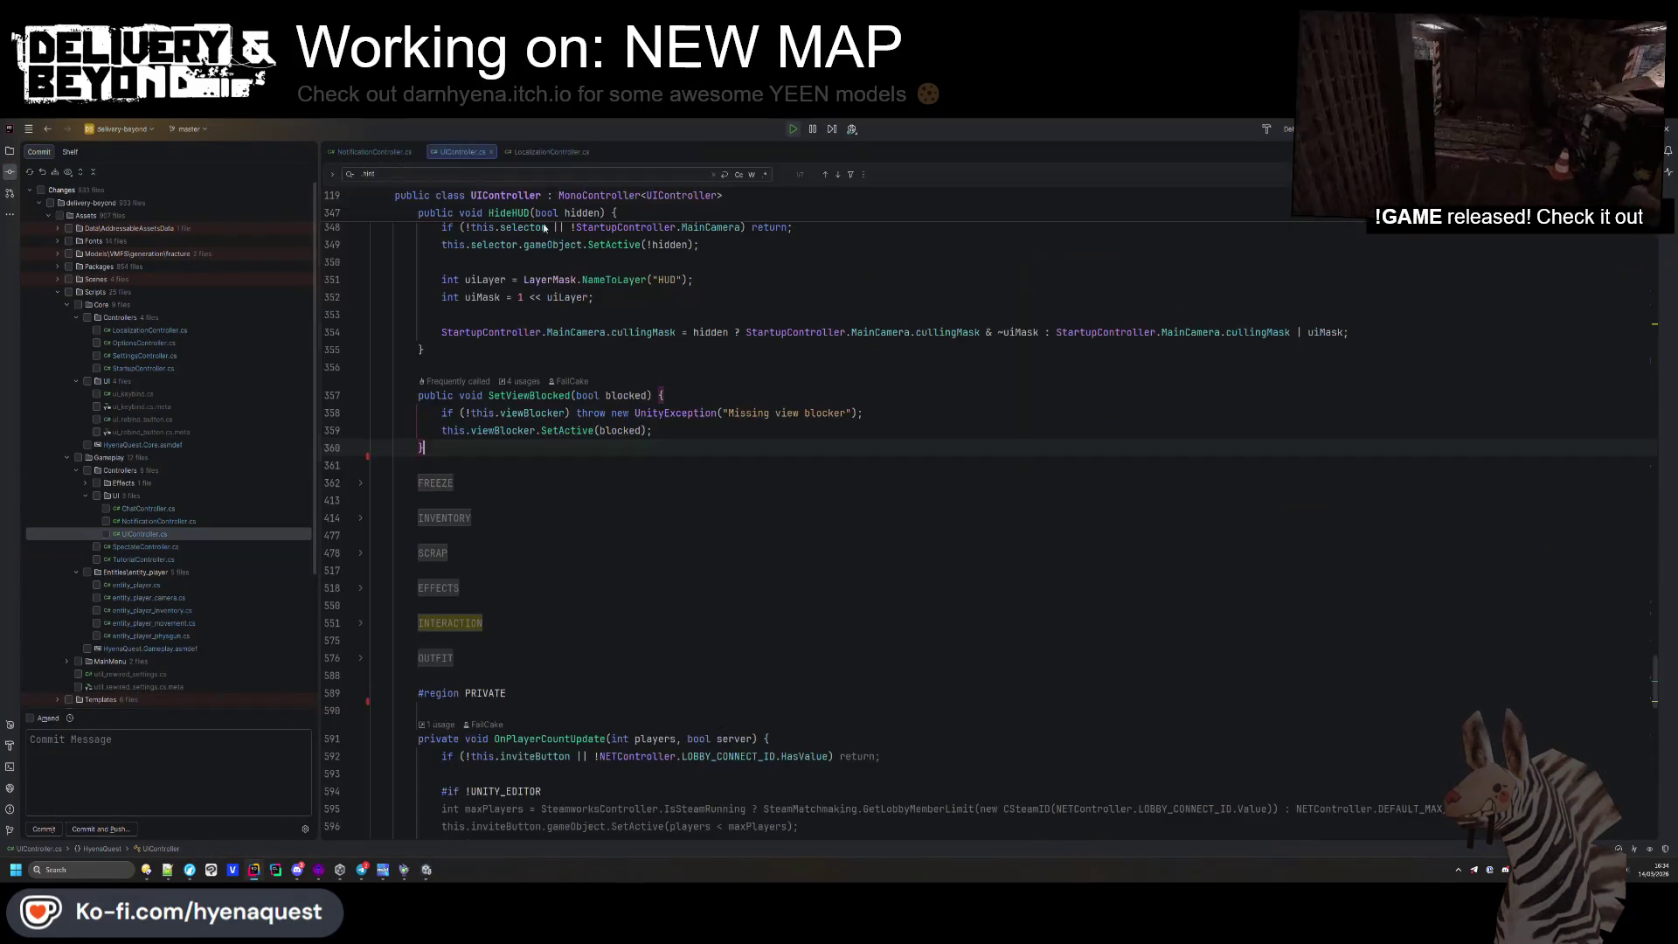
left_click(528, 363)
key("shift")
key("shift")
type("dead")
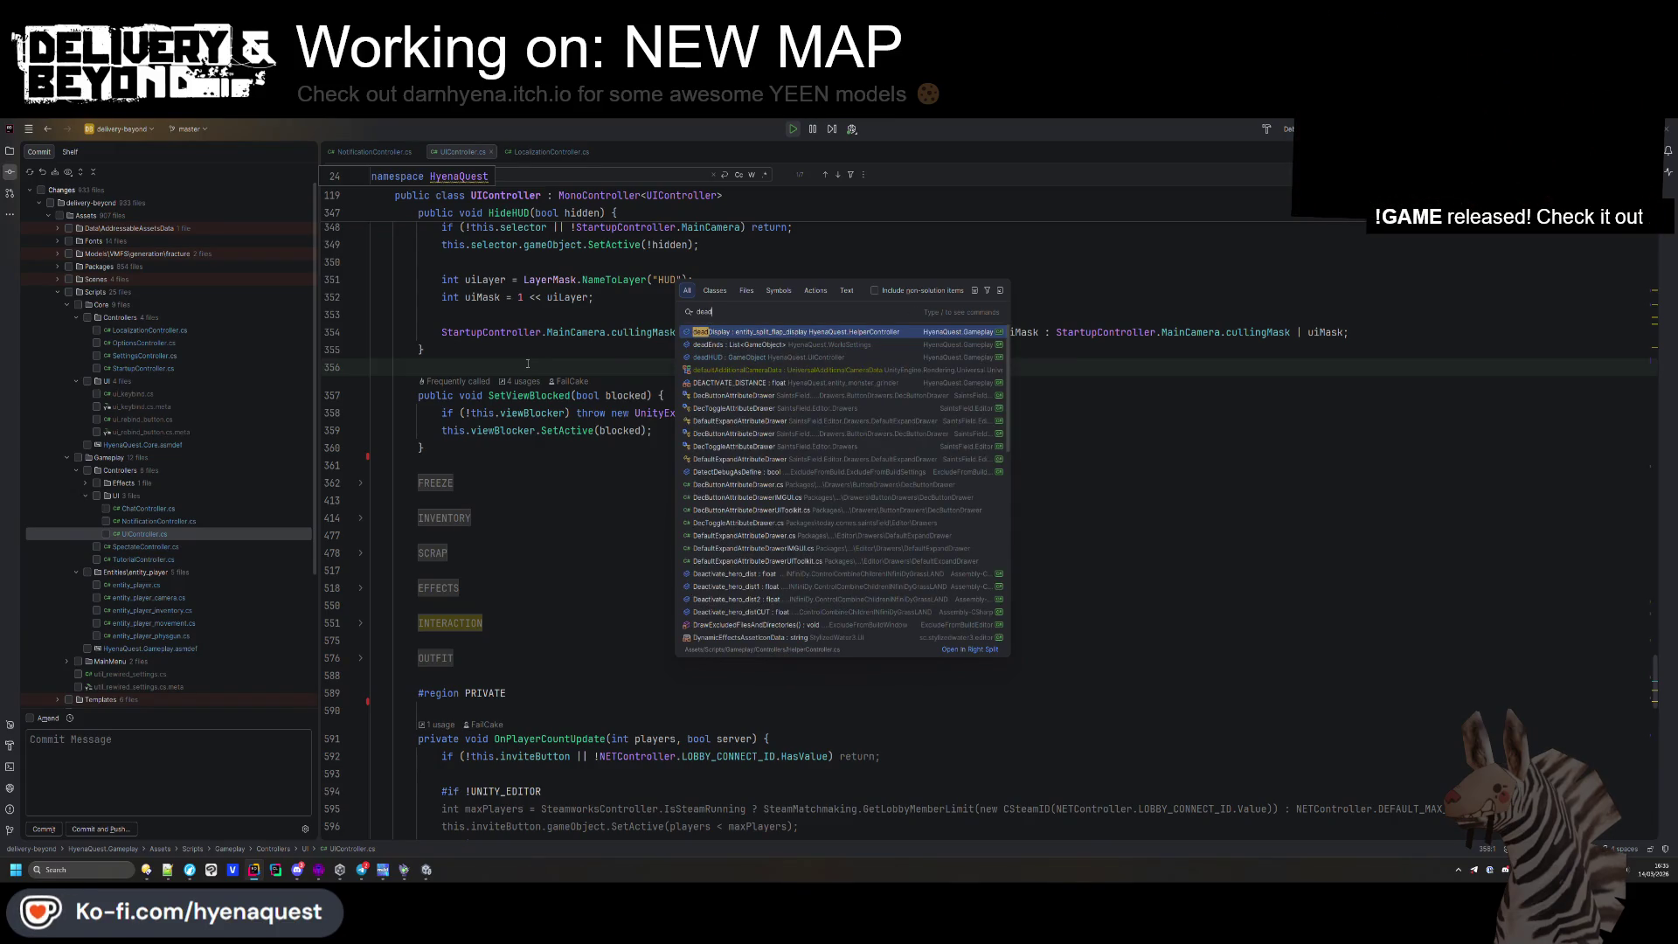
key("Down")
key("Down")
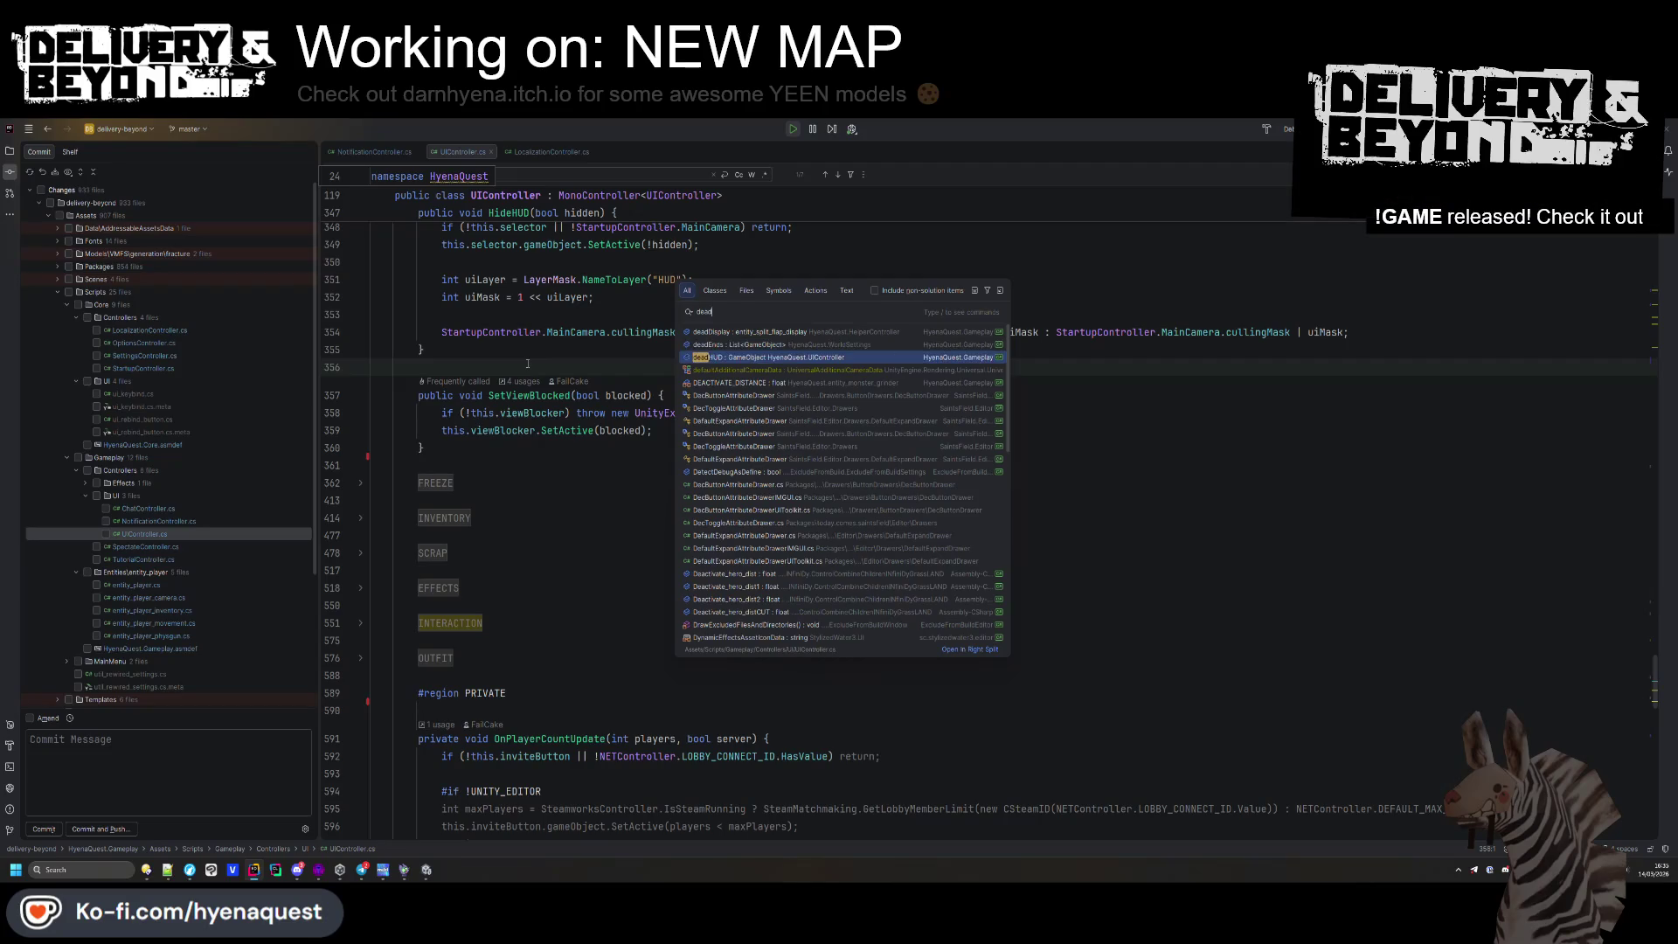
key("Return")
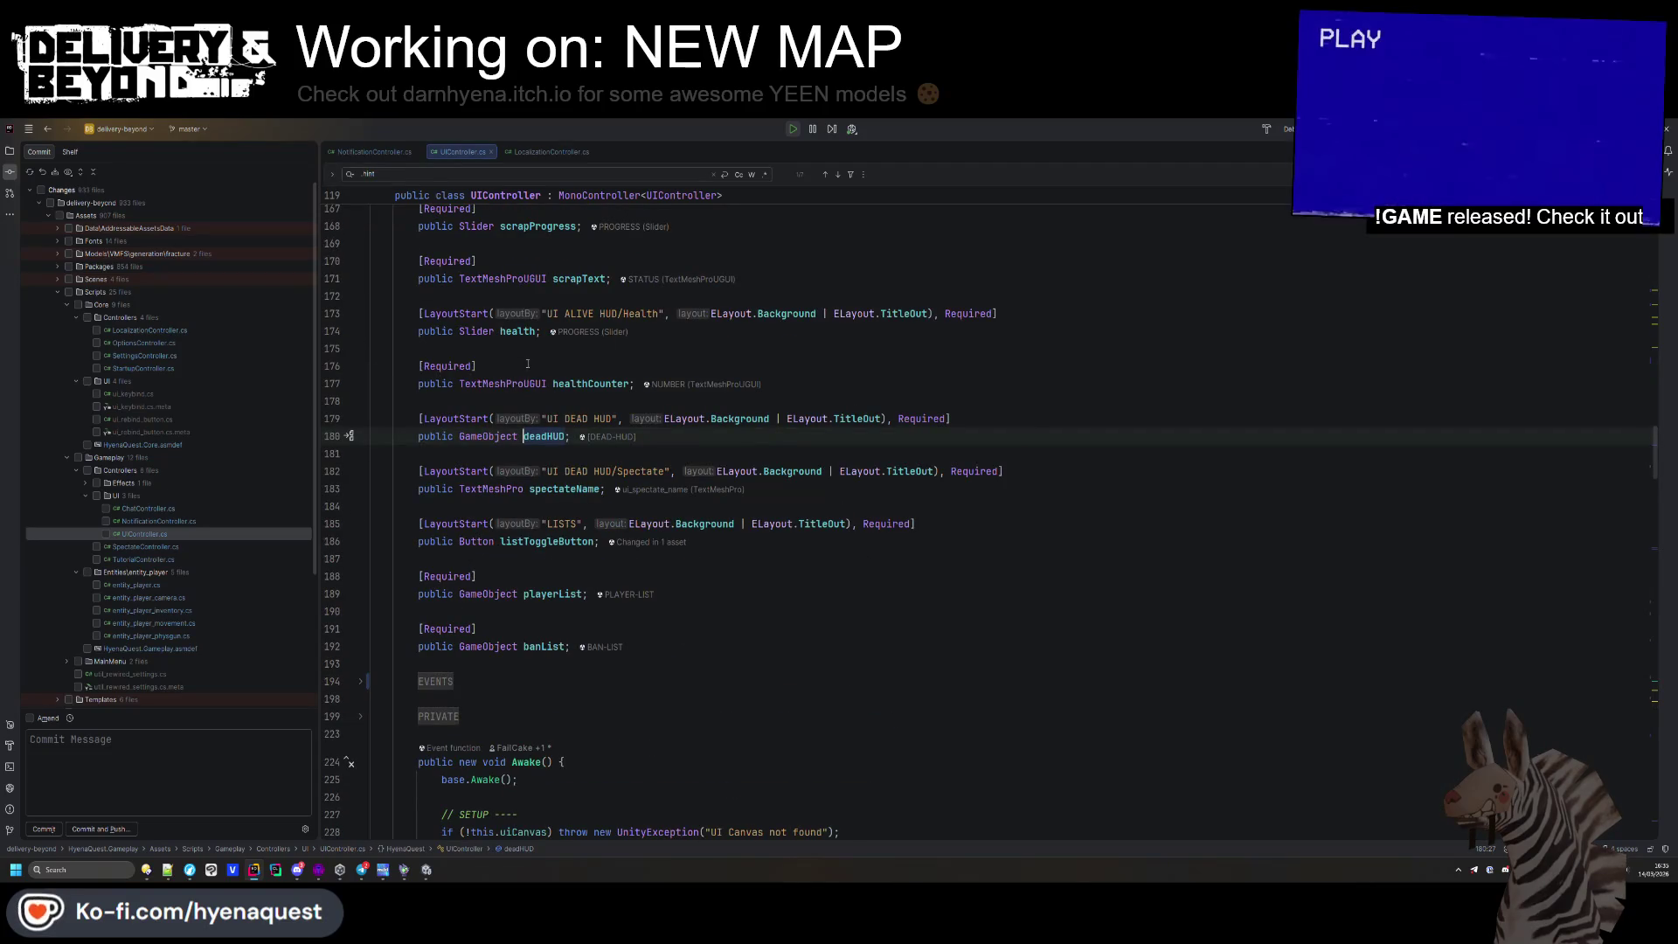
Step through the occurrences of playerList in the file
double_click(559, 594)
key("ctrl+f")
key("Return")
key("Return")
key("Return")
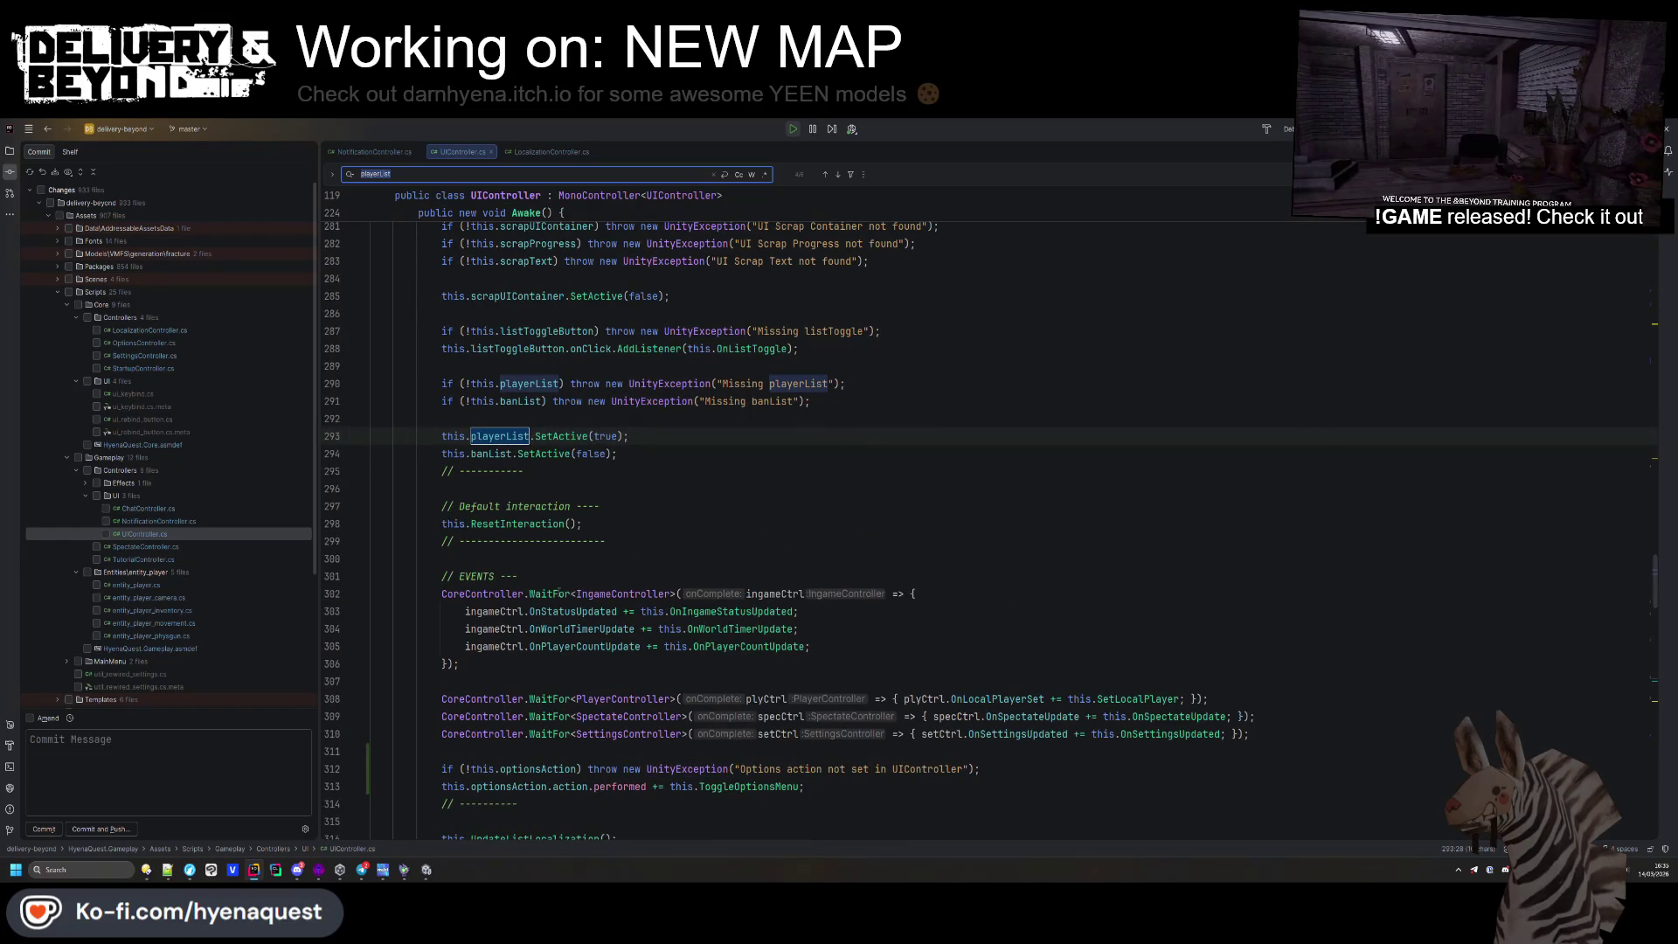
key("Return")
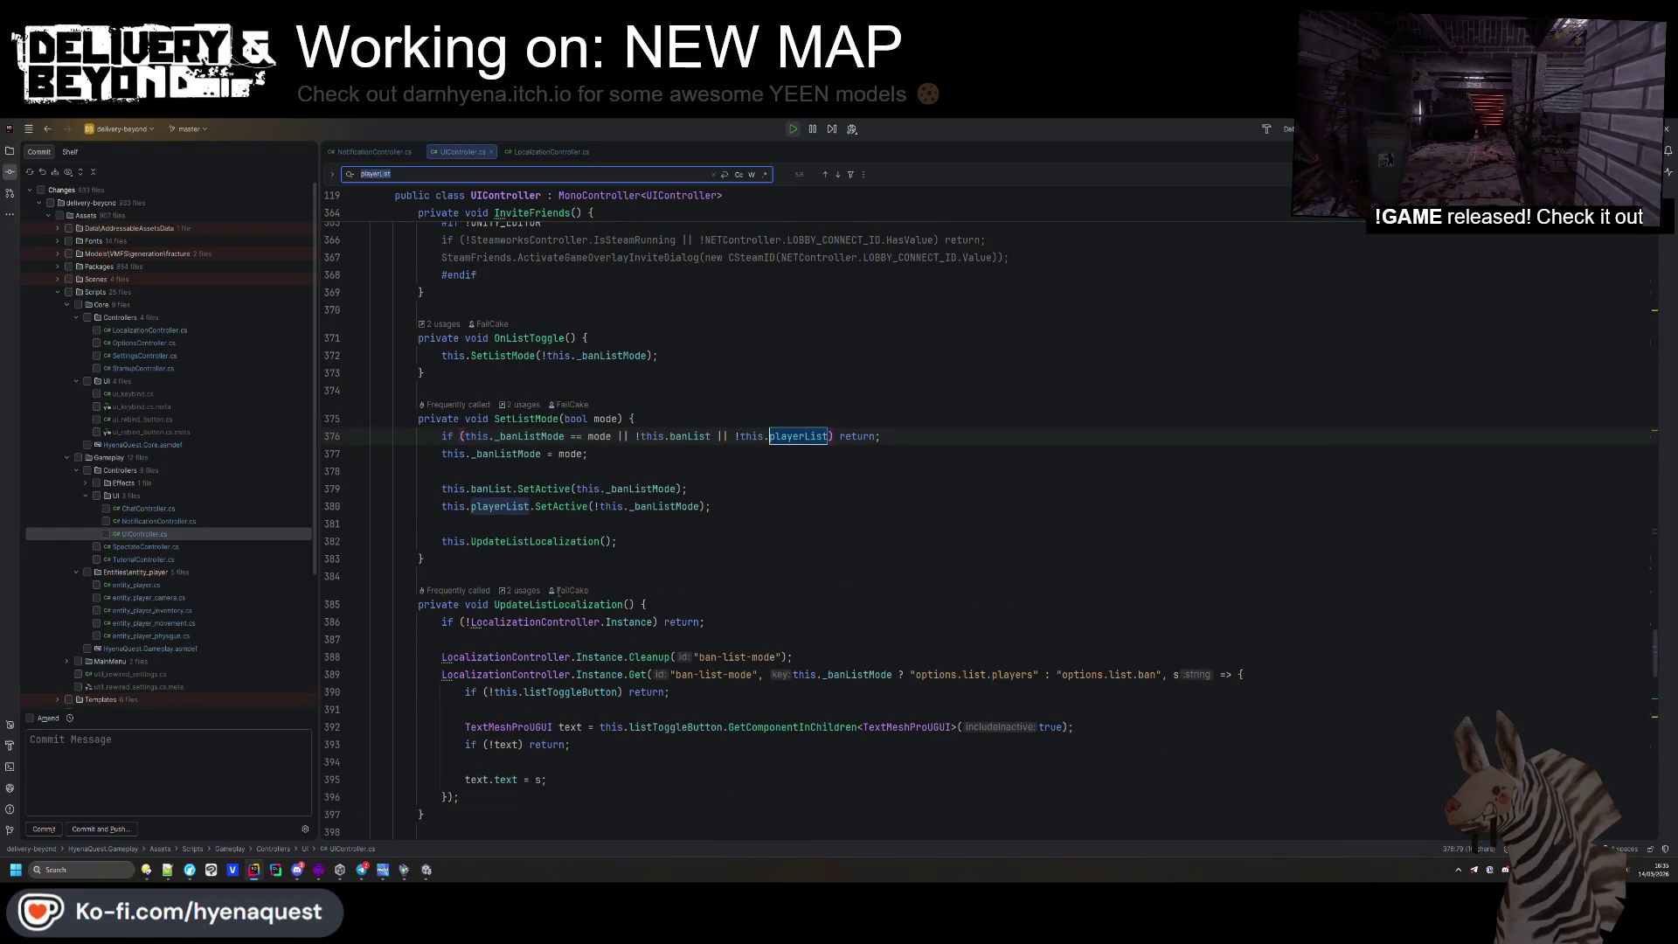
key("Return")
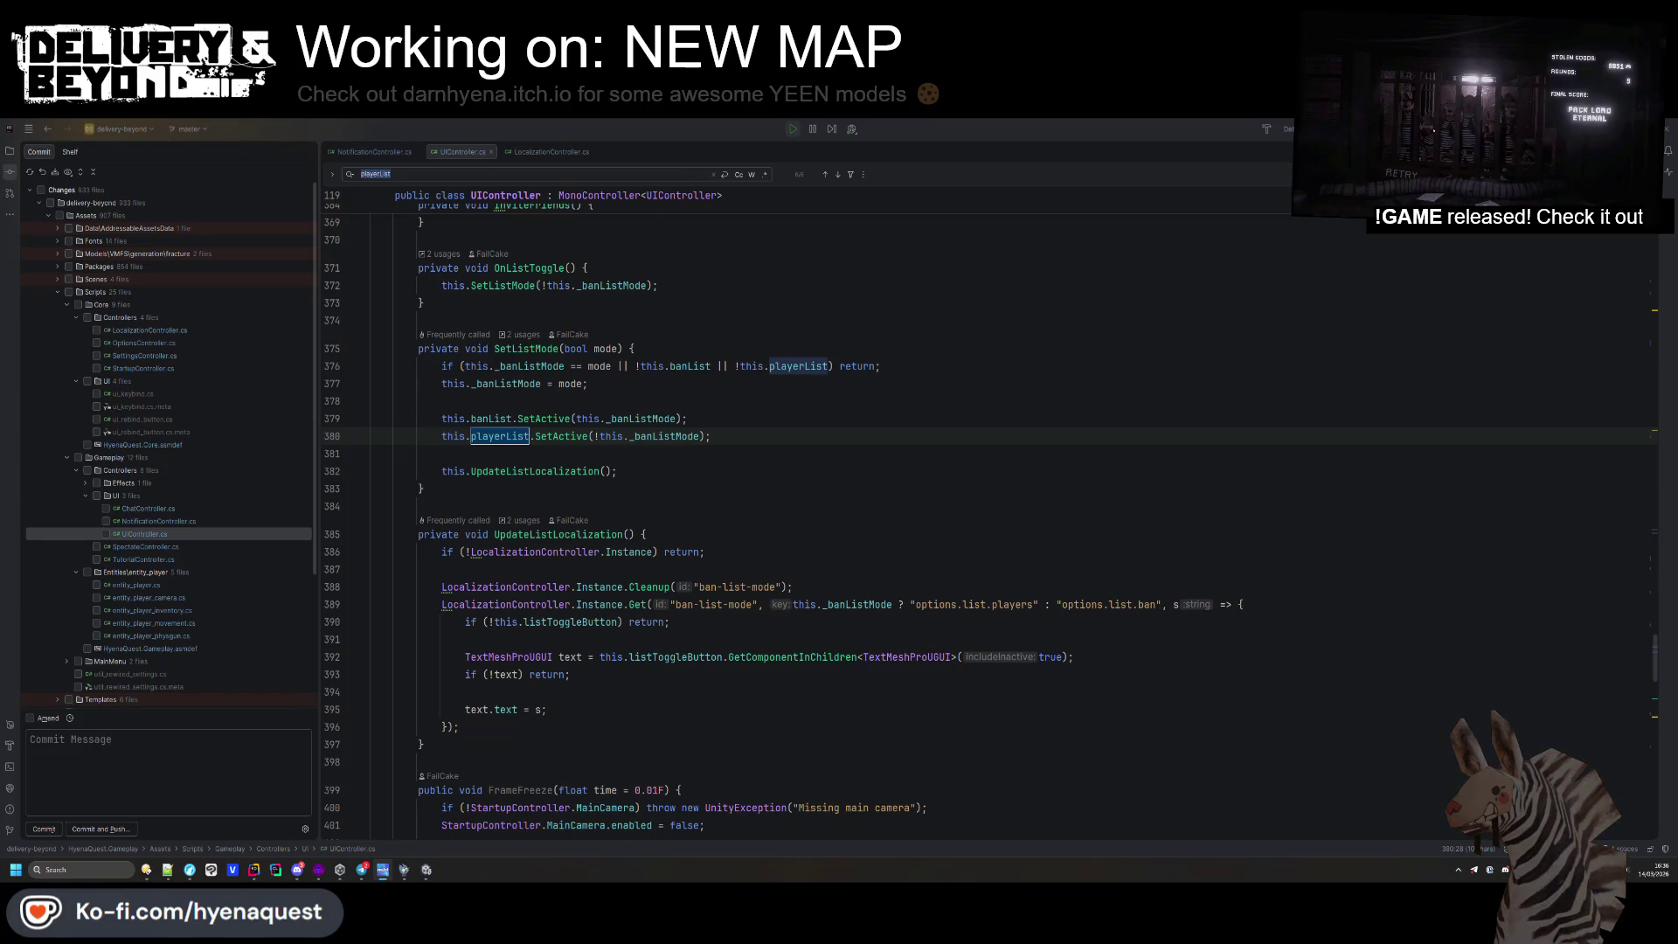
Search the file for 'list' instead of 'deadplayer' and jump to the next match
left_click(690, 471)
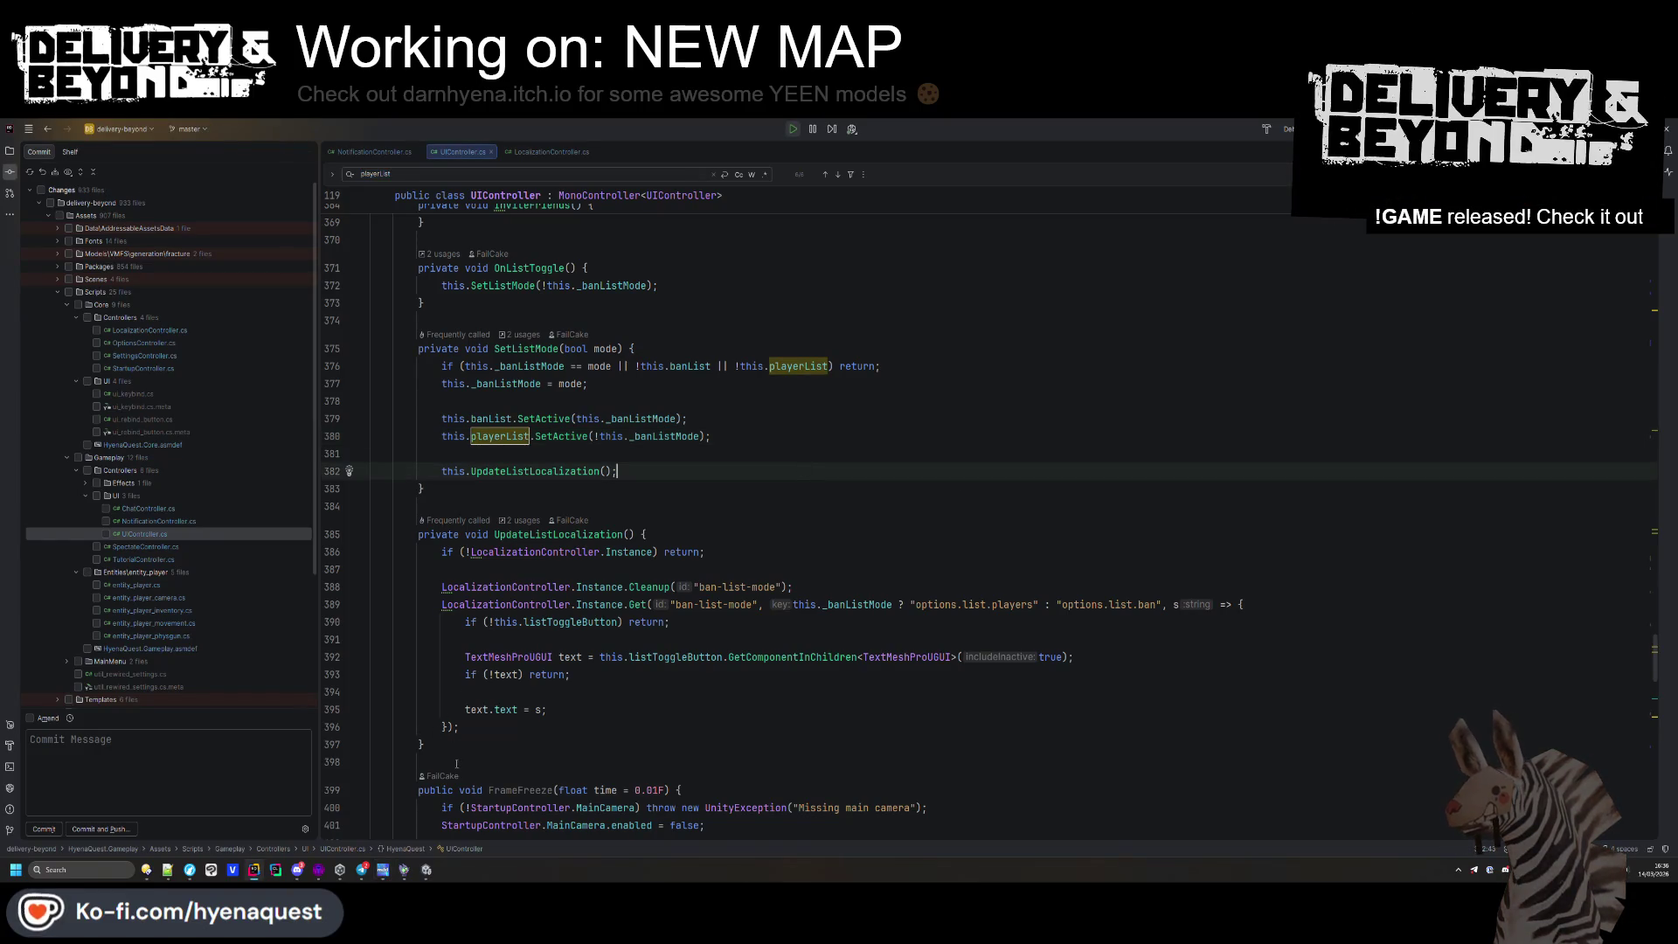
left_click_drag(664, 471, 672, 480)
key("ctrl+f")
type("deadplayer")
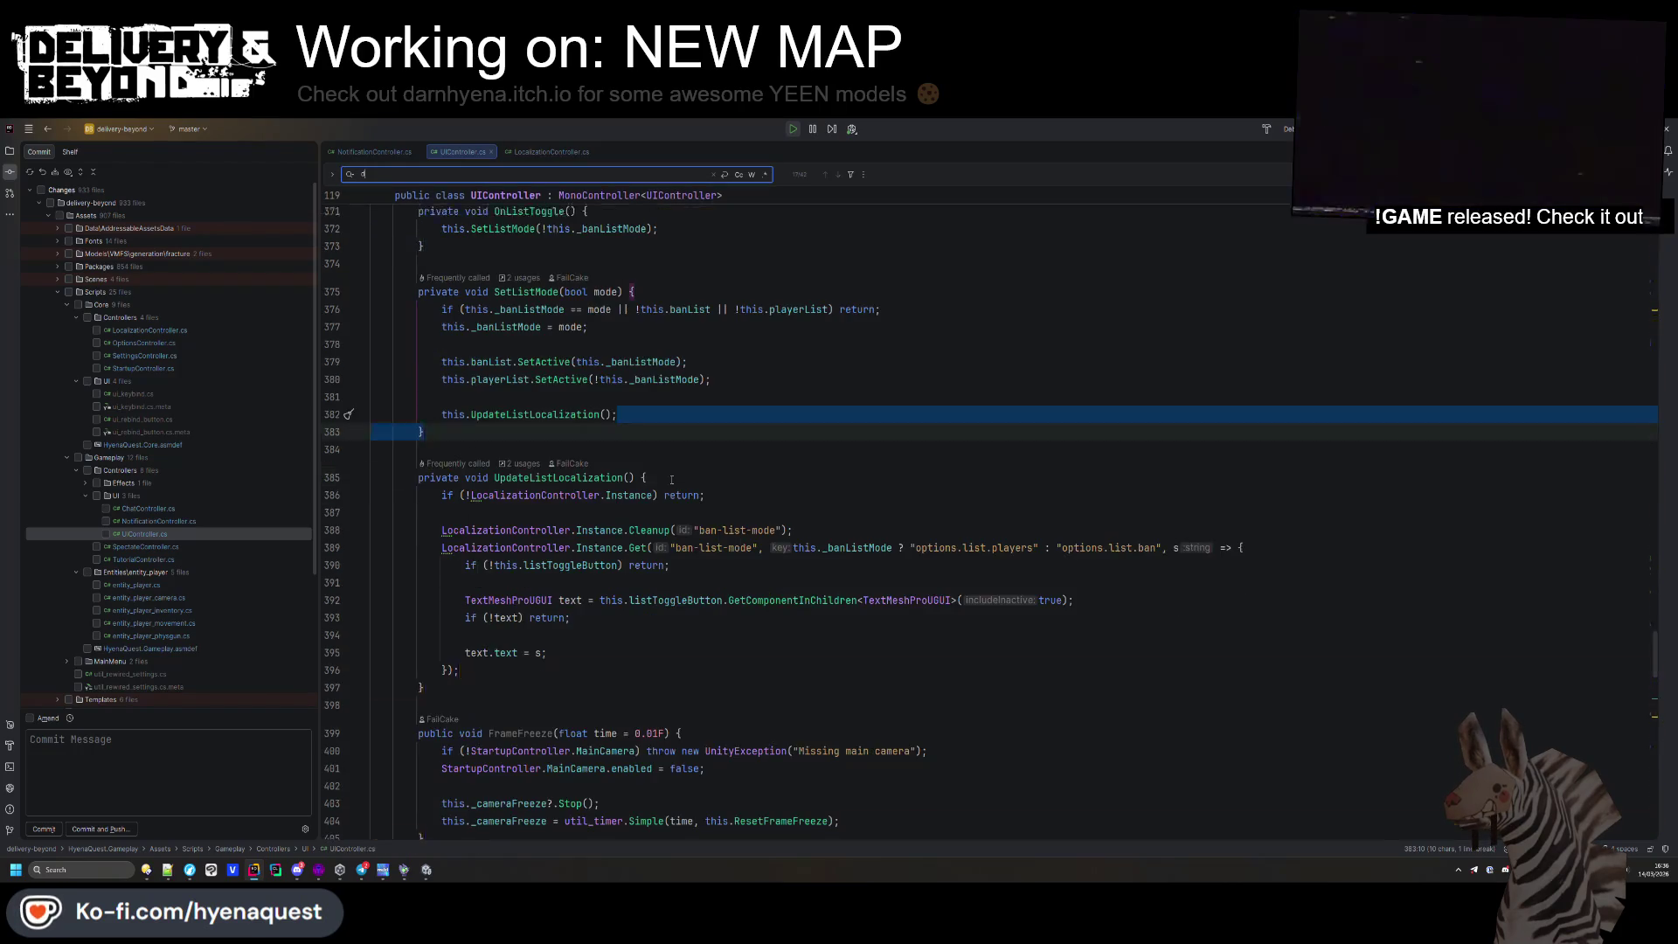
key("ctrl+a")
type("list")
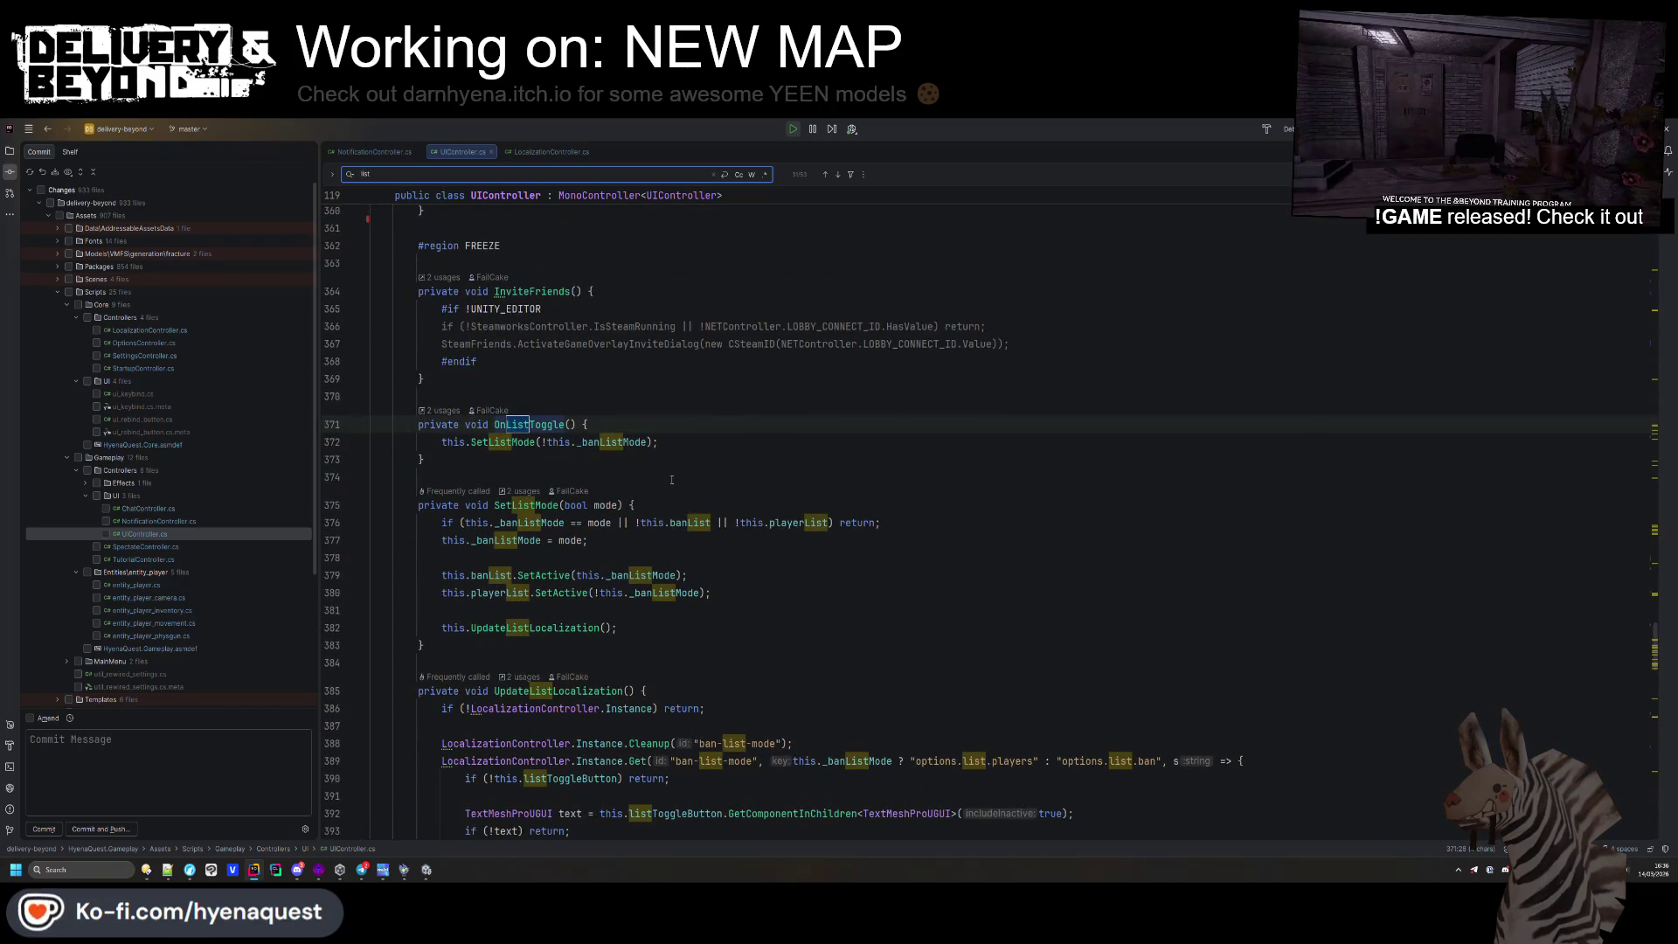
key("Return")
key("Return")
key("Return")
left_click(608, 298)
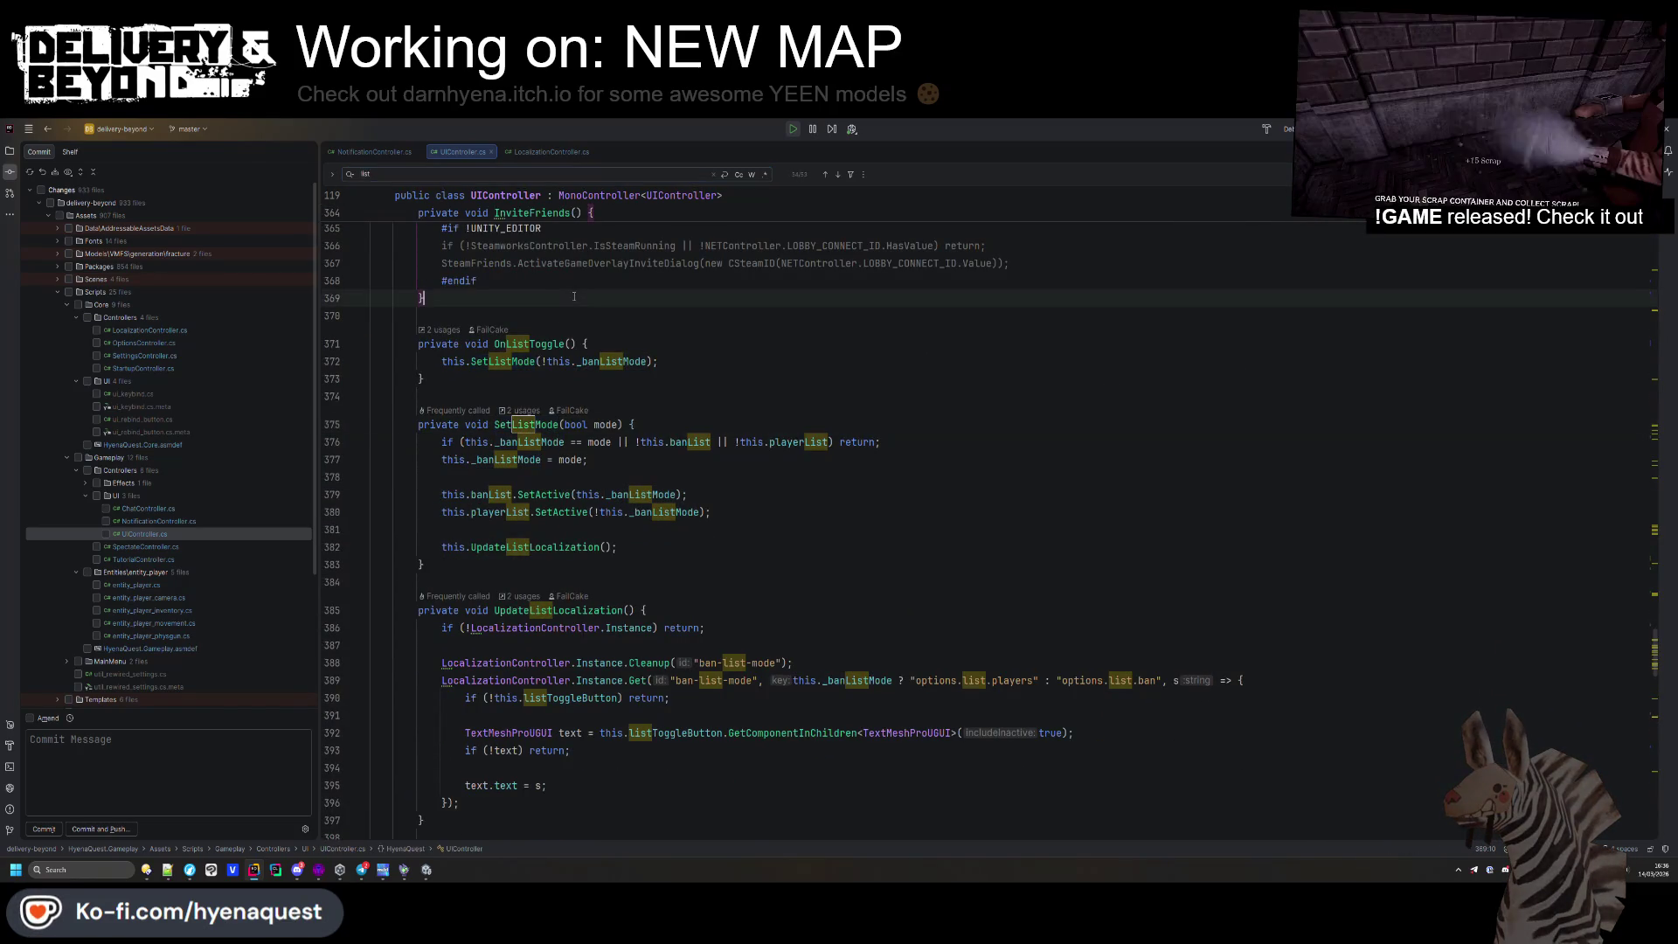
Search Everywhere for 'ui_dead' and open ui_dead_player.cs
key("shift")
key("shift")
type("ui")
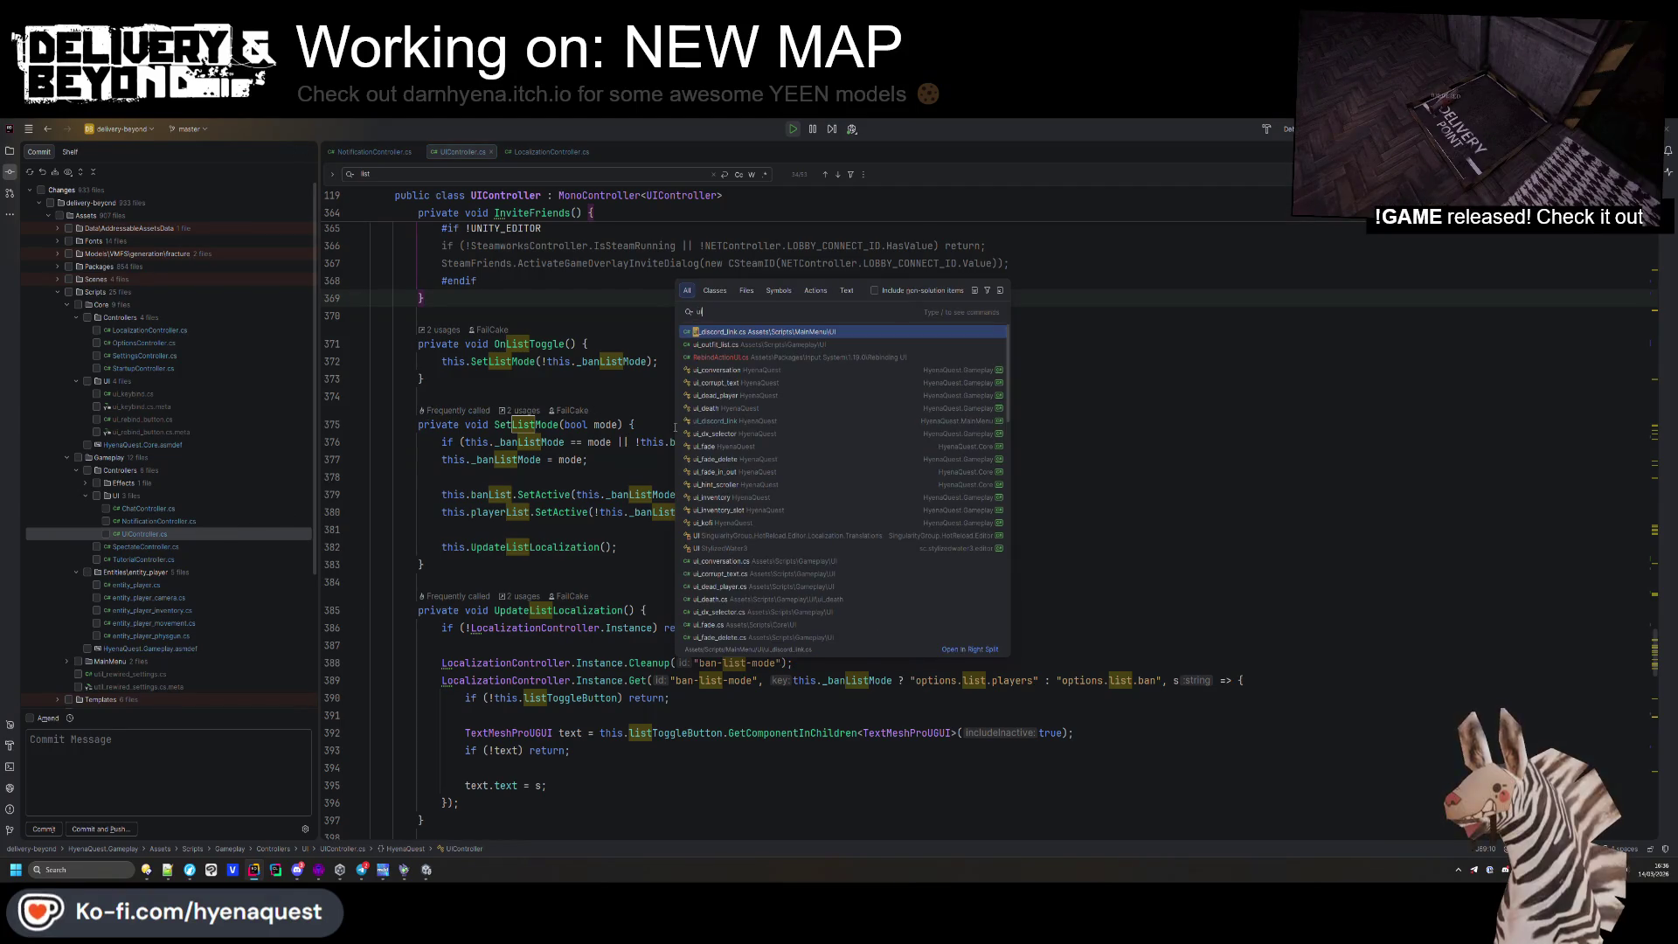
type("_dead")
key("Down")
key("Down")
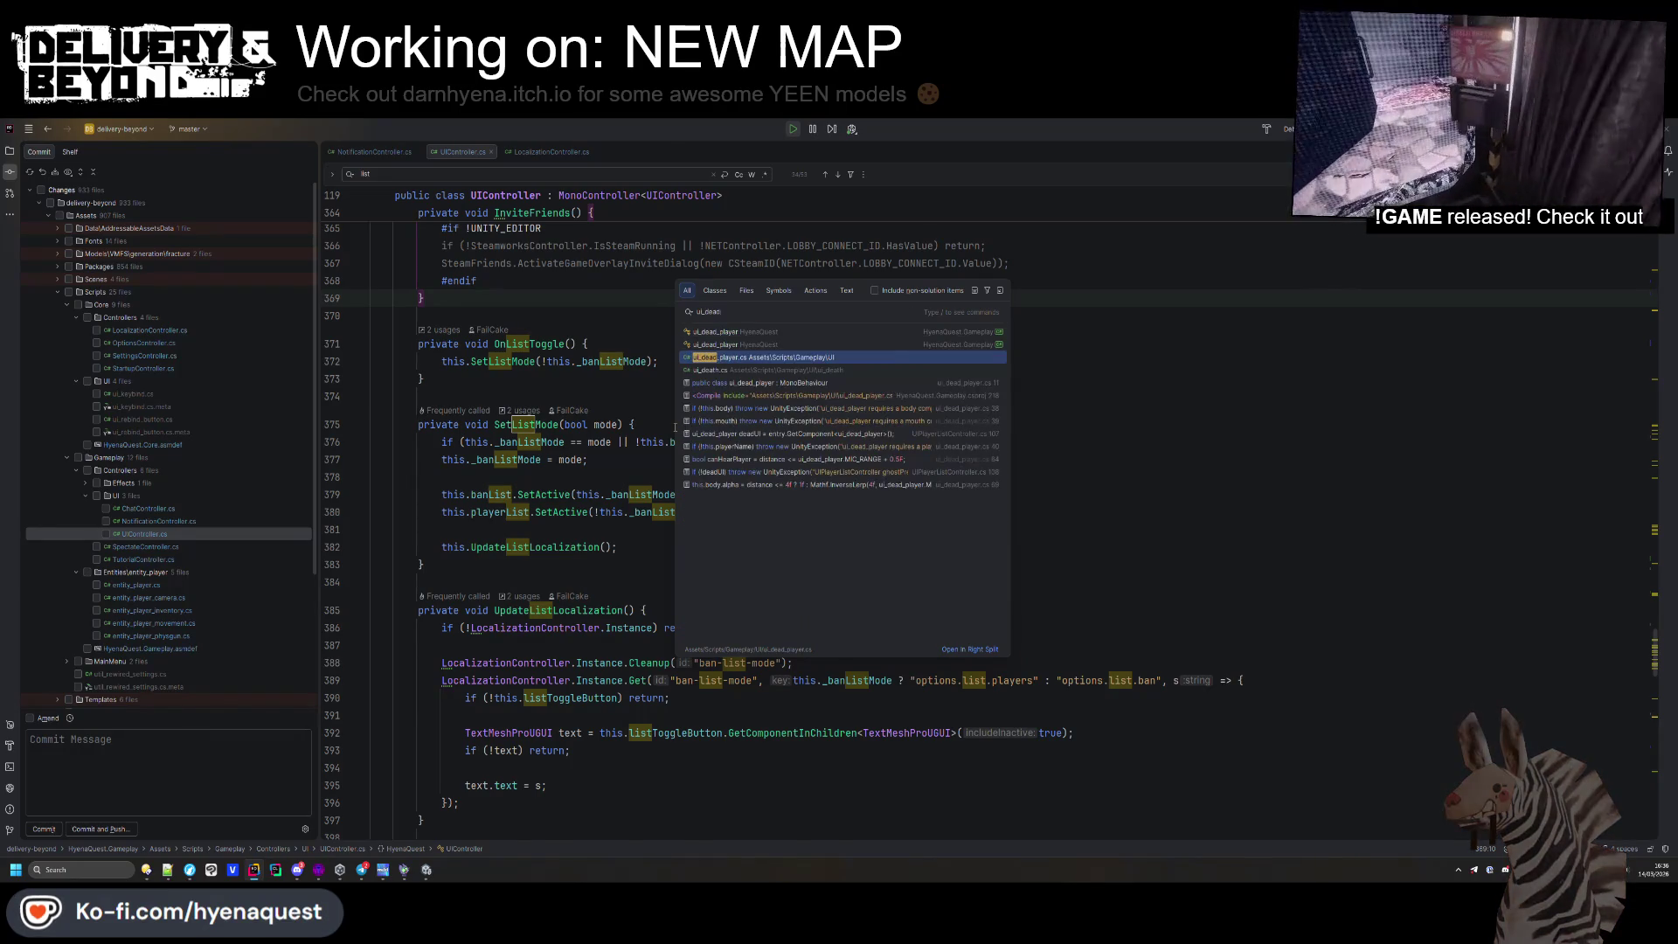
key("Return")
Try a multi-caret edit on both ui_dead_player occurrences, then undo it
double_click(506, 252)
key("alt+j")
key("ctrl+v")
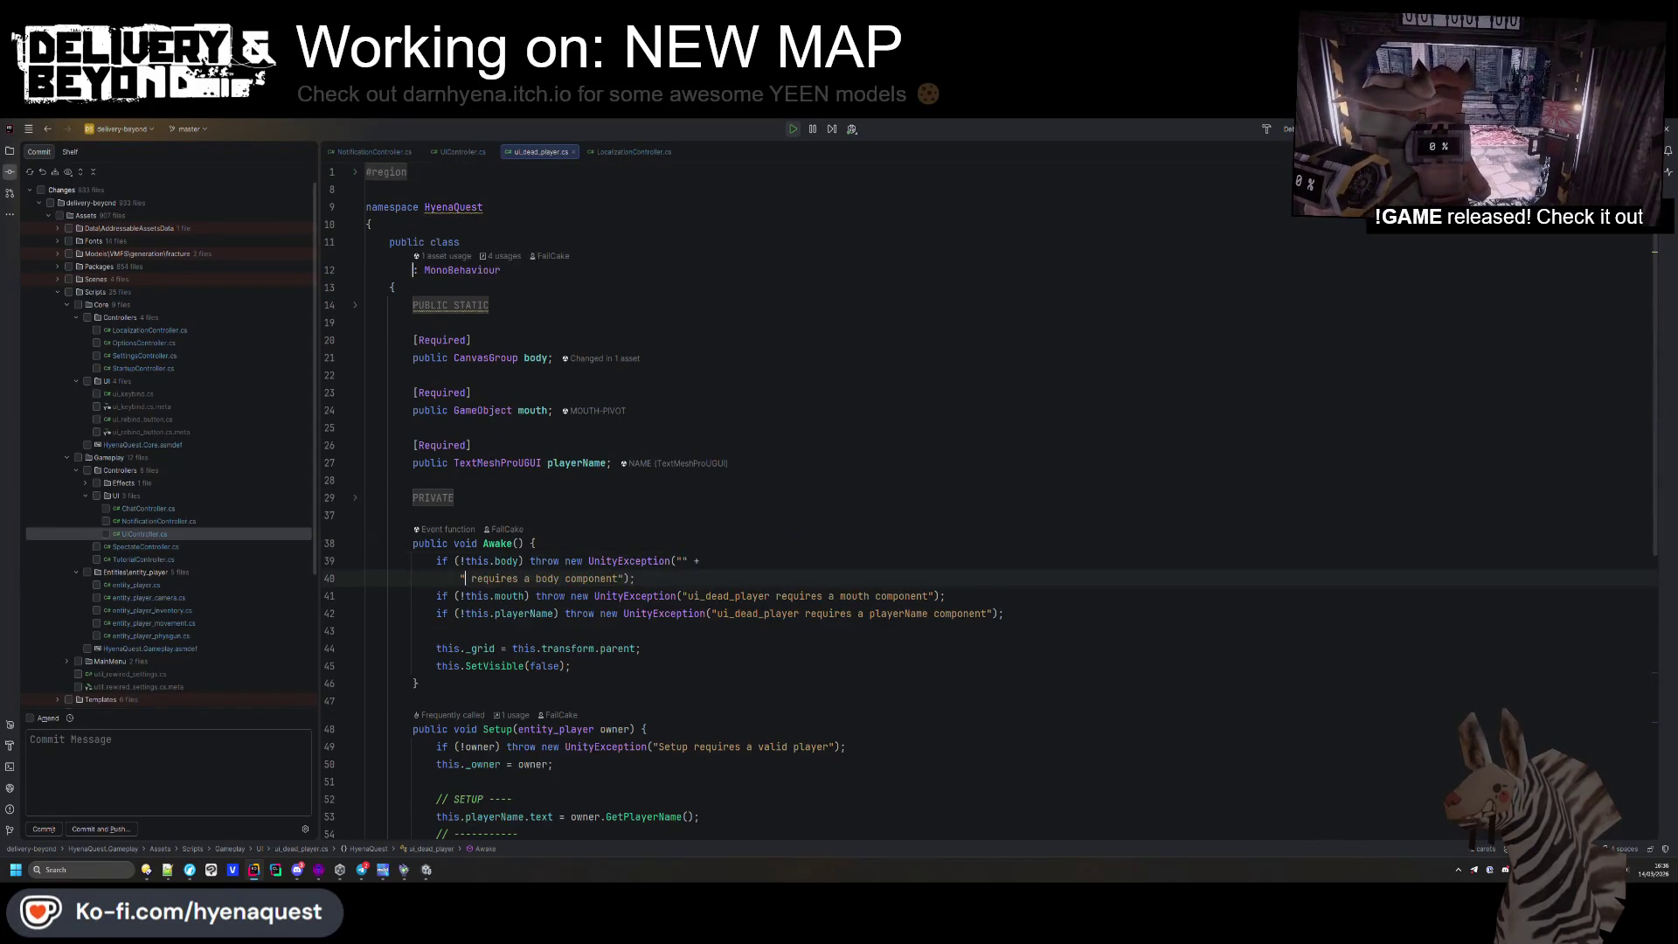
key("ctrl+z")
left_click(523, 620)
Delete the IsDead check on line 56, restore it, and expand the PRIVATE region
scroll(581, 538, "down", 8)
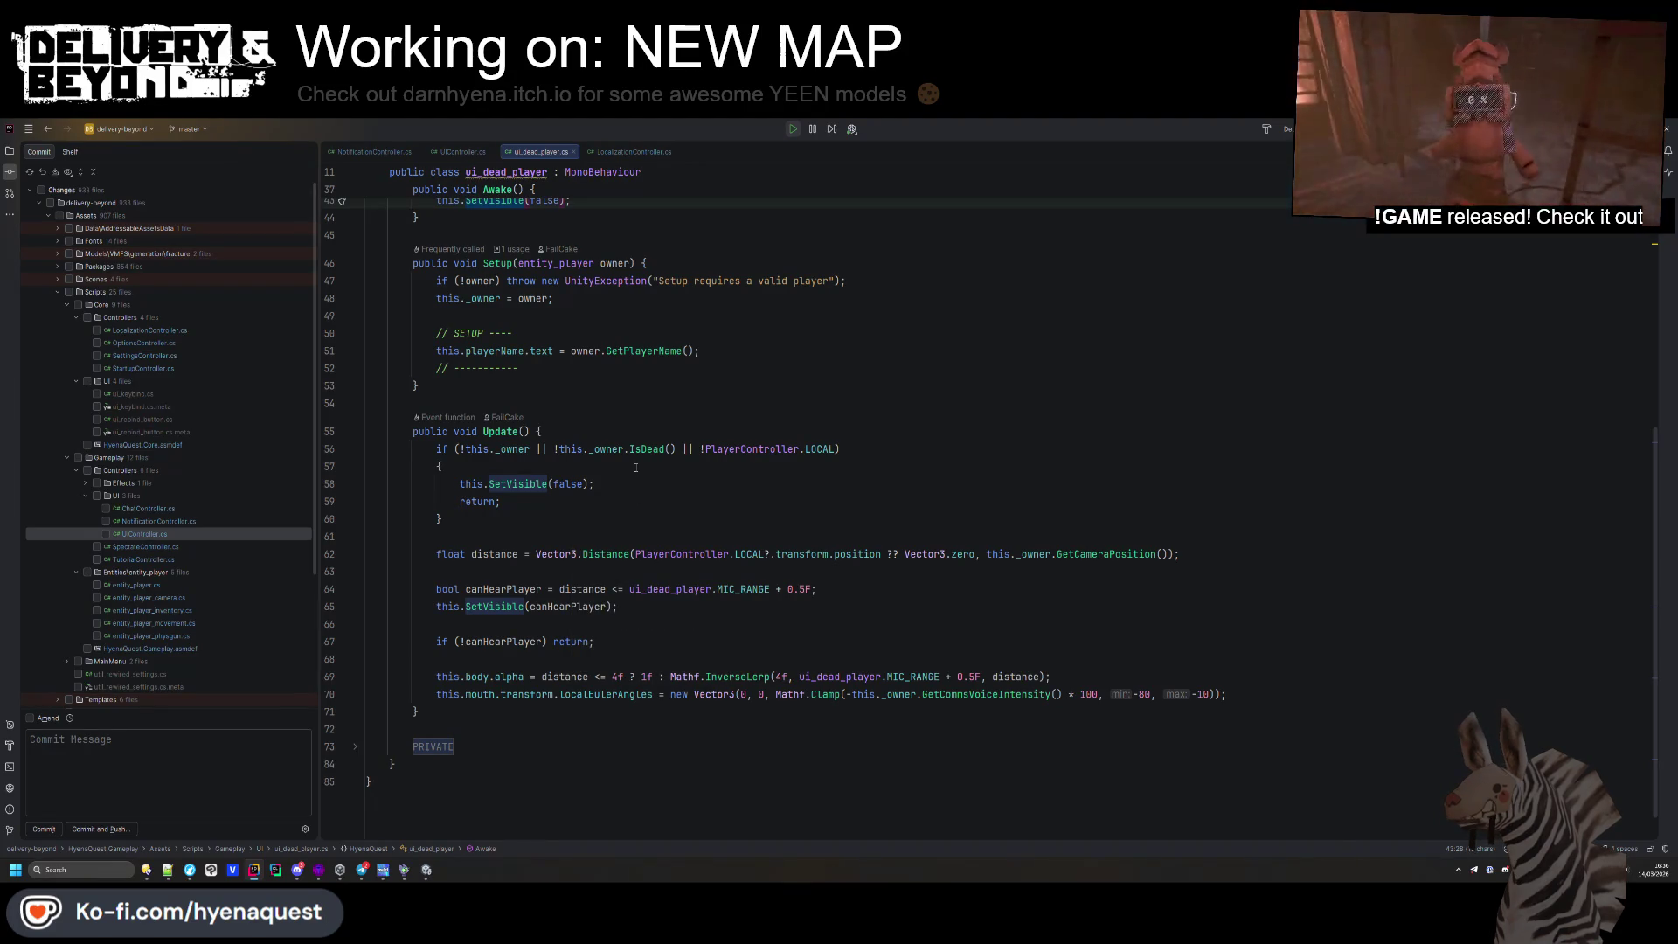
left_click_drag(675, 450, 530, 450)
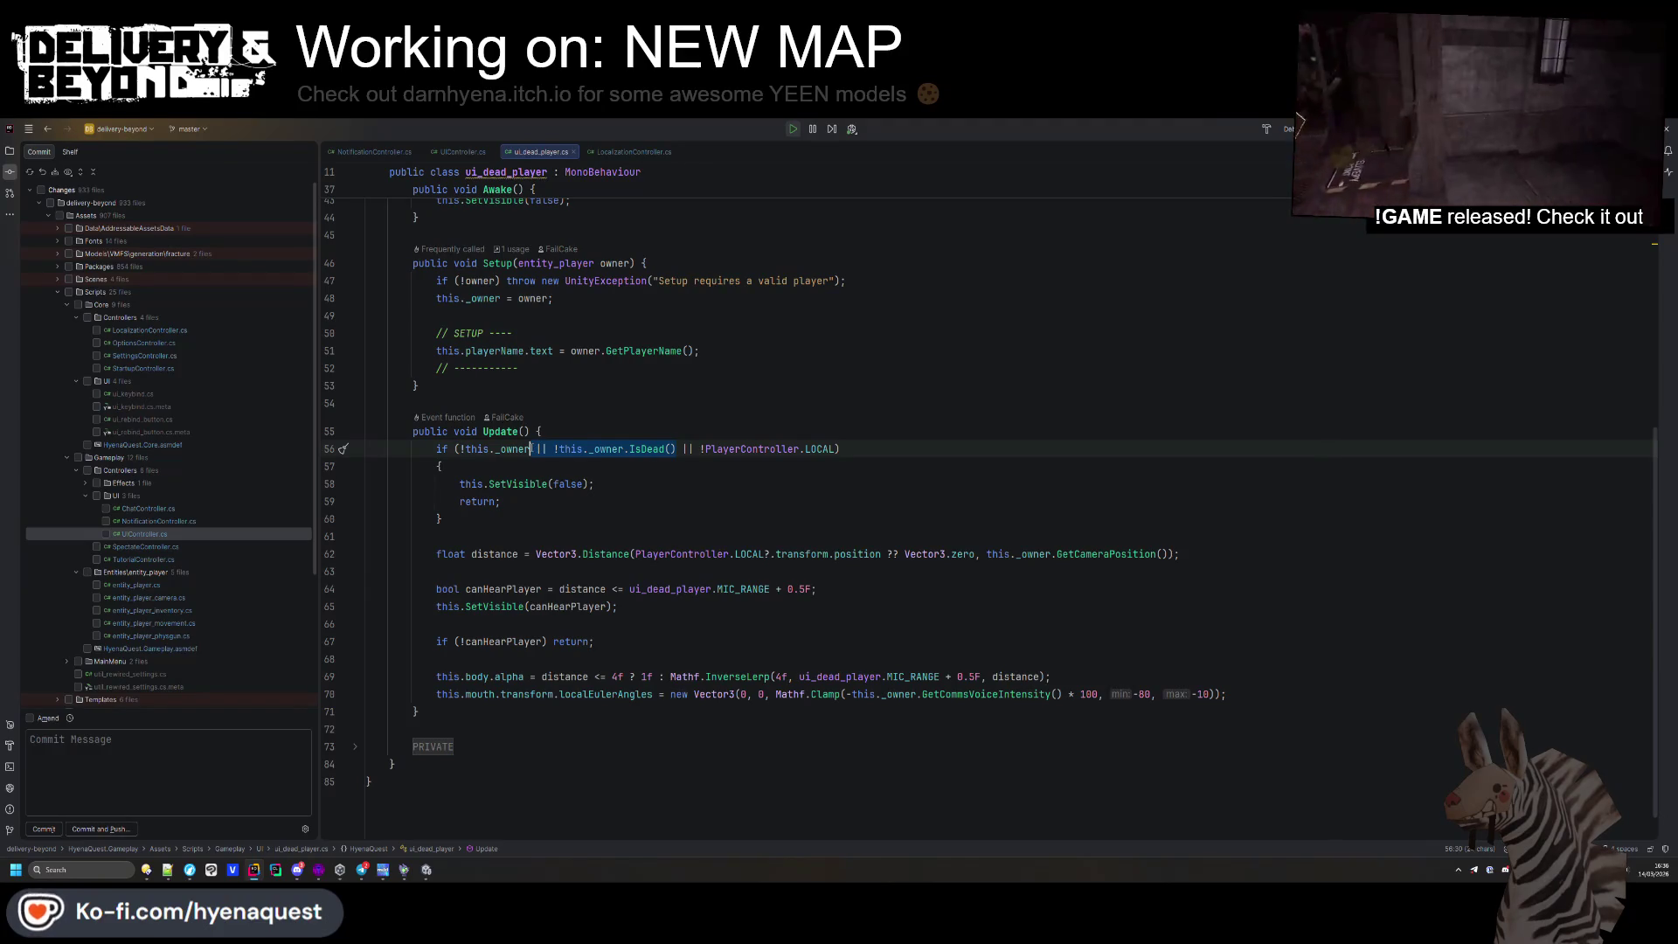
key("Delete")
left_click(624, 448)
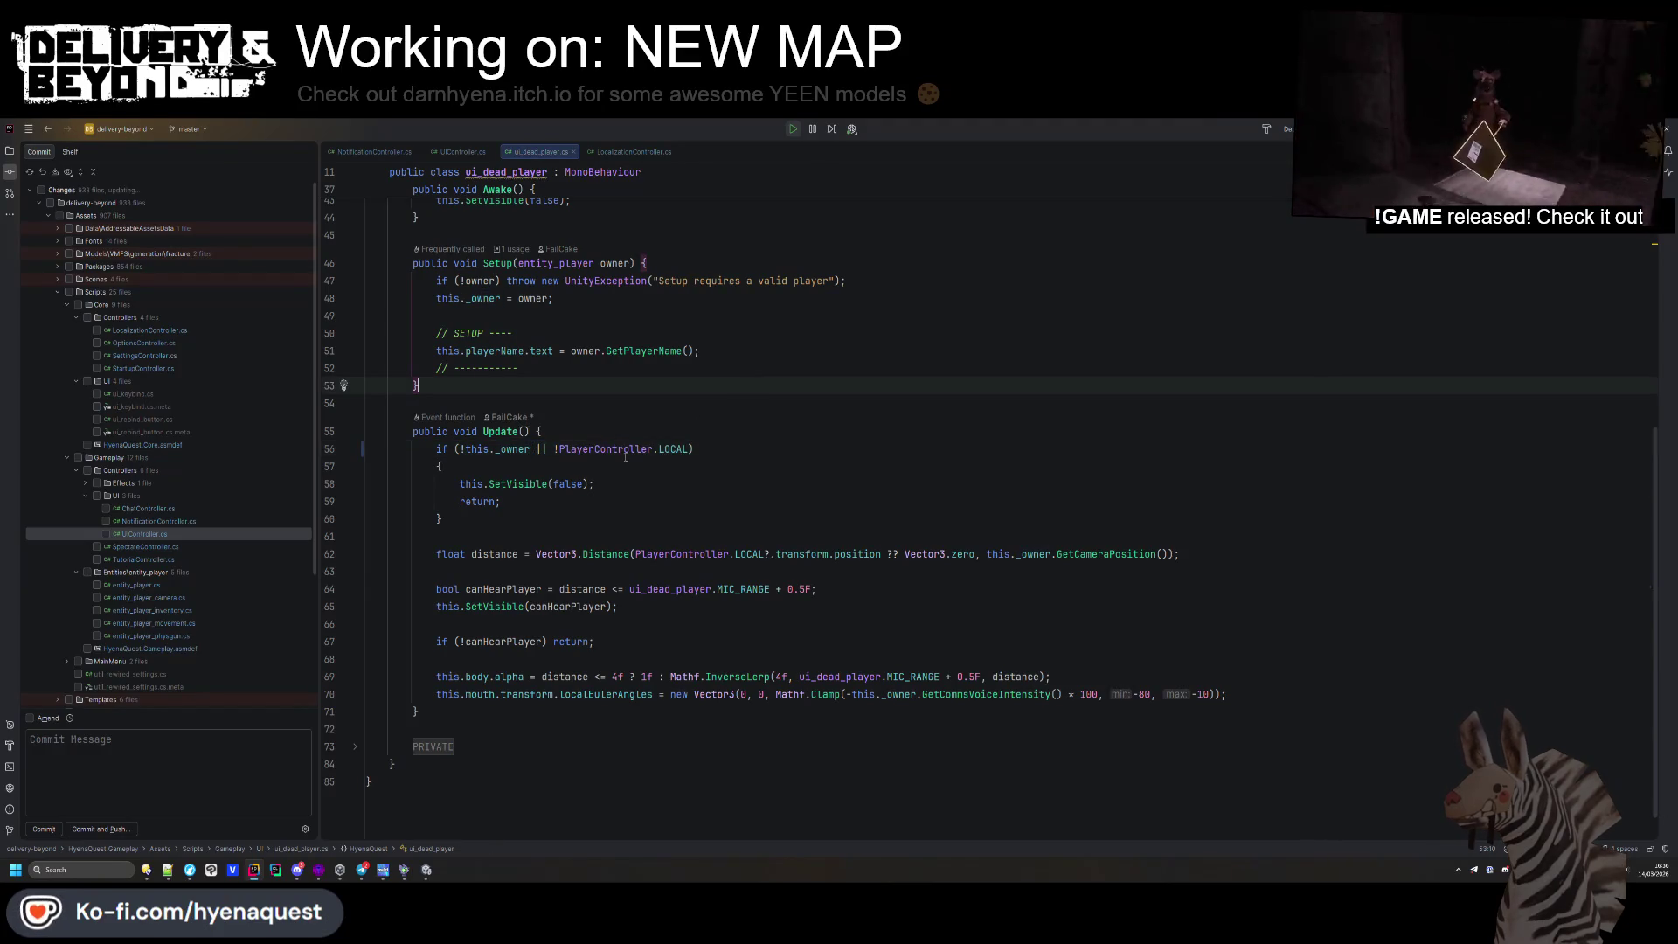
left_click(515, 502)
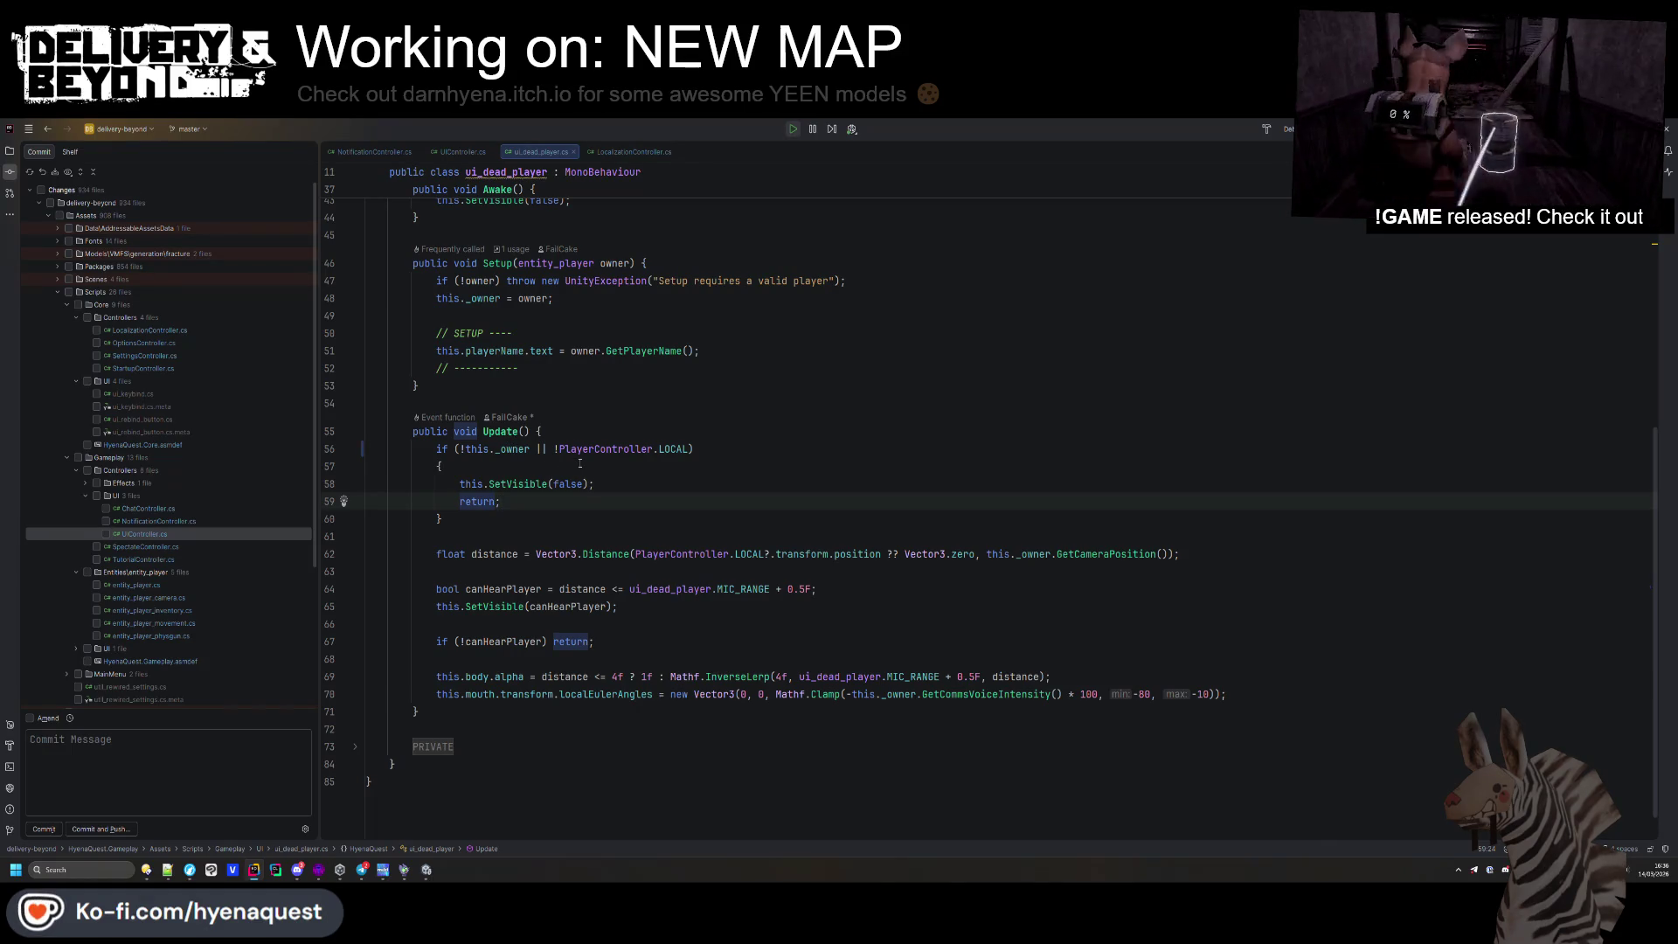
key("ctrl+z")
left_click(580, 463)
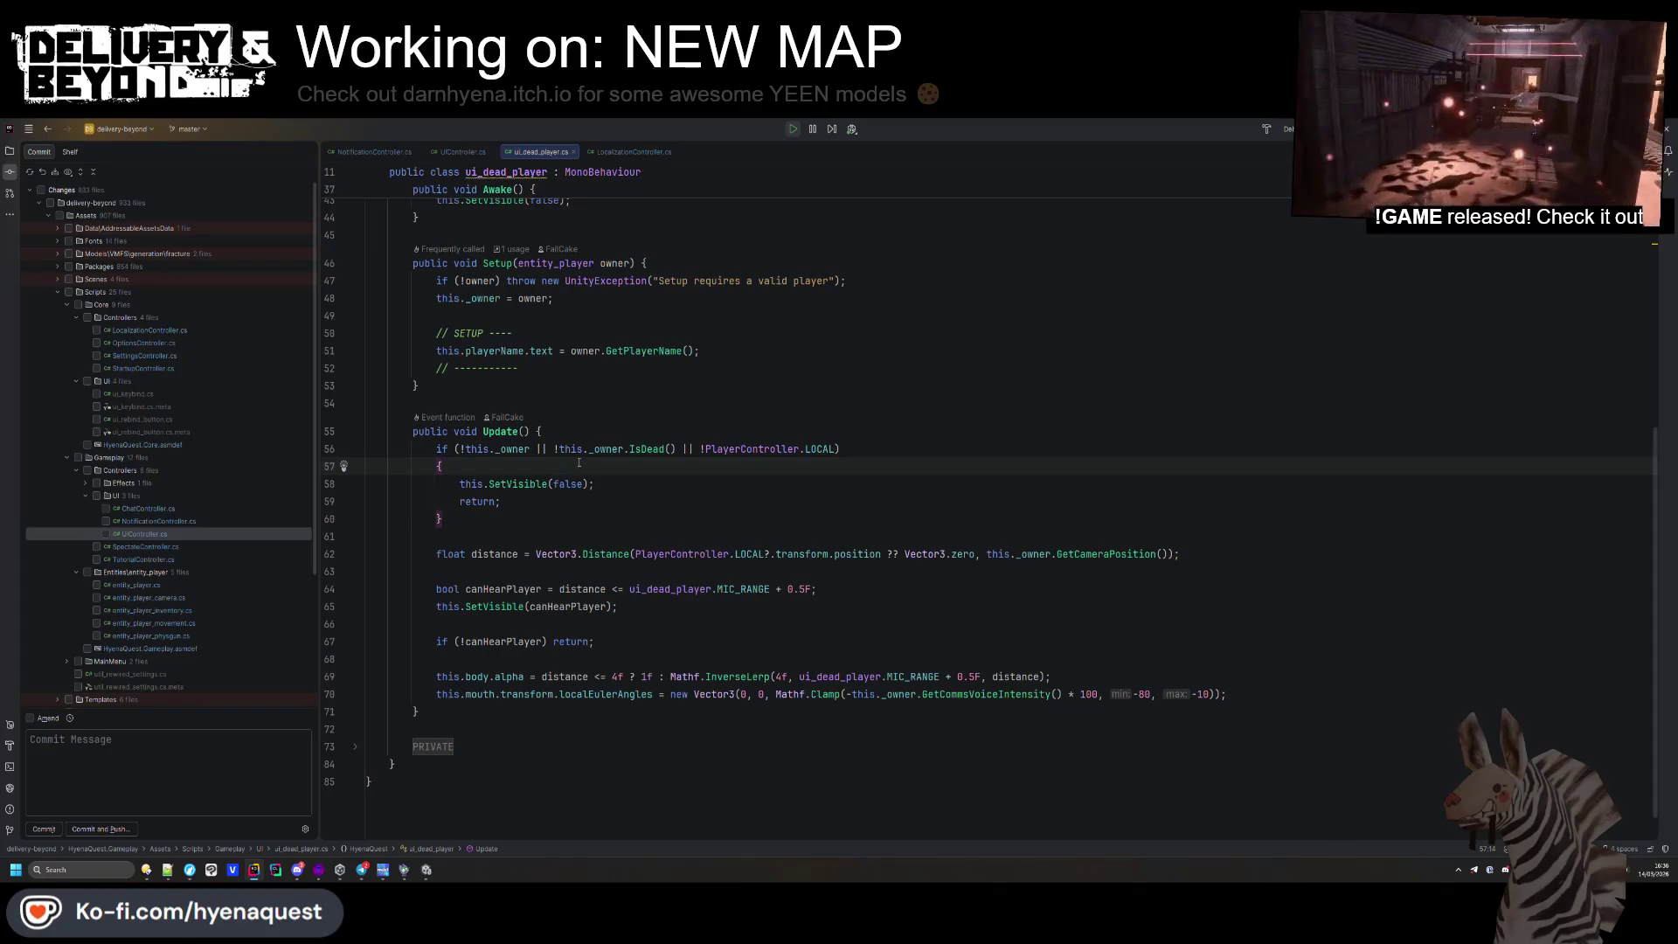
left_click(797, 449)
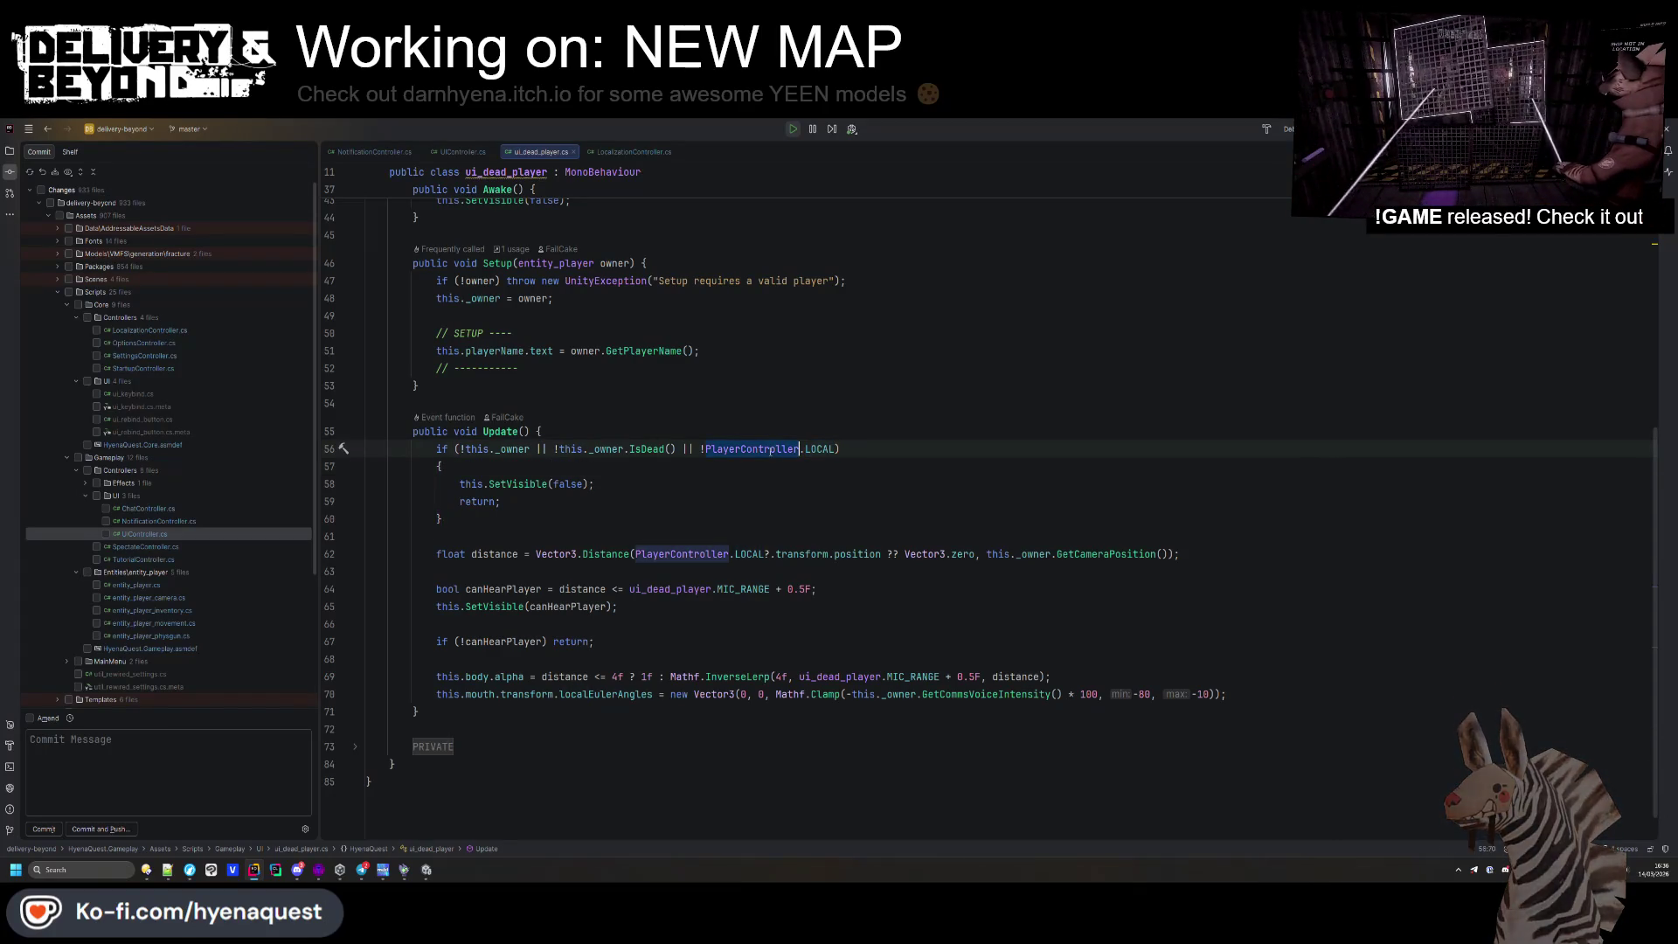
left_click(438, 748)
scroll(439, 748, "down", 5)
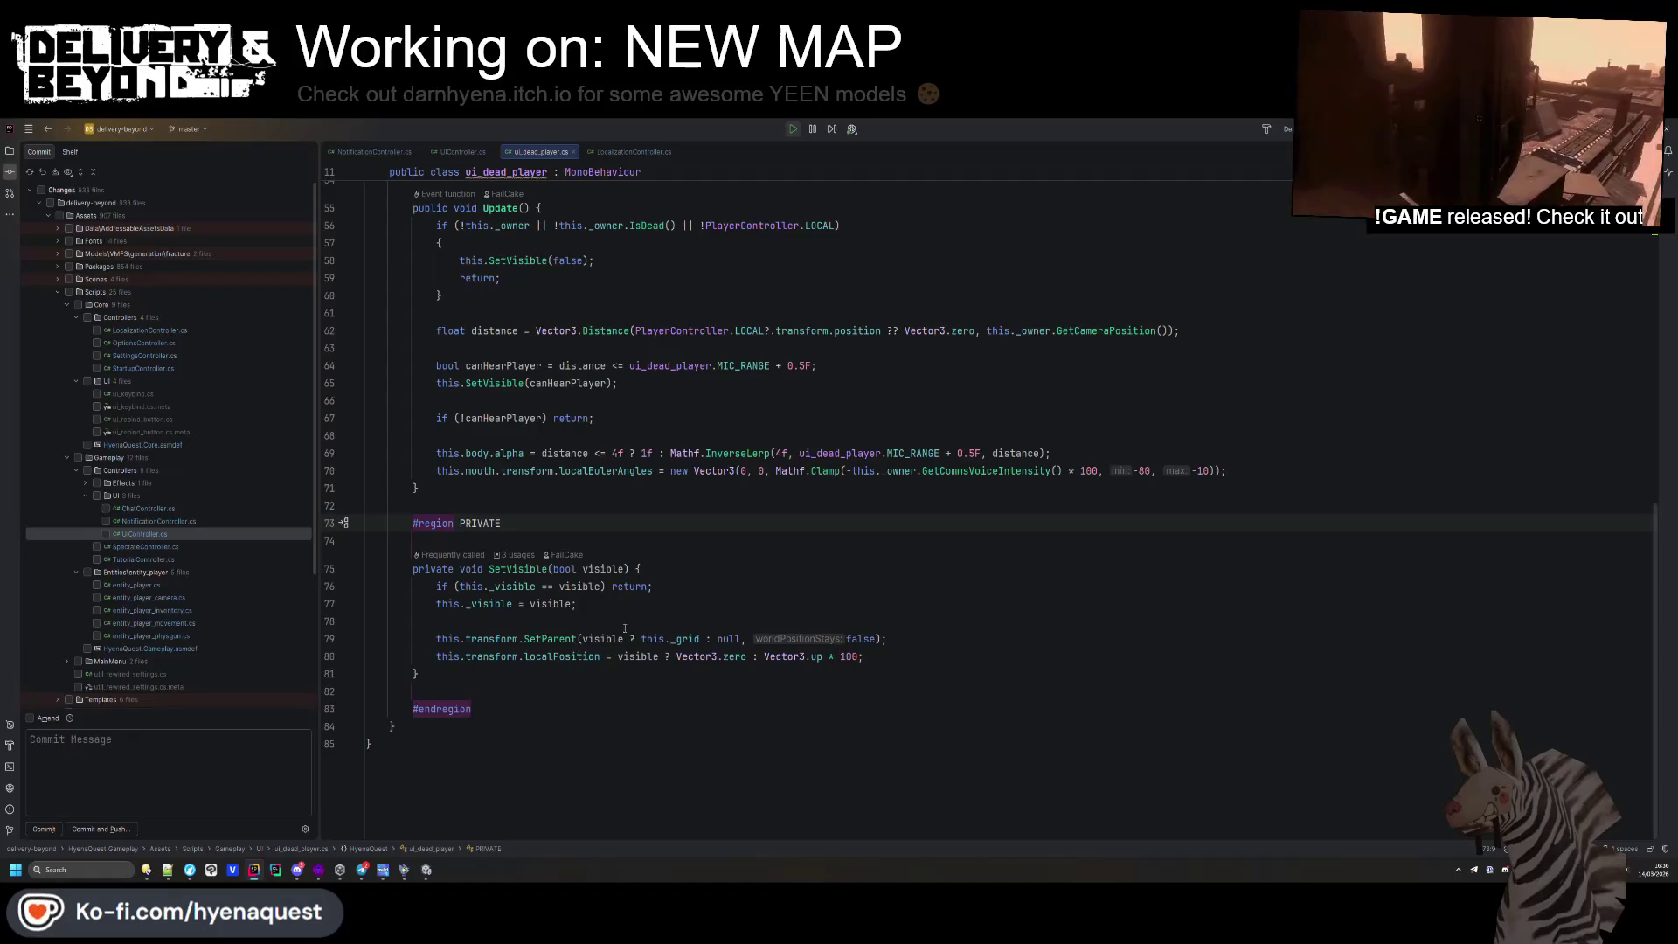
scroll(718, 608, "up", 10)
scroll(718, 608, "up", 5)
Find ui_dead_player in files, open its use in UIPlayerListController.cs, search deadUI, then return to Unity
left_click(506, 253)
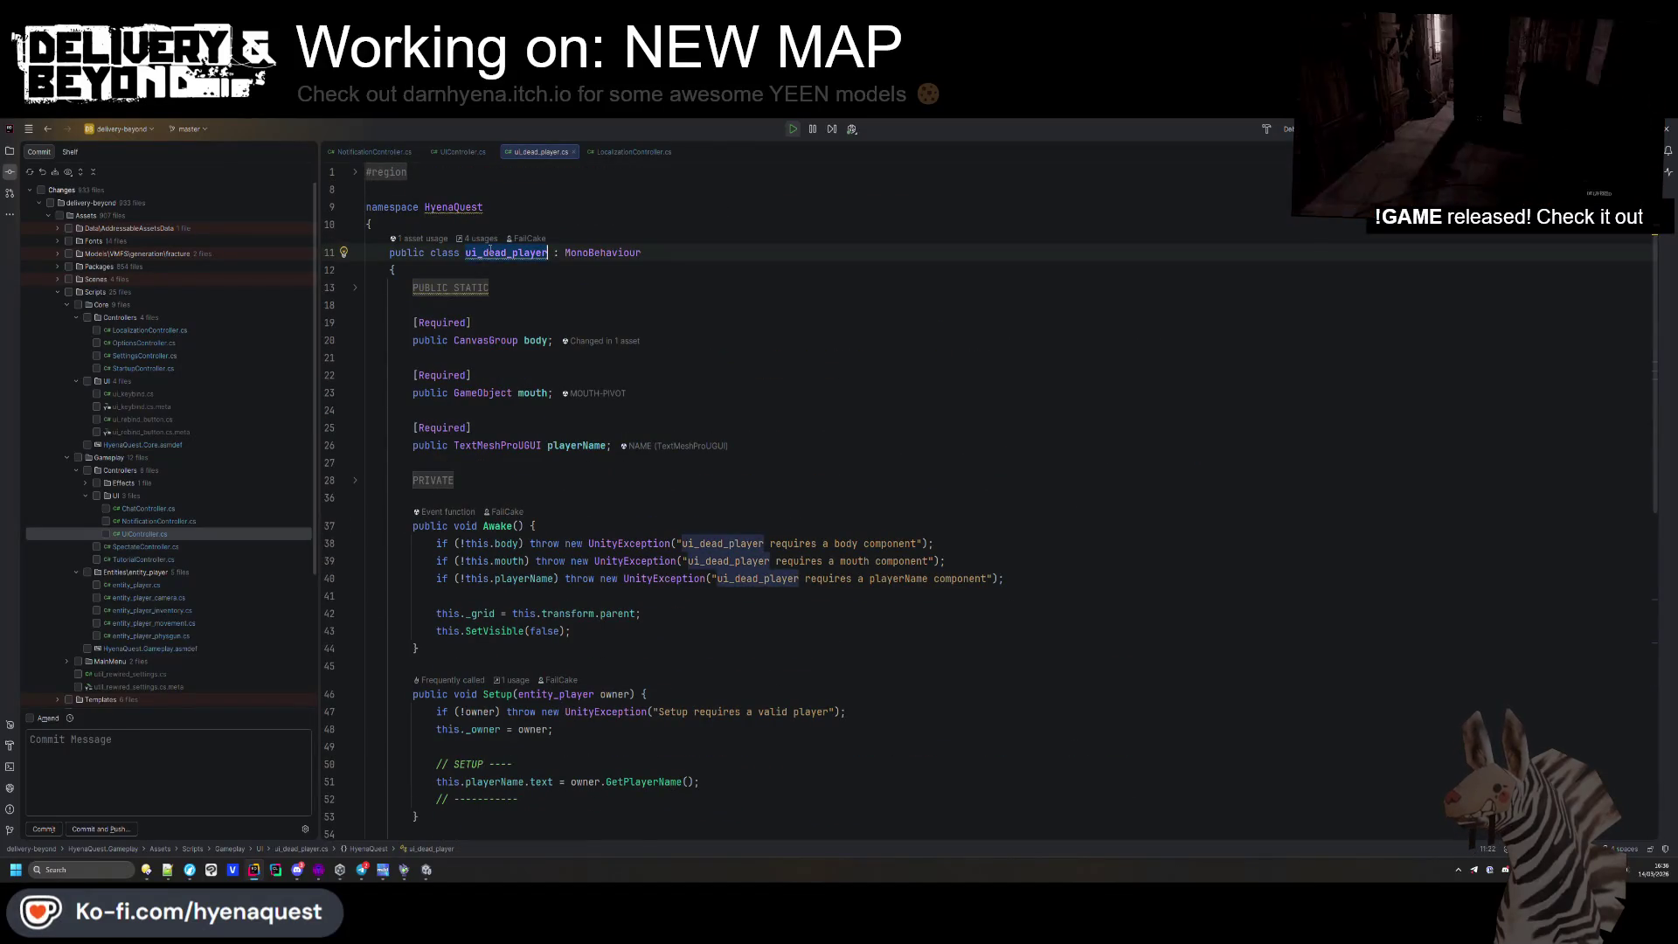
key("ctrl+shift+f")
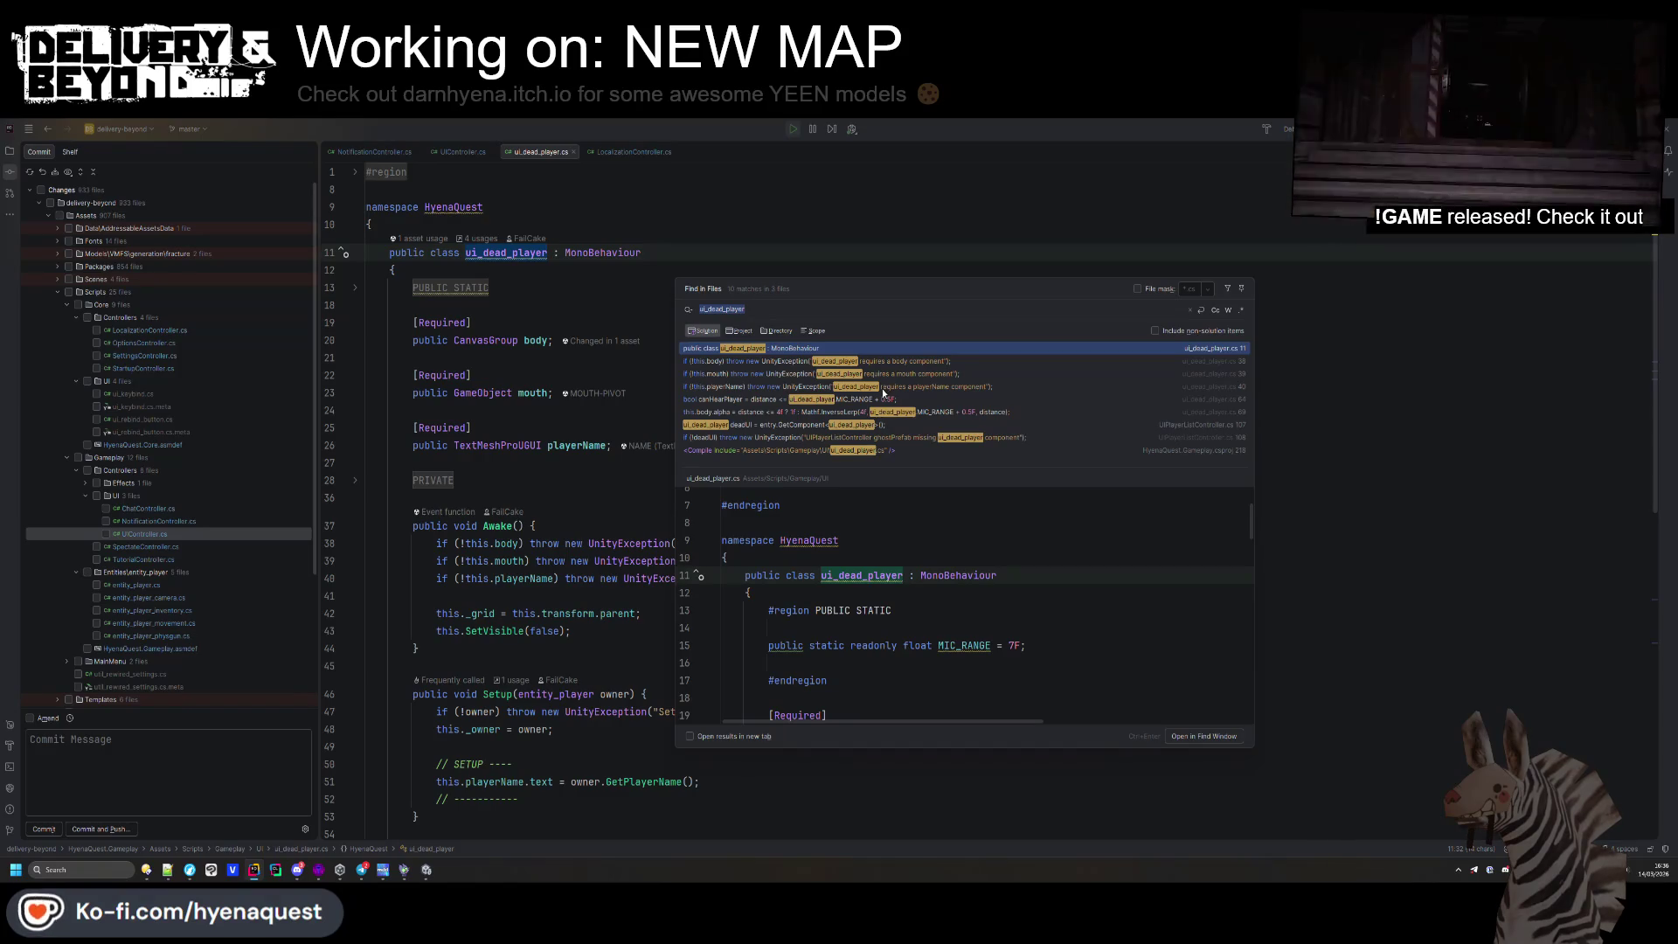
double_click(856, 425)
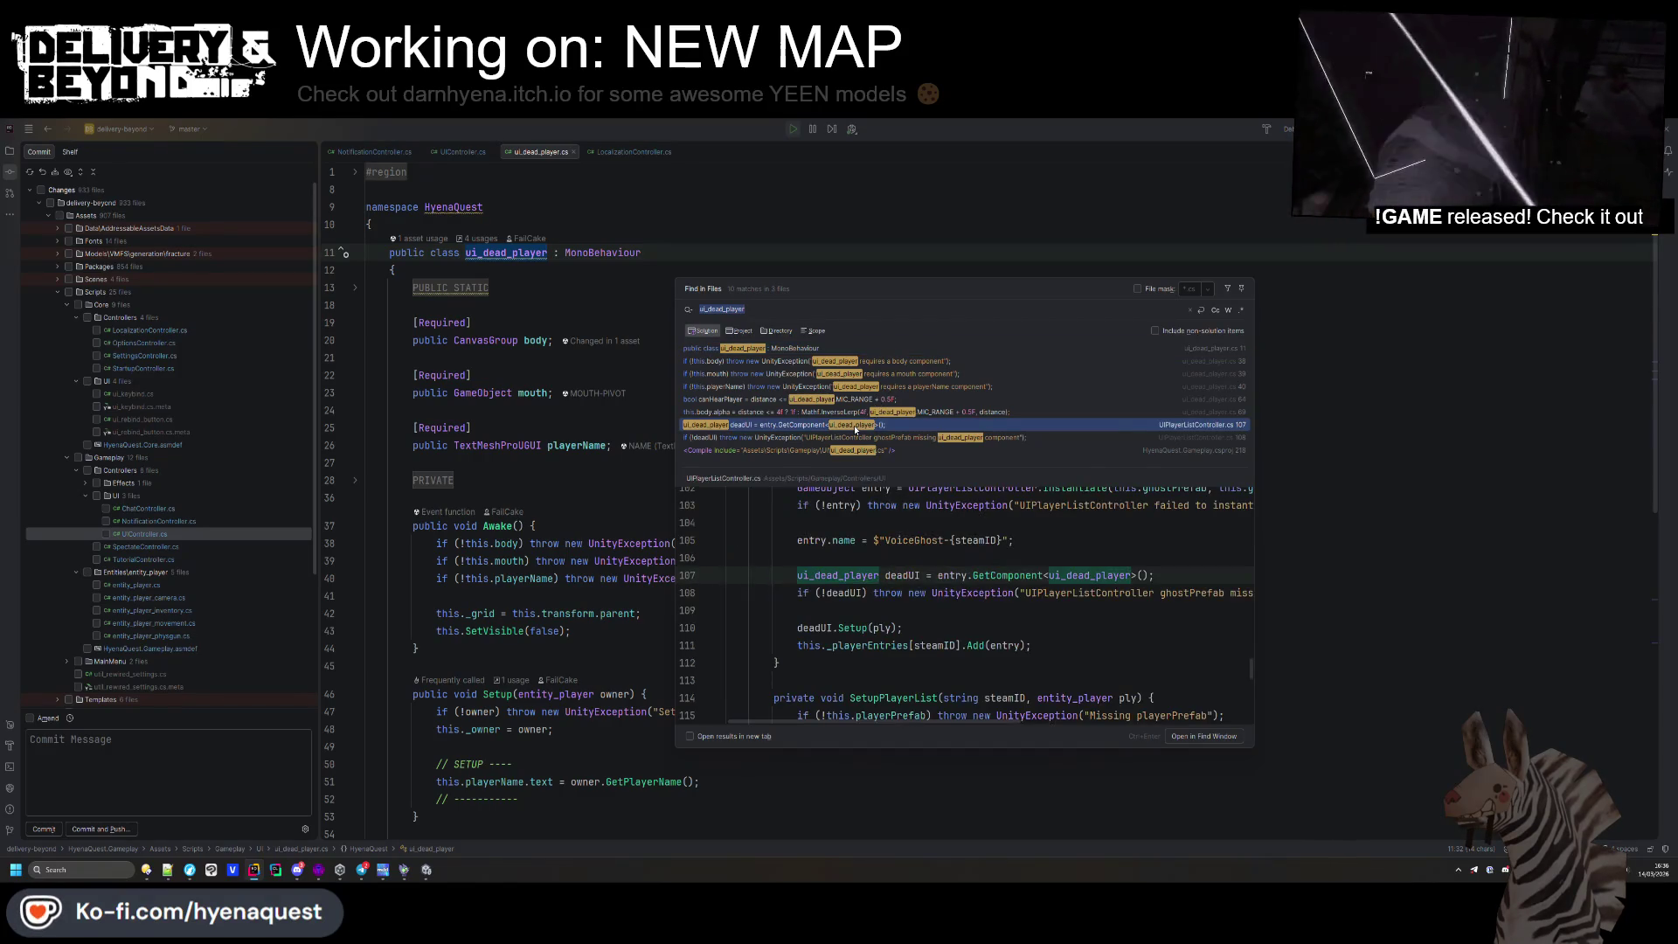
left_click(548, 415)
double_click(458, 450)
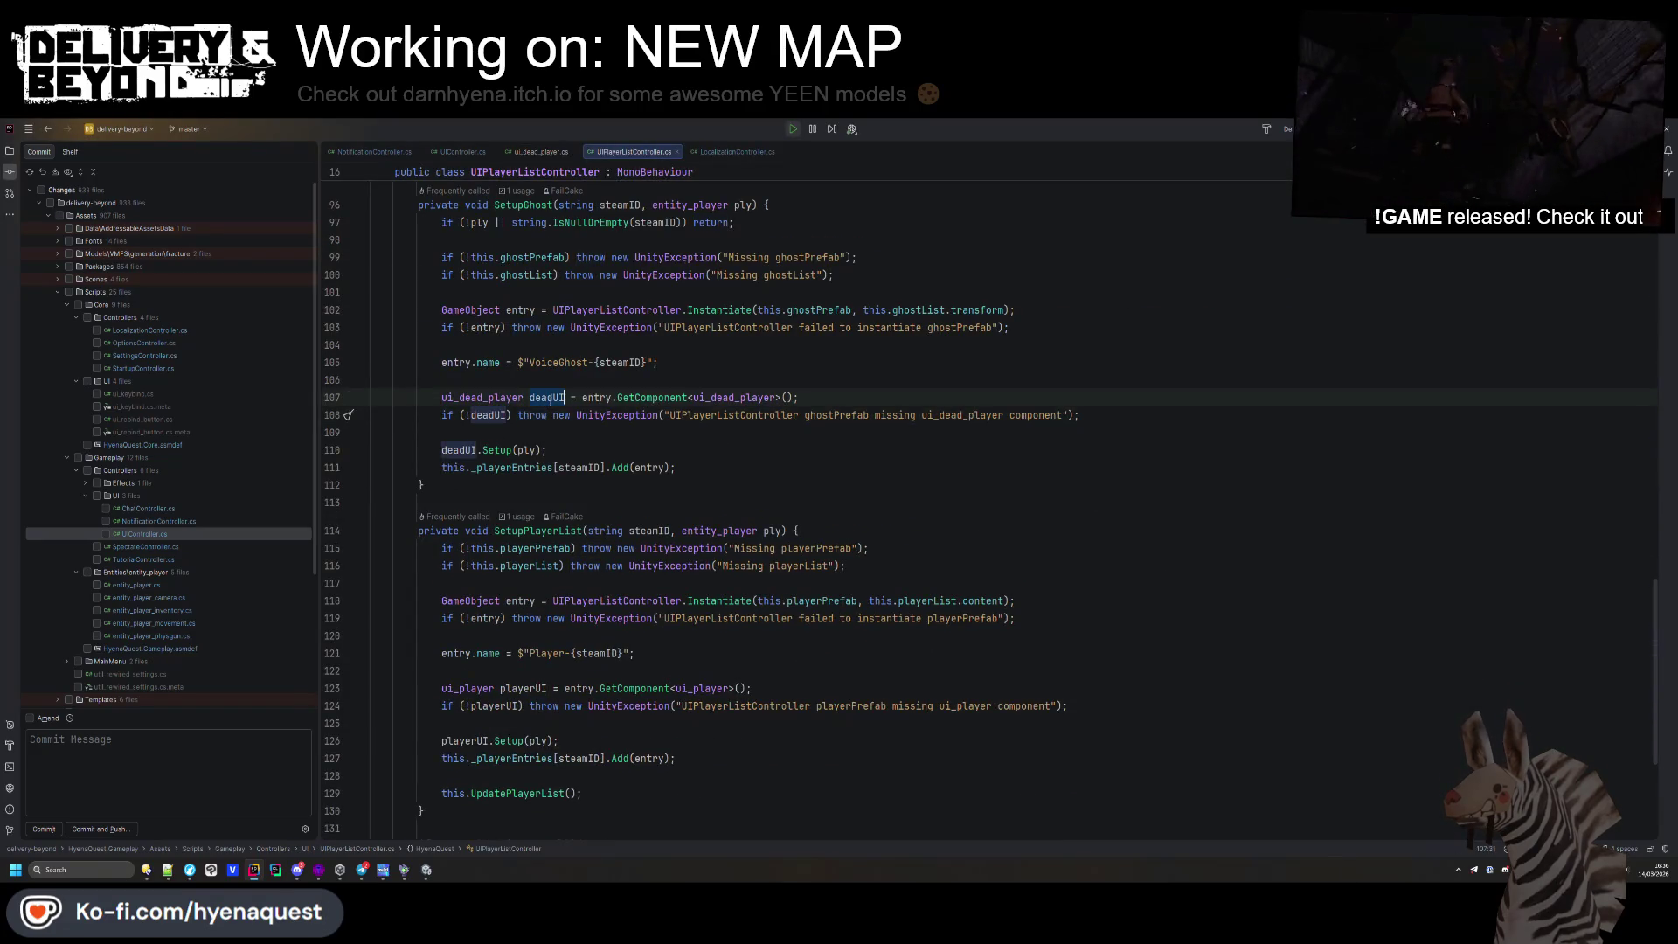
key("ctrl+f")
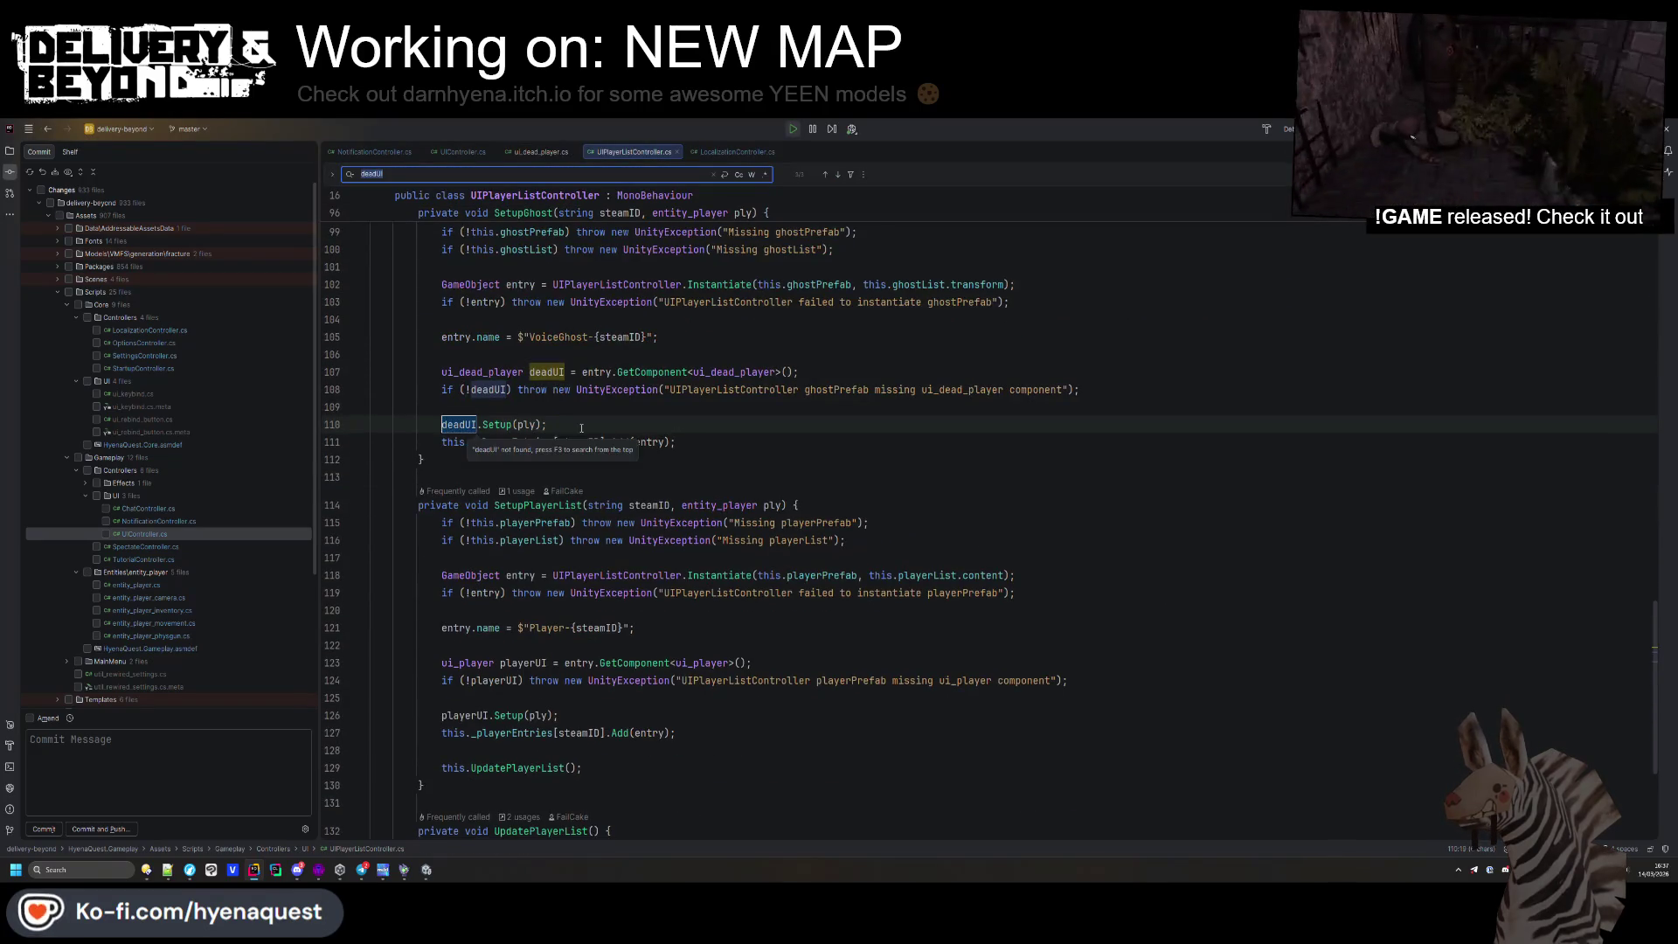
key("alt+Tab")
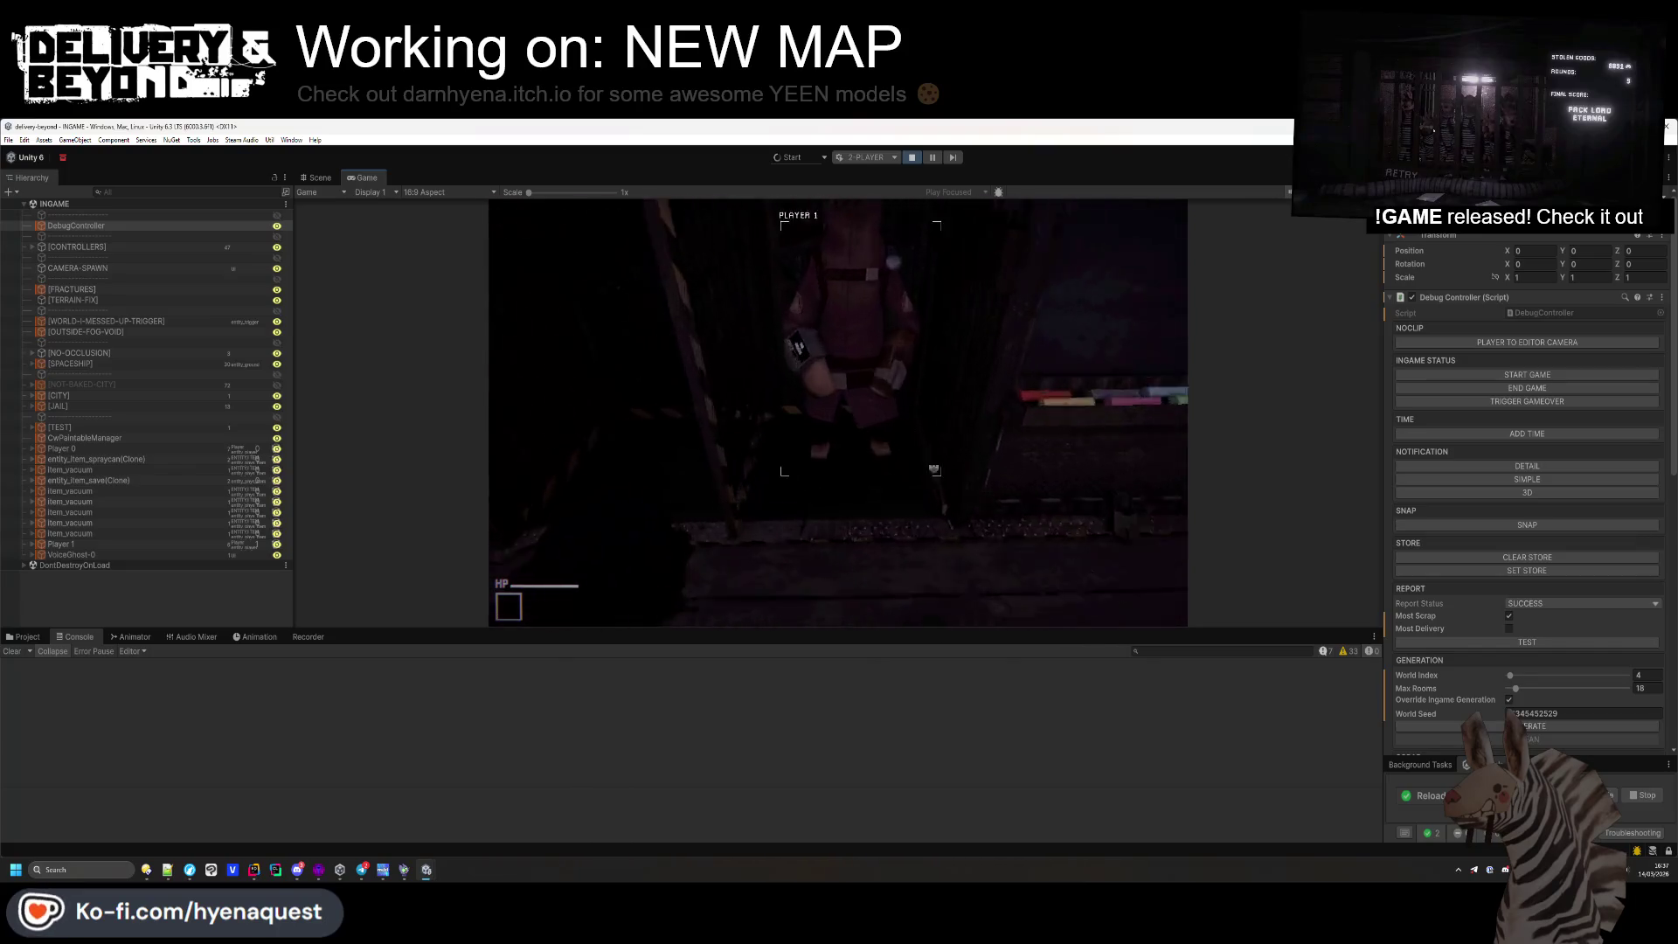
Kill the players with player.kill.all in the in-game console, then select [CONTROLLERS] in the Hierarchy
key("grave")
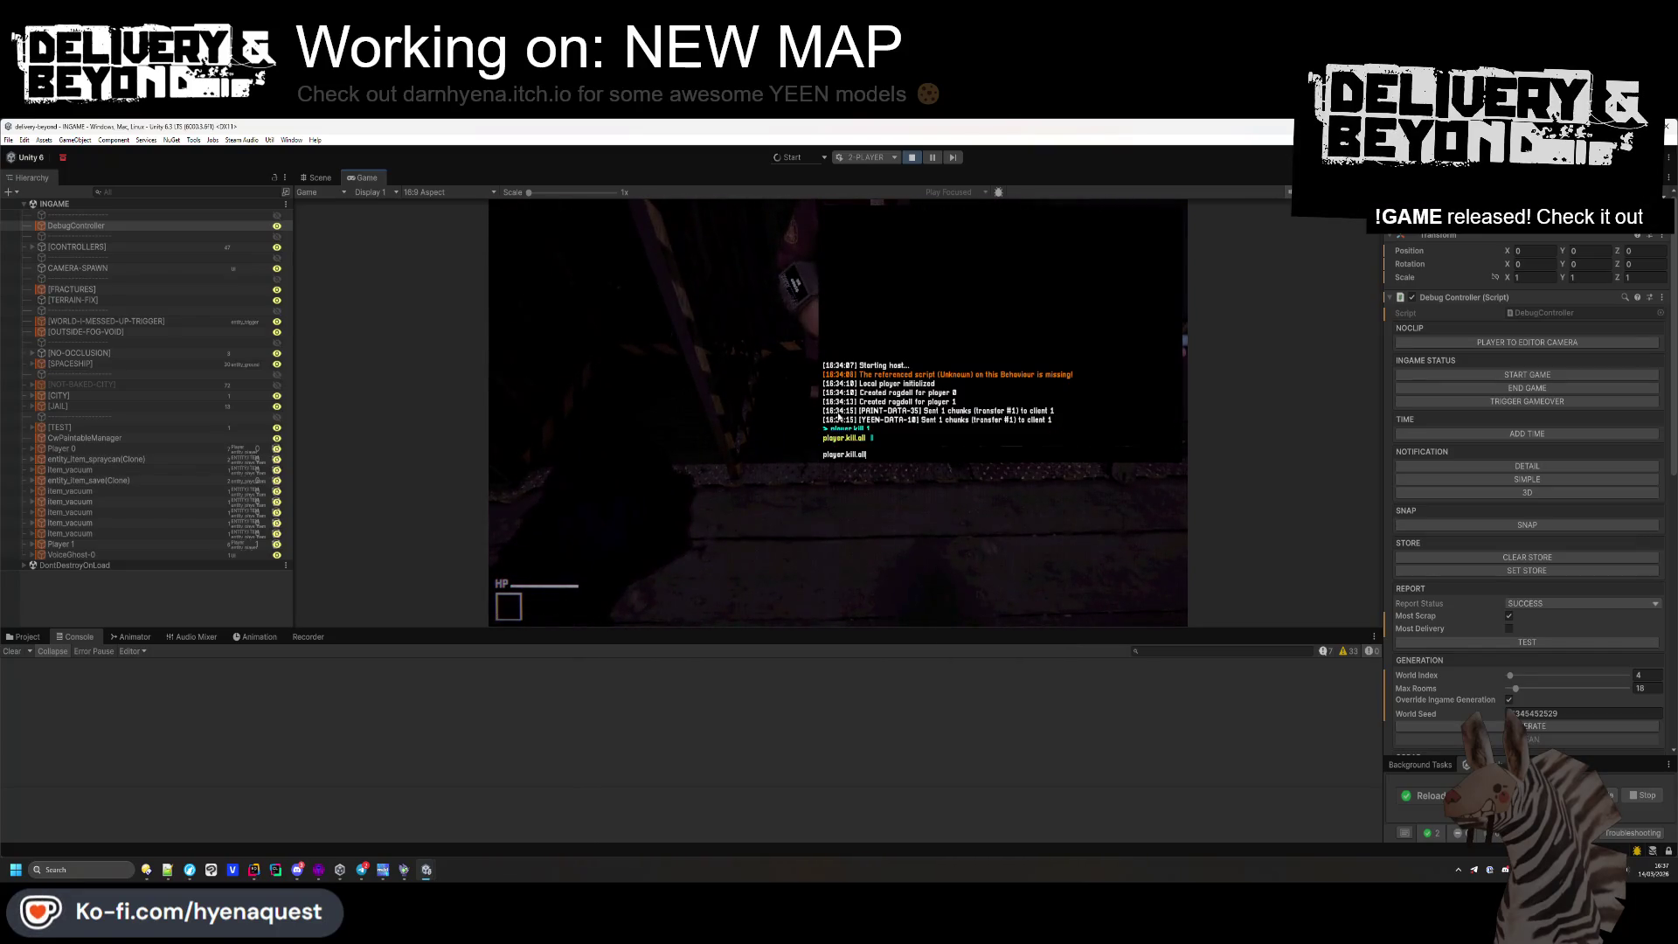
key("grave")
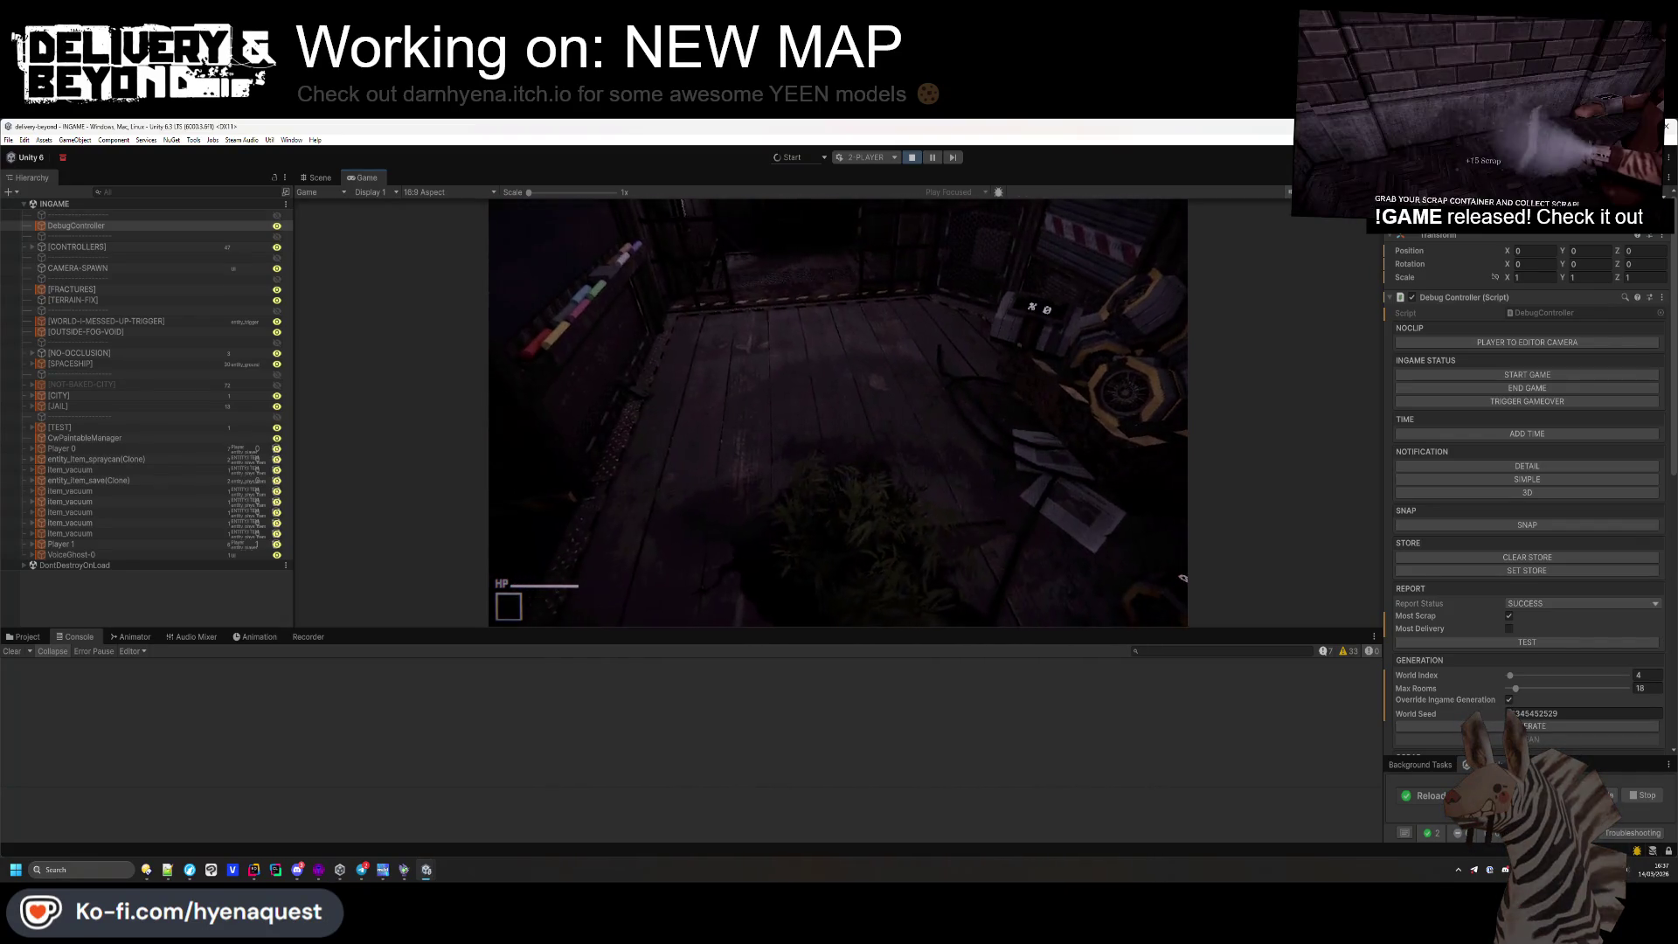
key("super")
left_click(104, 248)
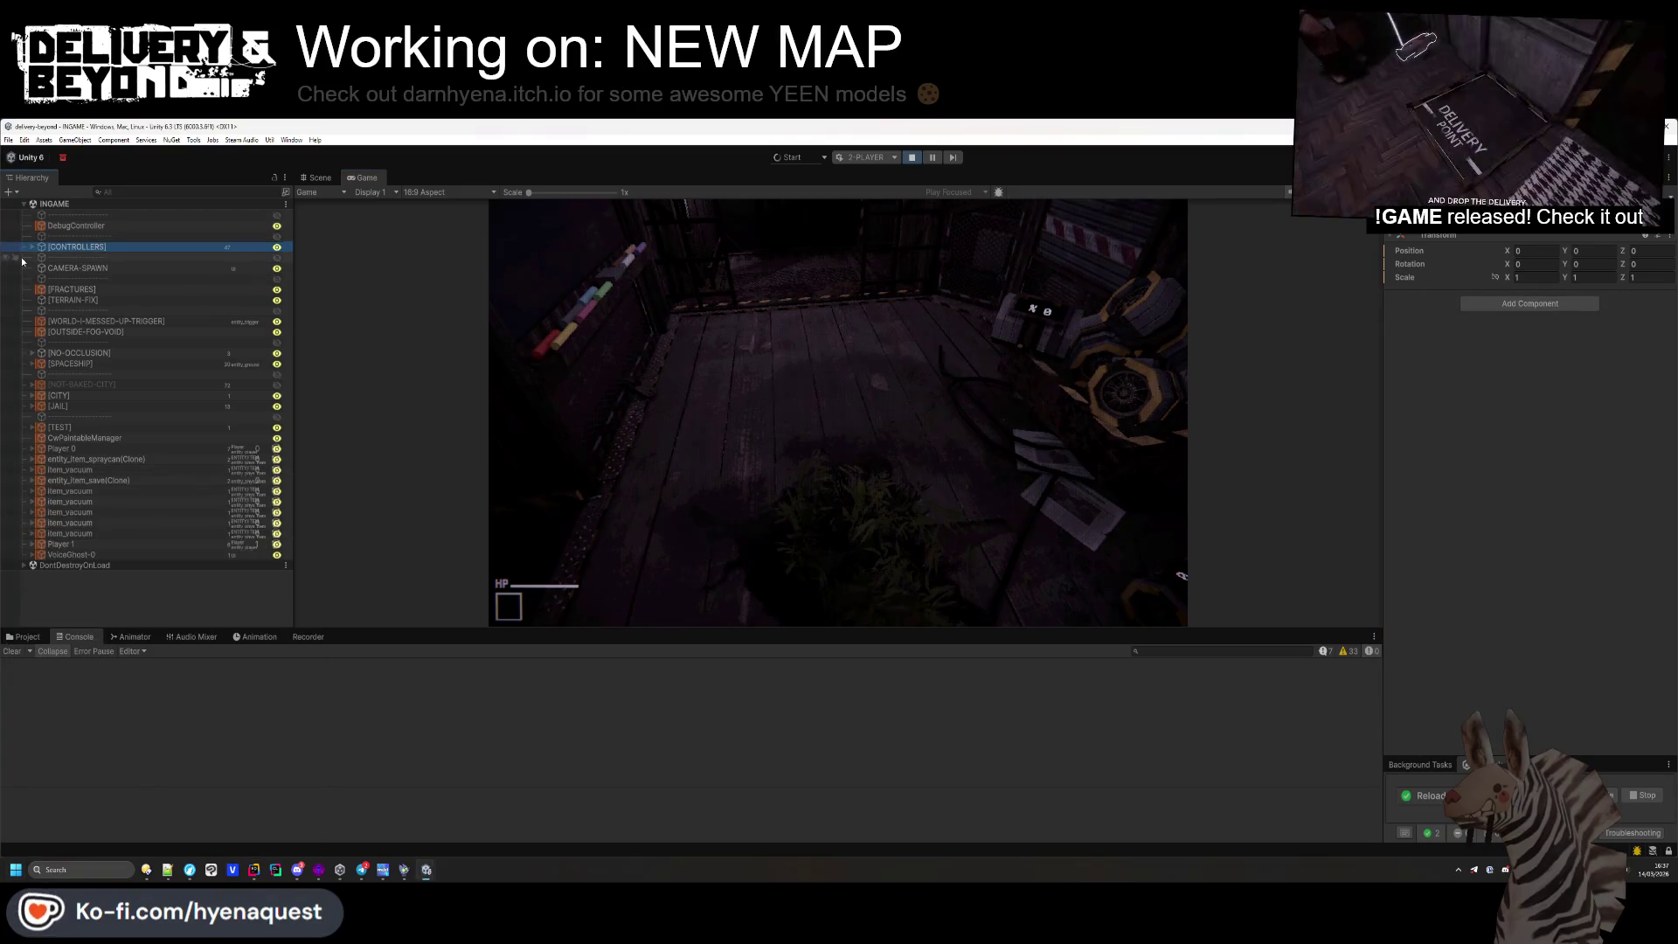
Expand [CONTROLLERS] > UIController > [CANVAS] and inspect [DEAD-SPECTATOR-PLAYERS], [ALIVE-HUD] and VIEW-BLOCKER
left_click(32, 247)
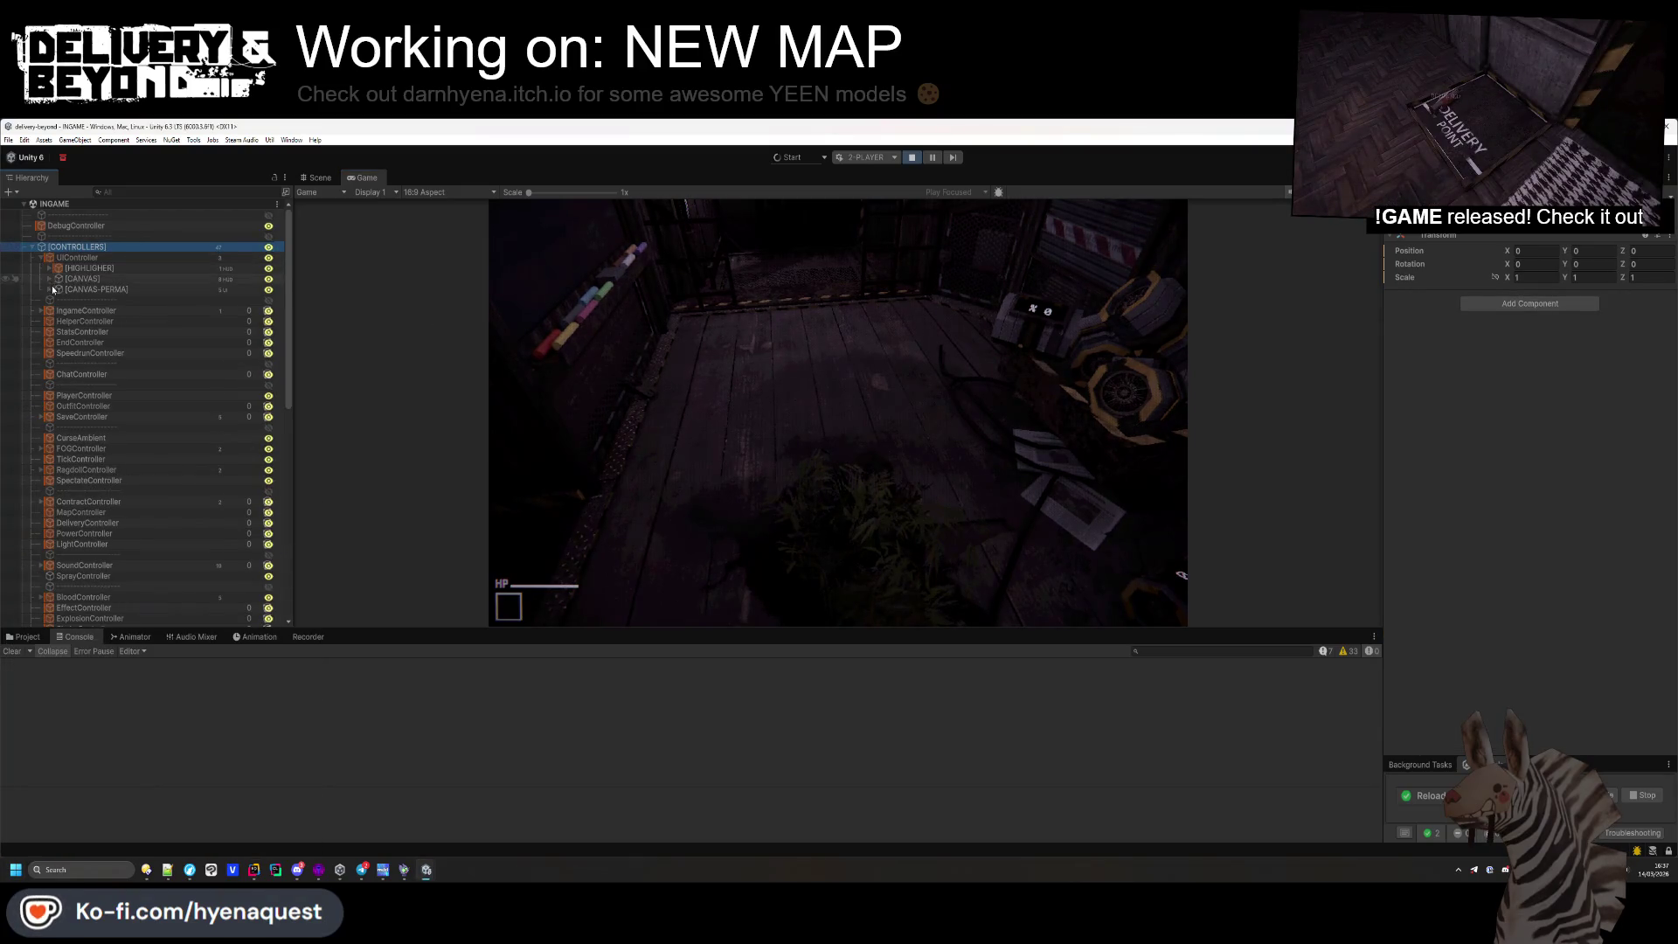
left_click(47, 290)
left_click(47, 288)
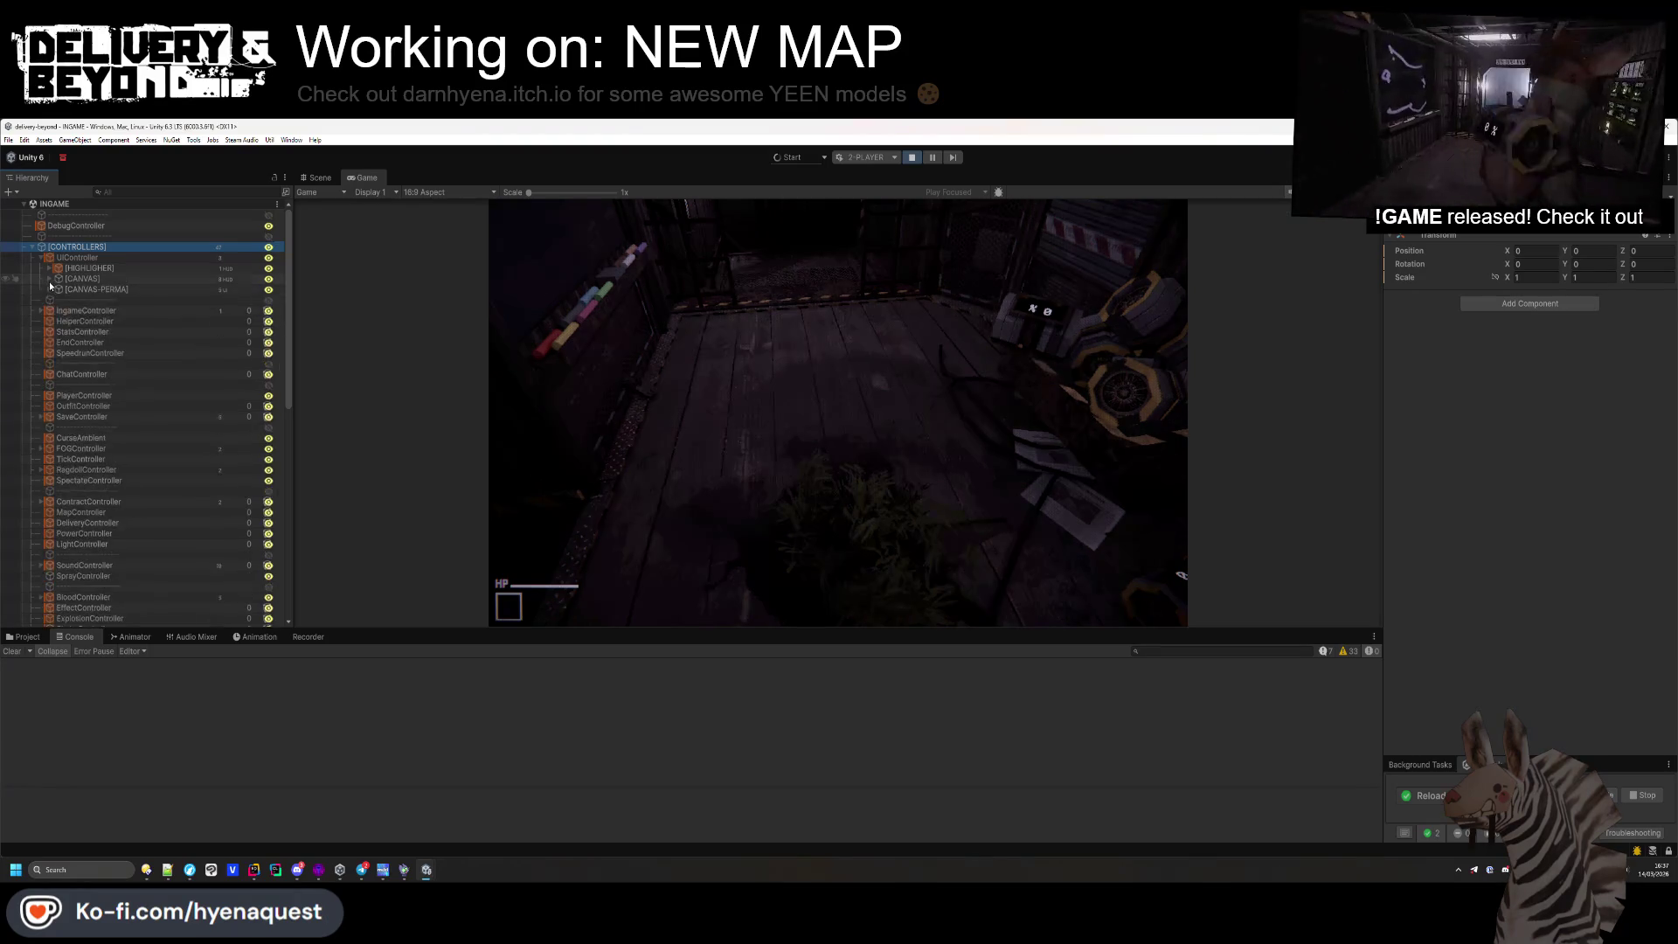
left_click(49, 279)
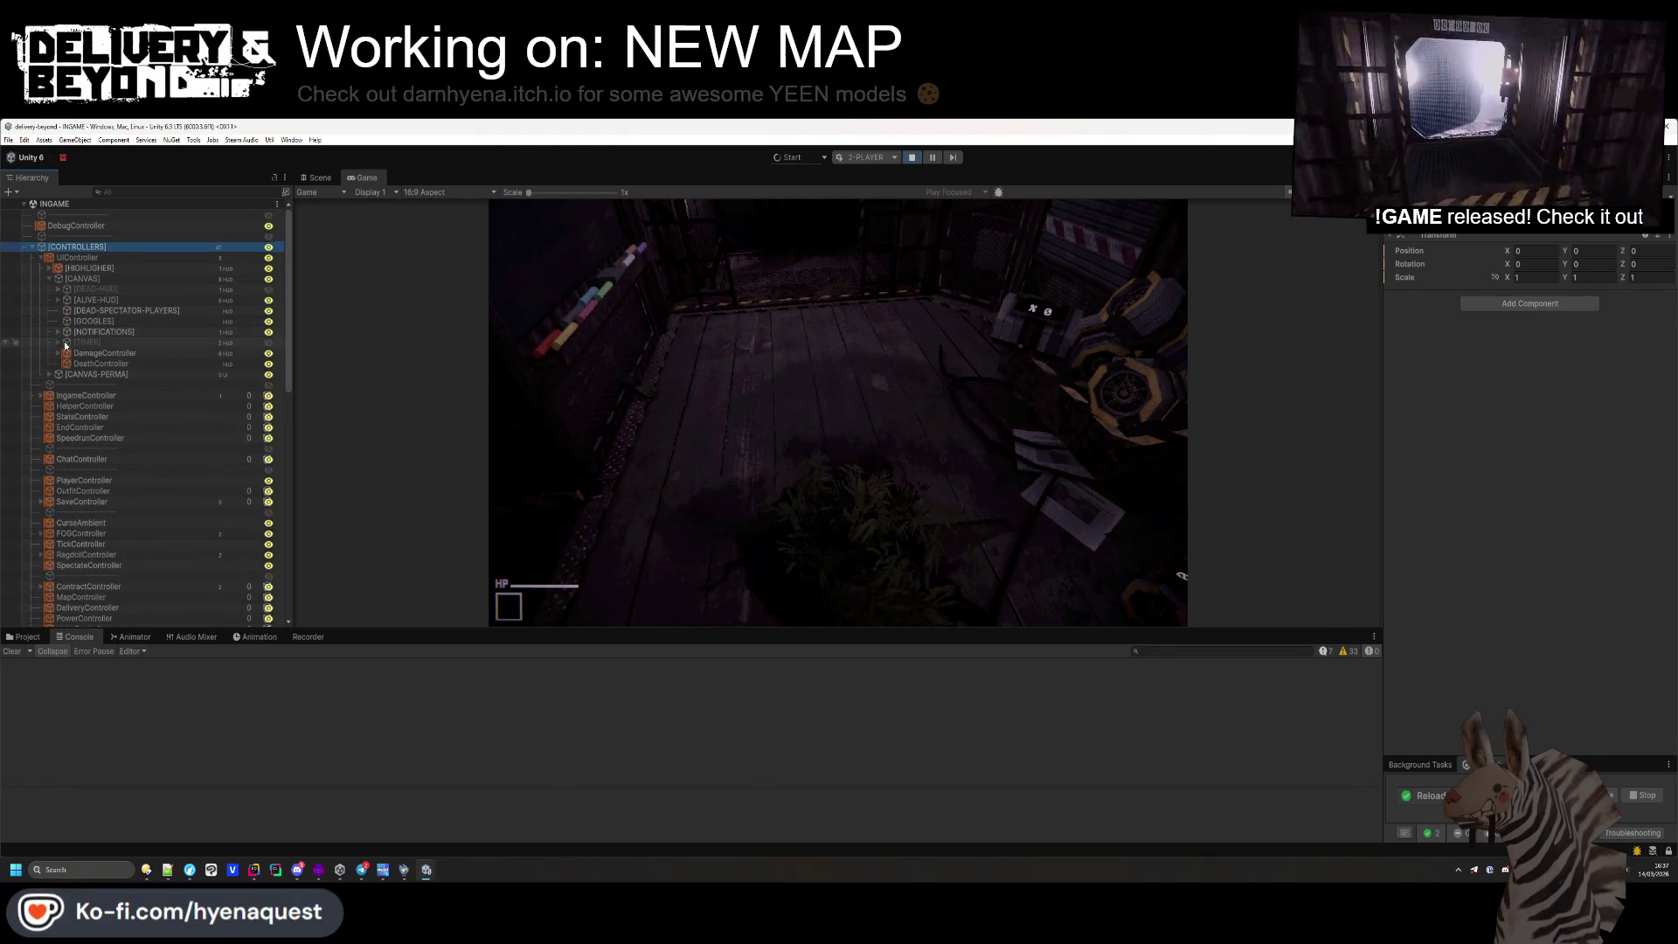
left_click(99, 312)
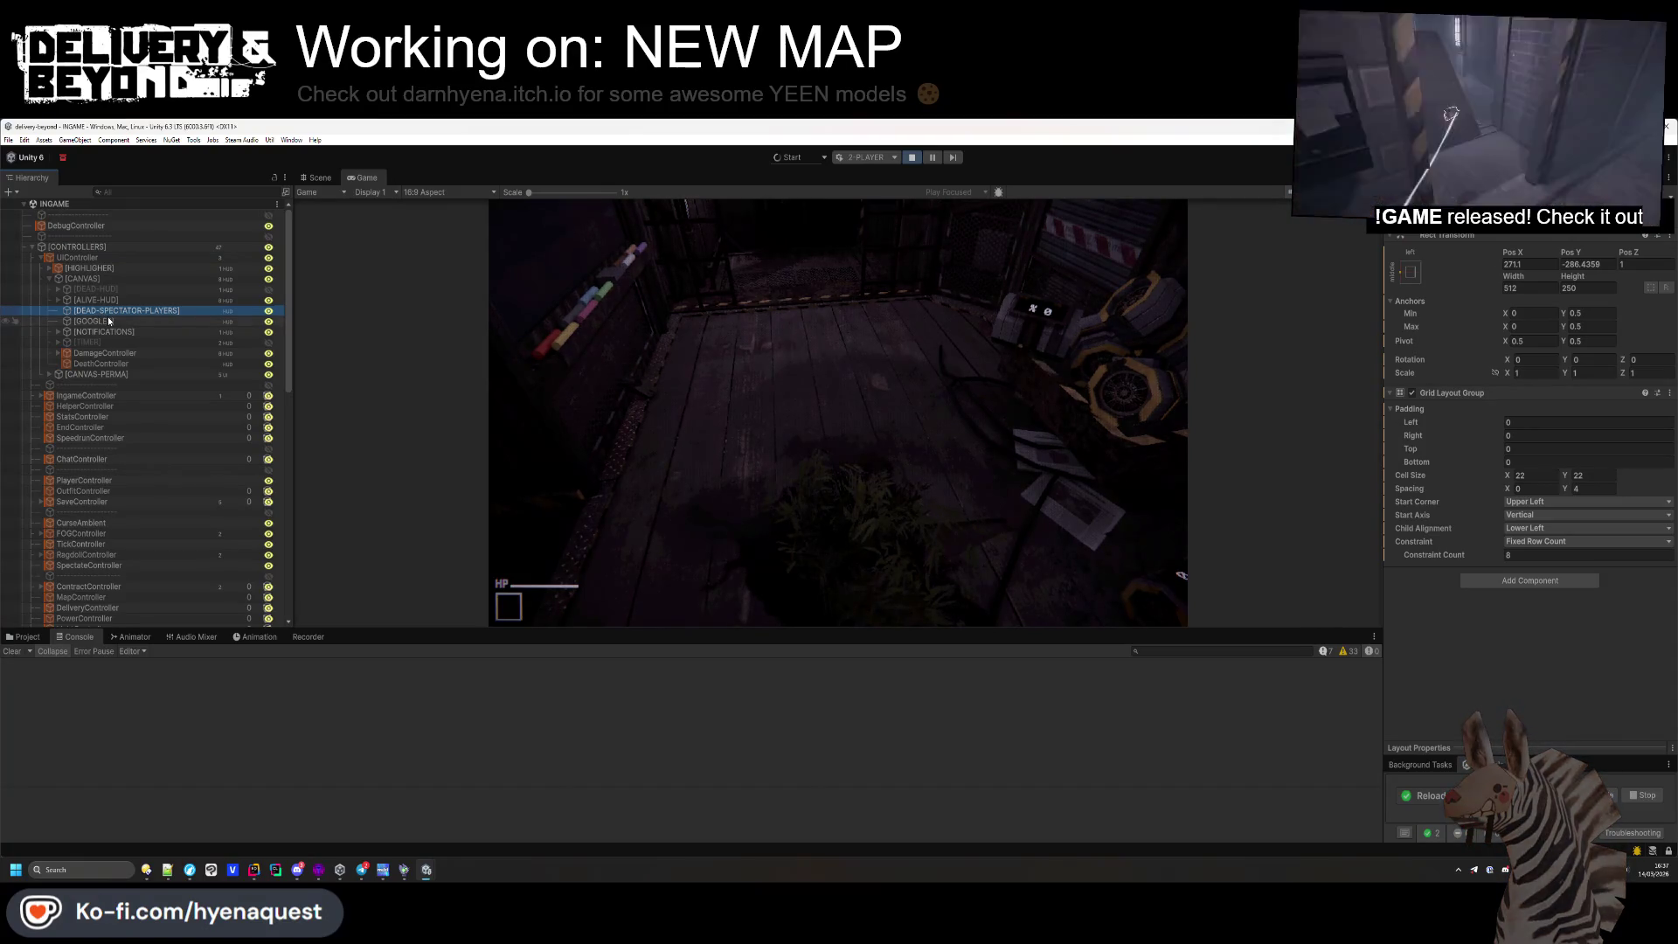
left_click(87, 278)
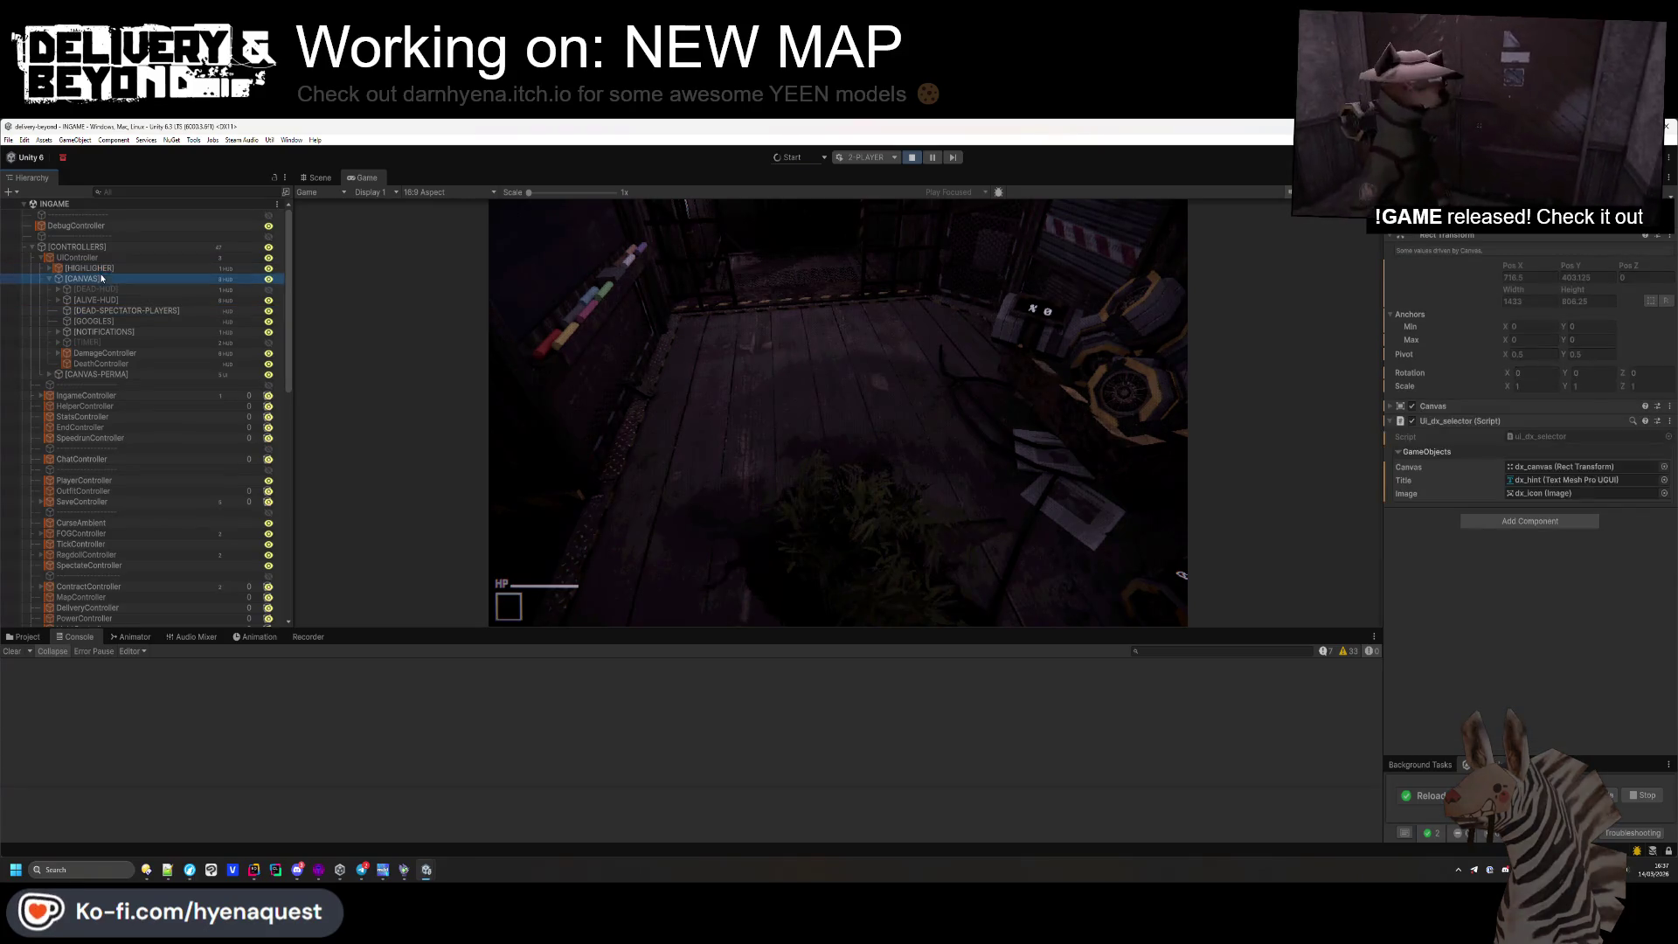
left_click(106, 299)
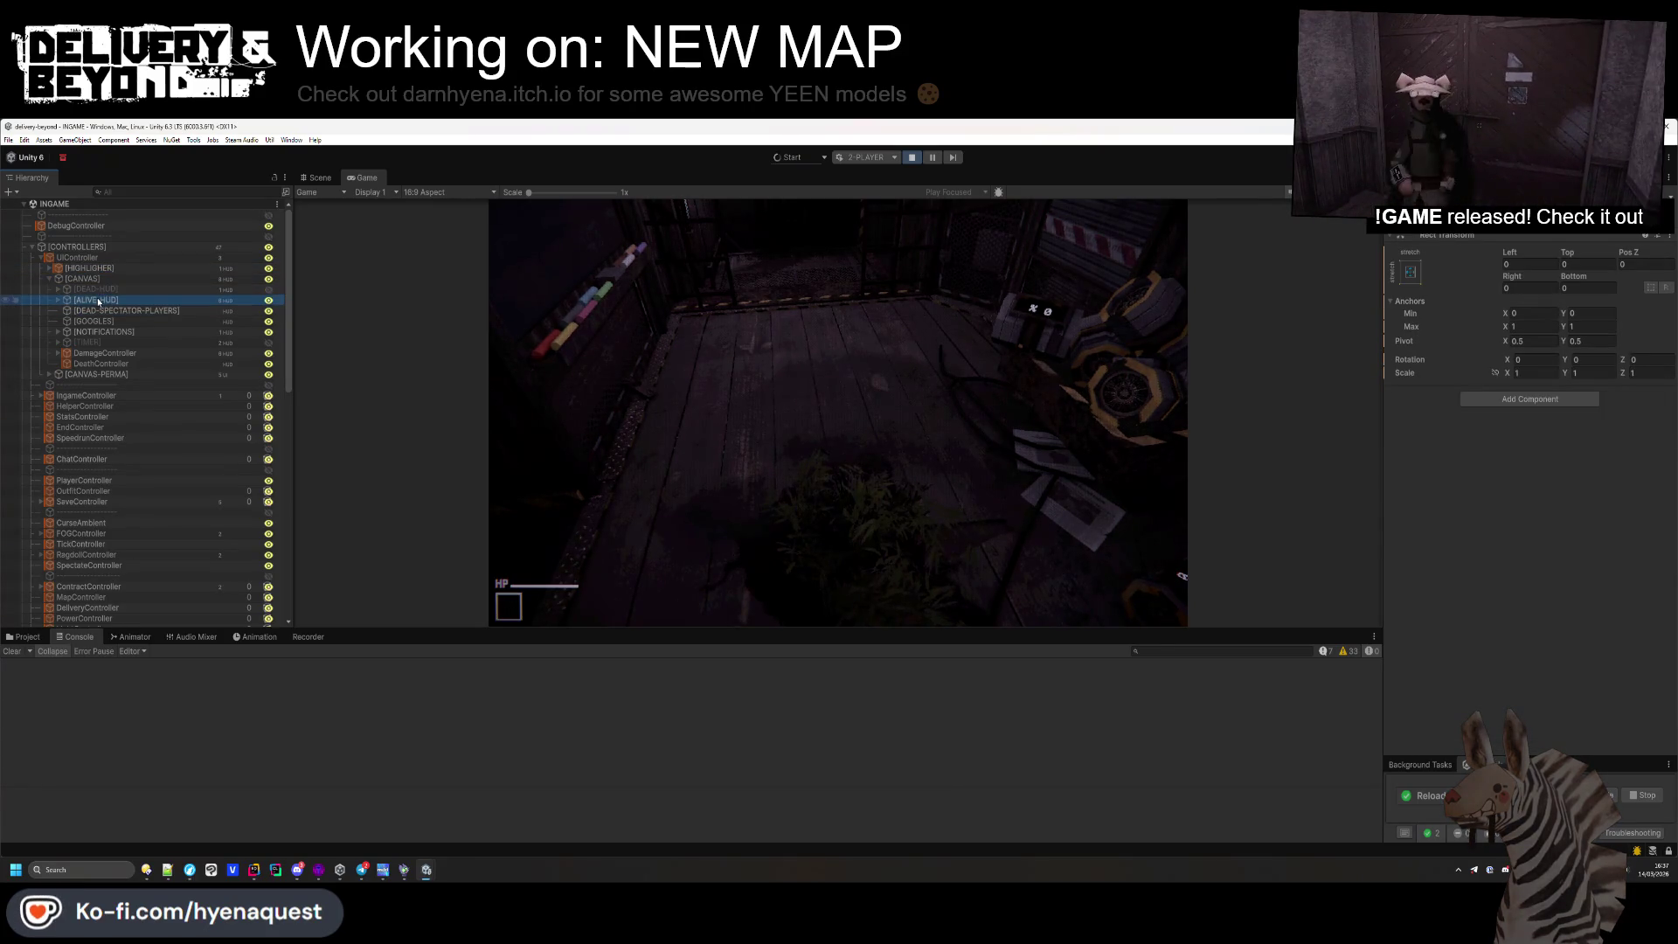
left_click(58, 300)
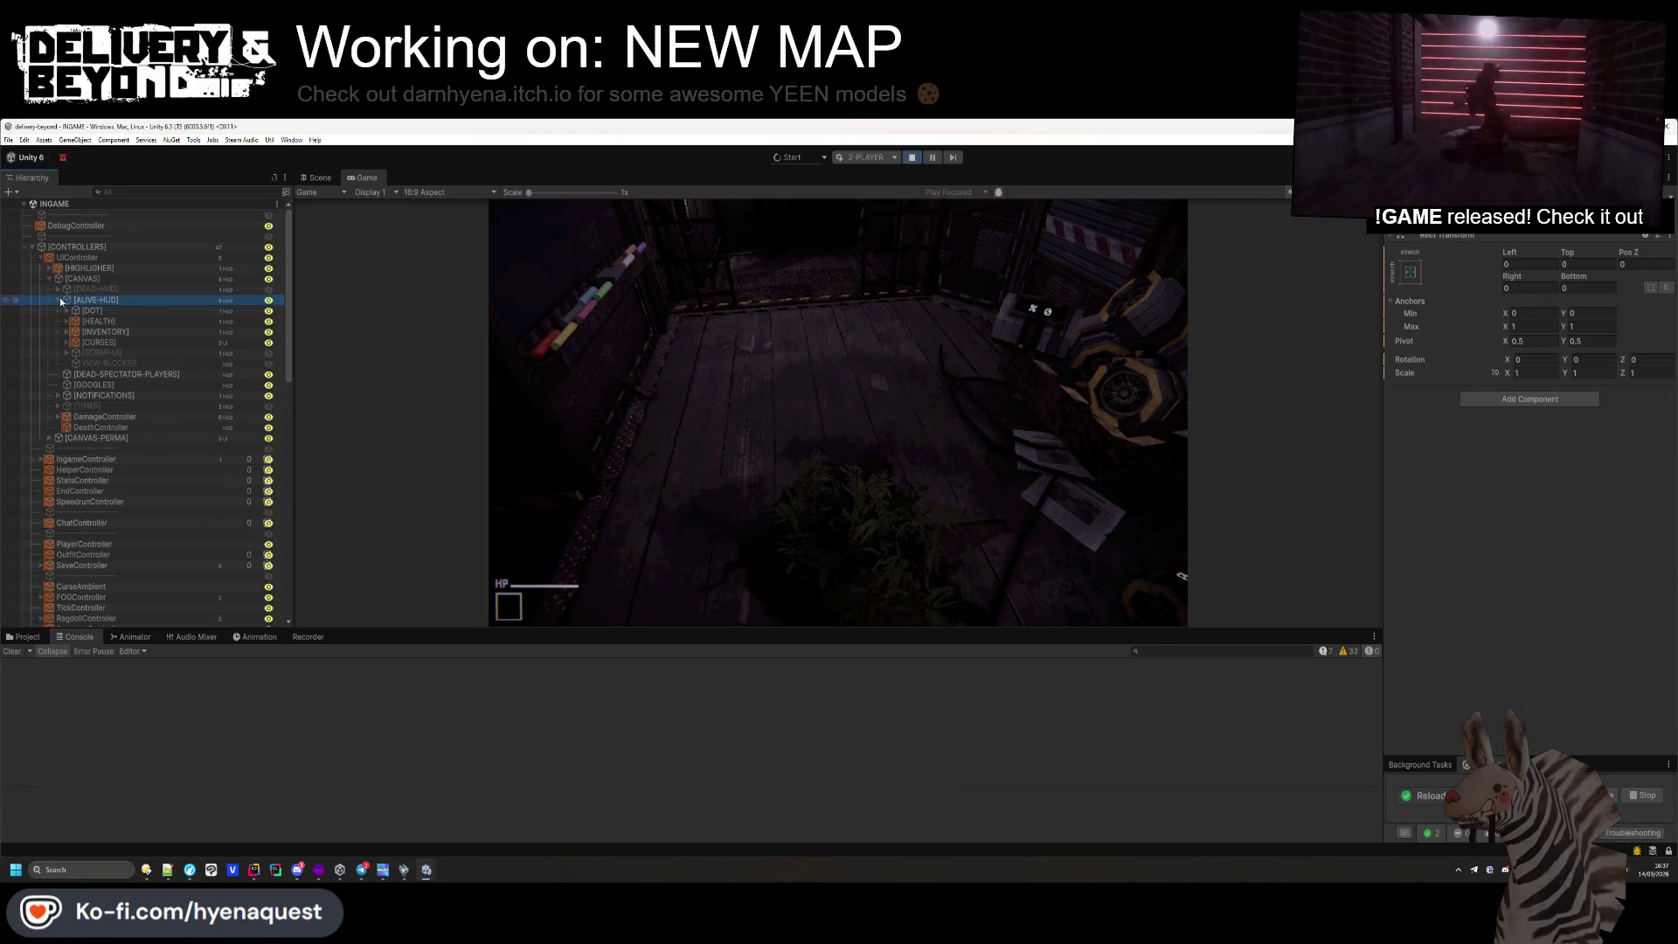
left_click(106, 364)
Expand UIController's UI Player List Controller settings and open its script in Rider
left_click(79, 257)
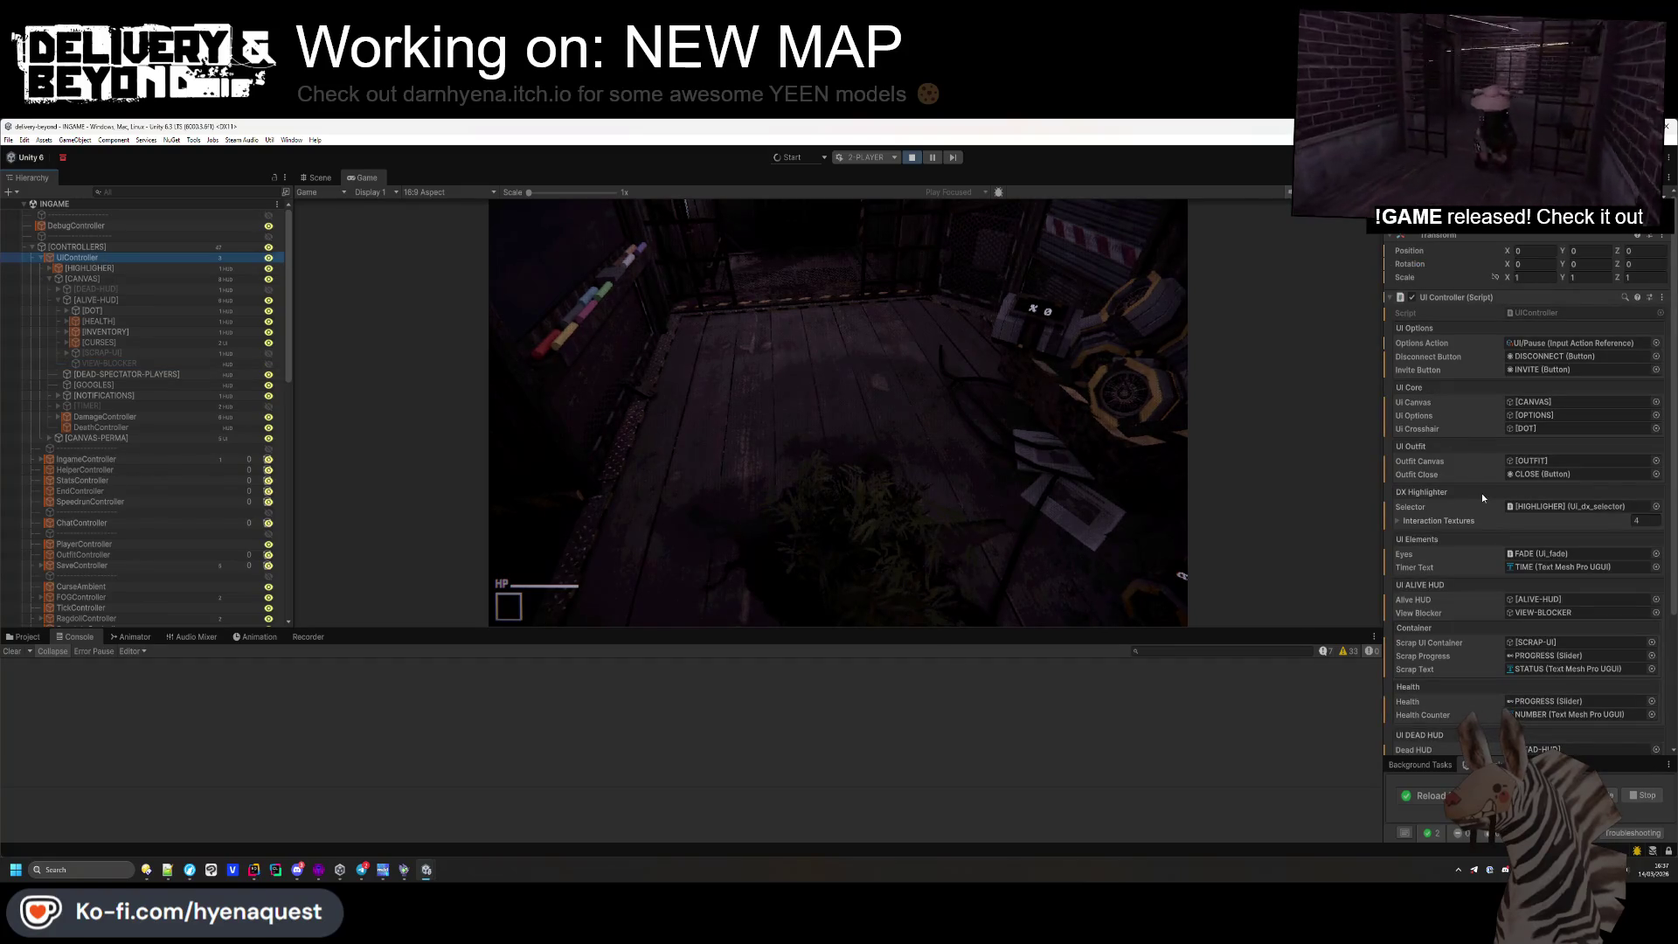
scroll(1481, 493, "down", 5)
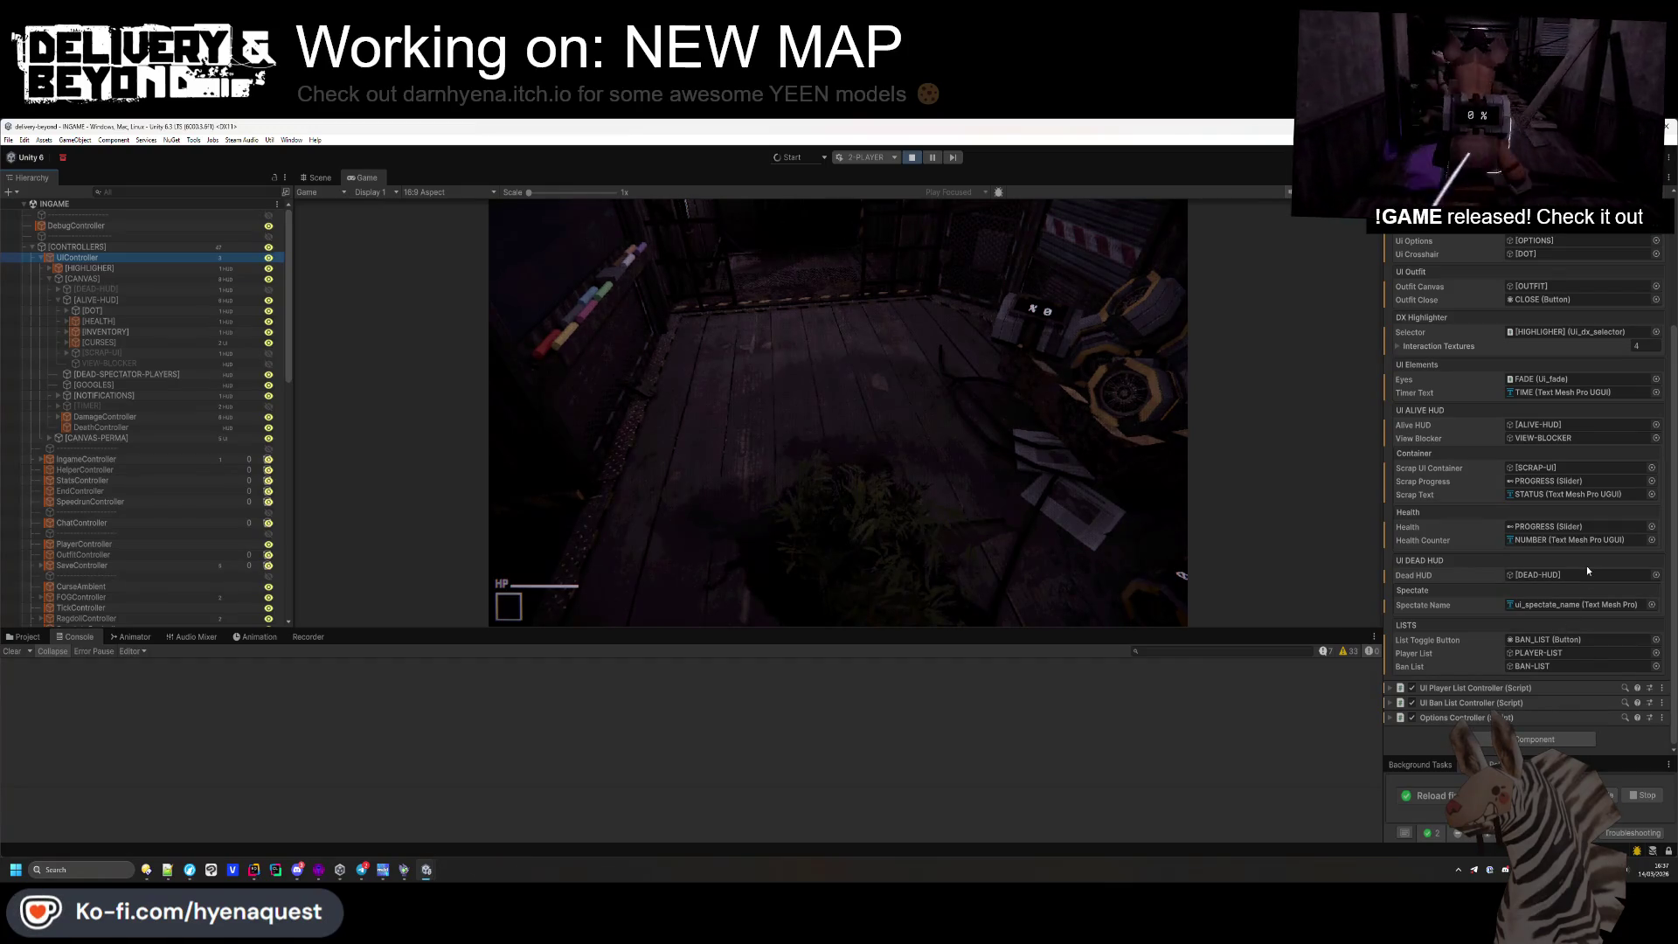
scroll(1588, 570, "up", 5)
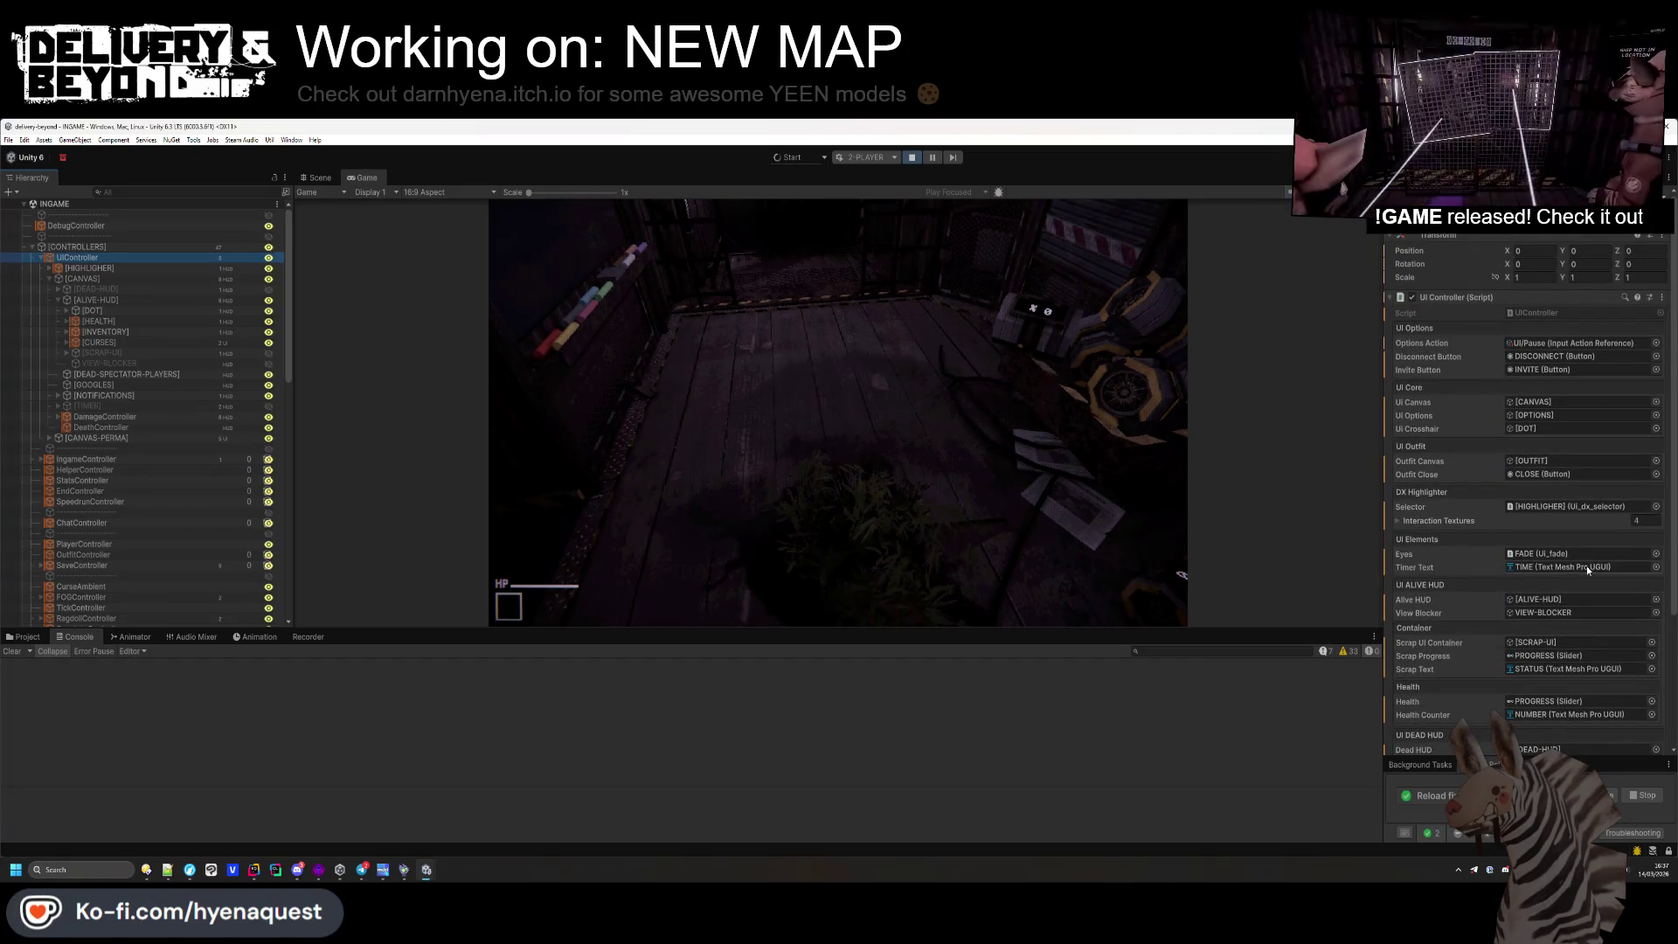
scroll(1587, 564, "down", 5)
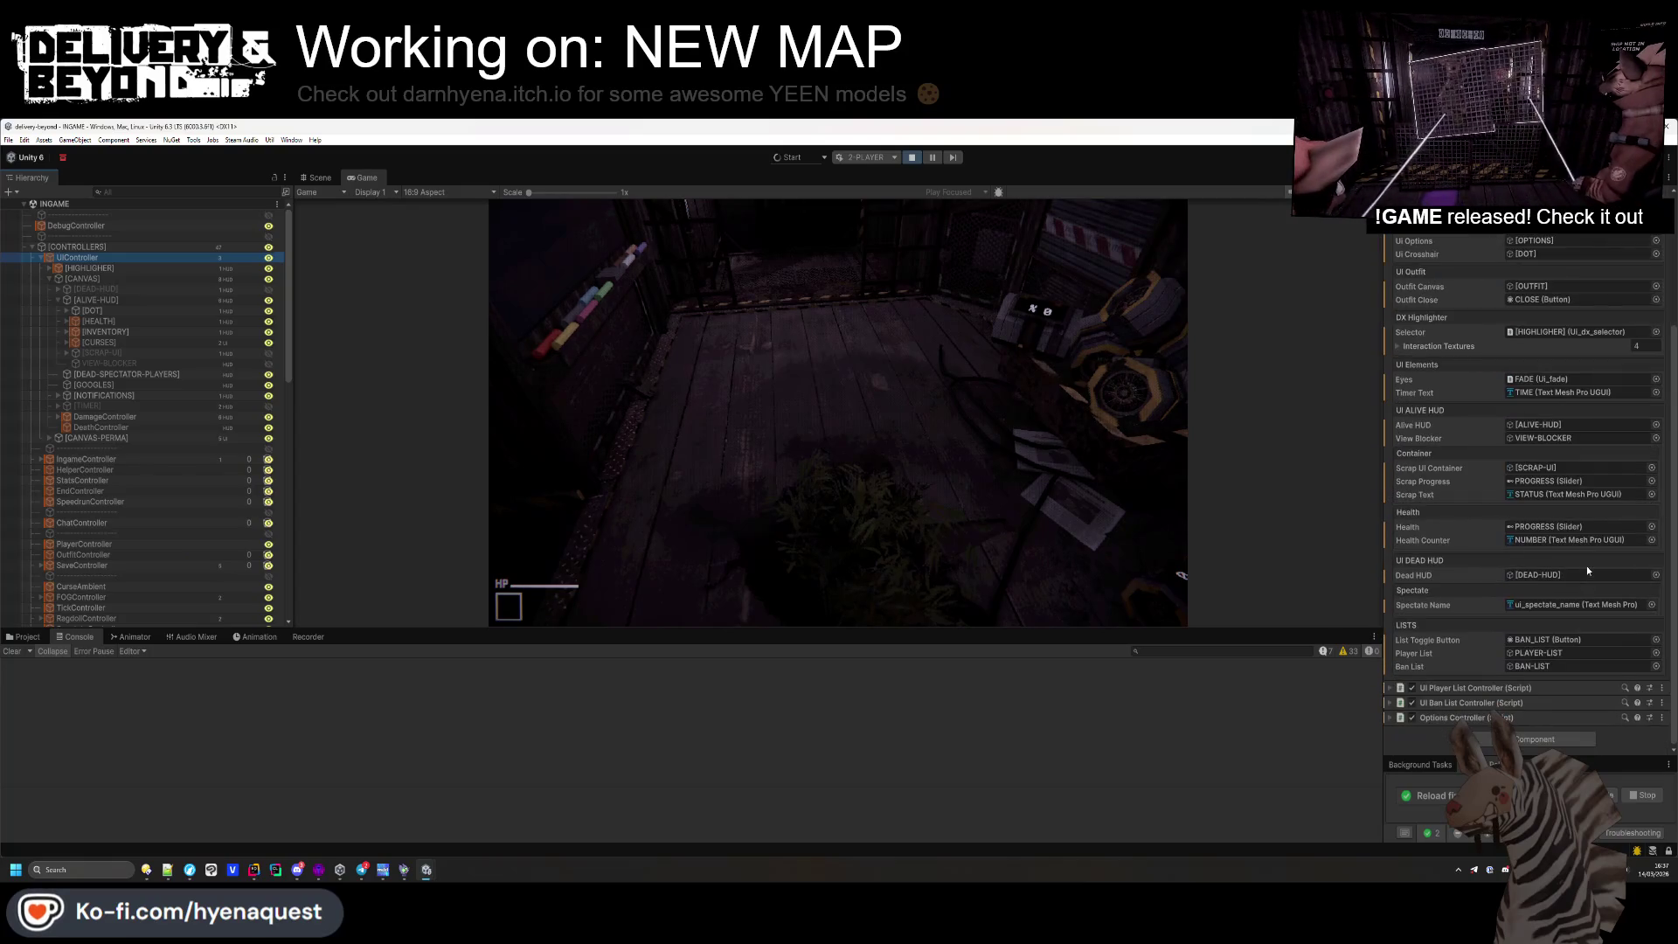
left_click(1483, 690)
scroll(1482, 680, "down", 3)
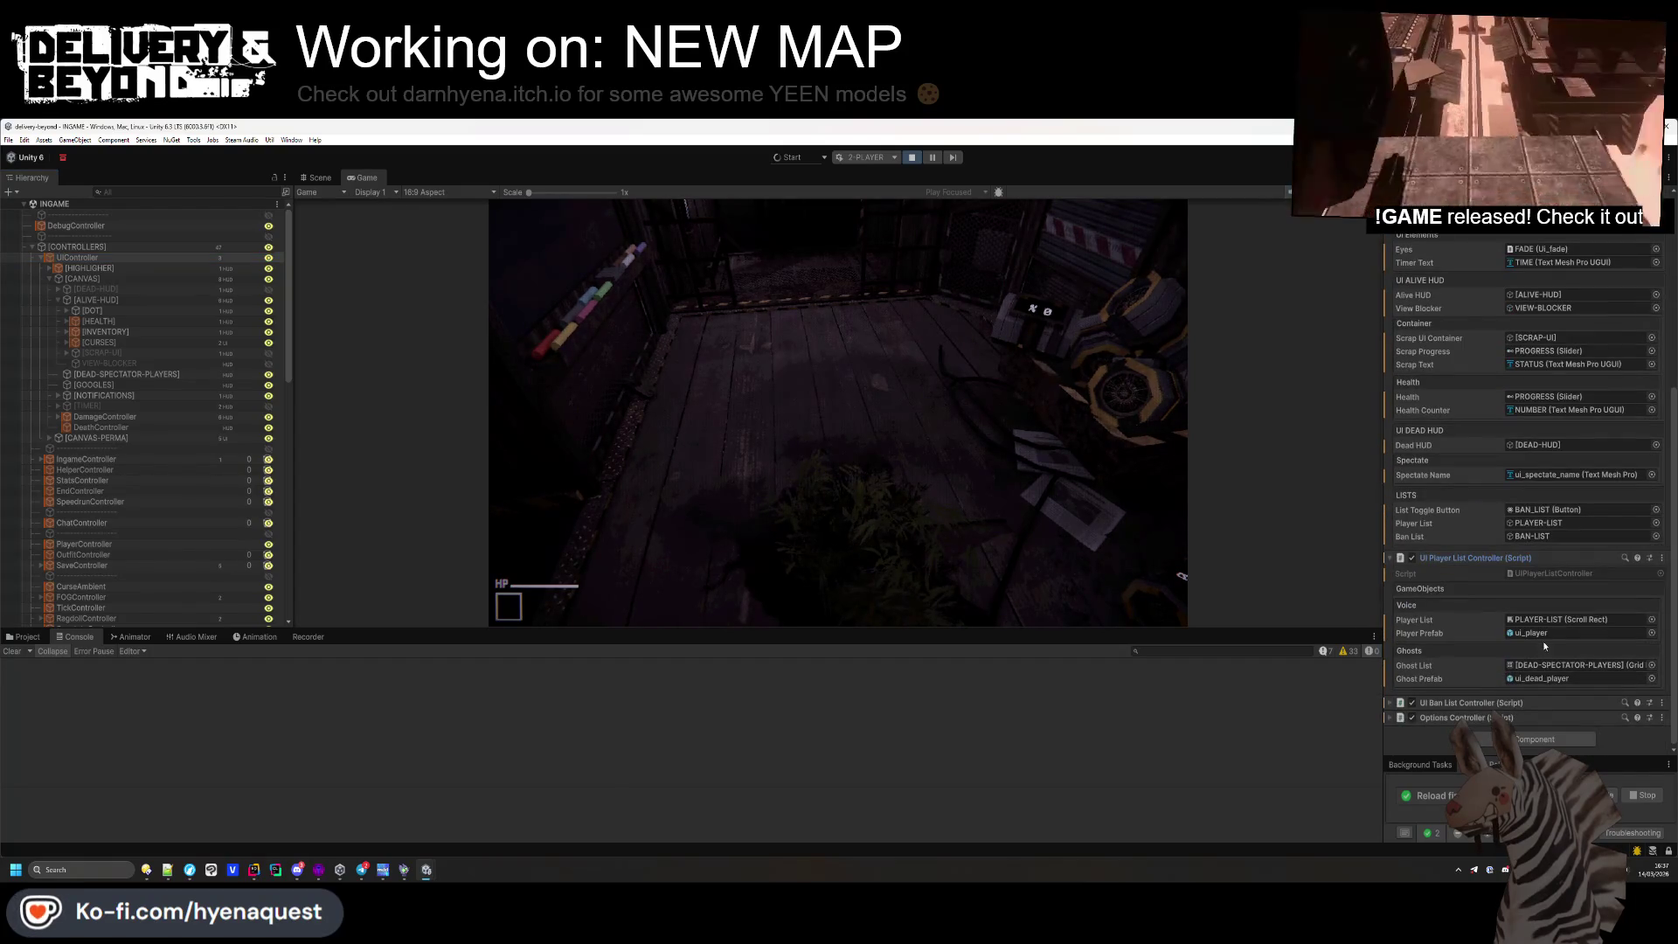
double_click(1550, 572)
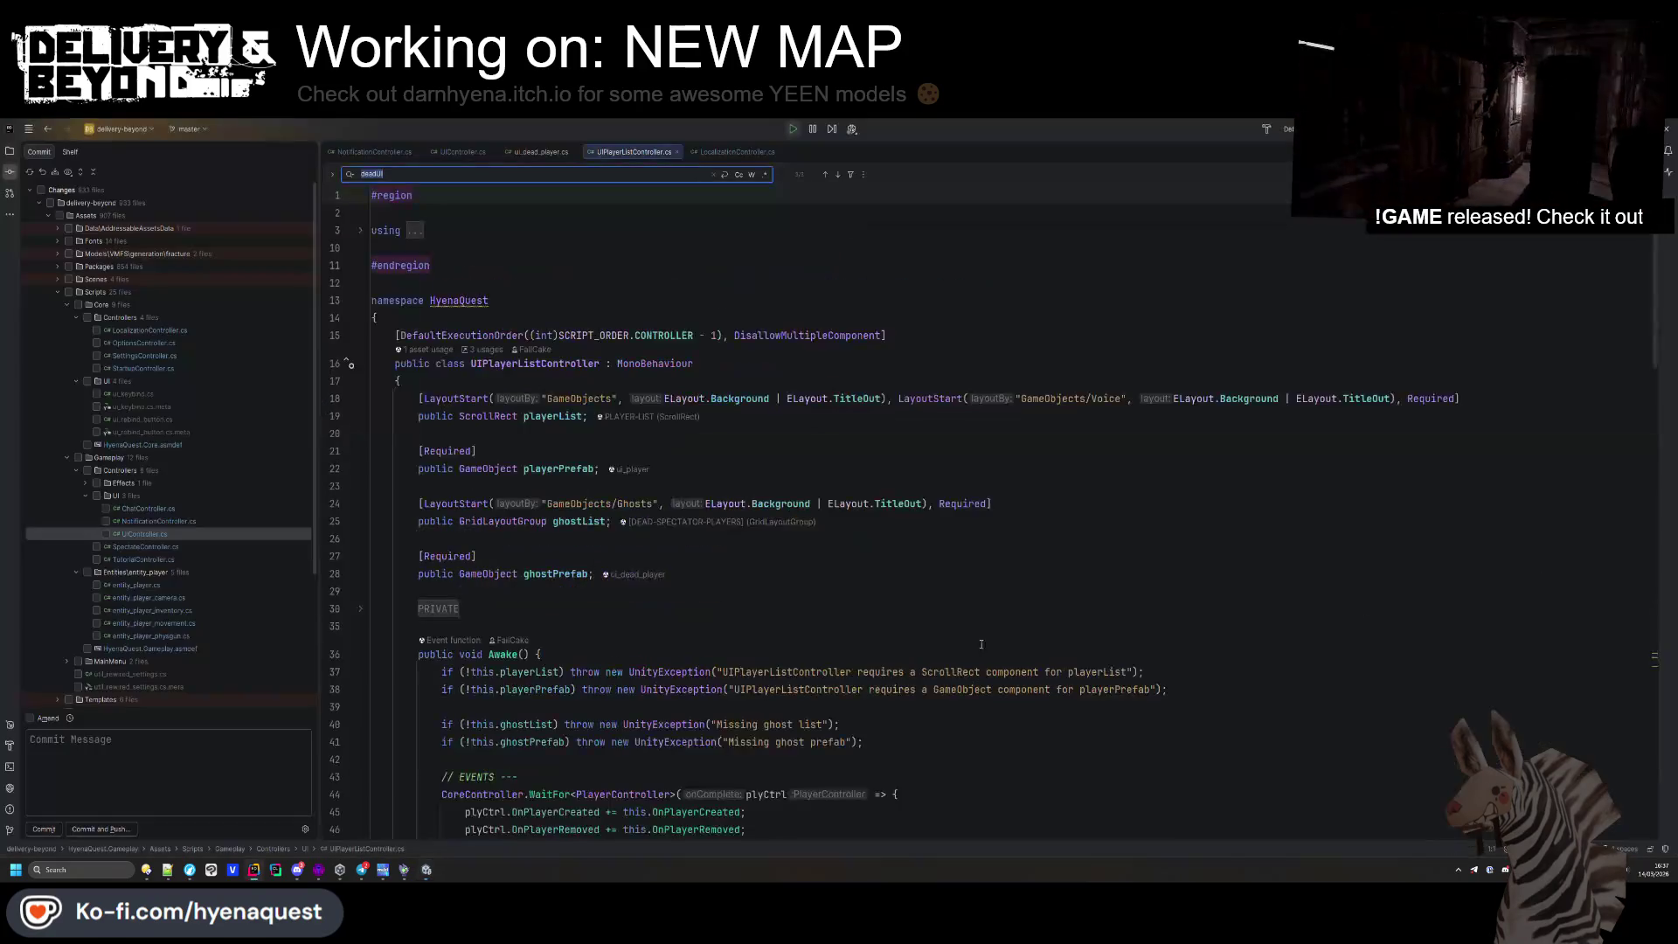
Review the ghostList field and the SetupGhost method in UIPlayerListController.cs
left_click(567, 472)
left_click(577, 522)
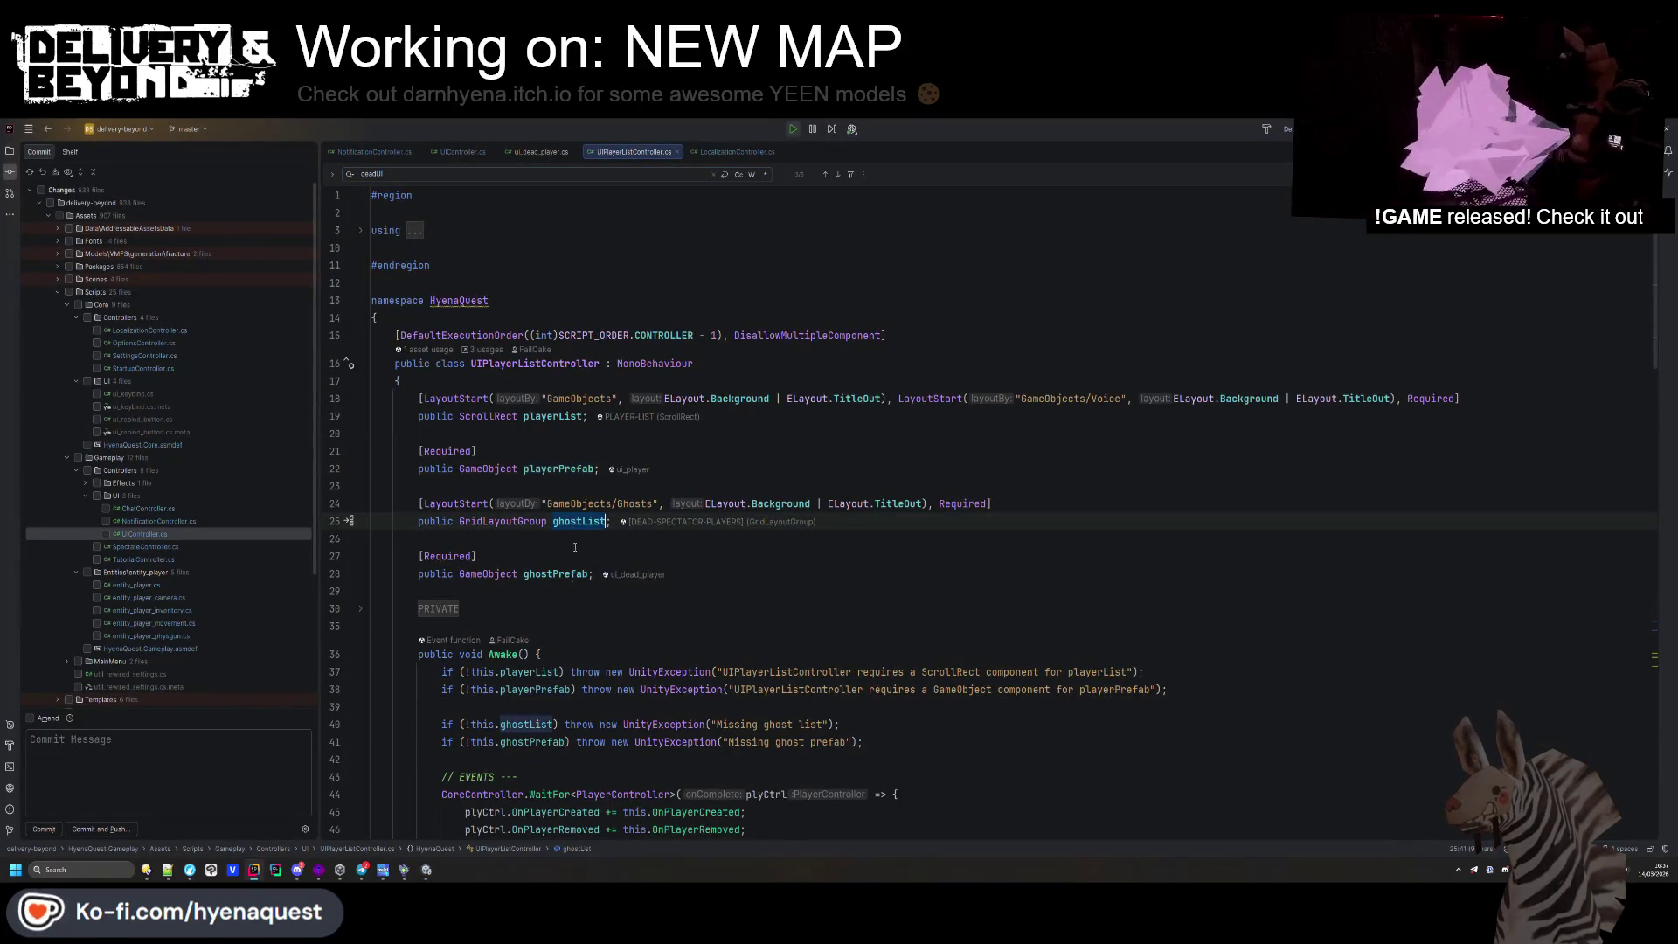
scroll(583, 542, "down", 10)
scroll(584, 577, "down", 6)
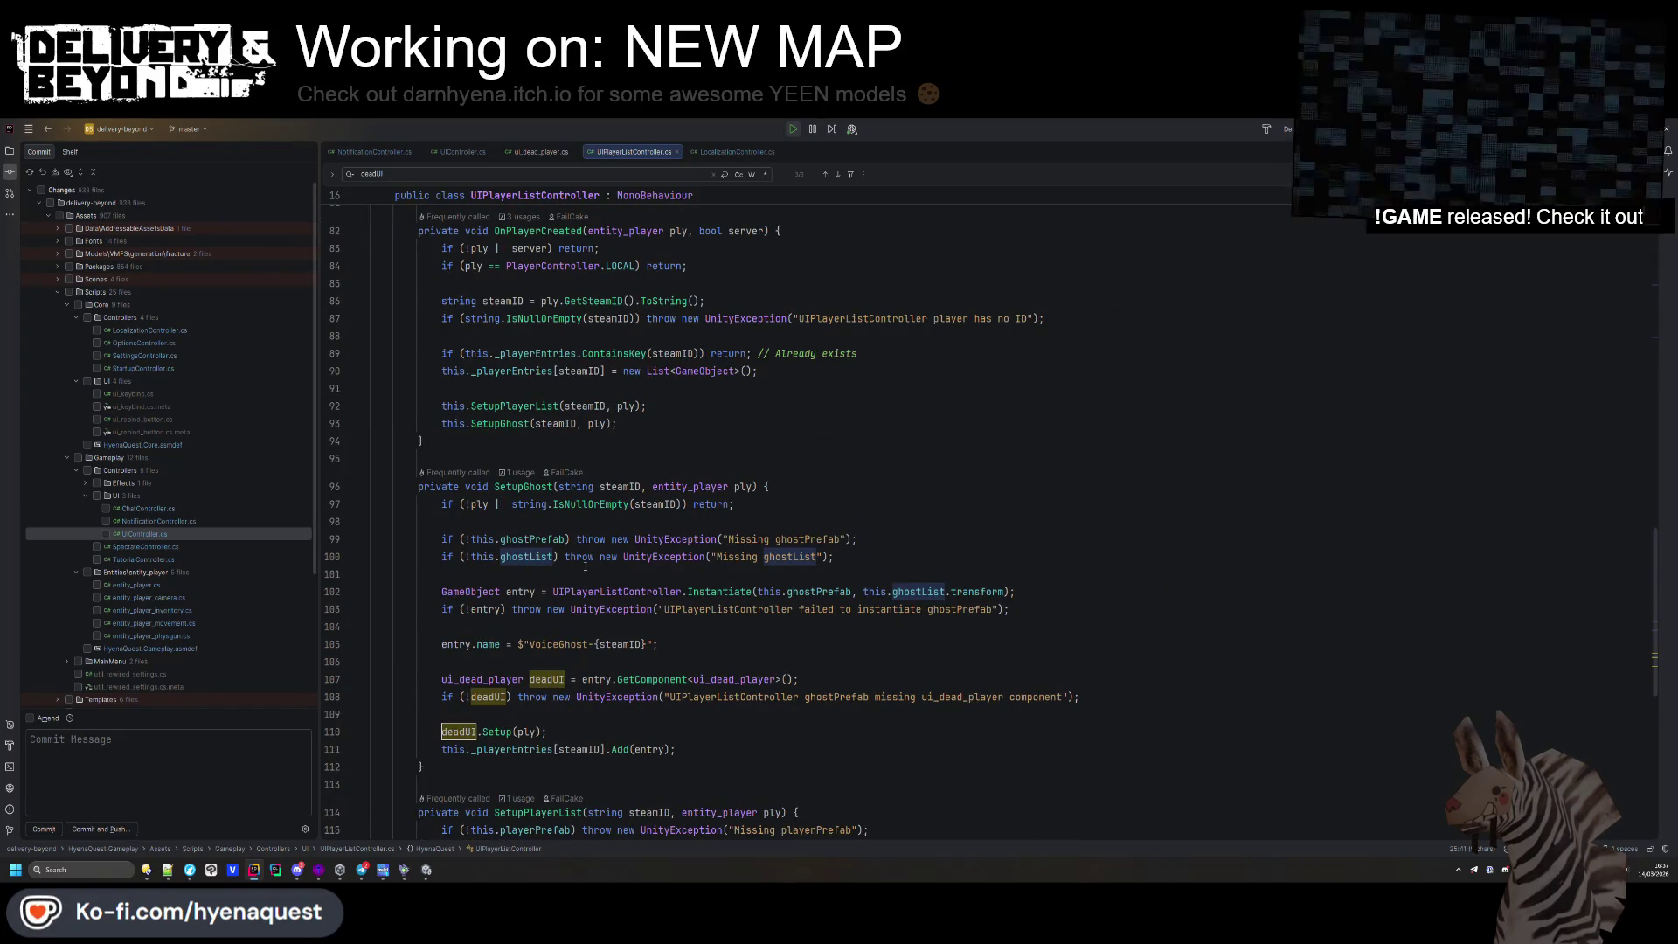
left_click(522, 486)
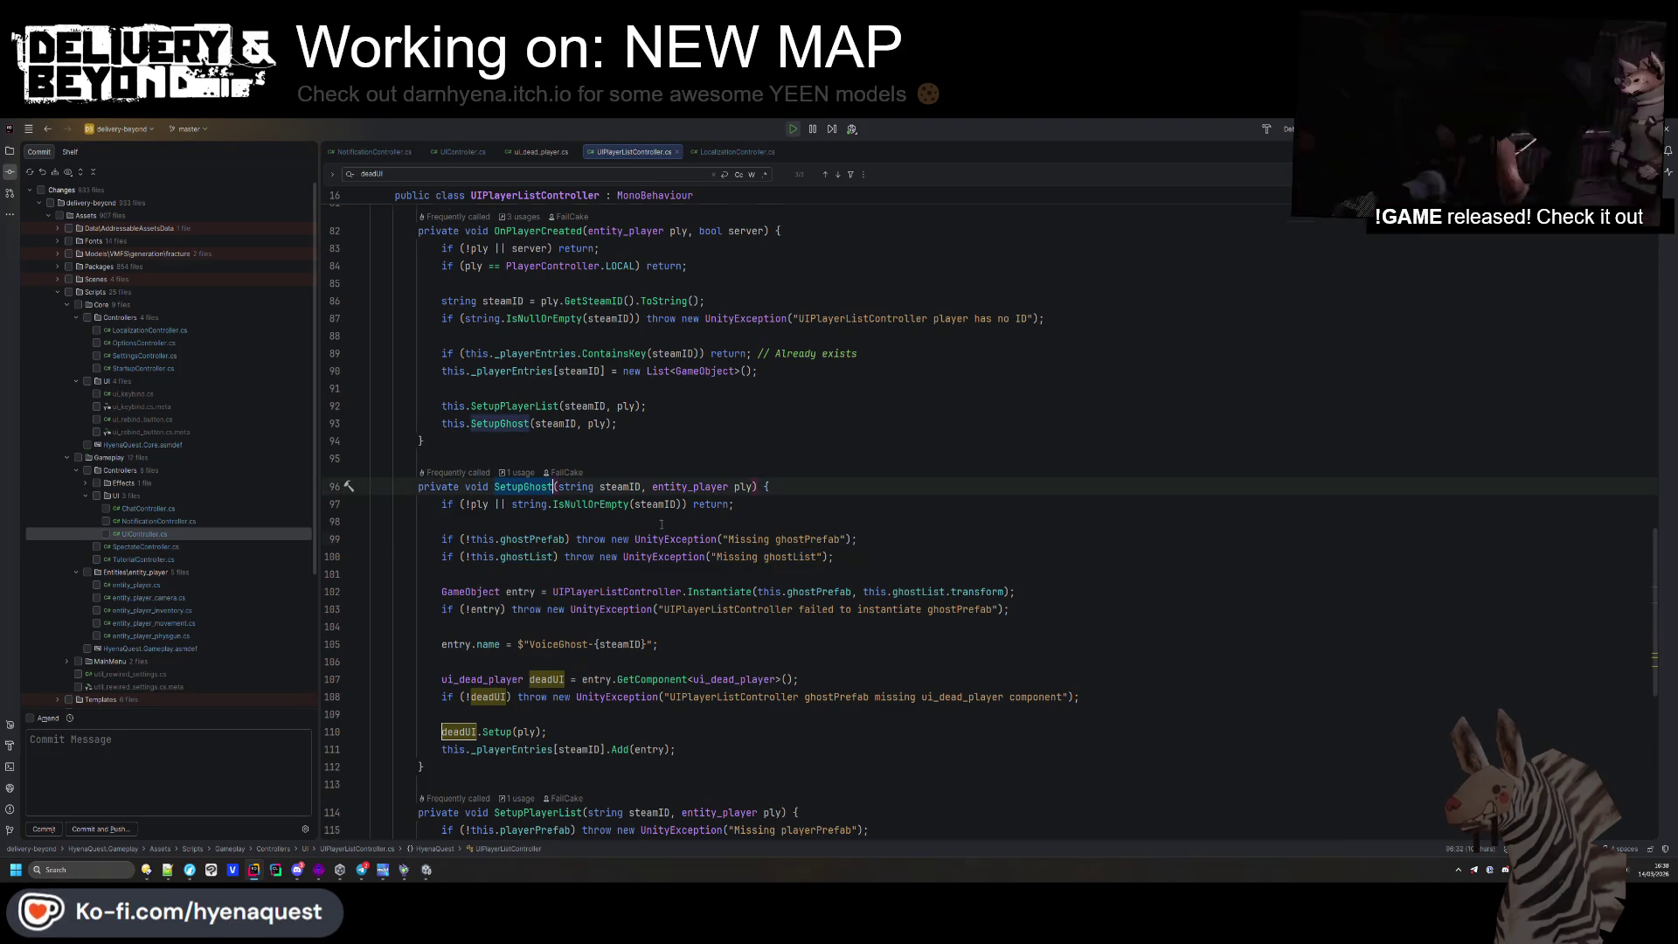
scroll(661, 524, "up", 2)
scroll(661, 525, "down", 6)
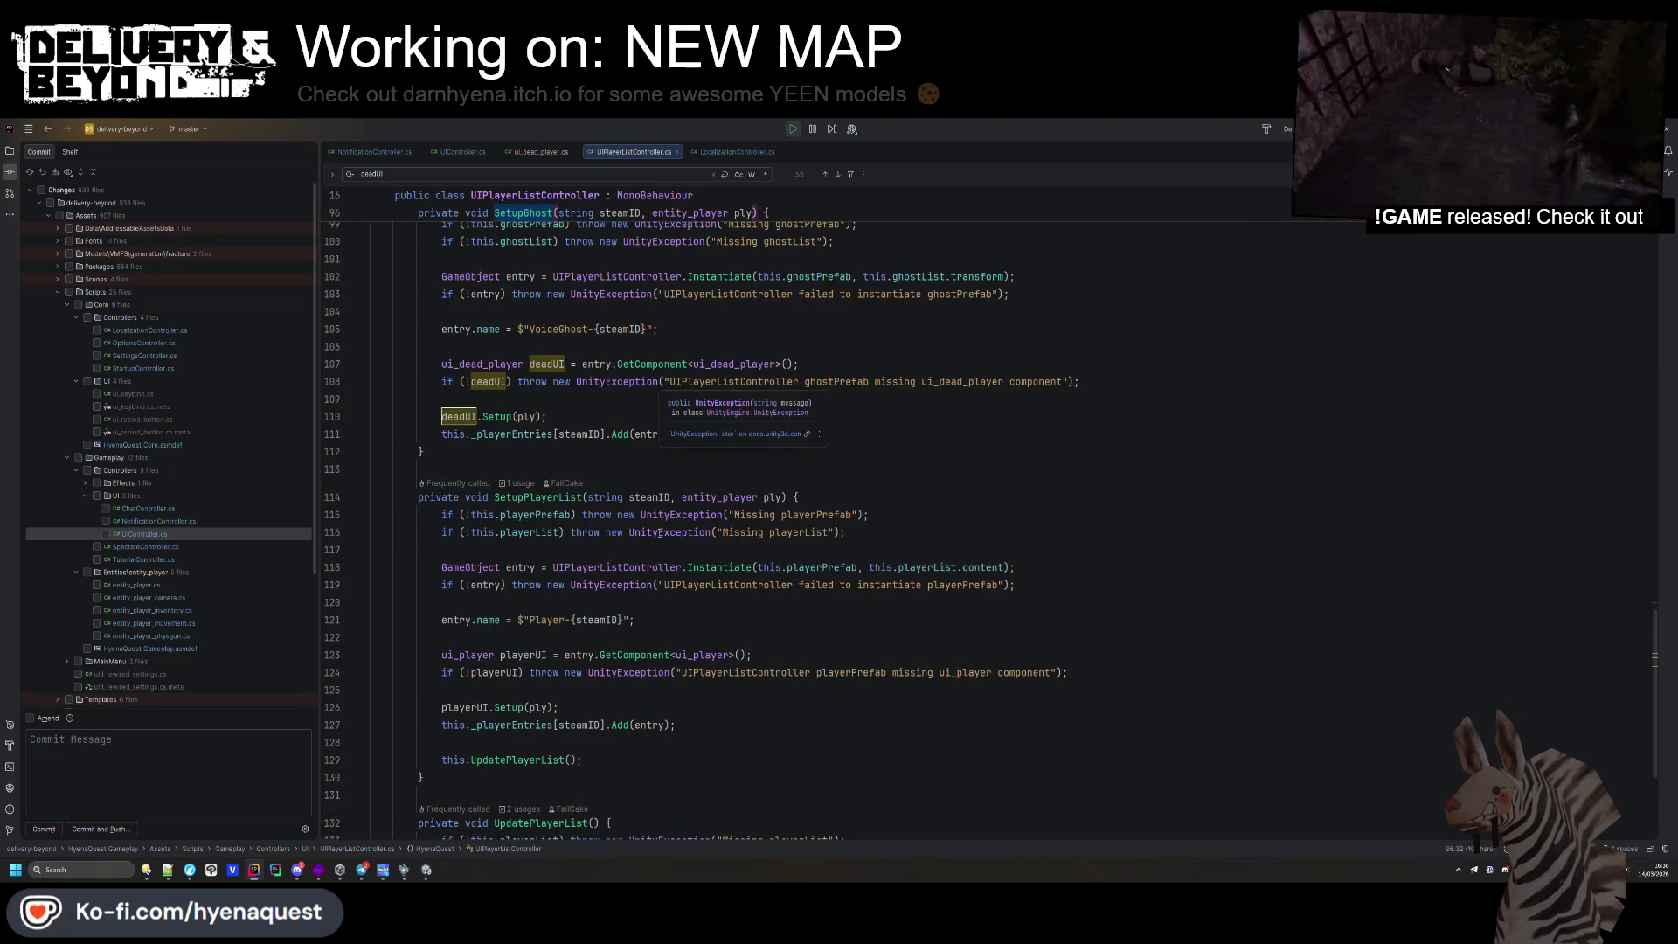
scroll(662, 535, "up", 1)
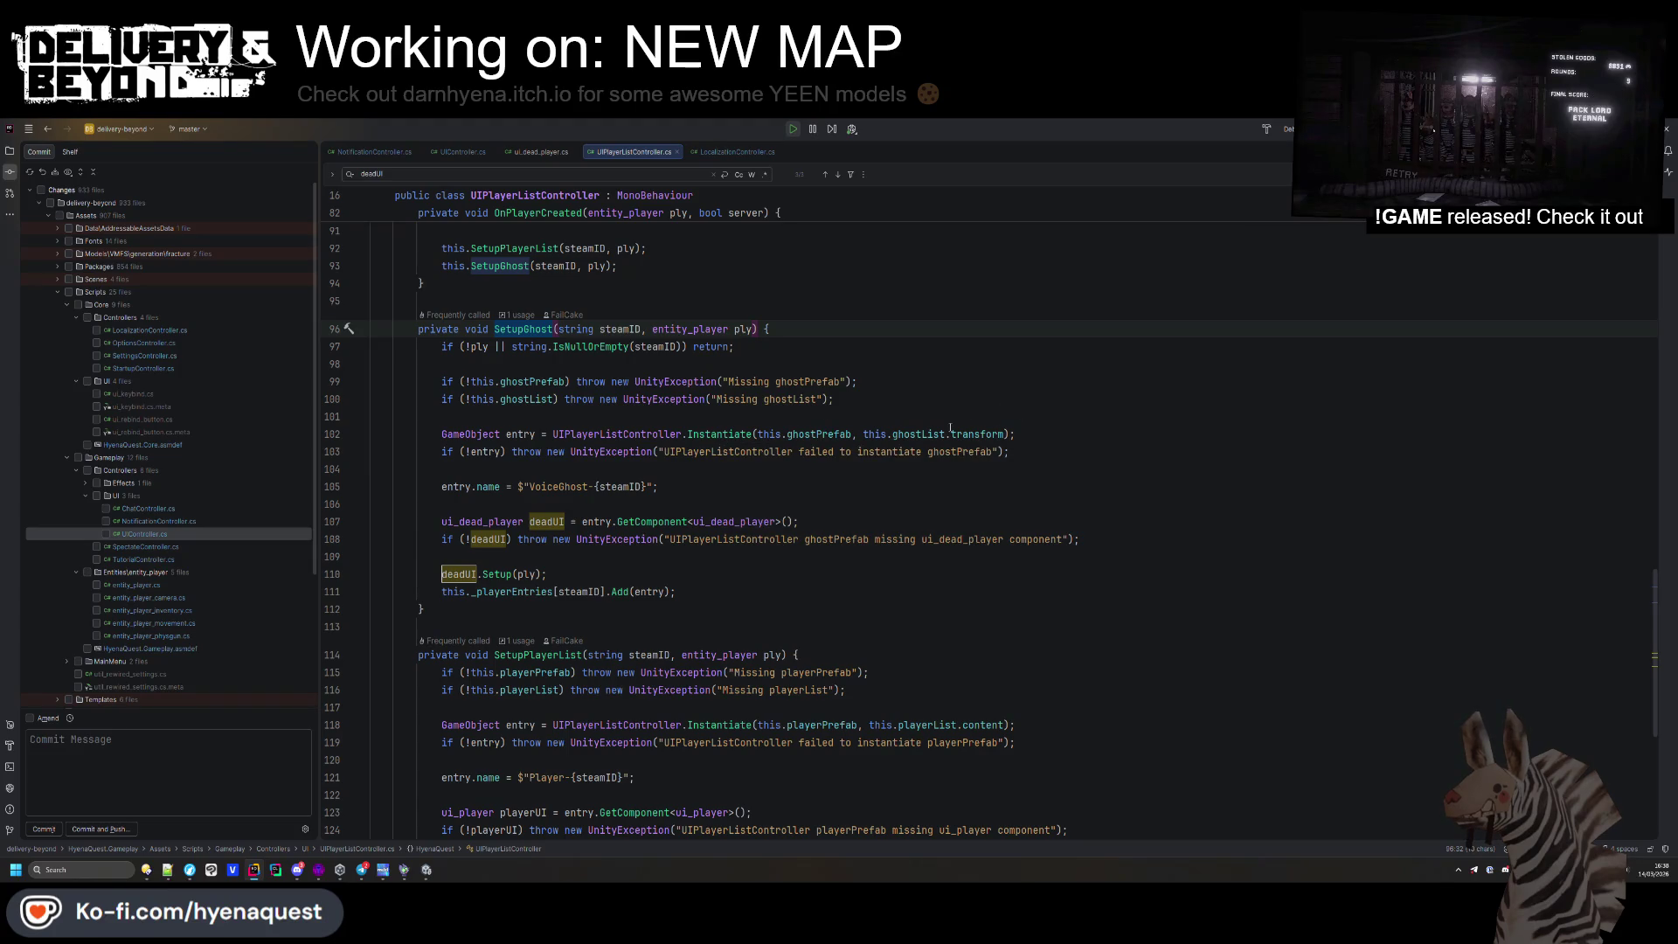
mouse_move(950, 427)
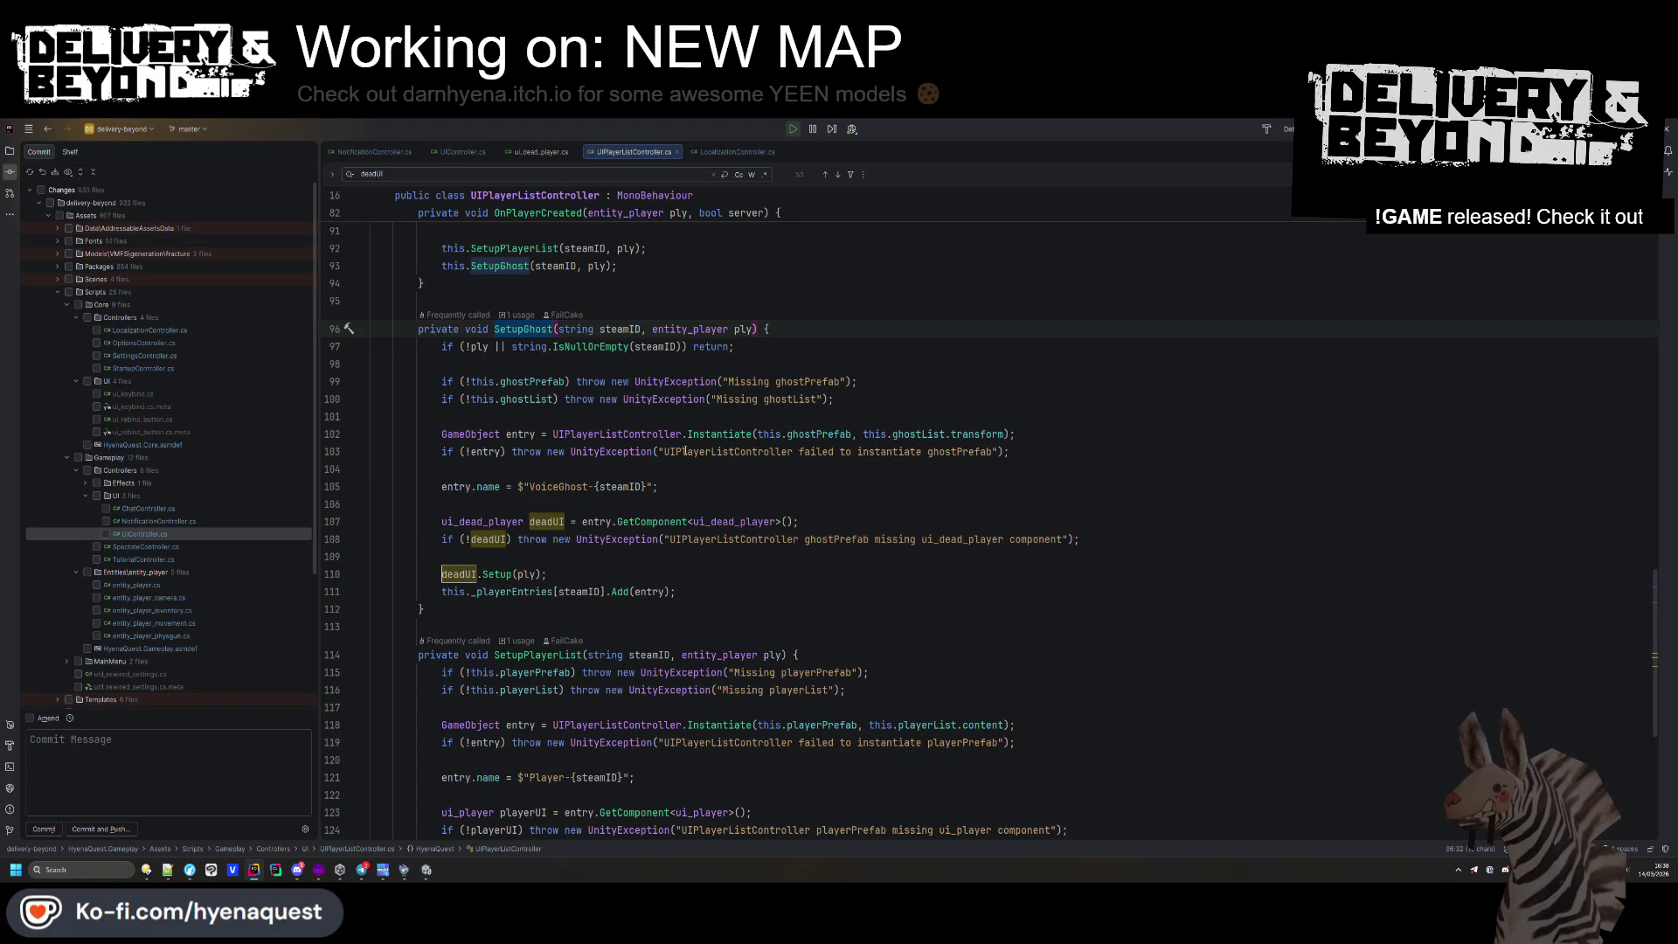
double_click(553, 486)
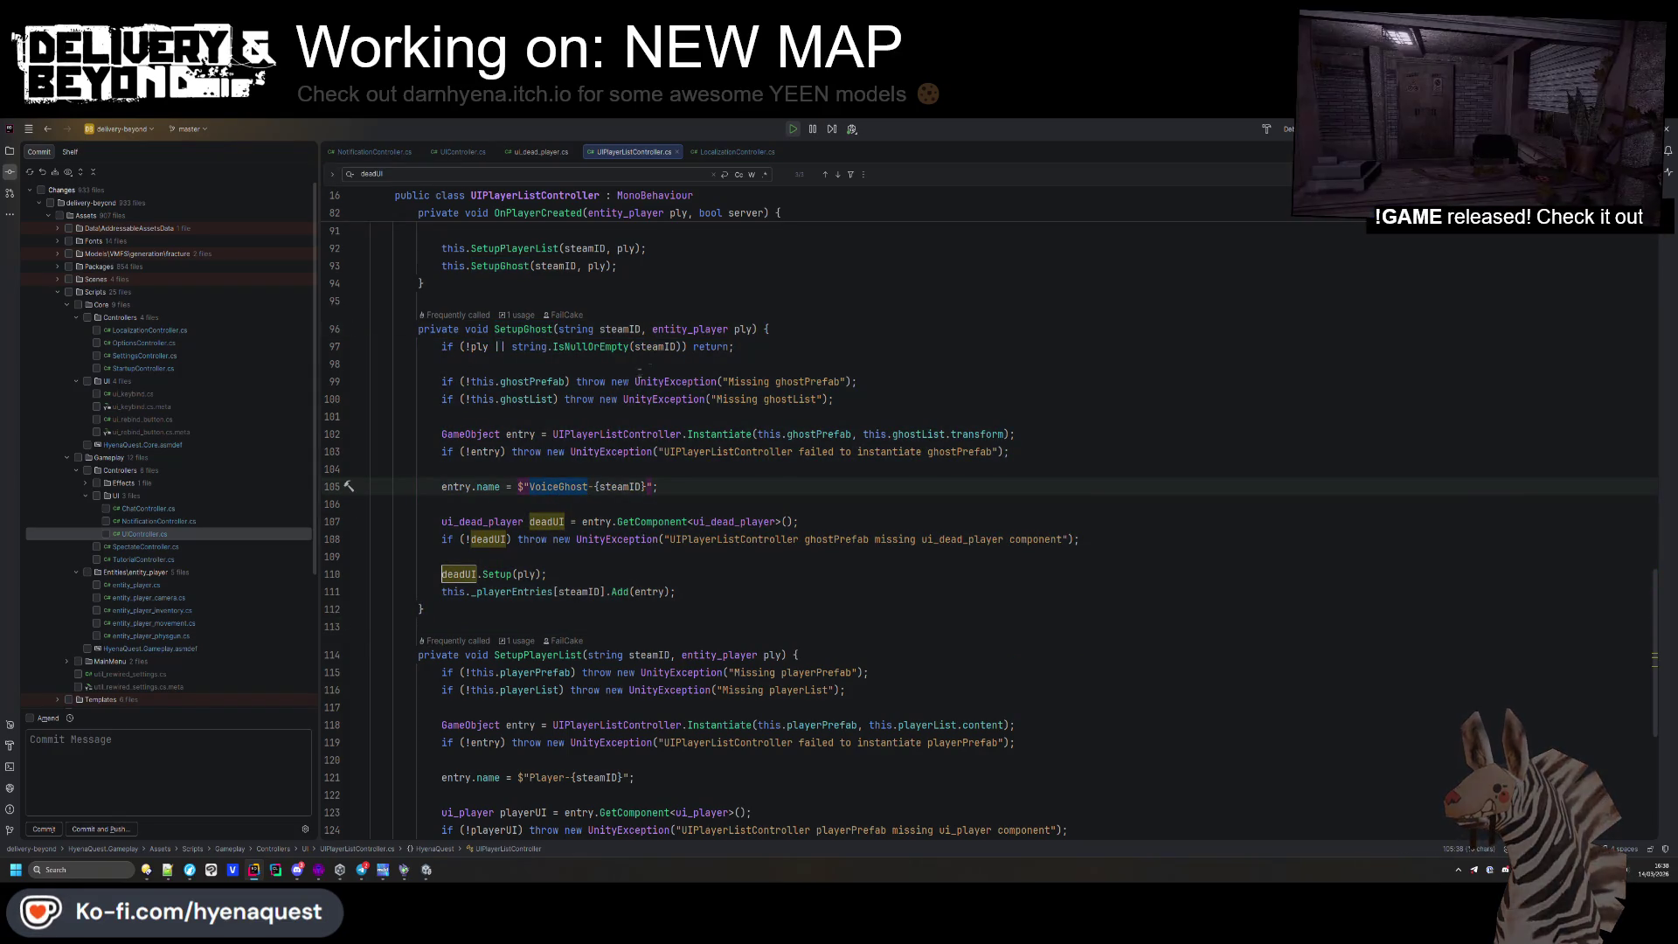
left_click(553, 330)
scroll(614, 447, "up", 5)
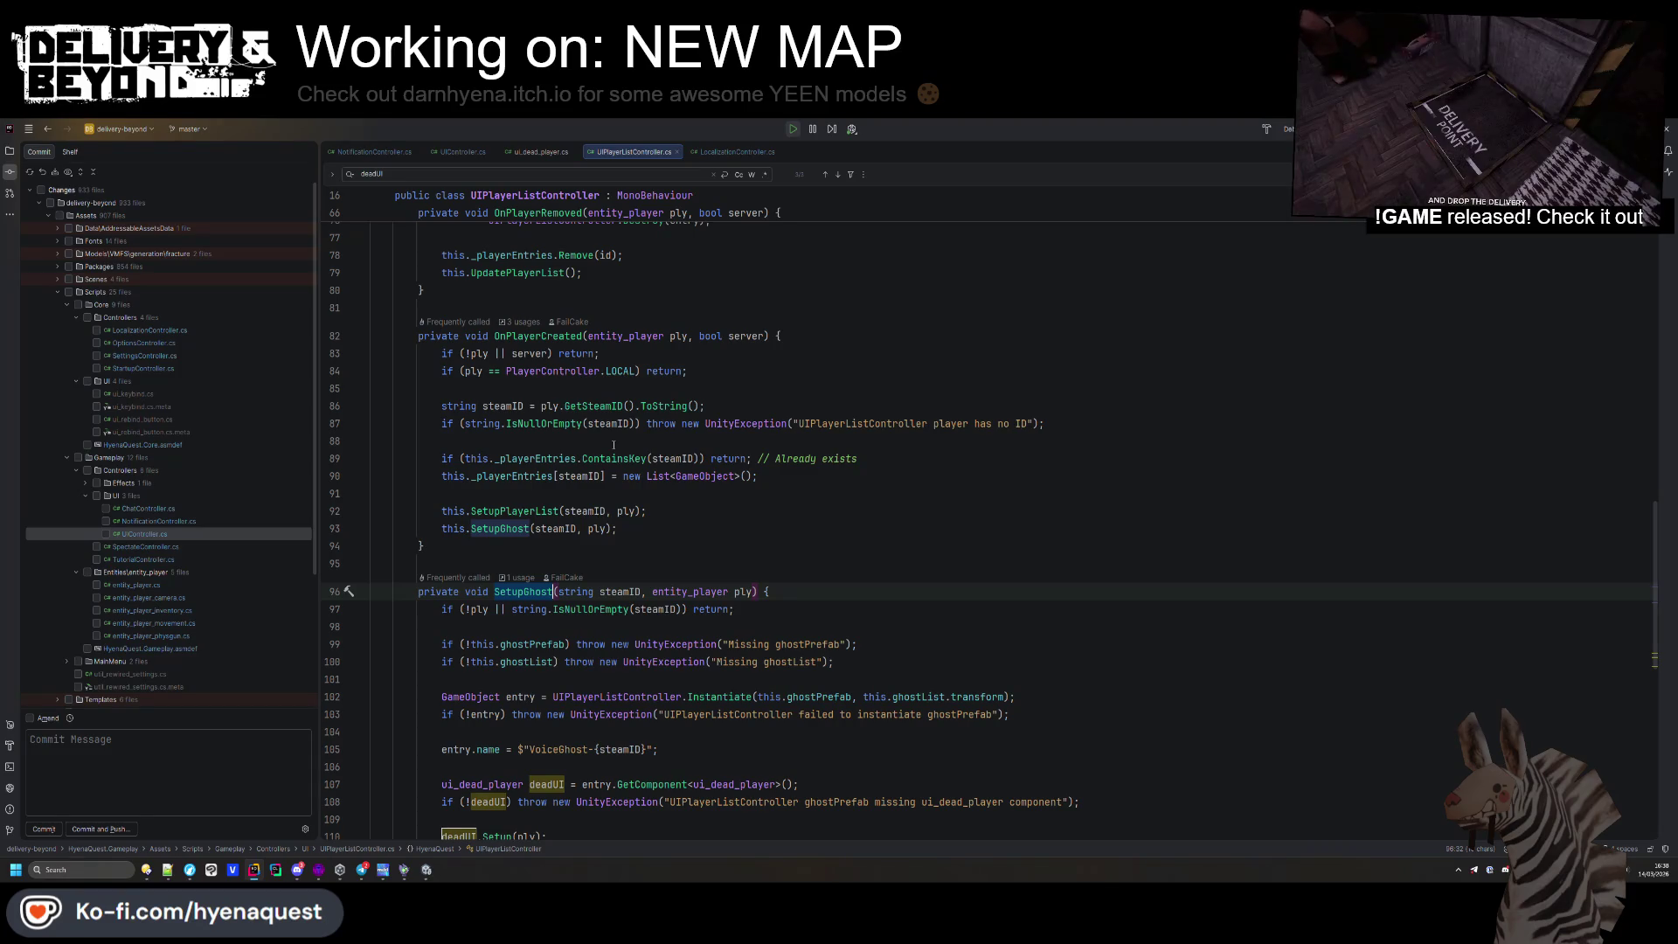
Dismiss the steamID code actions menu, focus the Player 2 window, then bring Unity forward
mouse_move(616, 406)
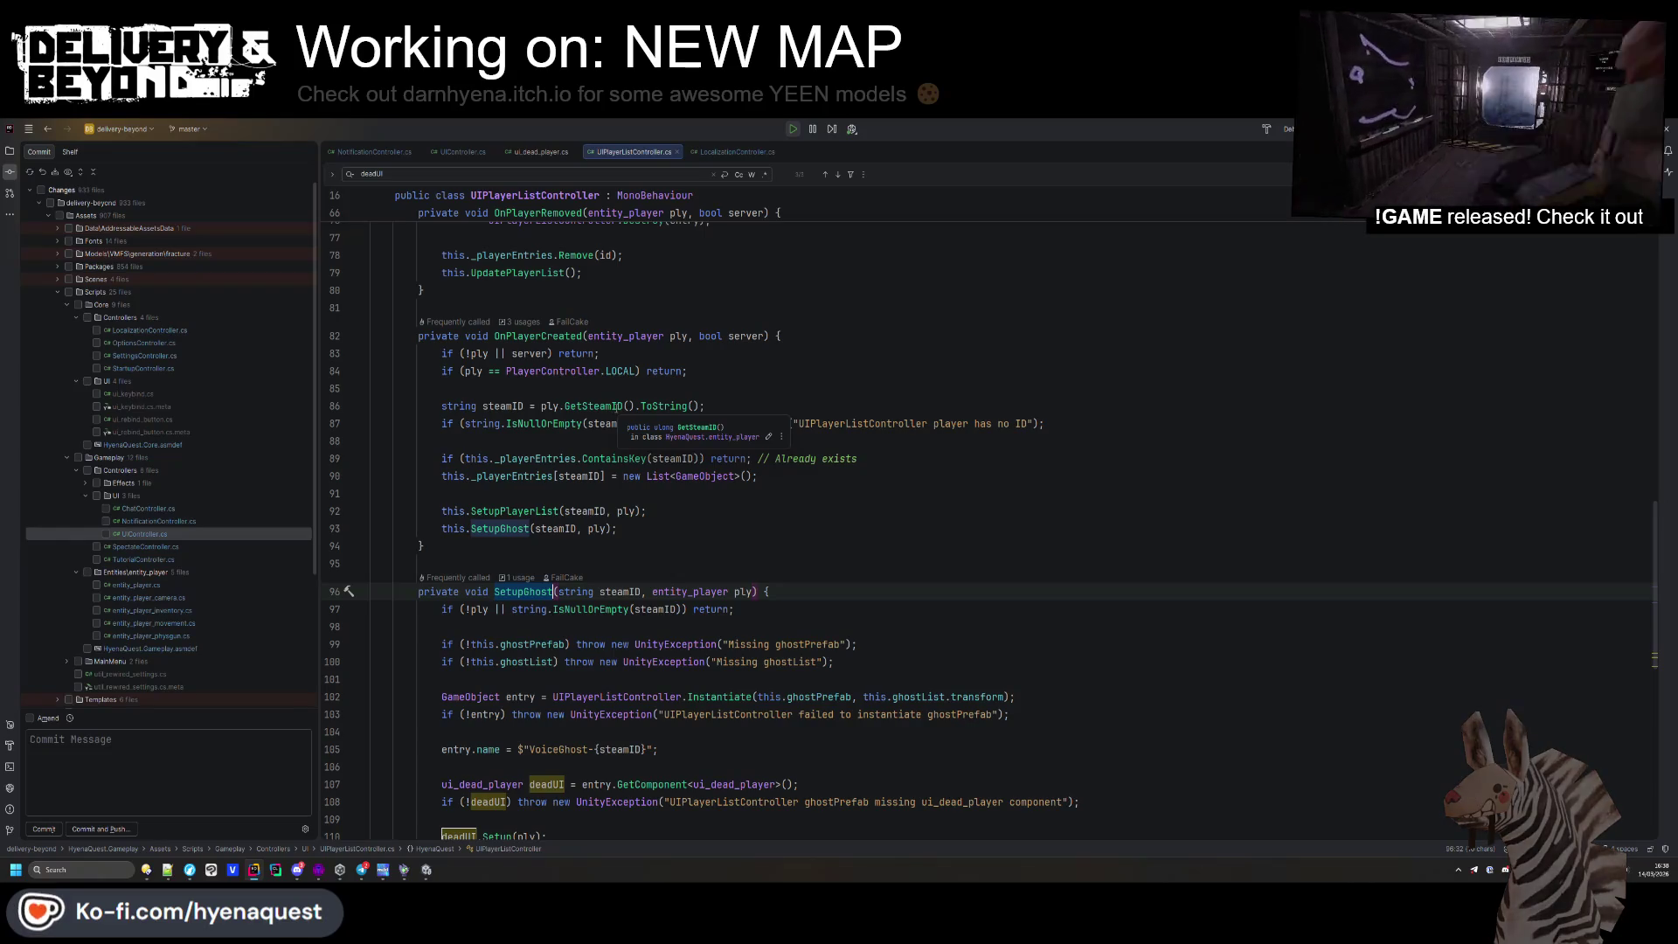
right_click(540, 529)
left_click(539, 546)
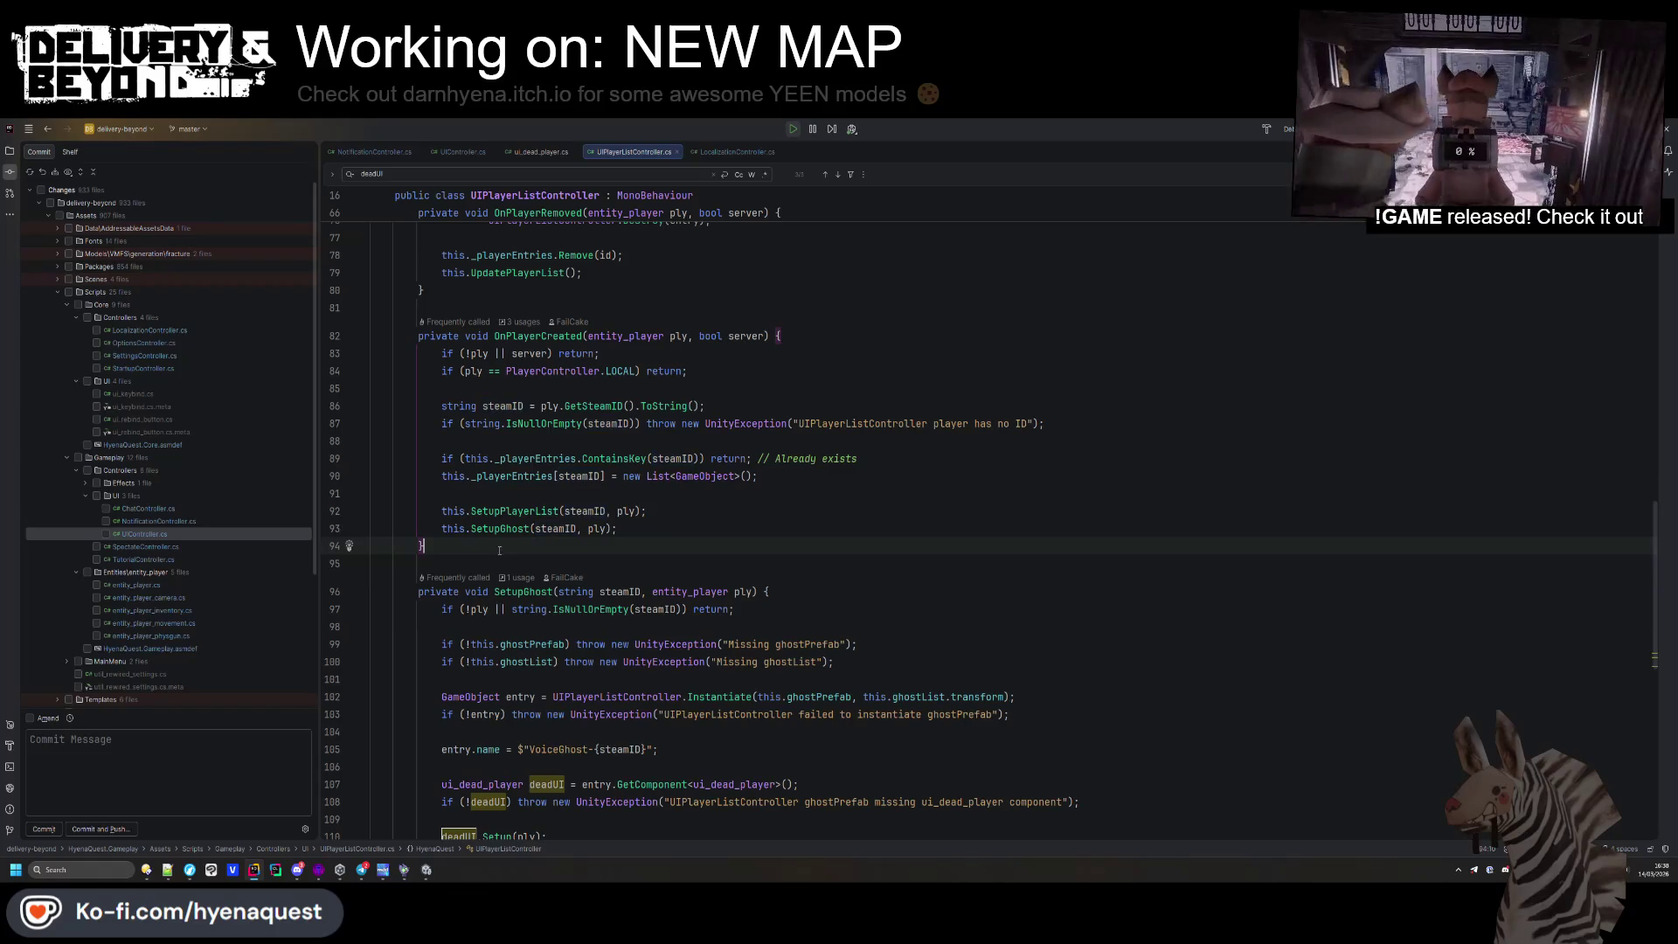
mouse_move(427, 869)
left_click(447, 840)
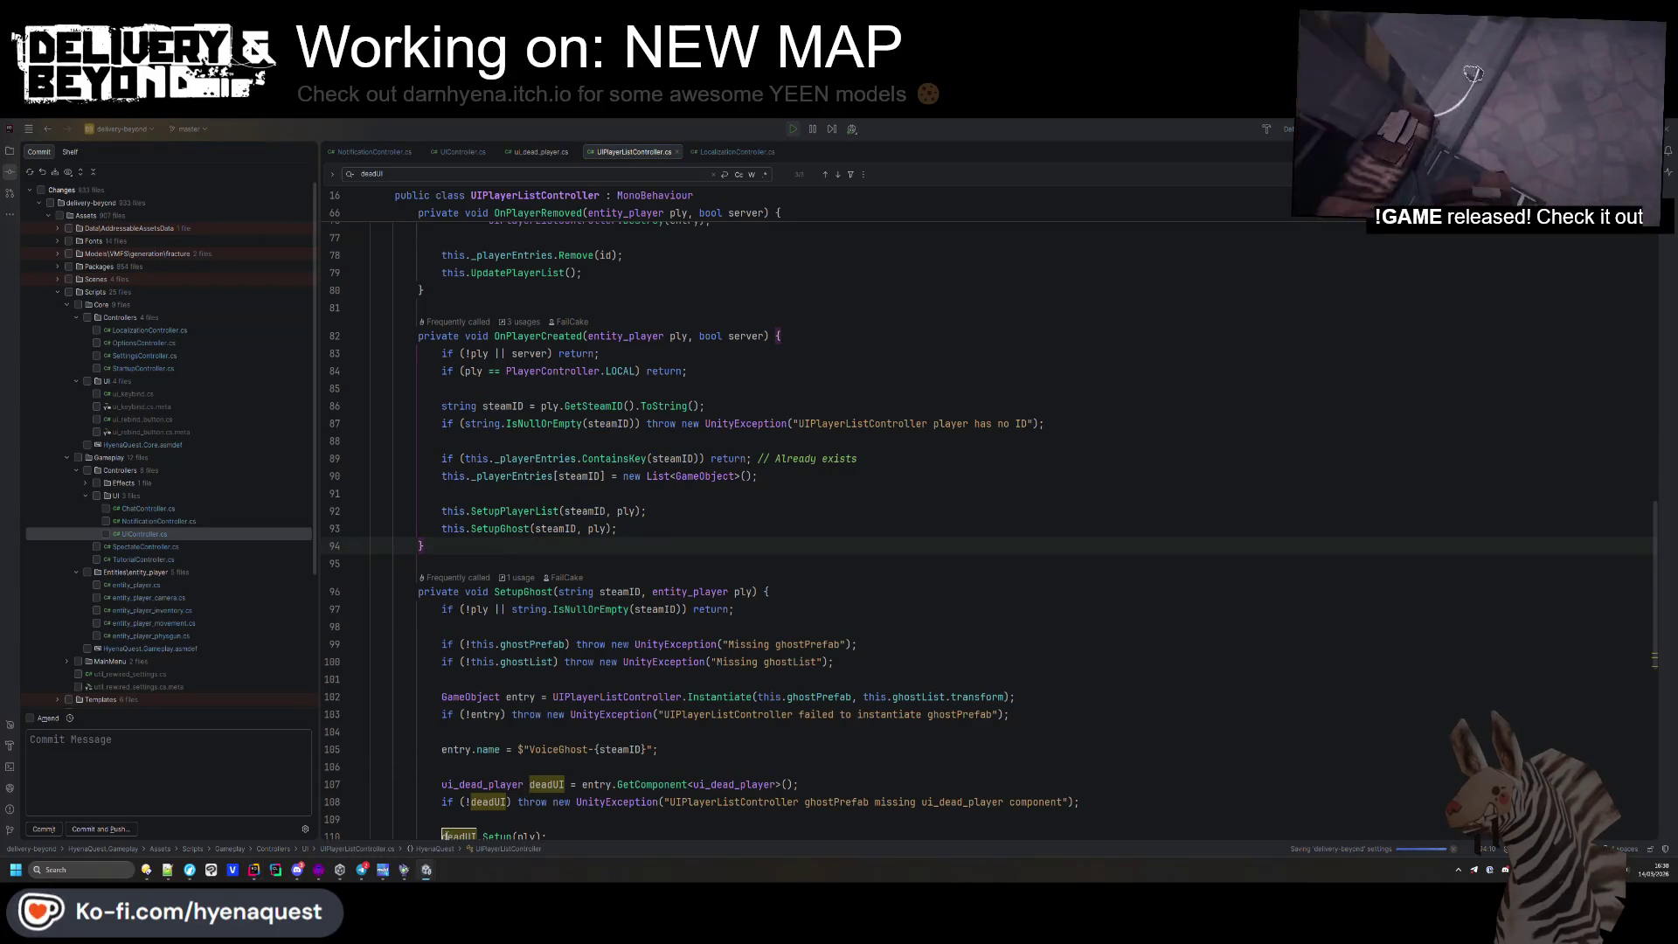
left_click(378, 808)
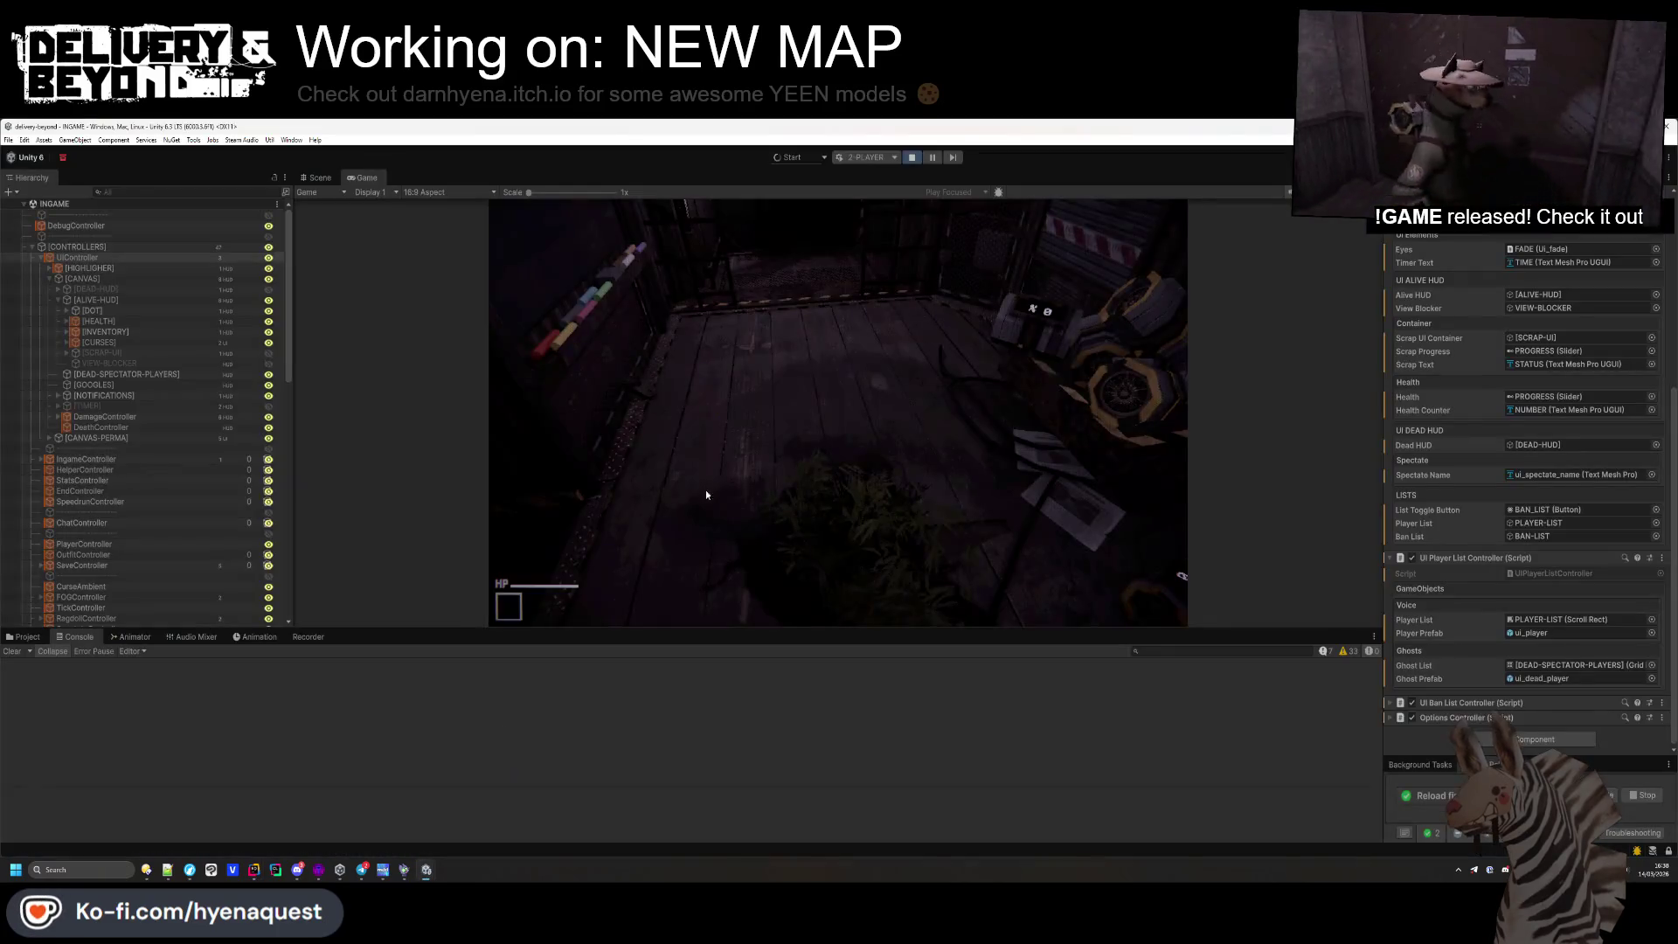
Stop play mode, close the Unity editor, relaunch delivery-beyond from Unity Hub, and return to Rider
left_click(911, 159)
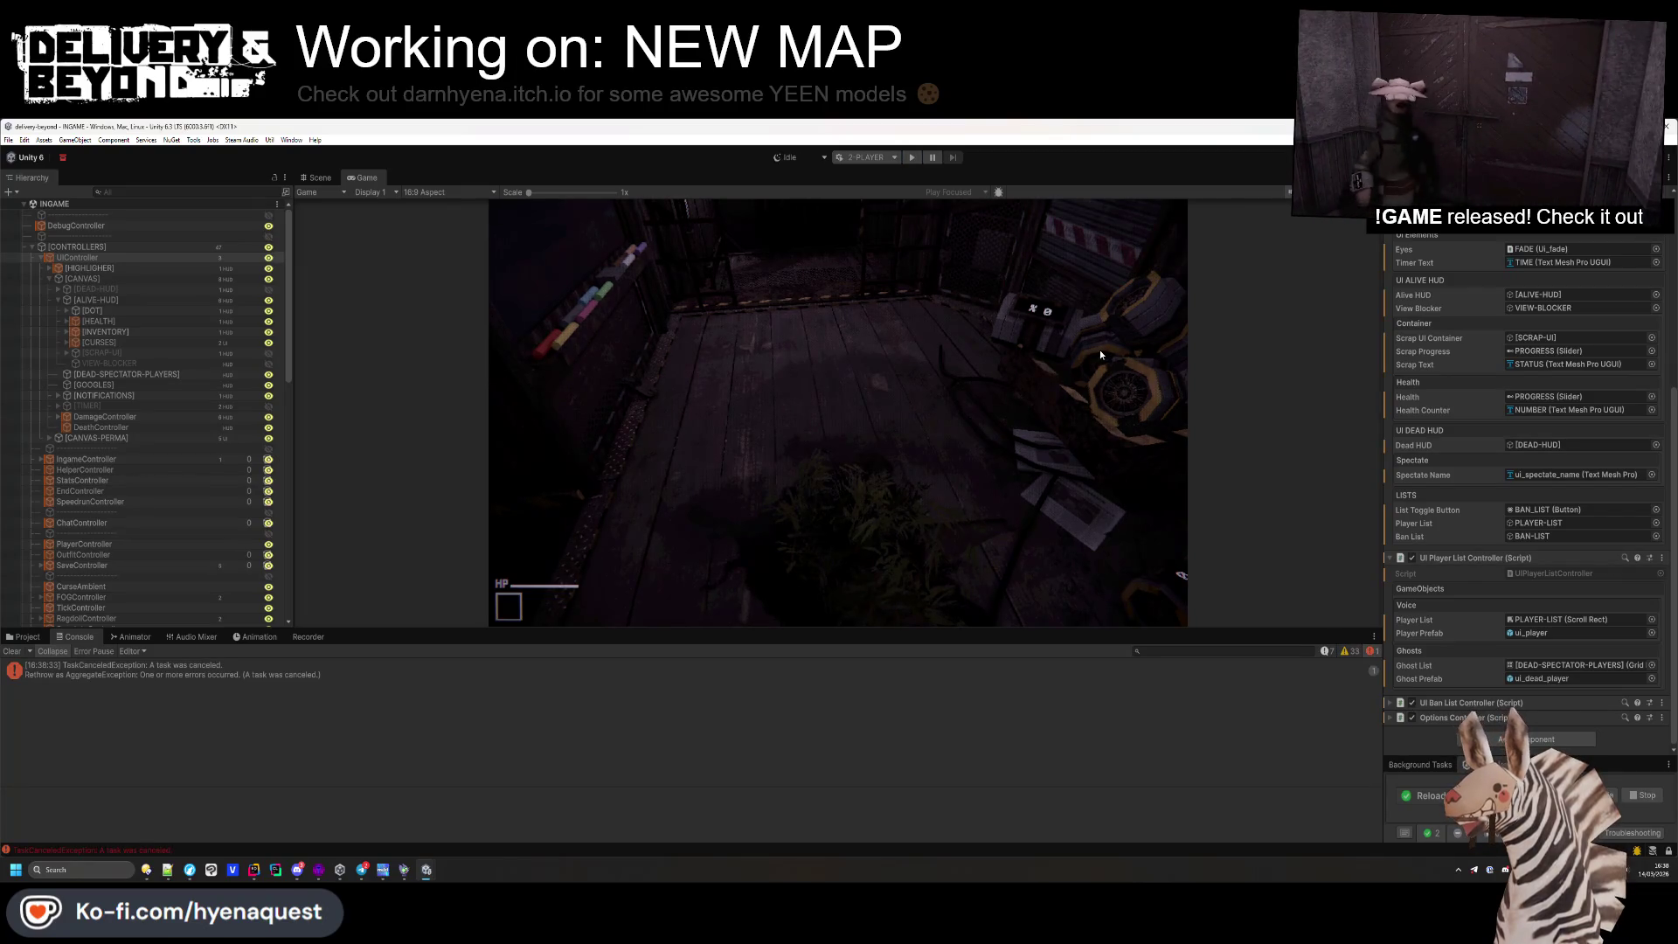
left_click(1670, 127)
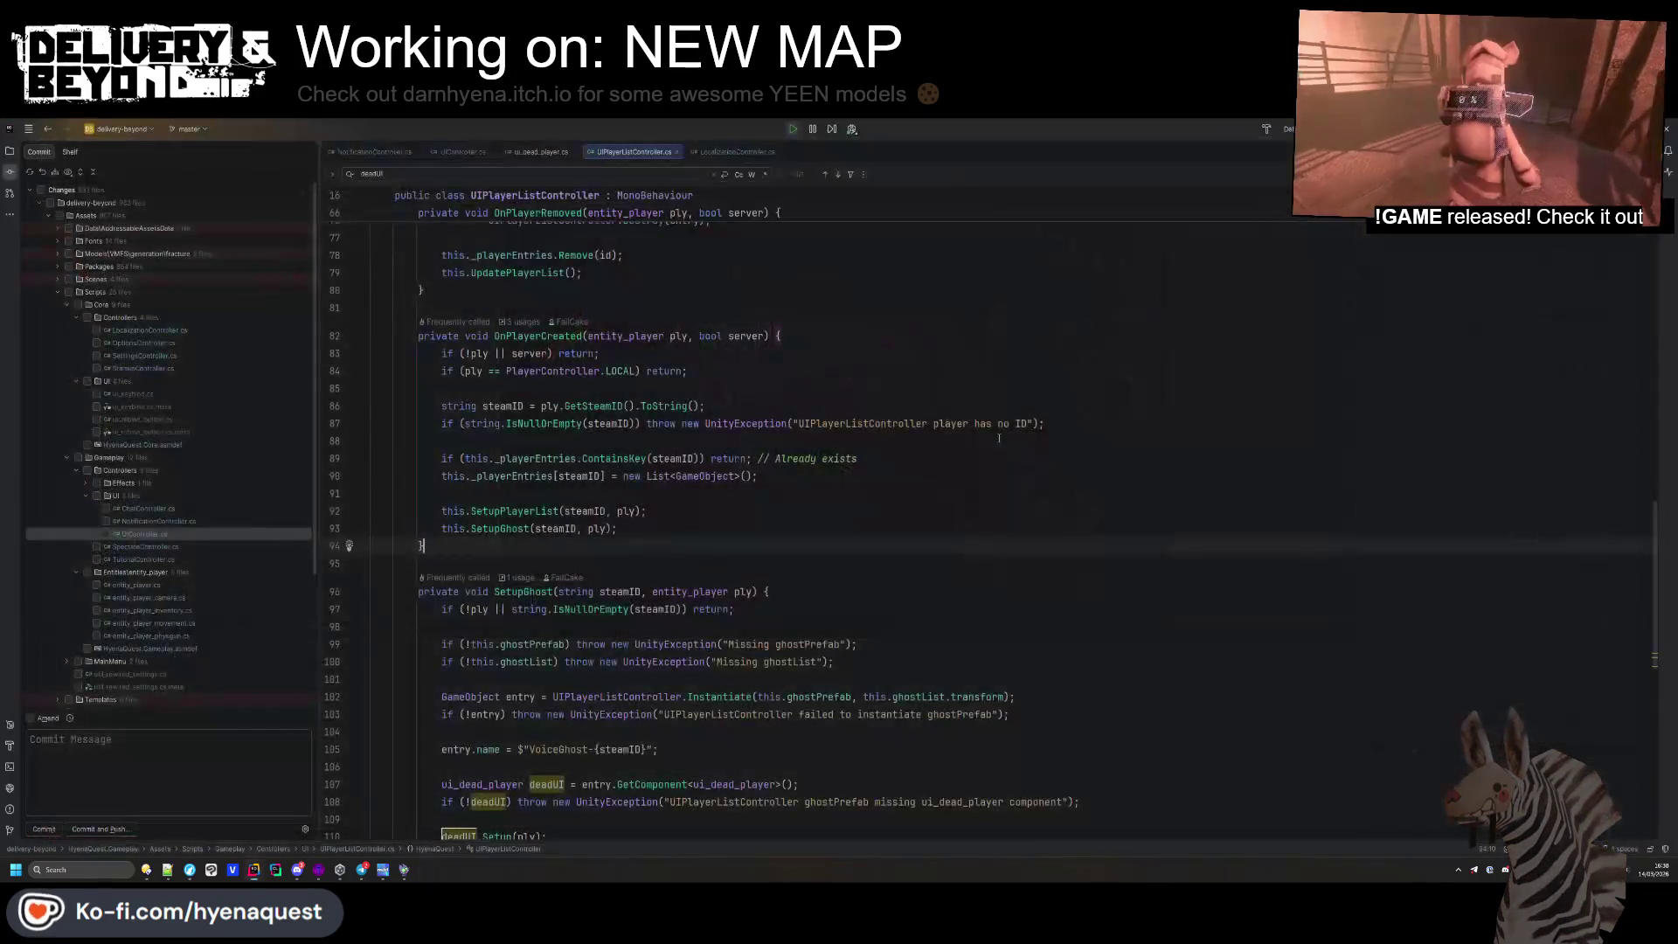
left_click(340, 870)
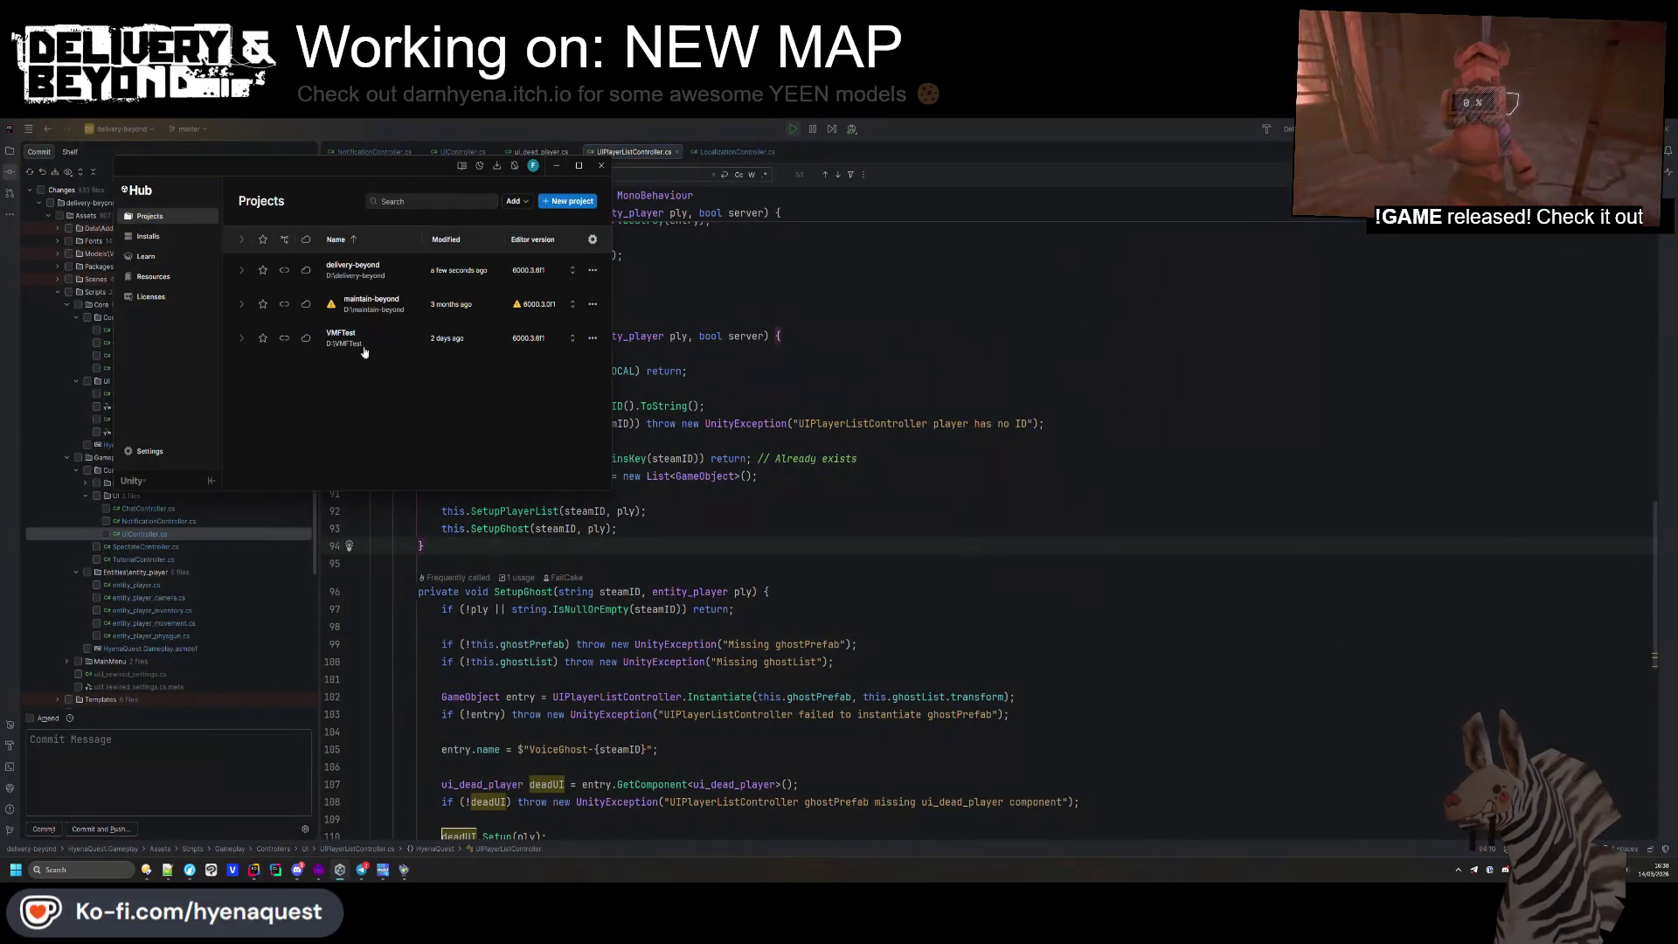
left_click(372, 276)
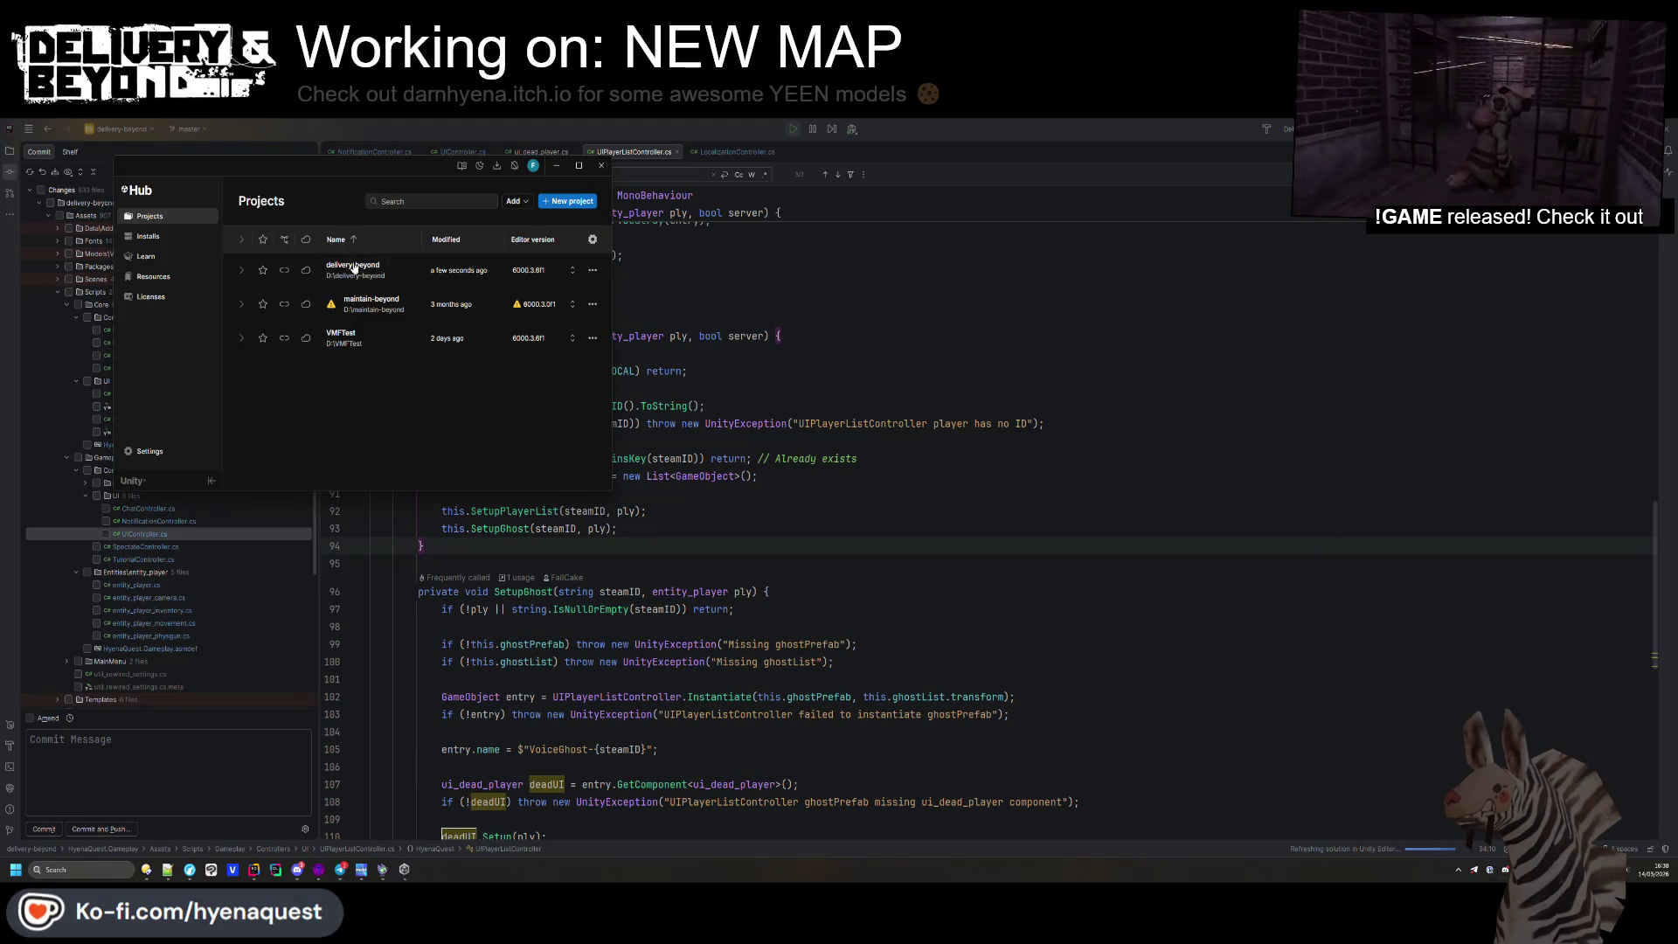
left_click(862, 400)
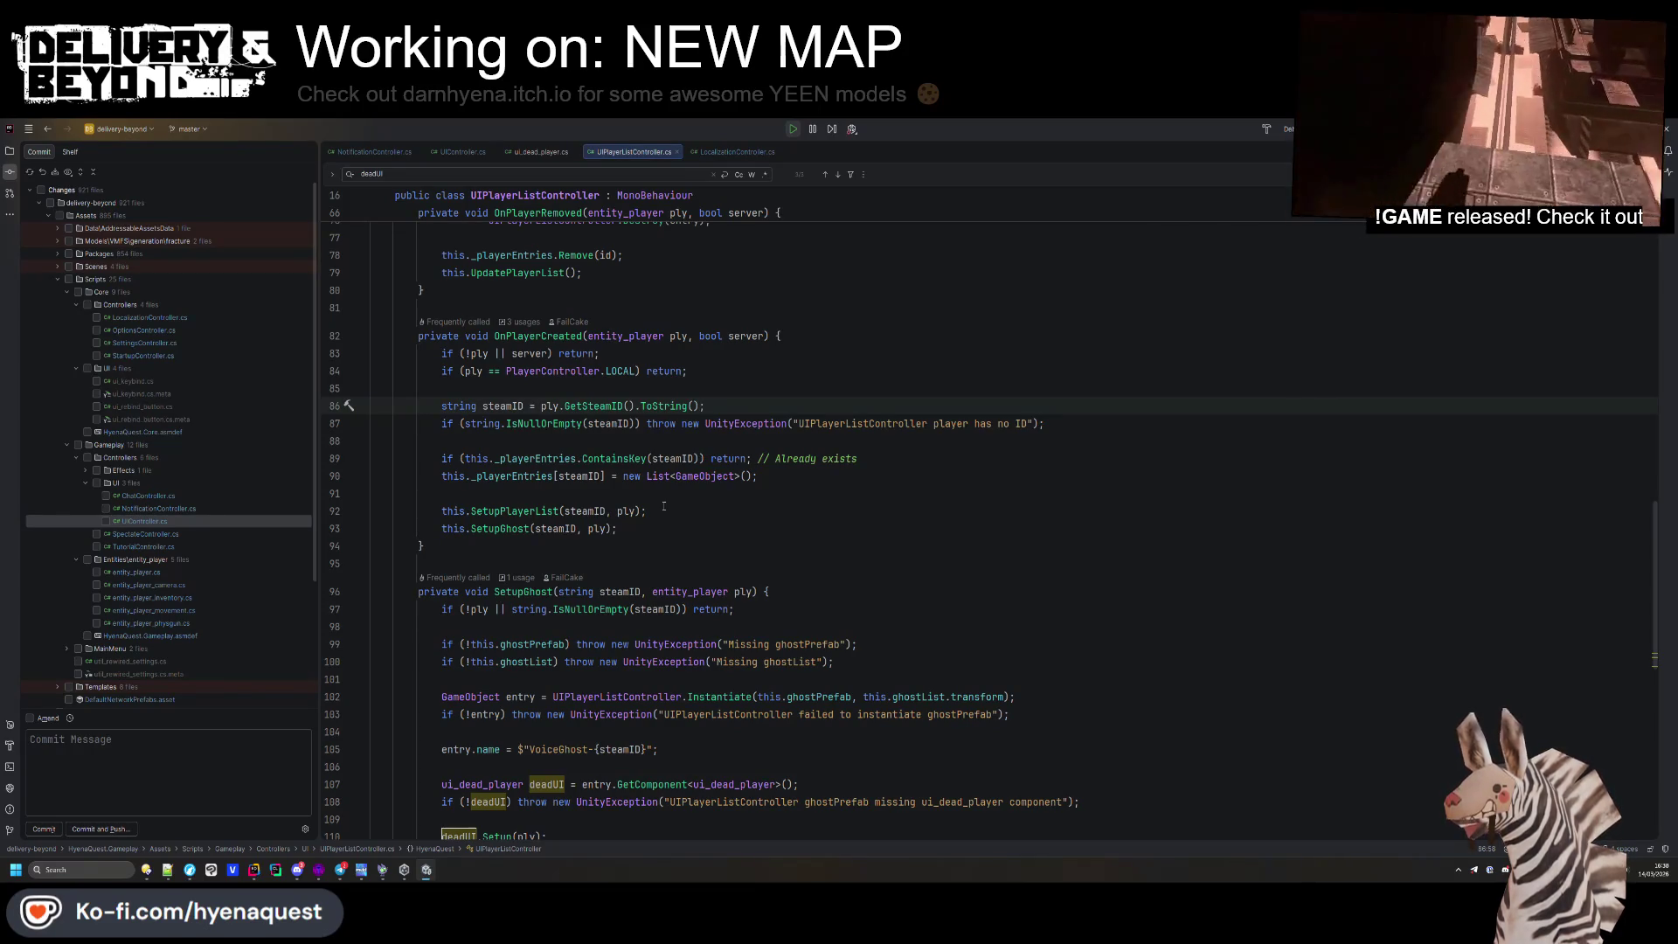
Jump to the UnityException in SetupGhost, then bring the delivery-beyond file window forward
left_click(691, 563)
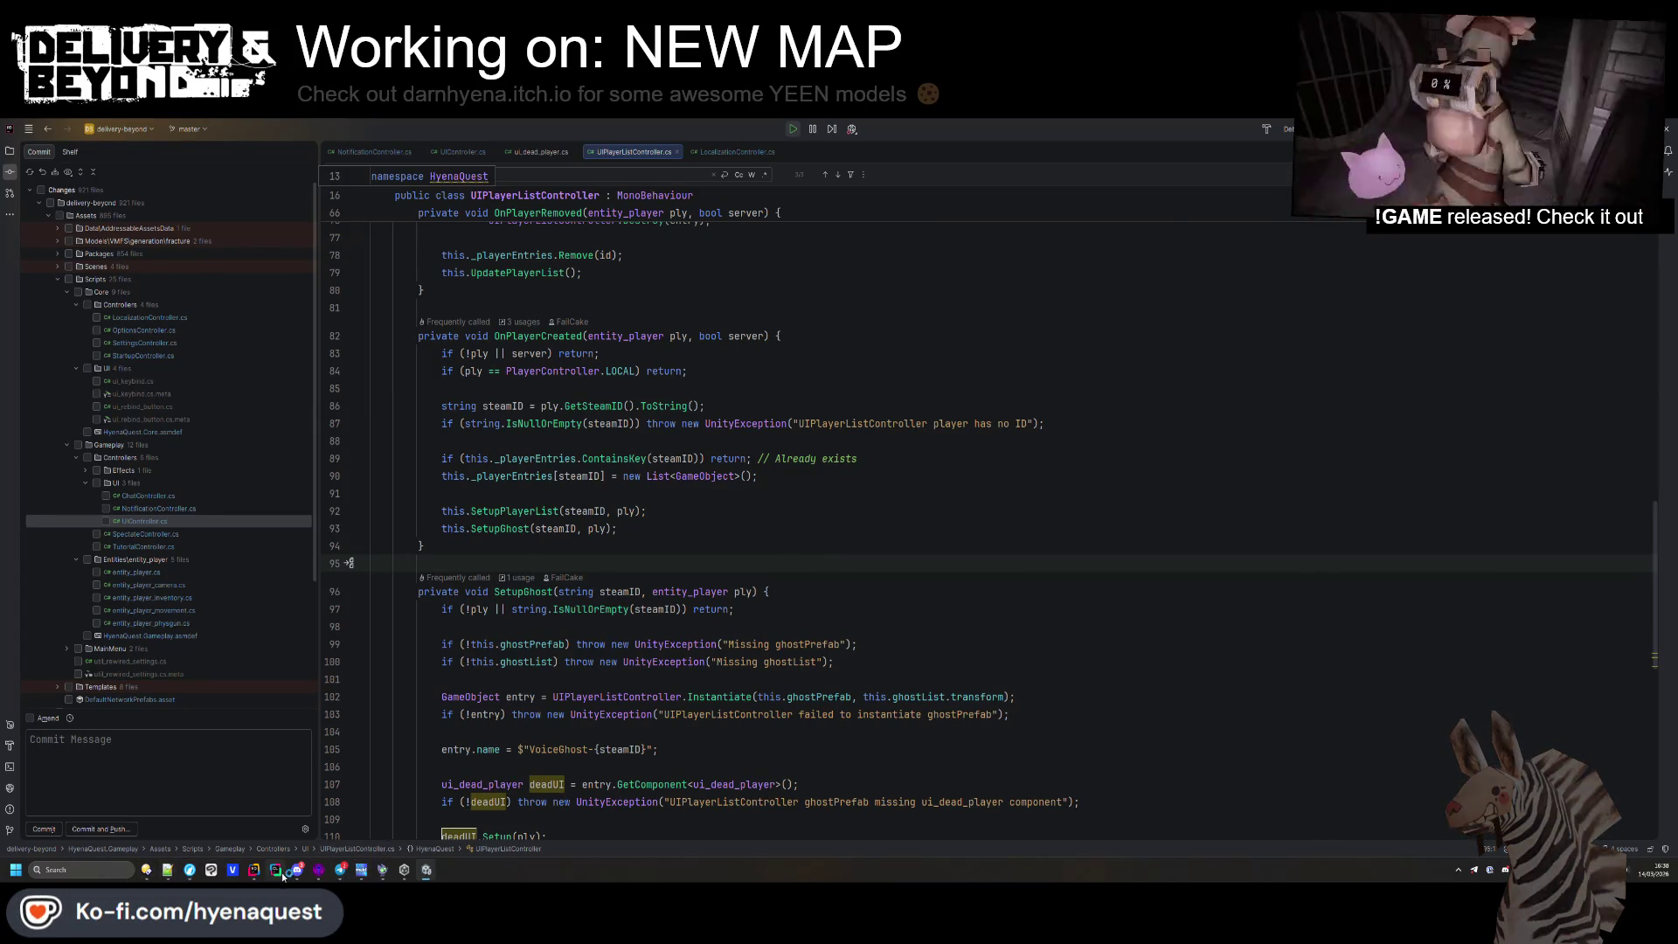
key("F2")
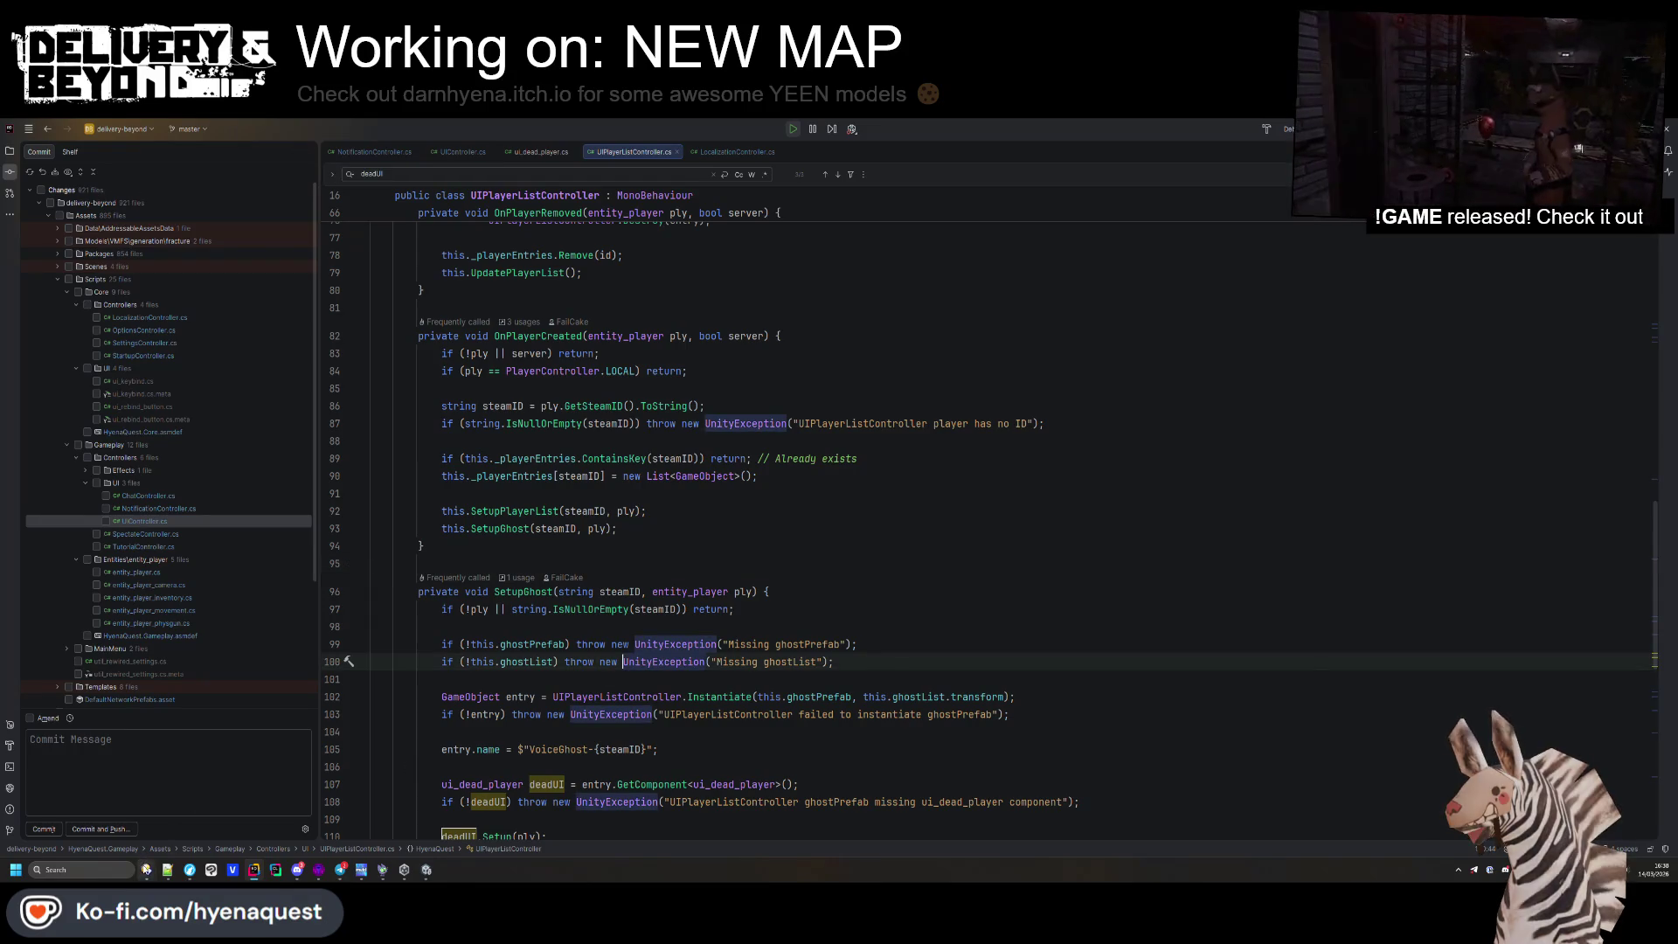
mouse_move(146, 870)
mouse_move(213, 809)
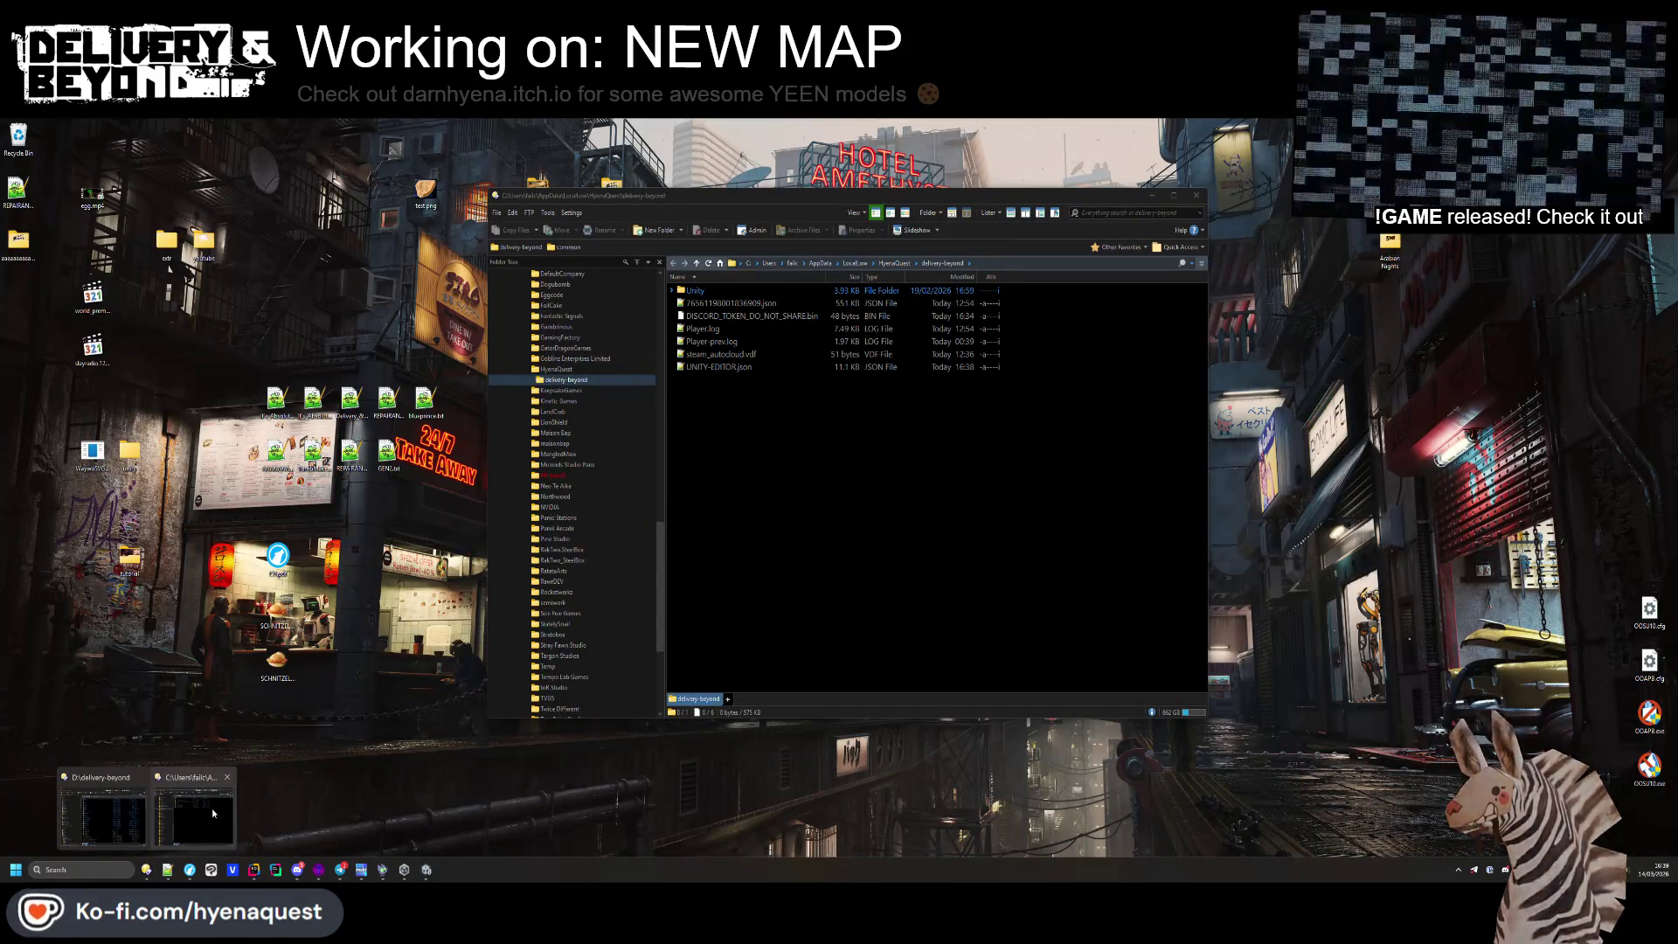
left_click(103, 813)
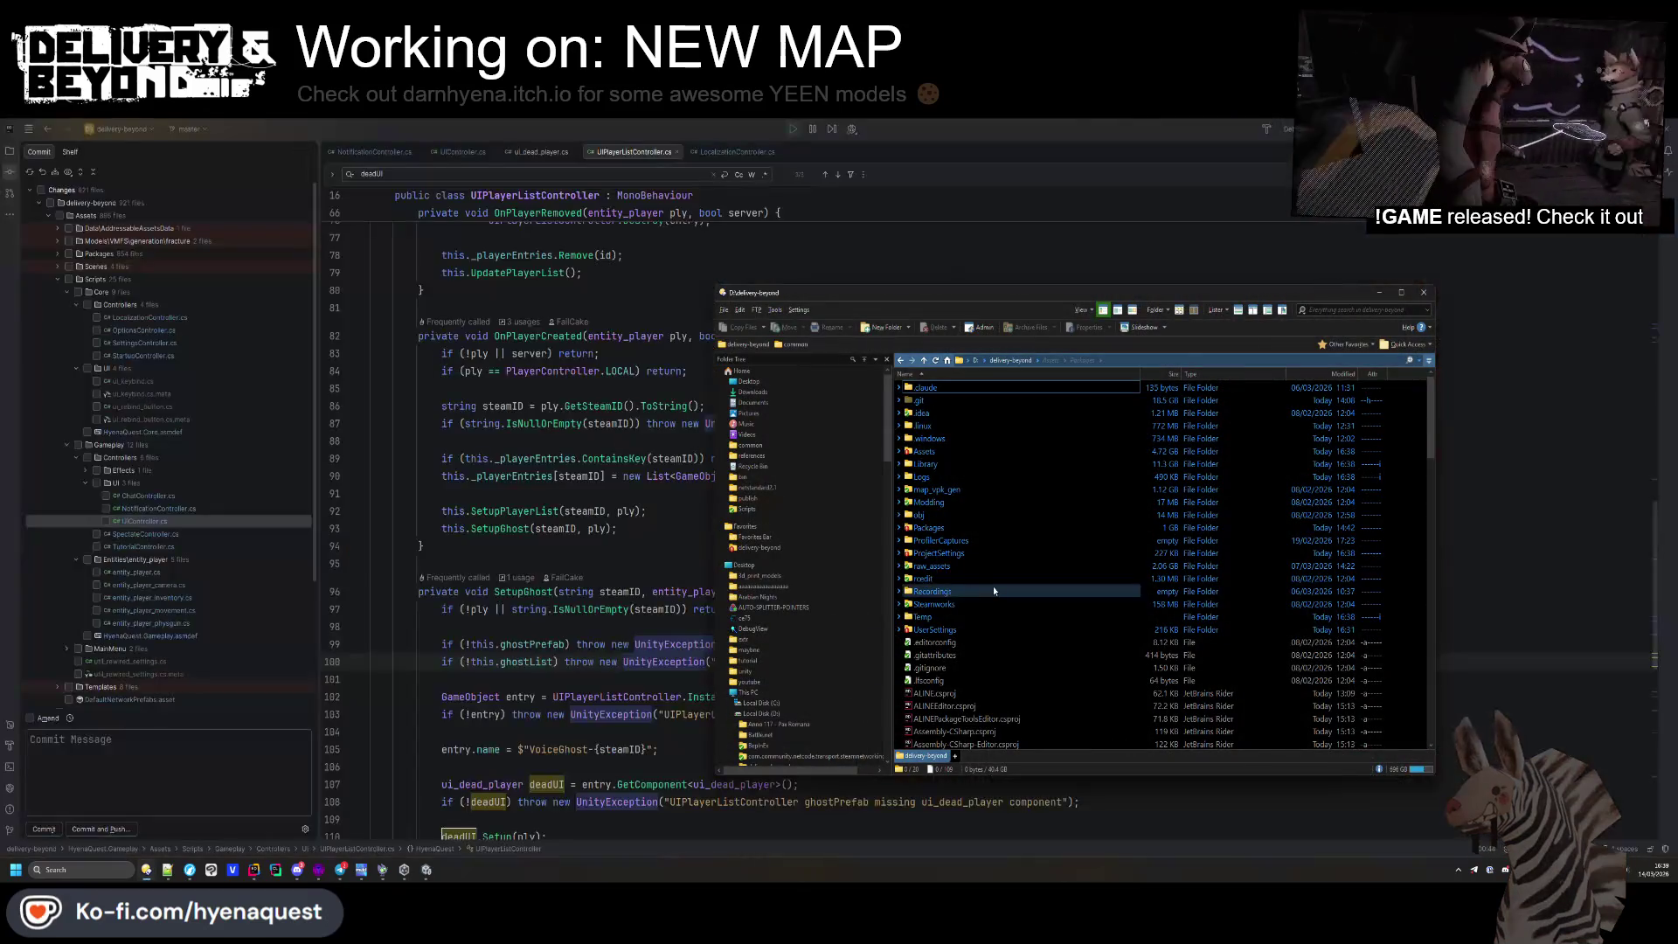
Open Steamworks\game and edit app_build_3376480.vdf with Notepad++
double_click(948, 604)
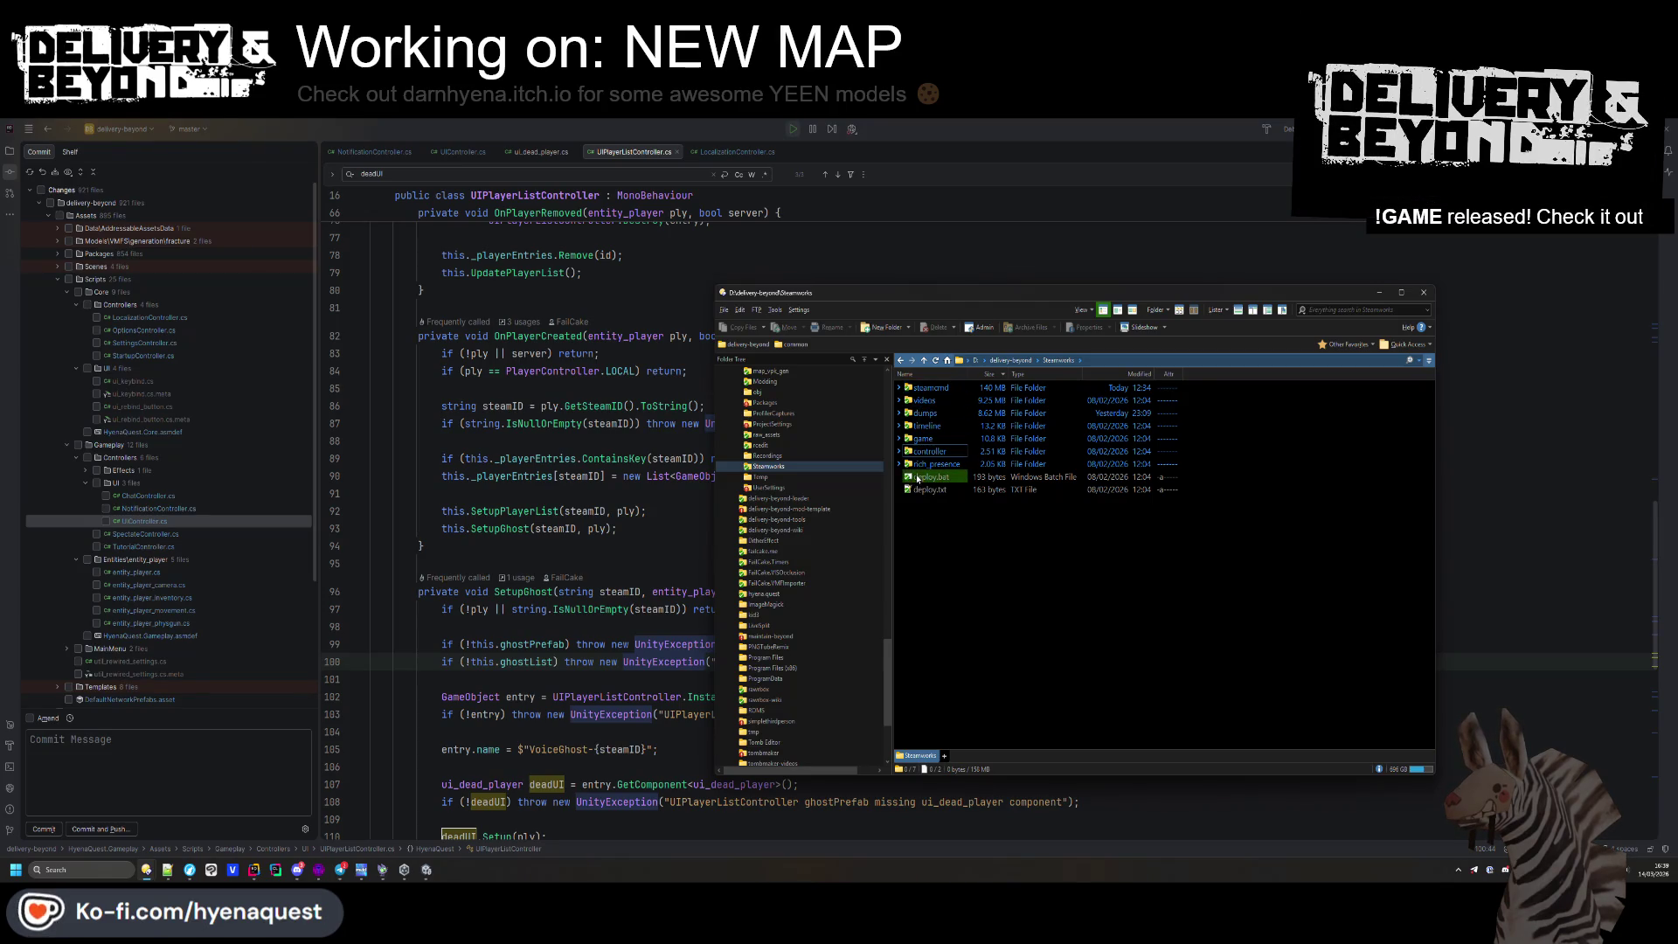
left_click(925, 413)
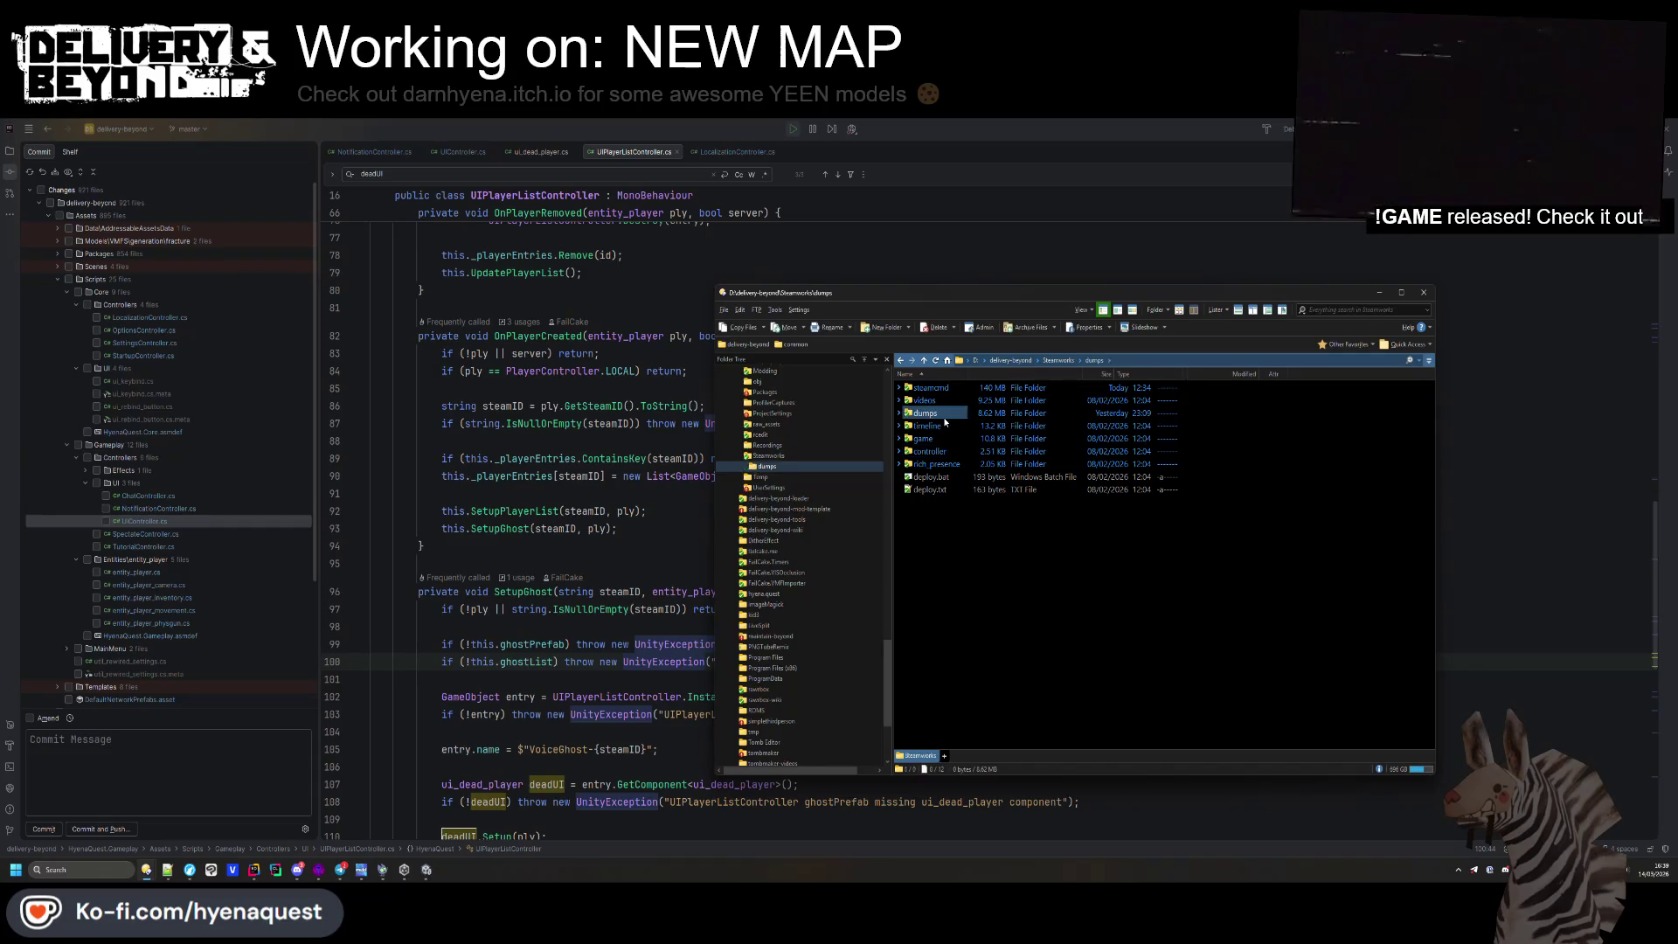
left_click(931, 387)
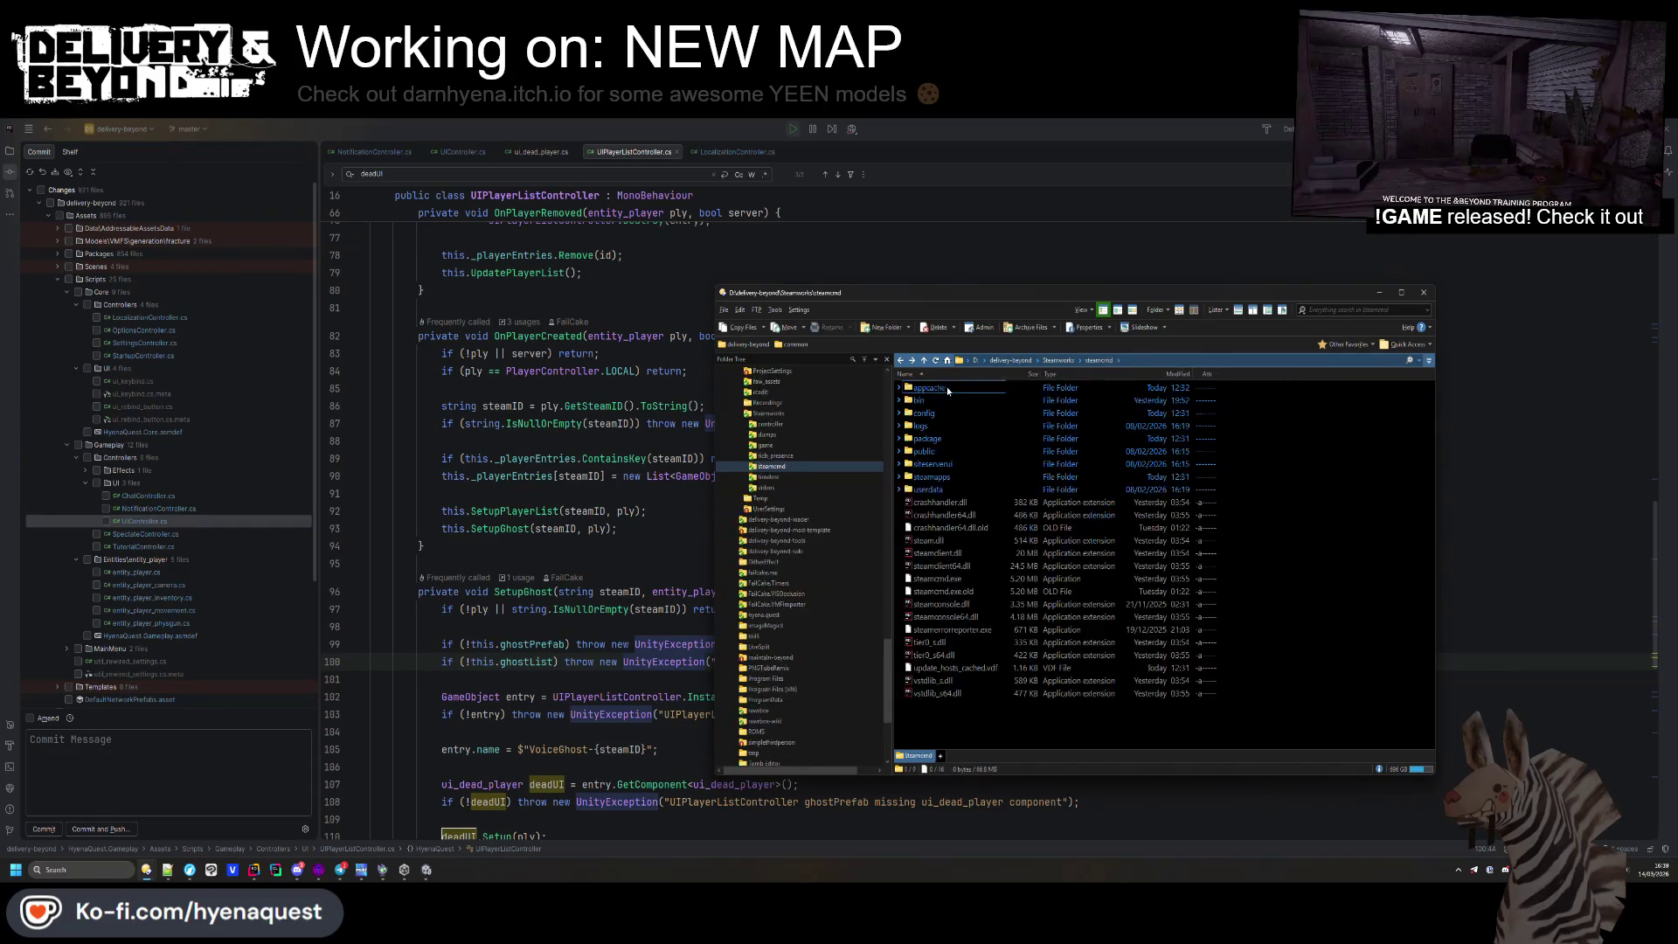
double_click(924, 438)
left_click(943, 402)
right_click(943, 402)
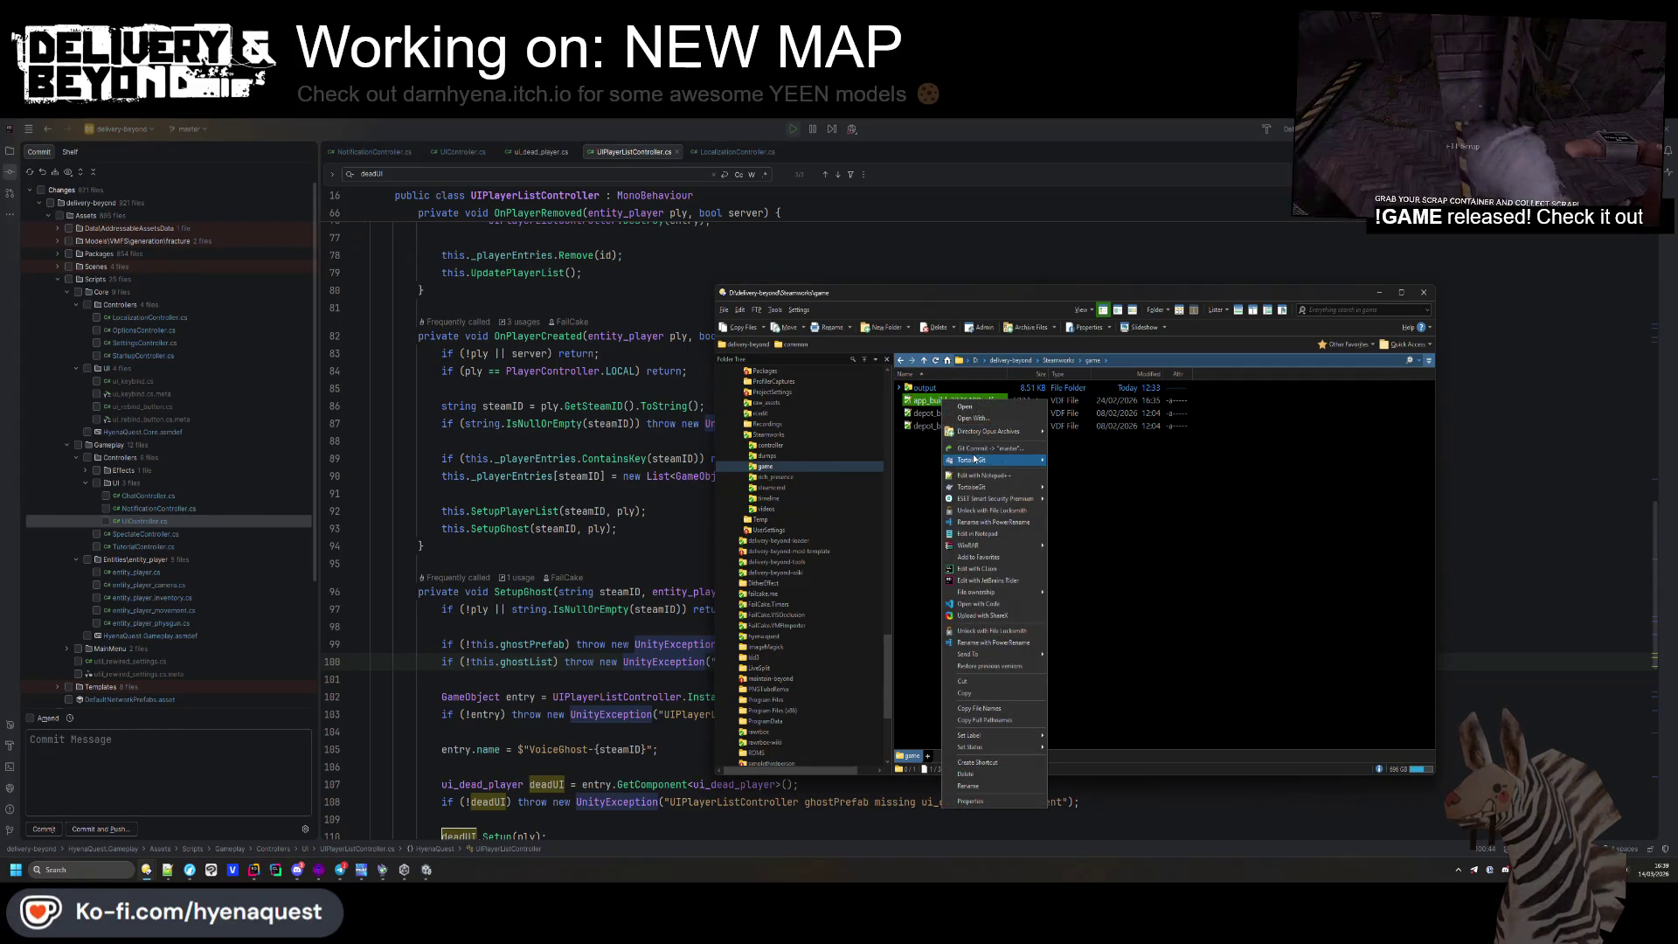
left_click(988, 478)
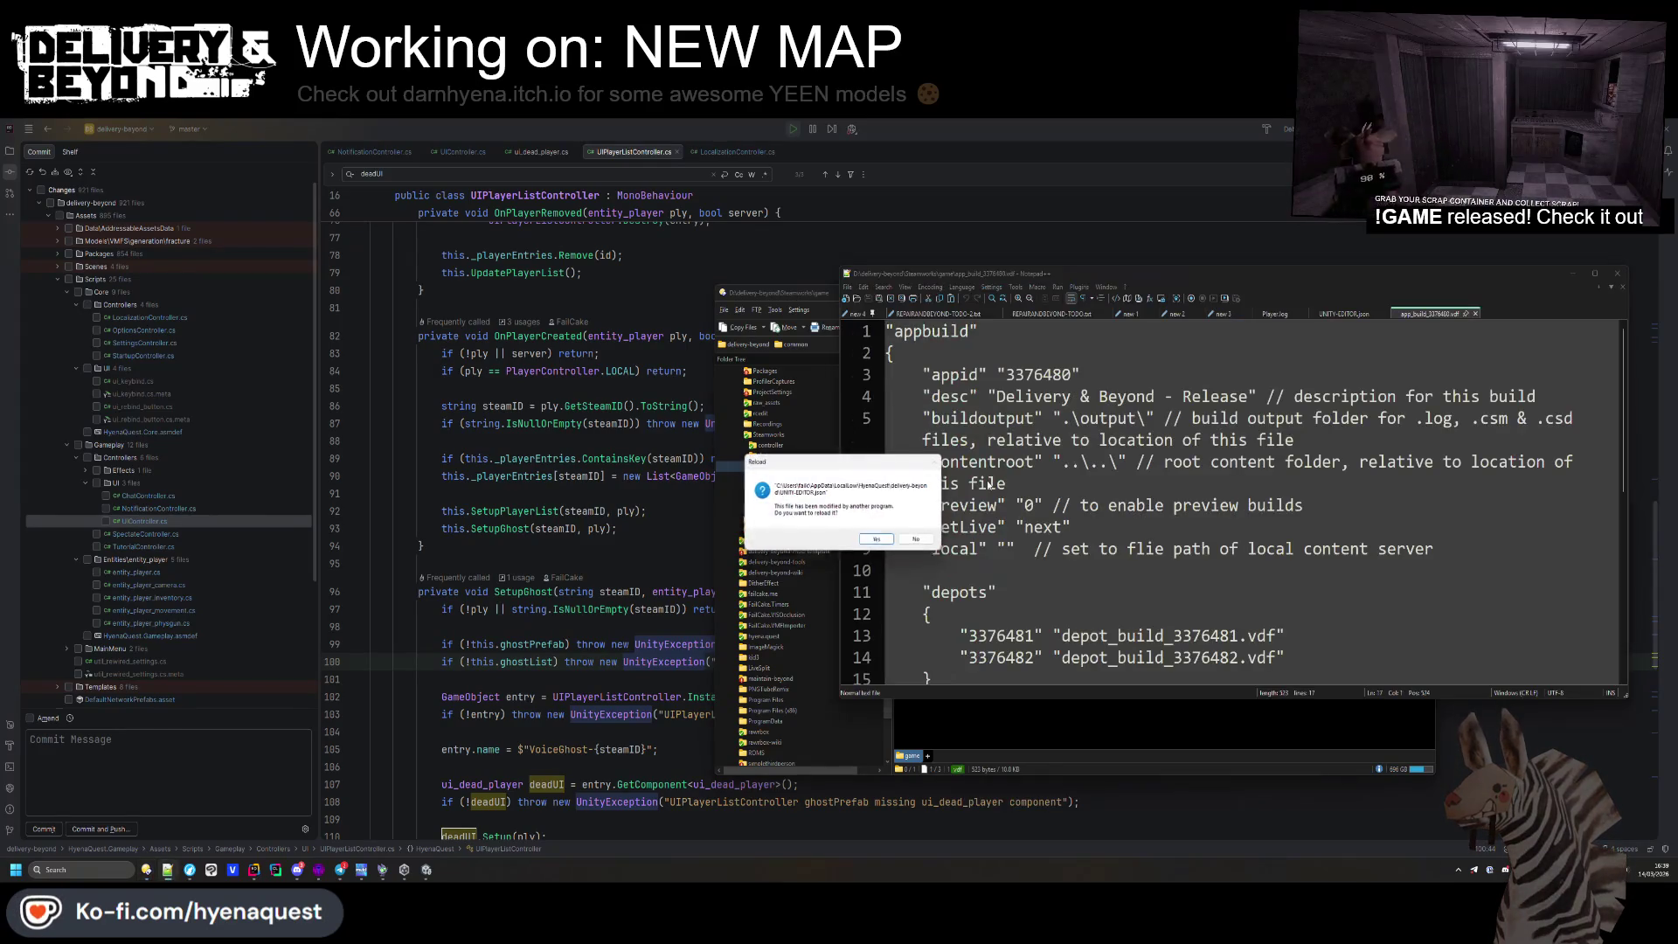
Reload app_build_3376480.vdf and change the SetLive branch on line 8 from next to unstable
left_click(889, 538)
left_click(1023, 527)
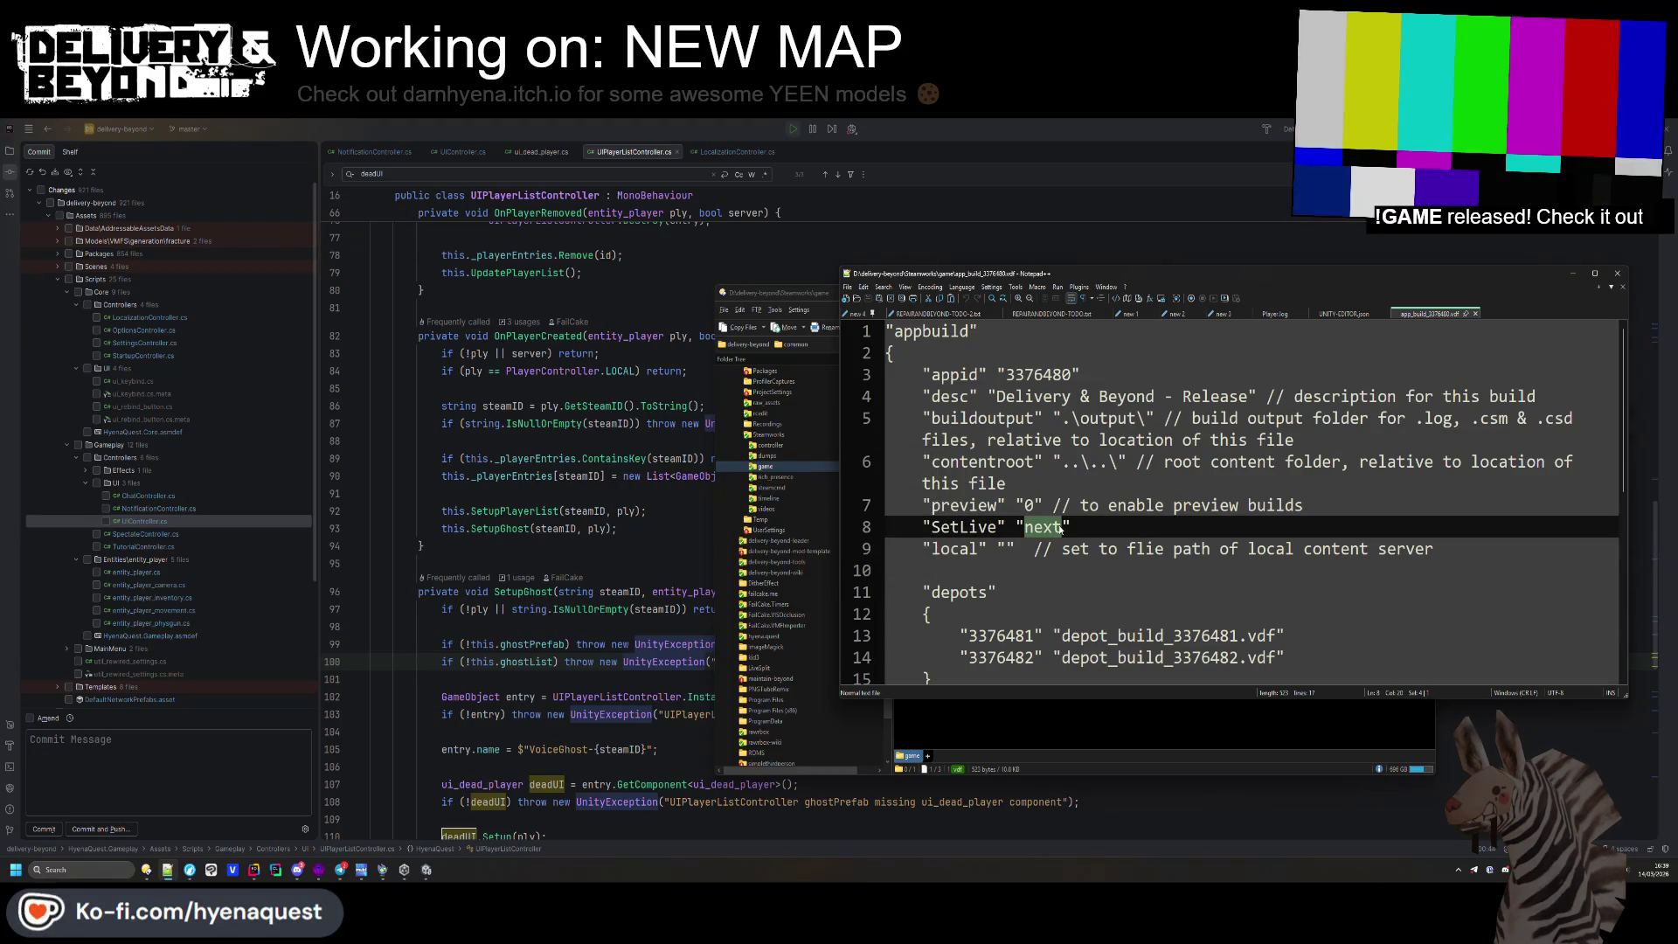
type("upcoom")
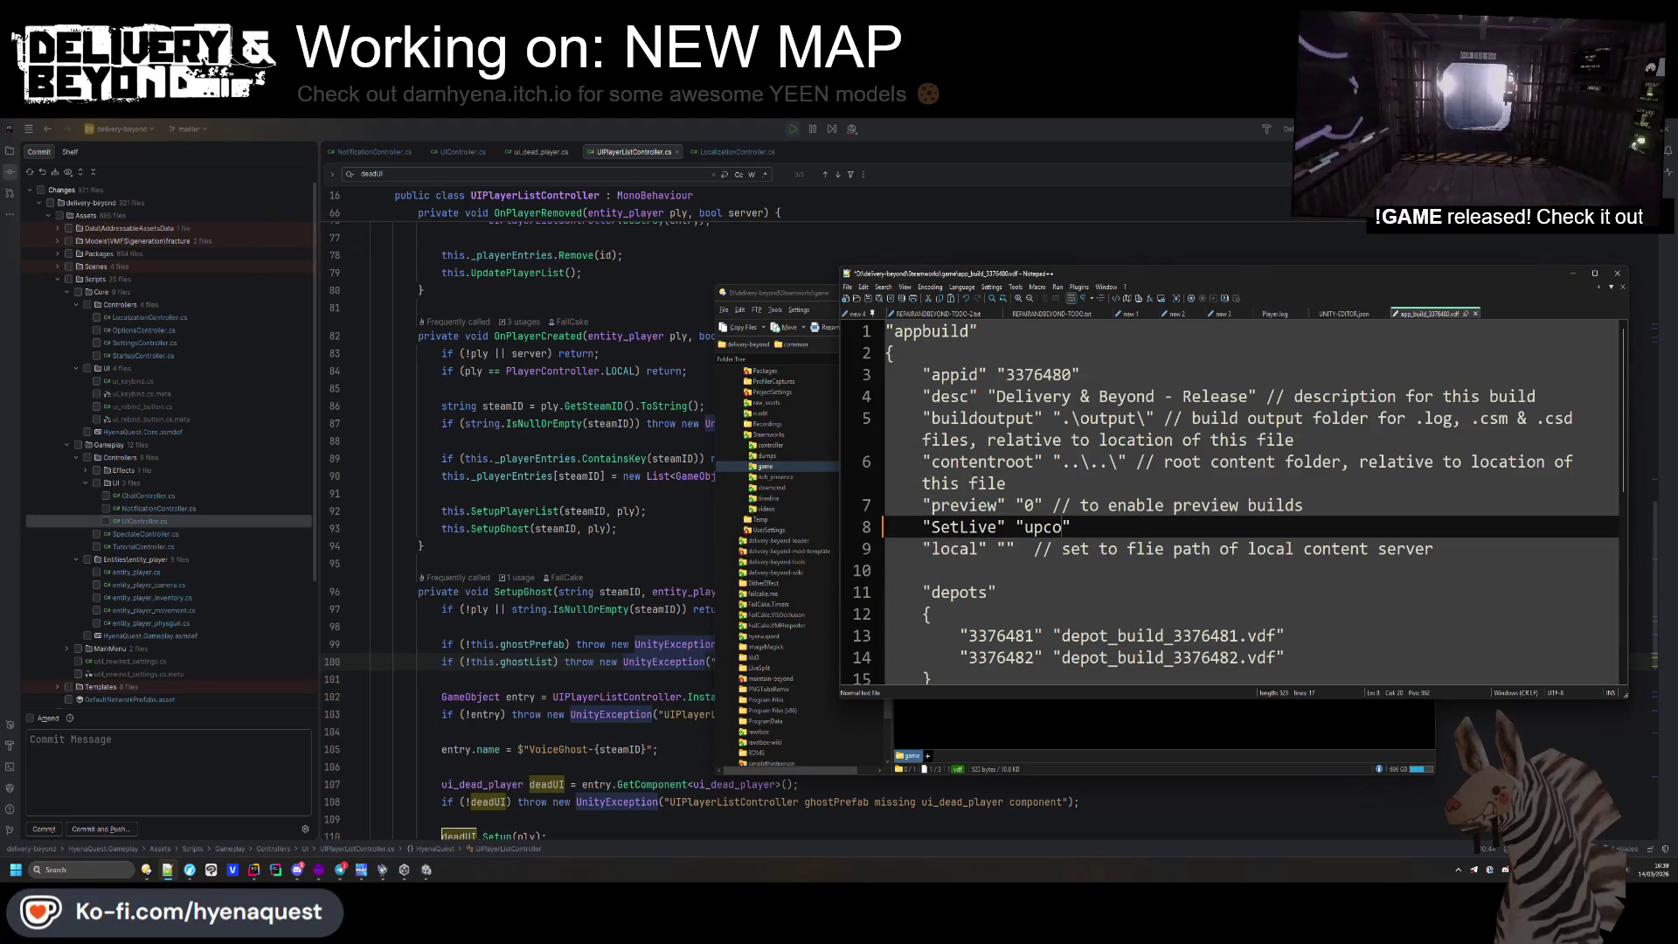
key("BackSpace")
key("BackSpace")
type("ming")
key("ctrl+s")
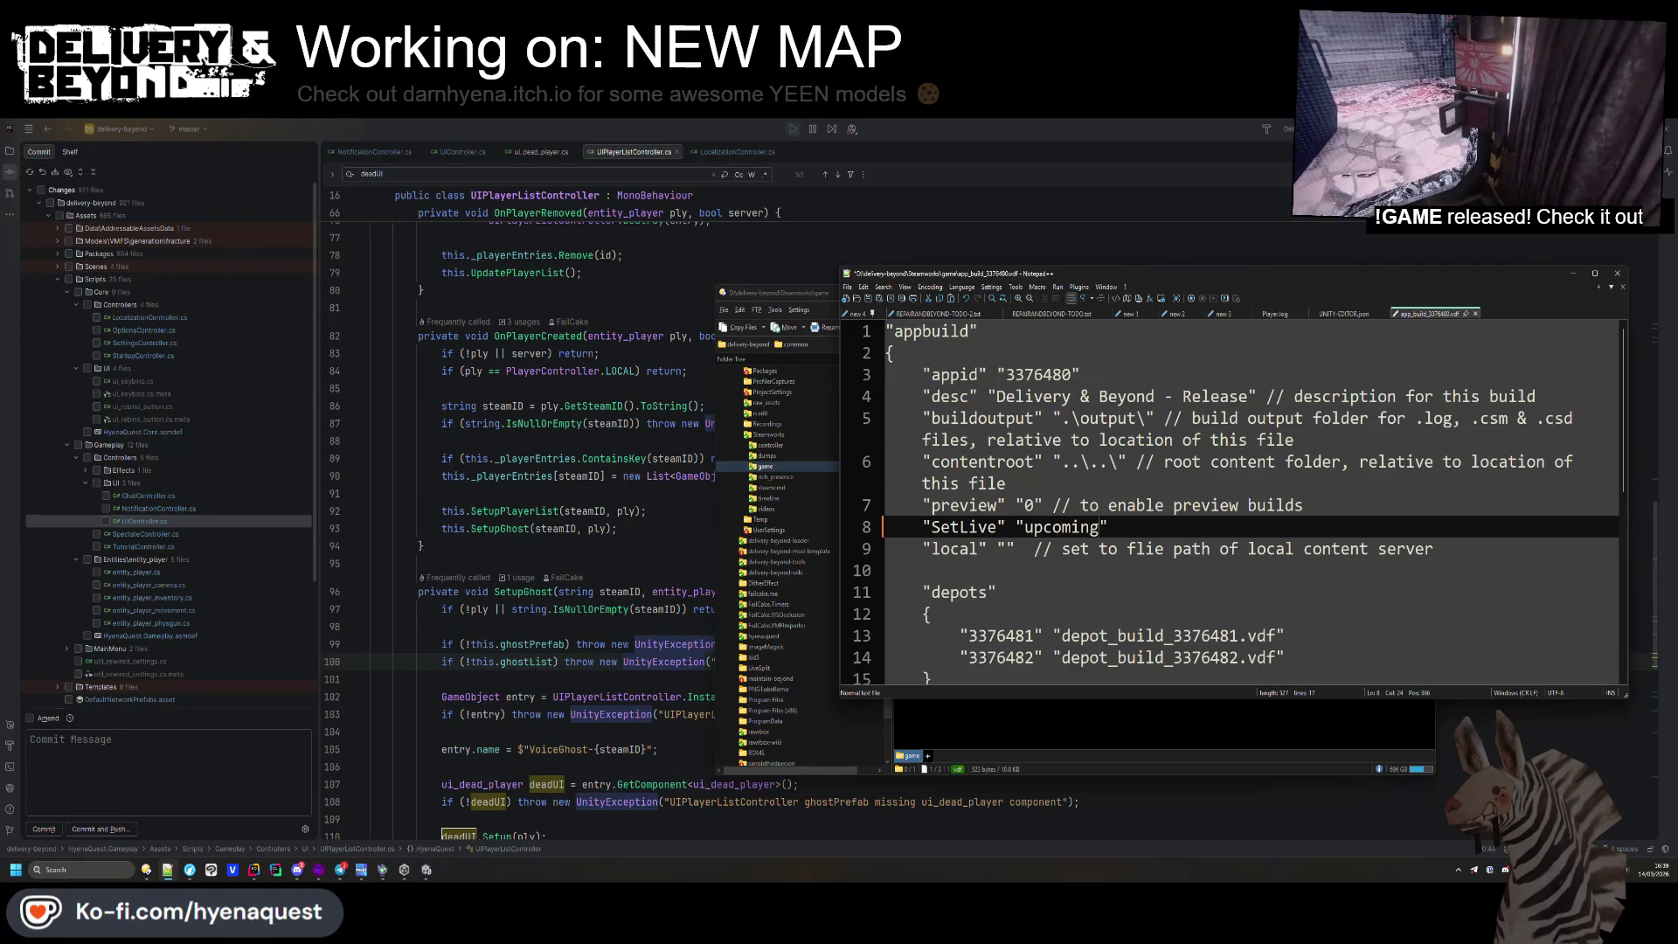
double_click(1061, 527)
left_click(1128, 569)
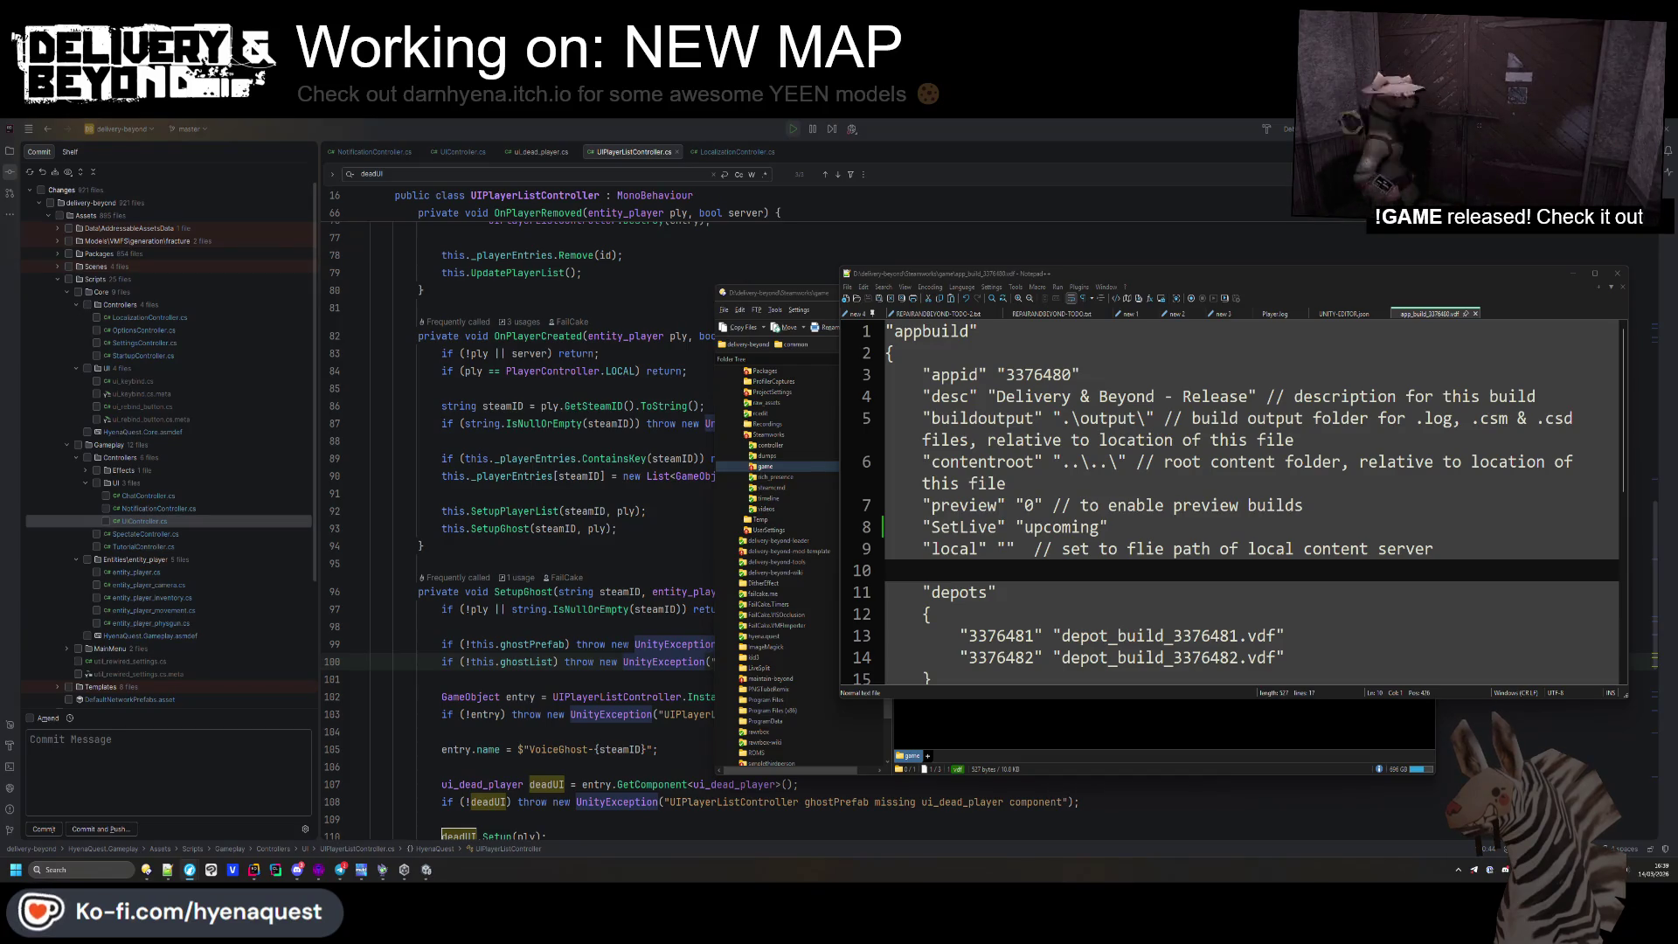
double_click(1061, 527)
type("unstable")
left_click(1311, 504)
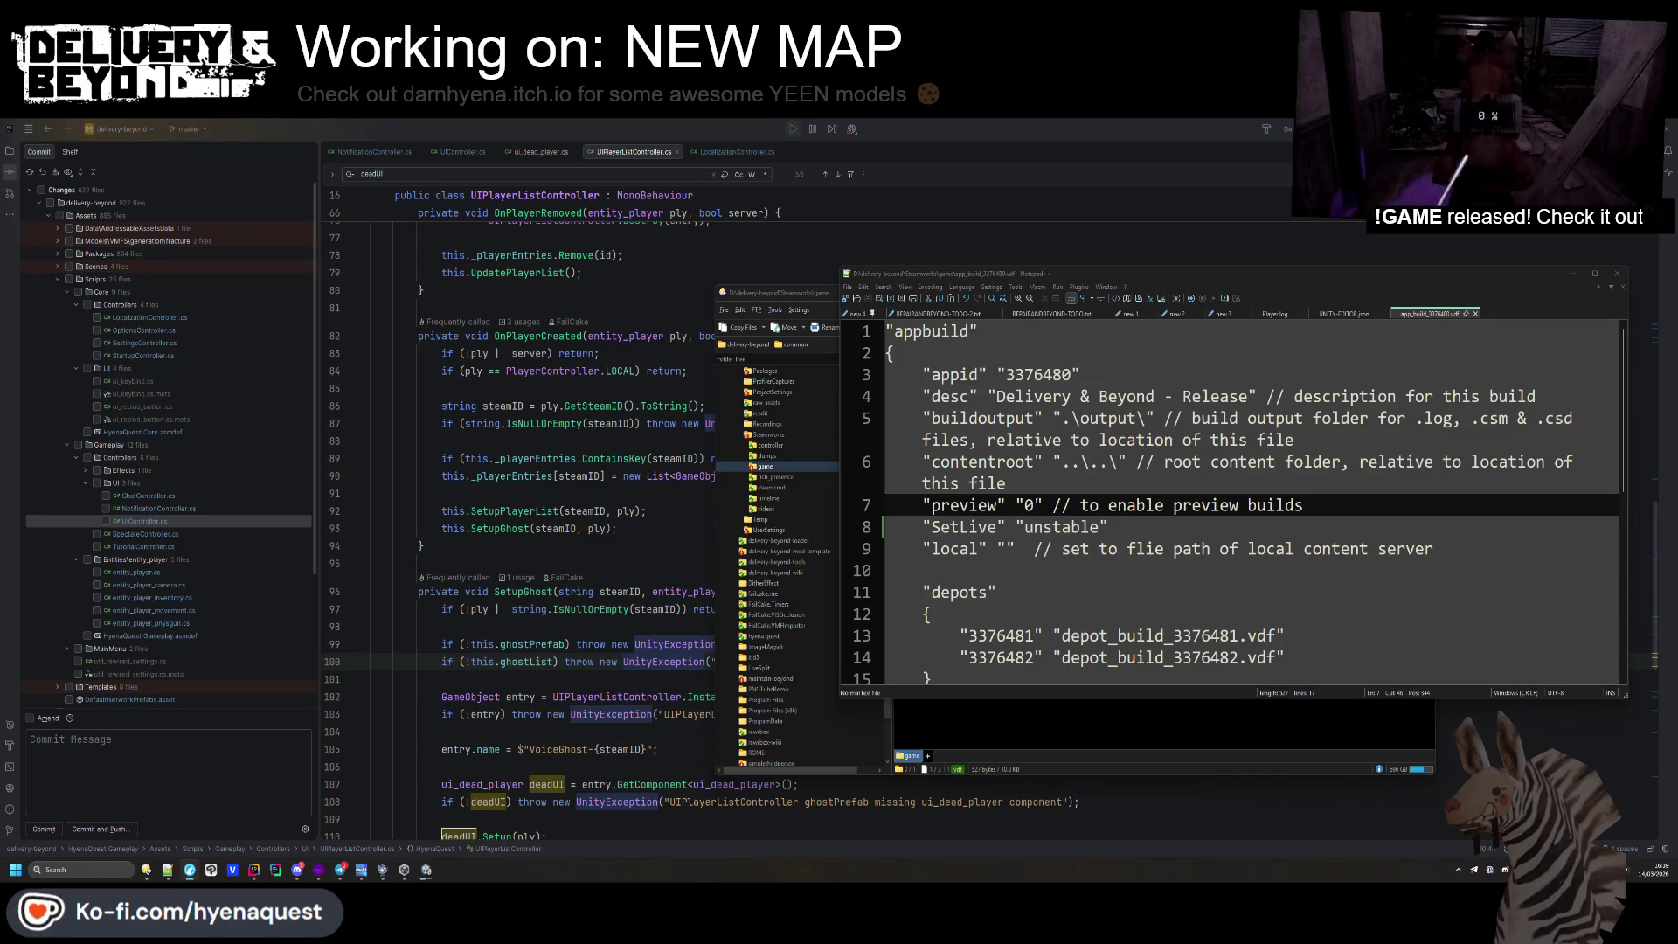
left_click(1095, 526)
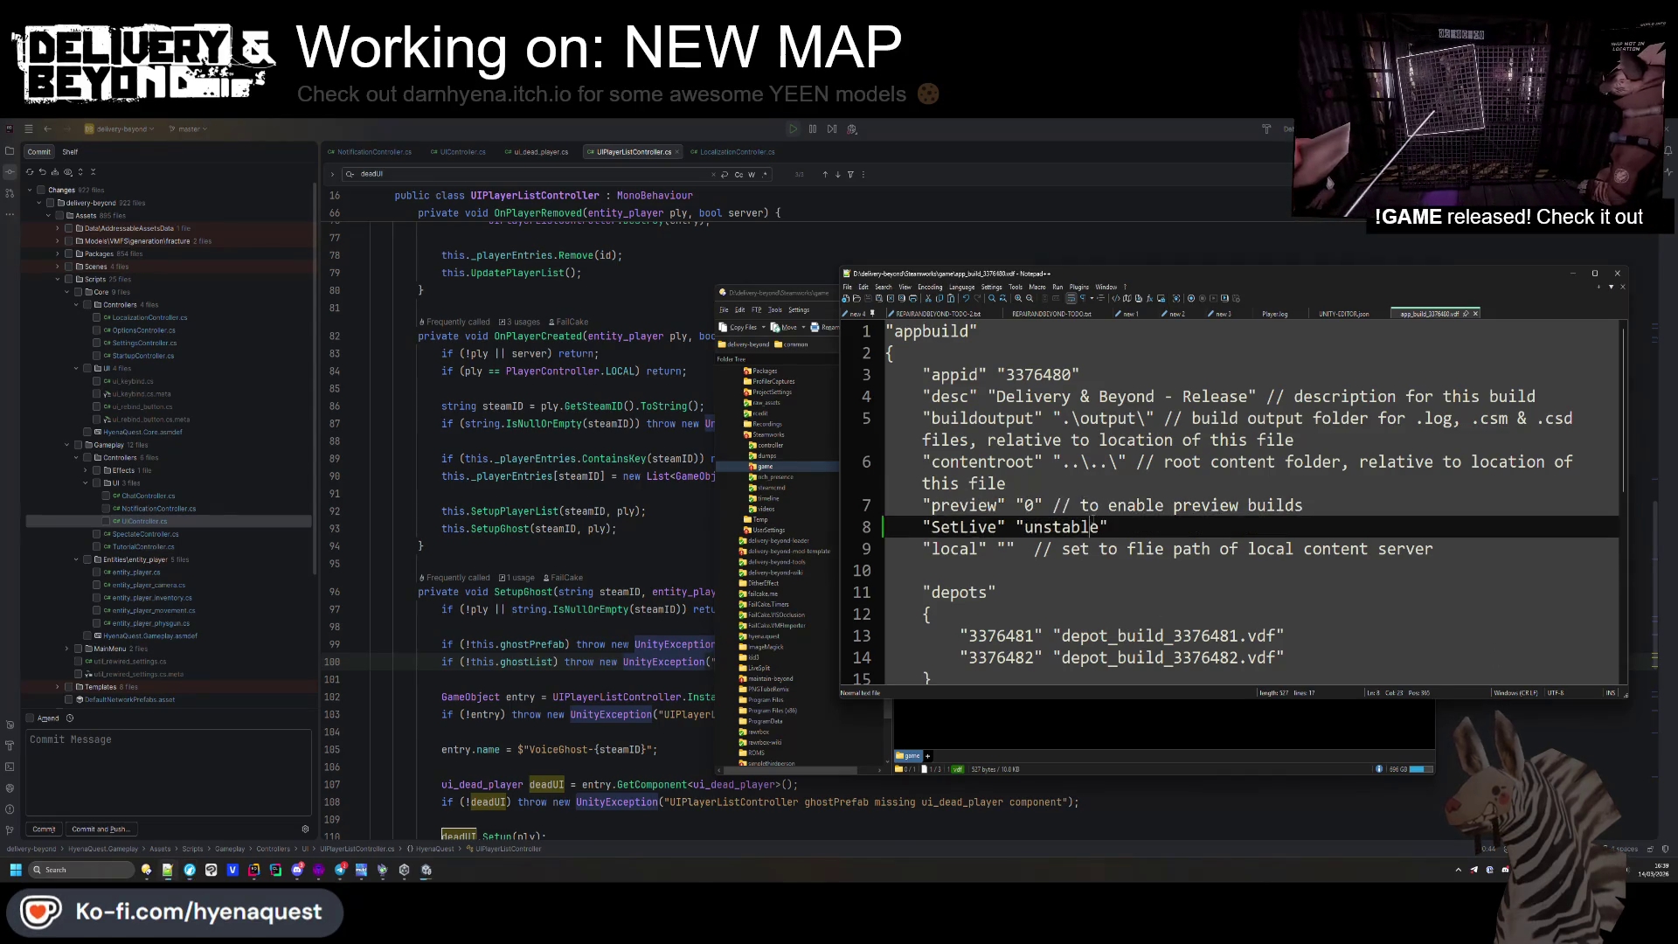
Review depot_build_3376481.vdf, then close both build files
key("alt+Tab")
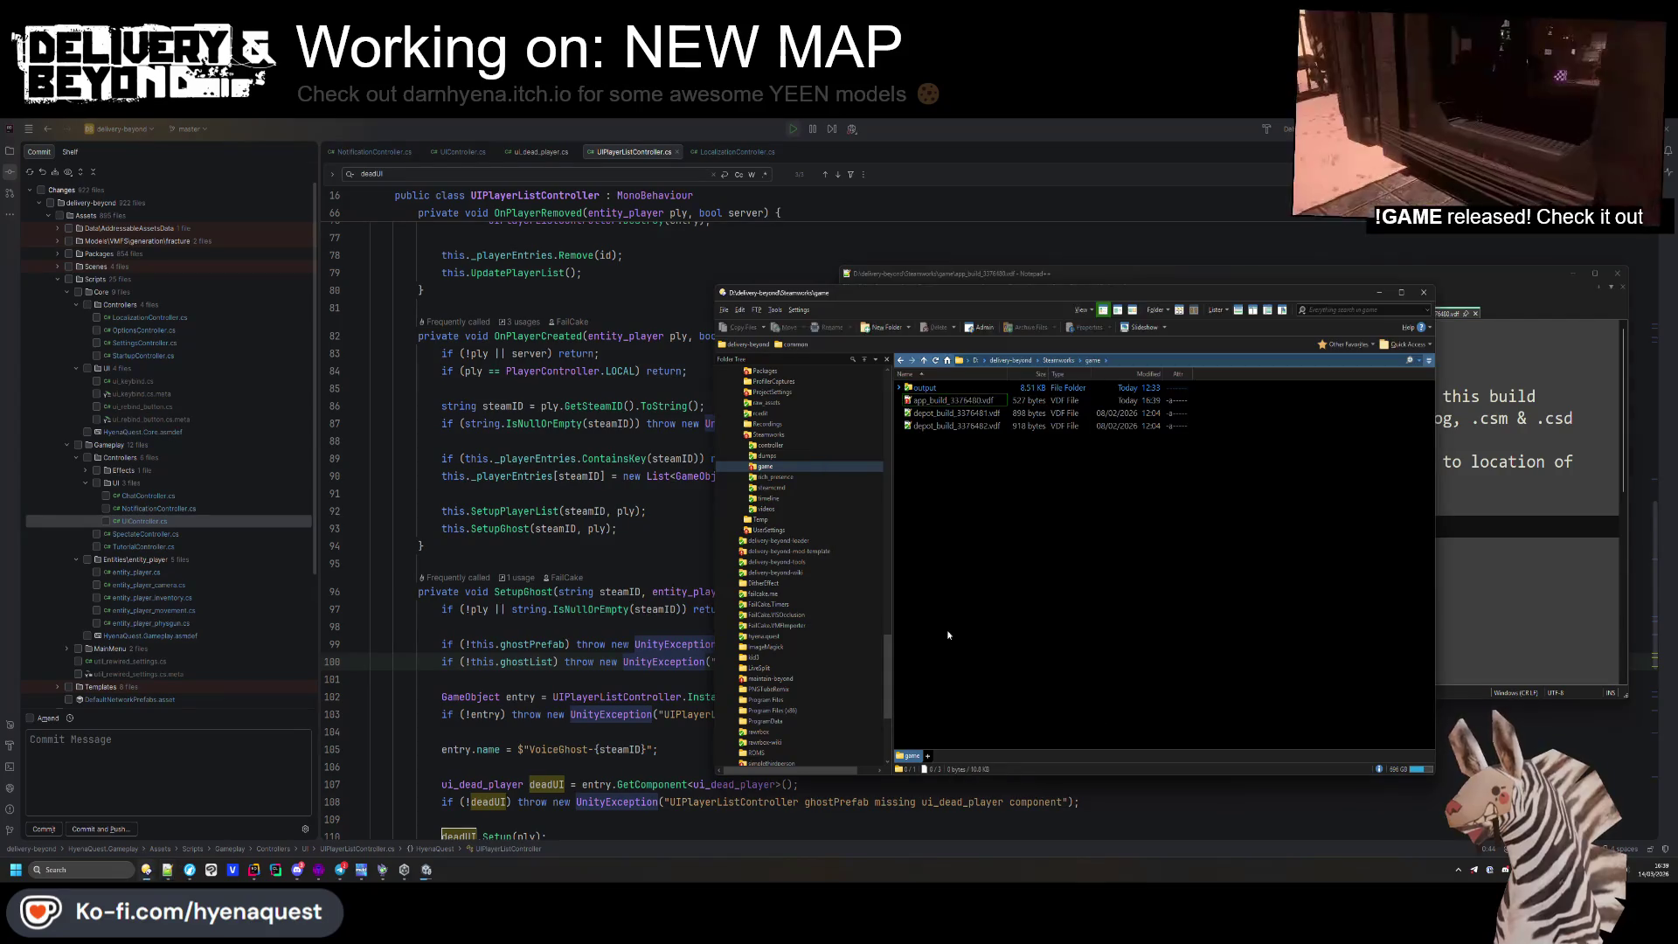
left_click(924, 388)
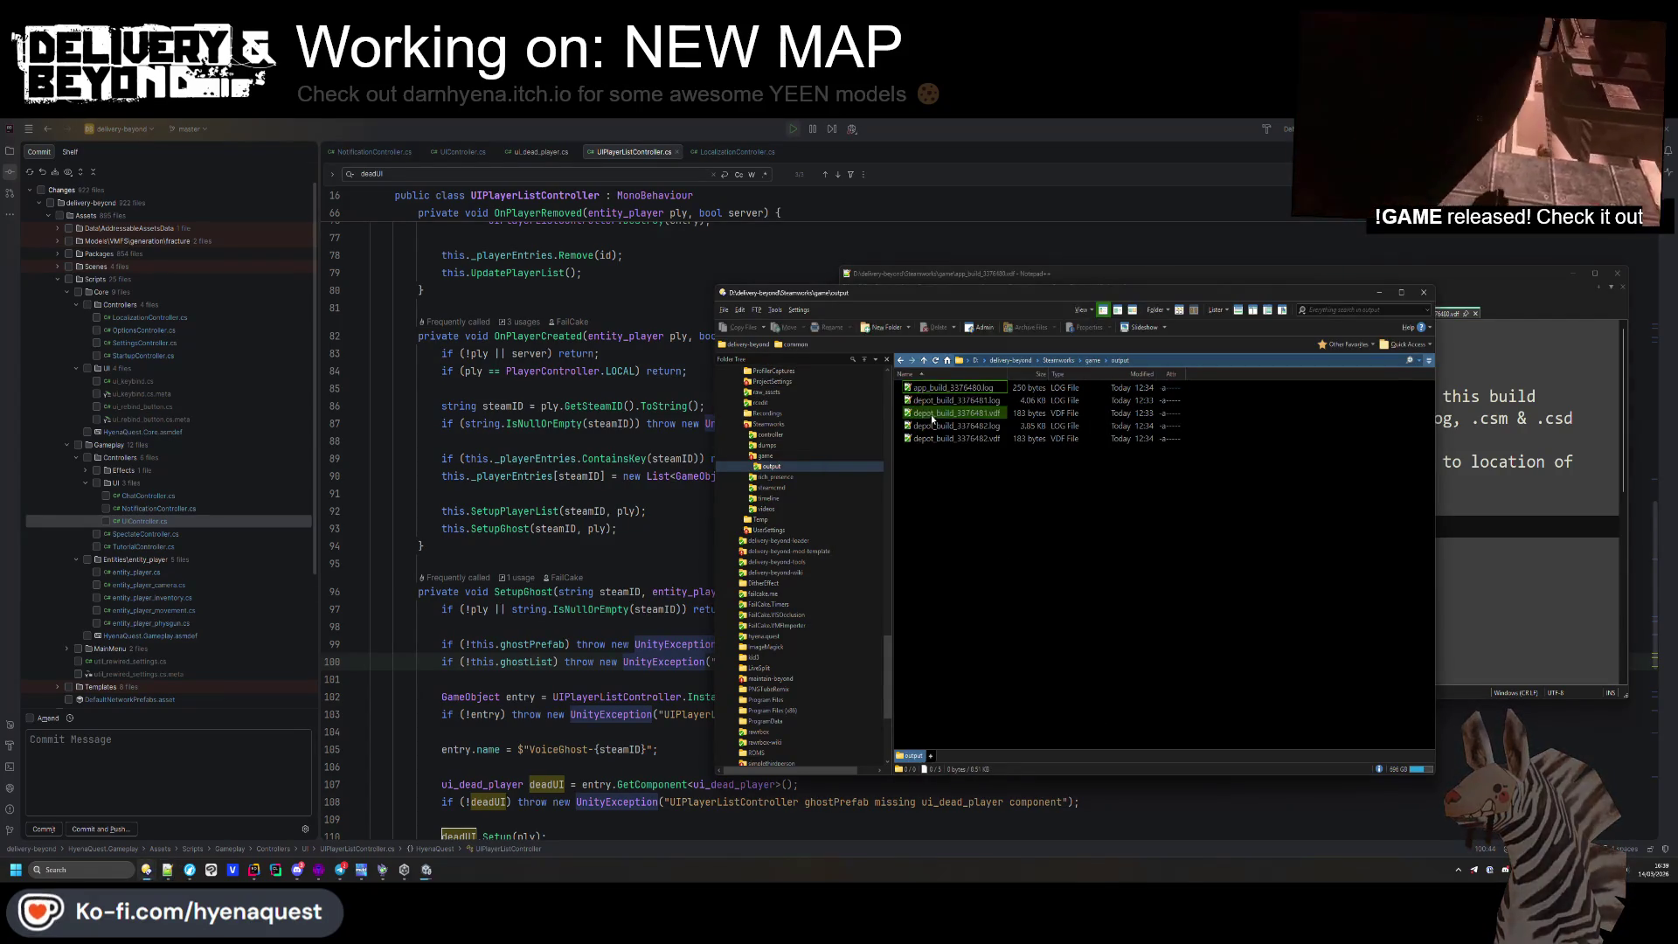
double_click(927, 415)
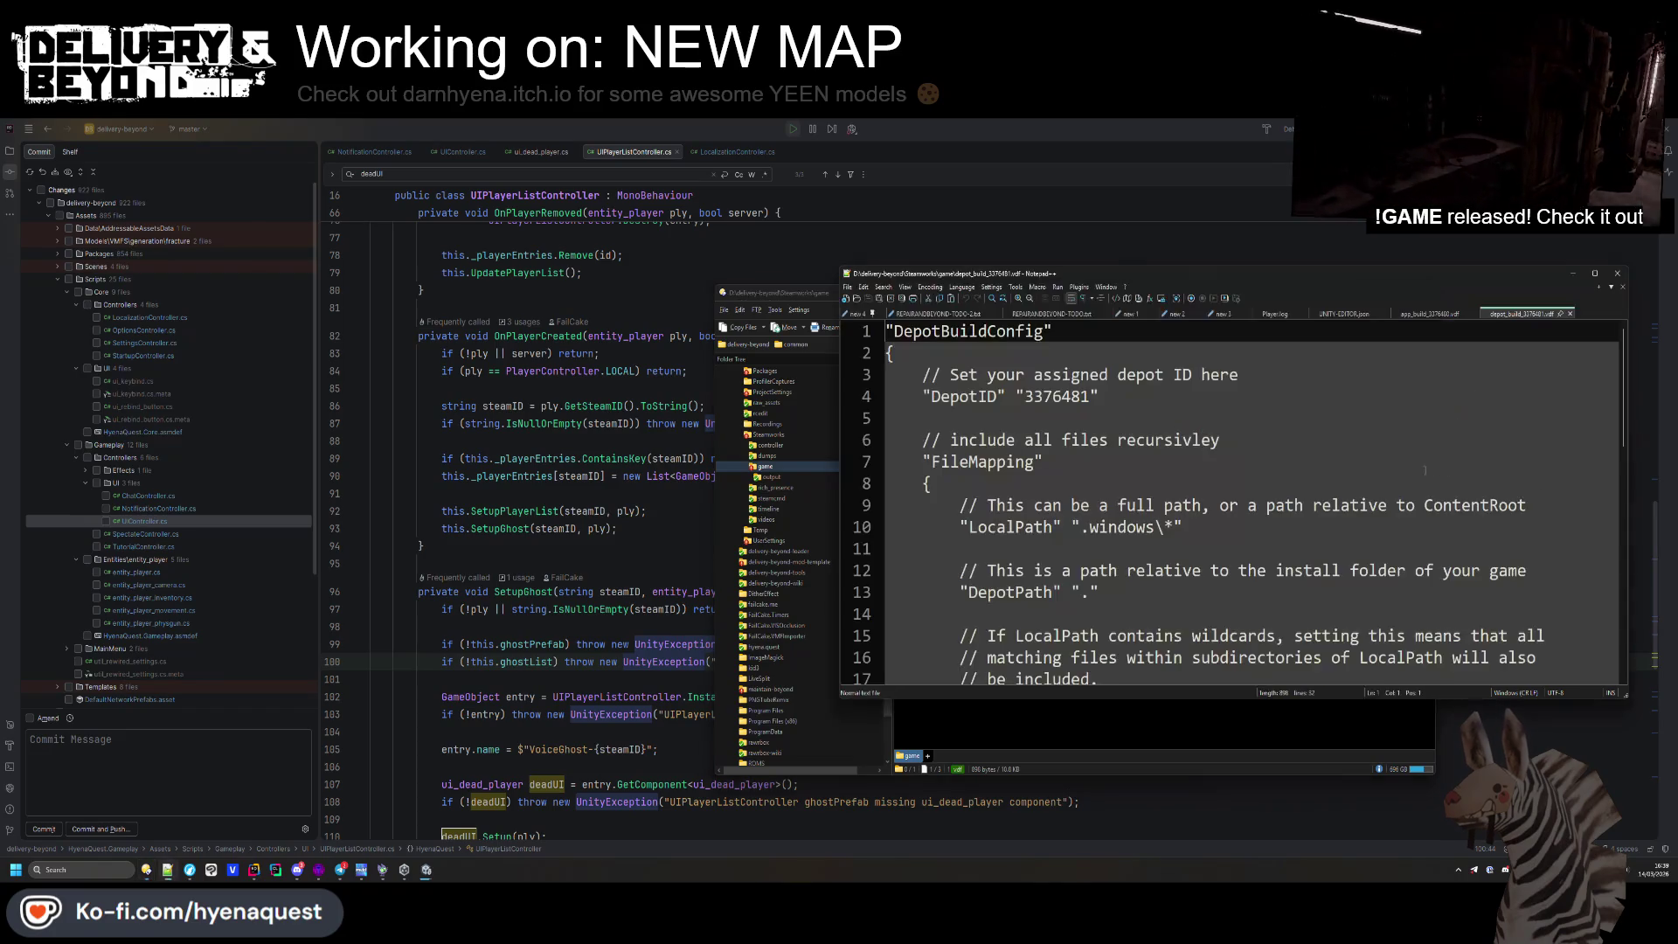
scroll(1092, 484, "down", 5)
scroll(1092, 483, "up", 5)
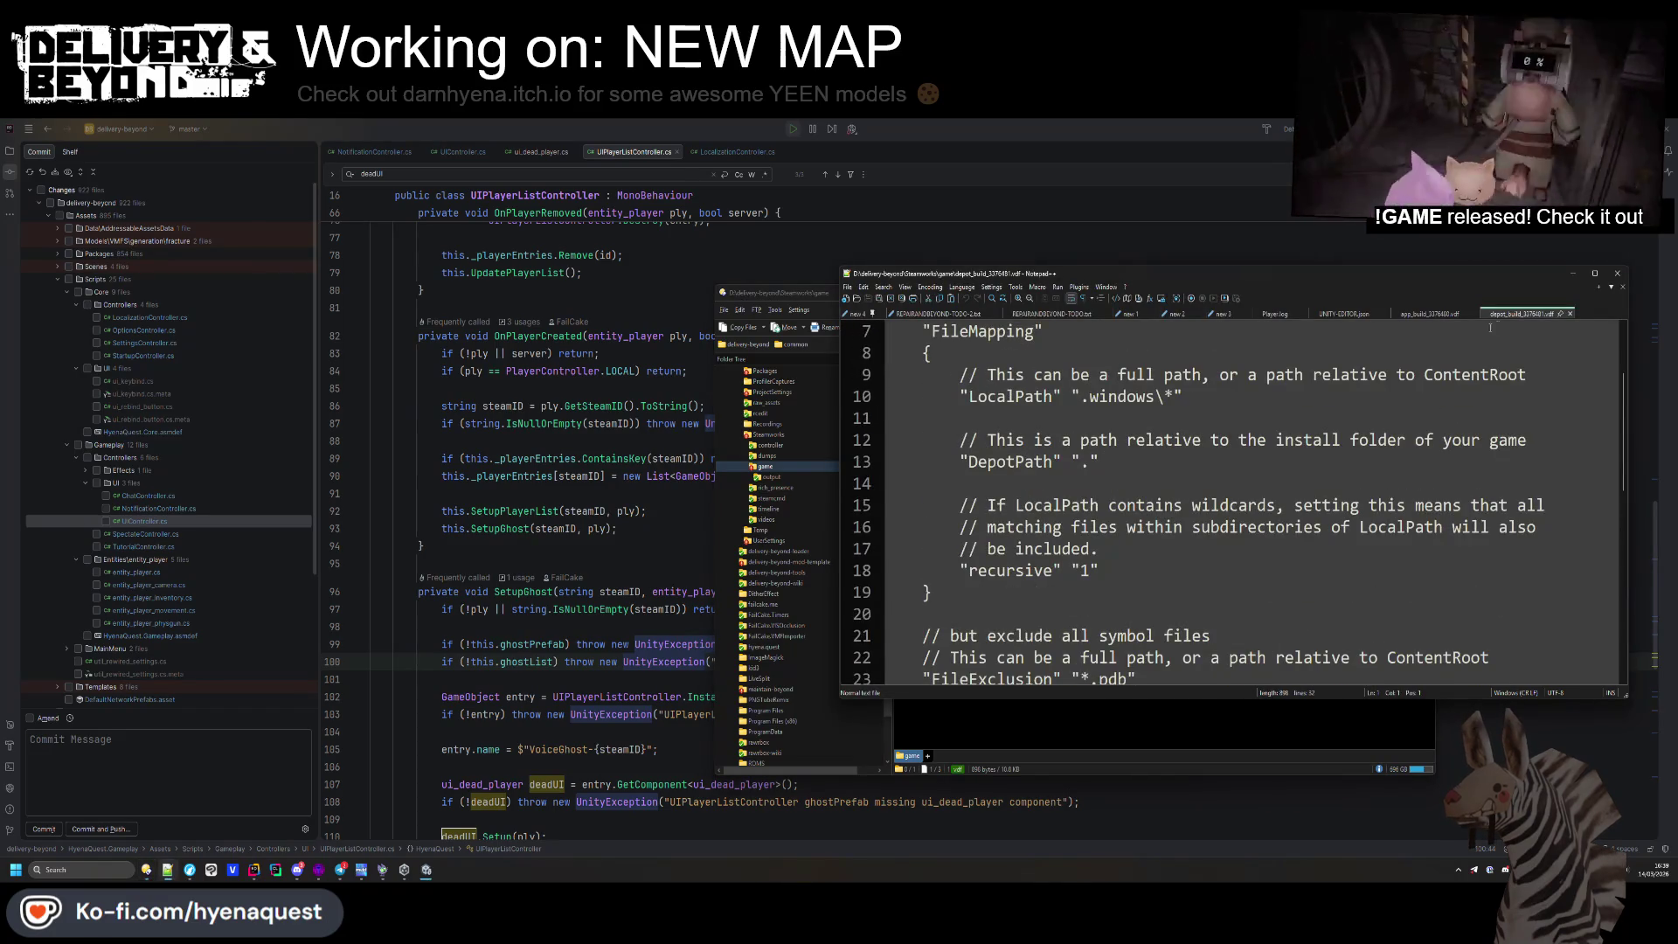
key("ctrl+w")
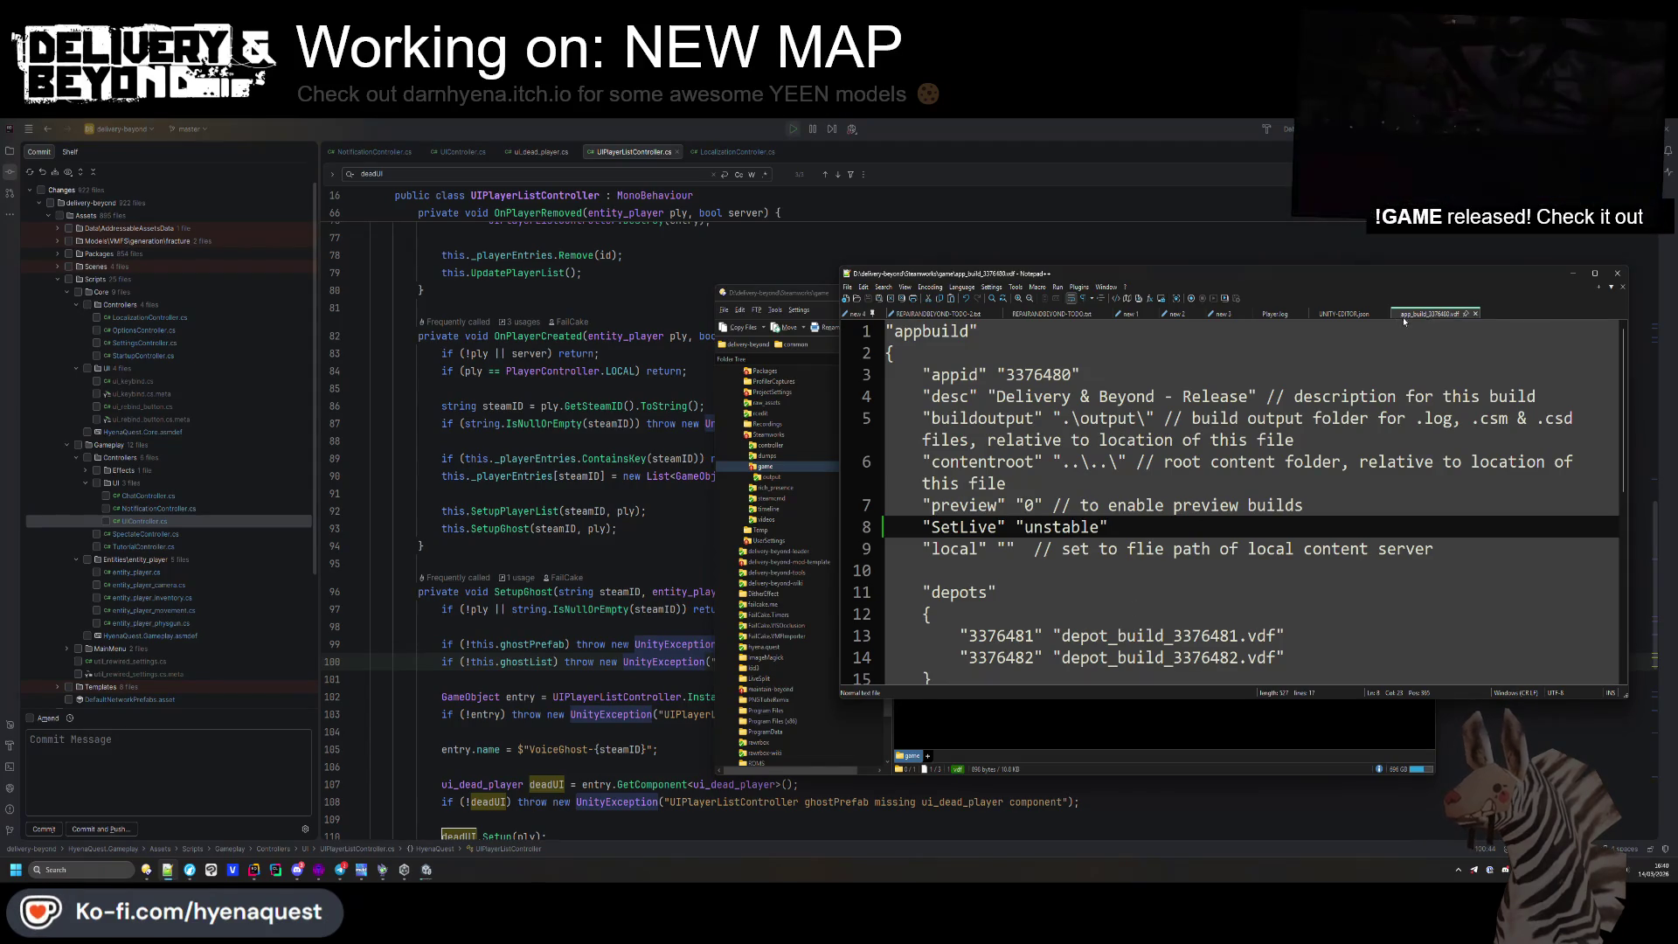
key("ctrl+w")
left_click(852, 739)
Return to the Unity Editor, show the project's Scenes folder and clear the asset selection
left_click(618, 527)
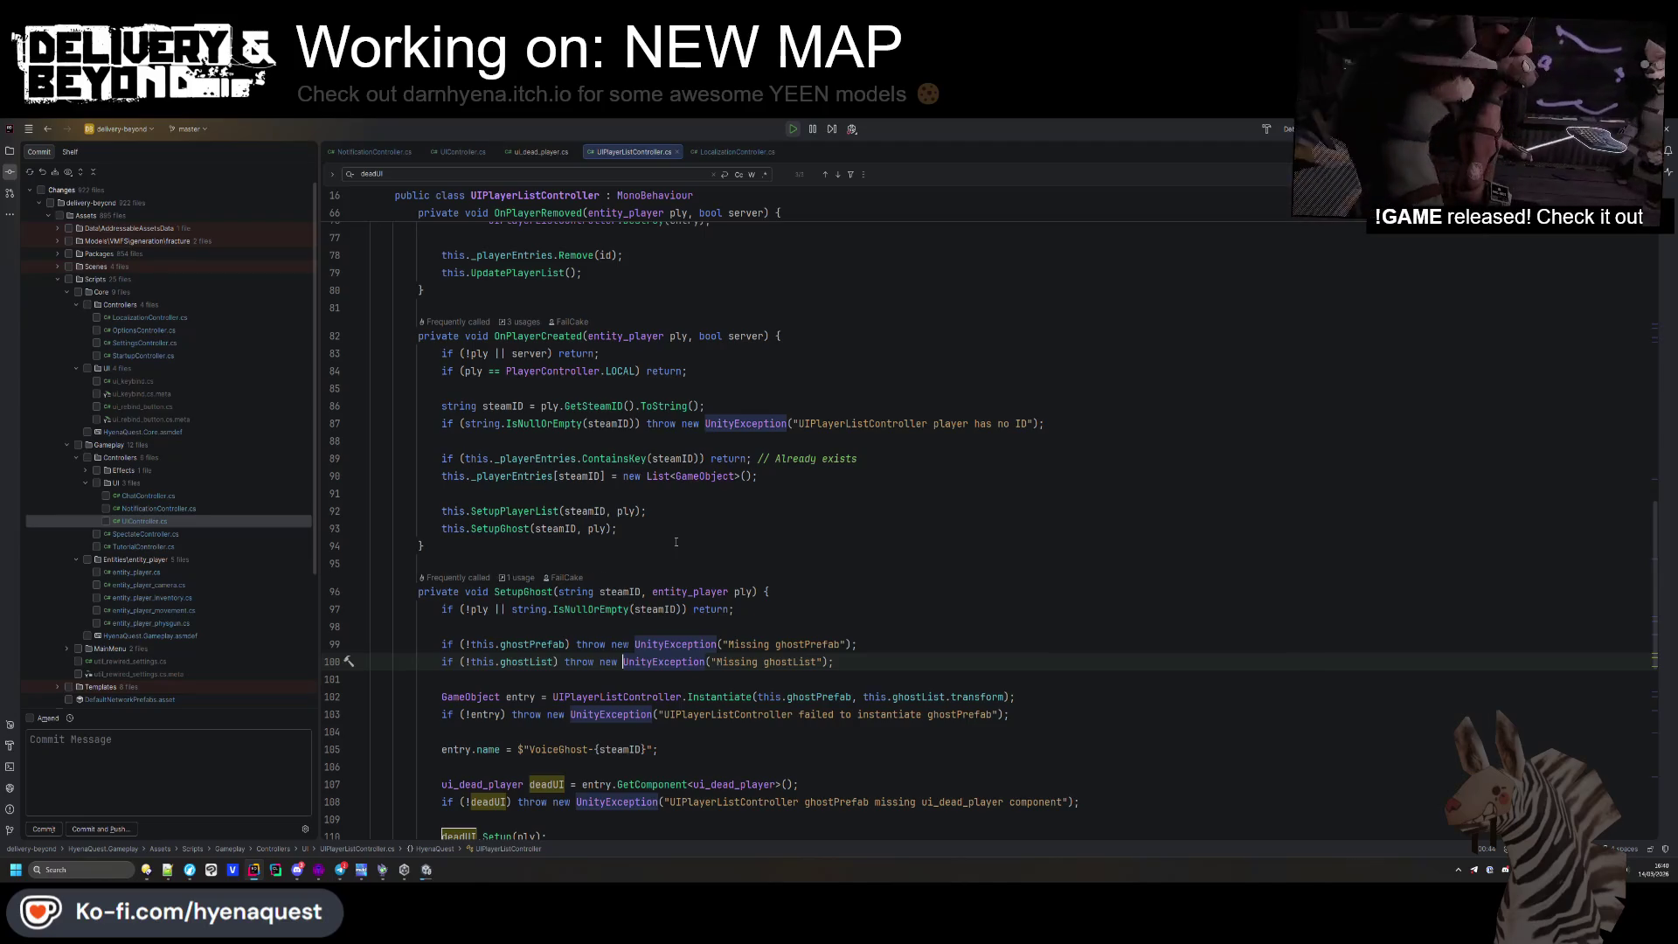
left_click(428, 871)
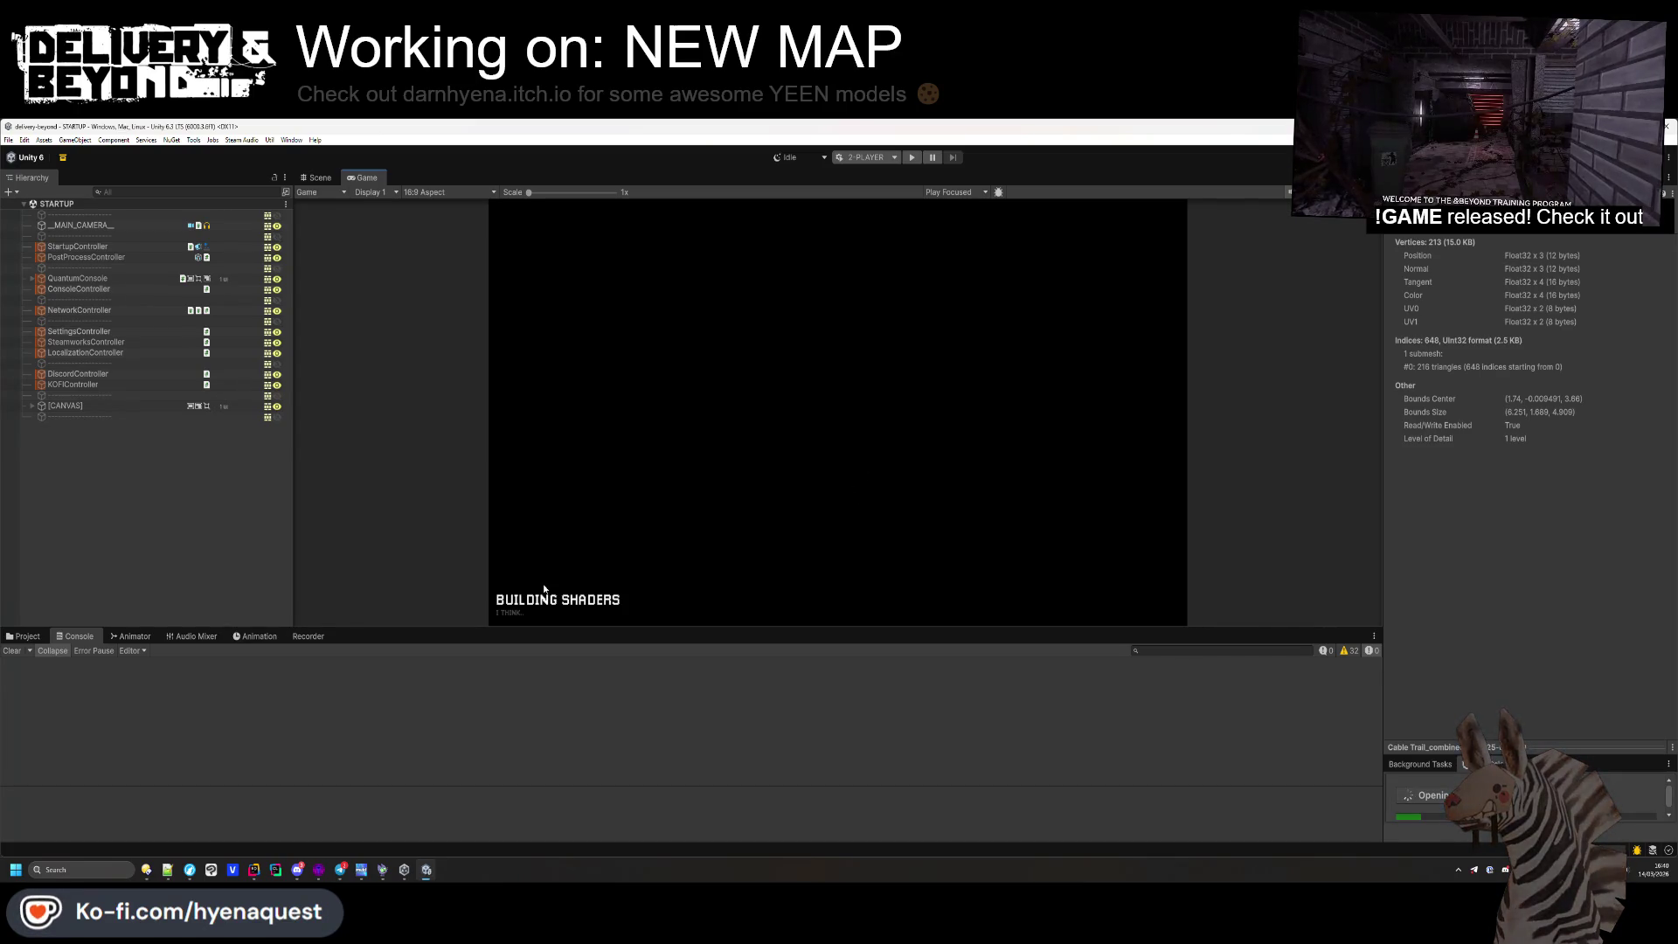
left_click(24, 636)
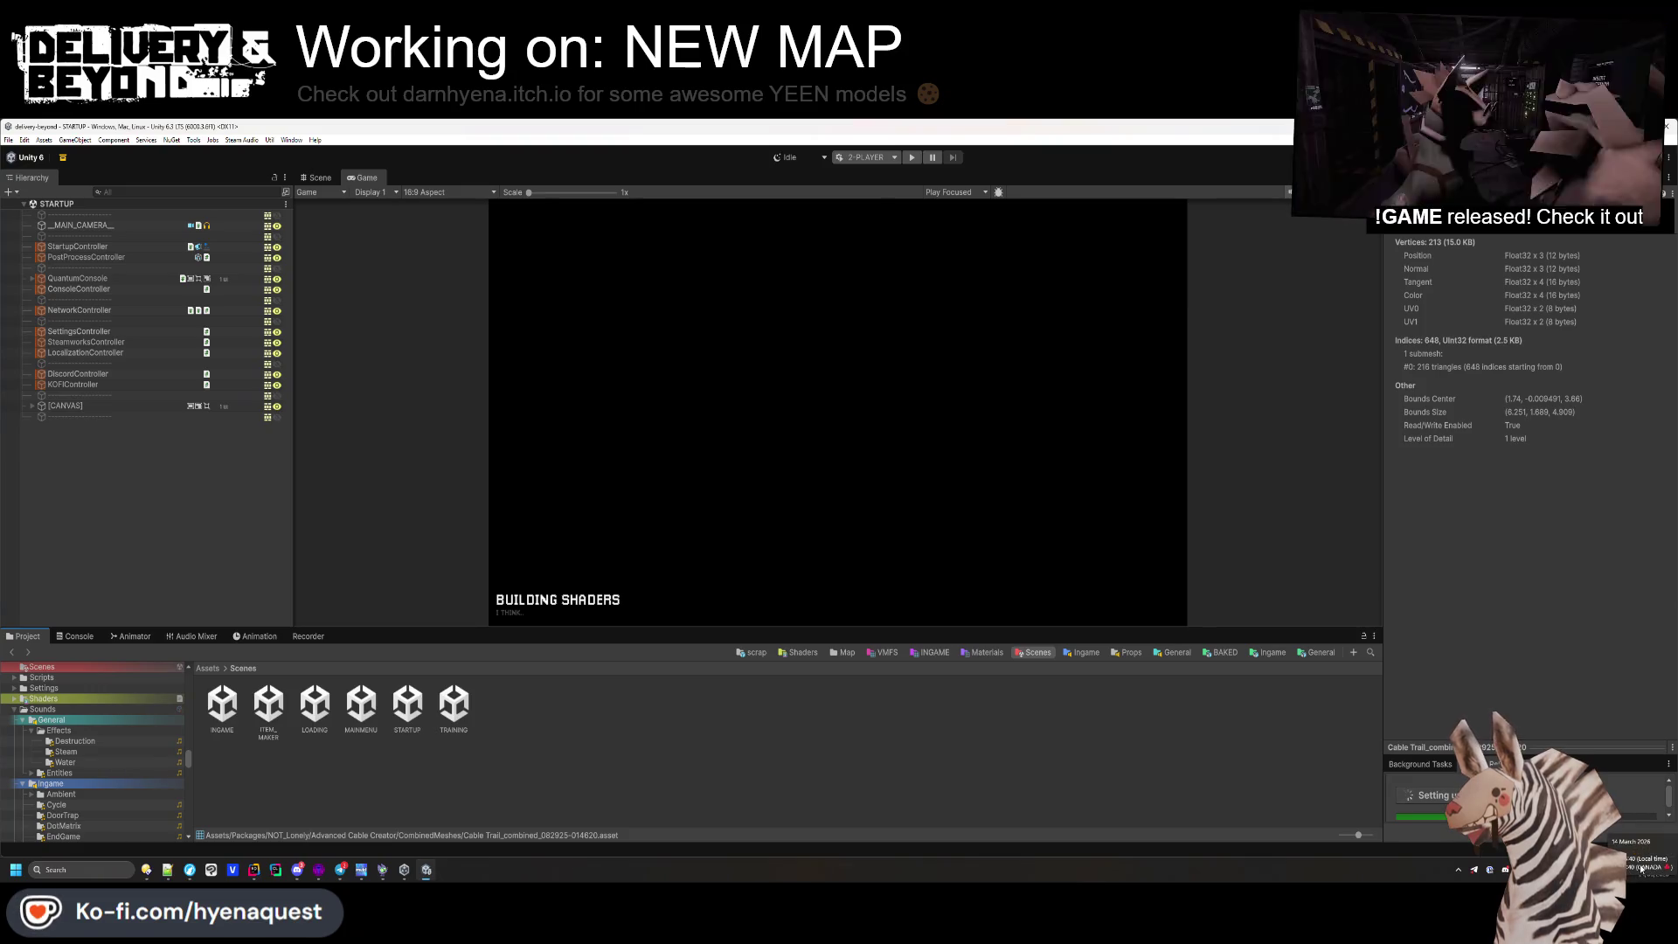
left_click(758, 690)
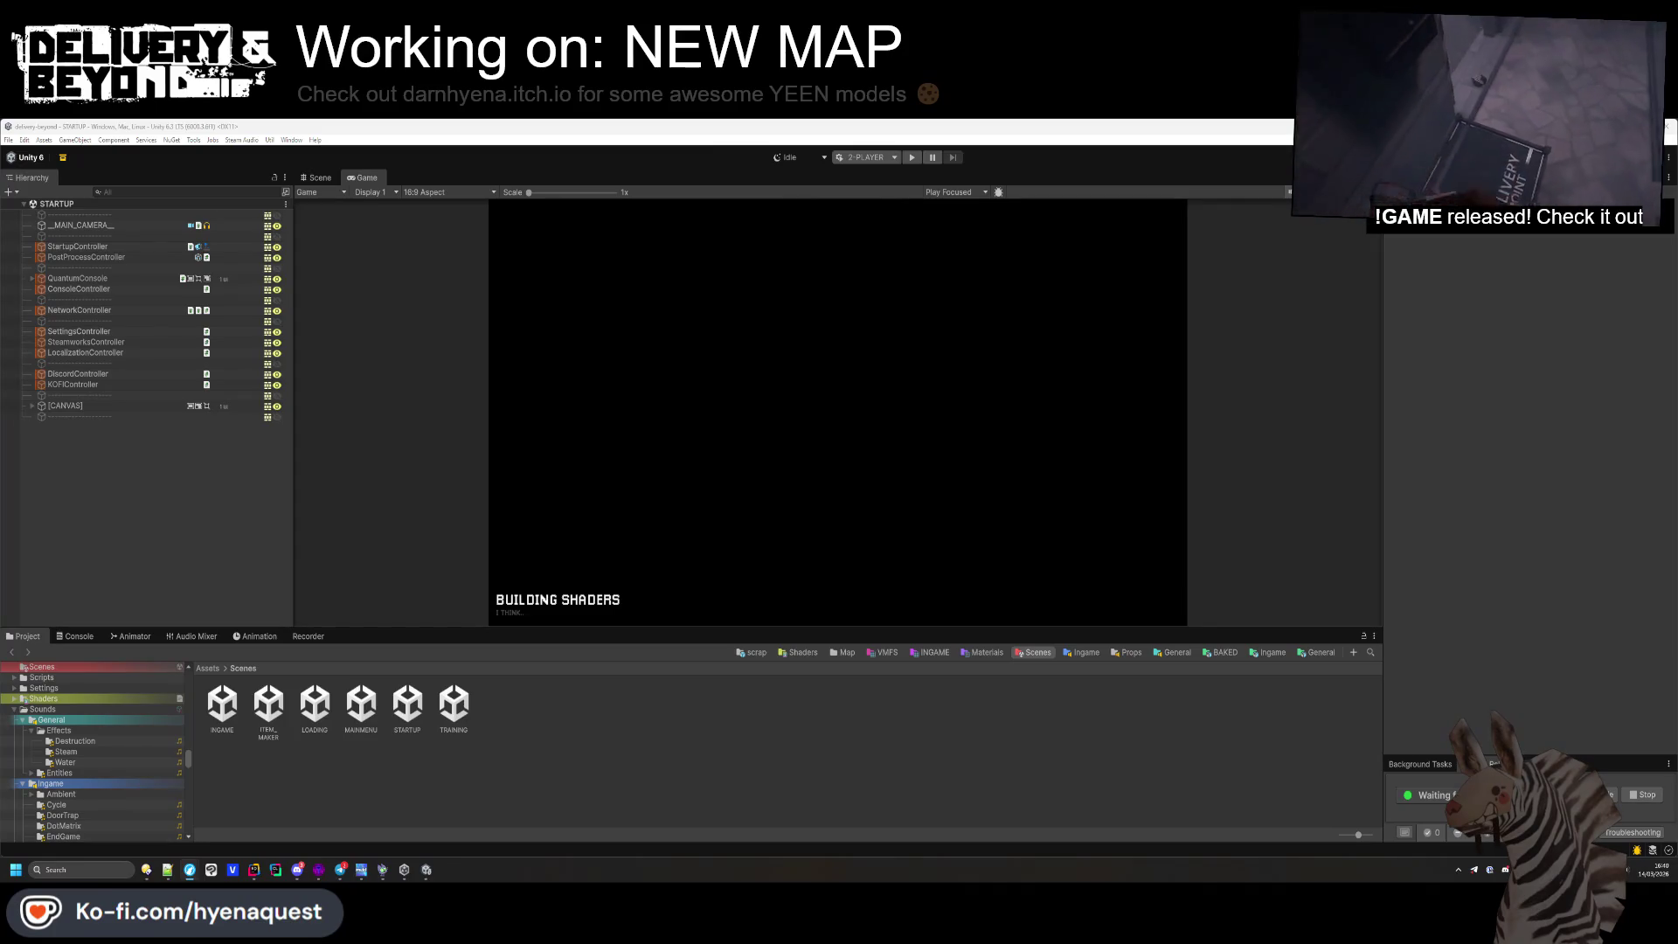
Hide the YouTube Music window and list the play mode scenarios Default, 2-PLAYER and DEV
left_click(1651, 851)
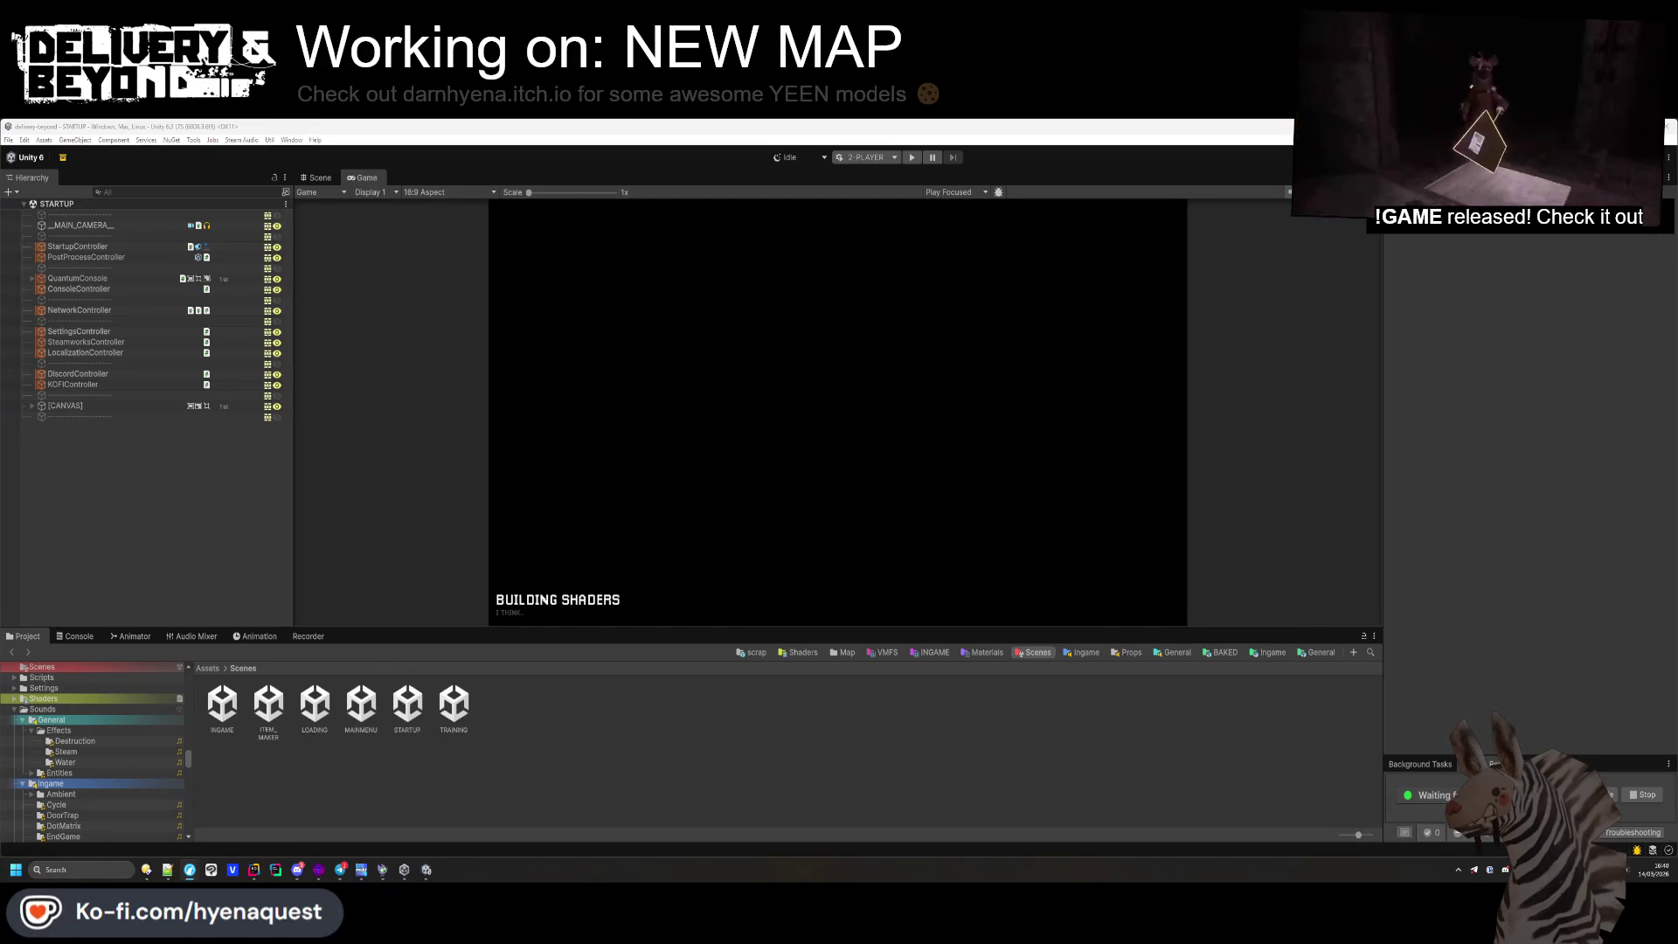
mouse_move(1677, 368)
left_mouse_down()
mouse_move(1229, 368)
mouse_move(888, 285)
left_mouse_up()
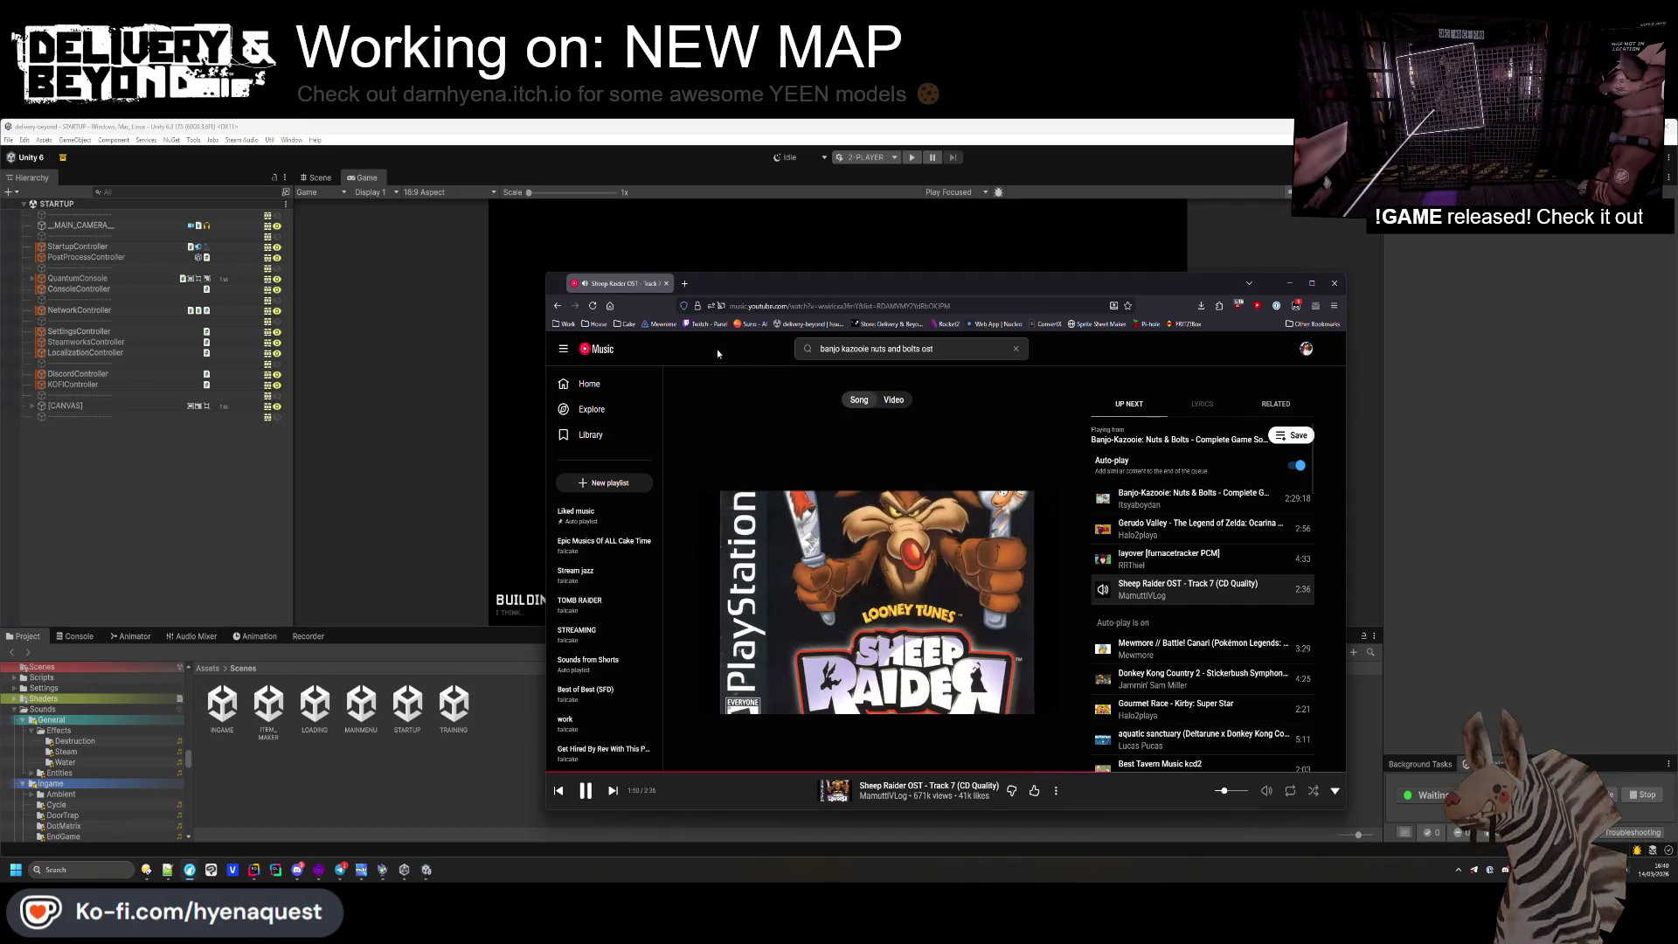
key("alt+Tab")
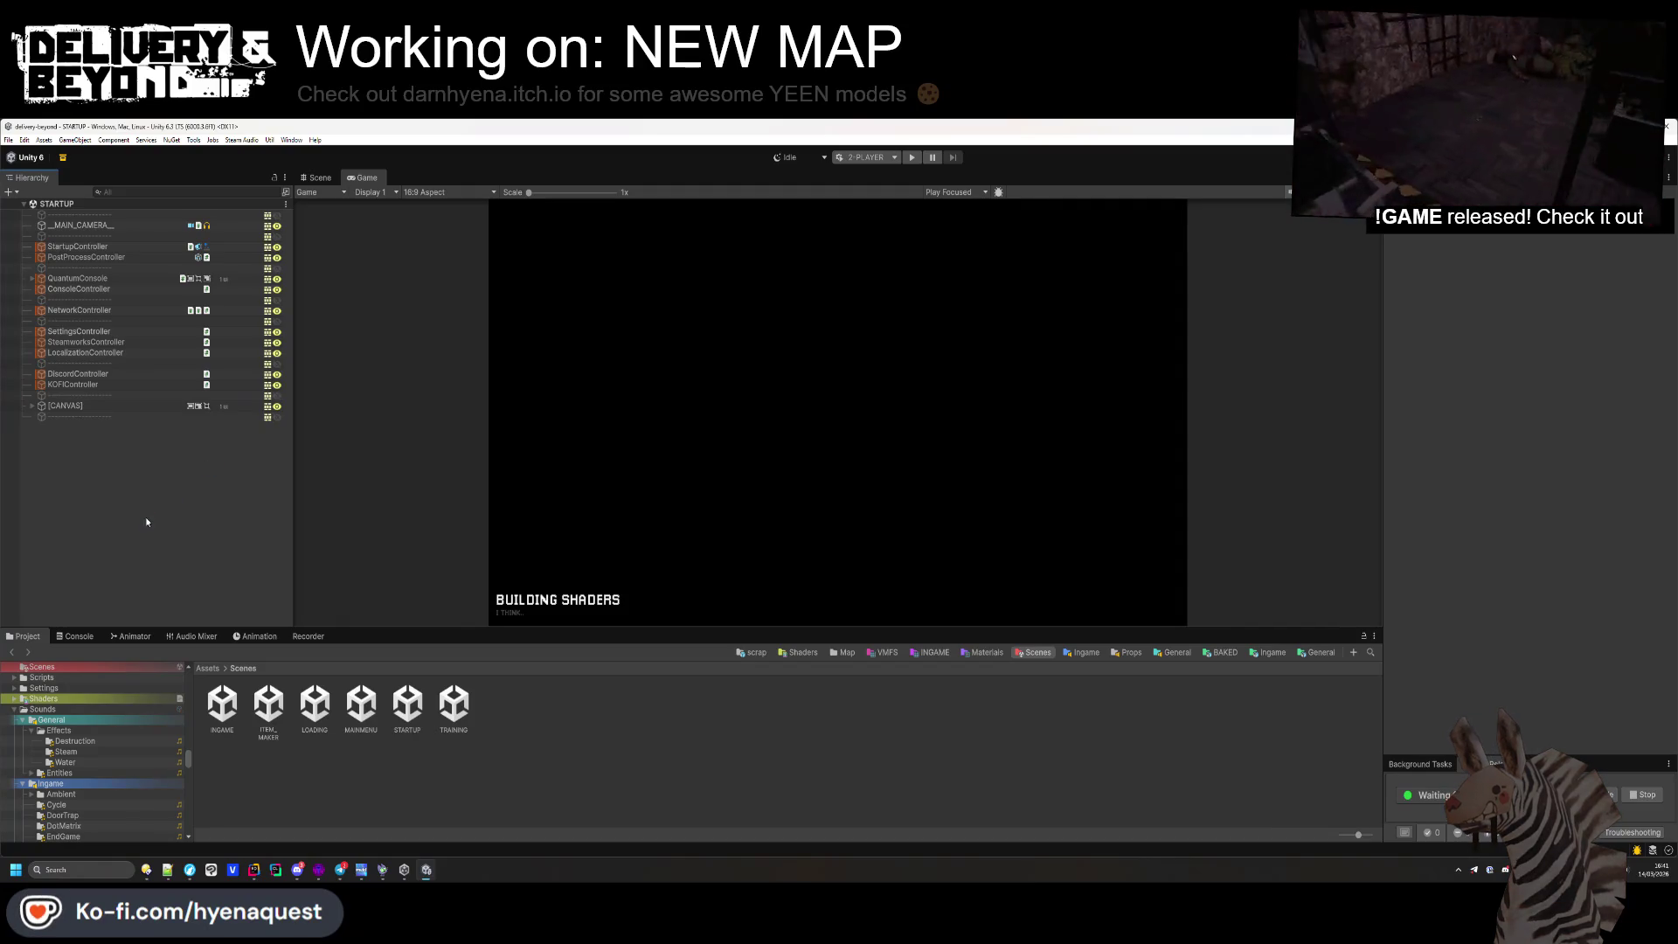
left_click(865, 157)
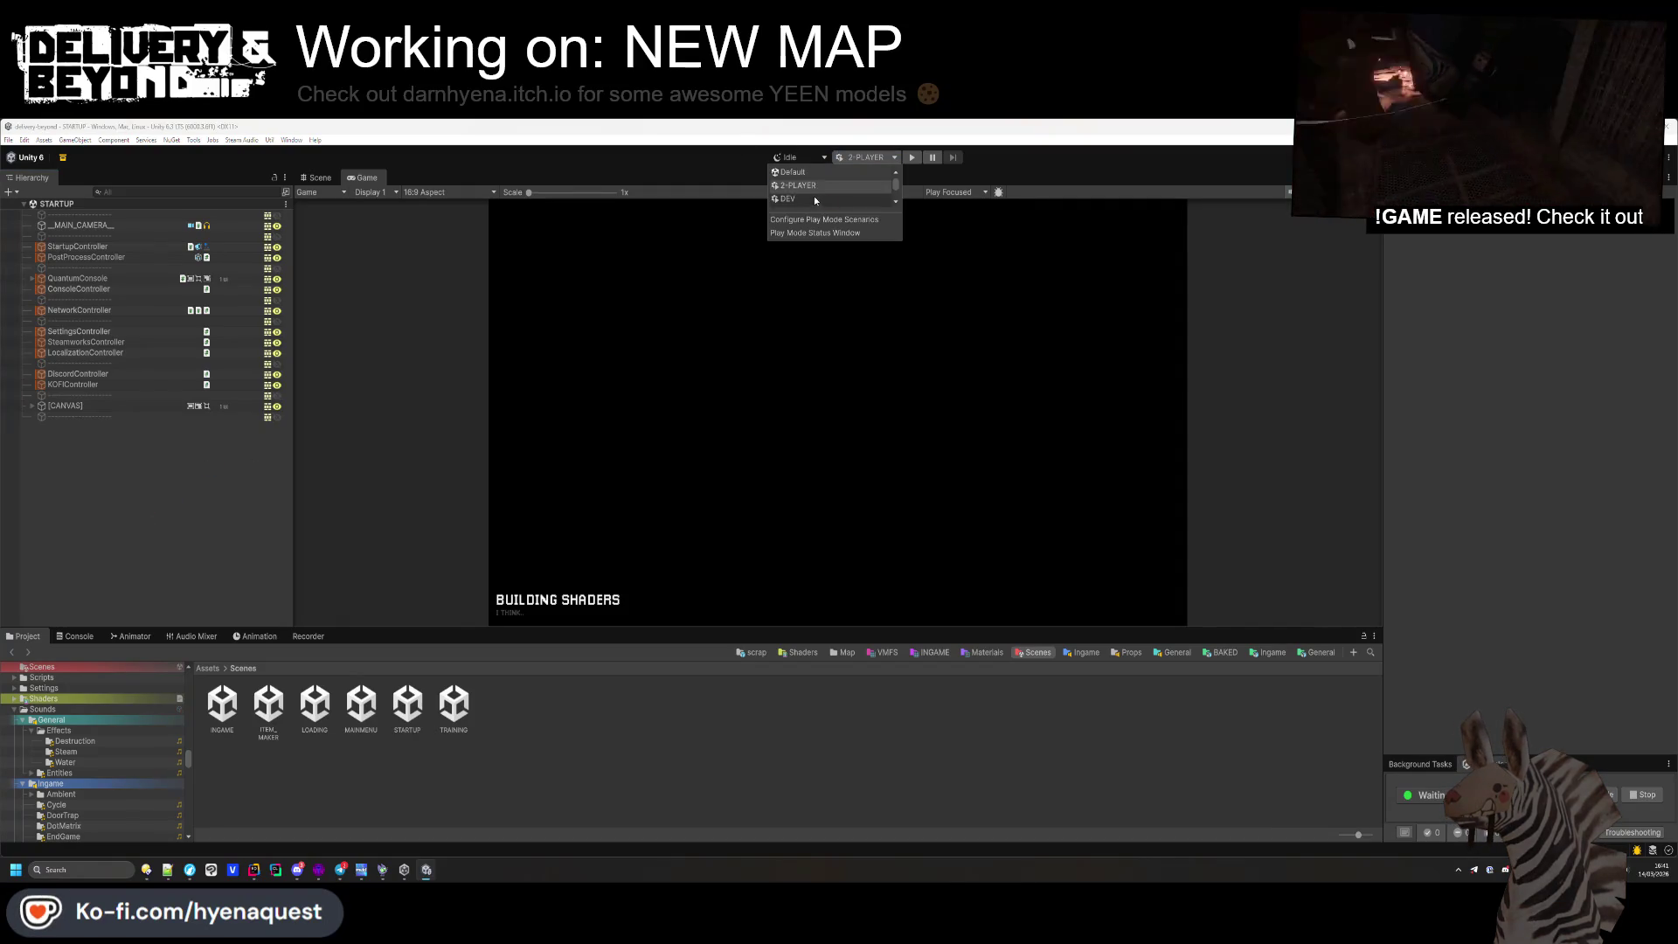
Switch the play mode scenario to DEV and inspect StartupController and NotificationController.cs
left_click(815, 196)
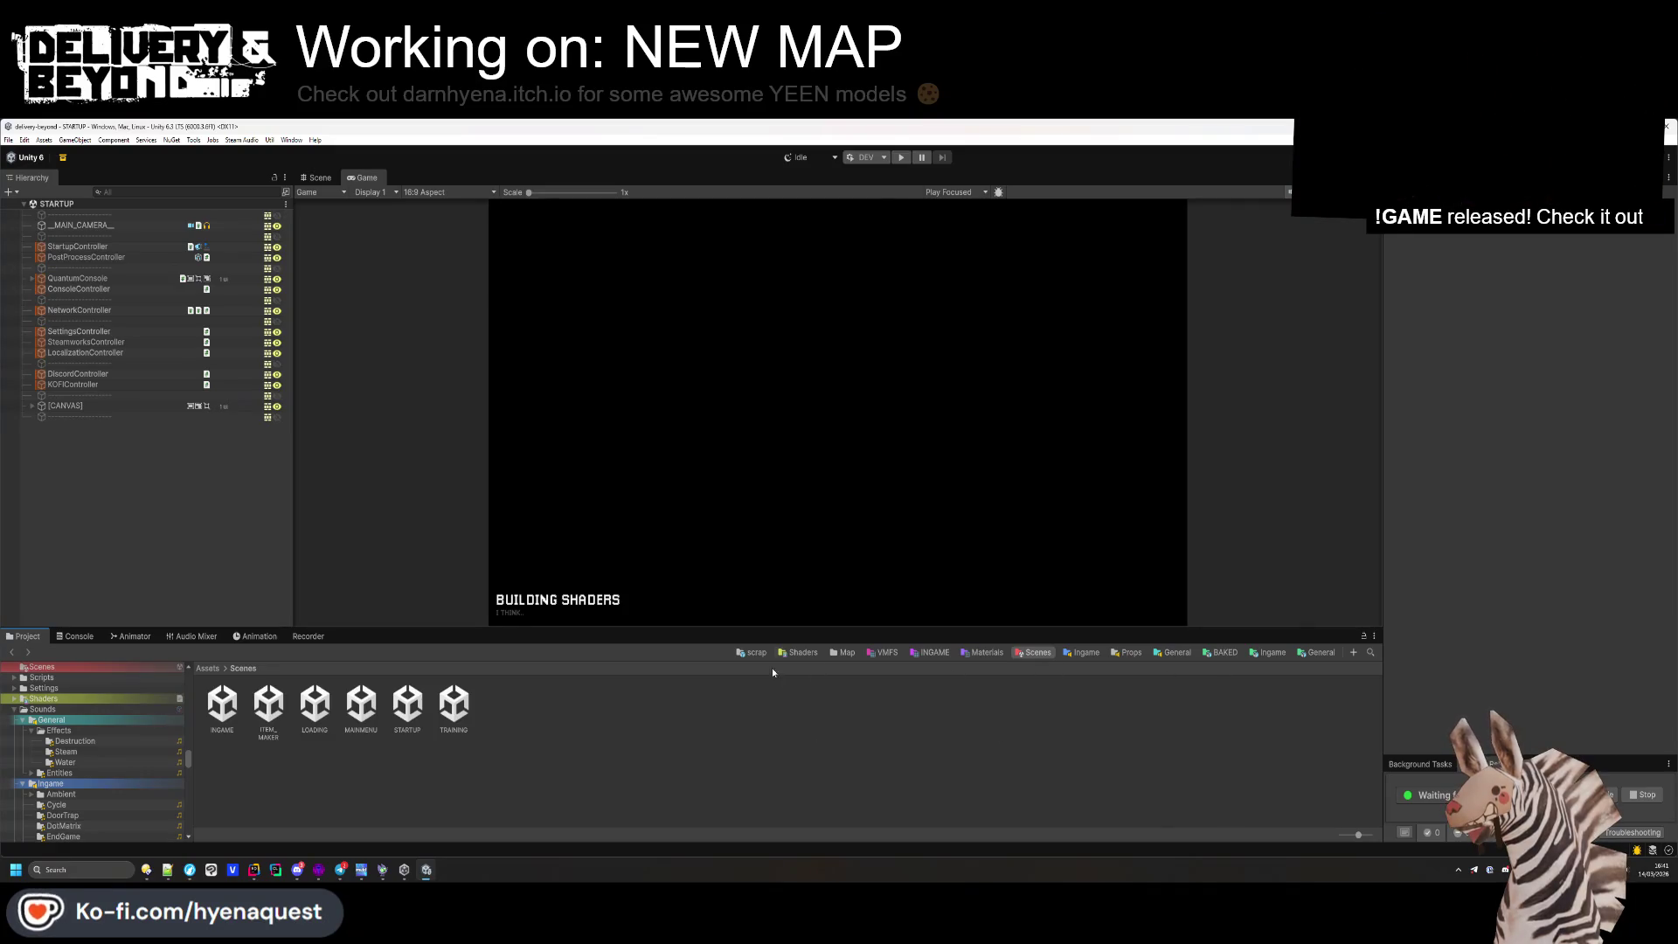
left_click(105, 249)
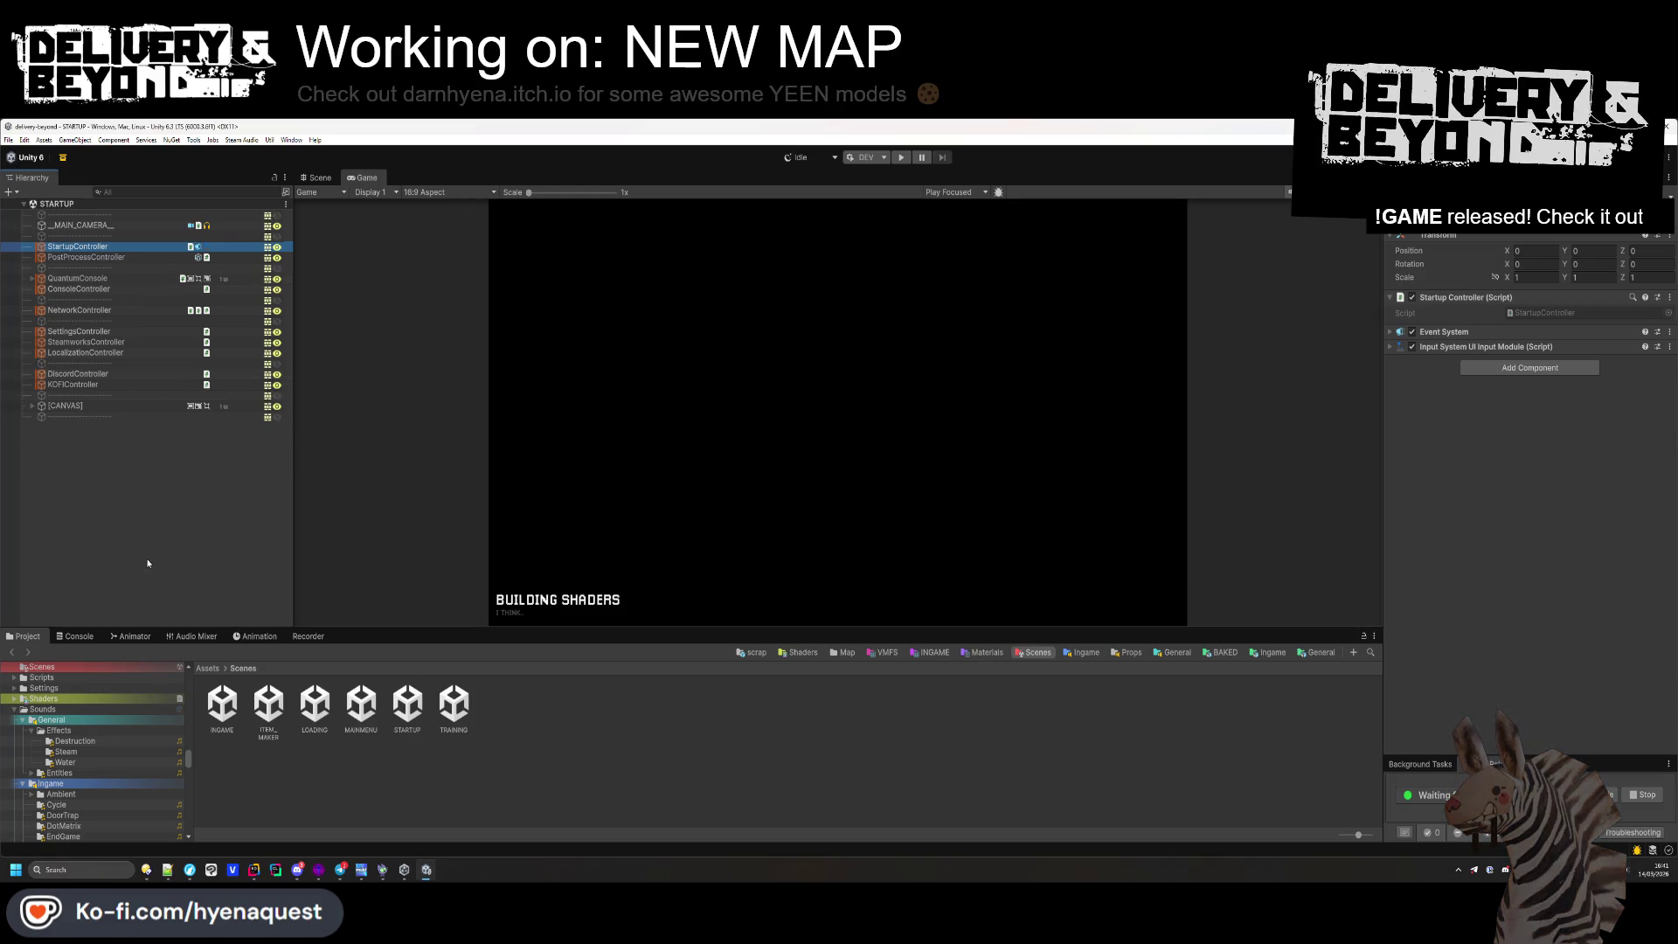
left_click(1444, 331)
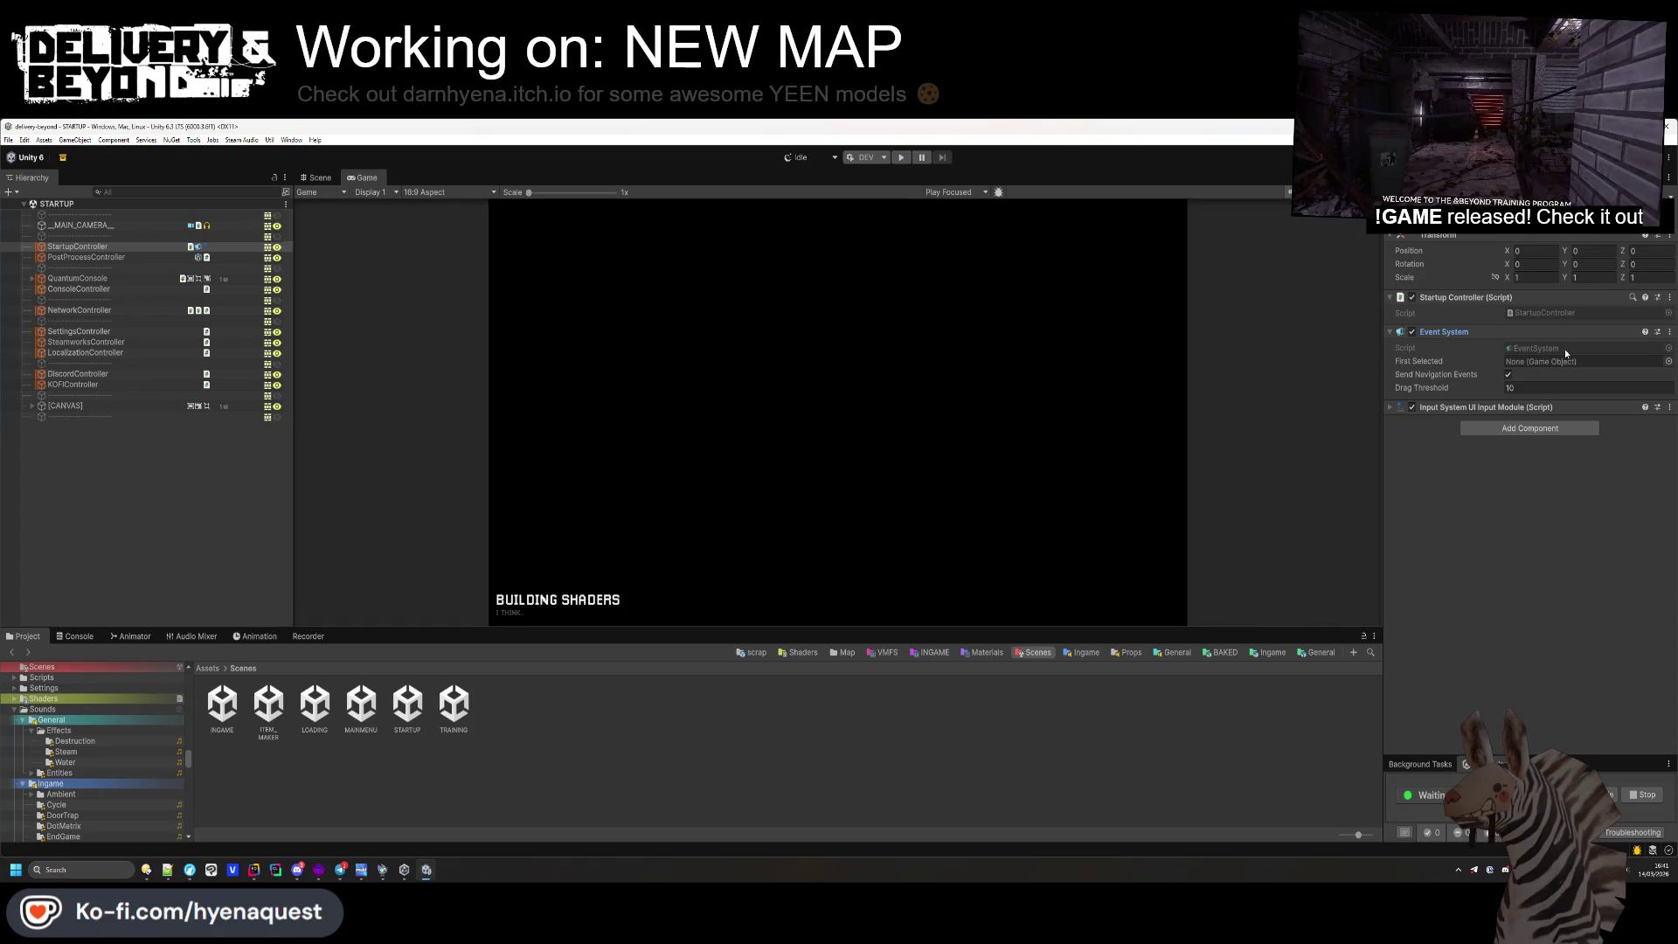
left_click(257, 871)
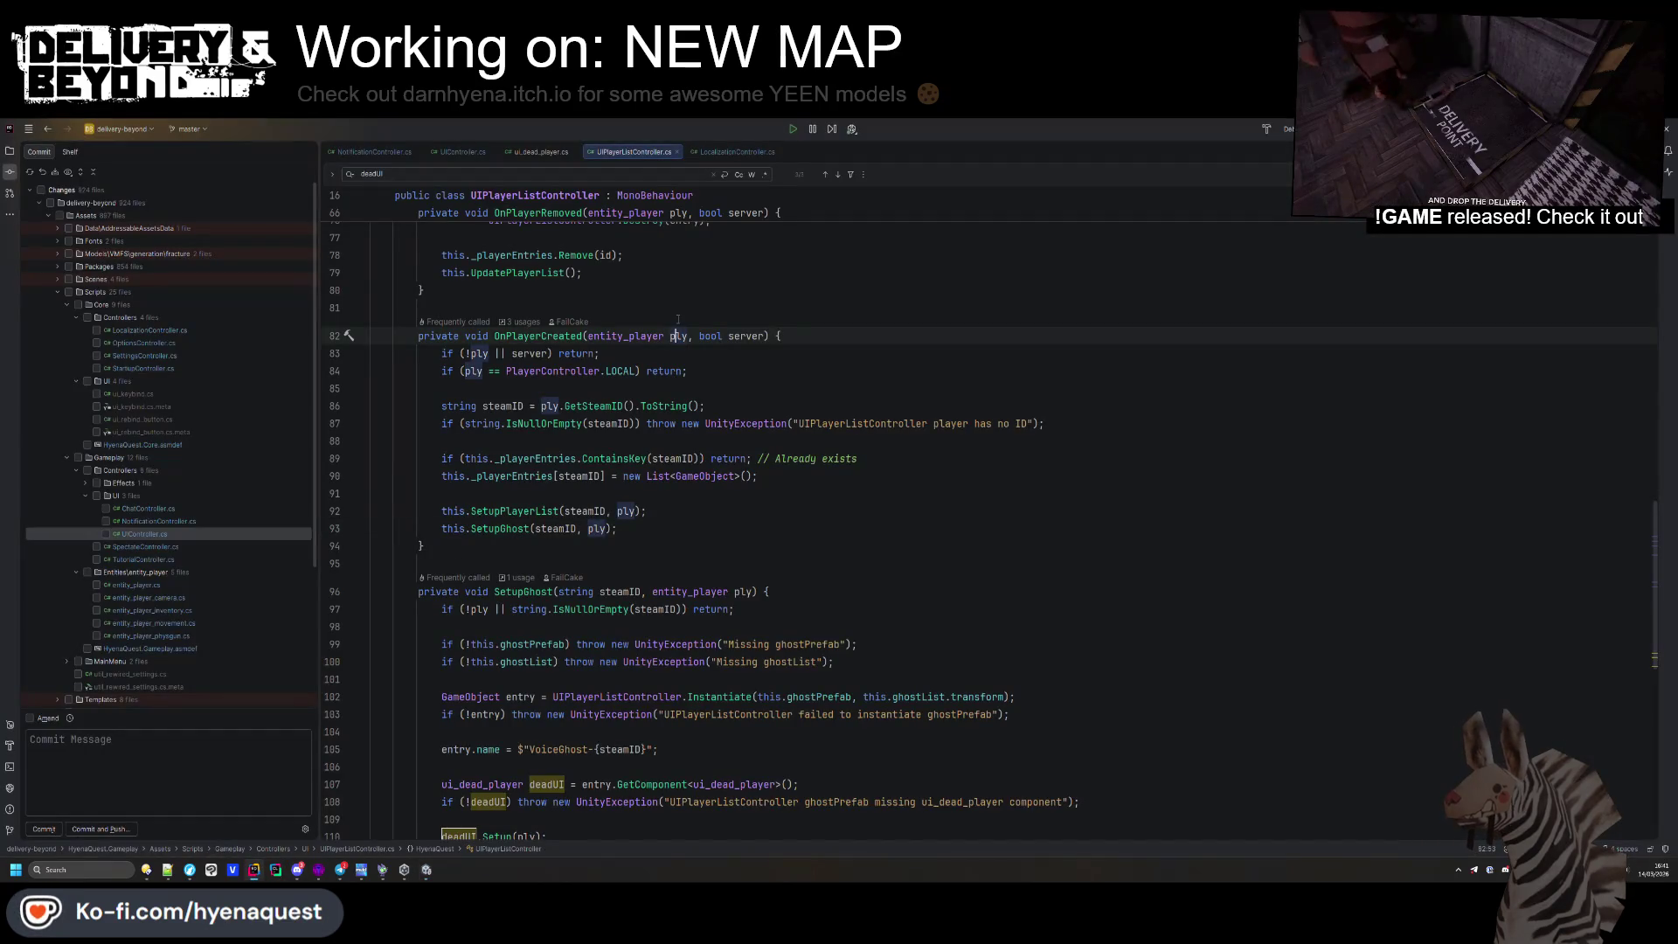
left_click(380, 152)
key("alt+Tab")
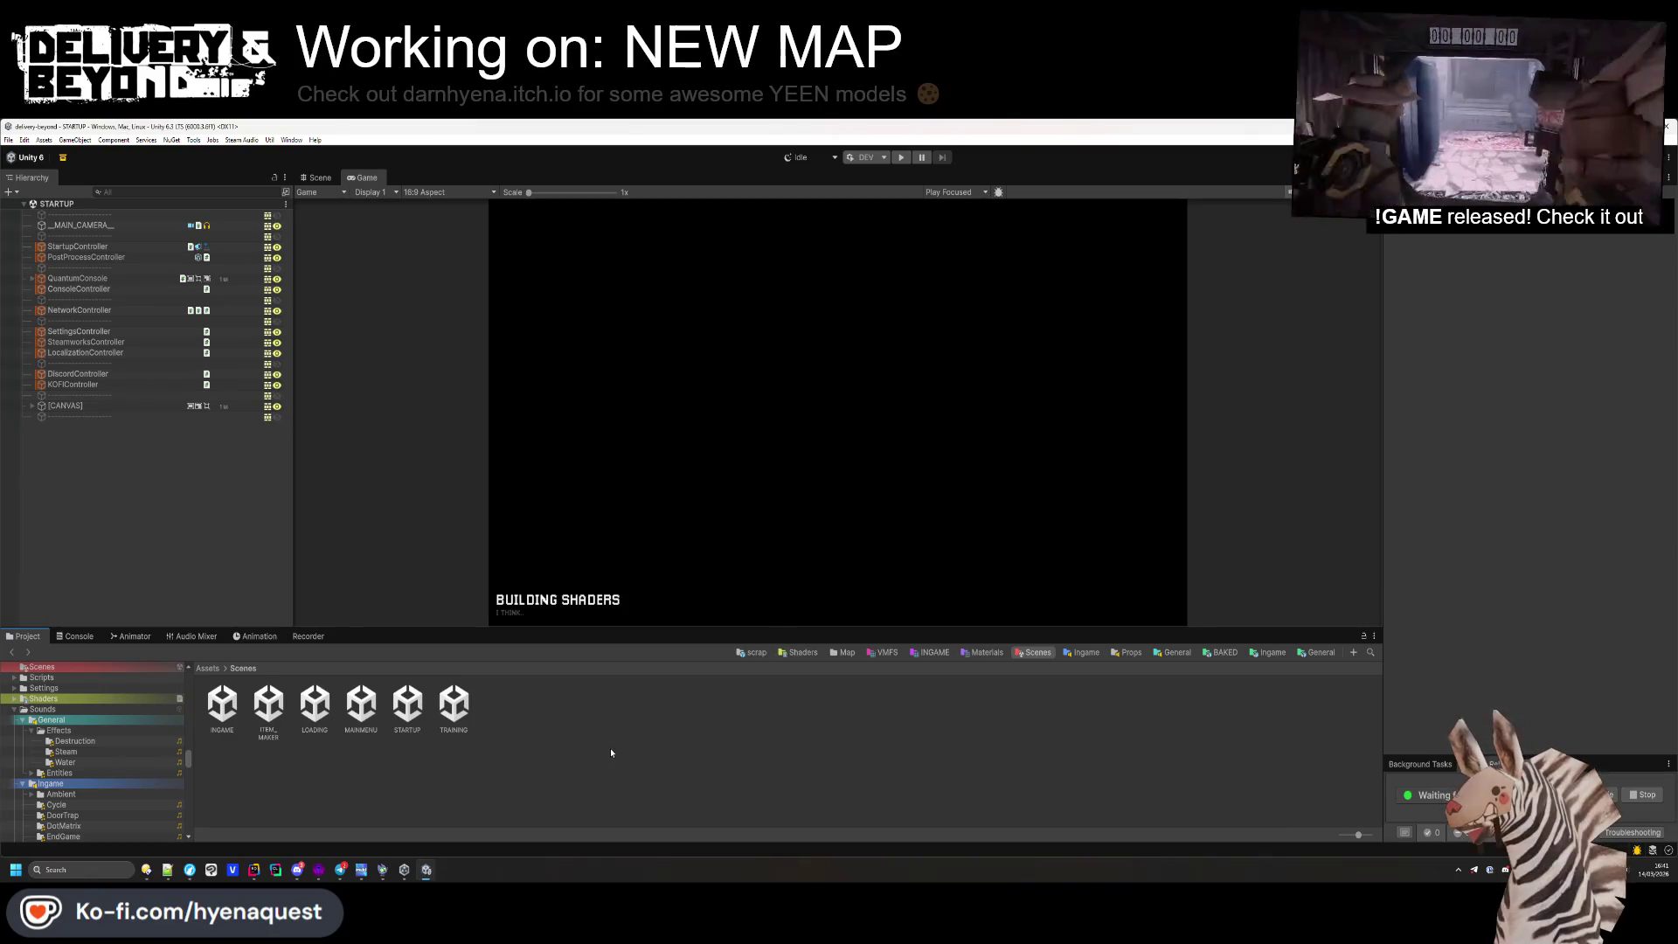
Start a Windows build from Build Profiles to bring up its folder picker
key("ctrl+shift+b")
left_click(1187, 615)
left_click(1145, 638)
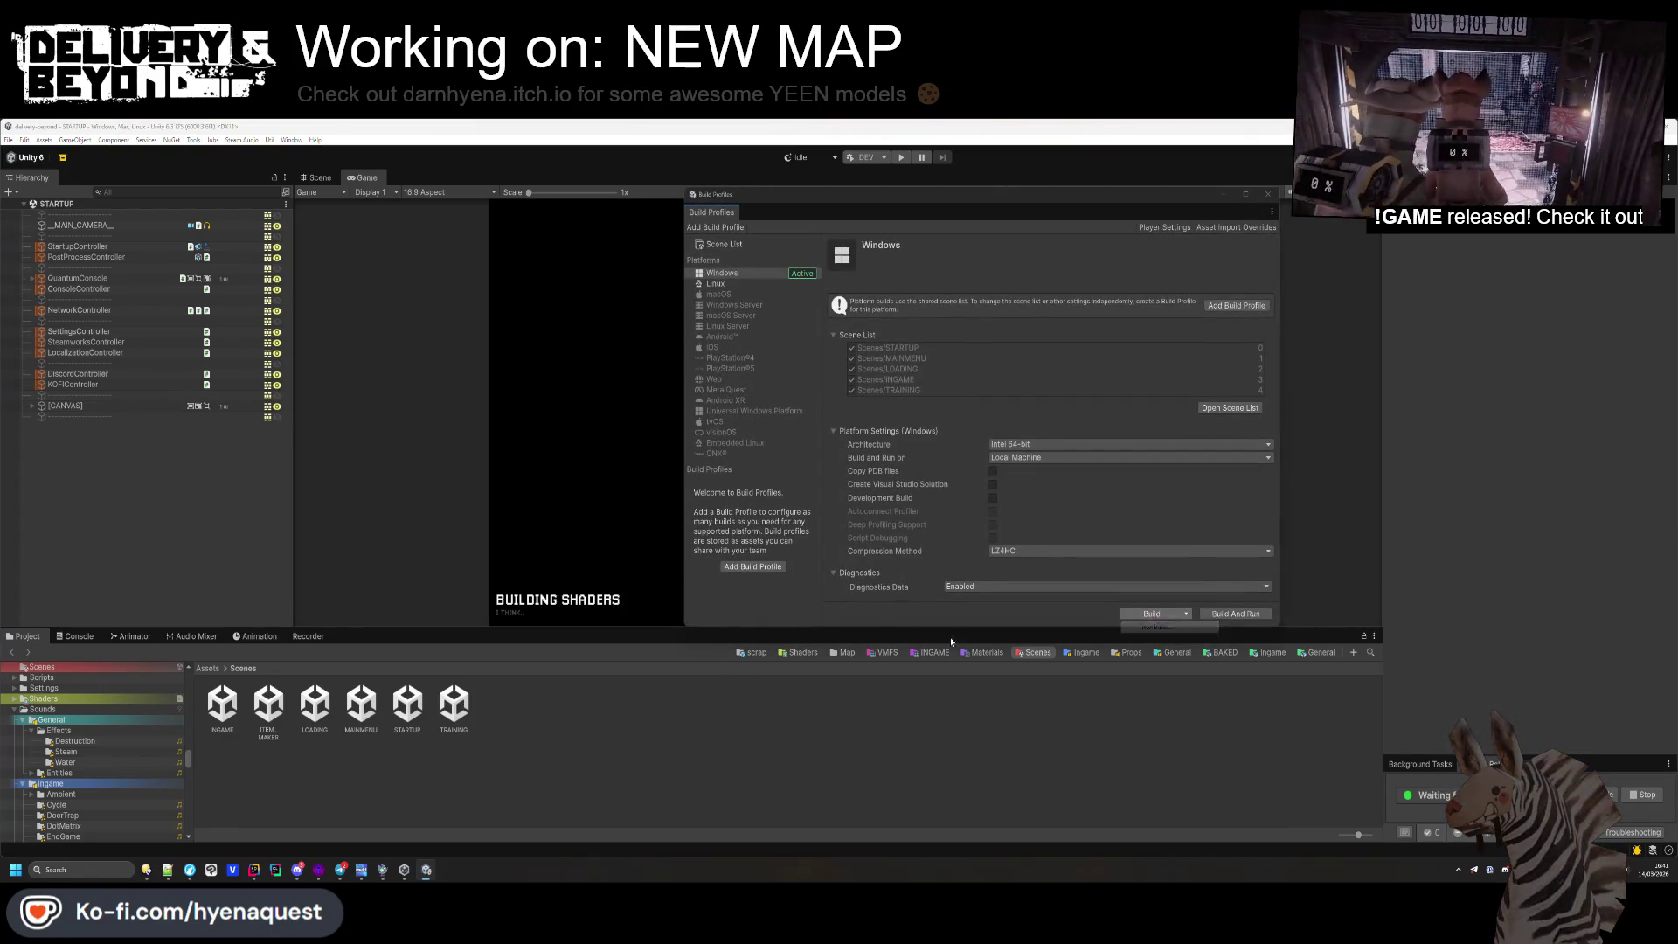
Delete the old files in the .windows folder and select it as the Windows build output
left_click(146, 870)
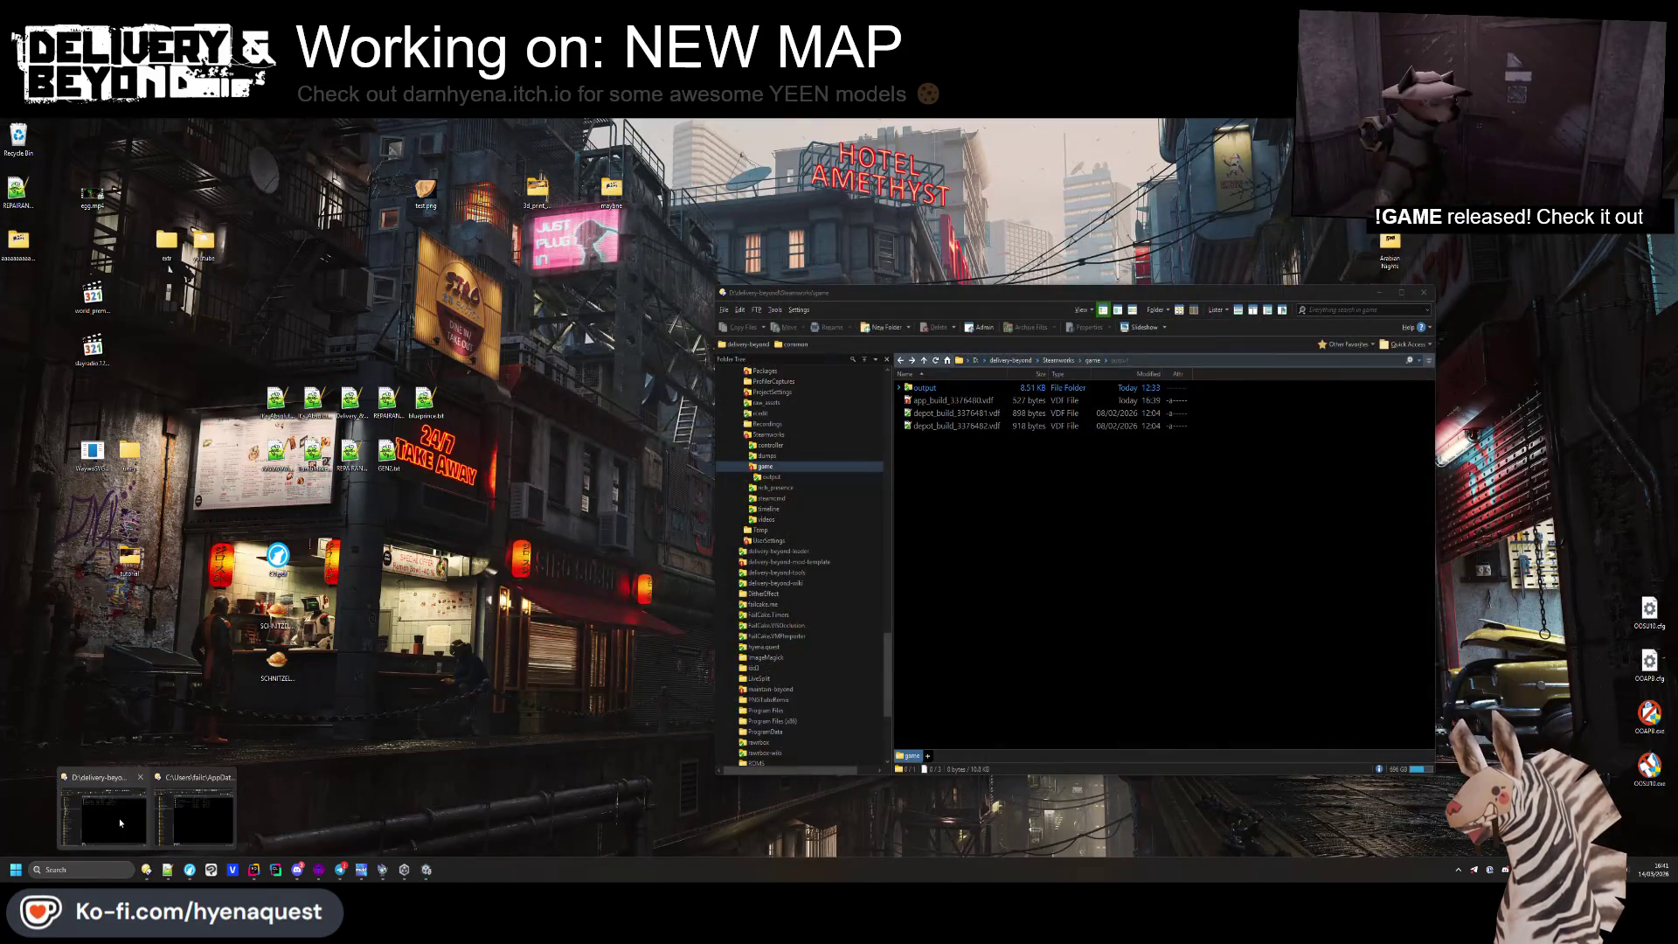
left_click(131, 817)
double_click(929, 438)
key("ctrl+a")
key("Delete")
key("Return")
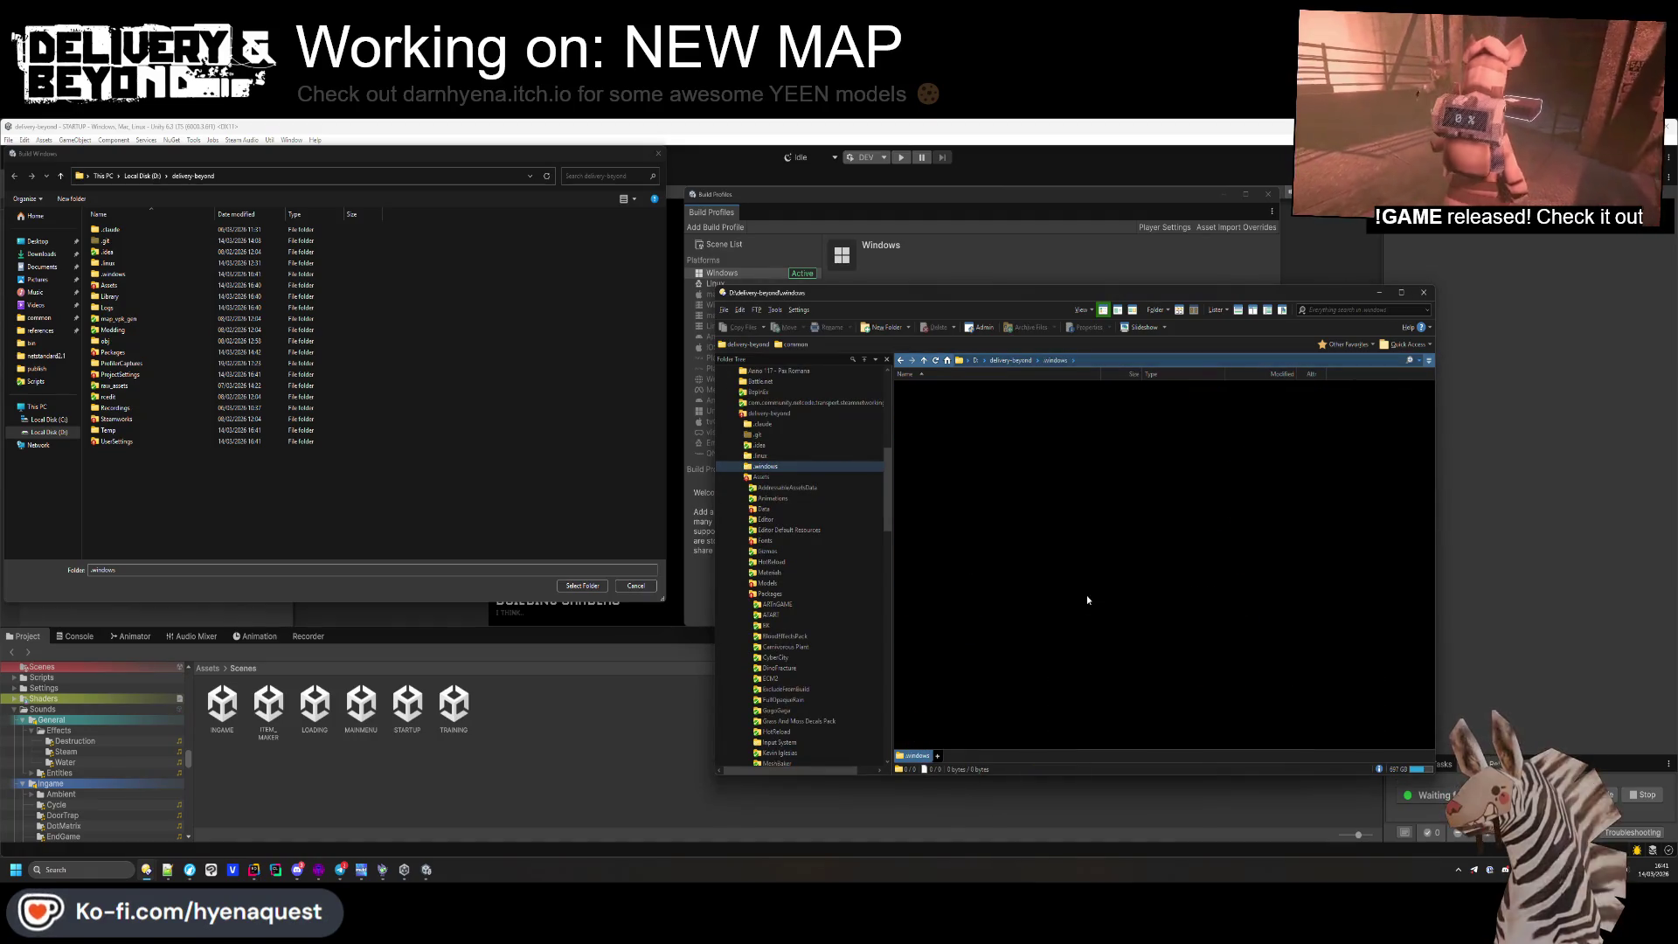
left_click(580, 585)
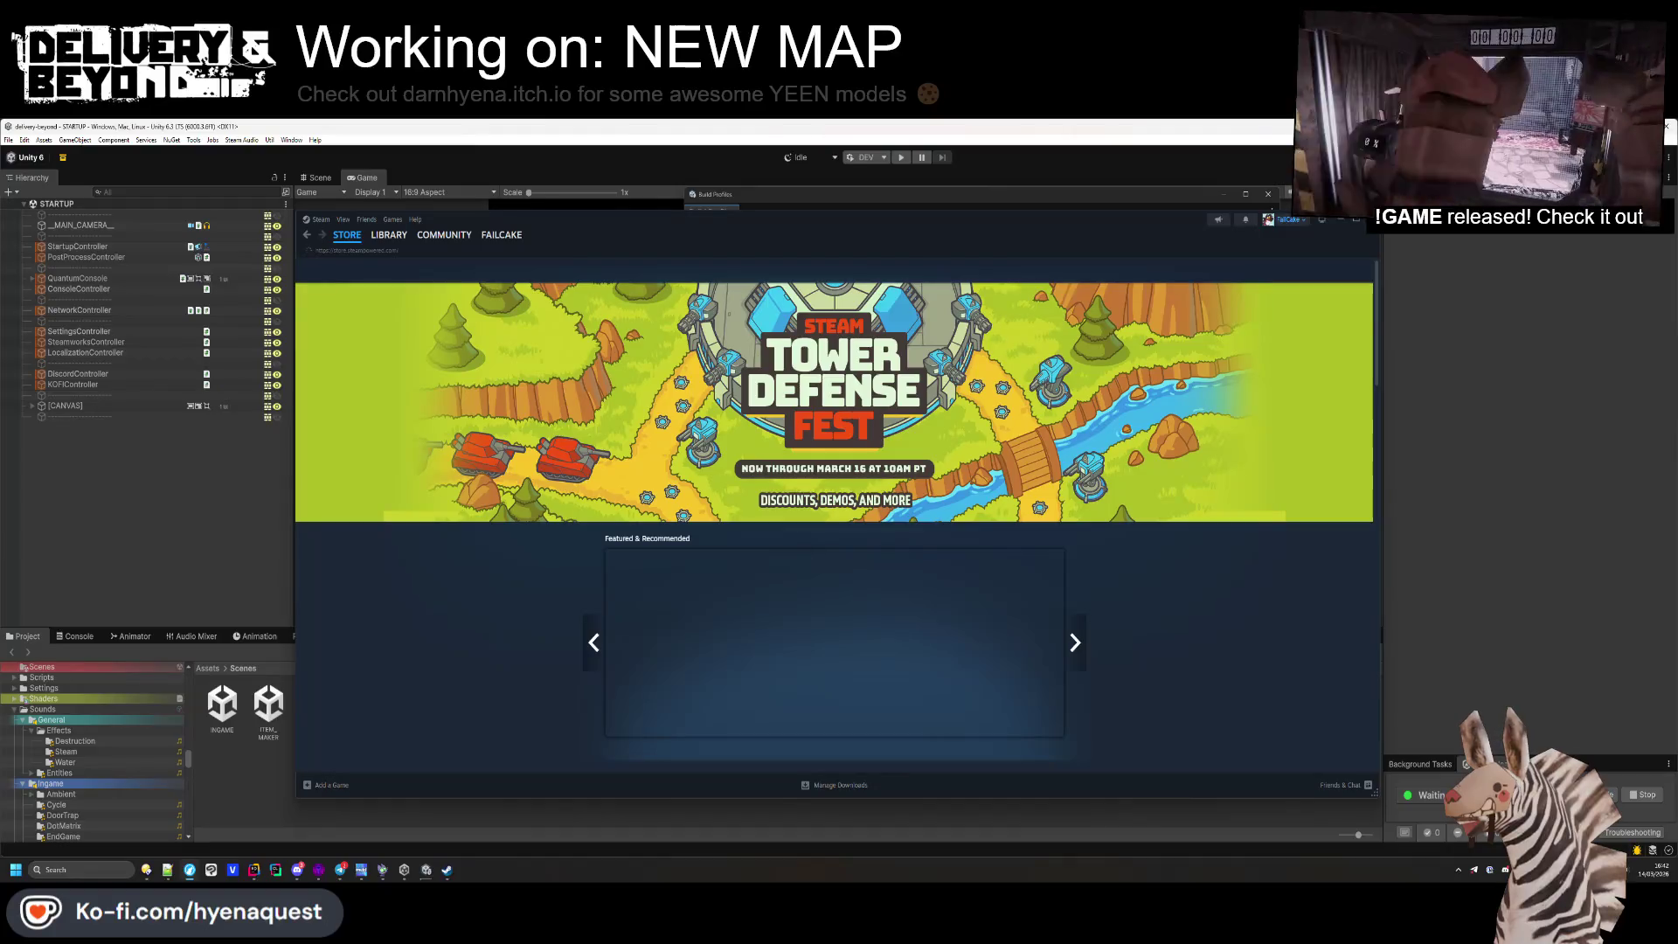
Launch Lucid Blocks from the Steam library and minimise Steam while it loads
left_click(389, 234)
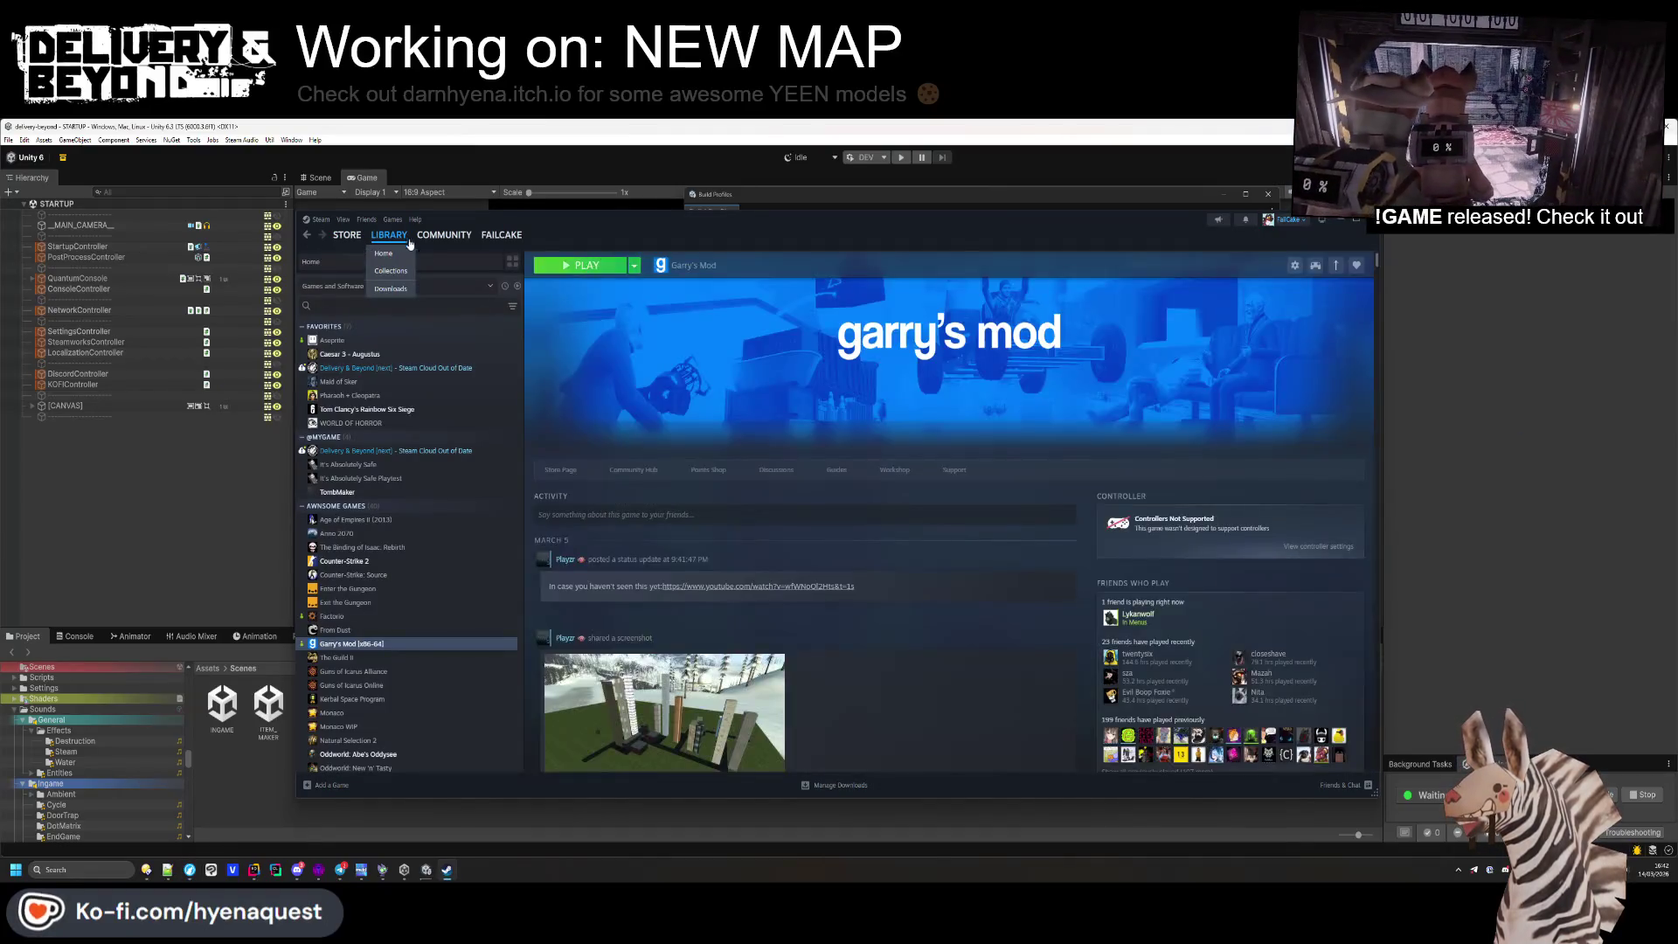
double_click(763, 542)
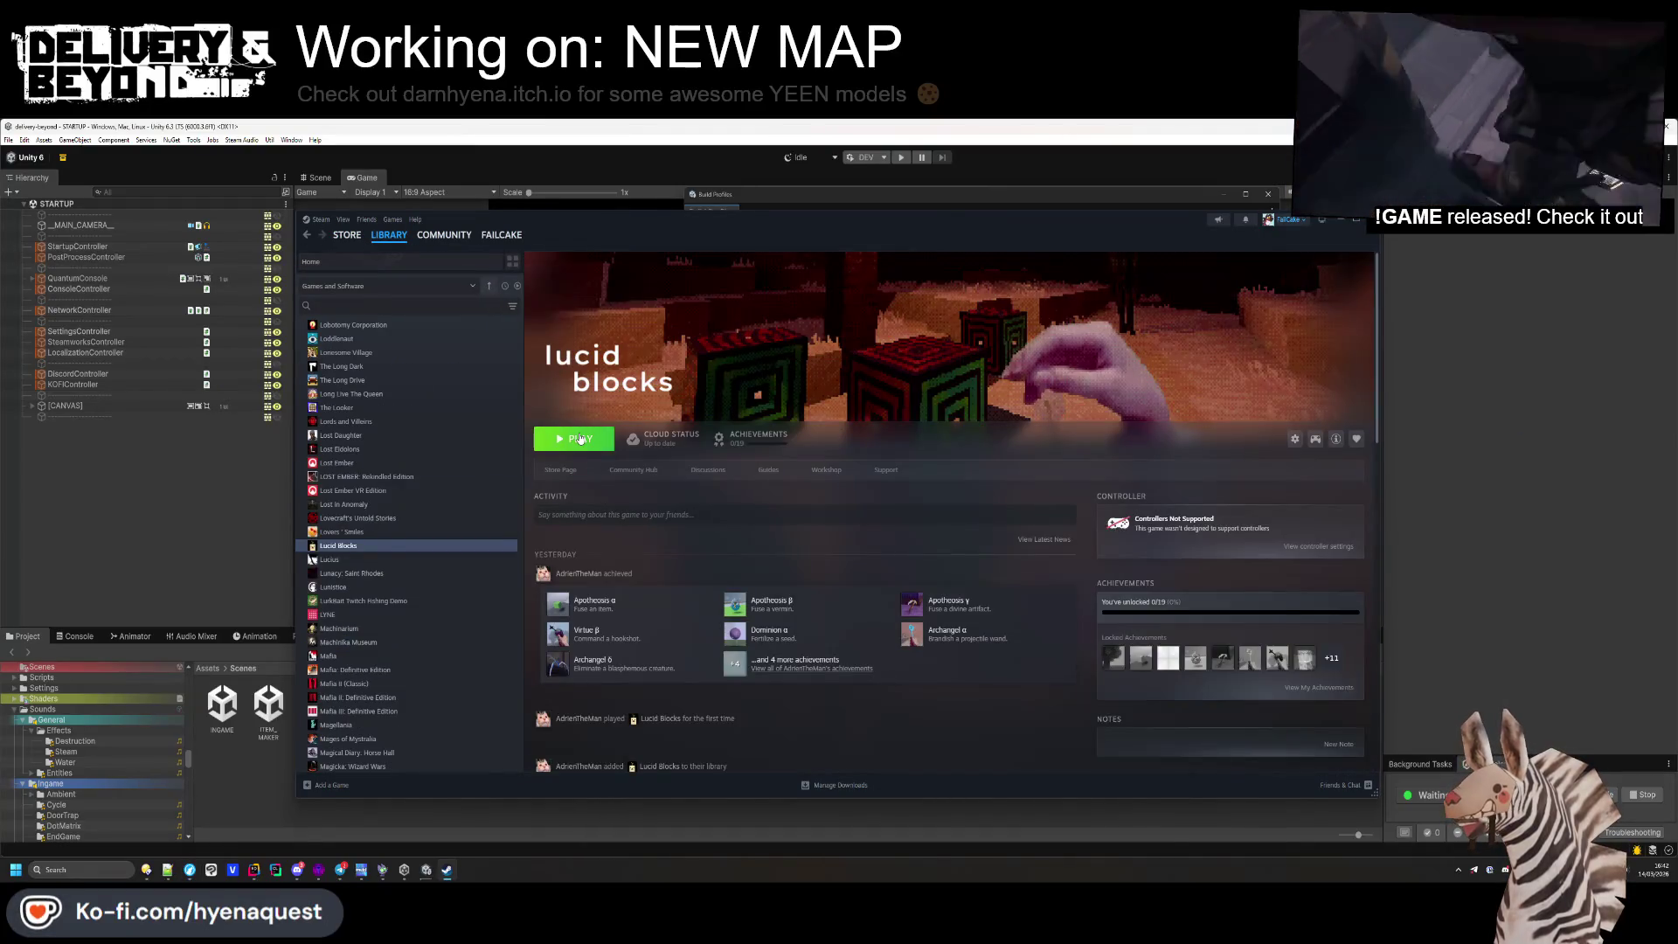
left_click(1337, 221)
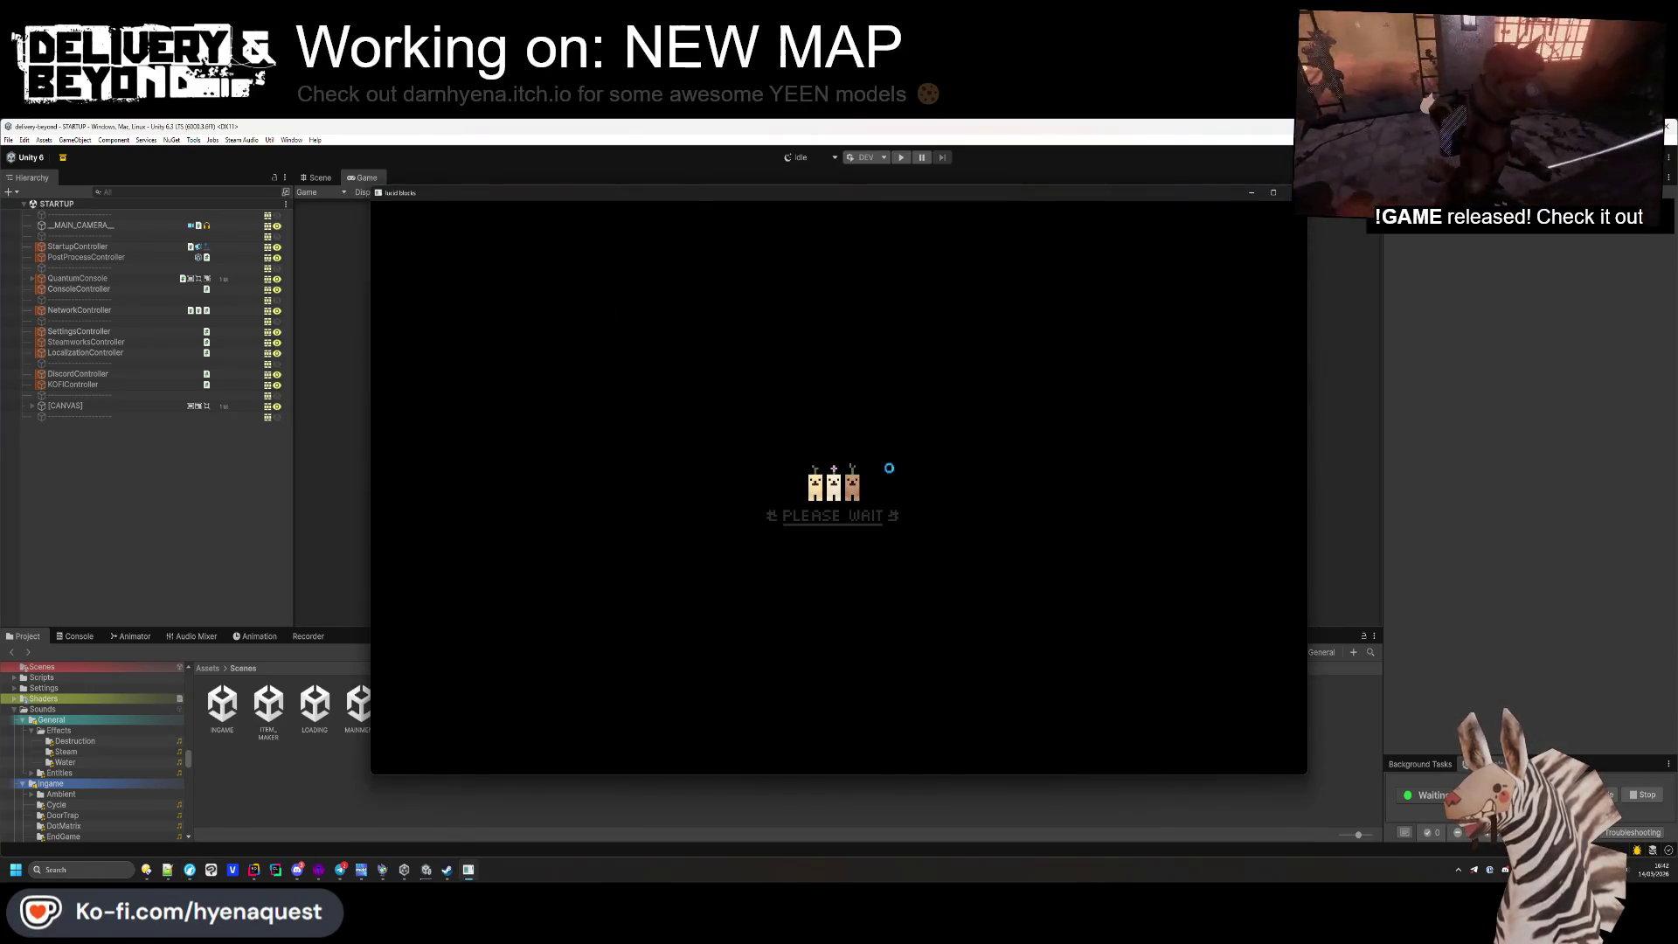
Try LOW, MINIMUM and MEDIUM graphics, confirm HIGH, then start dreaming from How to Play
key("alt+Tab")
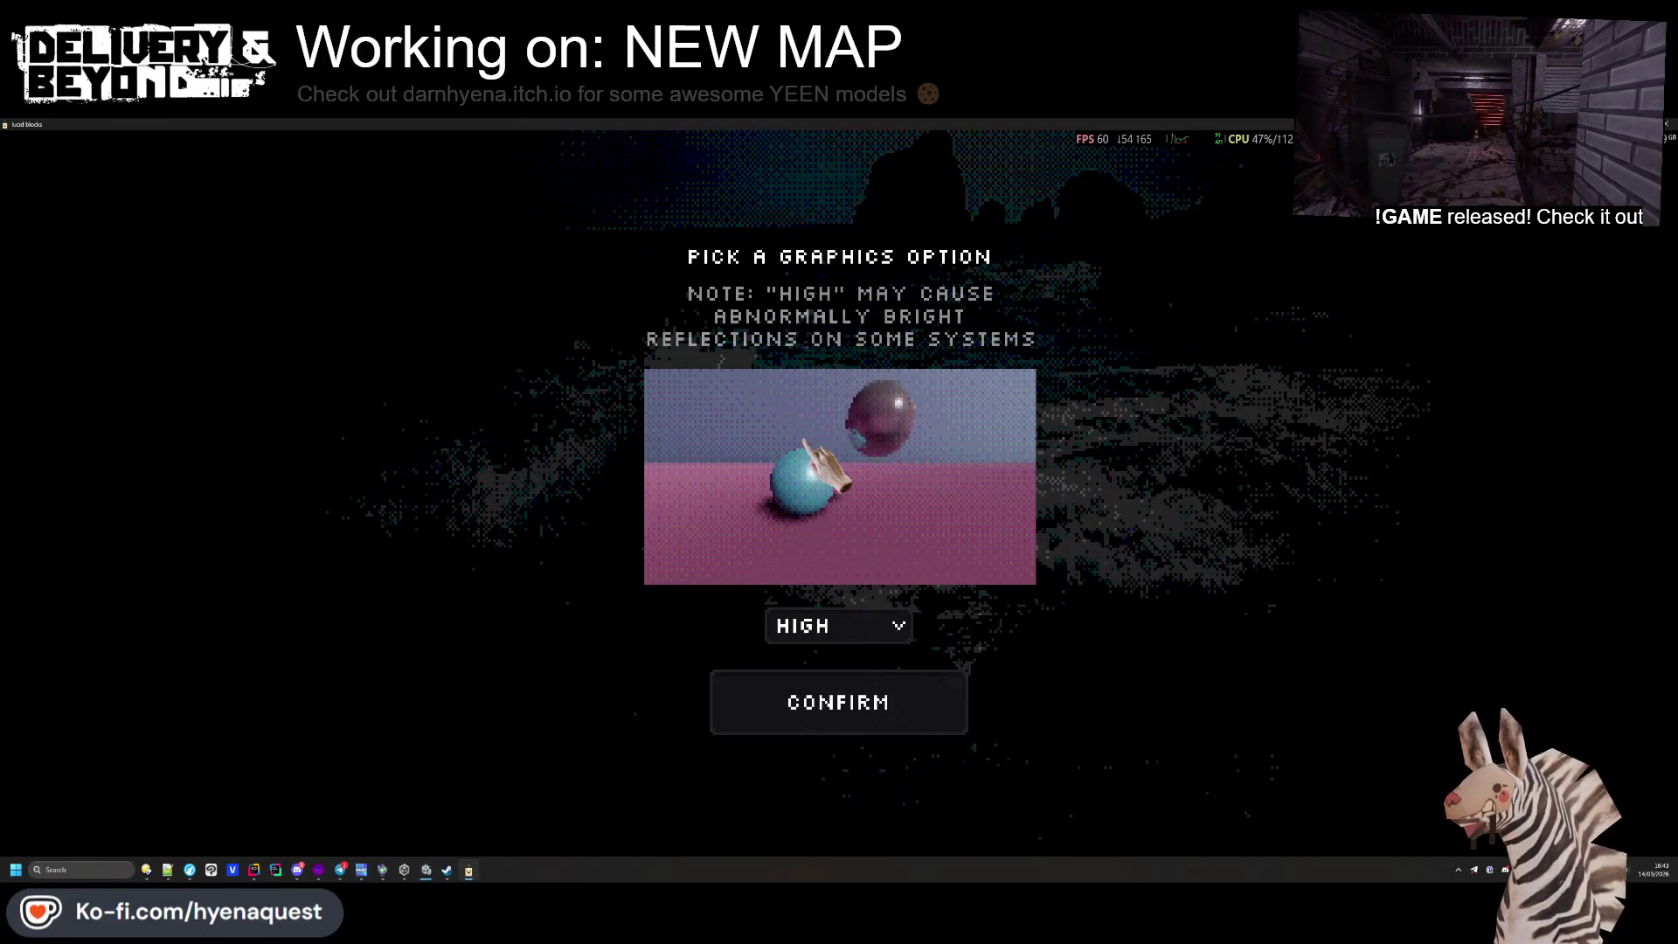
left_click(856, 617)
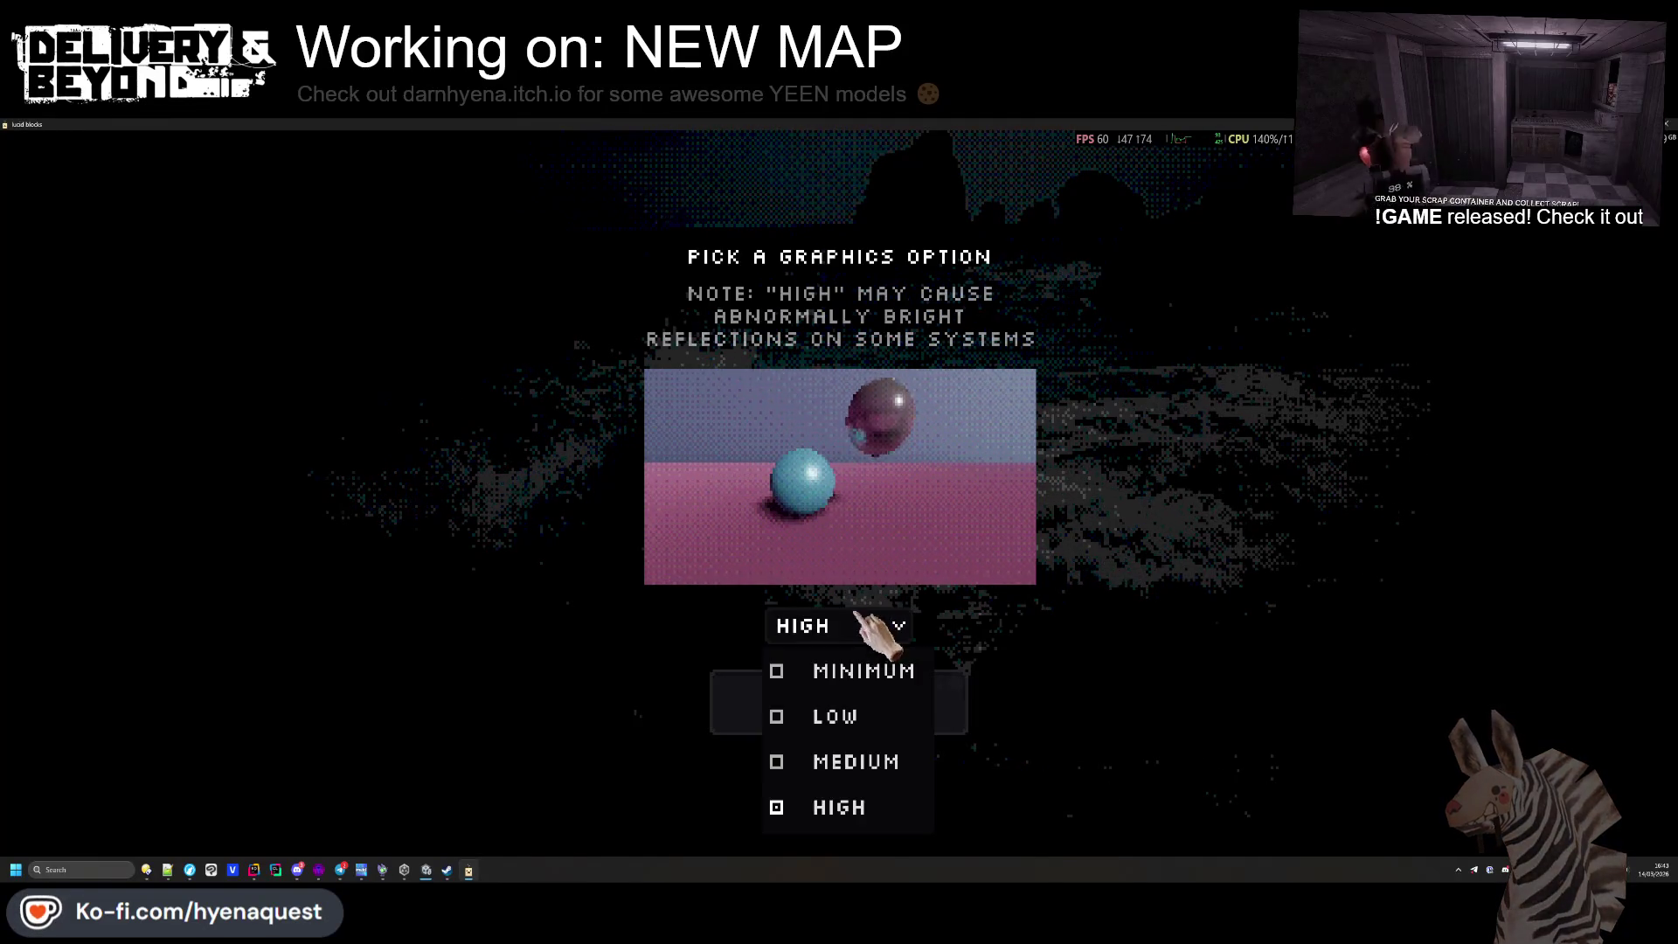
left_click(839, 716)
left_click(865, 625)
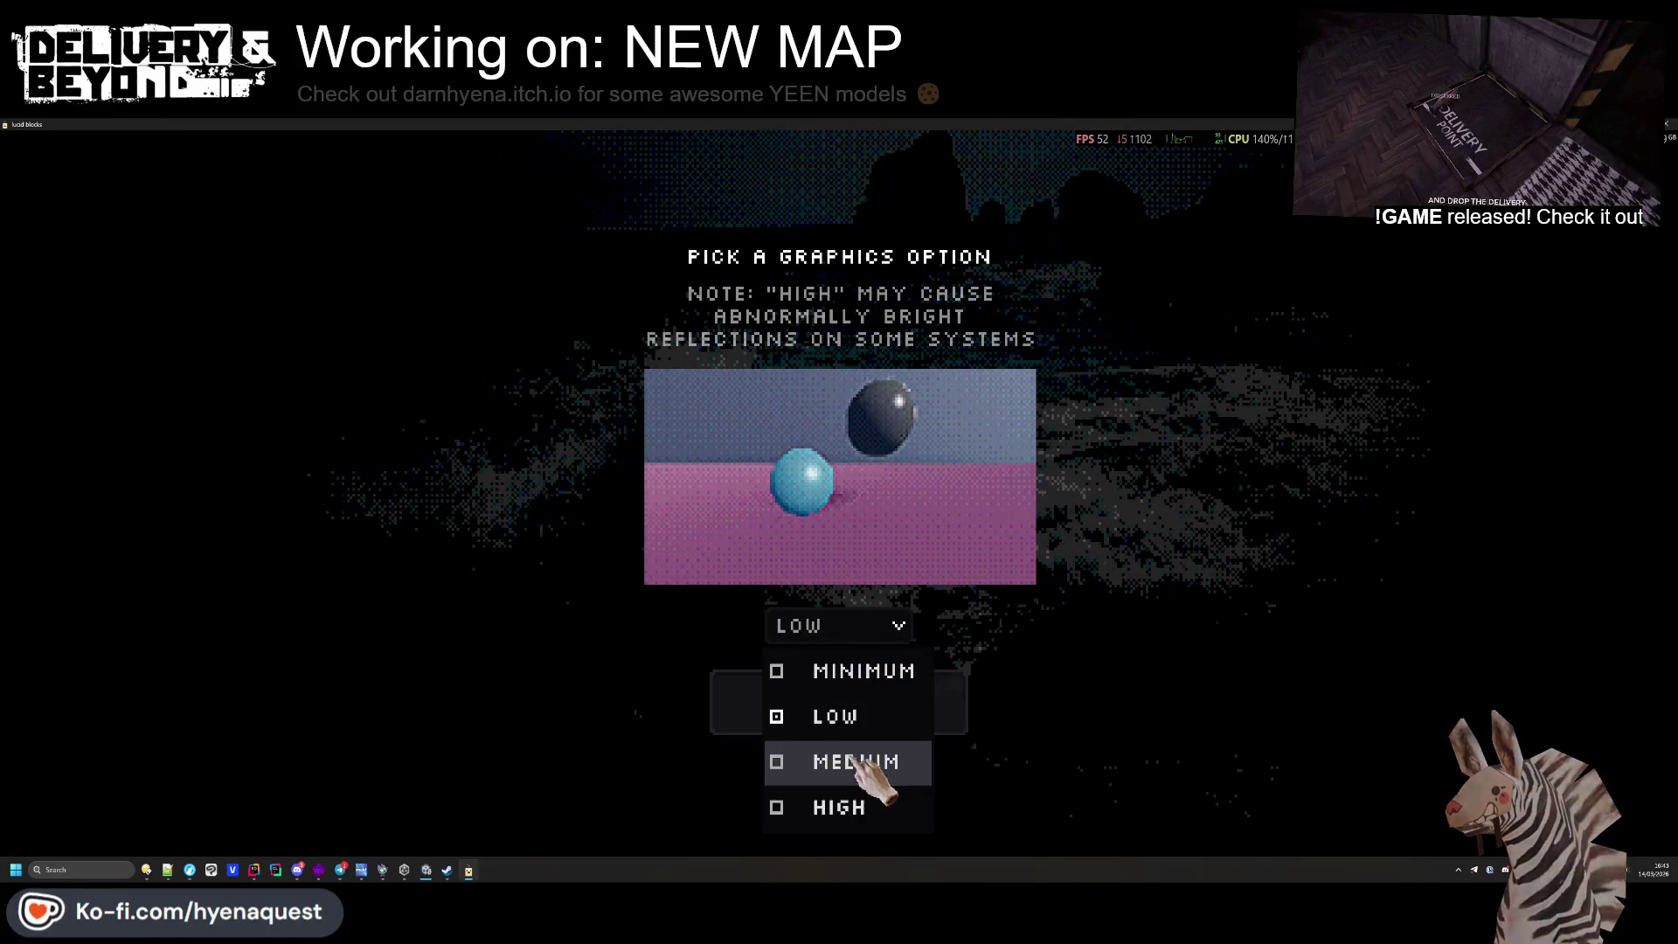
left_click(861, 671)
left_click(839, 625)
left_click(857, 762)
left_click(872, 636)
left_click(873, 801)
left_click(879, 697)
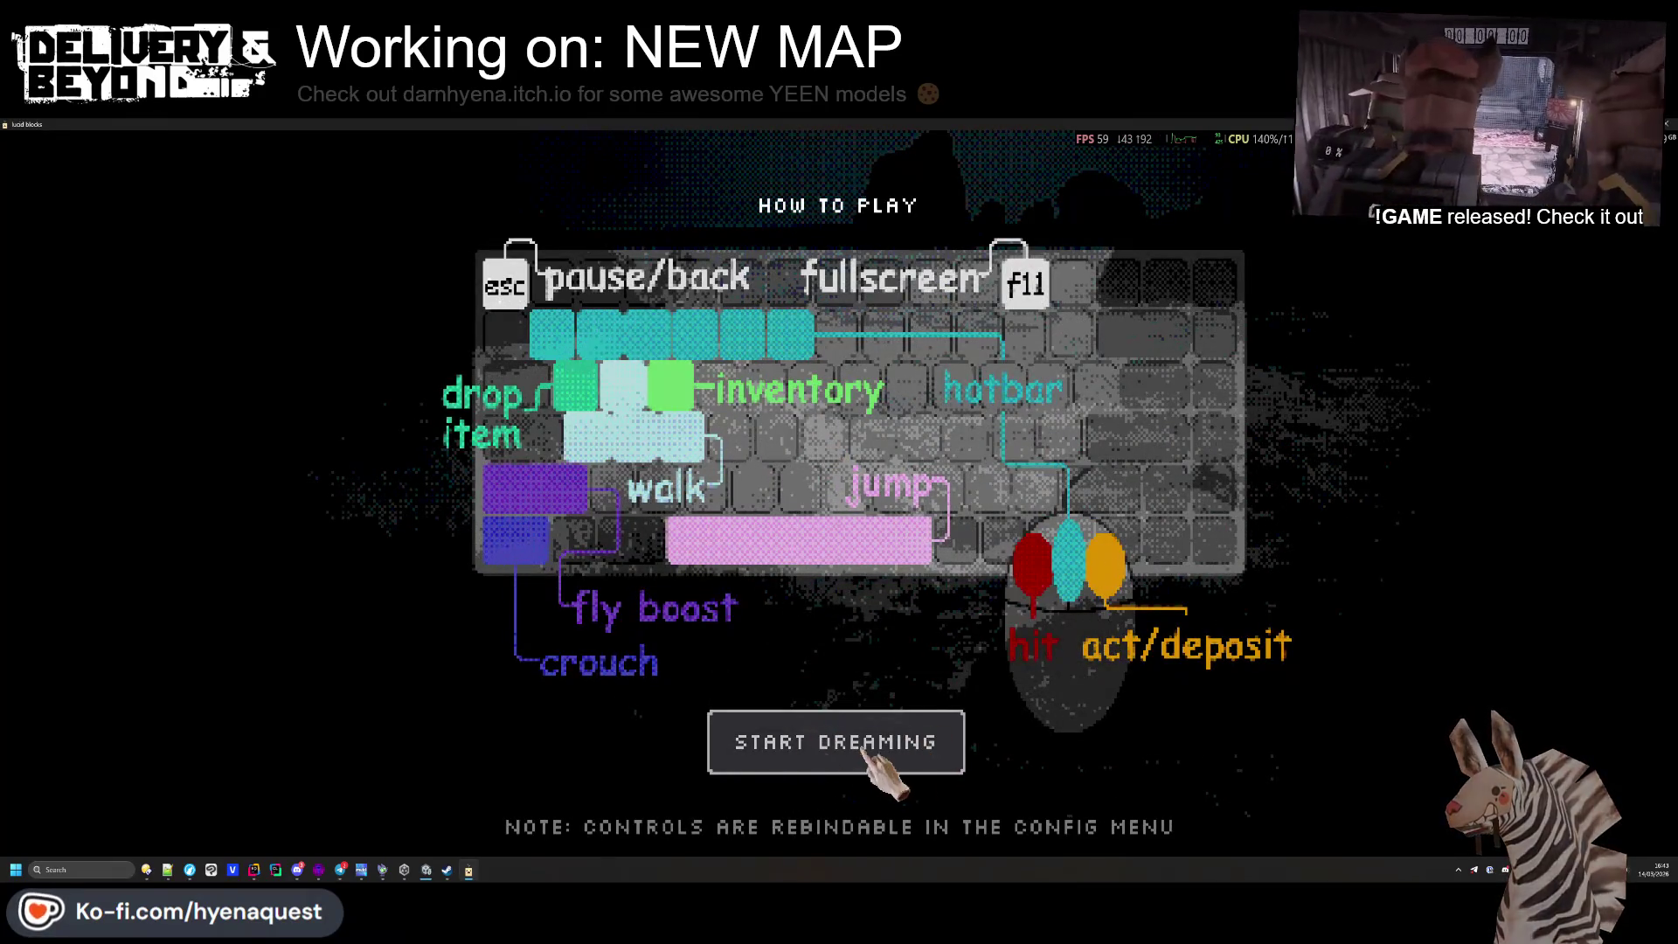
left_click(893, 757)
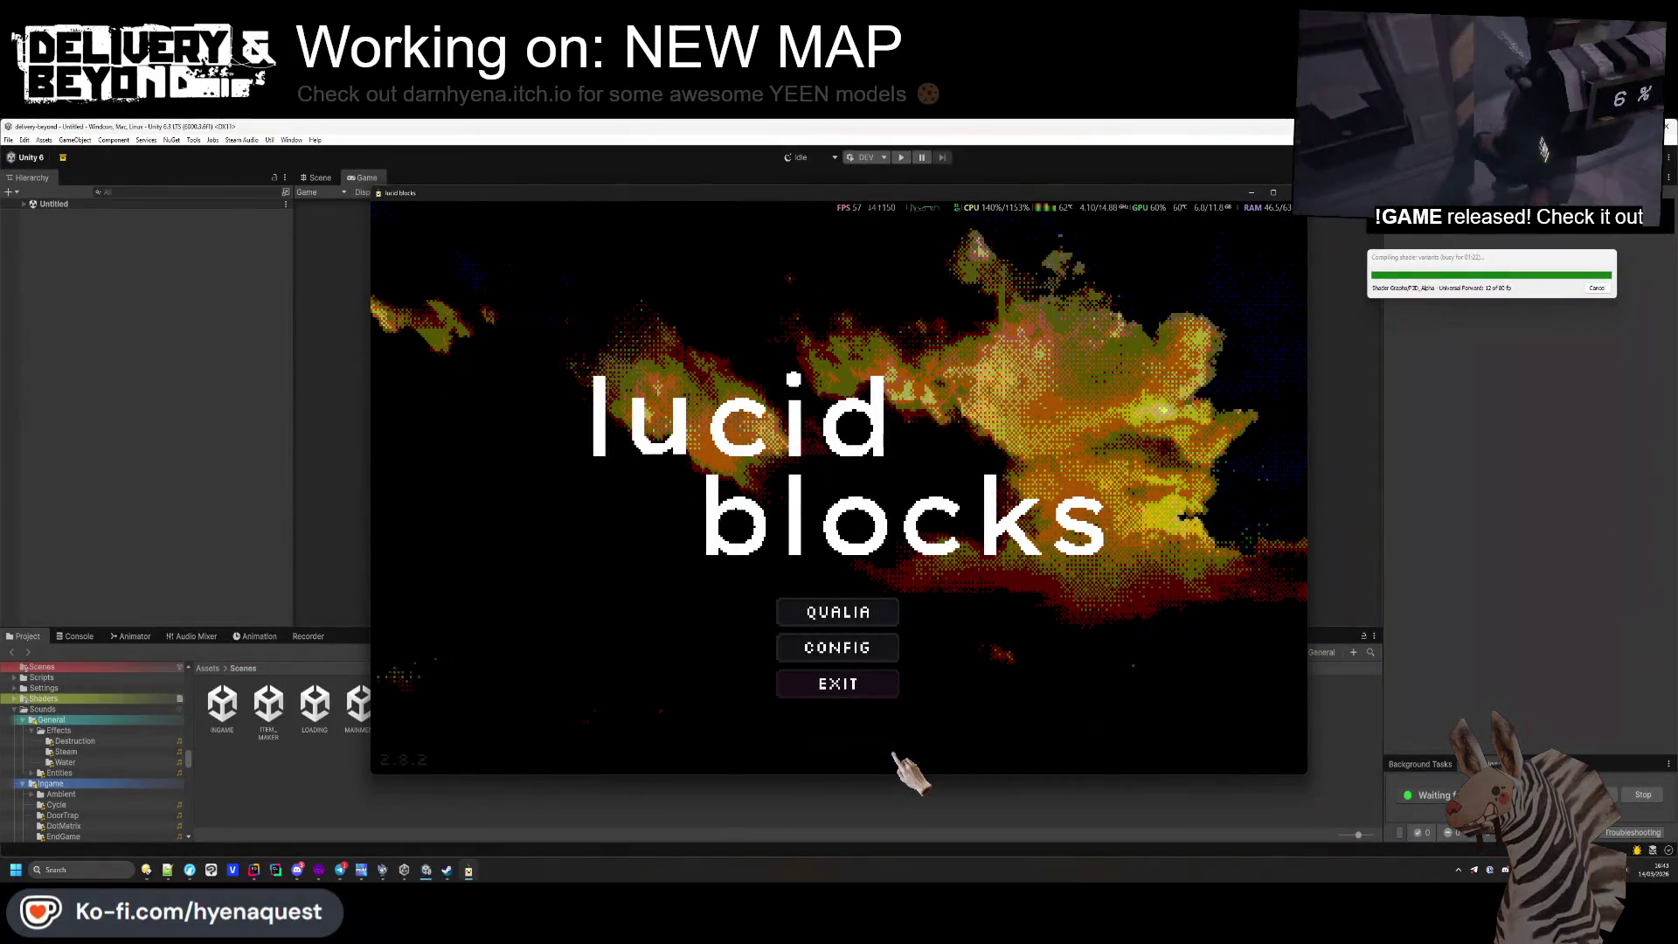
Maximise the game window, look through the DISPLAY, AUDIO and CONTROLS config tabs, and save
left_click(1274, 193)
left_click(865, 695)
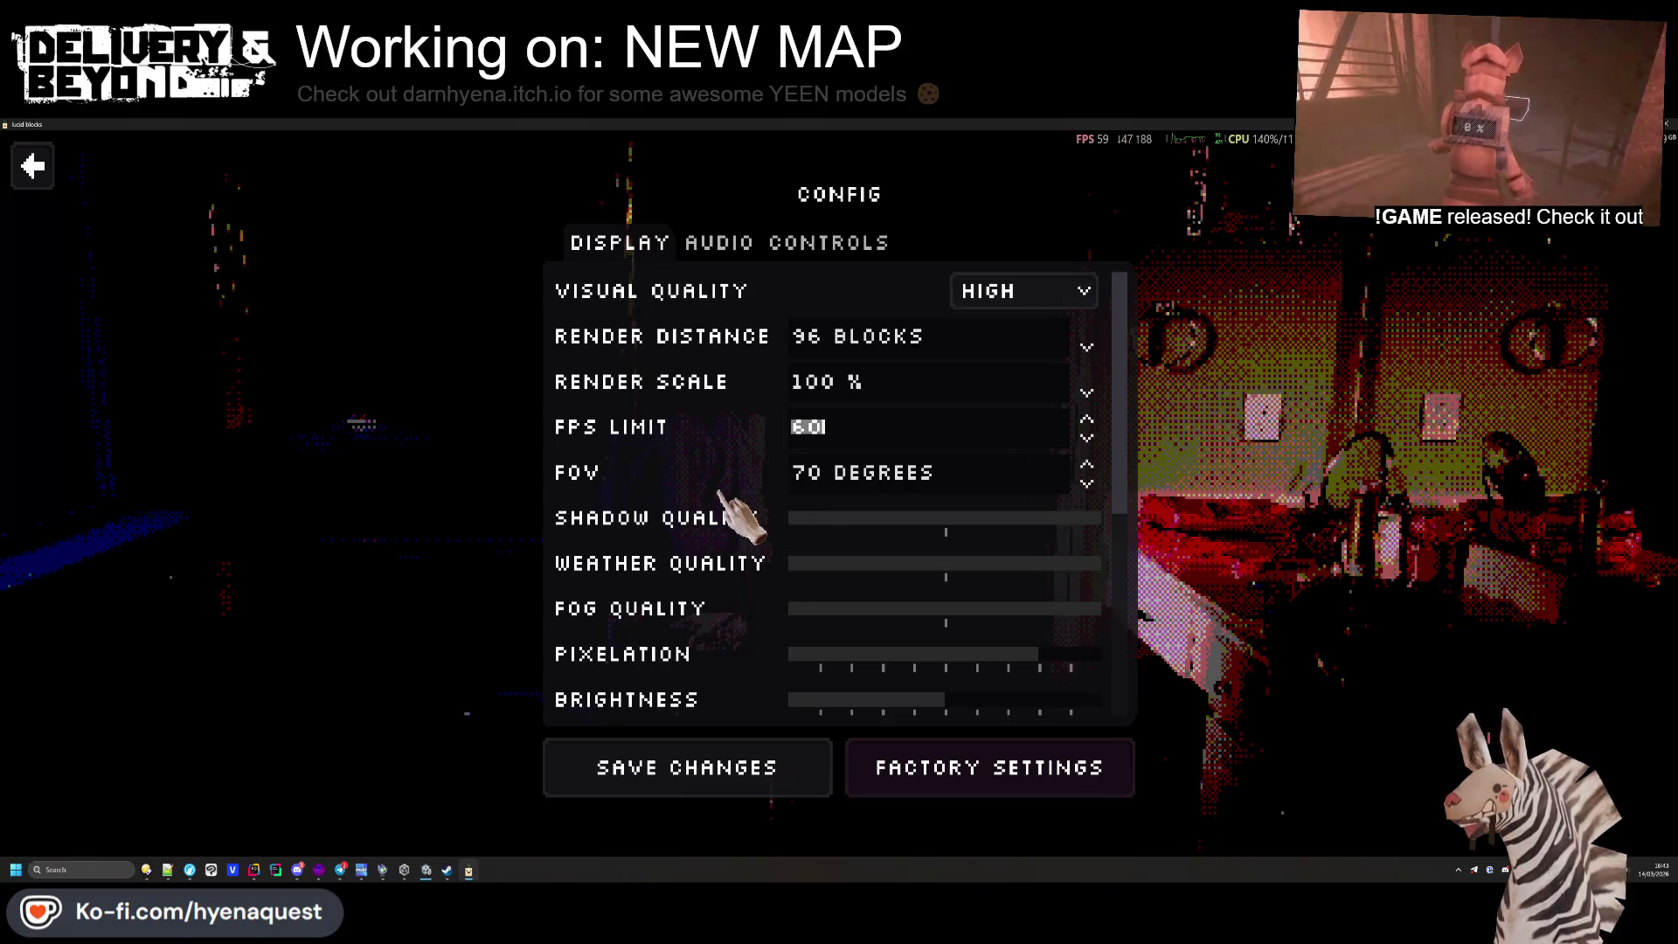
scroll(839, 561, "down", 3)
scroll(834, 563, "up", 1)
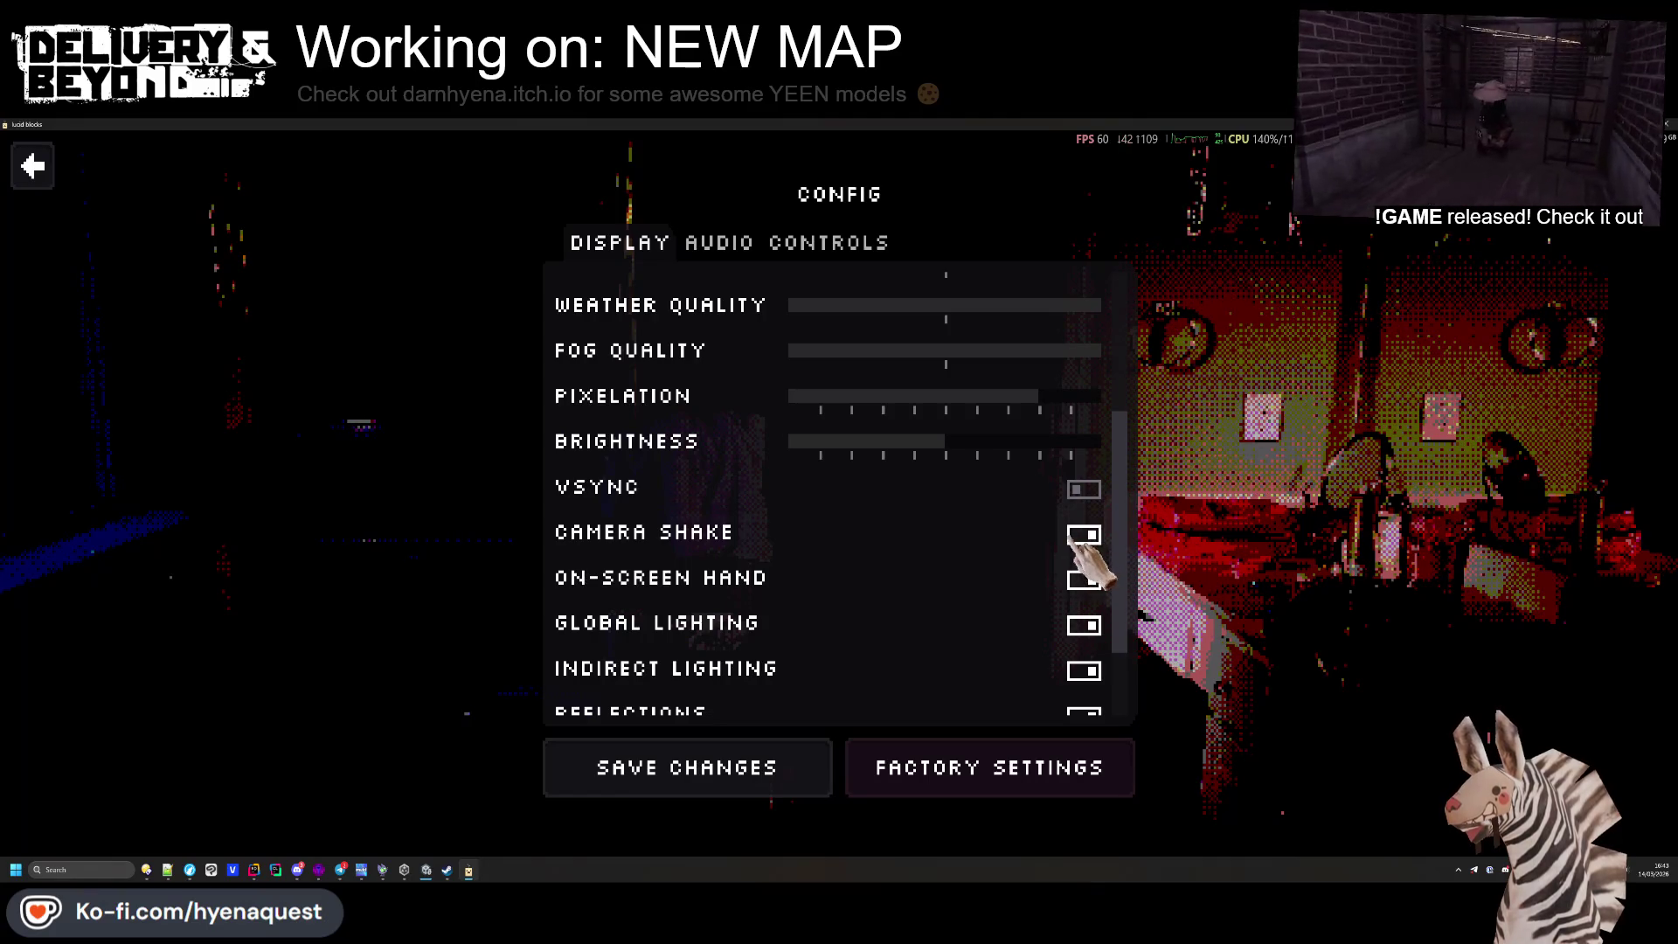
scroll(846, 562, "down", 2)
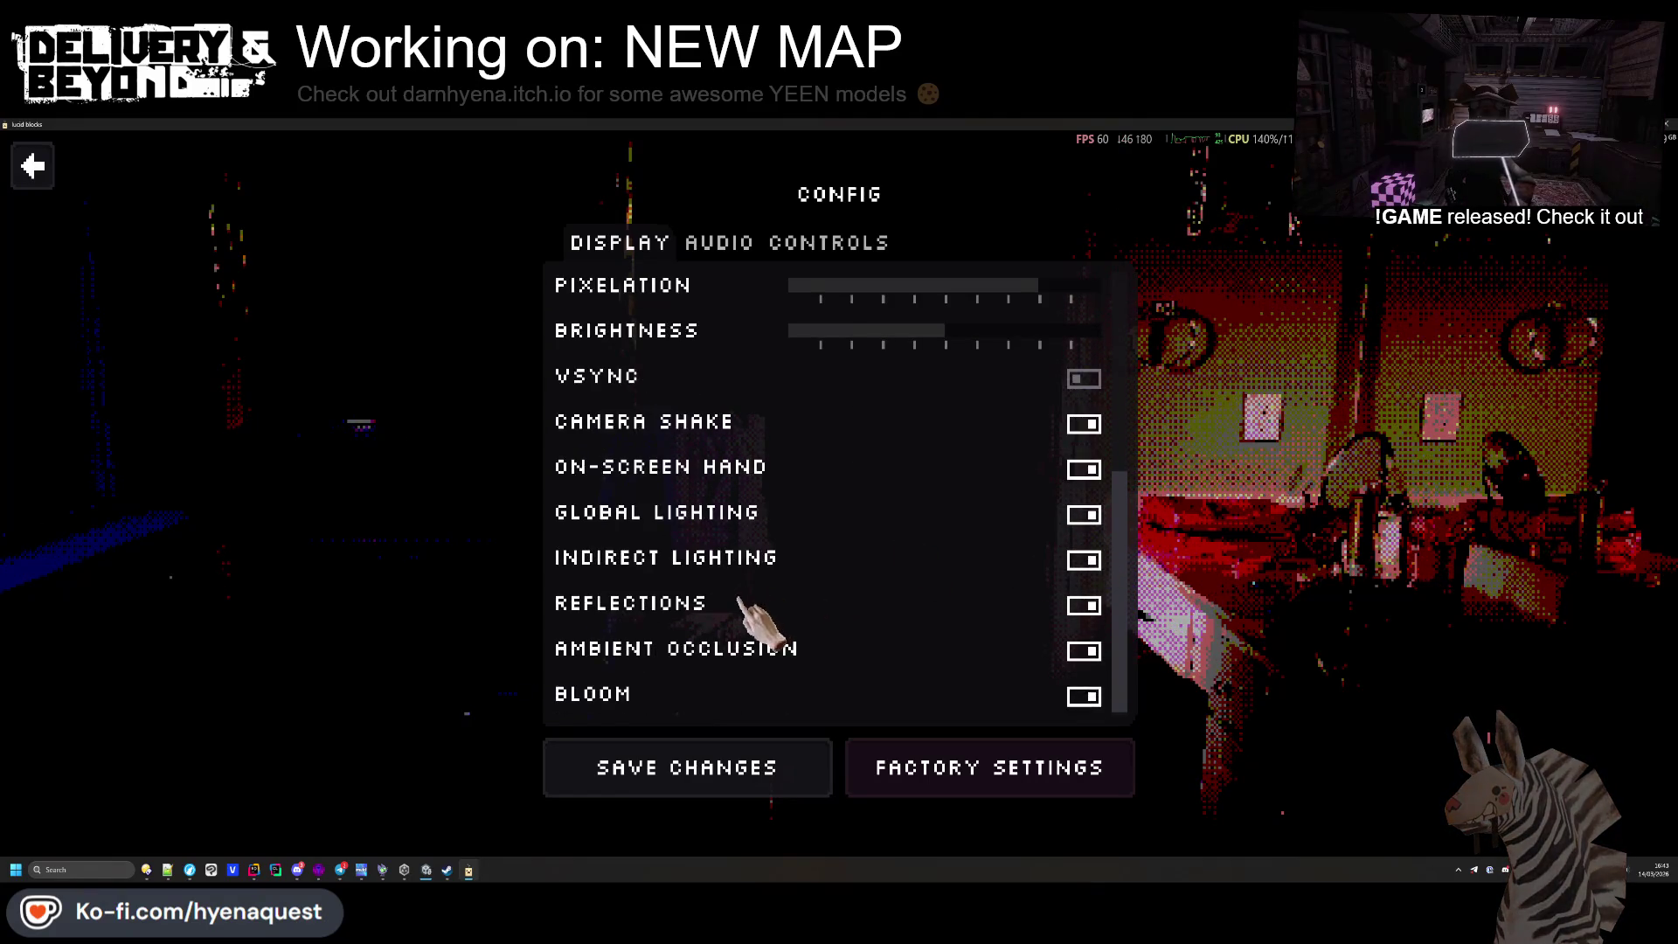
scroll(988, 674, "up", 6)
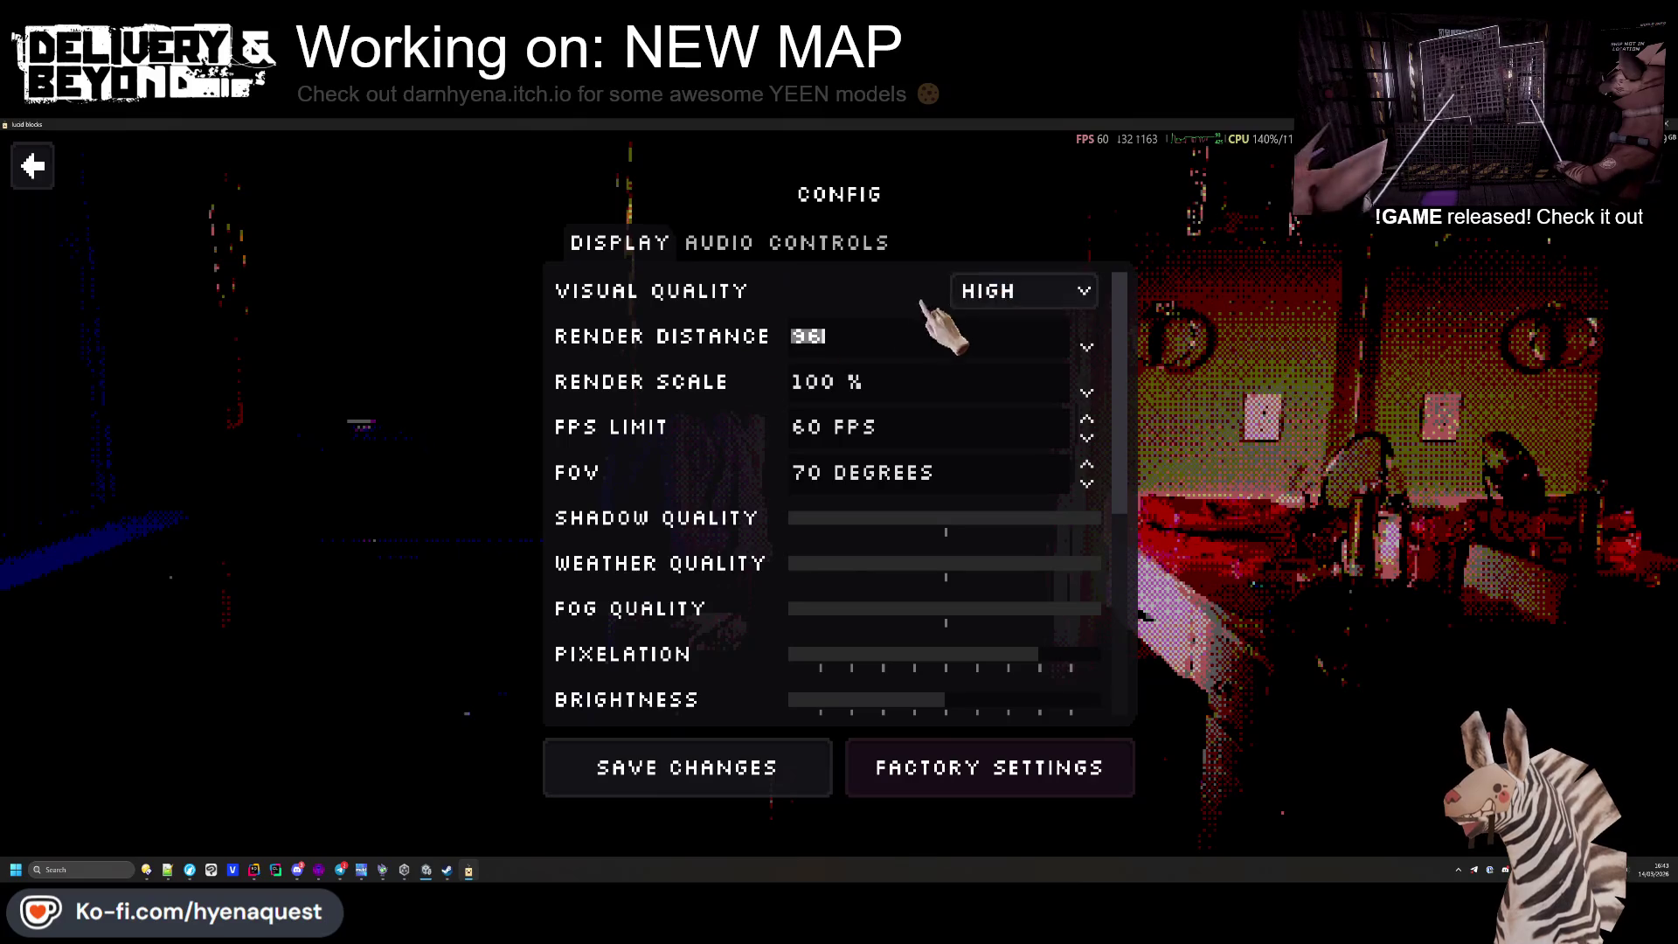
left_click(712, 246)
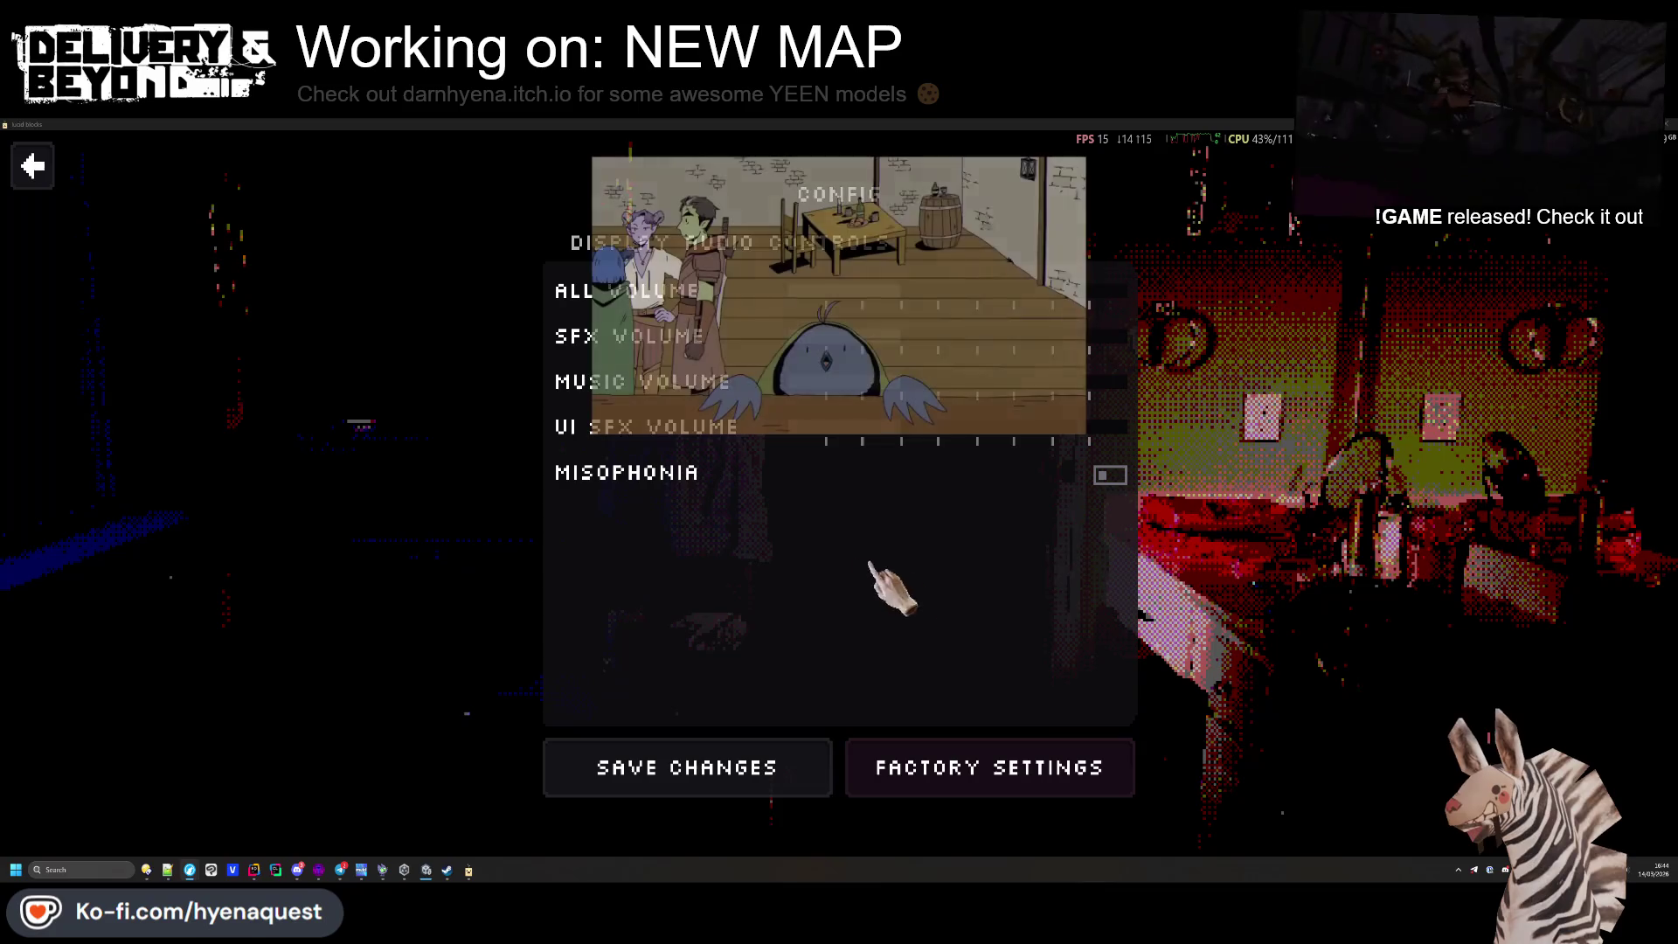
left_click(829, 243)
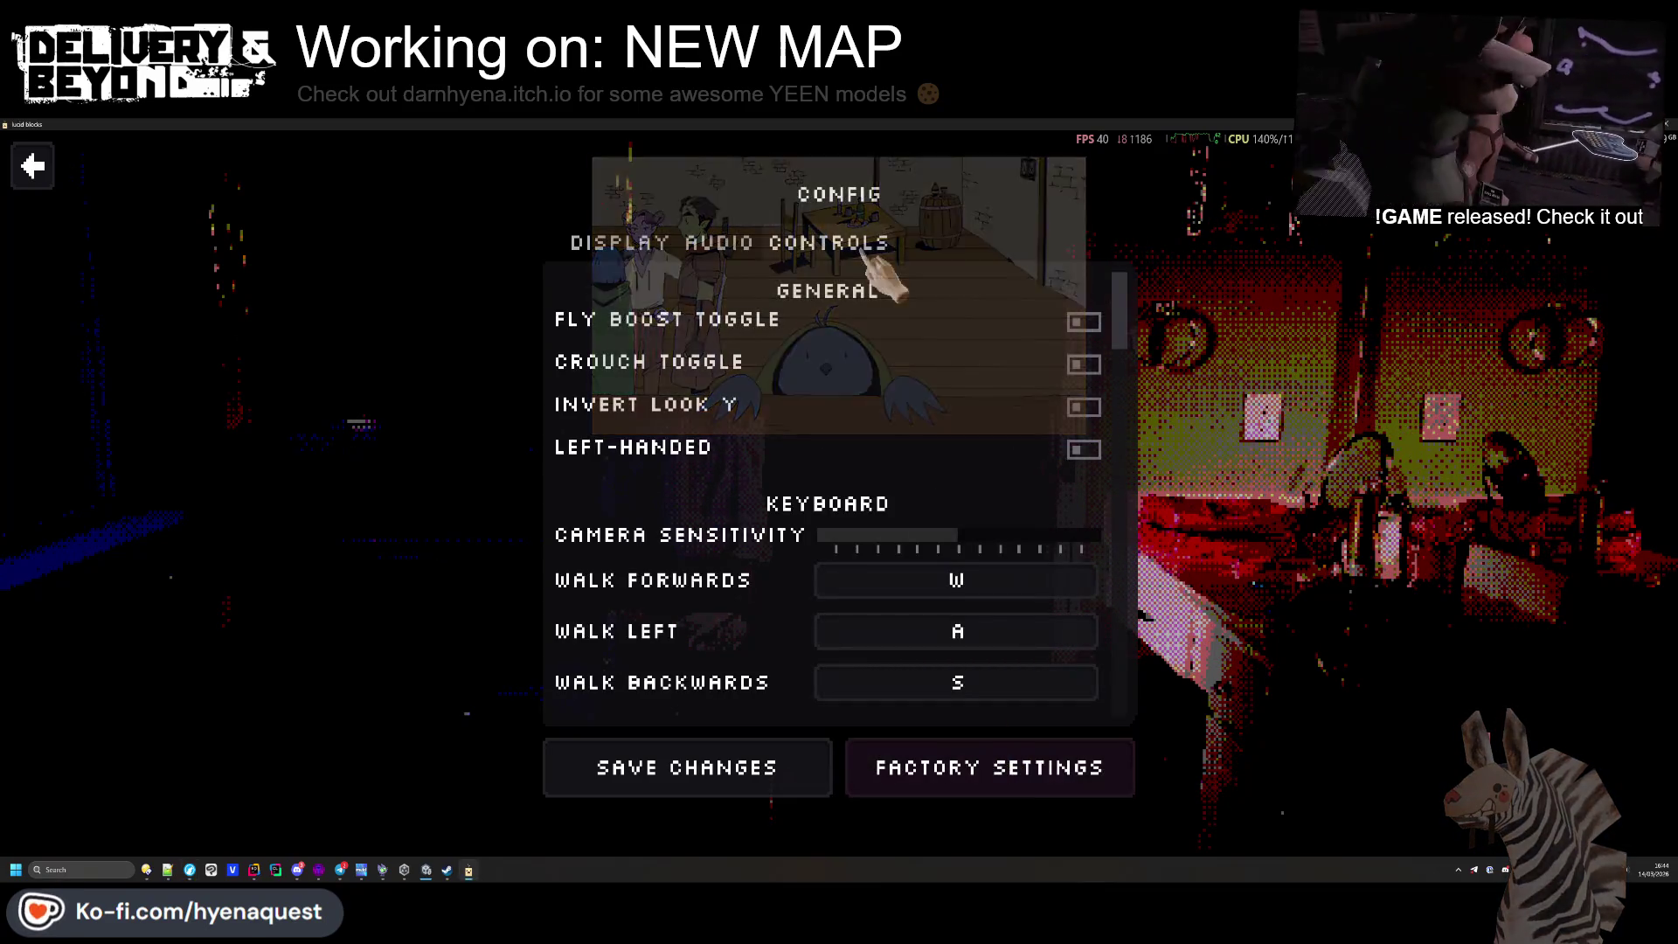
scroll(801, 486, "down", 15)
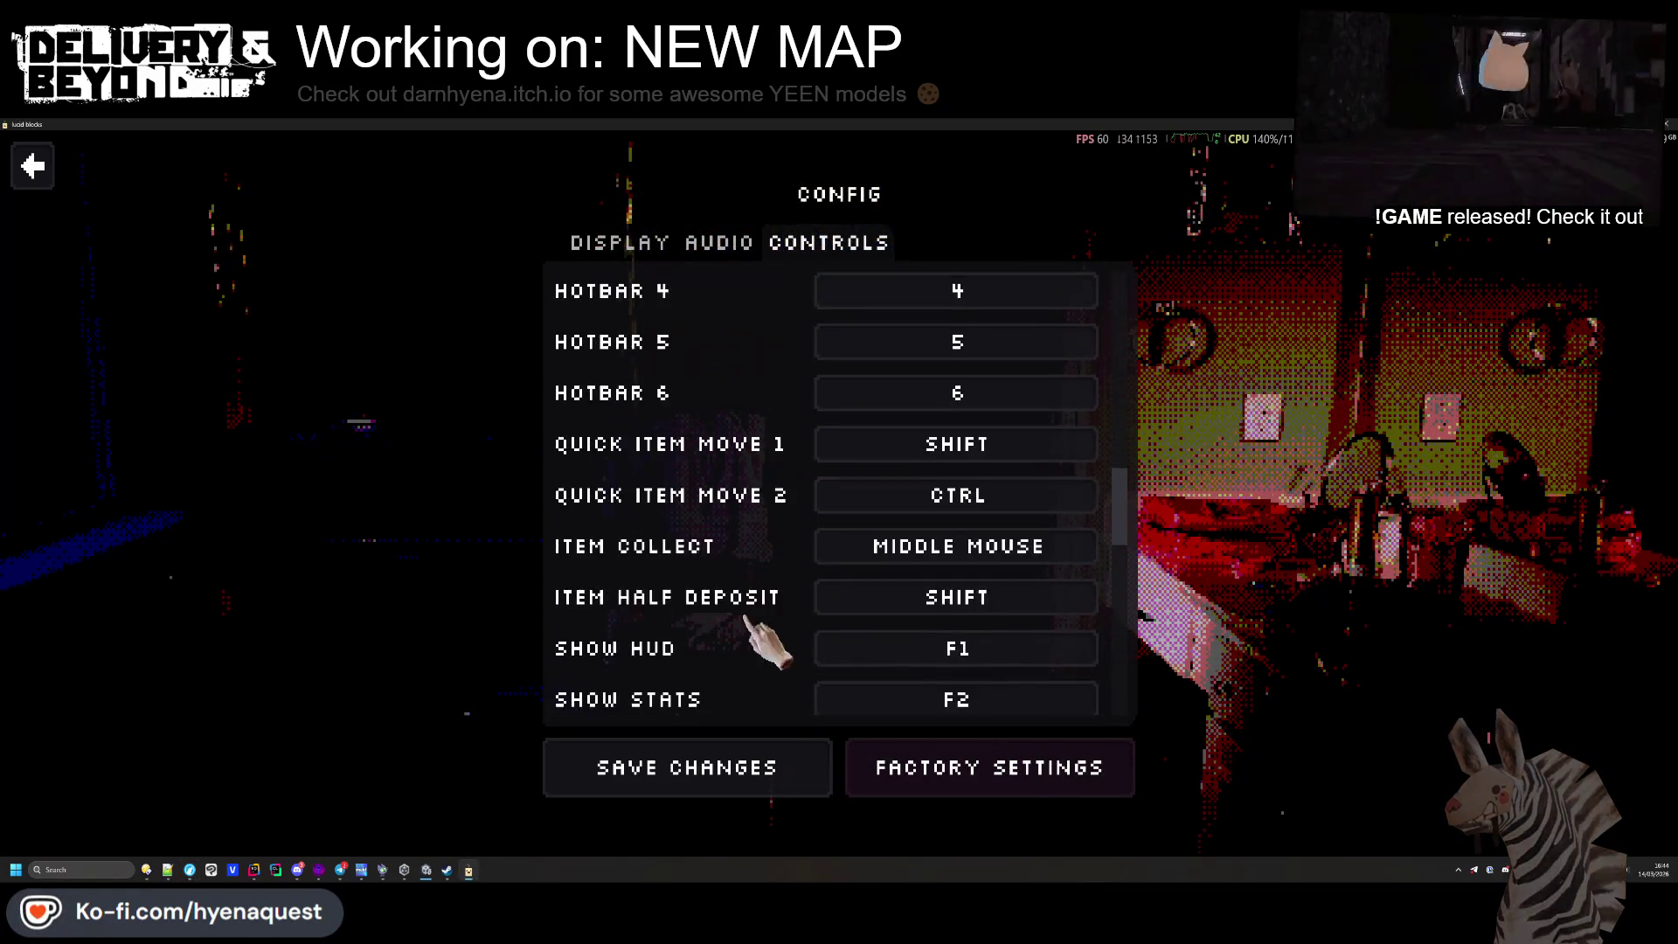
left_click(726, 751)
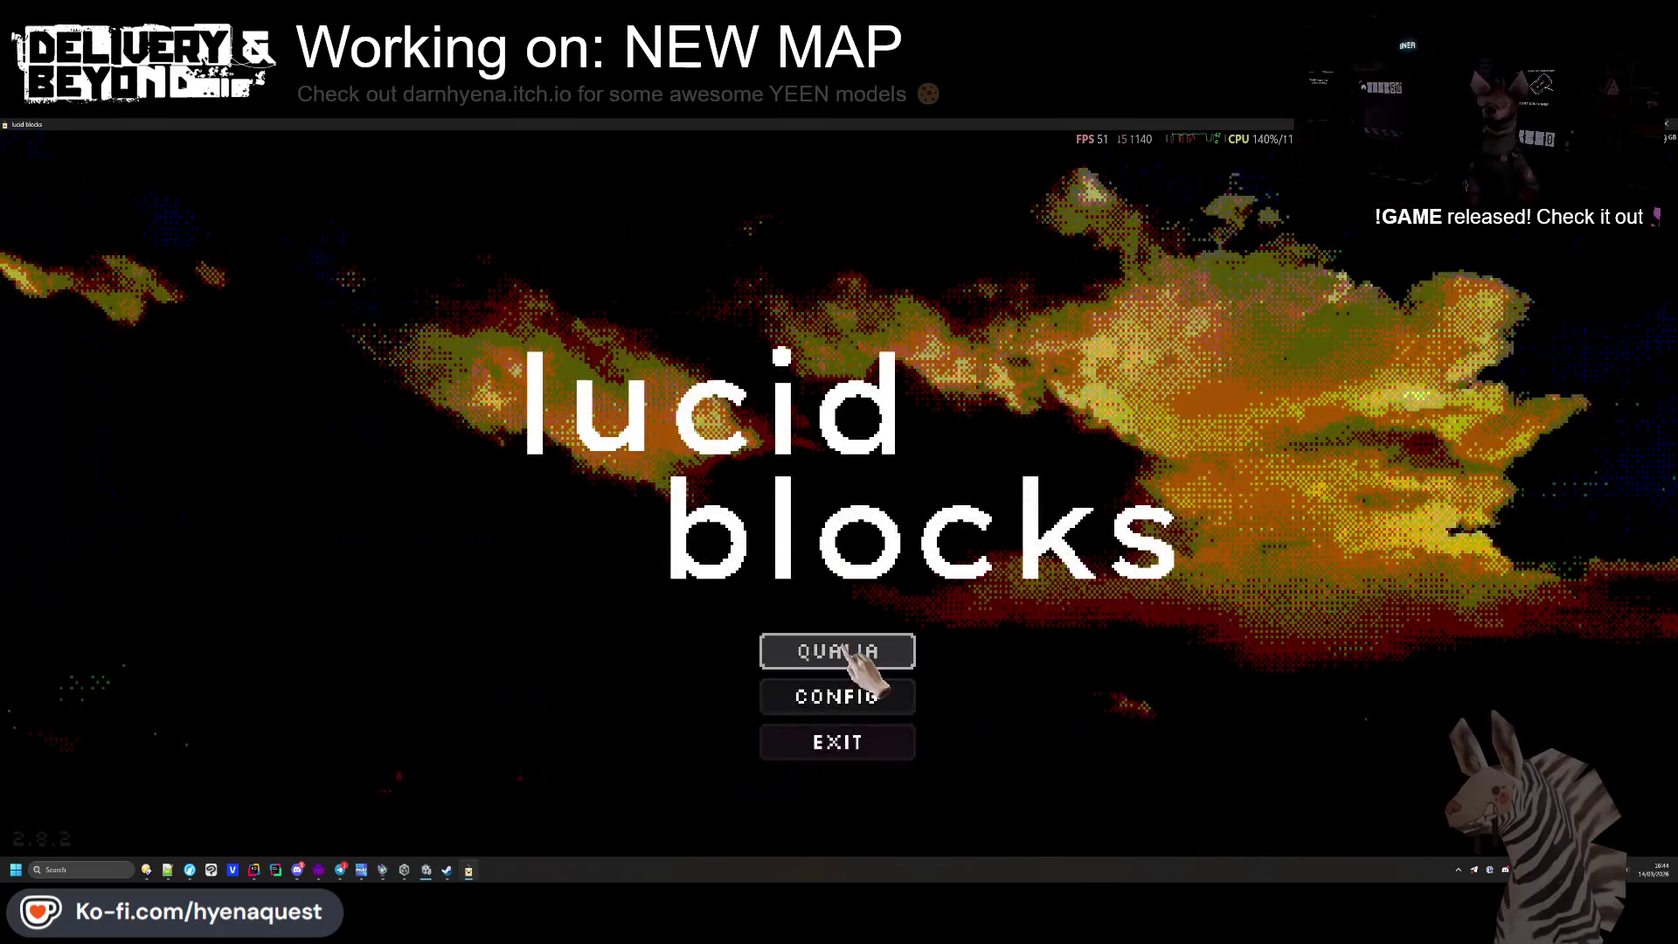
Start a new qualia and cycle through appearance presets, settling on CURSED PHOTO
left_click(881, 655)
left_click(826, 304)
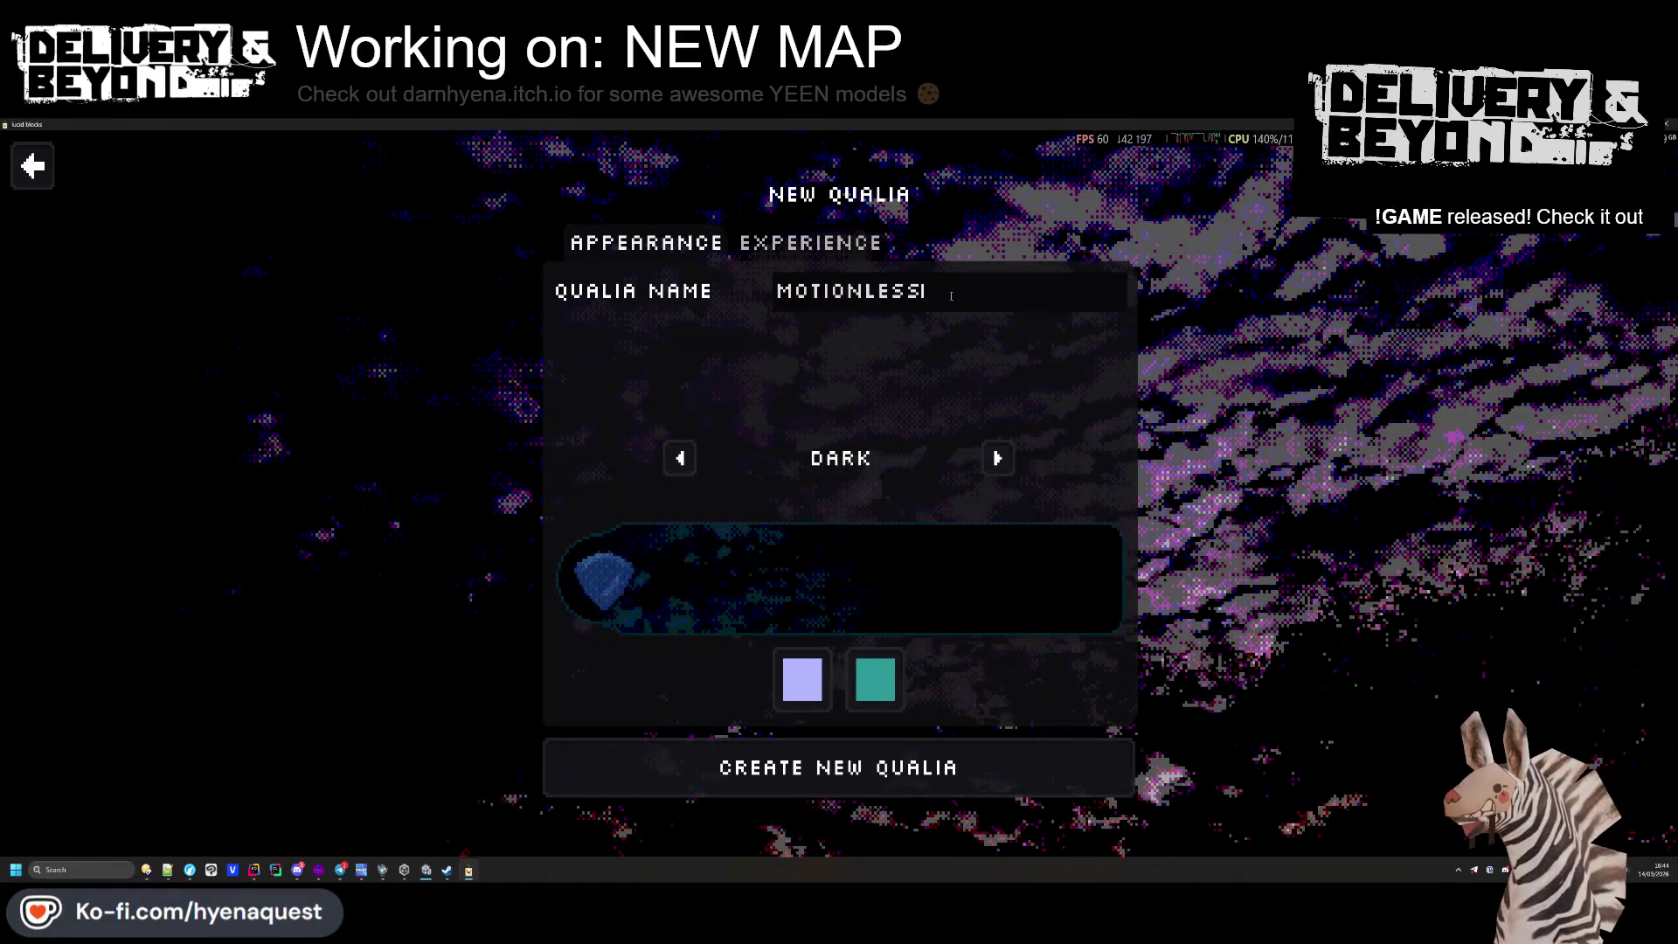
left_click(997, 457)
left_click(997, 457)
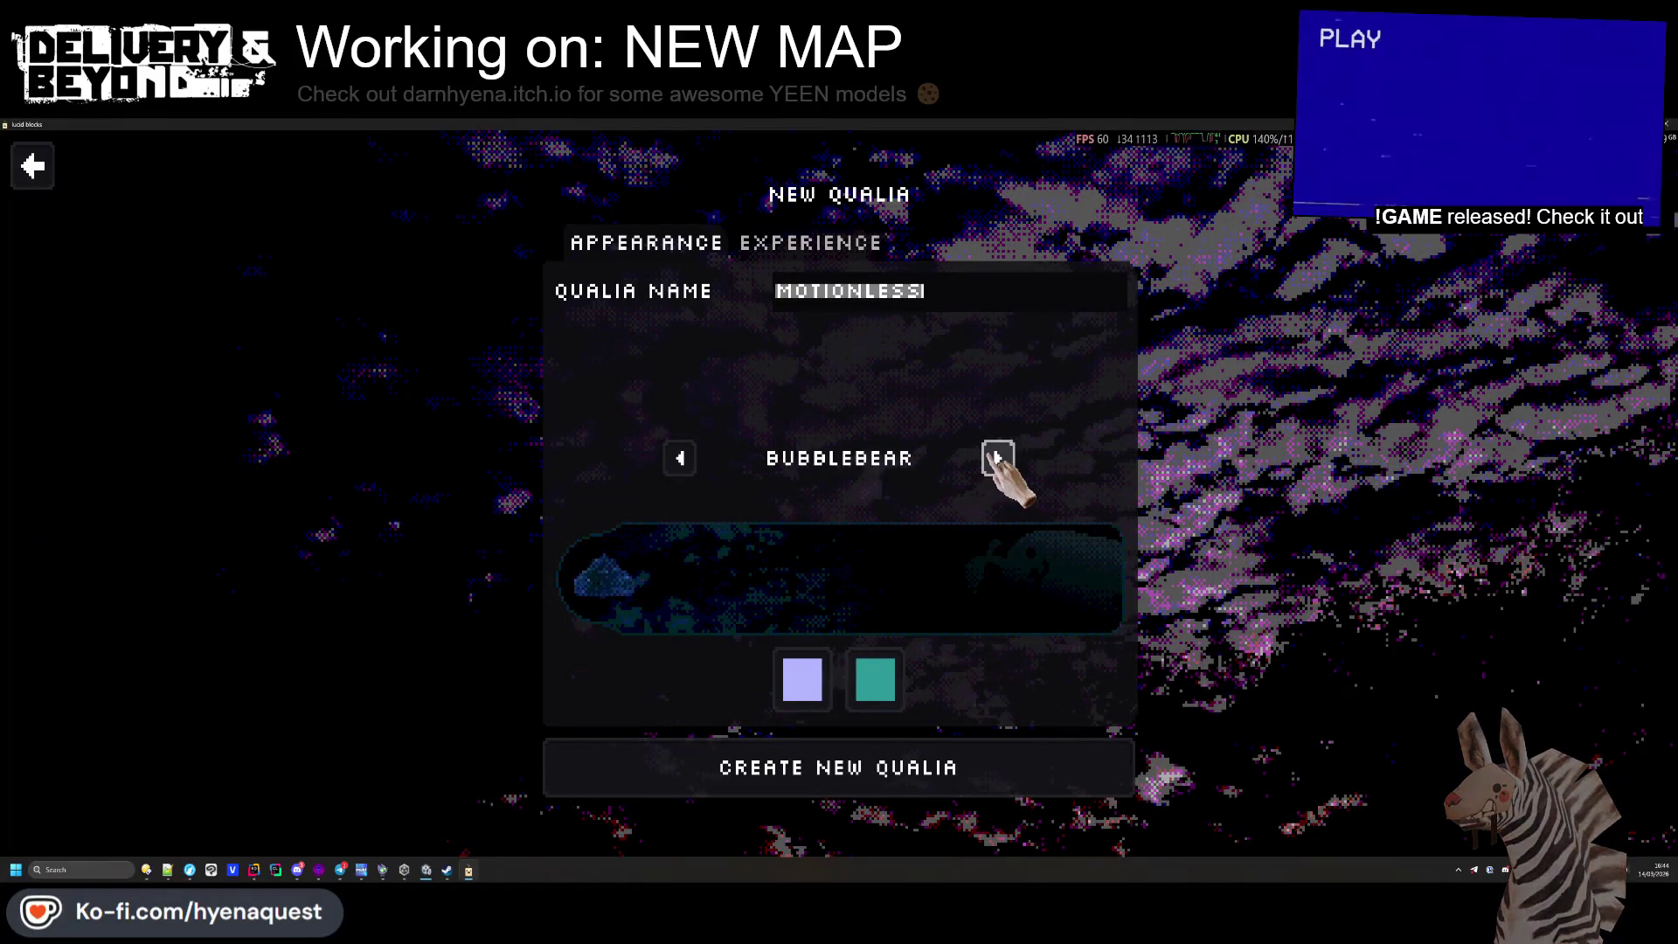
left_click(680, 458)
left_click(680, 458)
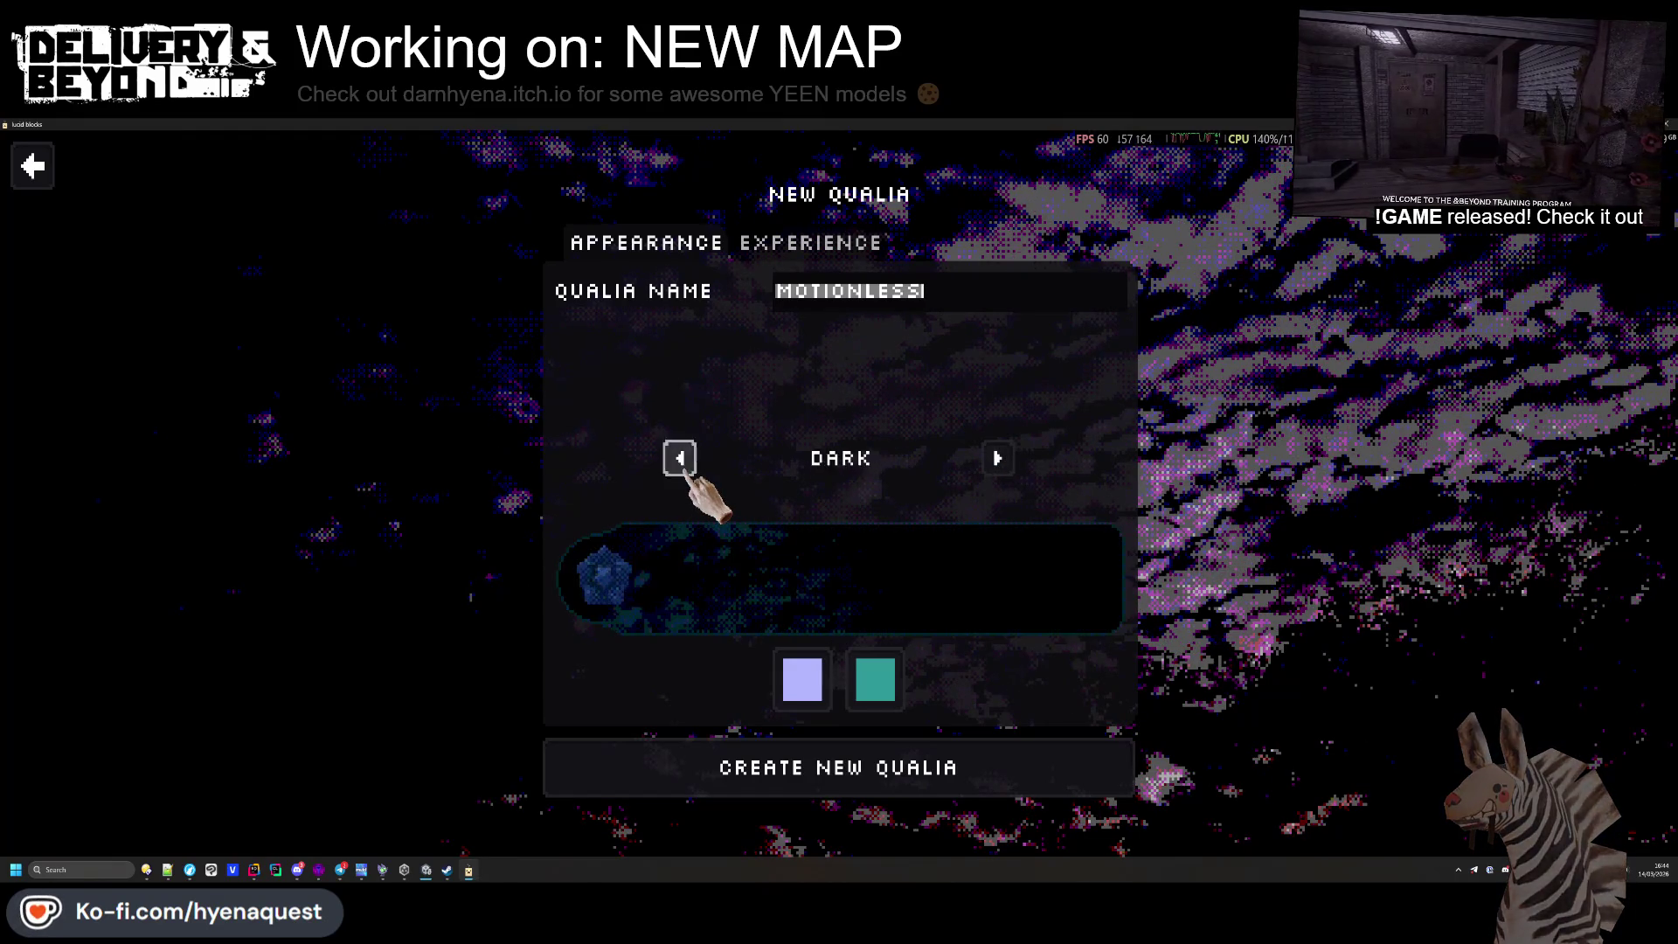
left_click(680, 458)
left_click(680, 458)
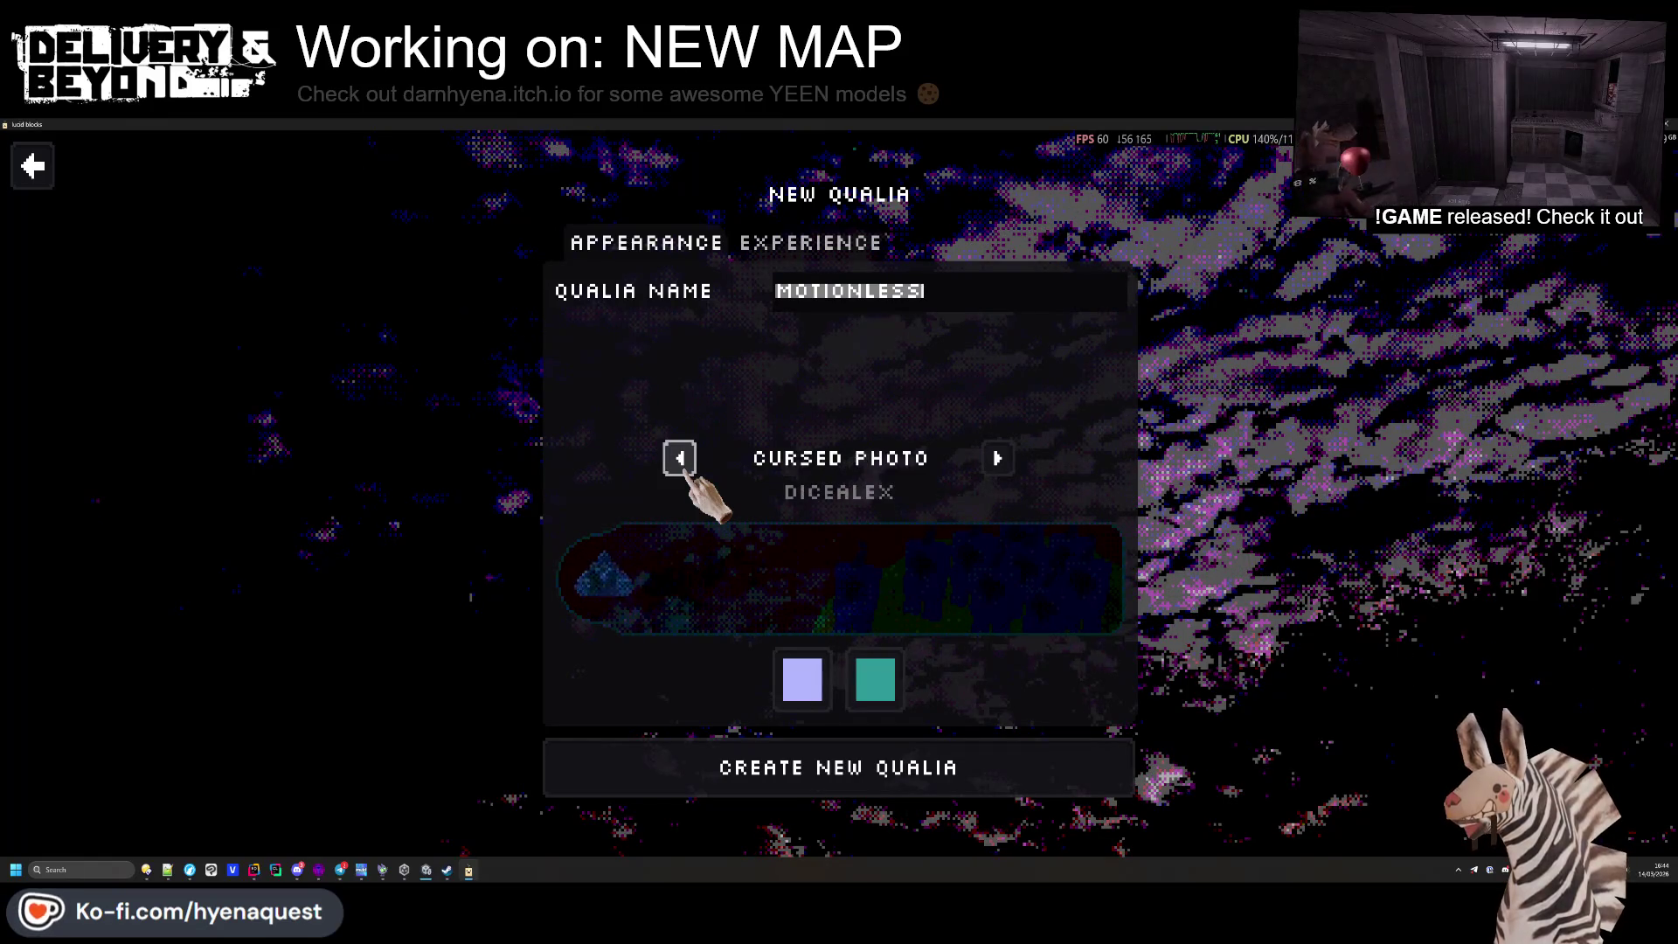
left_click(680, 458)
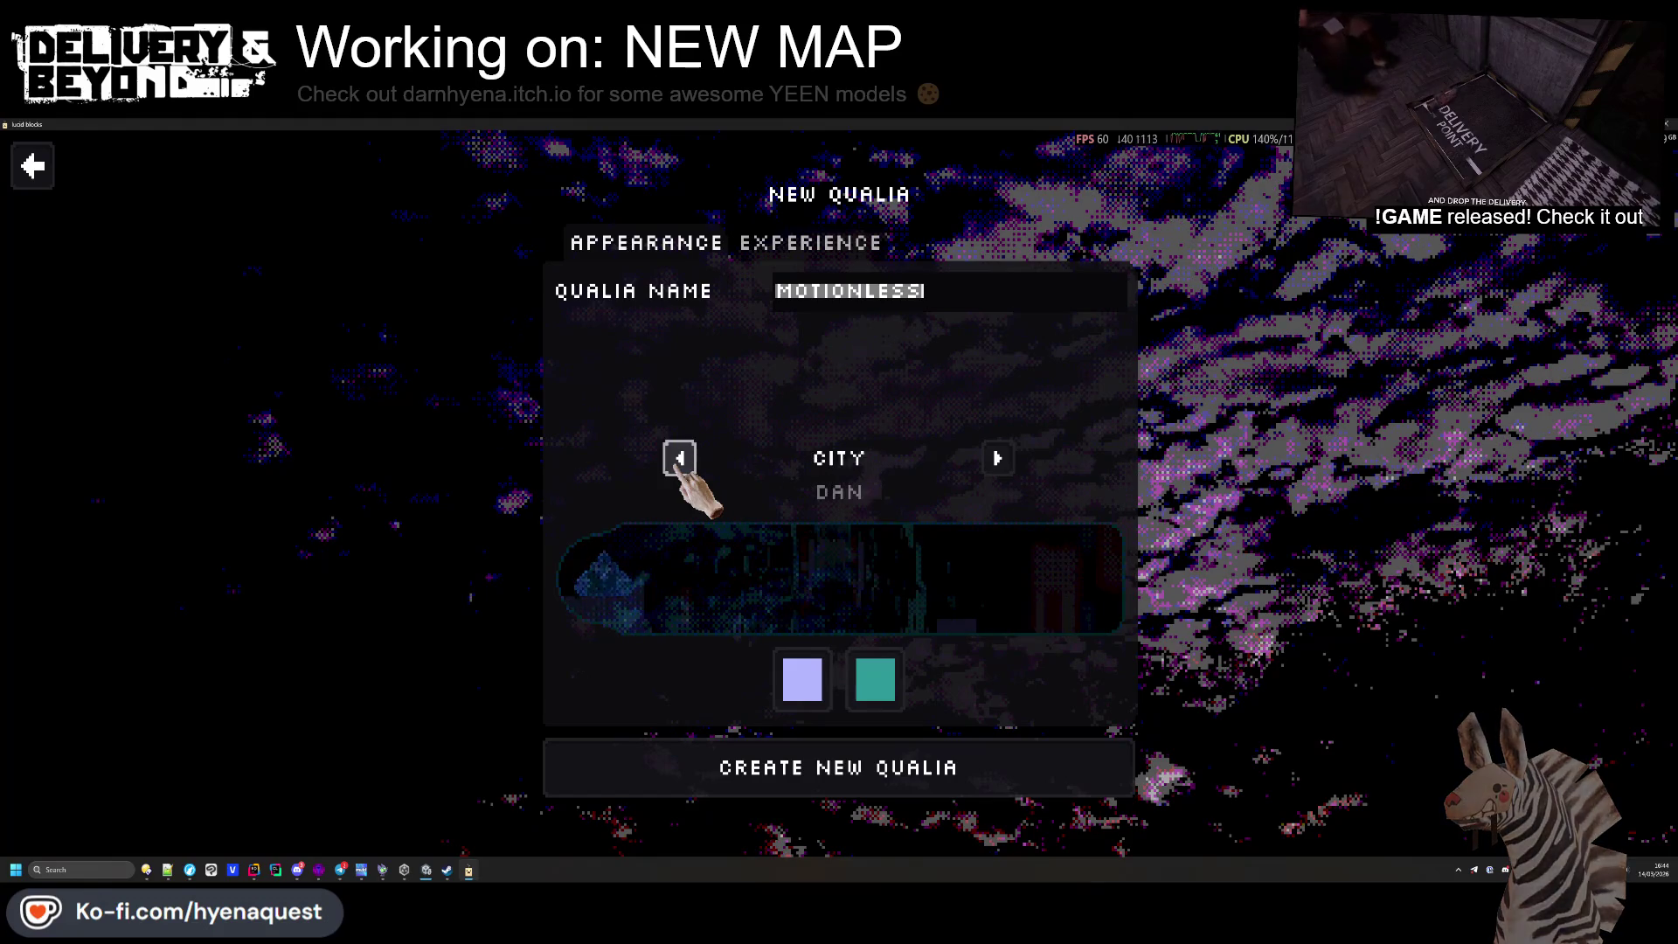
left_click(680, 458)
left_click(680, 458)
left_click(998, 472)
left_click(996, 472)
left_click(997, 472)
left_click(677, 467)
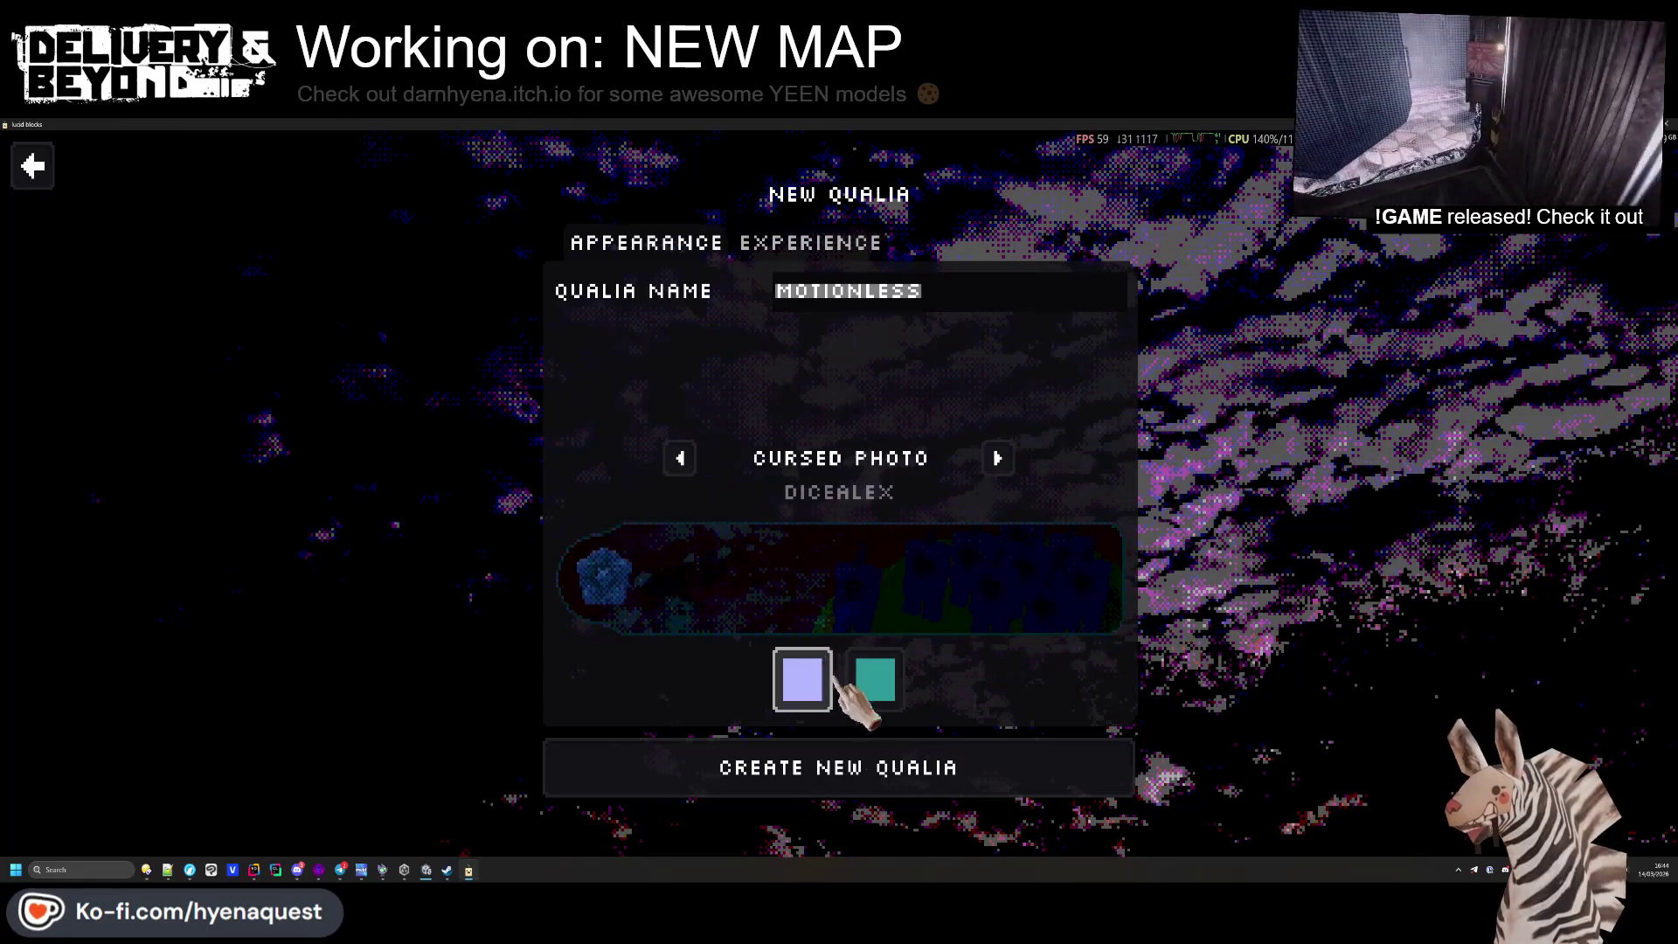
Replace the name MOTIONLESS with 'SURE, WHY NOT' and create the qualia
left_click(934, 301)
left_click_drag(934, 301, 772, 282)
type("RE, WHY NOT")
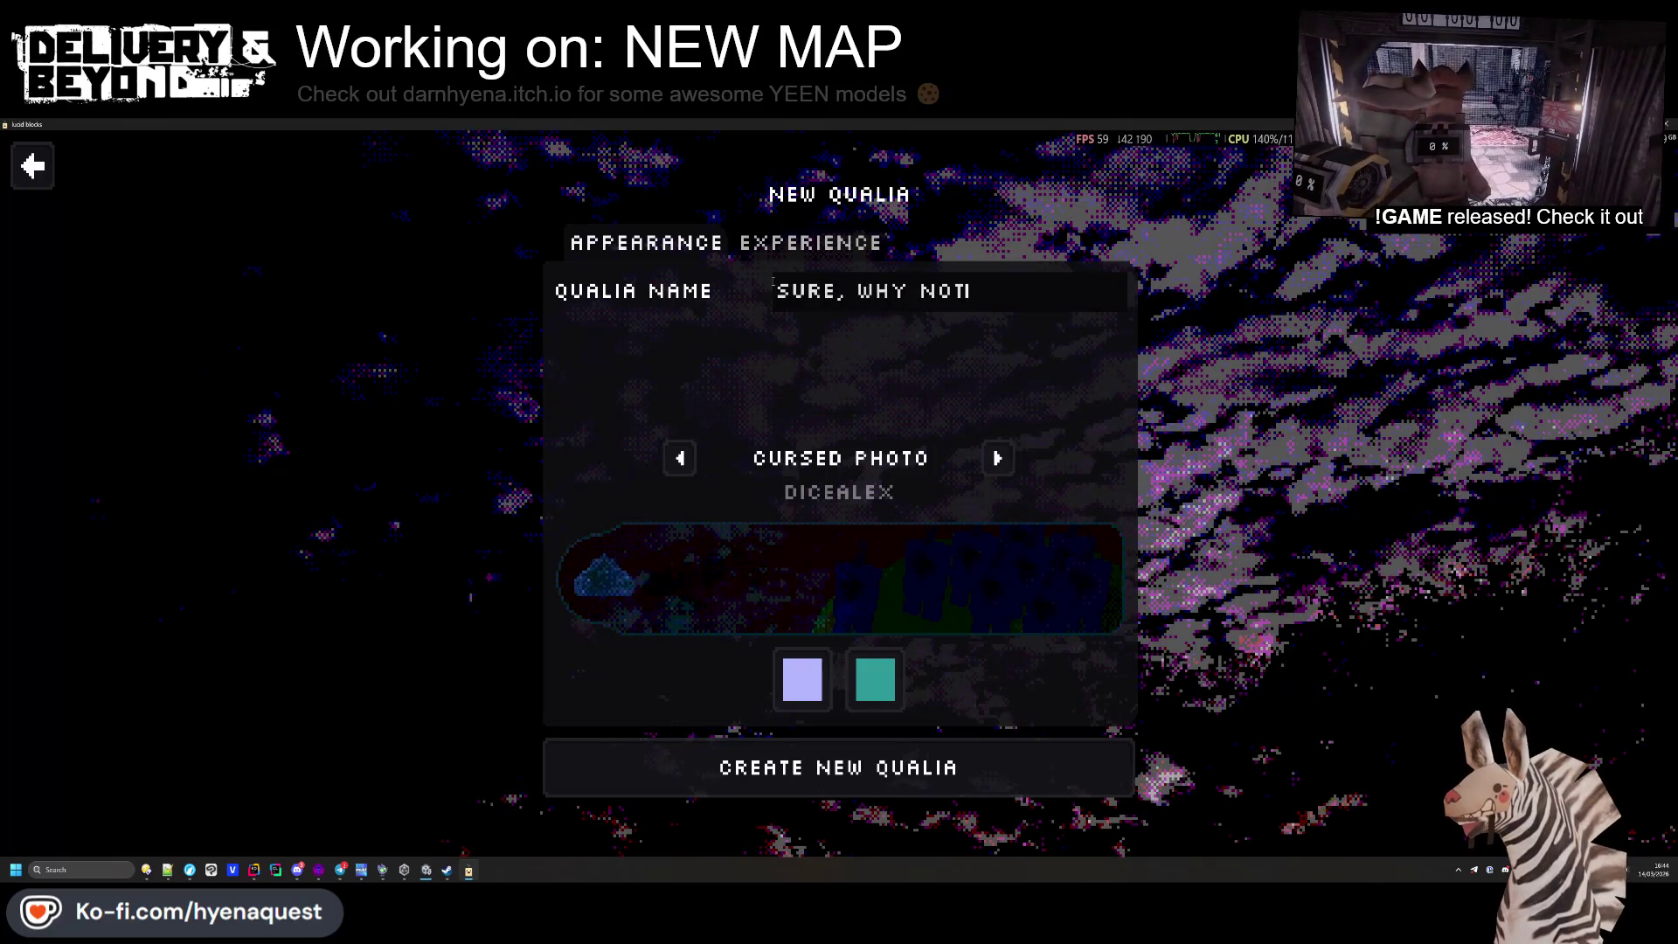
left_click(883, 766)
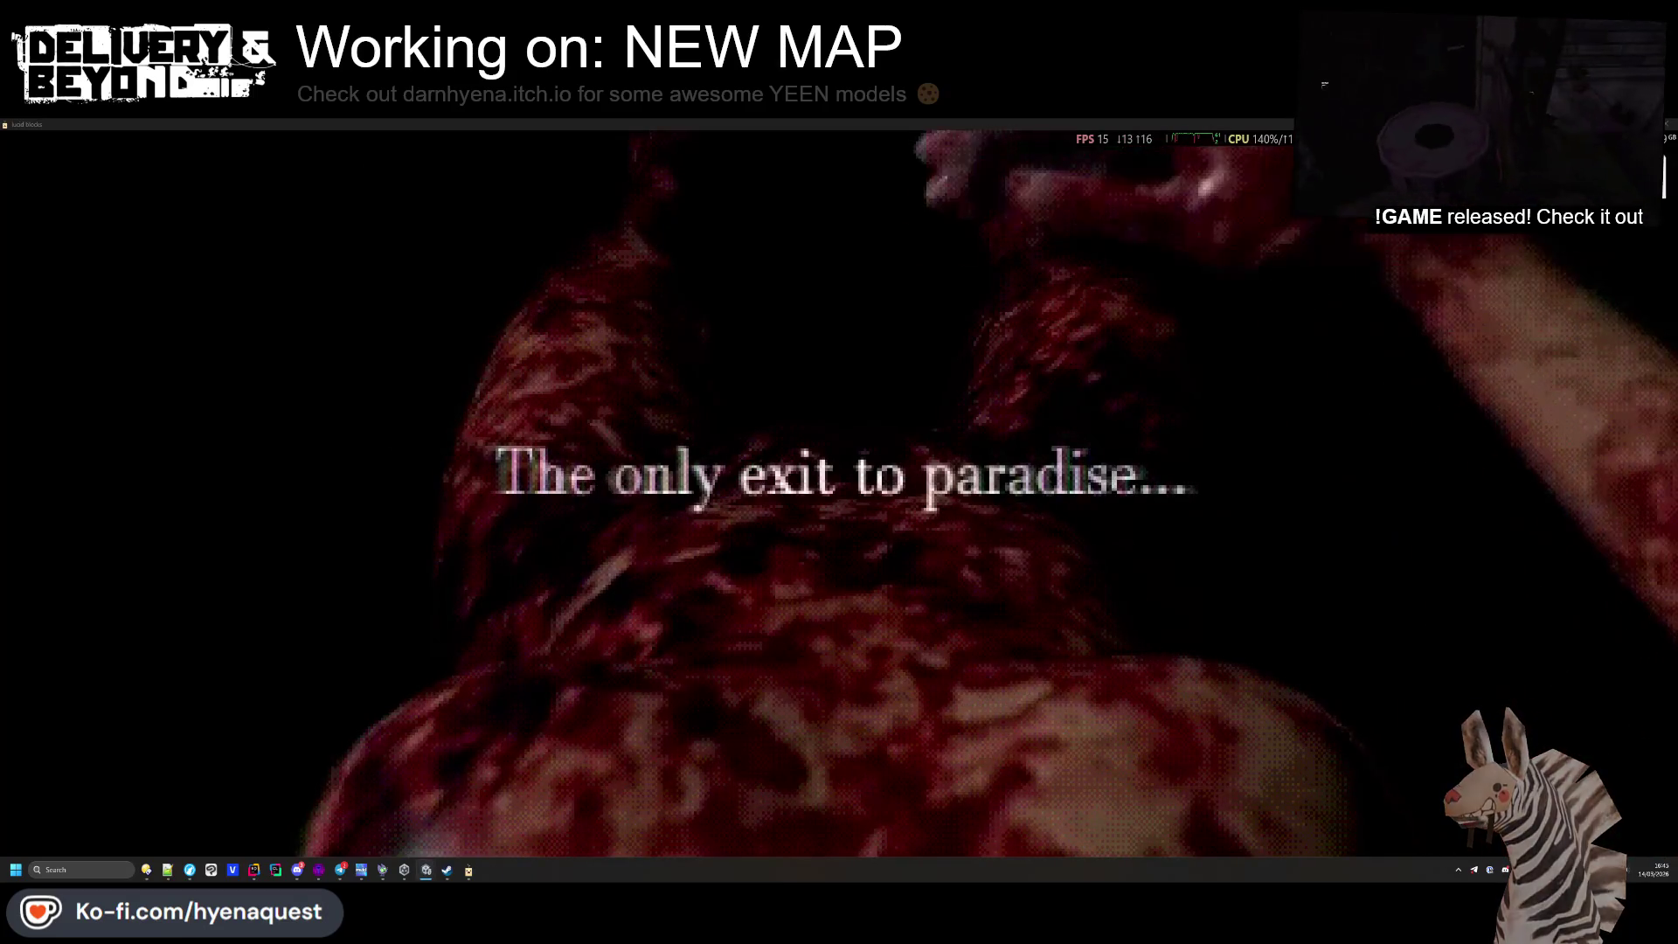
Move the shader-compile window aside and mine a pale block to collect an essence block
mouse_move(1400, 265)
left_mouse_down()
mouse_move(1042, 165)
mouse_move(600, 280)
mouse_move(743, 616)
mouse_move(886, 301)
mouse_move(481, 664)
mouse_move(255, 619)
mouse_move(657, 791)
mouse_move(832, 489)
mouse_move(719, 431)
mouse_move(832, 442)
left_mouse_up()
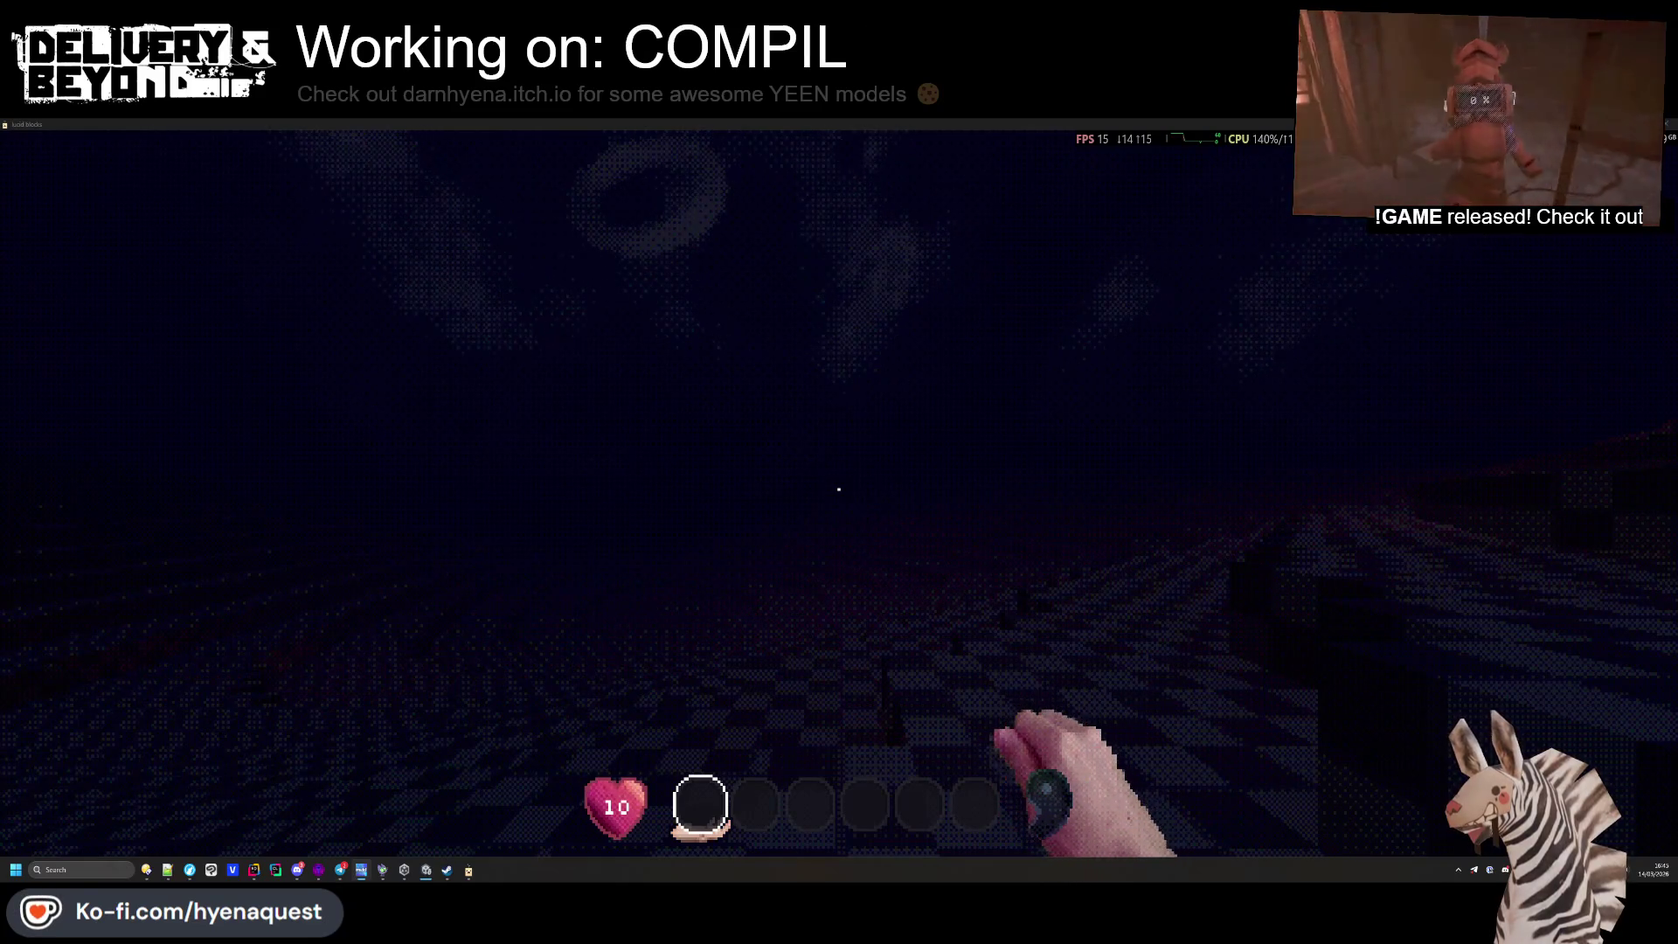
mouse_move(839, 490)
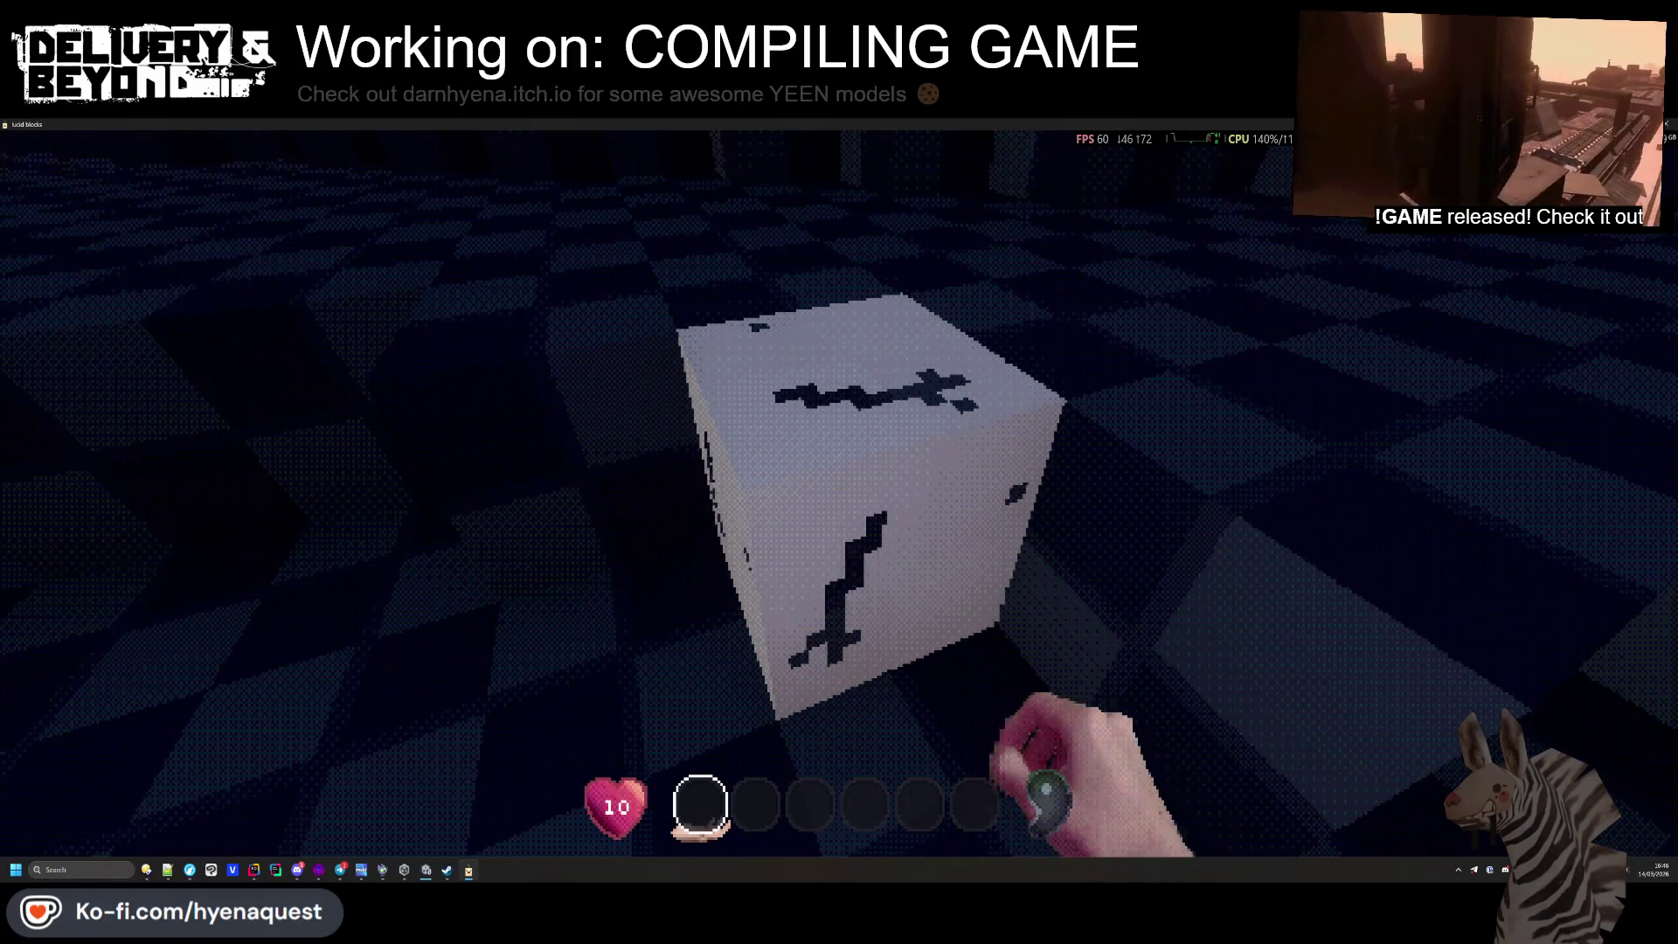
left_click(839, 490)
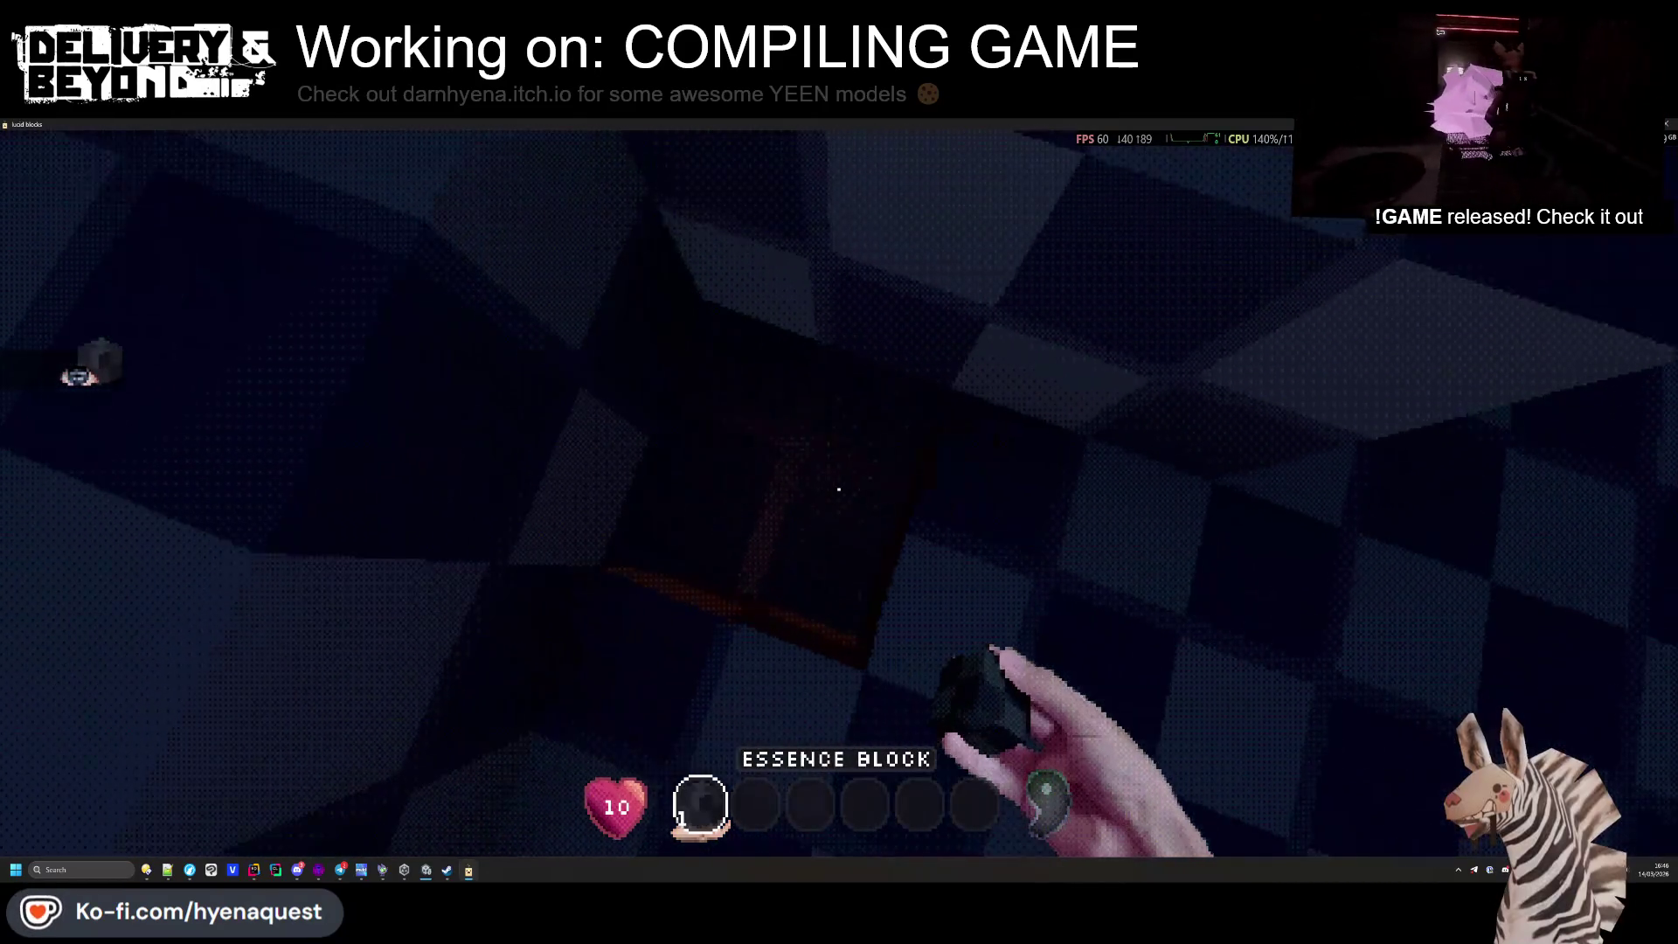
mouse_move(839, 490)
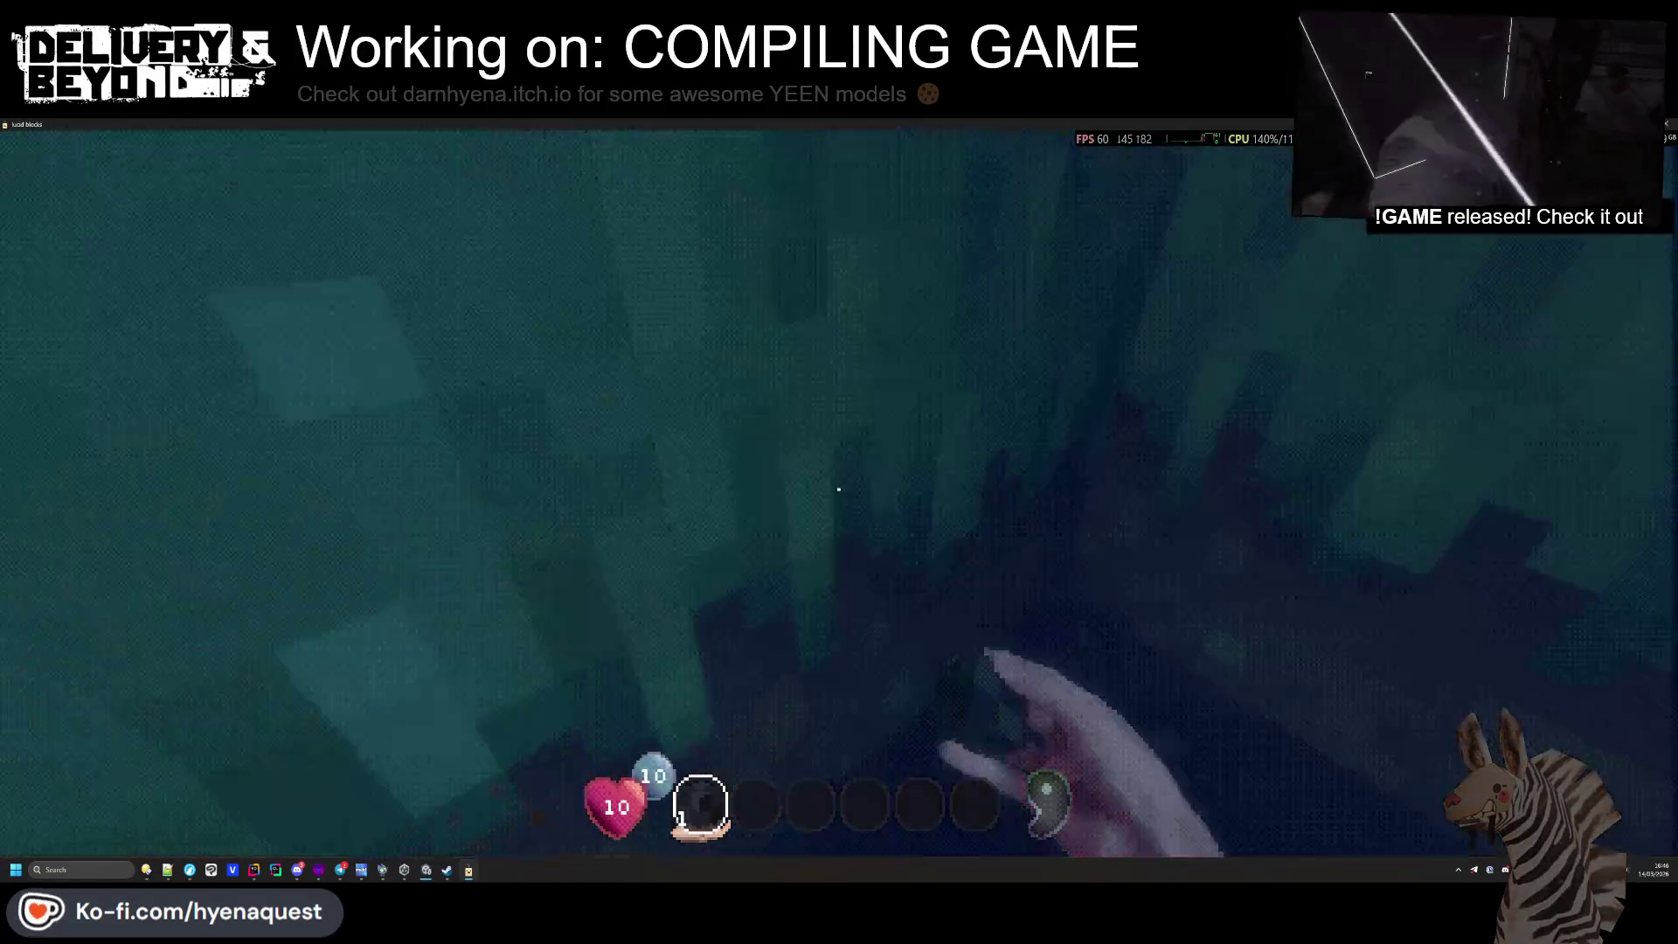
Walk along the waterside road, toggling hotbar slots 1 and 2, then close the inventory
key("w")
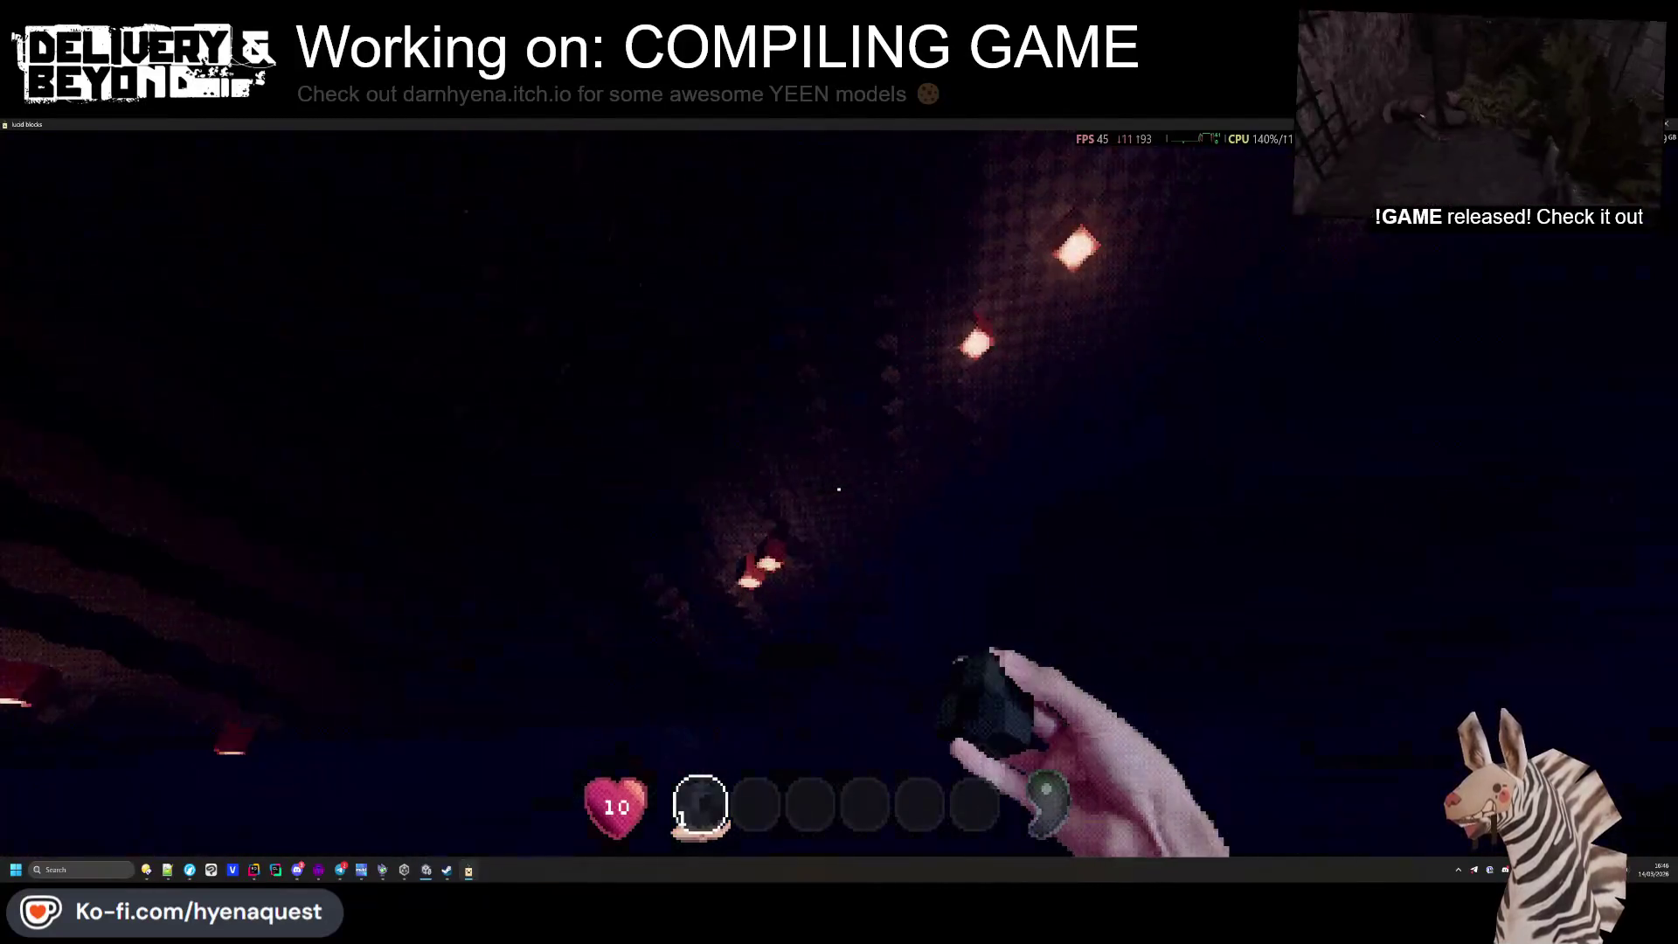
key("2")
key("1")
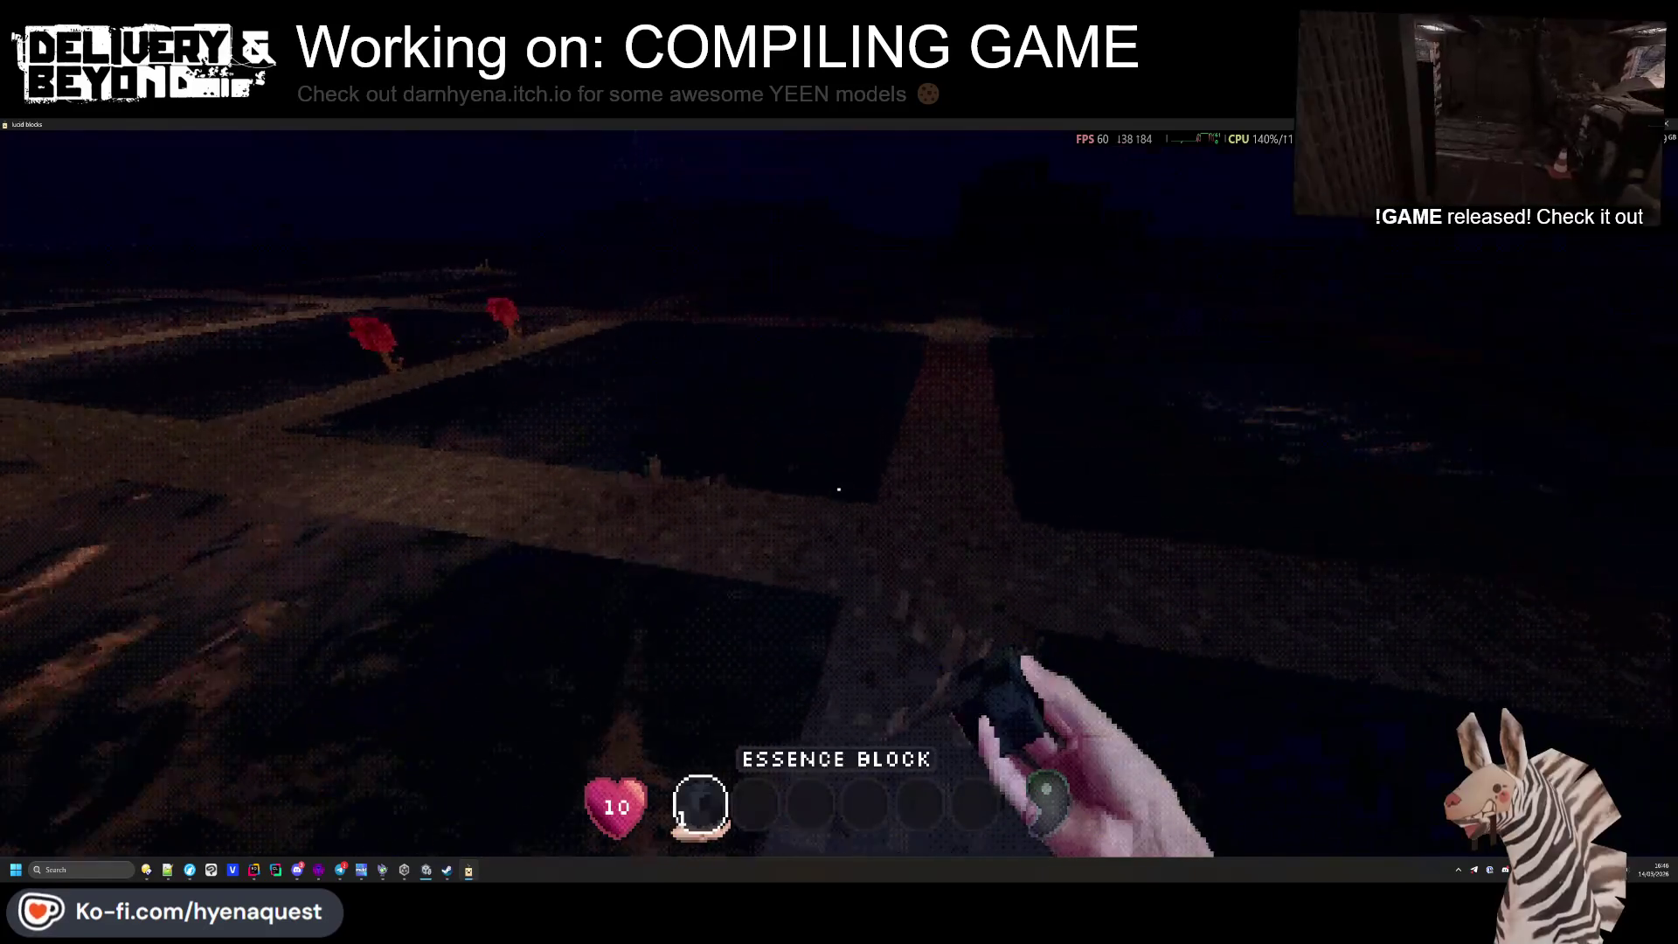
key("2")
key("1")
key("2")
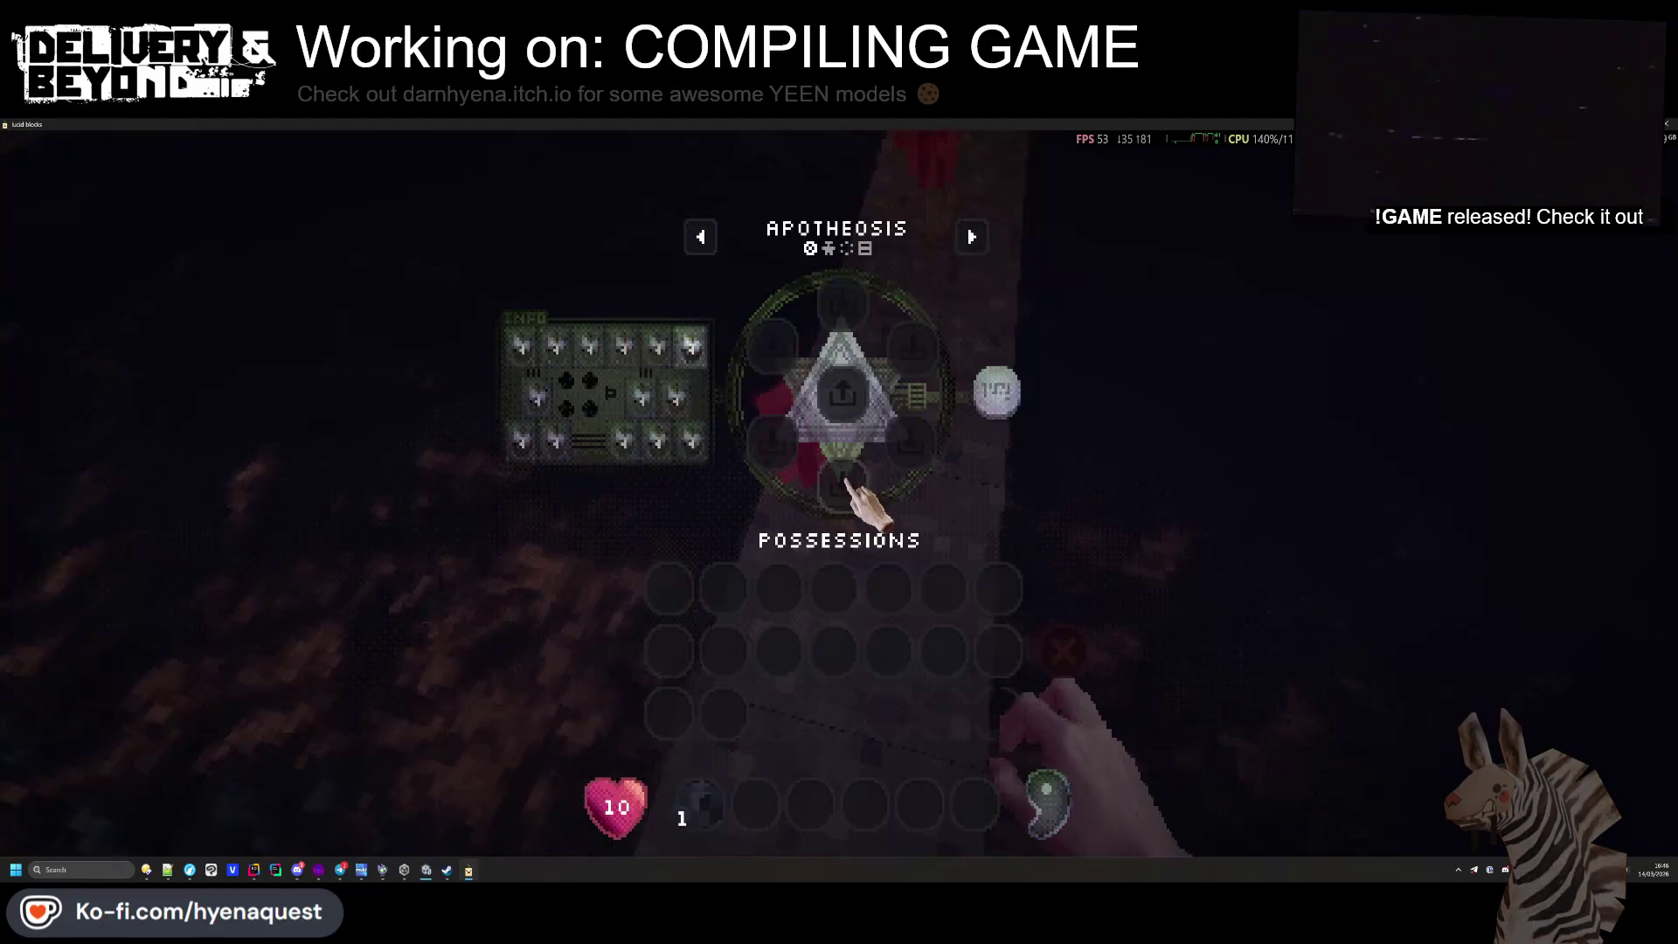
key("Tab")
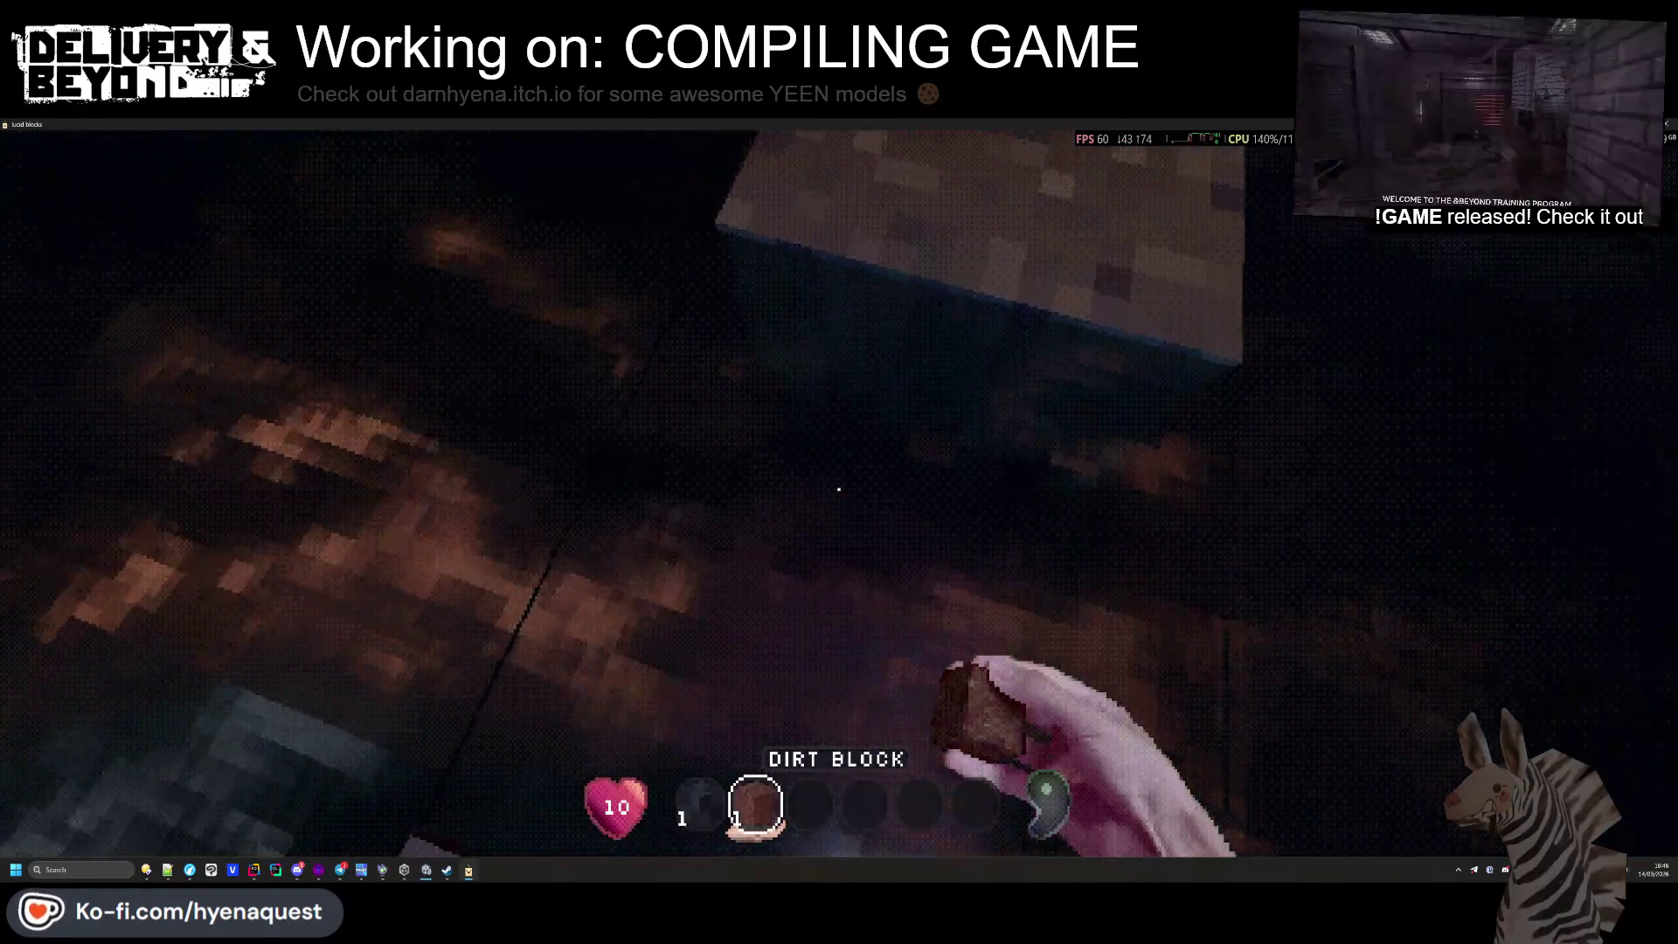
Place the essence block in the world and break it again to retrieve it
key("1")
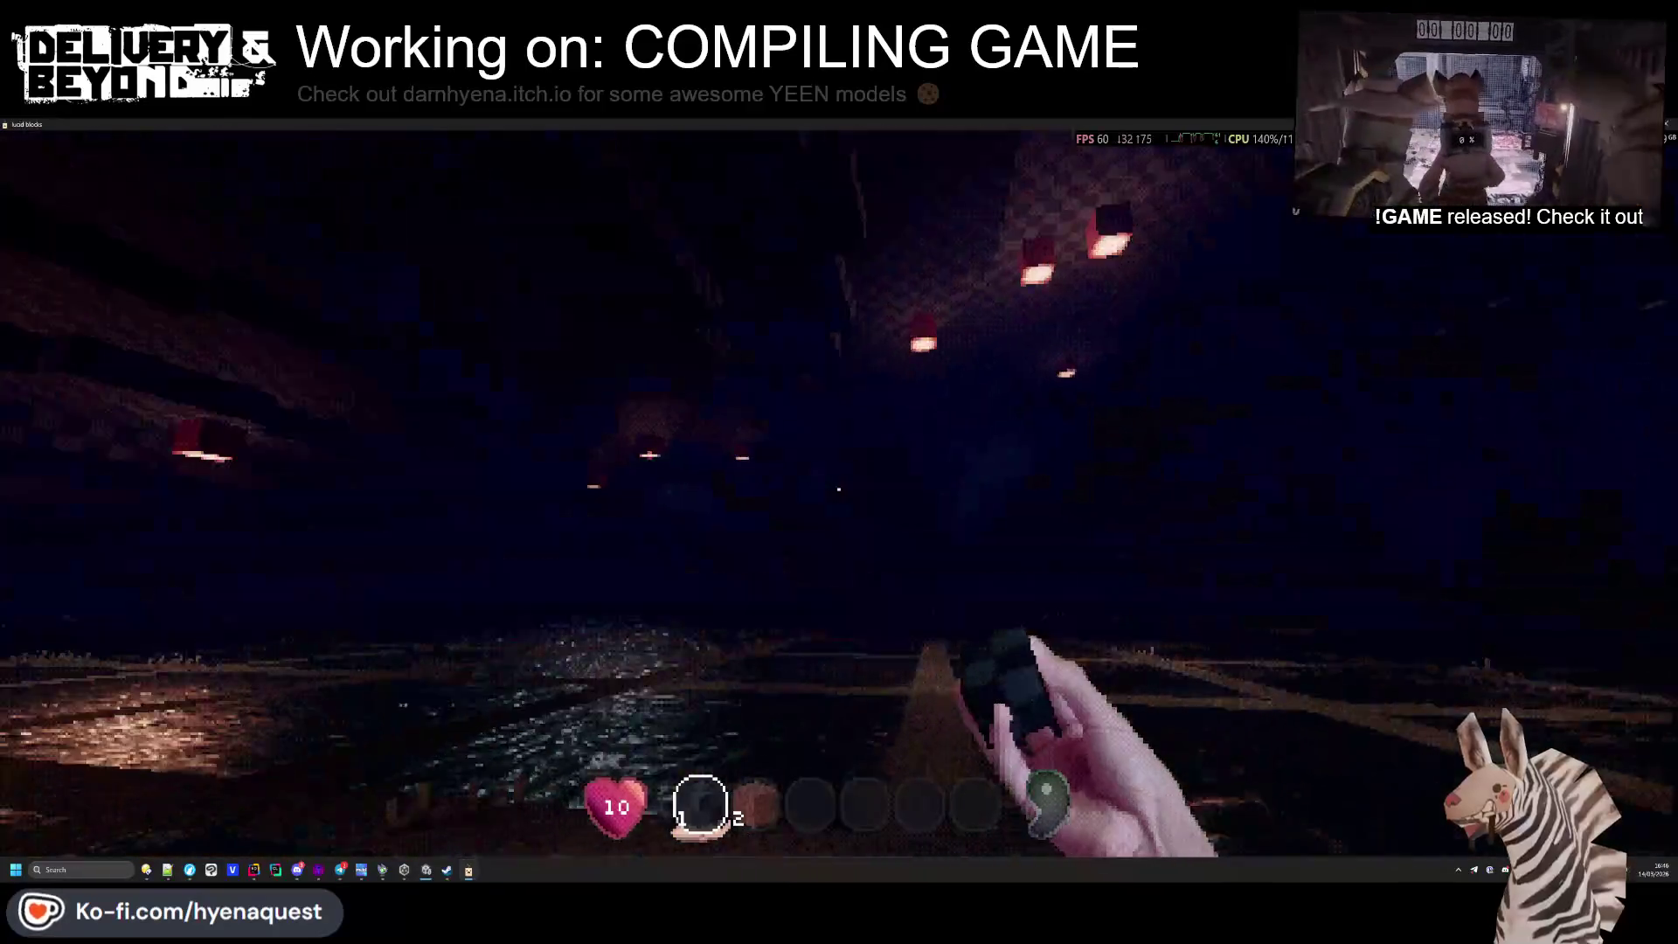
key("2")
key("1")
key("2")
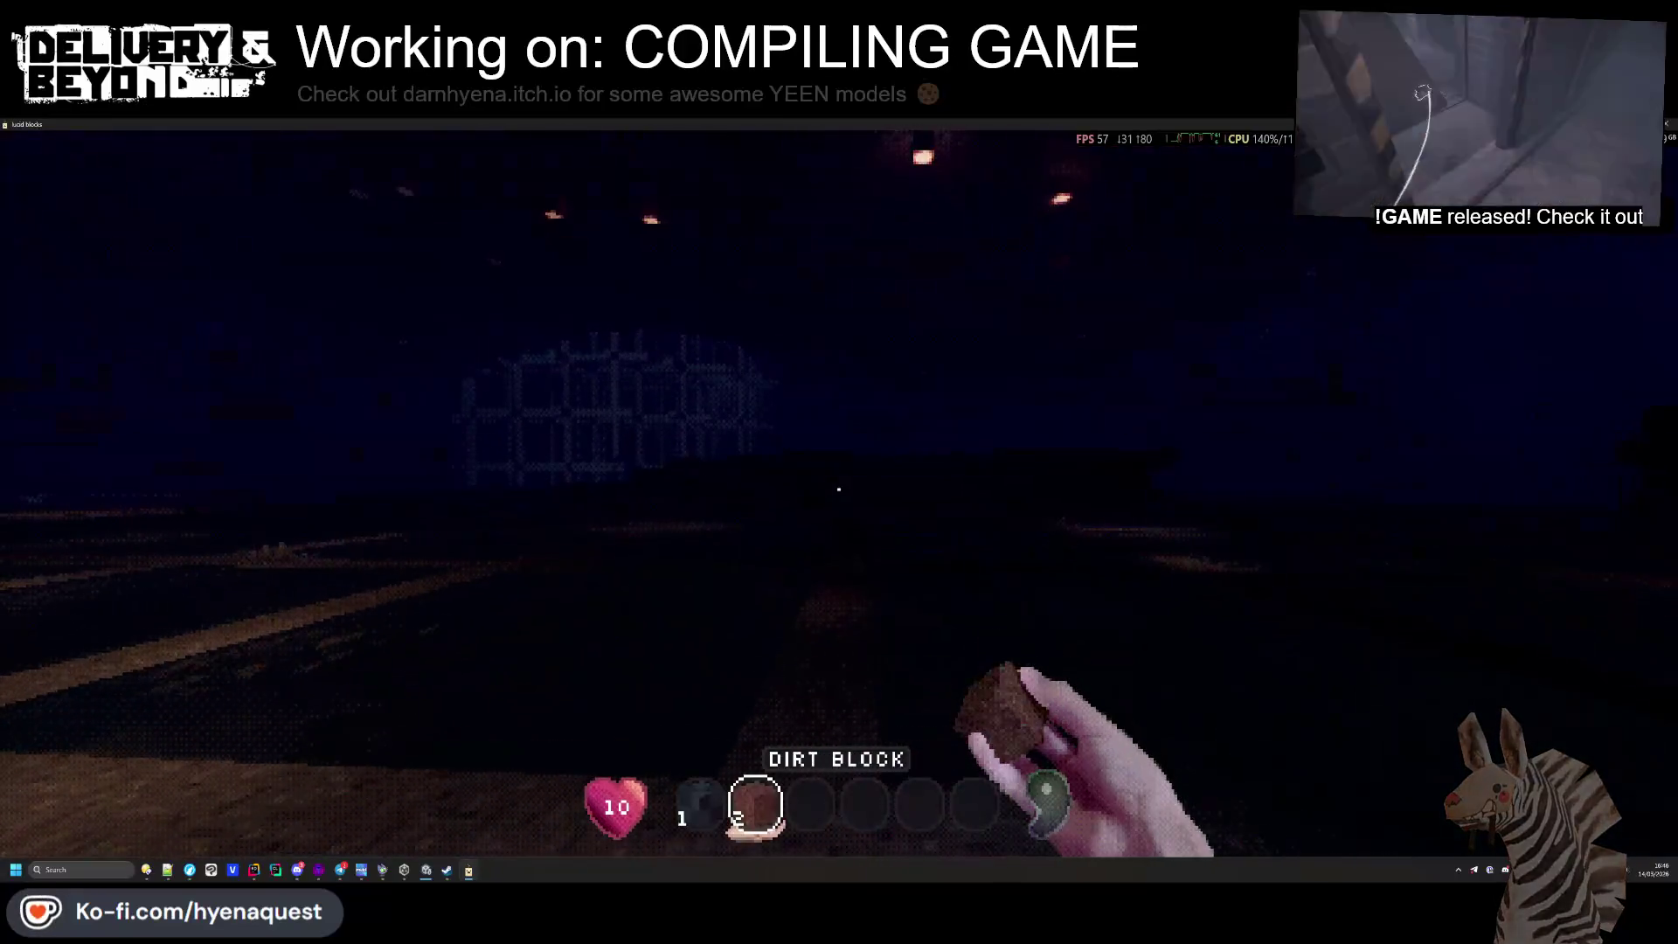
key("1")
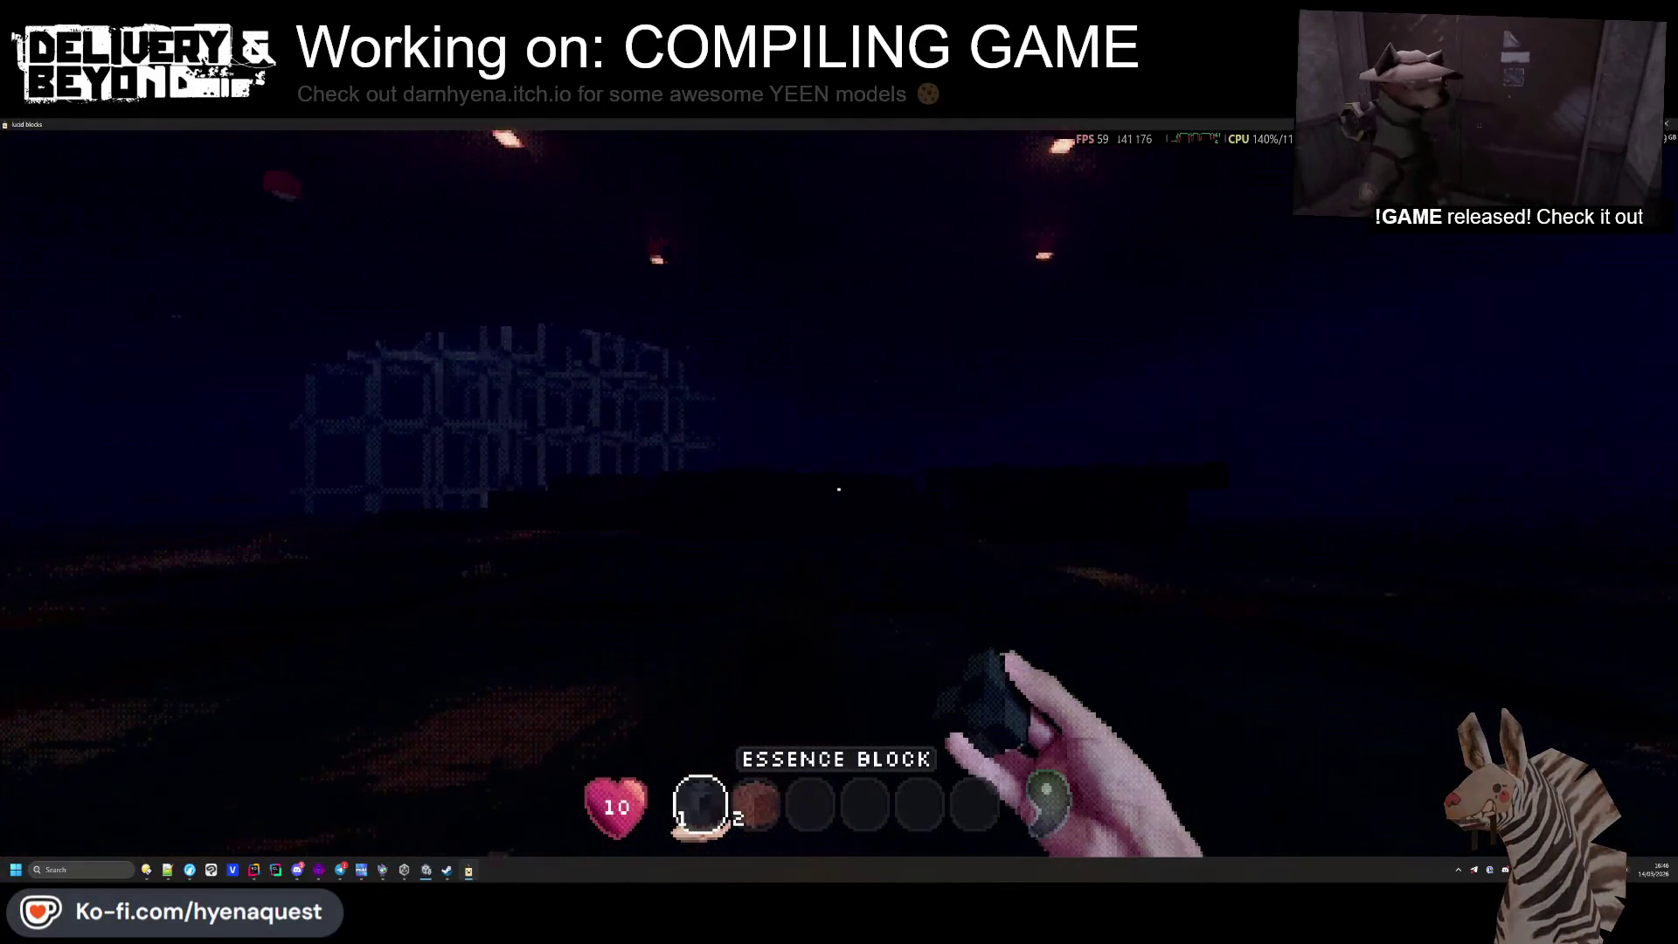
right_click(839, 489)
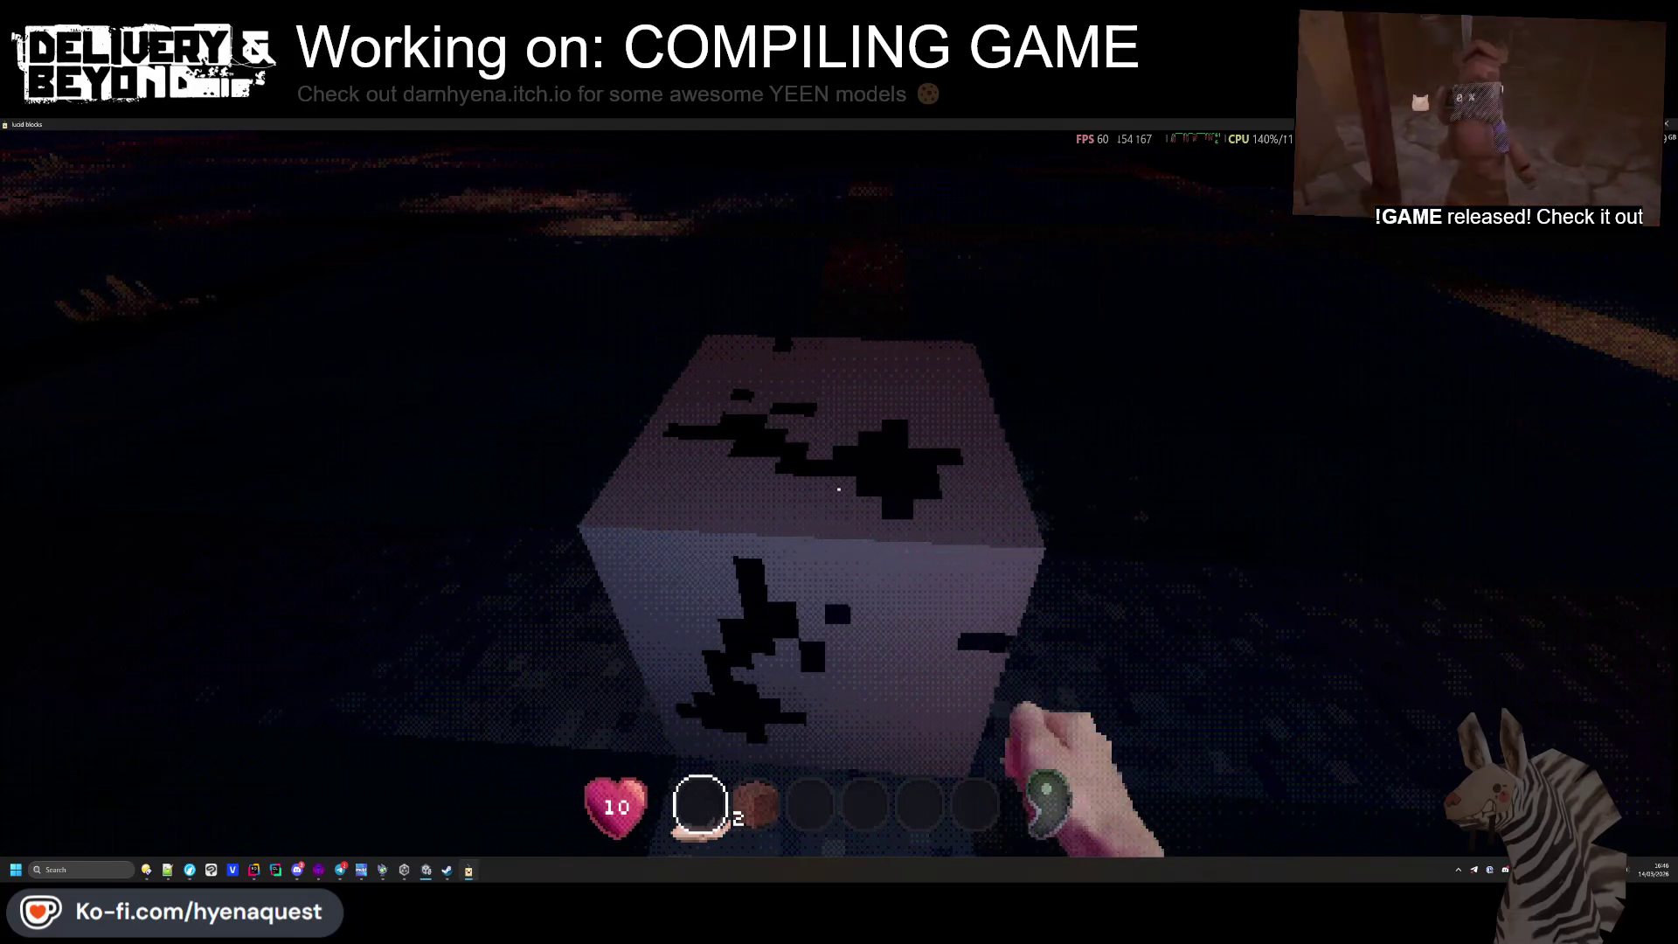
left_click(839, 489)
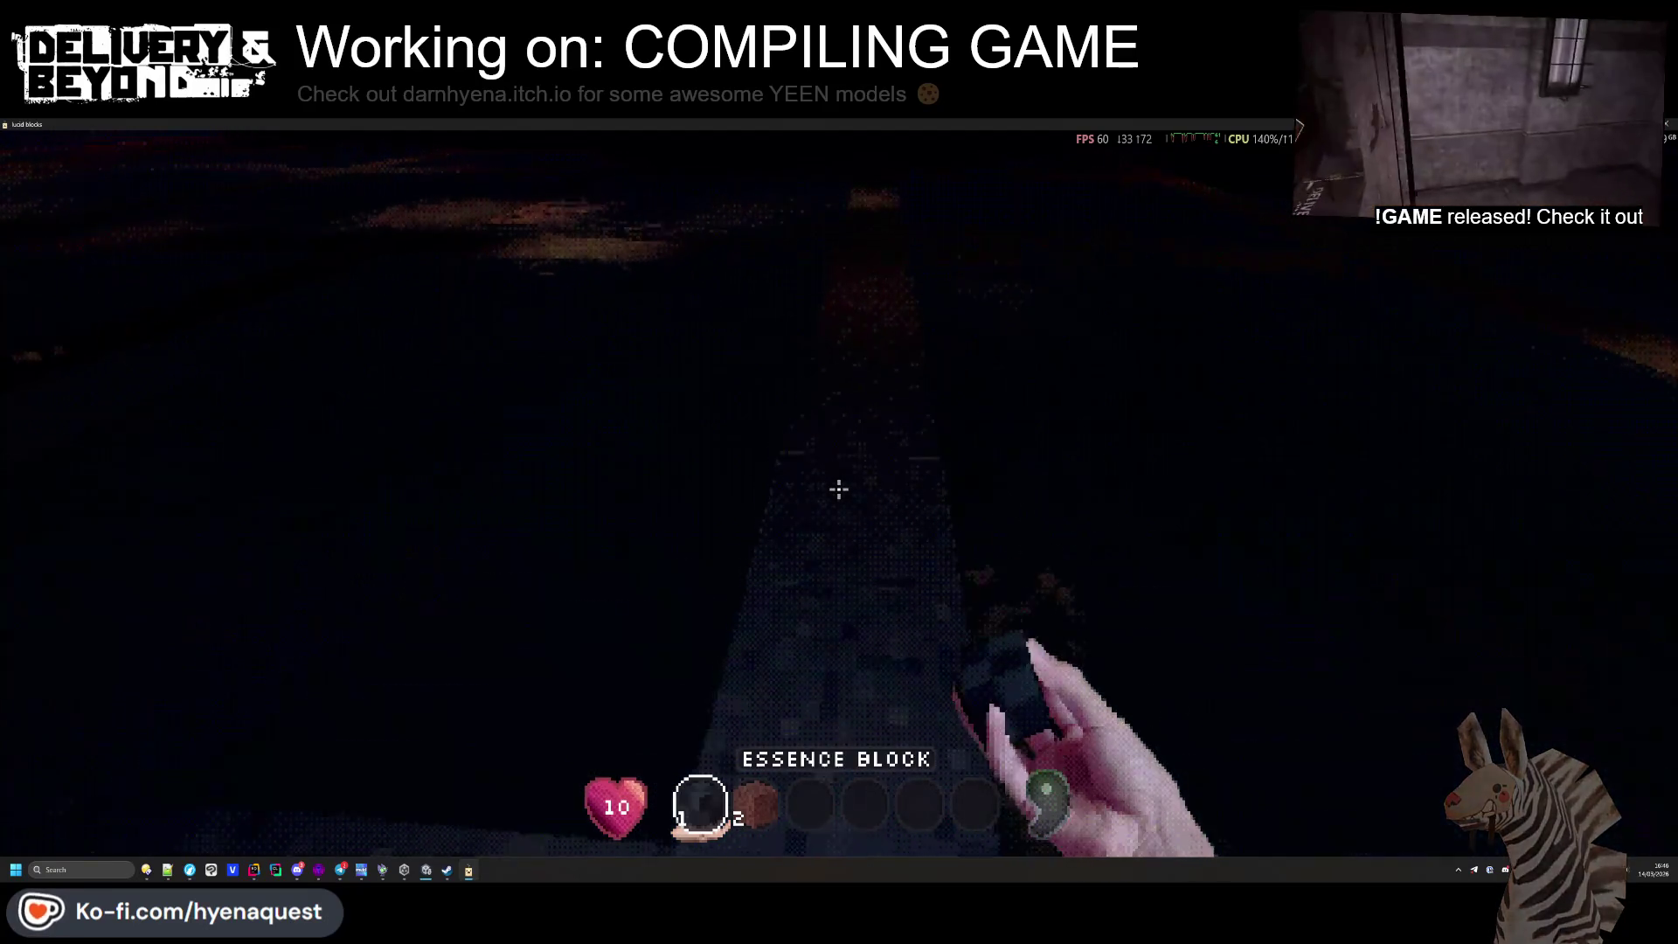
Dig three dirt blocks out of the floor shaft
key("2")
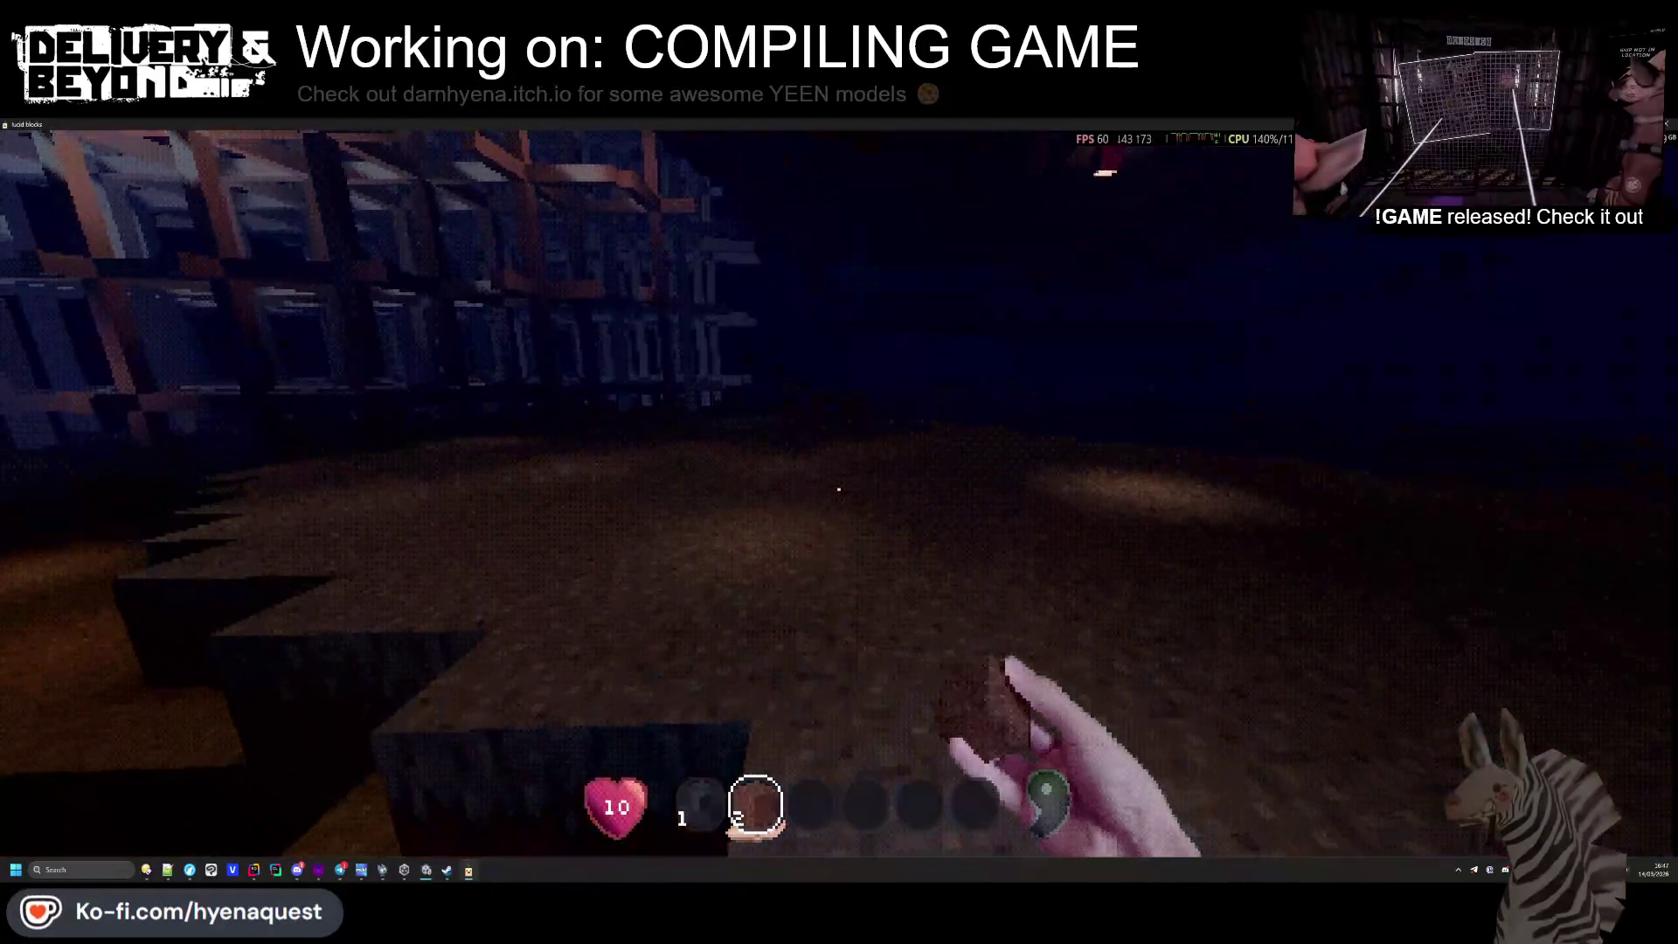
left_click(838, 489)
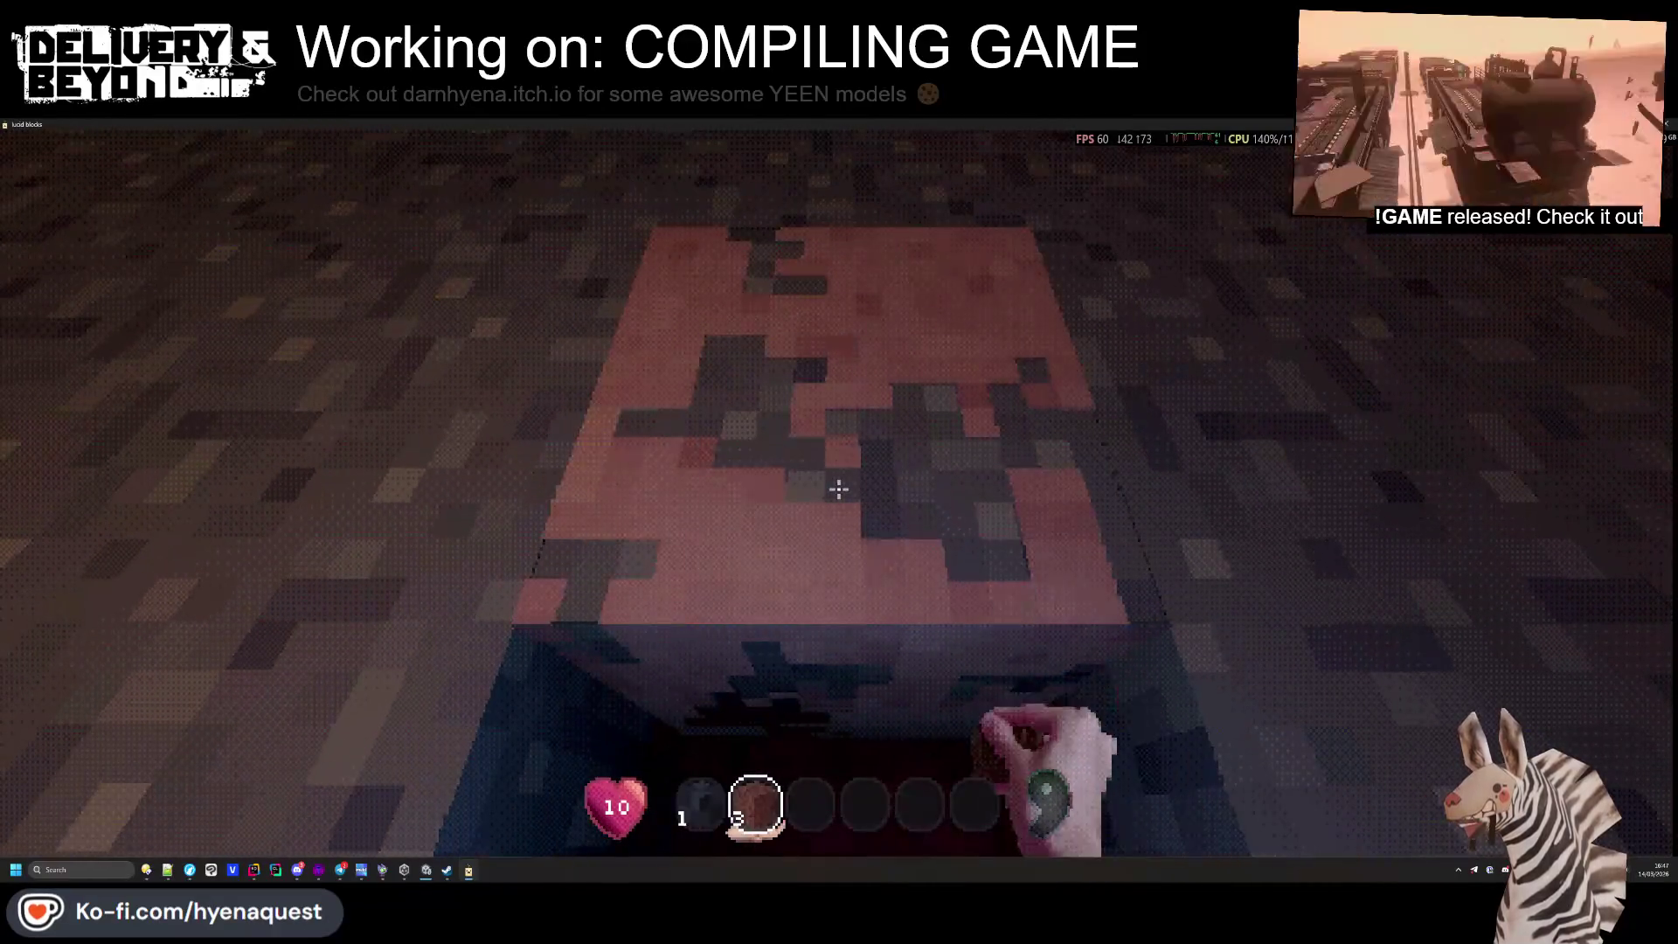
left_click(838, 488)
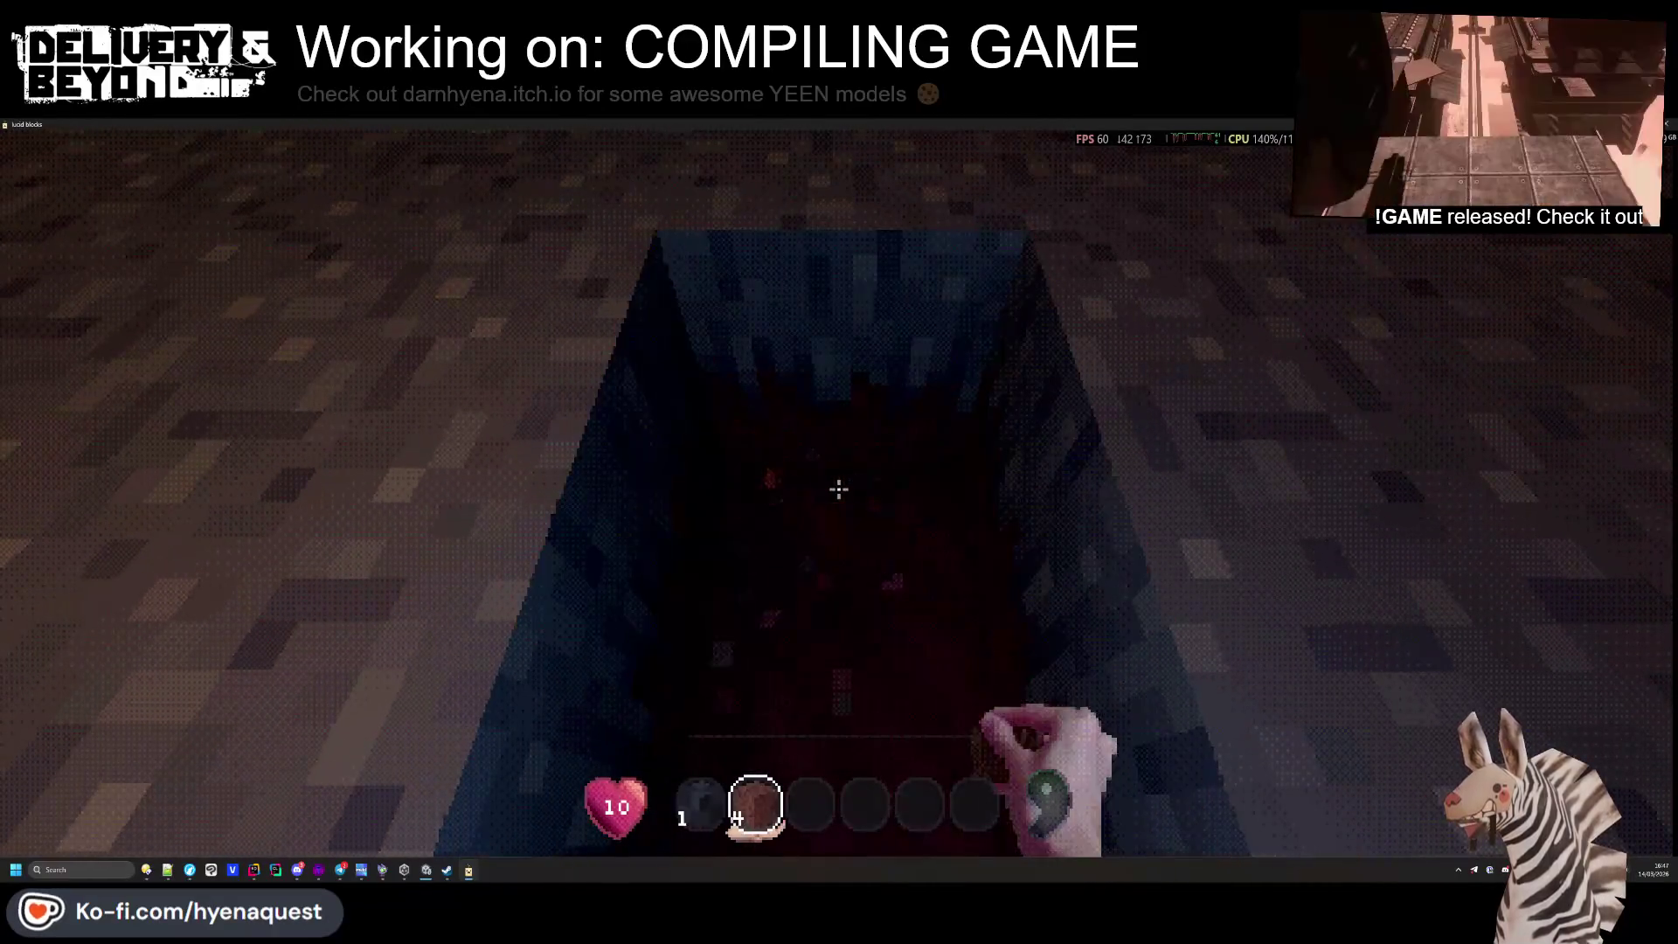
left_click(838, 489)
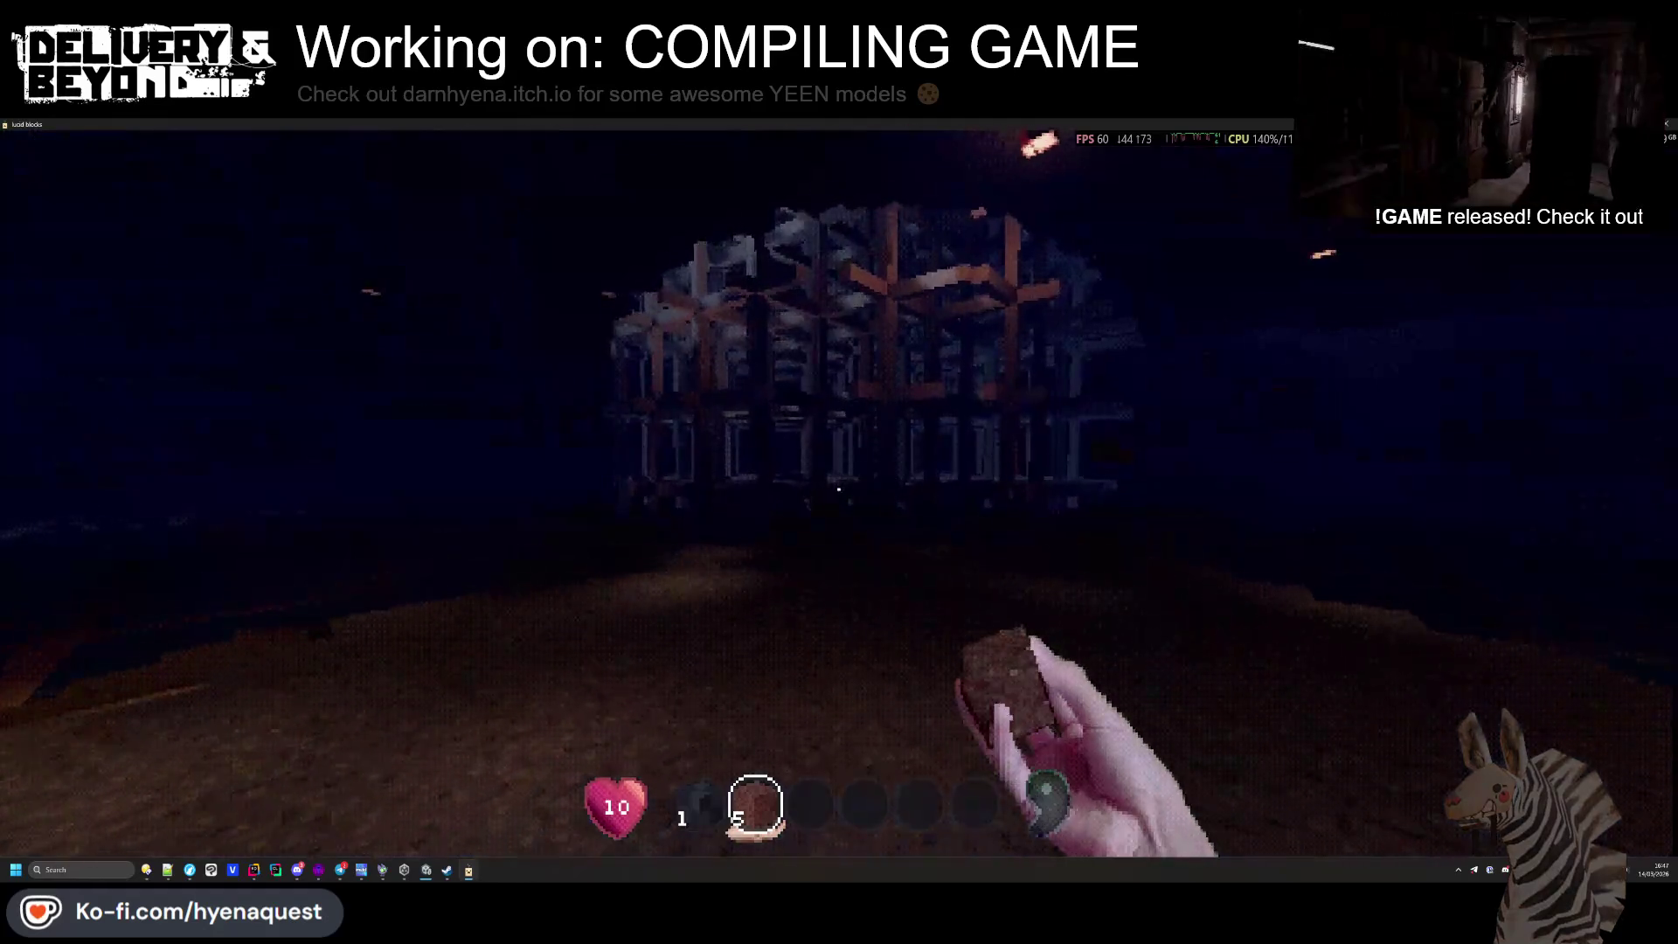
Walk through the lattice to the pale pillar, mine white tile blocks and break a red block
key("w")
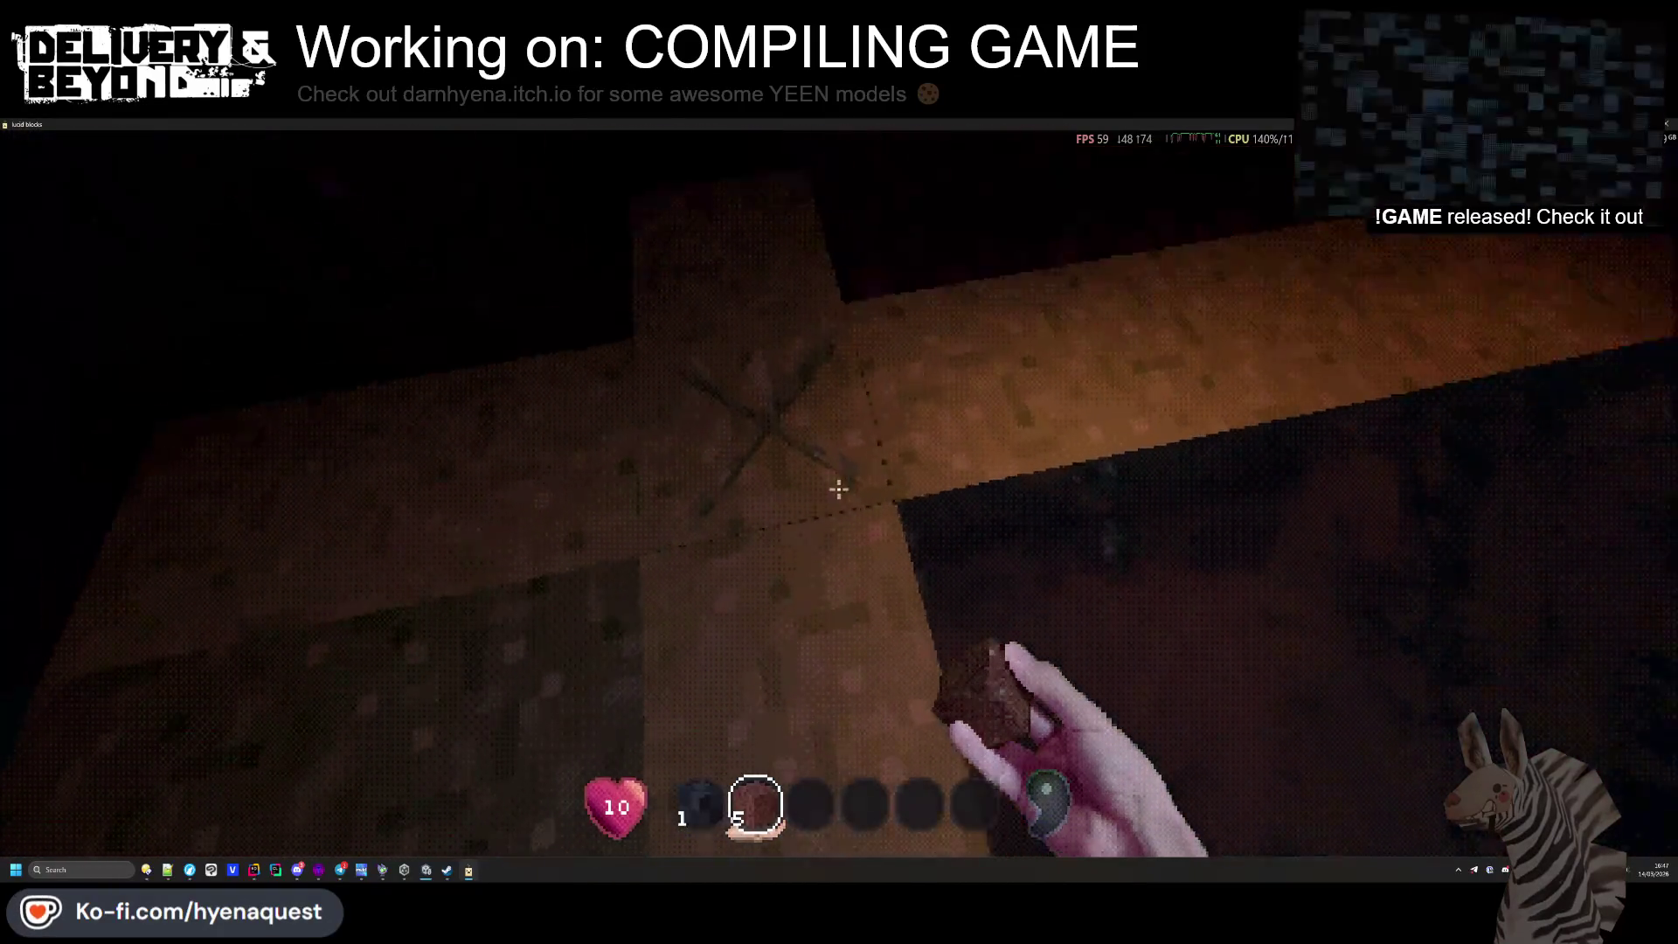
key("w")
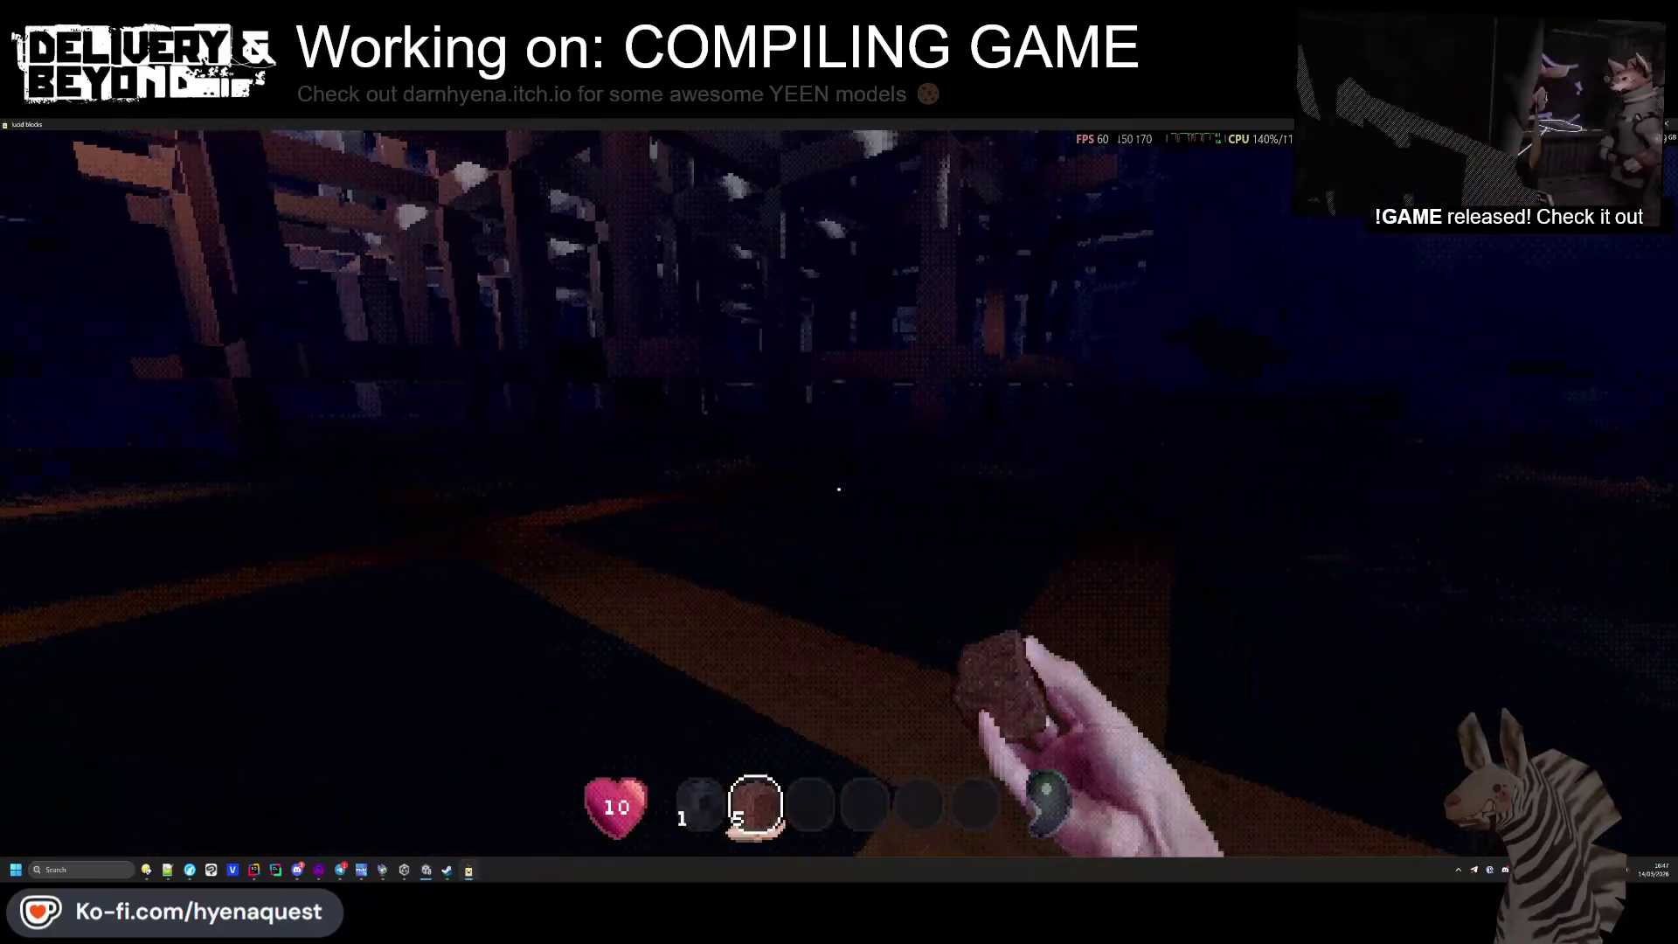
key("w")
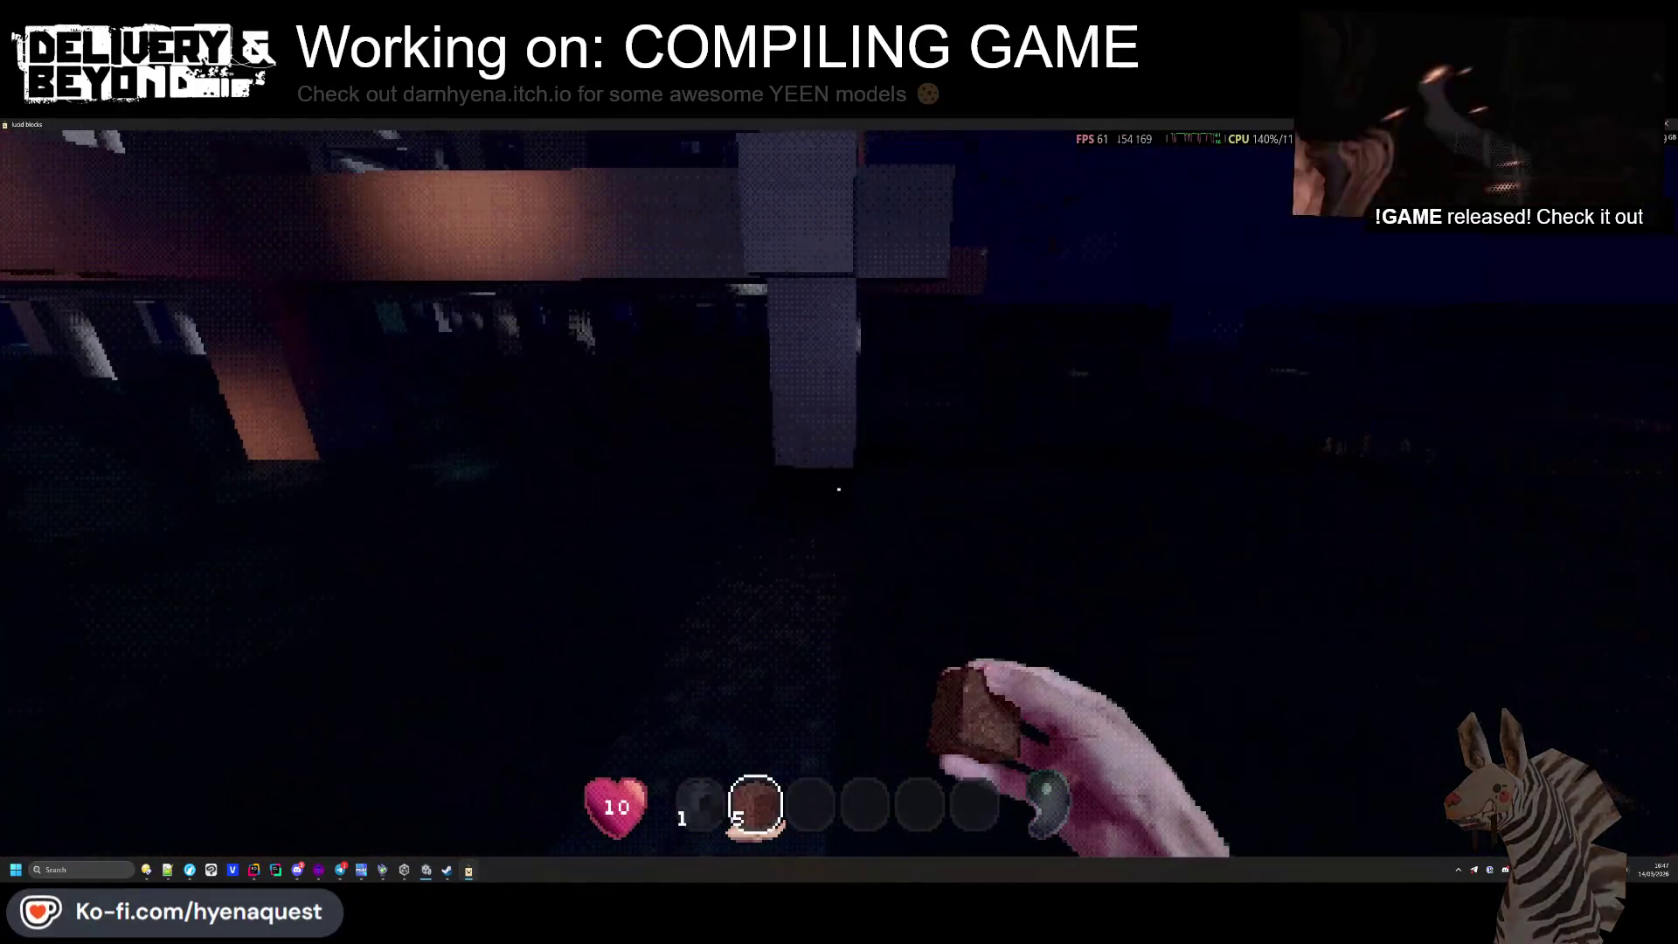
key("w")
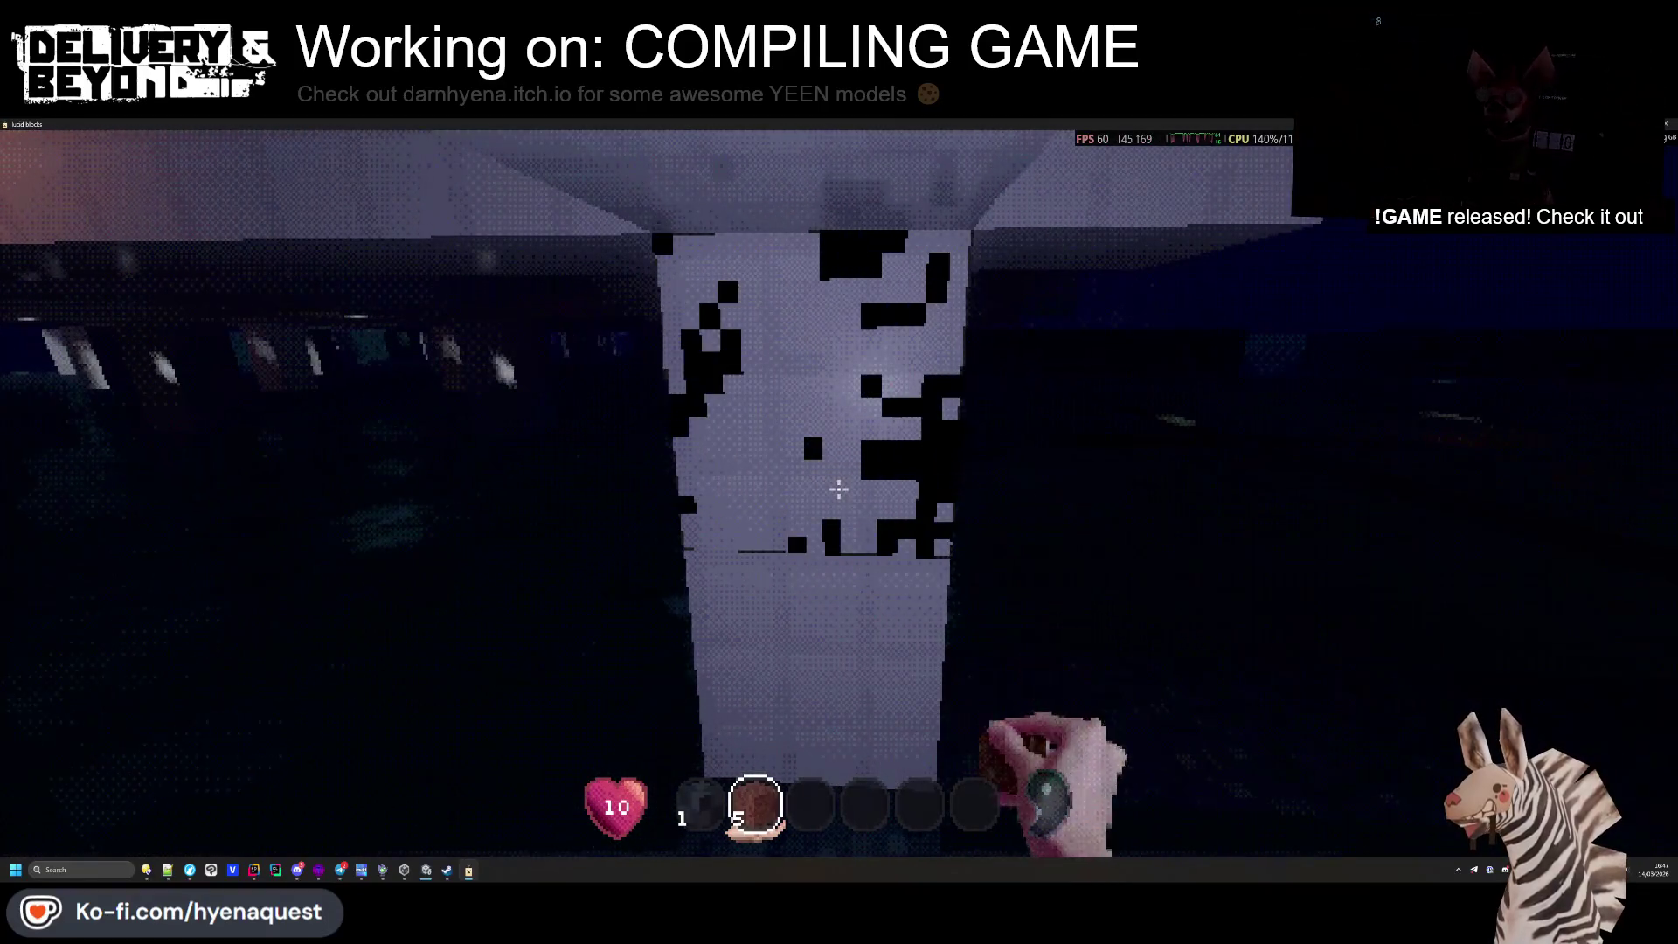
left_click(839, 489)
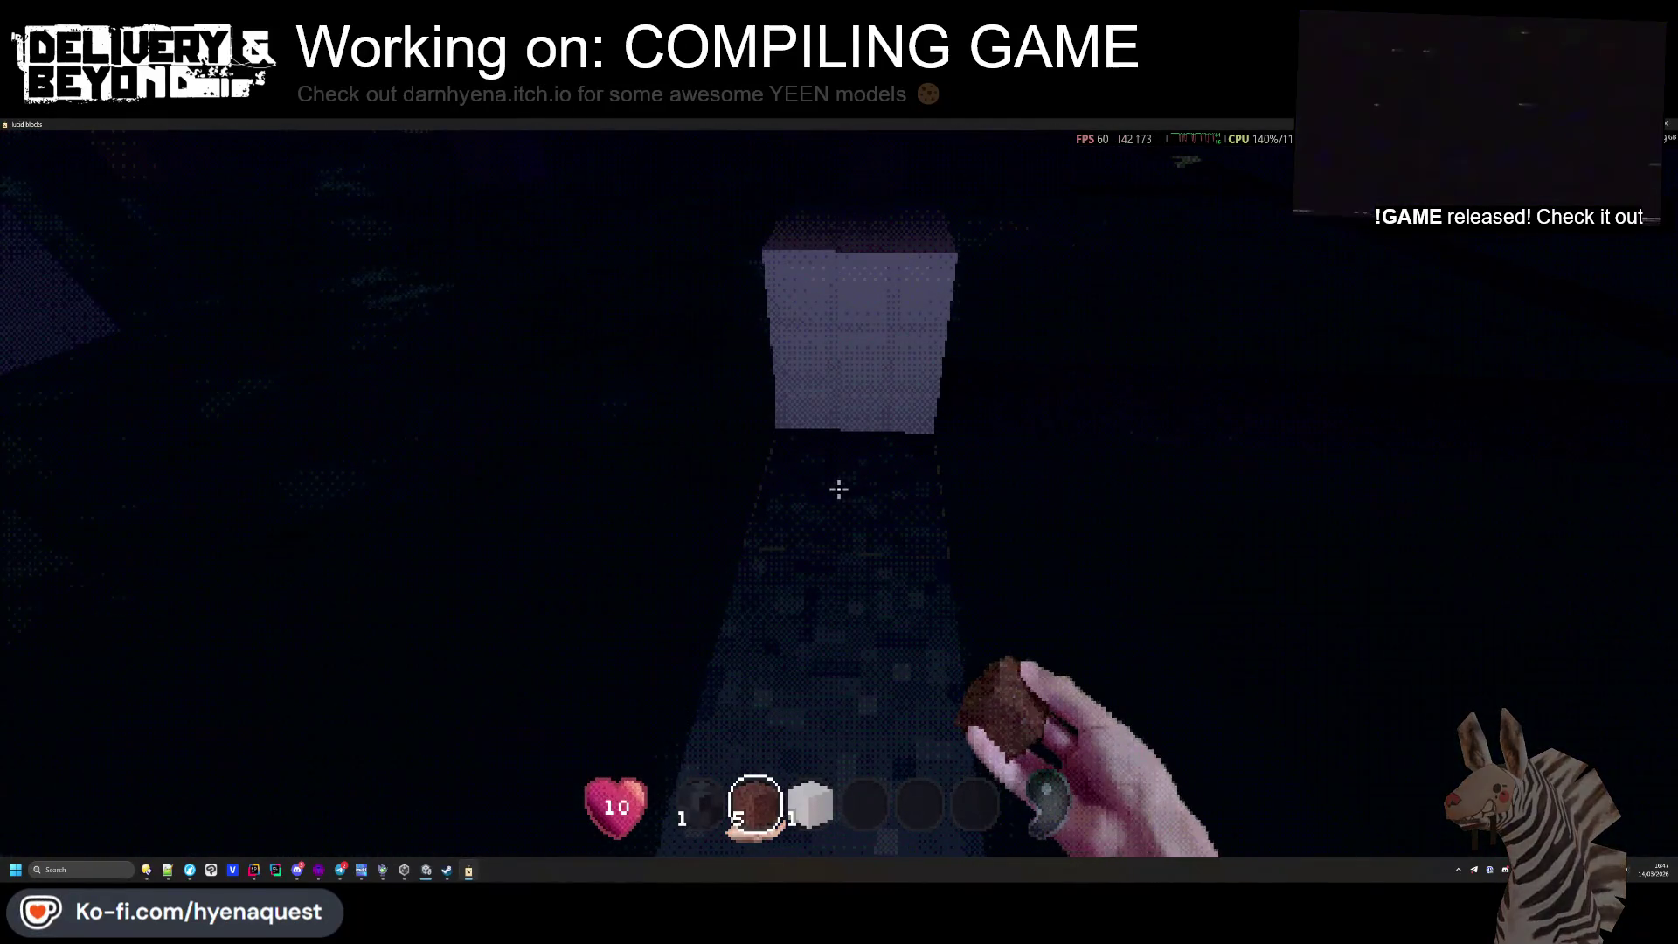
right_click(838, 489)
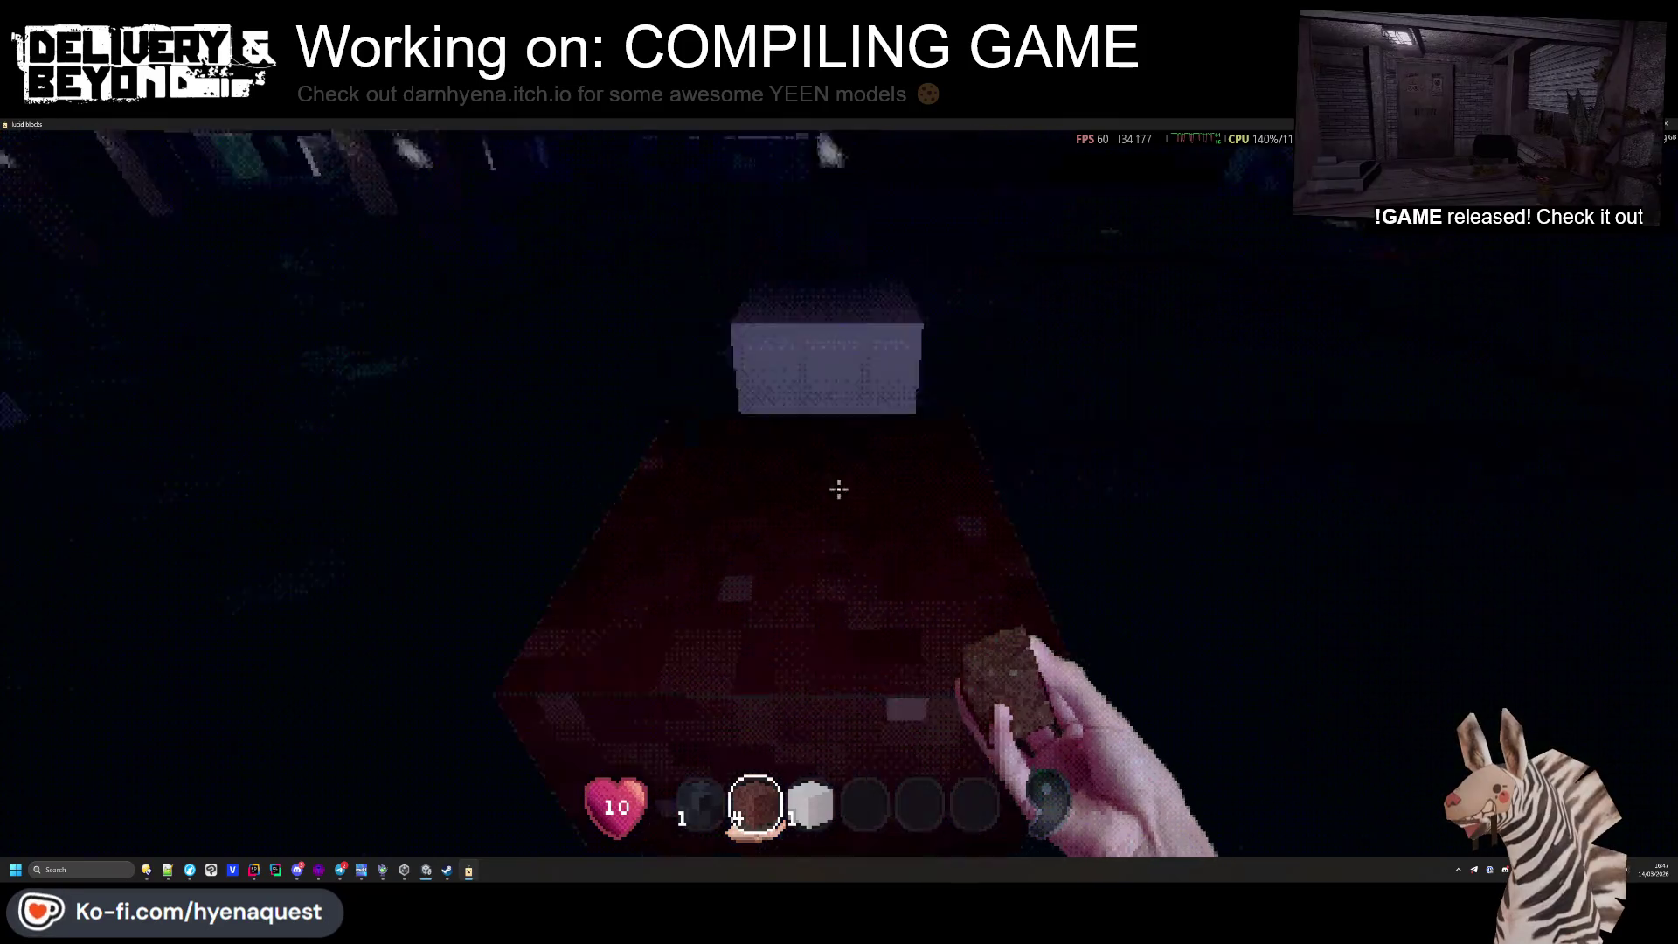
key("3")
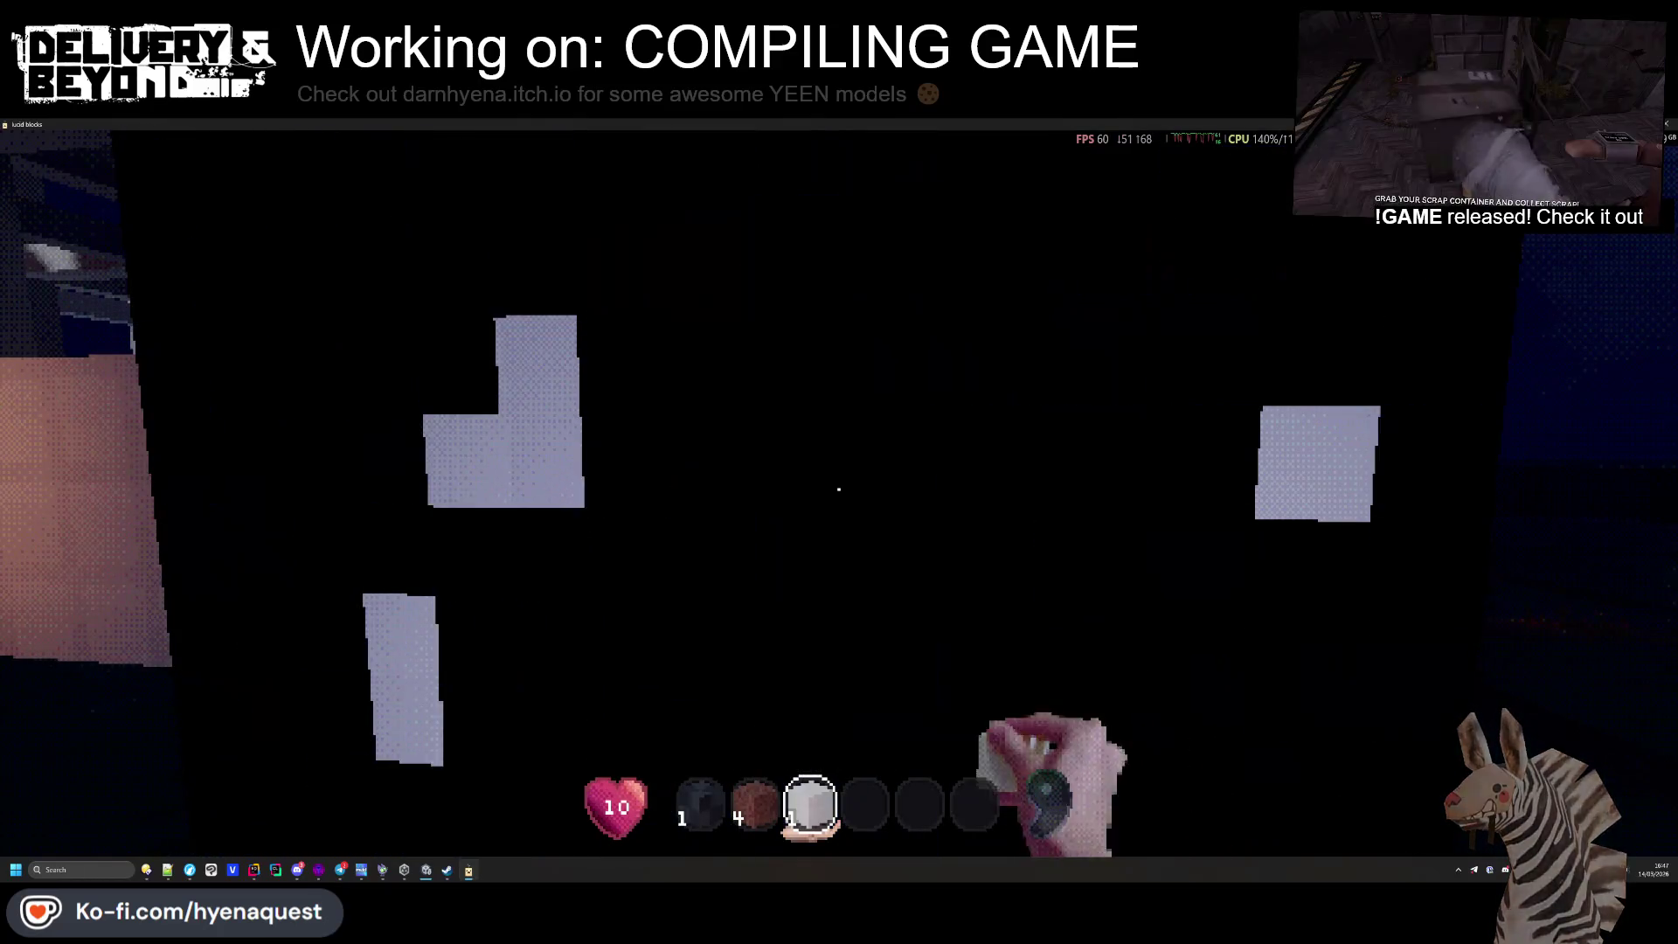
left_click(838, 490)
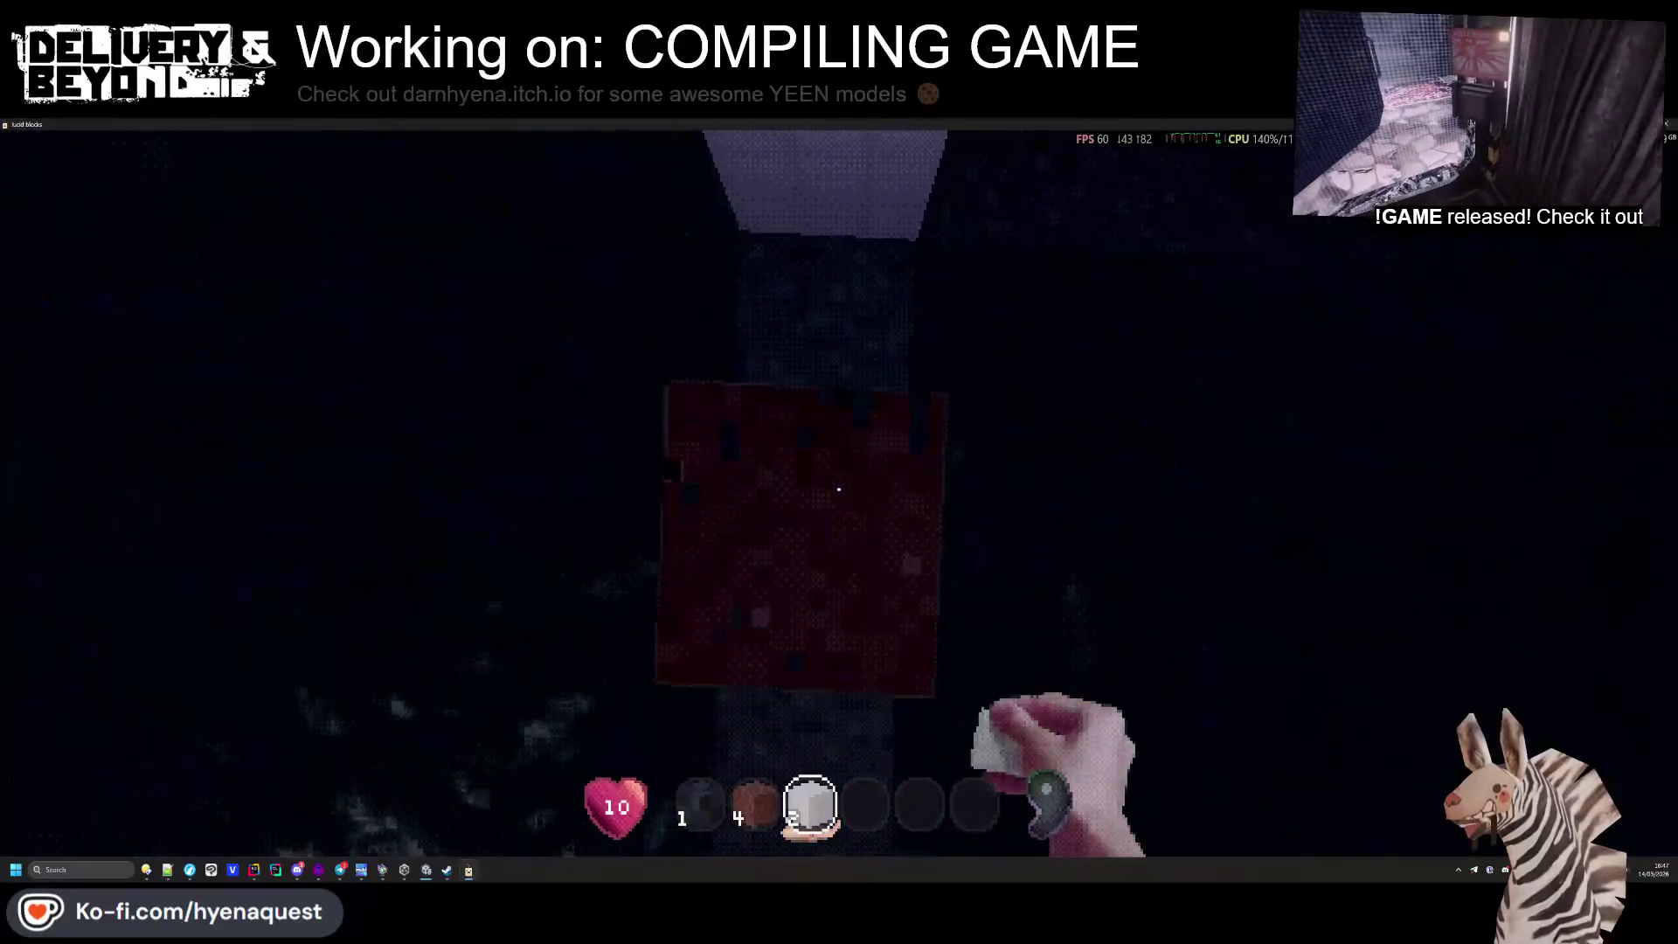
left_click(839, 489)
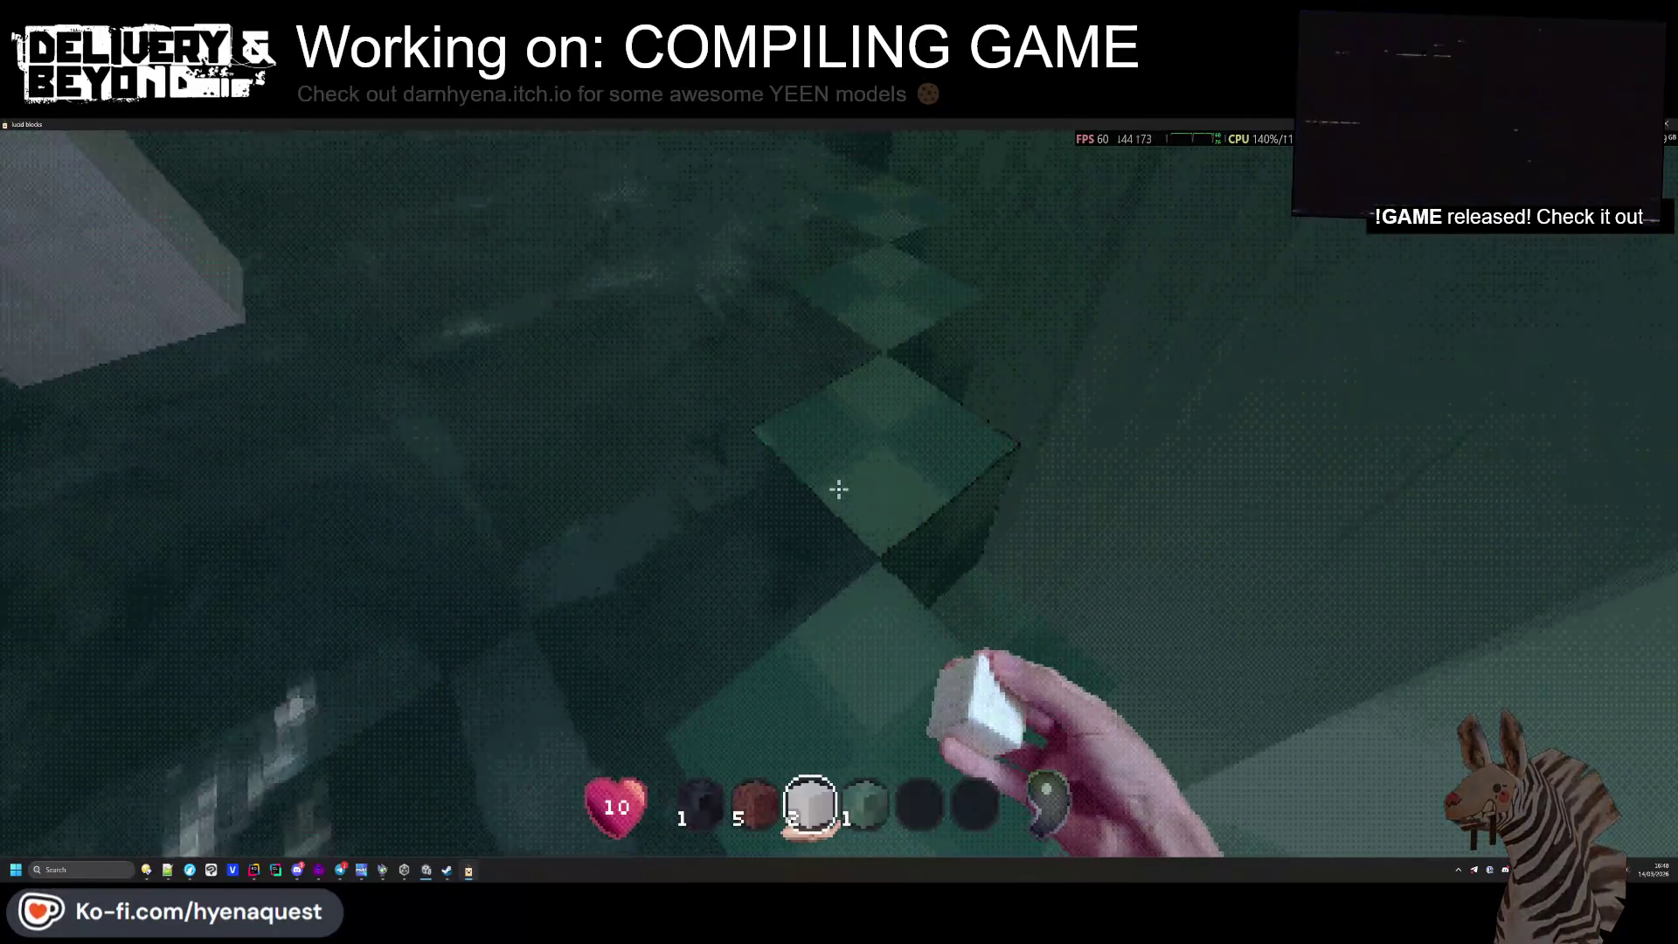
Open the inventory screen with the E key
key("e")
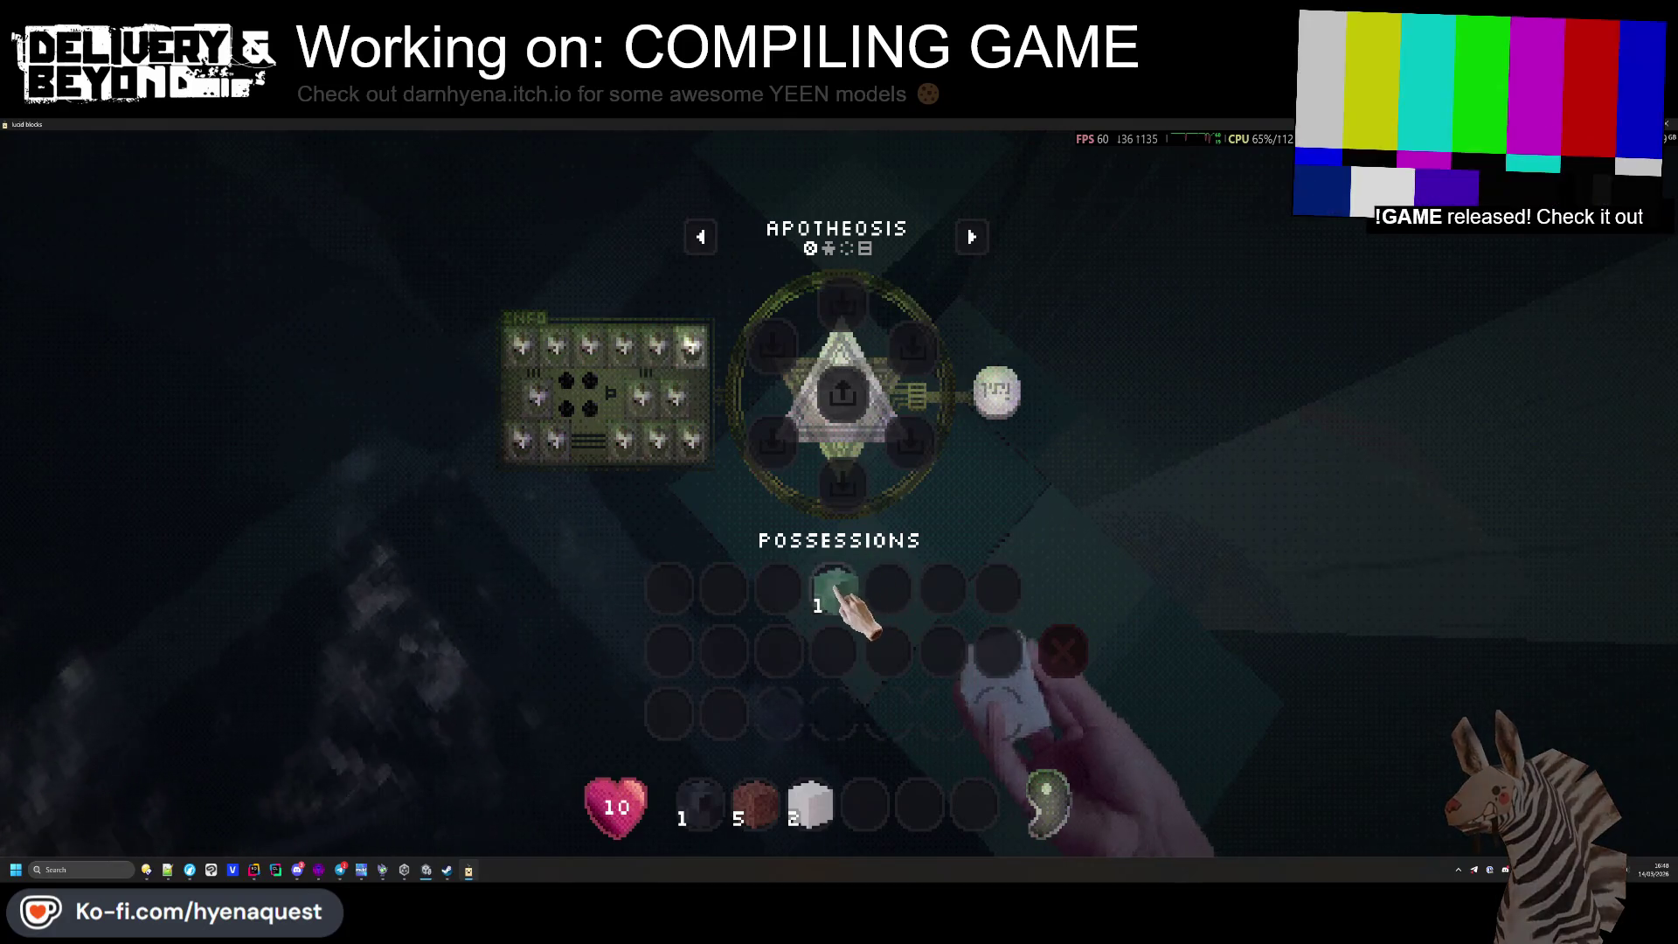
Page past the stats and Rosary to the Tome, ink a star on its left page, and close the inventory
left_click(984, 244)
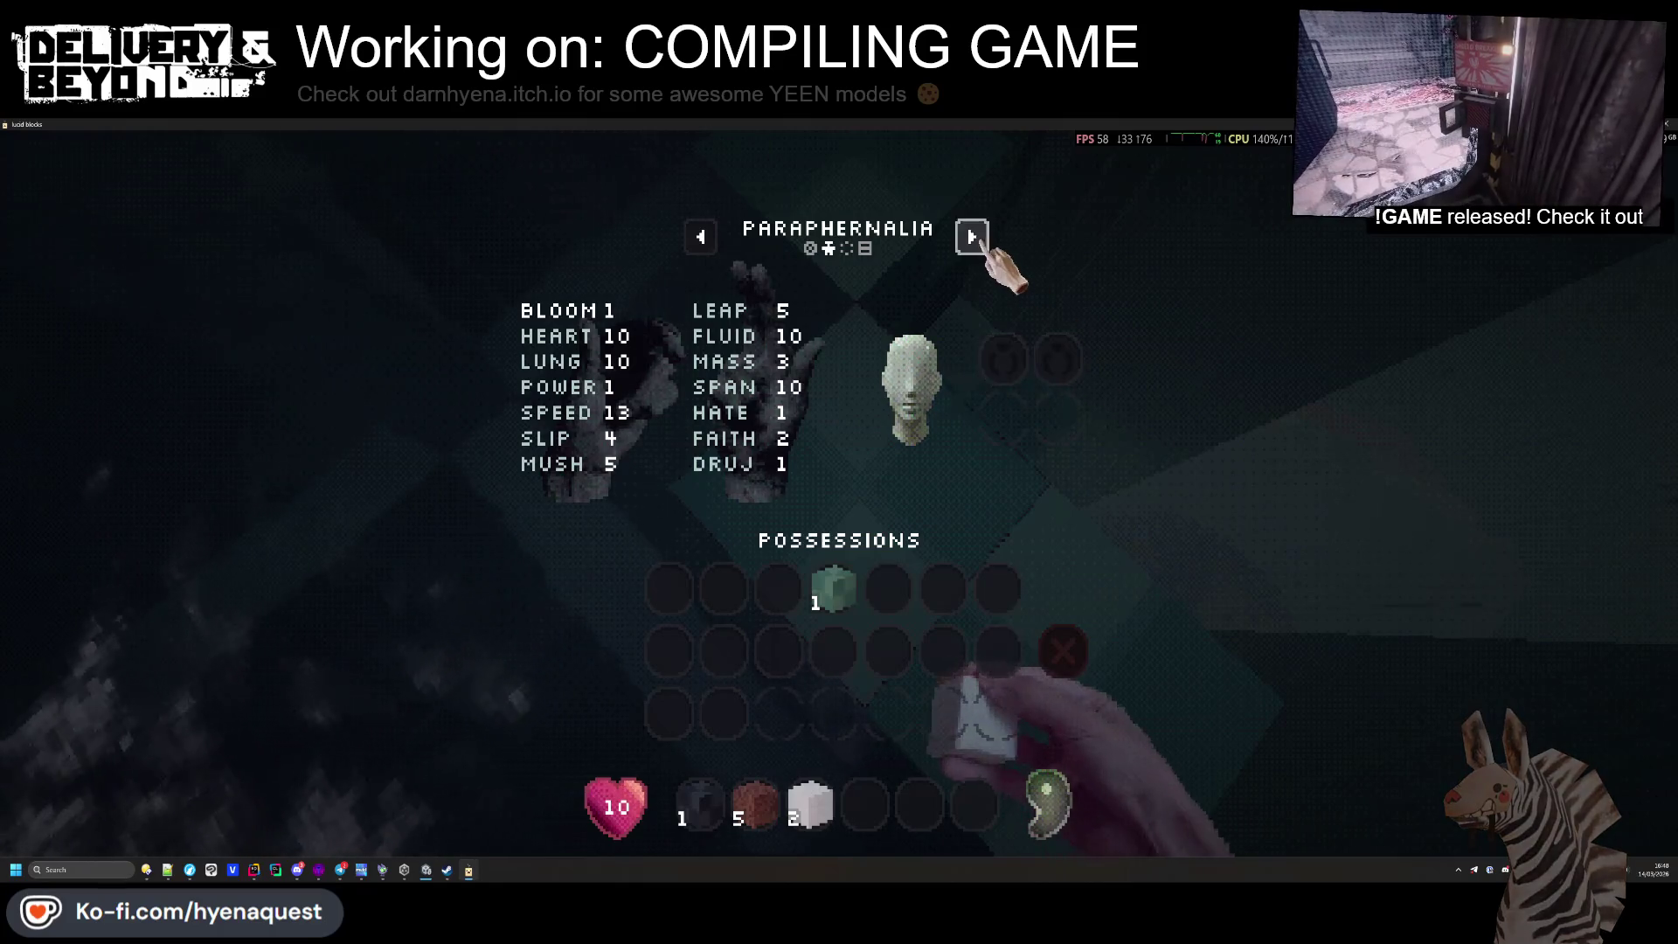
left_click(983, 244)
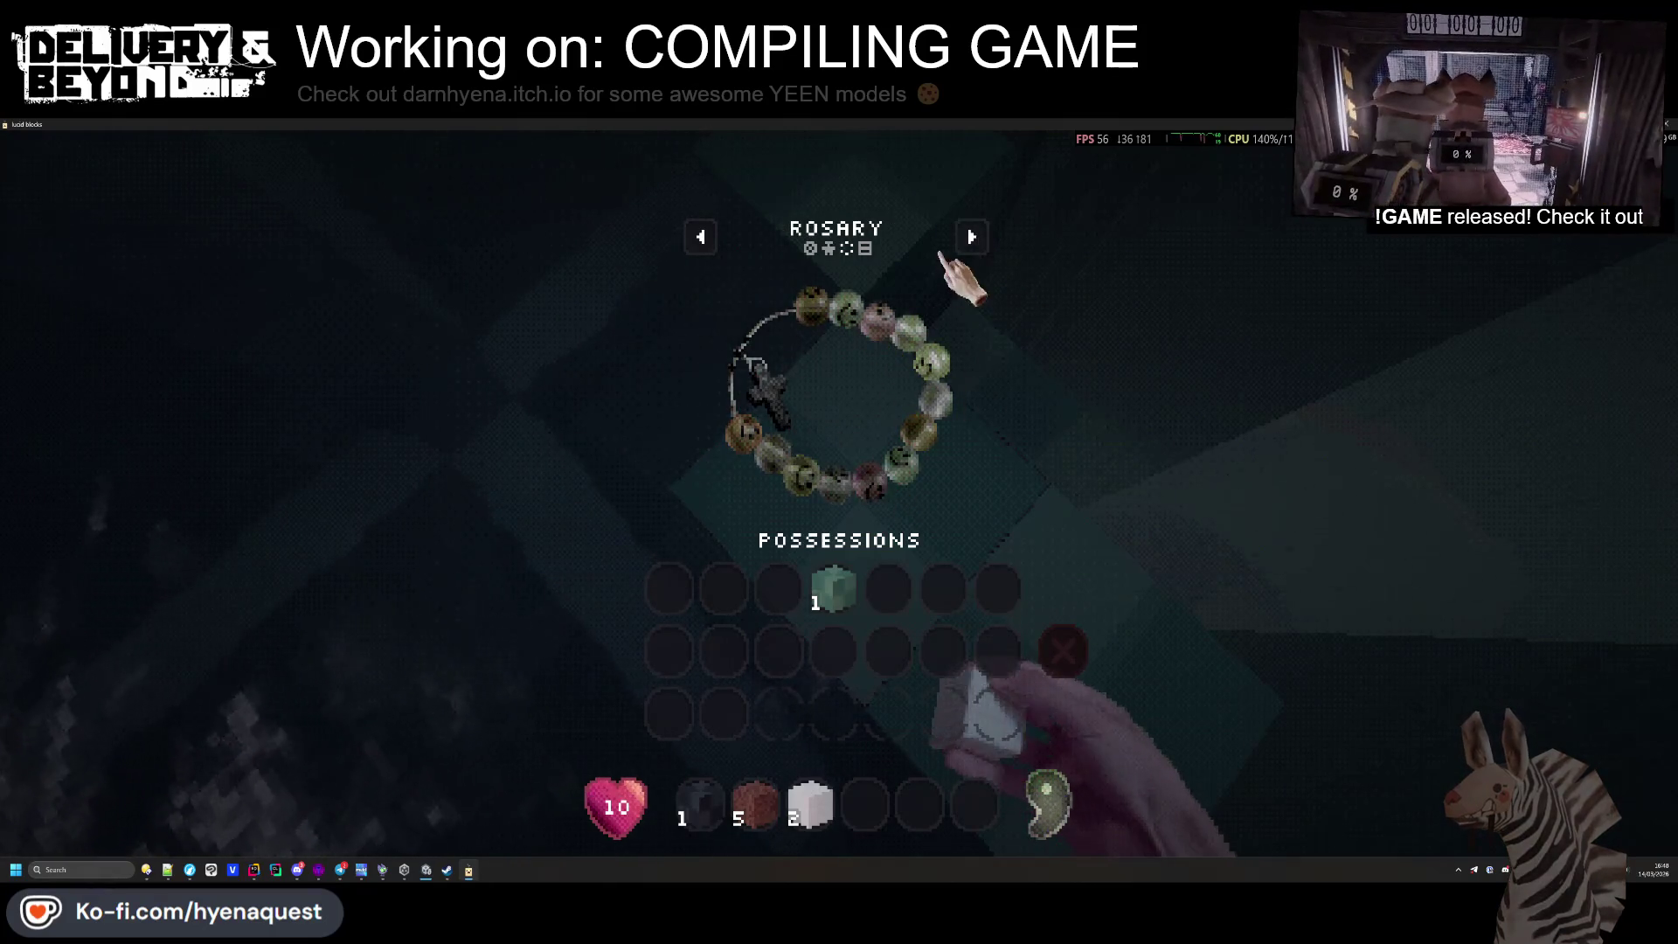
left_click(969, 240)
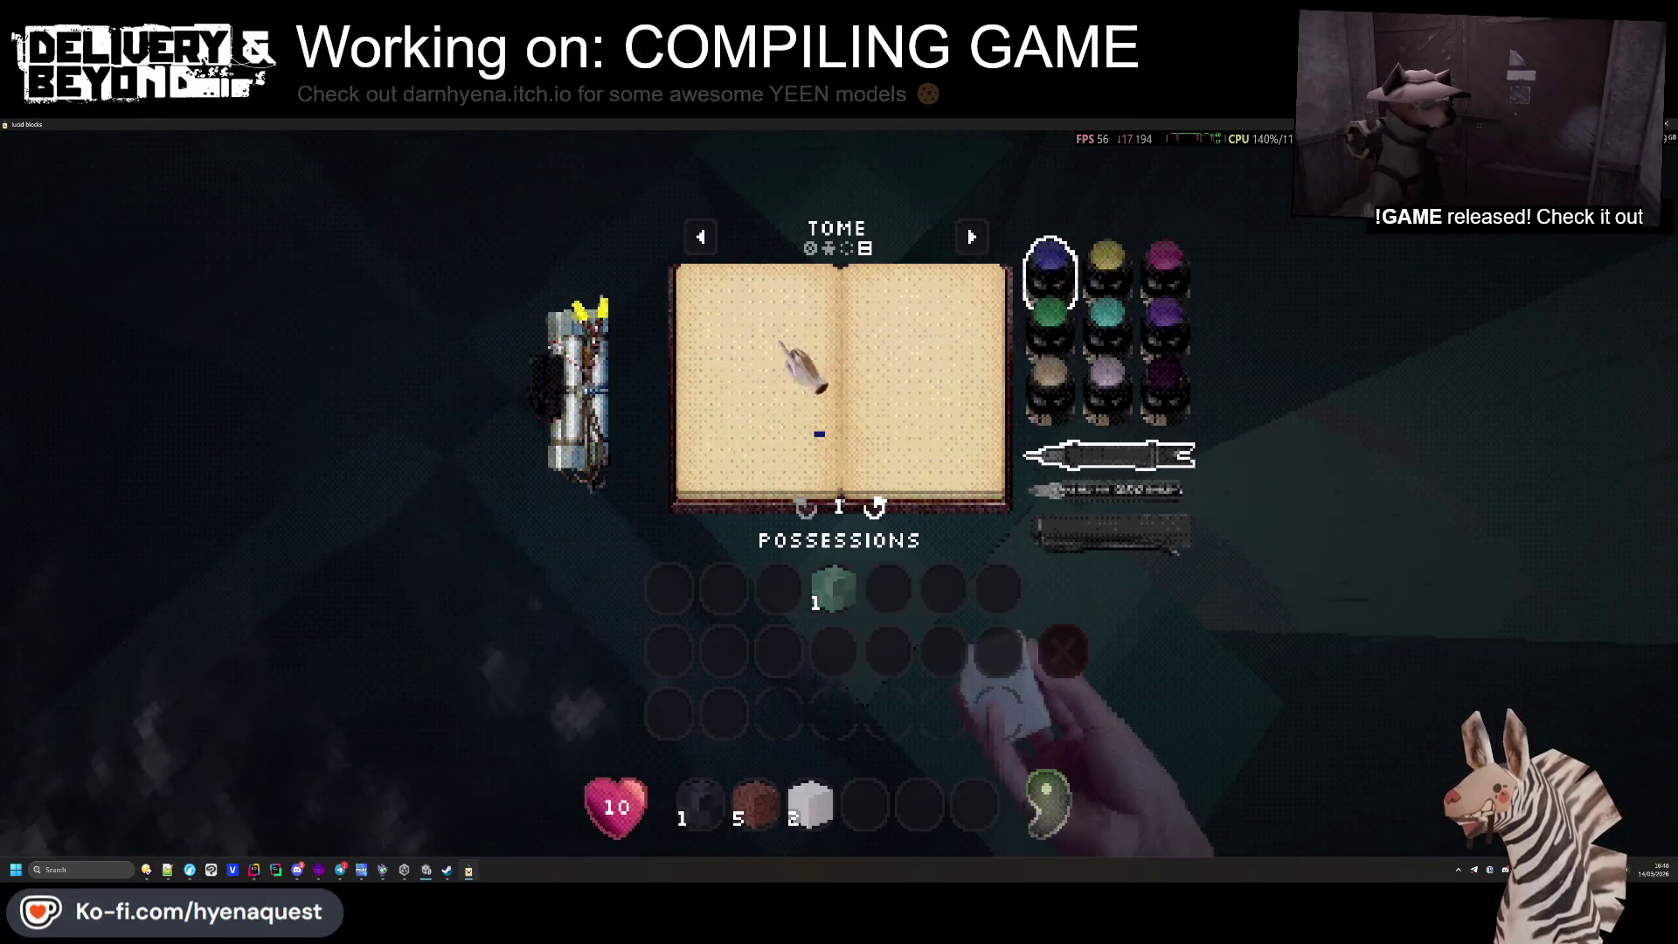
mouse_move(775, 411)
left_mouse_down()
mouse_move(838, 306)
mouse_move(862, 396)
left_mouse_up()
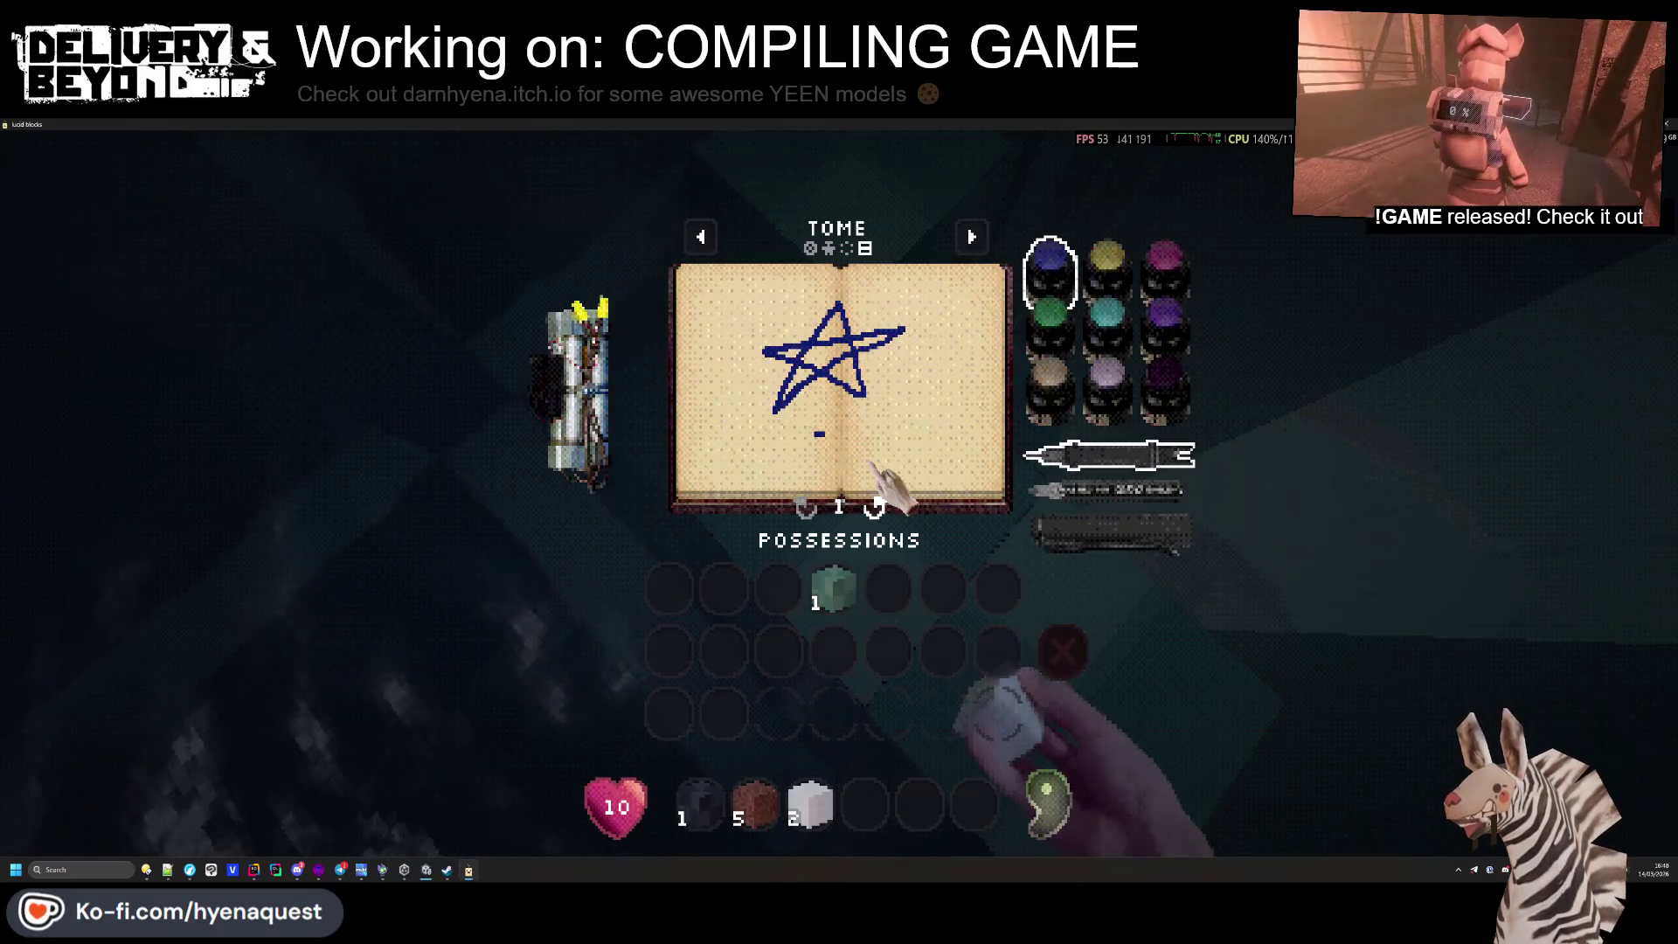
left_click(962, 243)
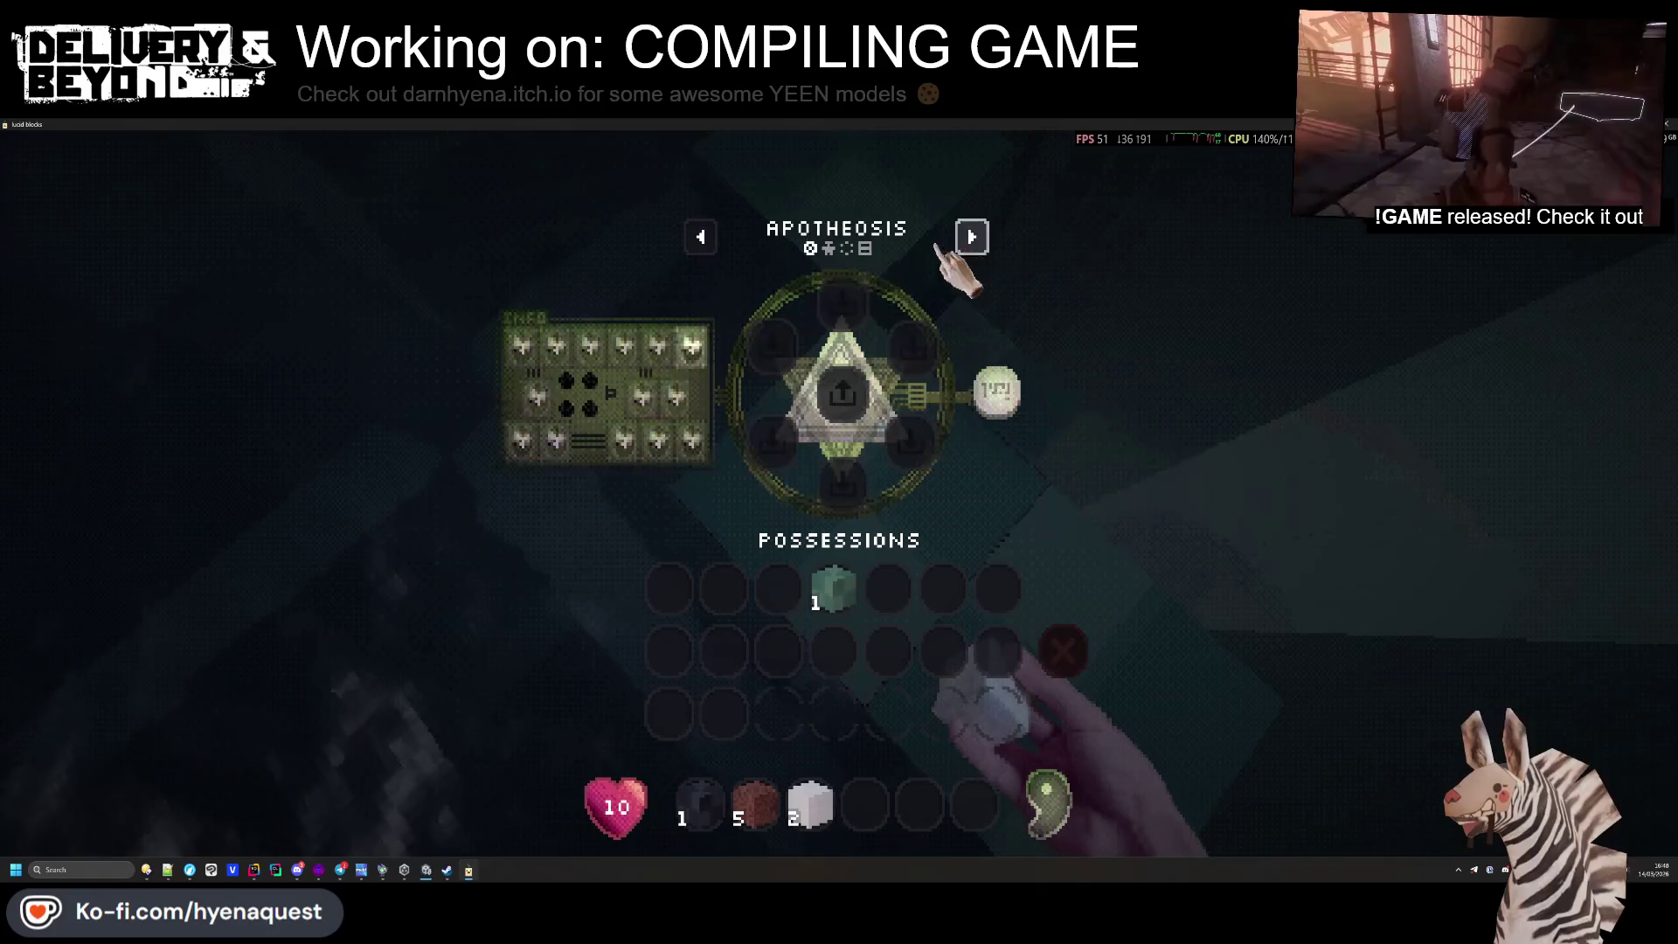
left_click(710, 236)
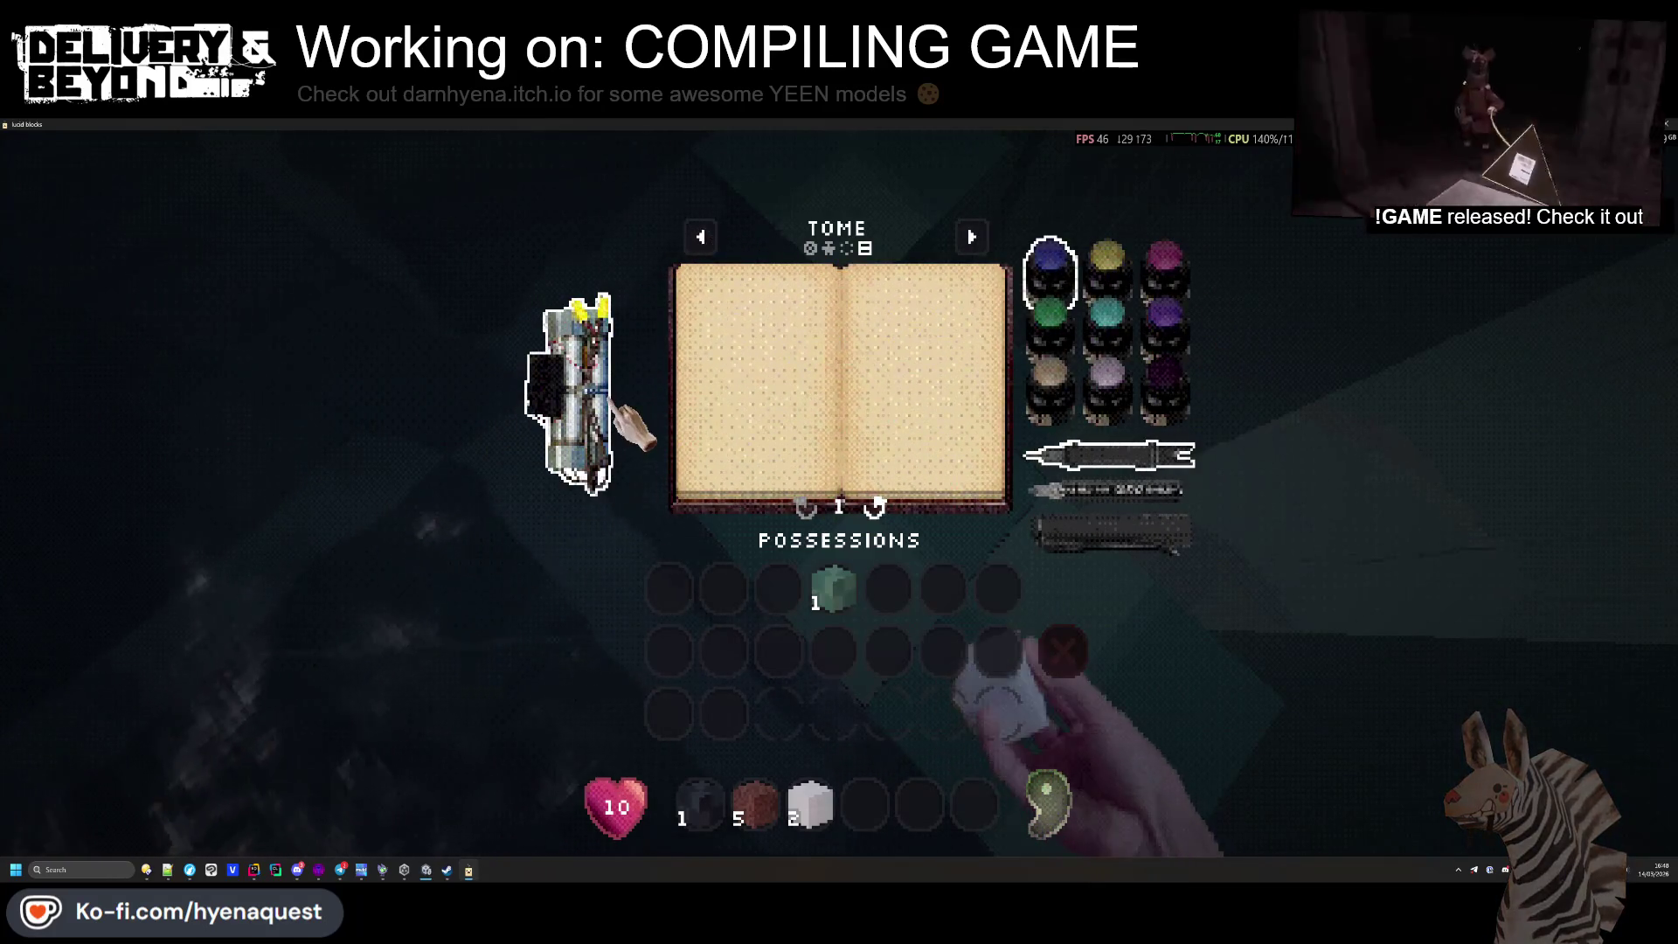
mouse_move(736, 413)
left_mouse_down()
mouse_move(756, 334)
mouse_move(907, 337)
left_mouse_up()
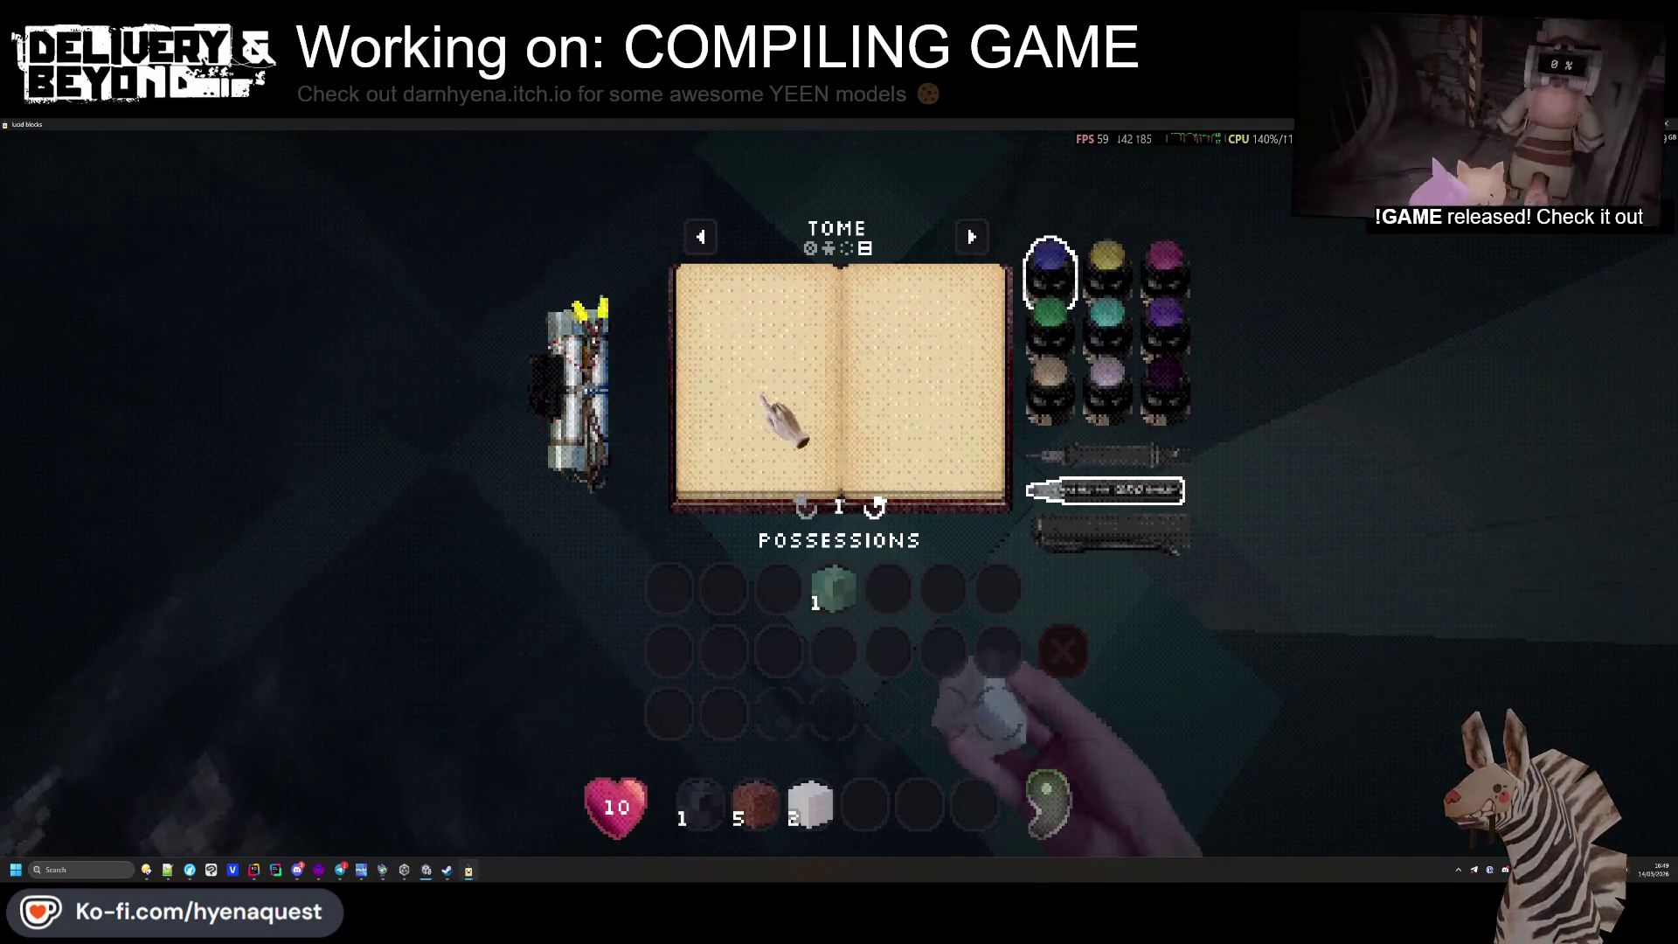
key("Tab")
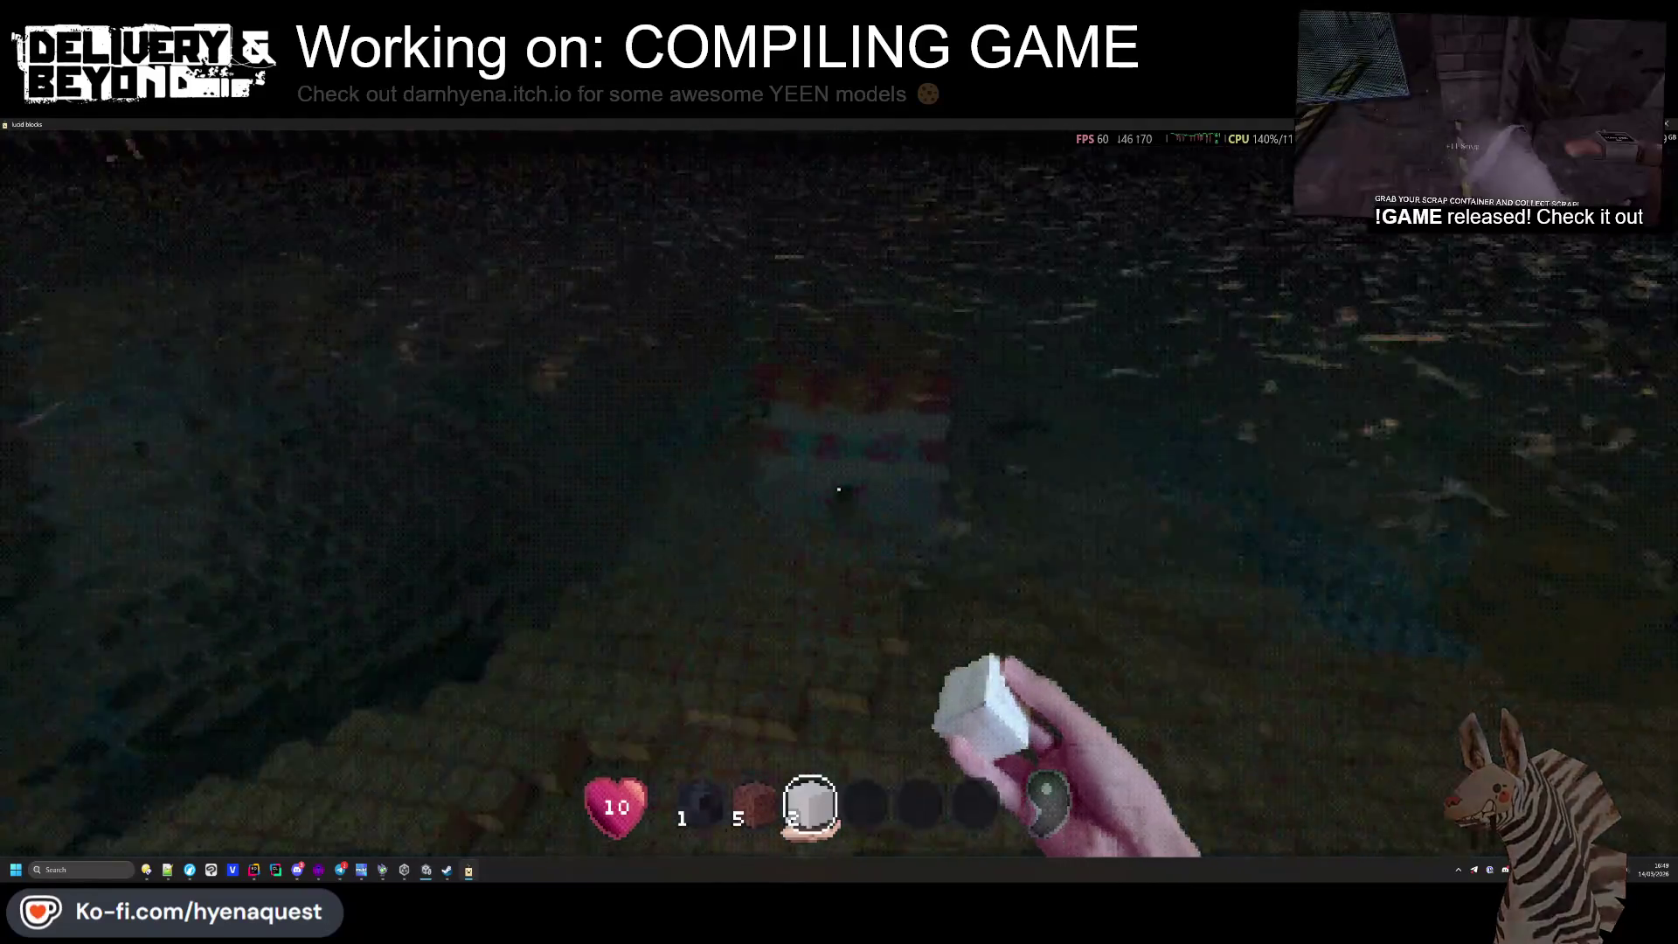
Walk up onto the striped building's roof and cross it toward the pink trees
key("w")
key("w")
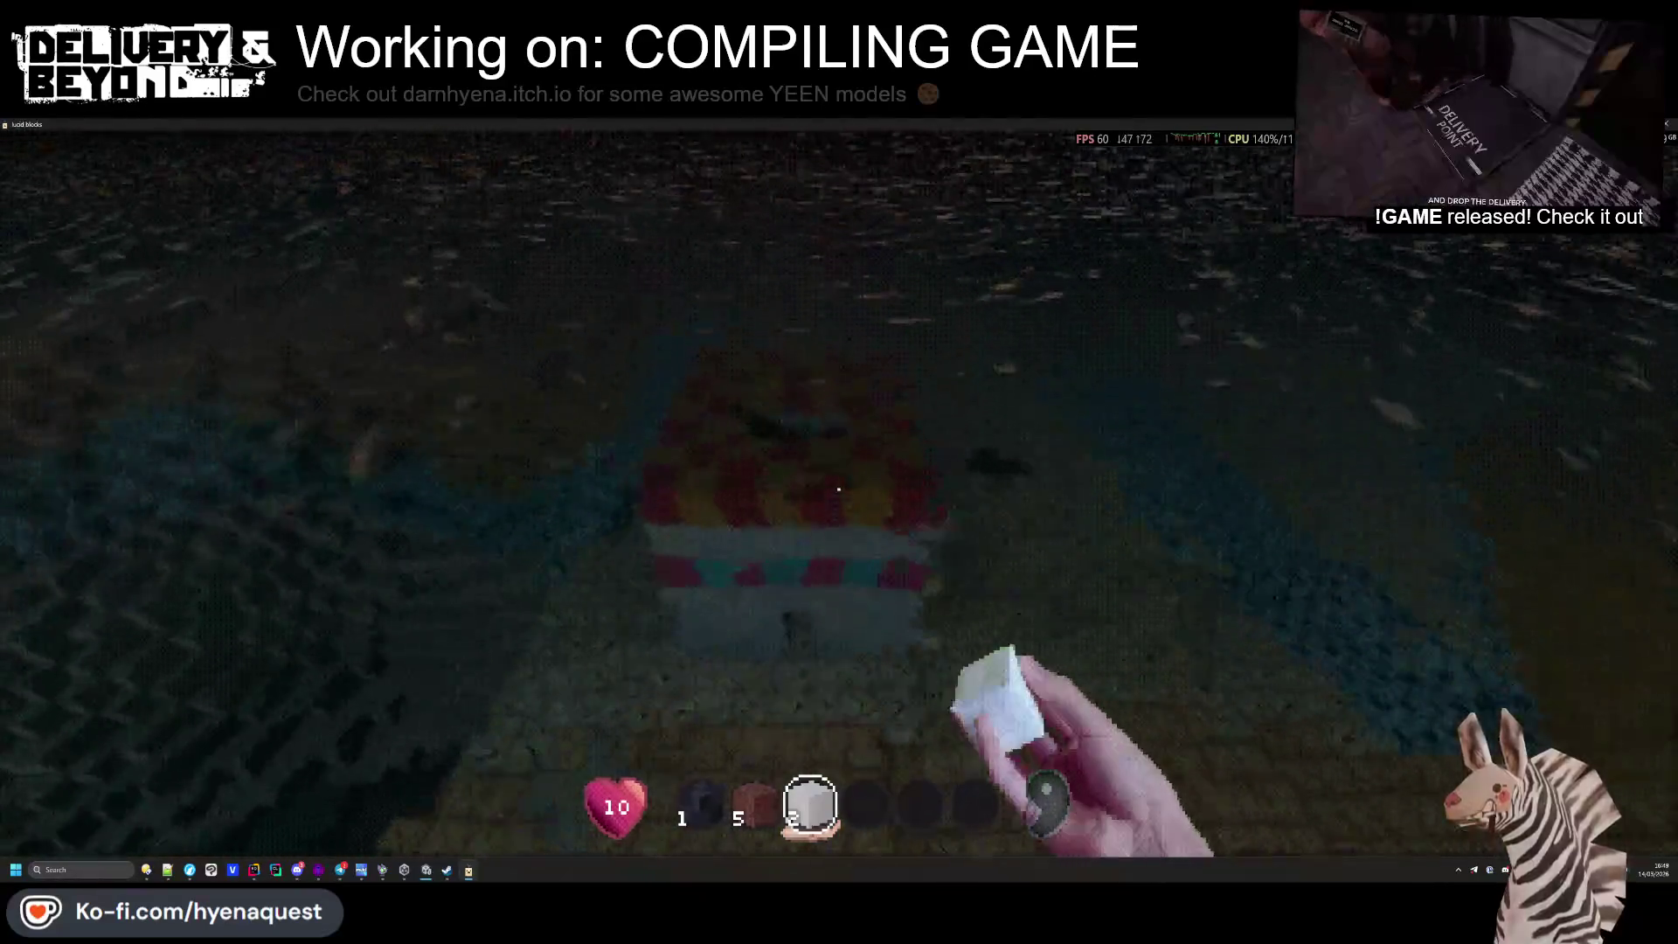
key("w")
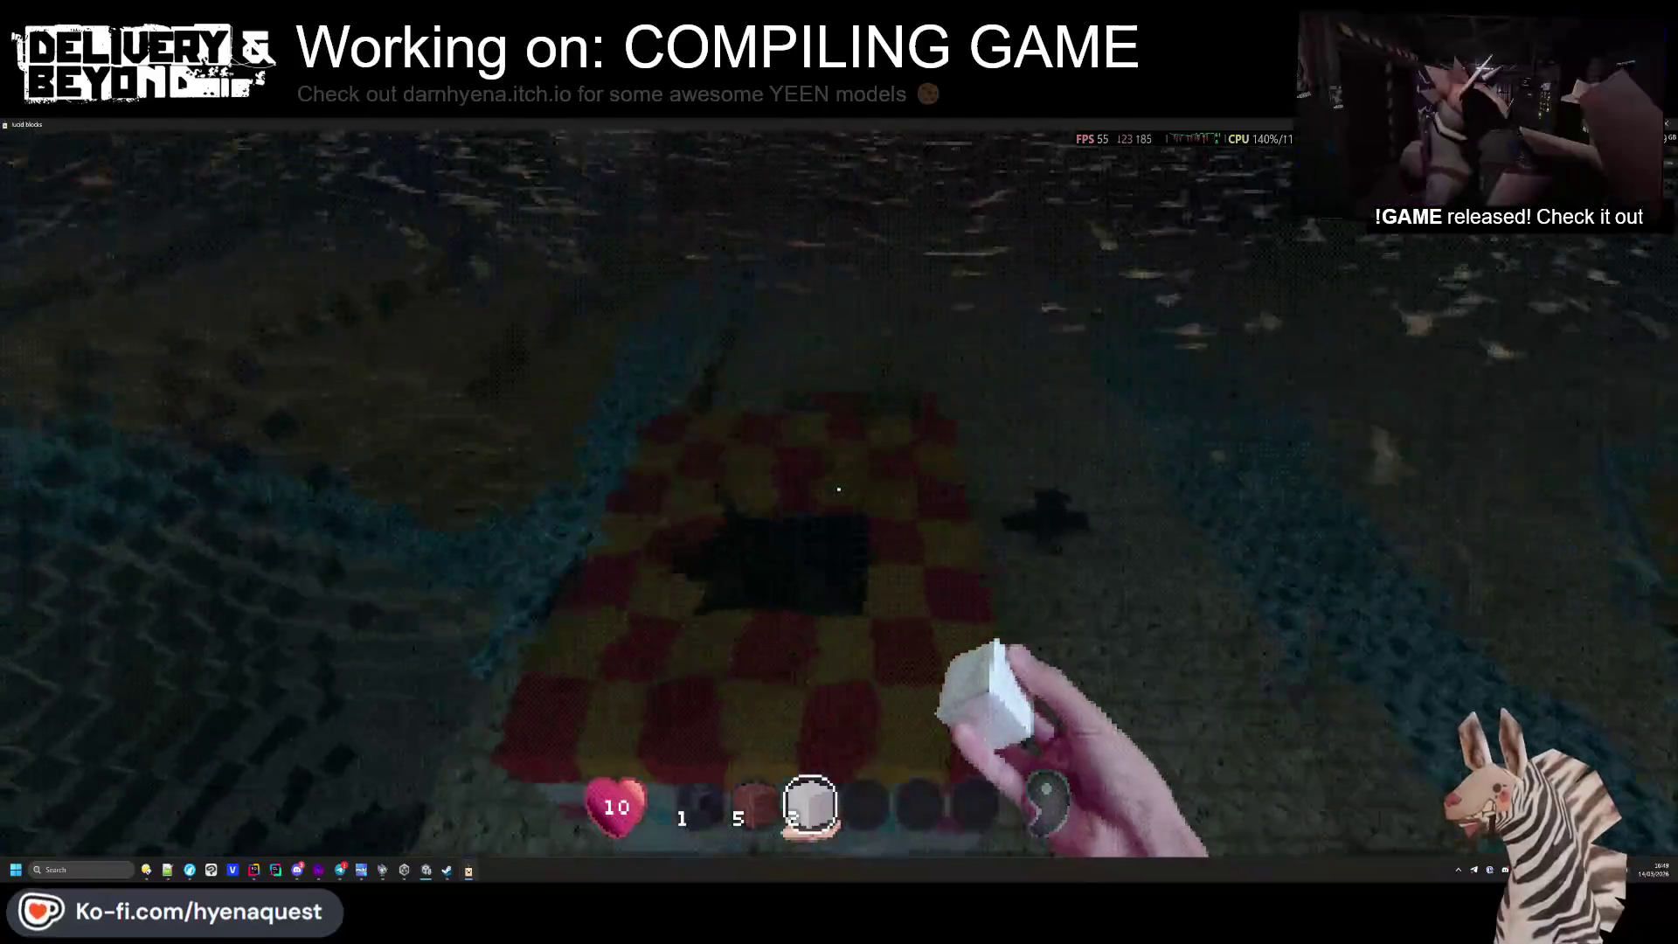
key("w")
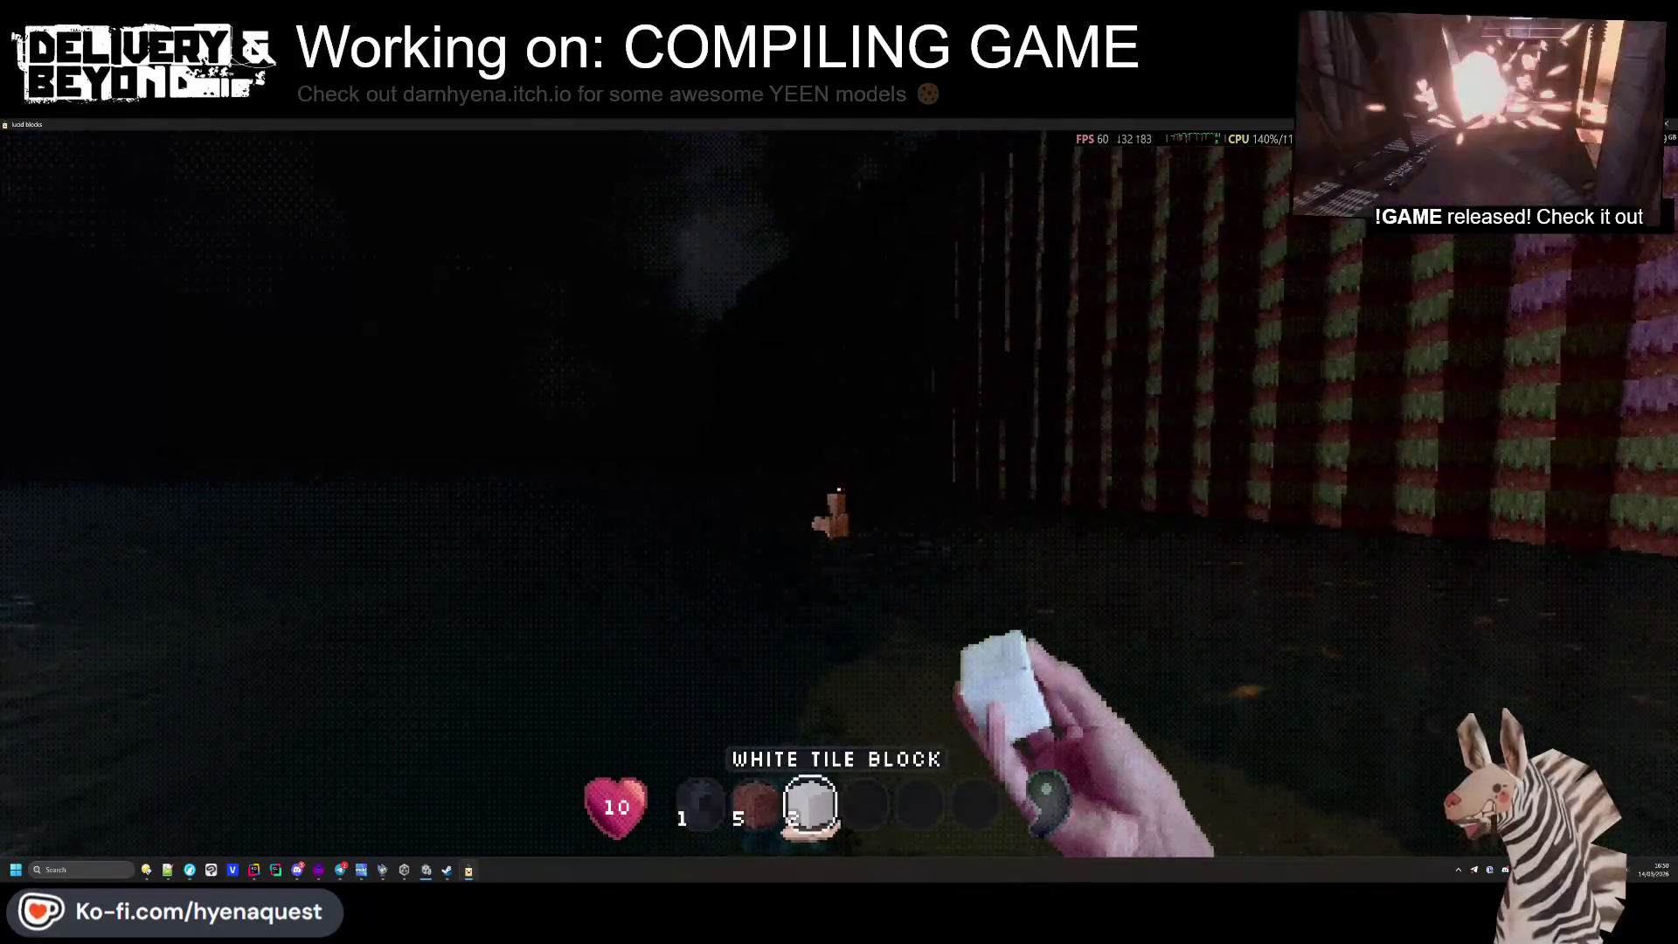
scroll(839, 489, "up", 1)
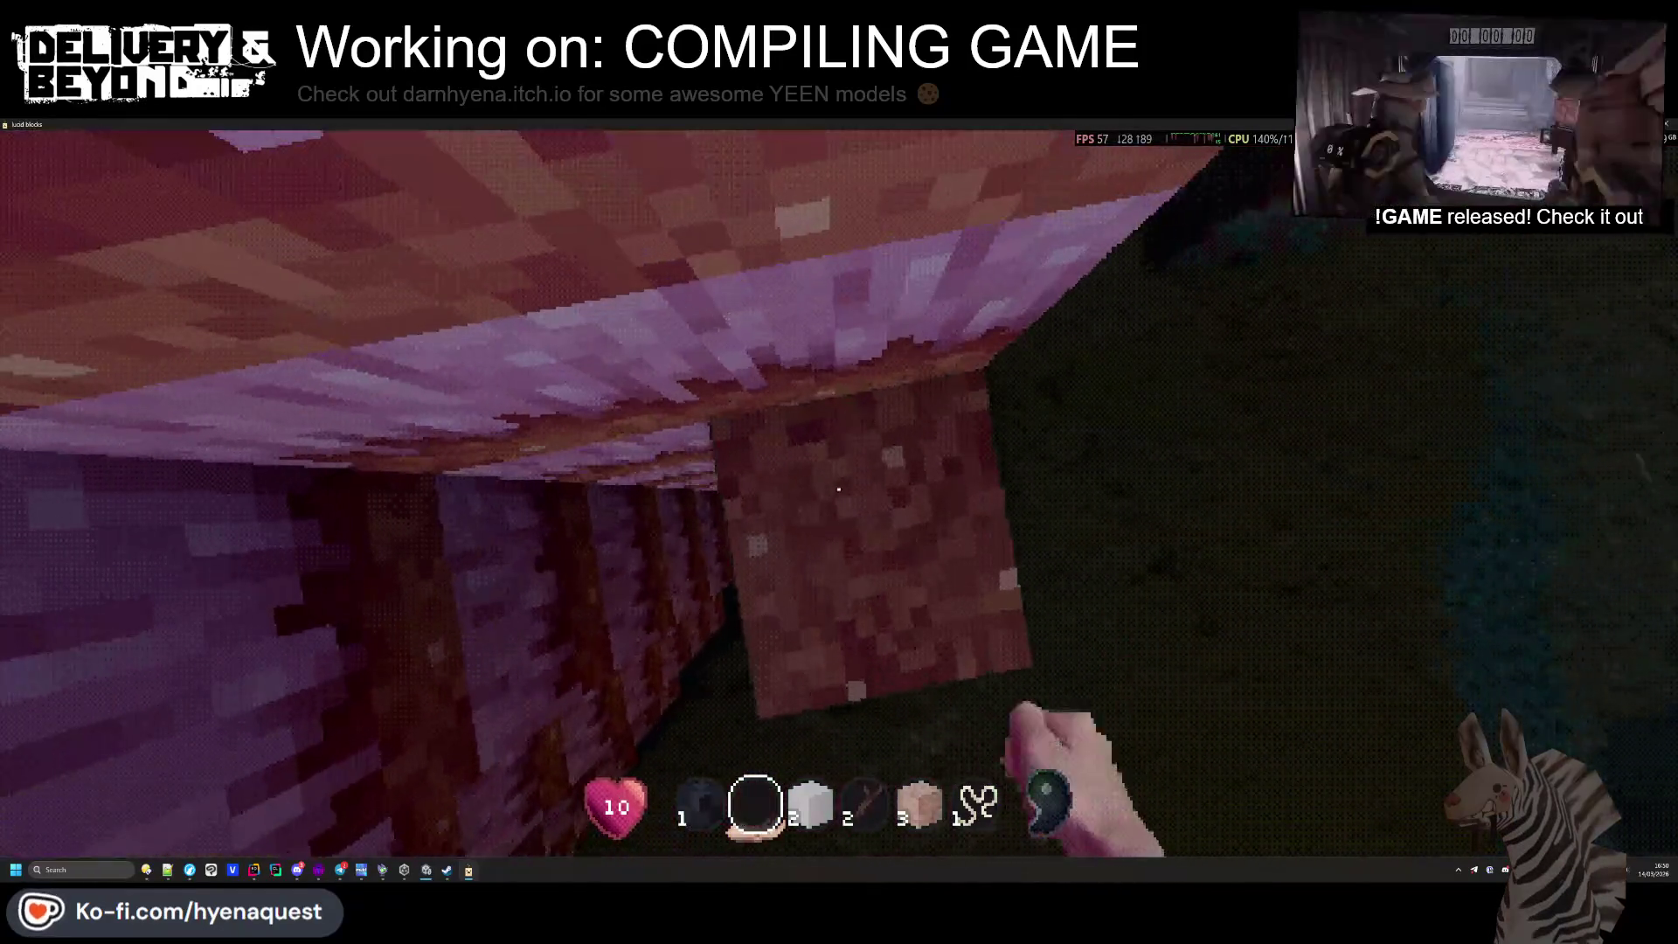
Place the dirt block against the log and into the dark gap, re-mining it twice
key("2")
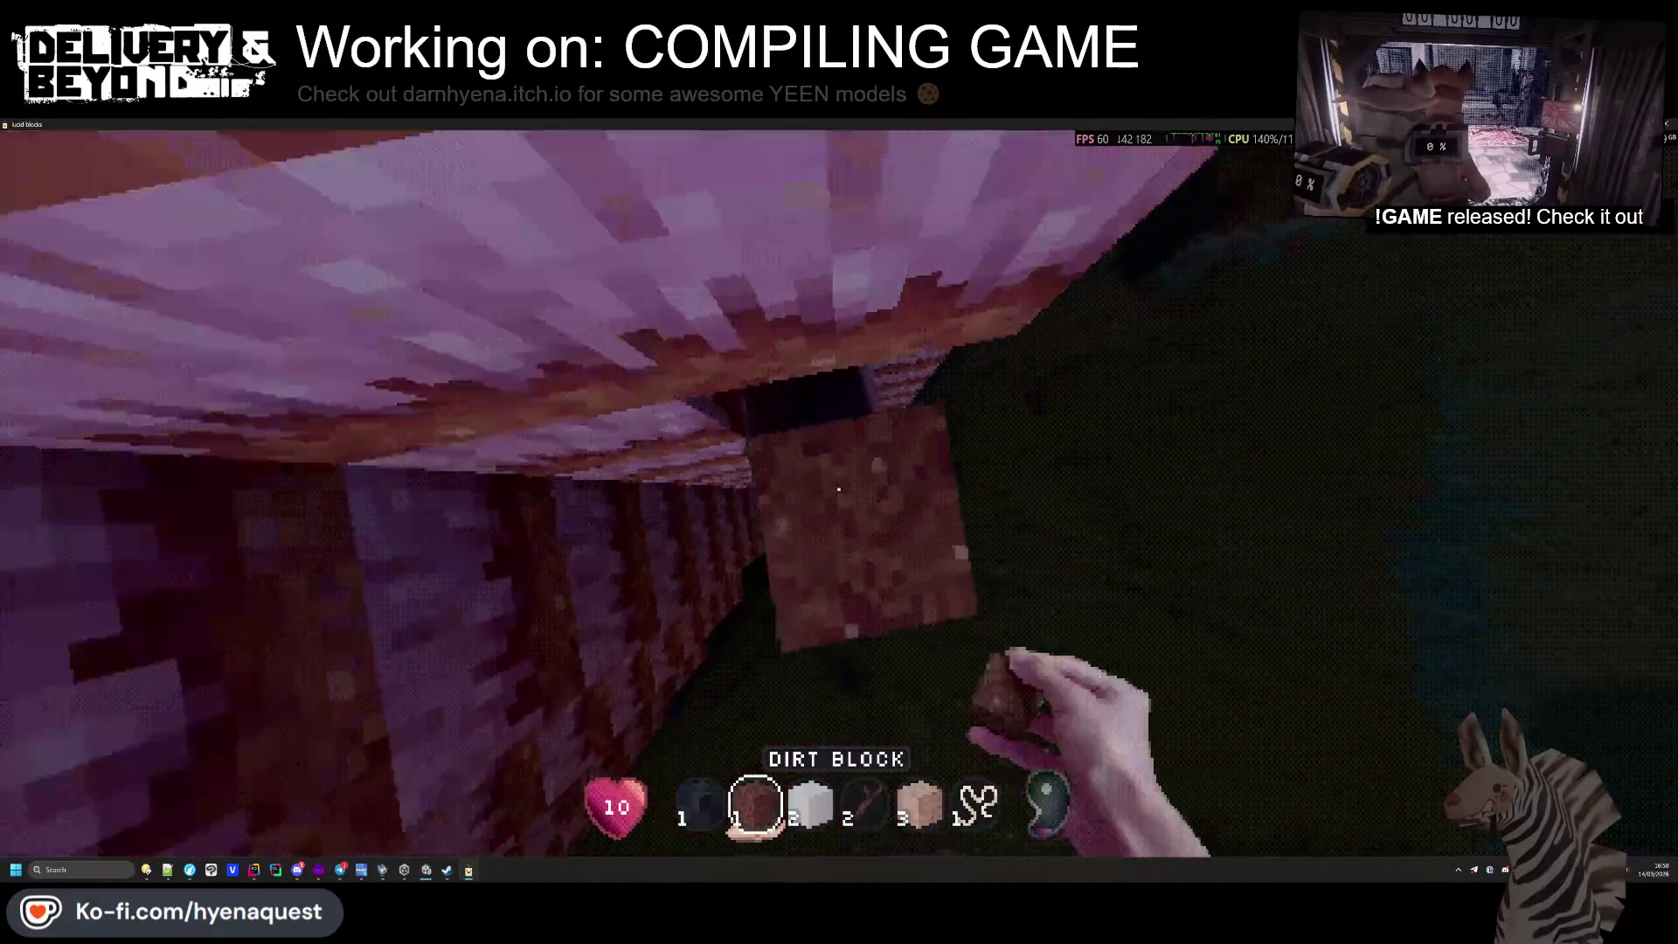
right_click(839, 489)
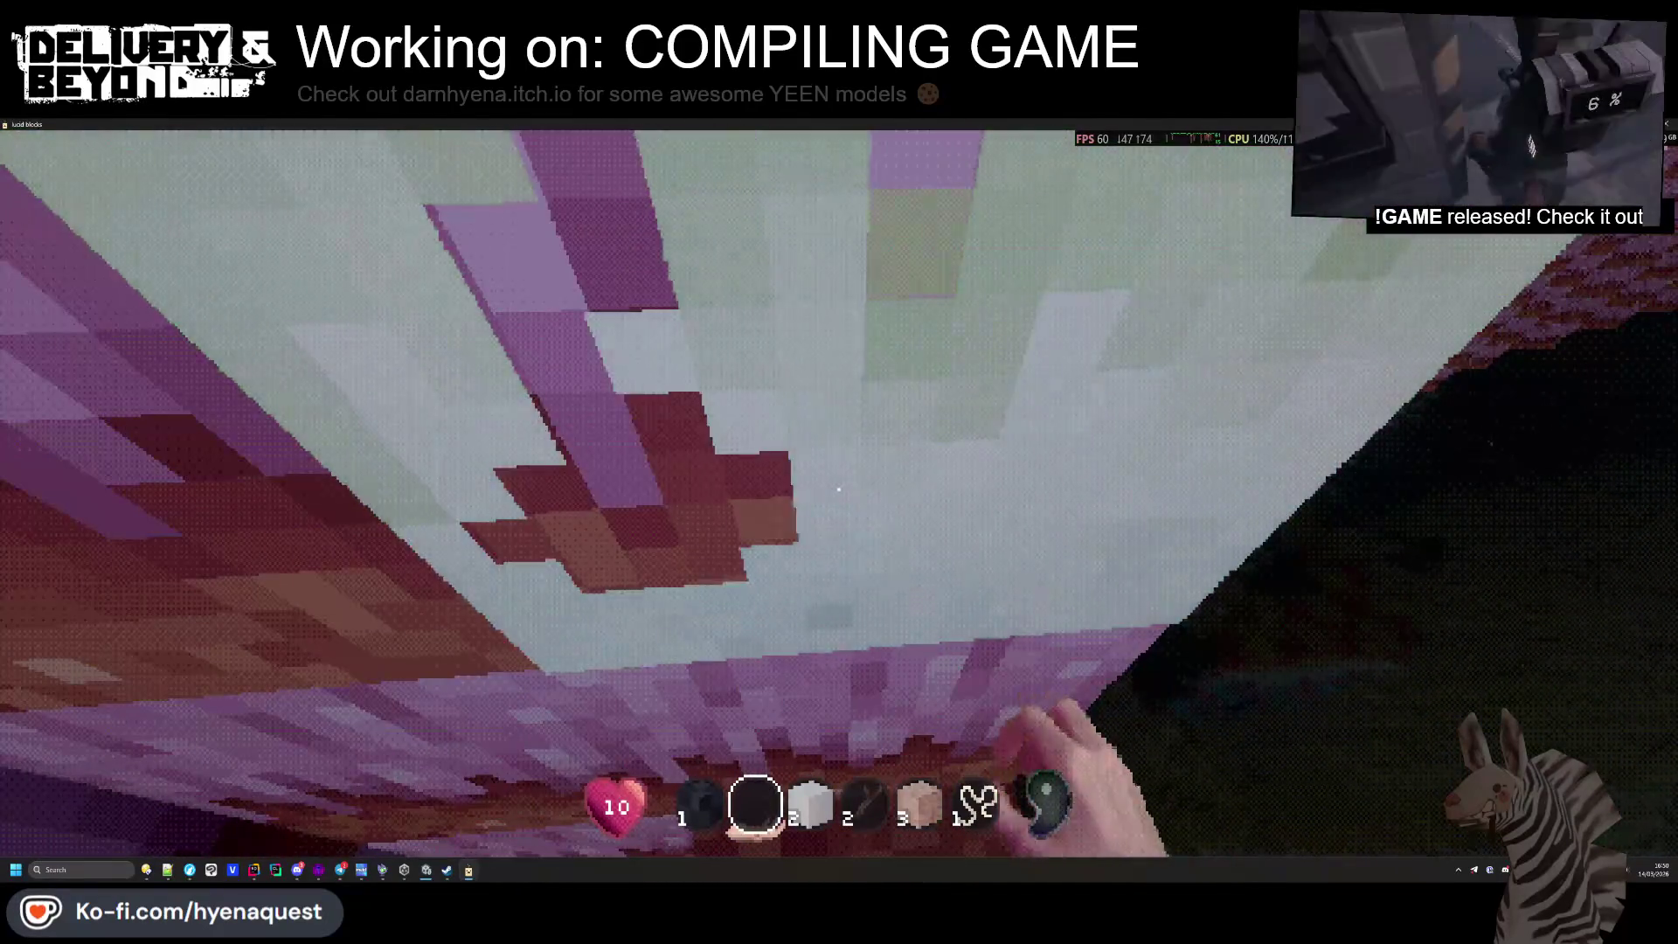
left_click(839, 490)
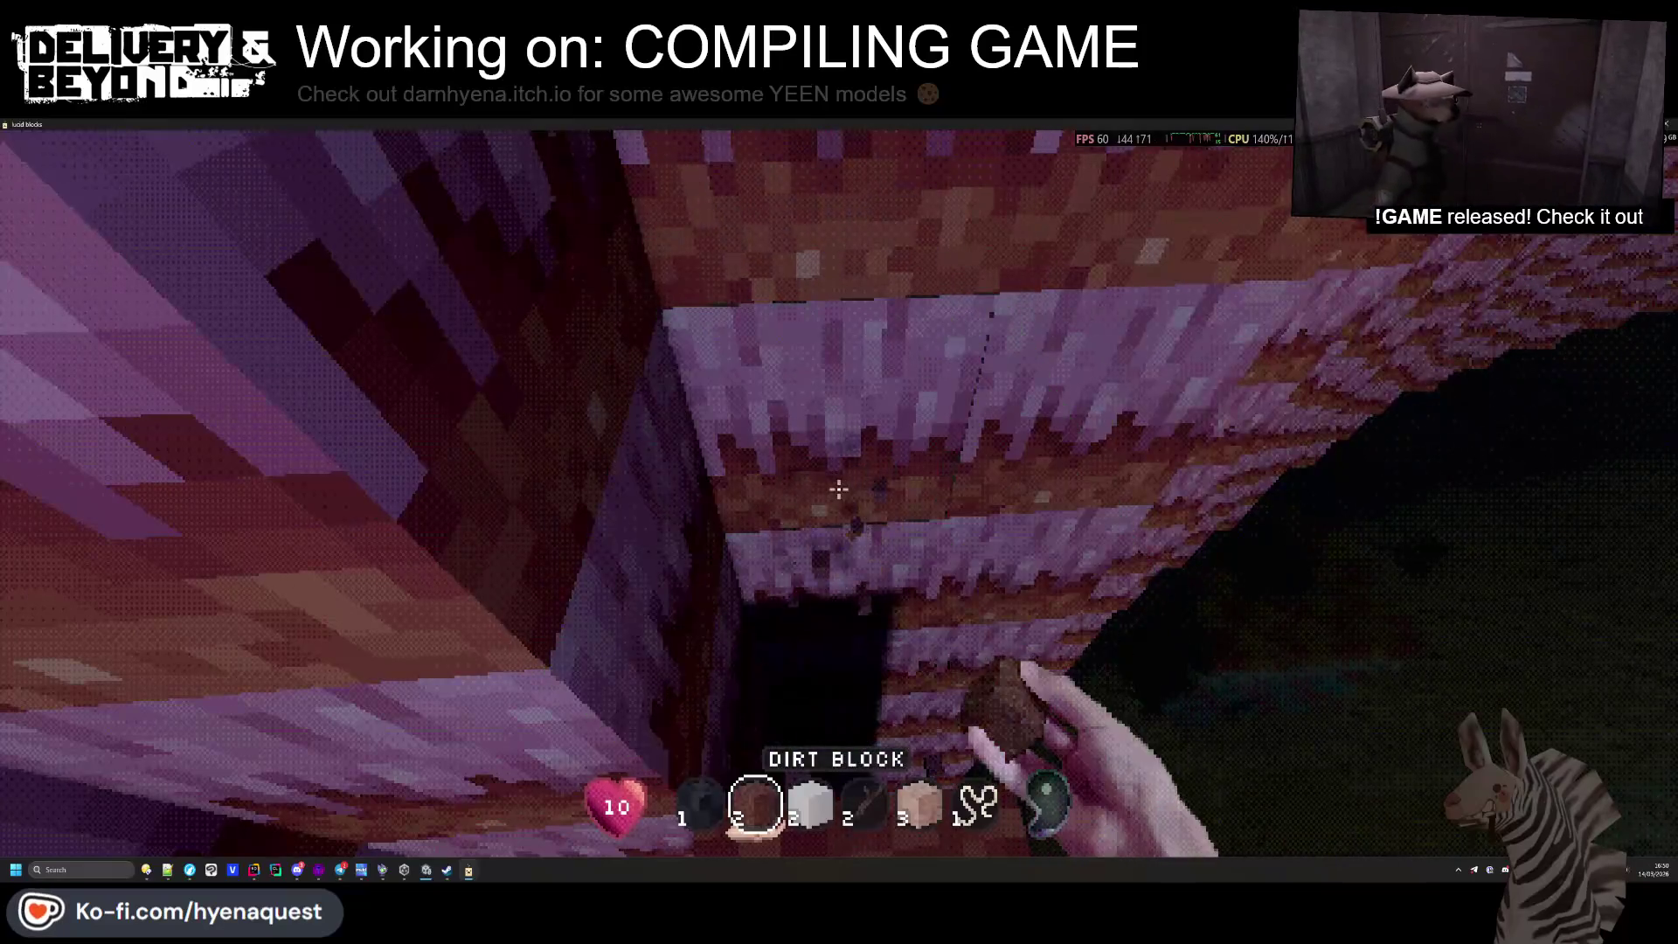
right_click(839, 489)
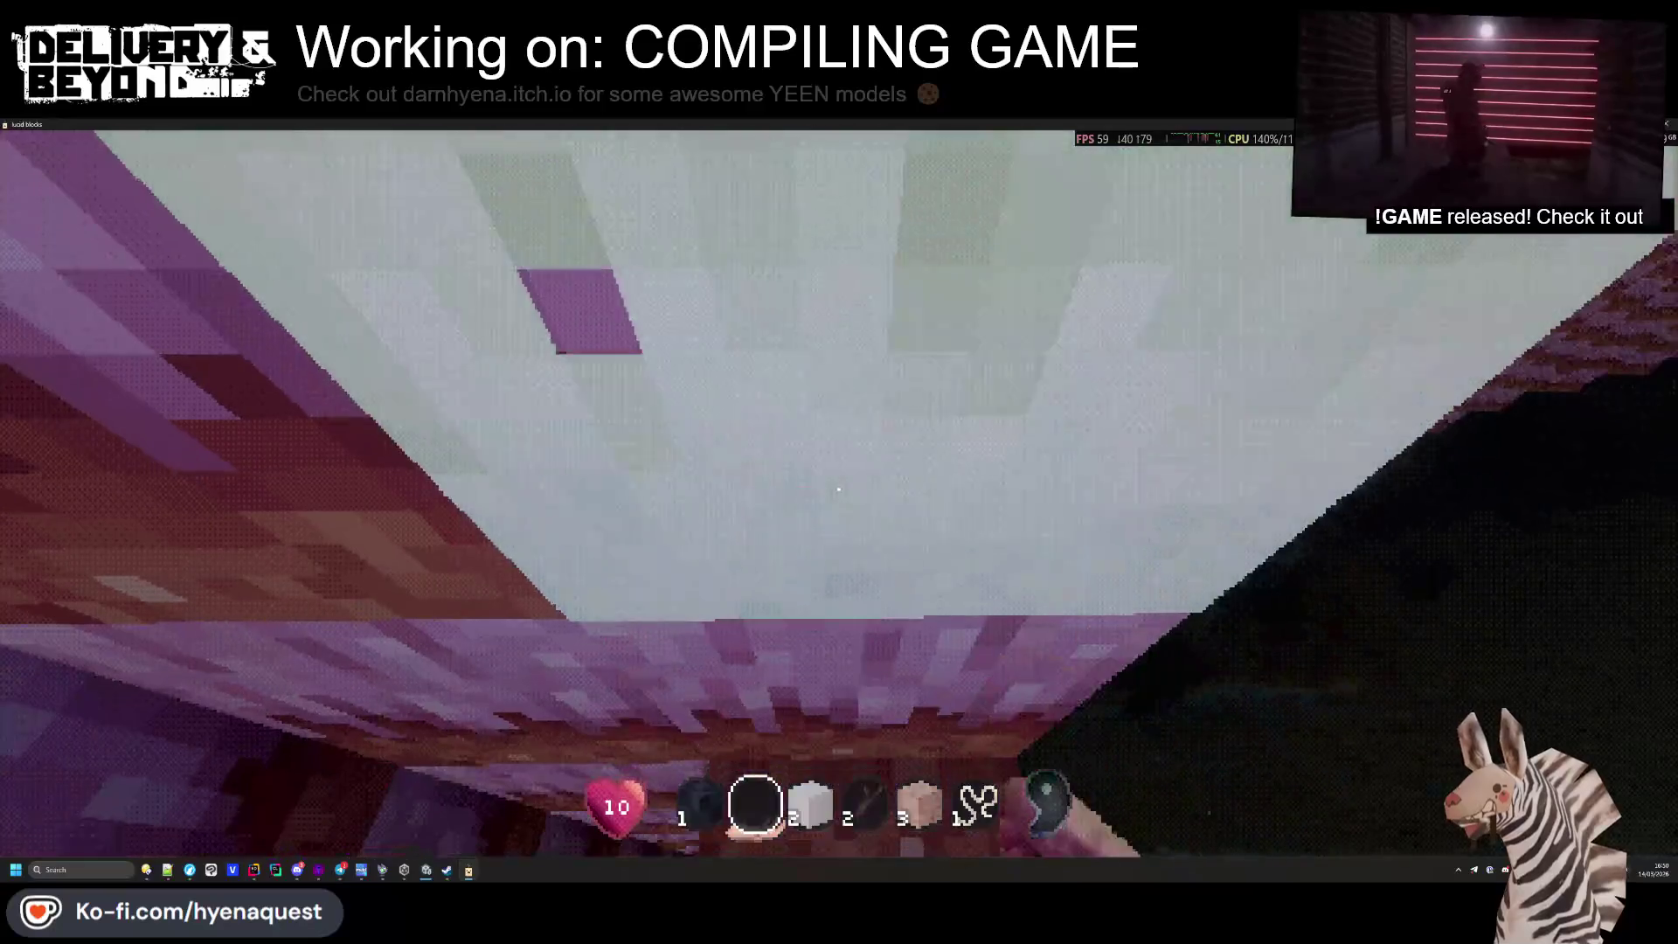
left_click(839, 489)
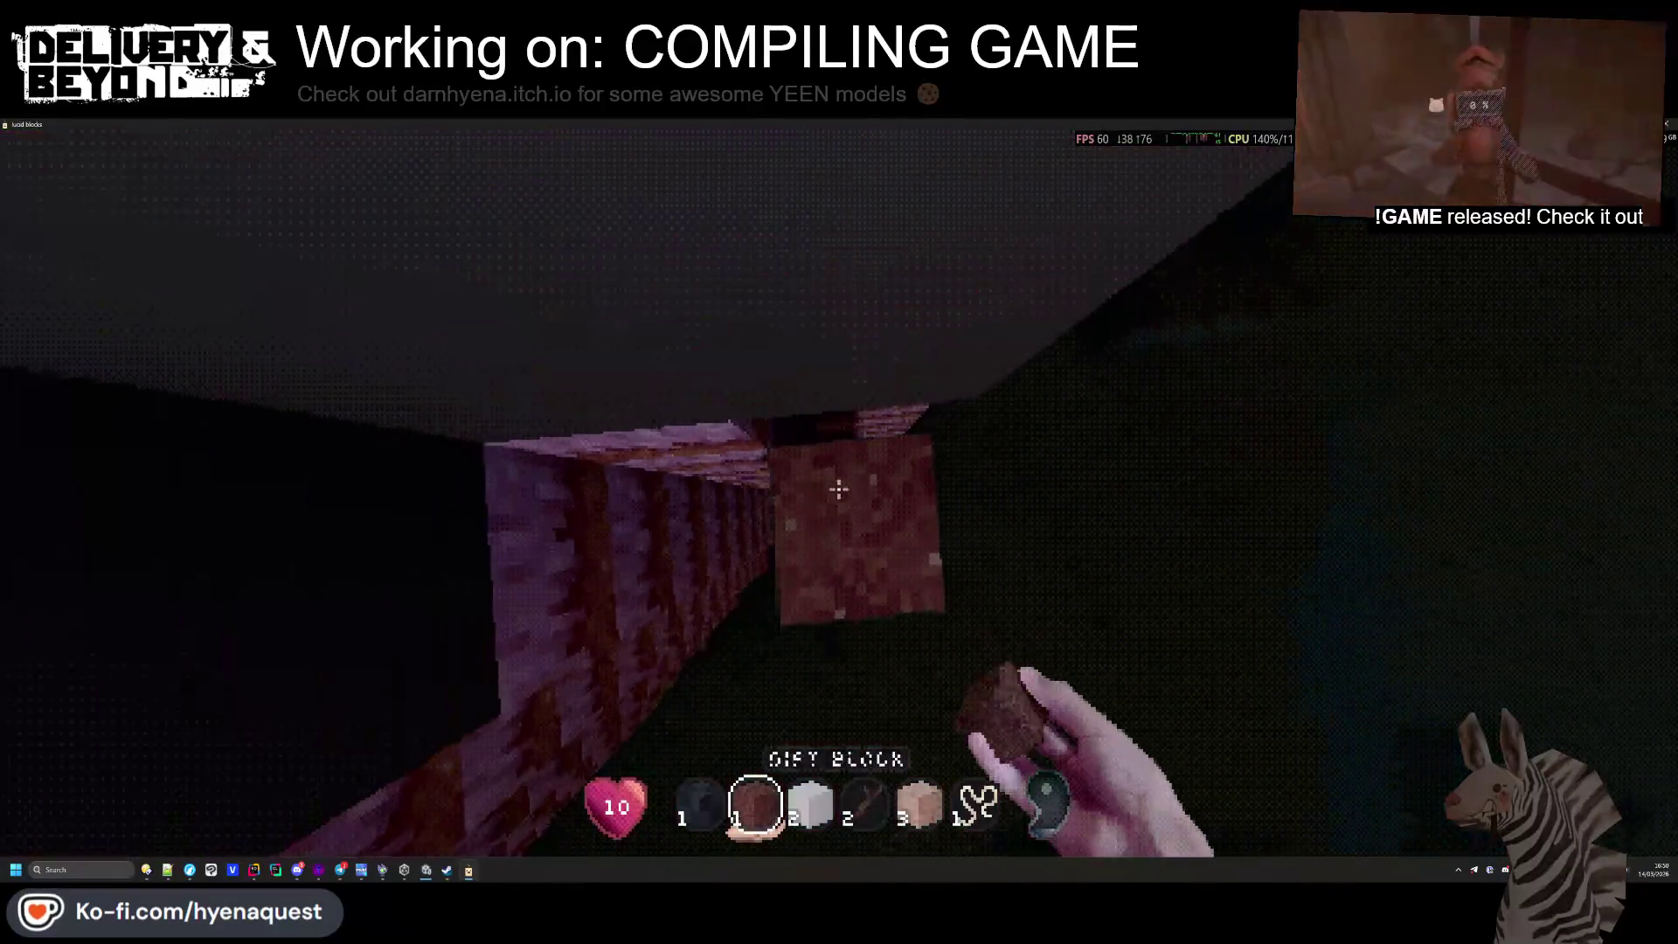
right_click(839, 489)
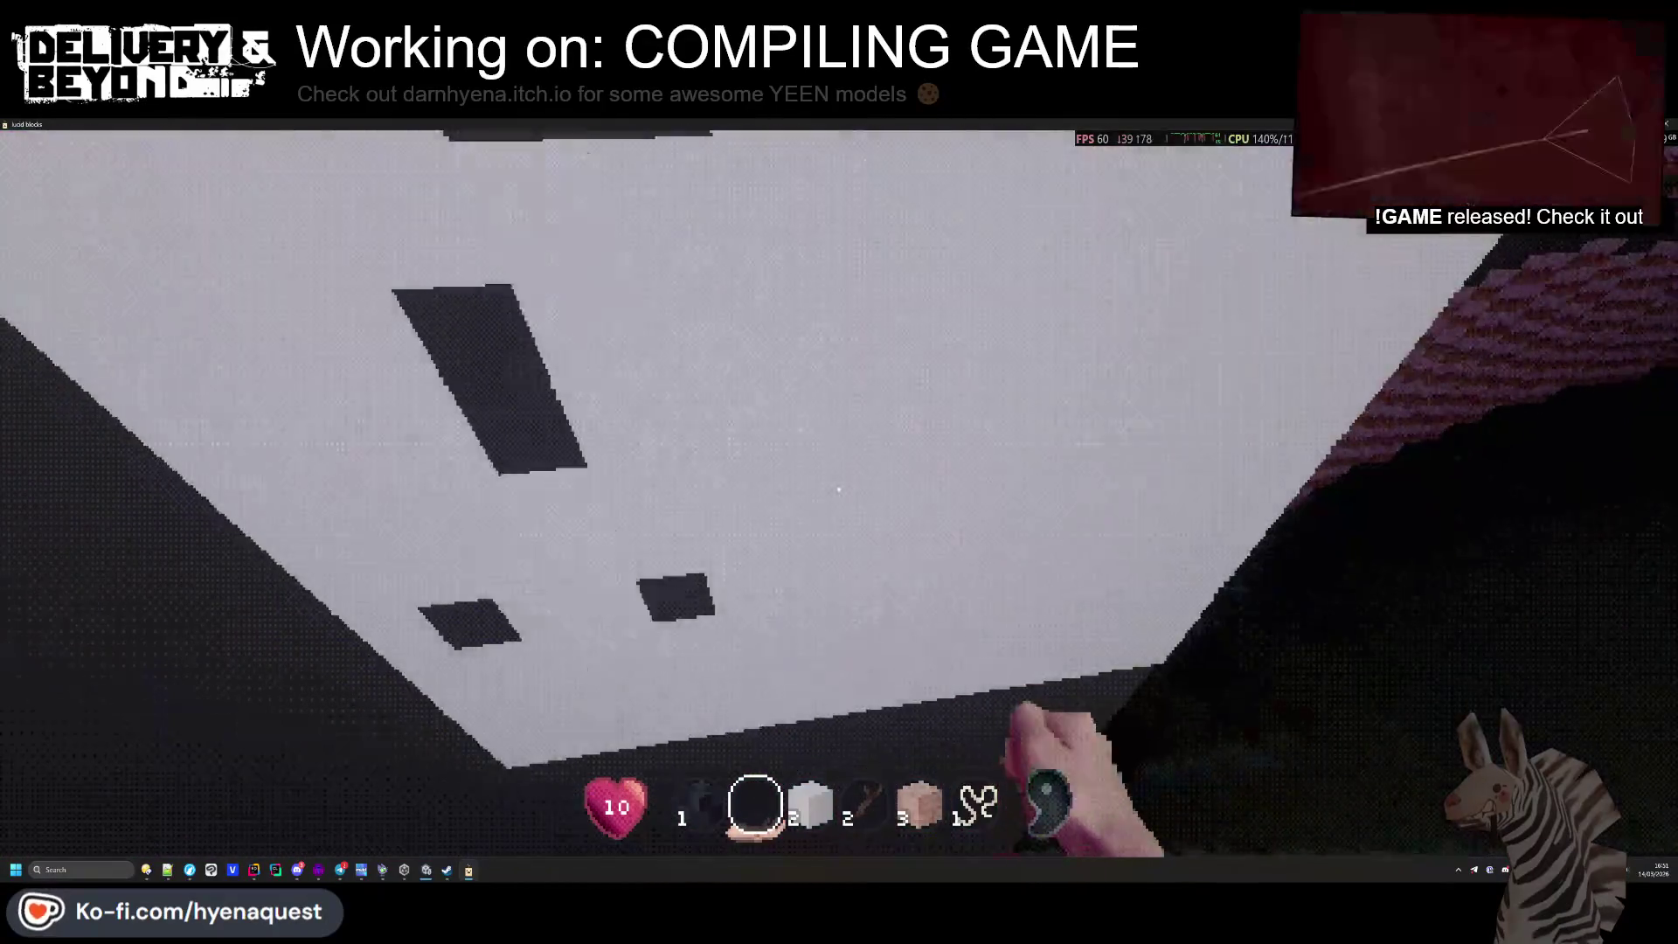
Mine a run of seven black essence blocks
left_click(839, 489)
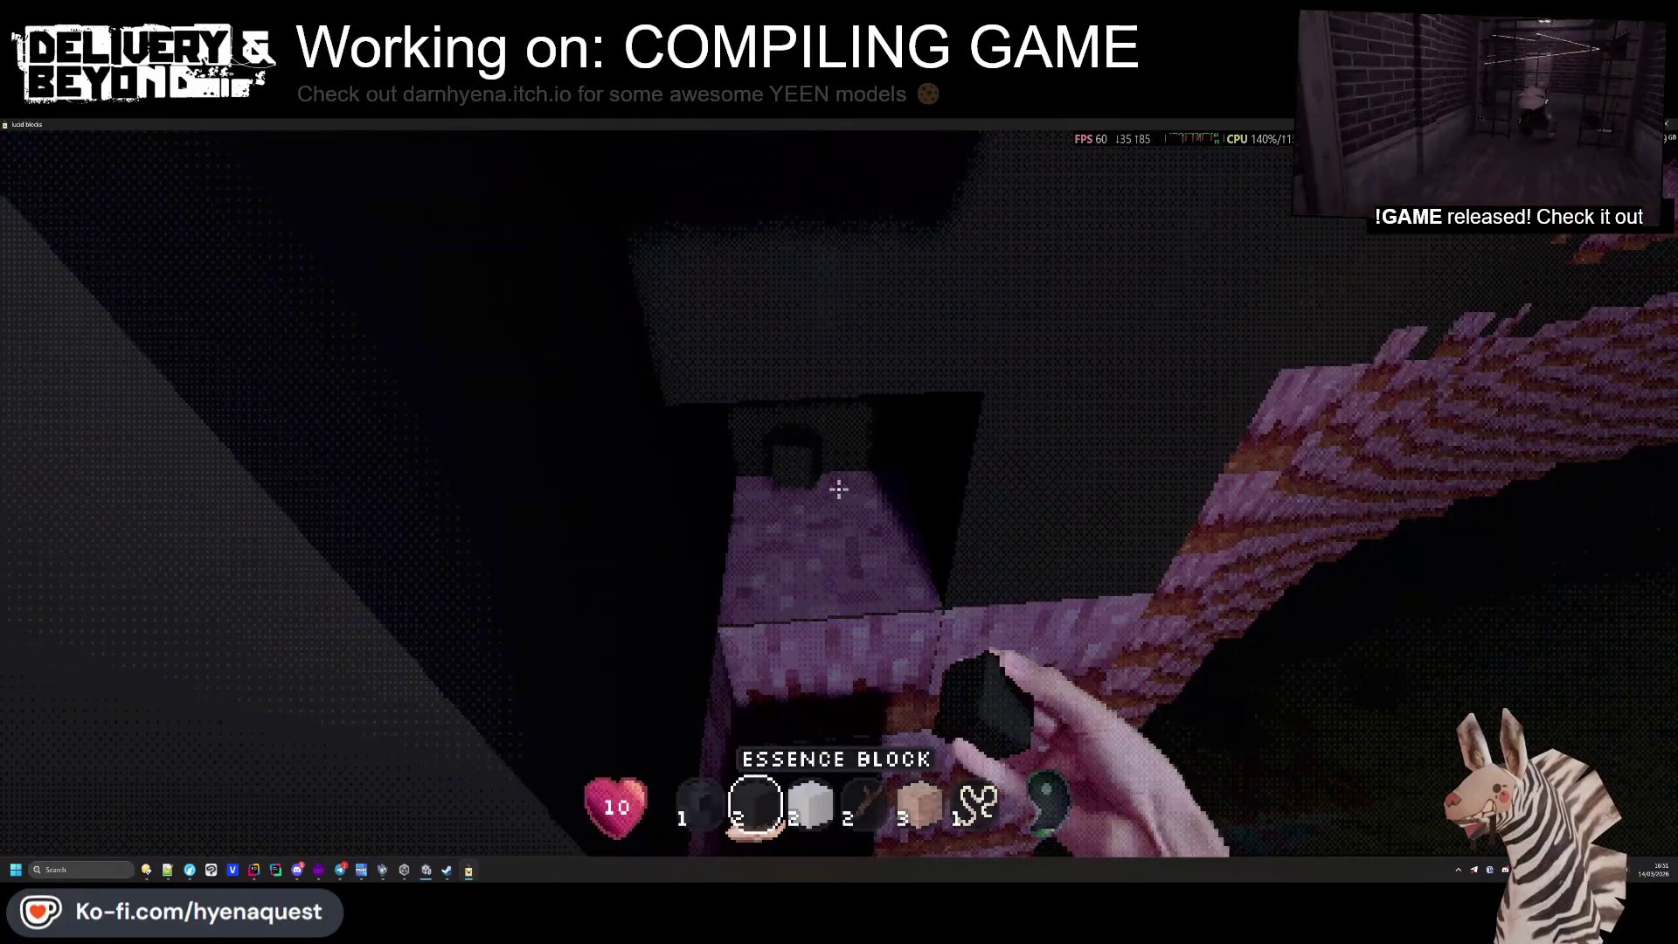
left_click(839, 490)
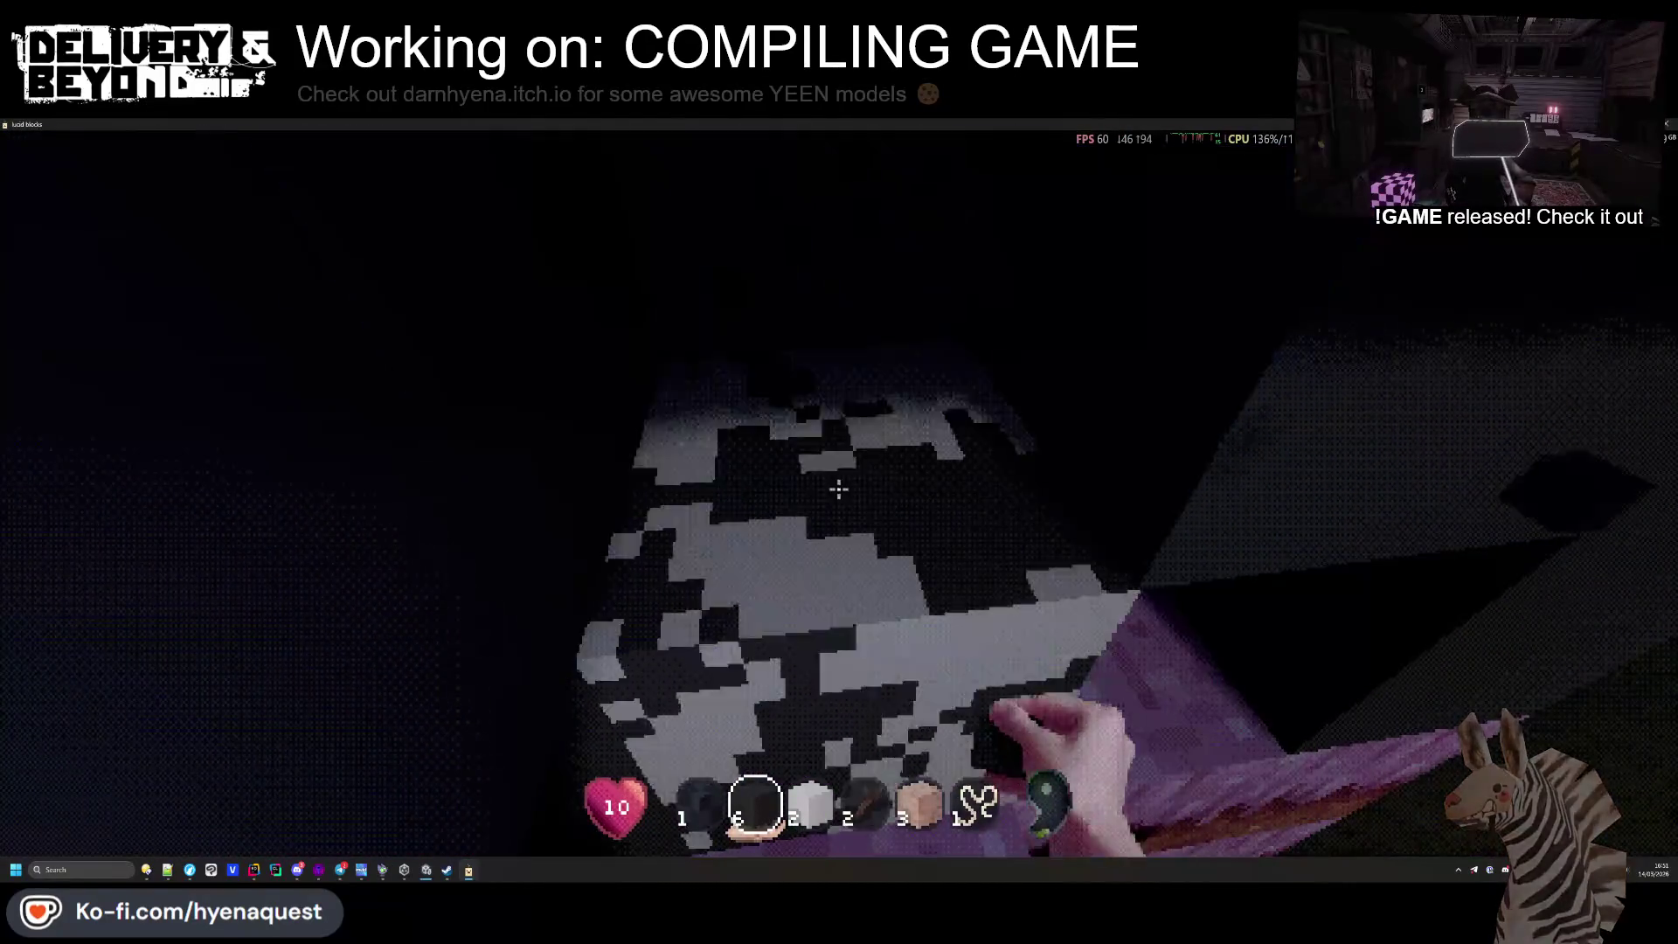
left_click(839, 489)
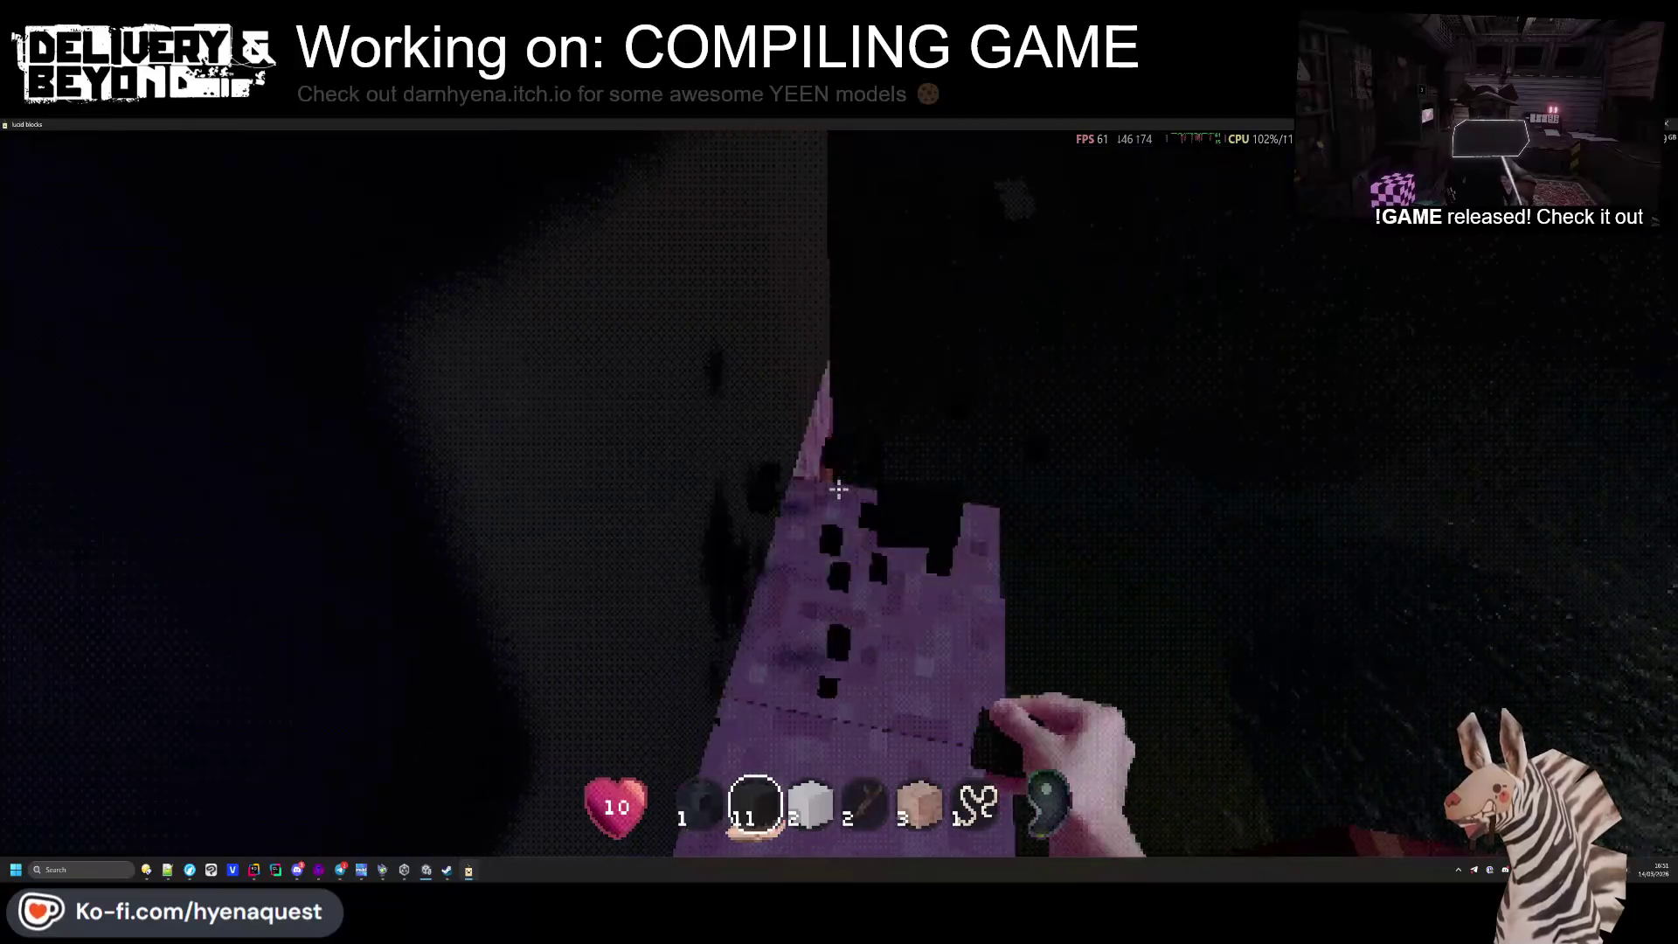
left_click(839, 489)
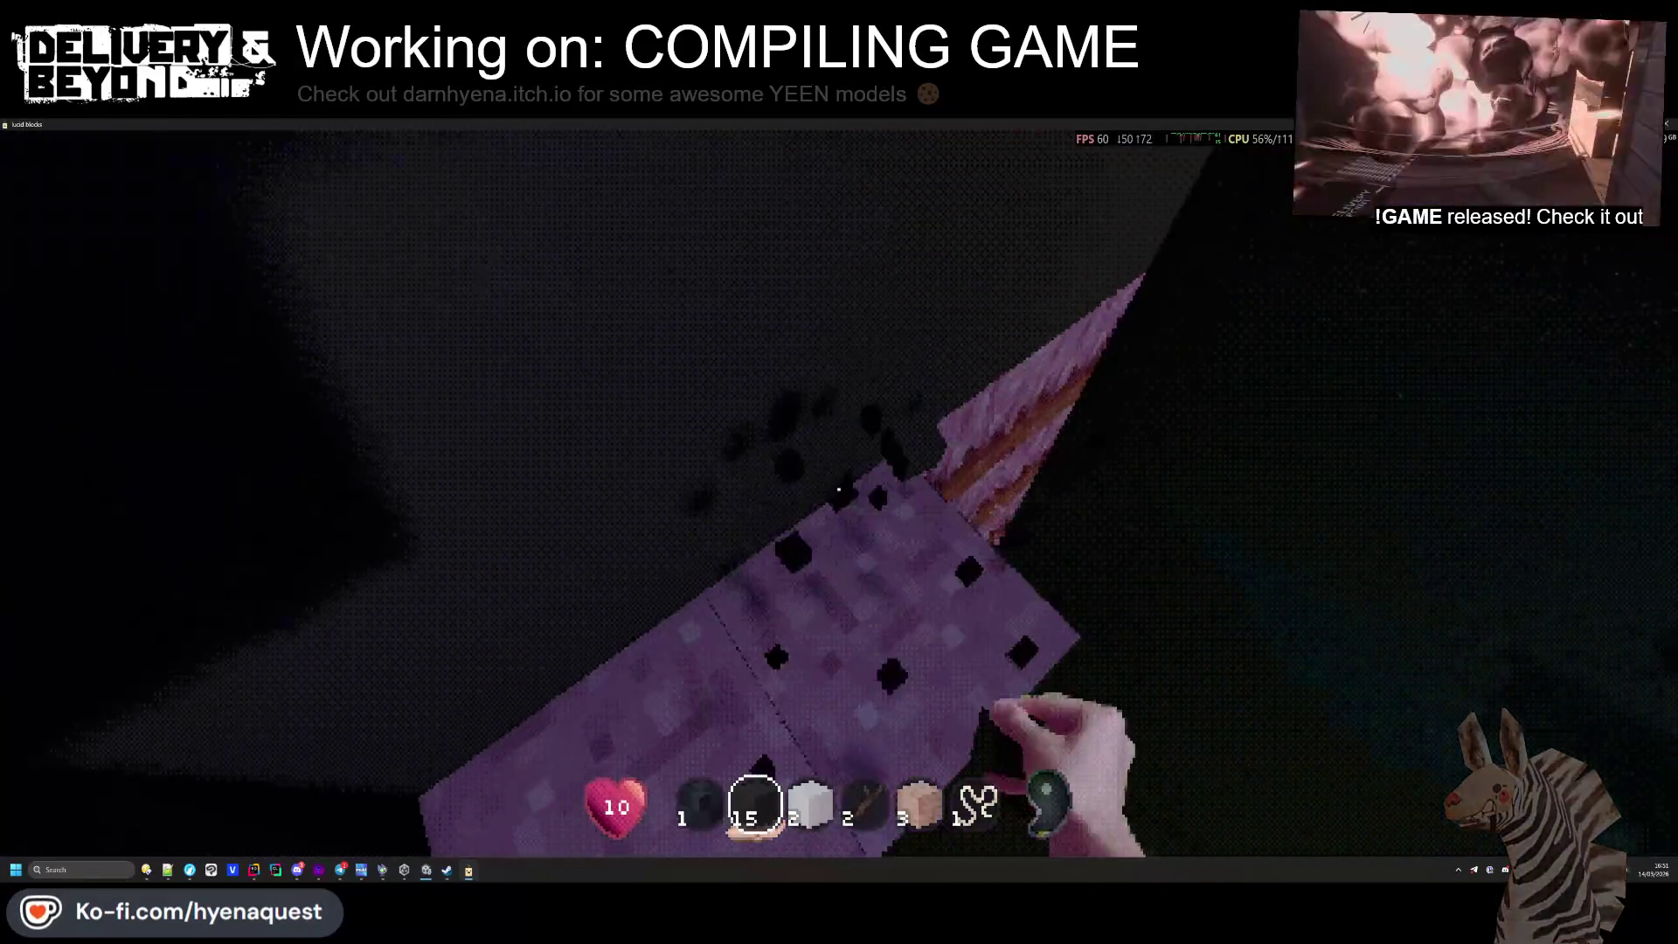
left_click(839, 489)
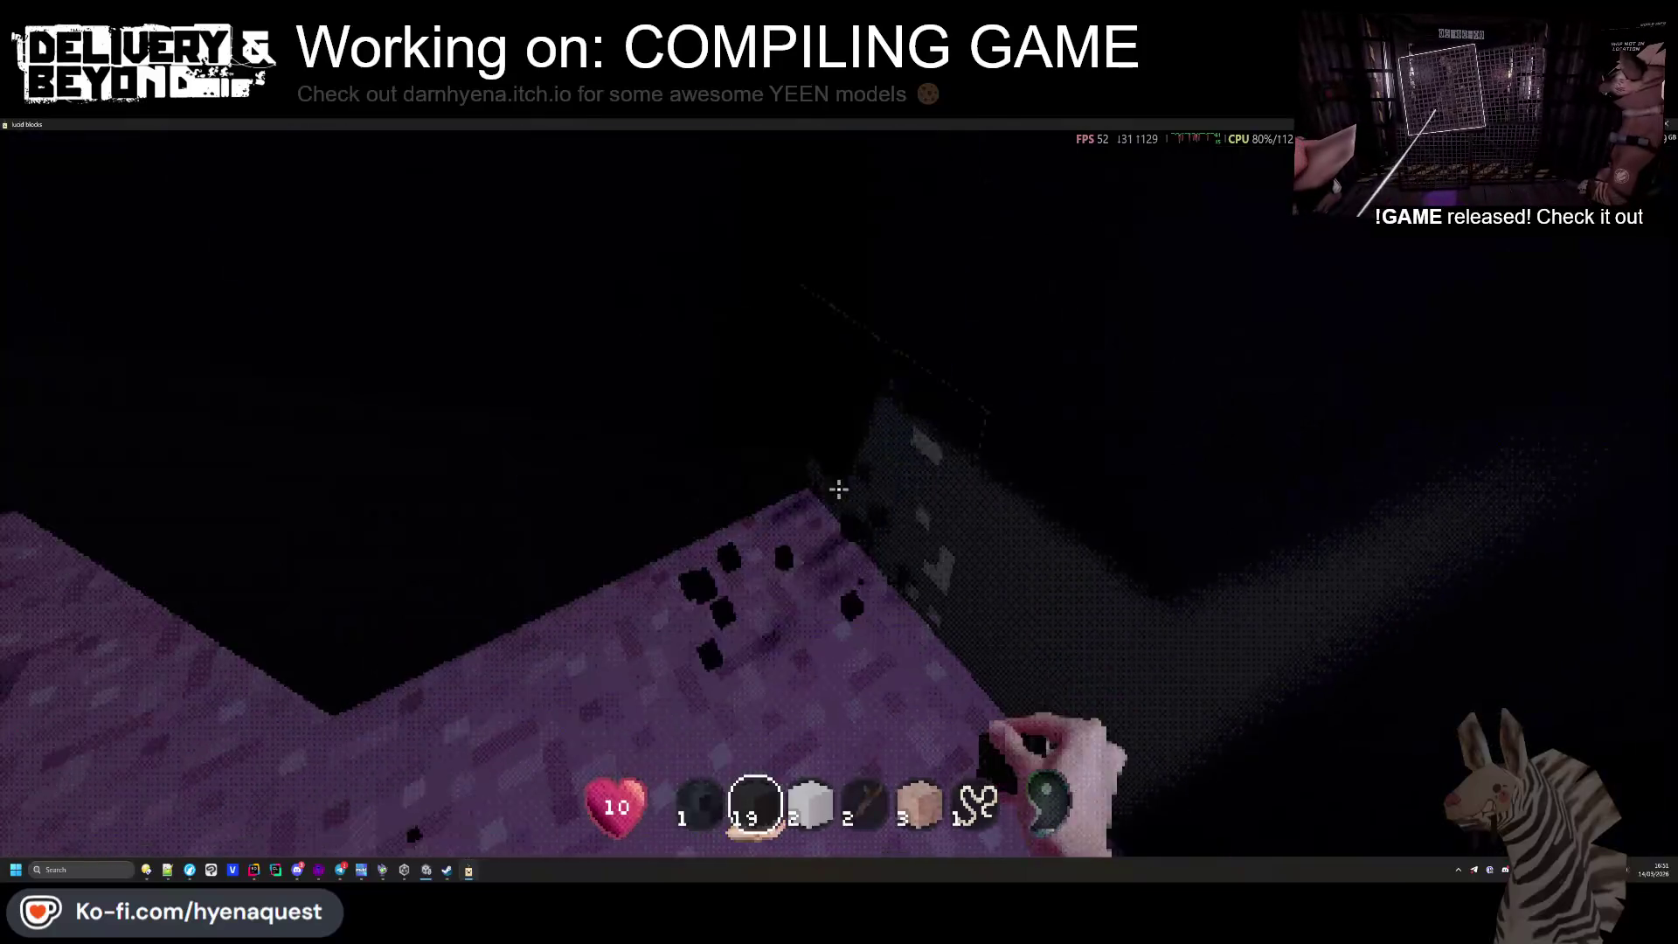
left_click(839, 490)
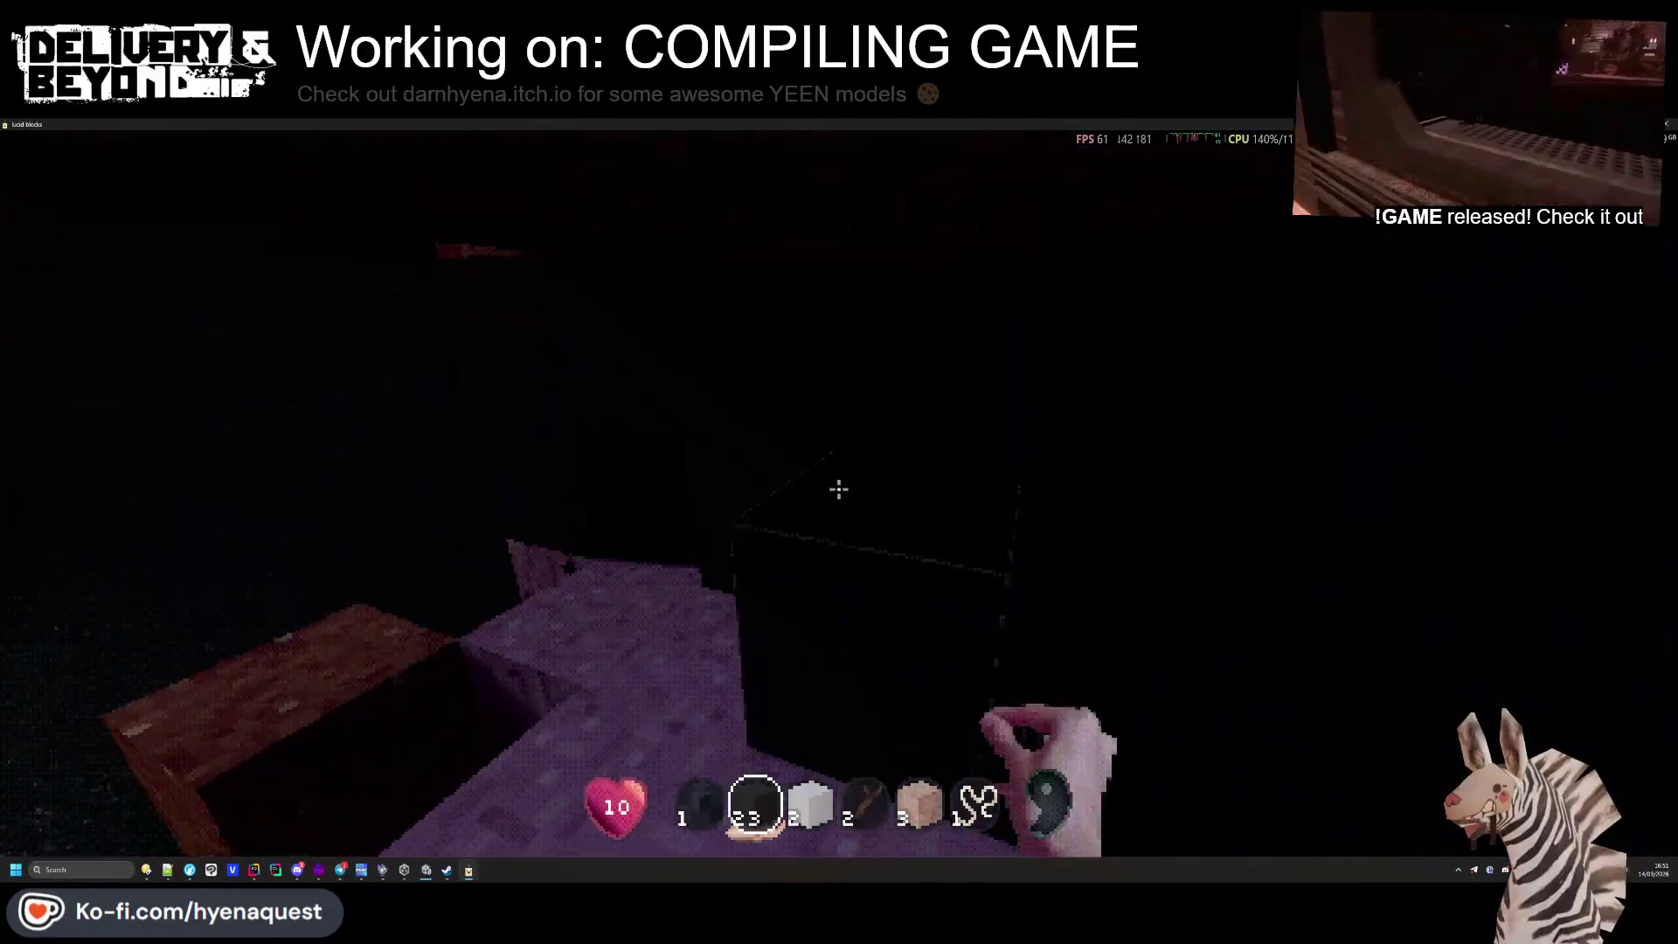
left_click(839, 489)
Select the essence blocks again and place four of them
key("3")
key("1")
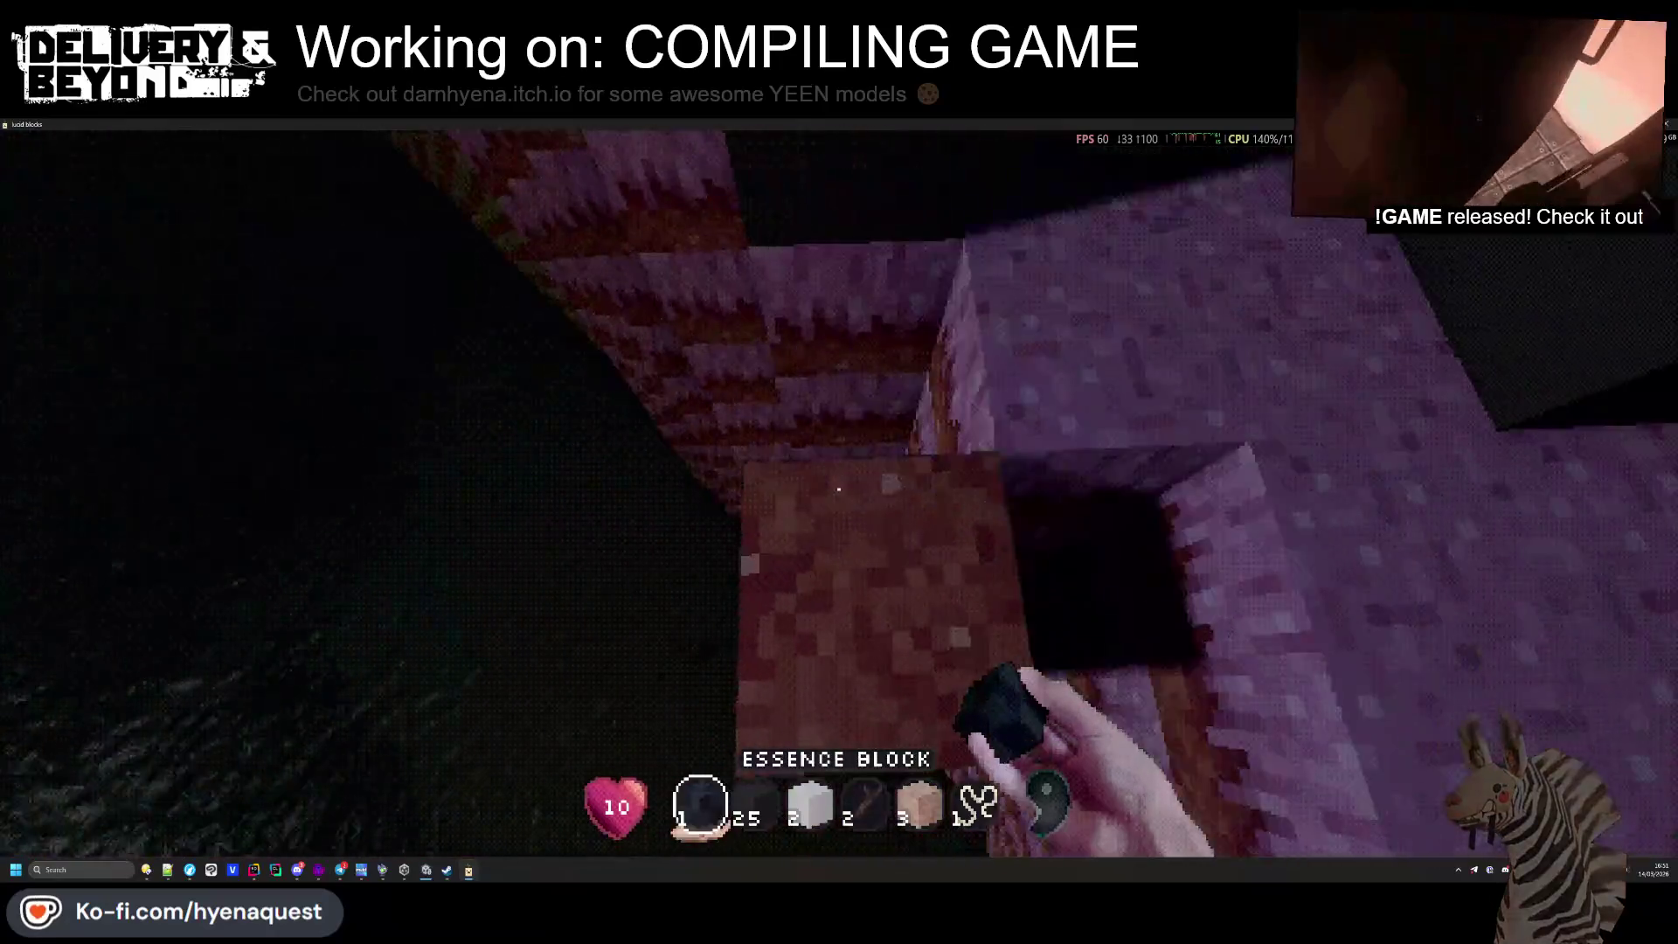
key("2")
right_click(839, 490)
right_click(839, 489)
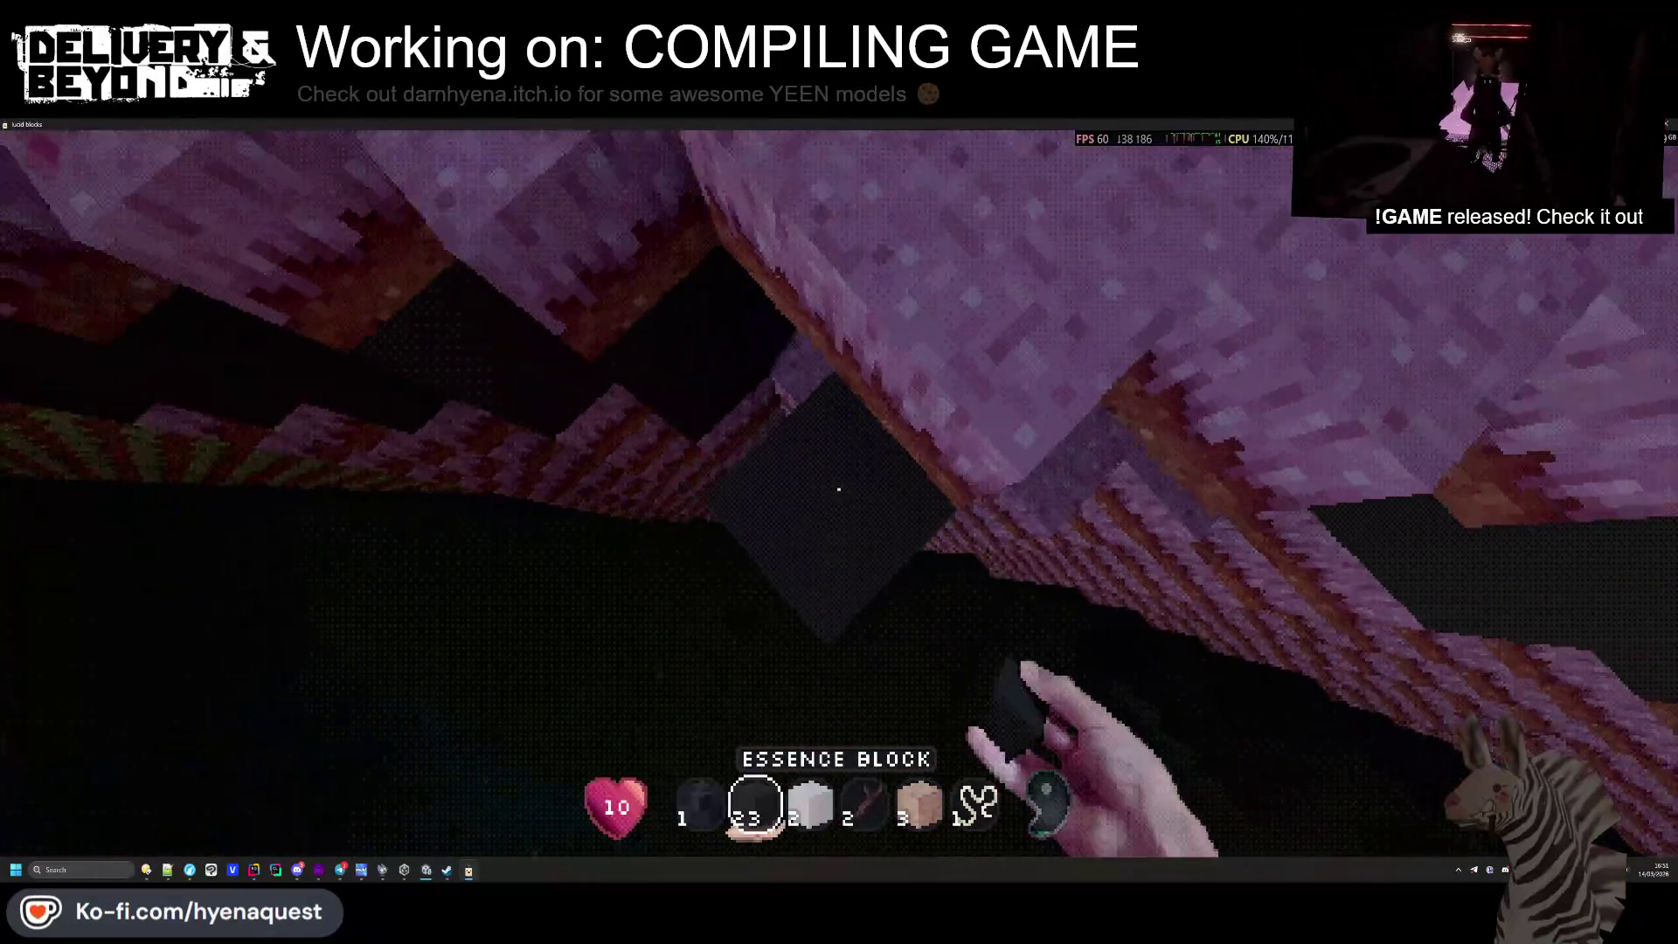
right_click(839, 489)
right_click(839, 489)
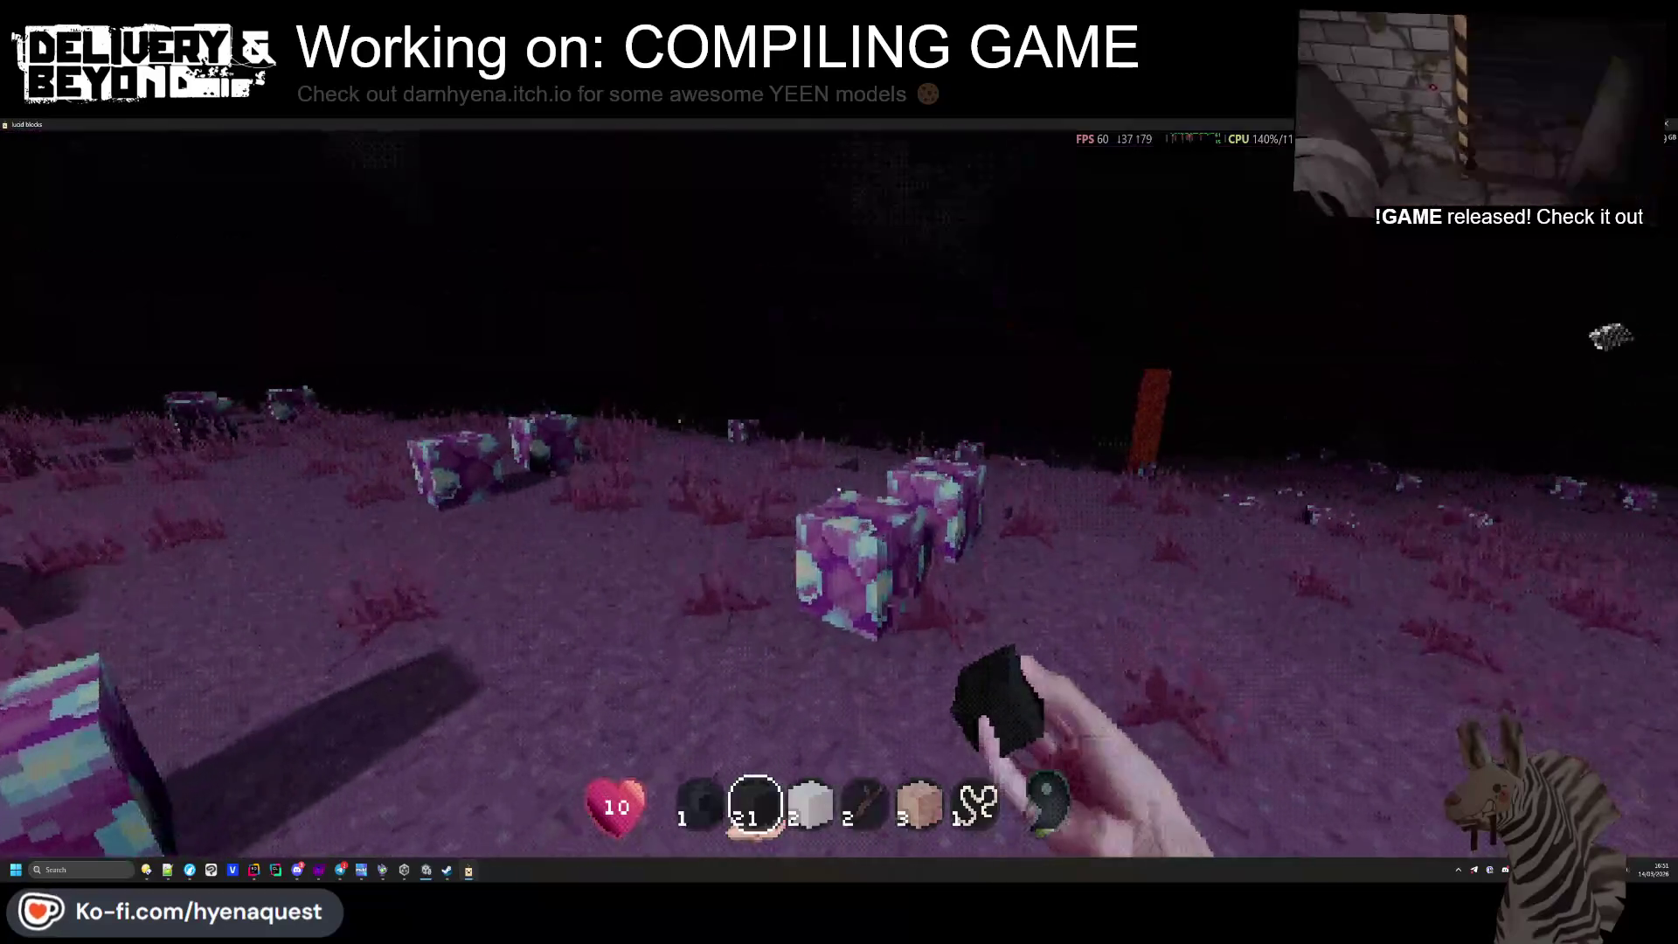
Approach the purple crystal blocks and break the green speckled cube
key("w")
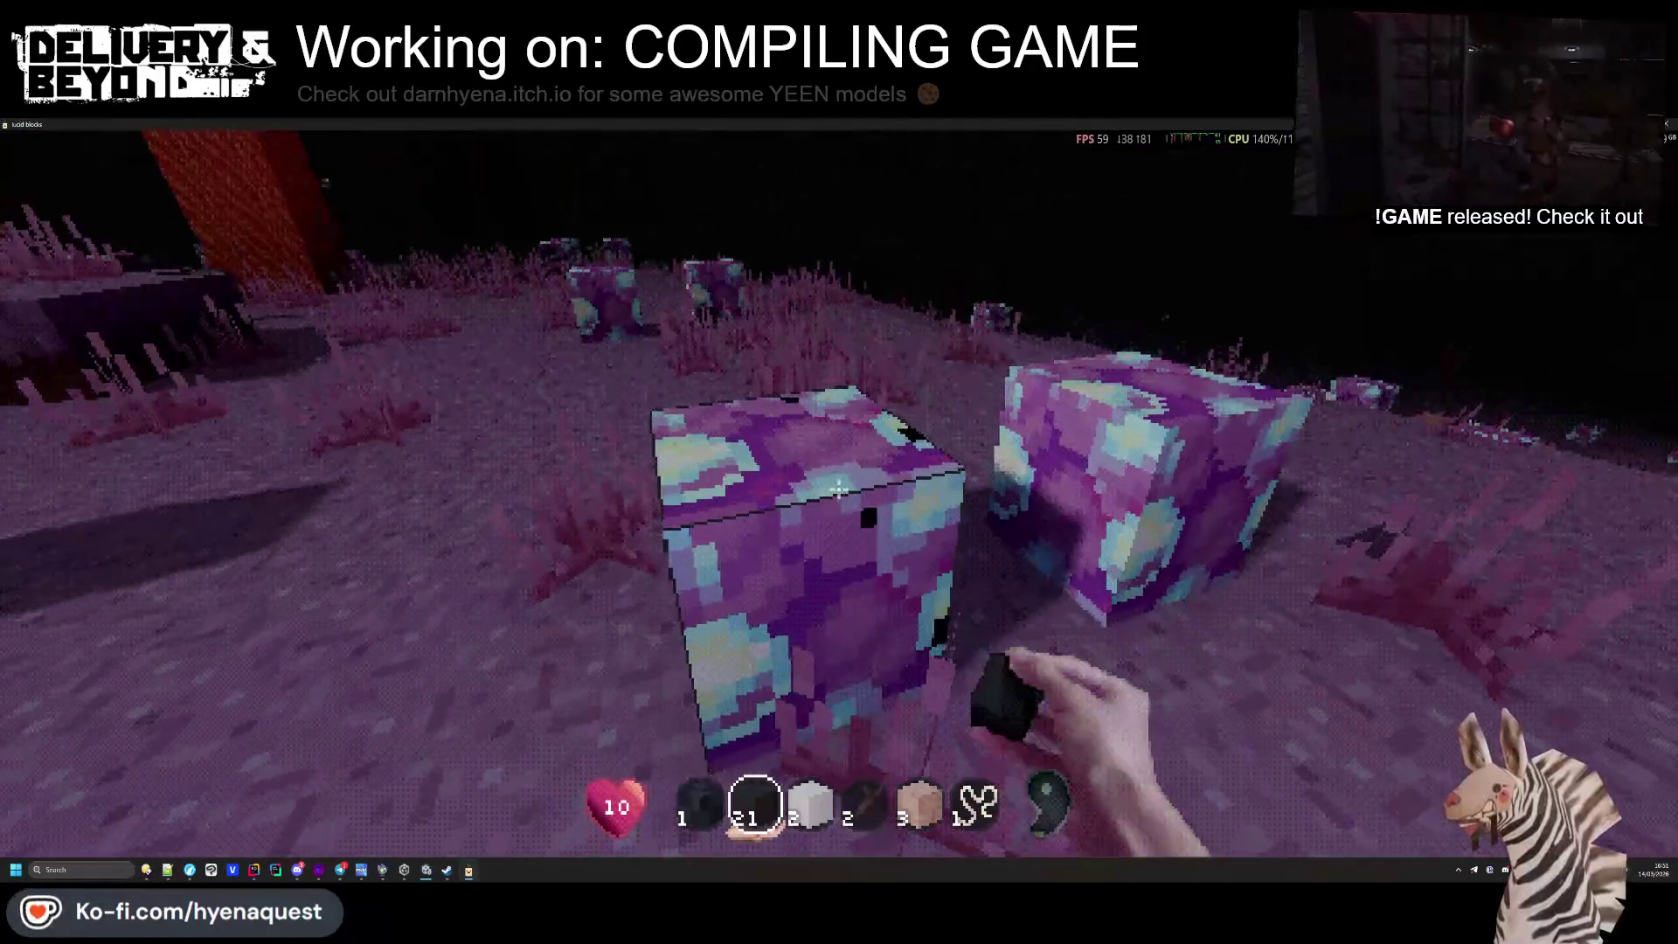
key("w")
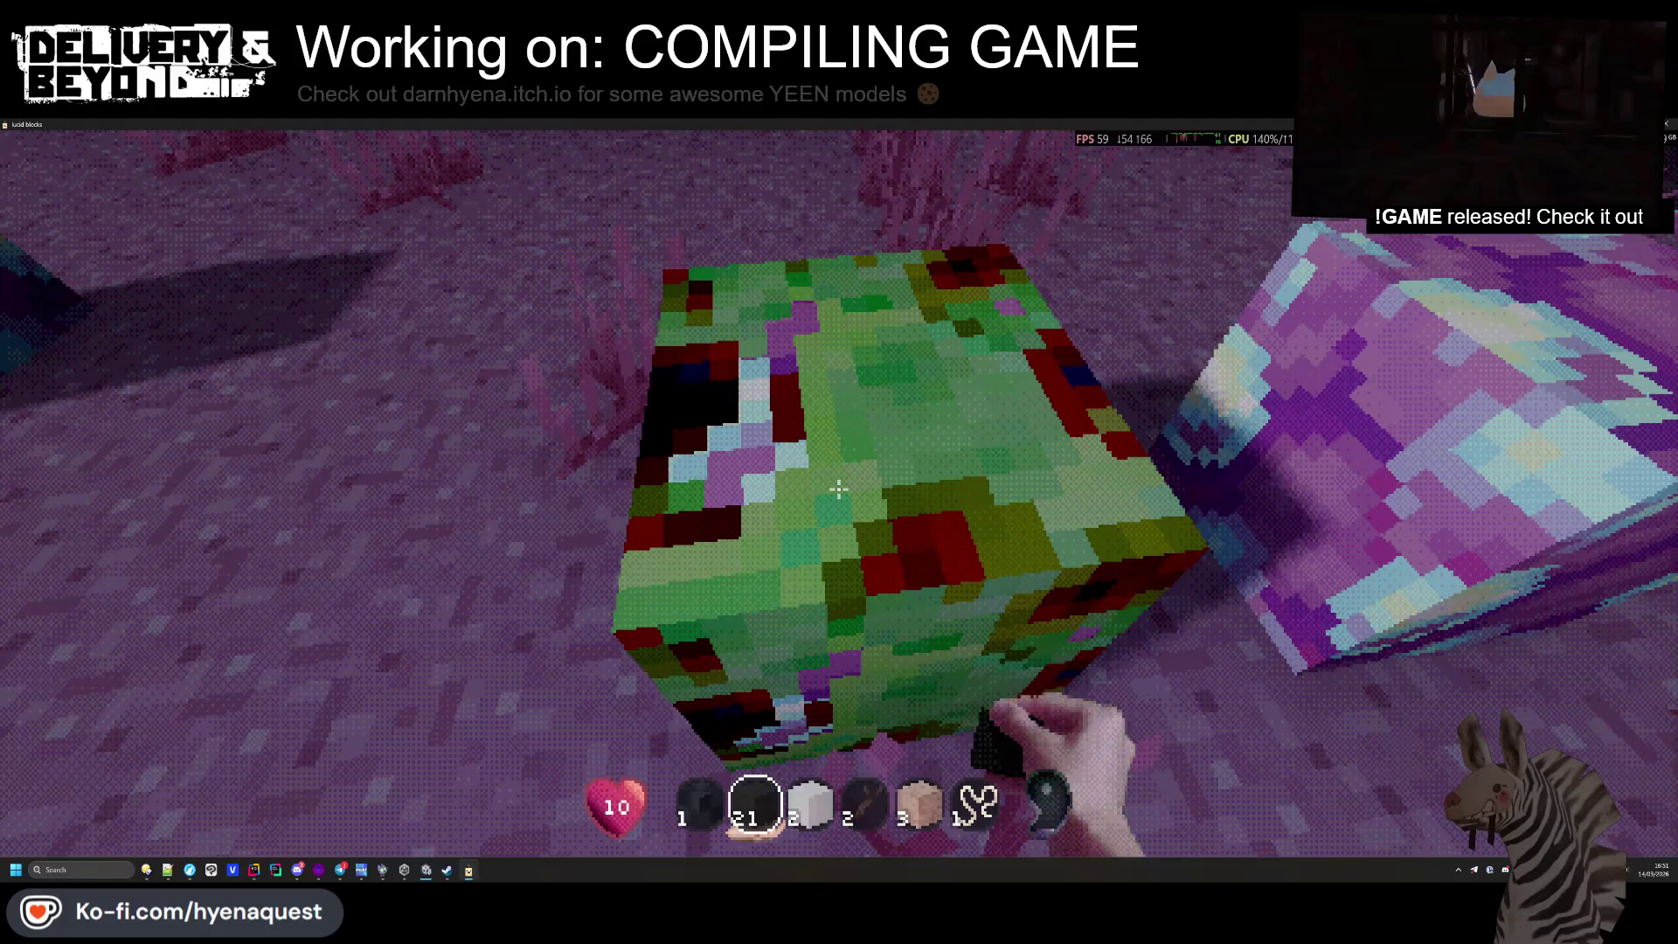
left_click(839, 489)
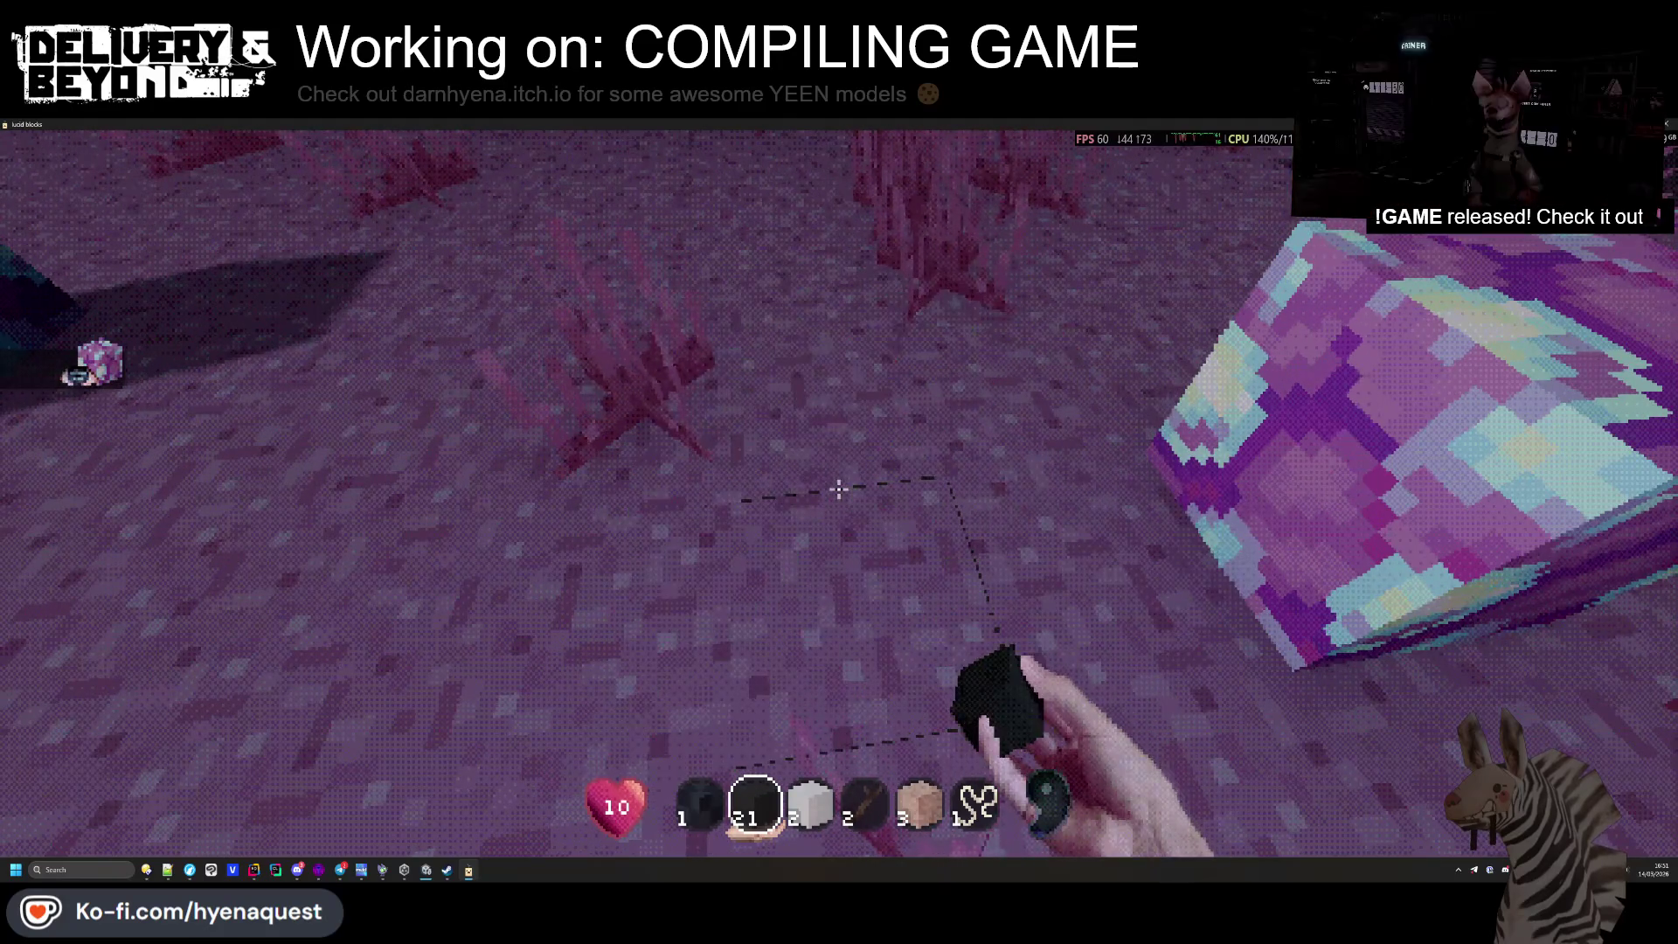
scroll(839, 489, "down", 1)
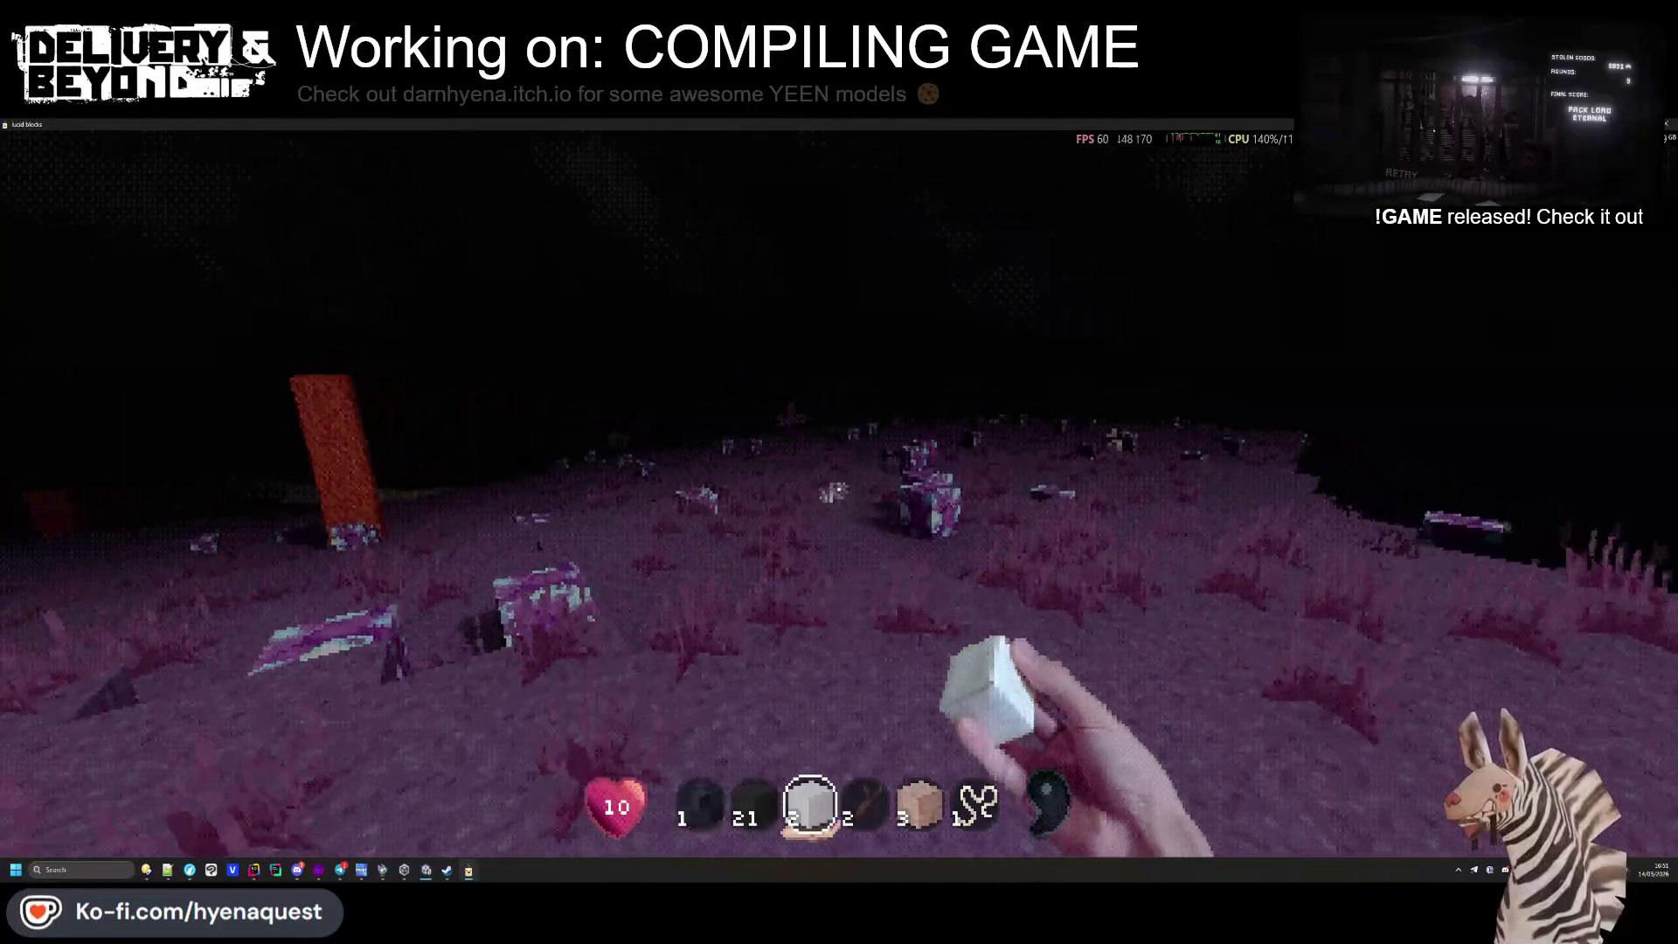
Walk across the pink terrain past the red pillar toward the purple crystal blocks
key("w")
key("w")
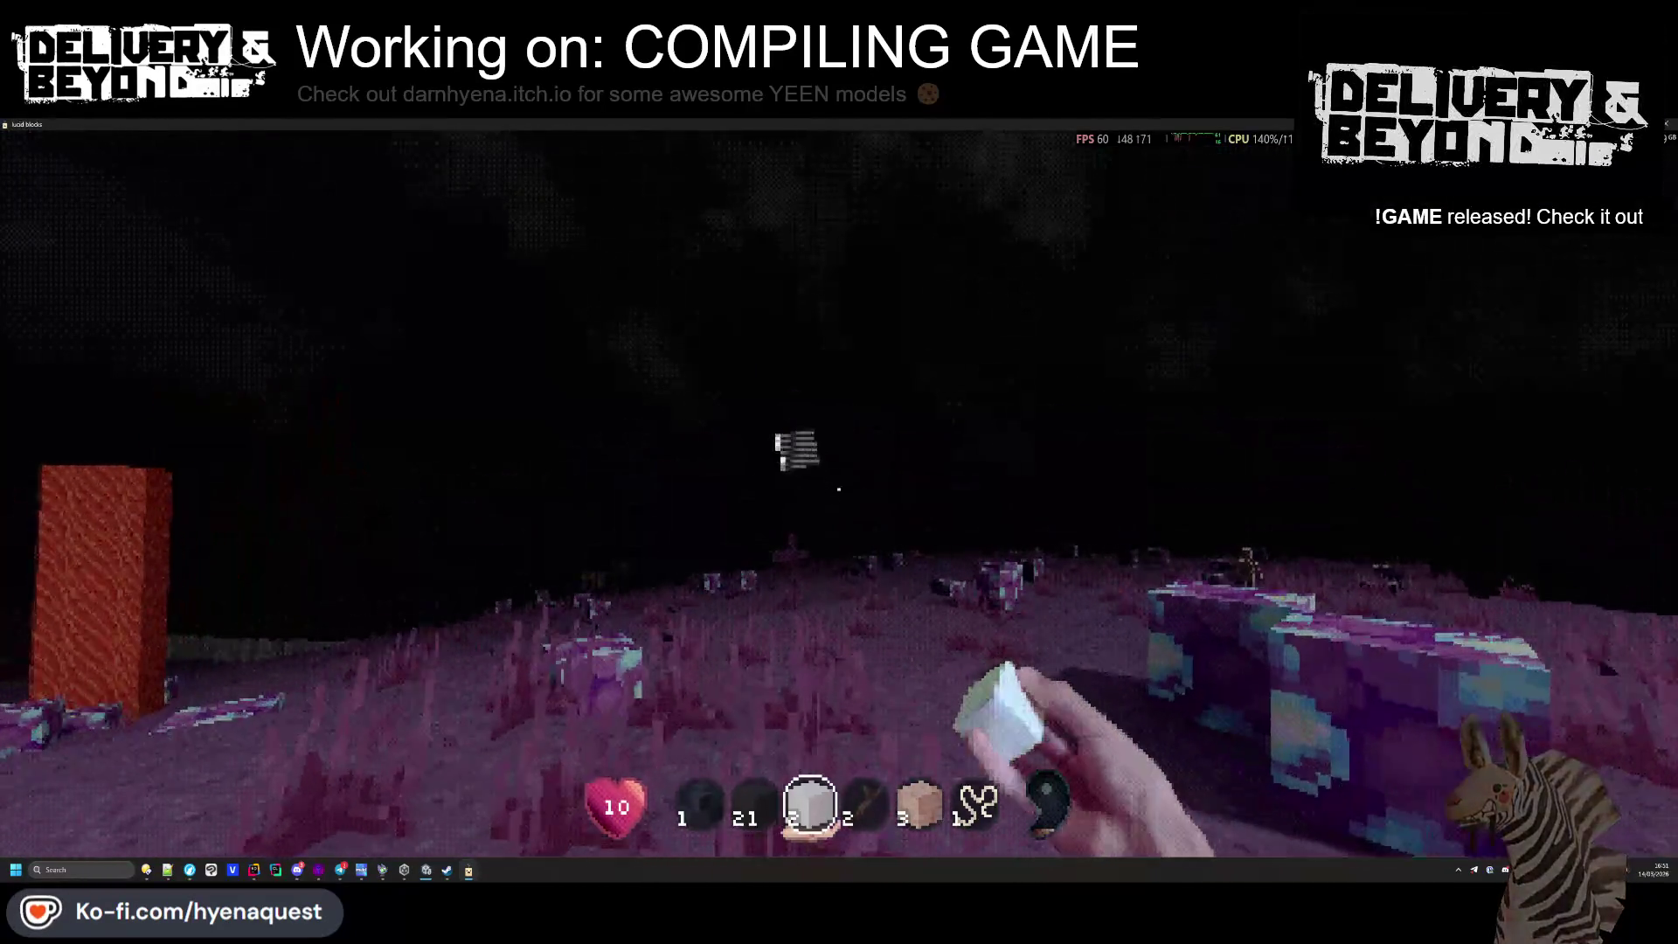
key("w")
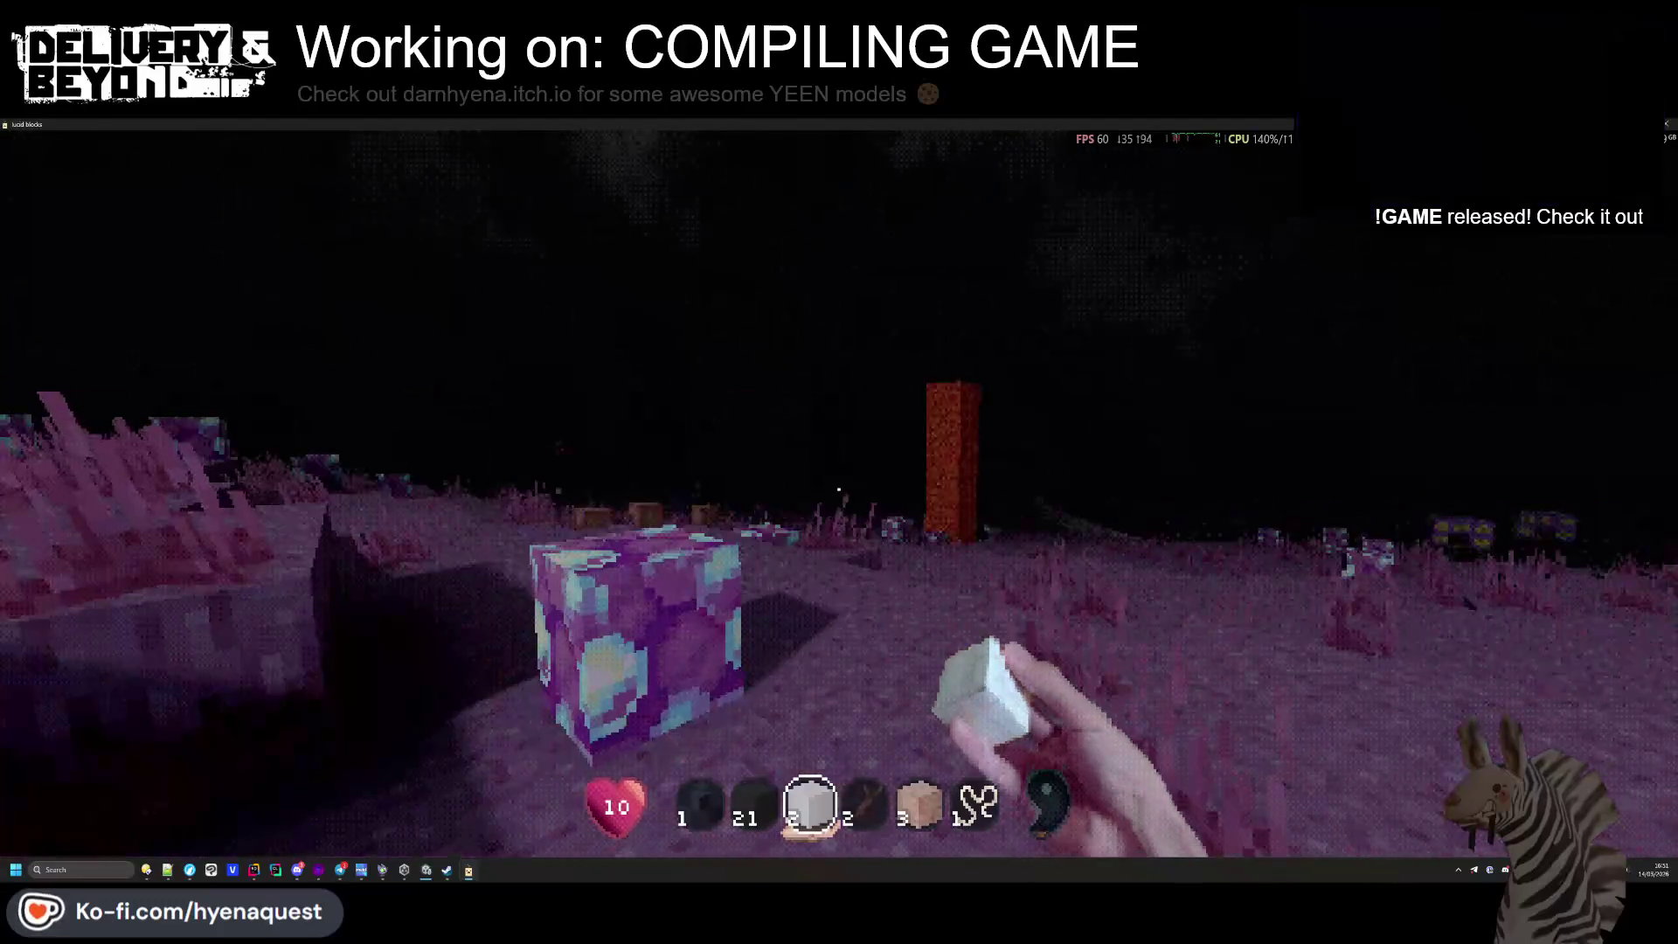
key("w")
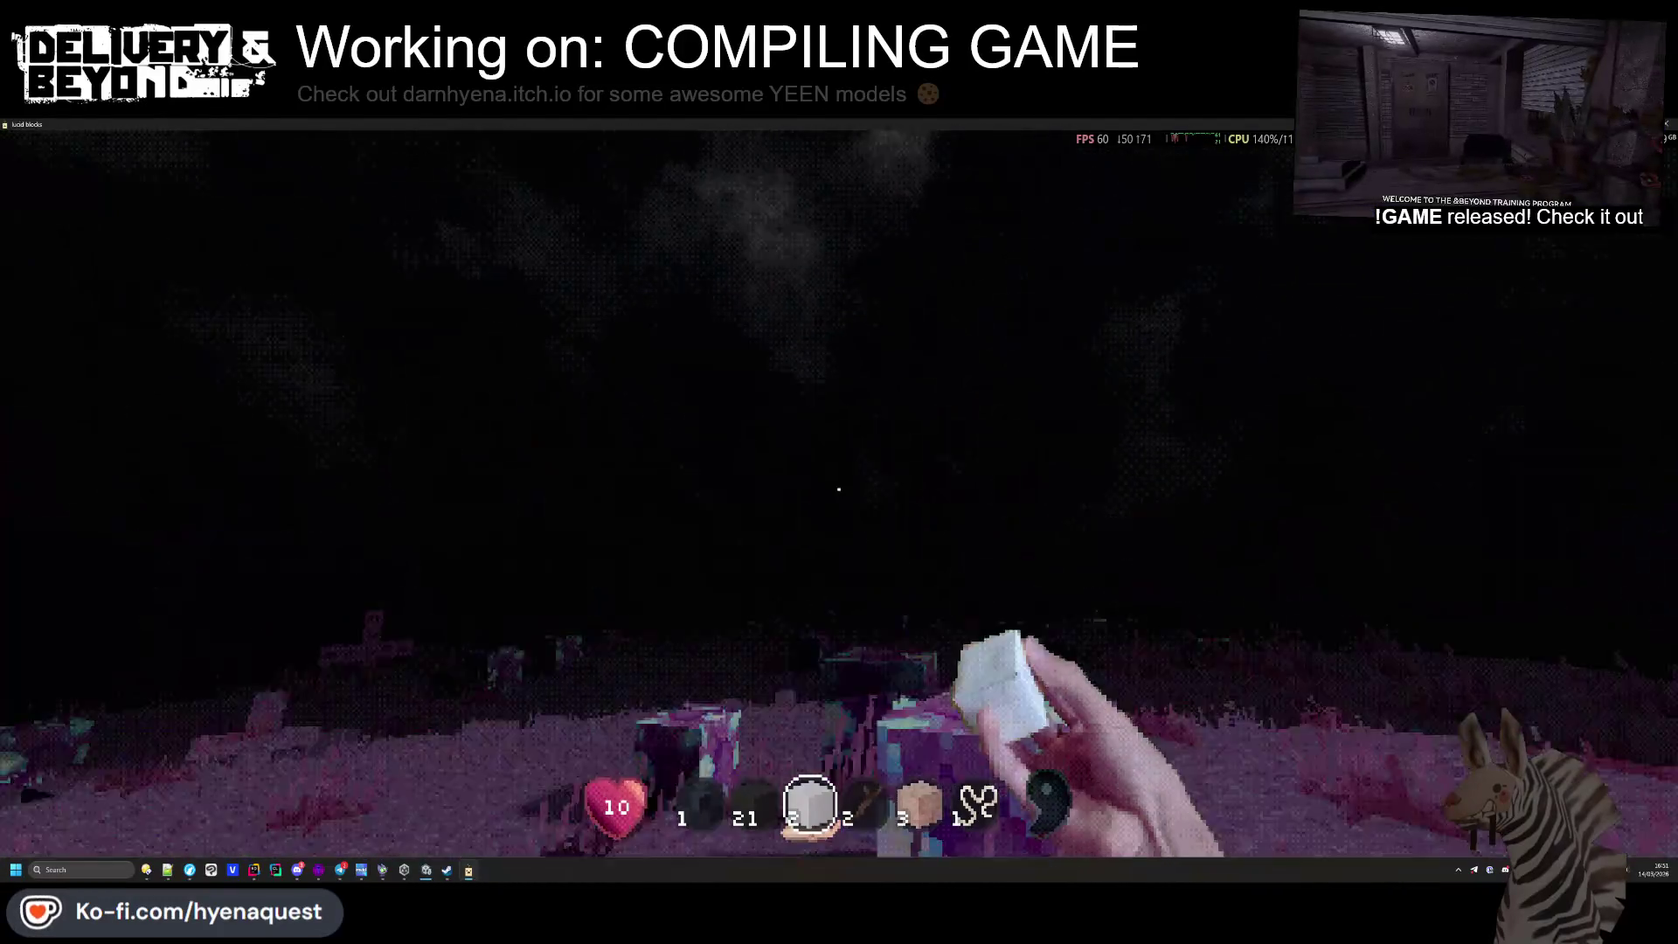
key("w")
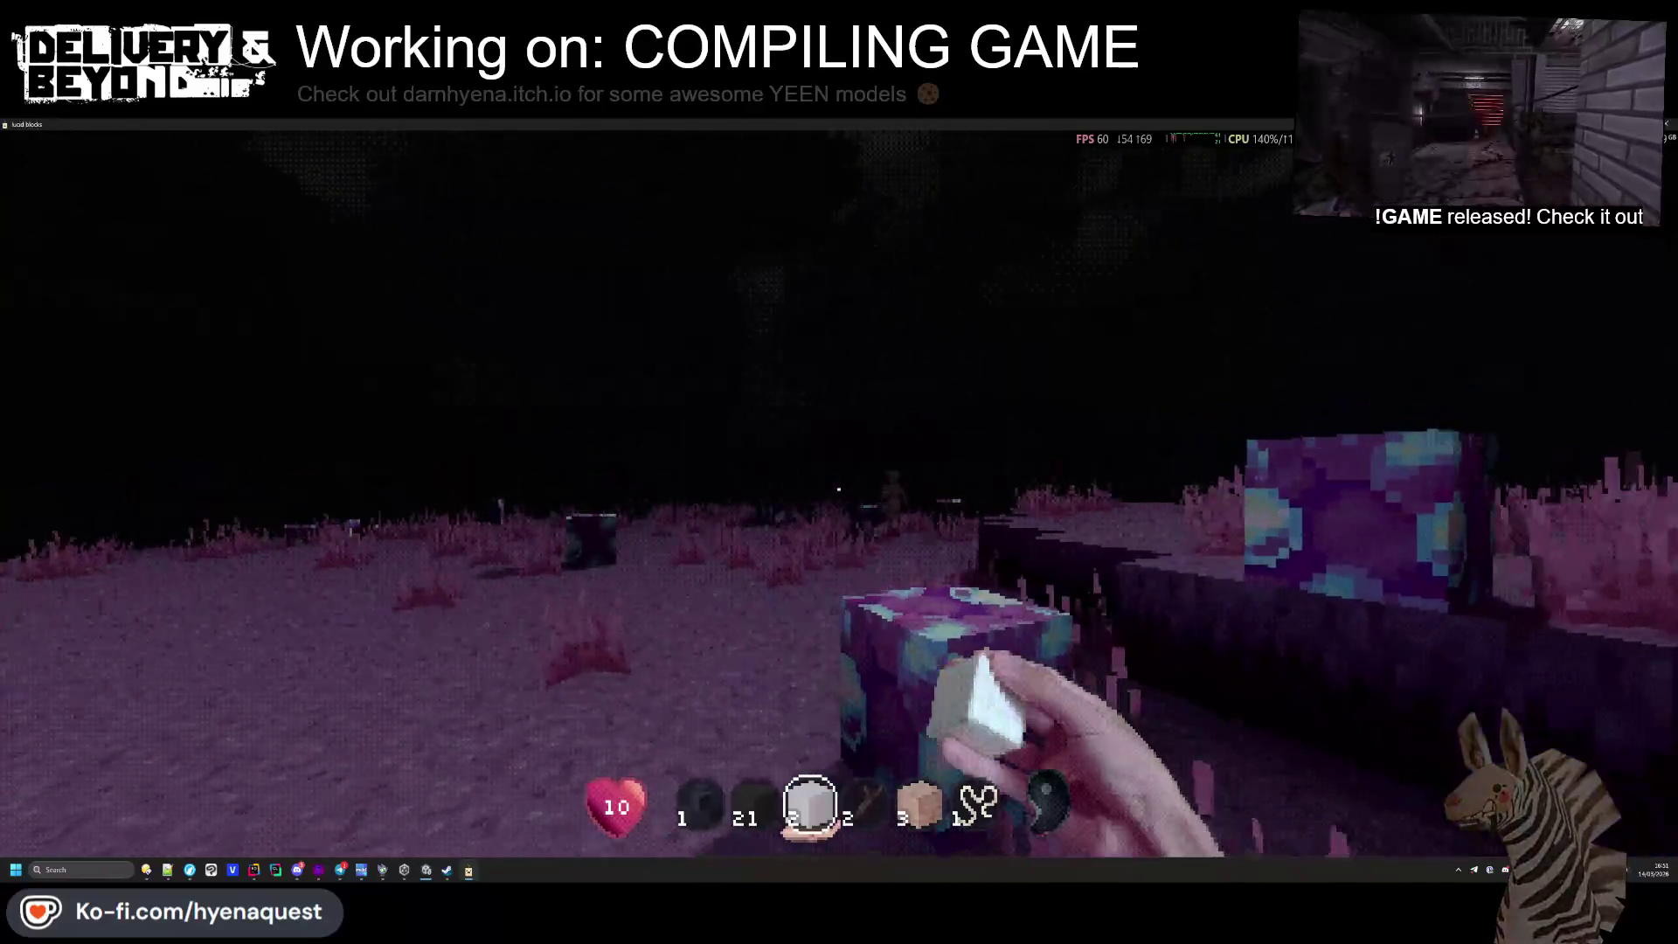
With the stick in hand, chase the wooden figure onto the ledge and smash it
key("4")
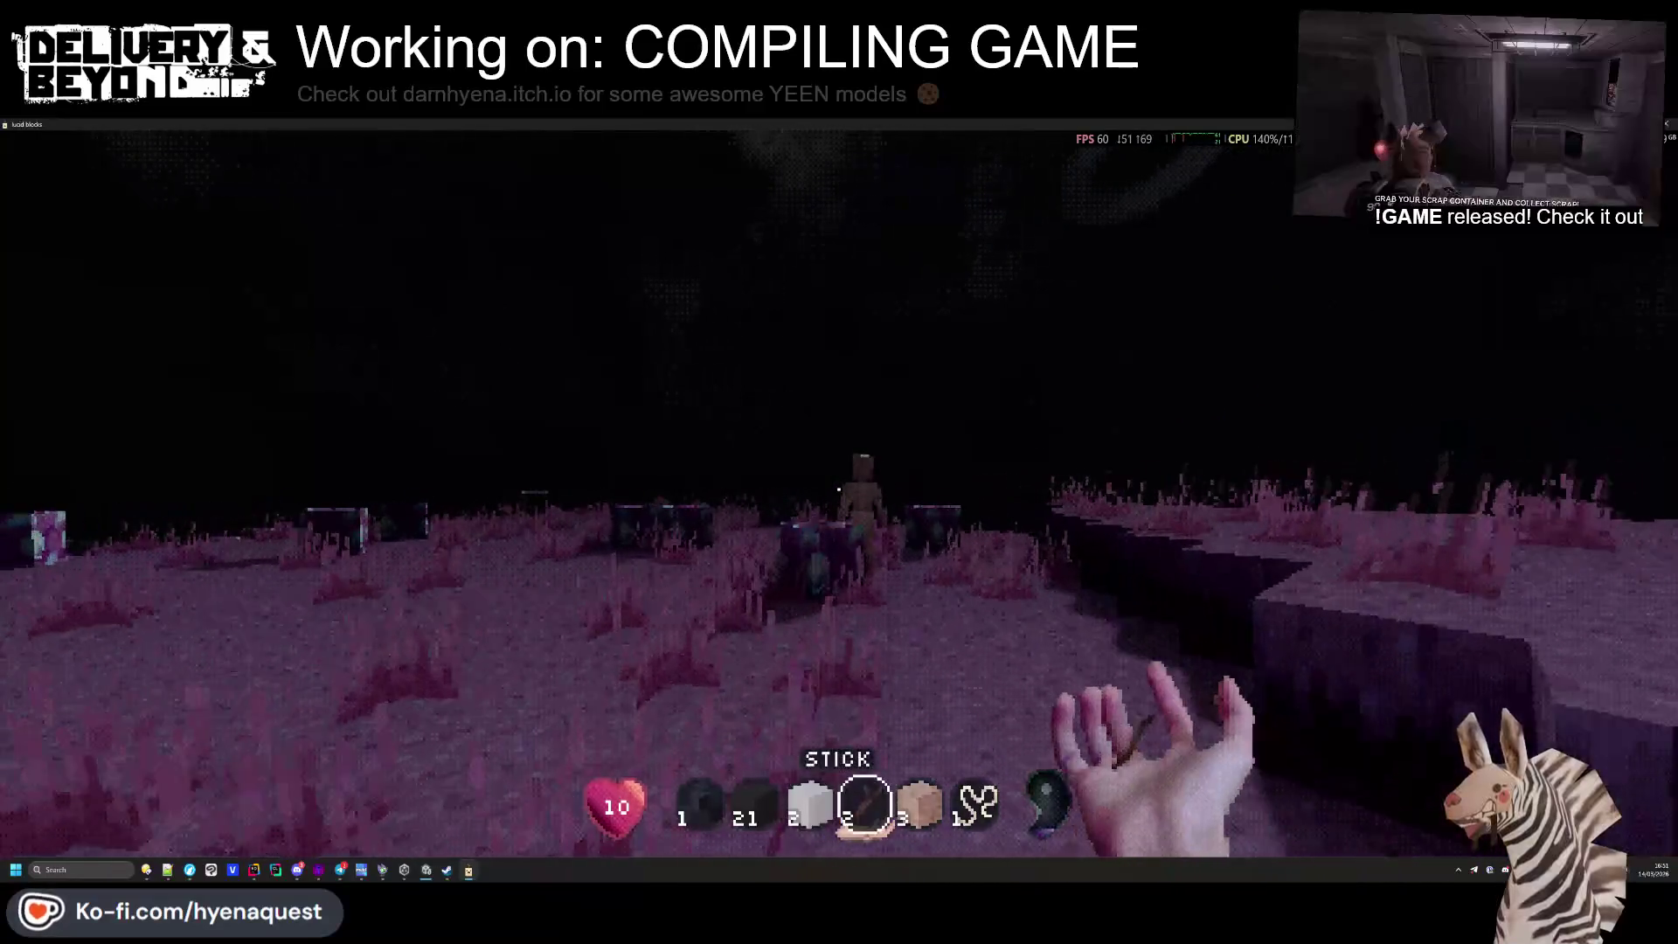
key("w")
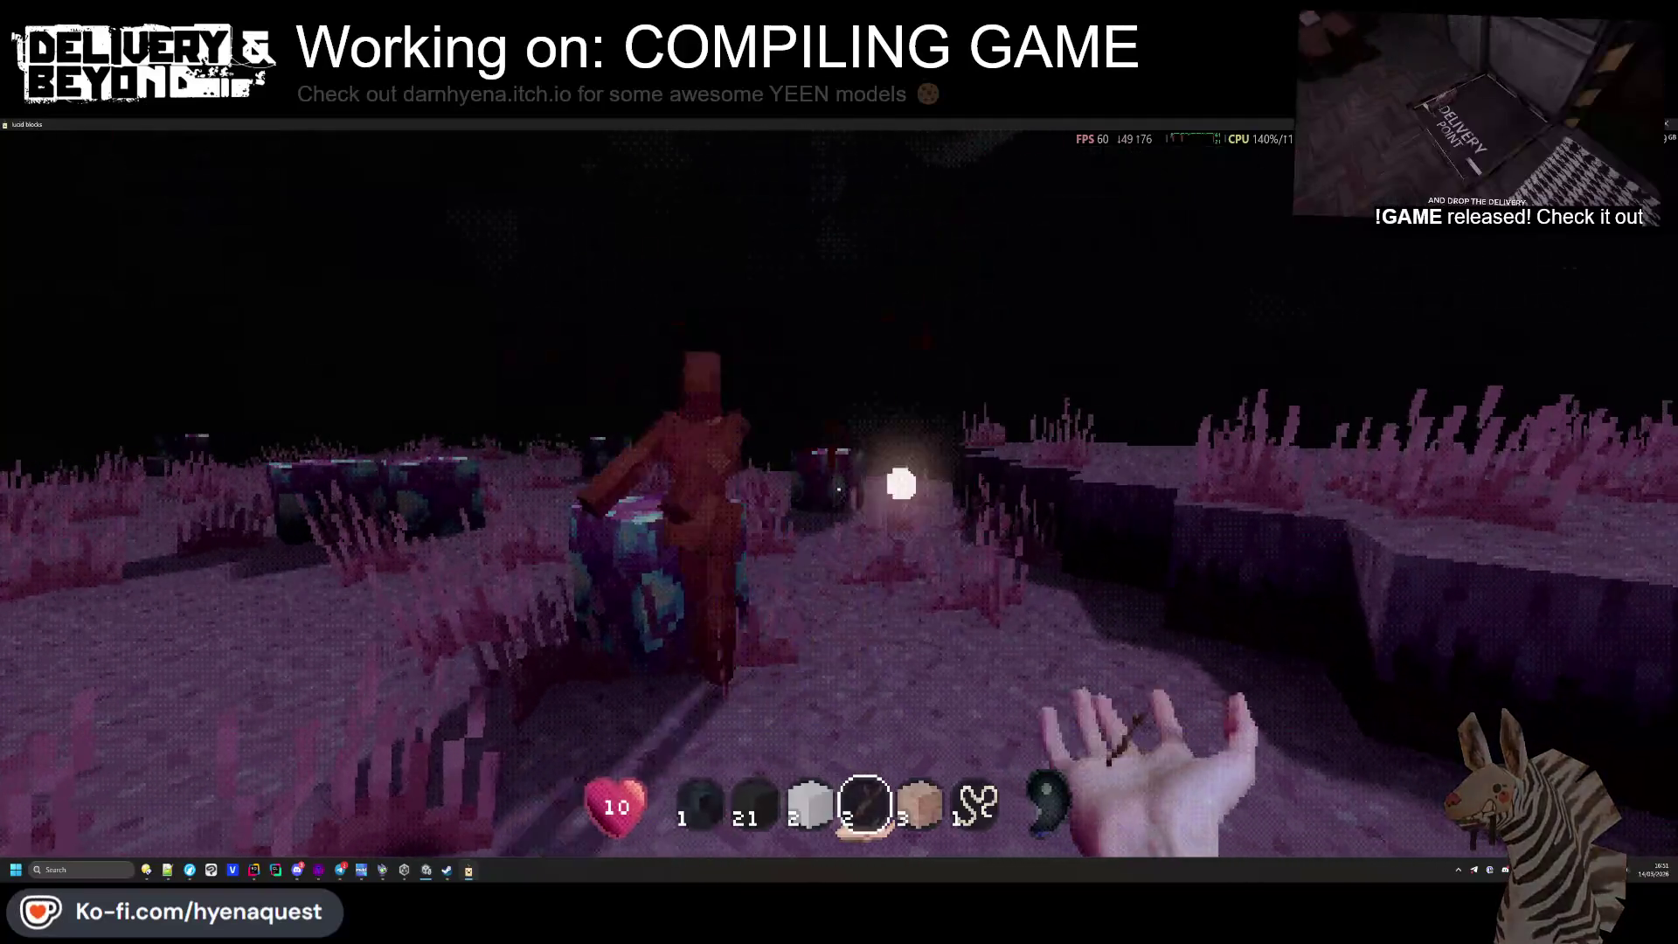
key("w")
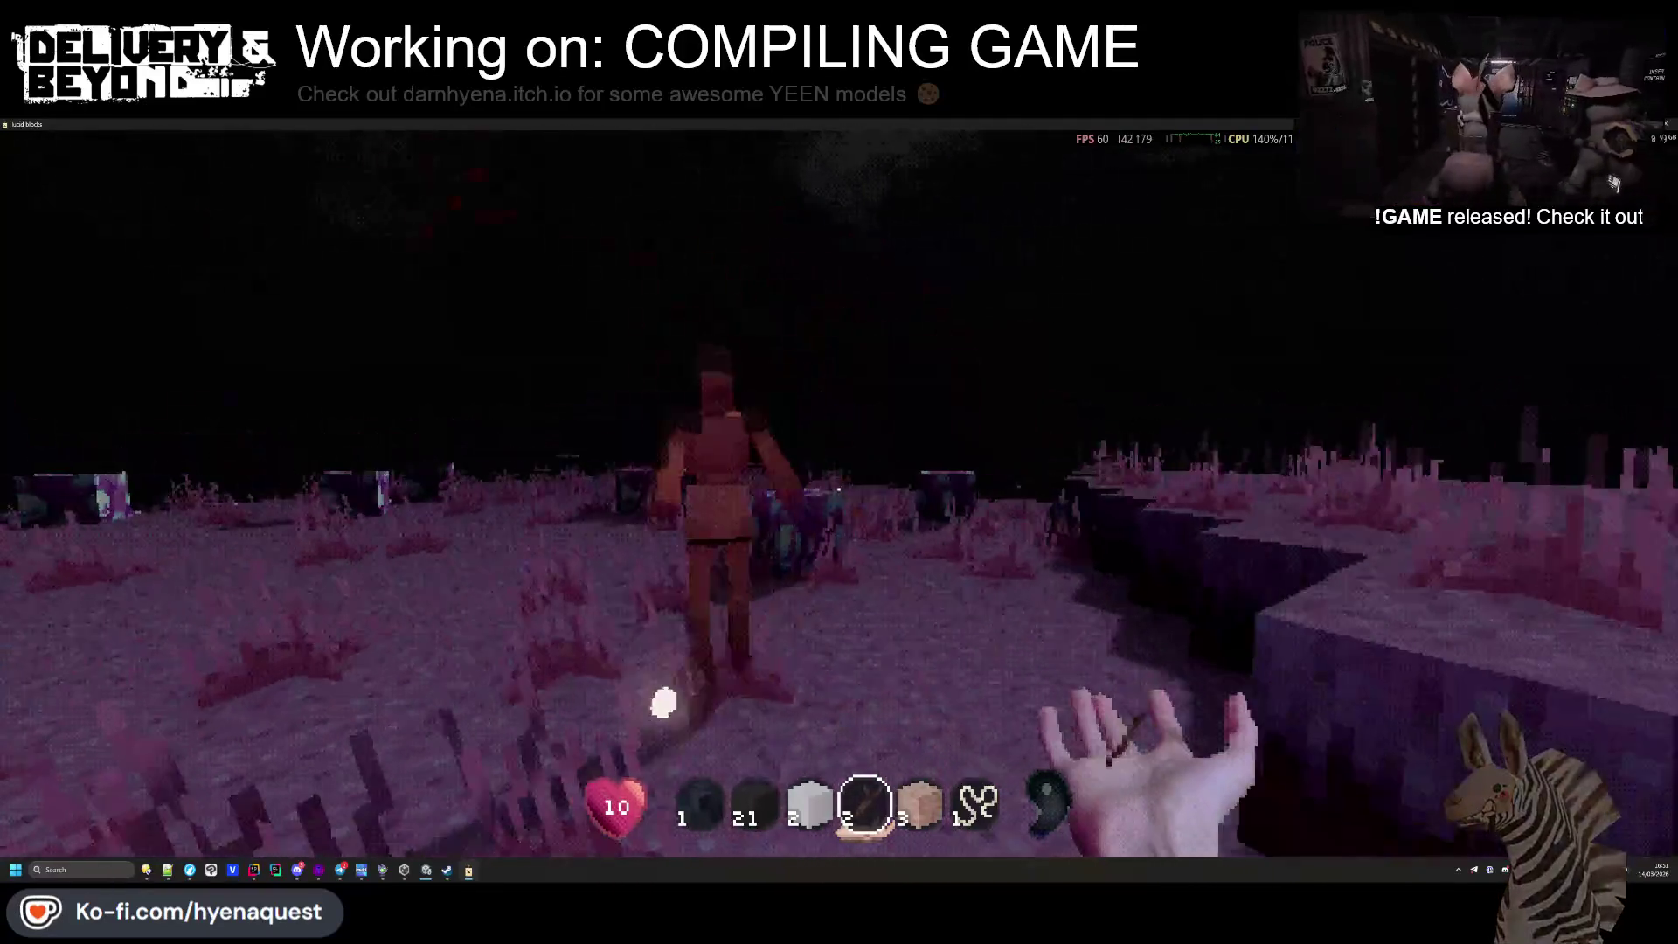
key("w")
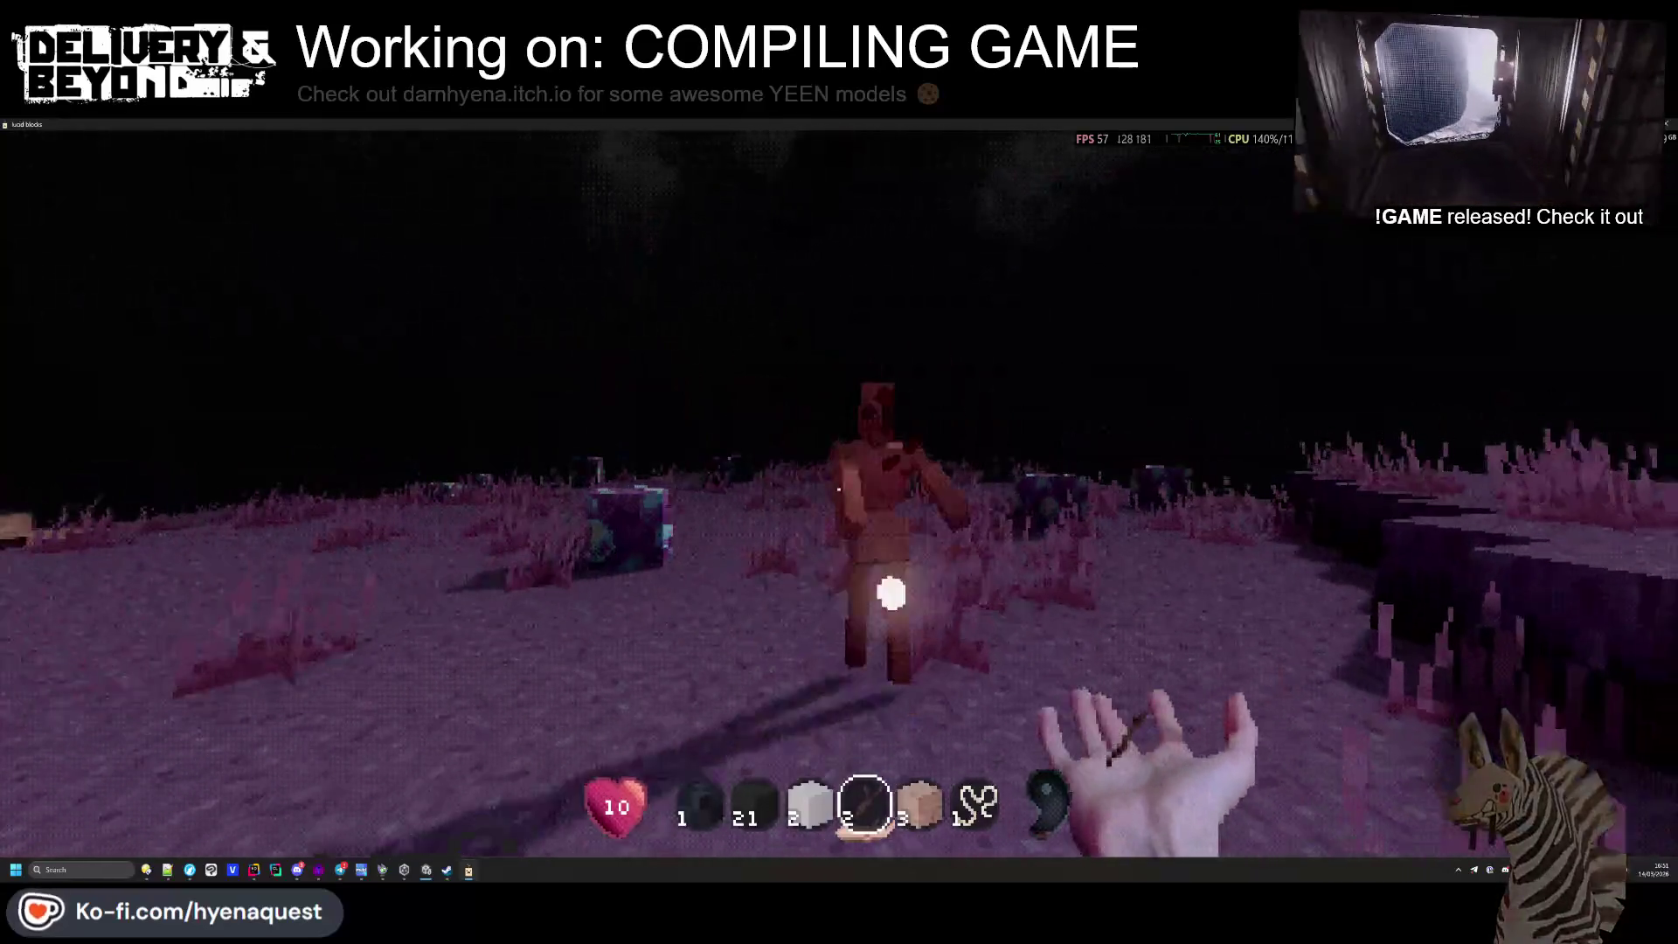
key("w")
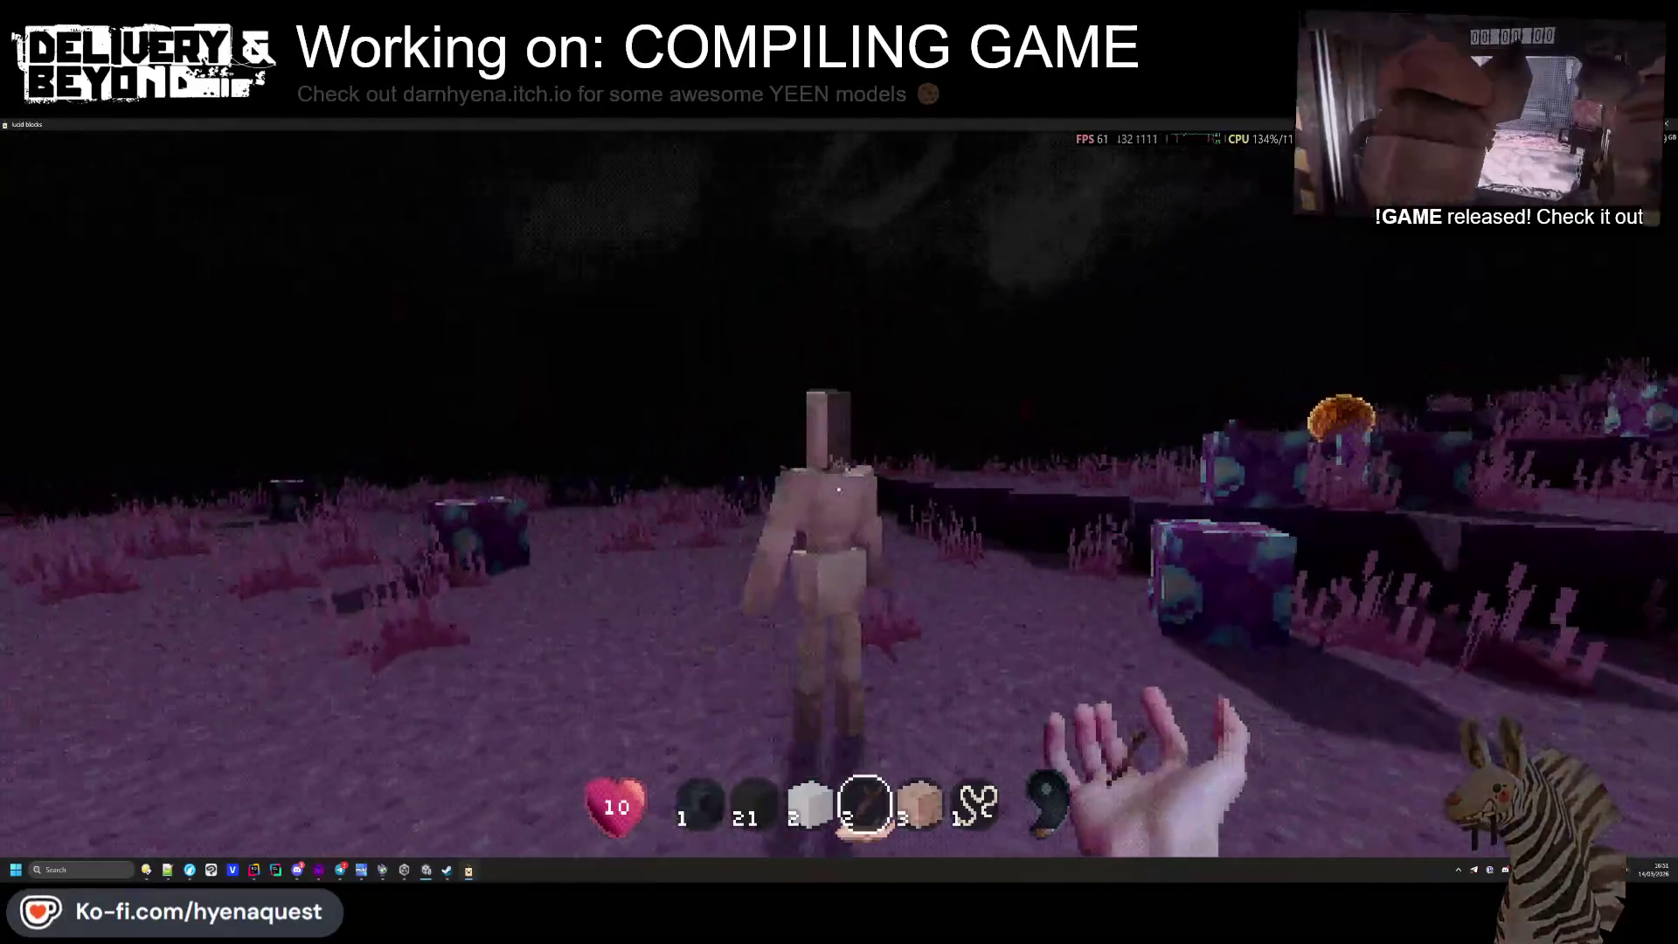
key("w")
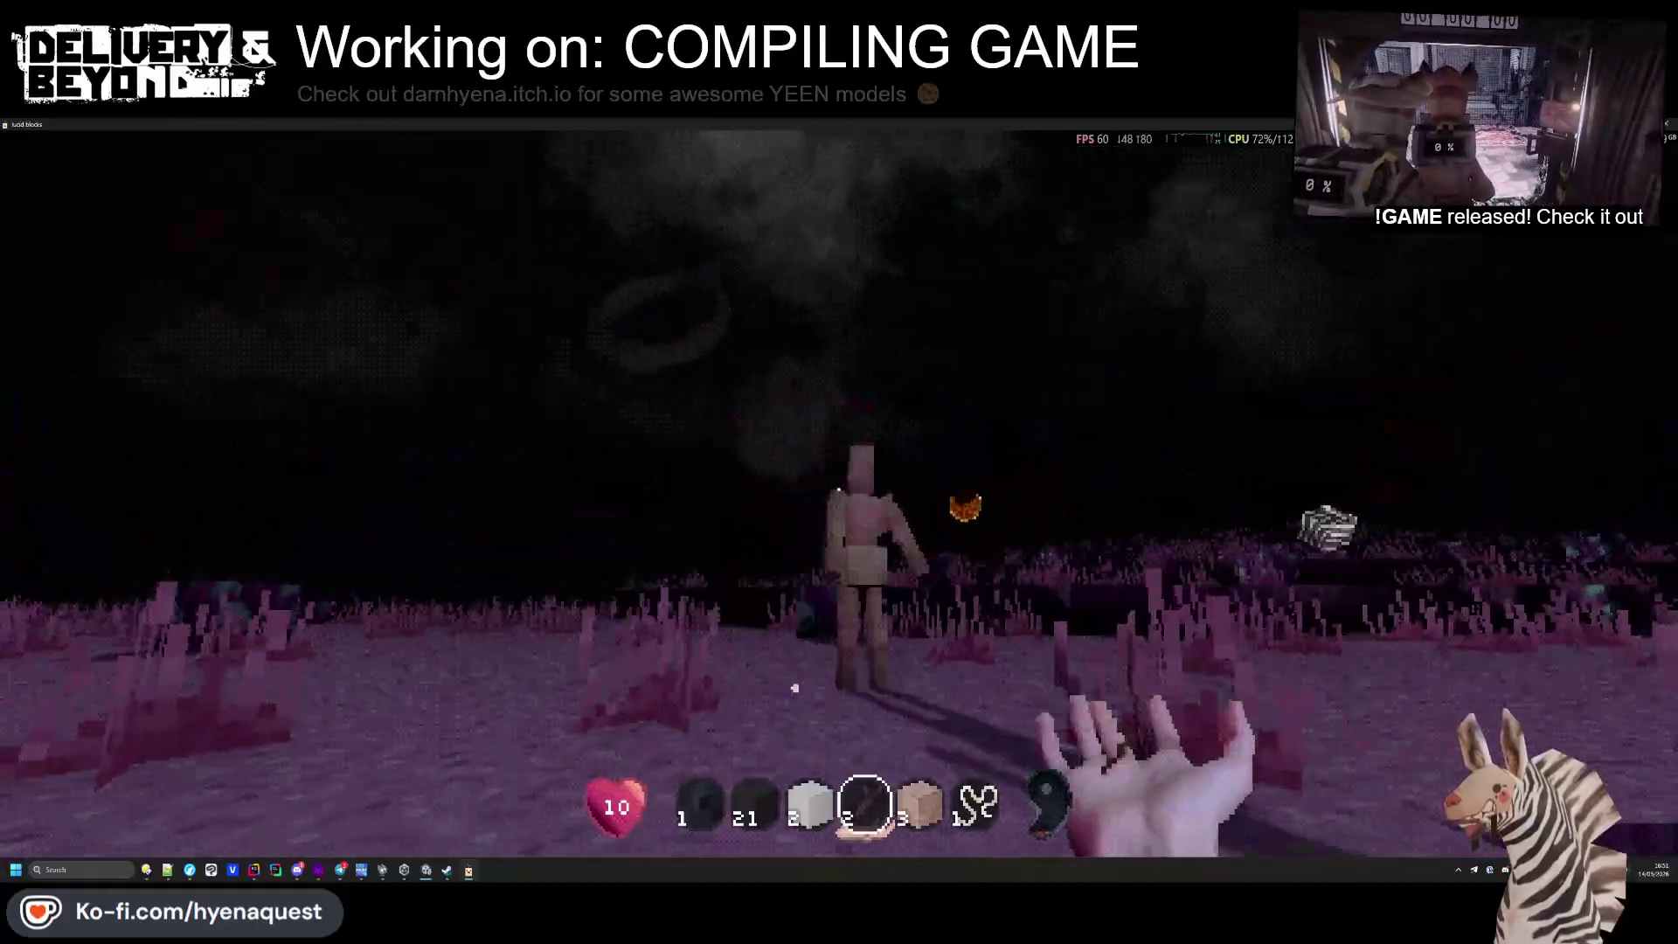
key("w")
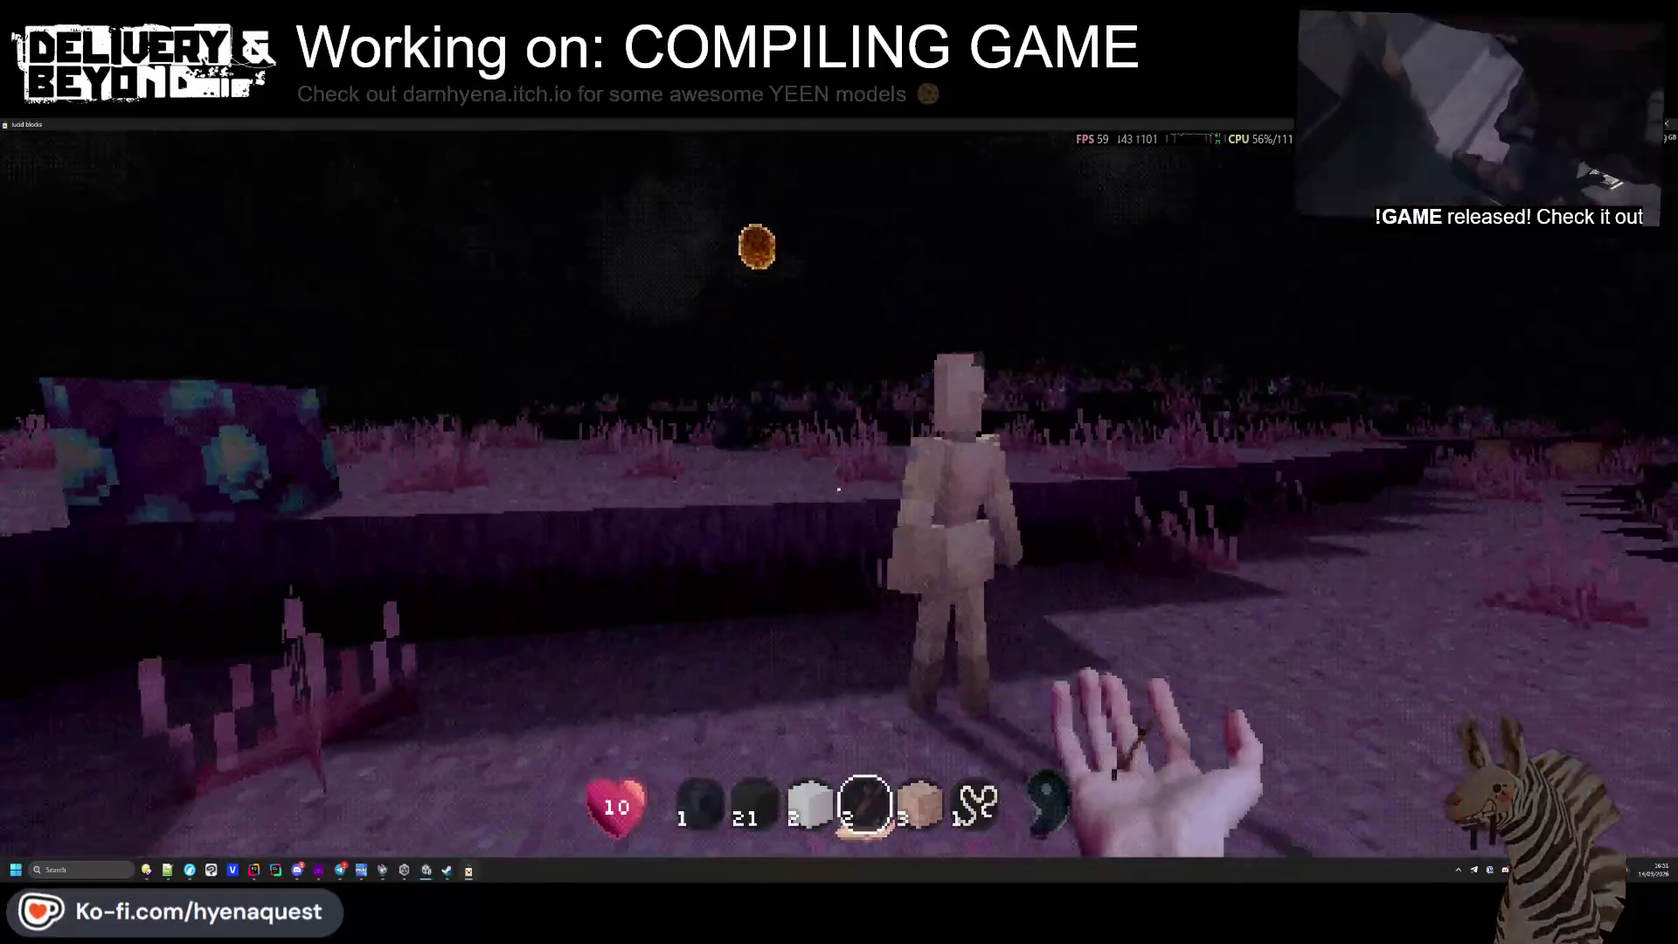
key("w")
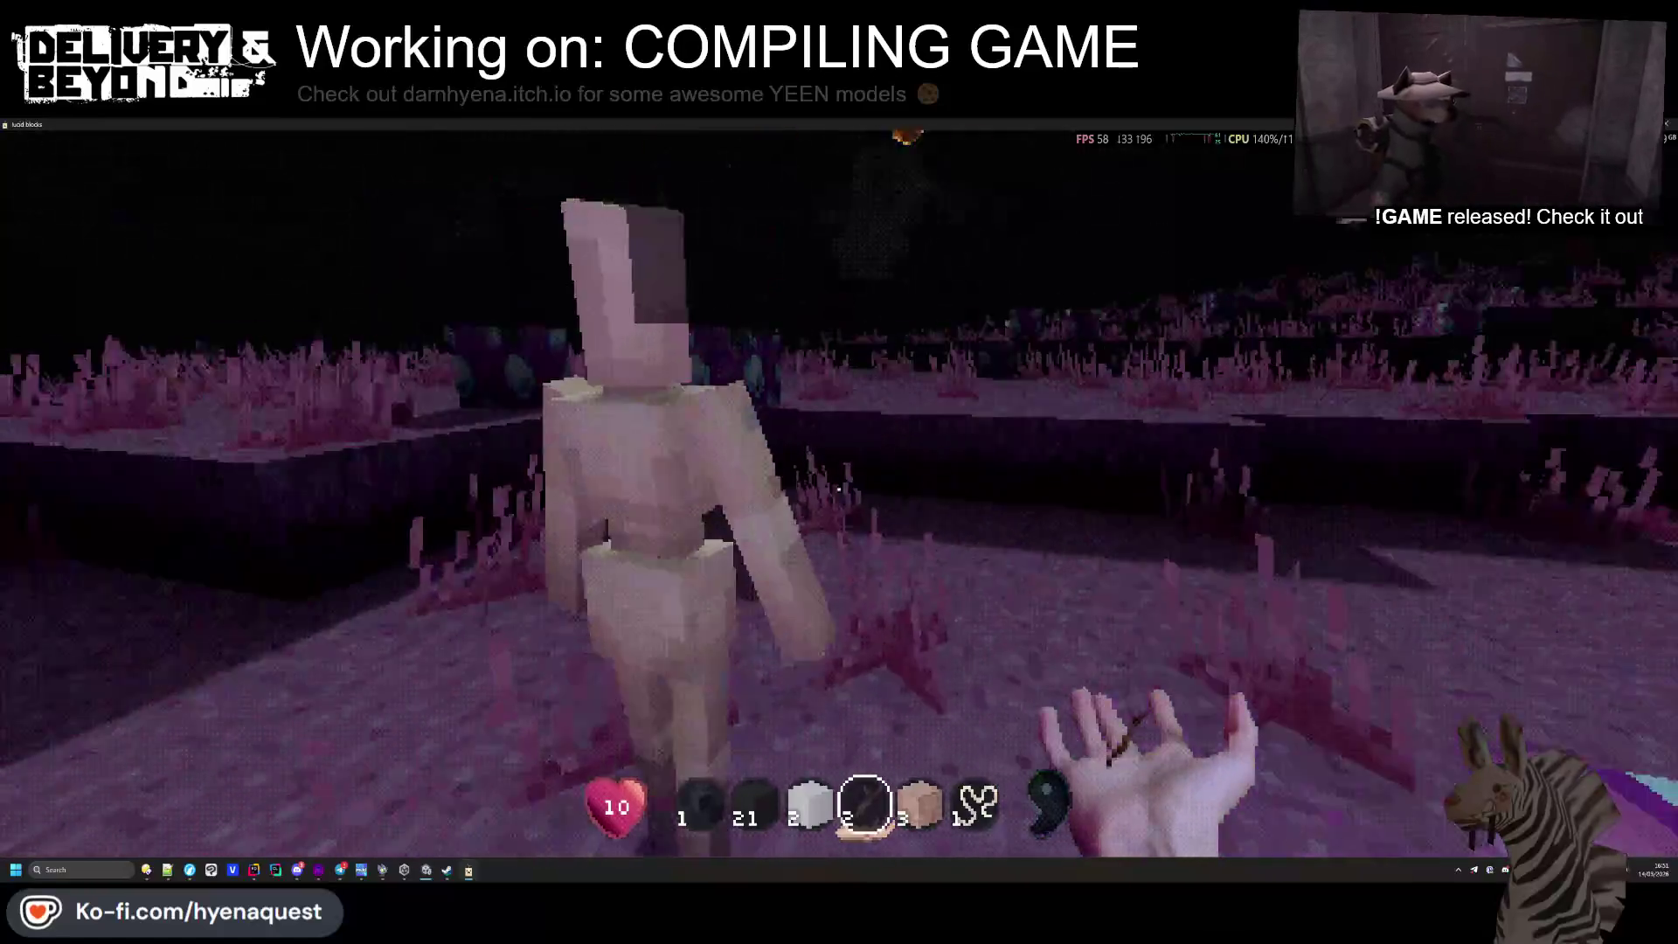
left_click(839, 472)
Collect the dropped sticks and wood, then roam past the sign toward the red pillar
key("w")
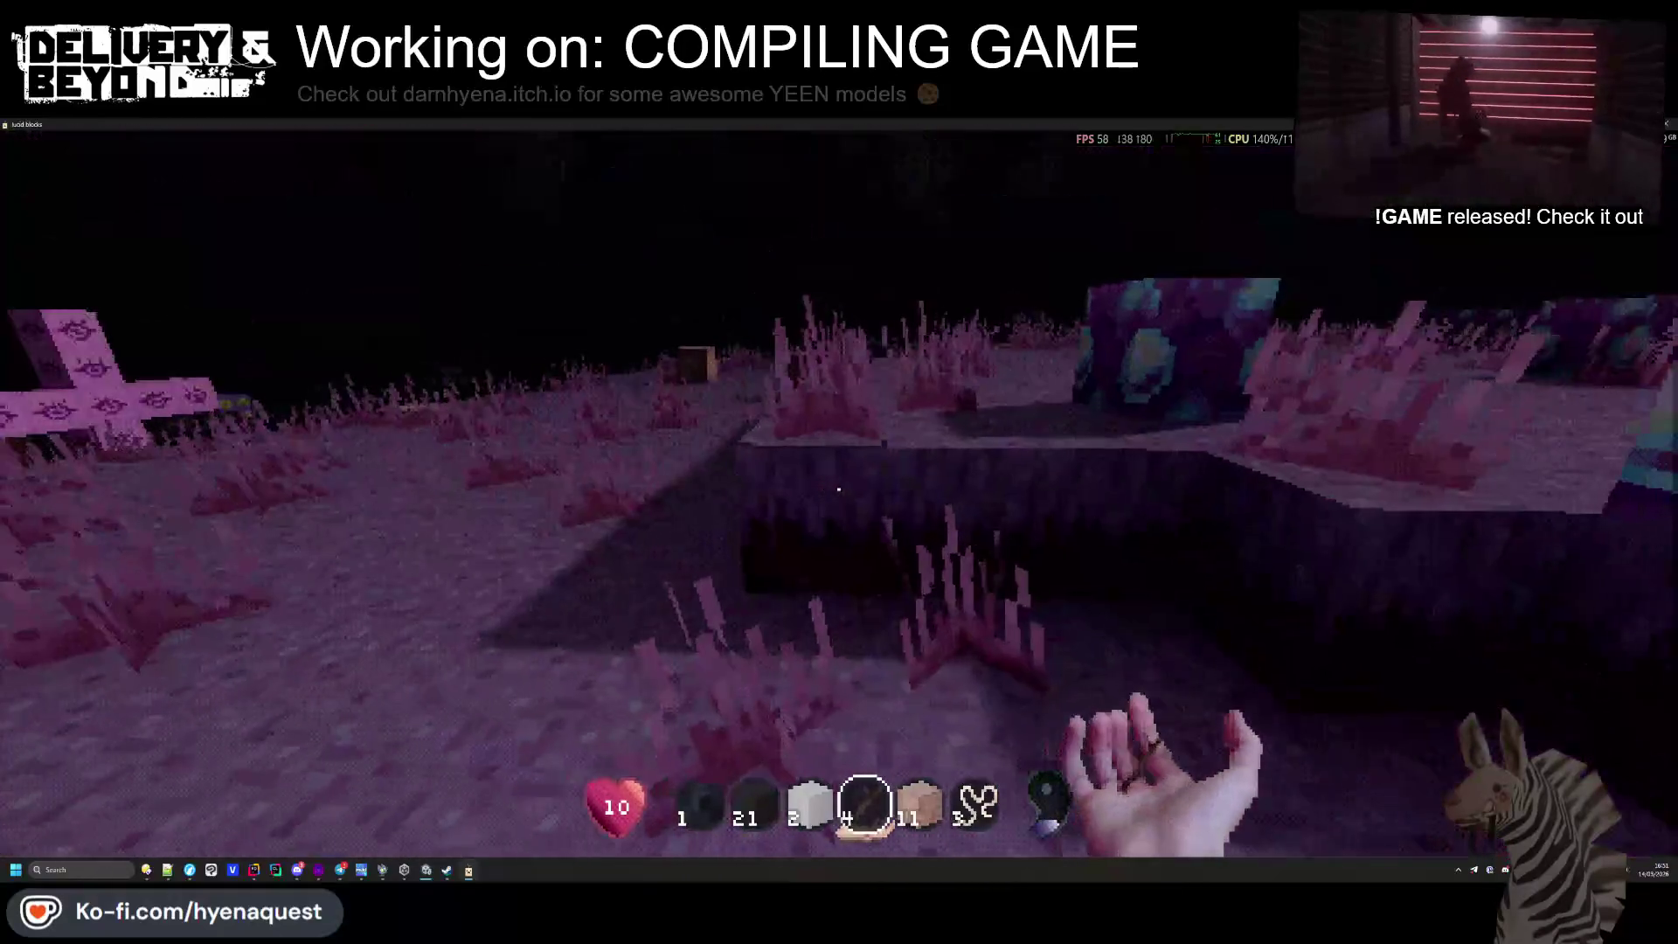
key("w")
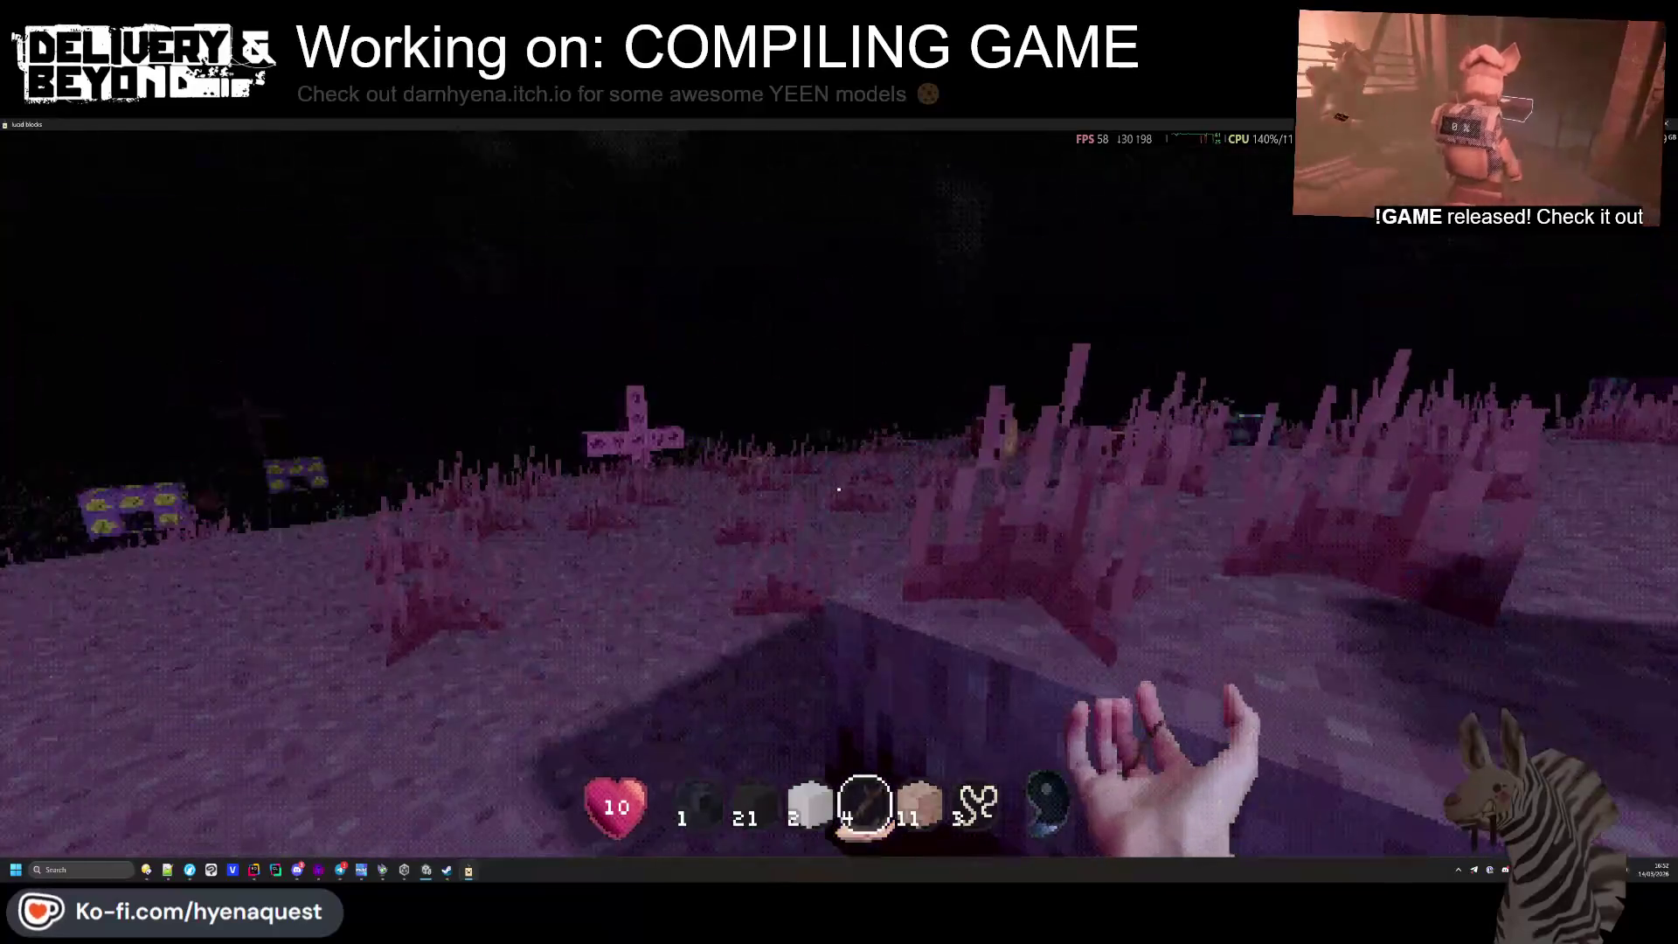
key("w")
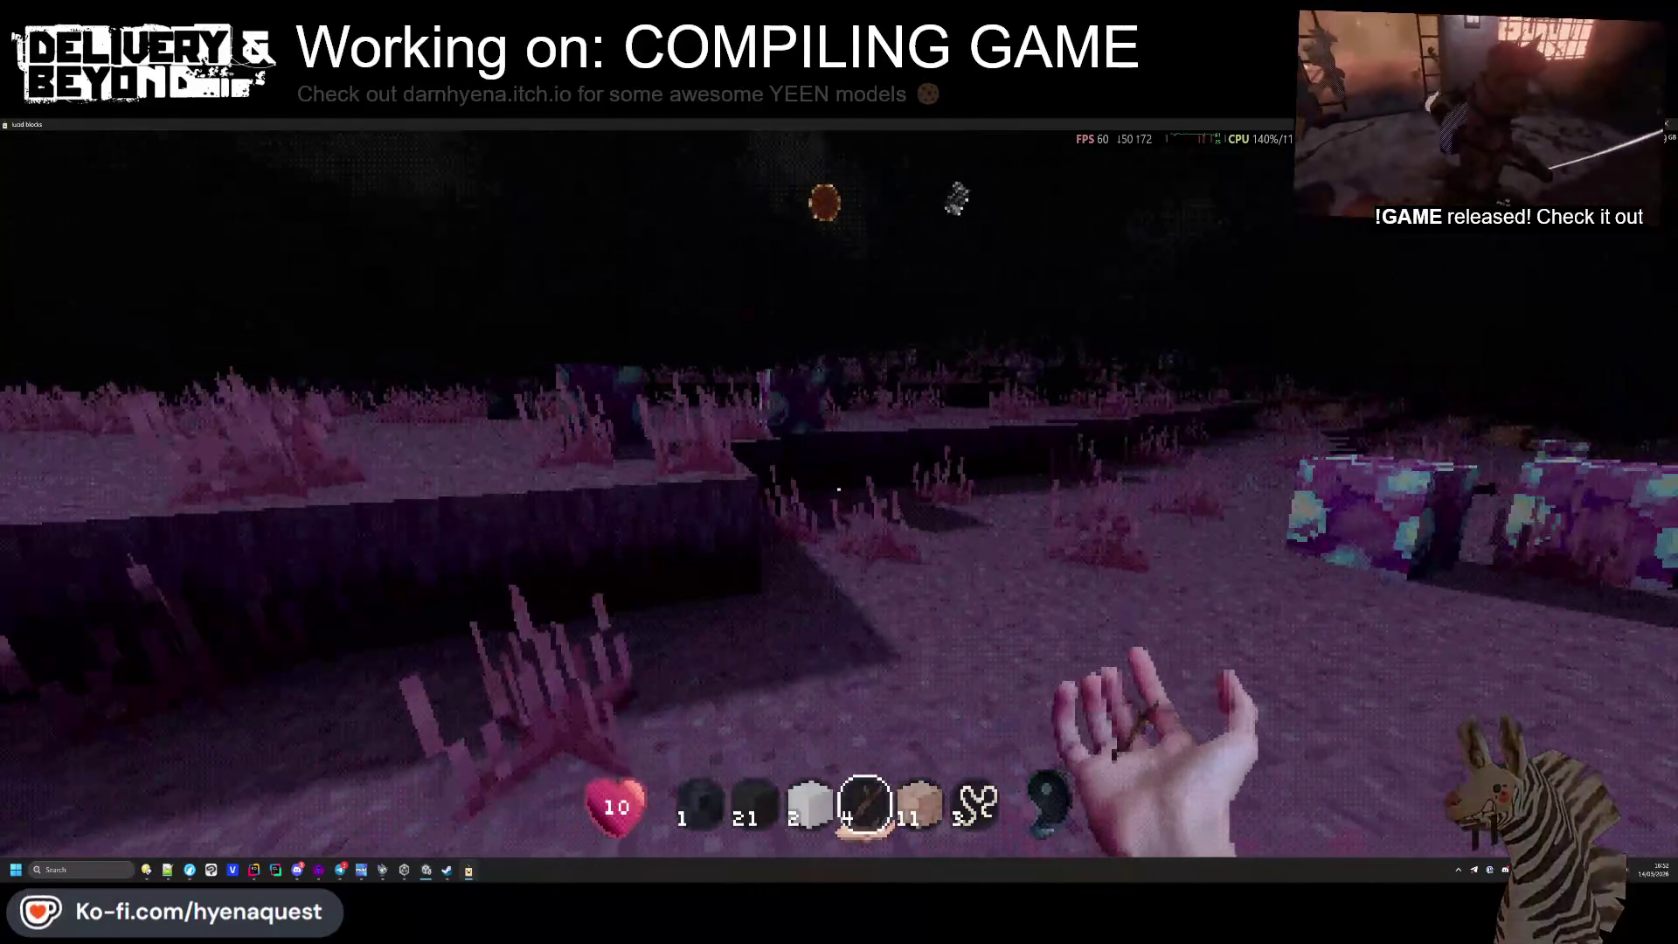
key("w")
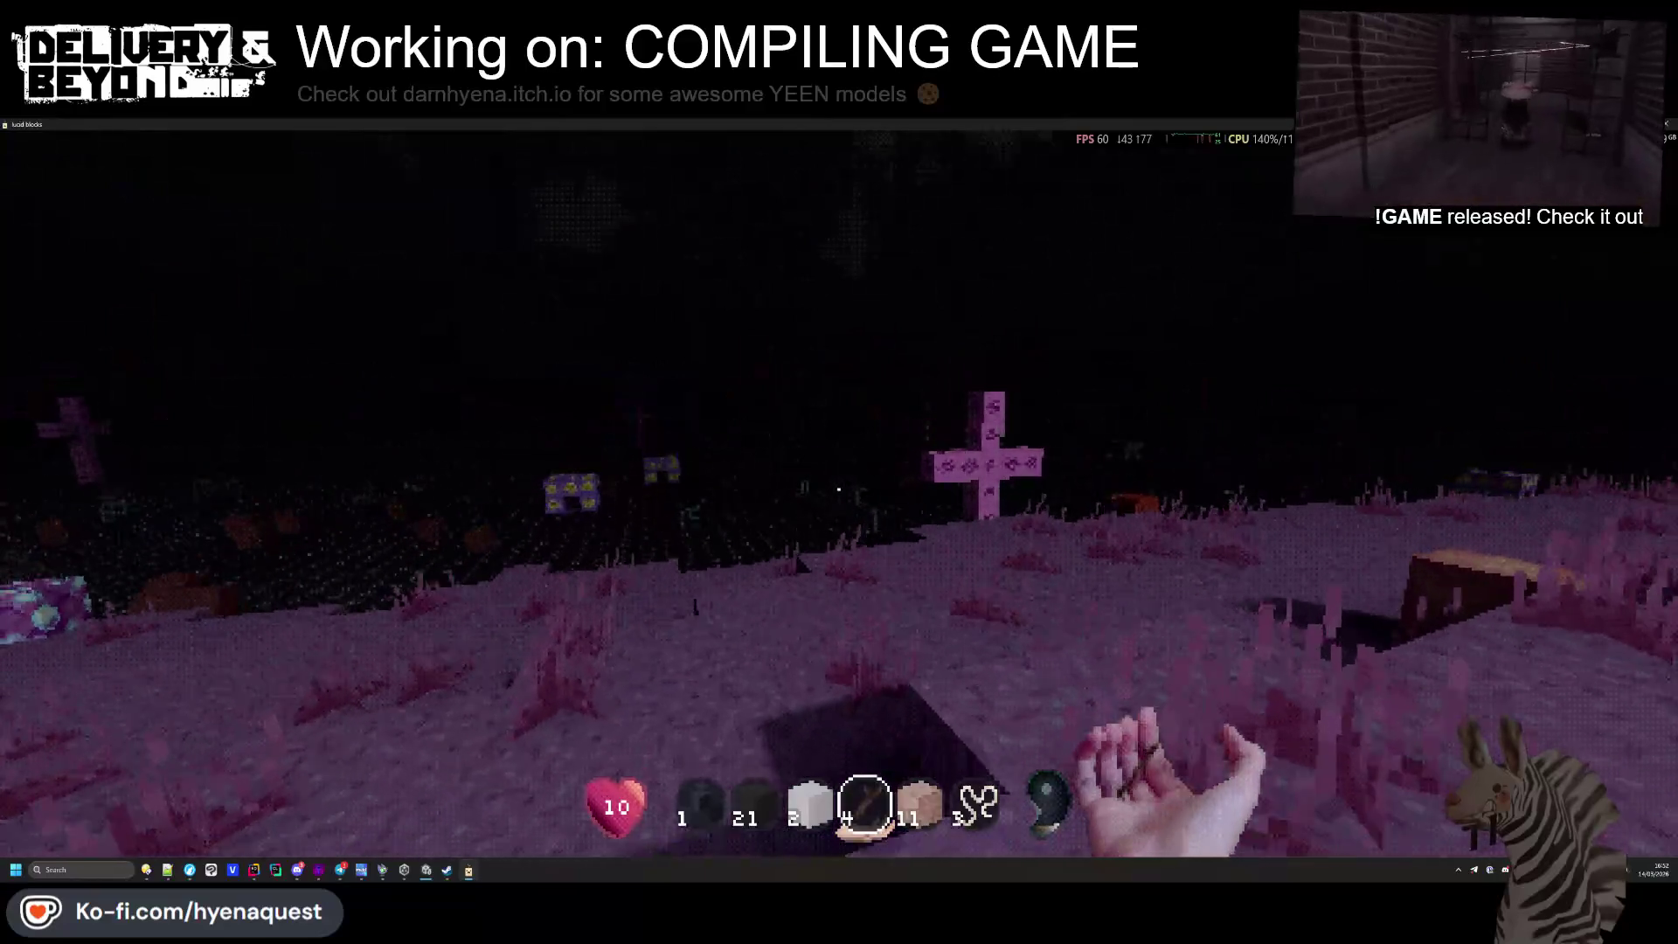
key("w")
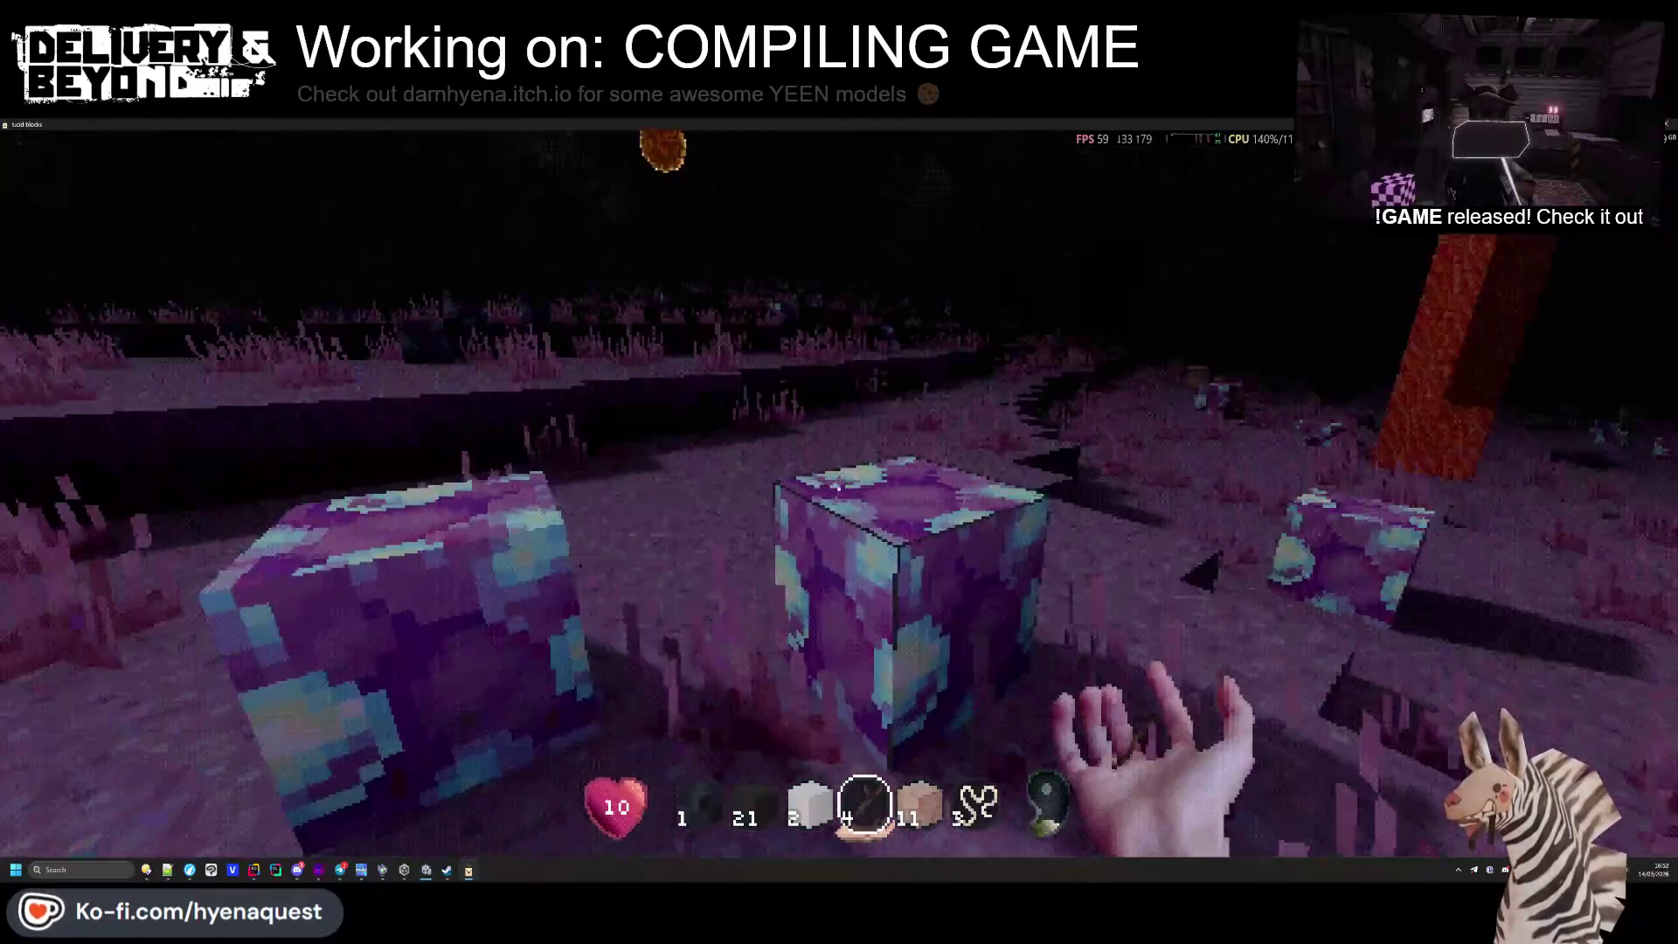
key("w")
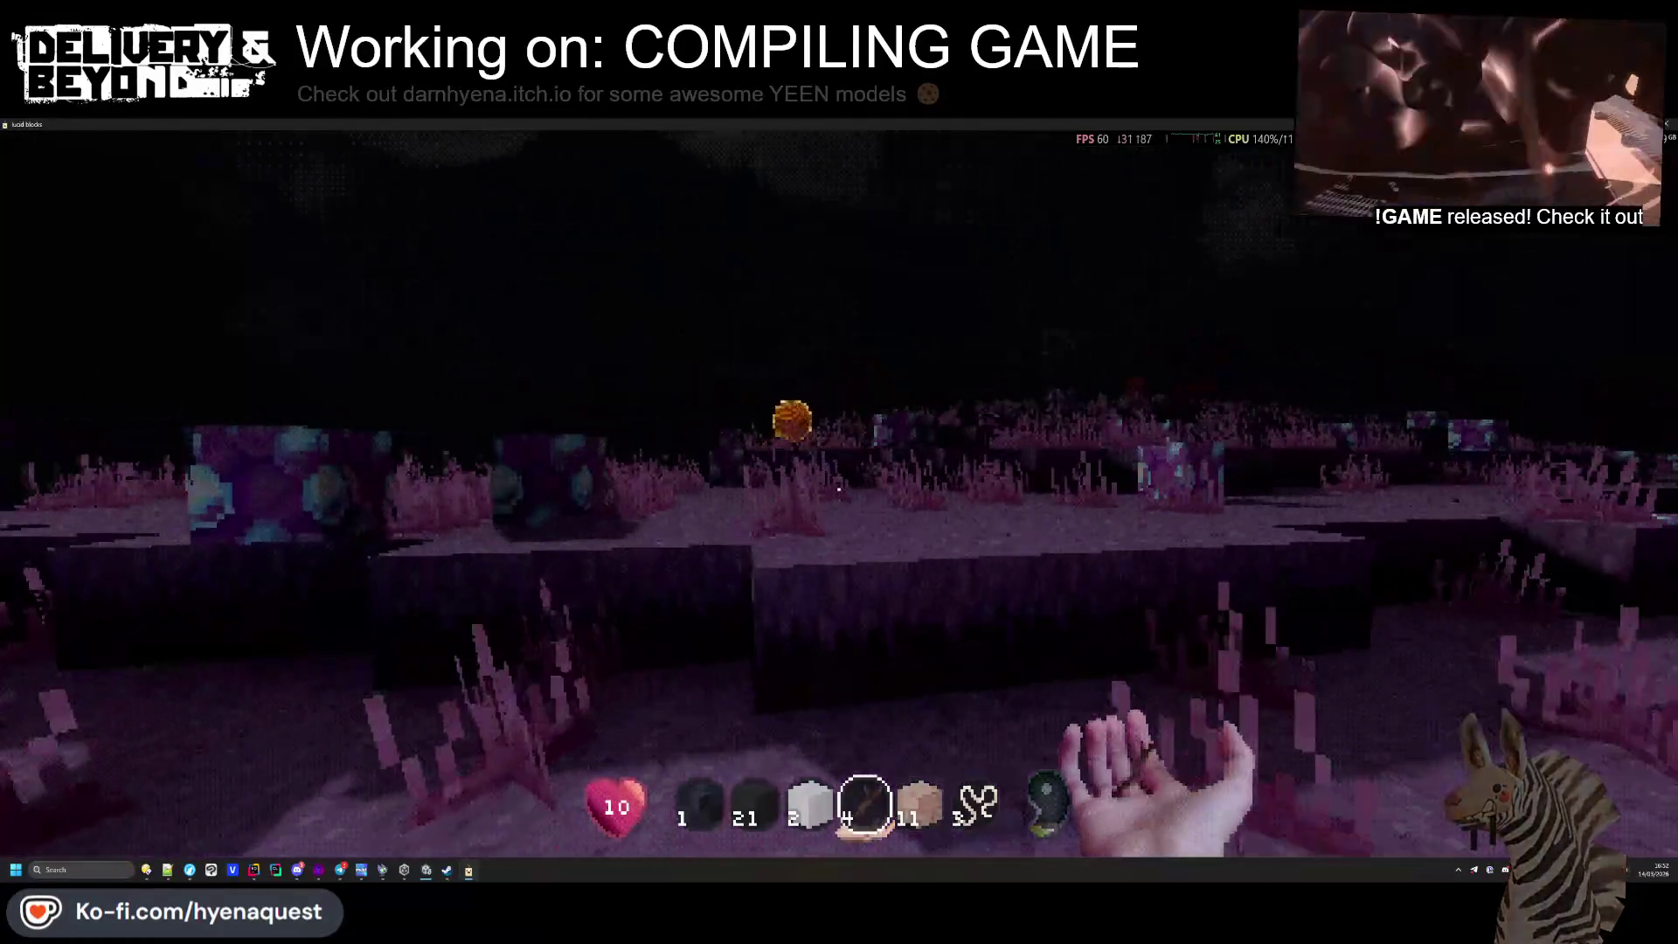
scroll(838, 488, "down", 1)
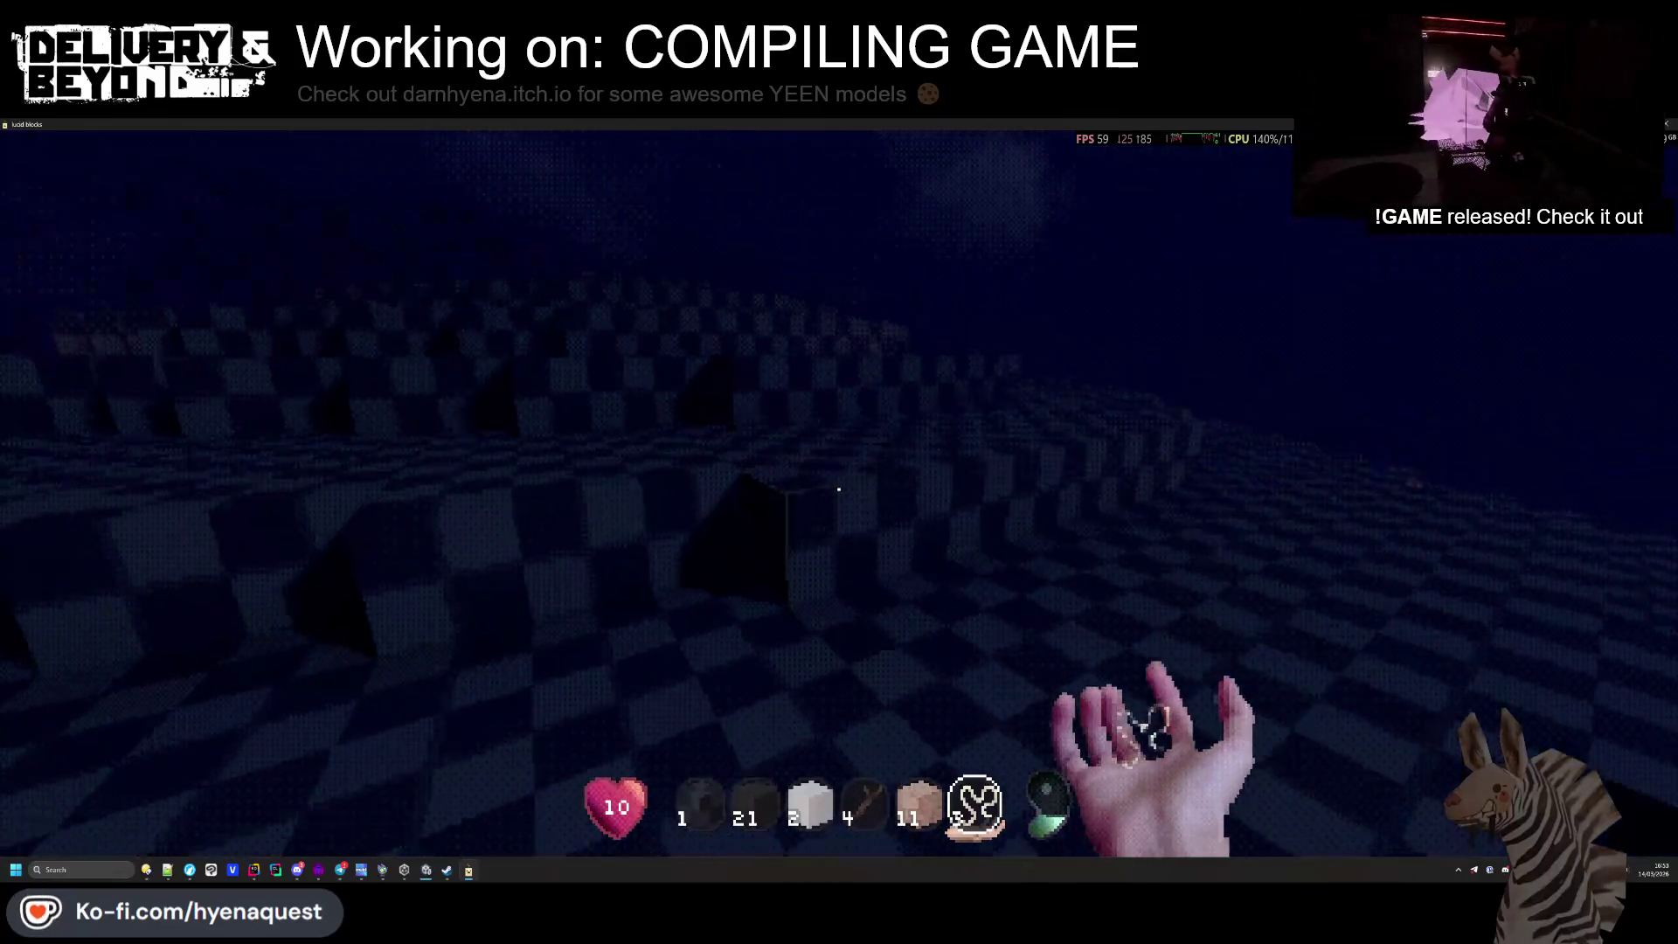
Break the dark block ahead while submerged in the deep blue water
left_click(838, 488)
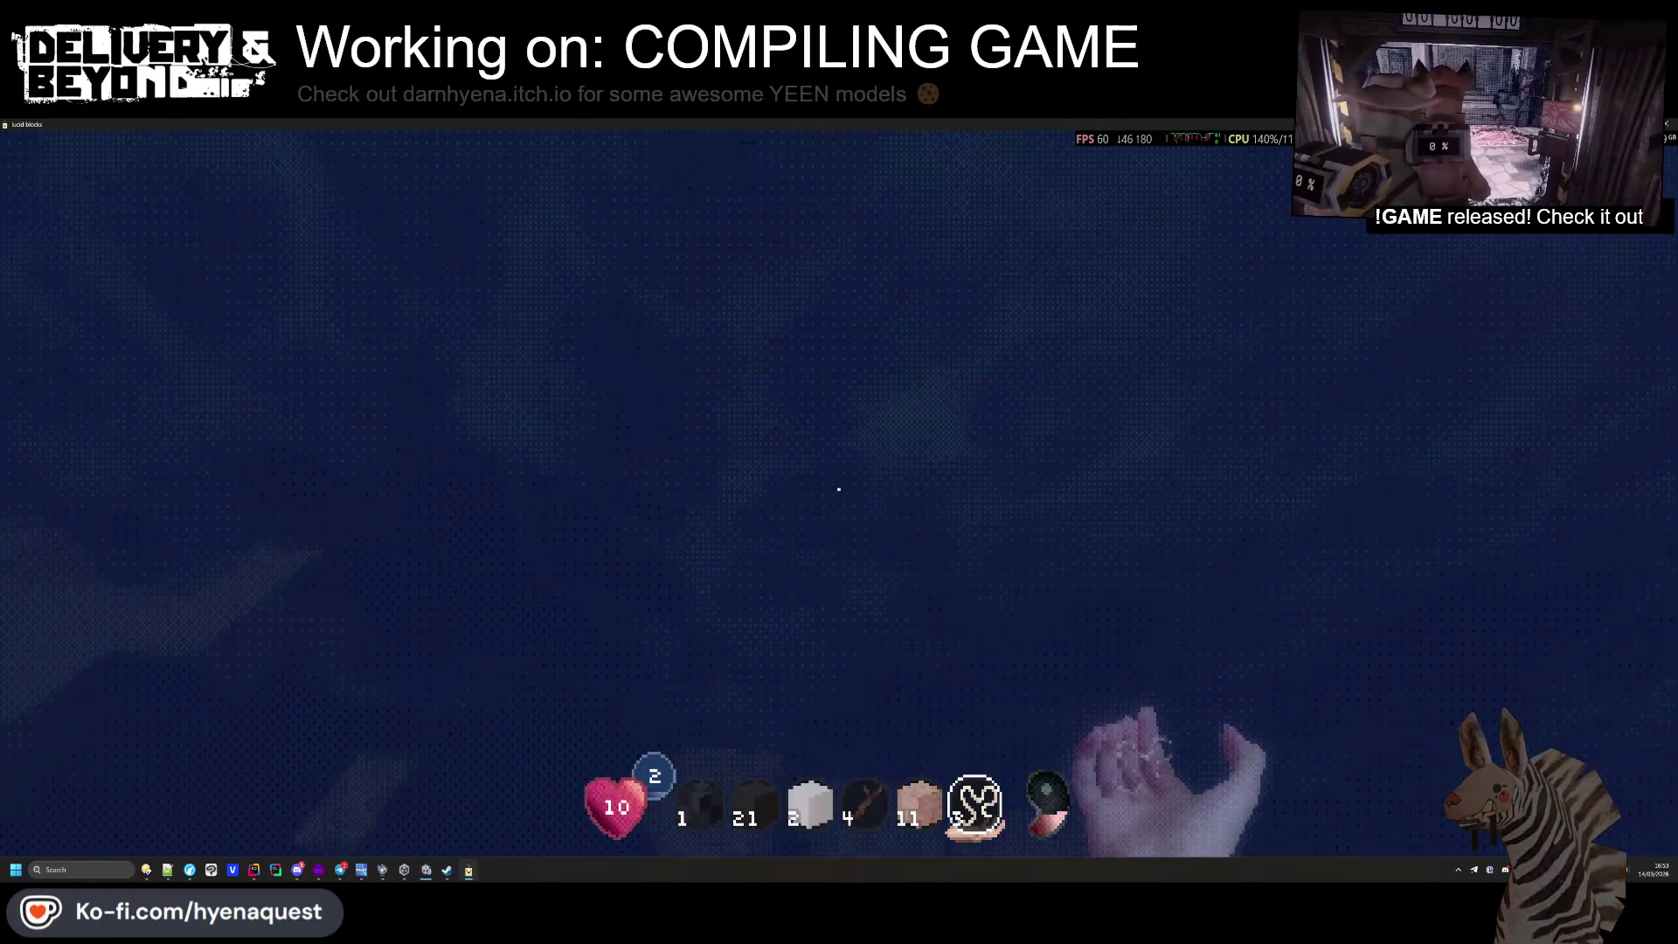
Swim up for air, climb out toward the pink column, and select the cut wood block
key("space")
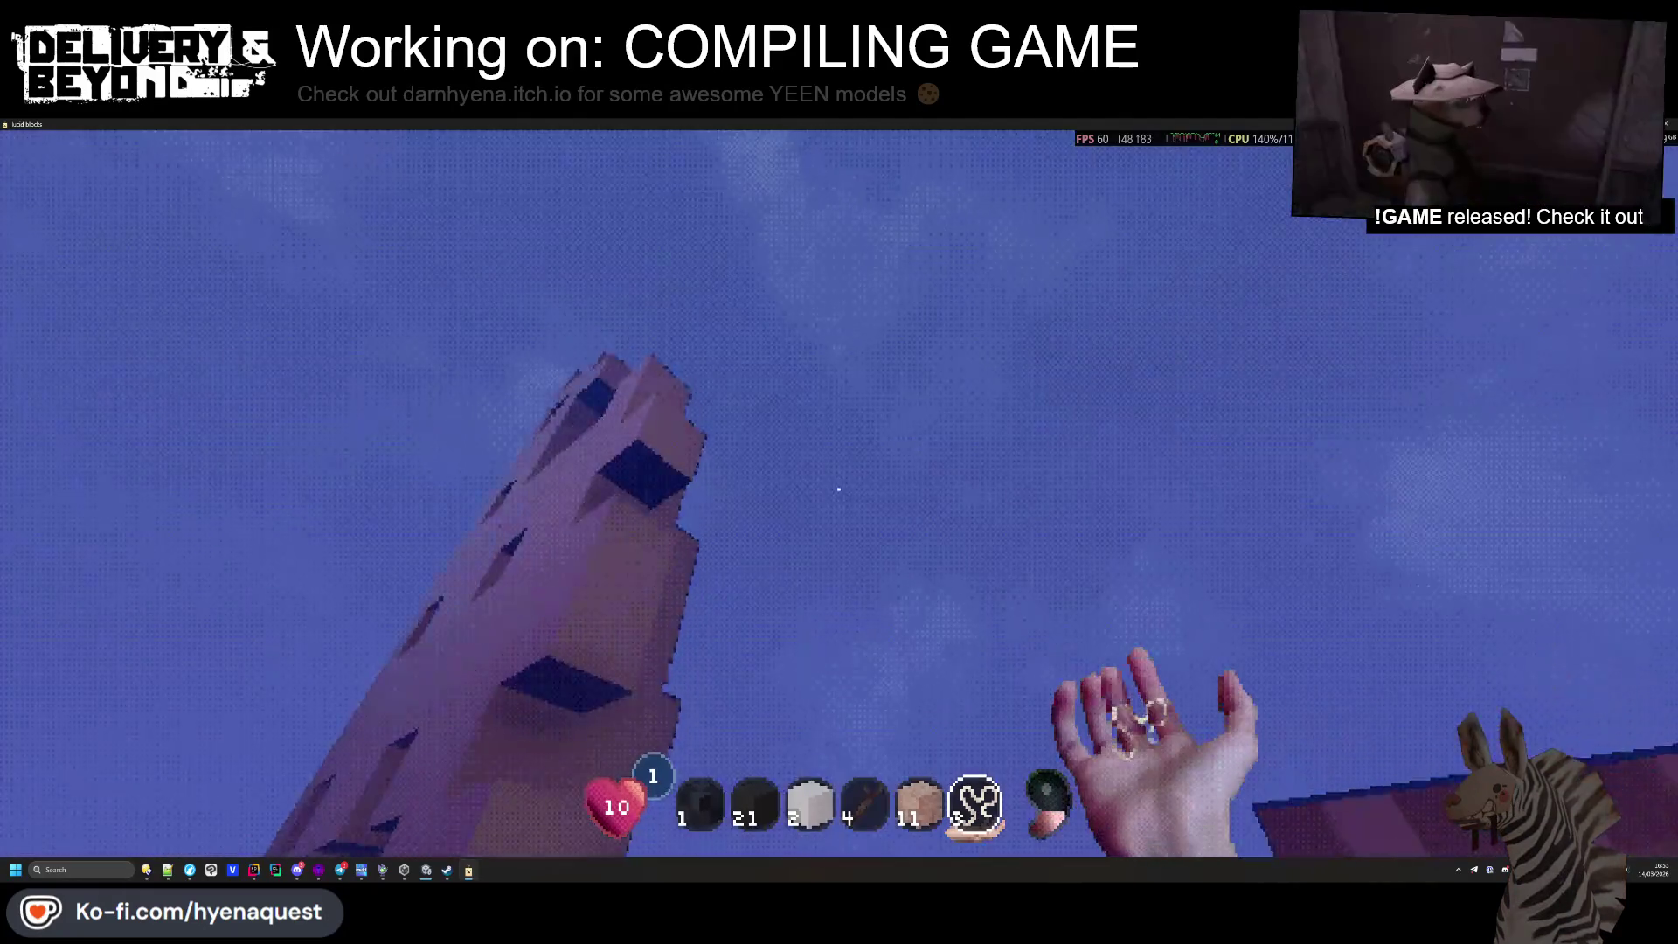
key("w")
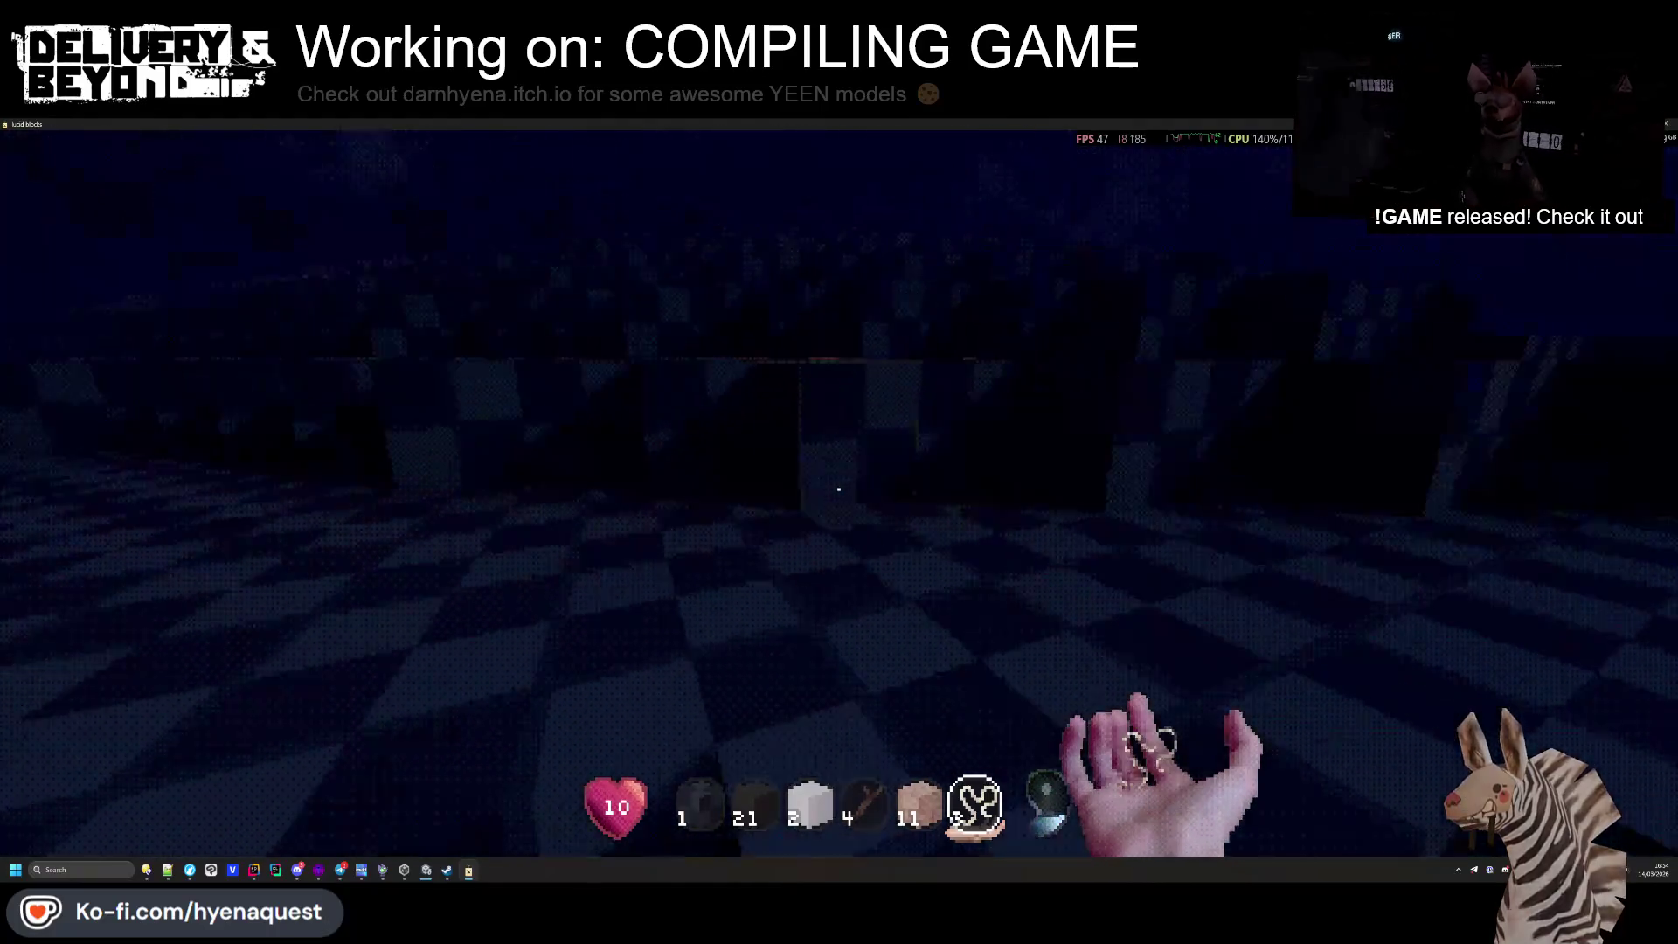
scroll(838, 488, "up", 1)
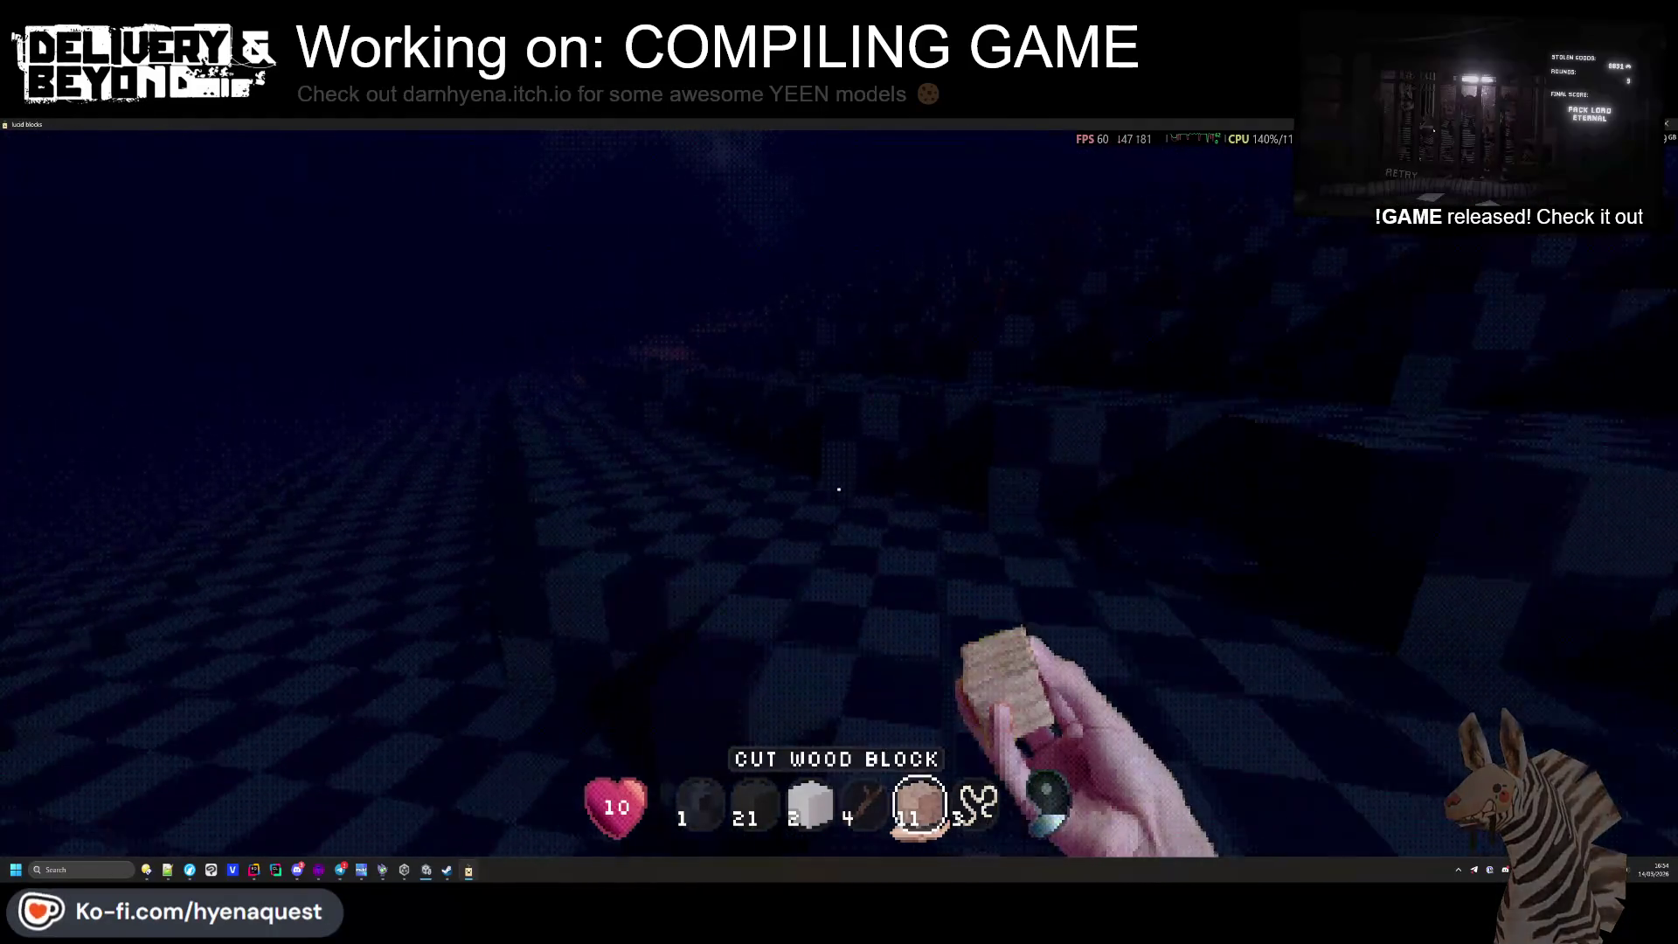
scroll(838, 488, "down", 1)
scroll(838, 489, "up", 1)
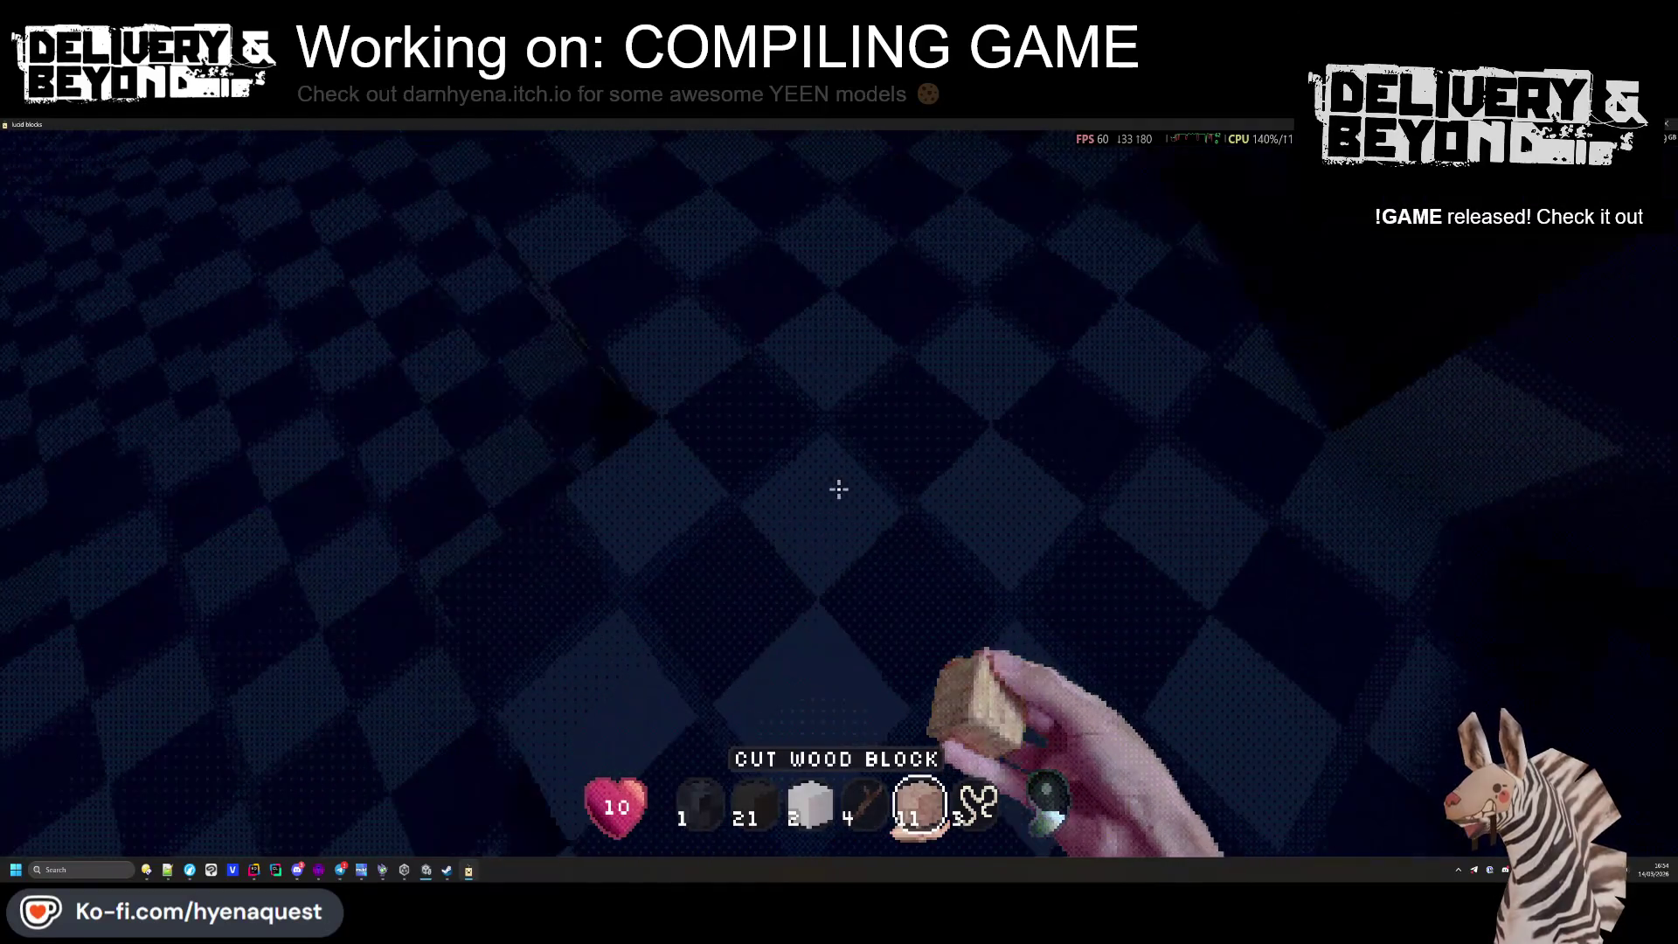
Open the inventory and move the paddle into the first hotbar slot
key("e")
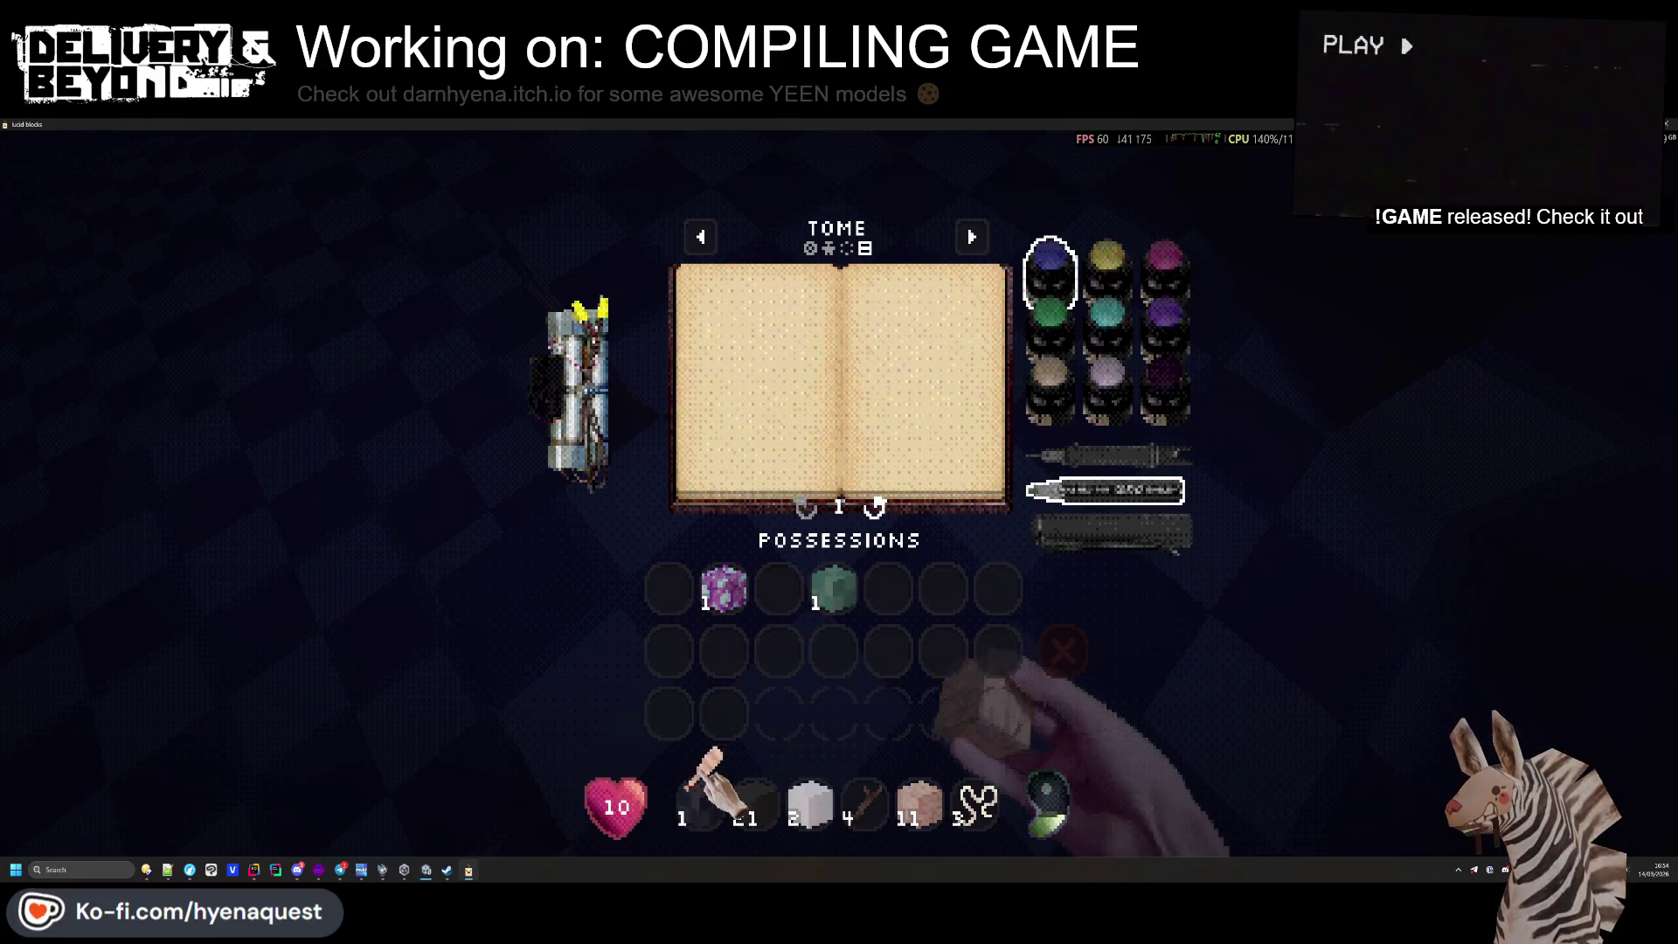
left_click(668, 593)
left_click(704, 806)
left_click(671, 591)
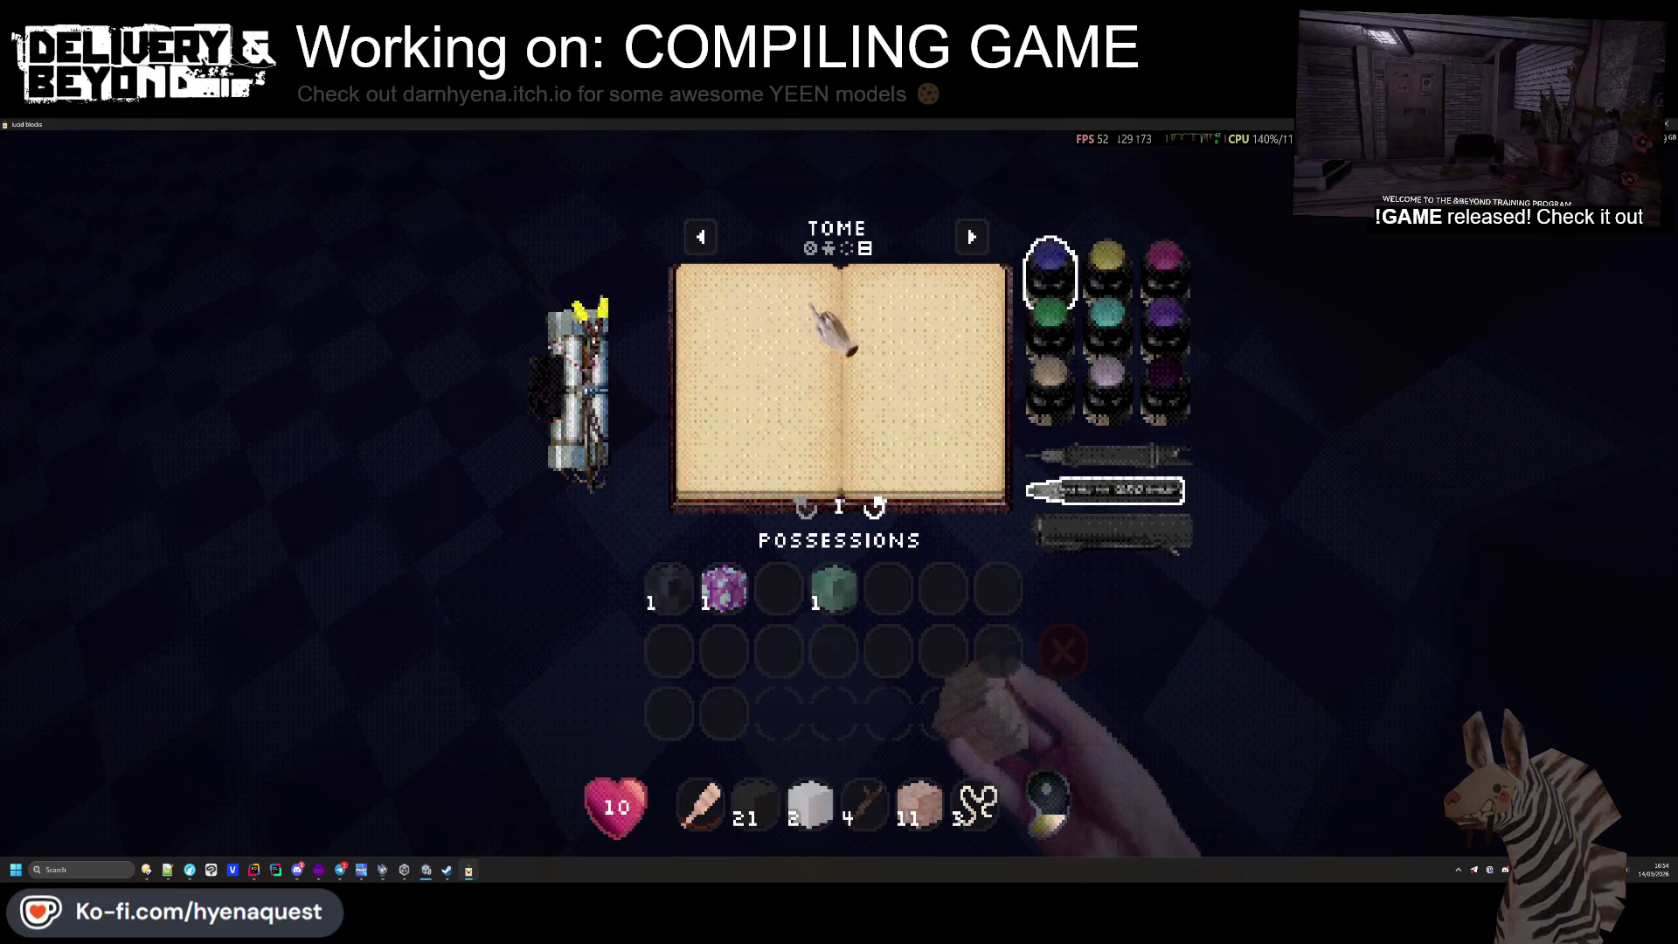
Move the green essence block within possessions and flip the panel to the Apotheosis page
left_click(708, 241)
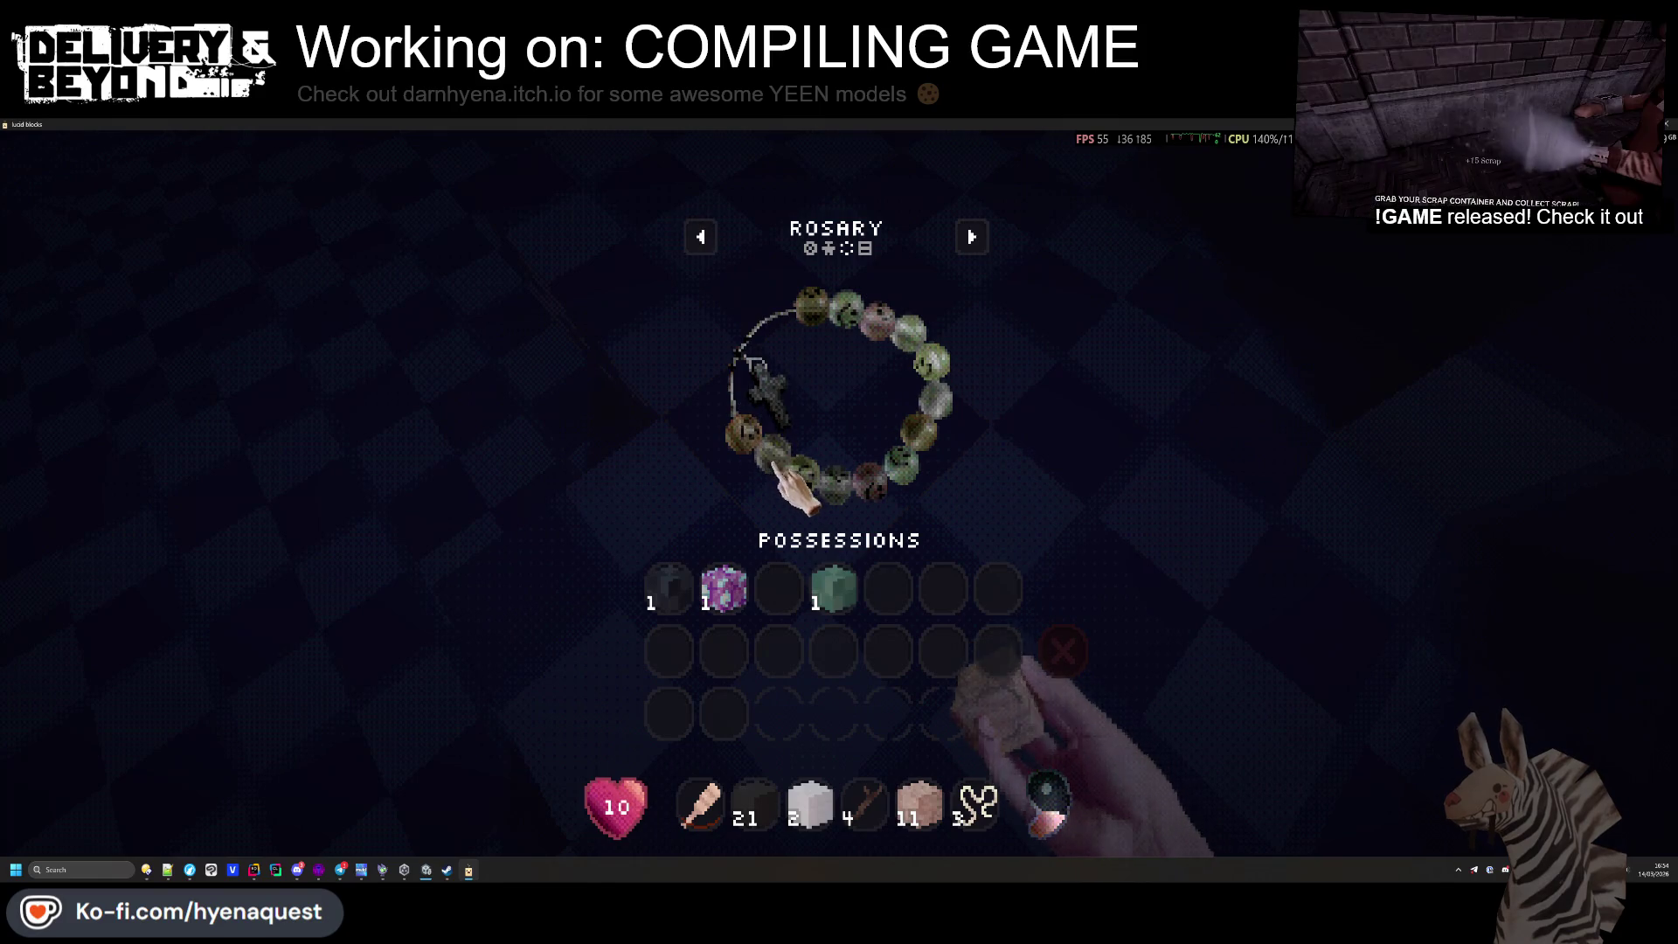
left_click(833, 591)
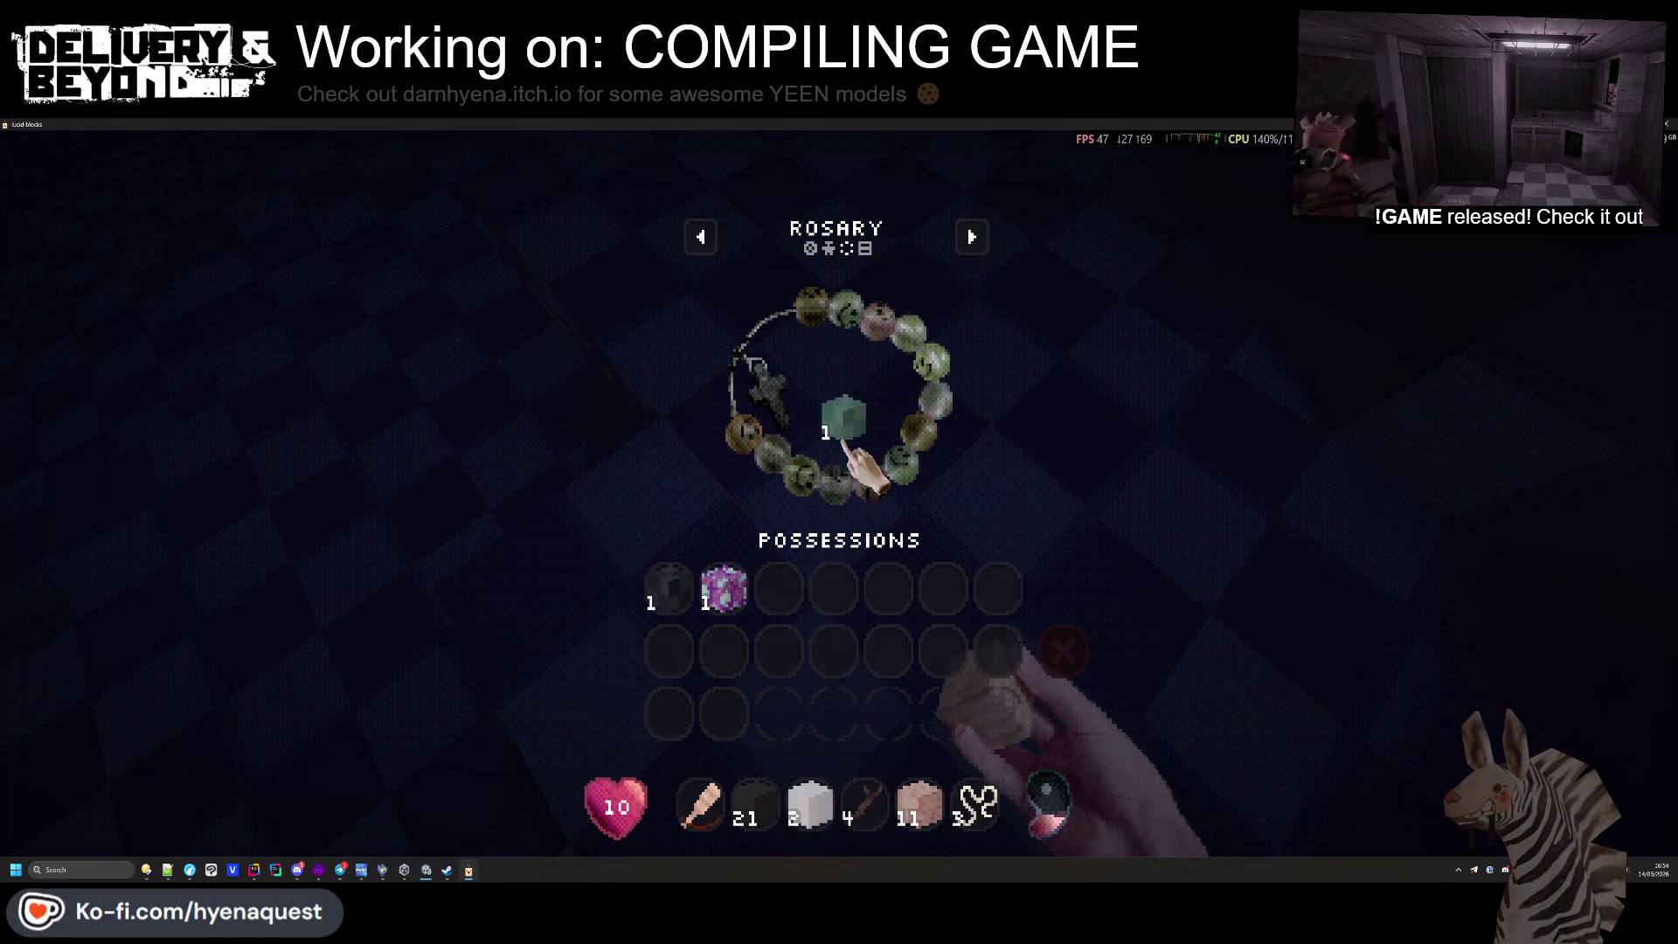
left_click(779, 591)
left_click(700, 237)
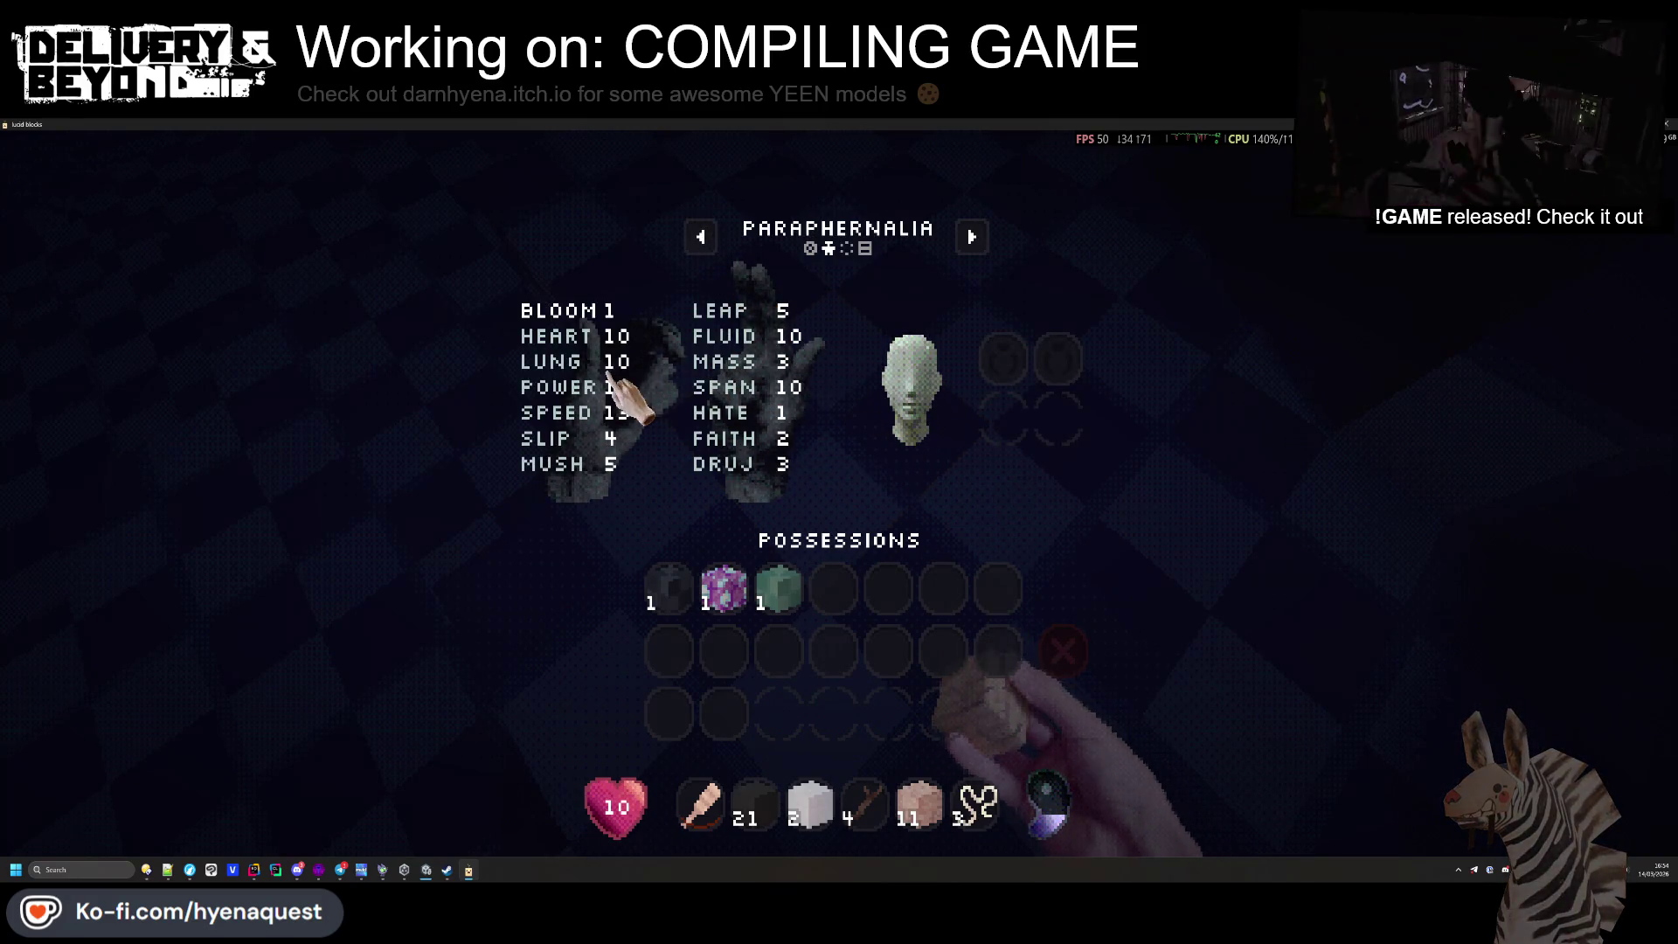
left_click(700, 236)
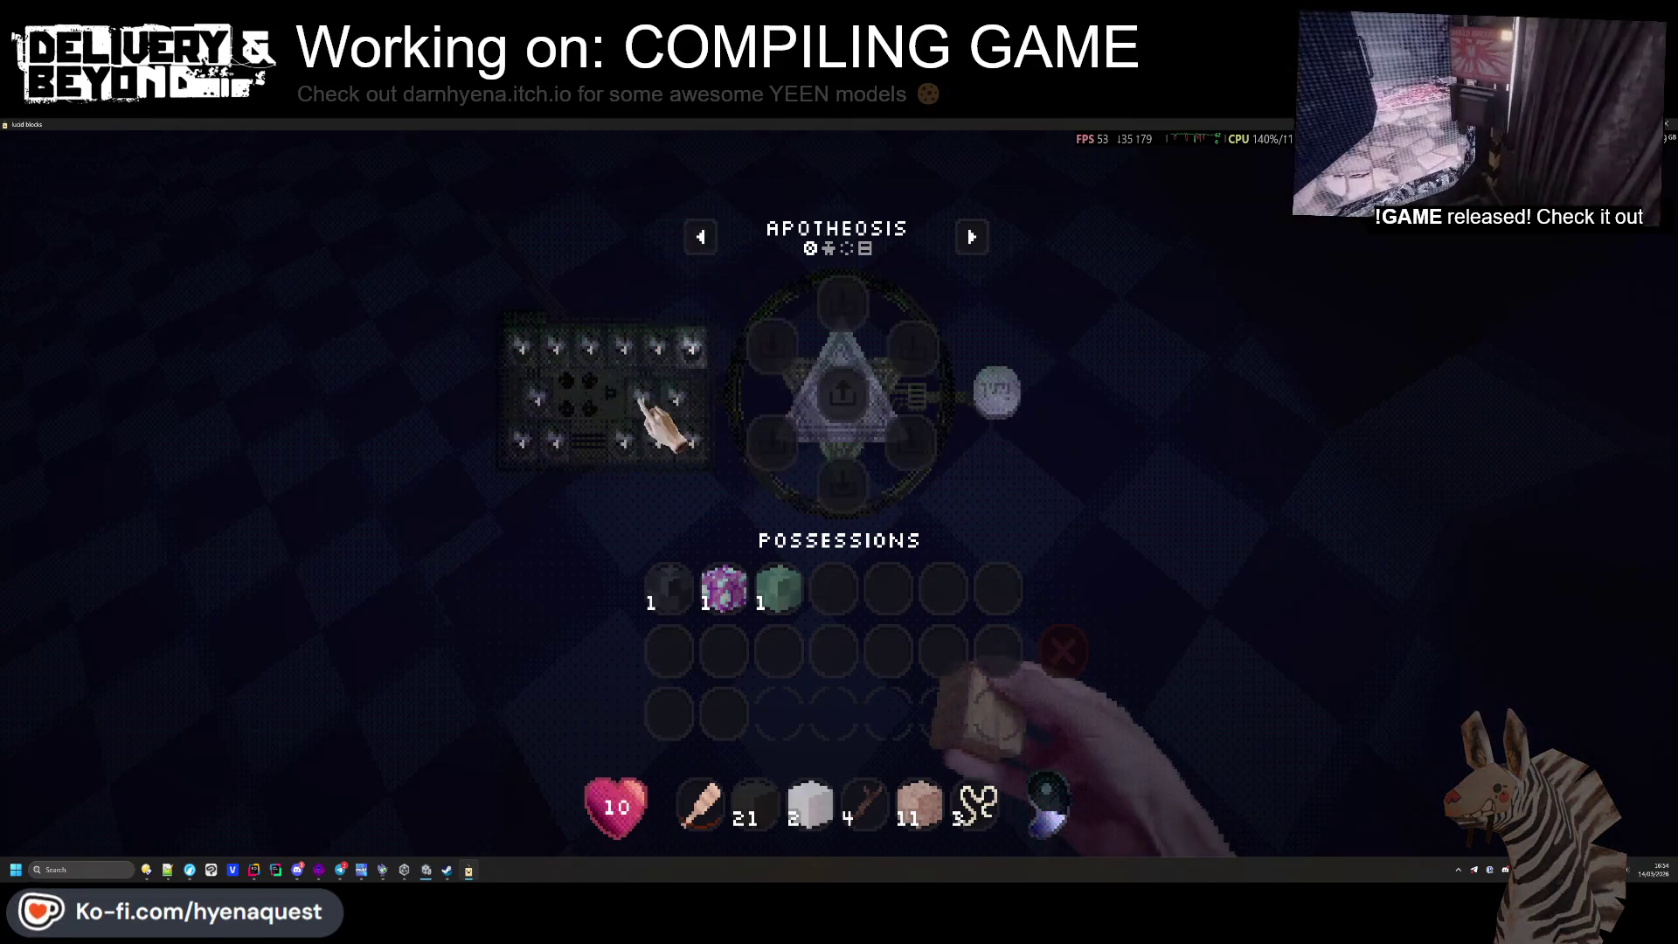
Offer the green and purple blocks to the Apotheosis, craft a Cache Cube, and hotbar it
left_click(724, 590)
left_click(772, 345)
left_click(779, 591)
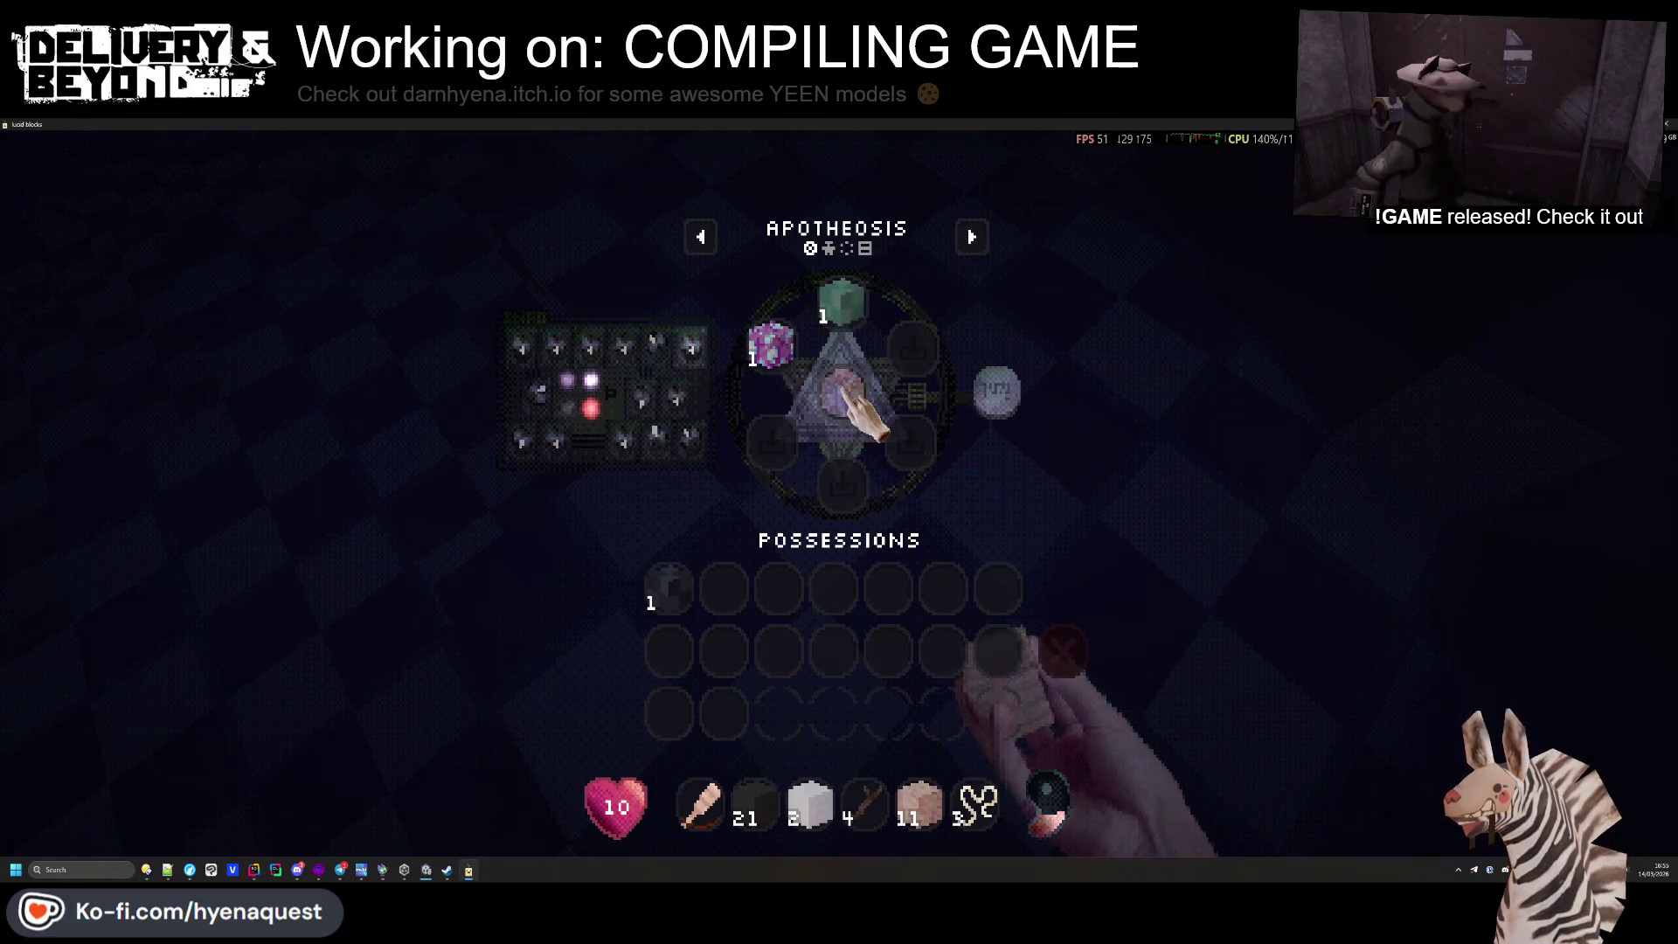
left_click(997, 395)
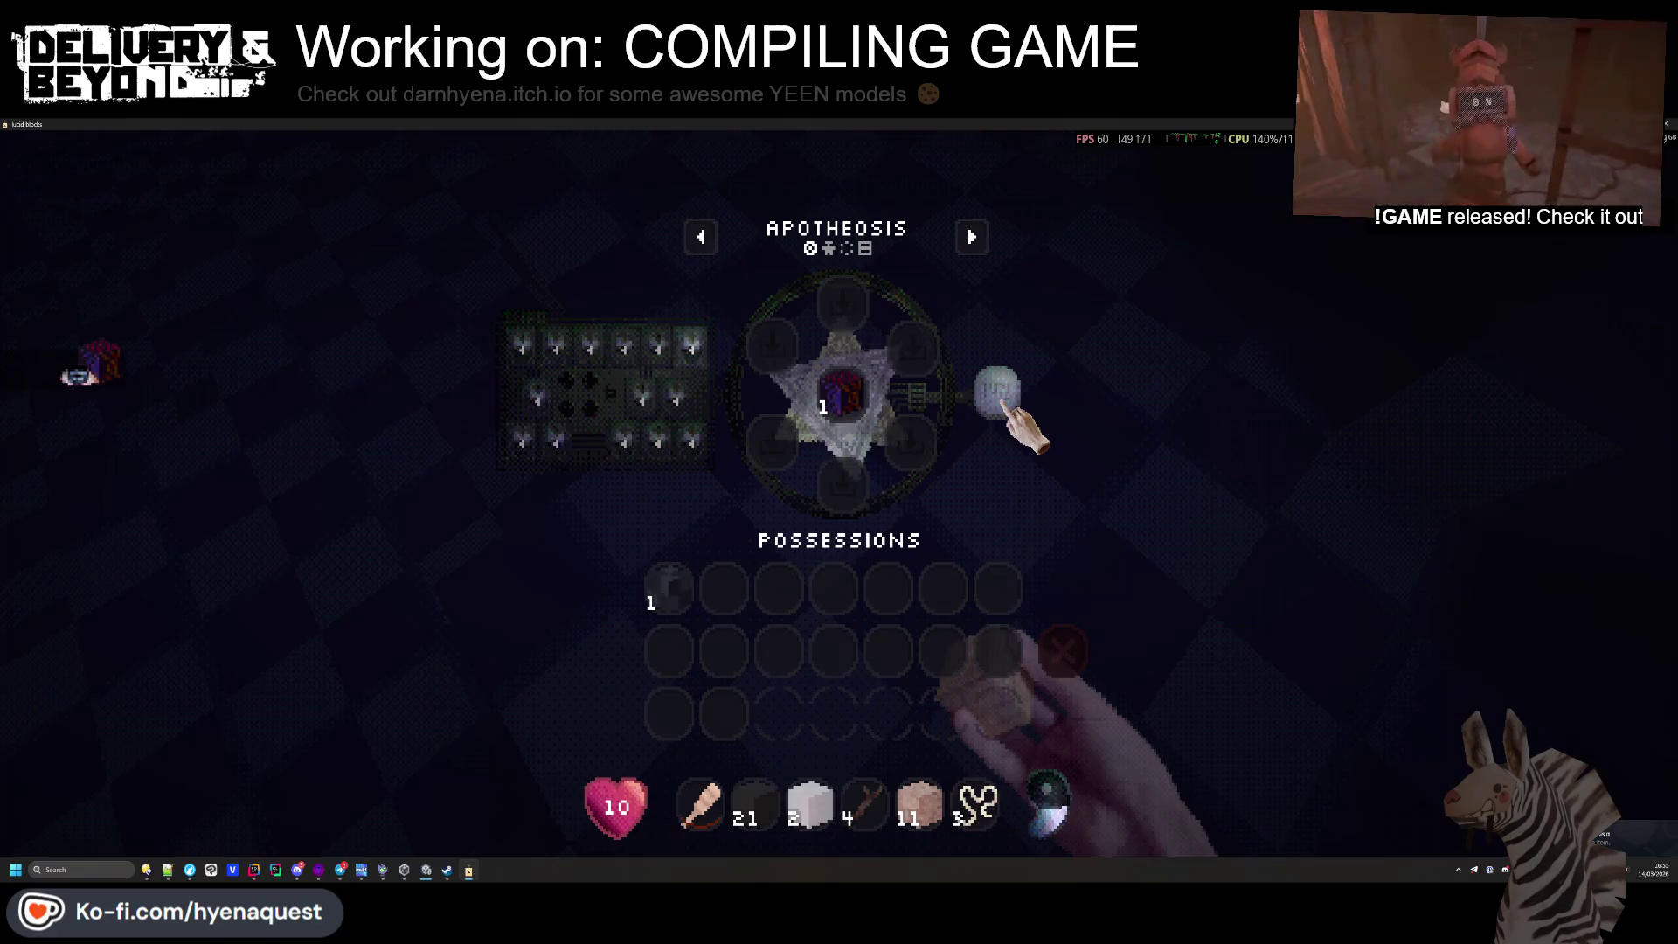
left_click(860, 395)
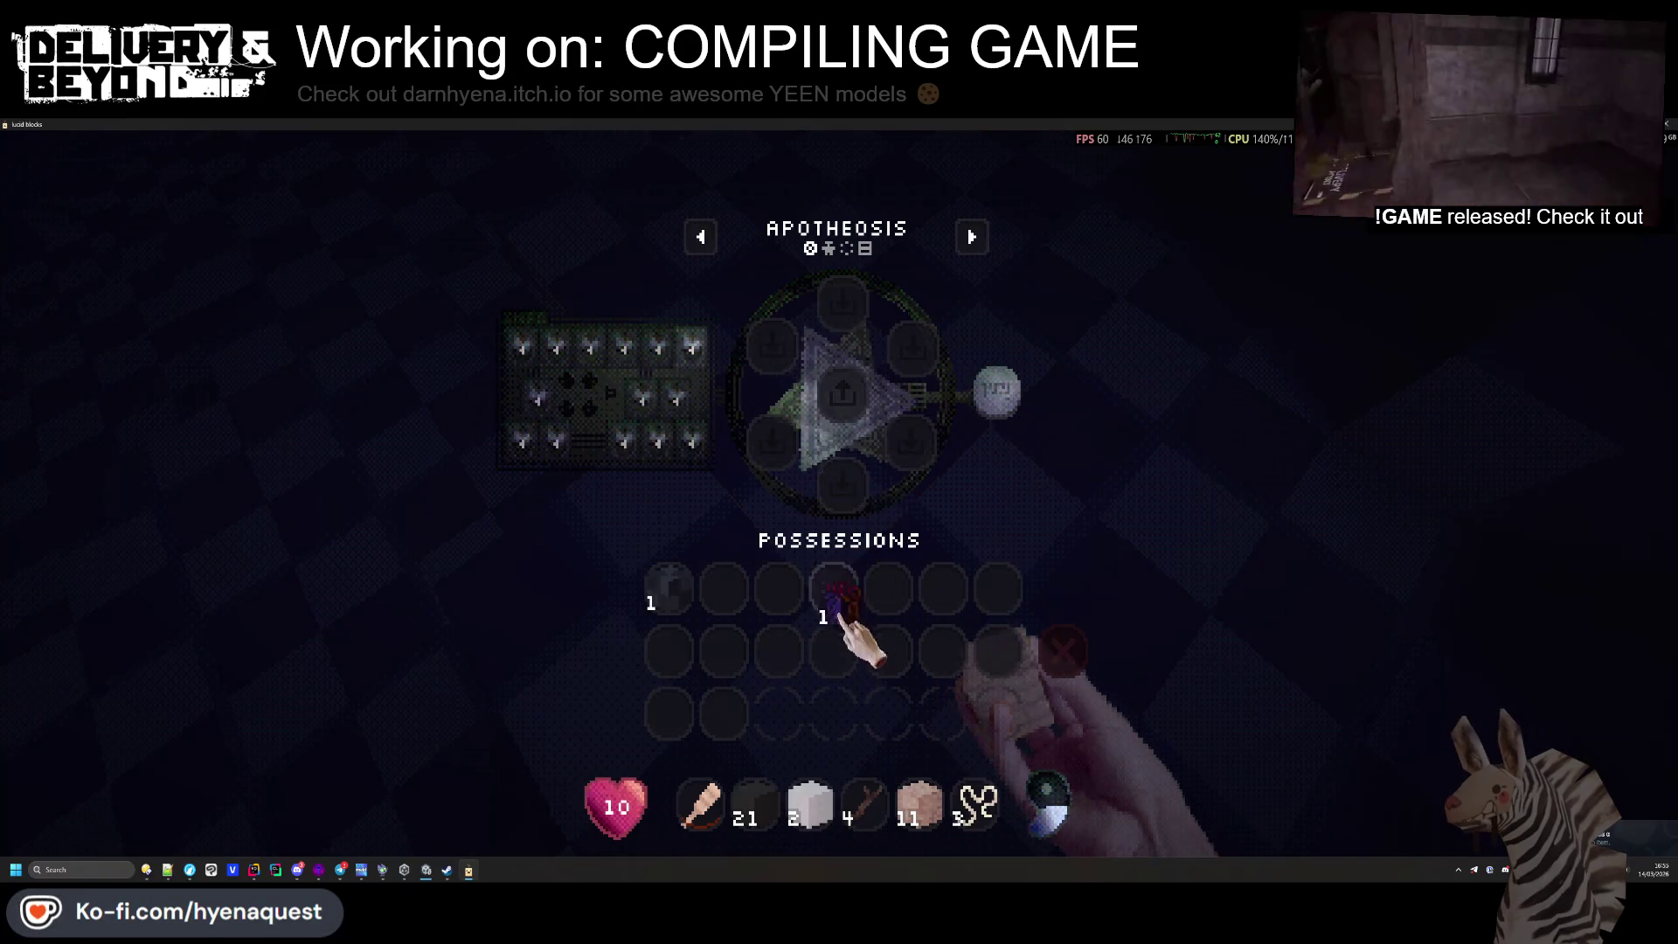
left_click(811, 802)
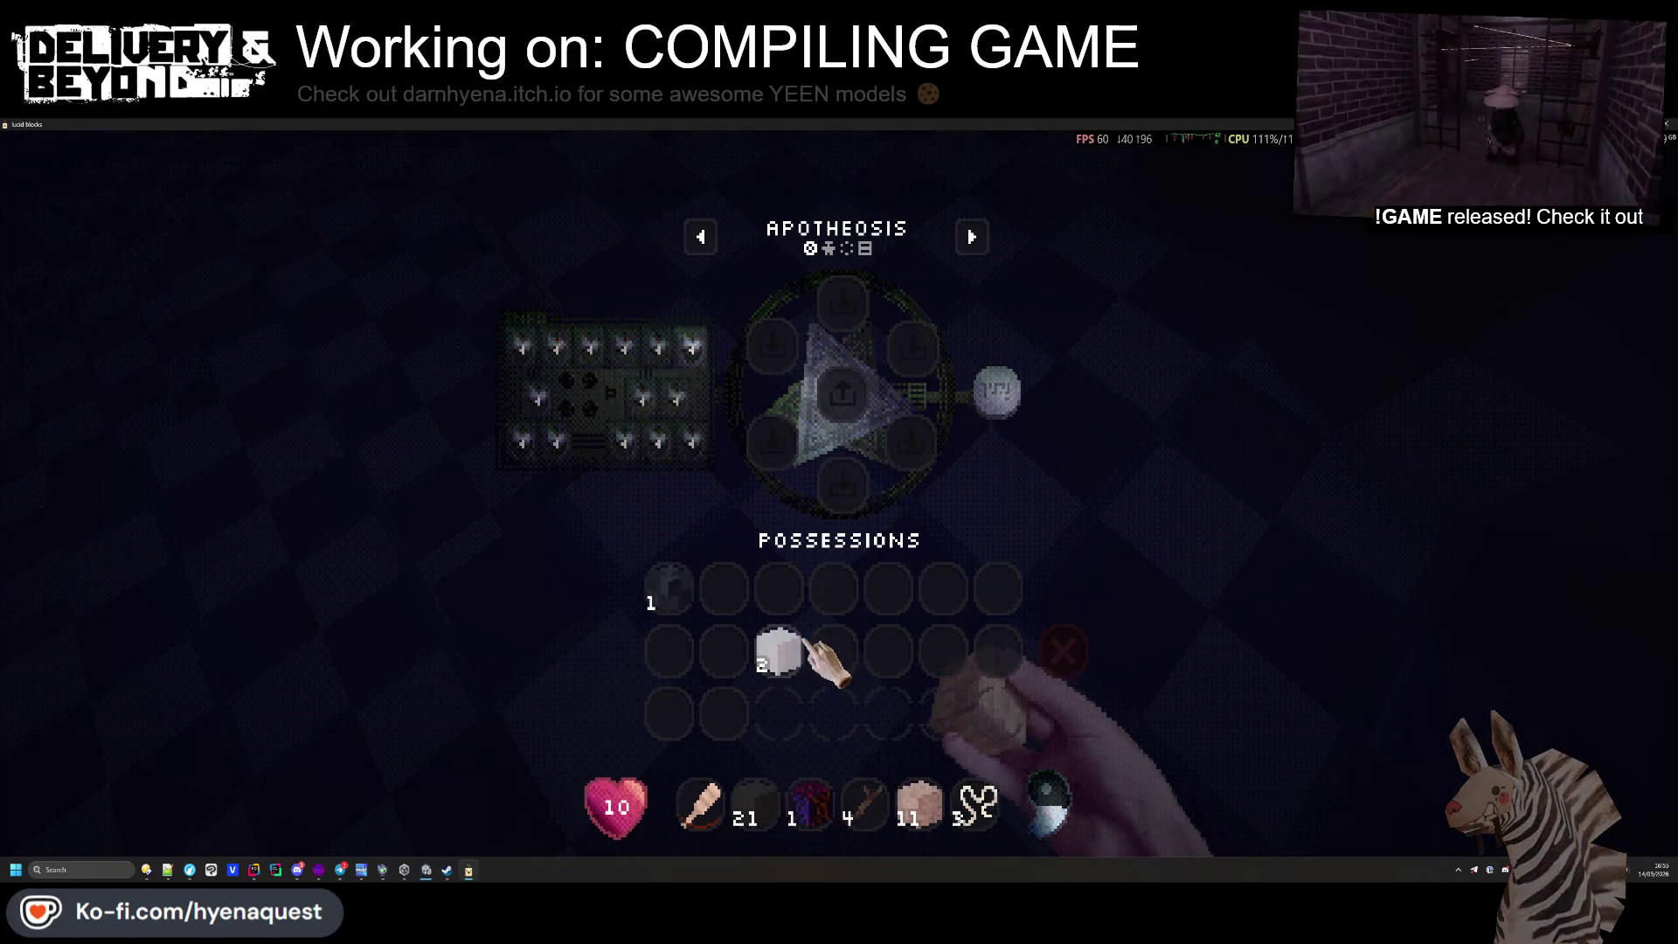
left_click(778, 651)
key("e")
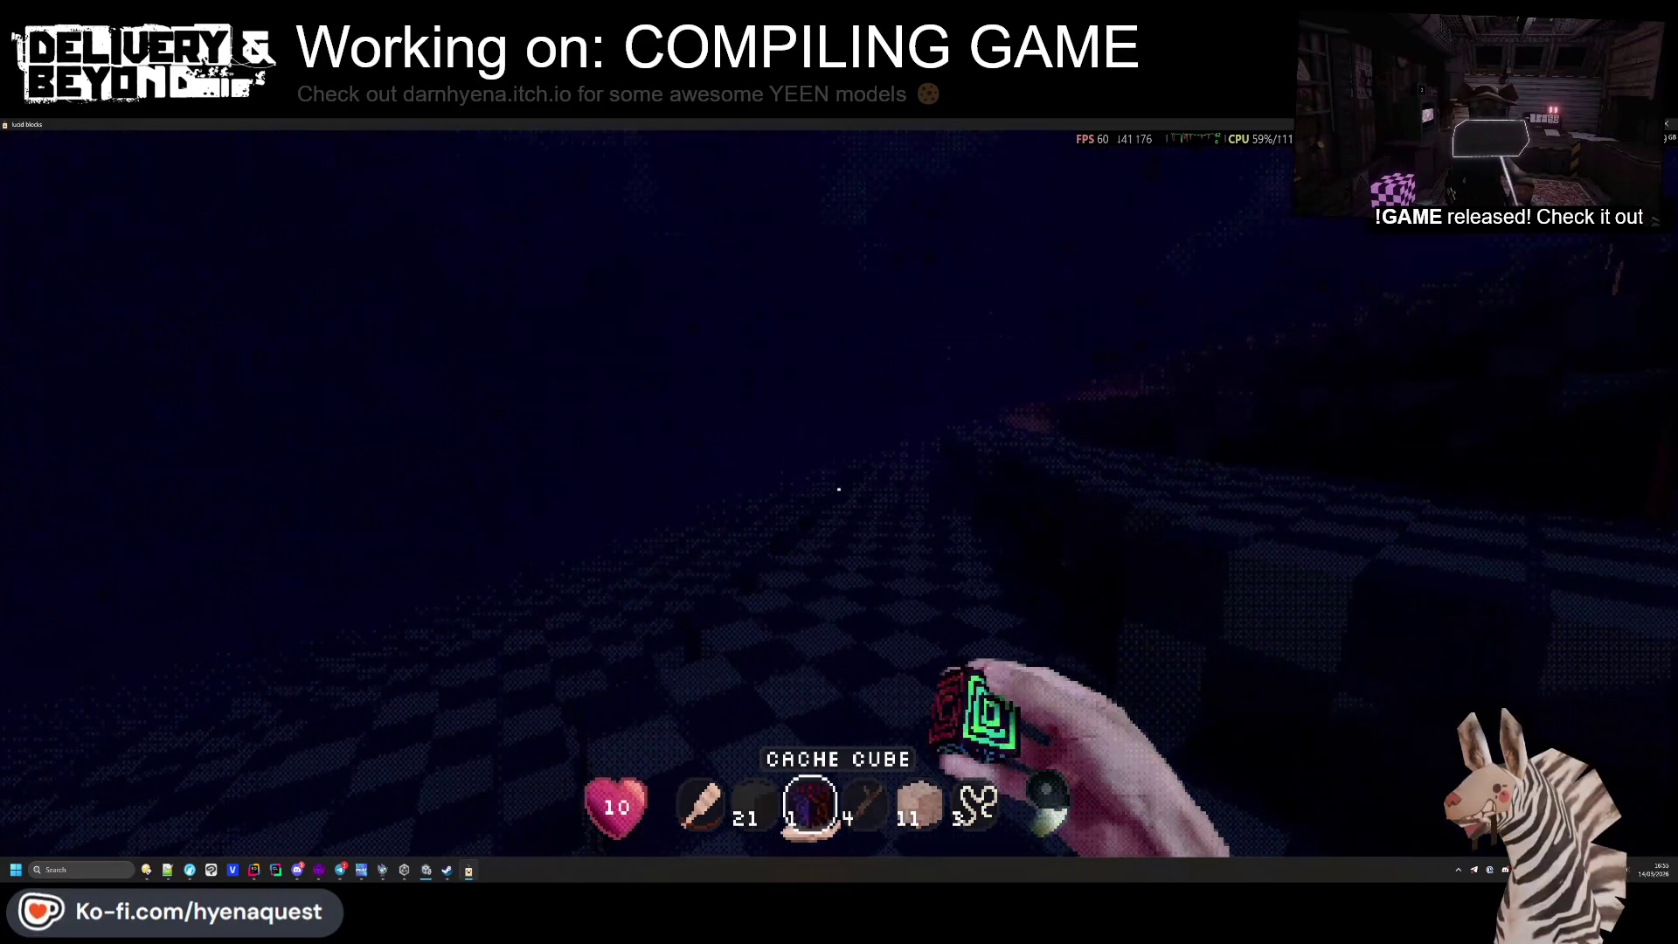
Place the Cache Cube, store the 21-block stack in it, then break and retrieve the cube
right_click(838, 490)
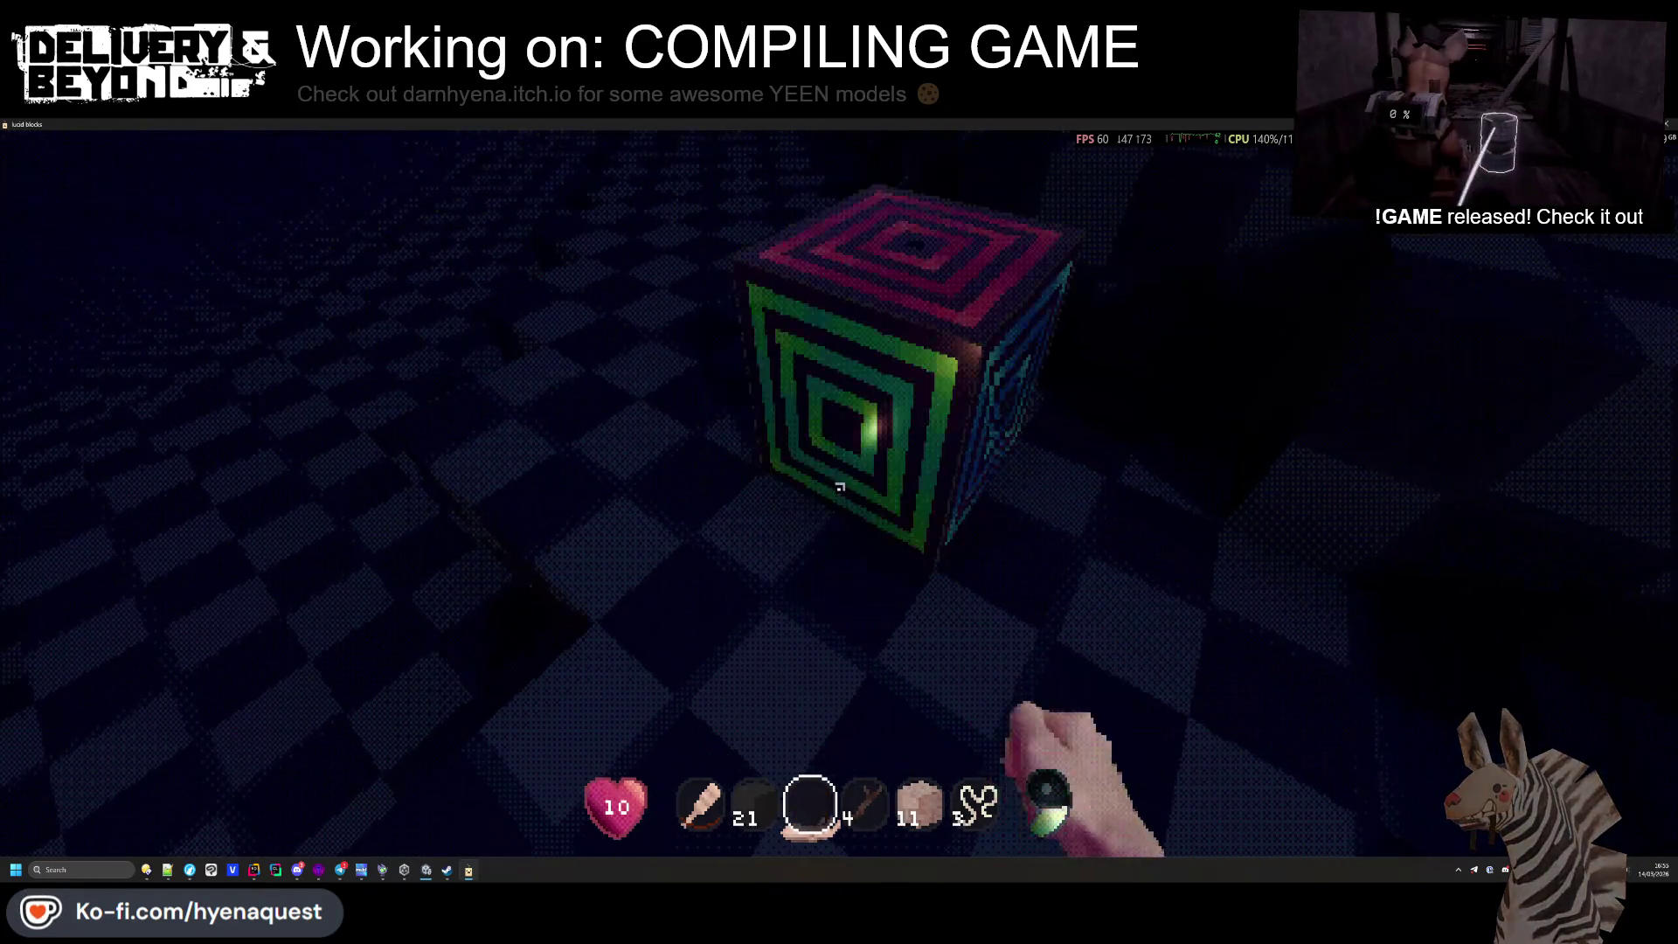
right_click(838, 489)
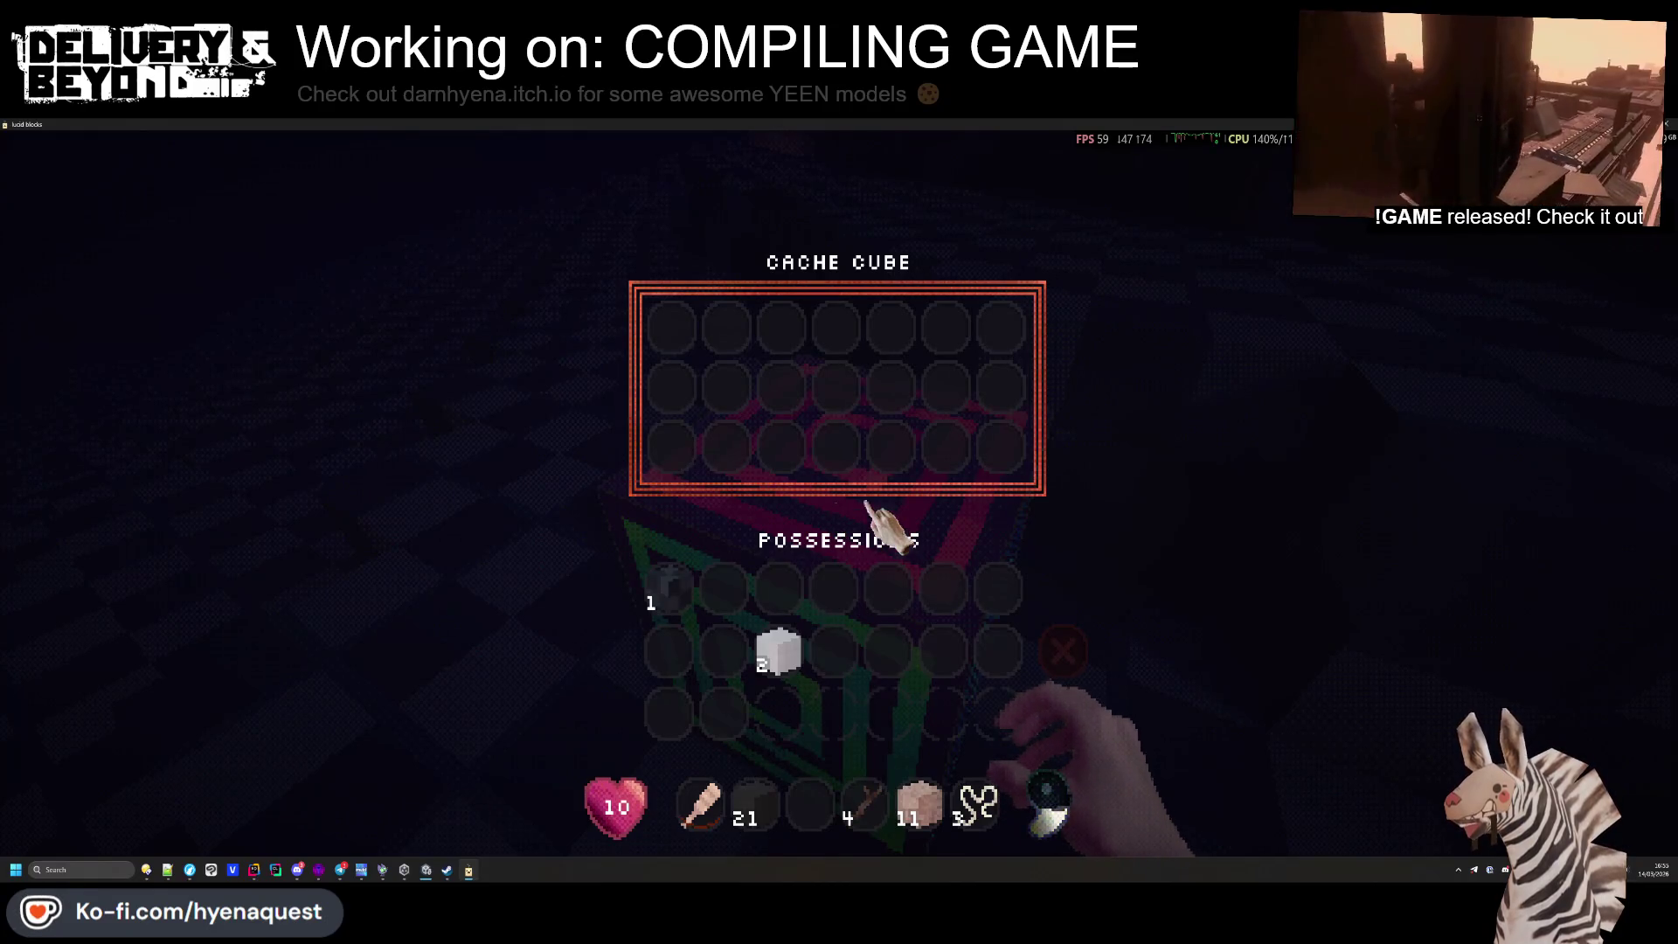
mouse_move(745, 802)
left_mouse_down()
mouse_move(751, 739)
mouse_move(699, 367)
left_mouse_up()
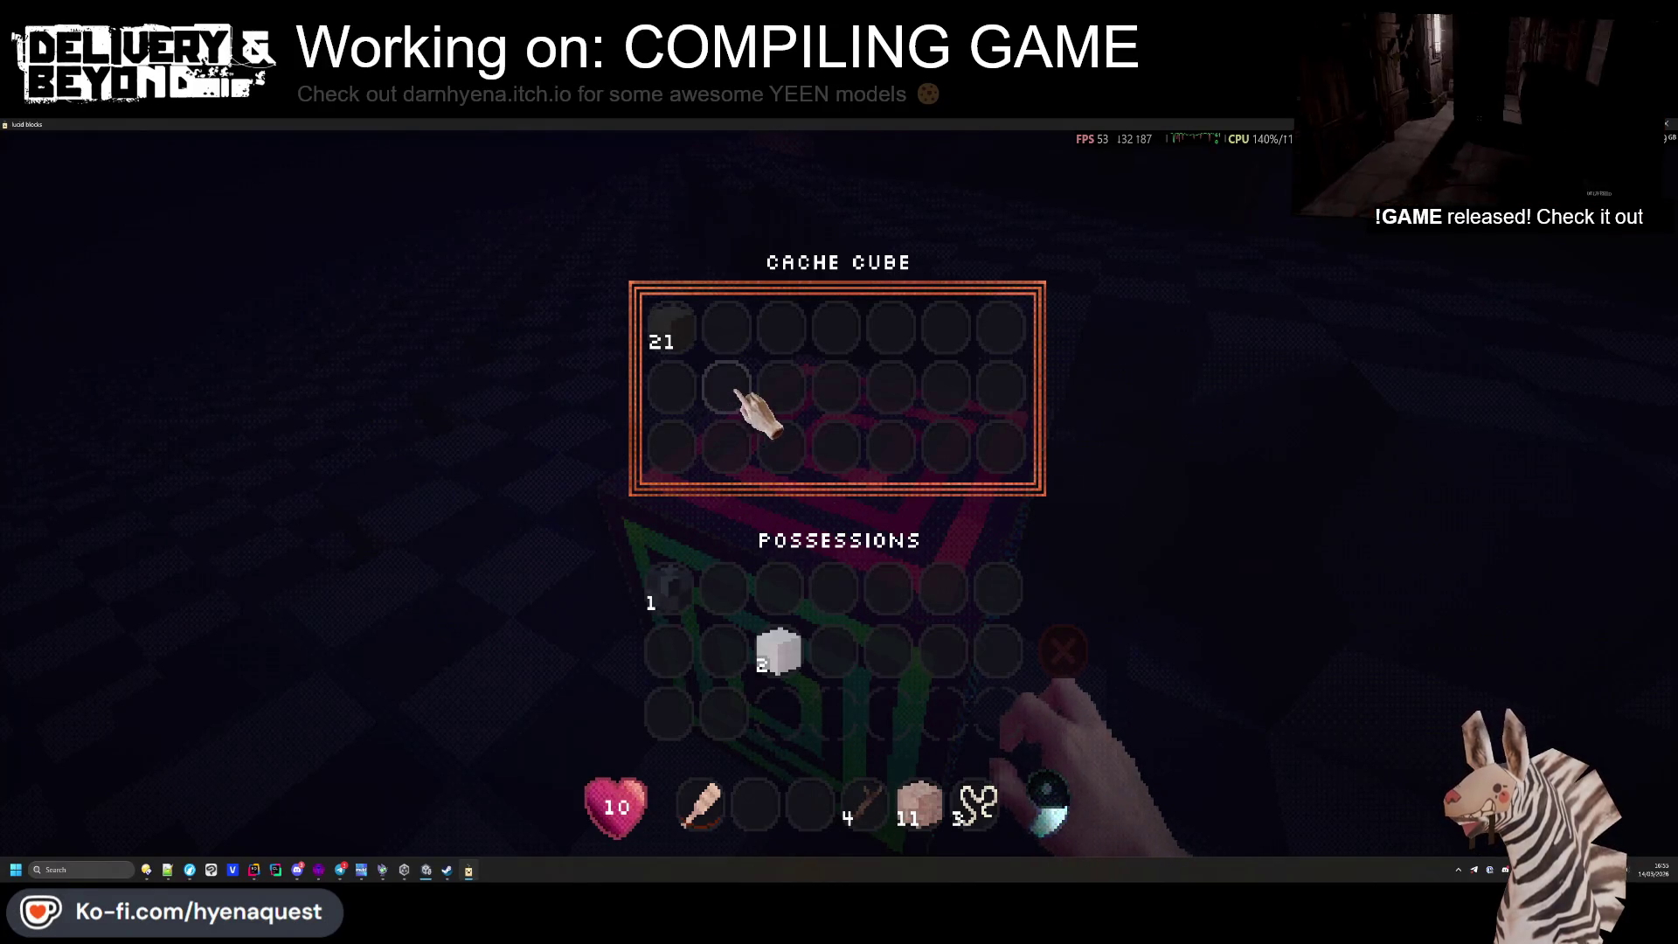
key("Escape")
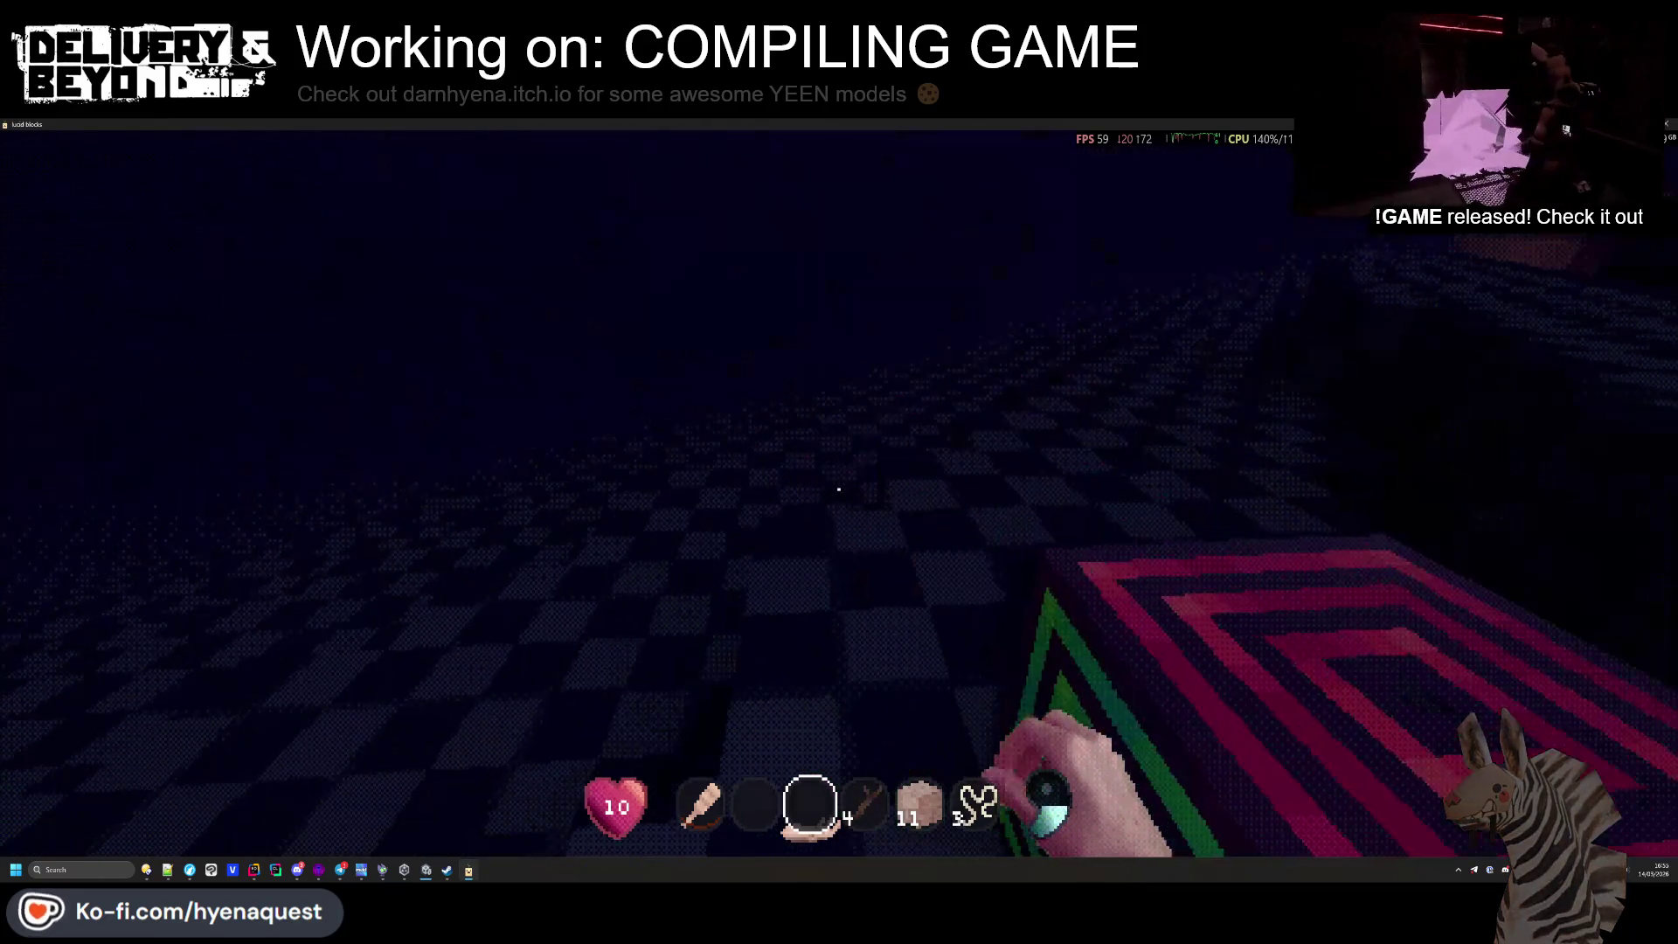
right_click(841, 490)
key("Escape")
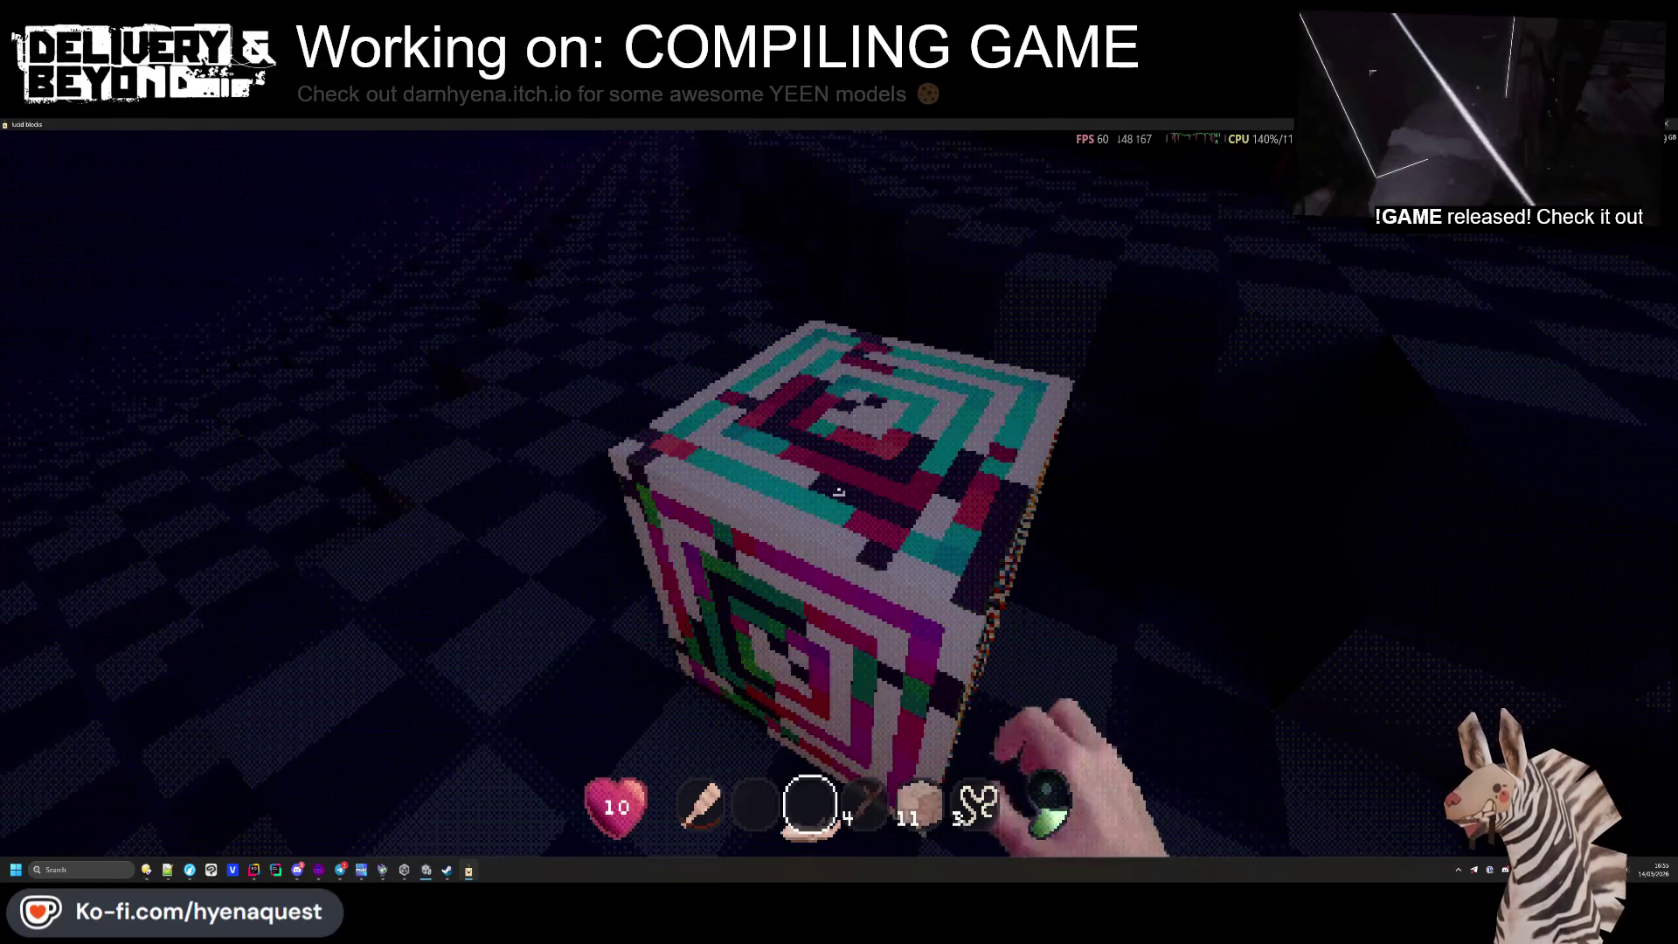
left_click(837, 491)
scroll(839, 490, "down", 3)
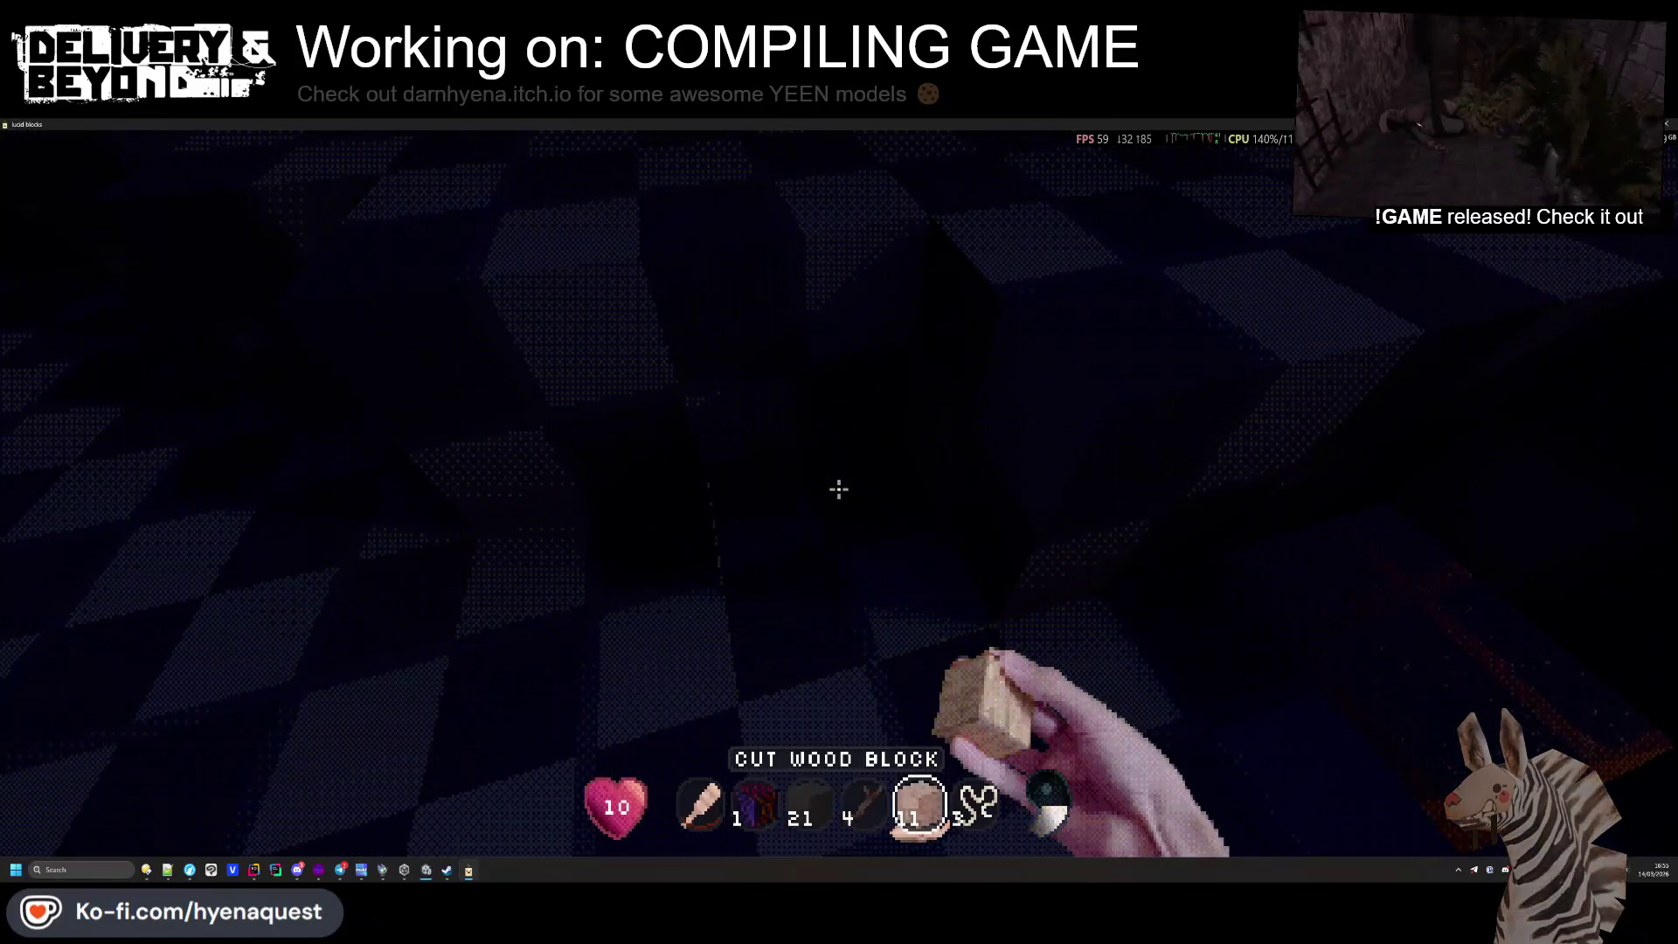
Offer 11 Cut Wood Blocks and the 21-block stack to the Apotheosis, hotbarring 27 Essence Blocks
key("e")
left_click(917, 804)
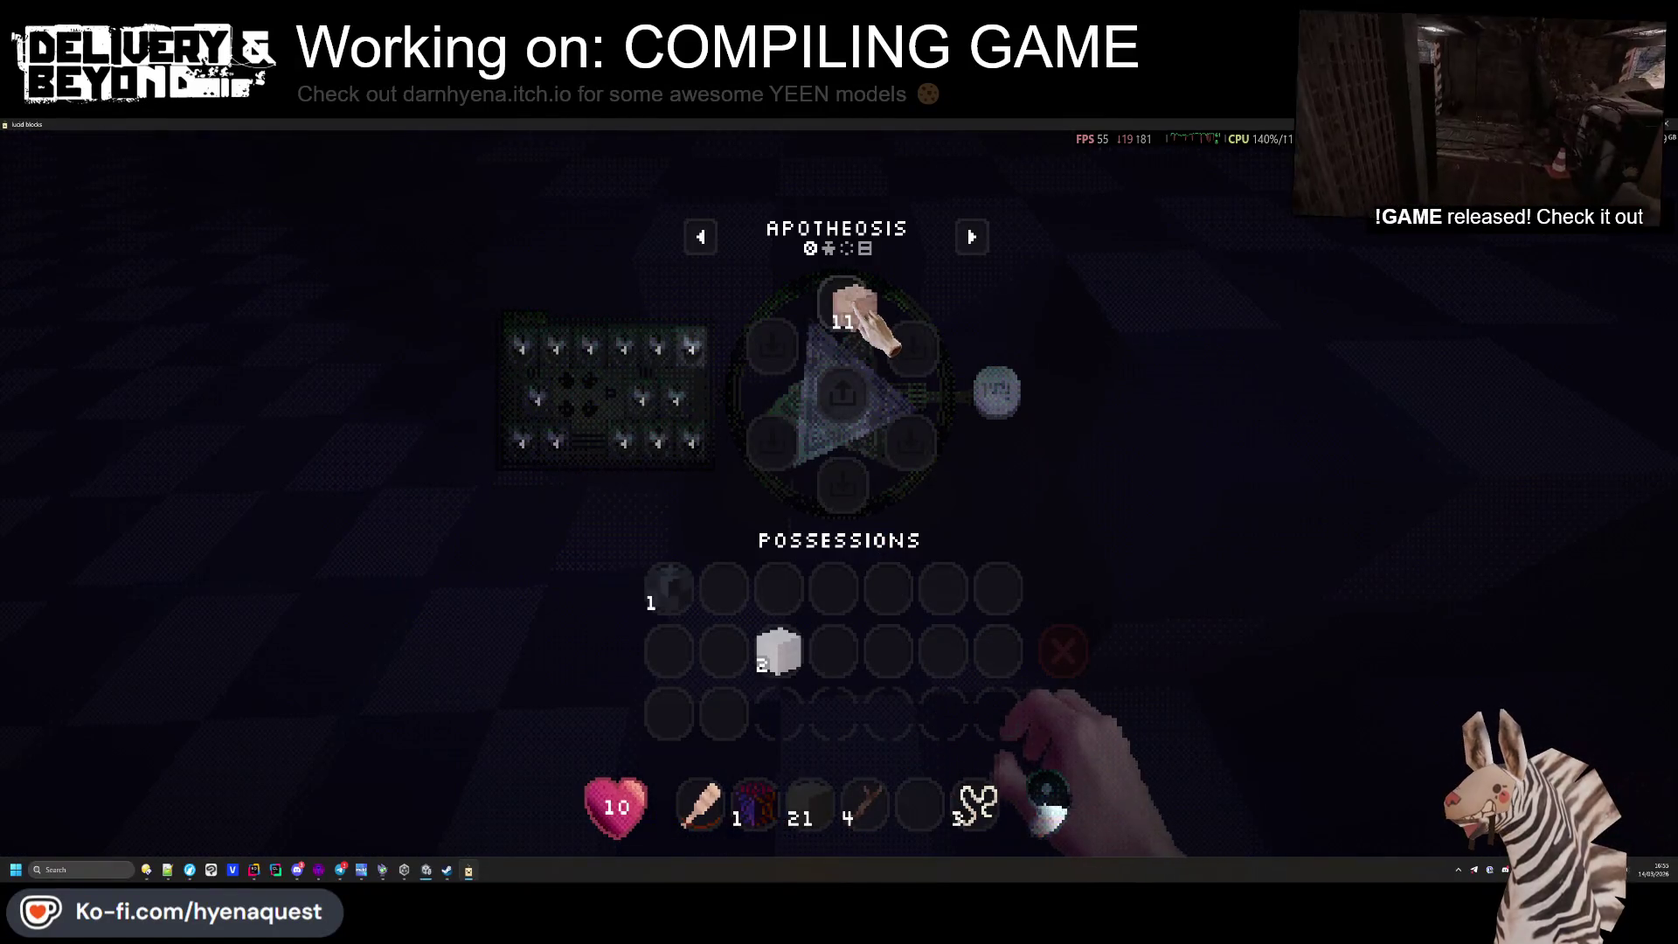
left_click(842, 302)
left_click(809, 804)
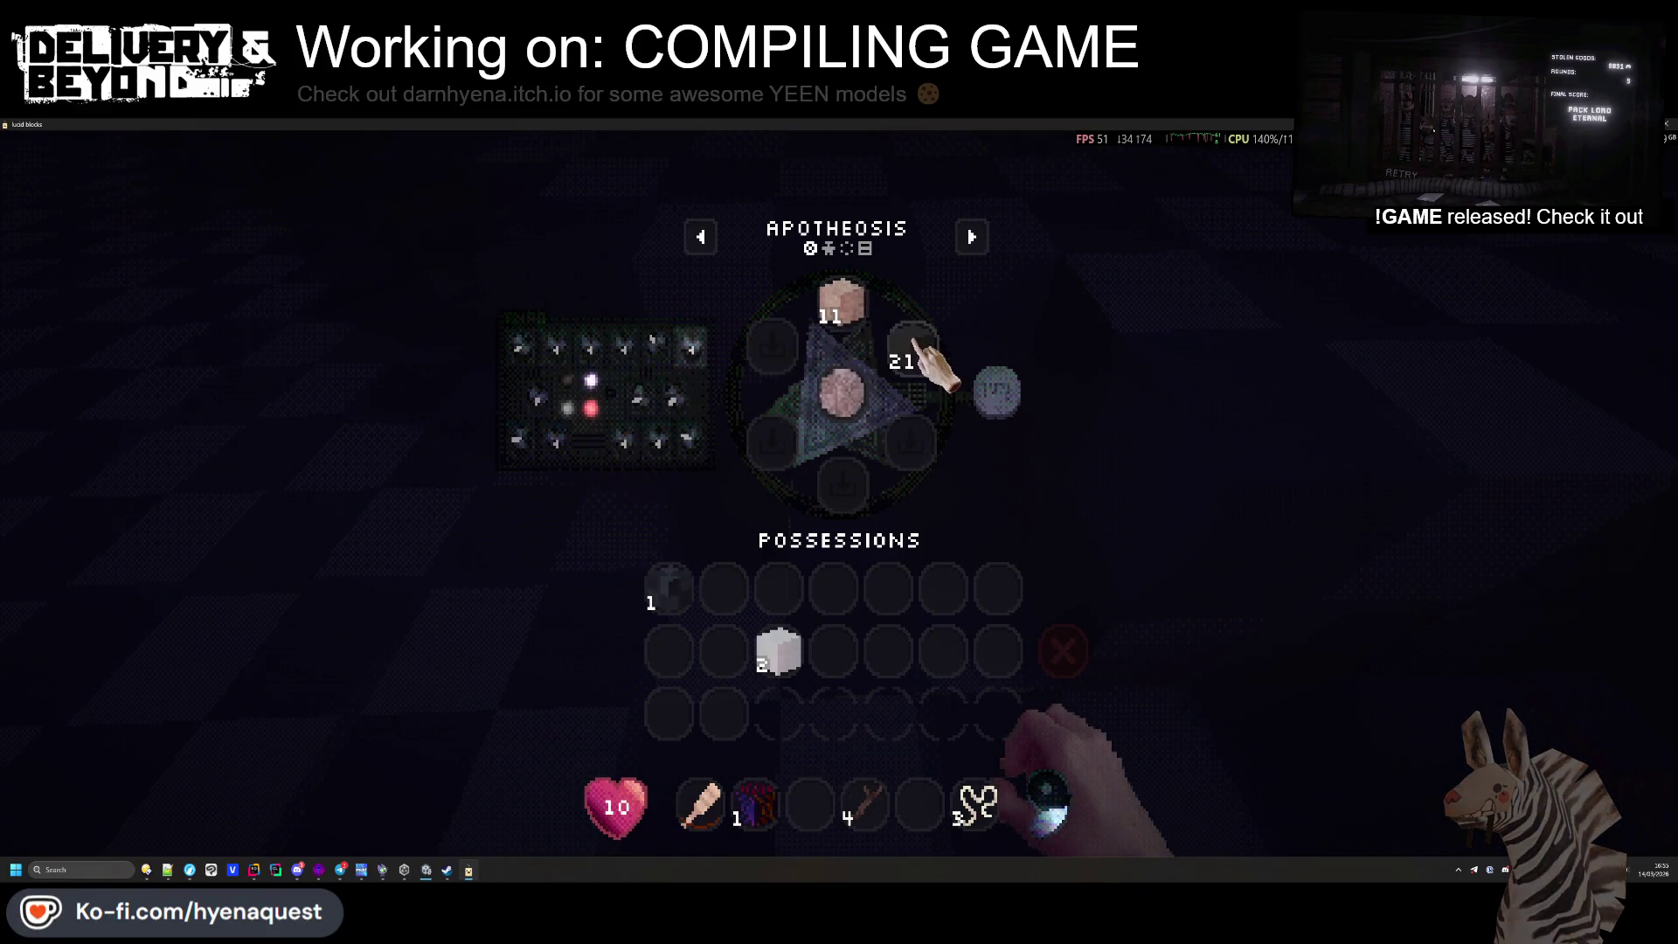
left_click(914, 348)
left_click(893, 420)
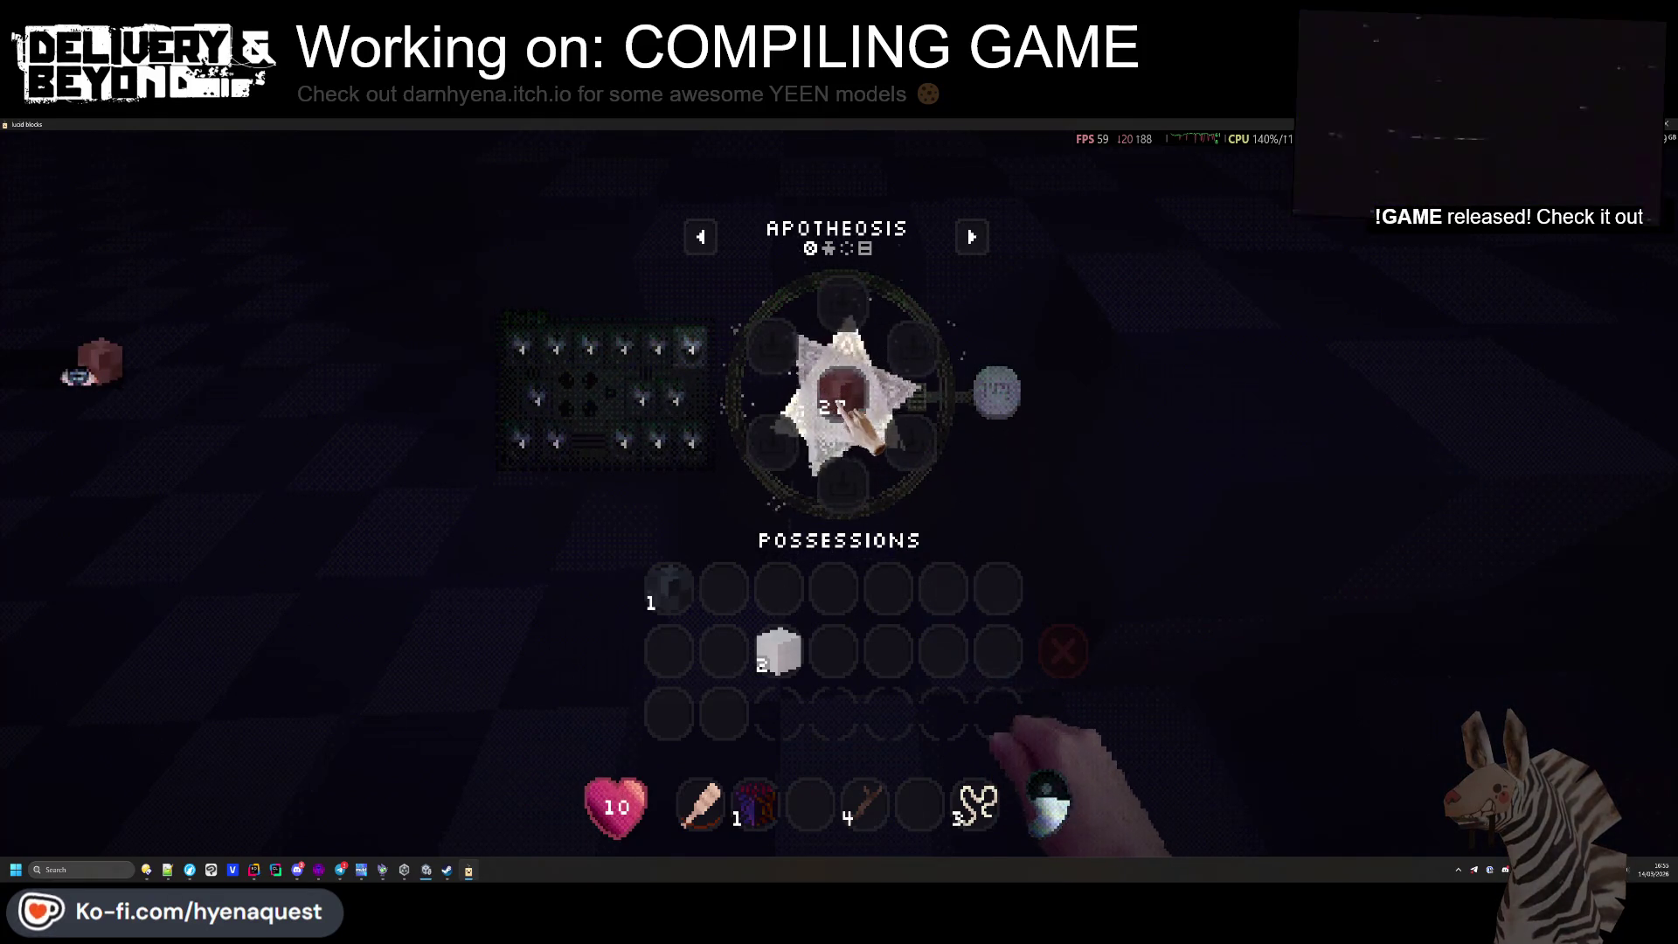
left_click(844, 659)
left_click(808, 804)
Craft a pickaxe from the four sticks in the Apotheosis and put it in the hotbar
key("e")
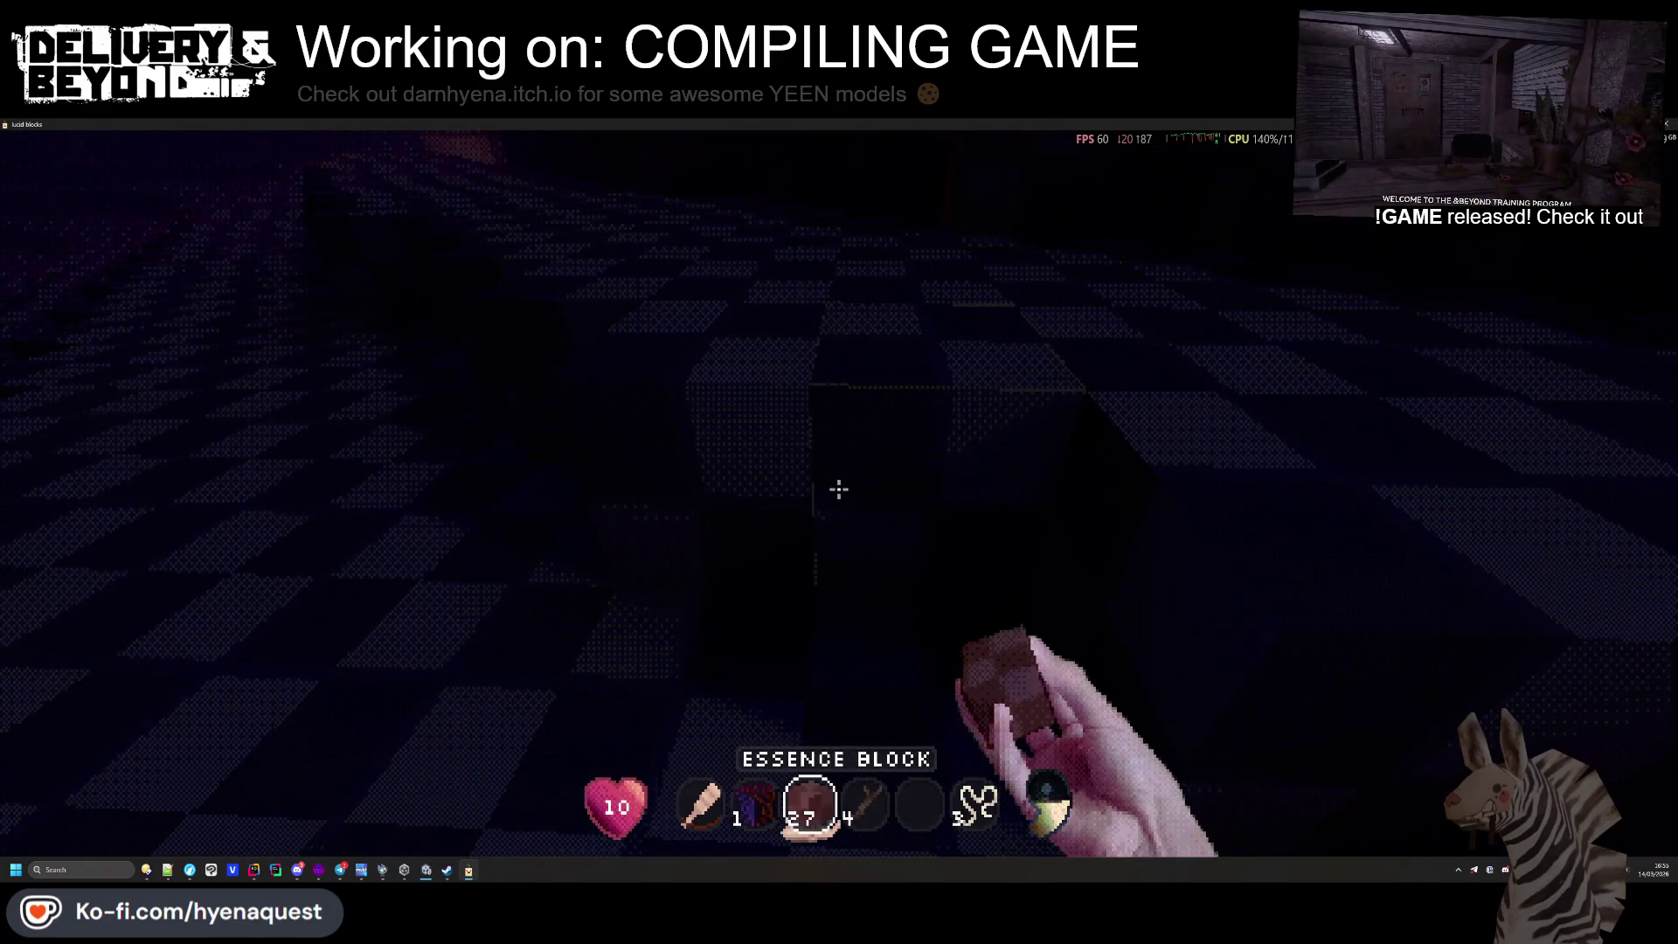
scroll(839, 489, "down", 1)
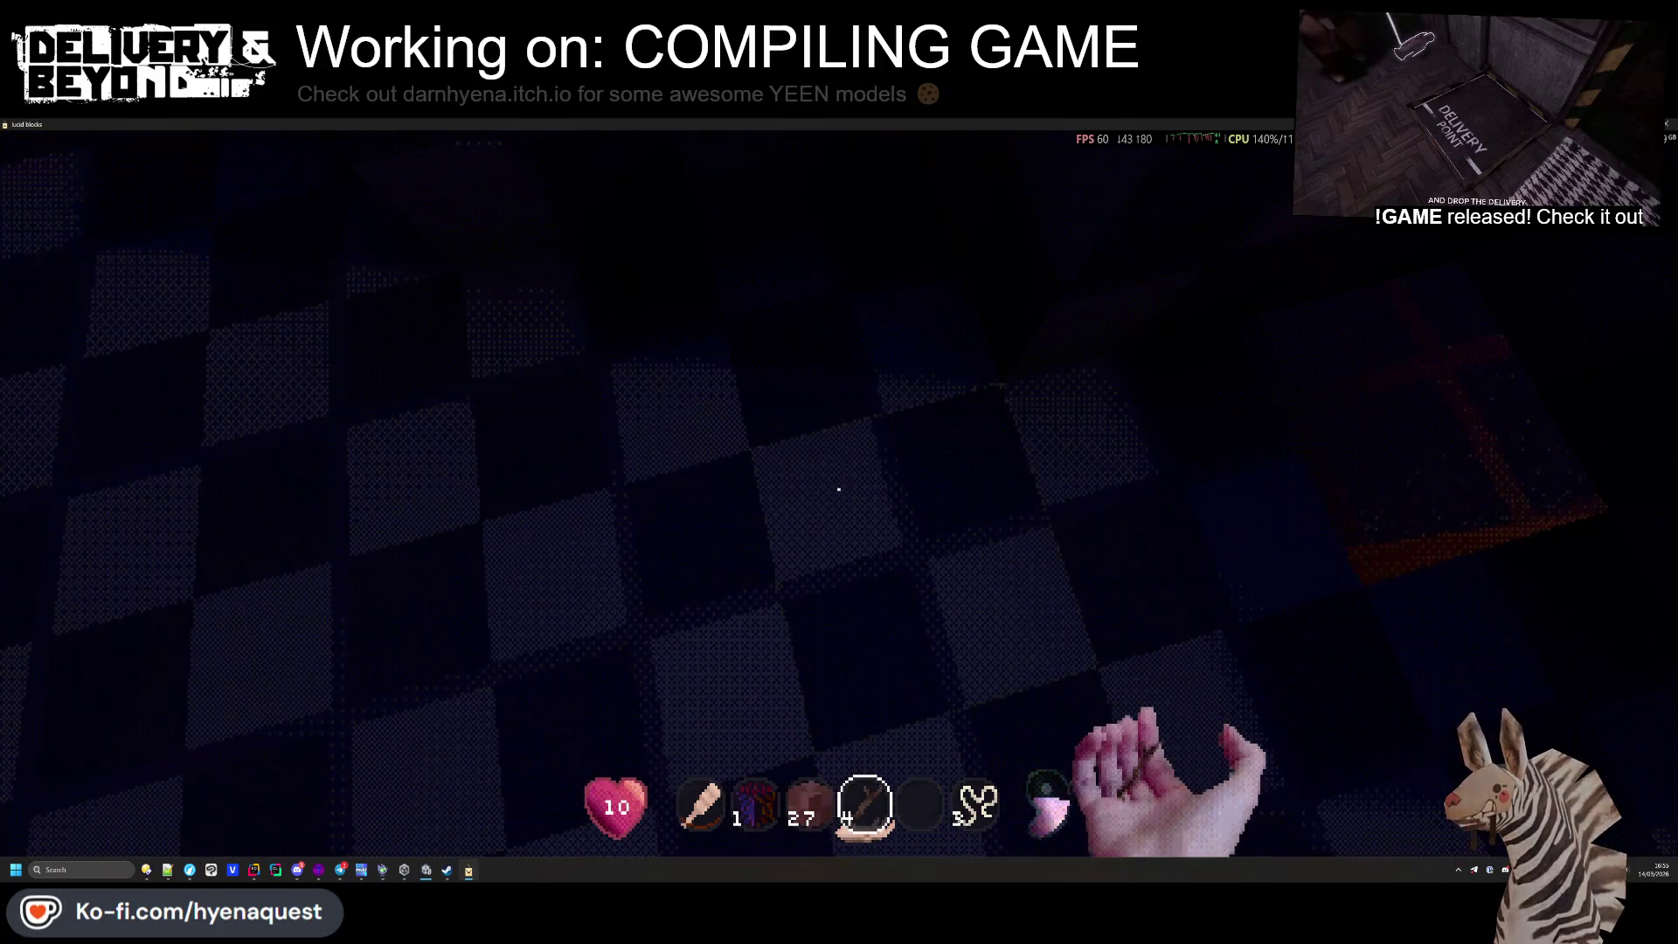
key("e")
left_click(861, 771)
left_click(913, 348)
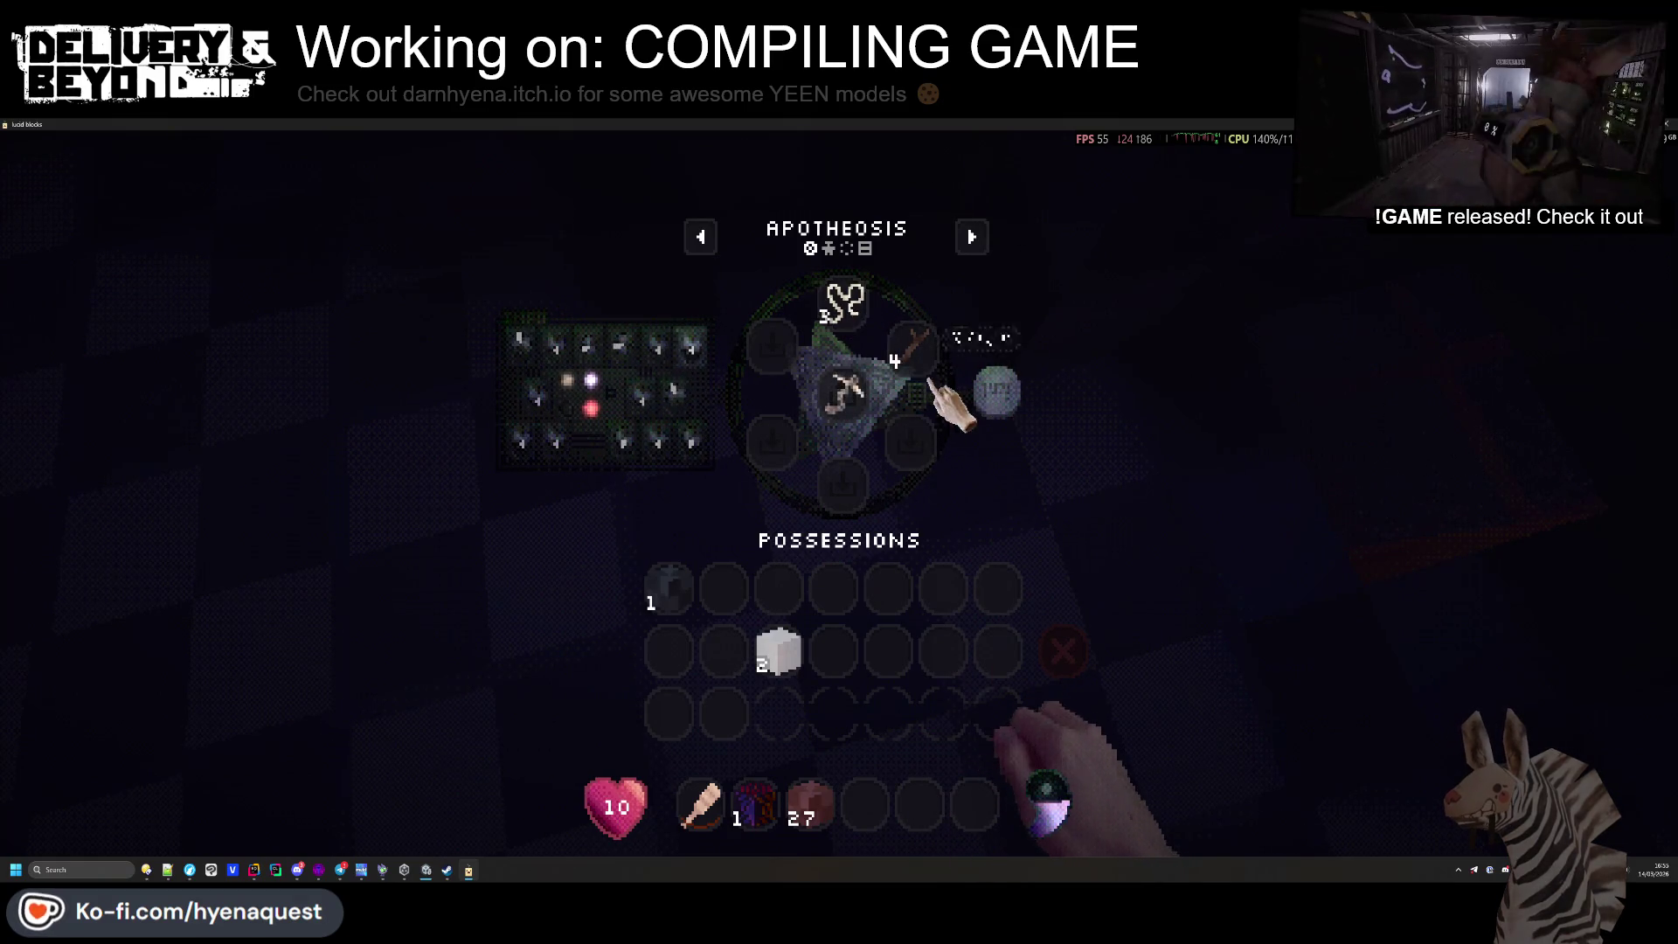
left_click(987, 395)
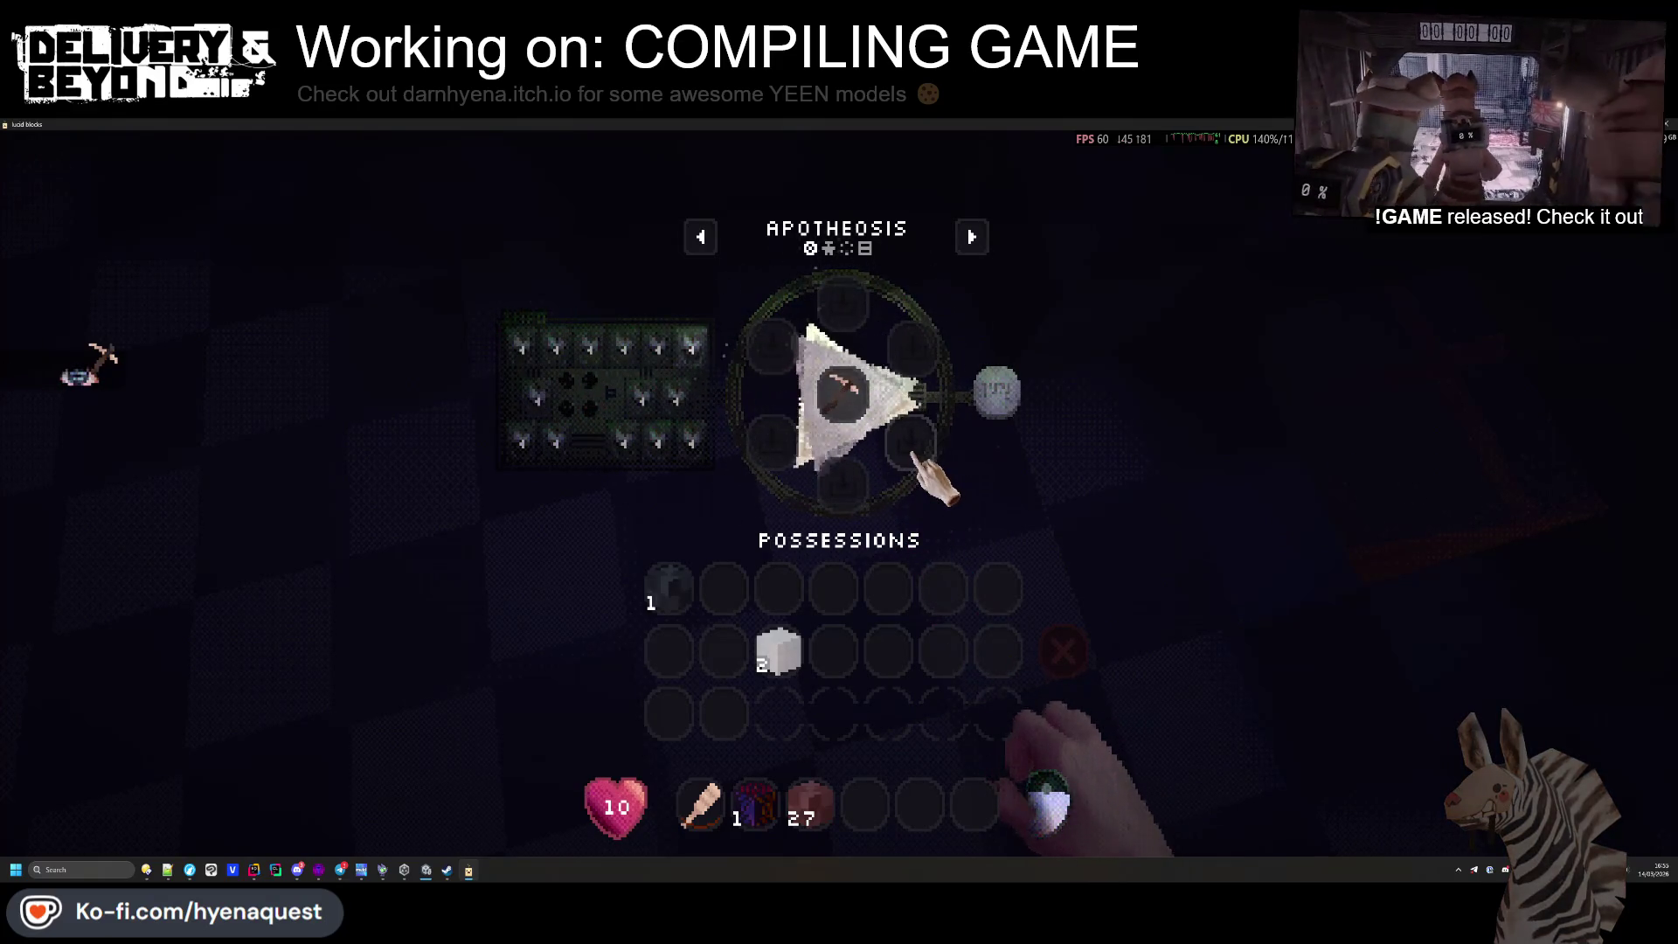
left_click(837, 393)
left_click(865, 804)
key("e")
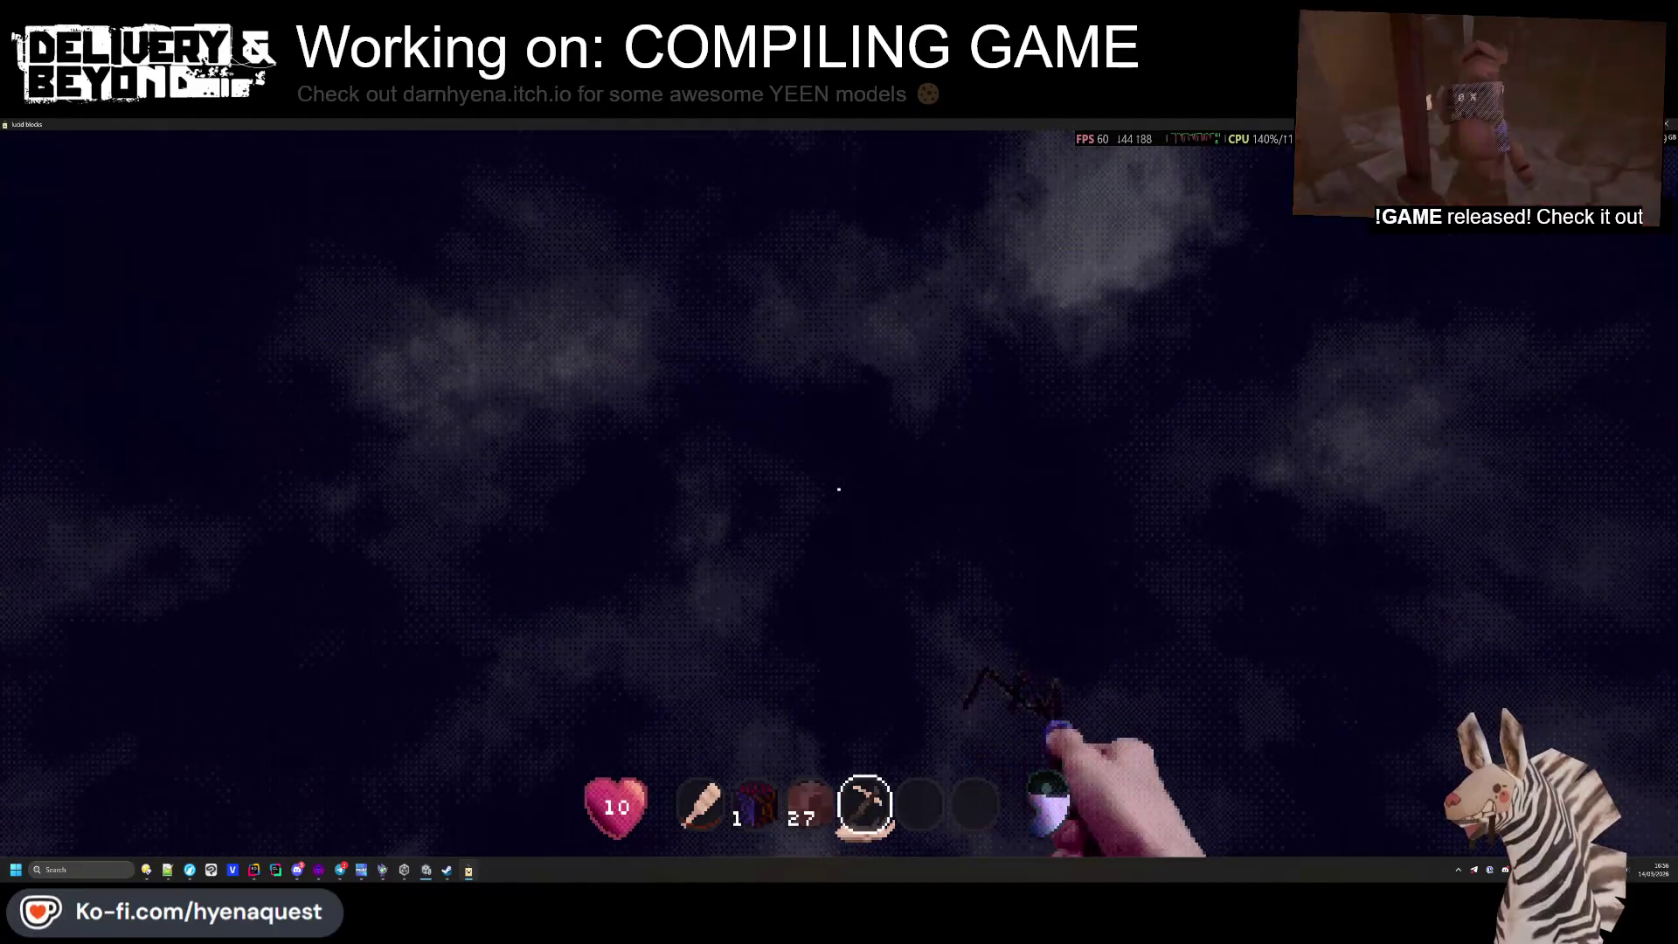
Mine two blocks and swing the knife in an attack while crossing the dark plain
left_click(839, 490)
left_click(838, 489)
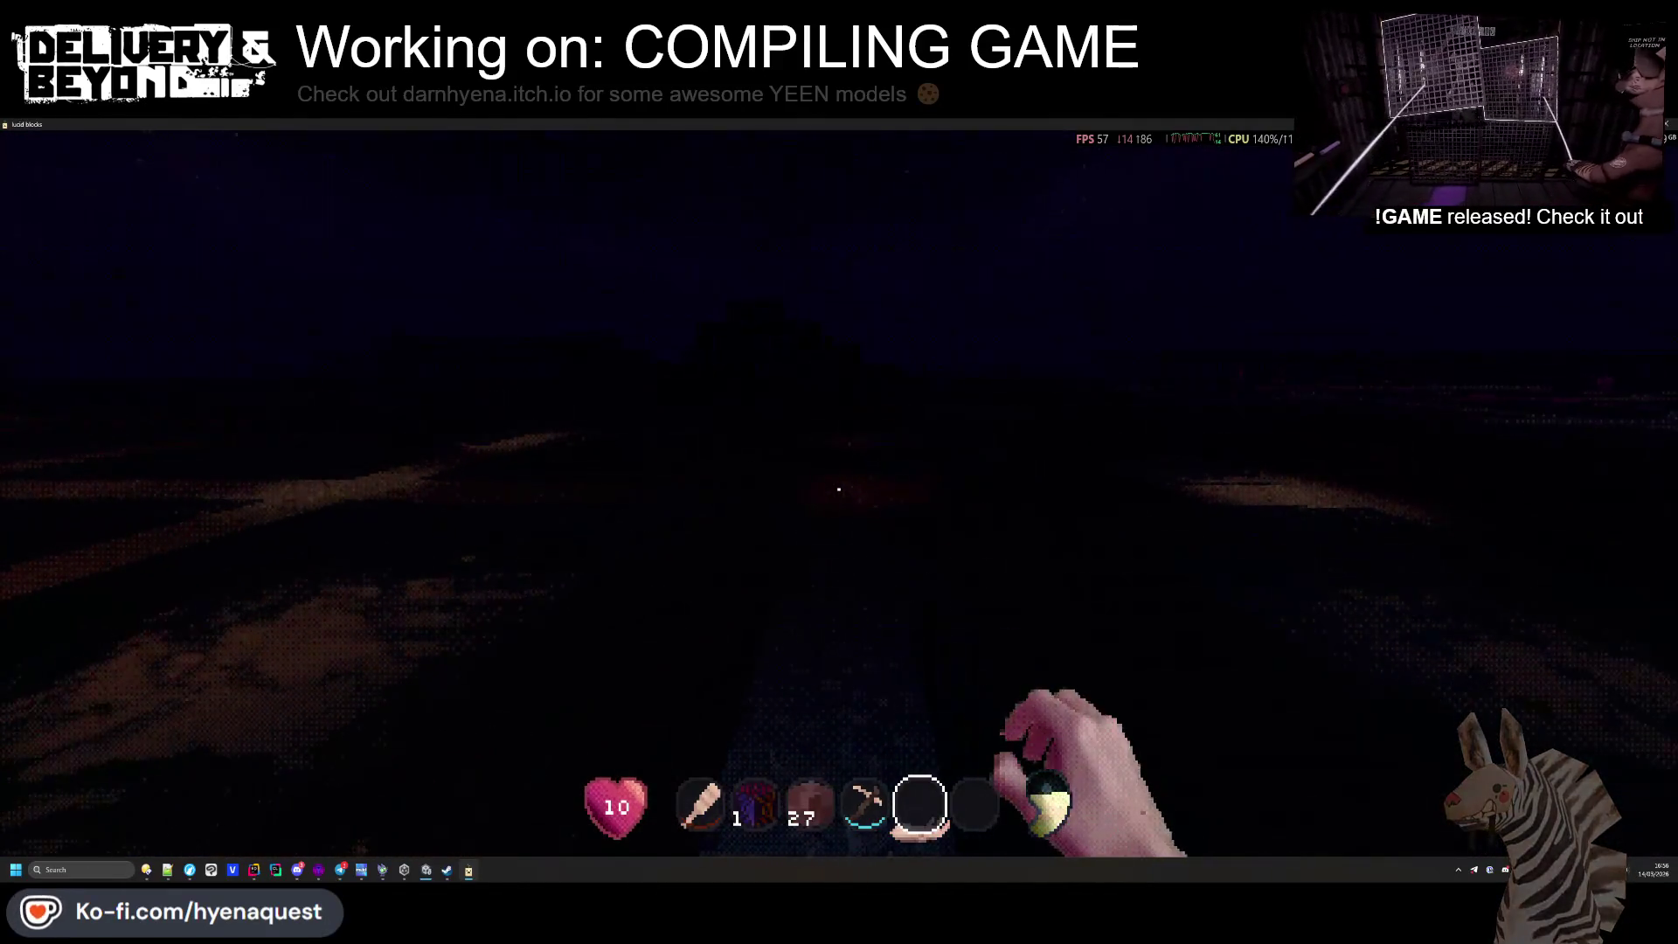
scroll(839, 489, "up", 3)
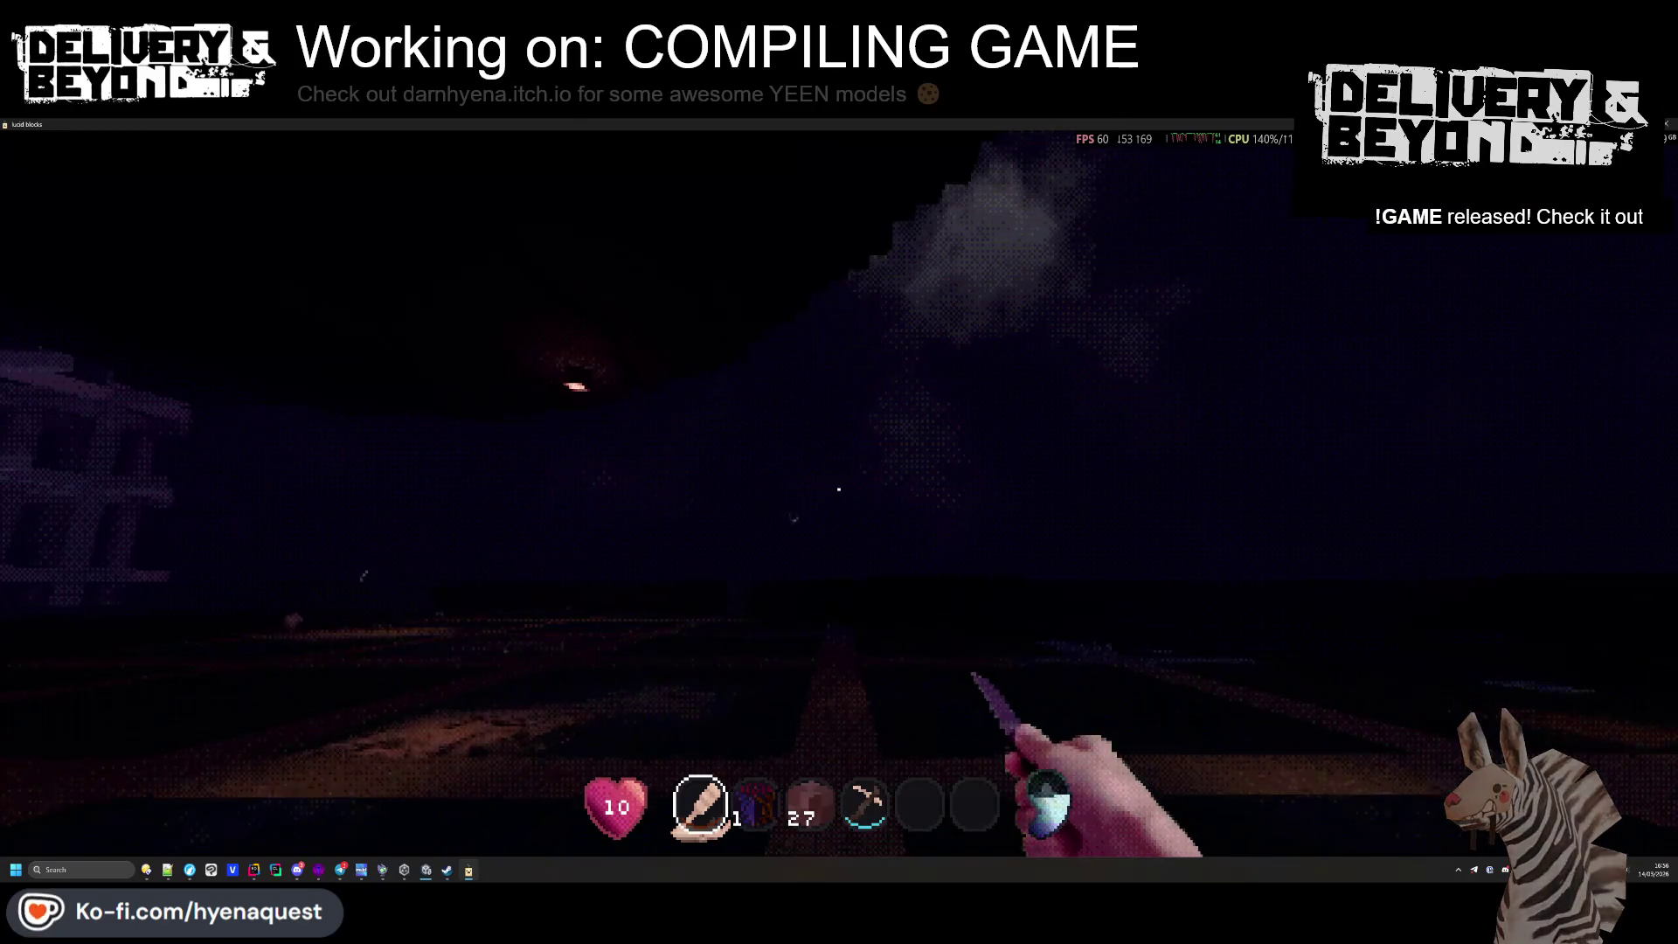
left_click(839, 489)
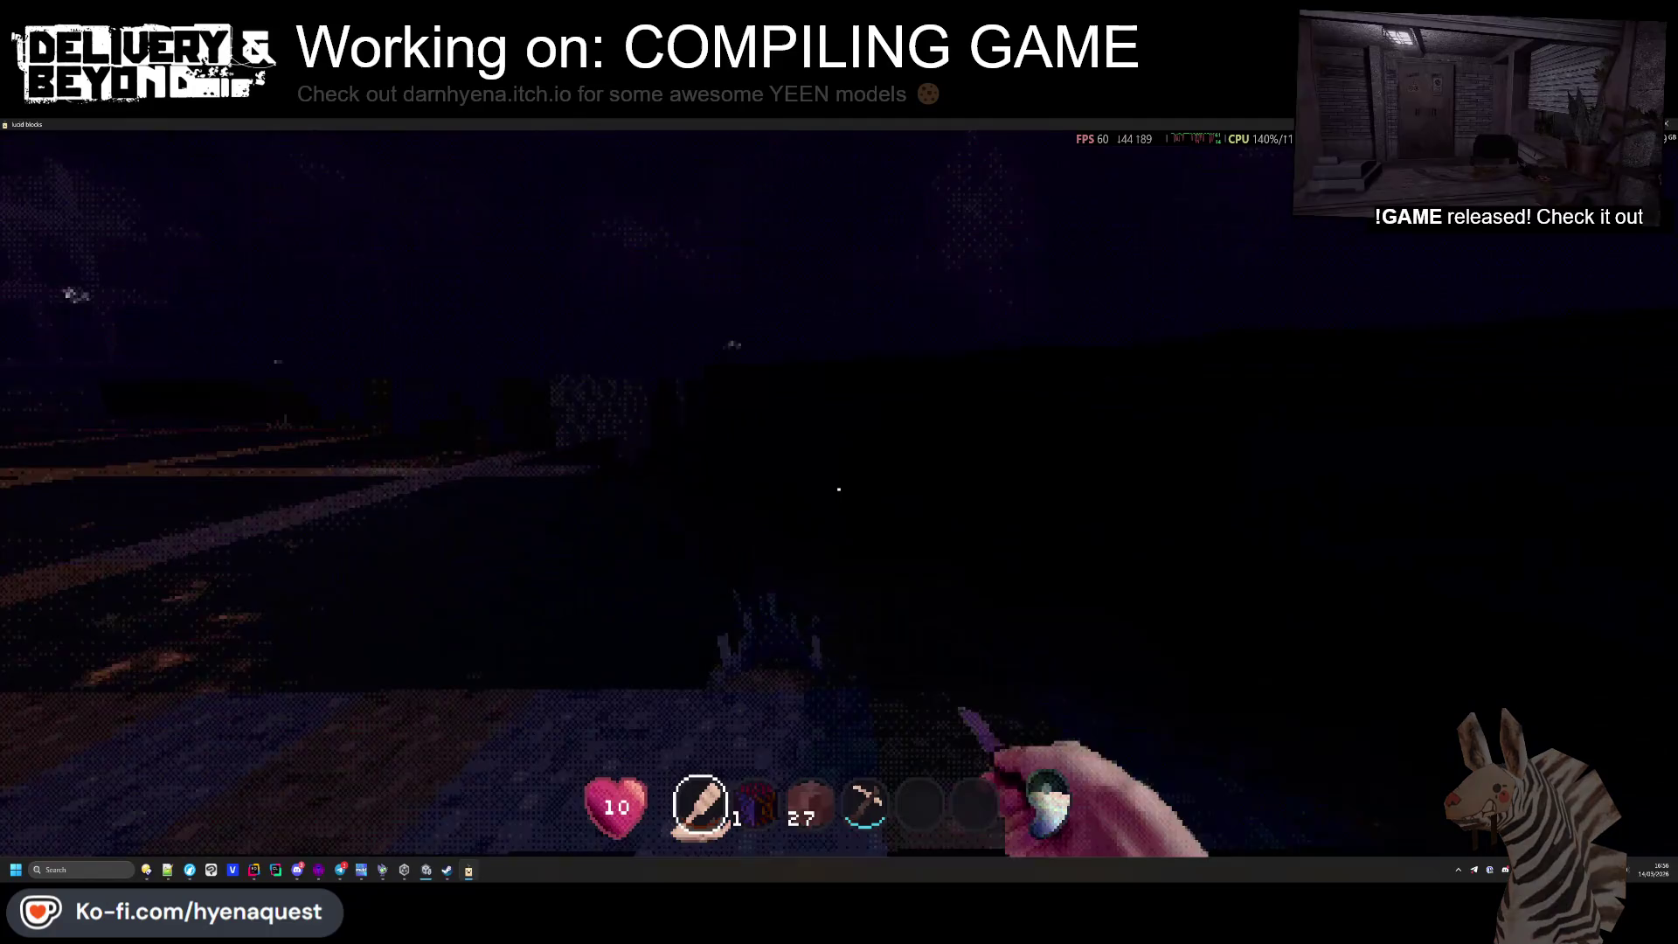
left_click(839, 489)
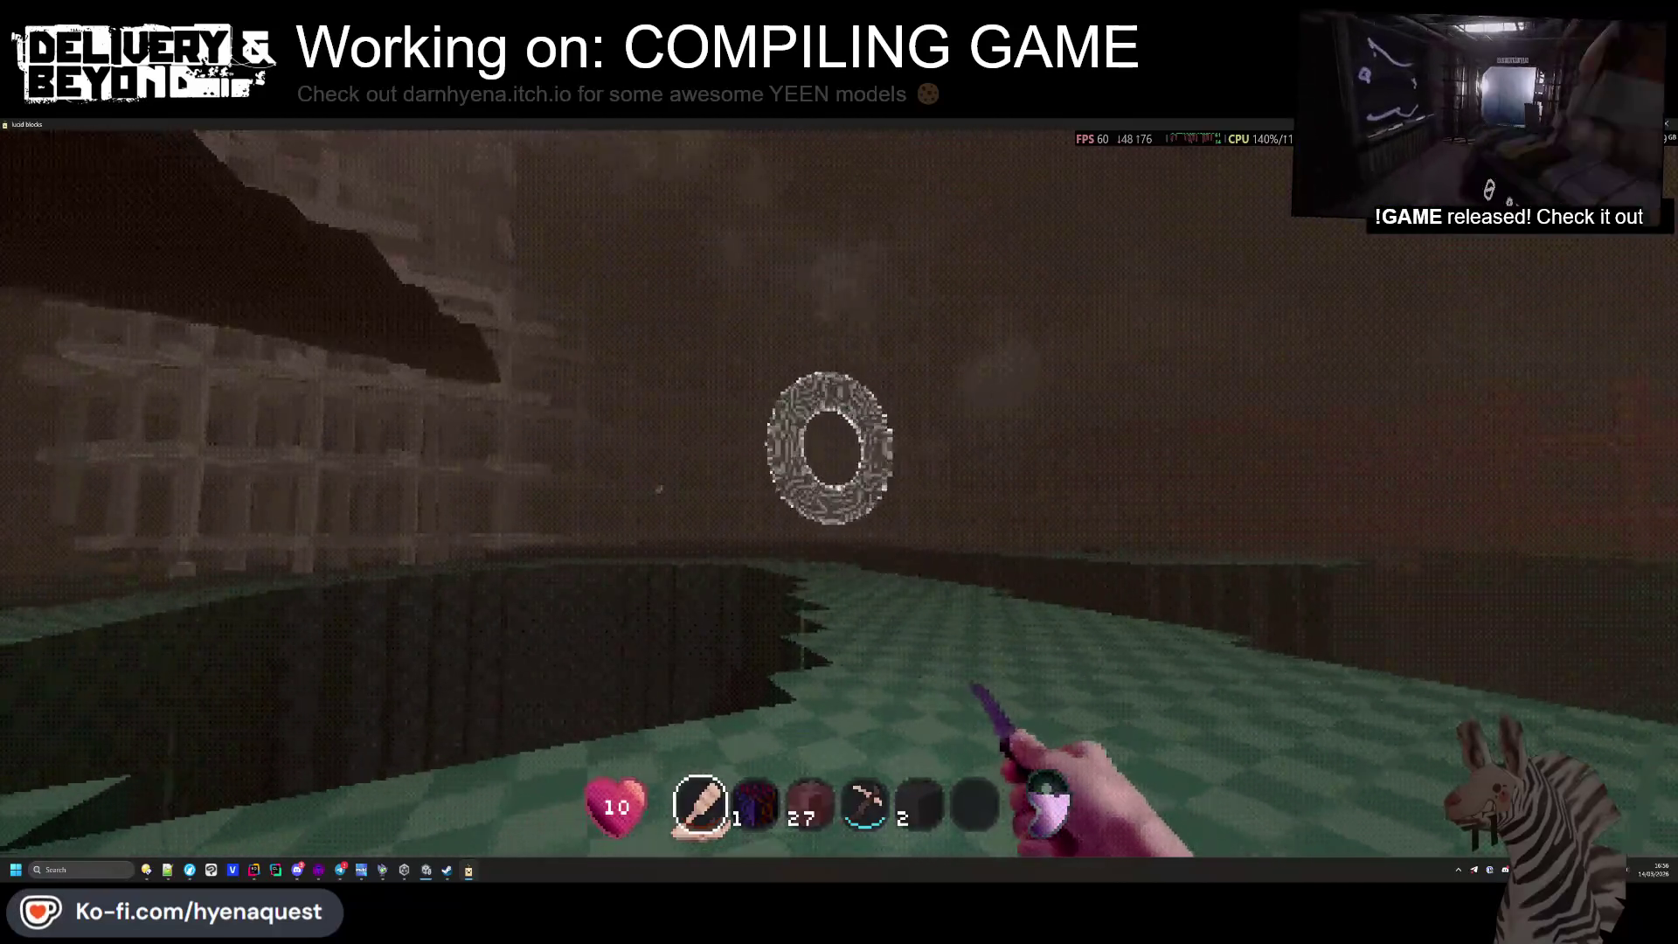
Strike the flying ring creature twice, then switch to the Ball Essence and check the inventory
left_click(839, 489)
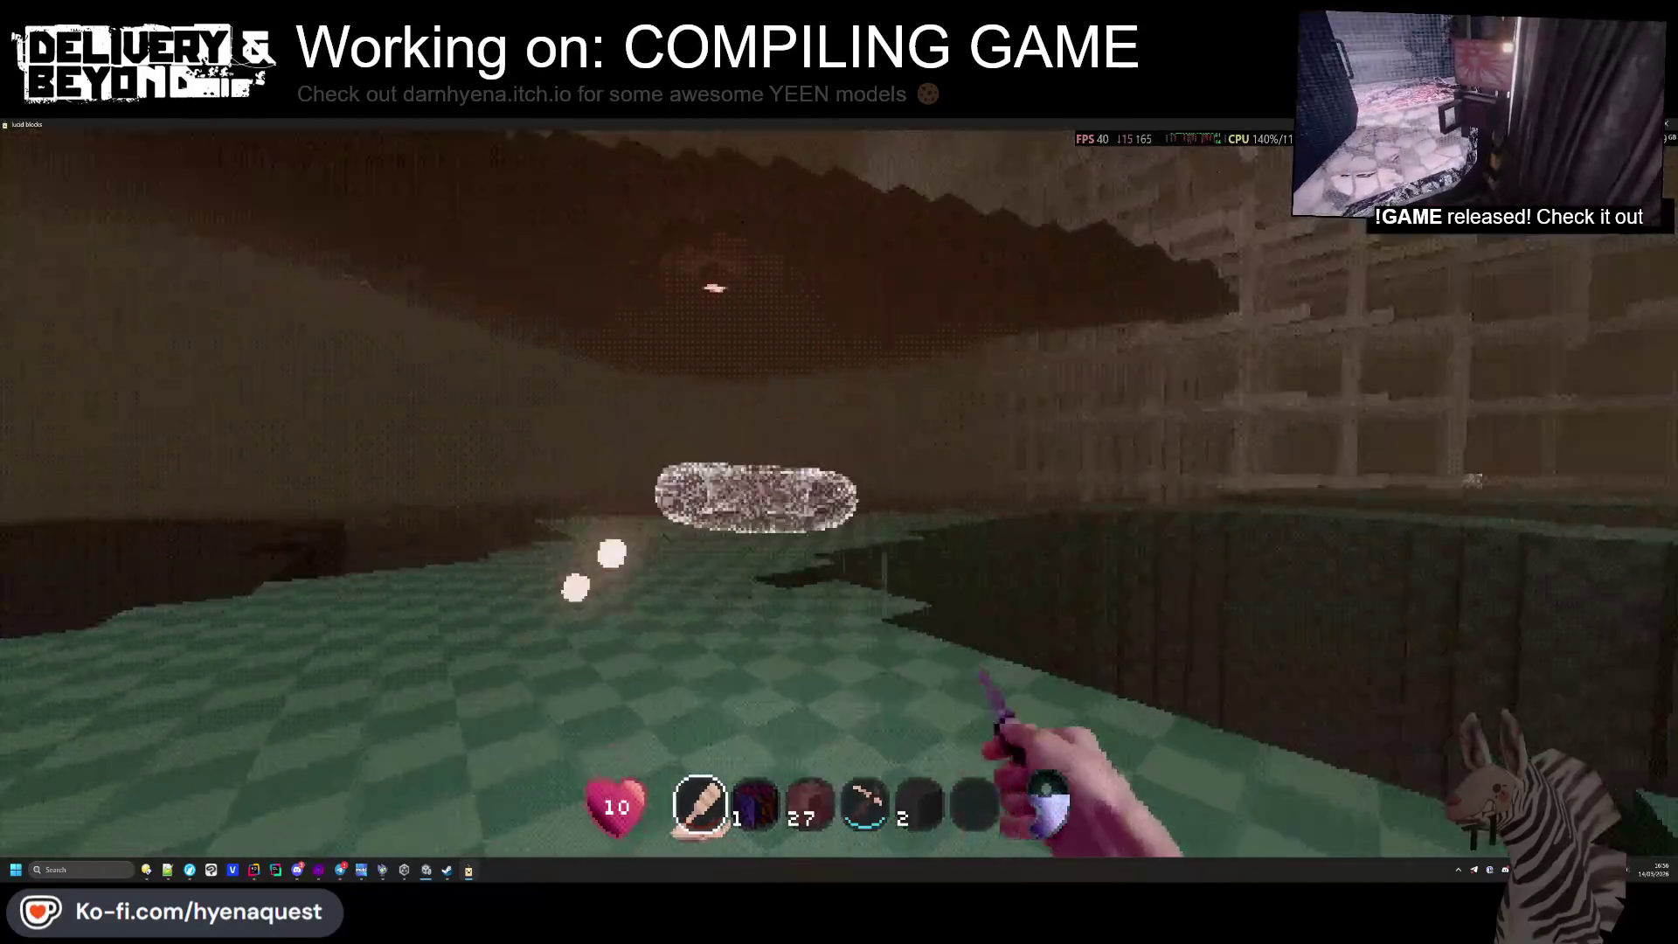
left_click(838, 489)
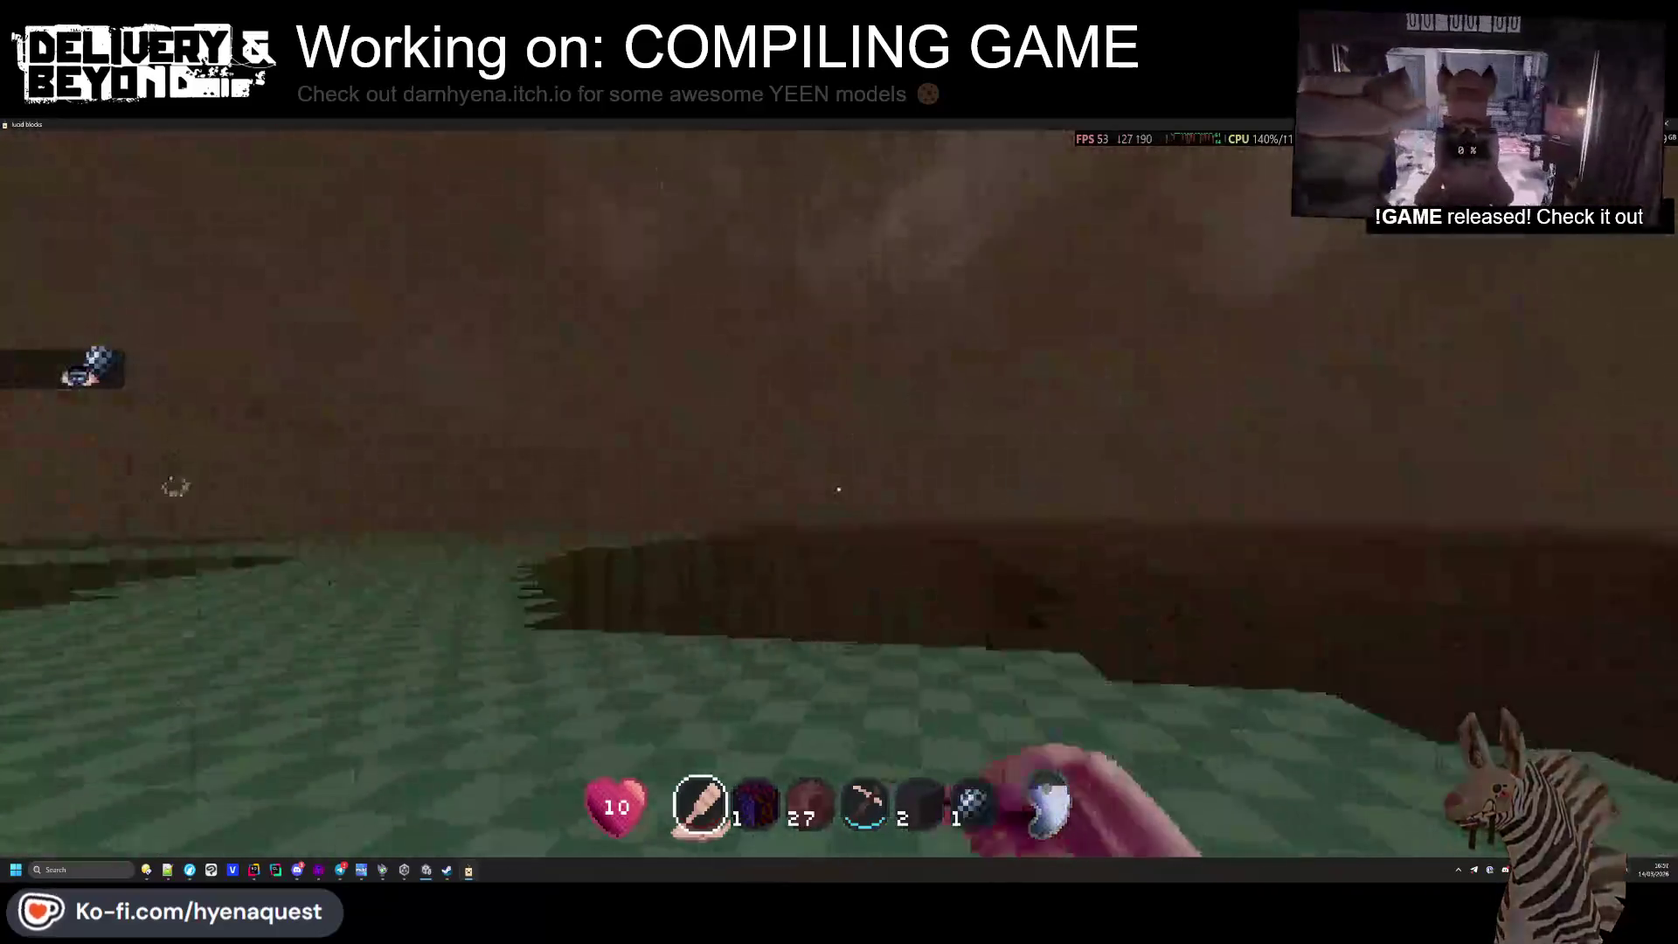
key("5")
key("6")
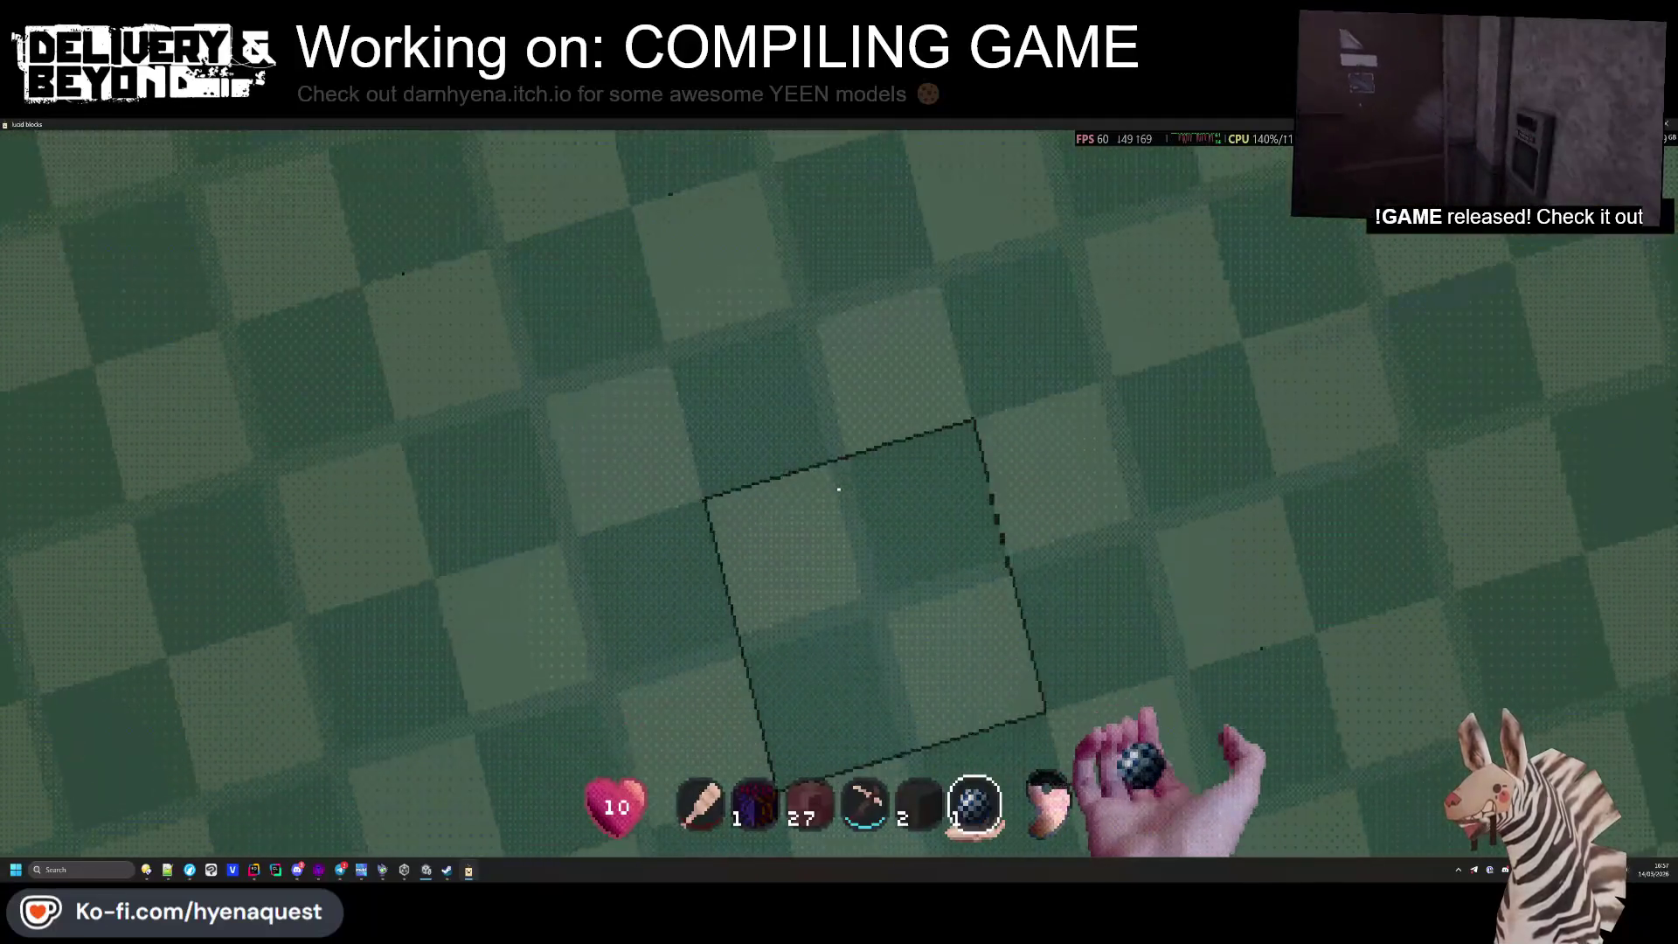
key("e")
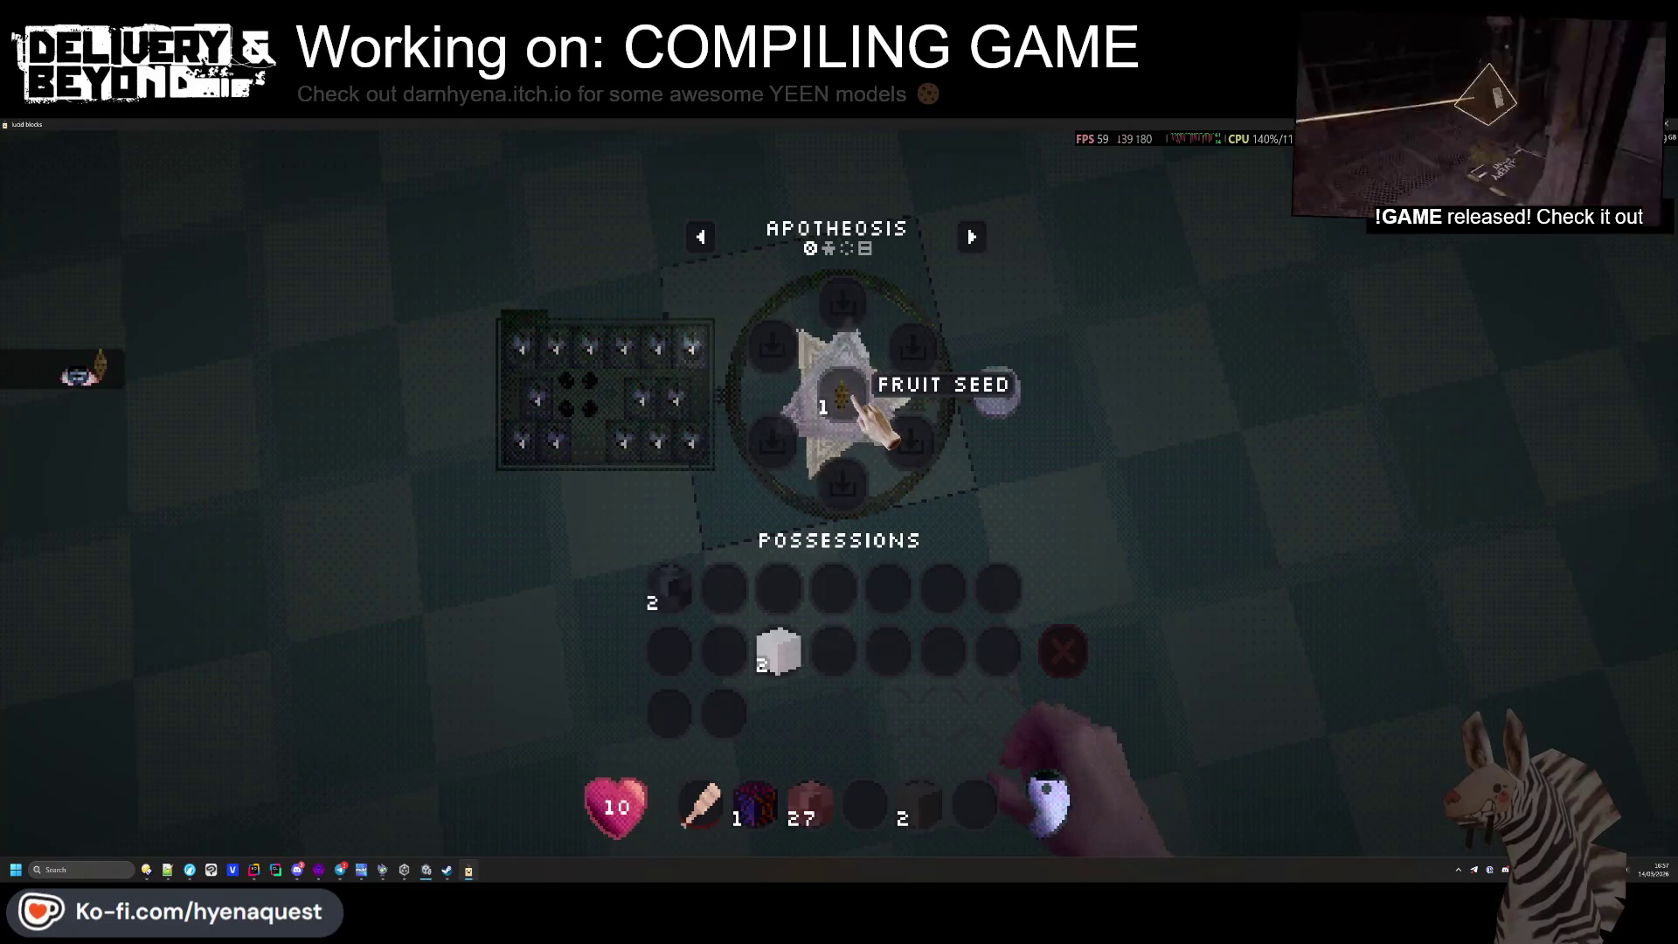
key("e")
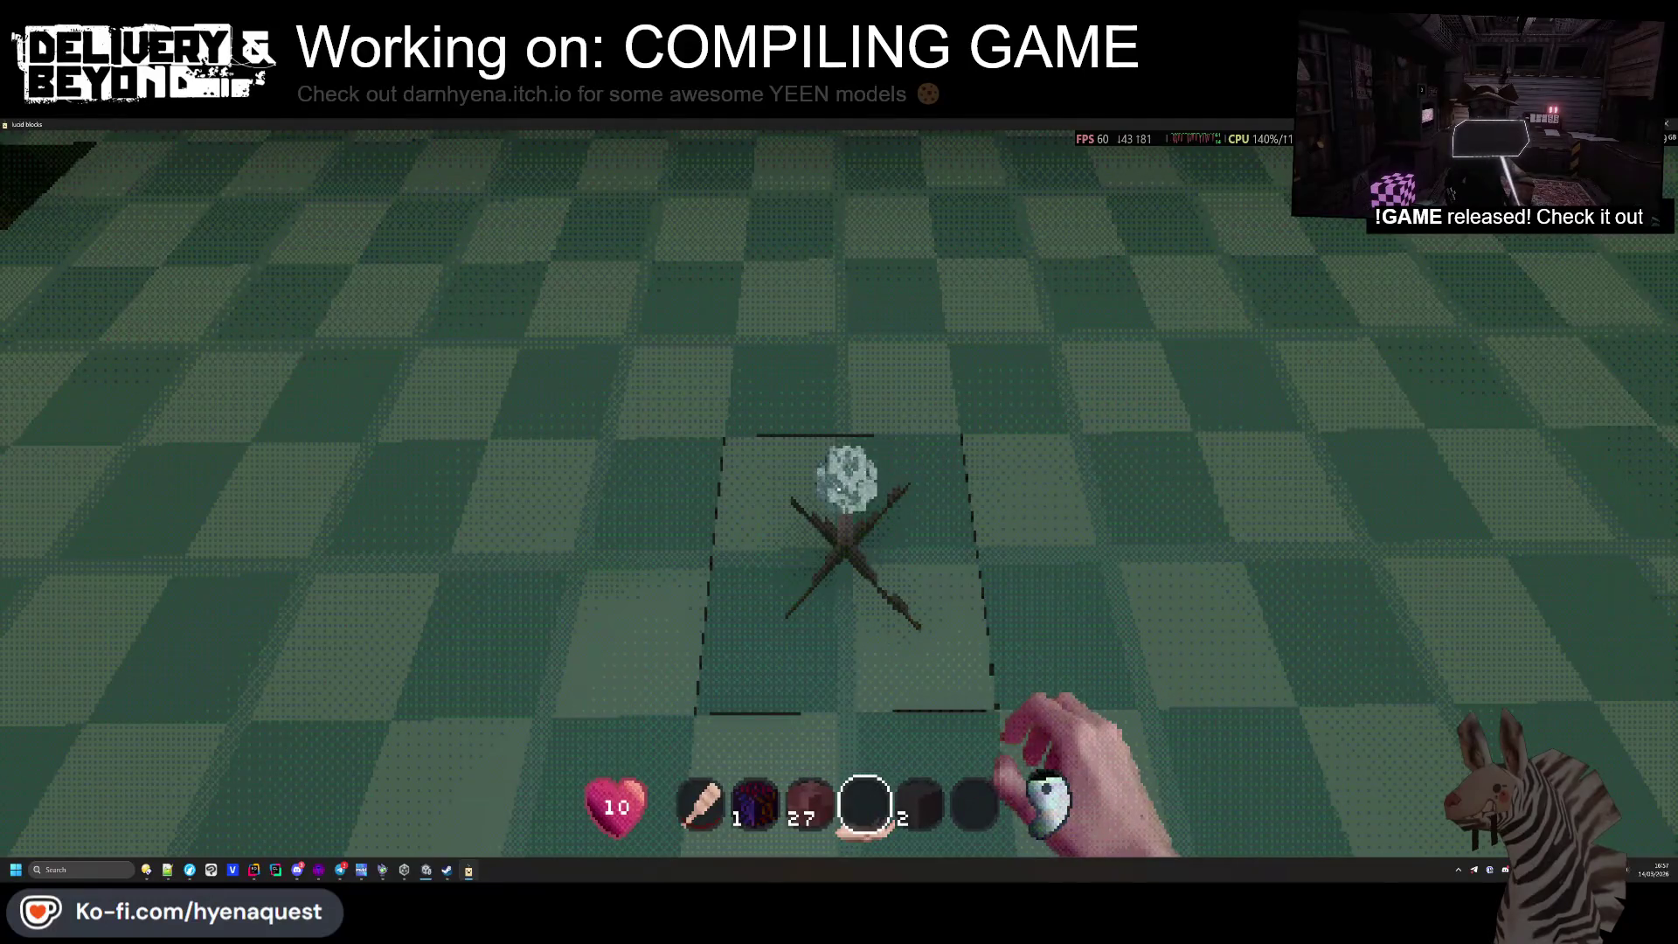
Walk around the planted sapling to the pit edge, ending with the Paddle in hand
key("s")
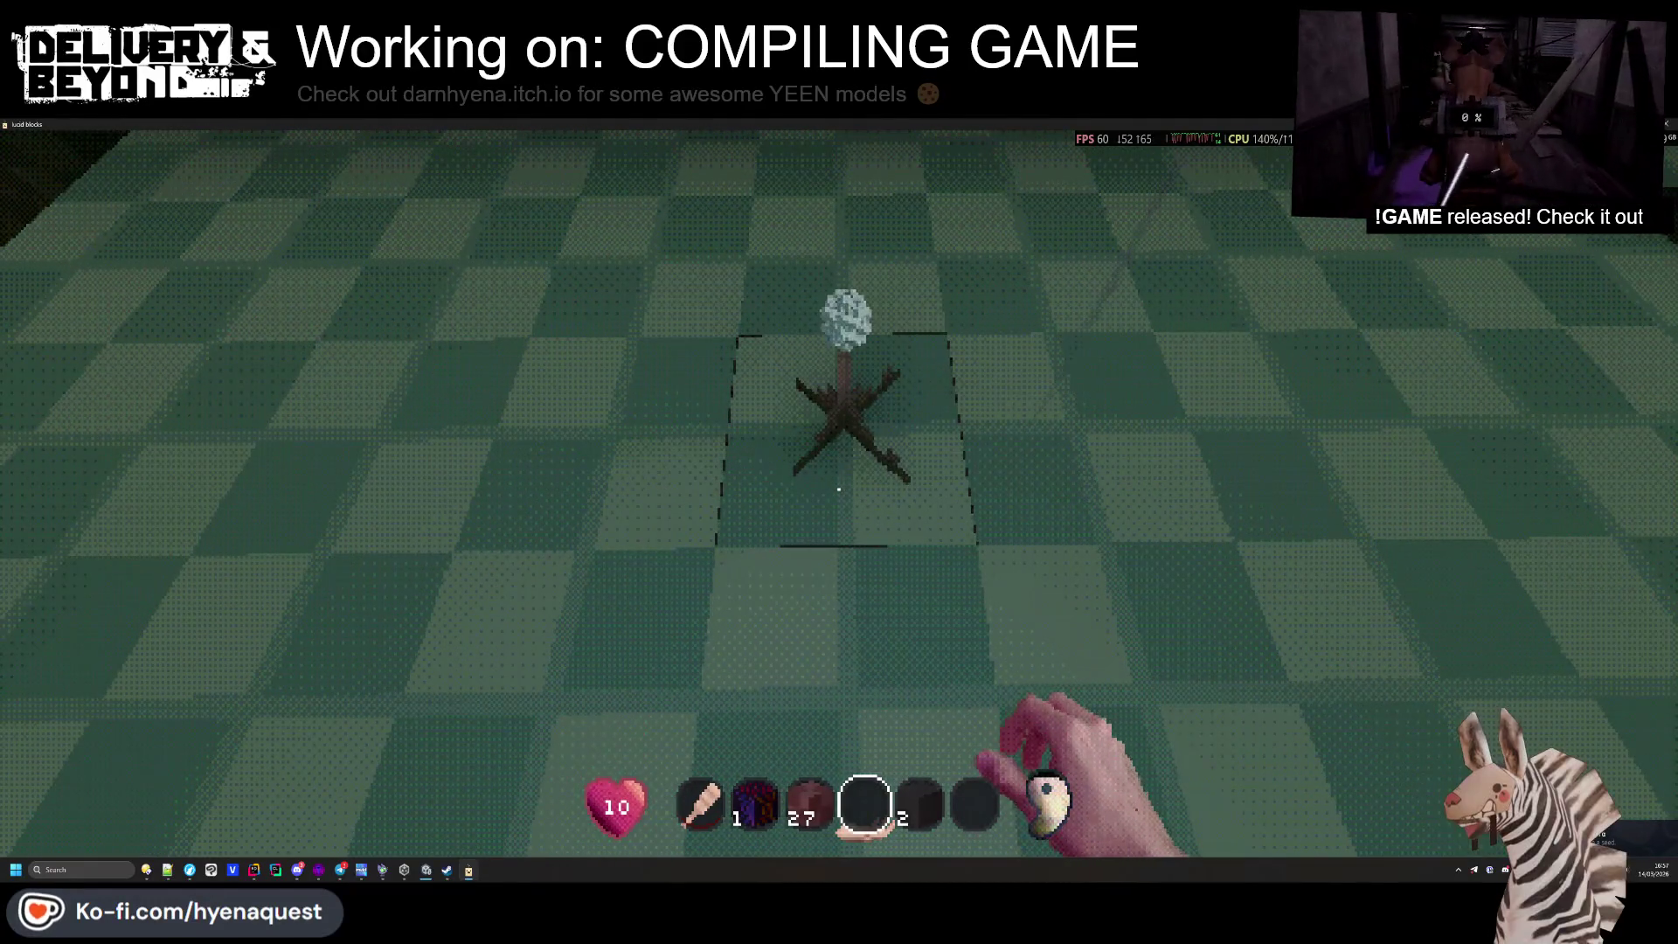
key("w")
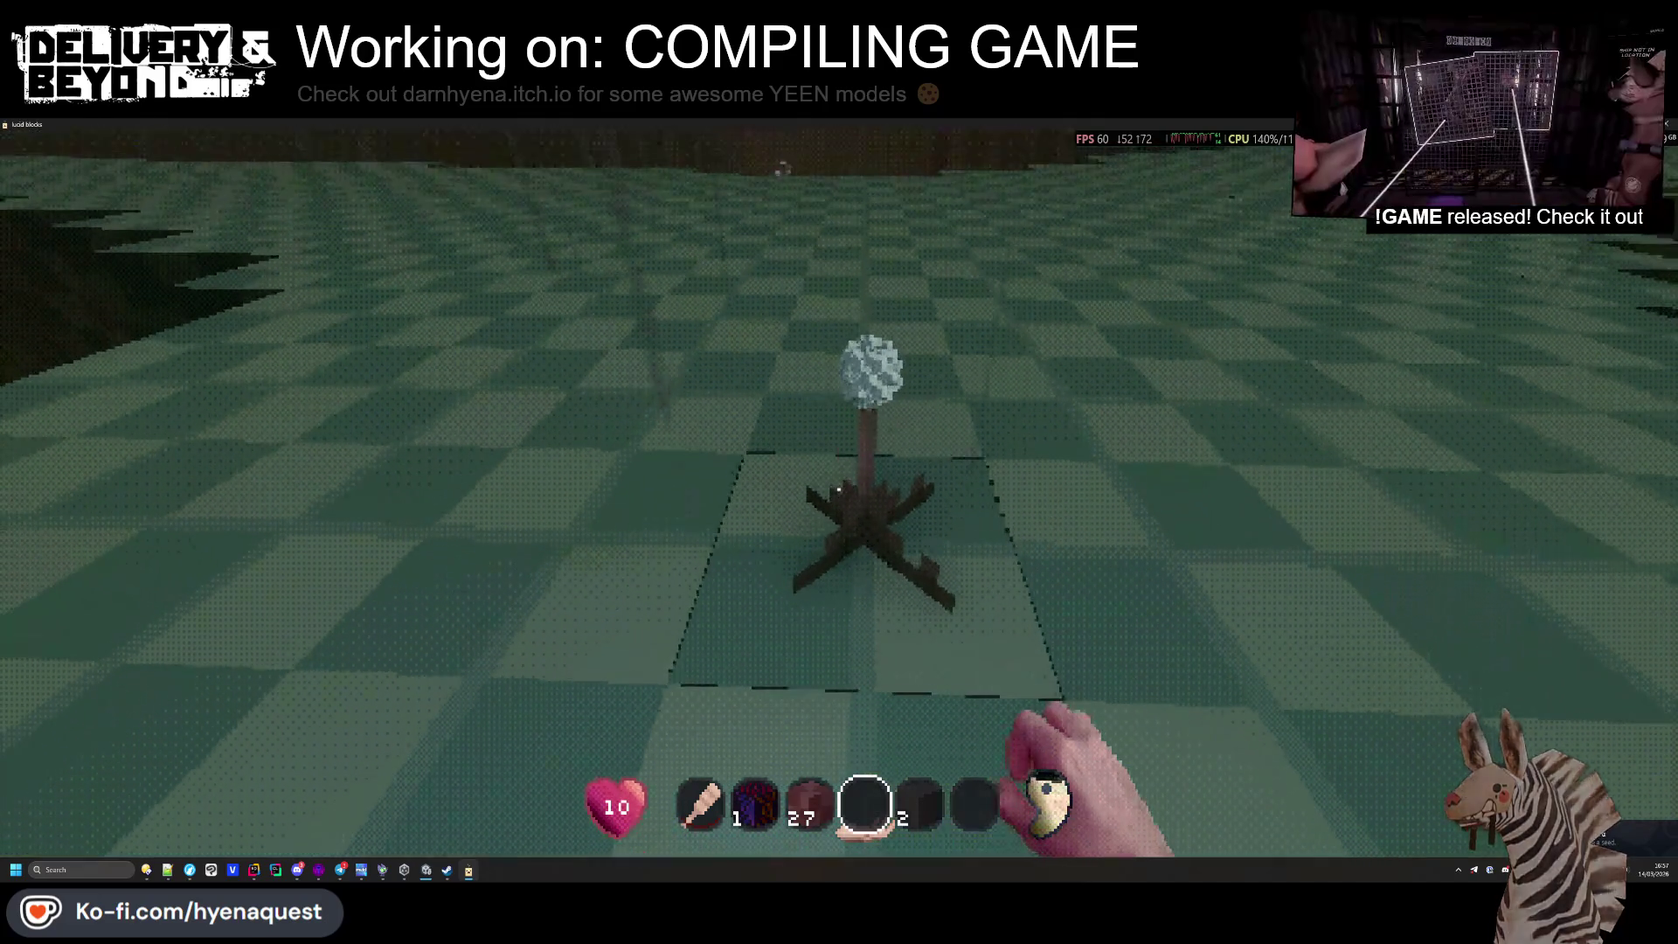
mouse_move(839, 489)
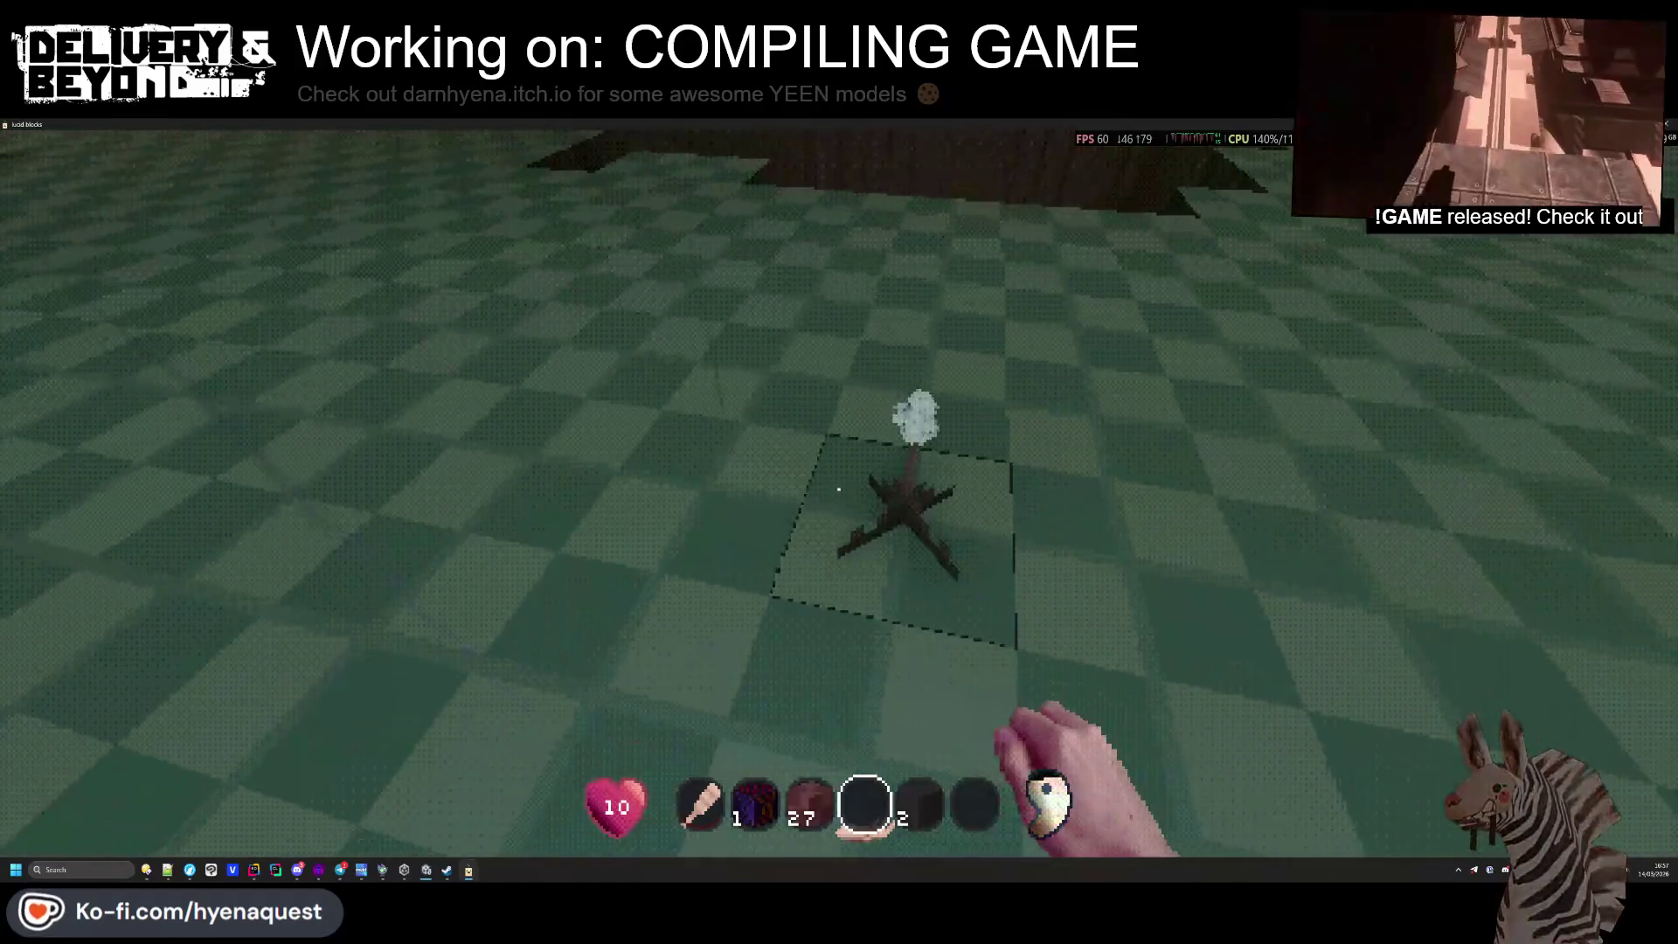
key("s")
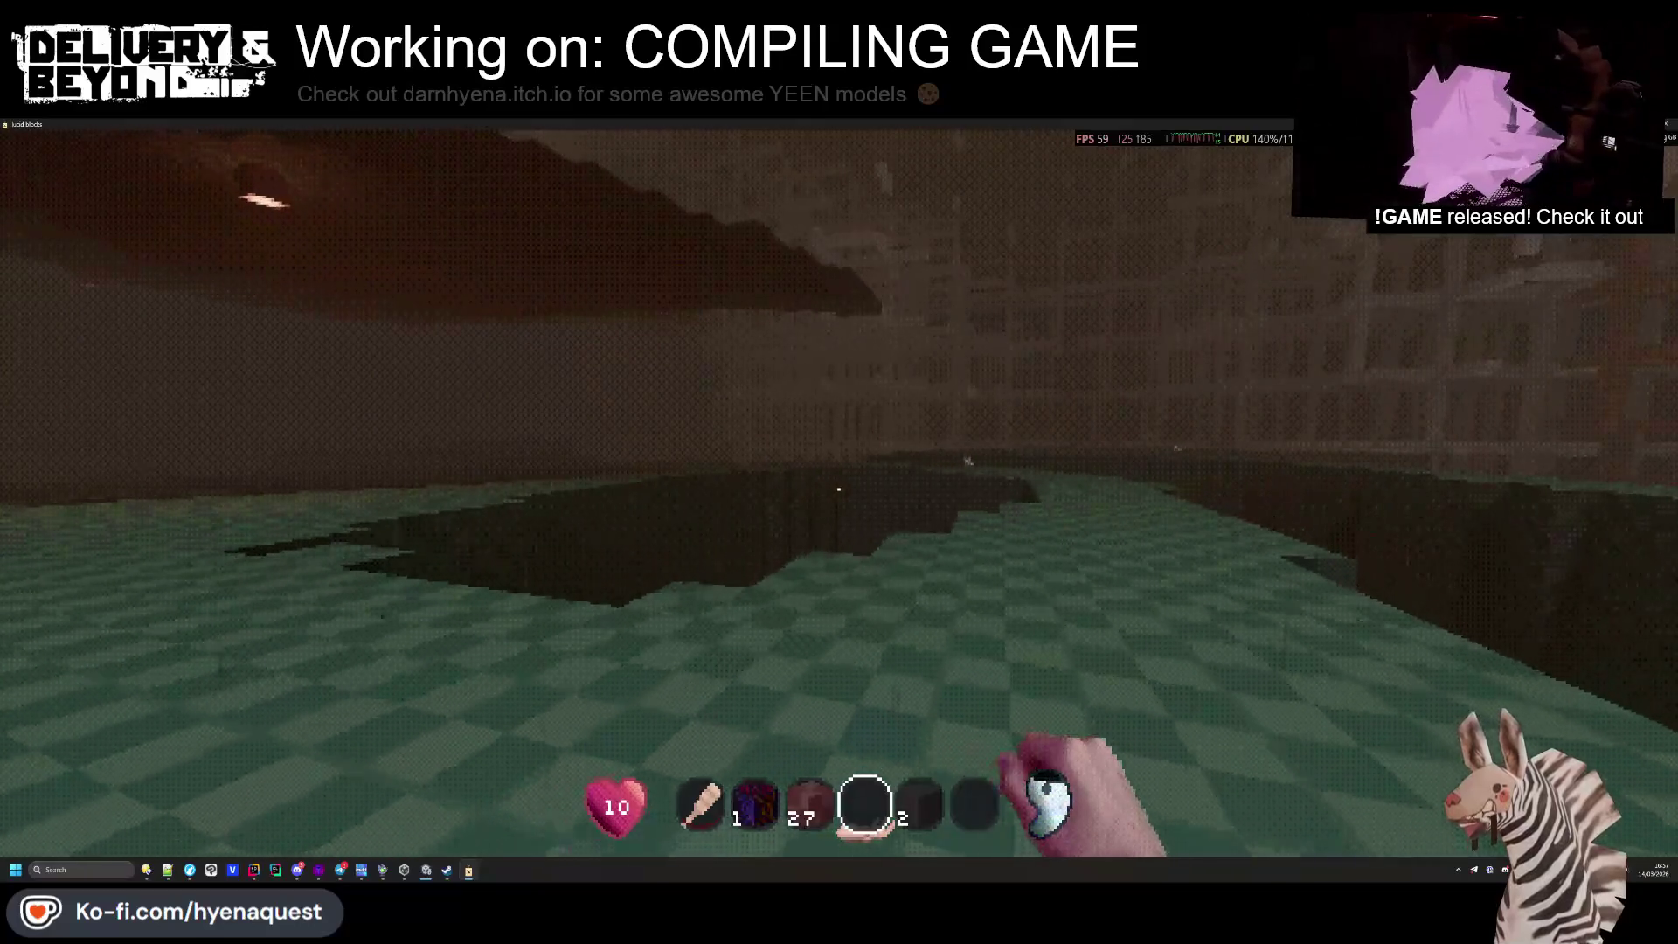
key("w")
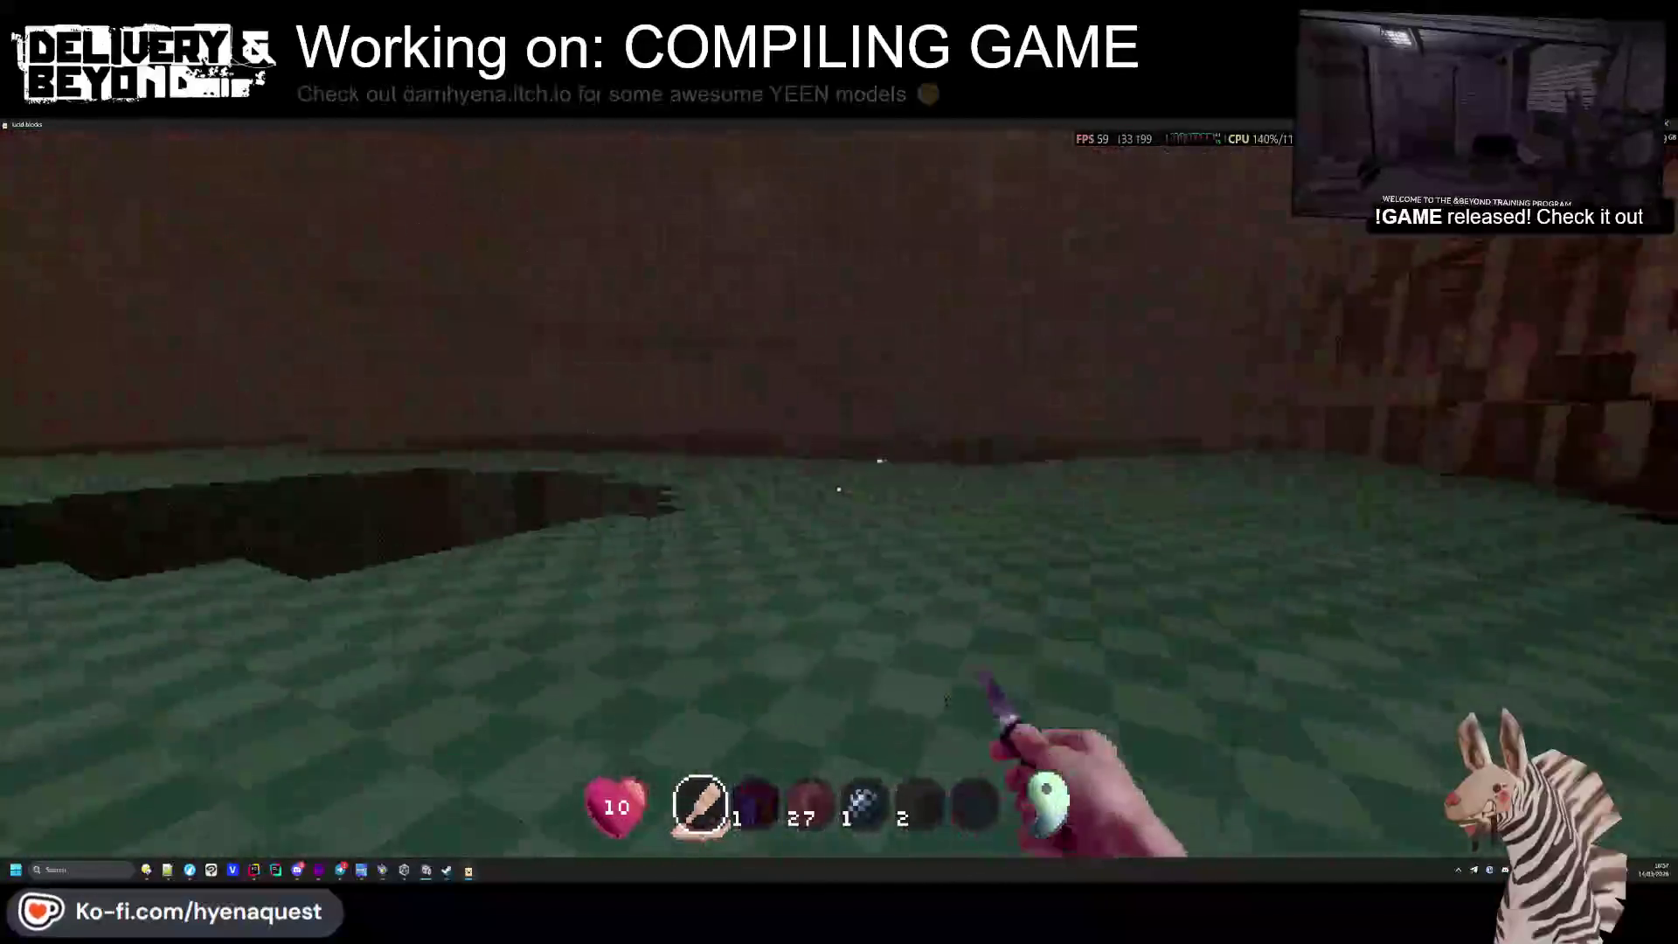
key("2")
key("4")
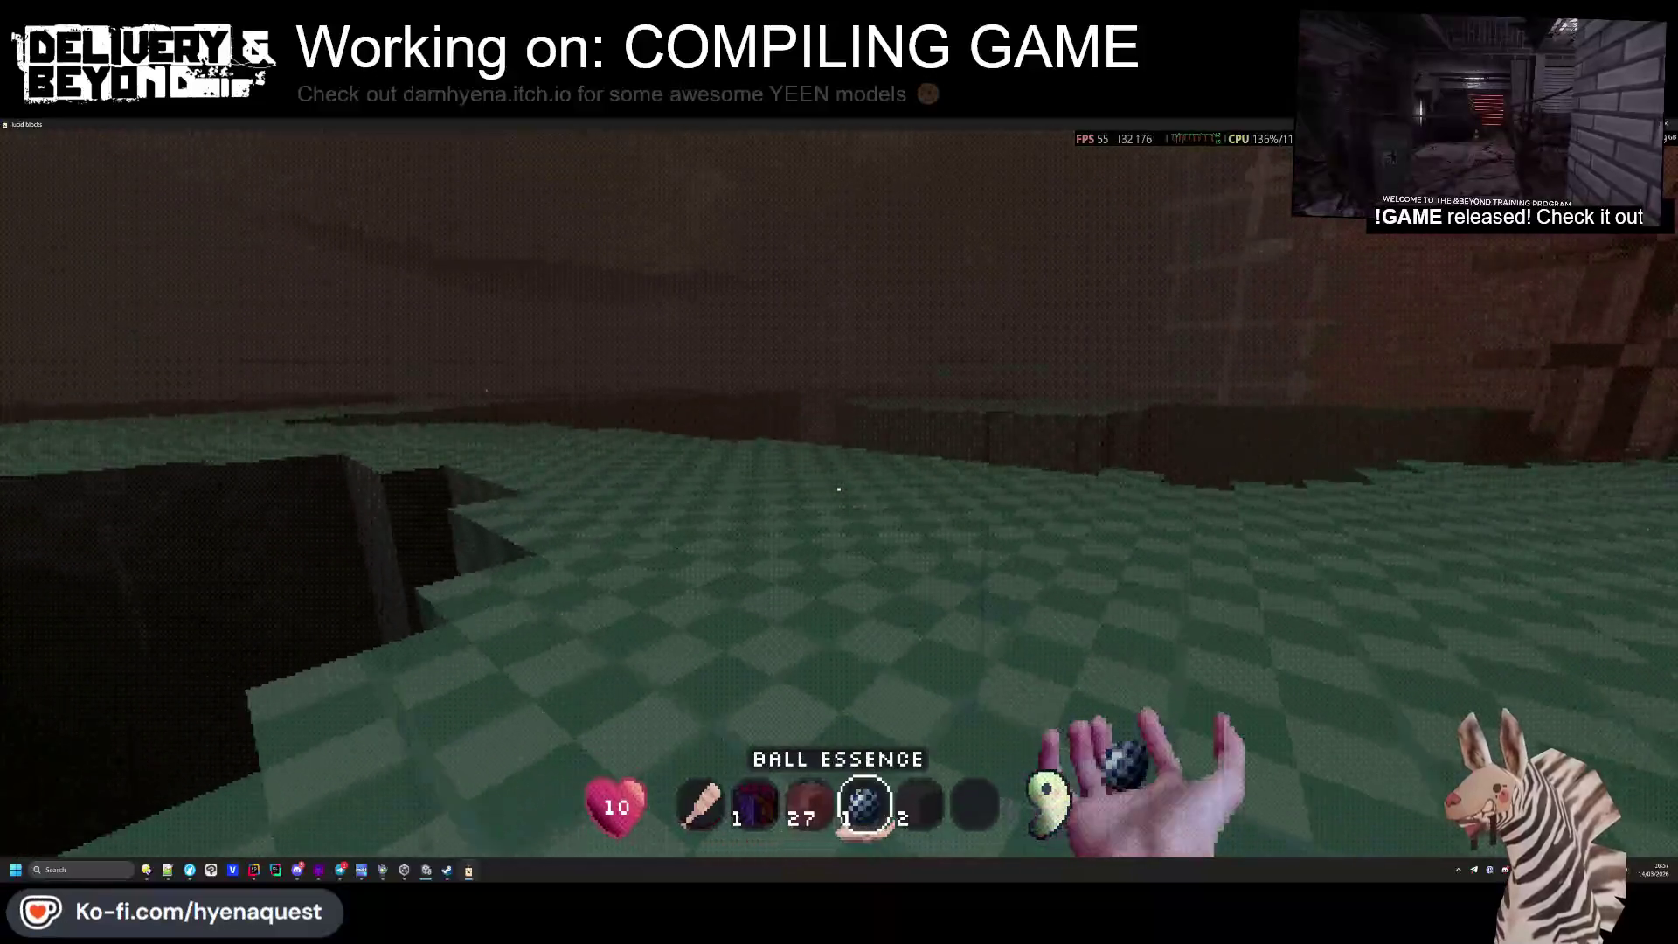
key("1")
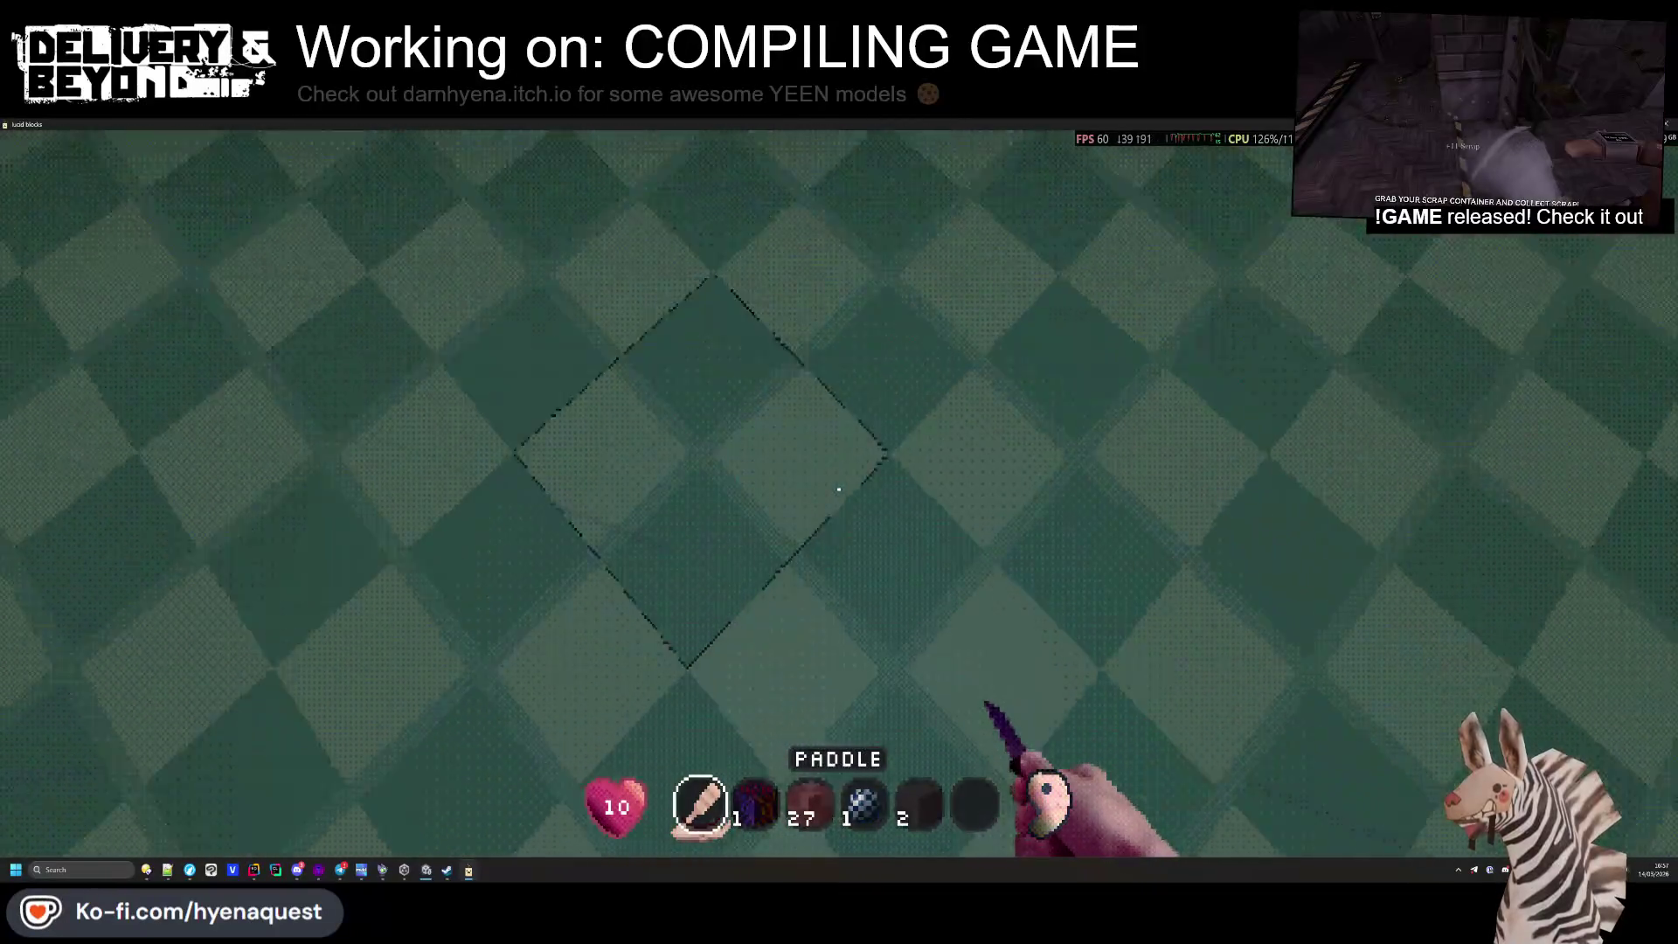
Swap the bone in the Apotheosis for White Tile Blocks and craft to bloom
key("Tab")
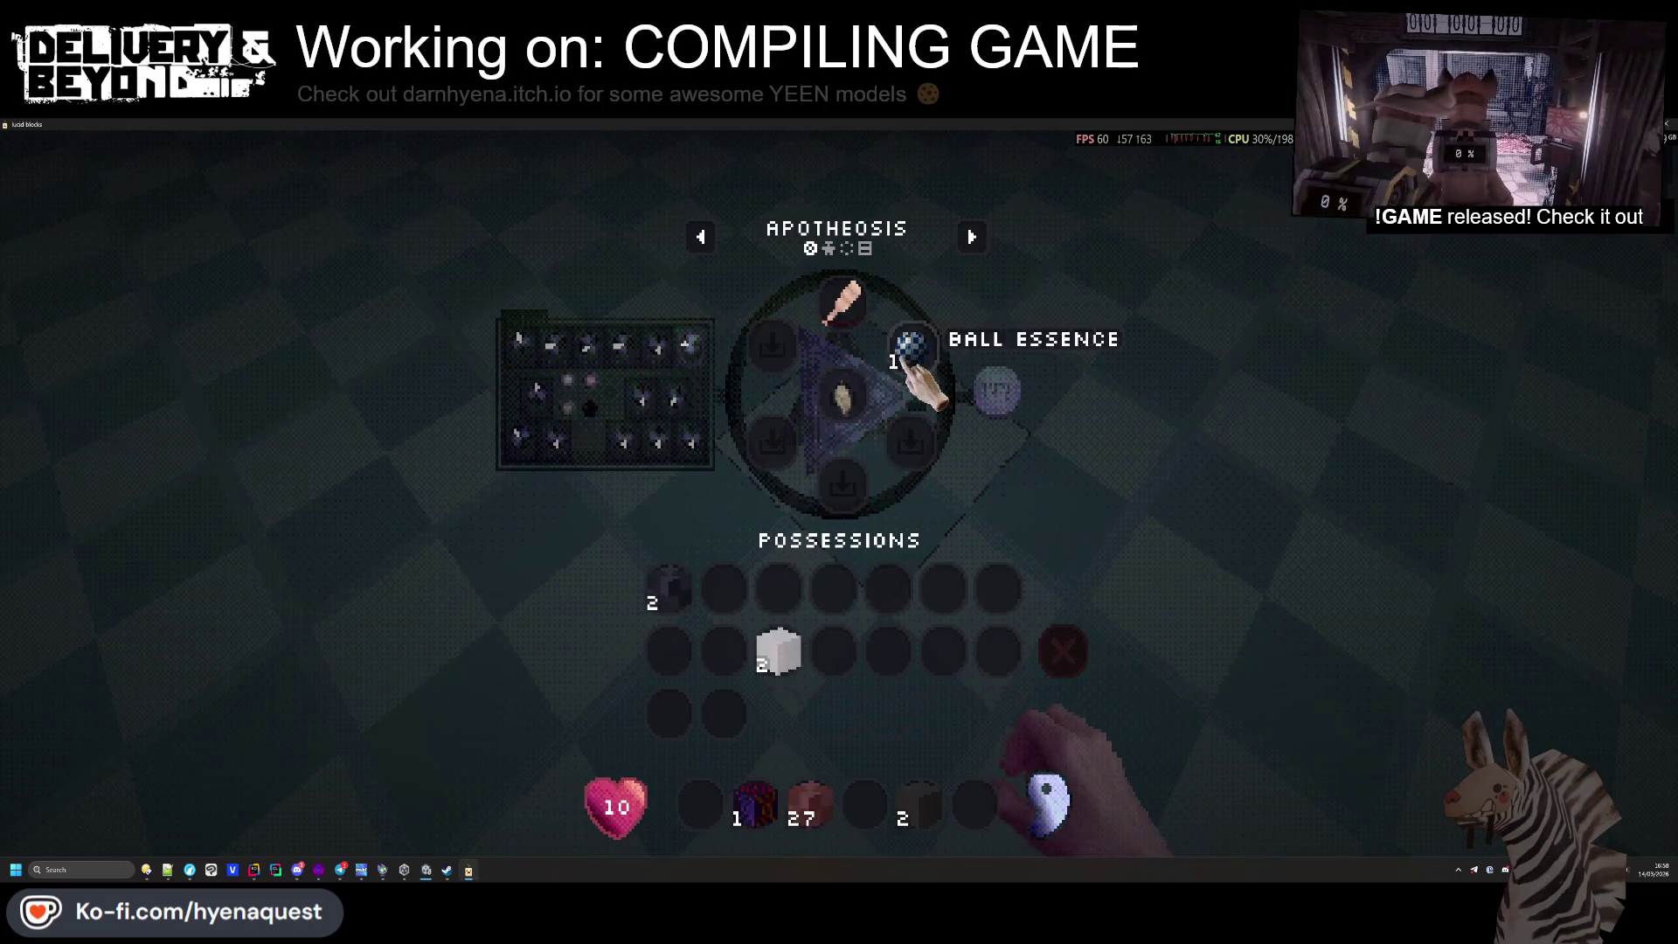
left_click(842, 301)
left_click(808, 643)
left_click(843, 306)
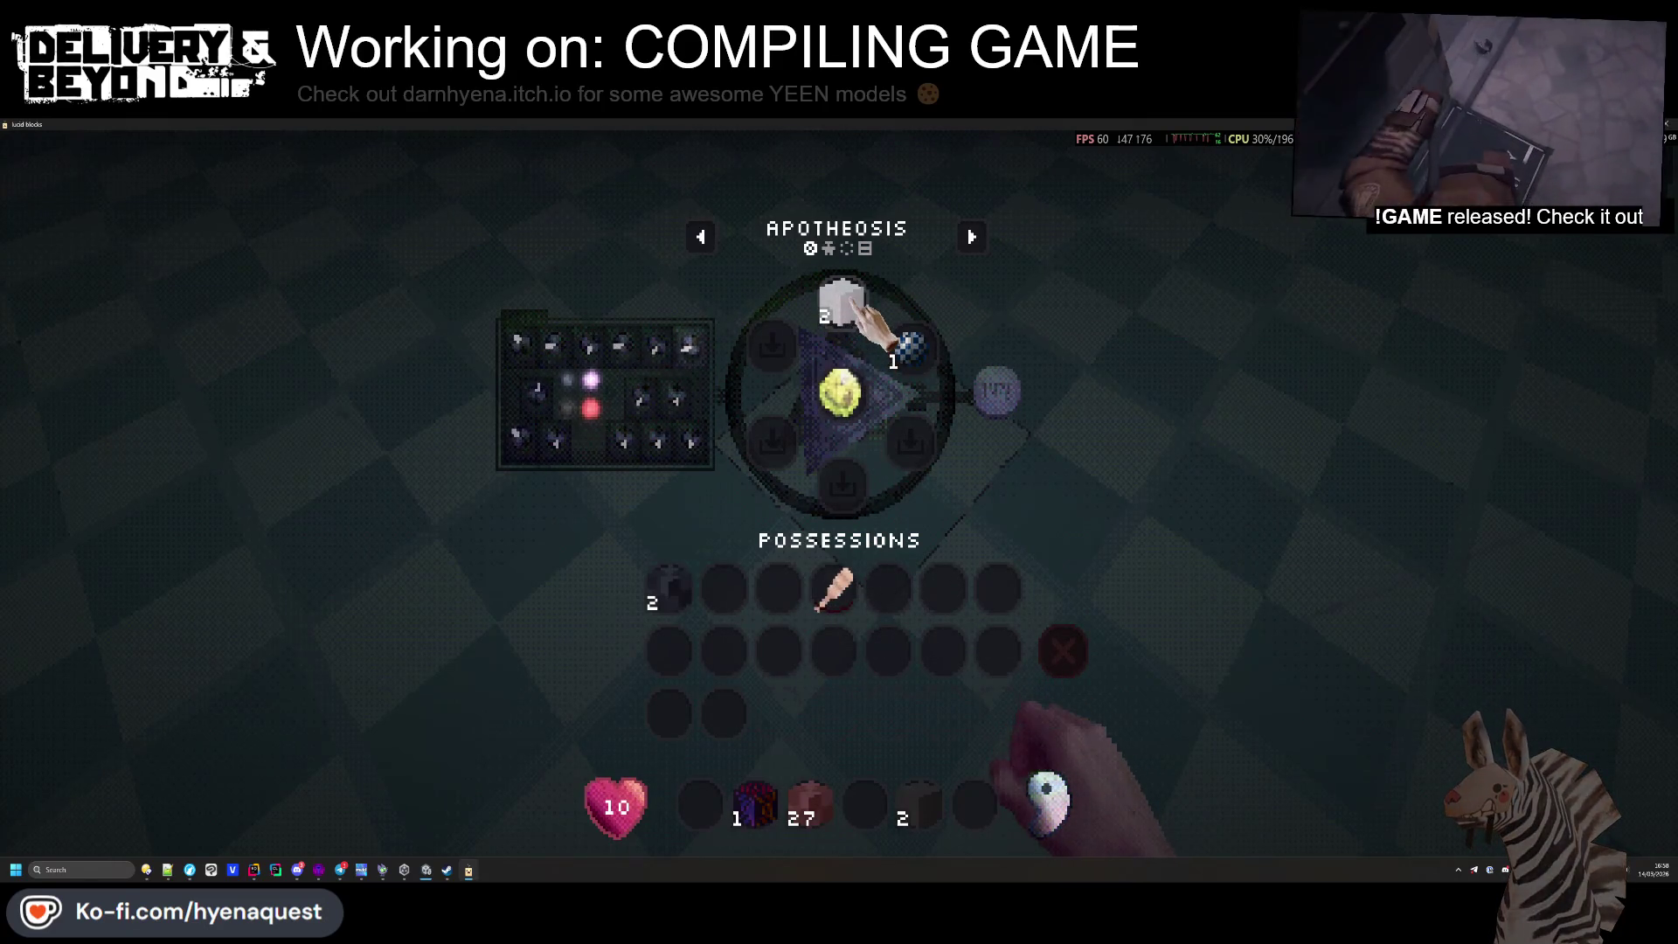
left_click(987, 391)
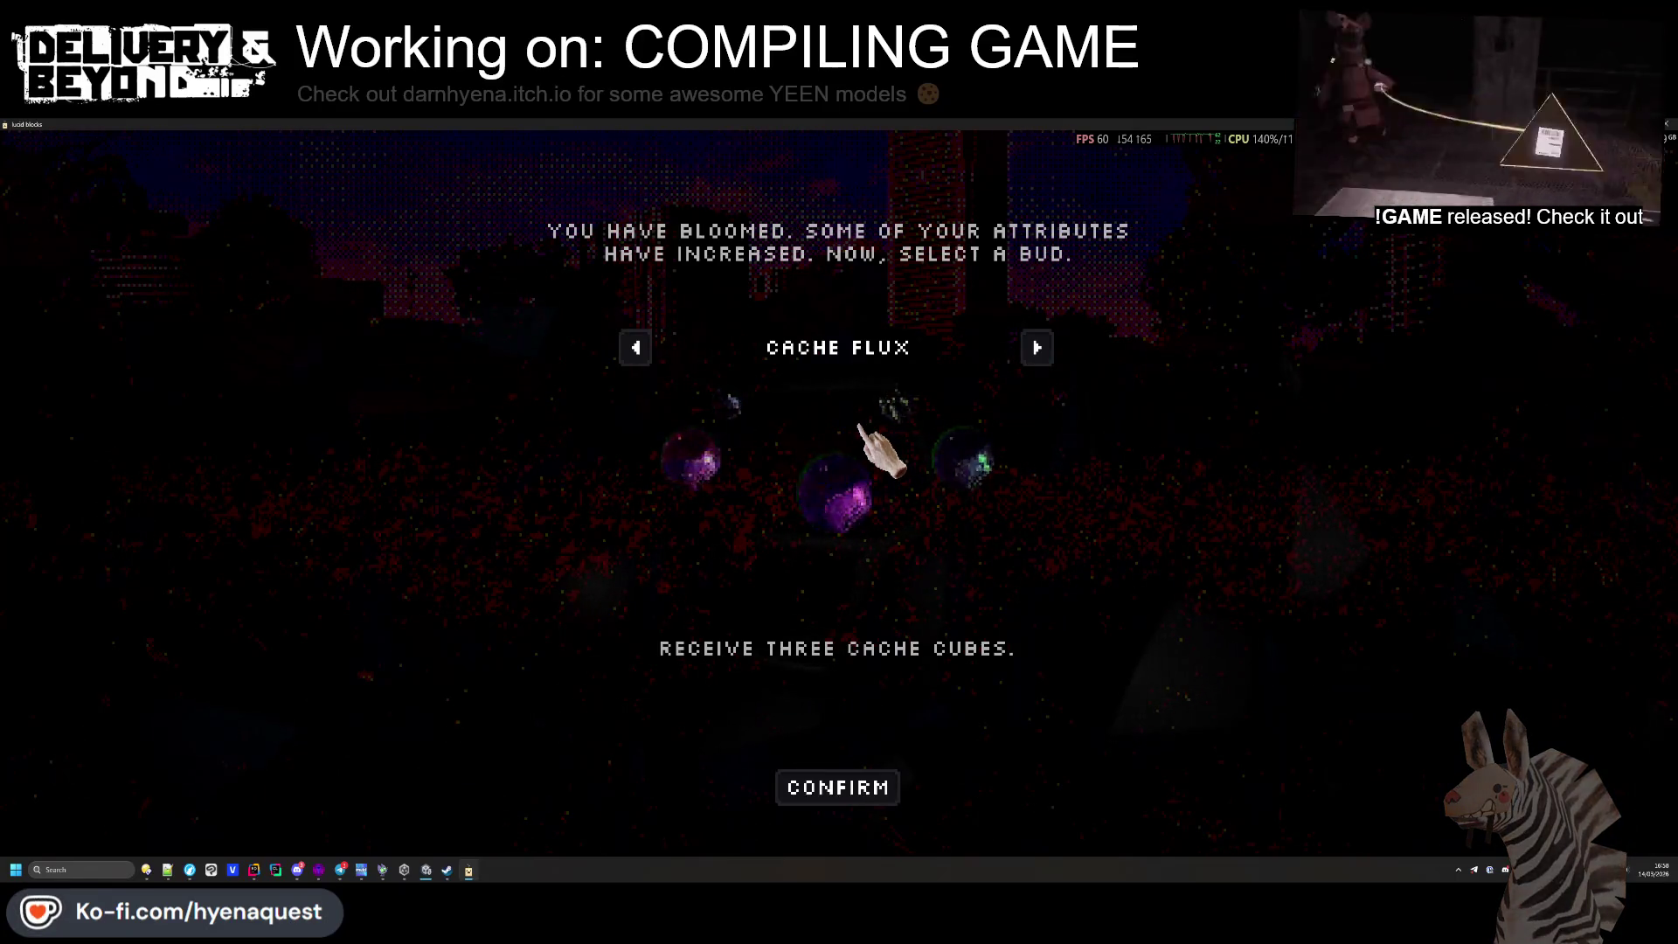
Cycle through the Rejuvenation Anchor, Life Surge, Expansion and Cache Flux buds, then confirm Faith Surge
left_click(1049, 351)
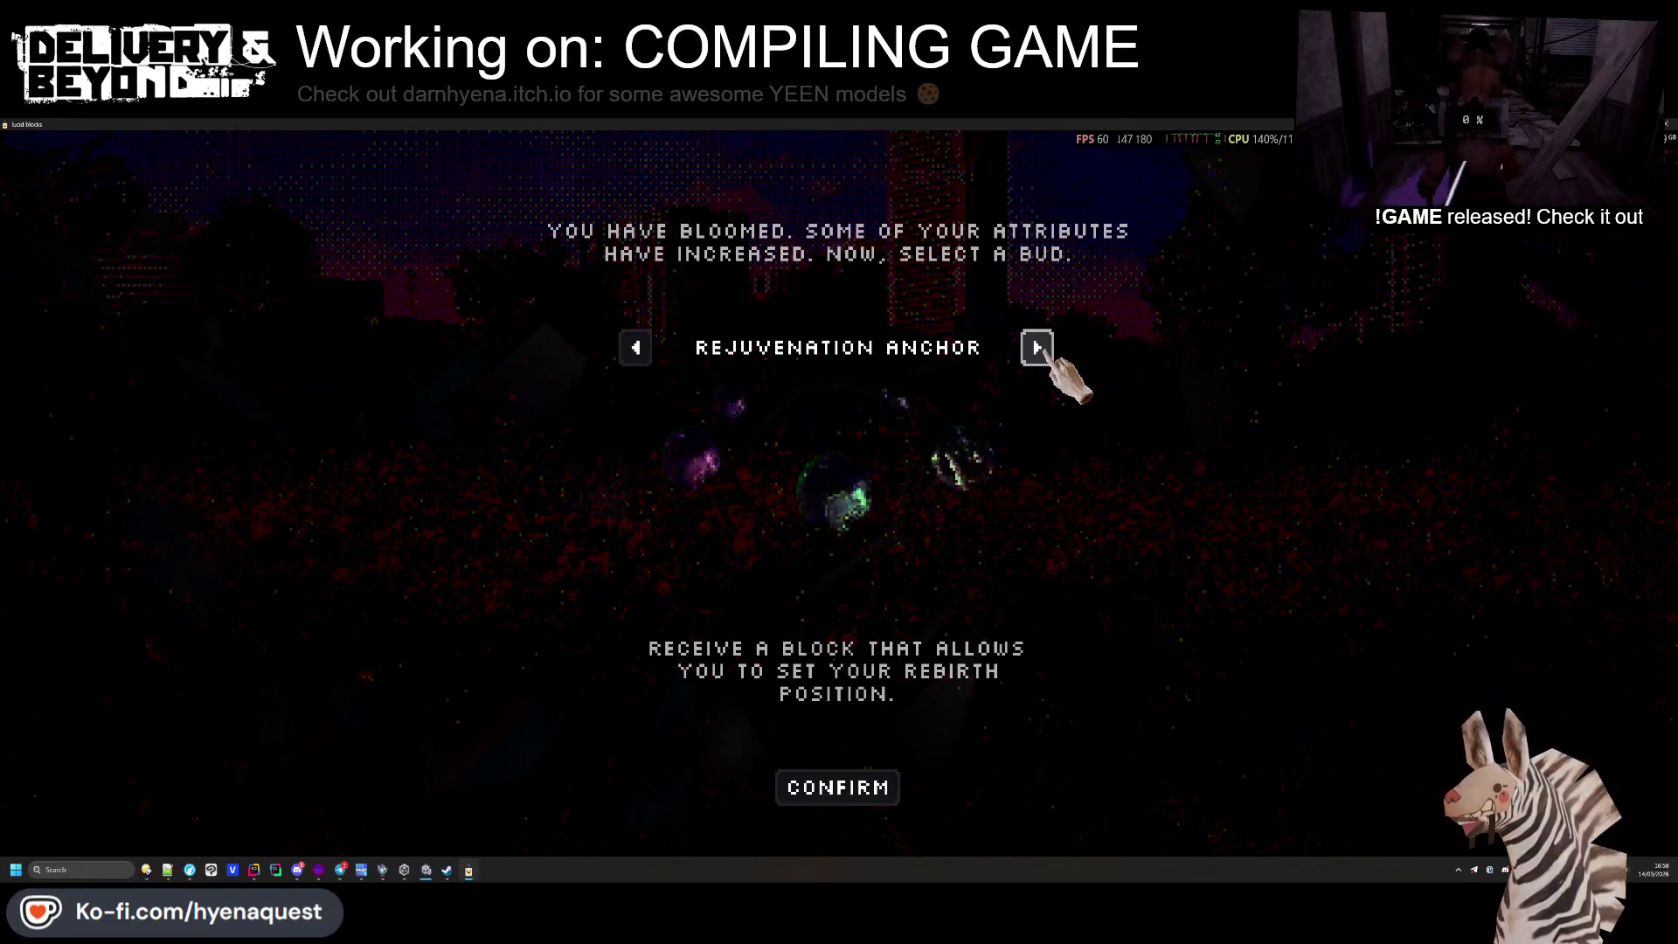
left_click(1049, 352)
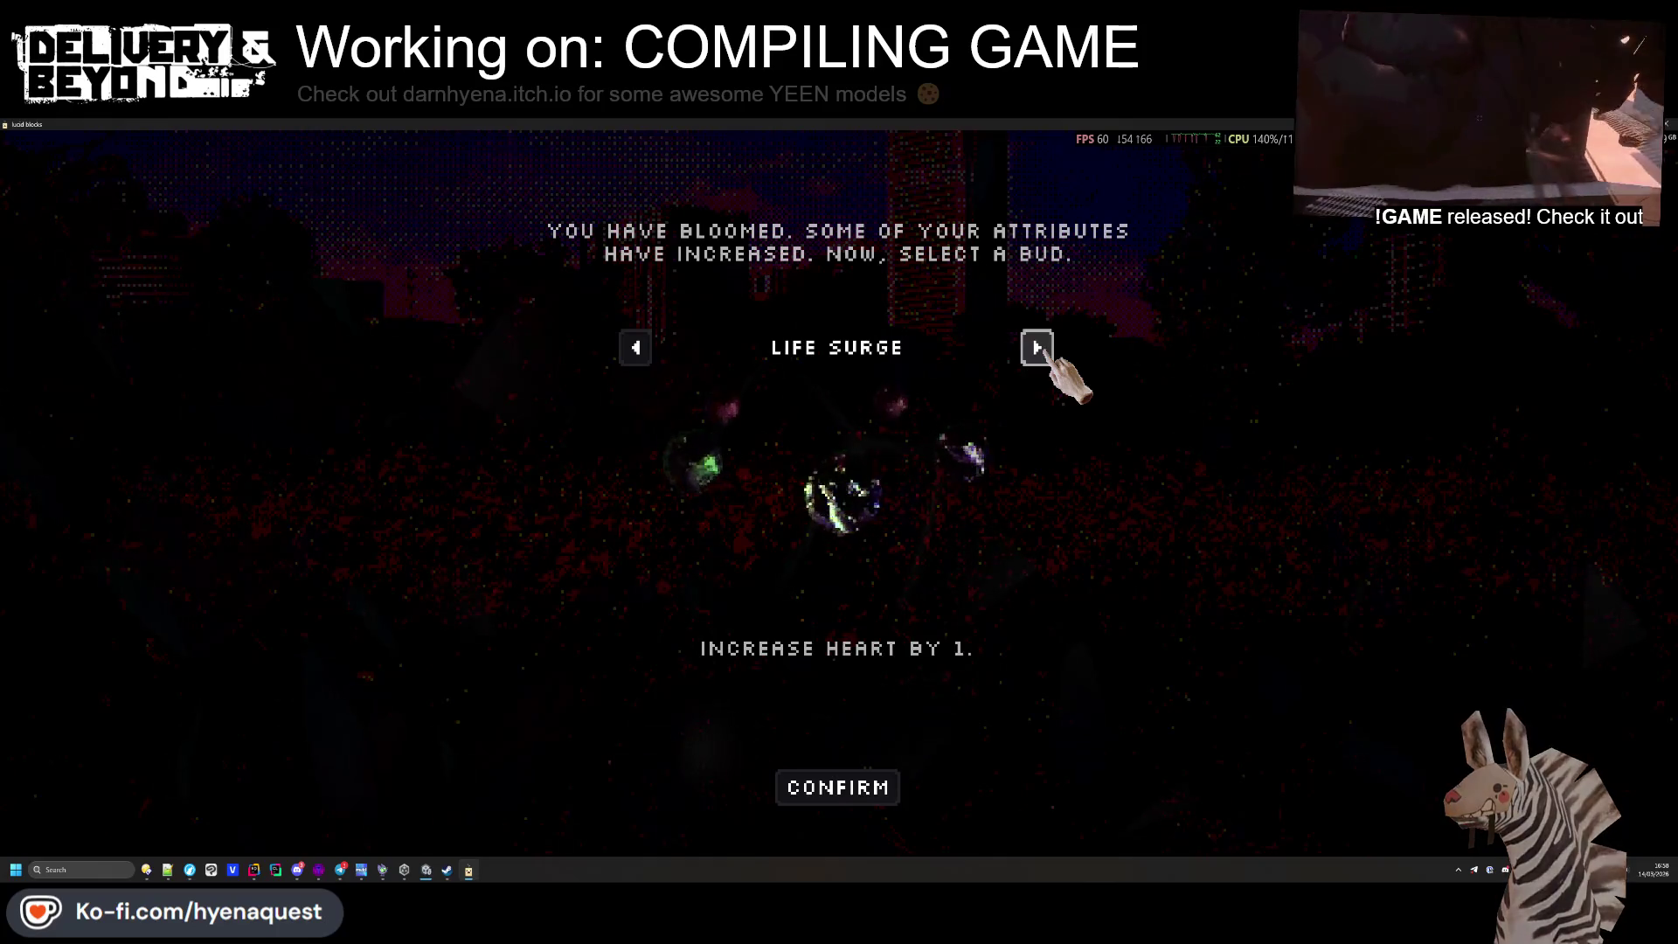
left_click(1049, 351)
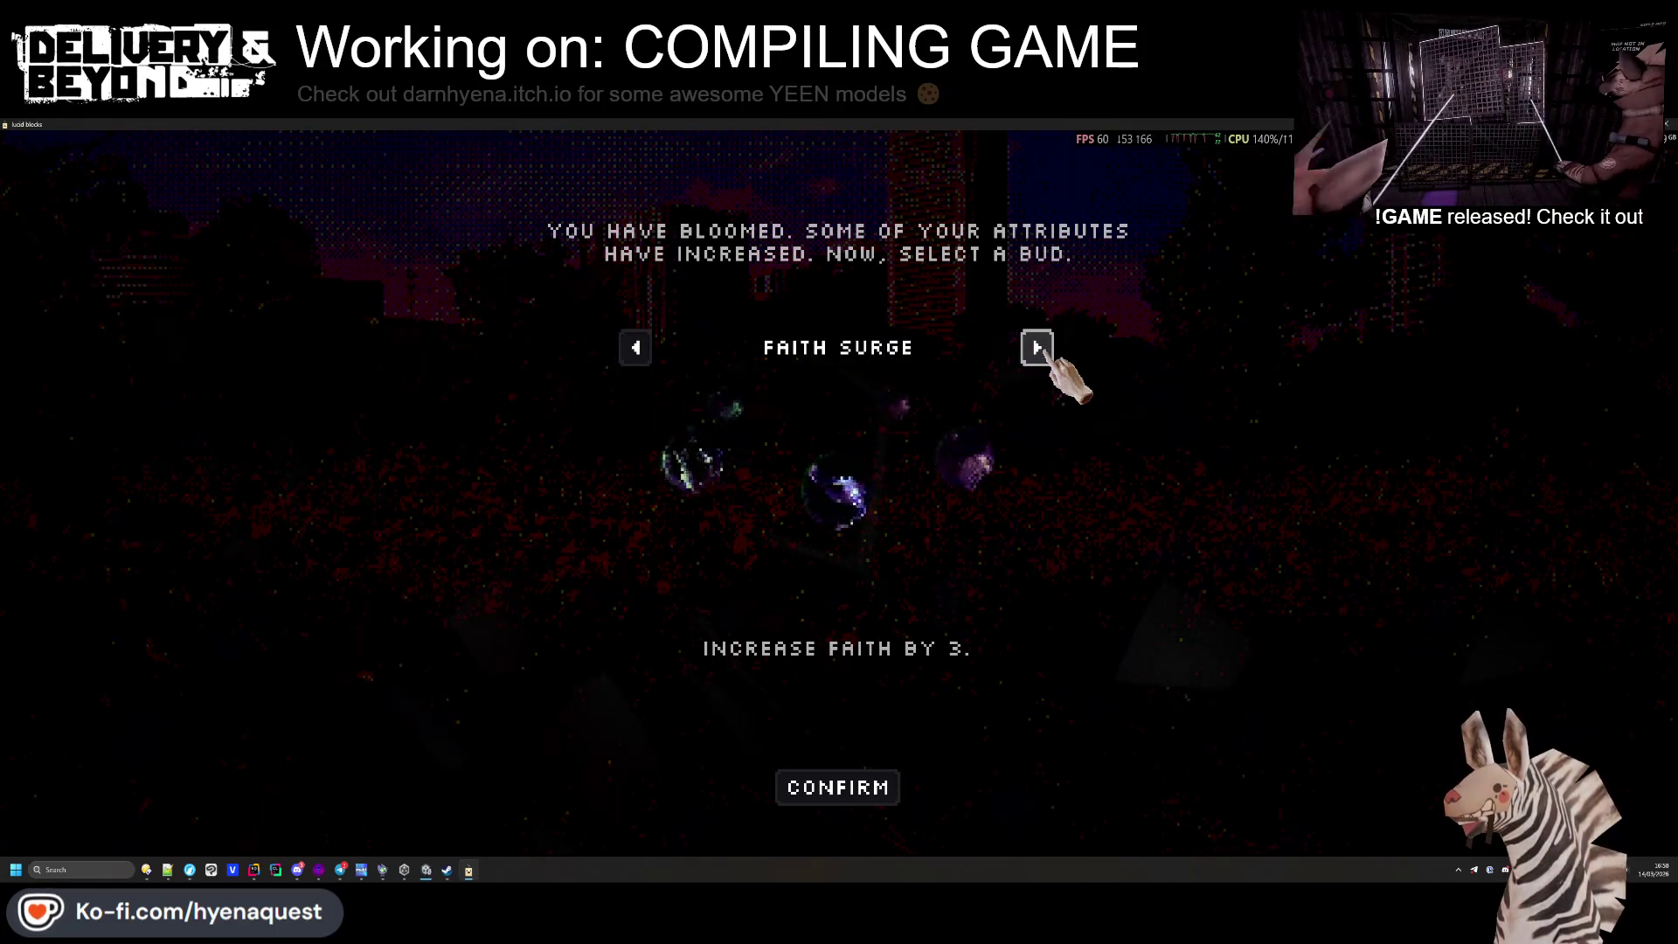
left_click(1045, 351)
left_click(1043, 352)
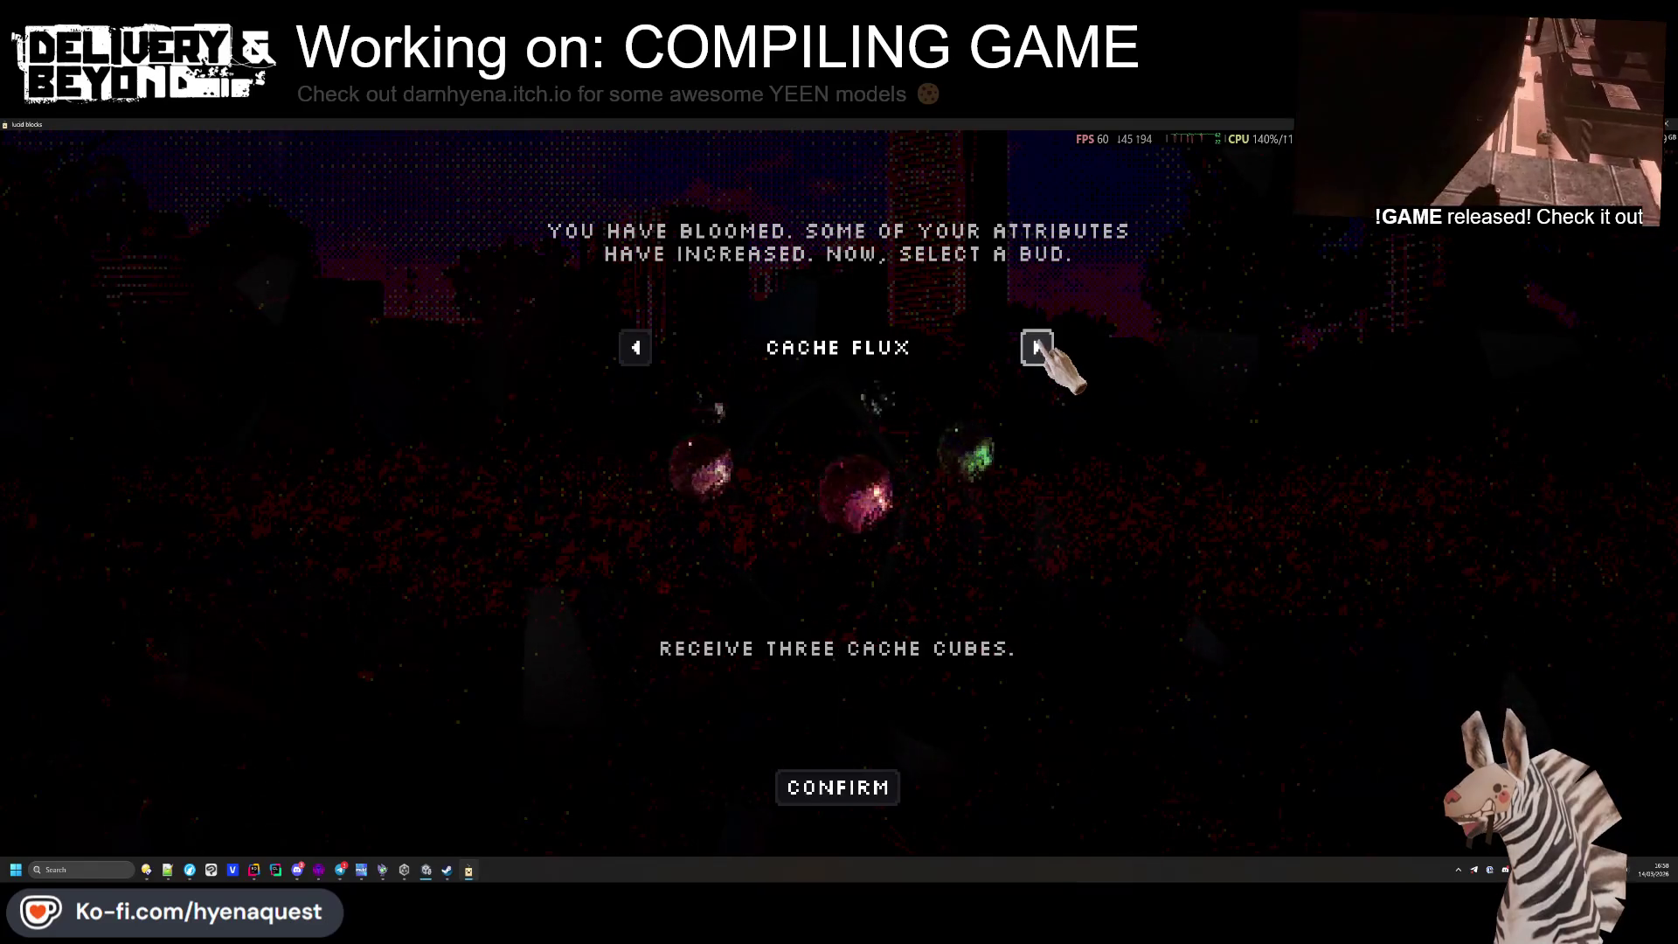
left_click(1043, 351)
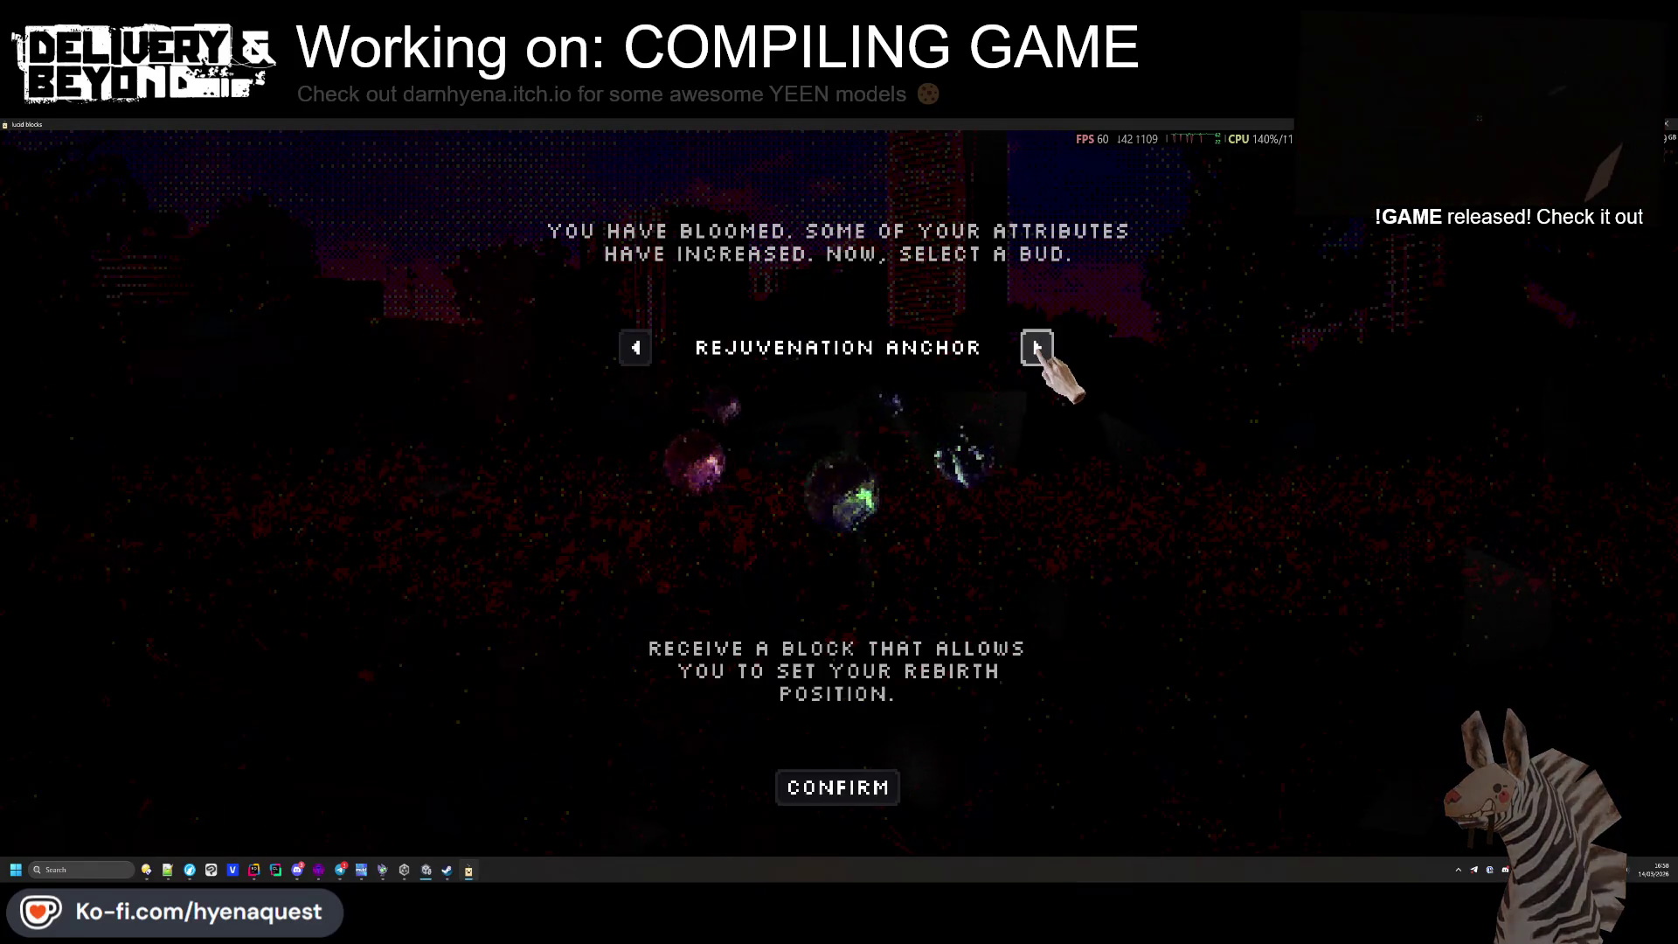
left_click(1043, 351)
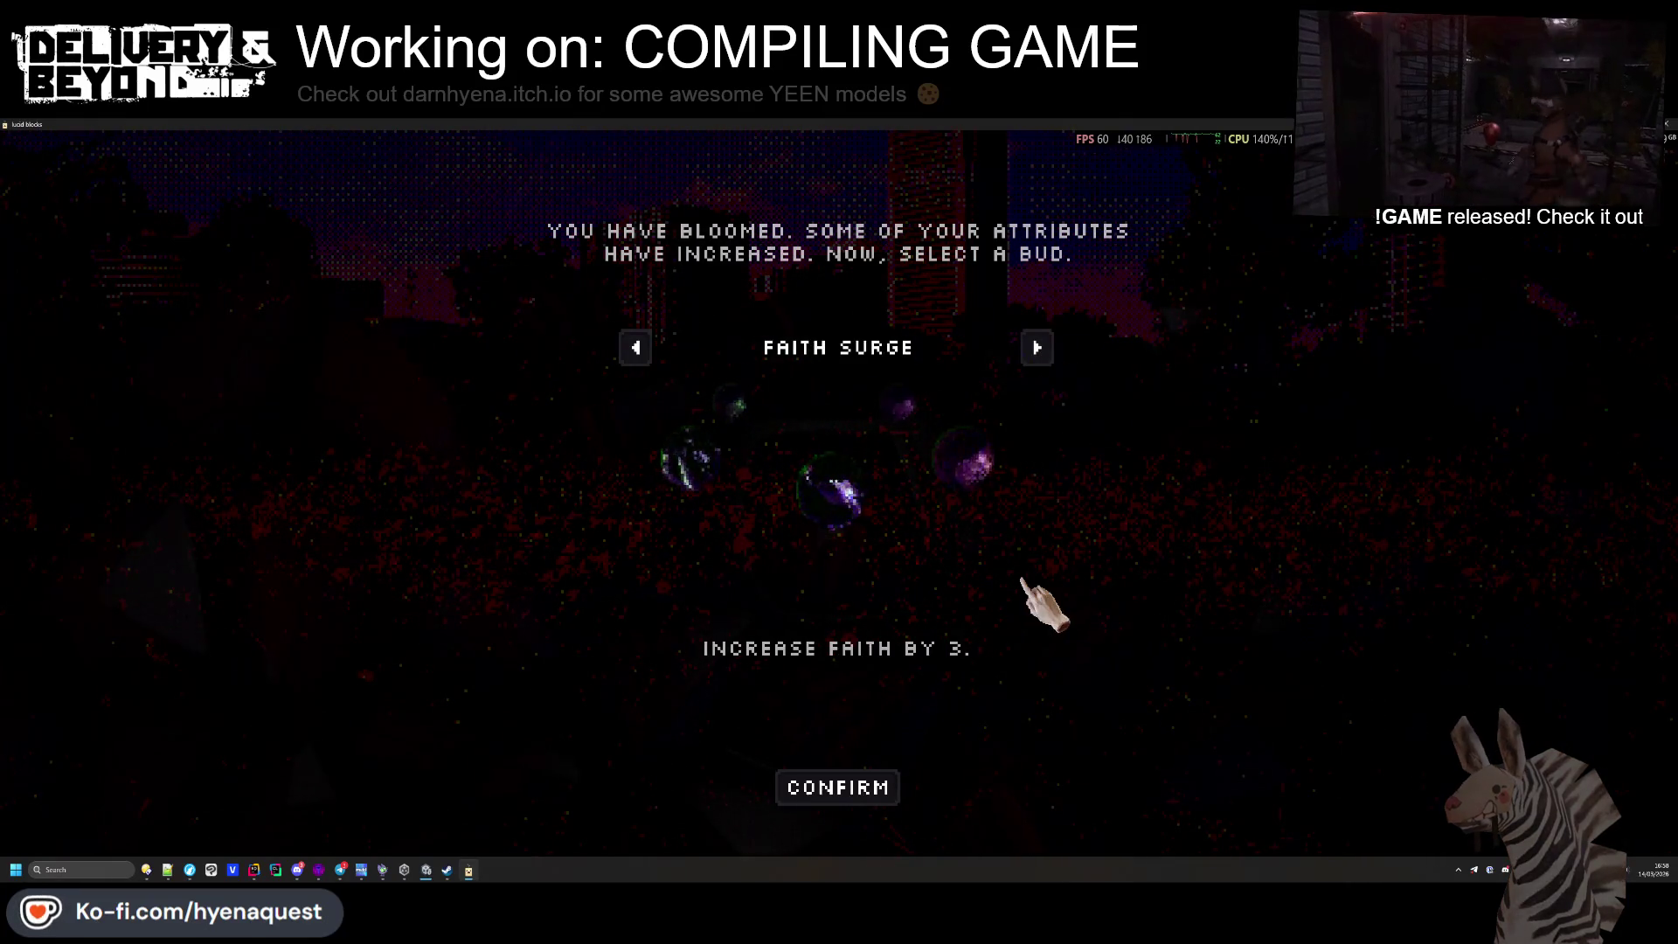
left_click(838, 787)
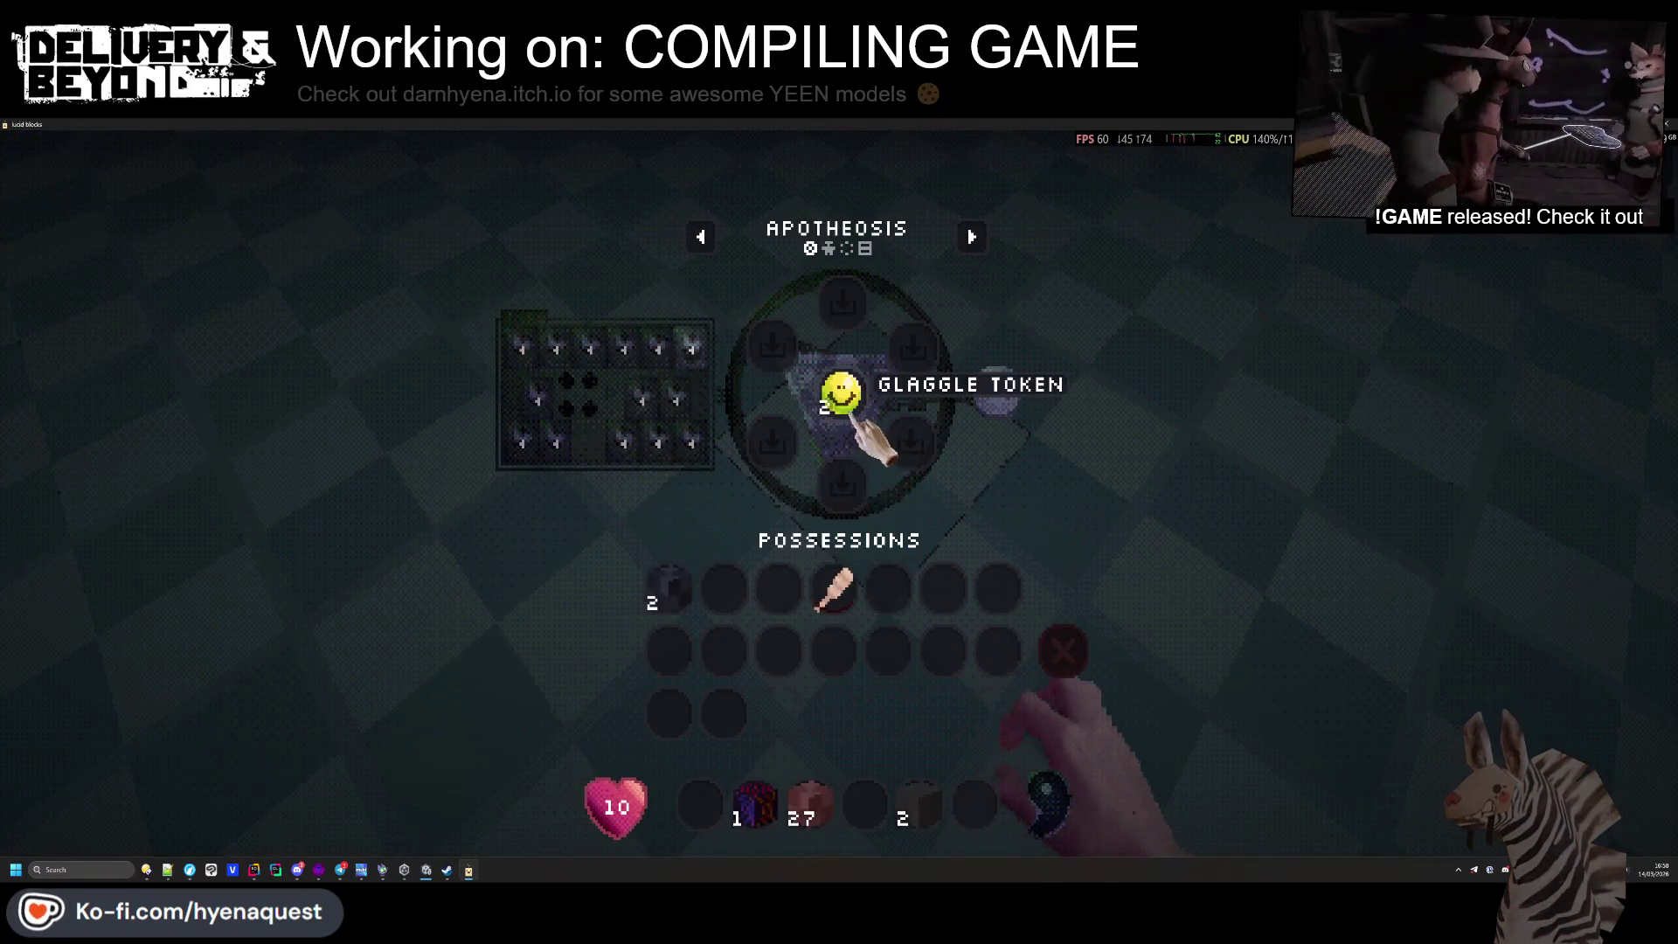
Put the Glaggle Token in the hotbar, mine the outlined floor block, and switch to the Paddle
left_click_drag(864, 465, 885, 792)
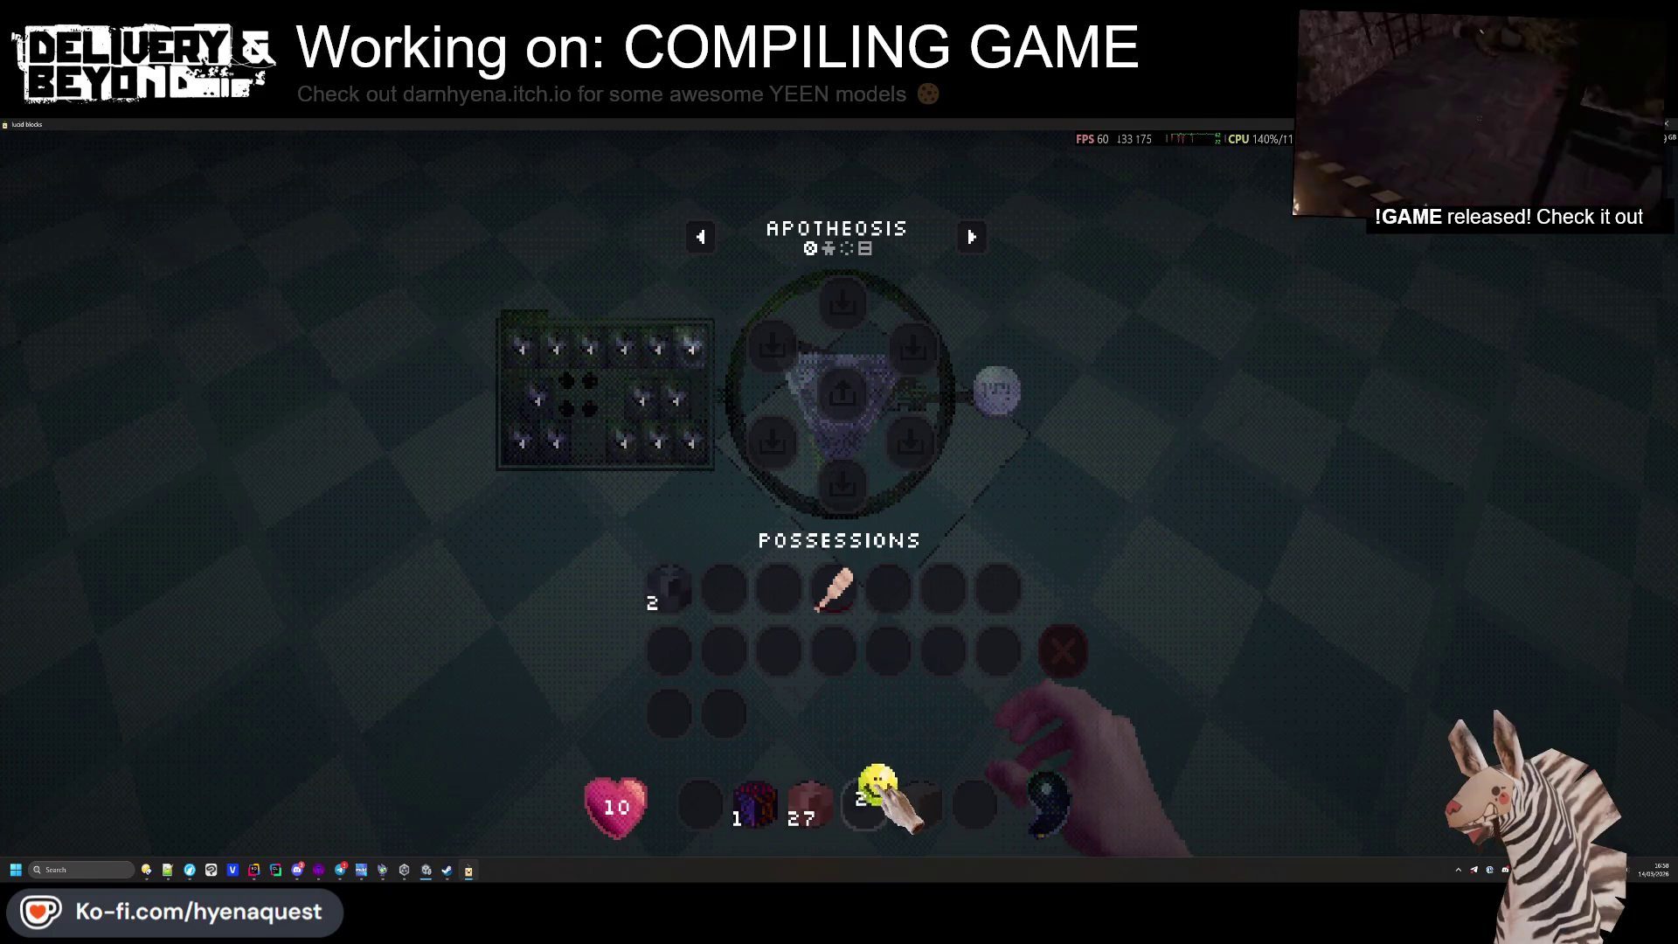
key("e")
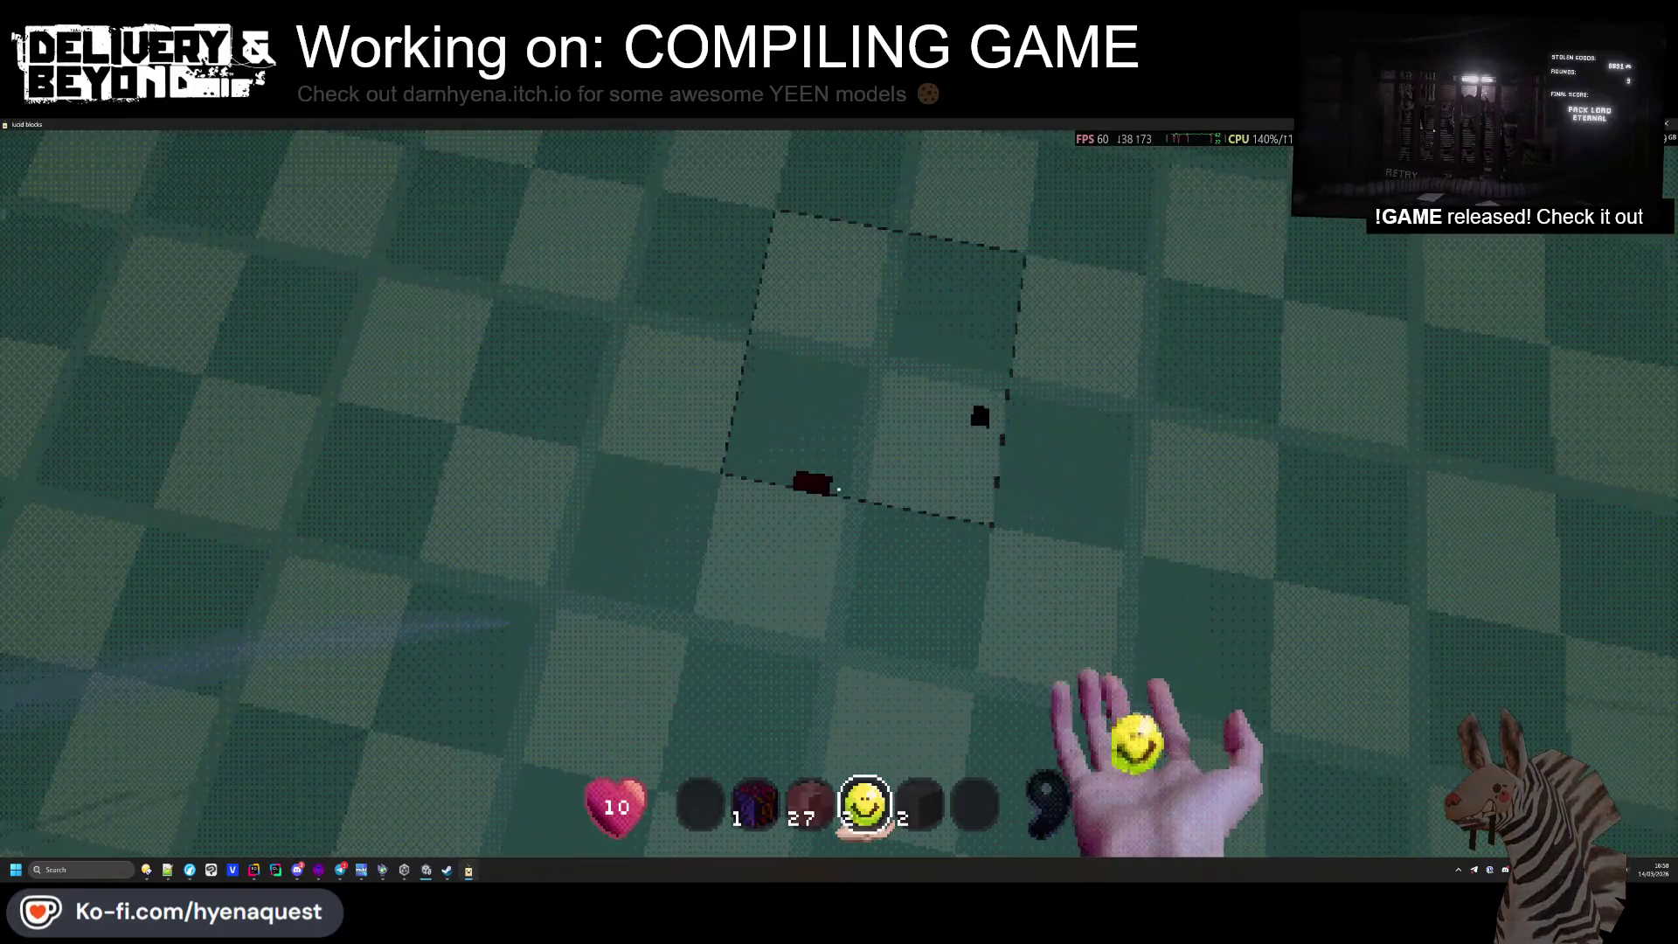
left_click_drag(838, 490, 838, 489)
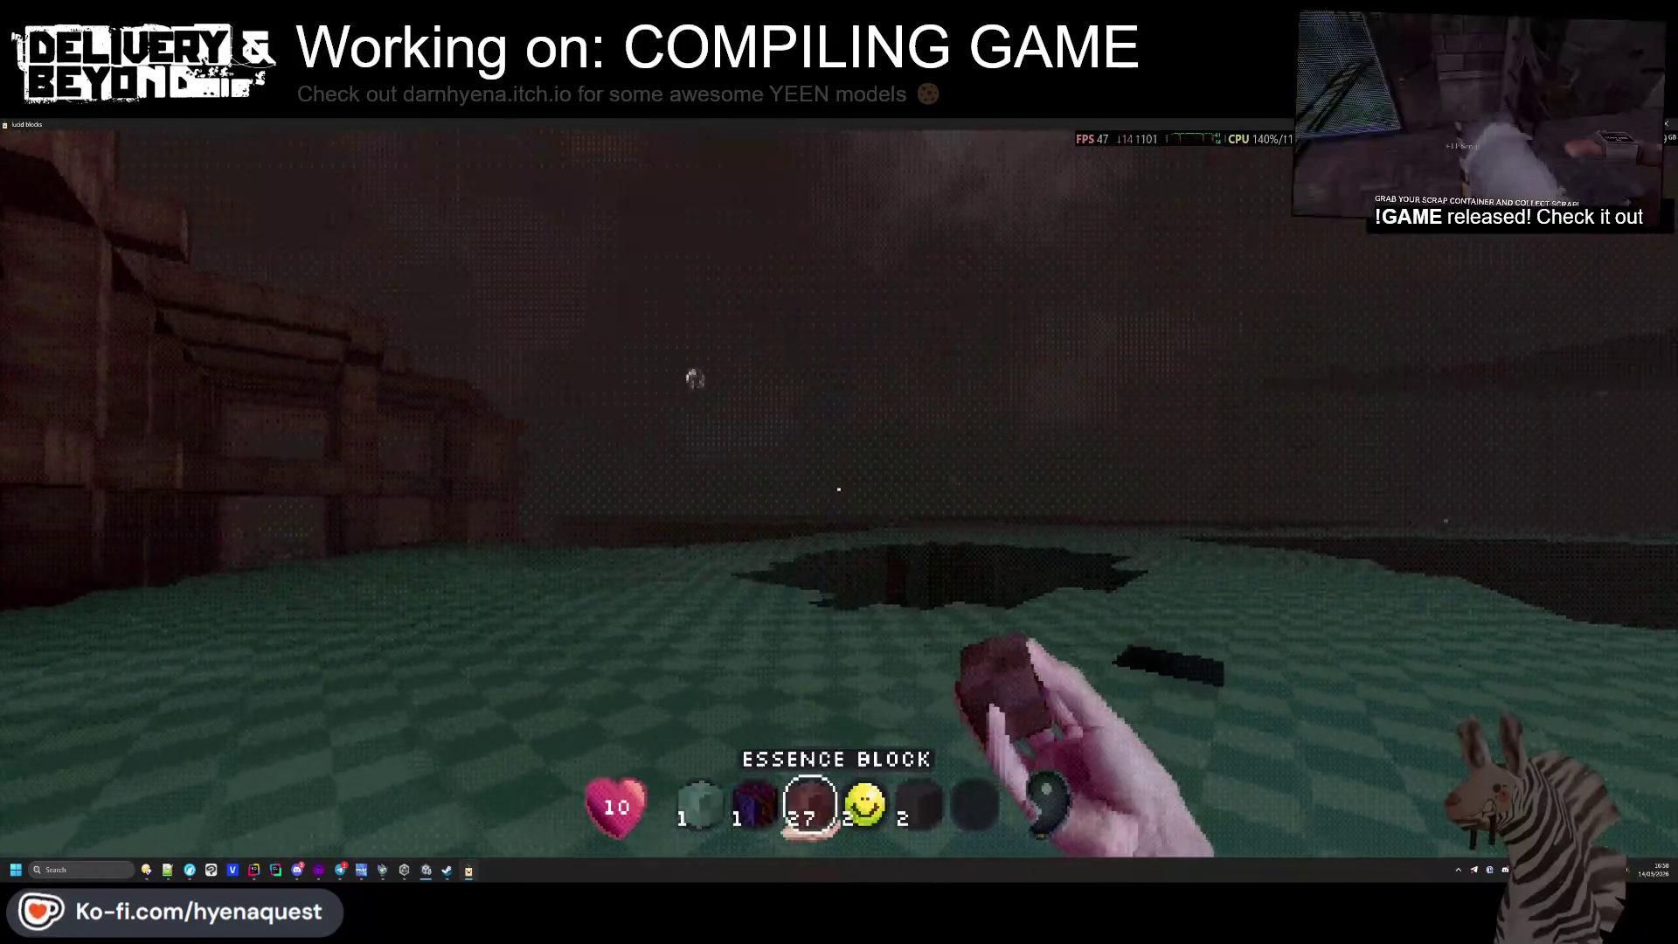
scroll(838, 489, "down", 1)
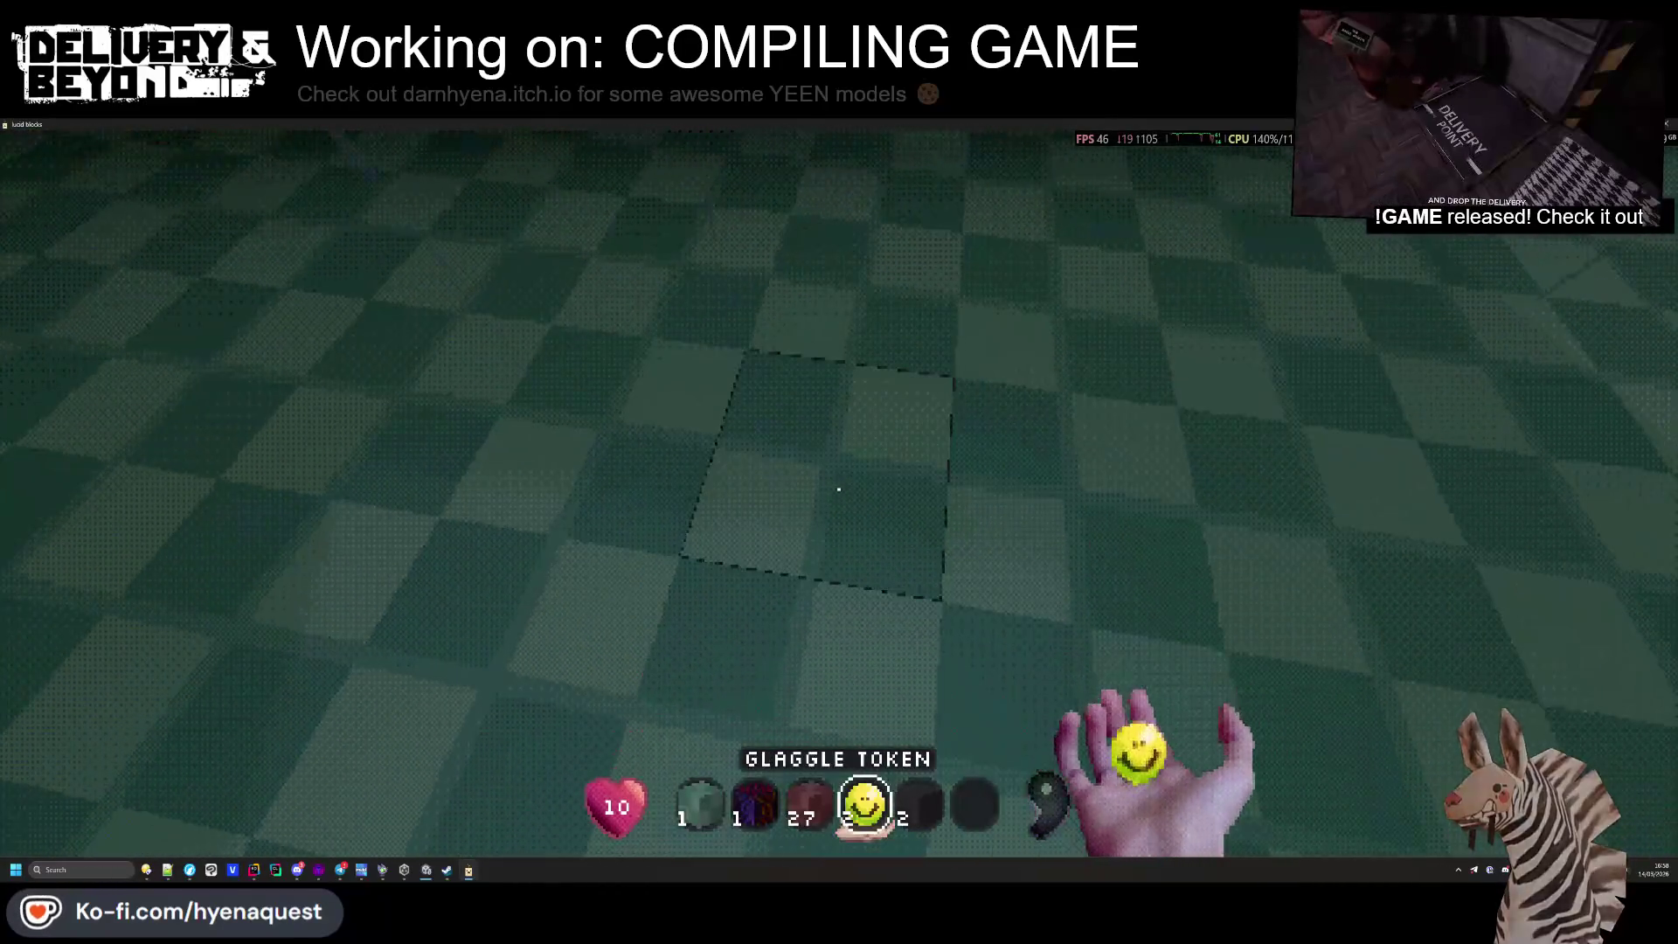
key("Tab")
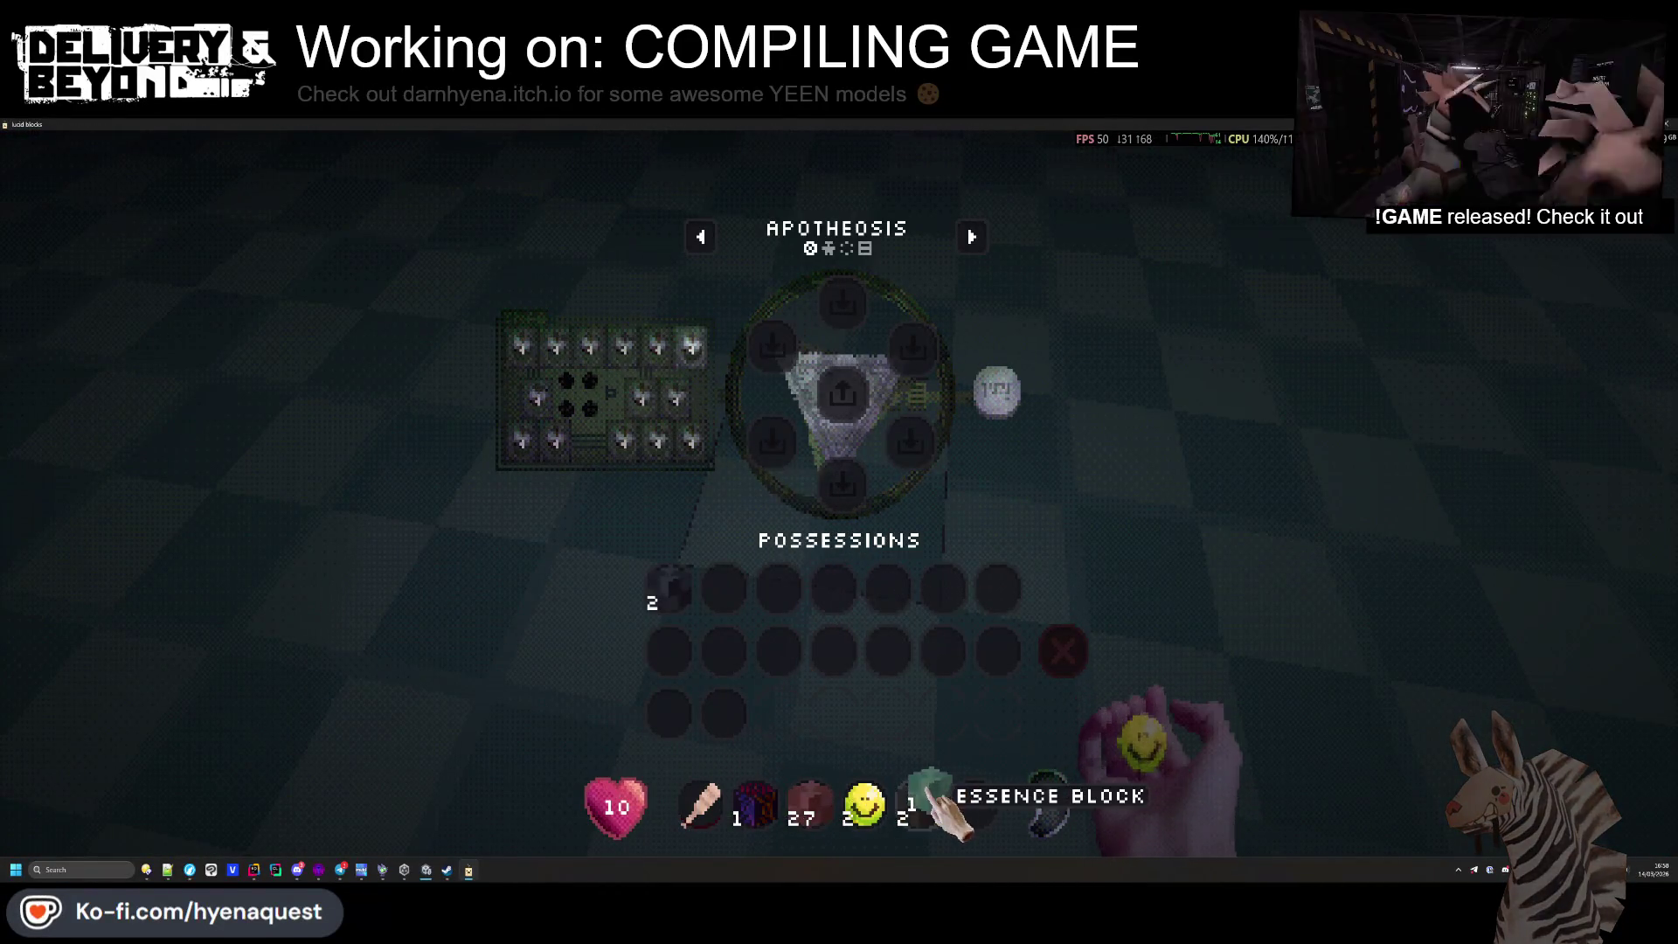
key("Tab")
scroll(838, 490, "up", 2)
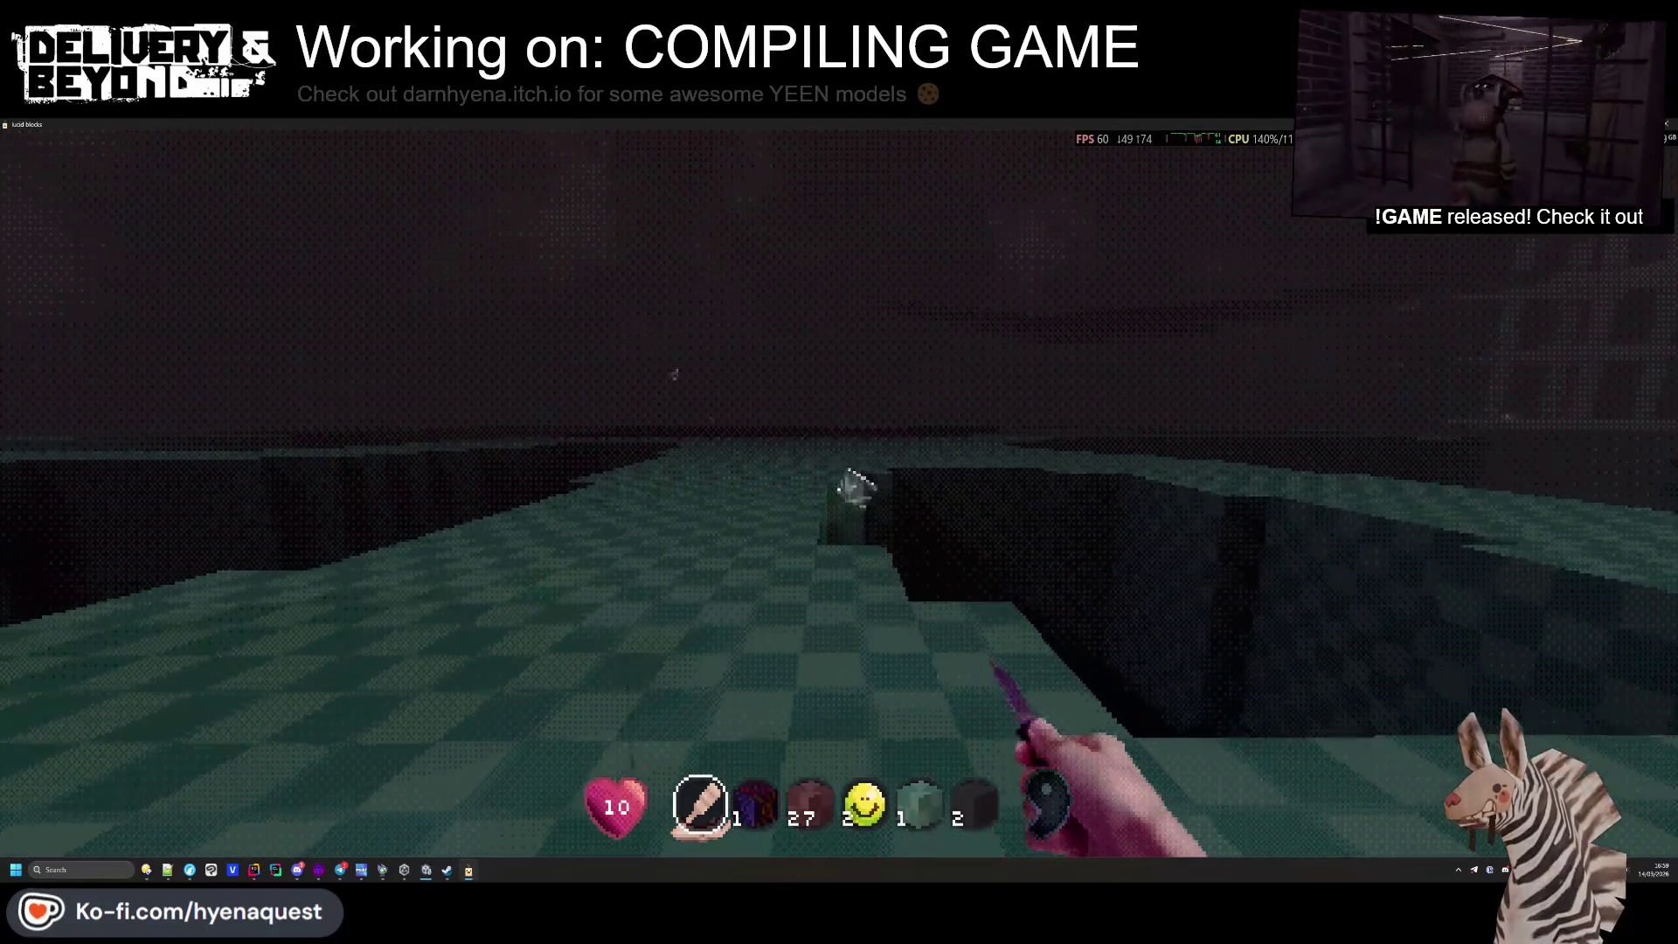
Strike the floating grey cube, collect its Ball Essence, and reopen the inventory
key("w")
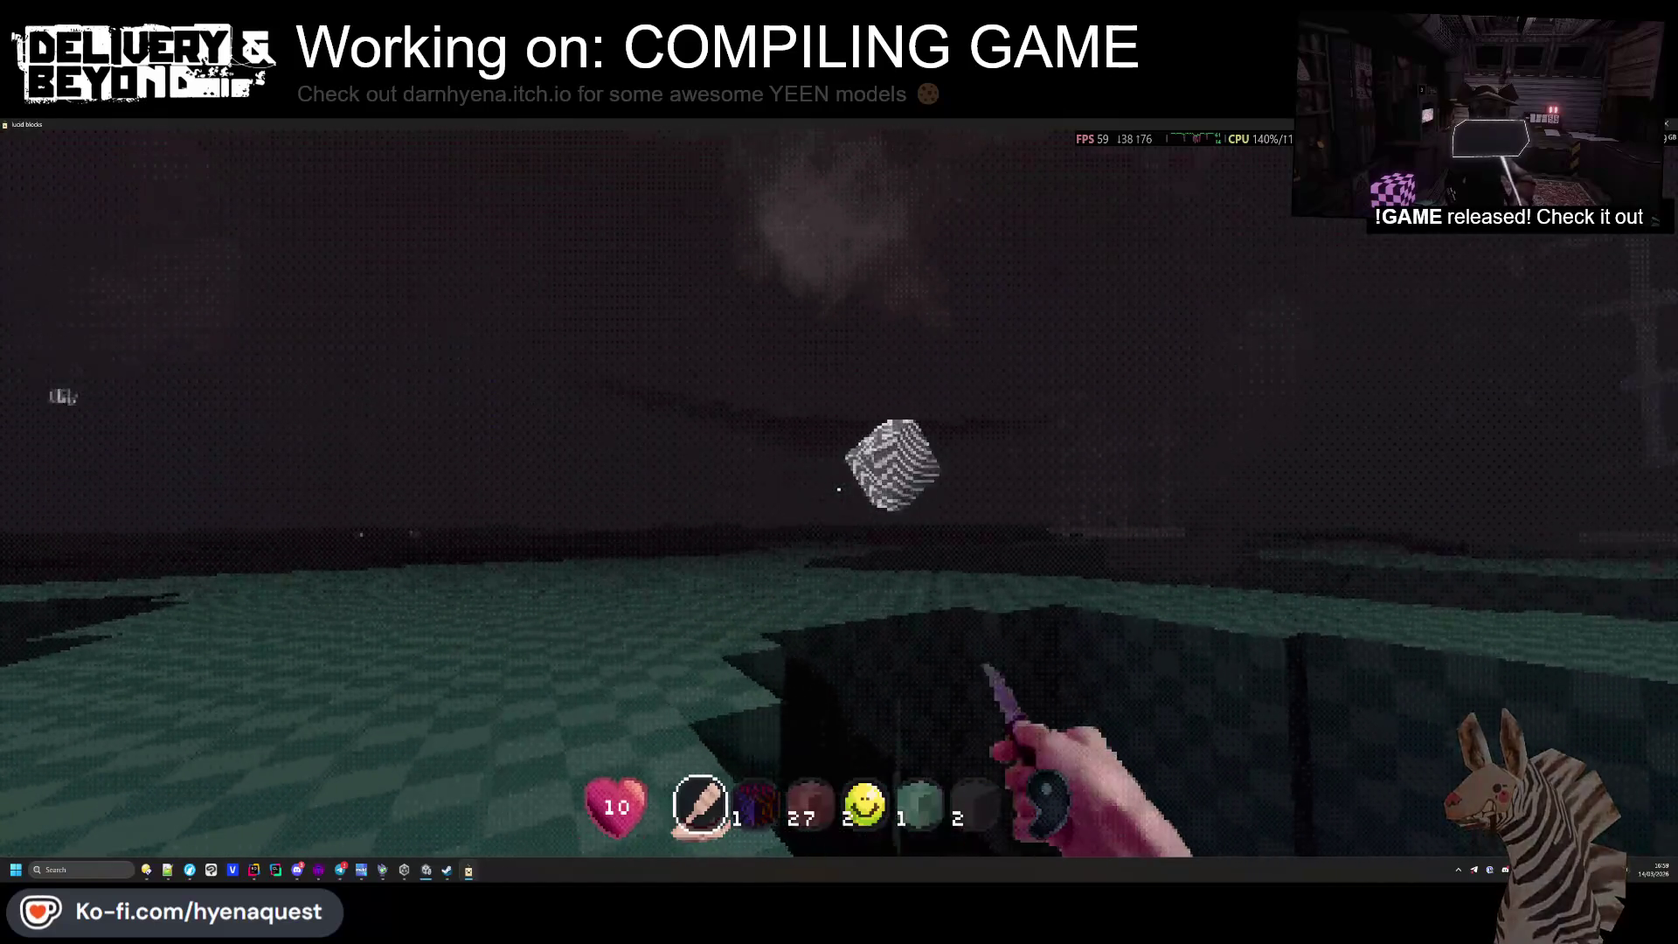
left_click(839, 490)
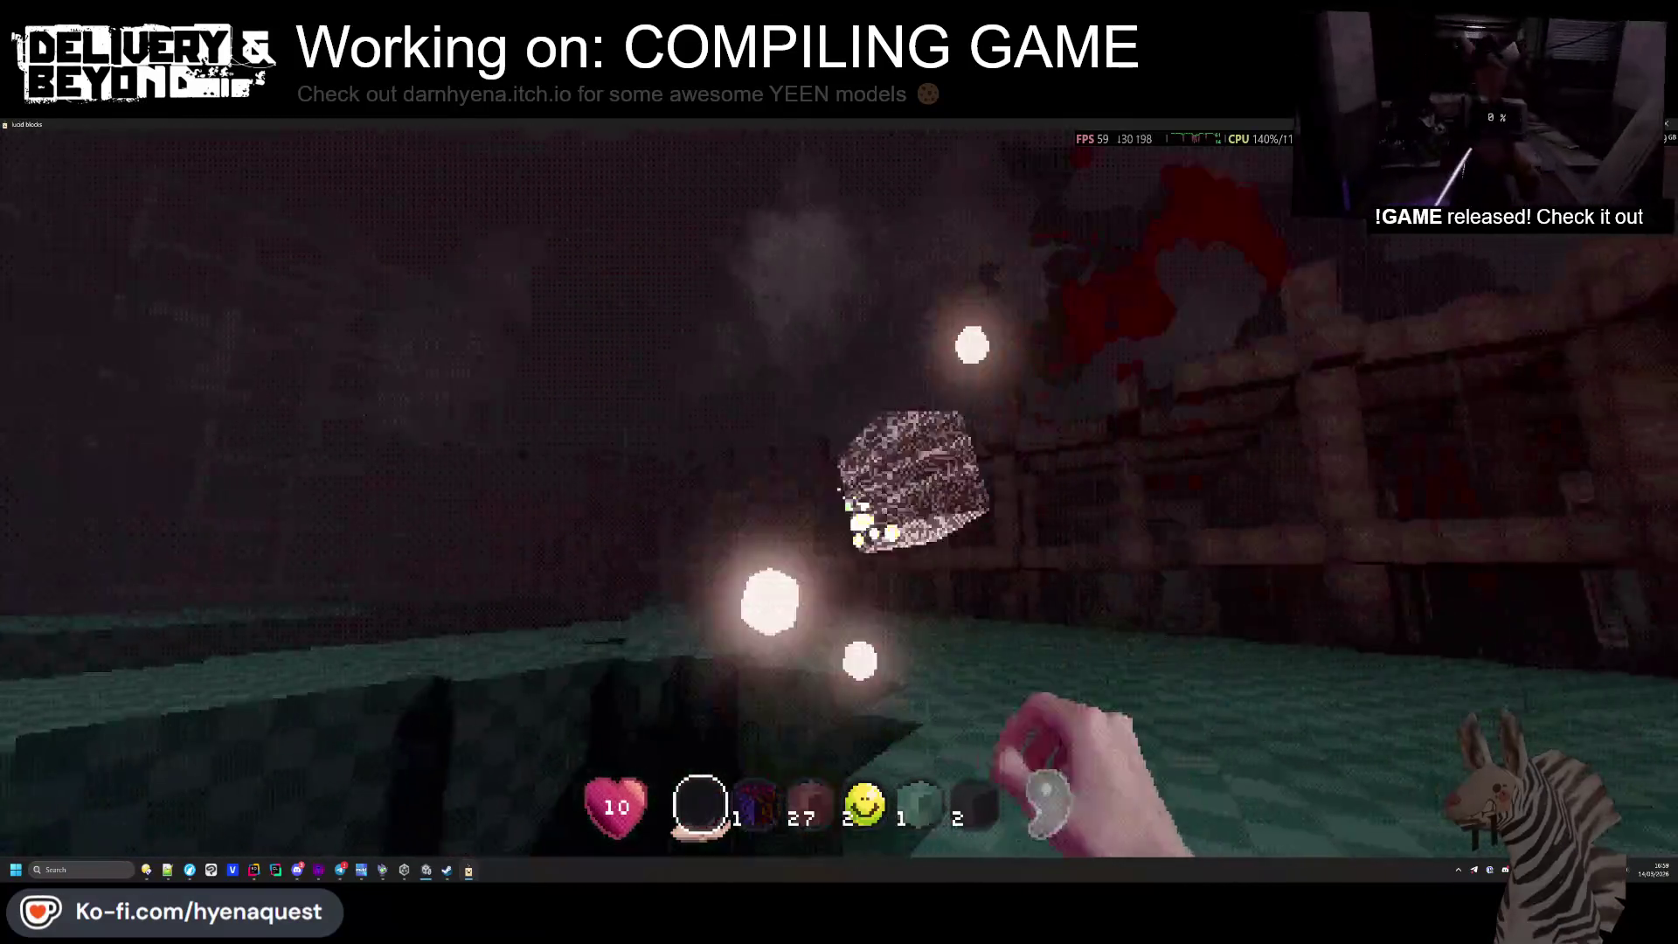
key("w")
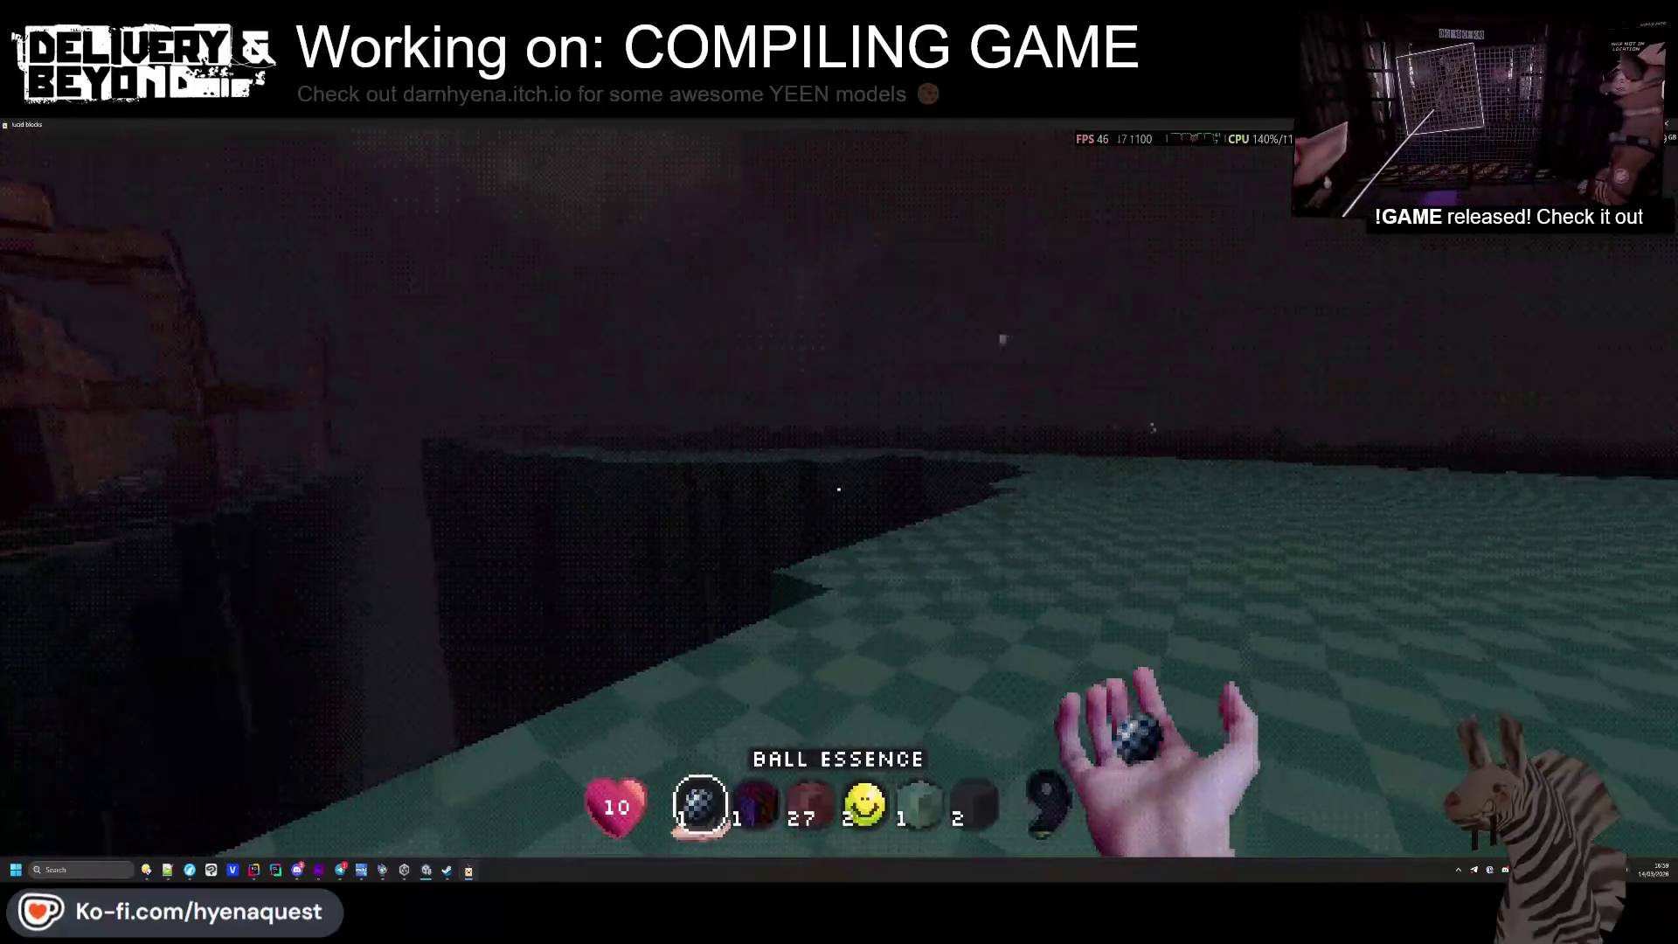
scroll(839, 490, "down", 1)
scroll(839, 489, "down", 3)
scroll(839, 489, "up", 4)
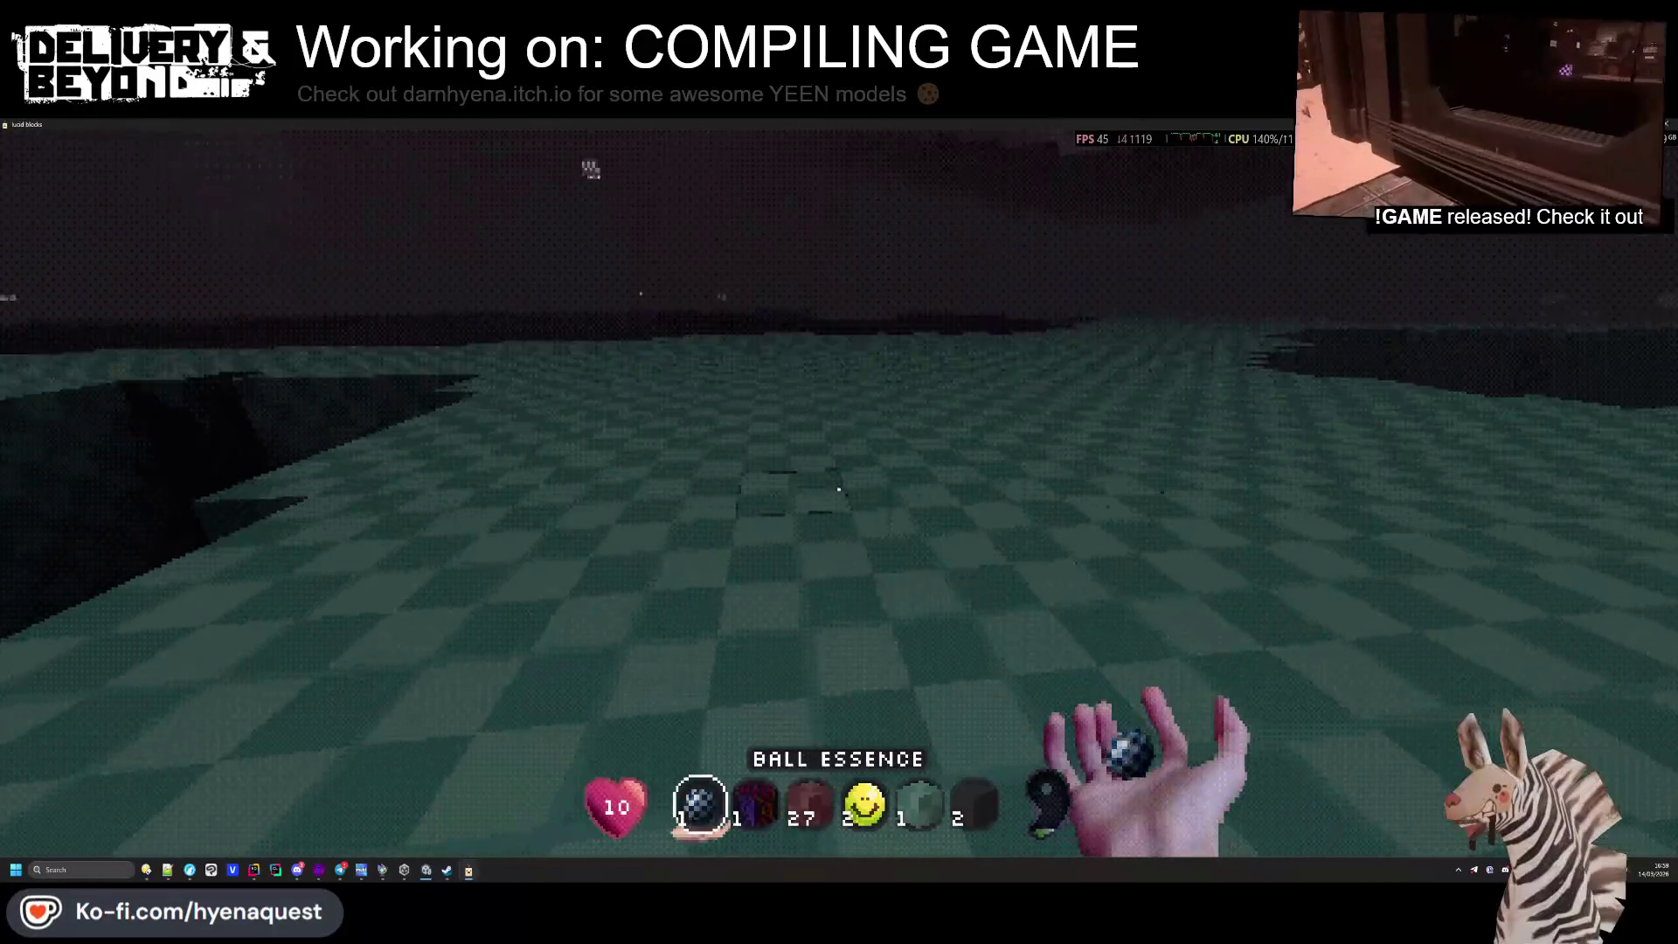
key("e")
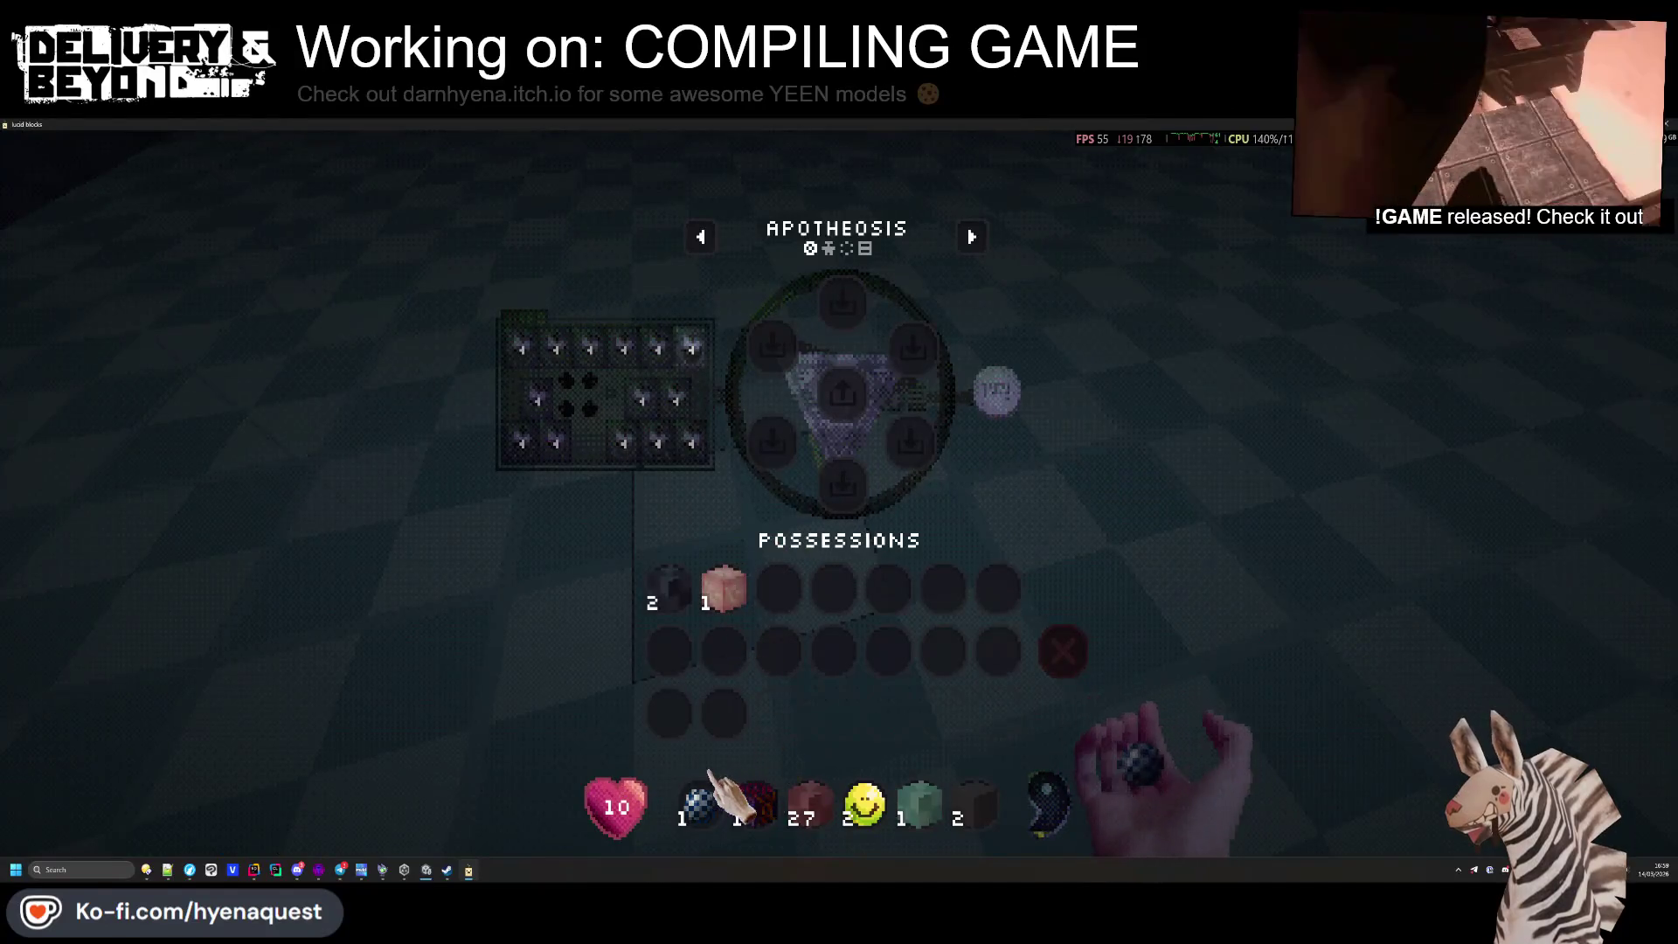
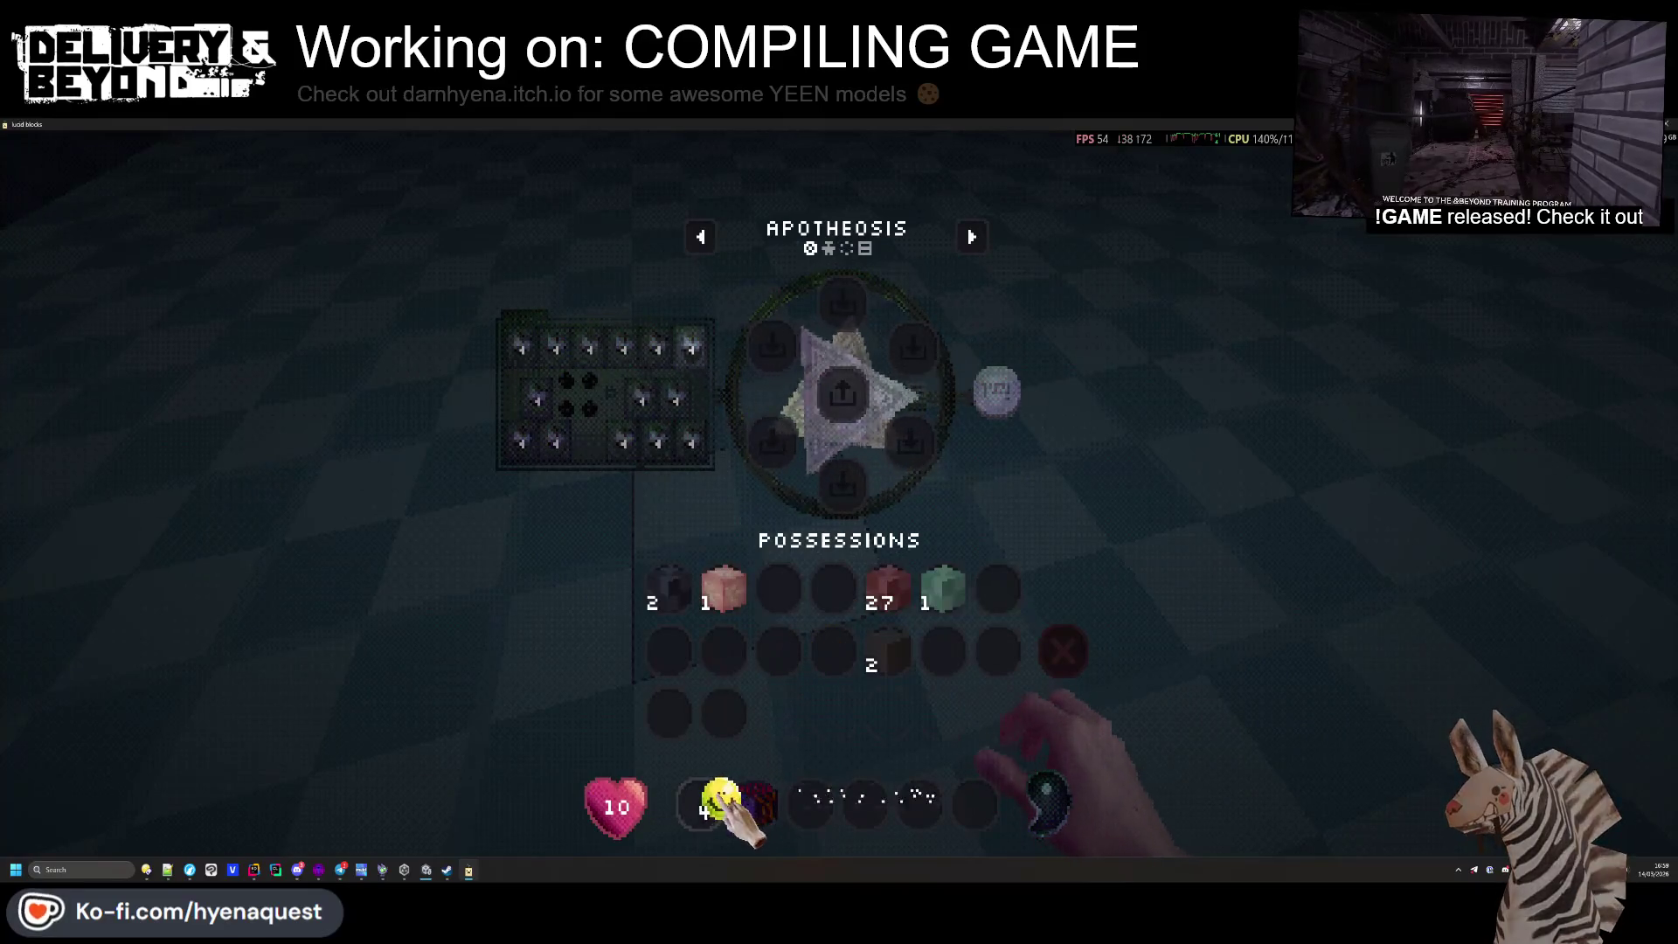
Close Apotheosis and walk forward off the pit edge into the deep water
key("e")
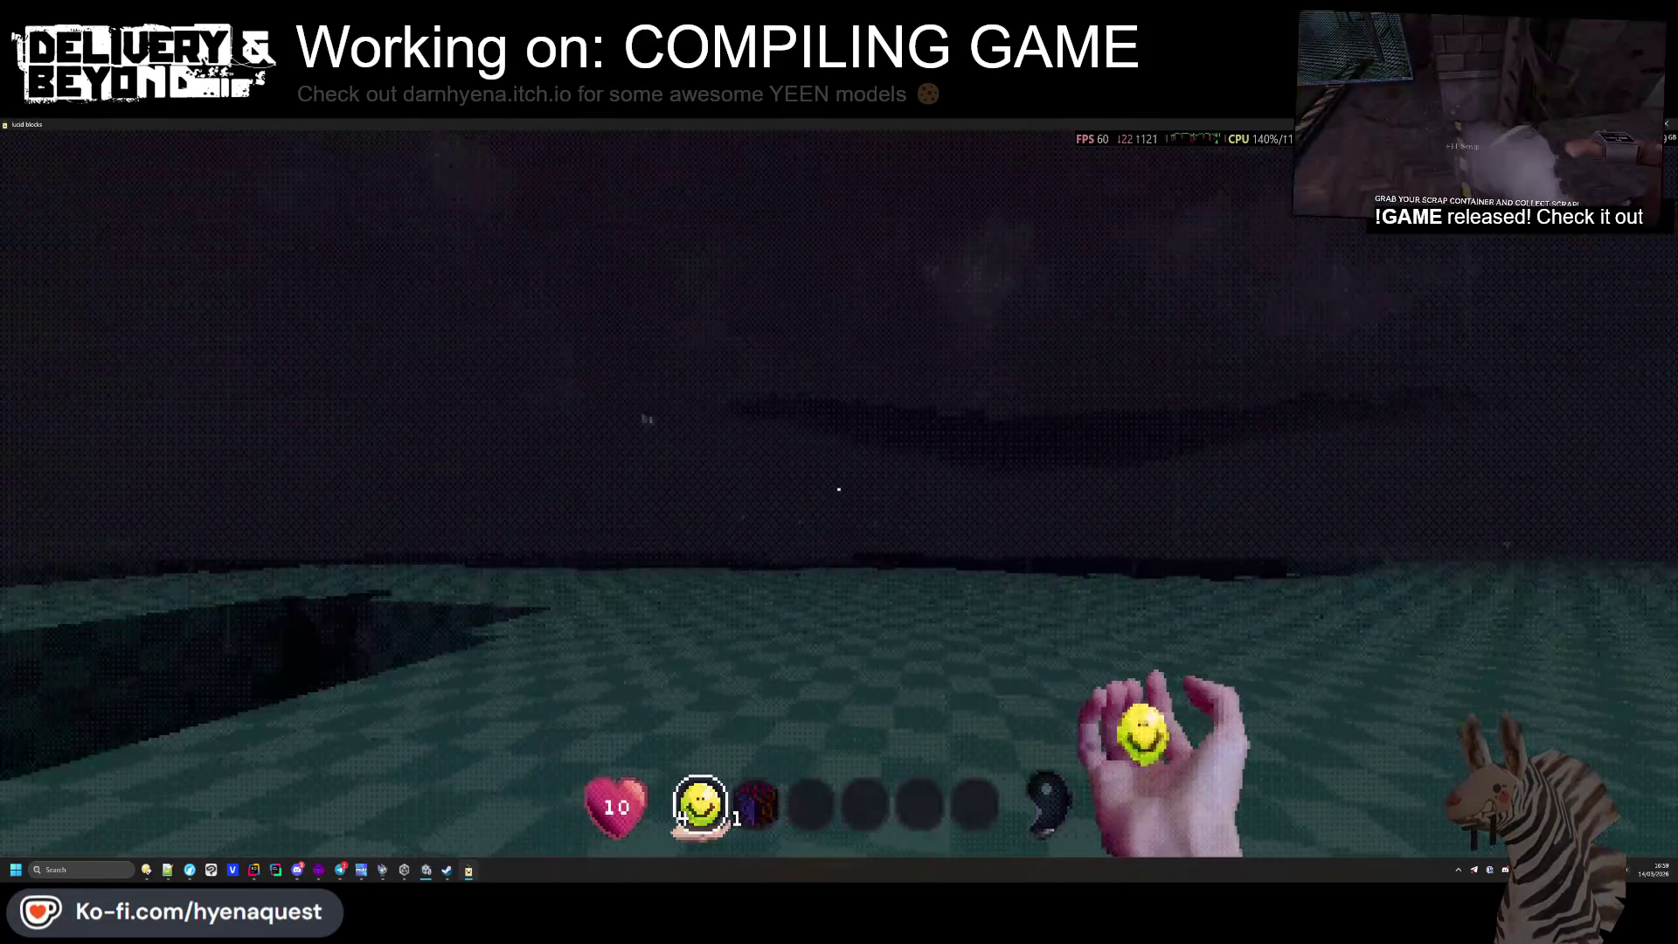
scroll(839, 489, "down", 4)
scroll(840, 489, "up", 2)
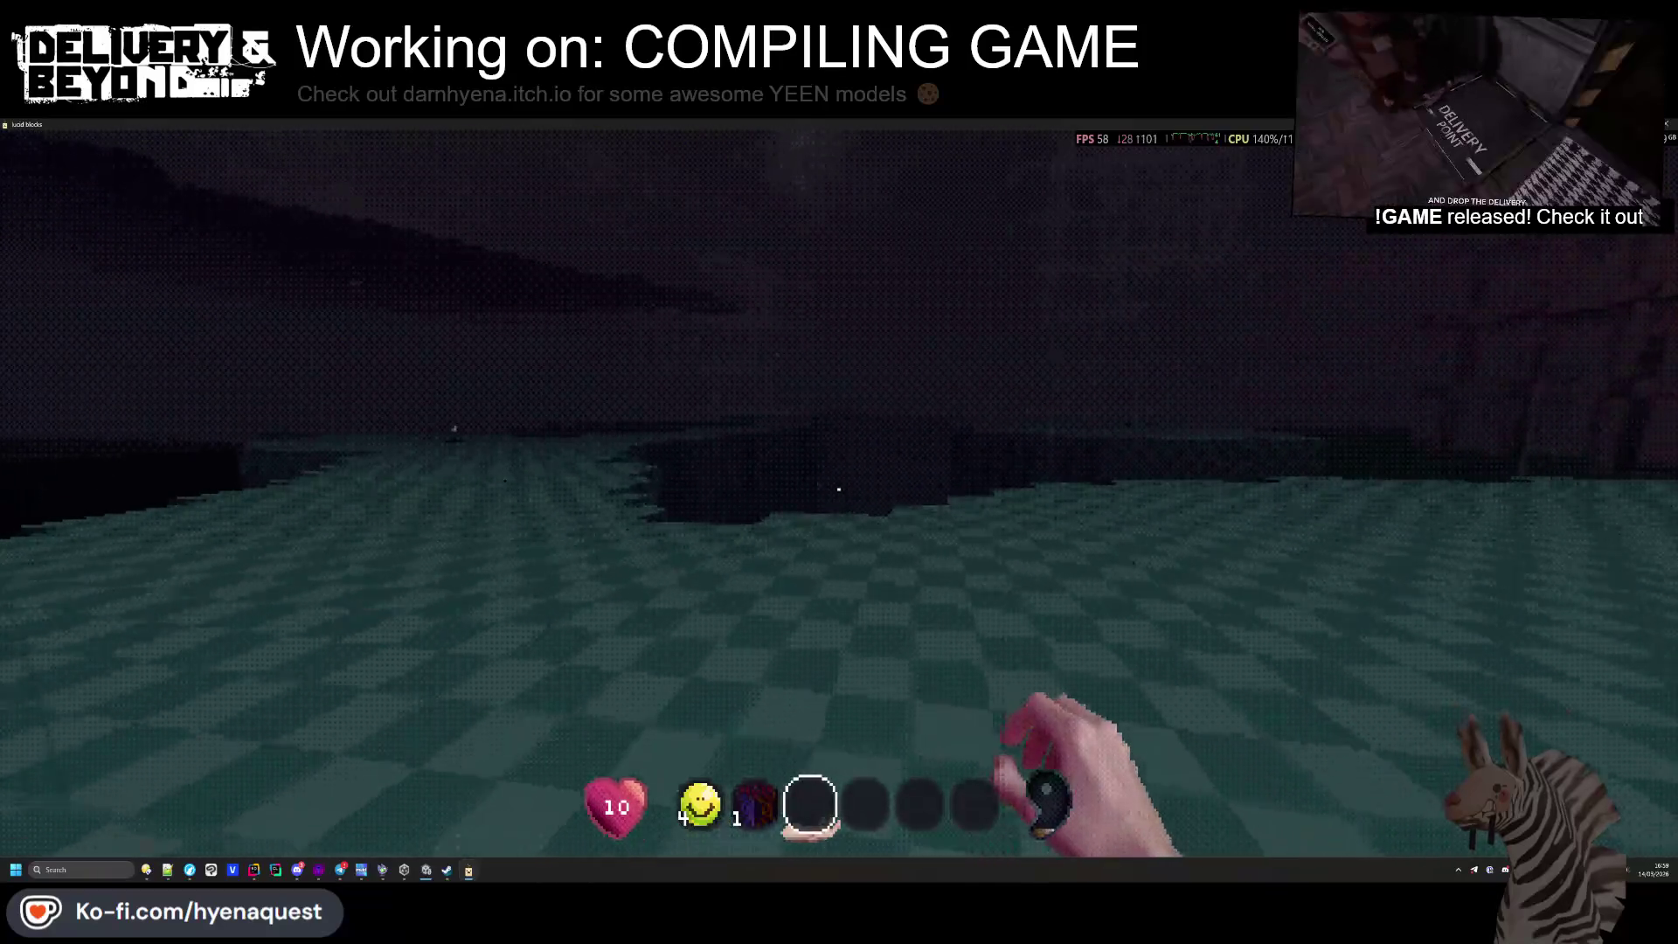
key("w")
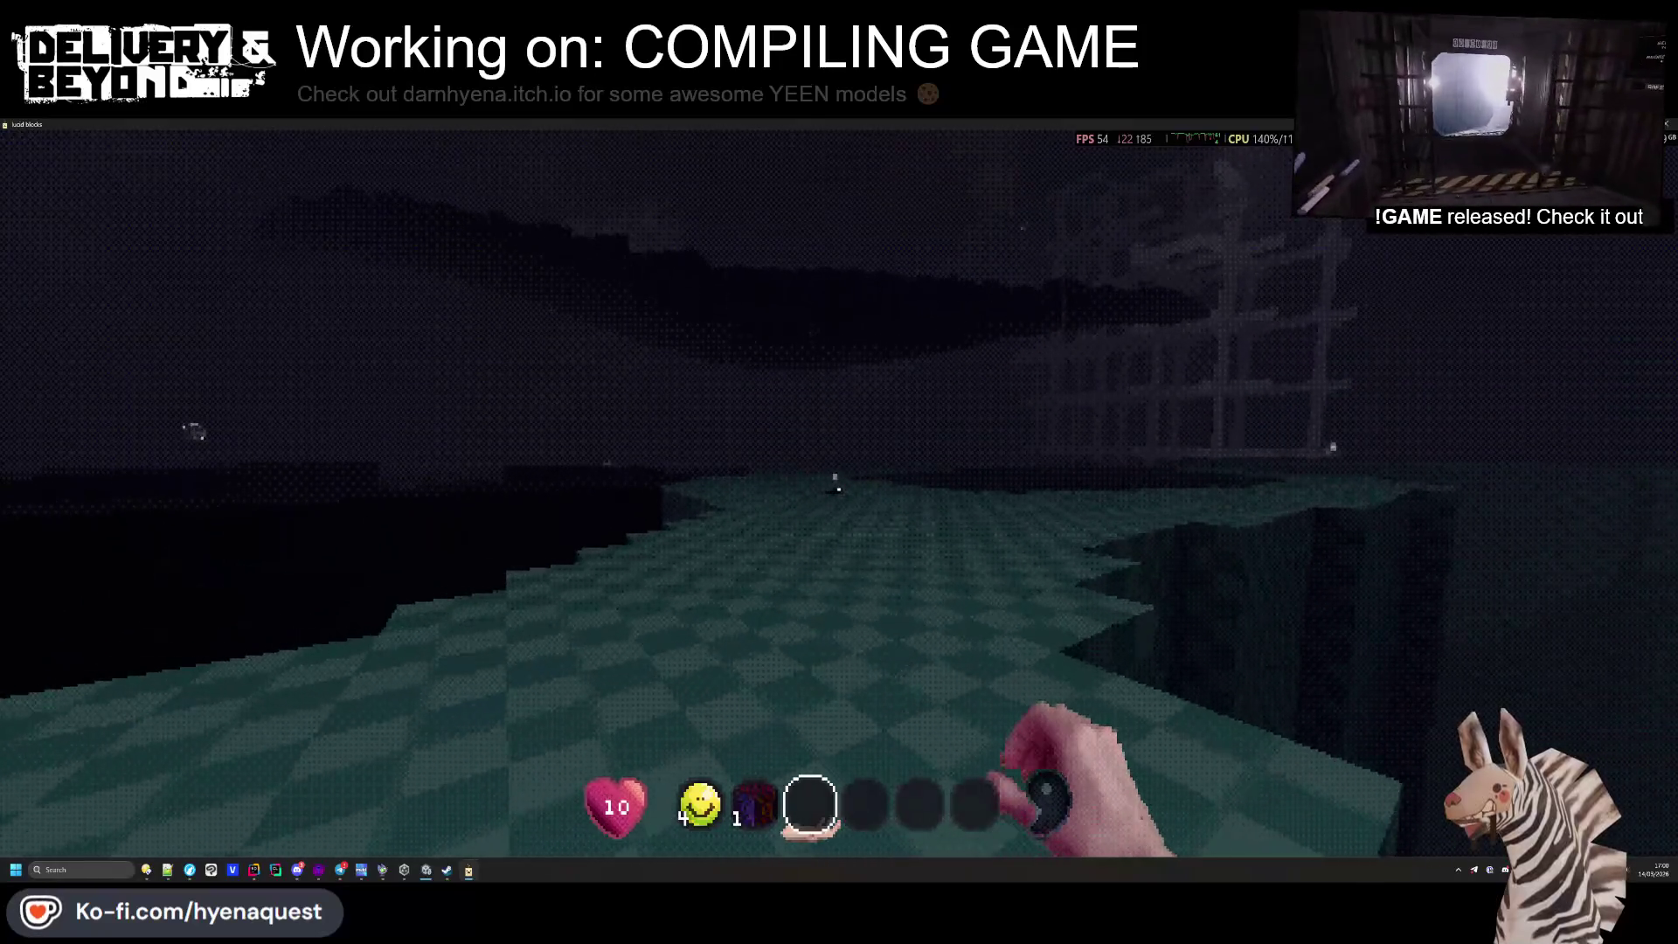
key("w")
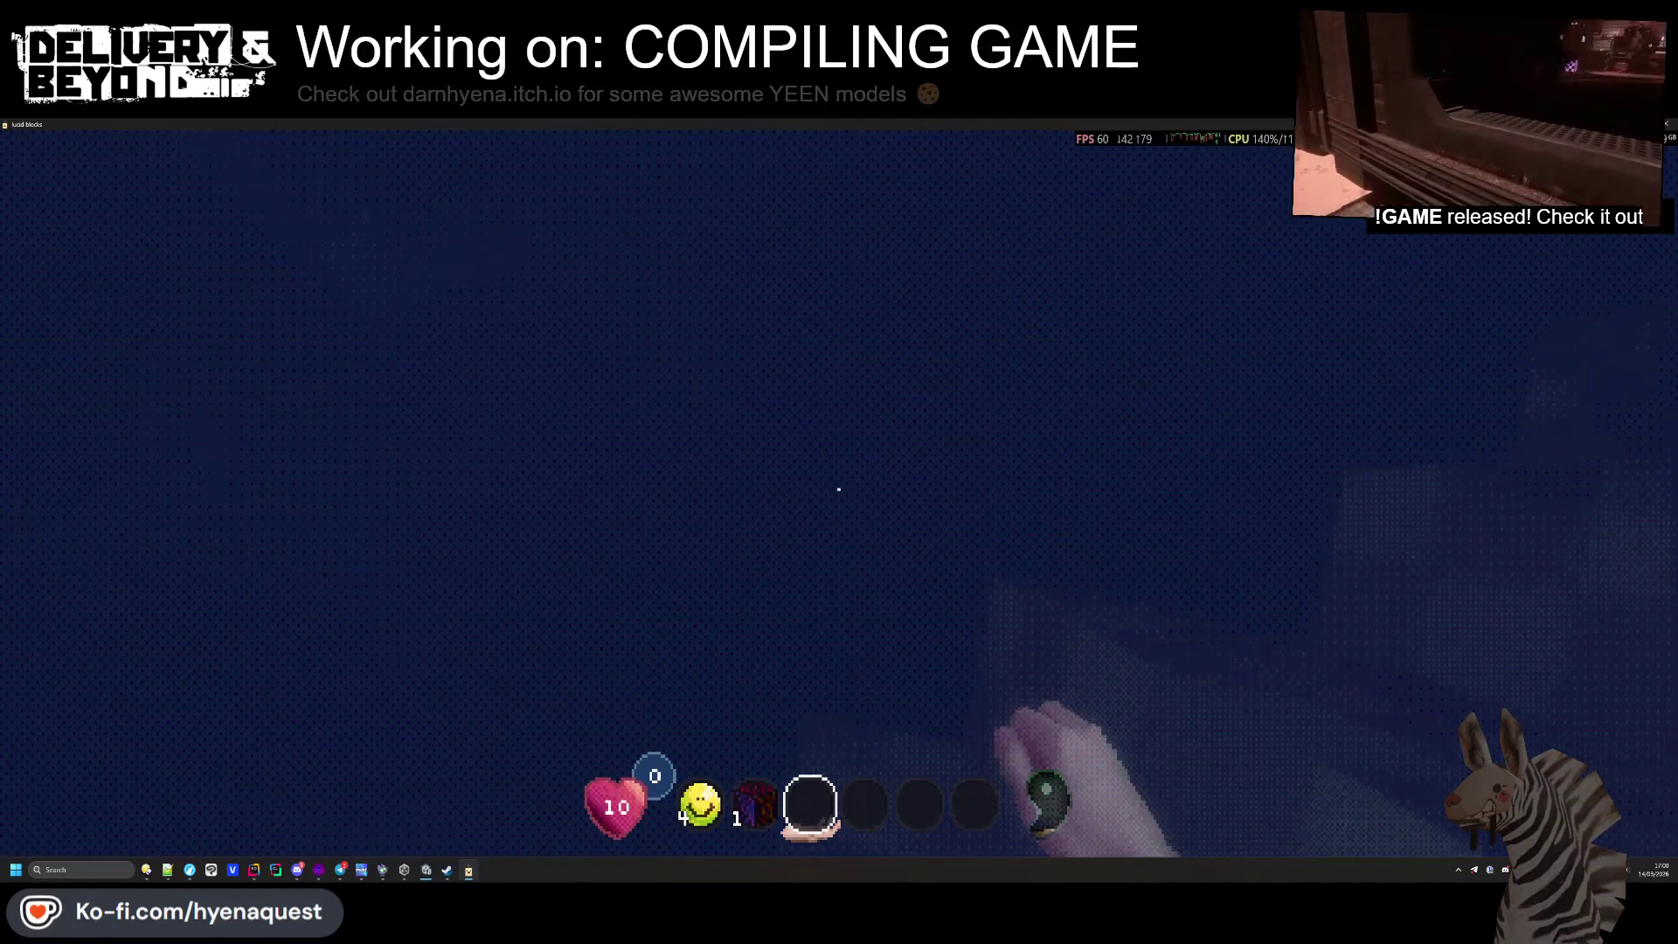
Swim up beside the purple column and mine a purple block and a white block
key("space")
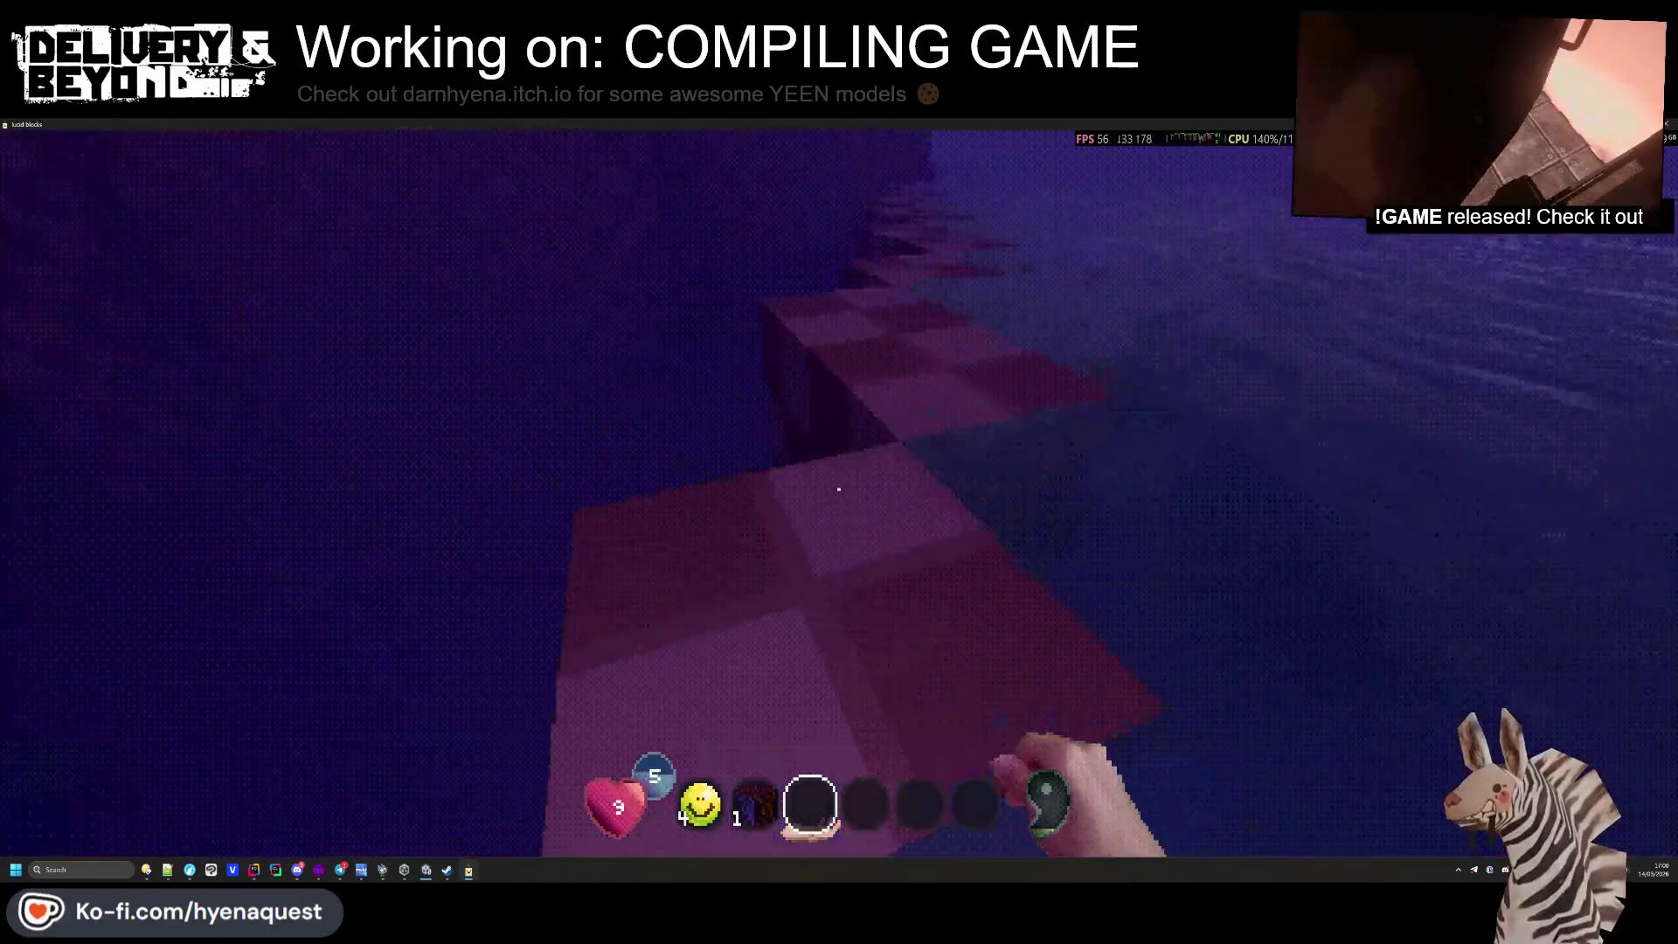
key("w")
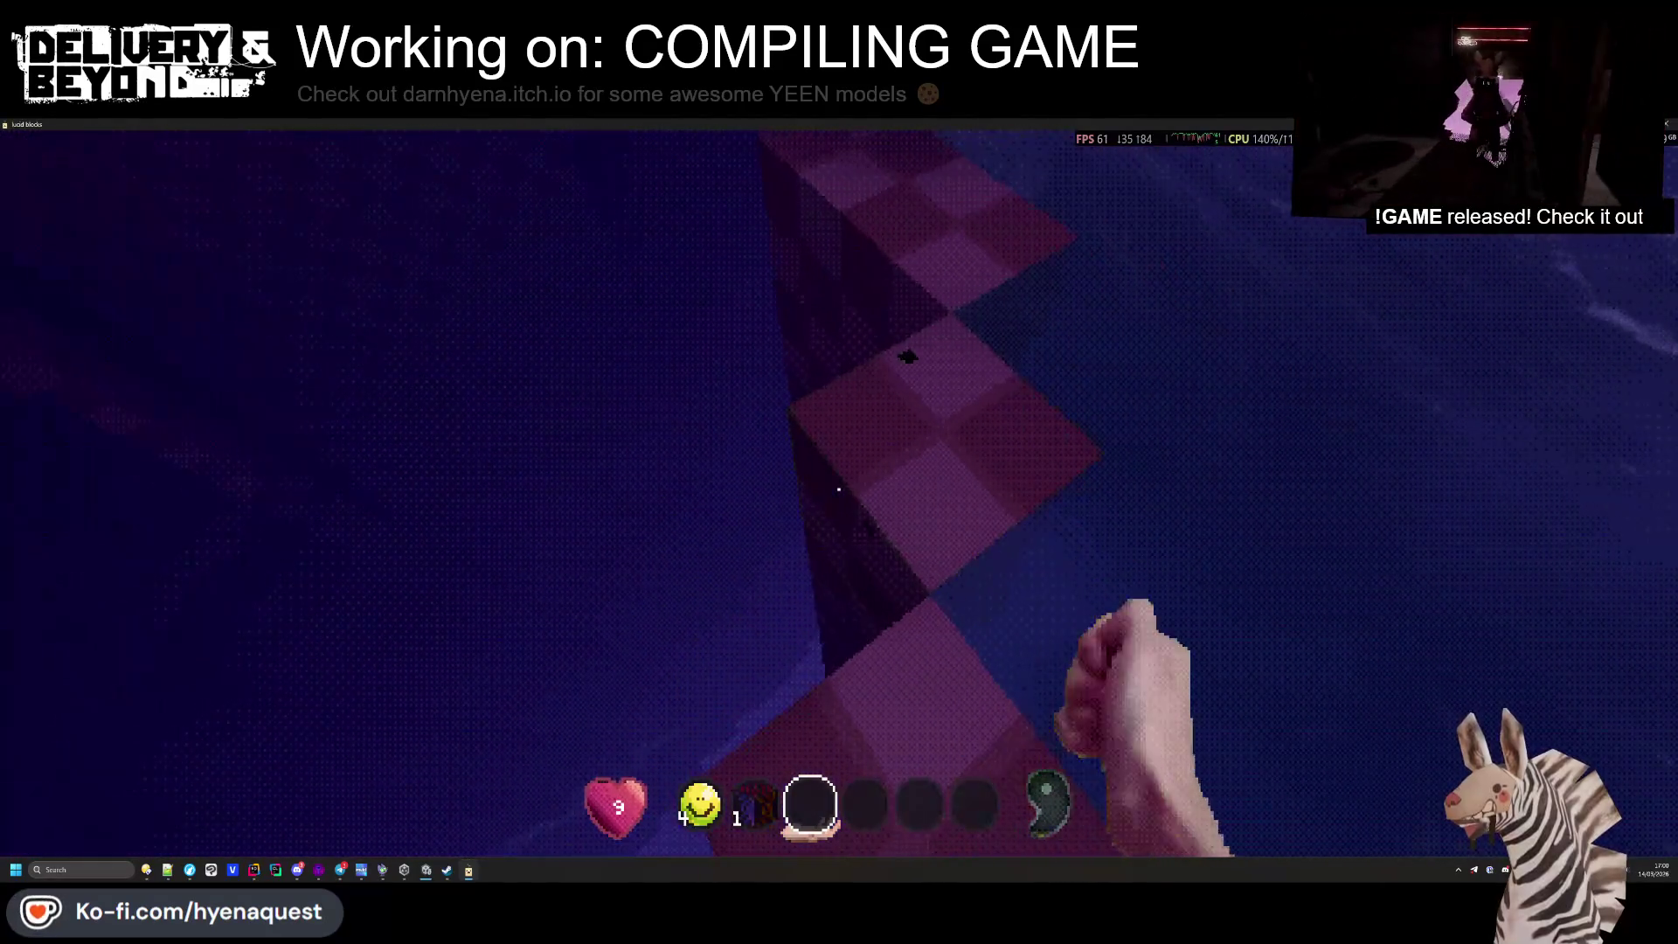
left_click(838, 488)
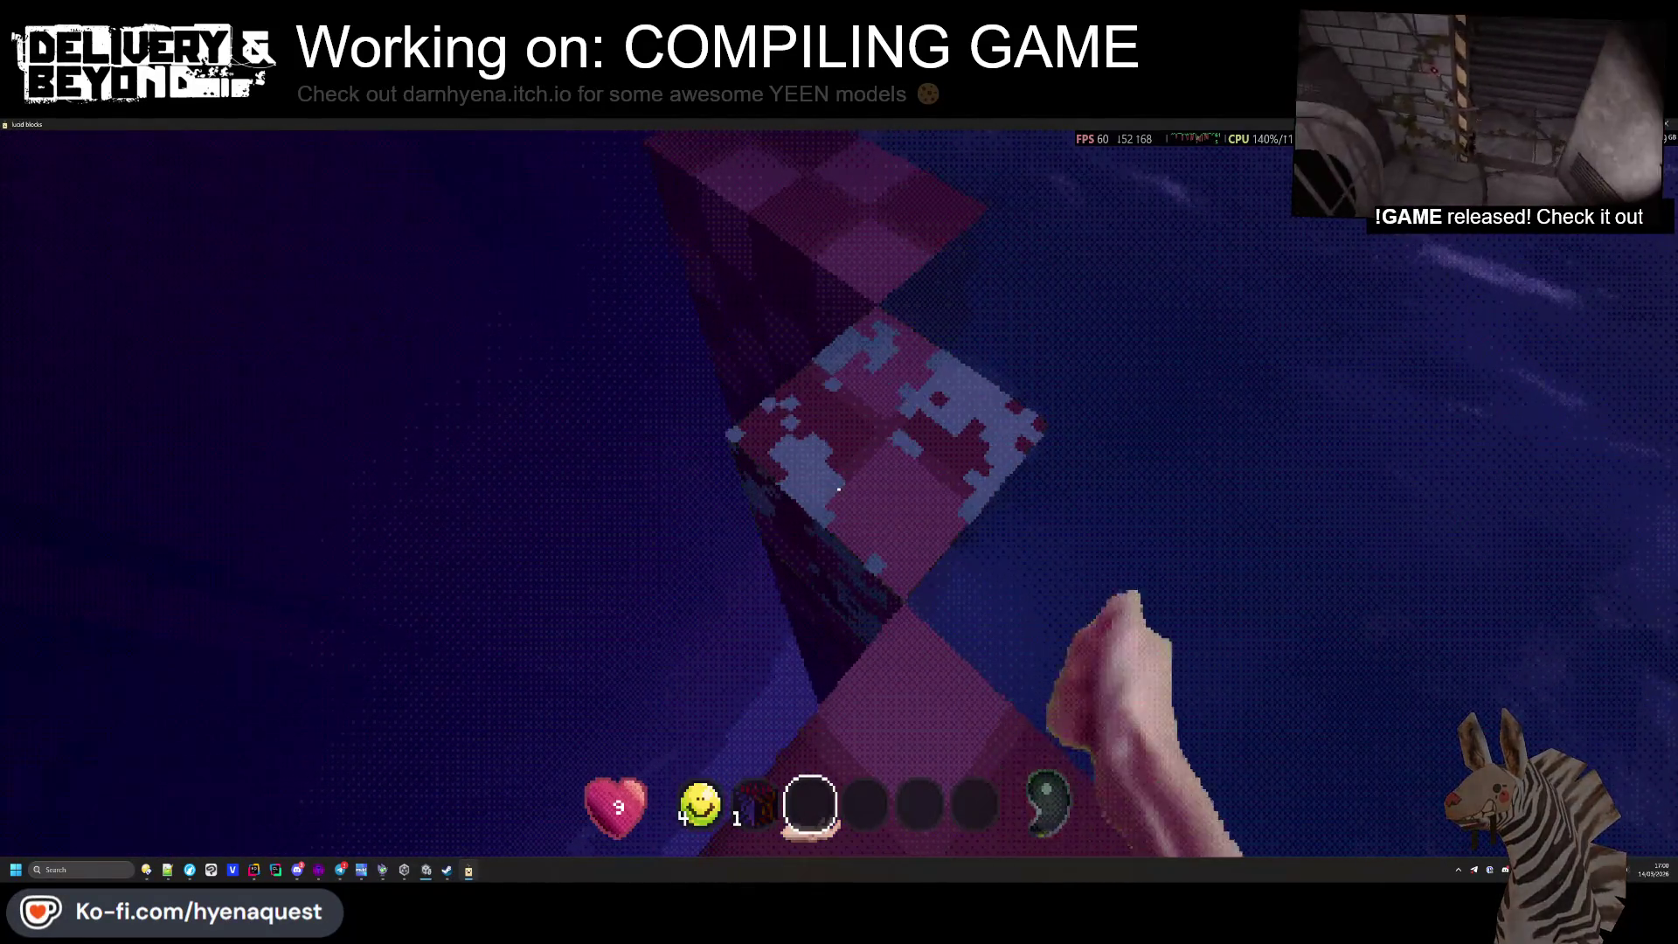
left_click(838, 489)
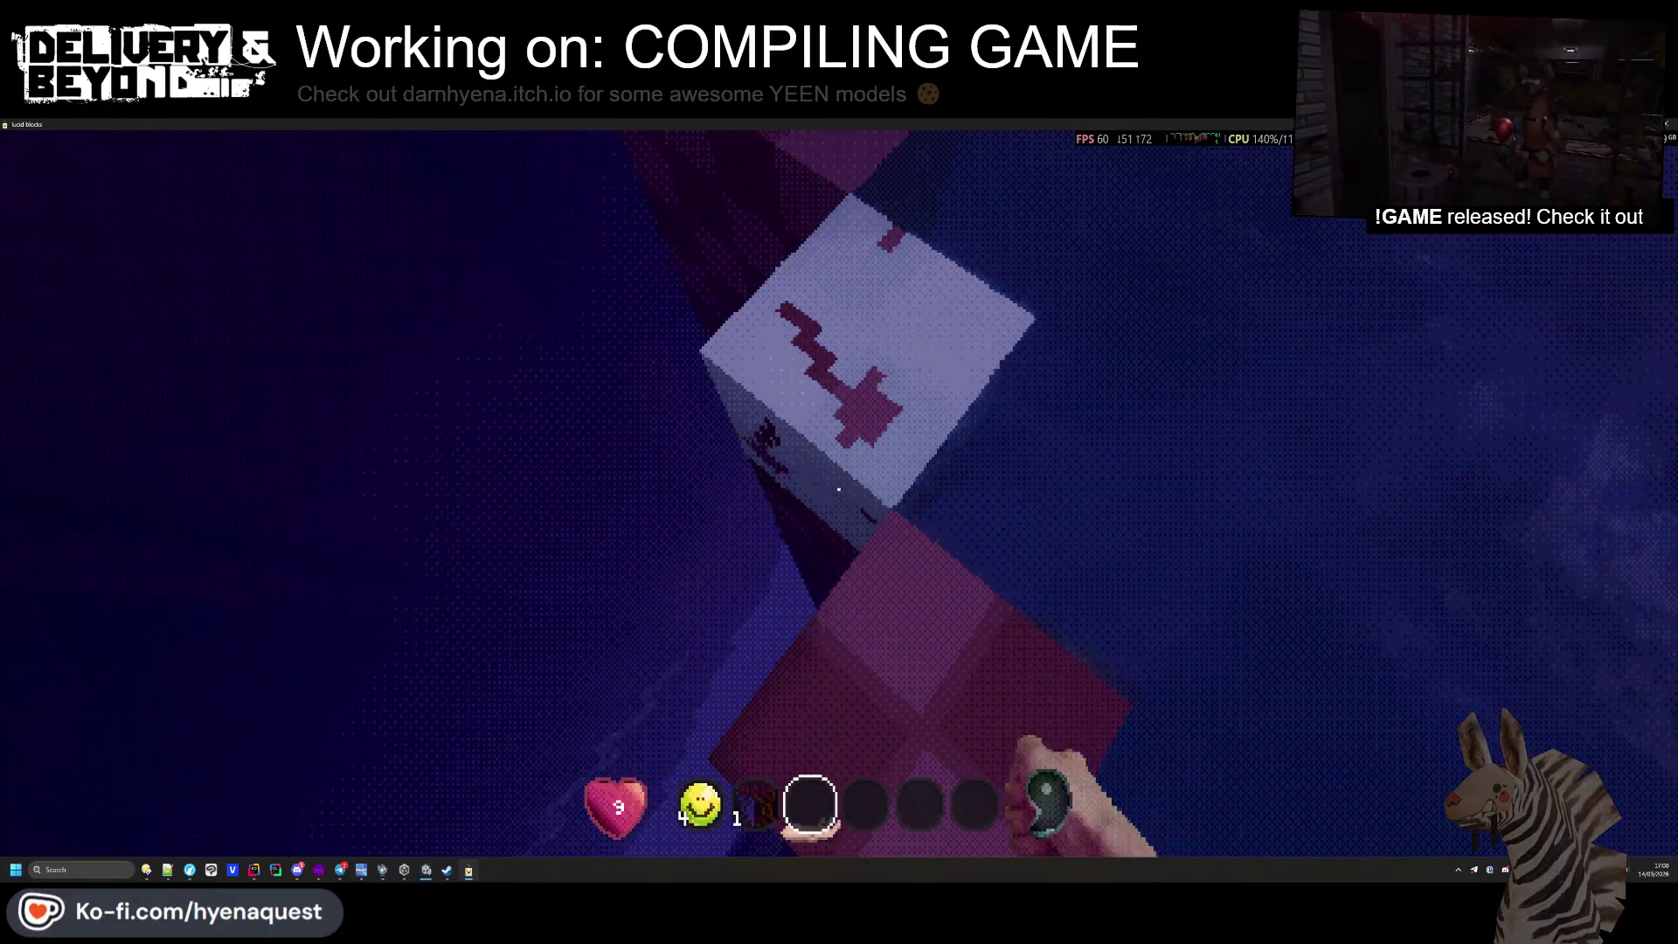
left_click(838, 488)
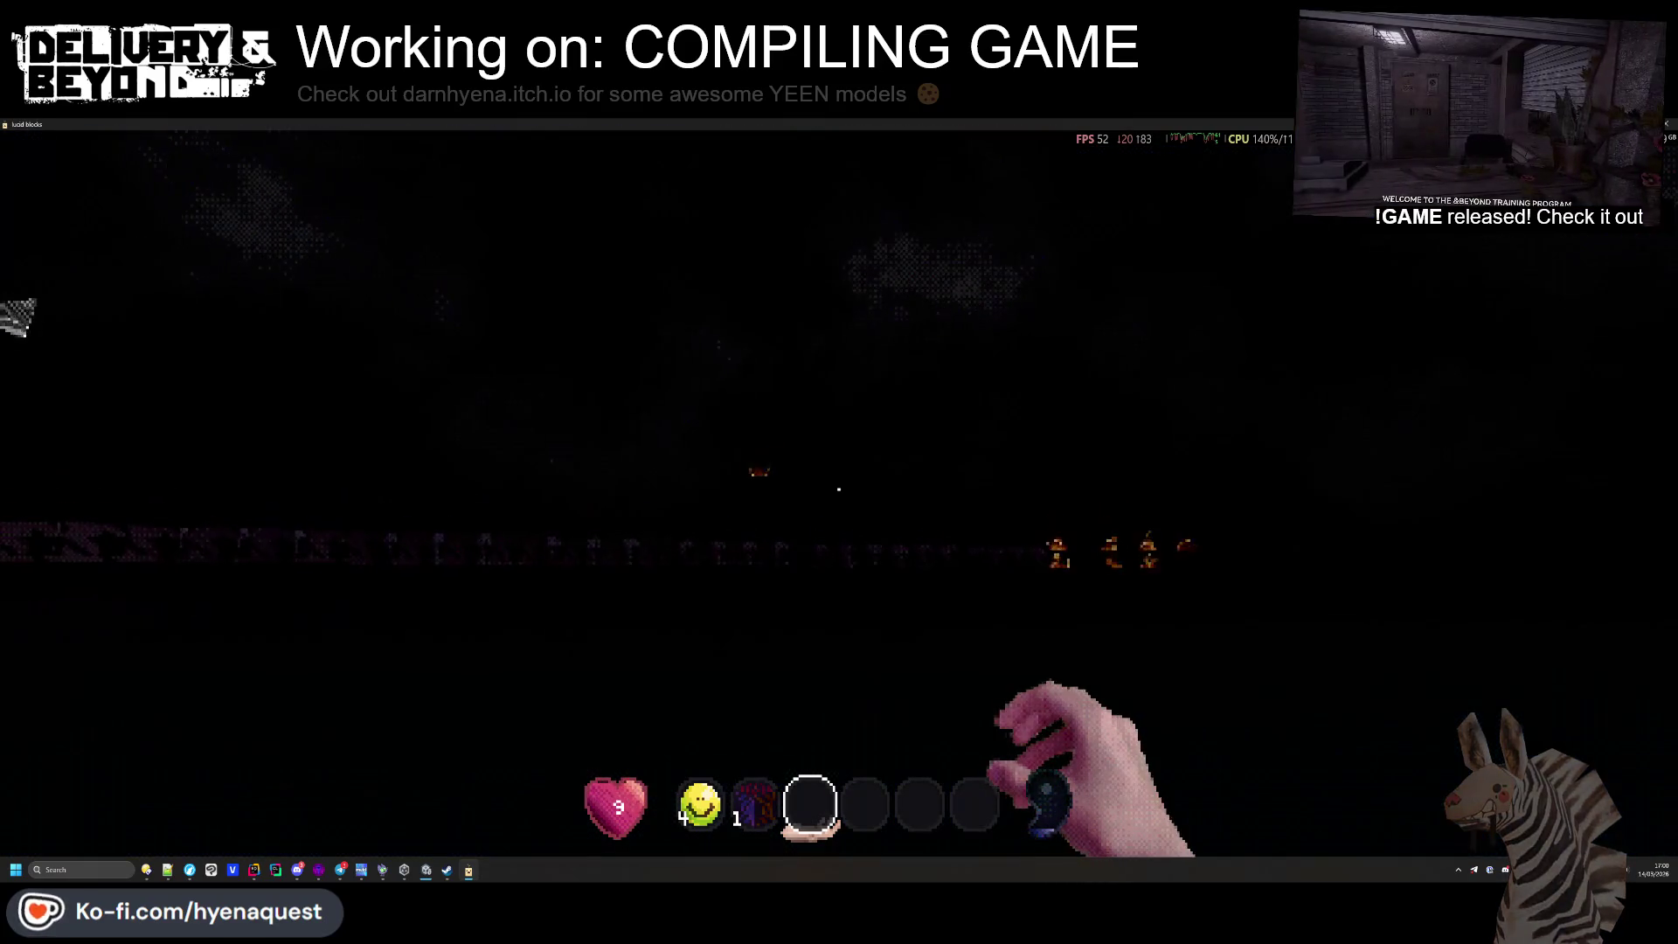
Mine two checkered floor blocks and the Prismatic Block in the shaft, then open Apotheosis
scroll(839, 488, "down", 1)
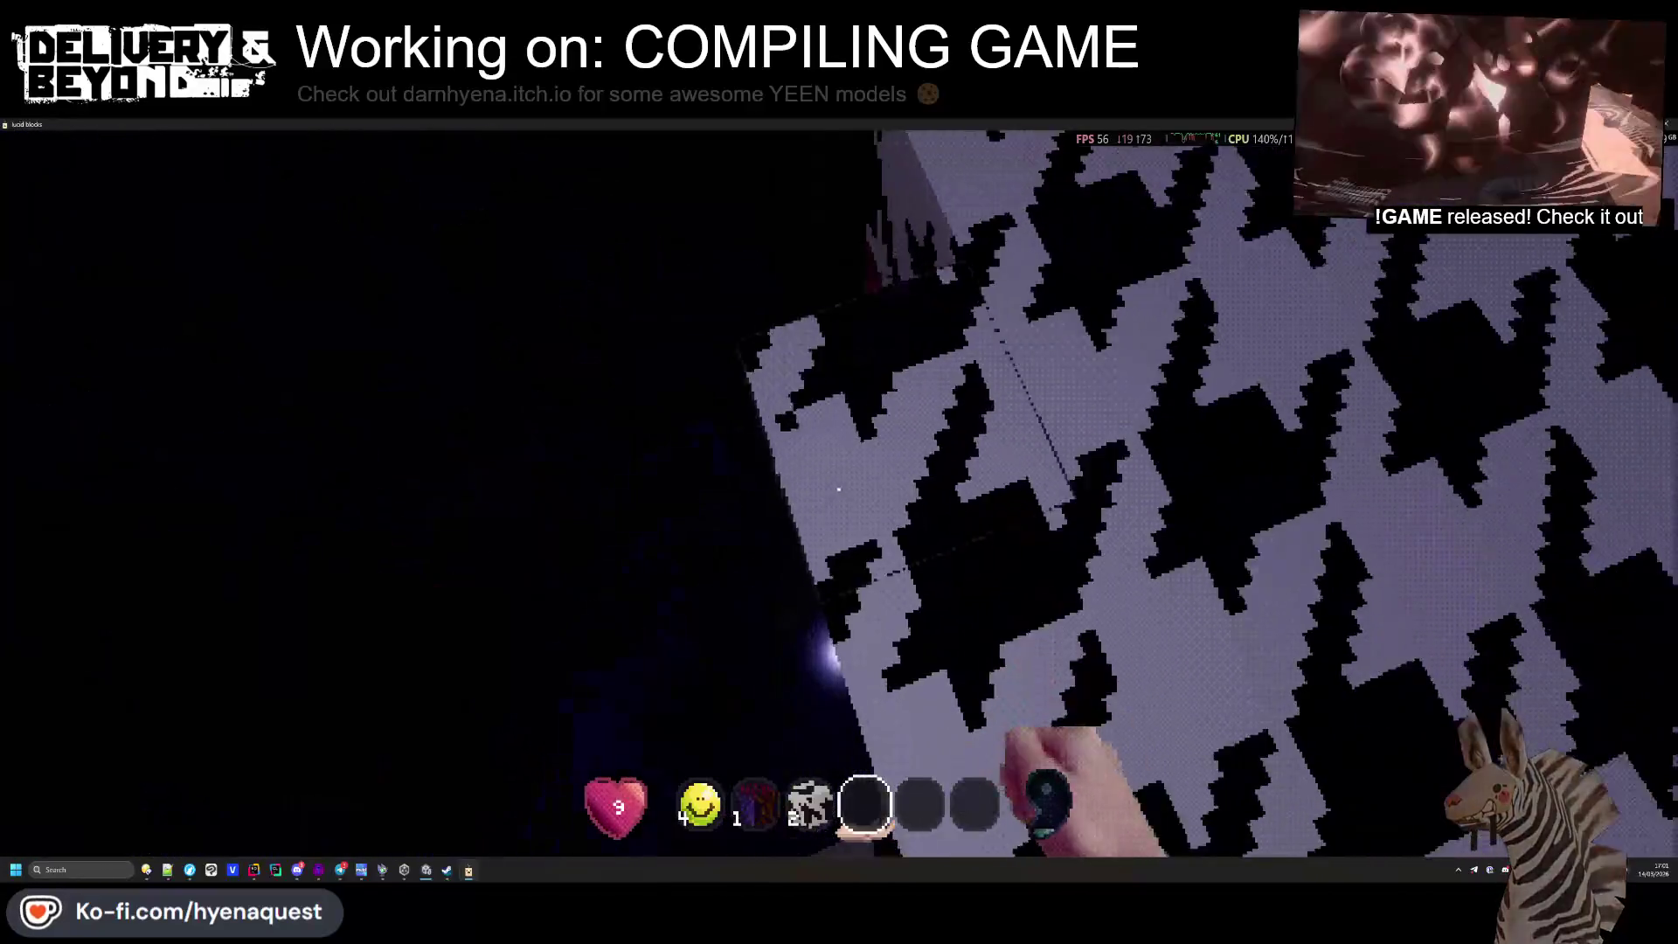
left_click(838, 488)
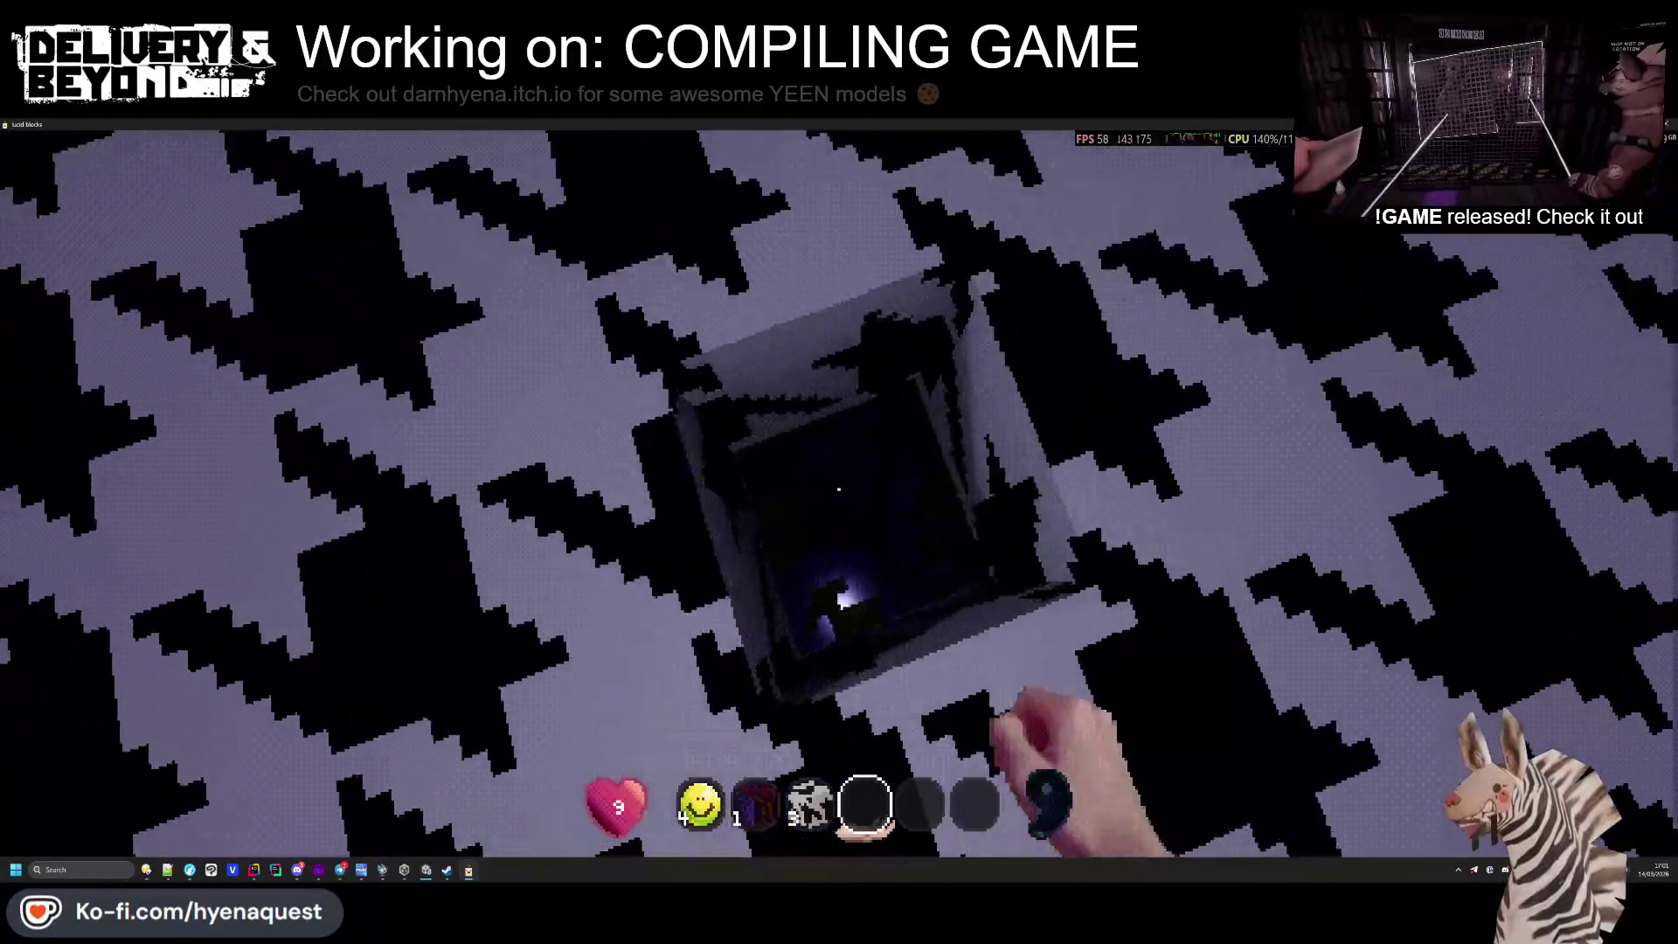
left_click(838, 488)
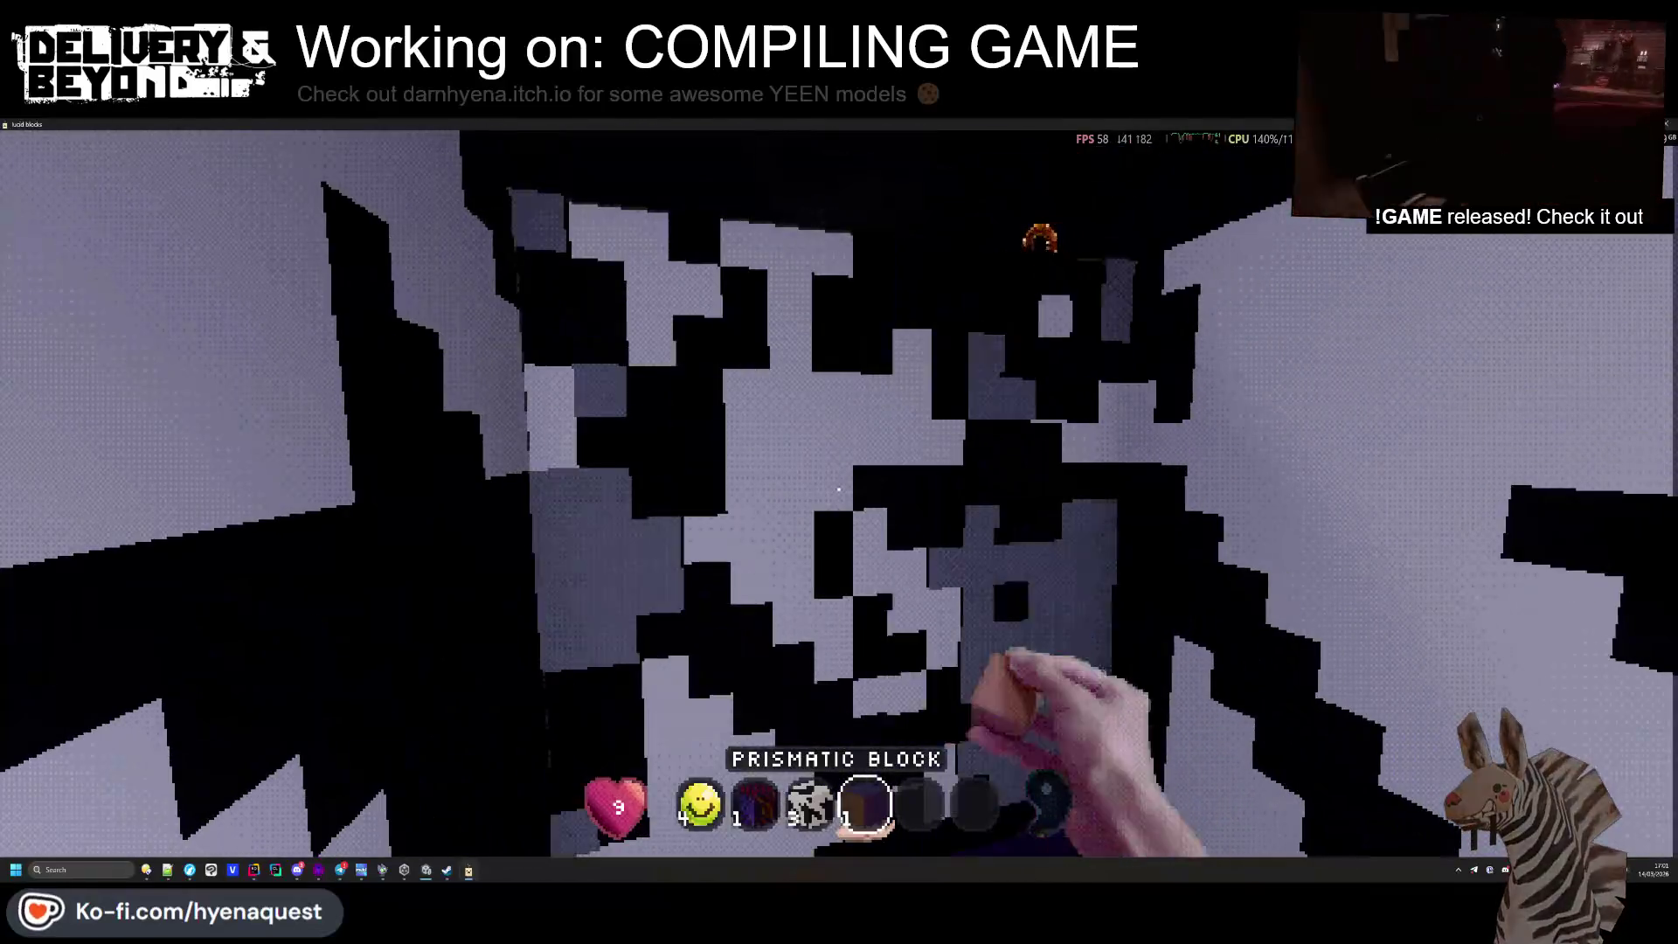
left_click(838, 489)
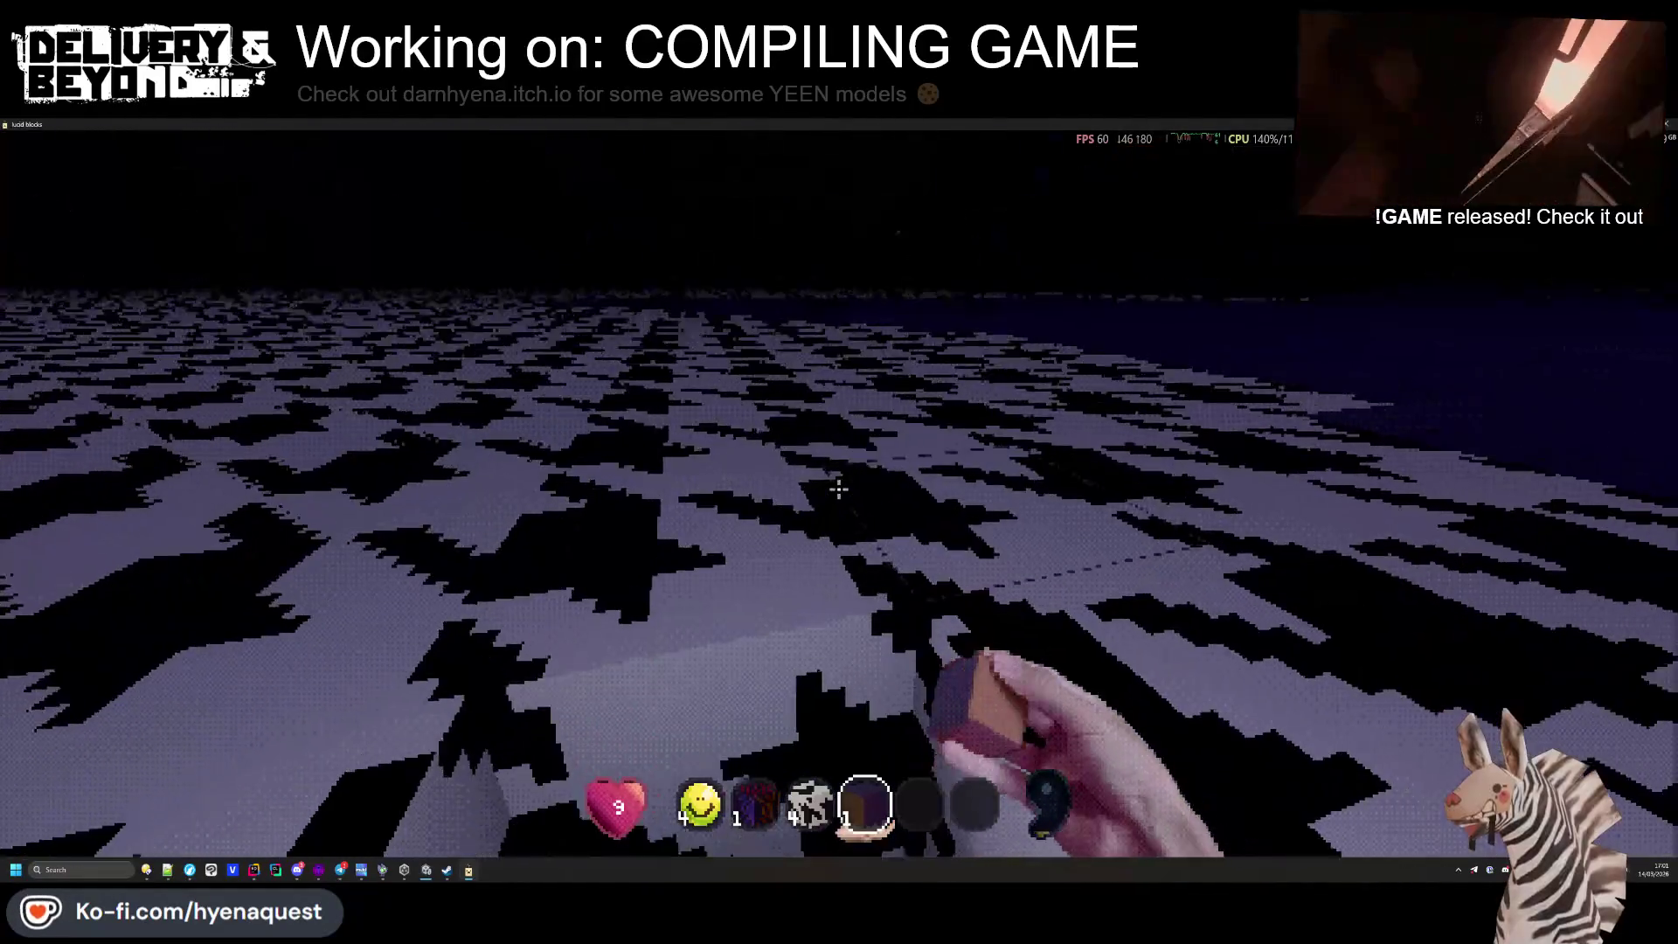
key("e")
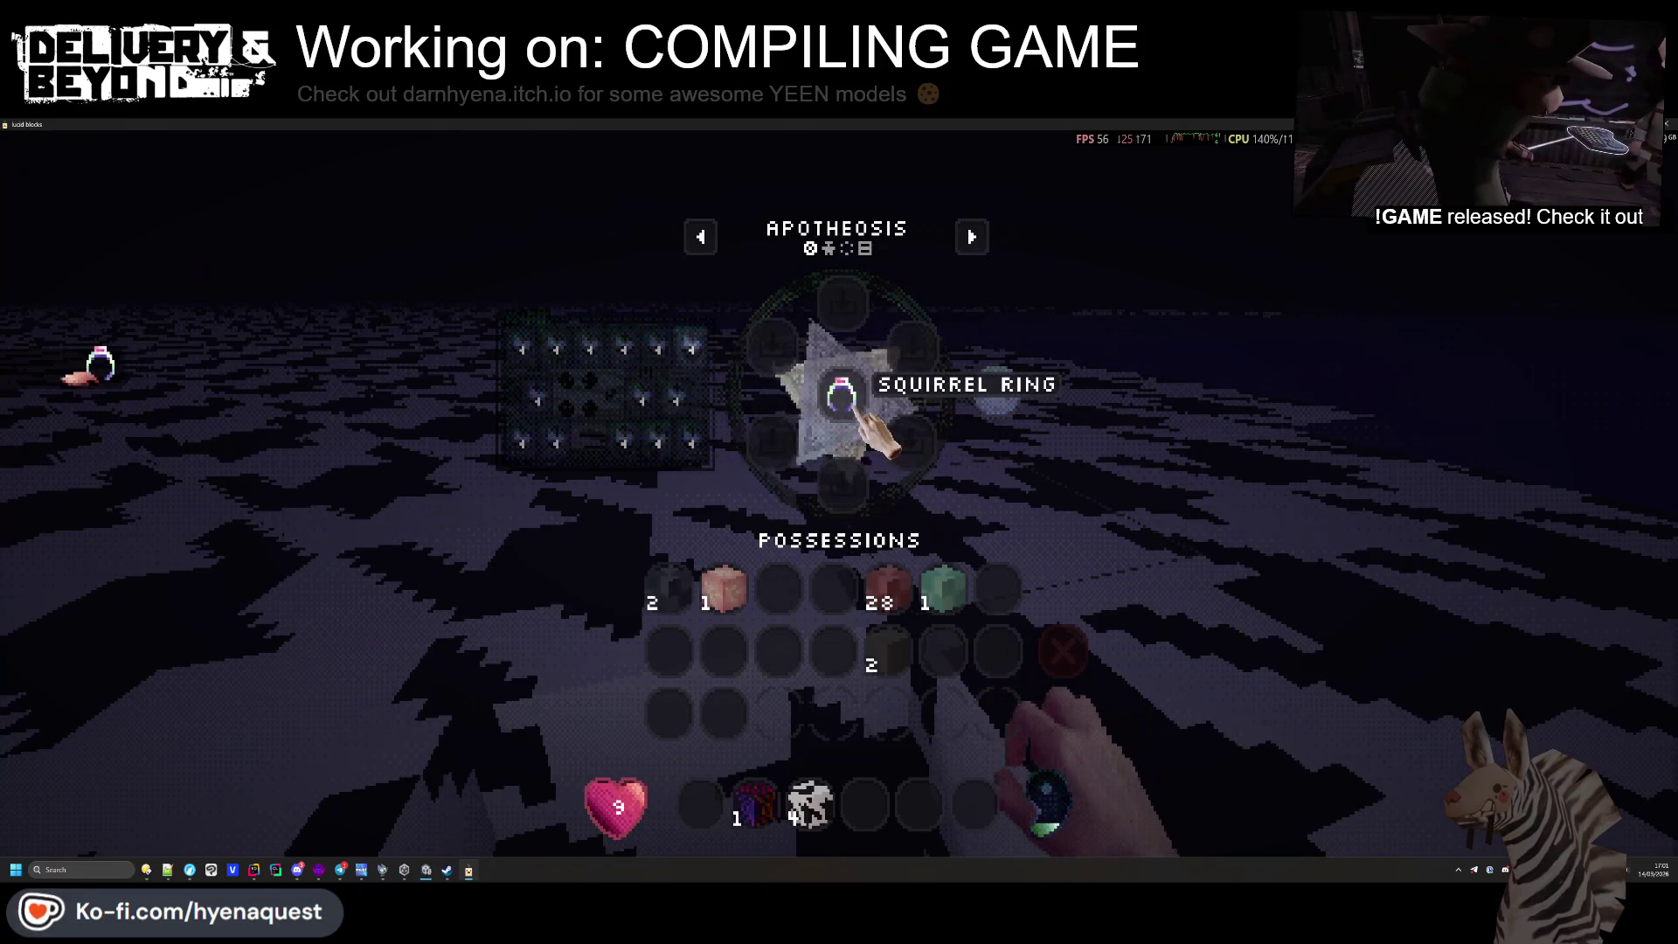
Equip the crafted Squirrel Ring as paraphernalia, raising LEAP by 1
left_click(852, 406)
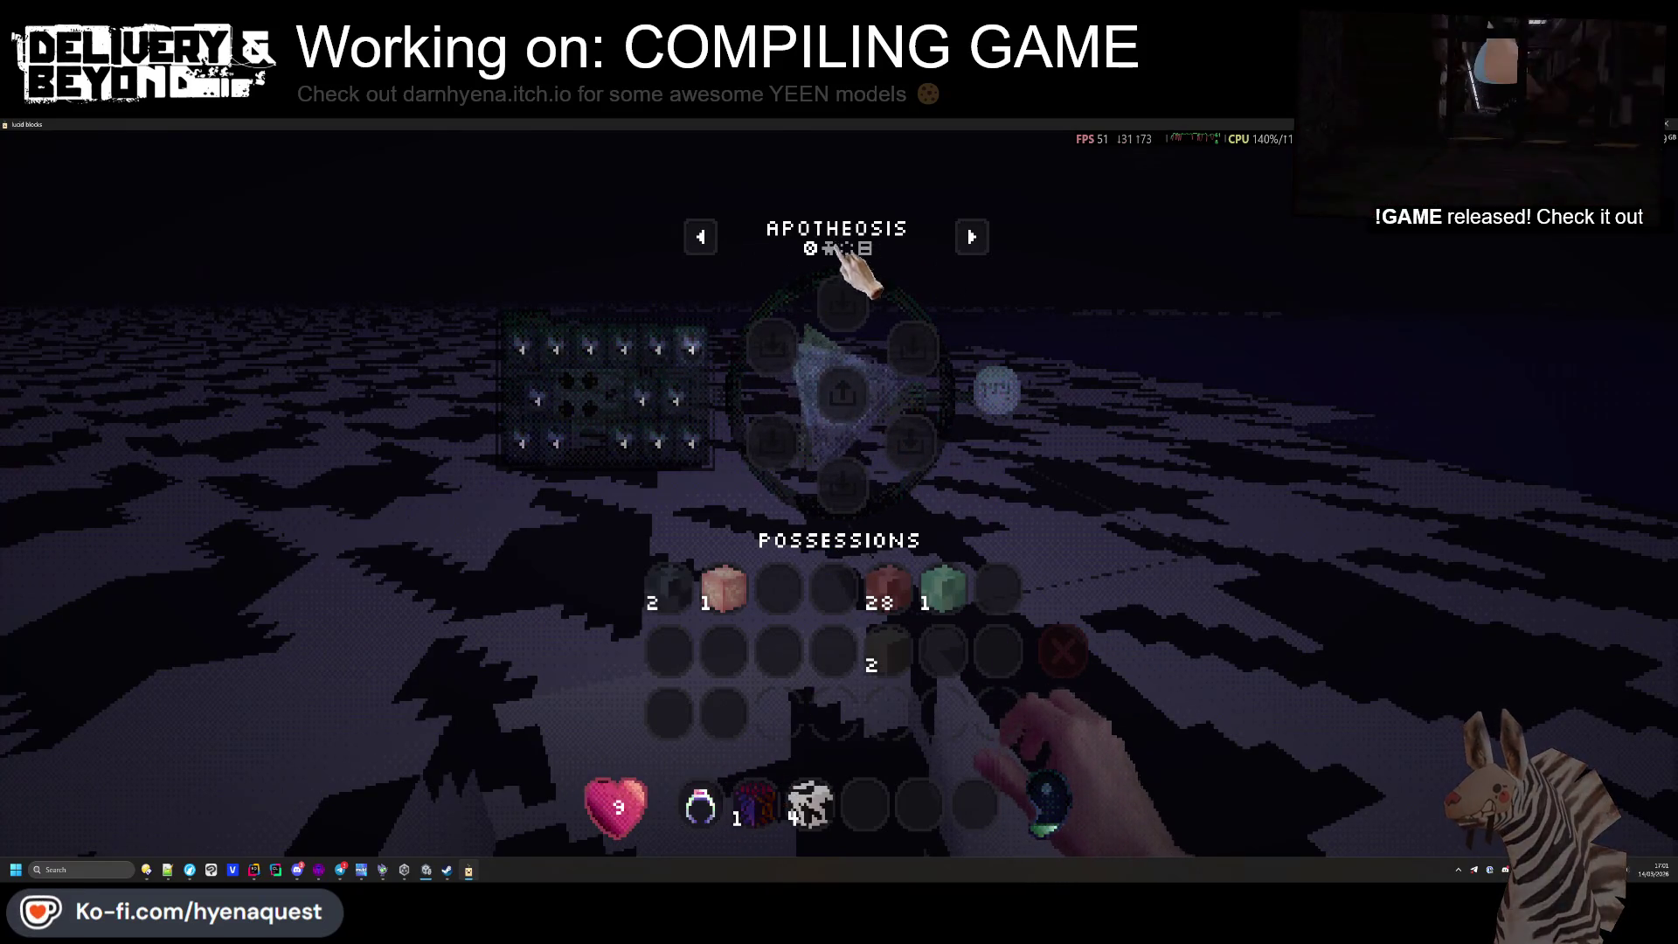
left_click(700, 806)
left_click(1003, 357)
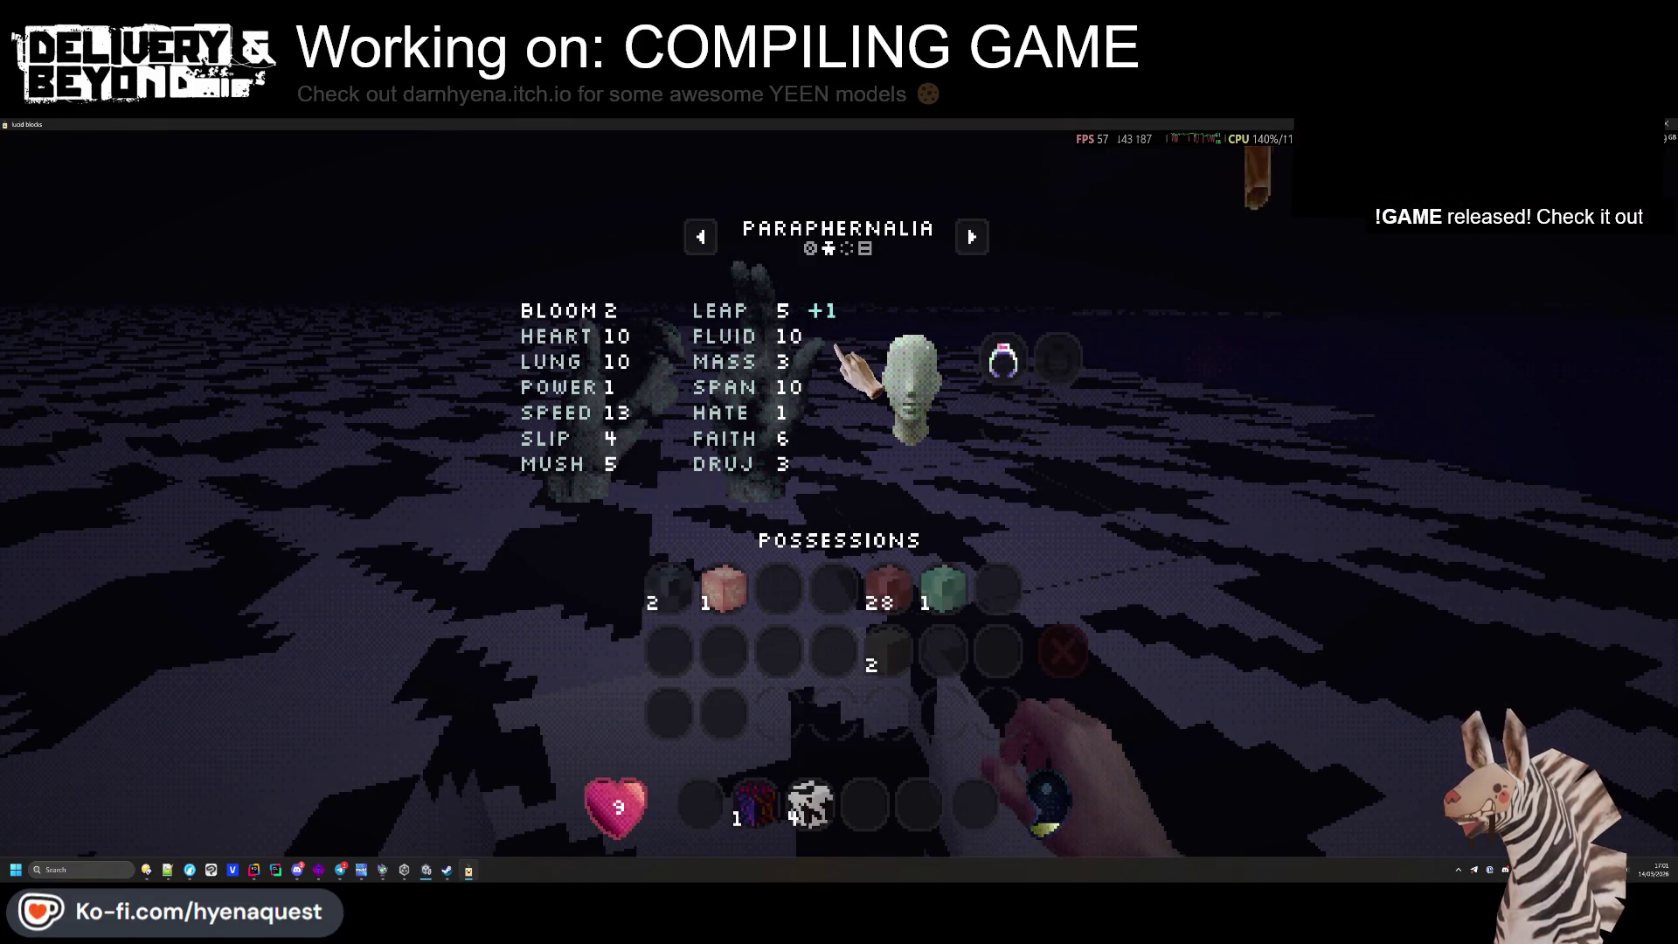
key("e")
Drop into the pit shaft and put the five checkered blocks in the Apotheosis ring's top slot
key("w")
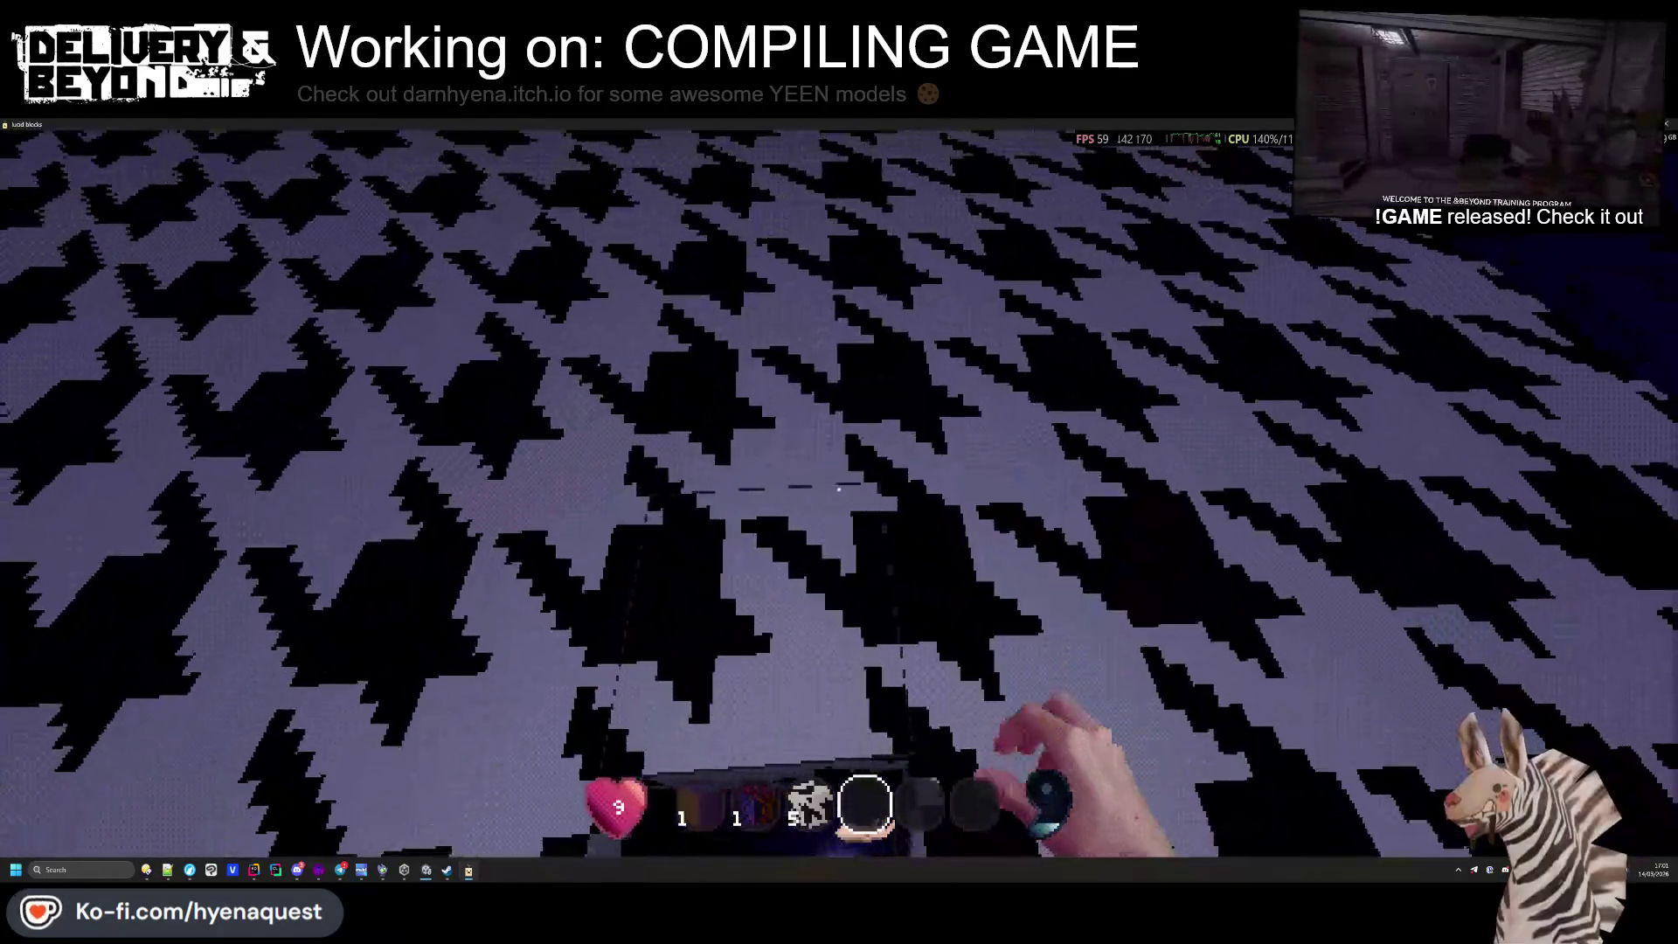
key("e")
left_click(809, 804)
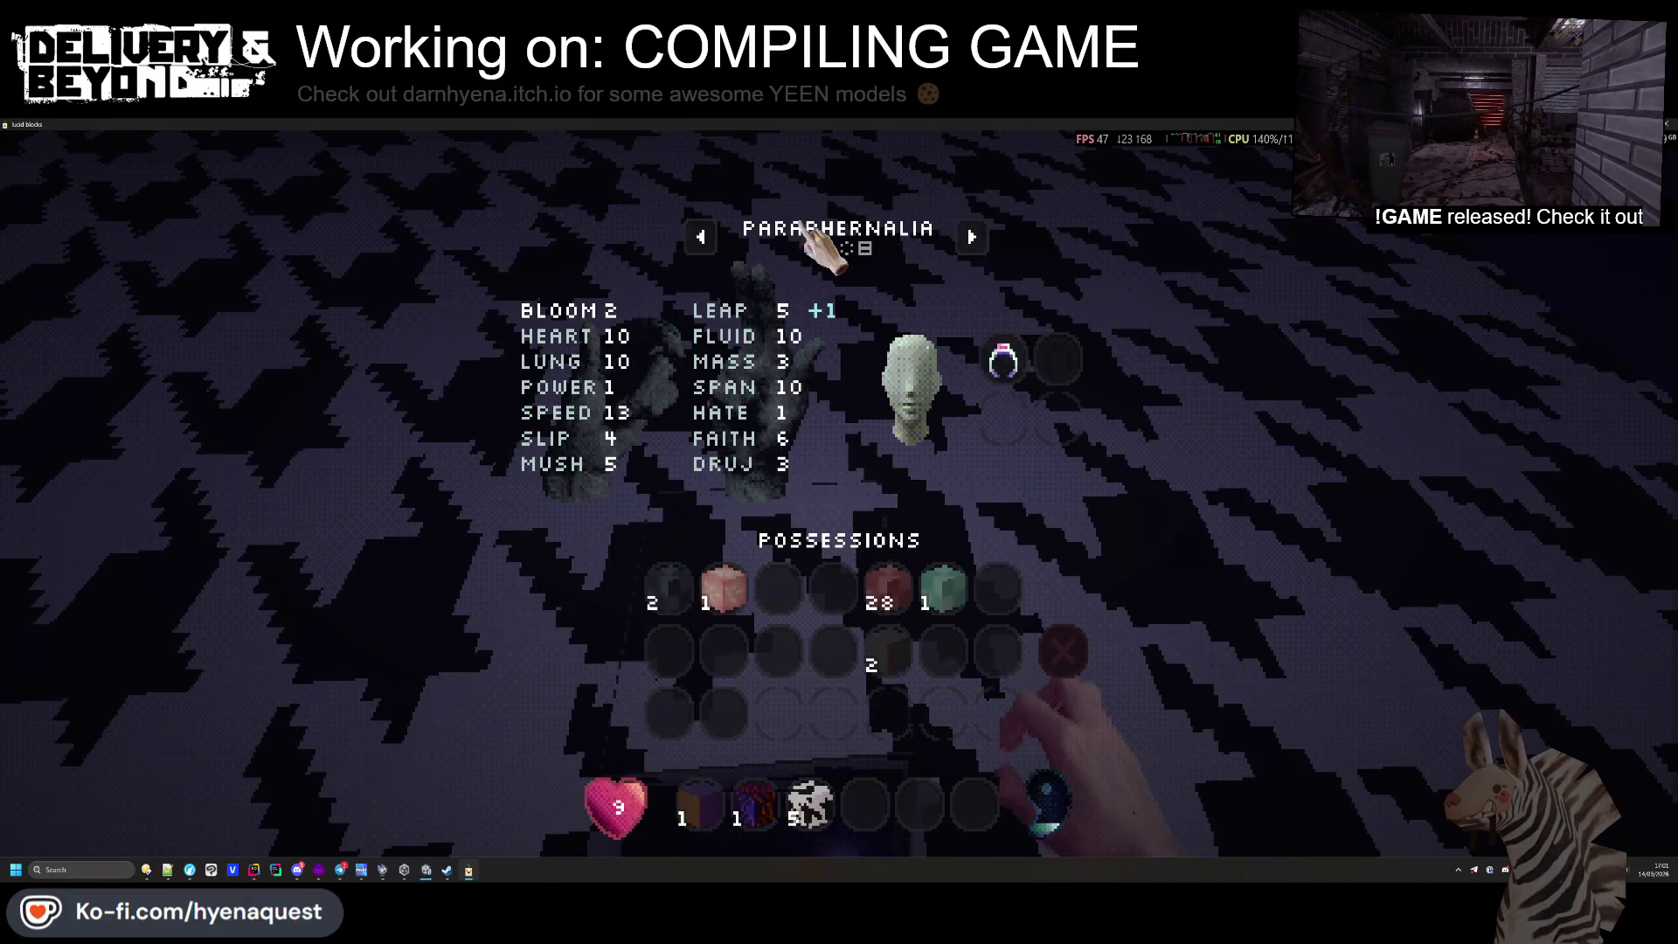
left_click(700, 236)
left_click(808, 802)
left_click(839, 301)
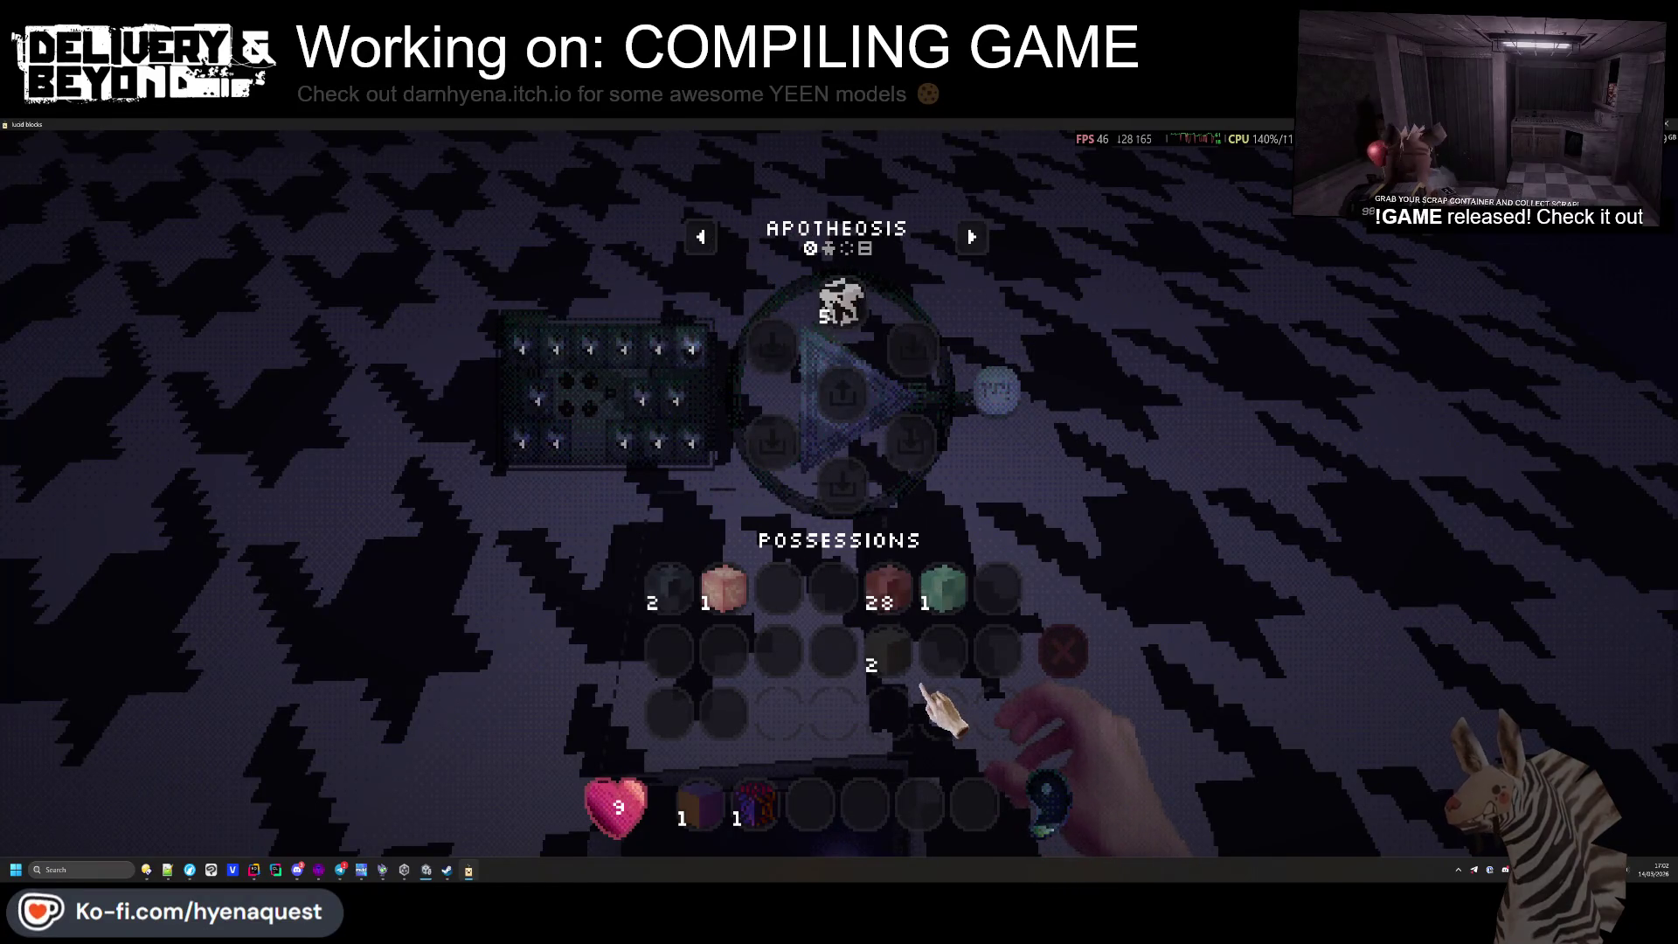
Use the pink block as the bottom ingredient to craft 4 multicoloured vomit blocks
left_click(700, 804)
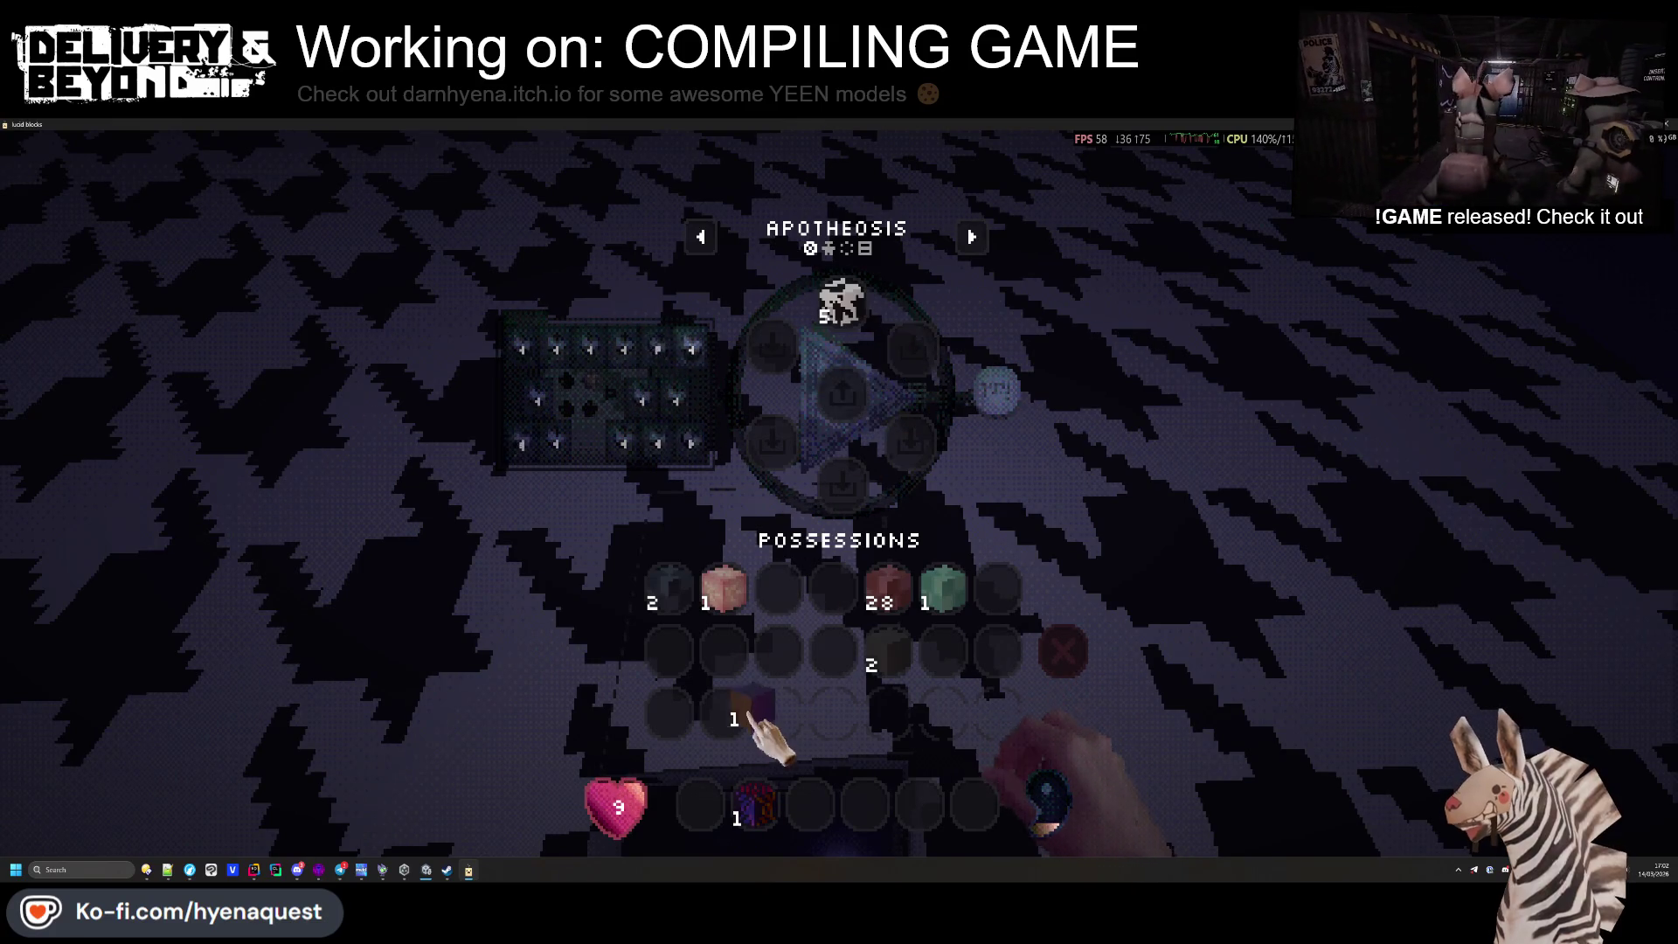
left_click(699, 804)
left_click(884, 654)
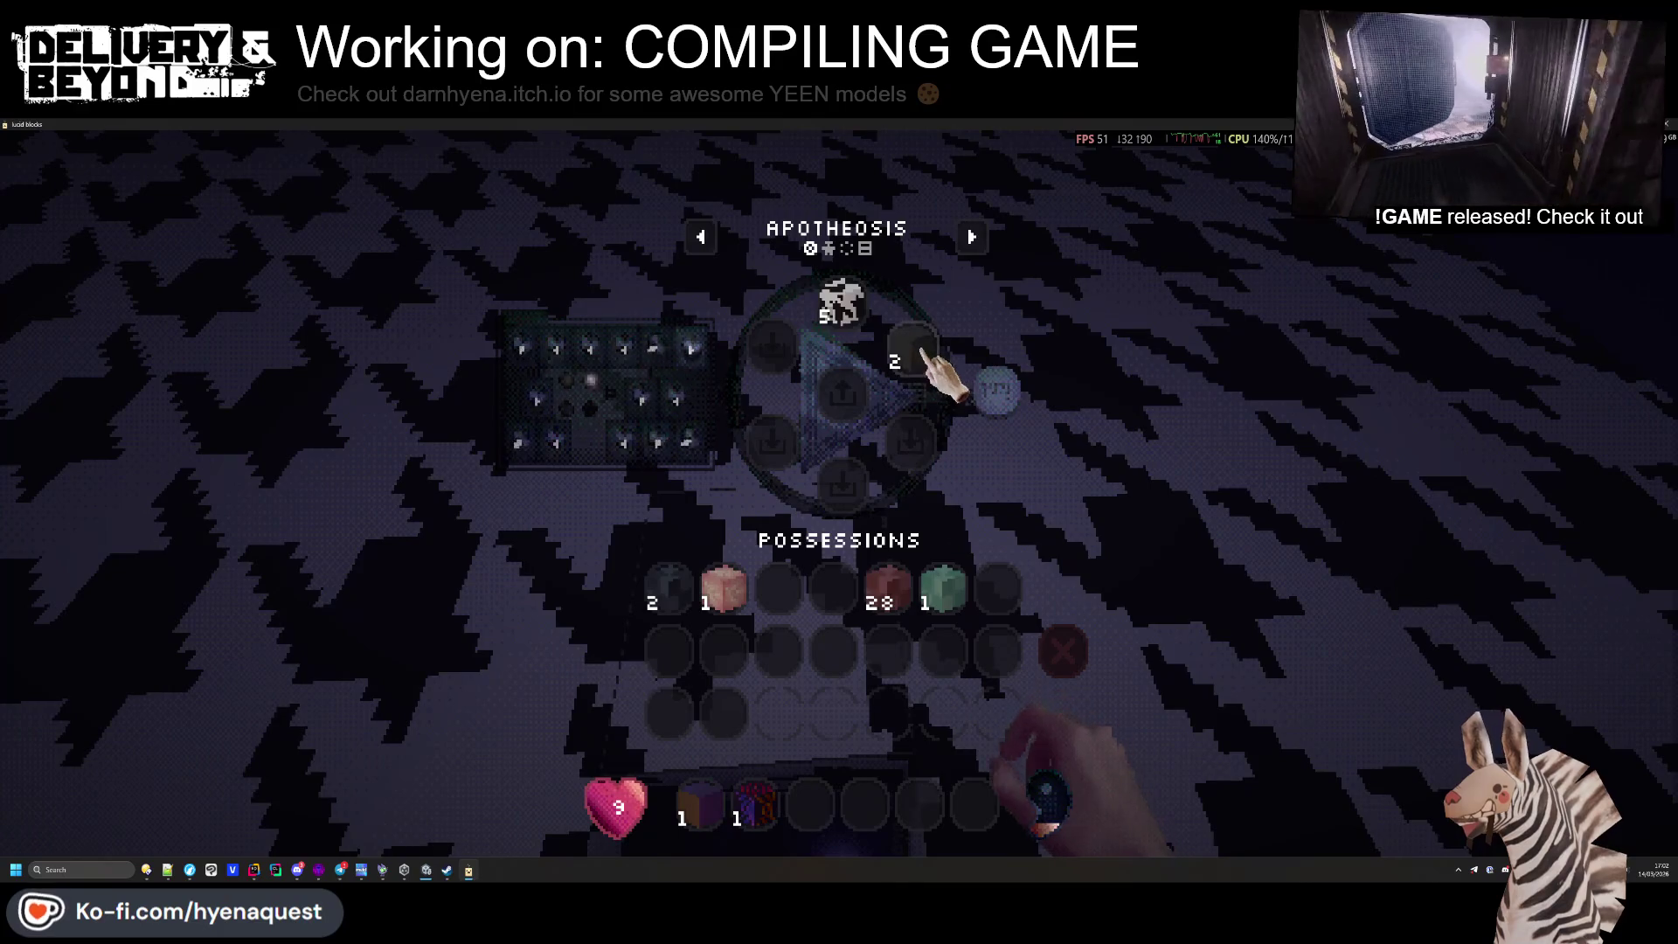
left_click(913, 350)
left_click(914, 350)
left_click(884, 653)
left_click(725, 587)
left_click(841, 484)
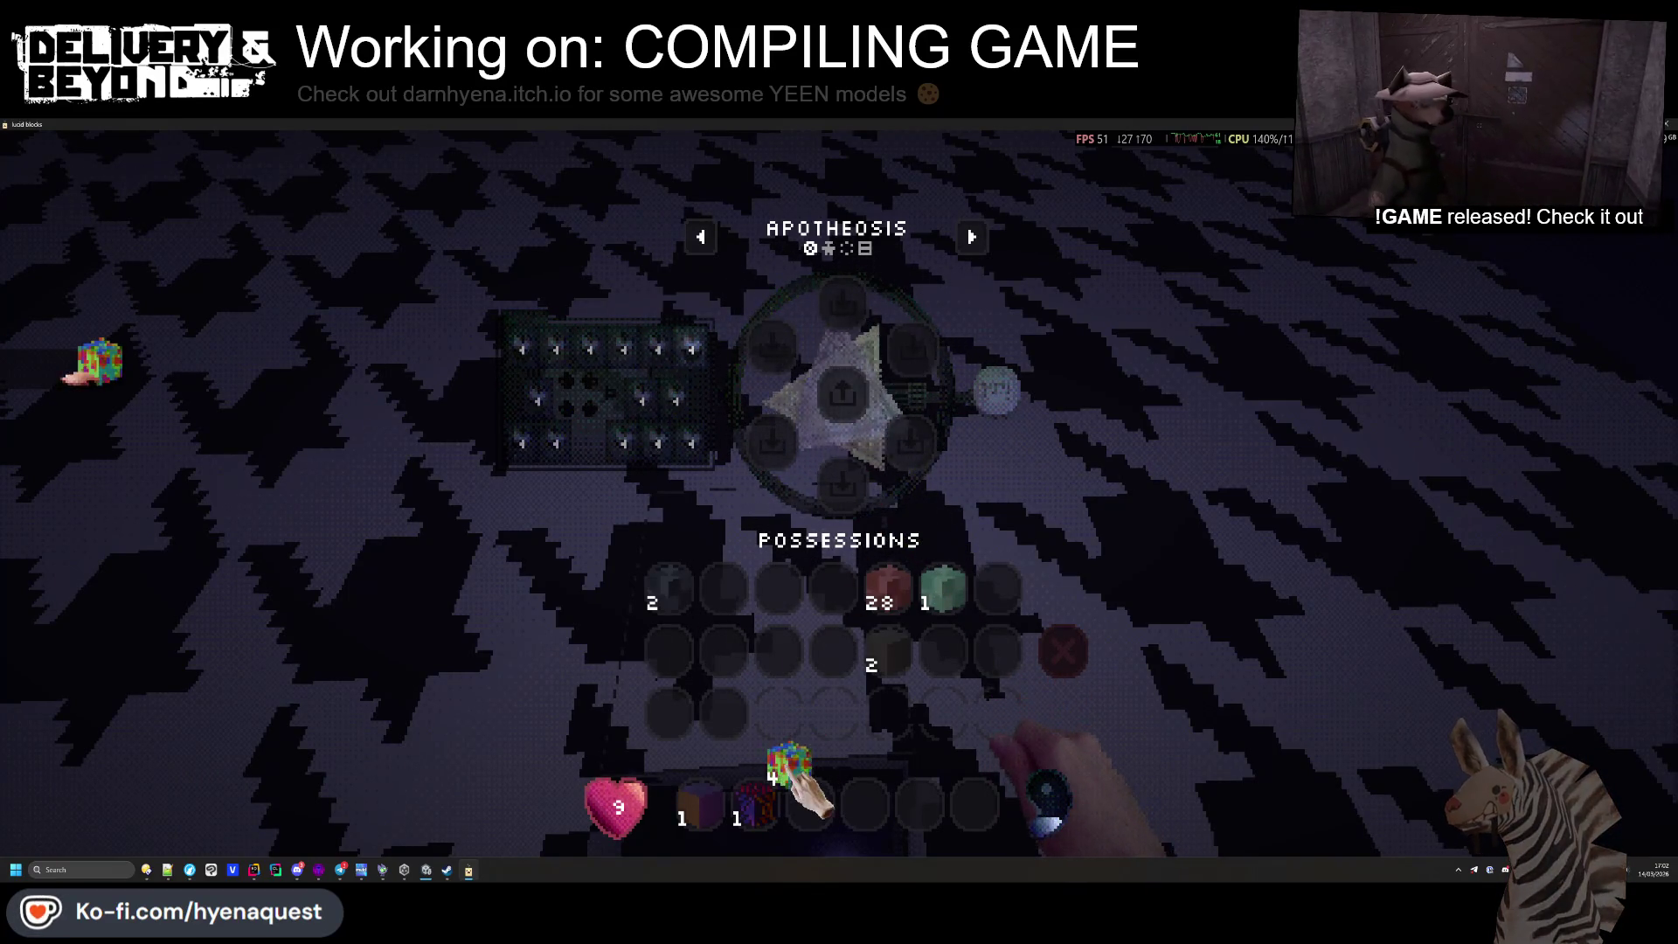
Place vomit blocks from hotbar slot 4 down the shaft and load the rest into Apotheosis
key("e")
key("4")
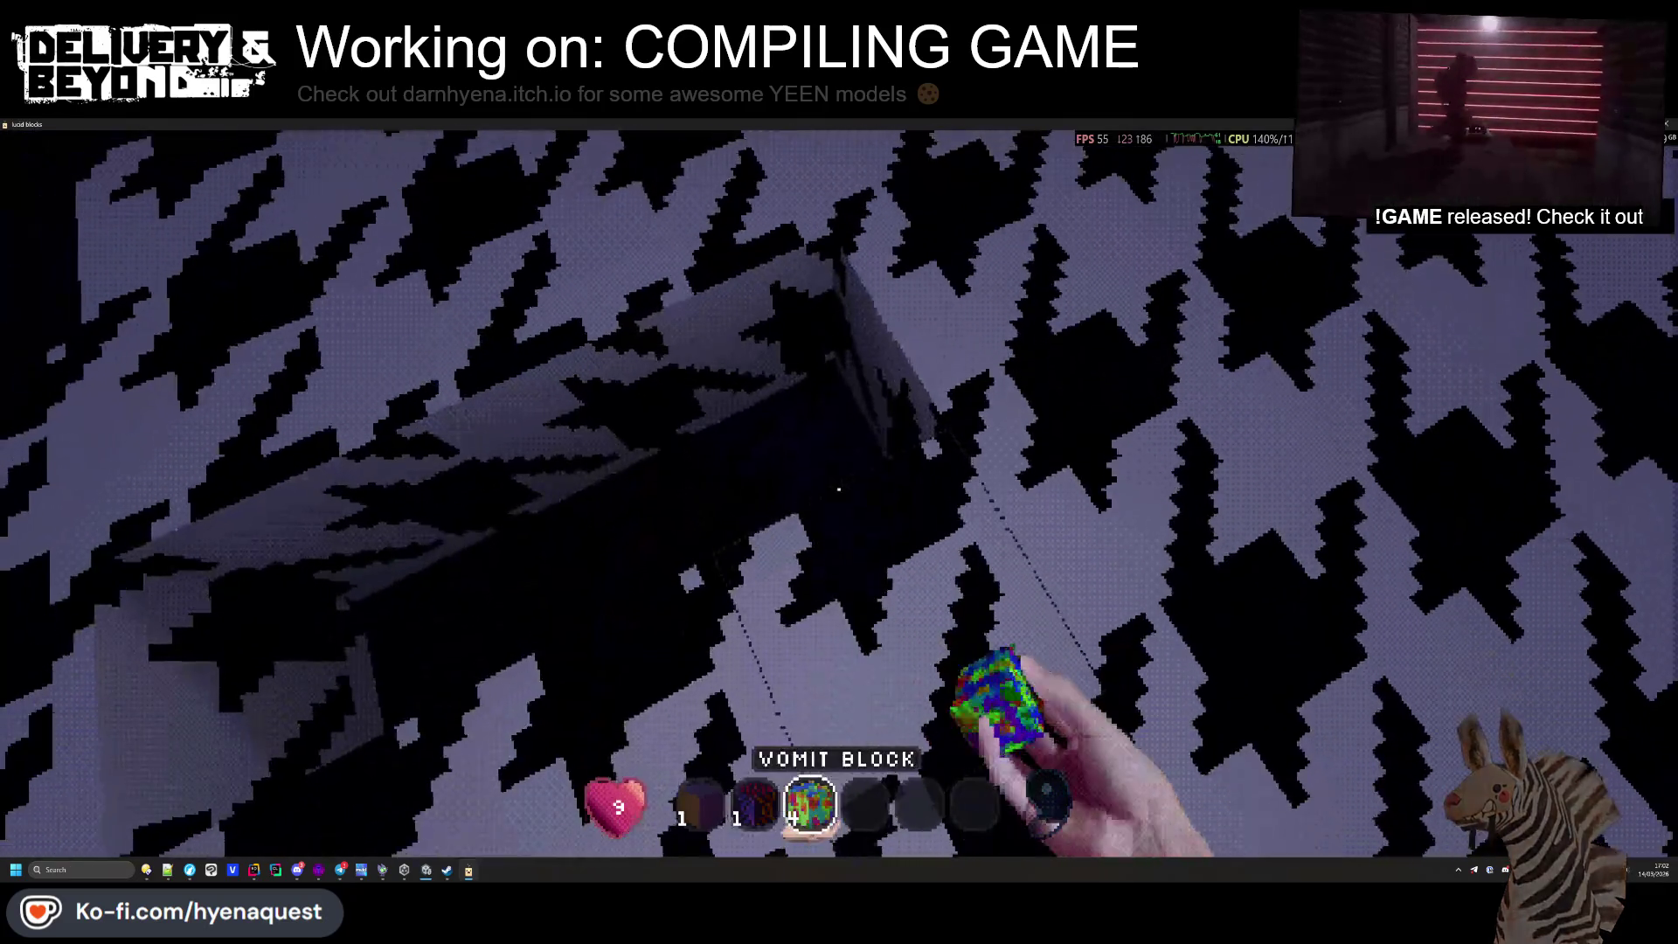
right_click(838, 489)
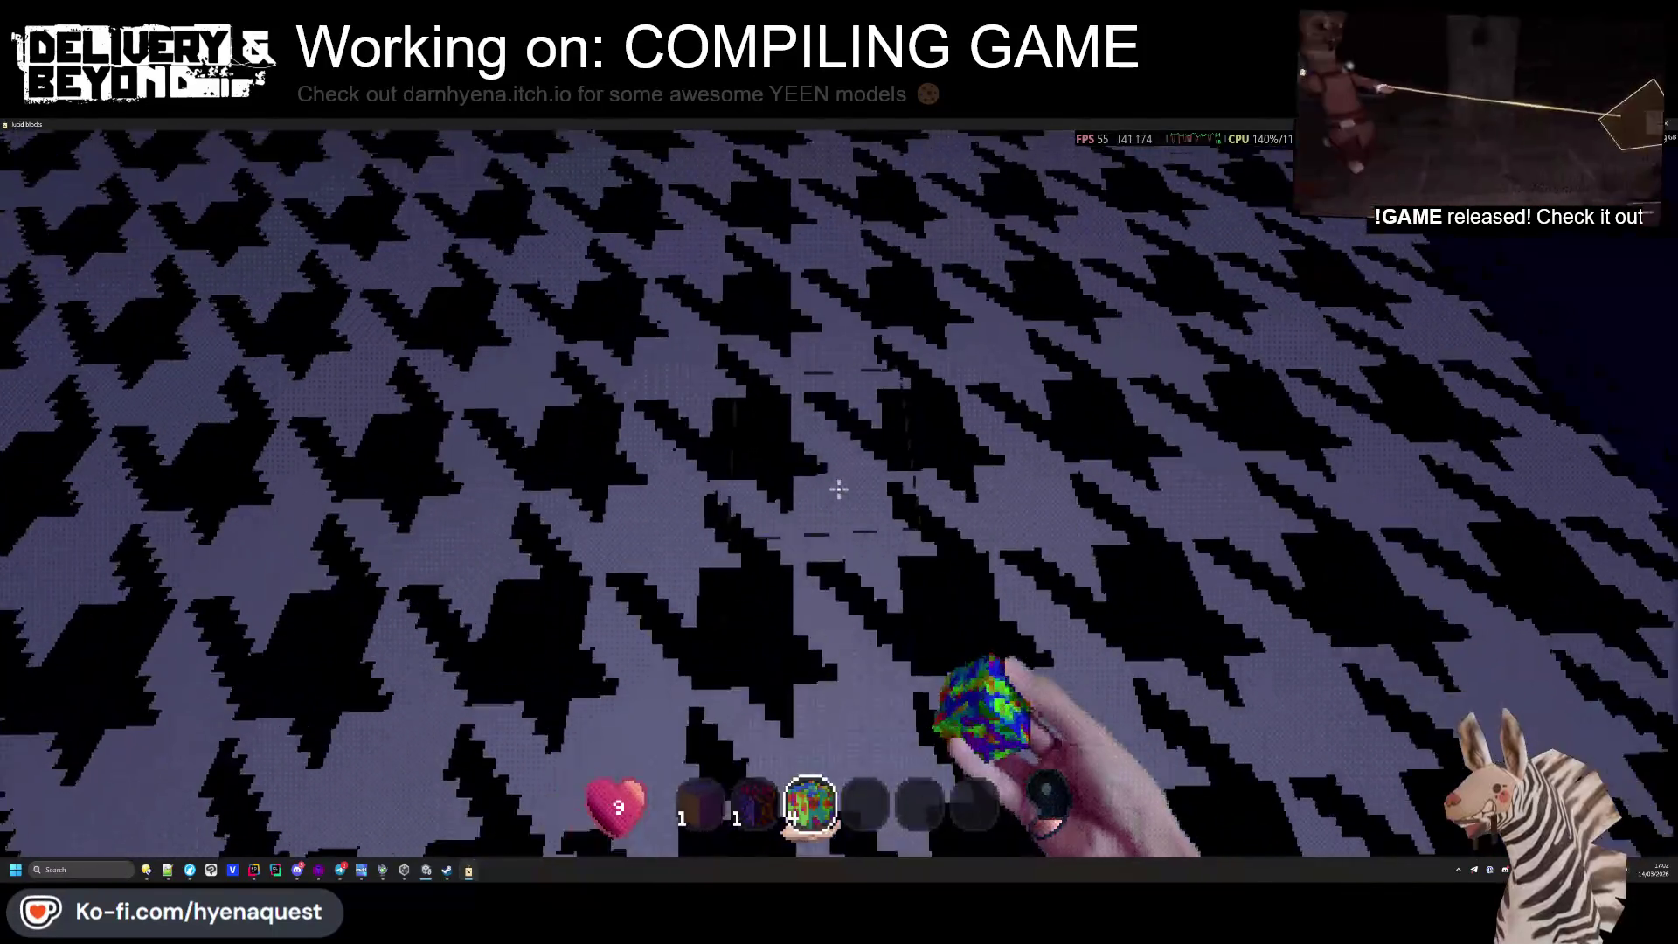
right_click(838, 489)
key("e")
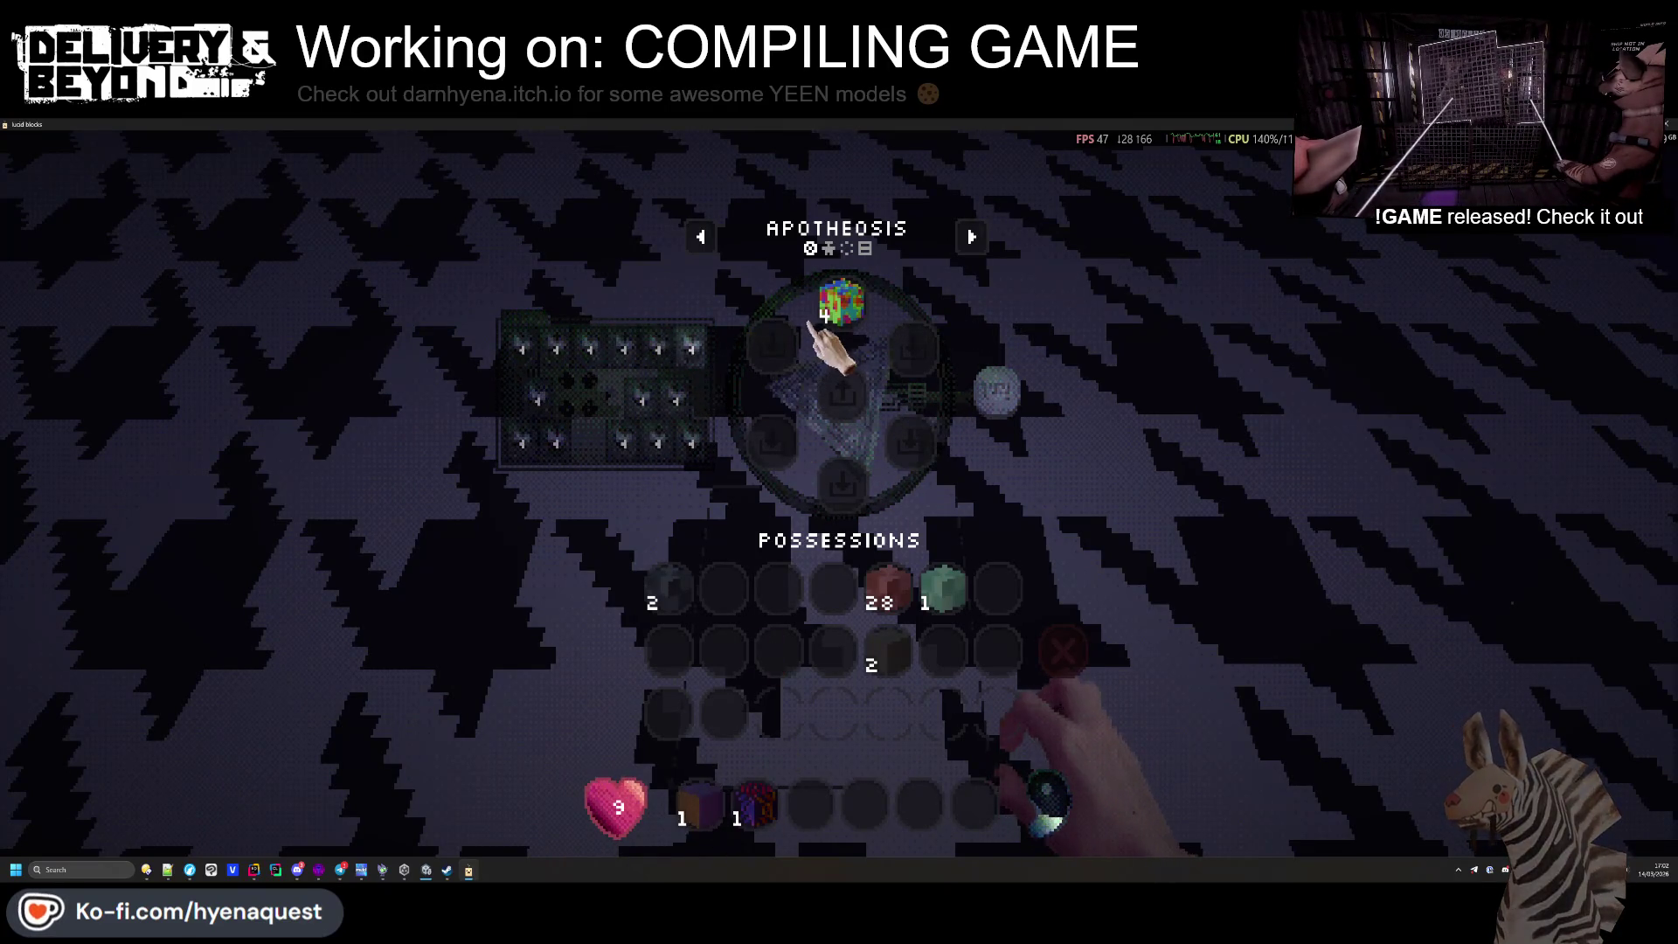
key("e")
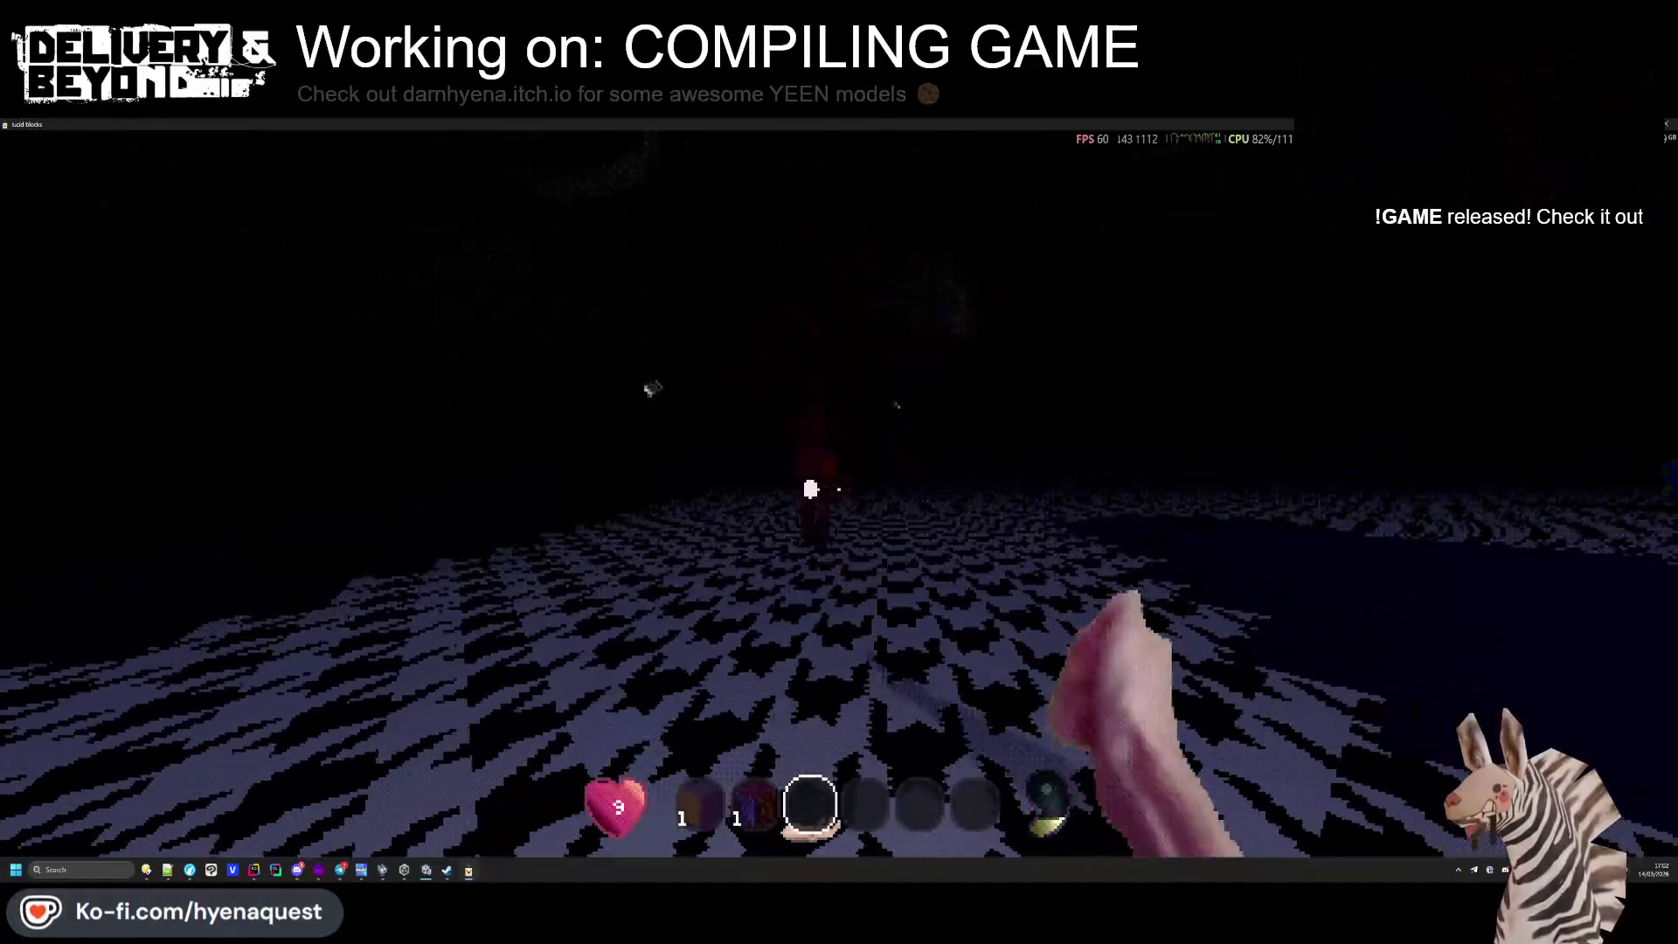
Attack the dark red figure and cross past the spider into the dim purple-walled room
left_click(839, 490)
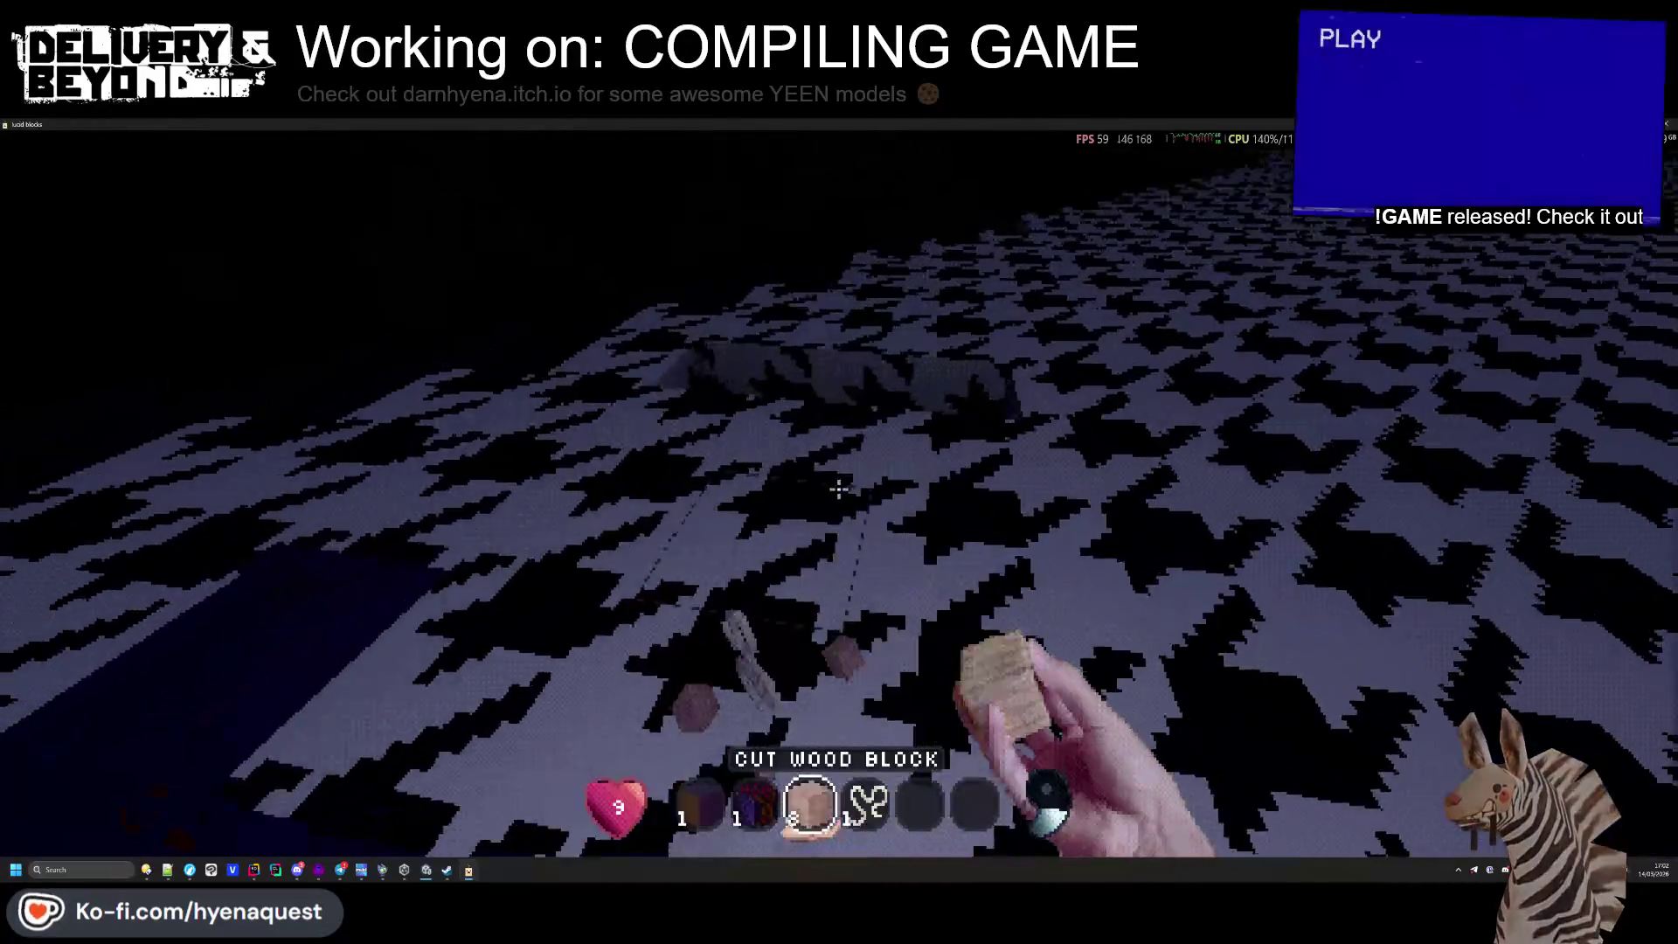
scroll(839, 489, "down", 2)
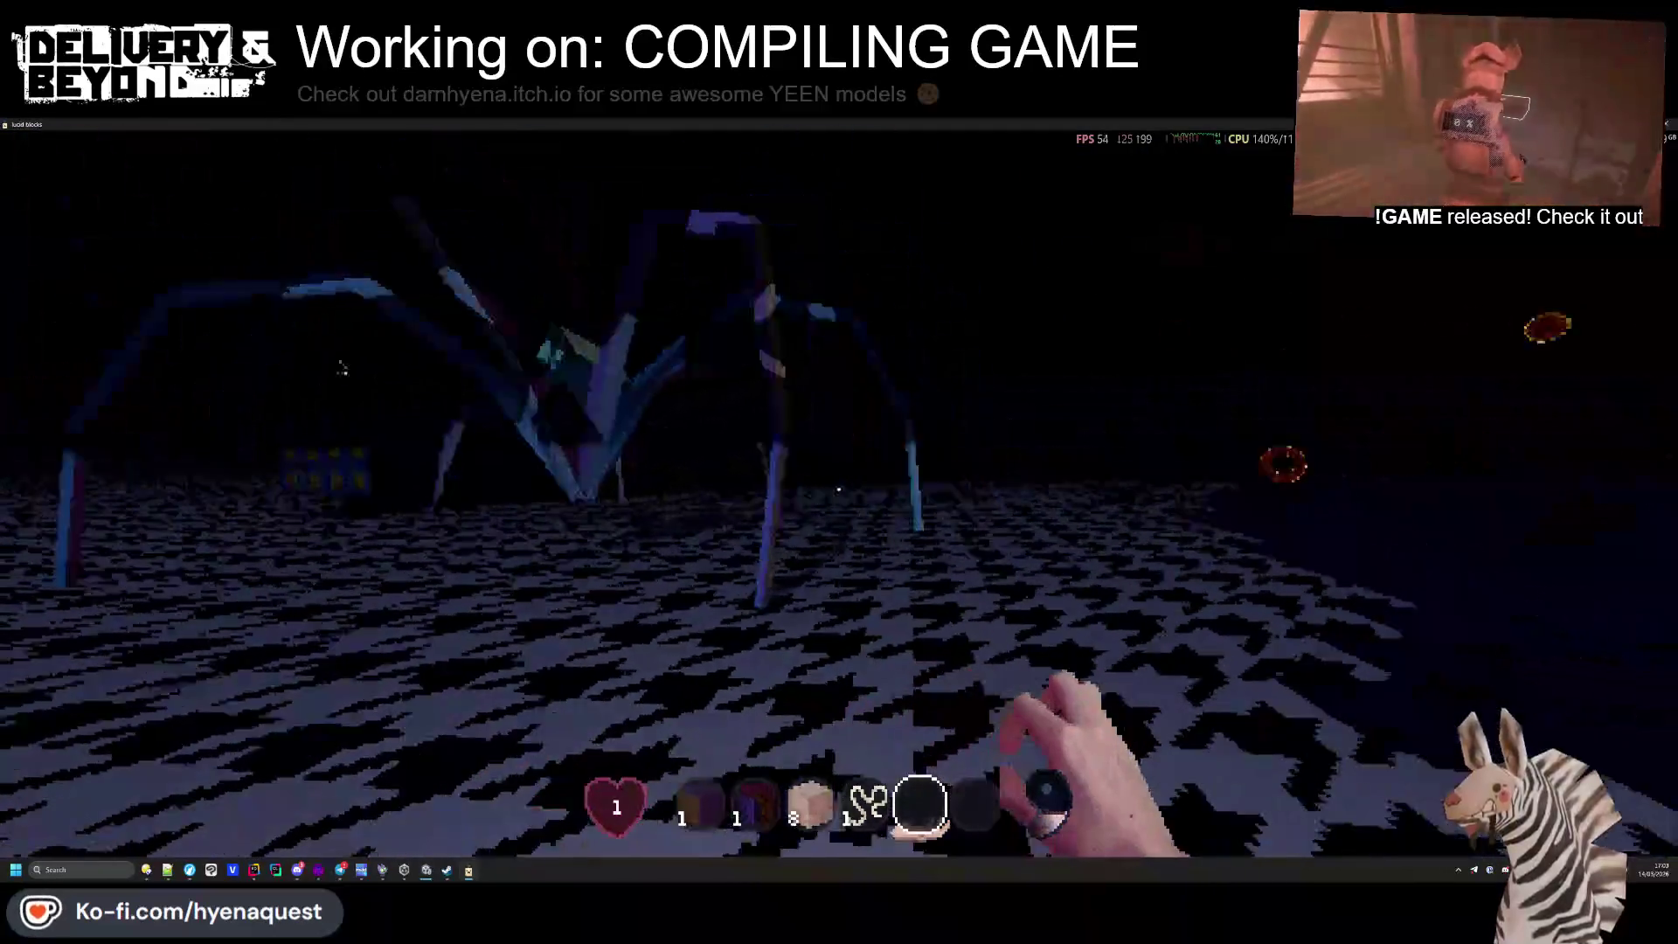
key("alt")
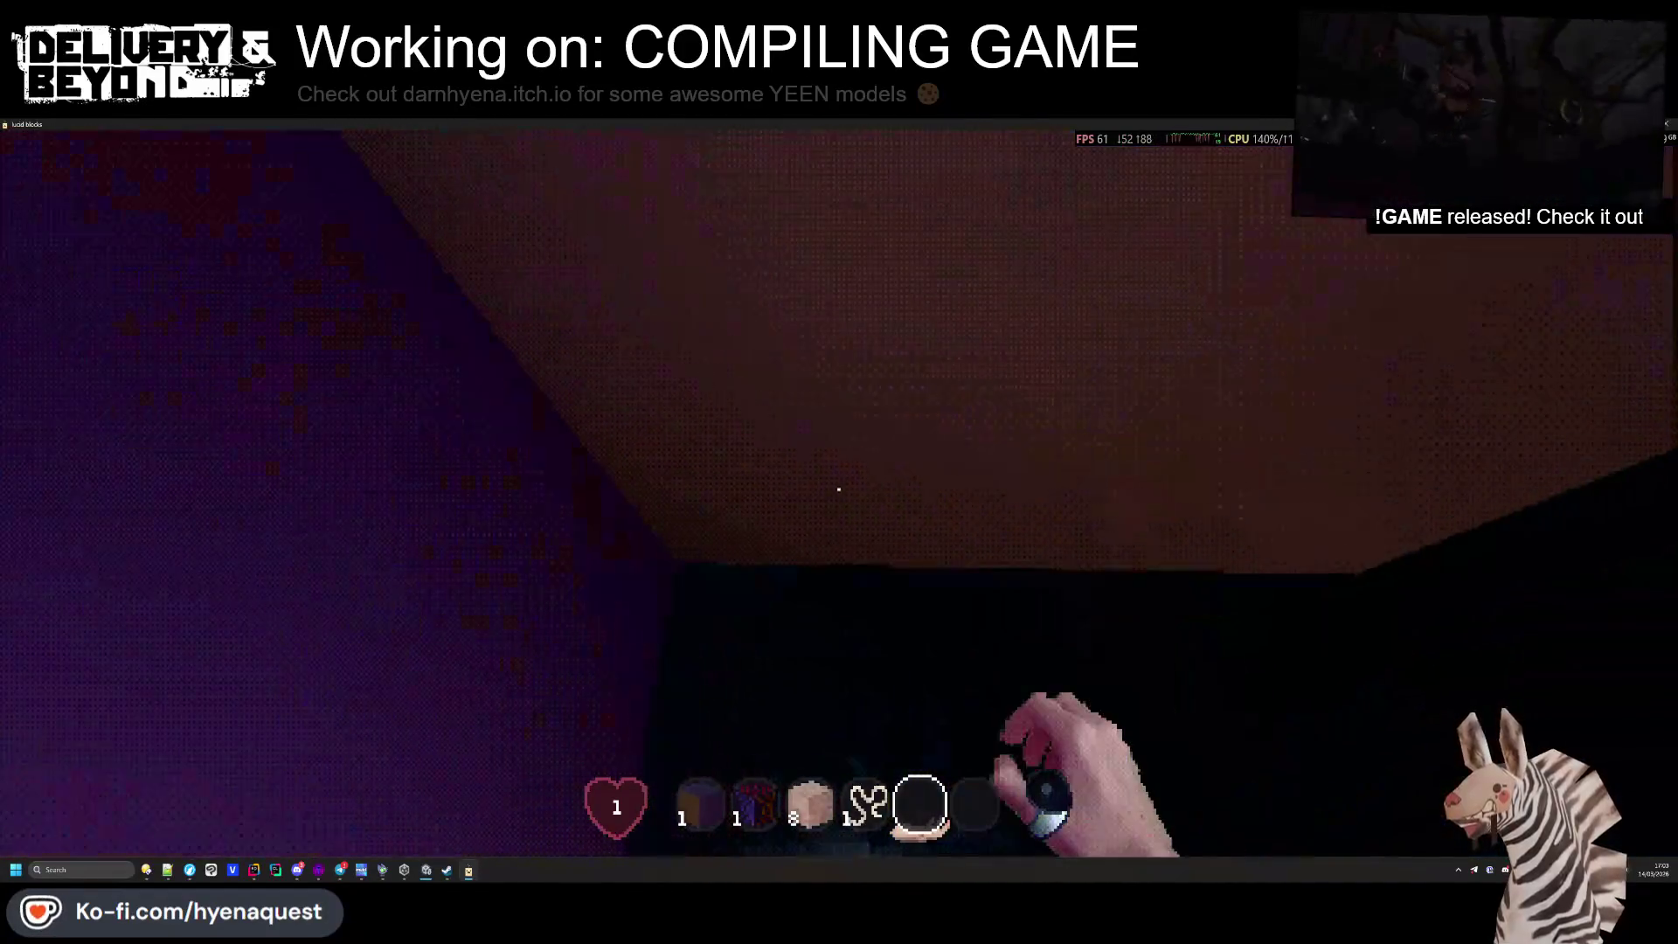
Place the Prismatic Block from slot 1, then mine a dirt block and a grey block
key("2")
key("1")
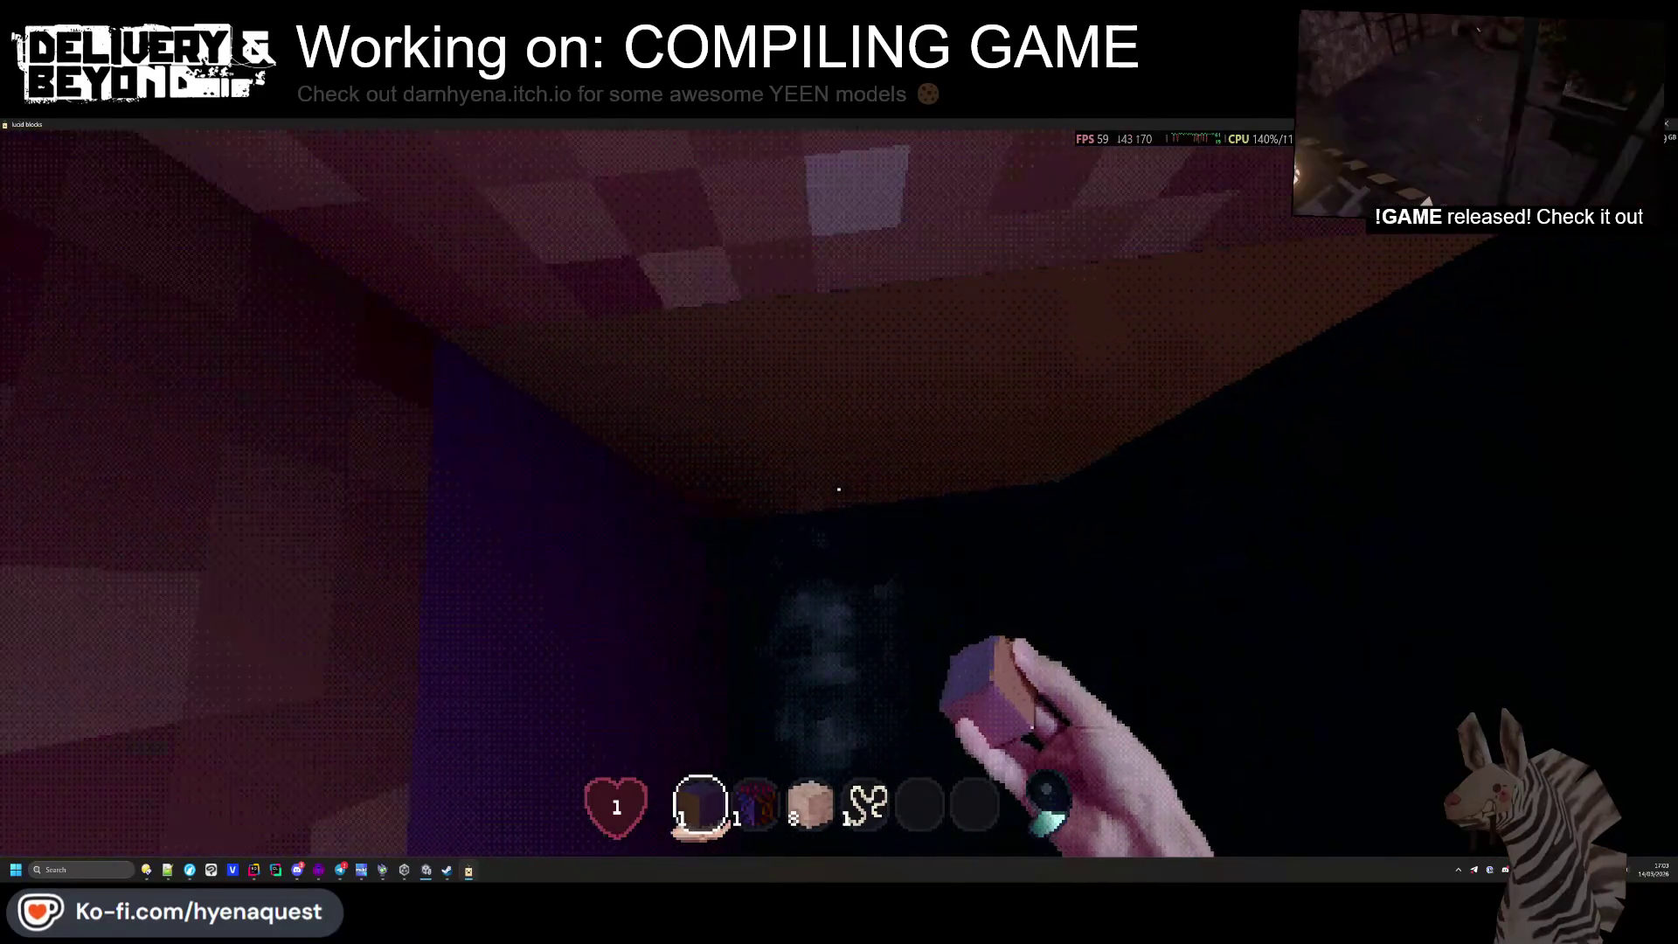
right_click(839, 490)
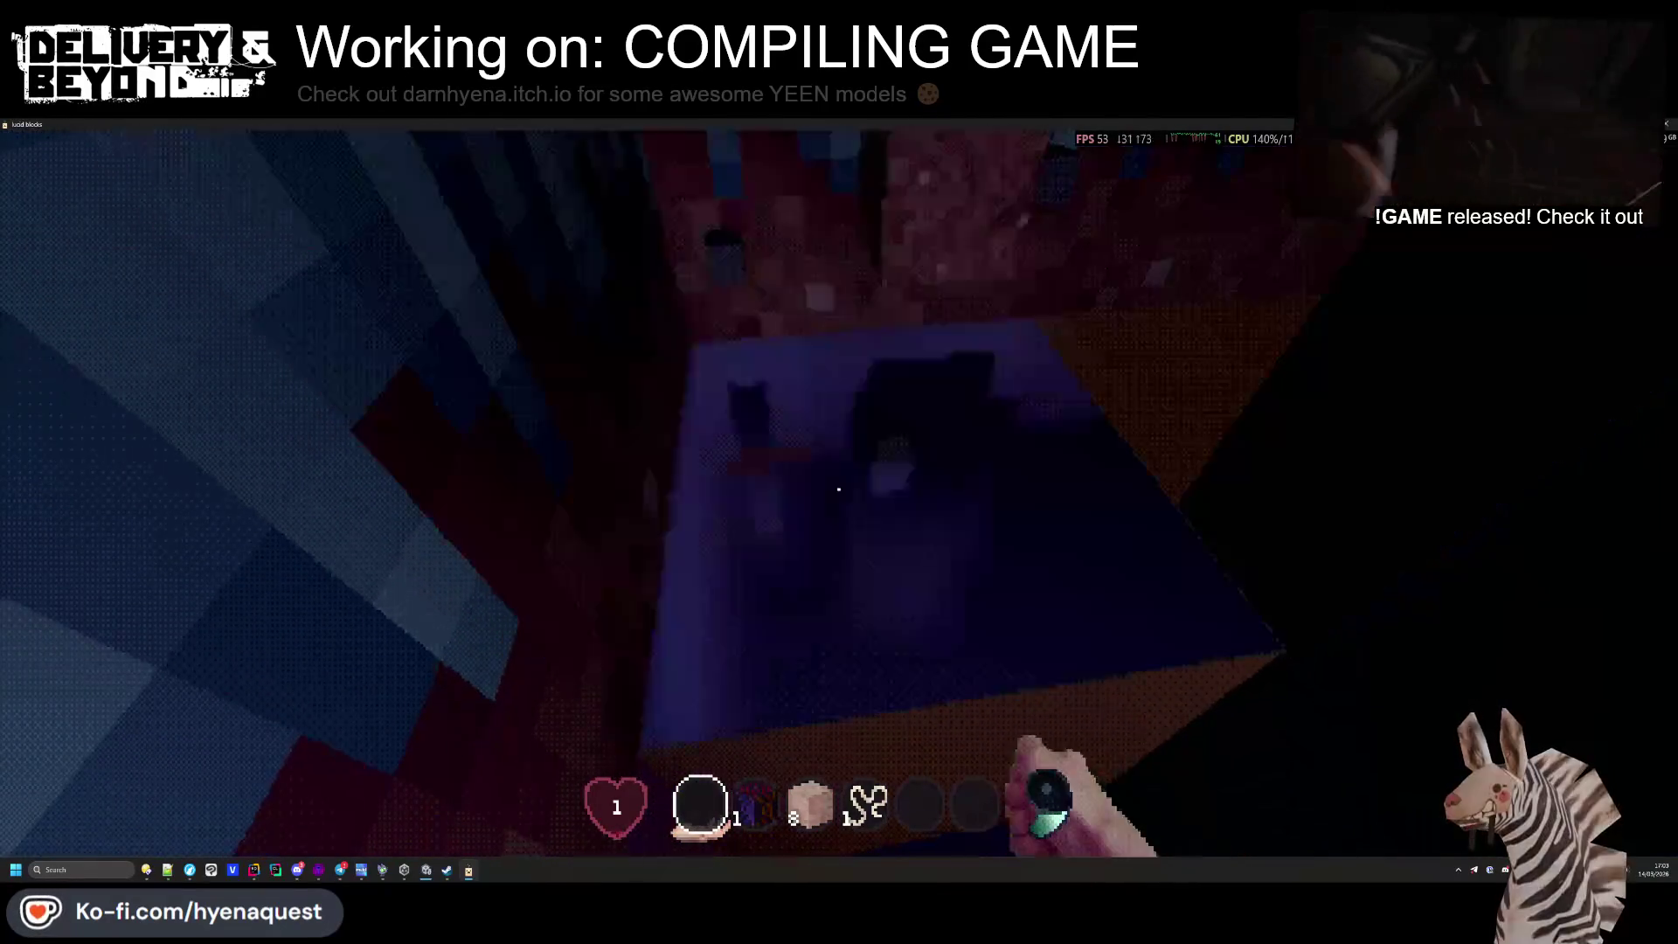
left_click(839, 489)
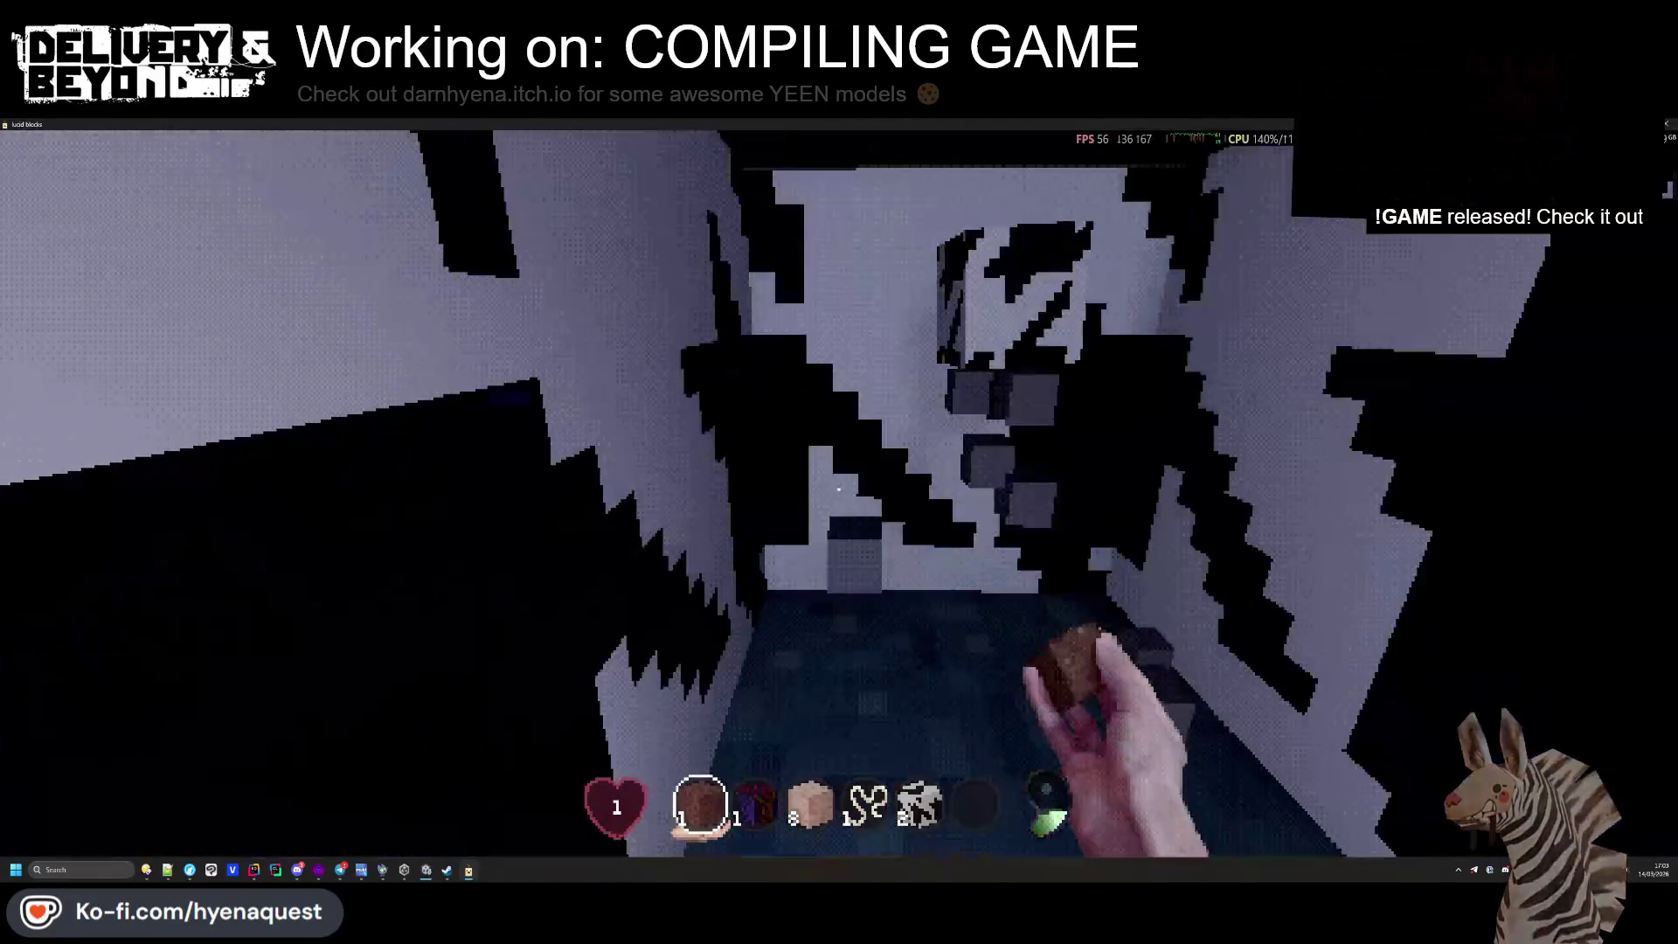
left_click(839, 489)
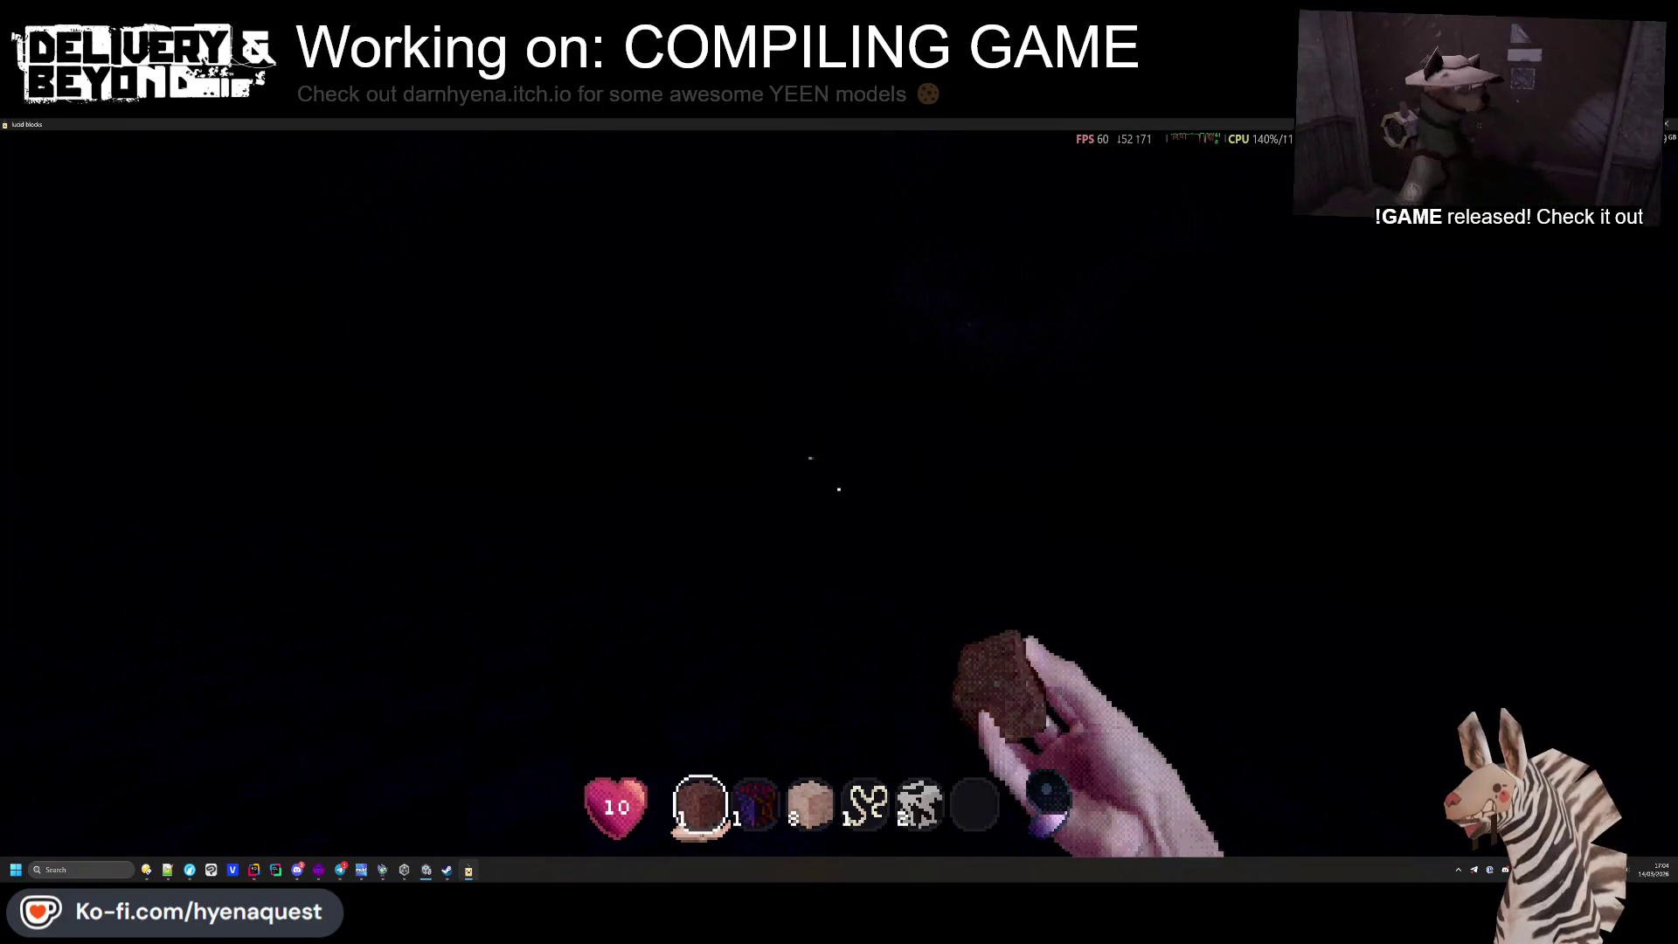
Put the String into the crafting ring and test the rainbow cube in the top slot
scroll(839, 472, "down", 4)
scroll(839, 472, "up", 1)
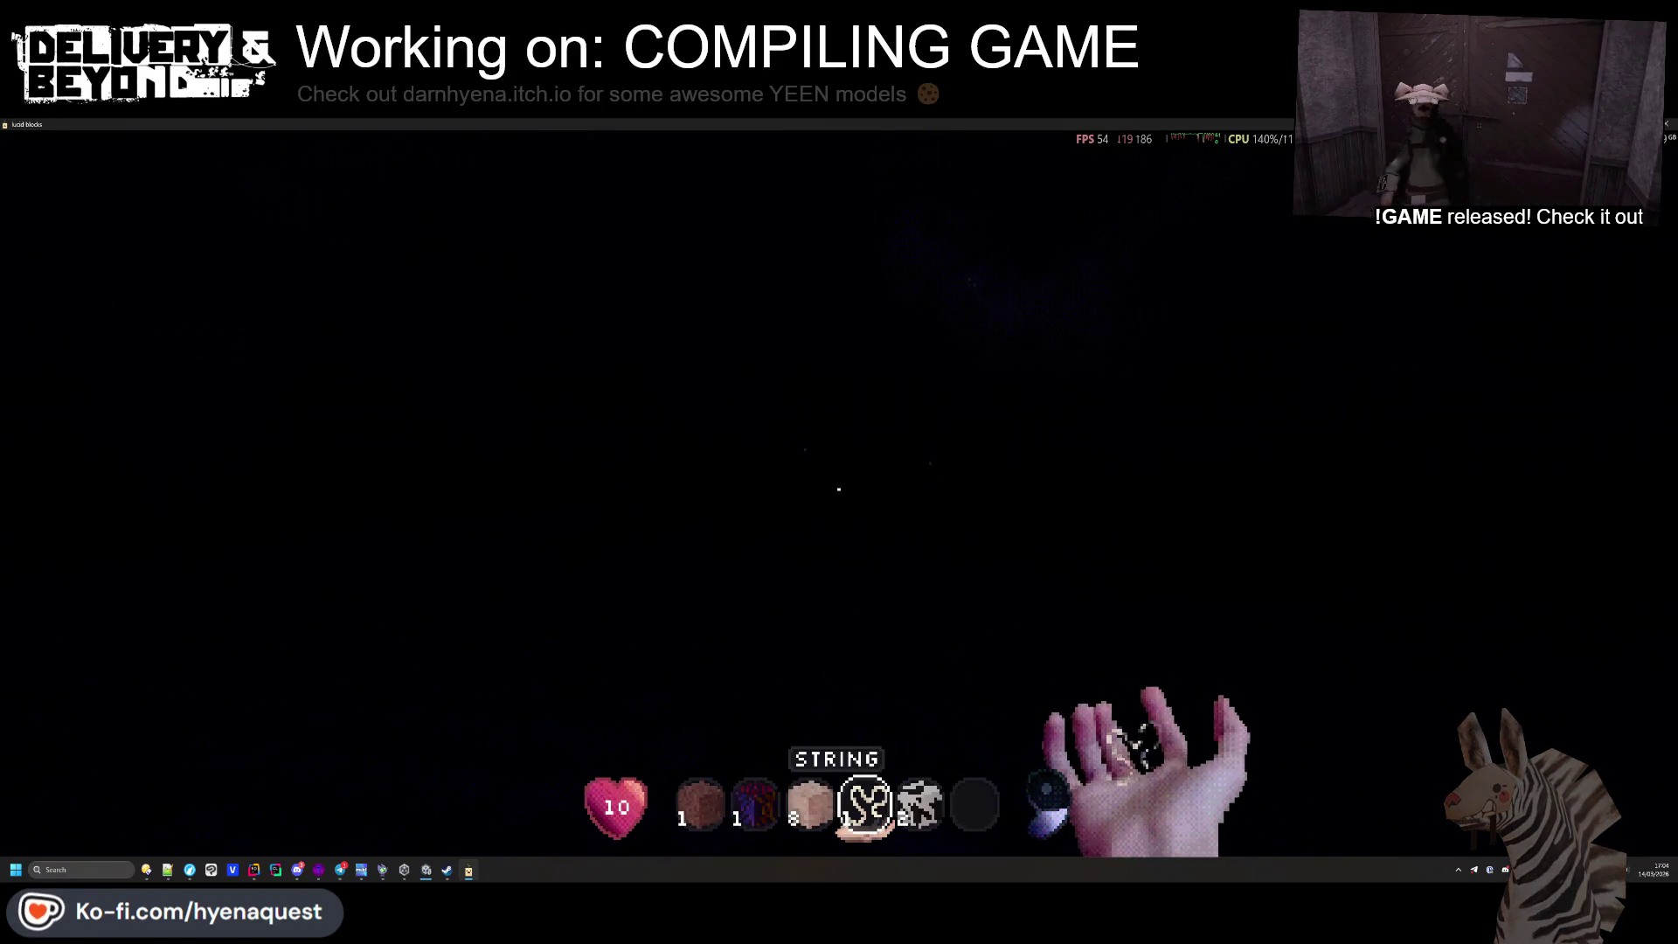
key("e")
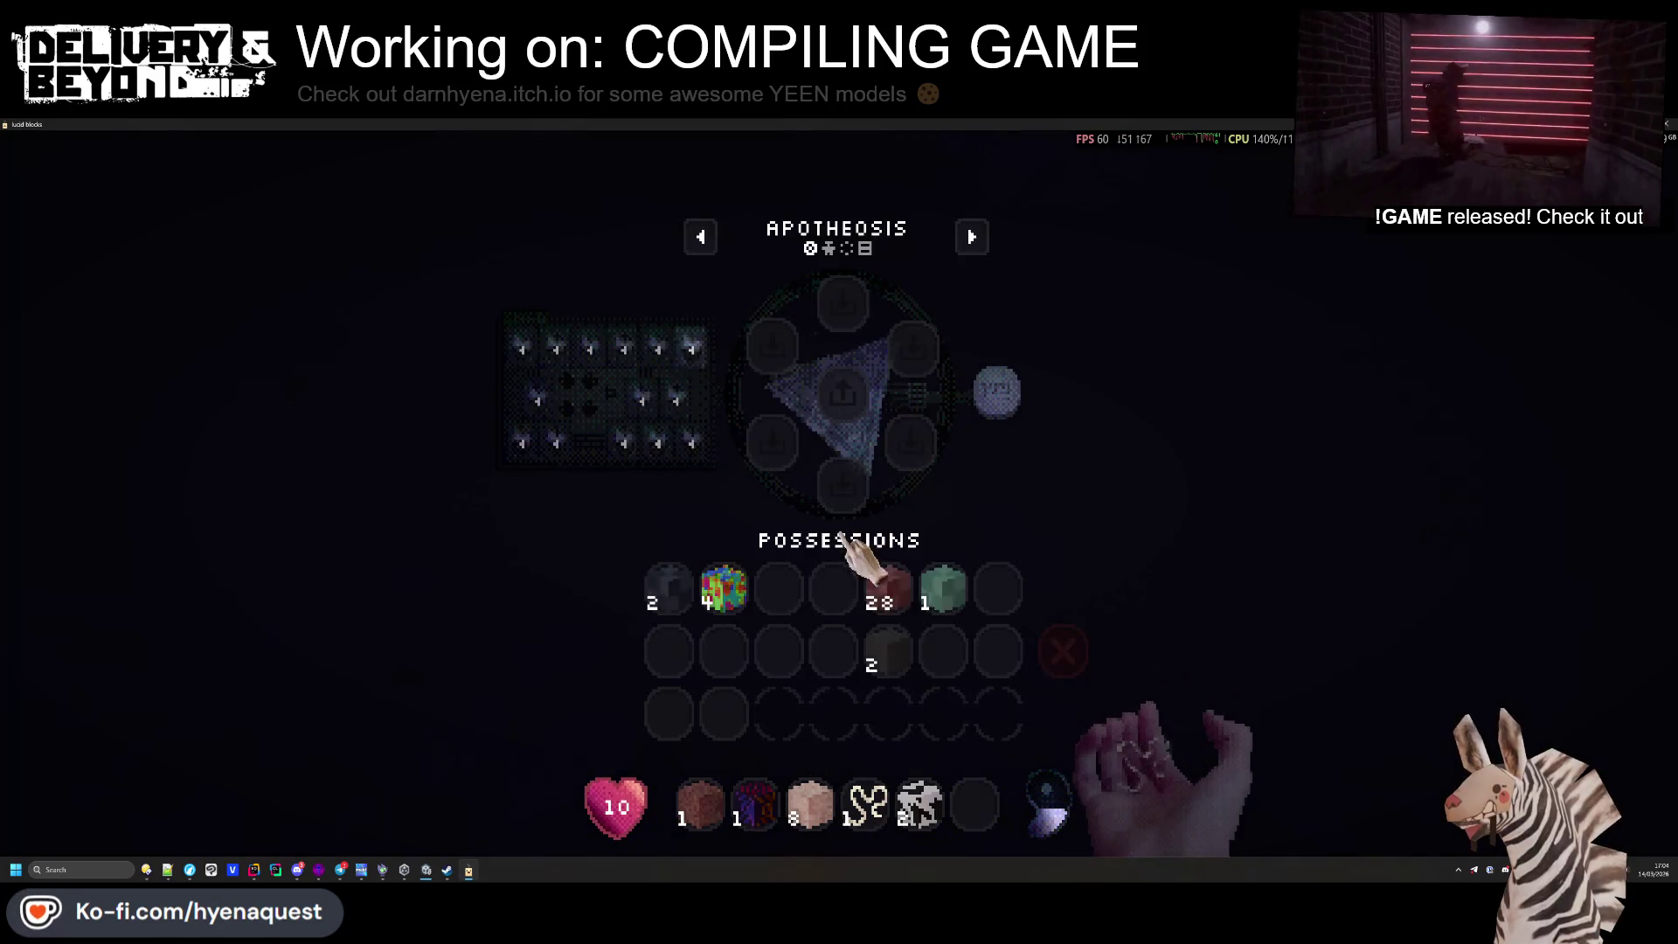
left_click(776, 348)
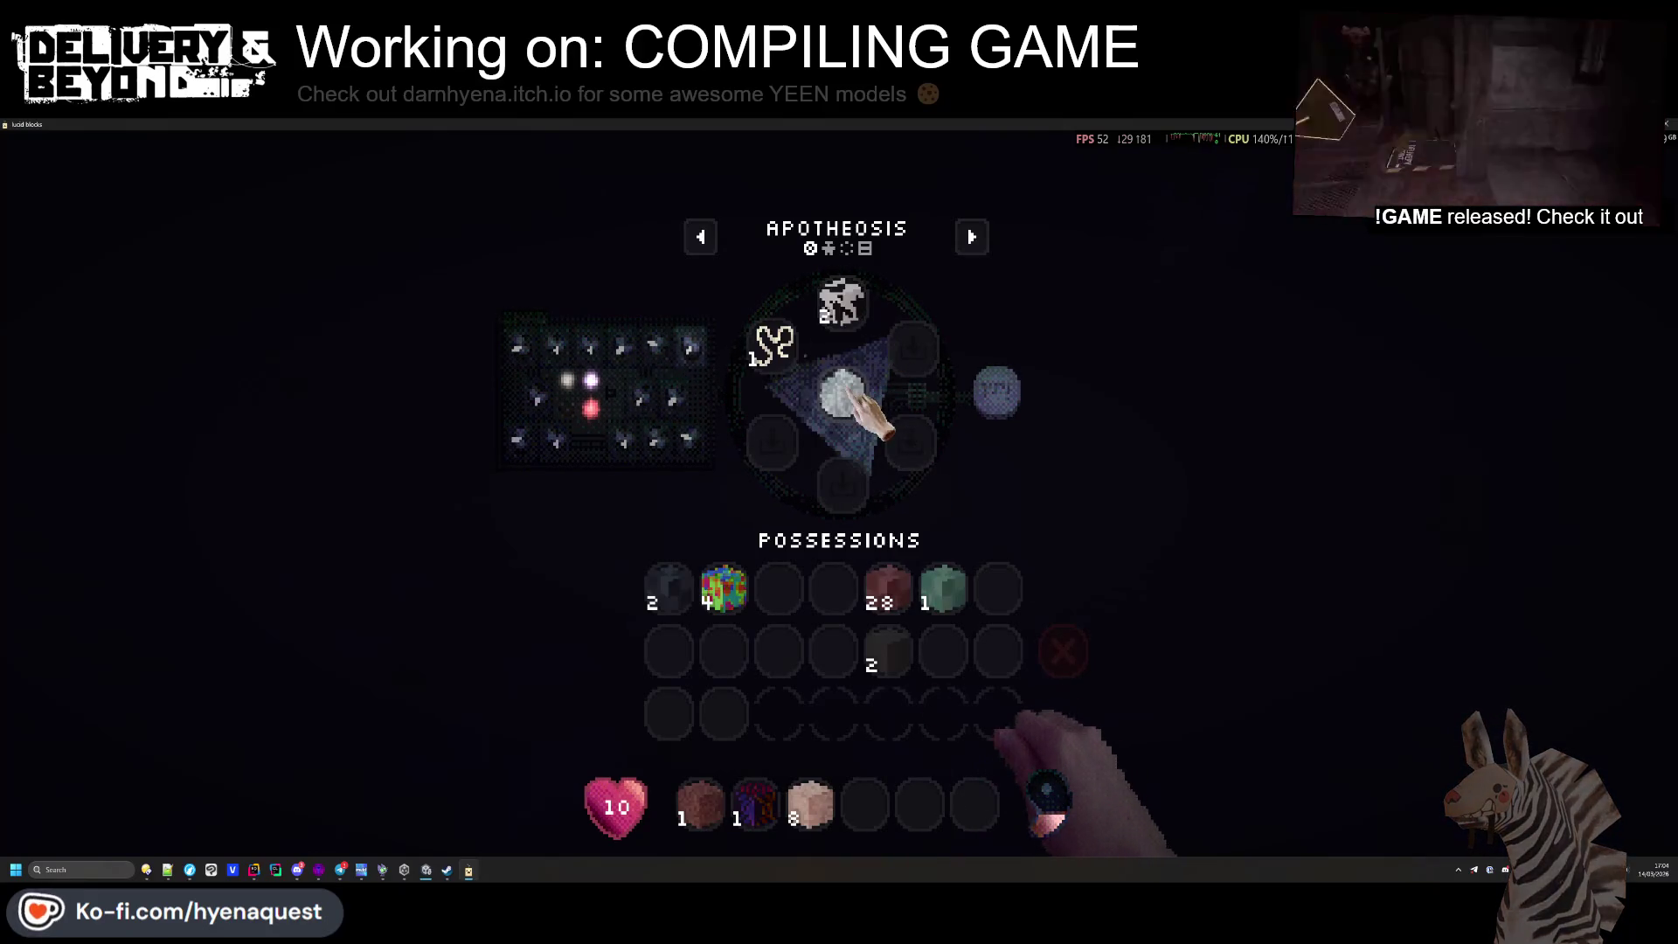
left_click(865, 804)
left_click(724, 588)
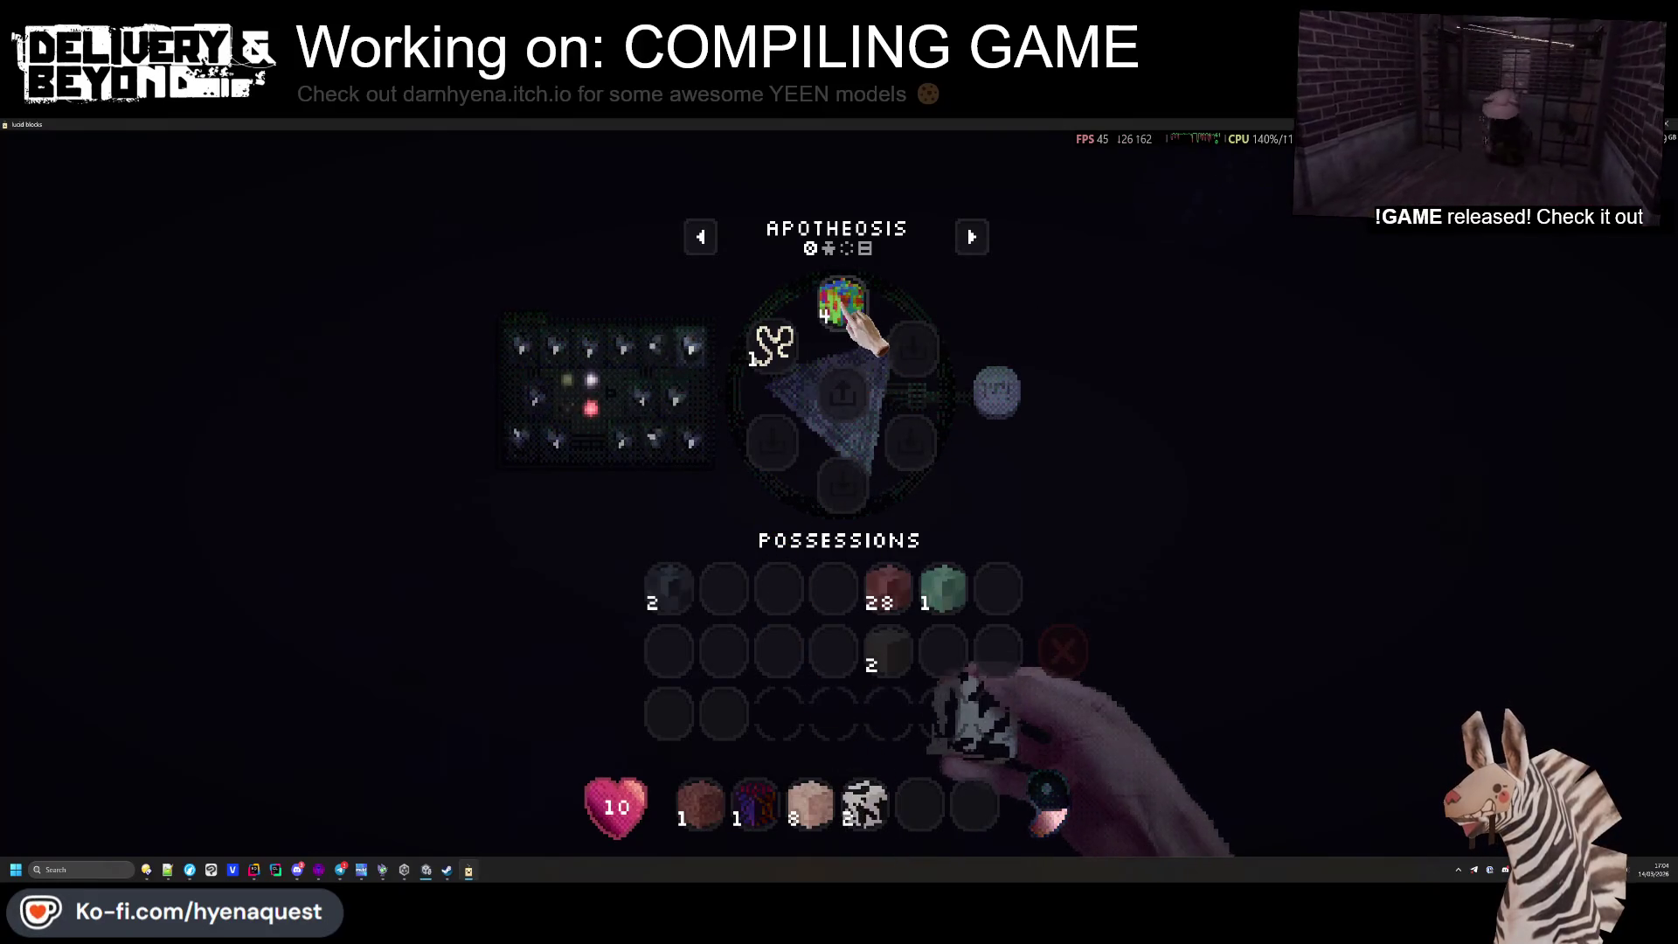
left_click(724, 588)
Test the purple cube in the top slot, then return it and the String
left_click(755, 804)
left_click(843, 305)
left_click(844, 304)
left_click(778, 588)
left_click(773, 343)
left_click(754, 804)
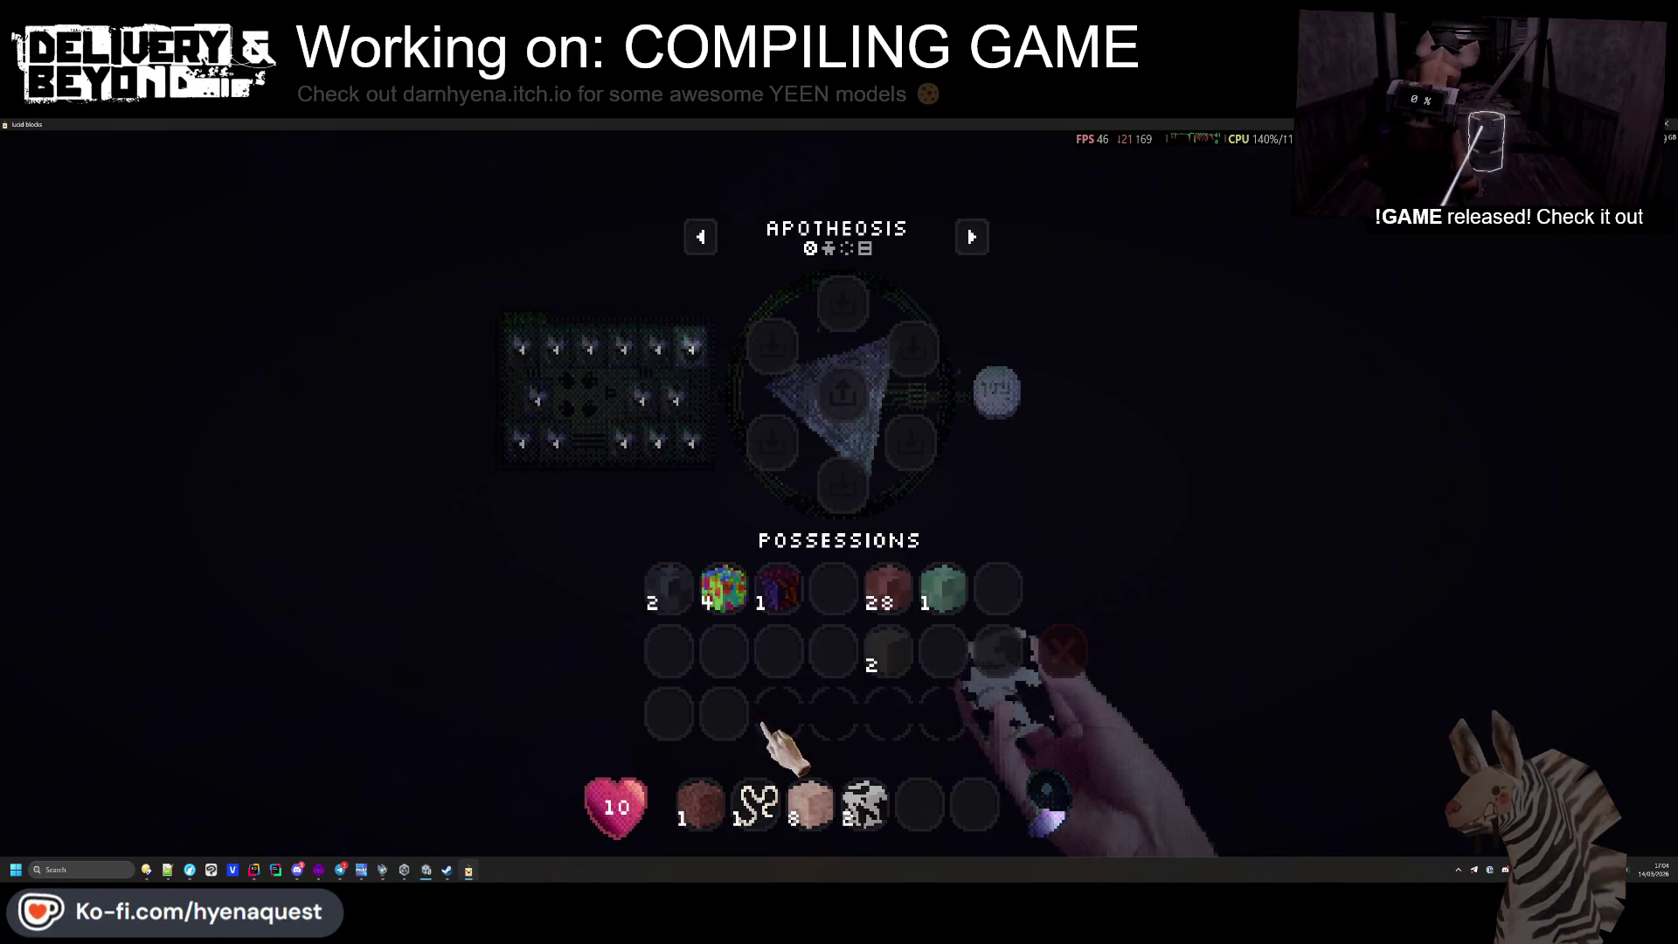
key("Tab")
Add the Ball Essence to the ring and test the rainbow cube as the bottom ingredient
scroll(839, 489, "up", 1)
scroll(839, 489, "up", 1)
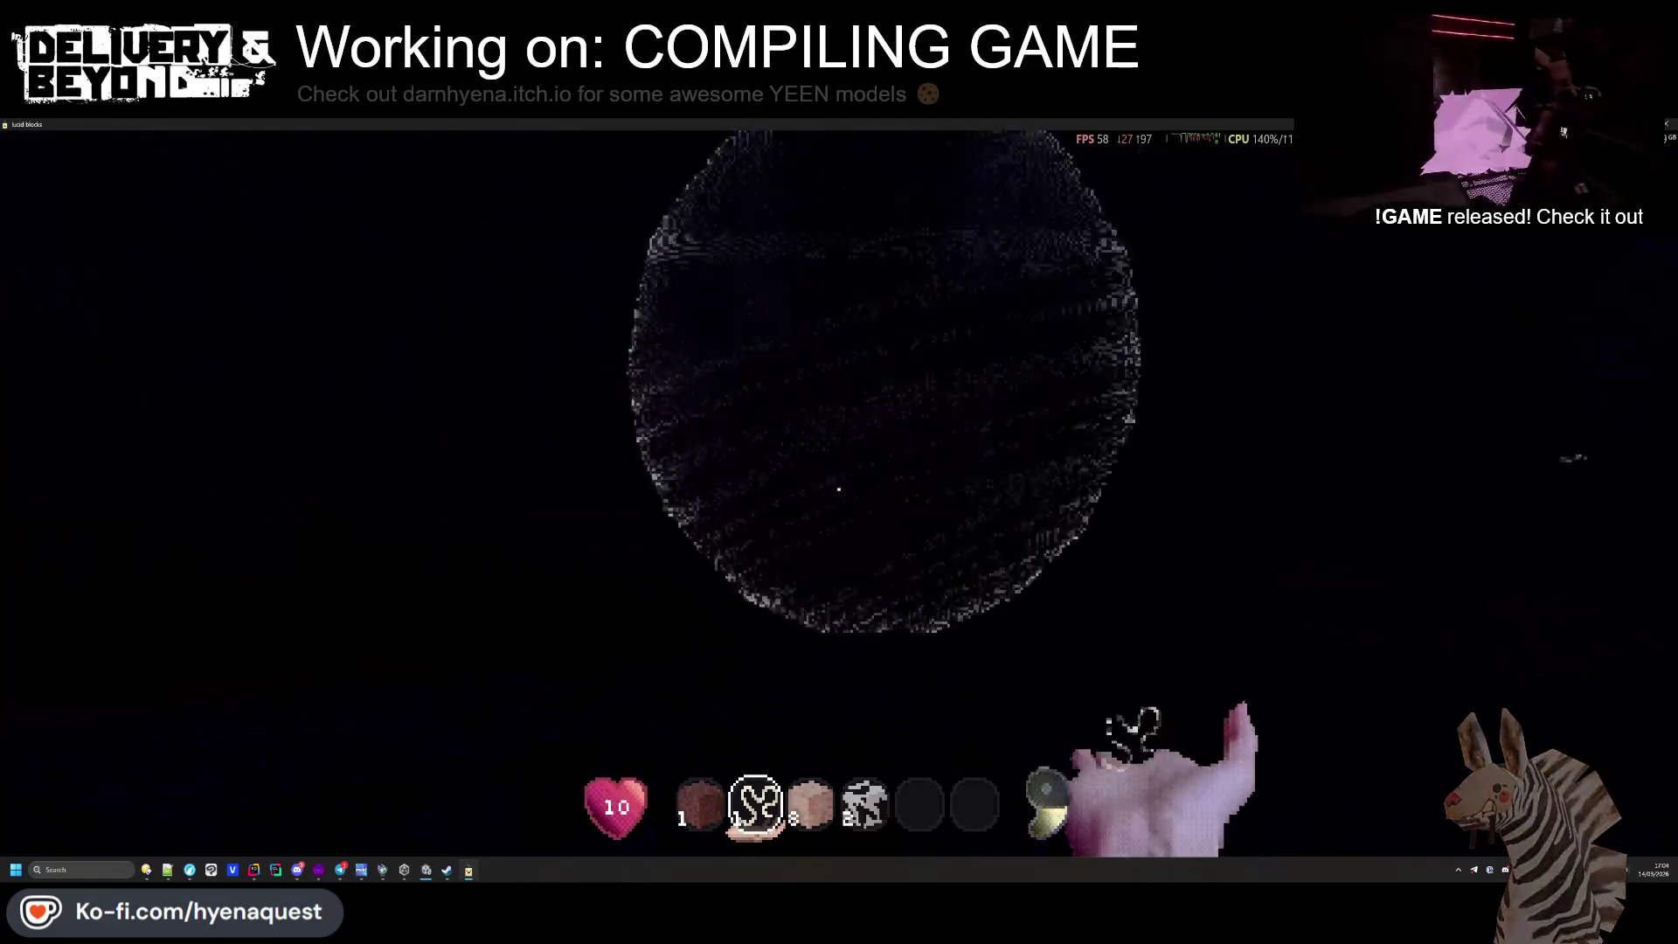
key("5")
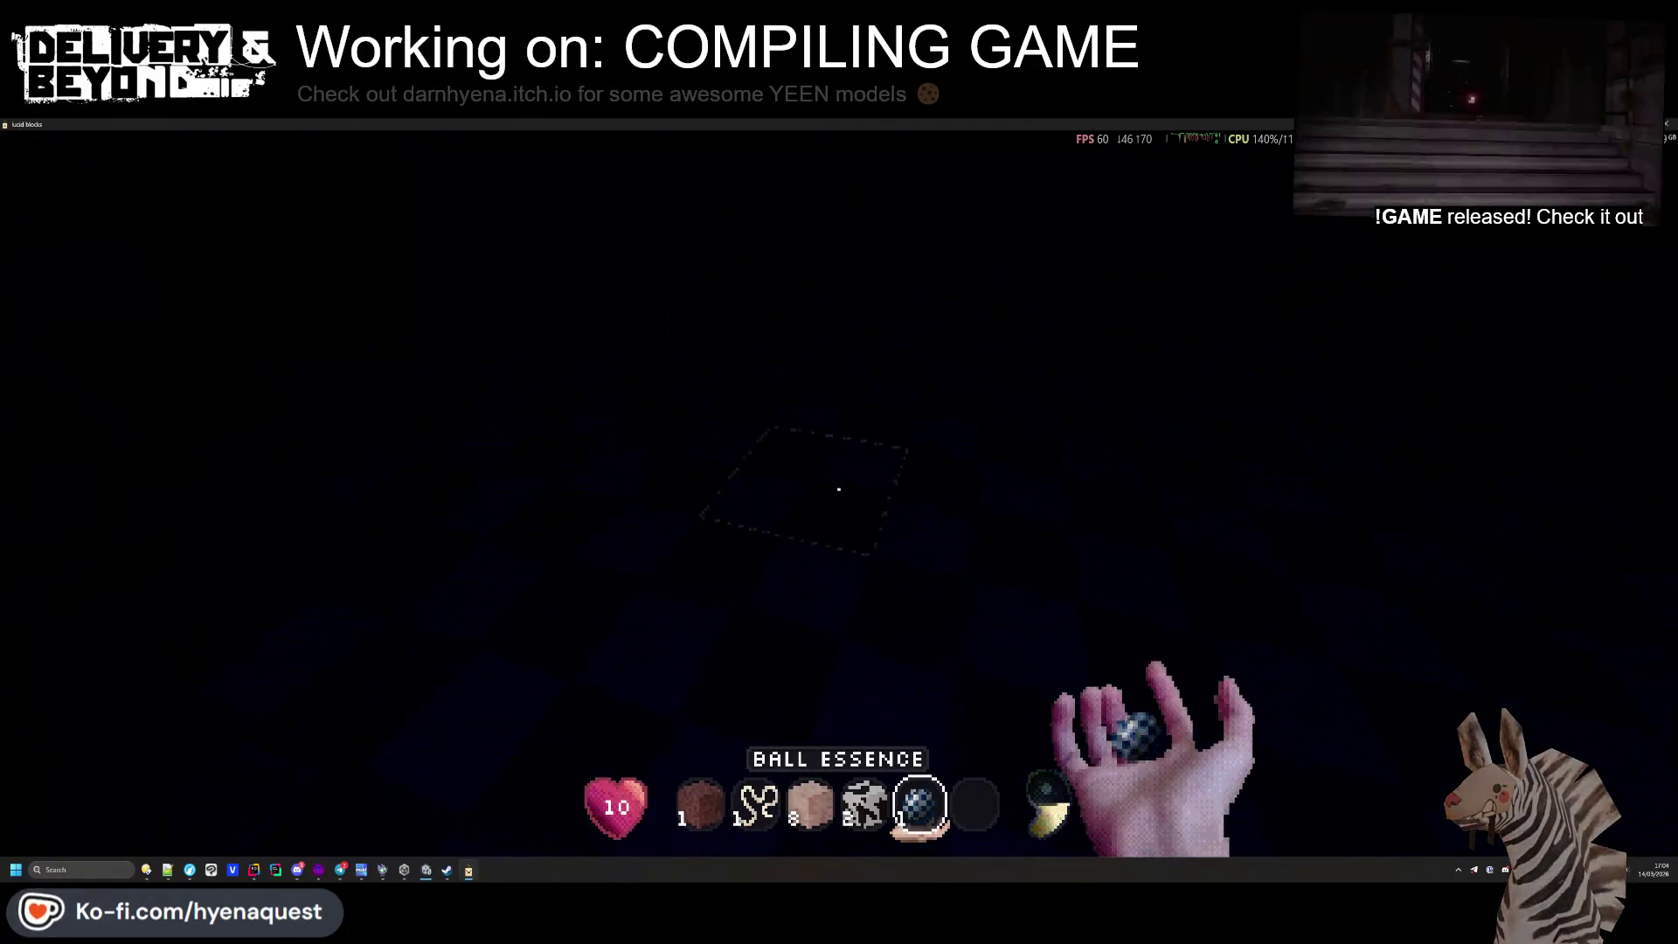
key("e")
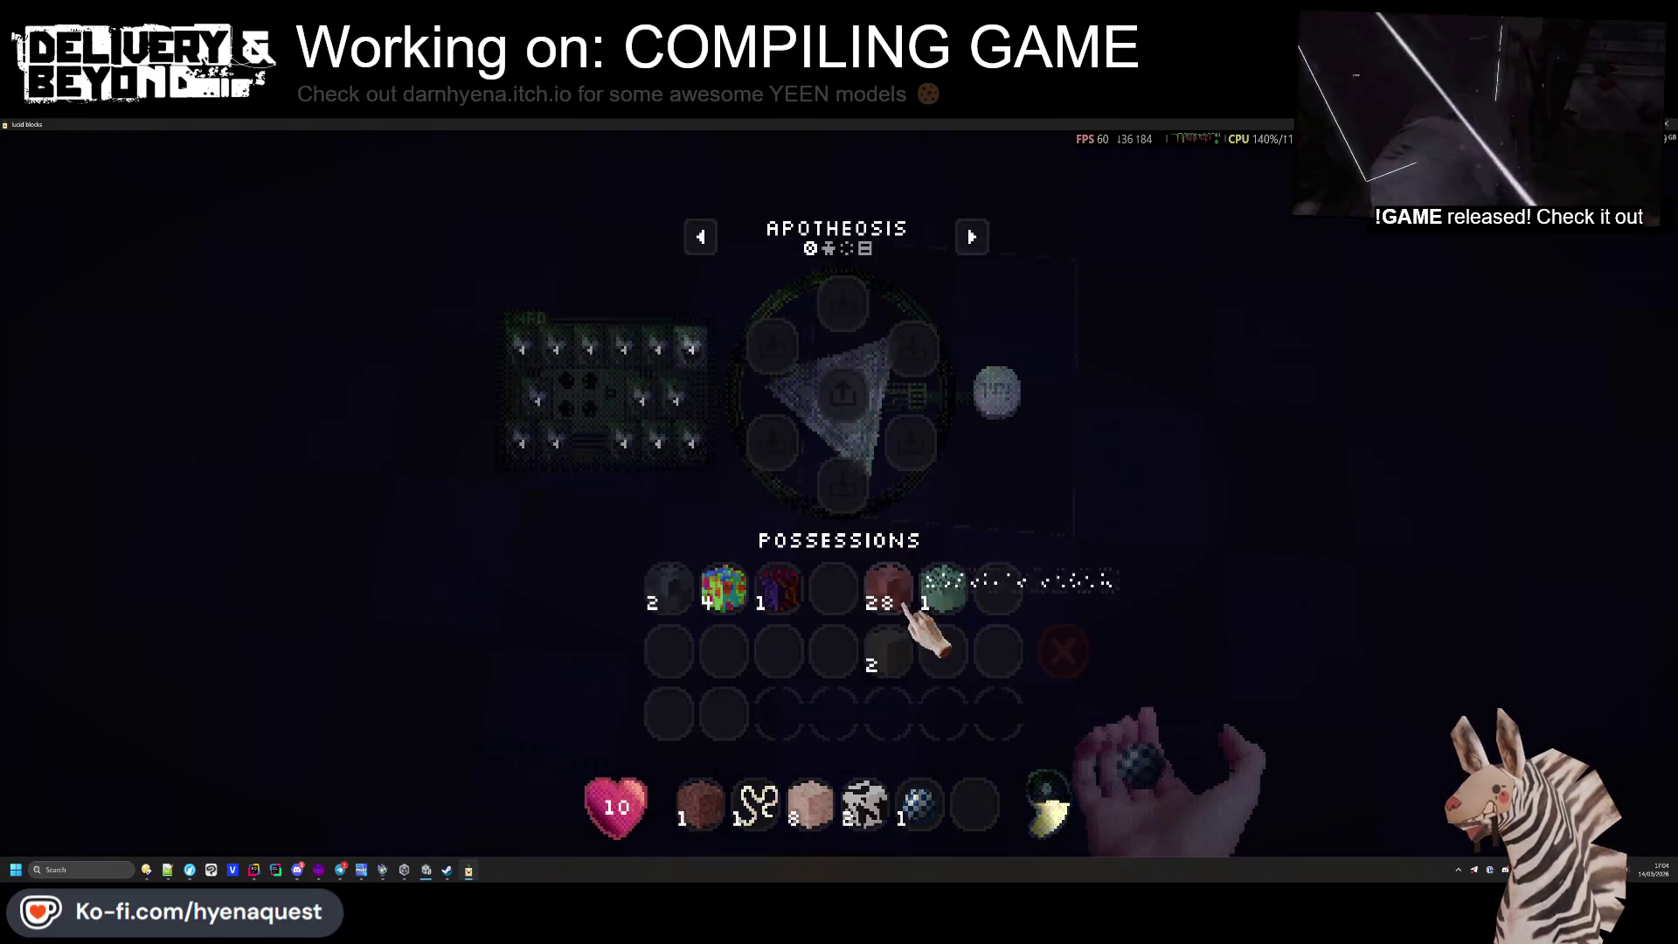
left_click(904, 337)
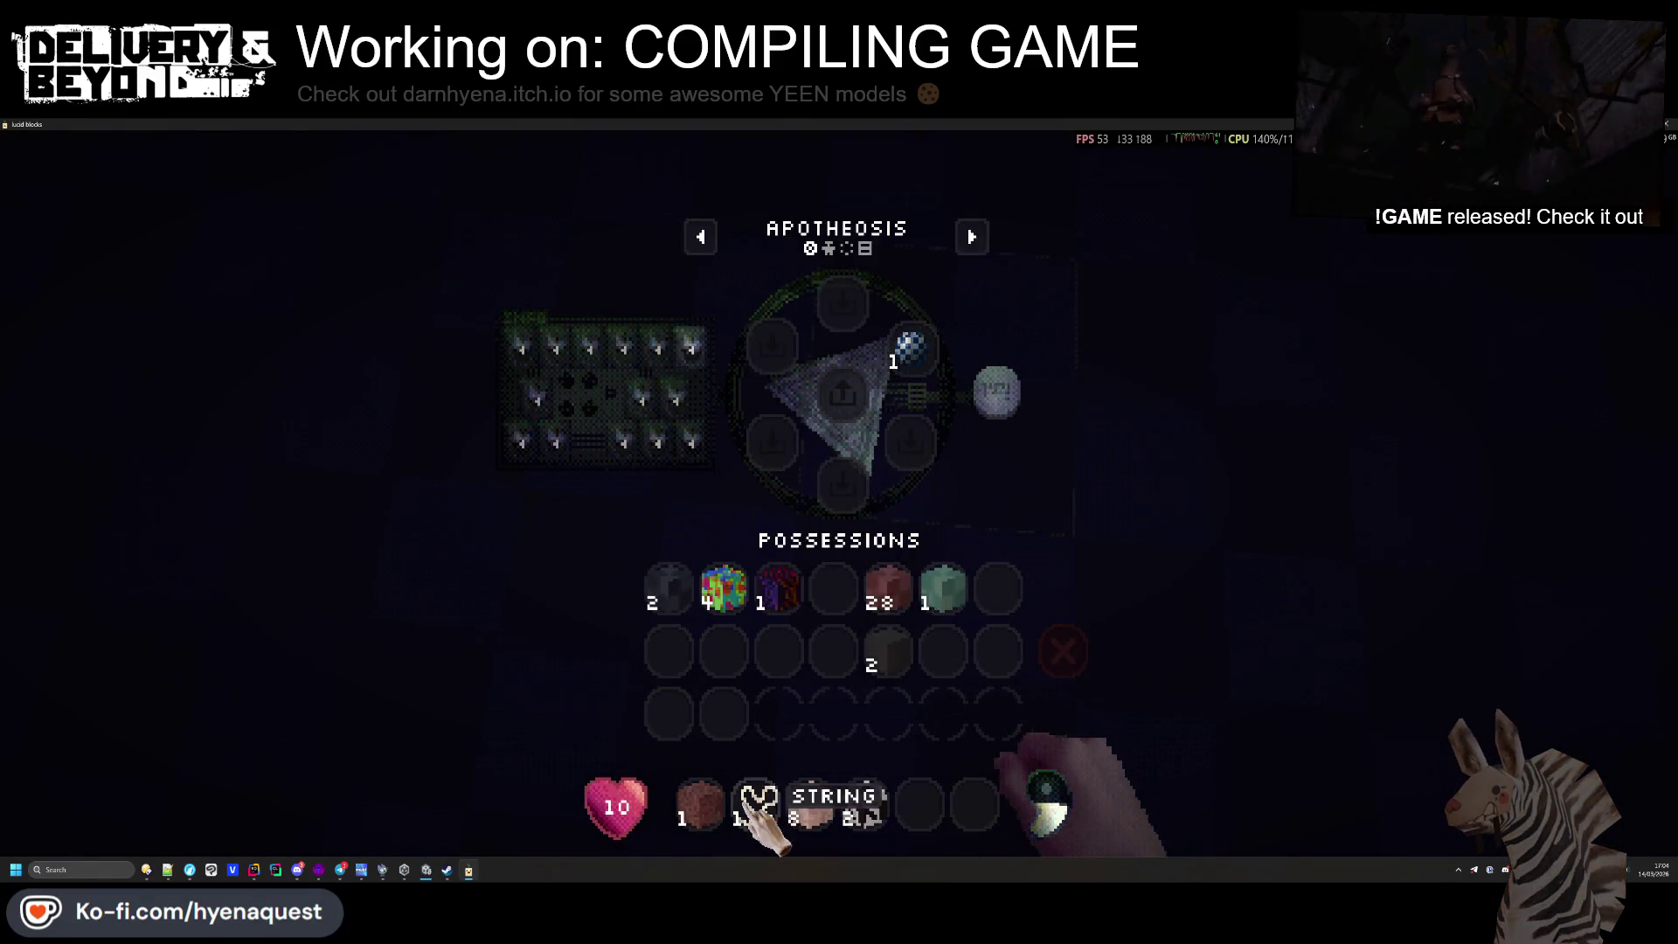
left_click(754, 803)
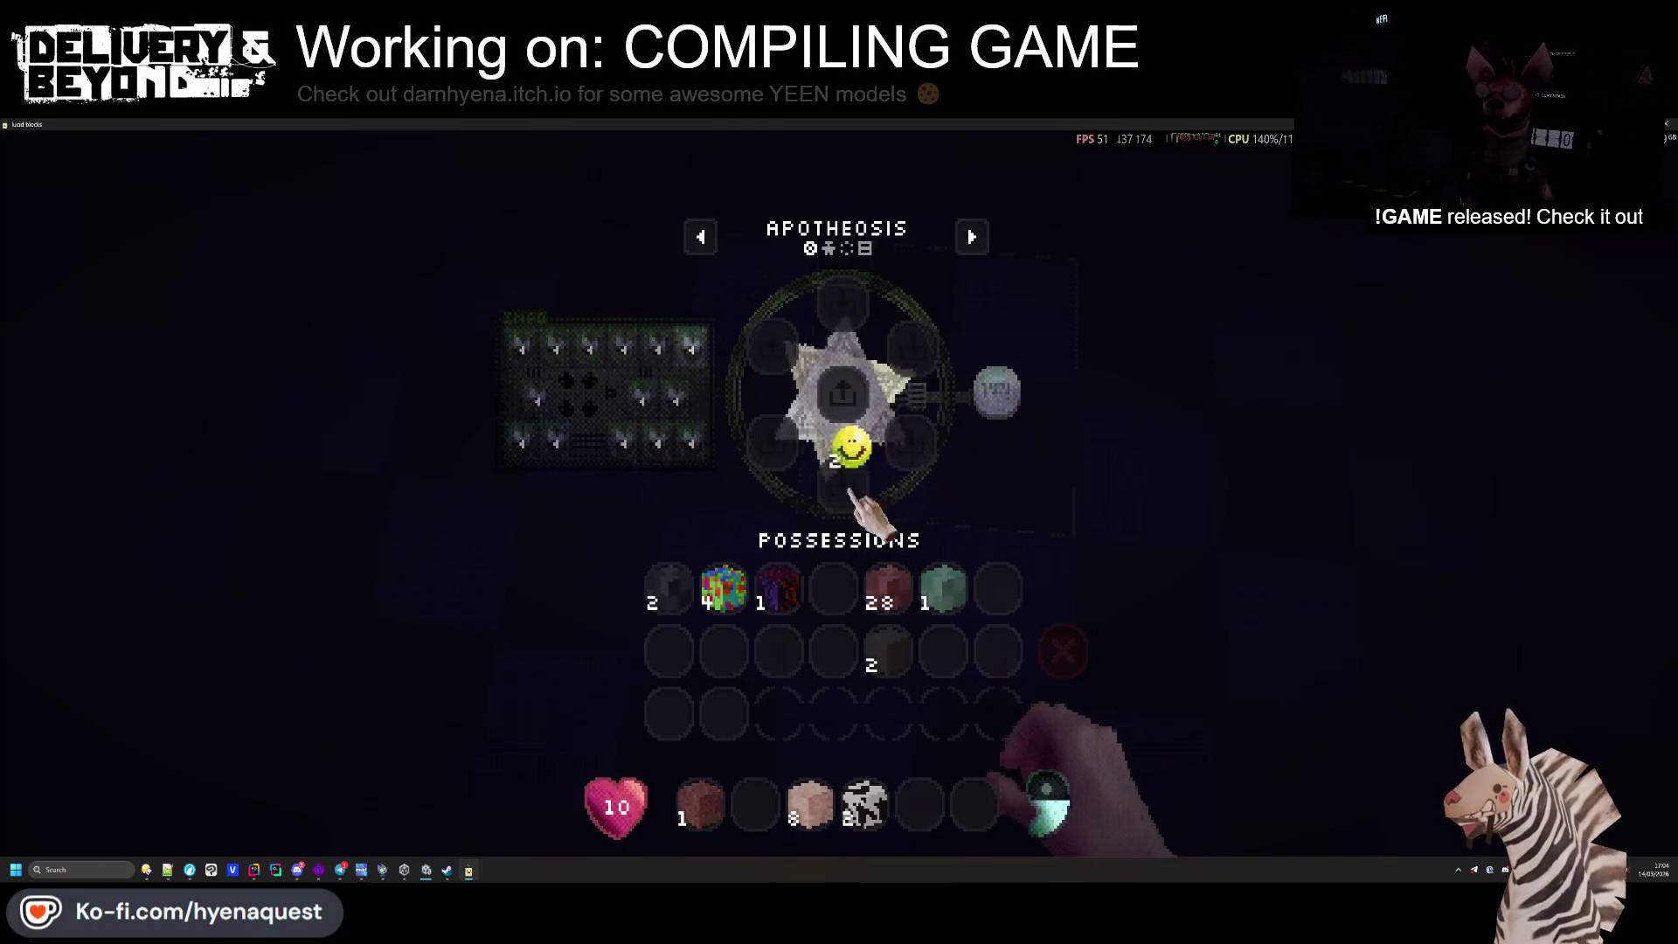
left_click(724, 587)
left_click(852, 485)
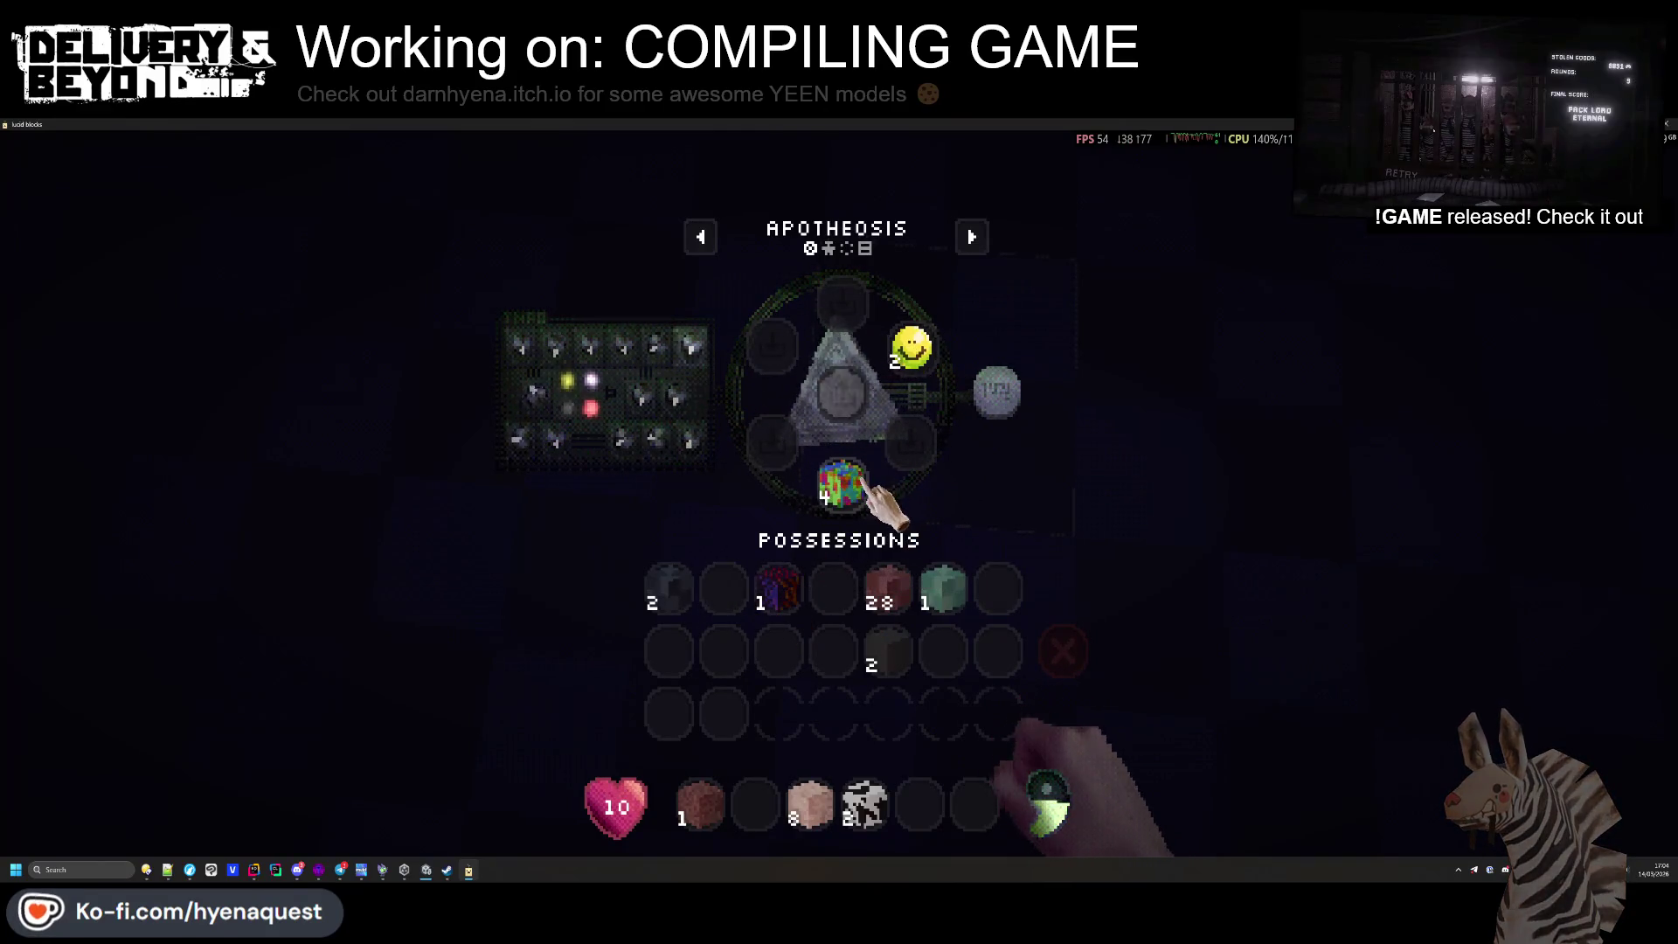
left_click(840, 481)
Test the purple cube and grey block as bottom ingredients, then store both in possessions
left_click(778, 587)
left_click(852, 489)
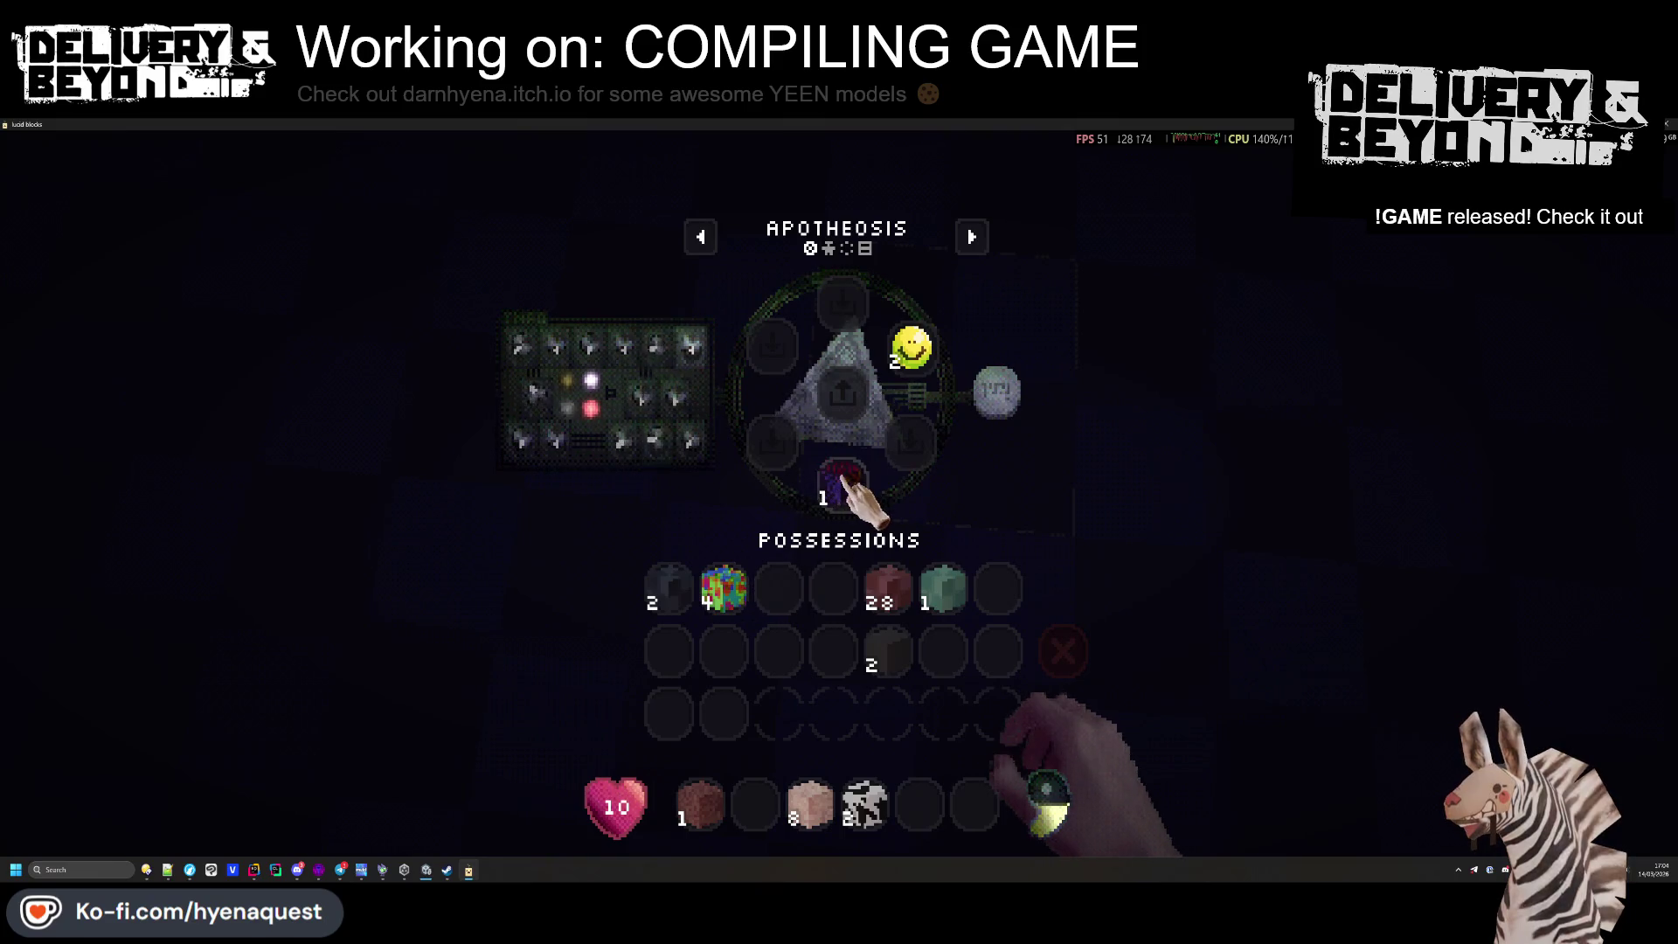
left_click(852, 490)
left_click(778, 587)
left_click(866, 804)
left_click(857, 481)
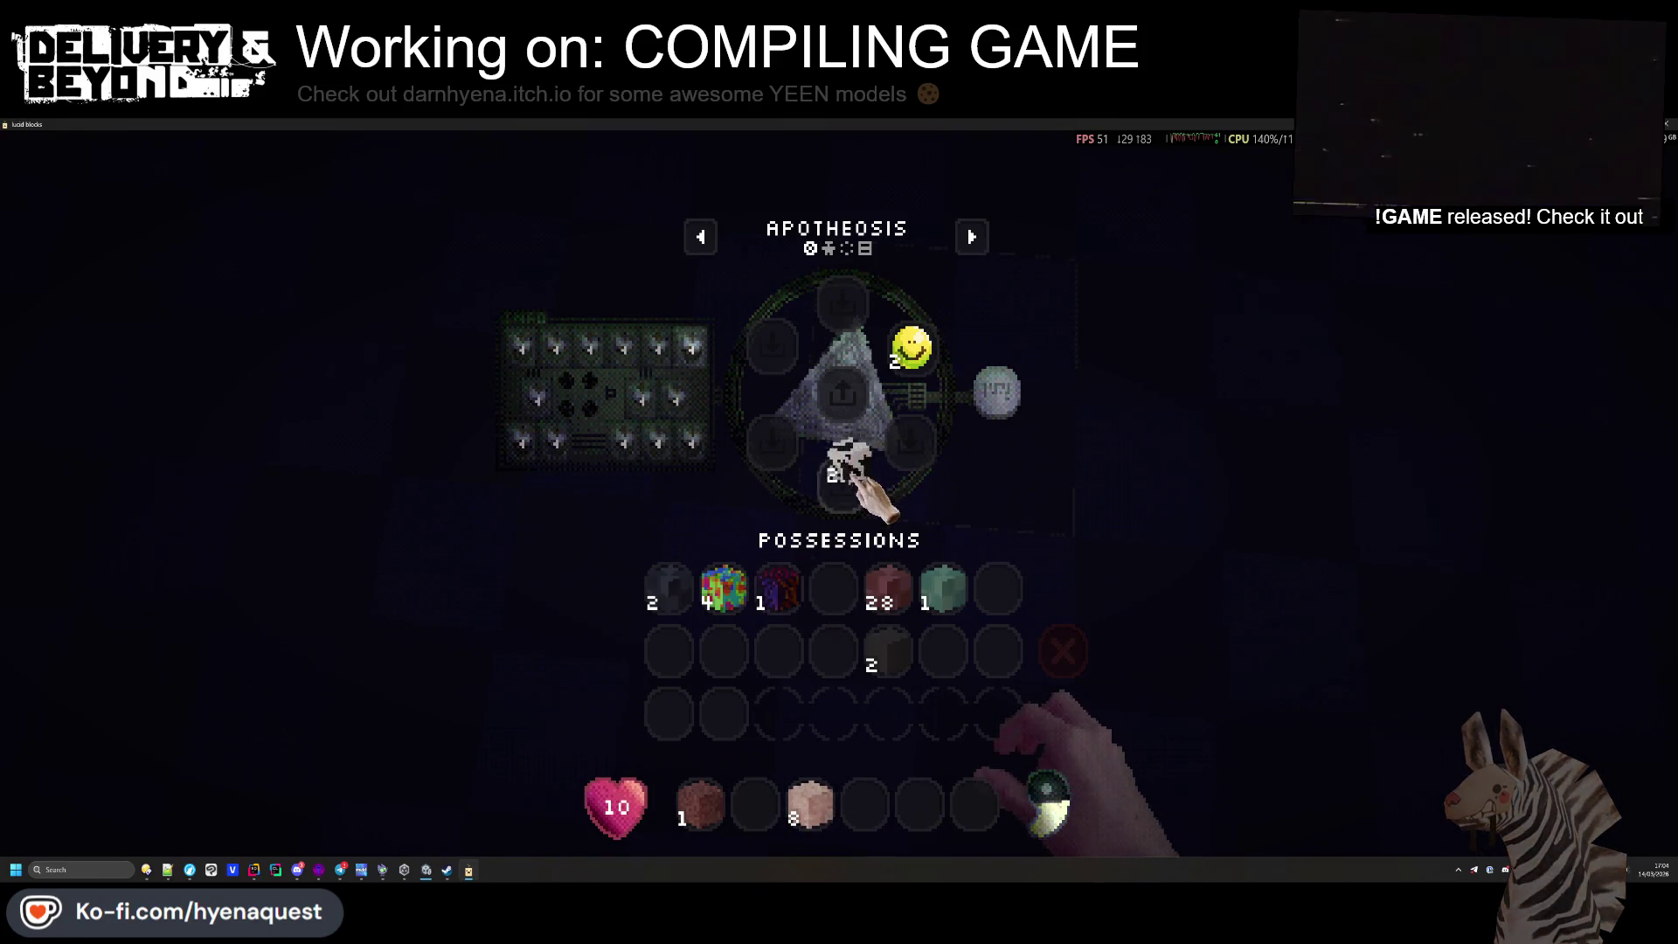
left_click(853, 490)
left_click(833, 588)
Move the two smiley-face items from the ring into the possessions
left_click(912, 348)
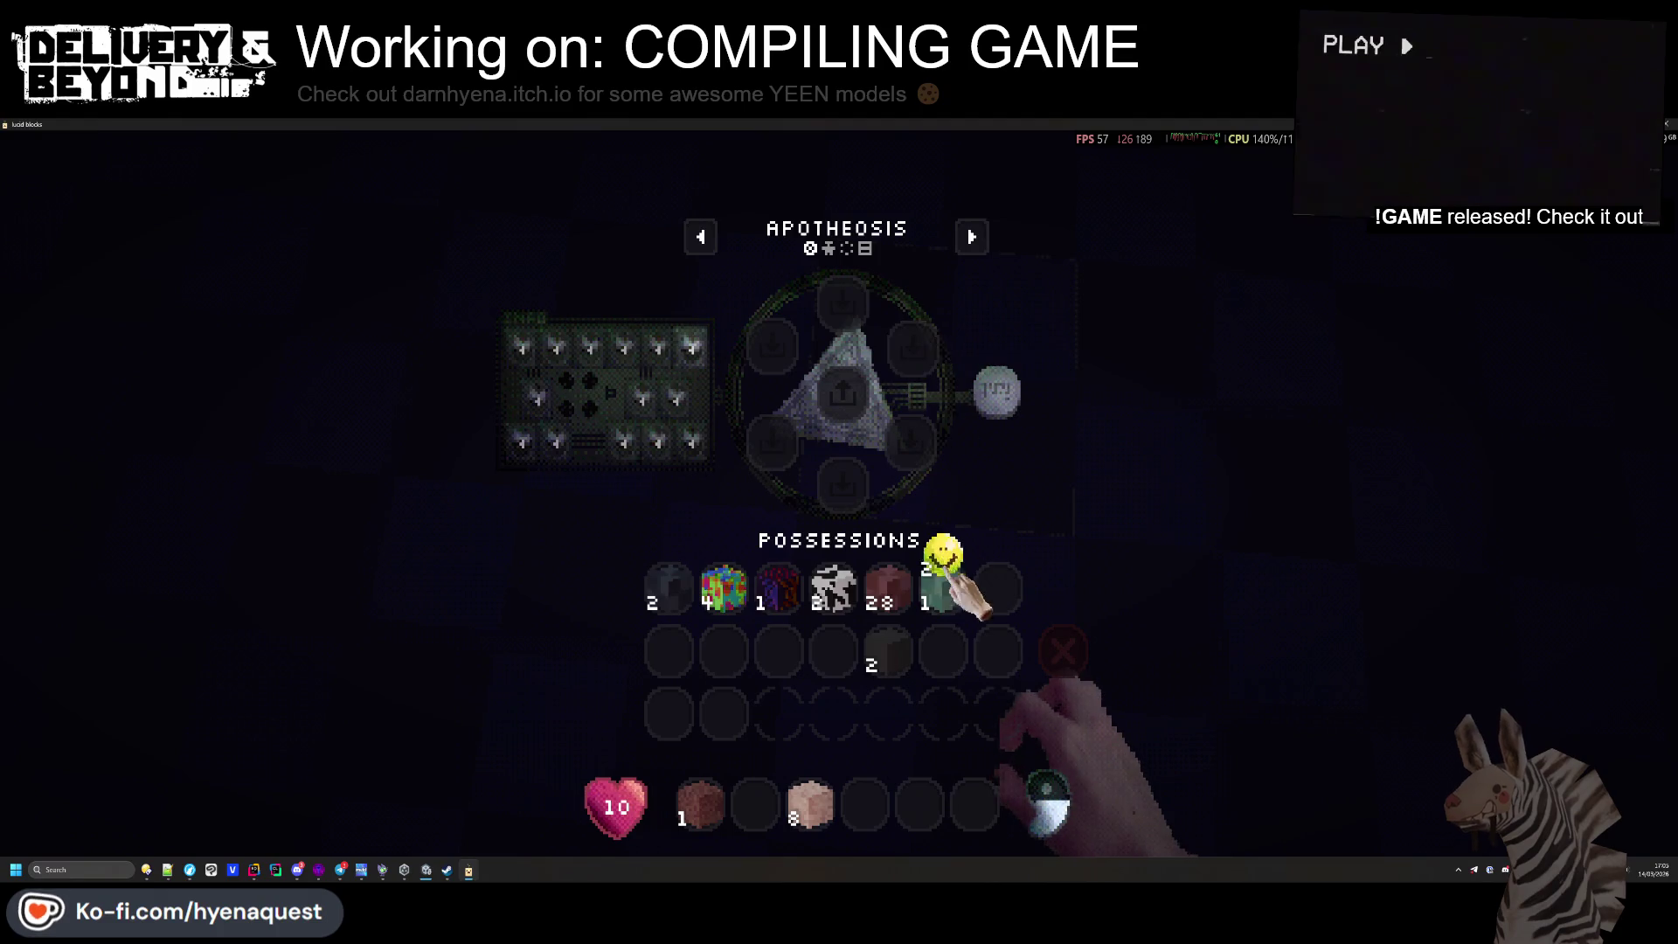
left_click(998, 587)
key("e")
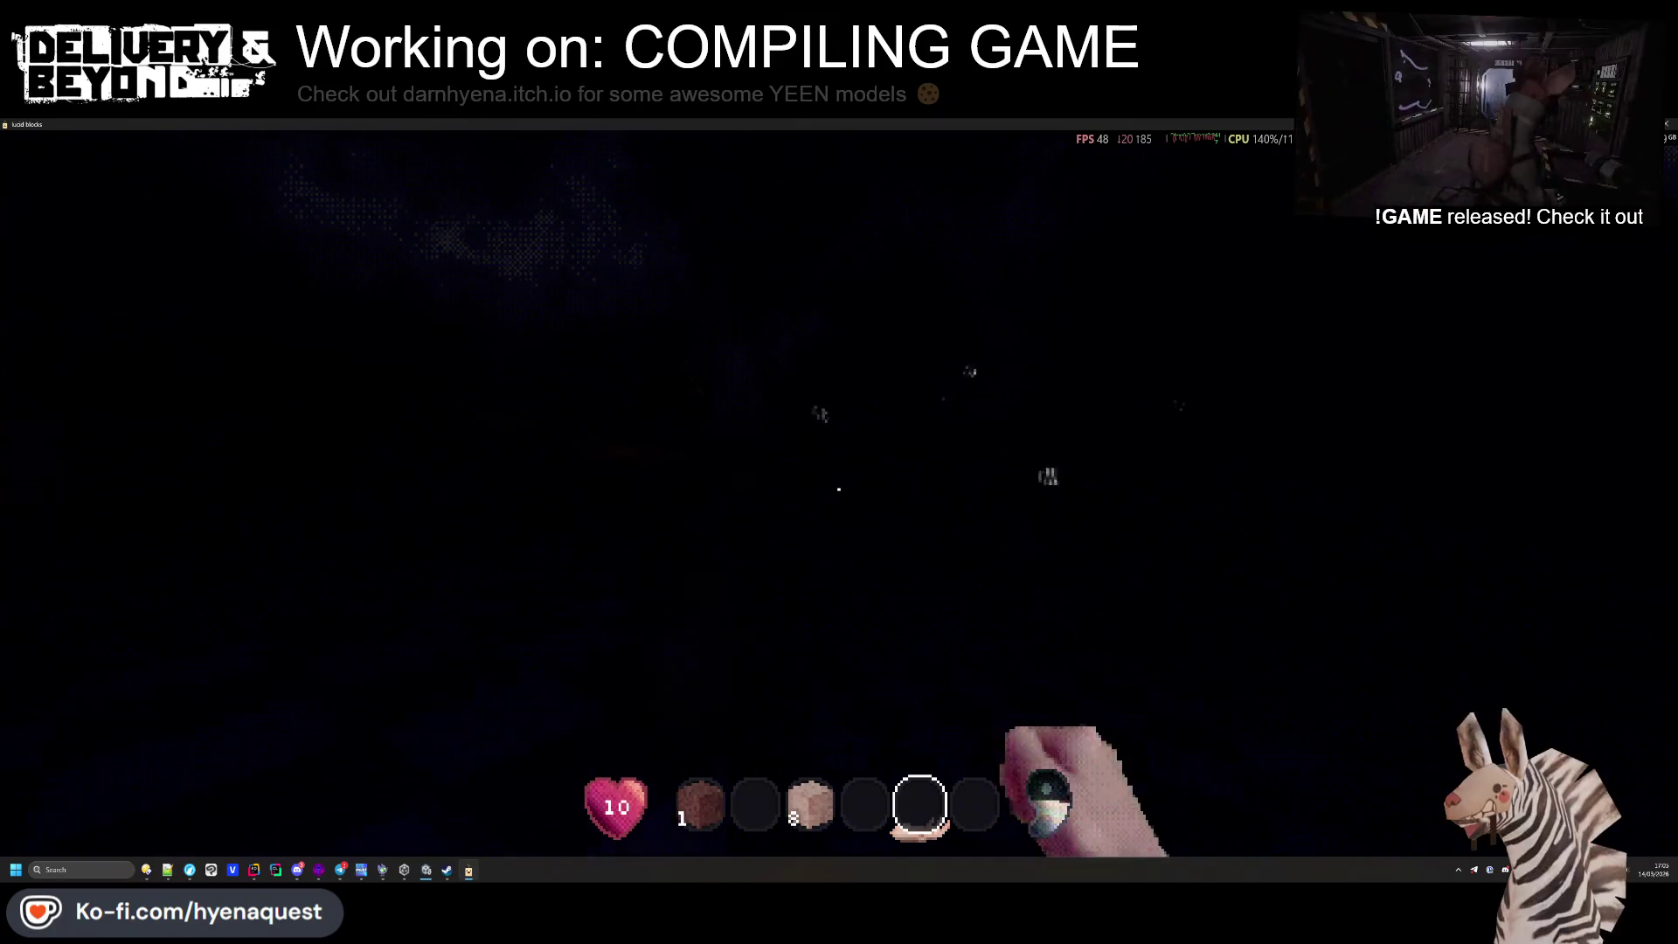
Save and quit the world, then open the My Qualia list showing 'Sure, why not'
left_click(839, 489)
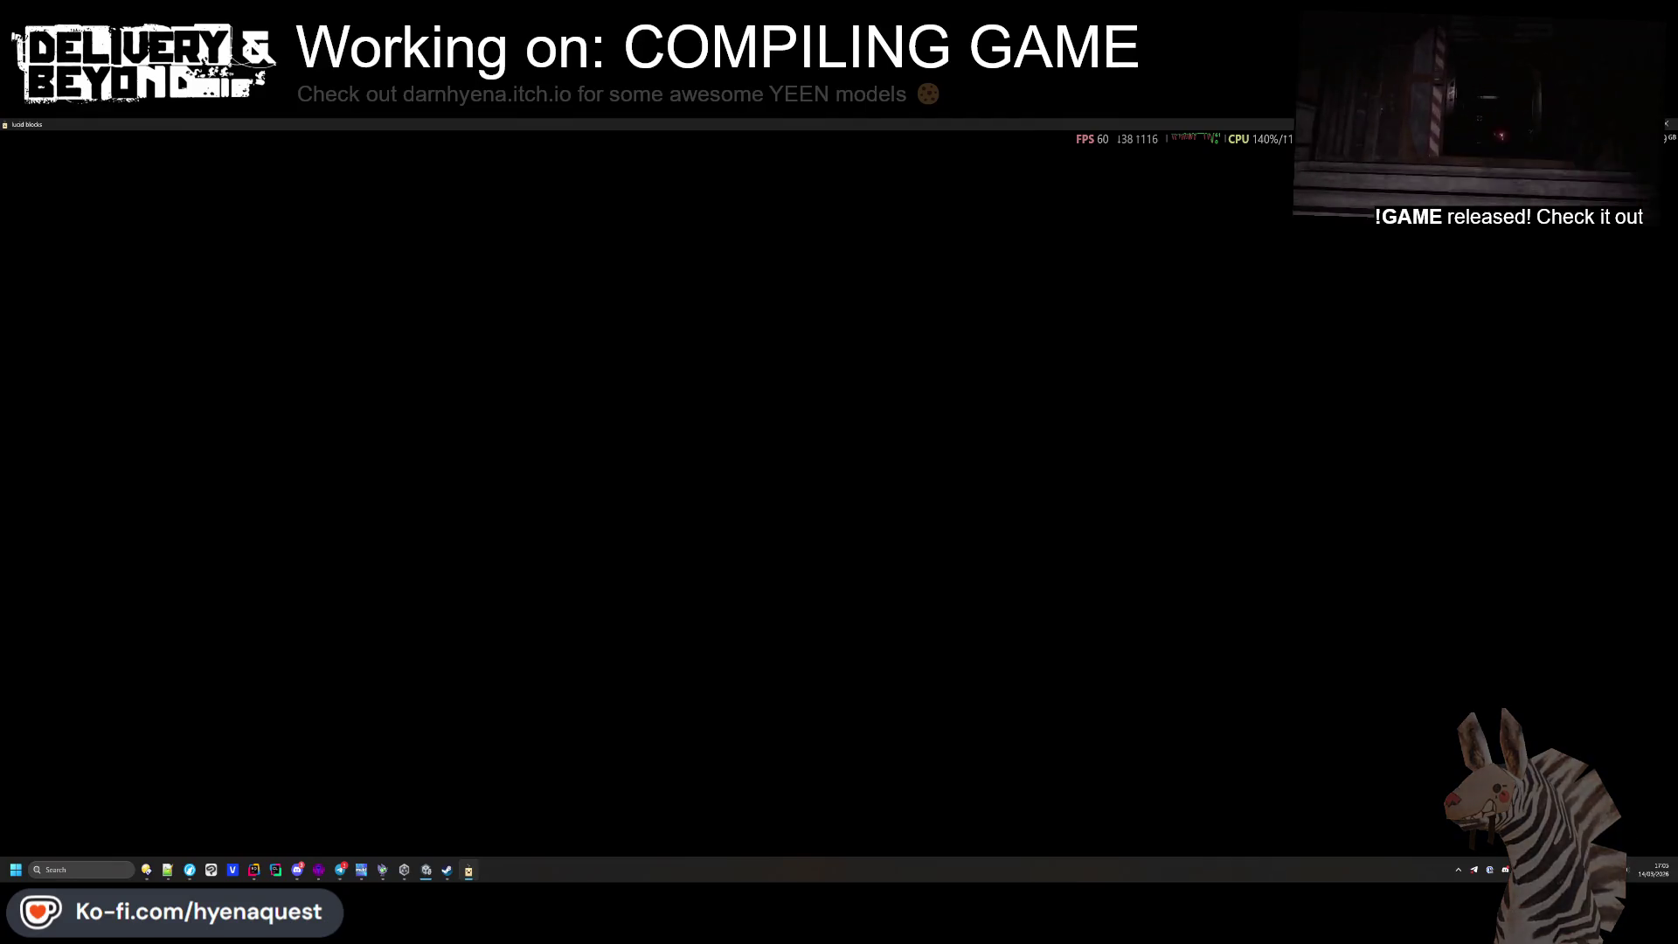
key("Escape")
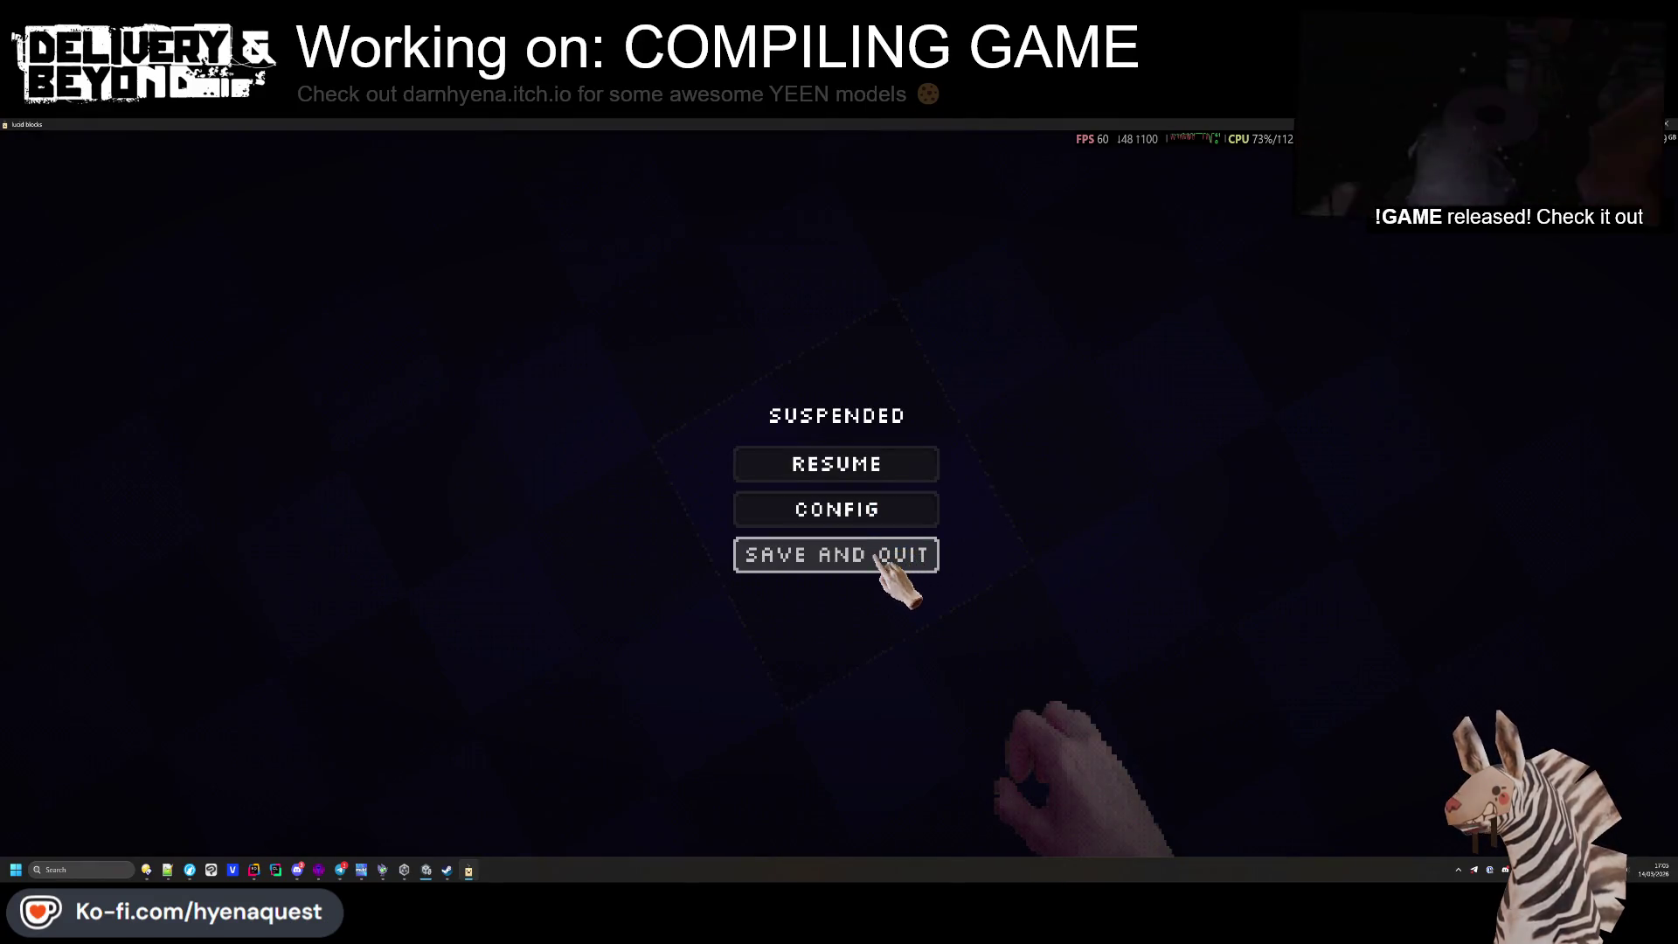
left_click(876, 557)
left_click(863, 655)
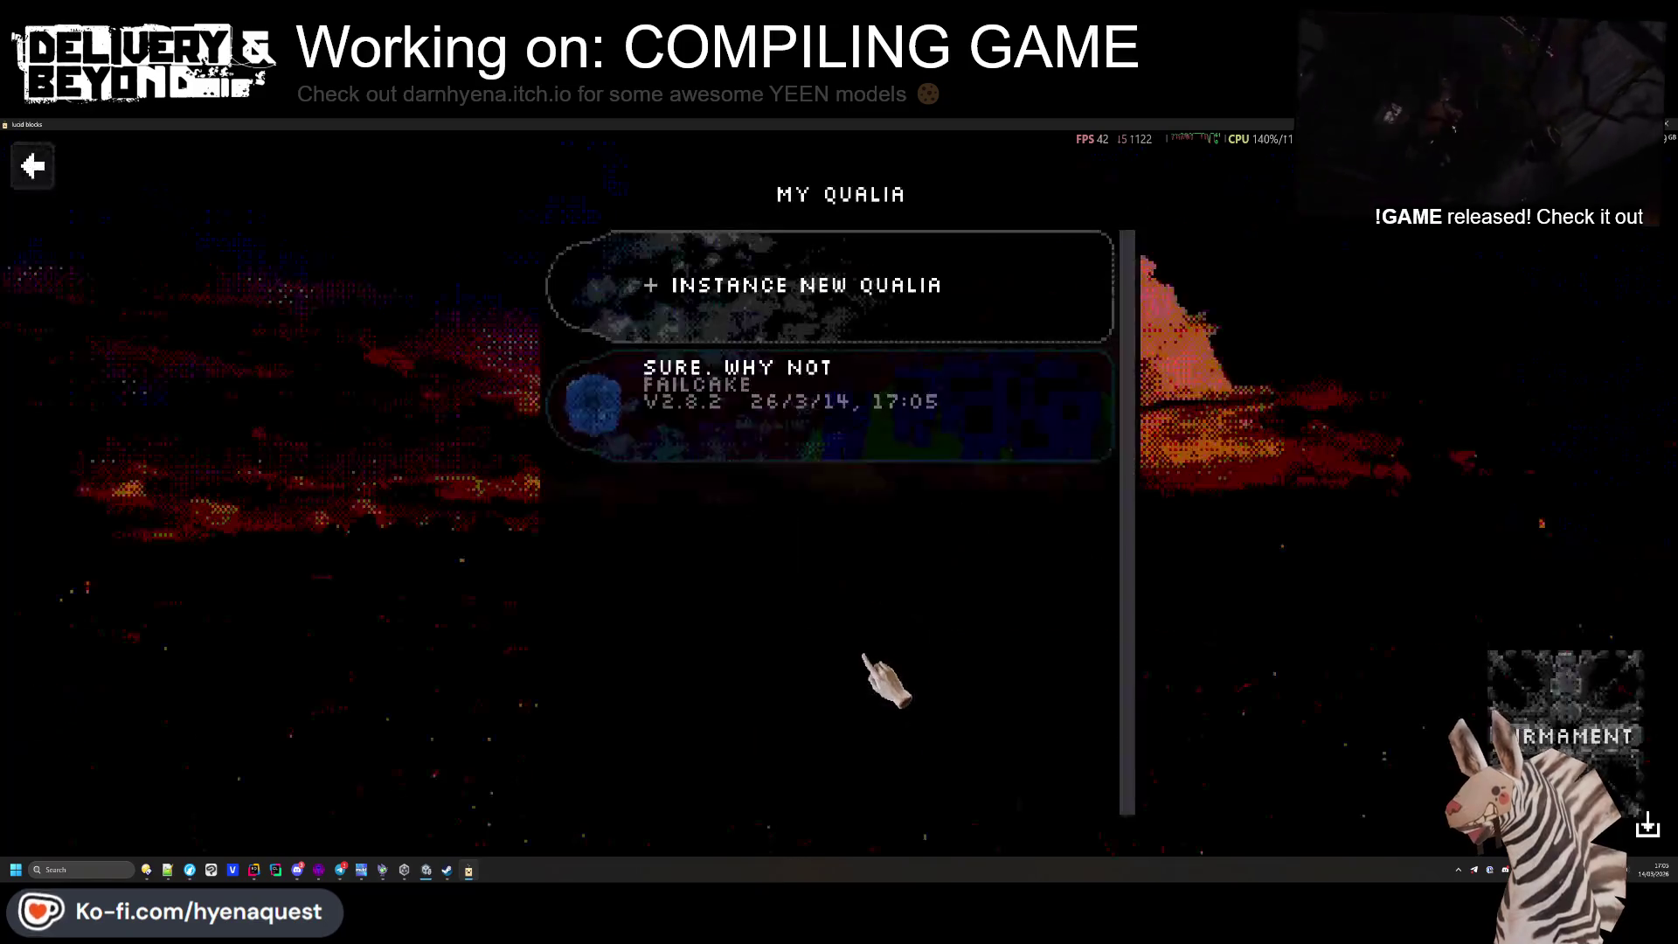
Start a new qualia and choose the Apotheosis Eyes appearance
left_click(828, 302)
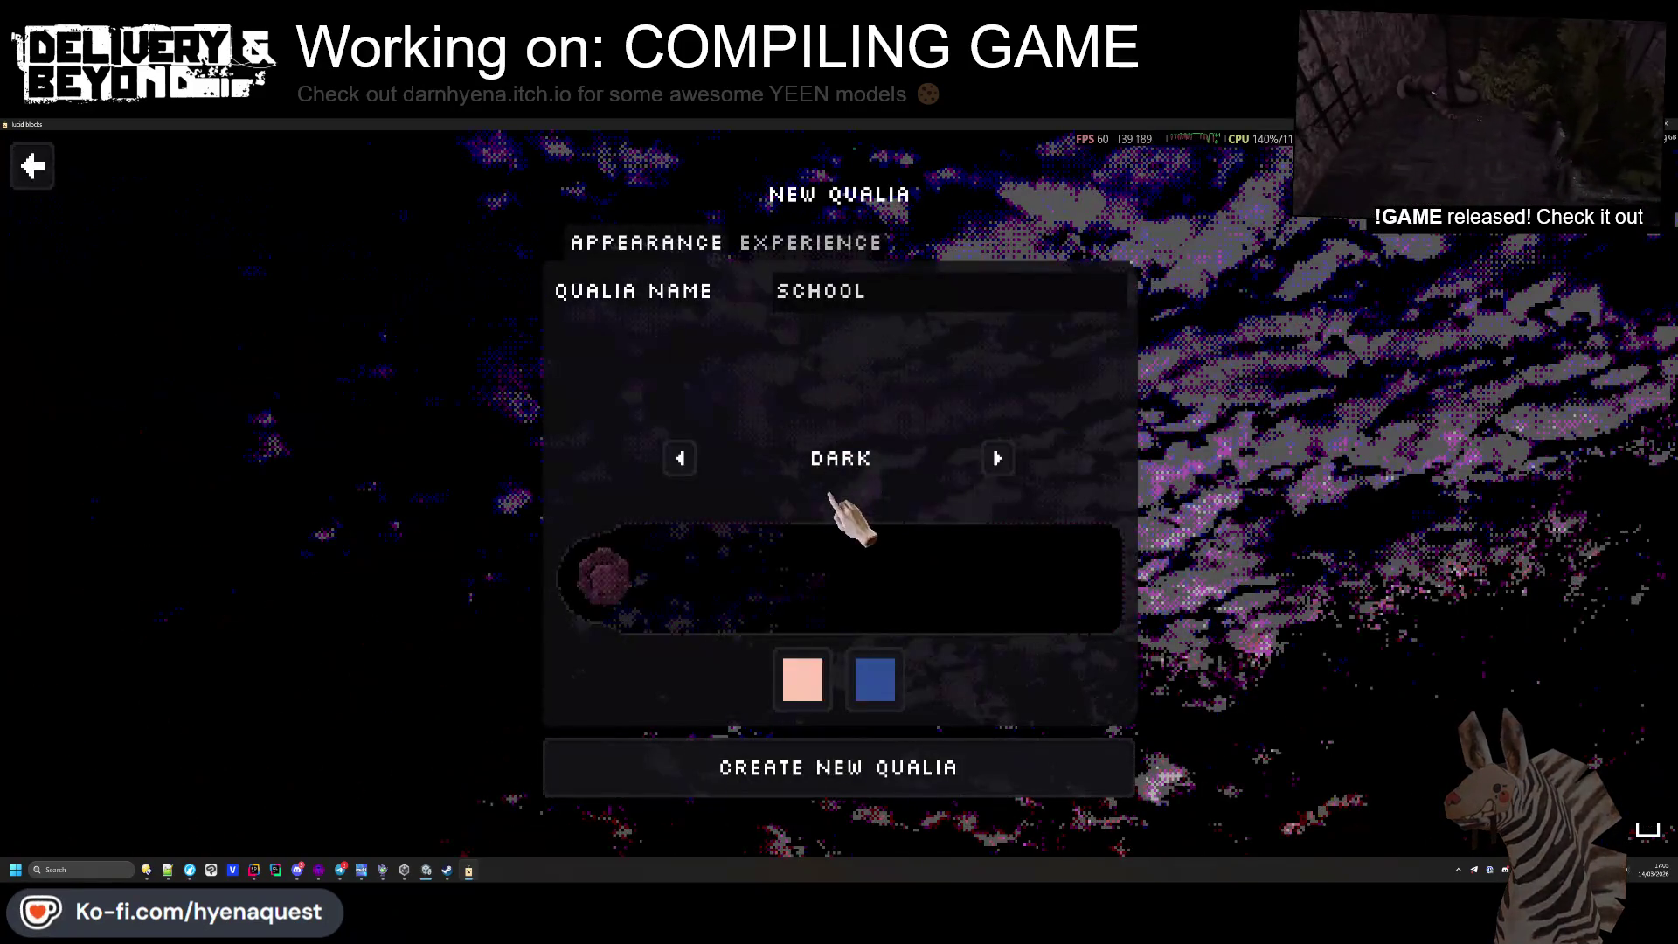
left_click(997, 458)
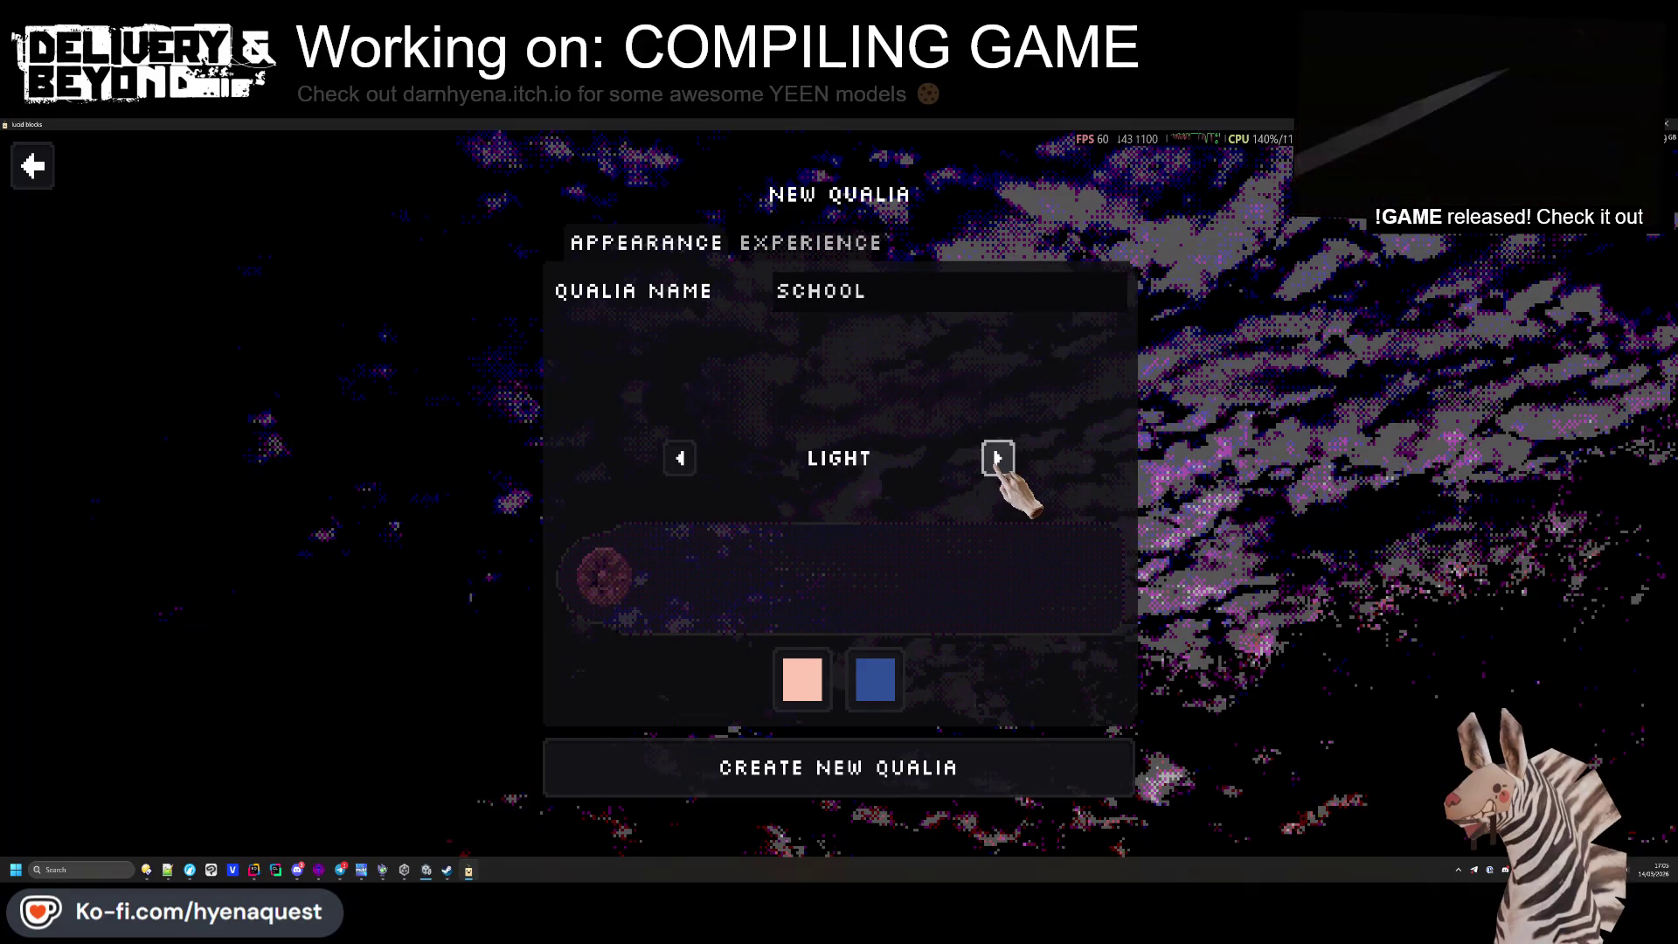
left_click(997, 458)
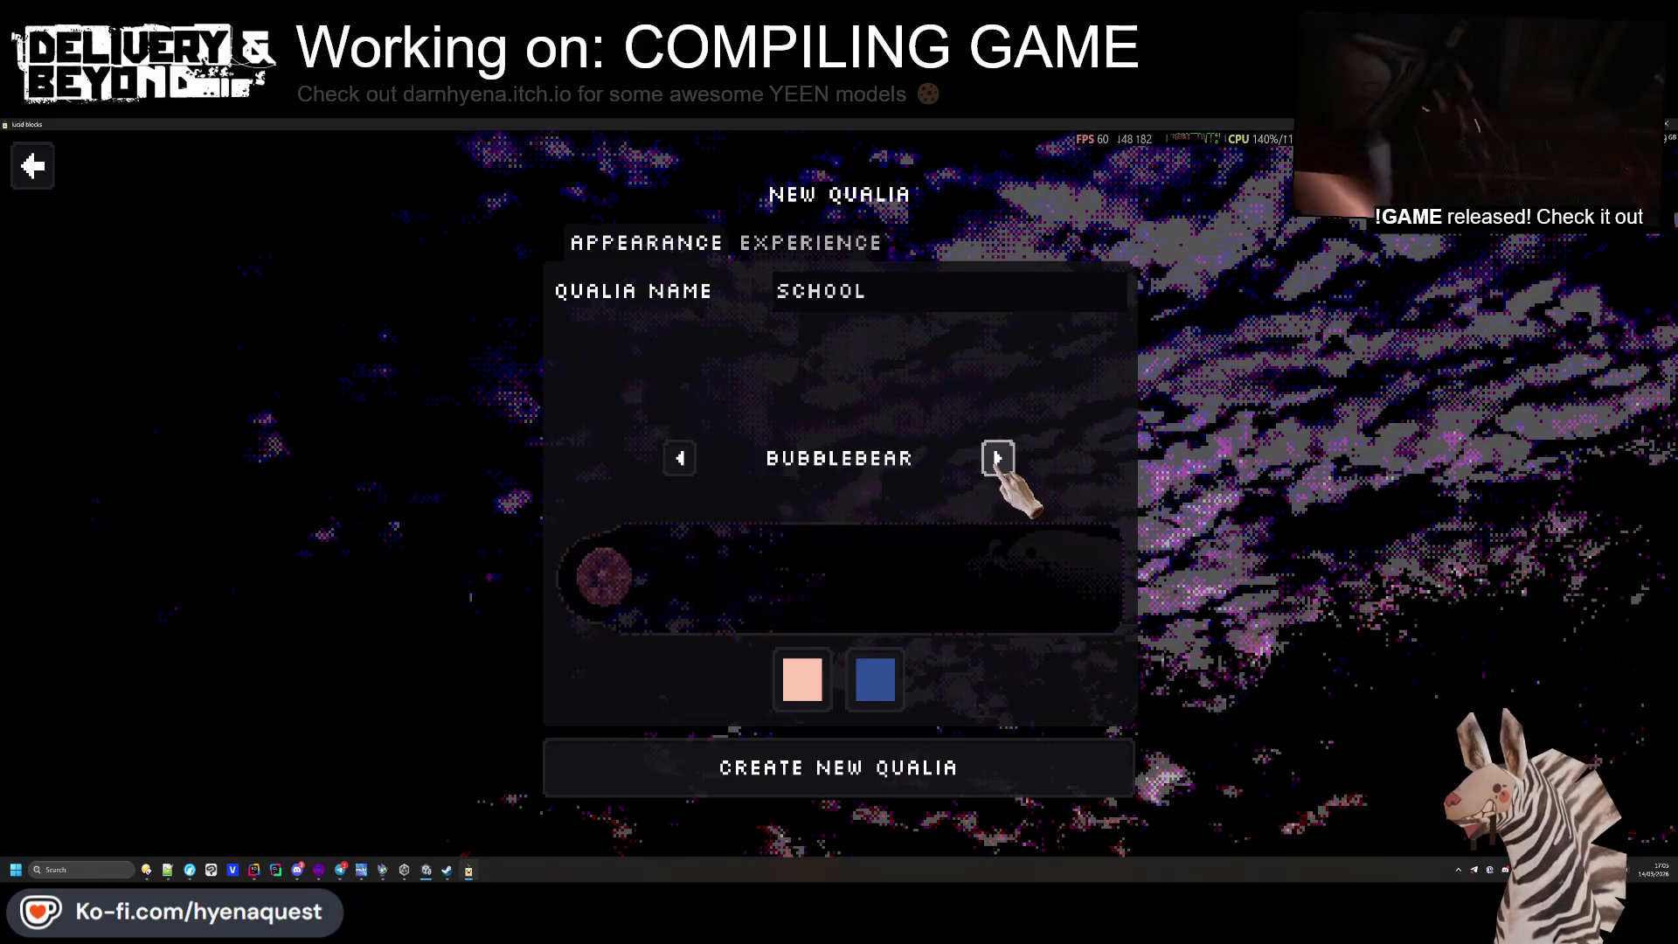
left_click(998, 458)
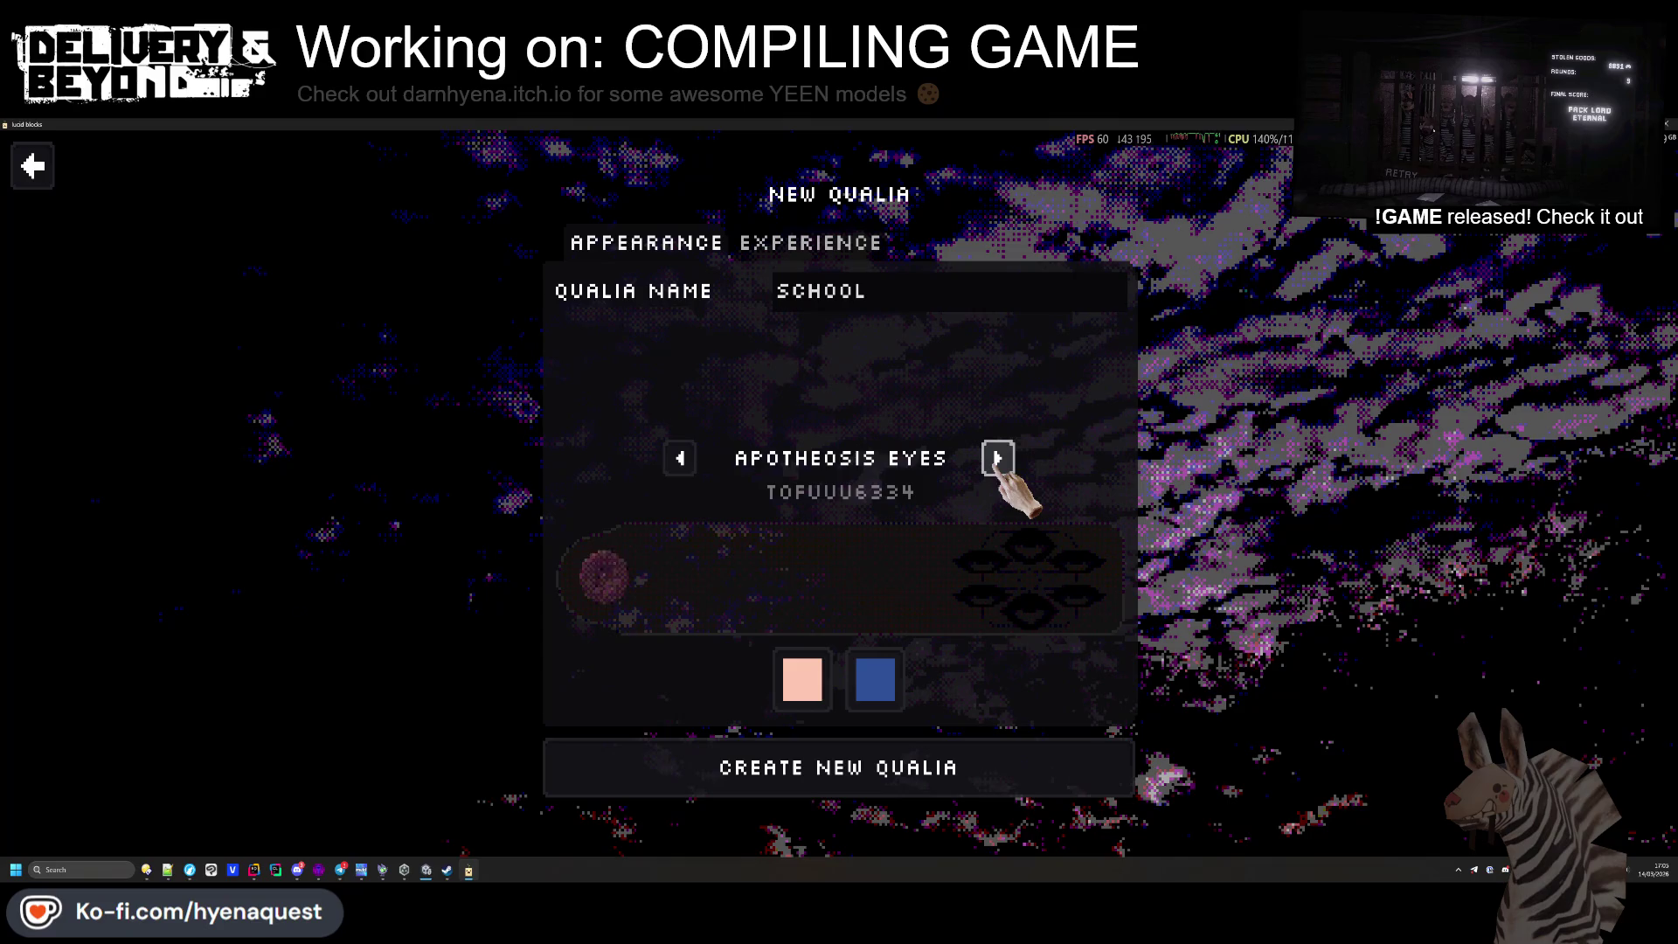
left_click(997, 458)
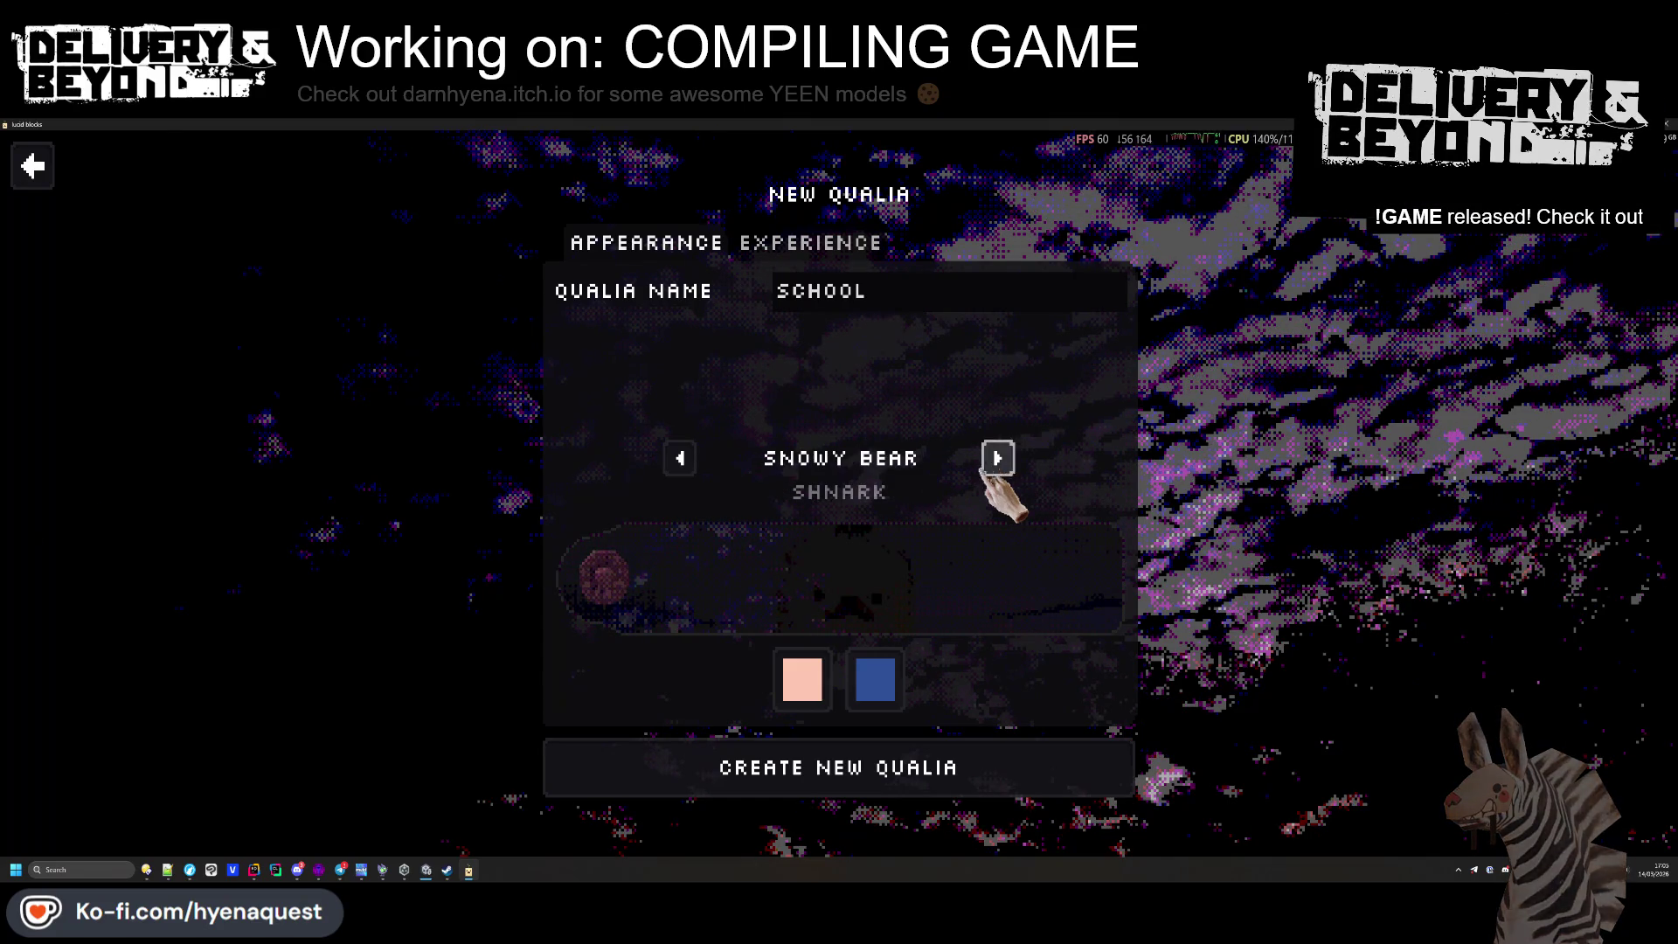
left_click(682, 457)
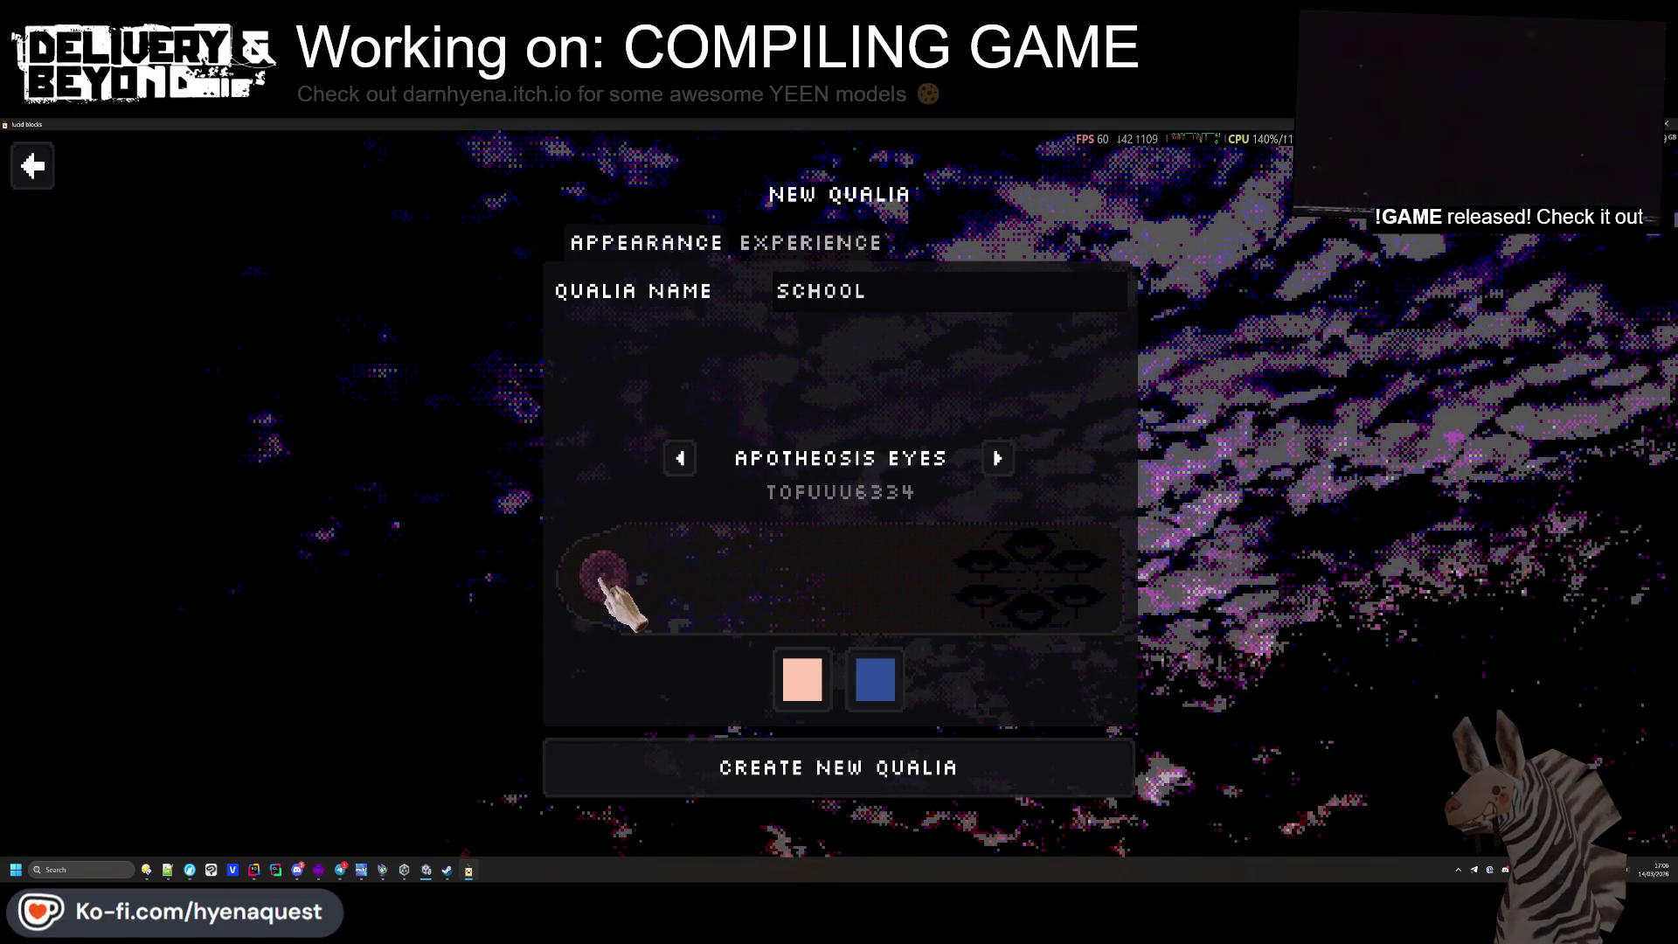
Set the colours to white and navy, review the Experience tab, and create SCHOOL
left_click(804, 680)
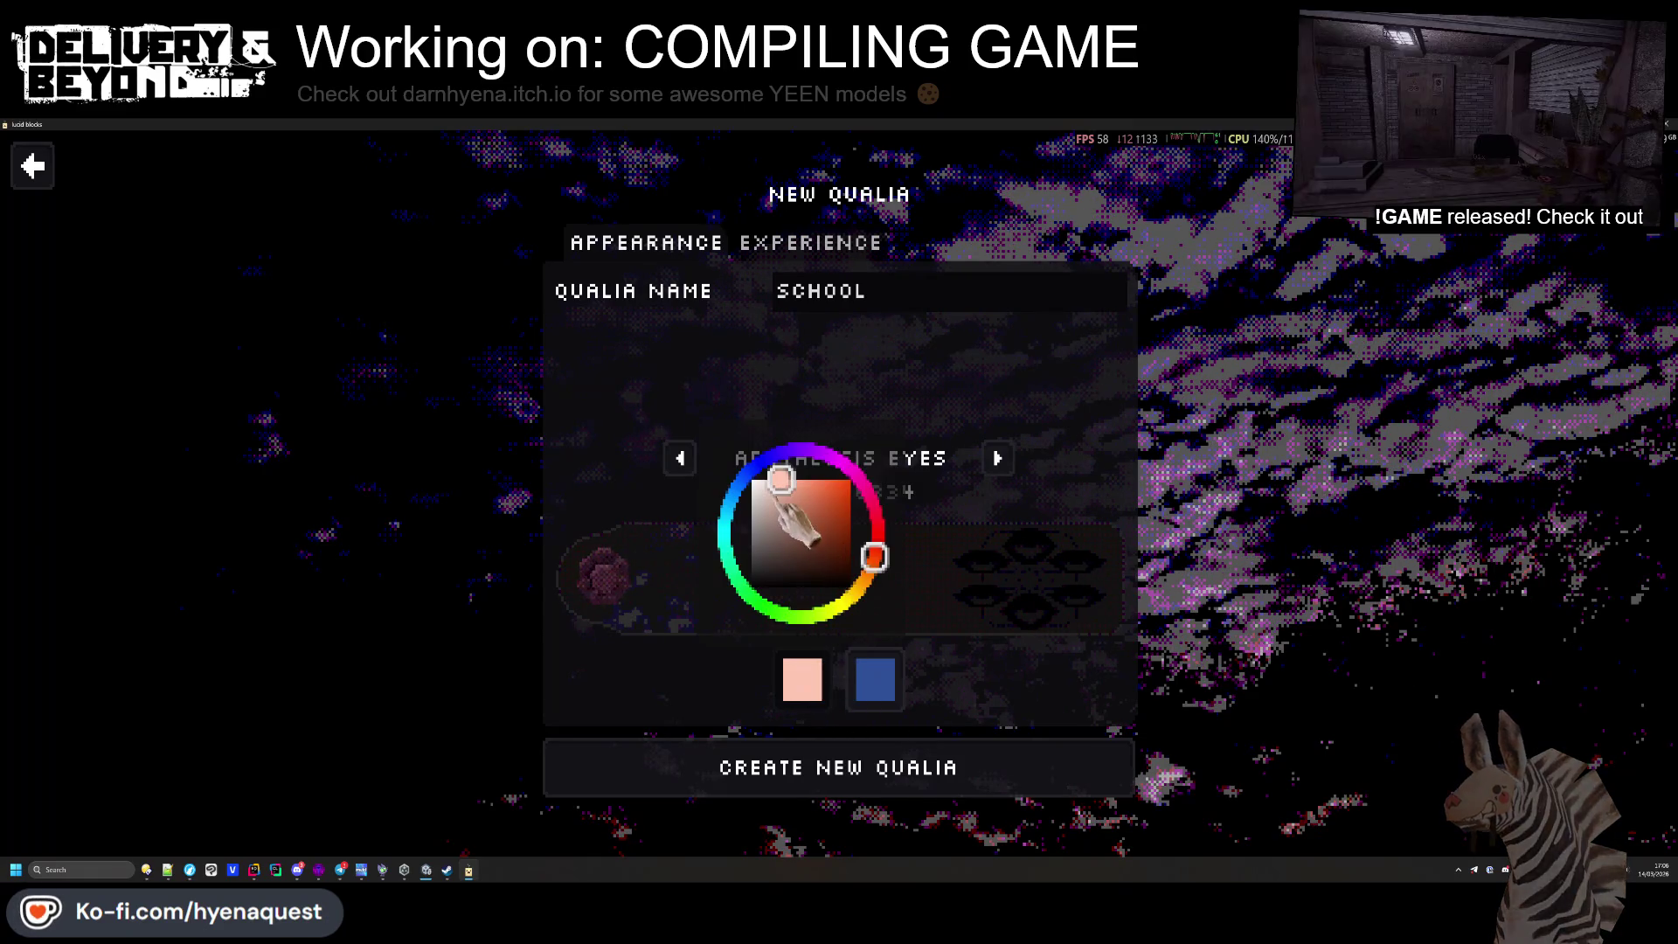
left_click_drag(775, 497, 753, 481)
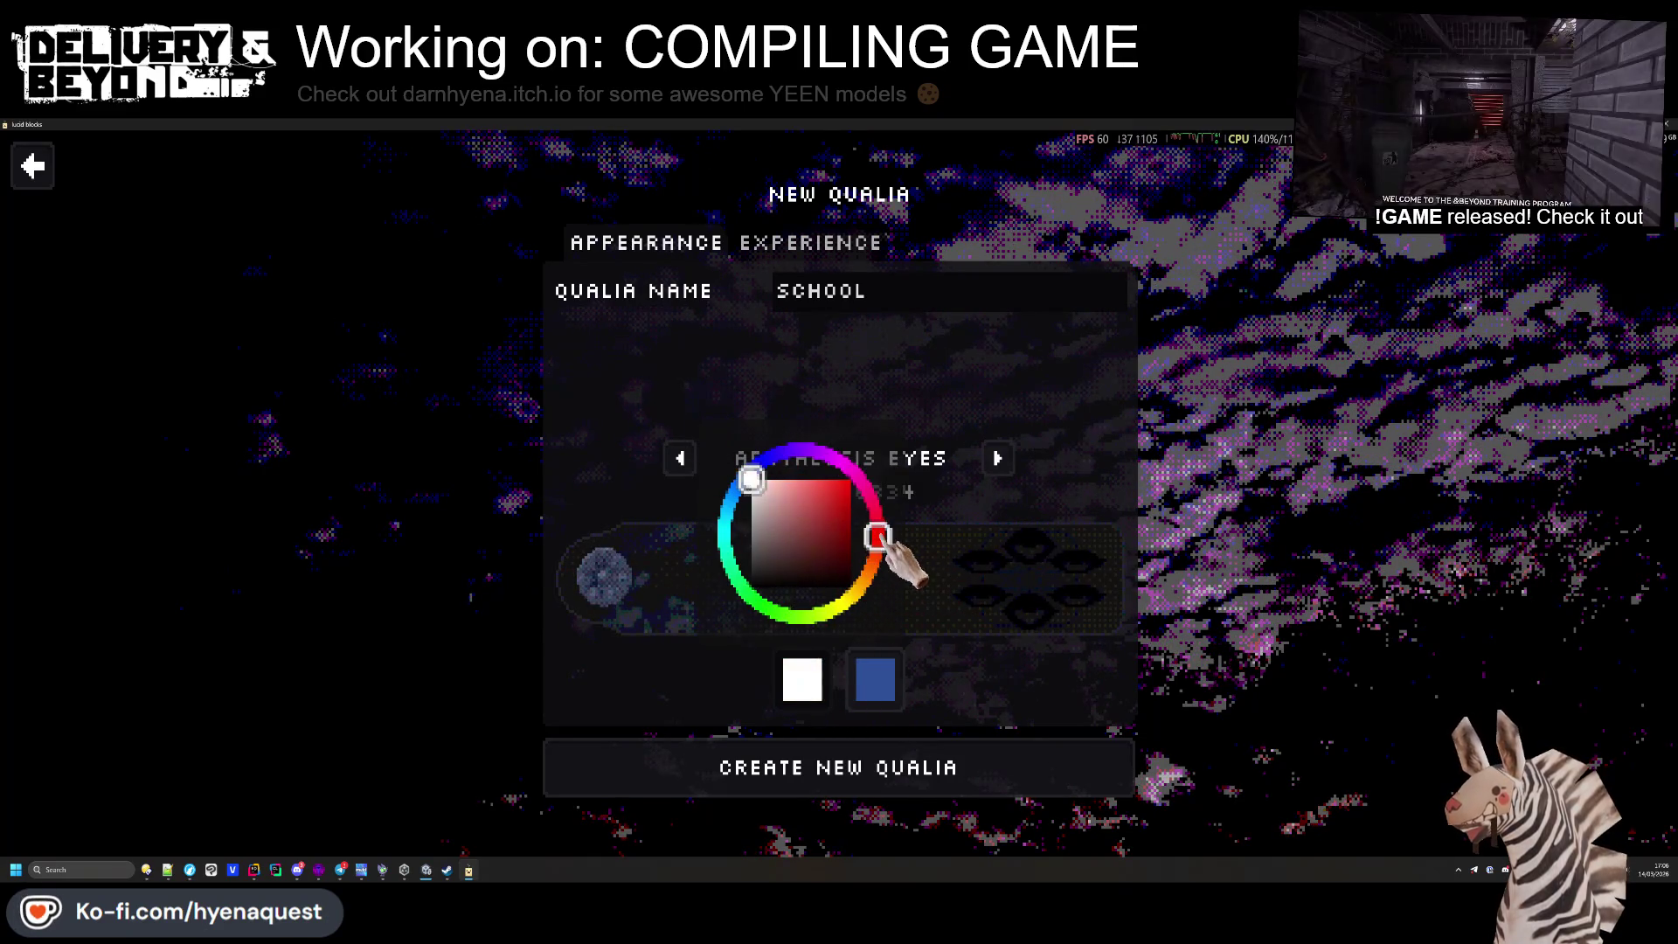
left_click(875, 678)
mouse_move(918, 485)
left_mouse_down()
mouse_move(965, 524)
mouse_move(965, 548)
left_mouse_up()
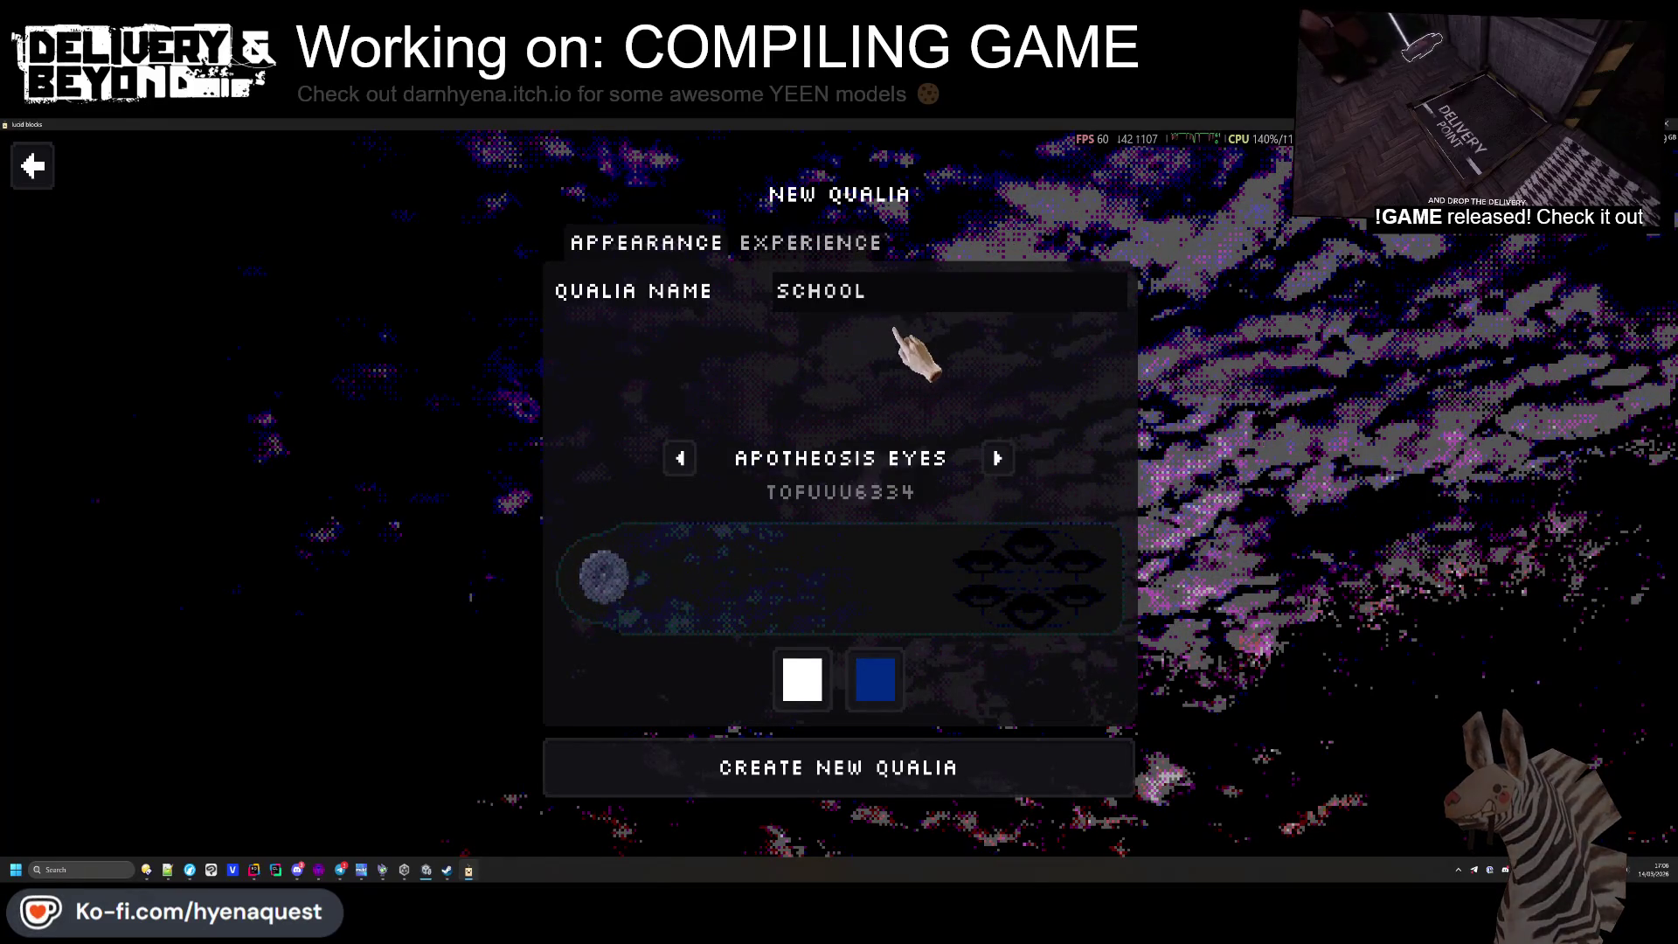
left_click(809, 246)
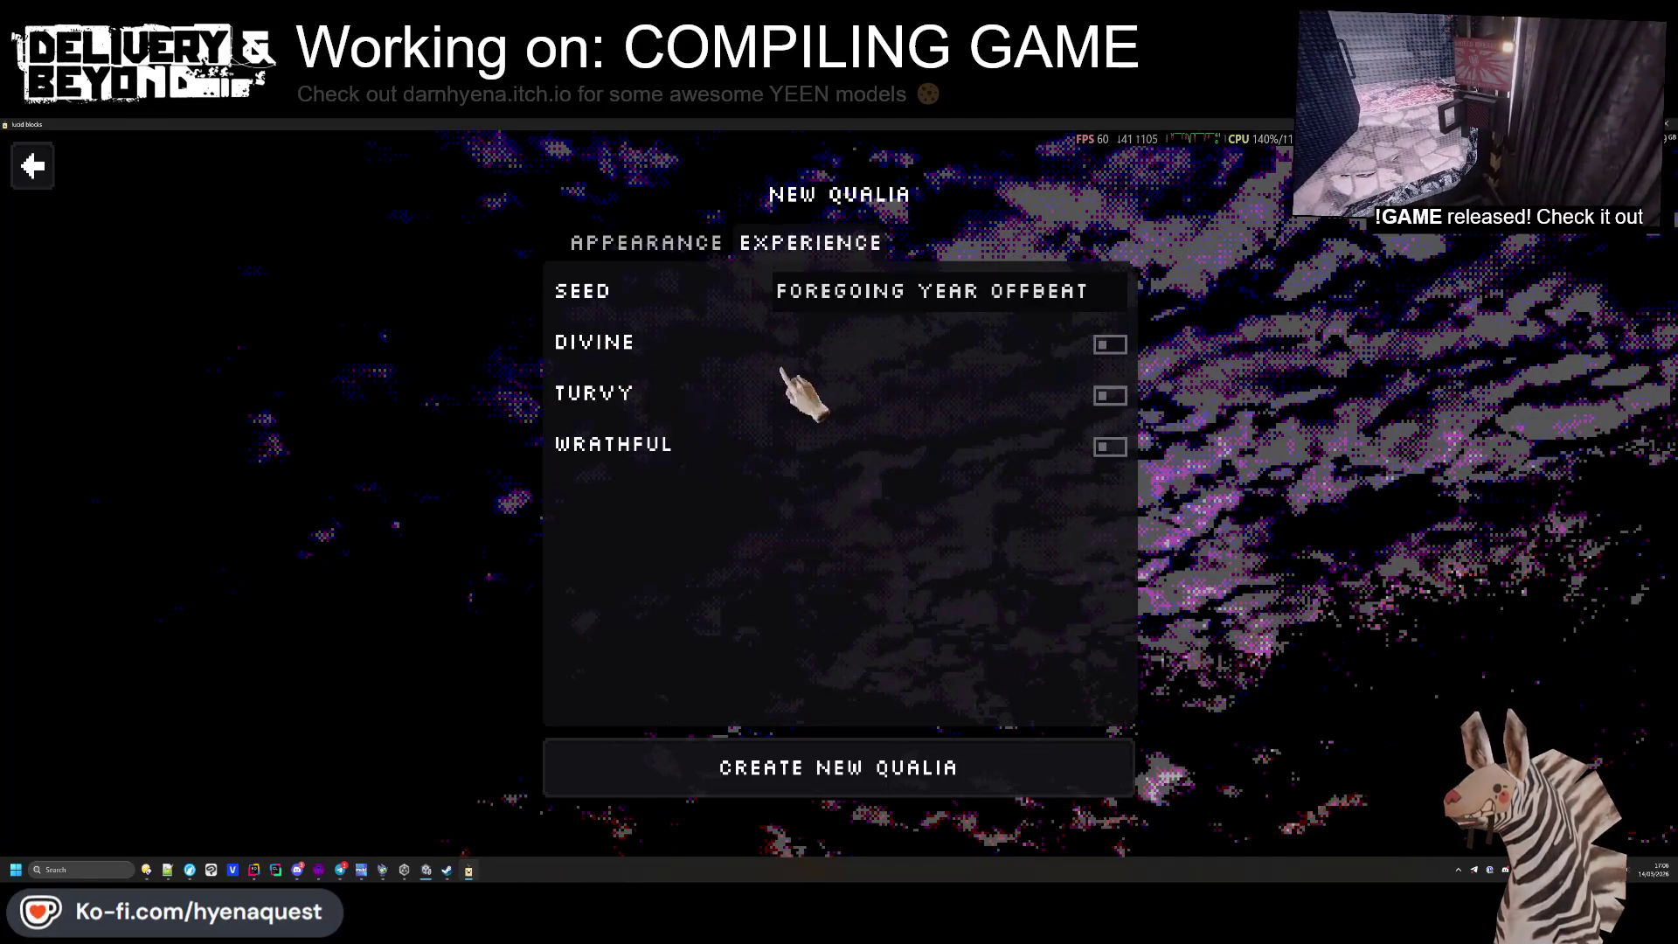
left_click(651, 245)
left_click(843, 774)
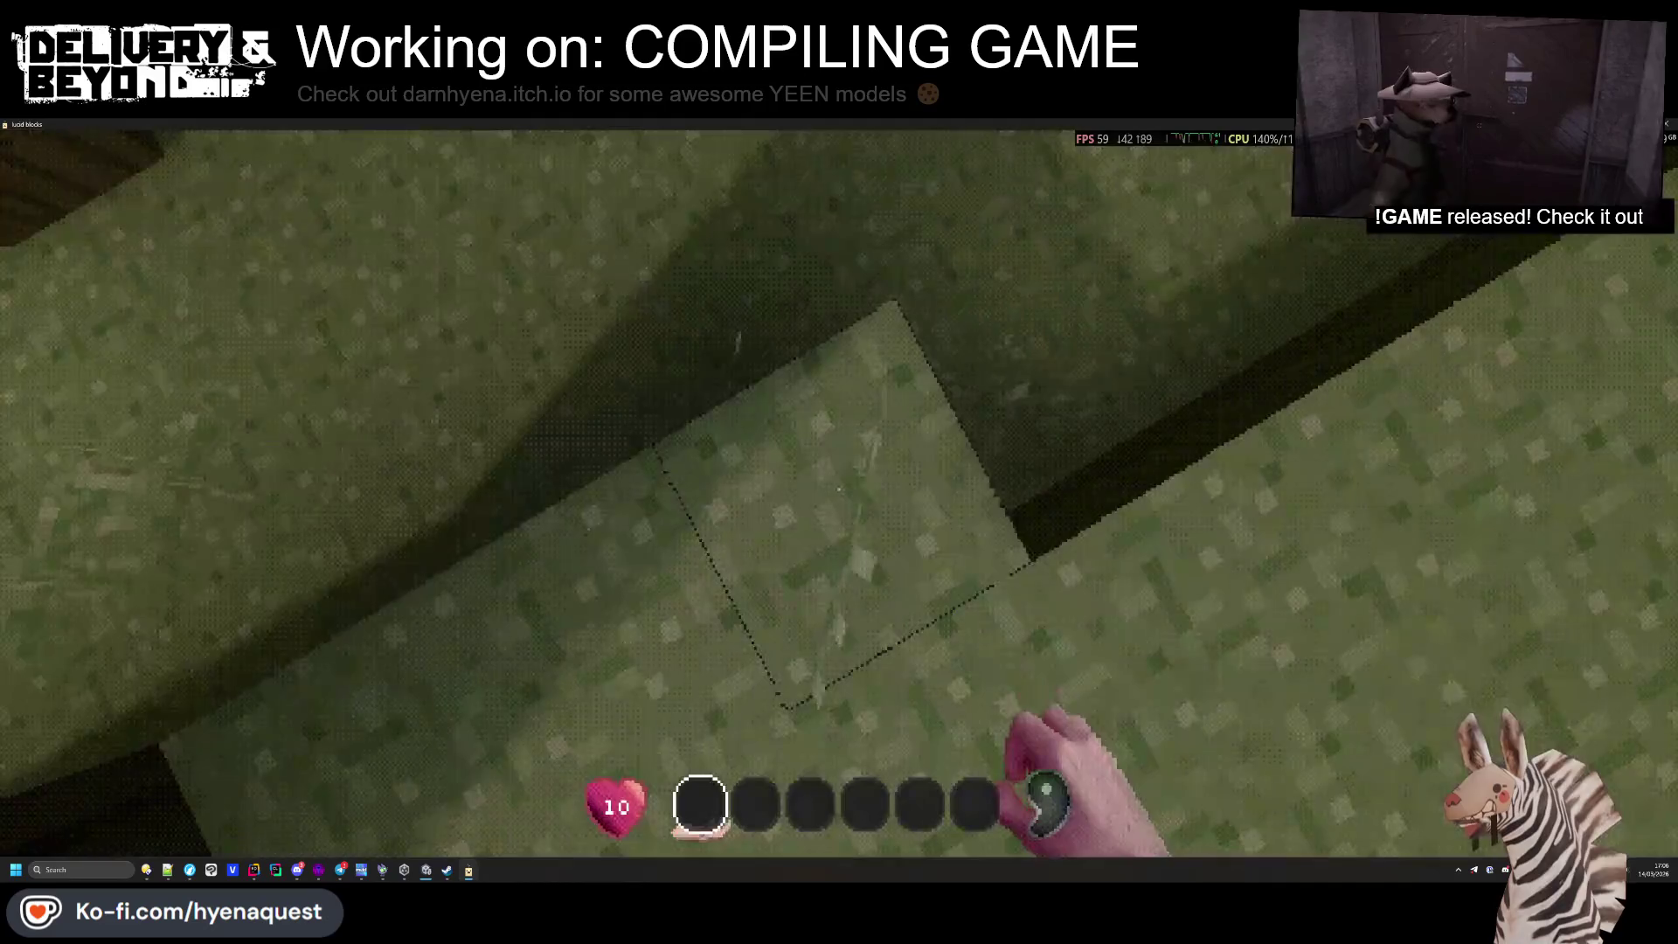
Walk from the misty forest past the snowy field toward the colourful block tower
mouse_move(839, 490)
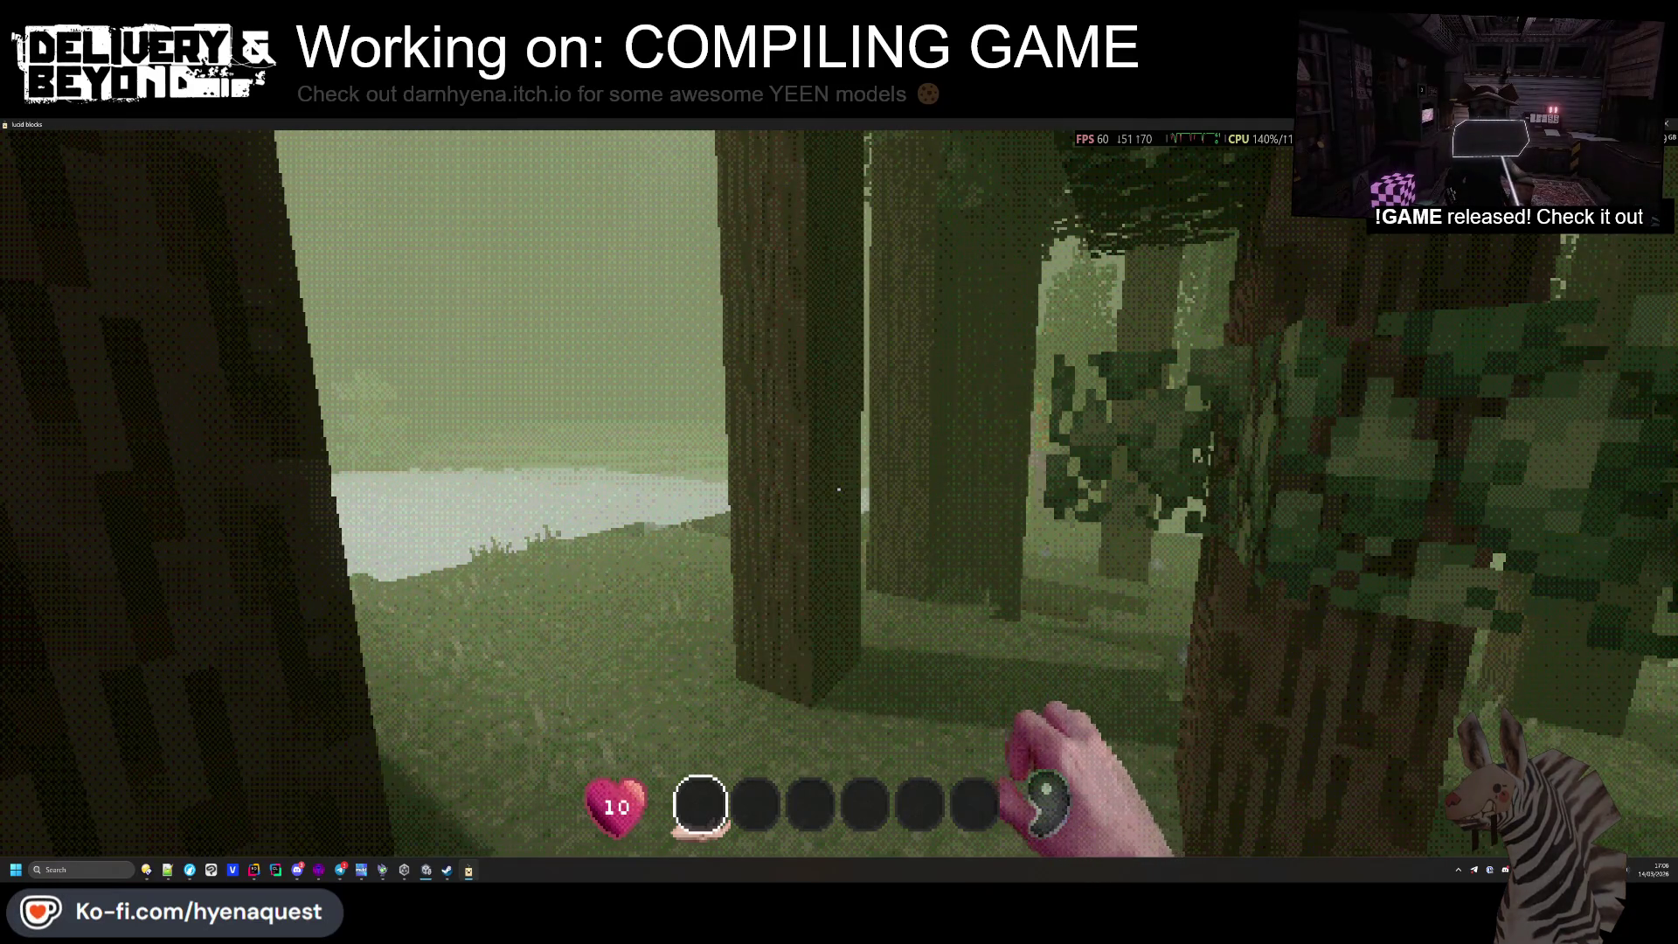
key("w")
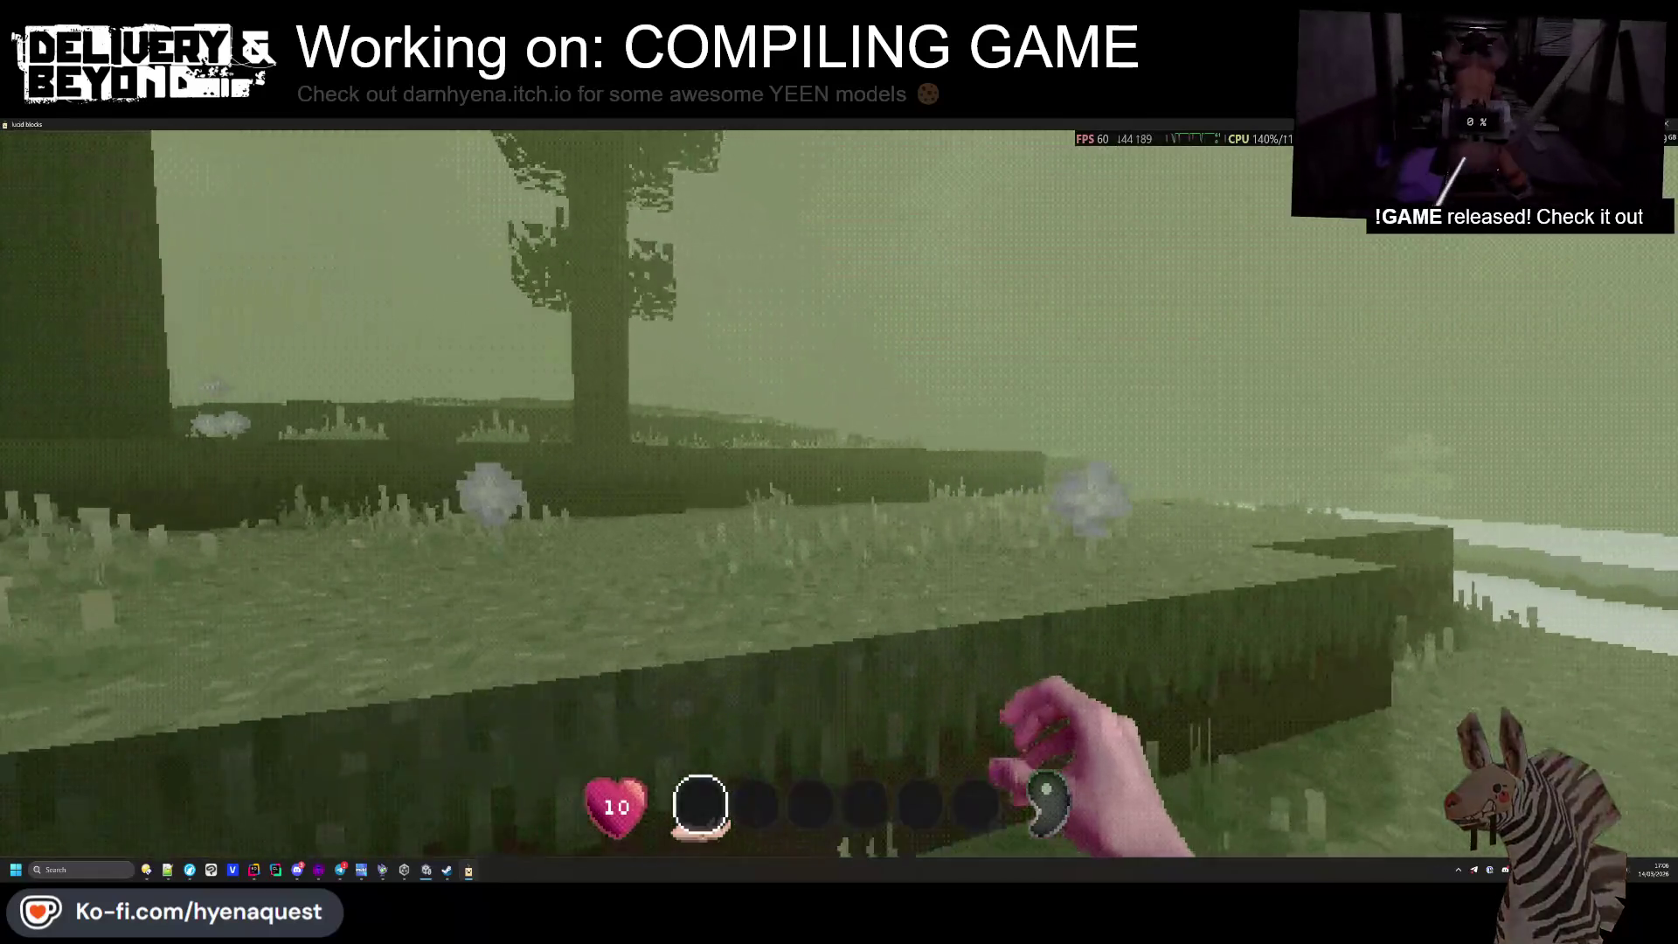
key("w")
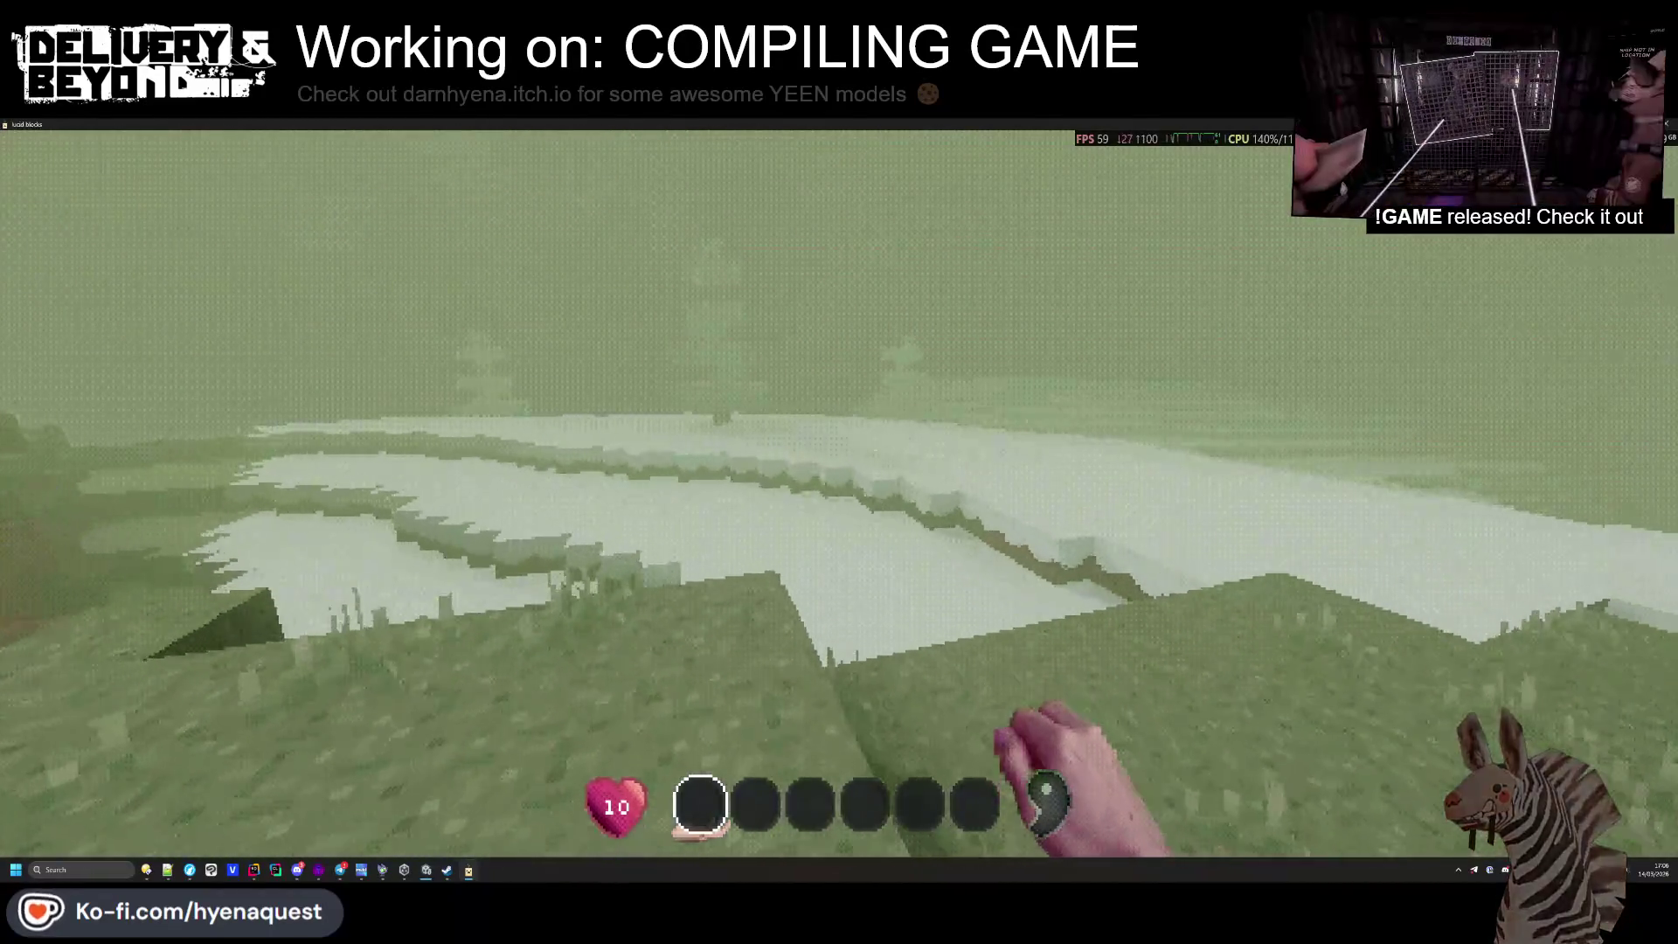
key("w")
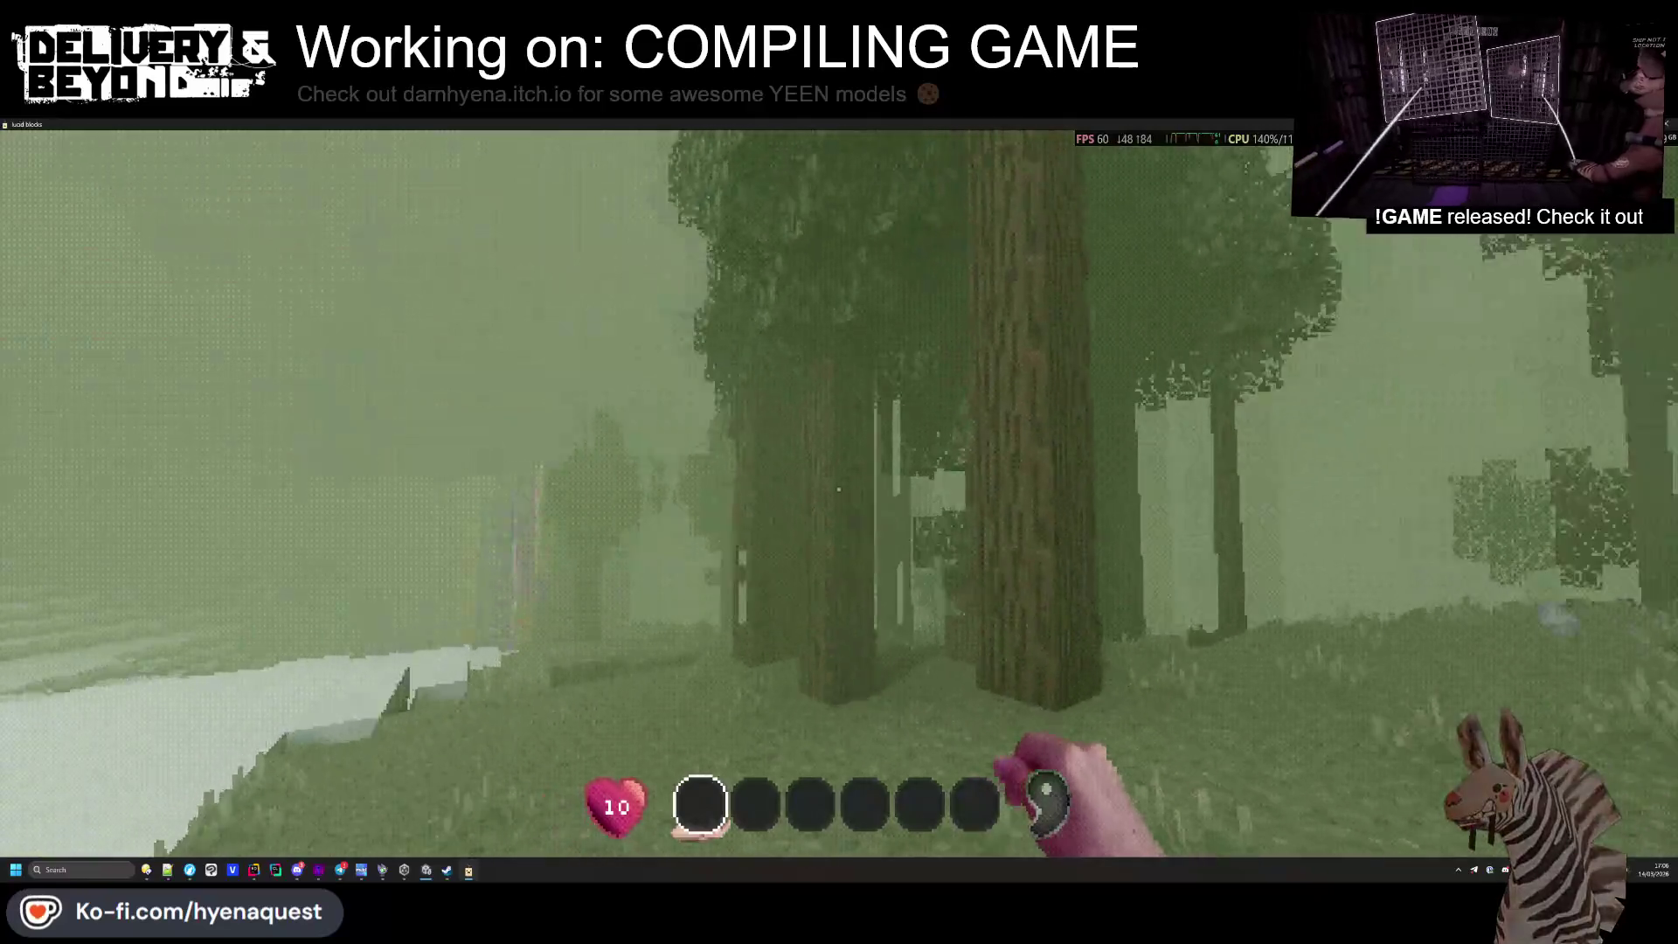
key("w")
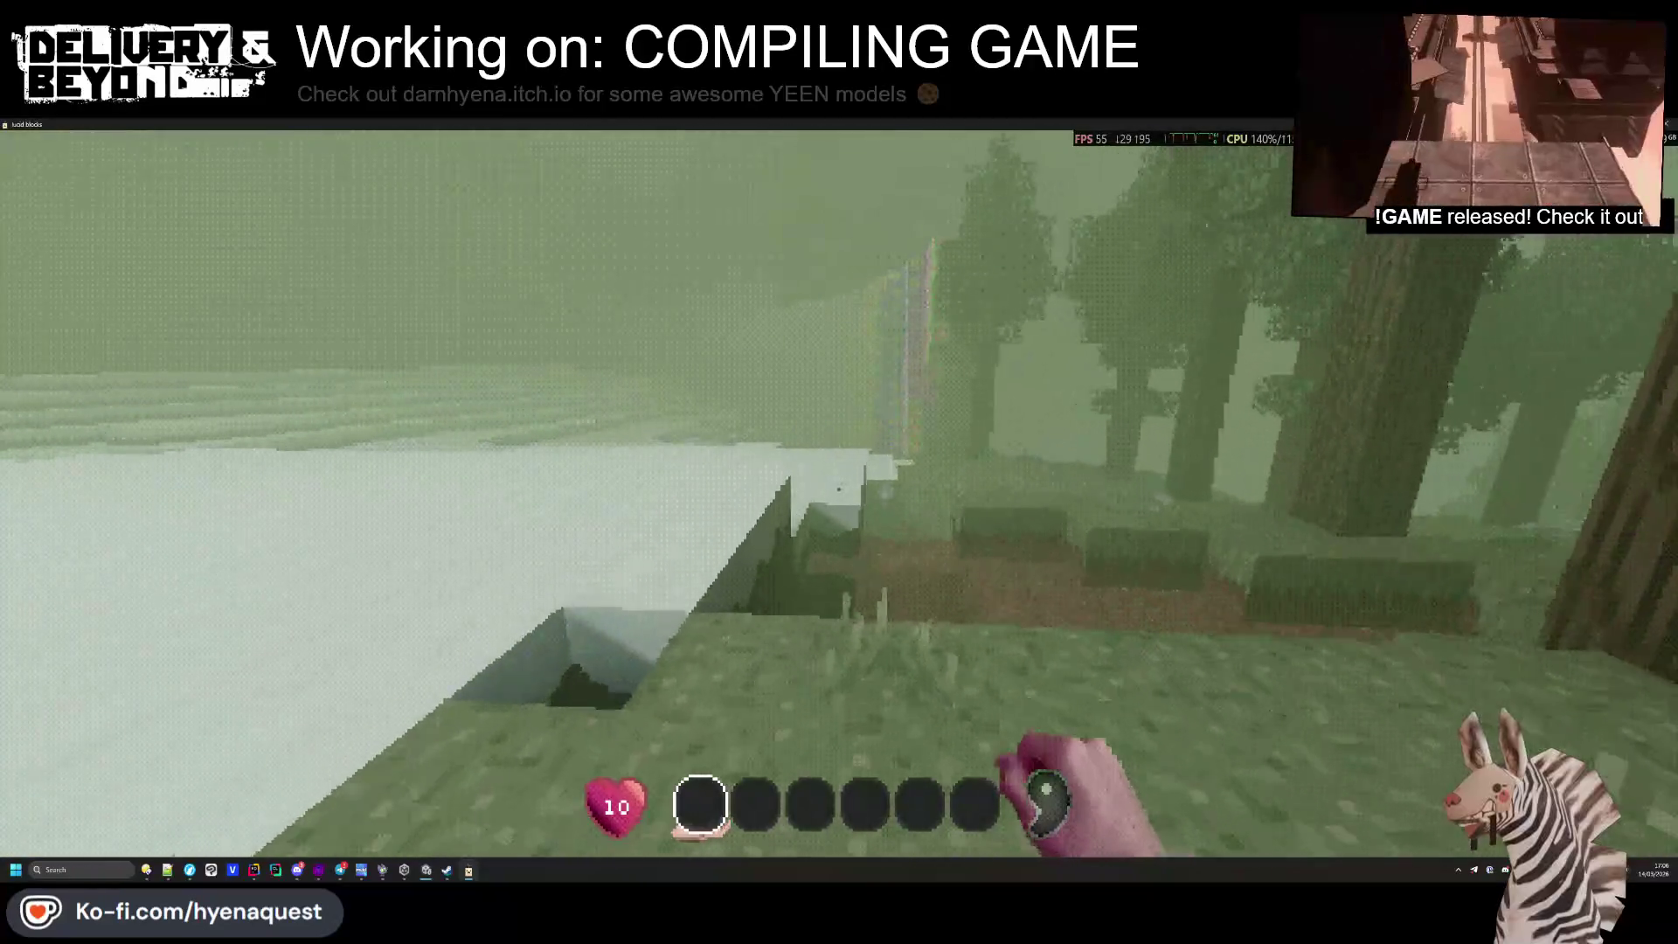
key("w")
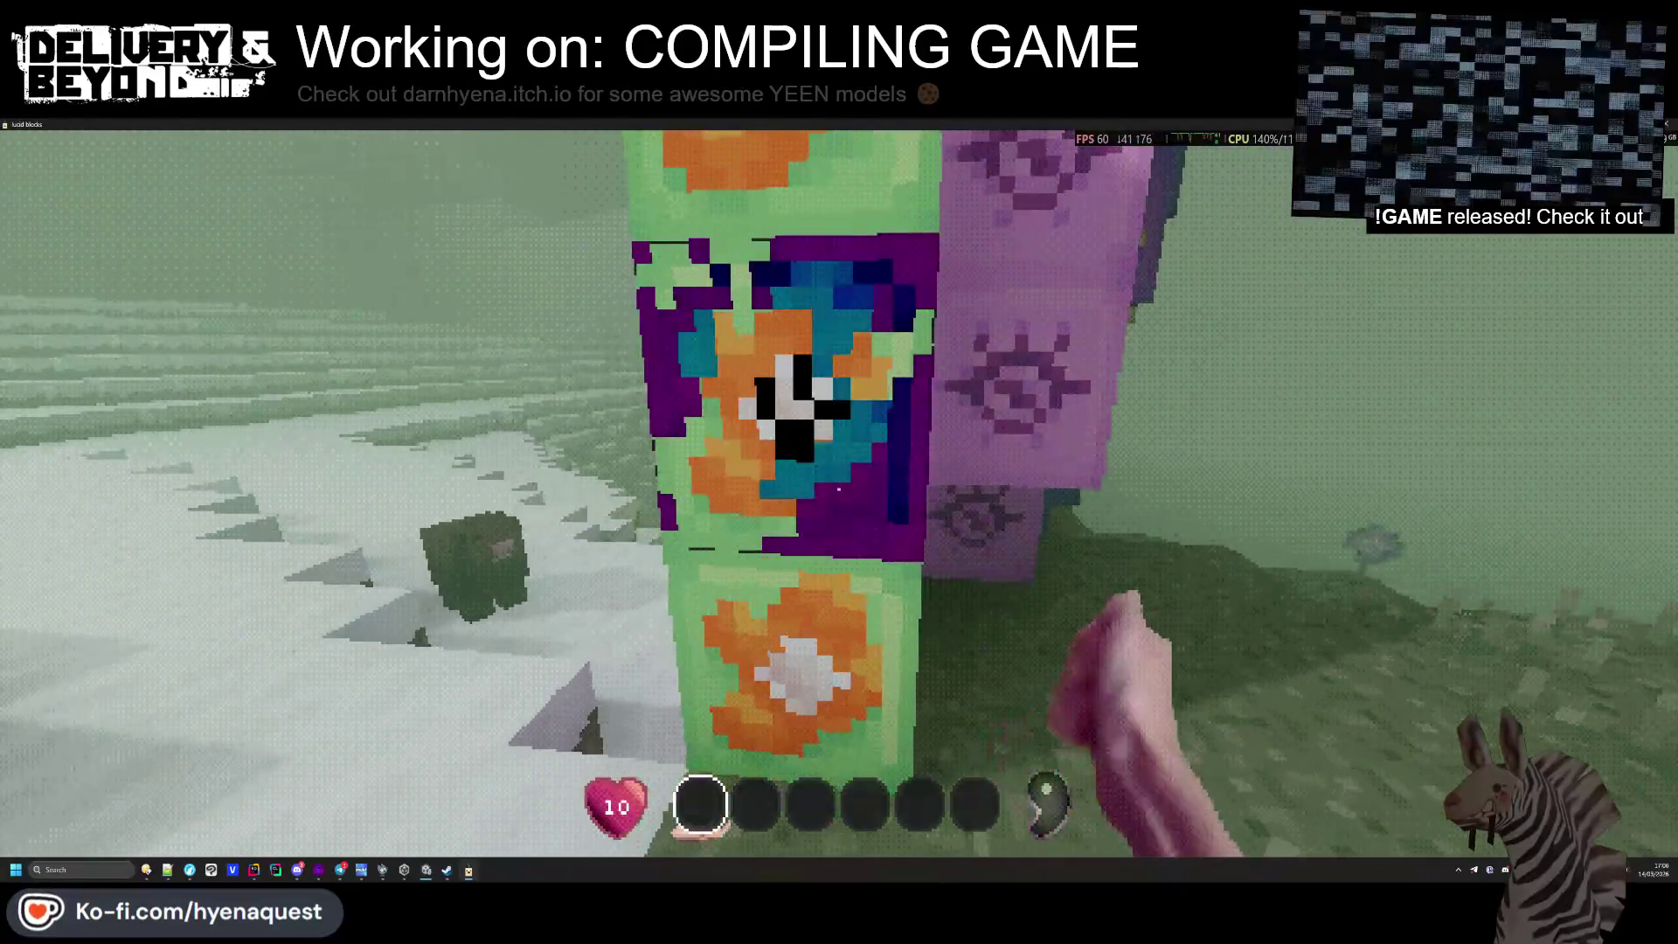
Mine the Ambiguous Block, a blue block and the yellow block from the colourful stack
key("w")
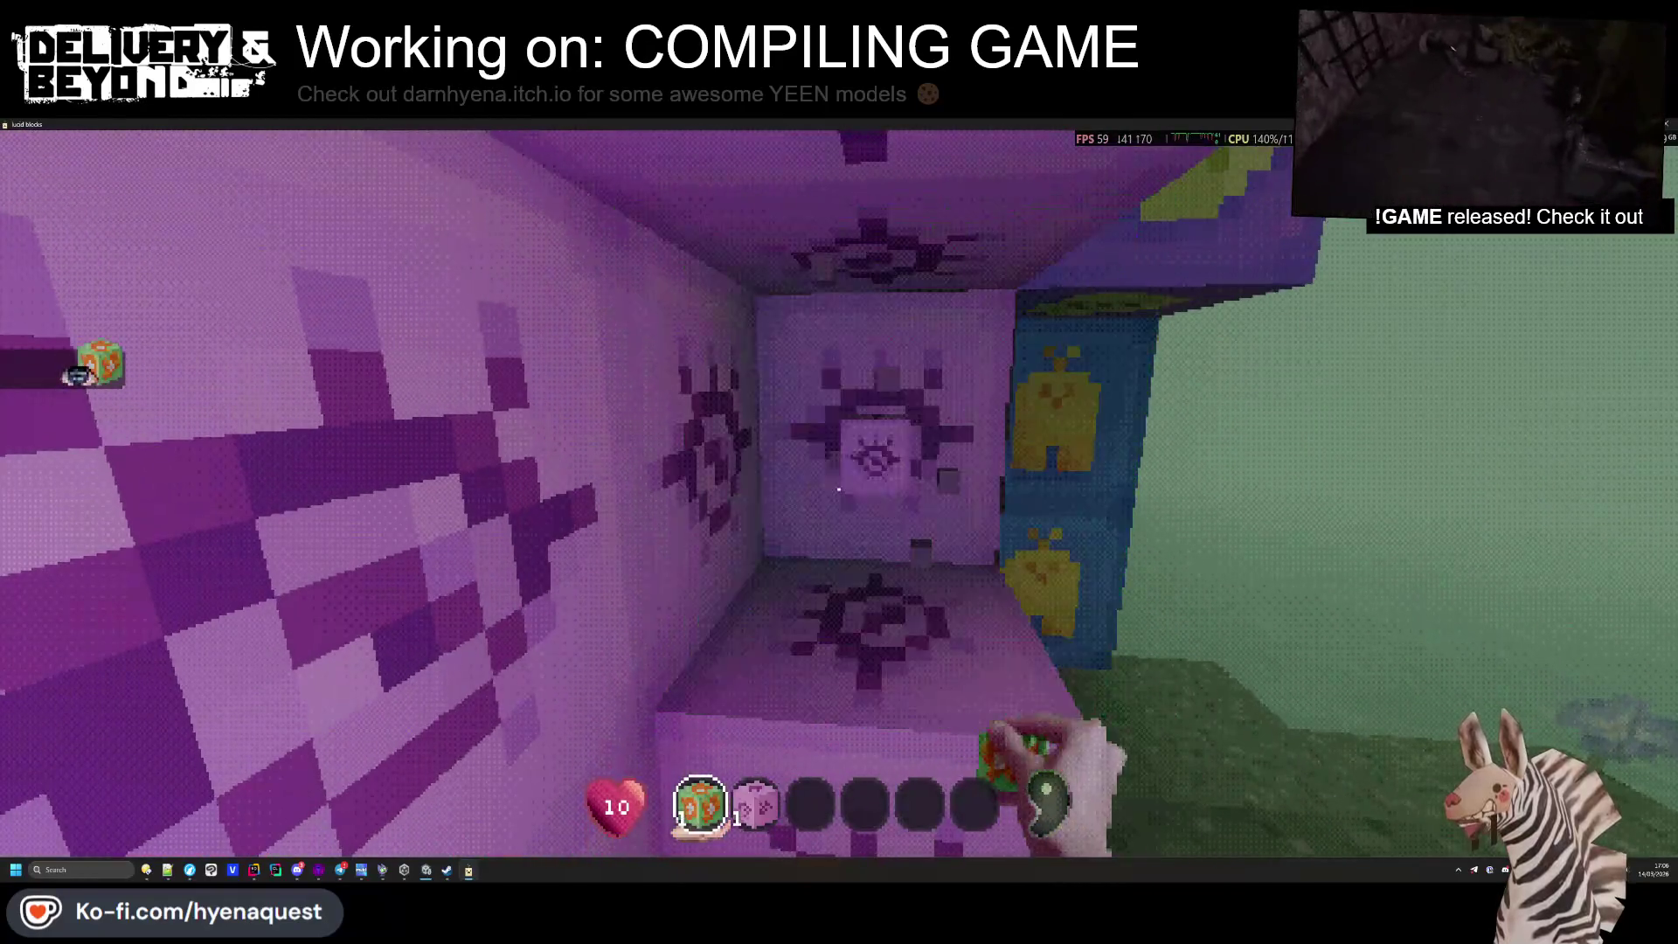
key("w")
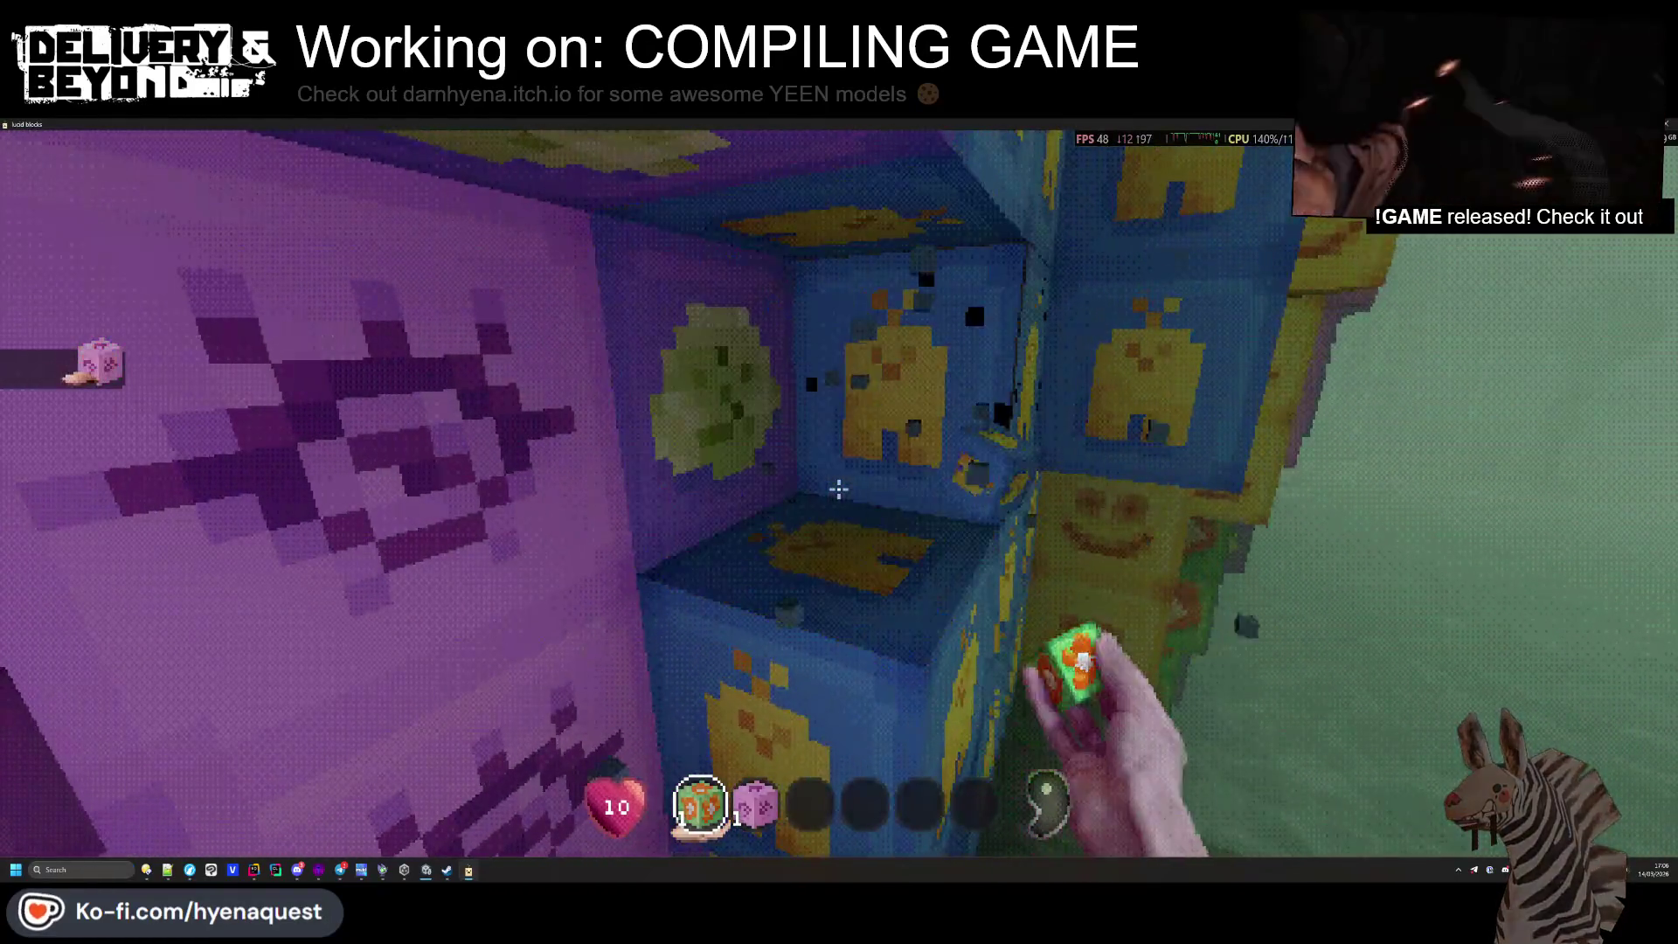
key("w")
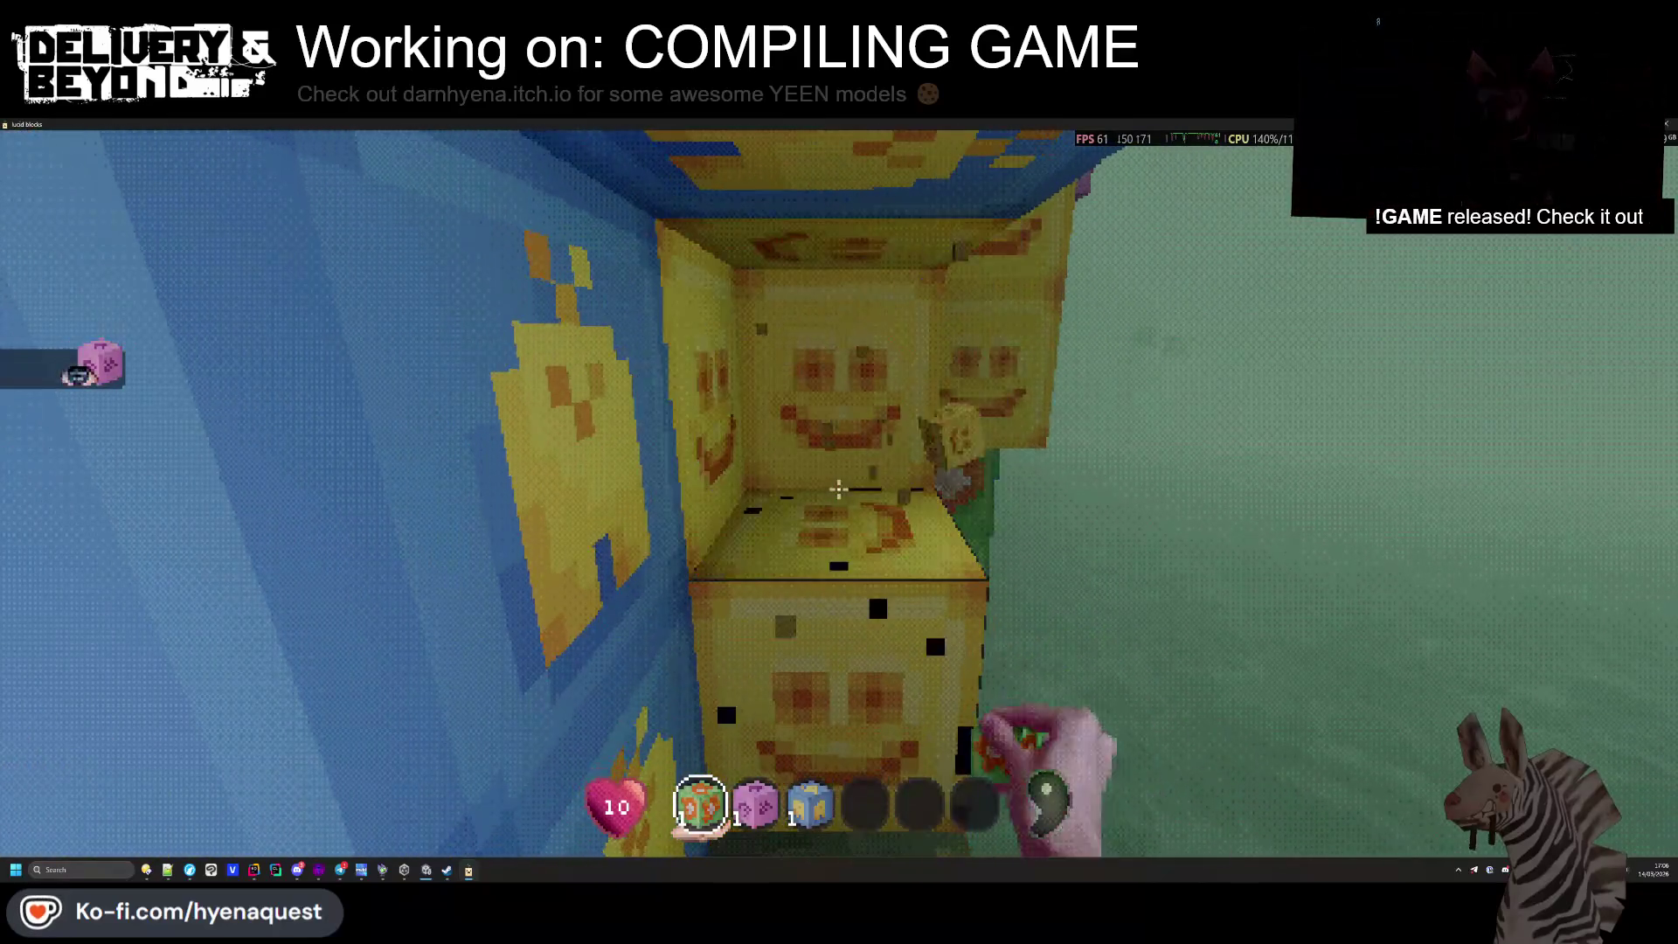
left_click(838, 490)
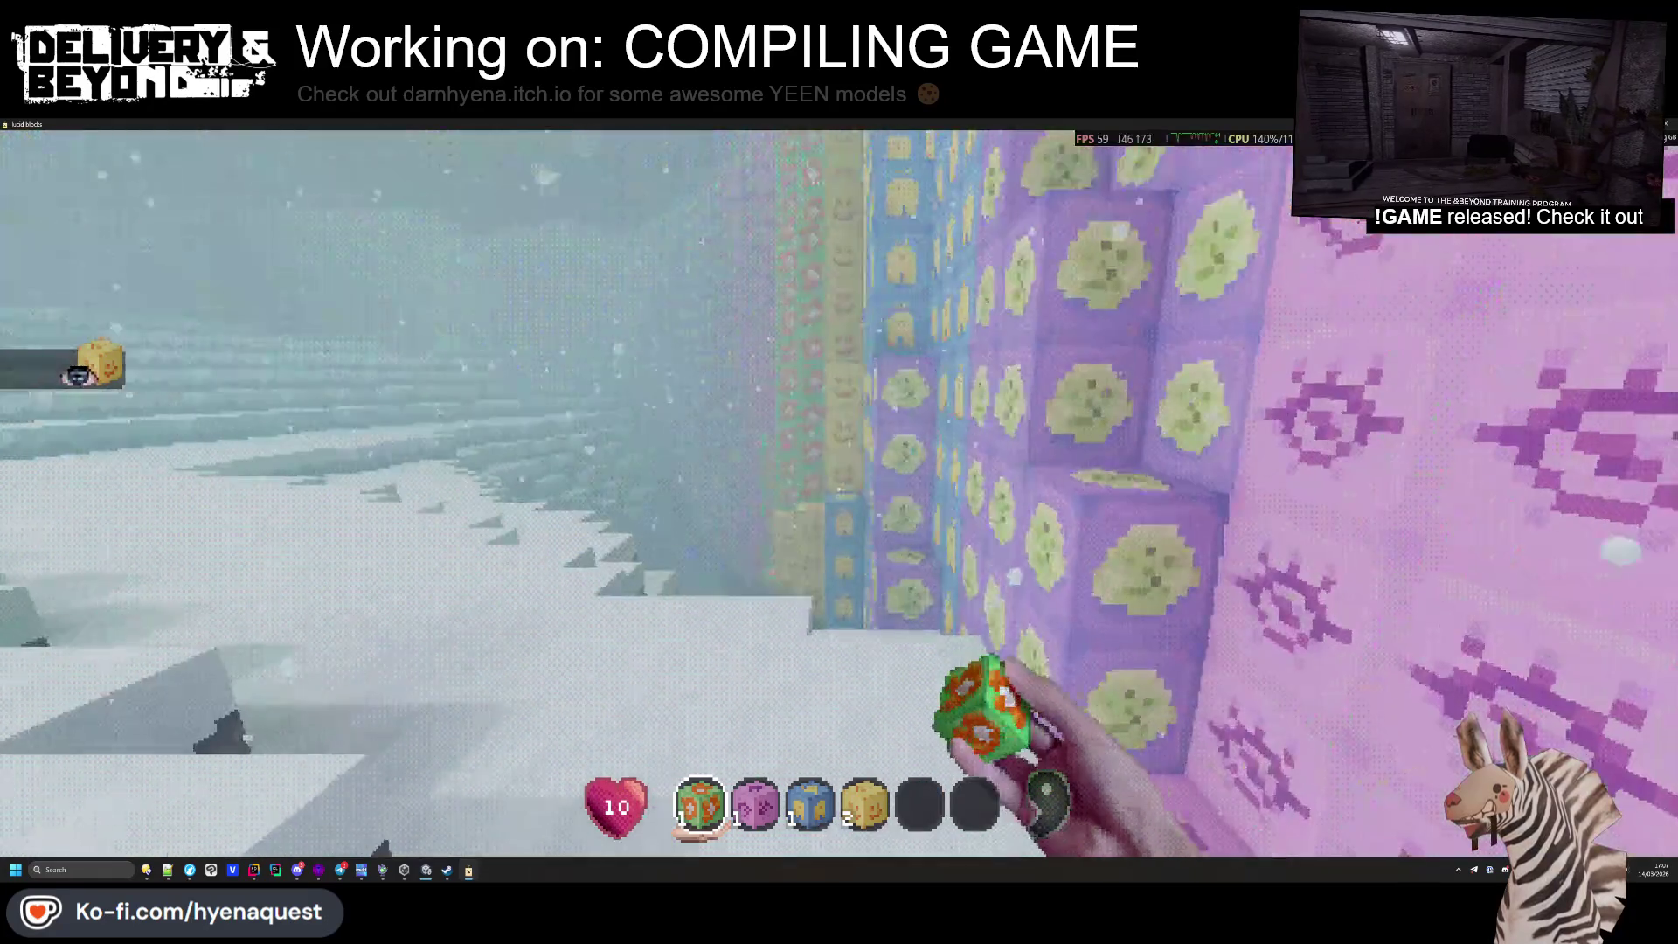
Save and quit the world, then load the 'Sure, why not' qualia save
key("Escape")
left_click(830, 552)
left_click(846, 651)
left_click(750, 547)
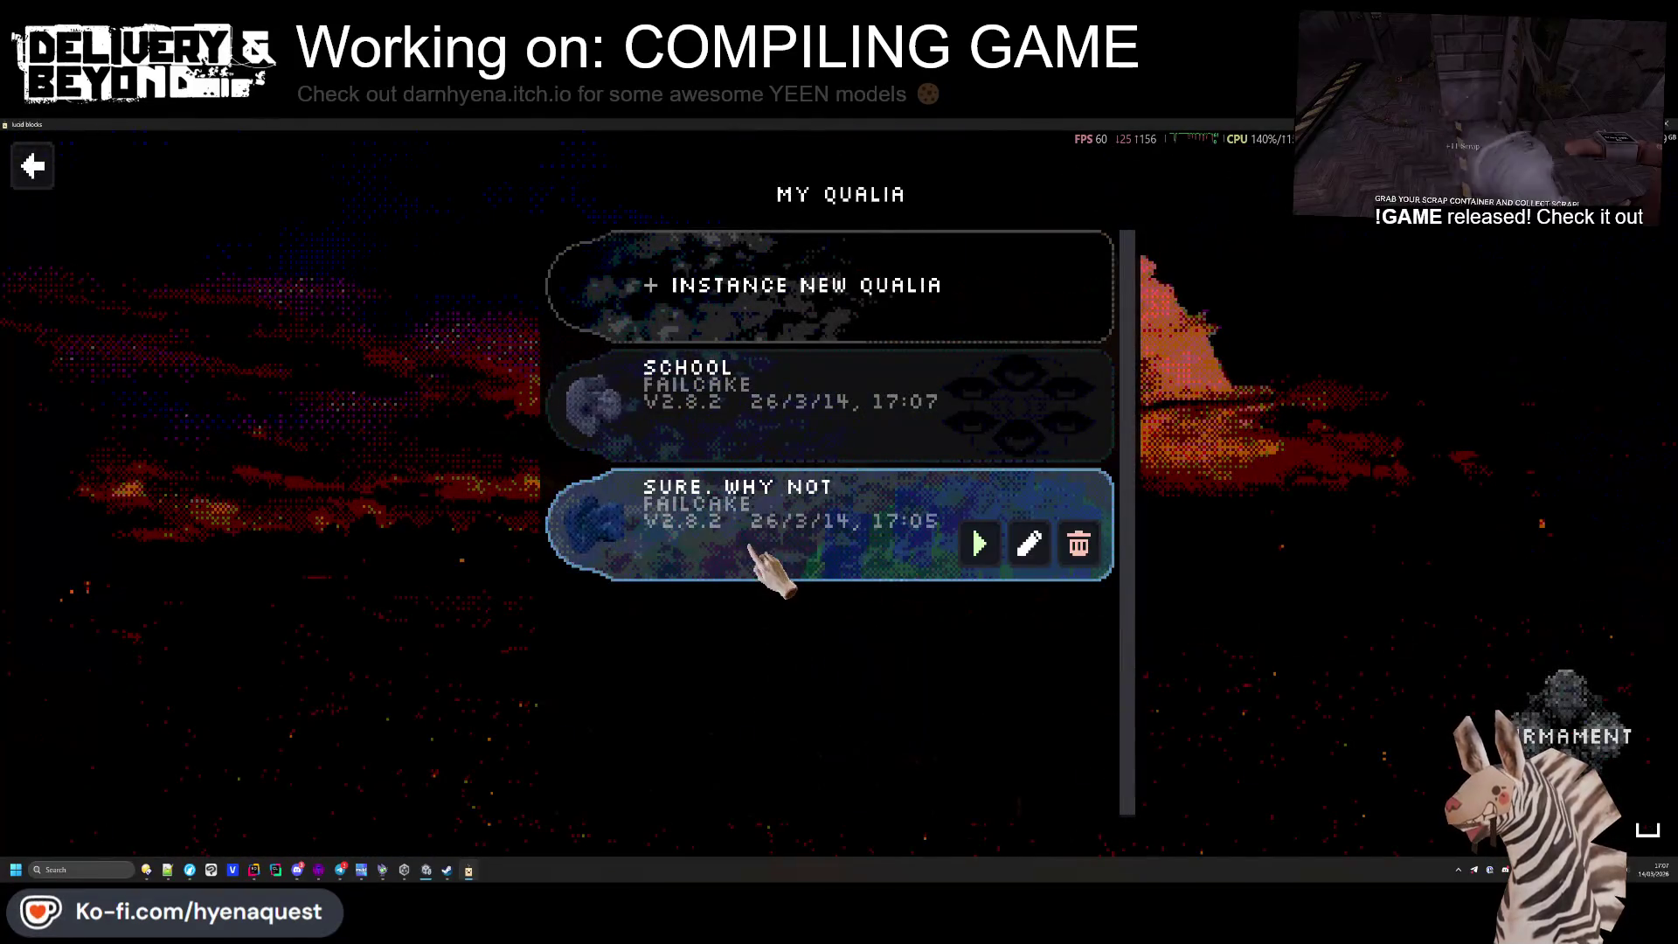
left_click(957, 558)
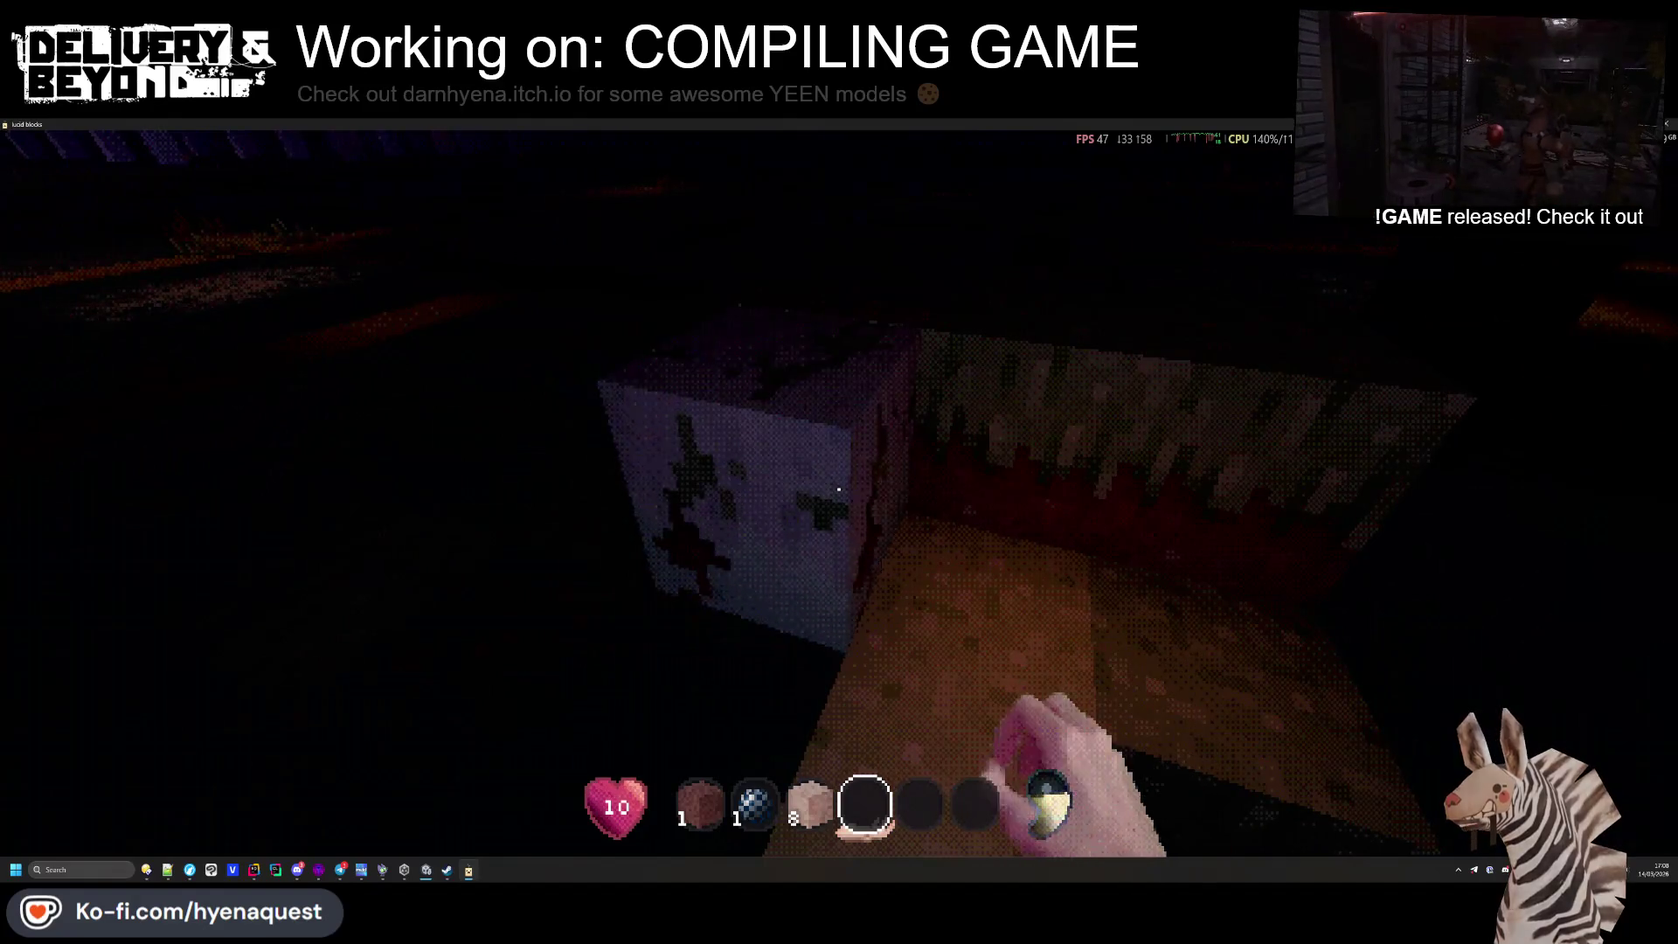
Mine another brown dirt block in the dark area
left_click(839, 490)
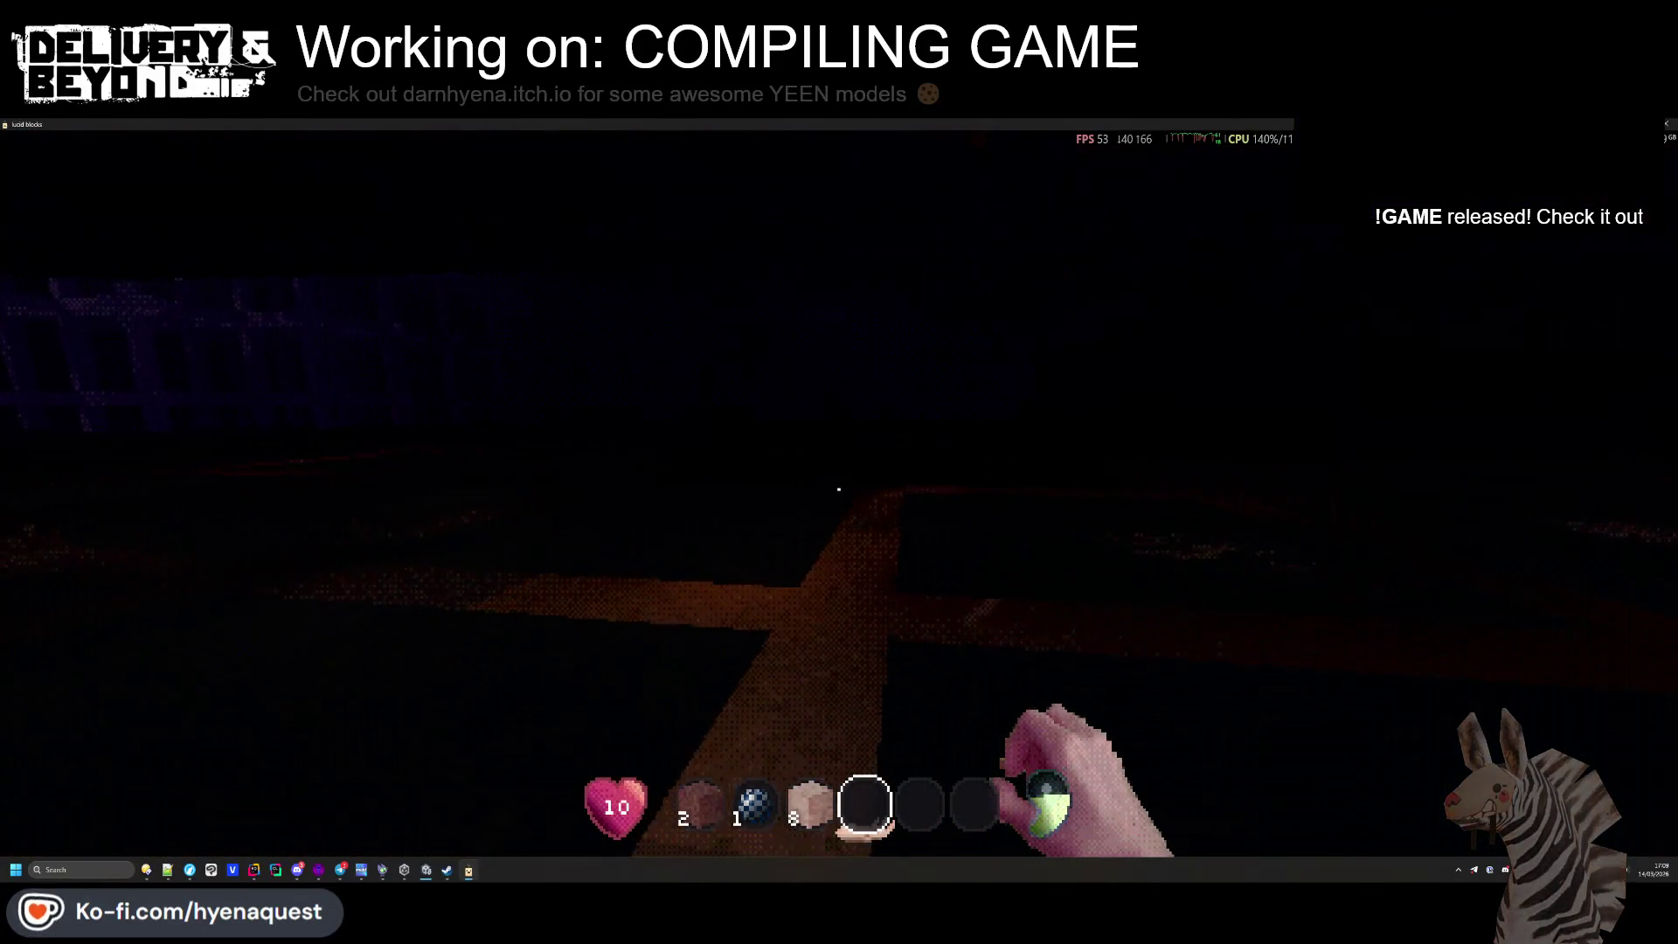
Mine three dark black sand blocks, then select Black Sand Block and place one
scroll(839, 489, "down", 4)
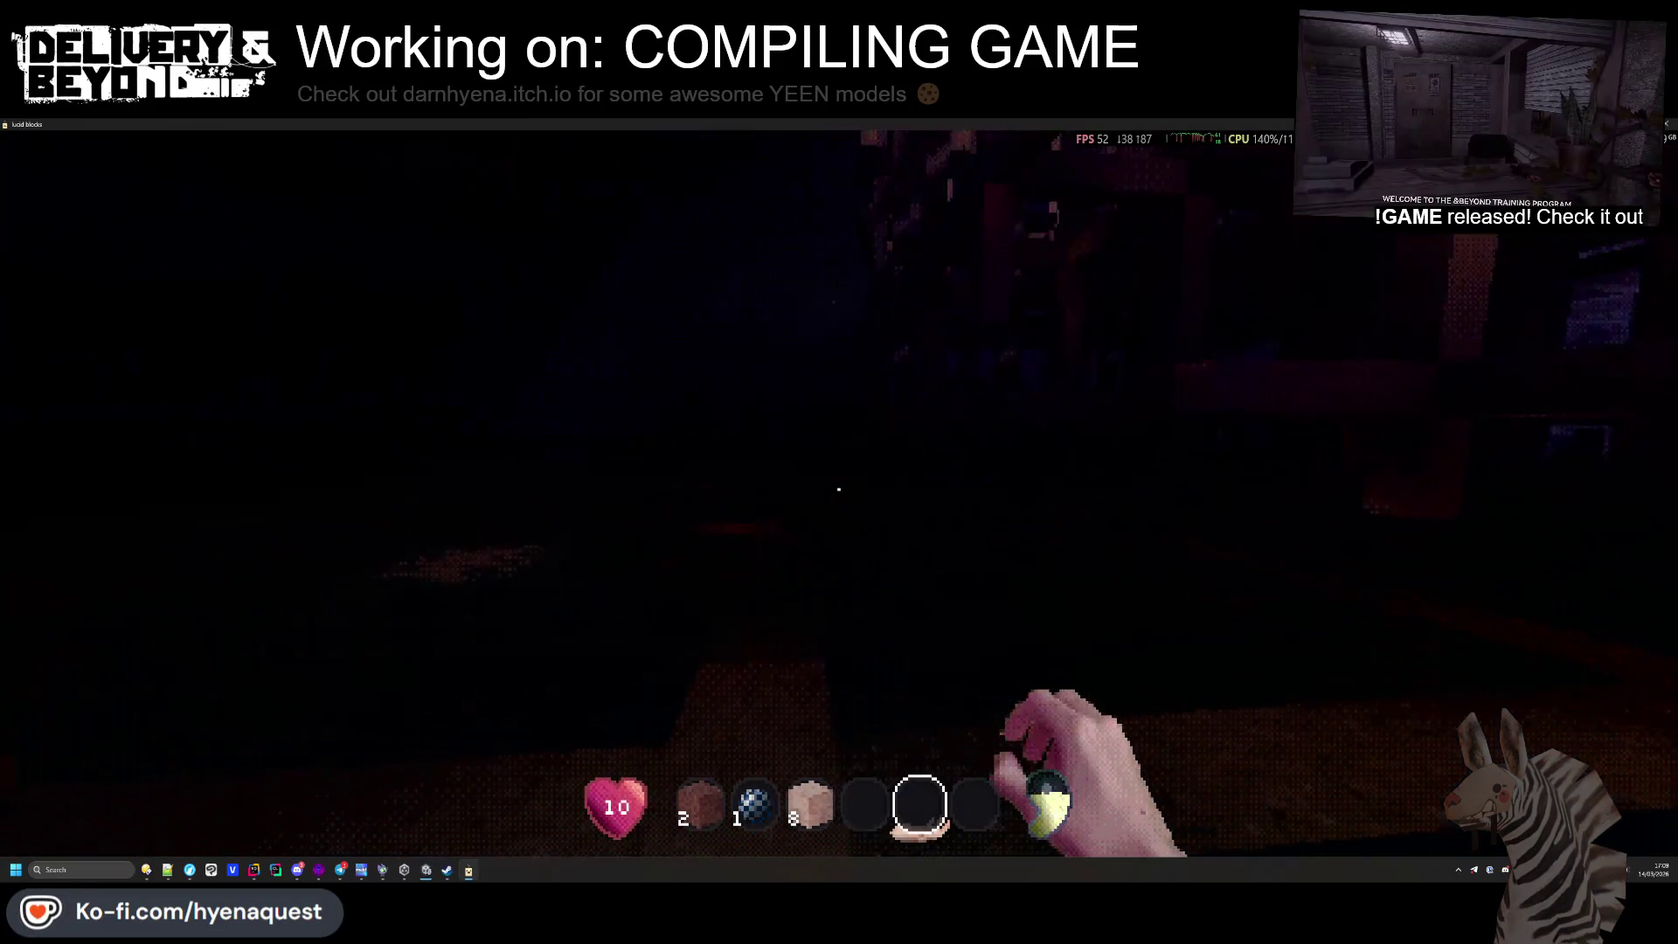
scroll(839, 490, "down", 2)
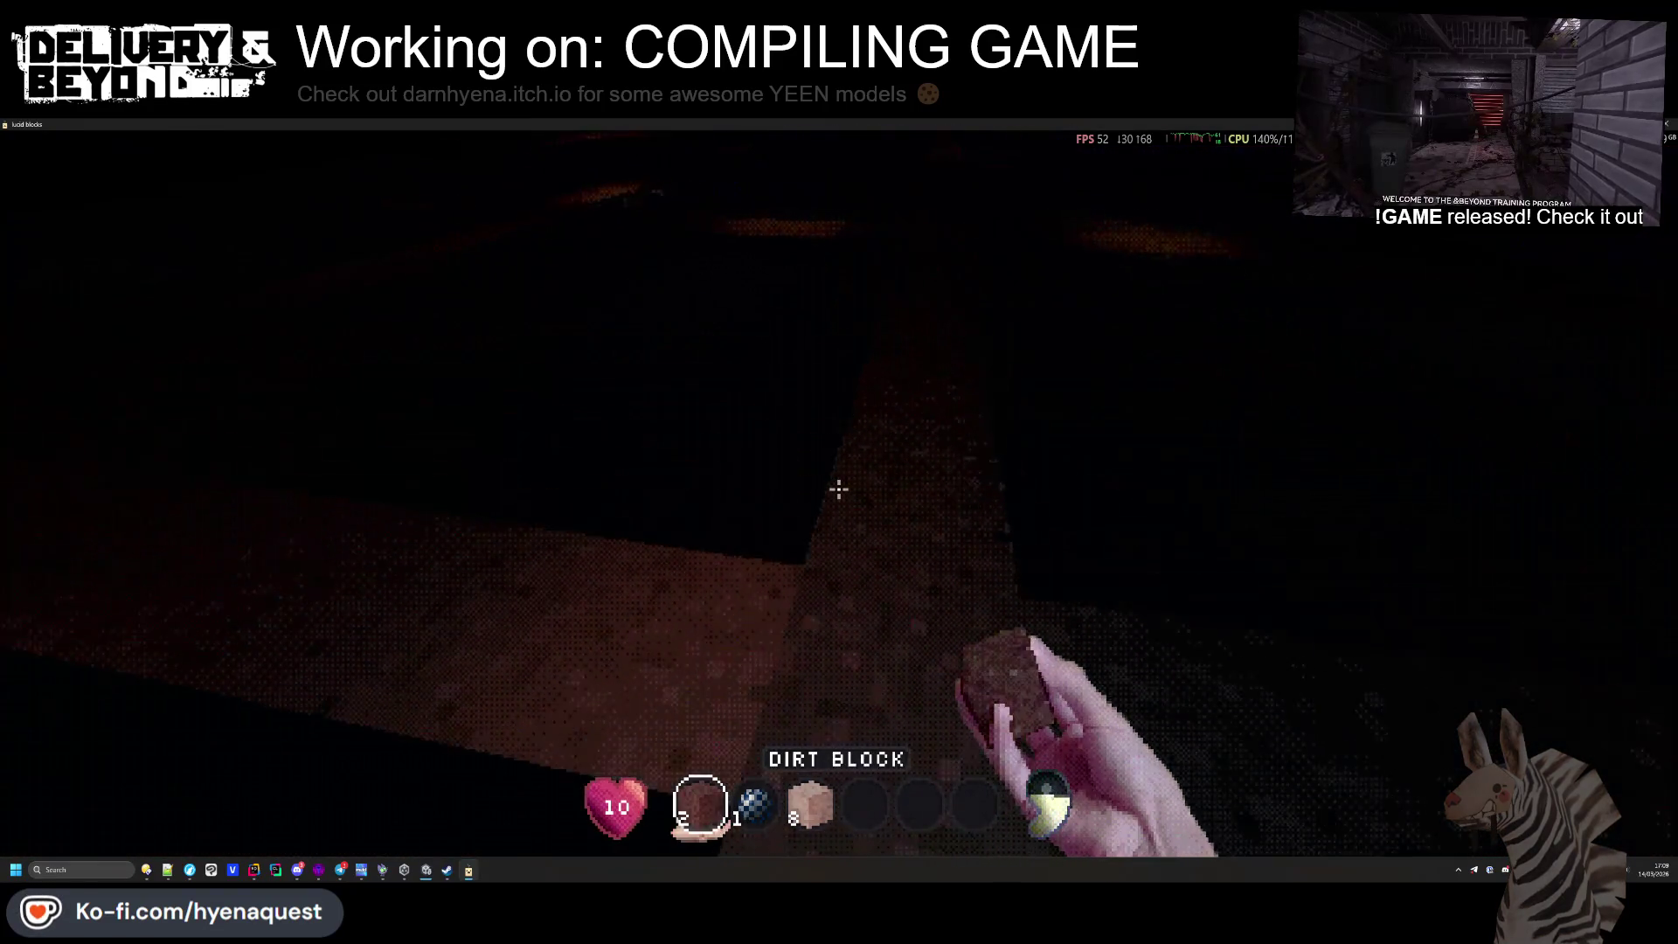
scroll(839, 489, "up", 2)
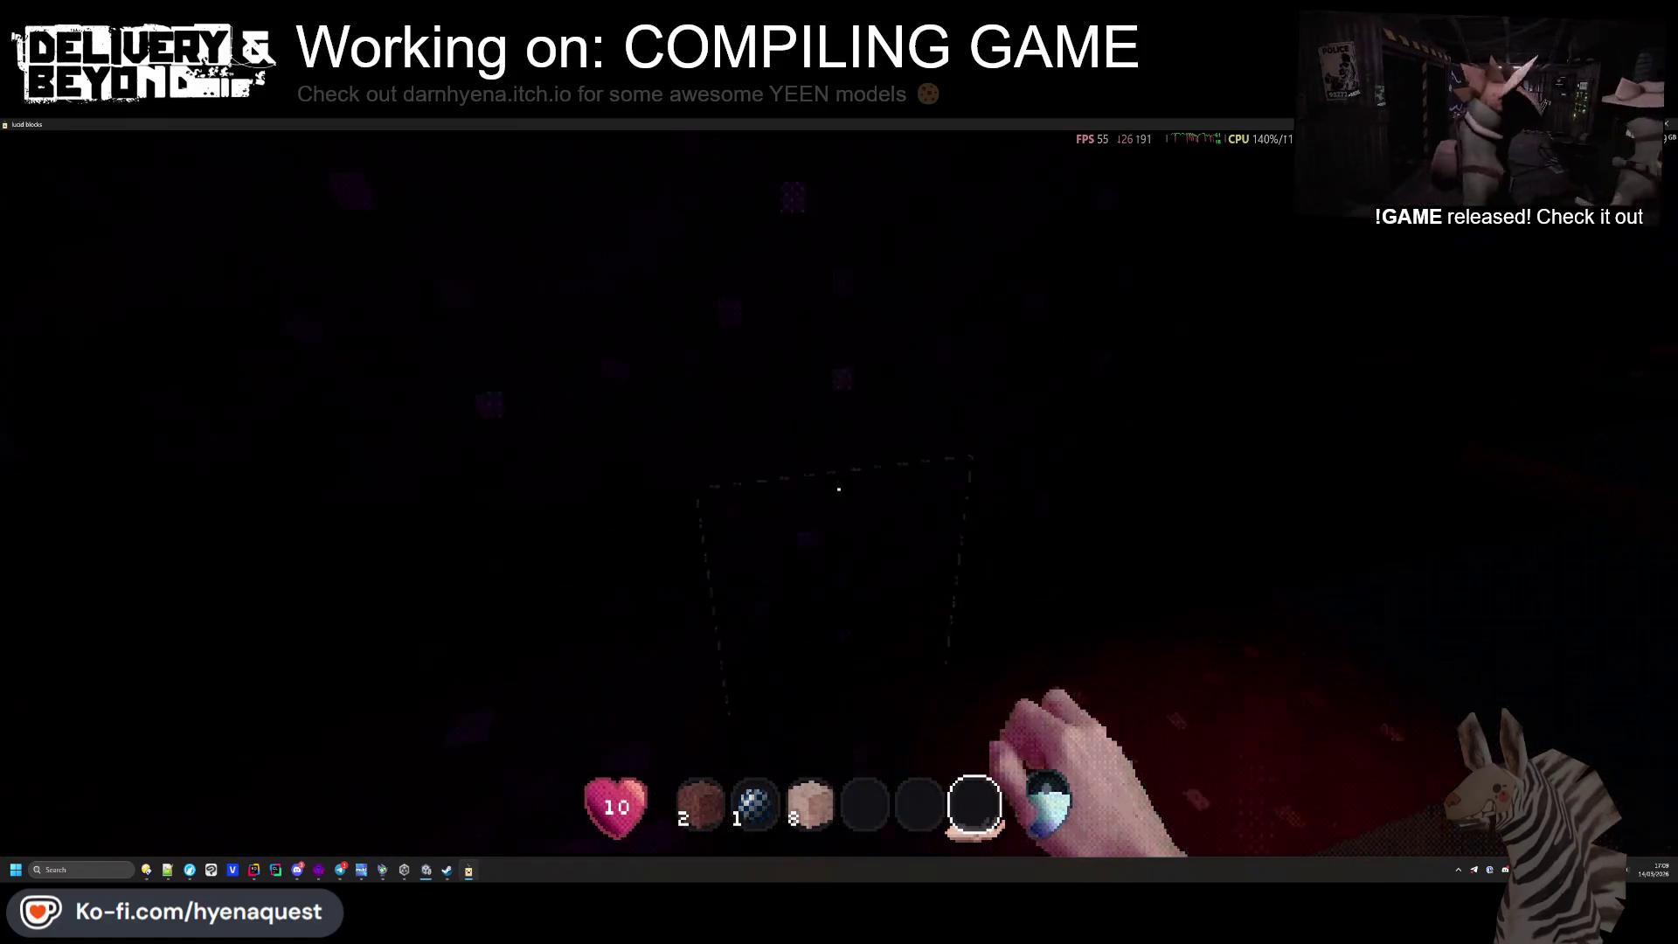
left_click(839, 490)
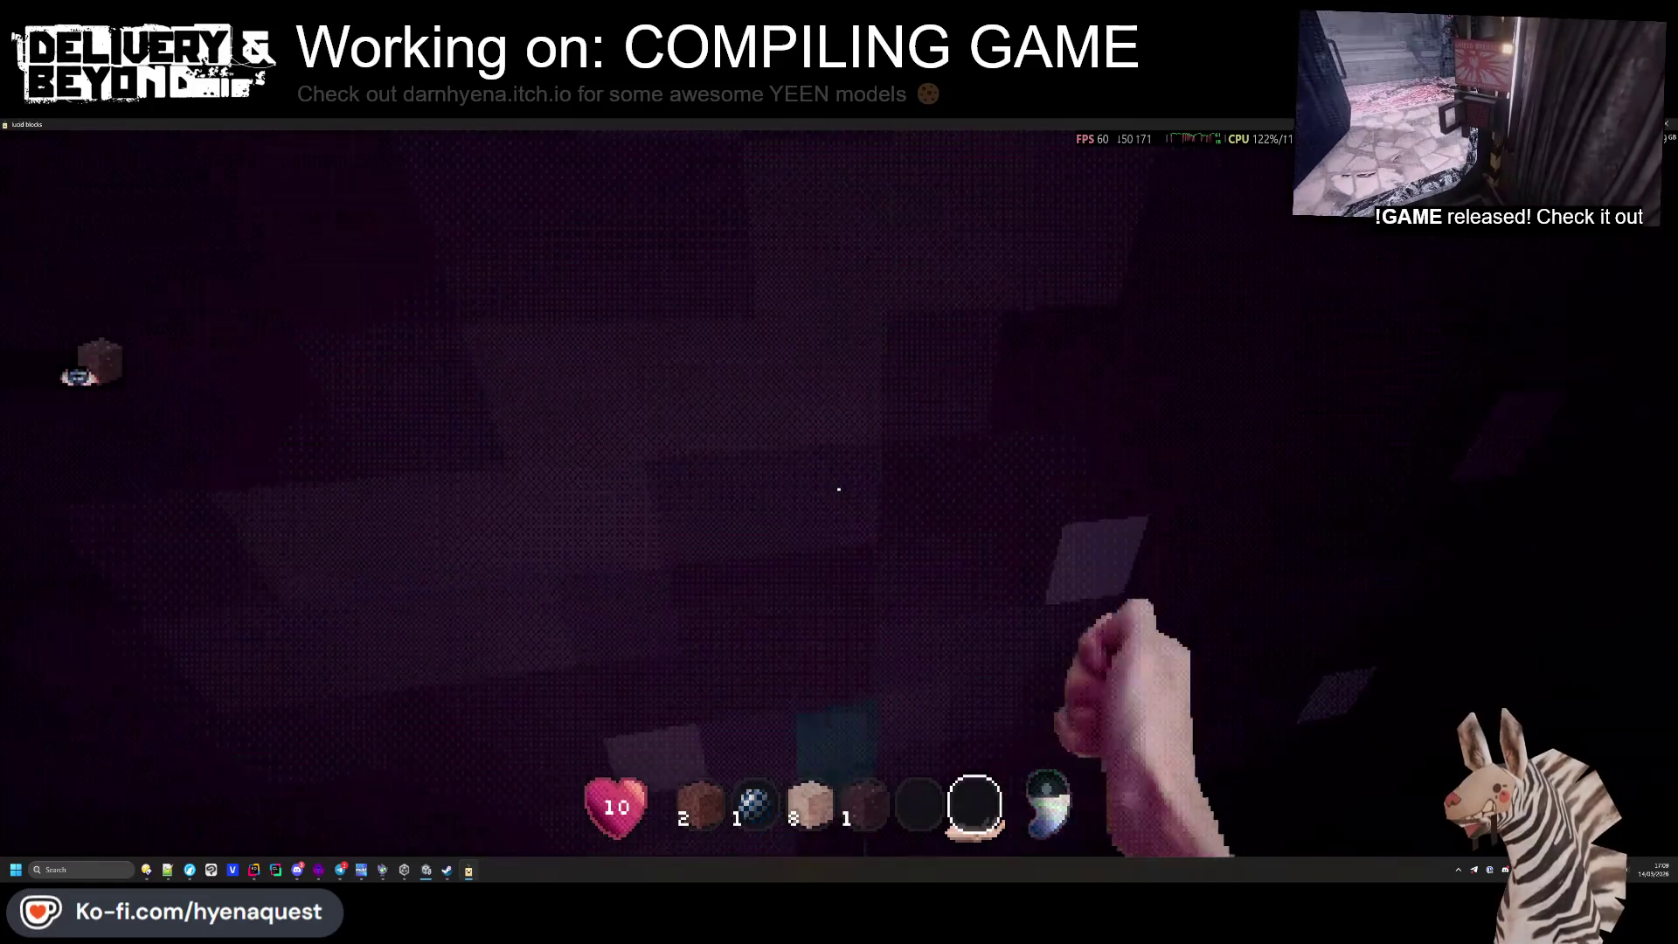
left_click(839, 490)
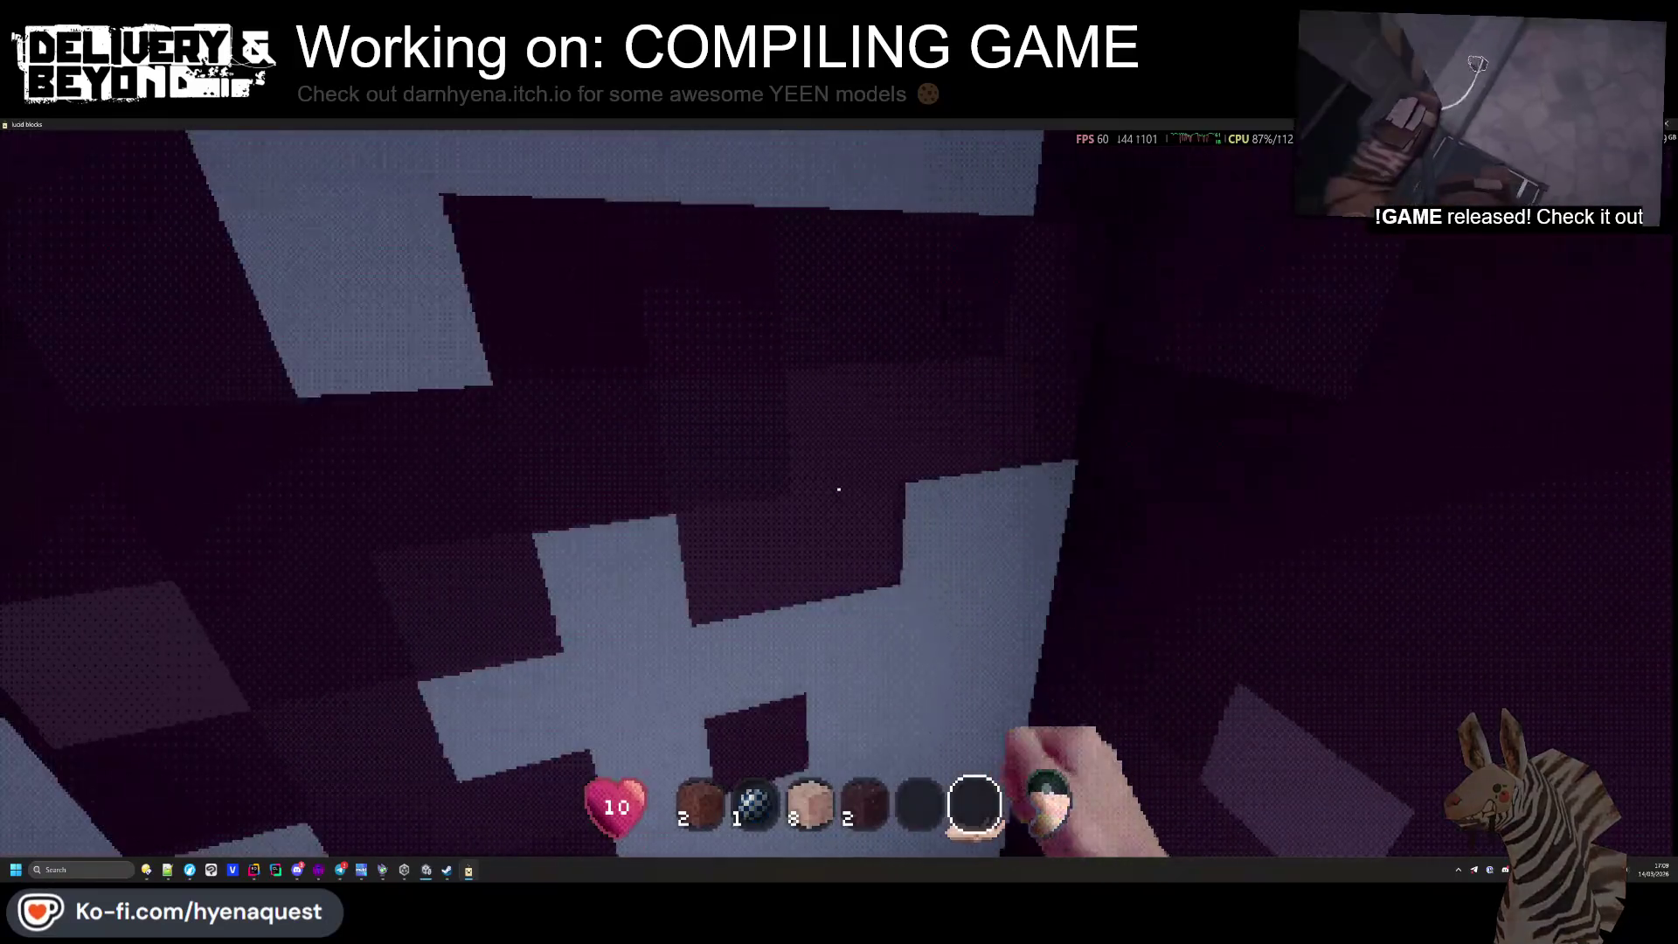
left_click(839, 490)
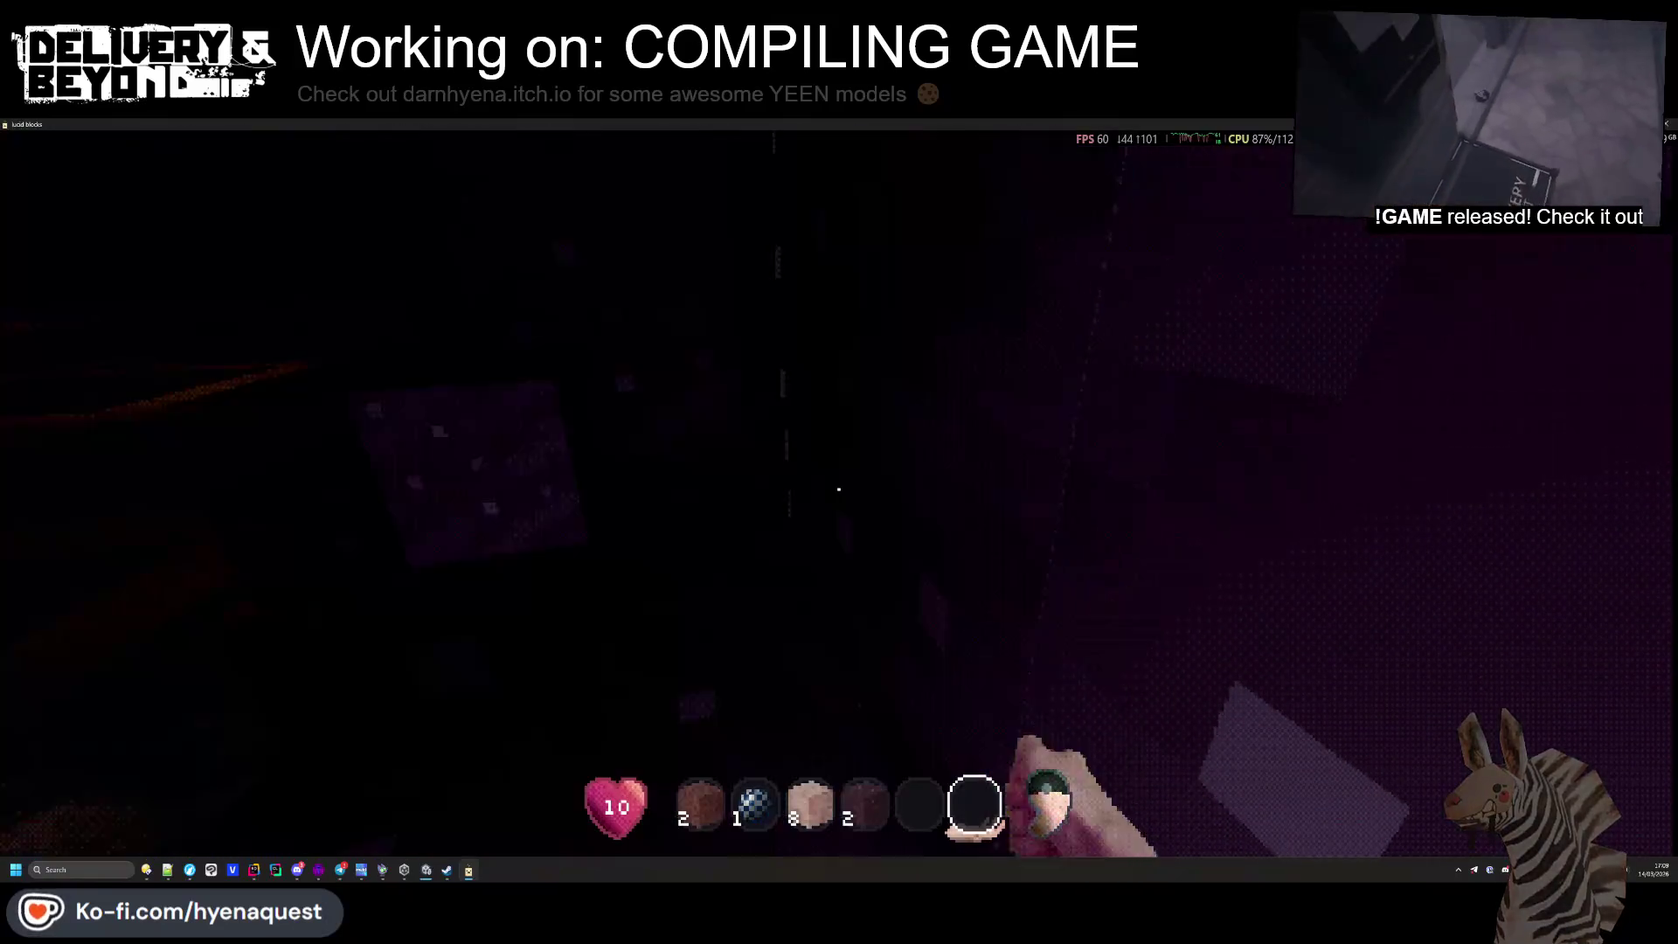
scroll(839, 489, "up", 1)
scroll(839, 489, "up", 1)
right_click(839, 490)
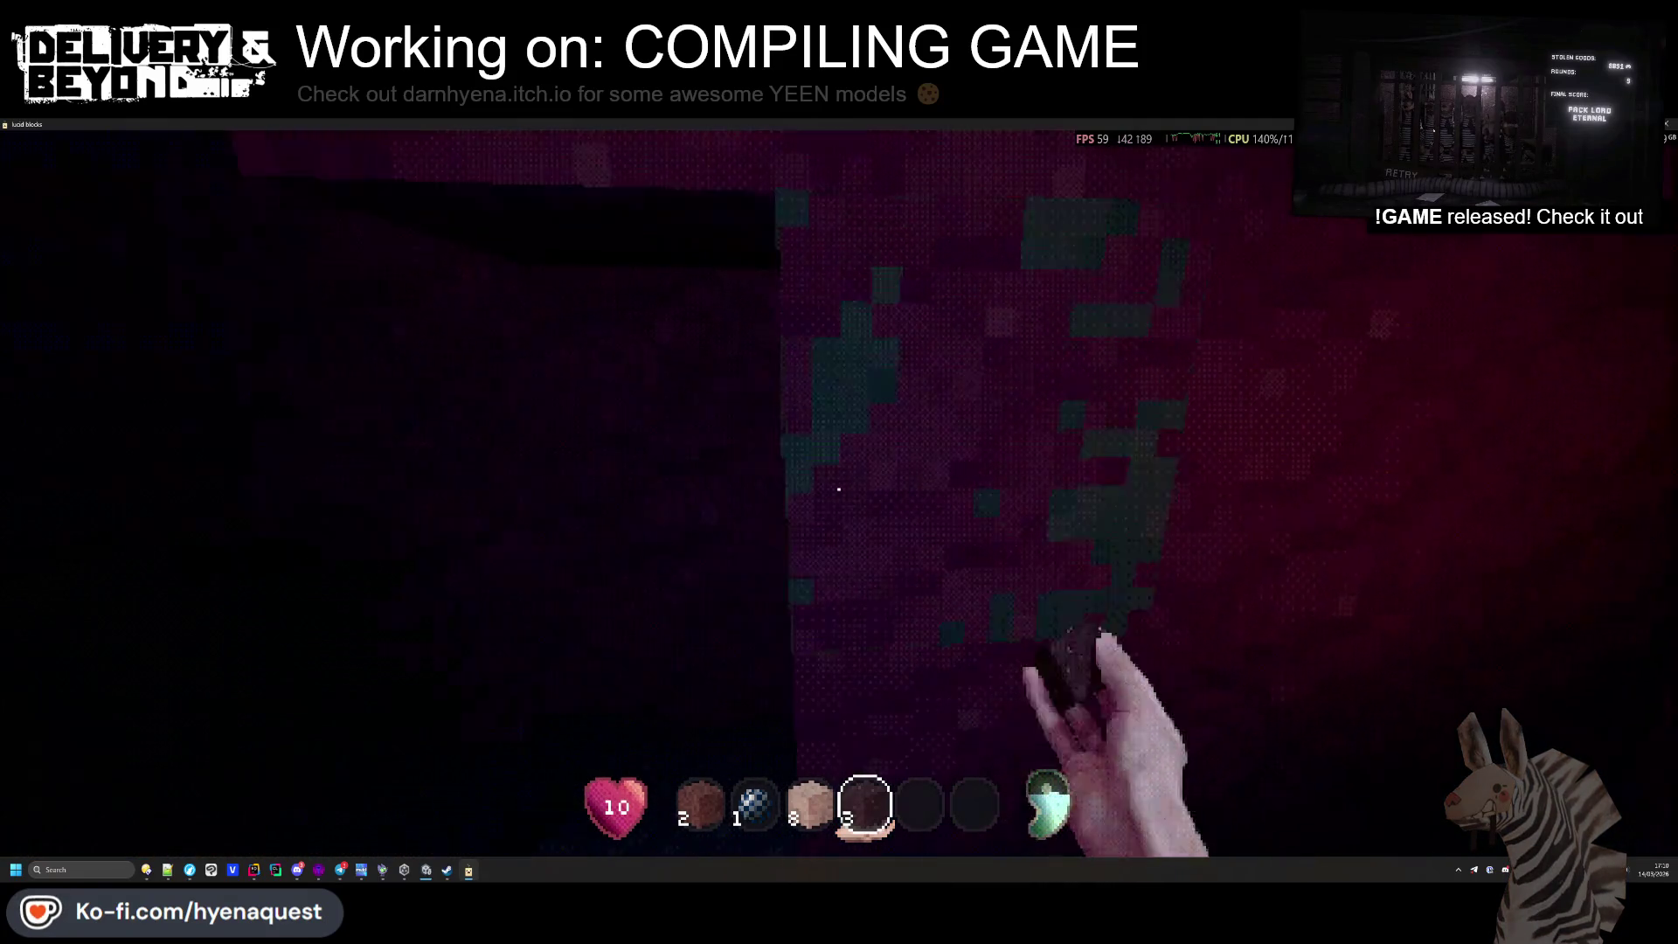
Break the white-and-red Abble Blocks for drops, then move forward into the deep water
left_click(839, 489)
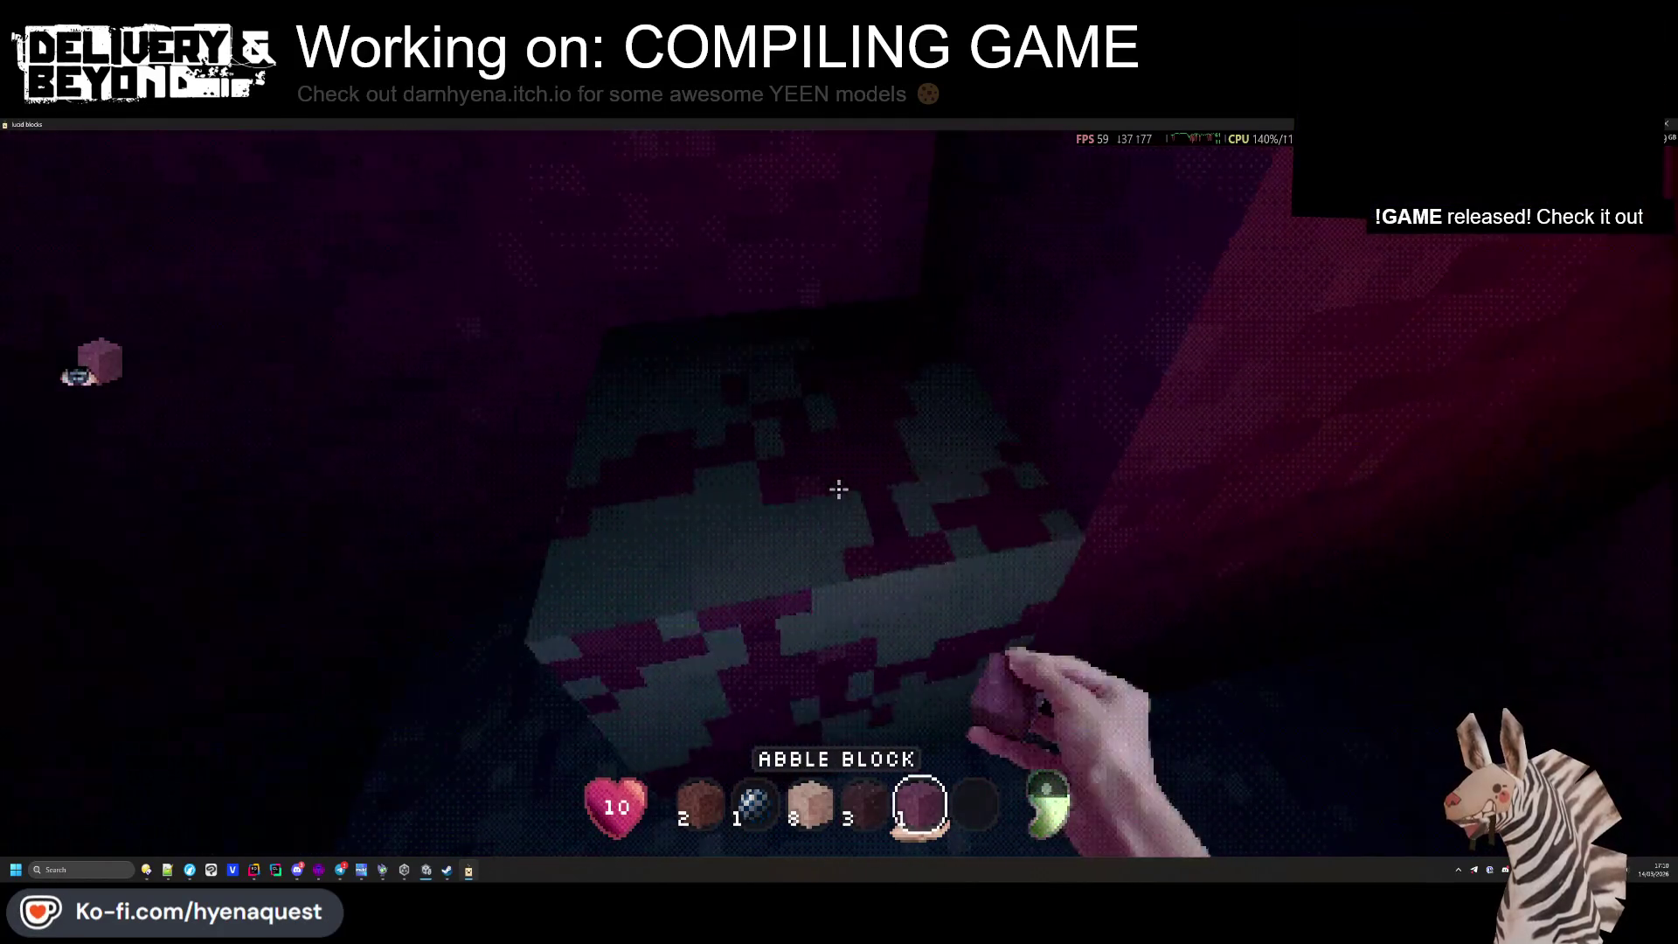
left_click(839, 489)
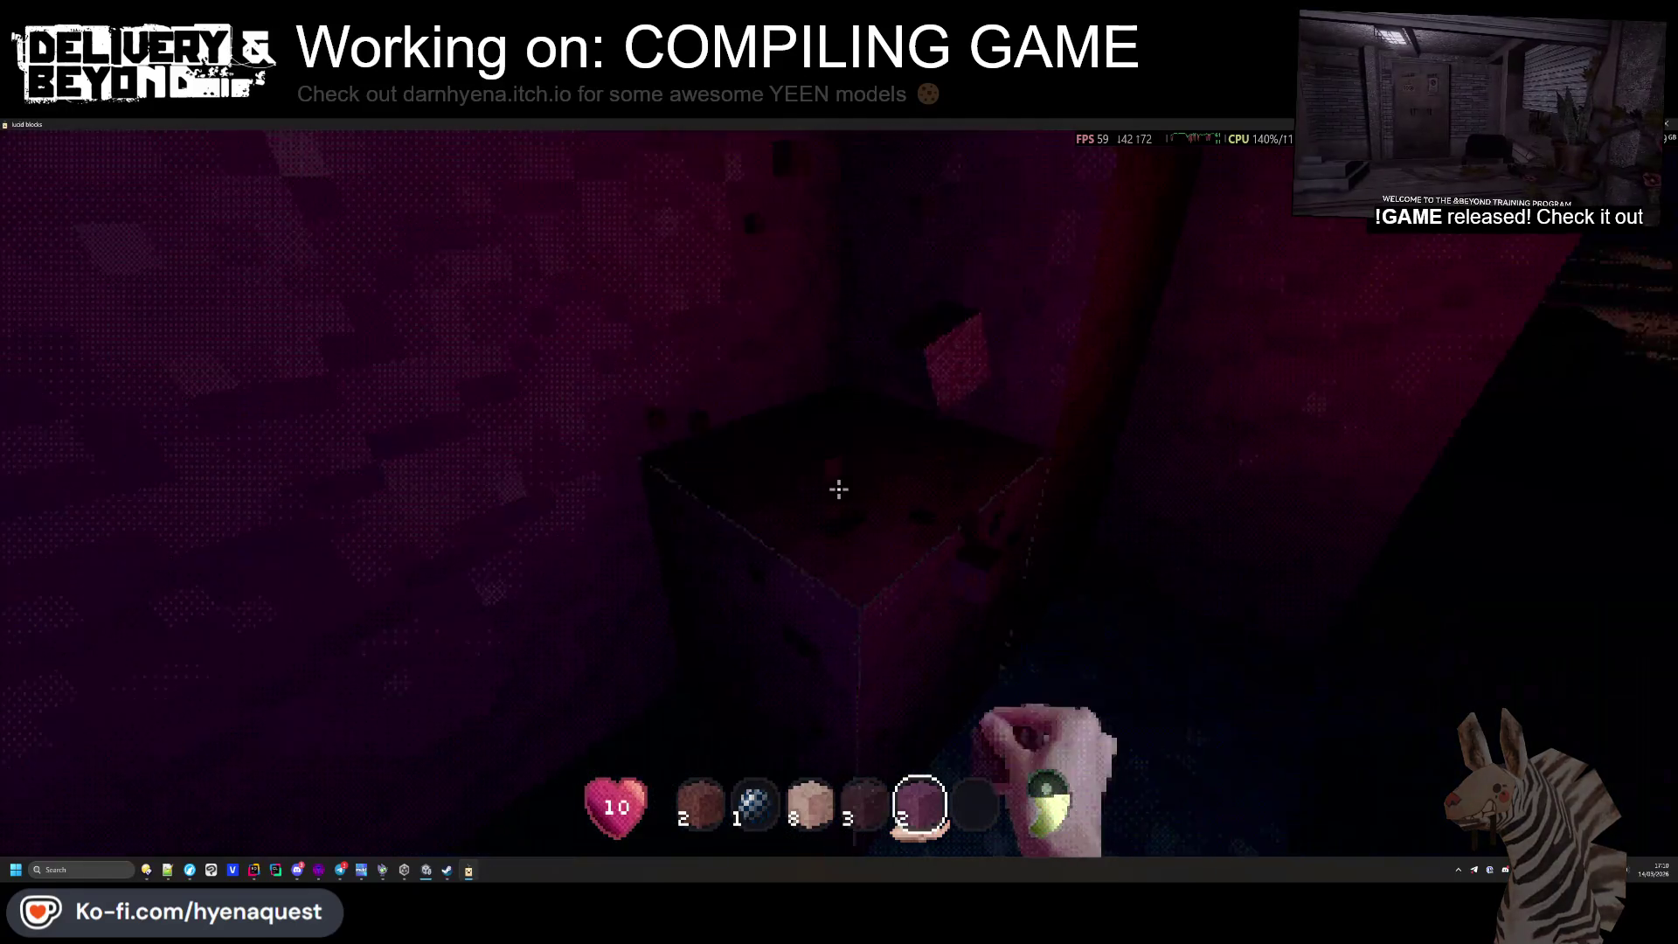
left_click(839, 489)
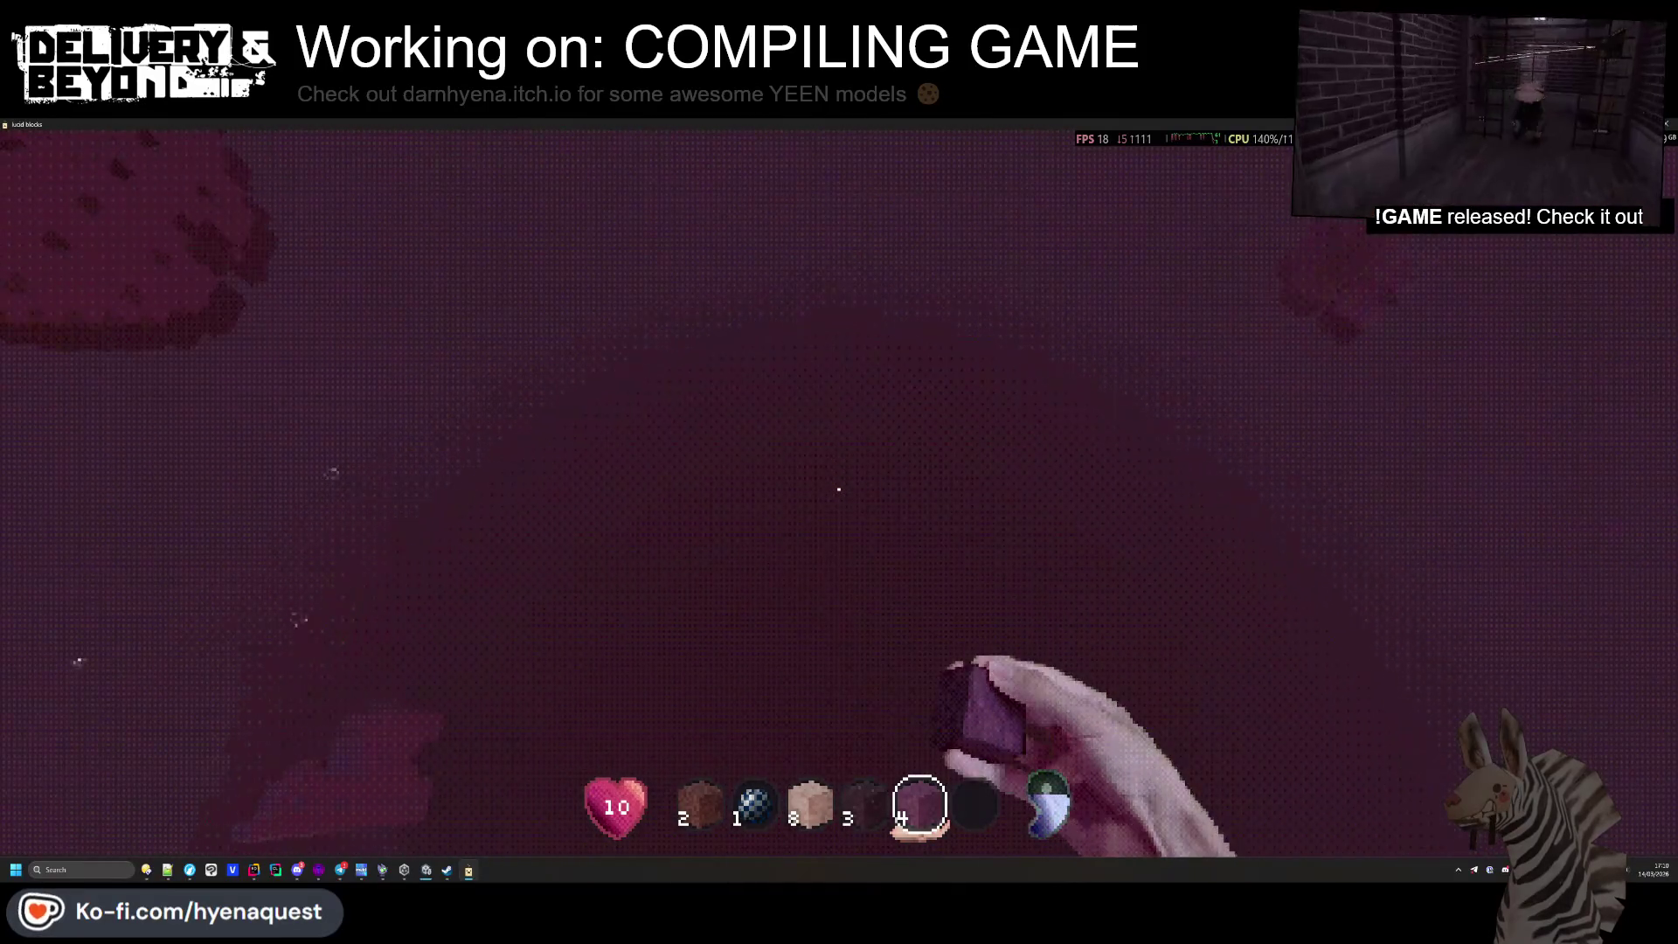
key("w")
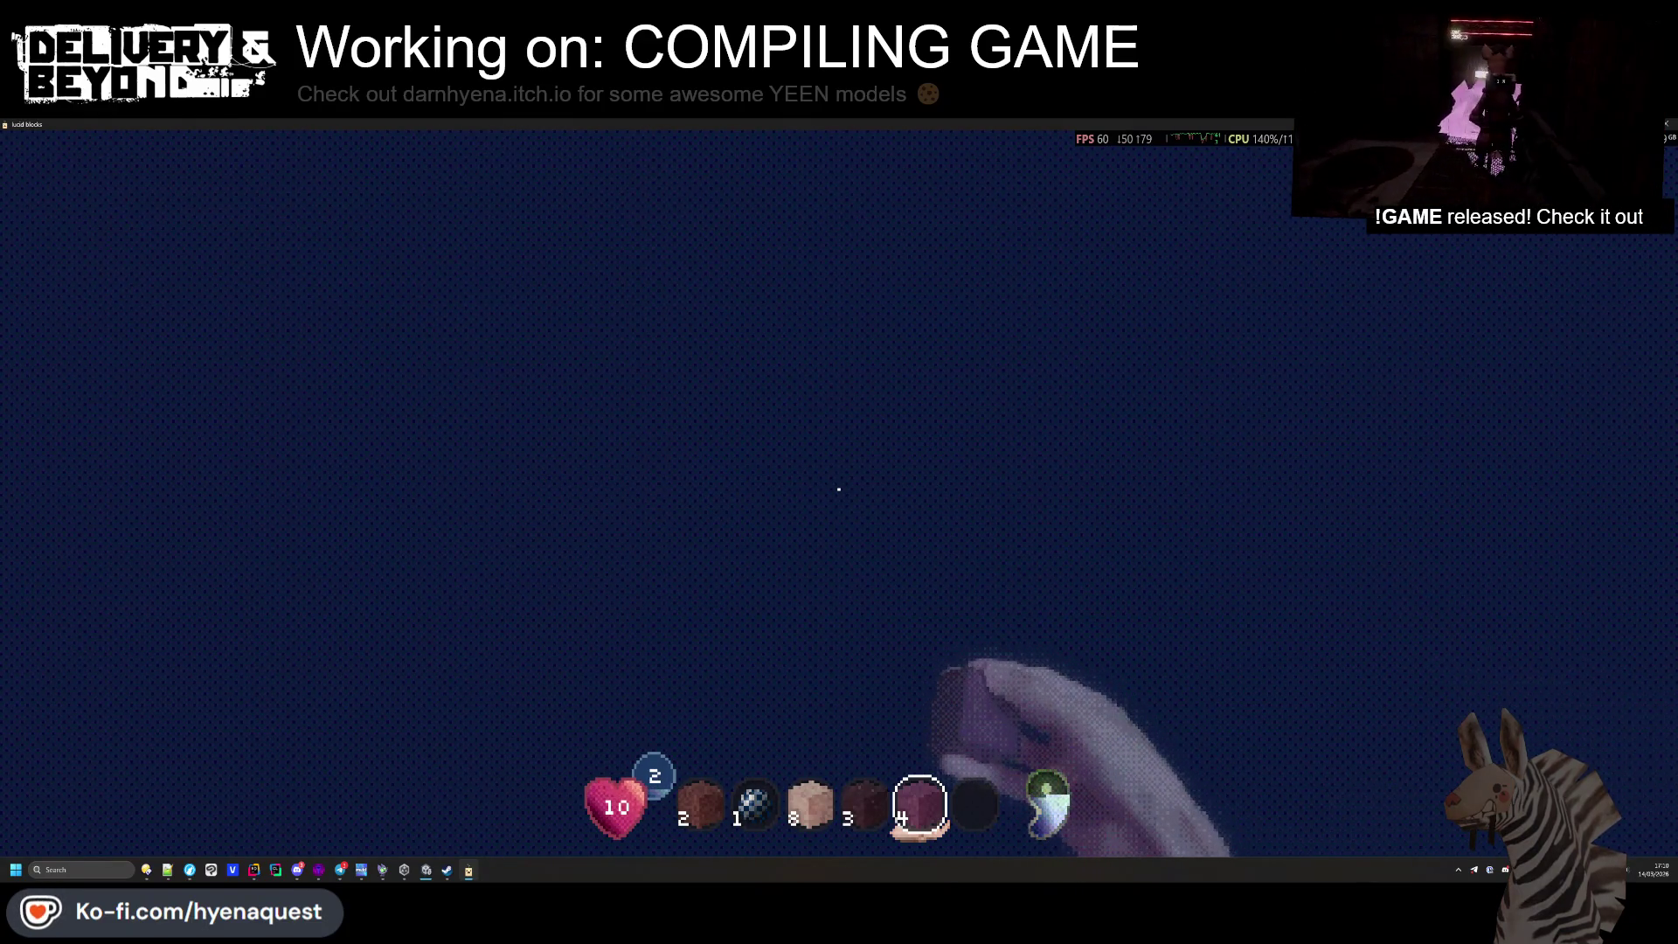
Swim up, climb the pink wall onto the lit grid path, and select Black Sand Block
key("space")
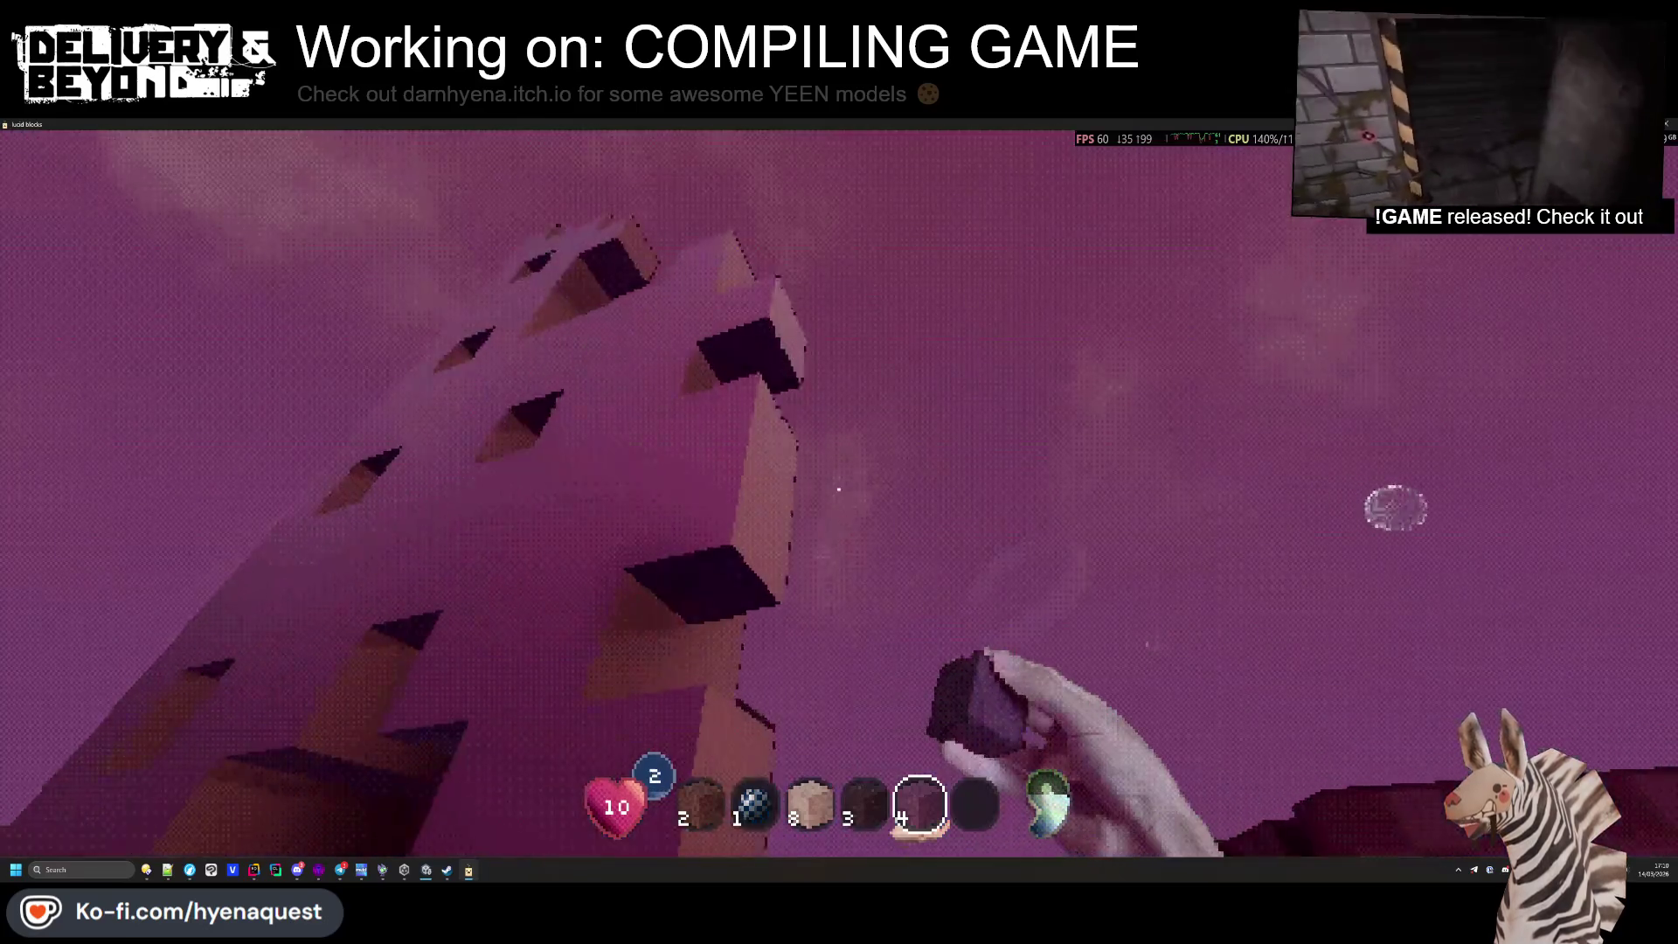
key("w")
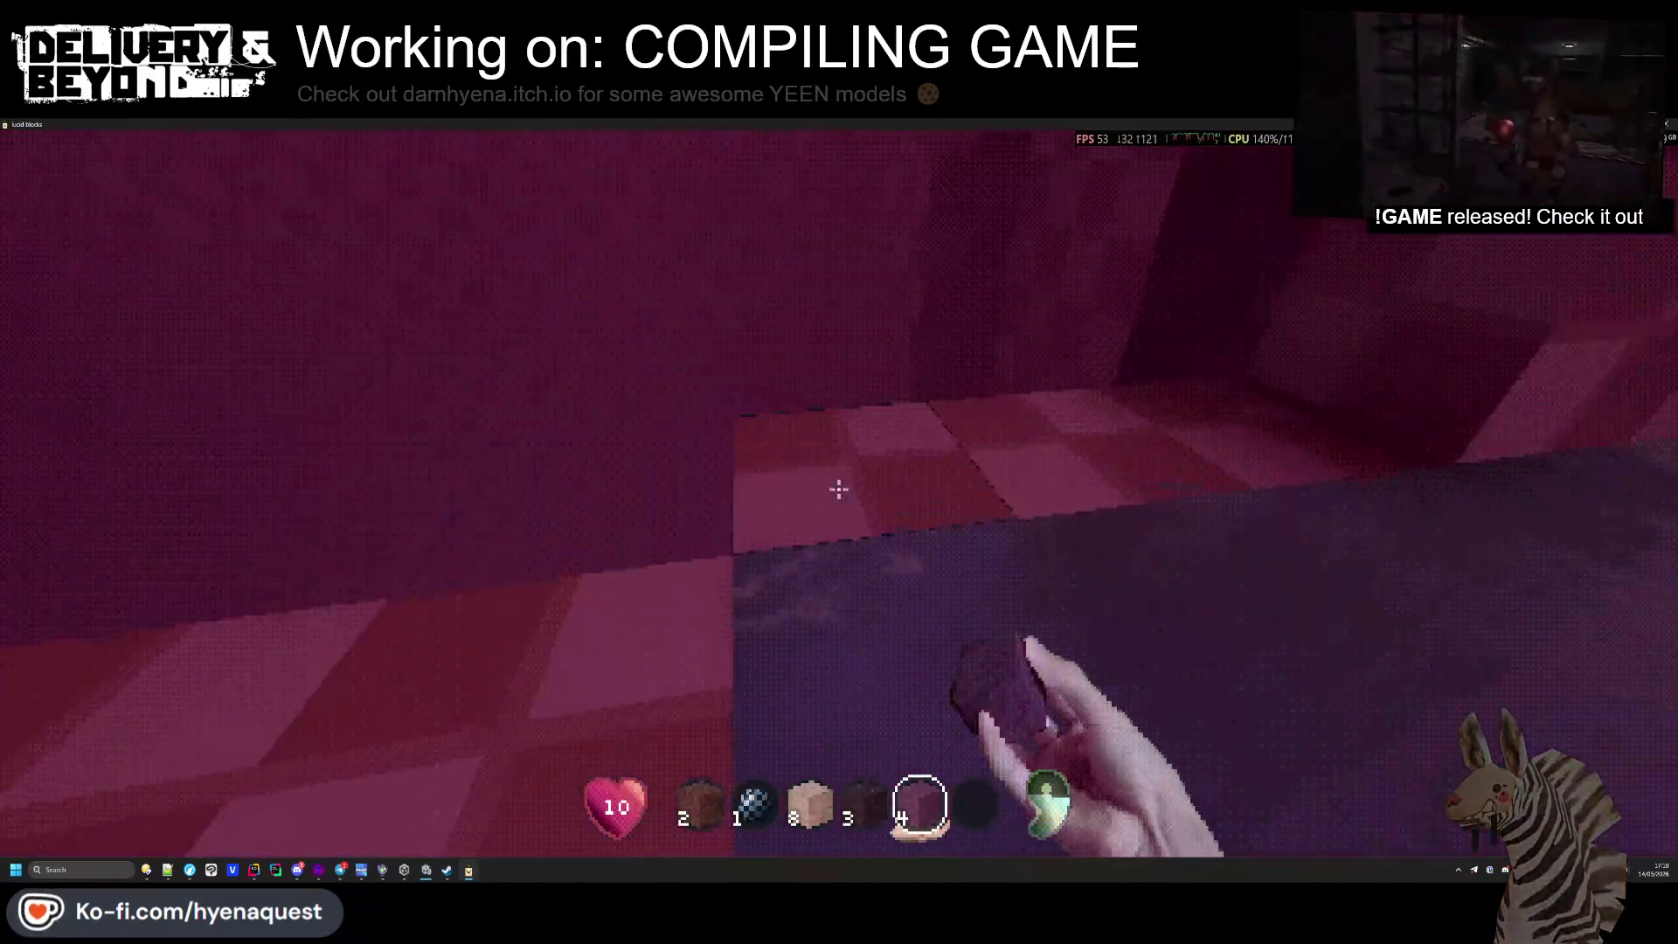
key("w")
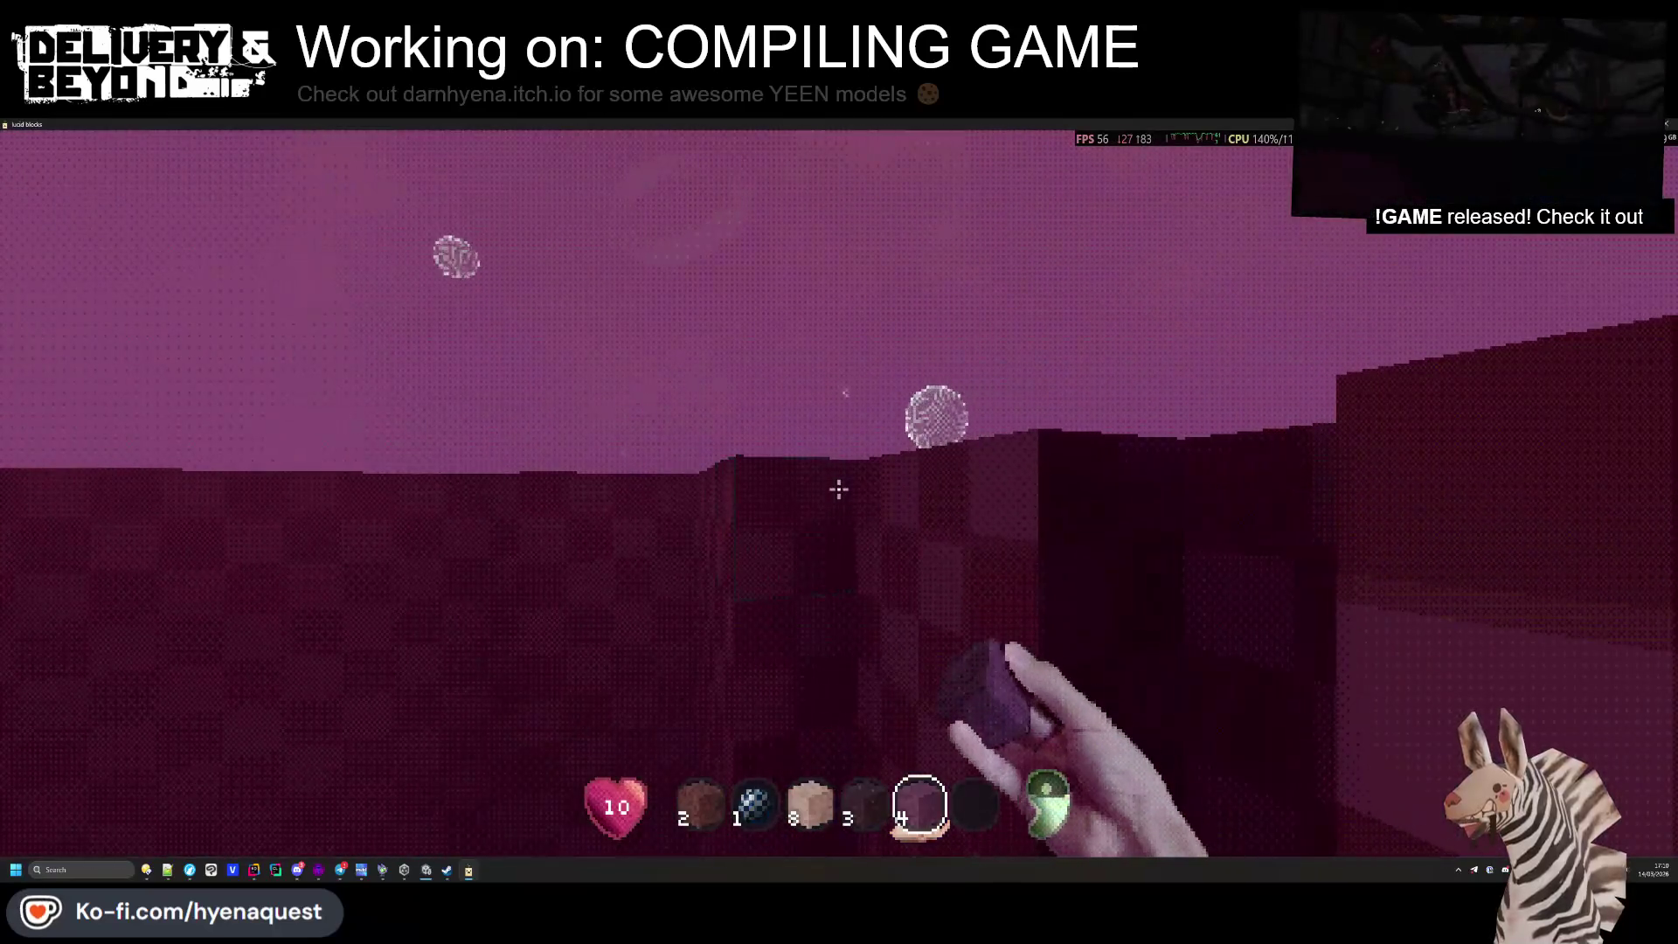
key("w")
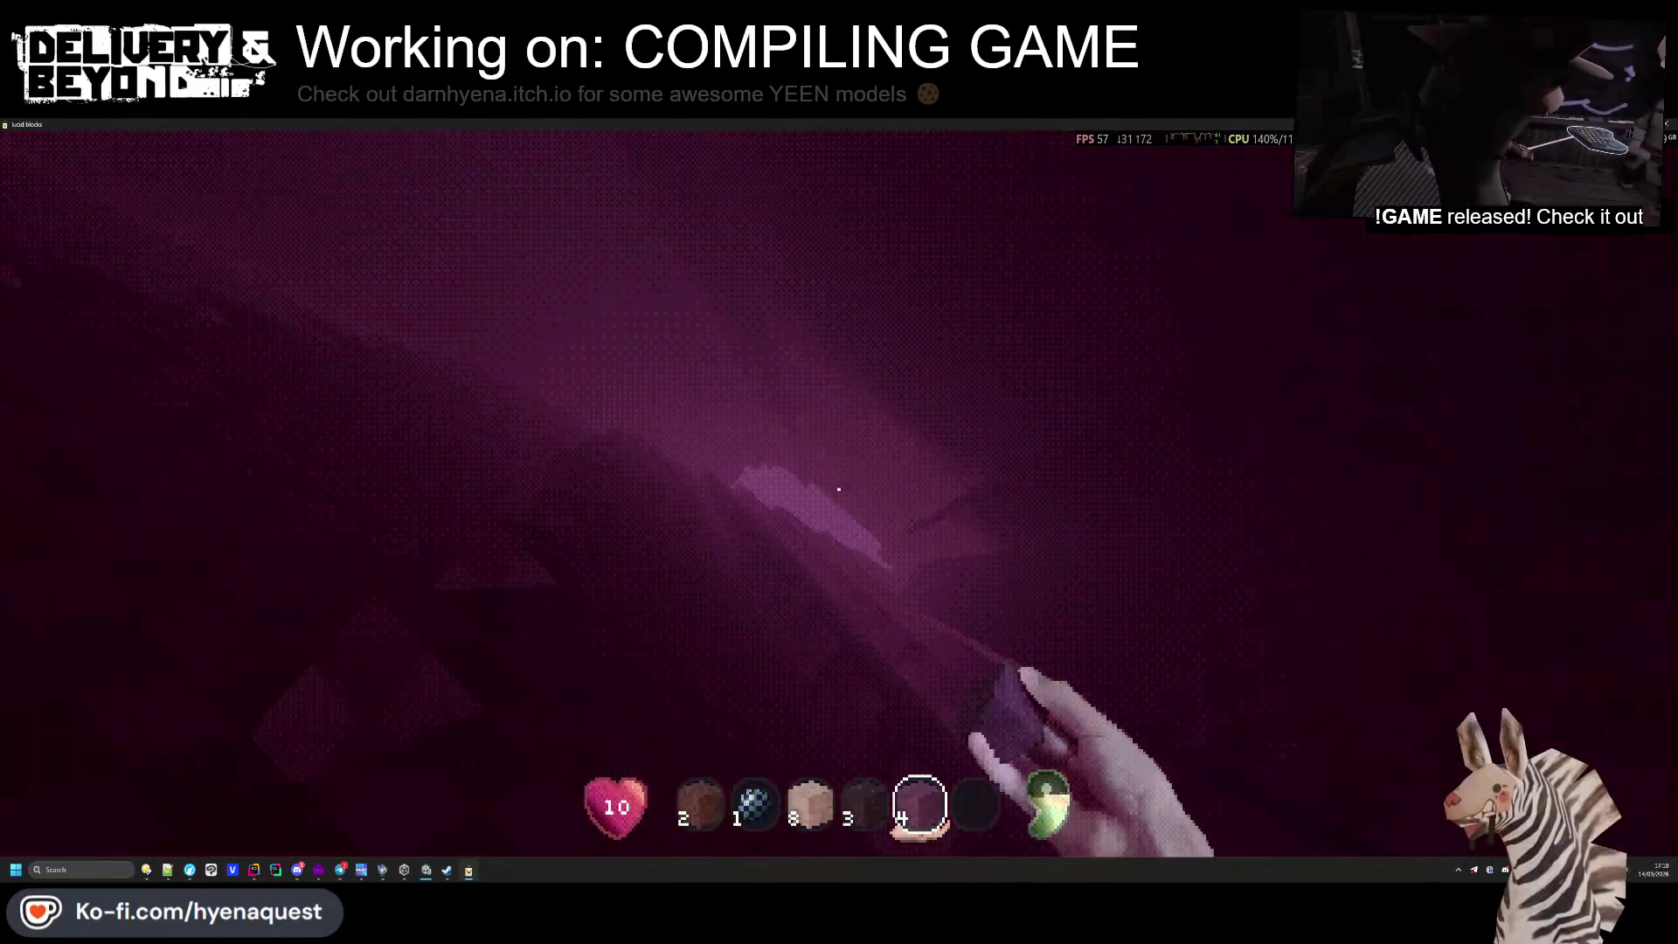
key("w")
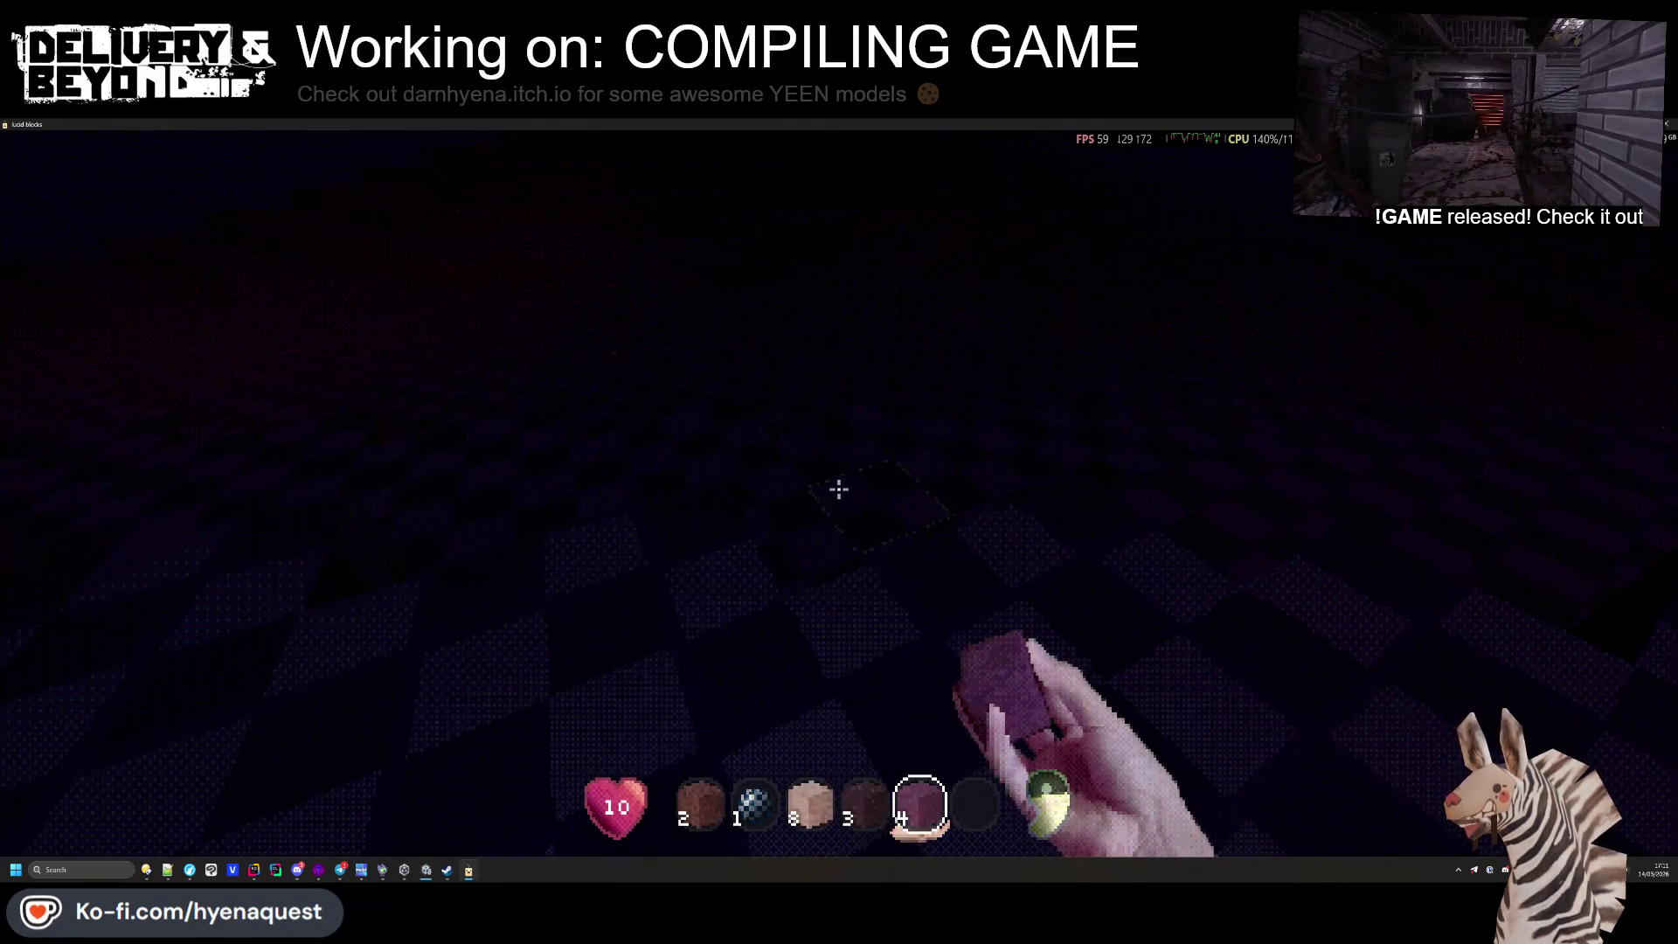
mouse_move(839, 489)
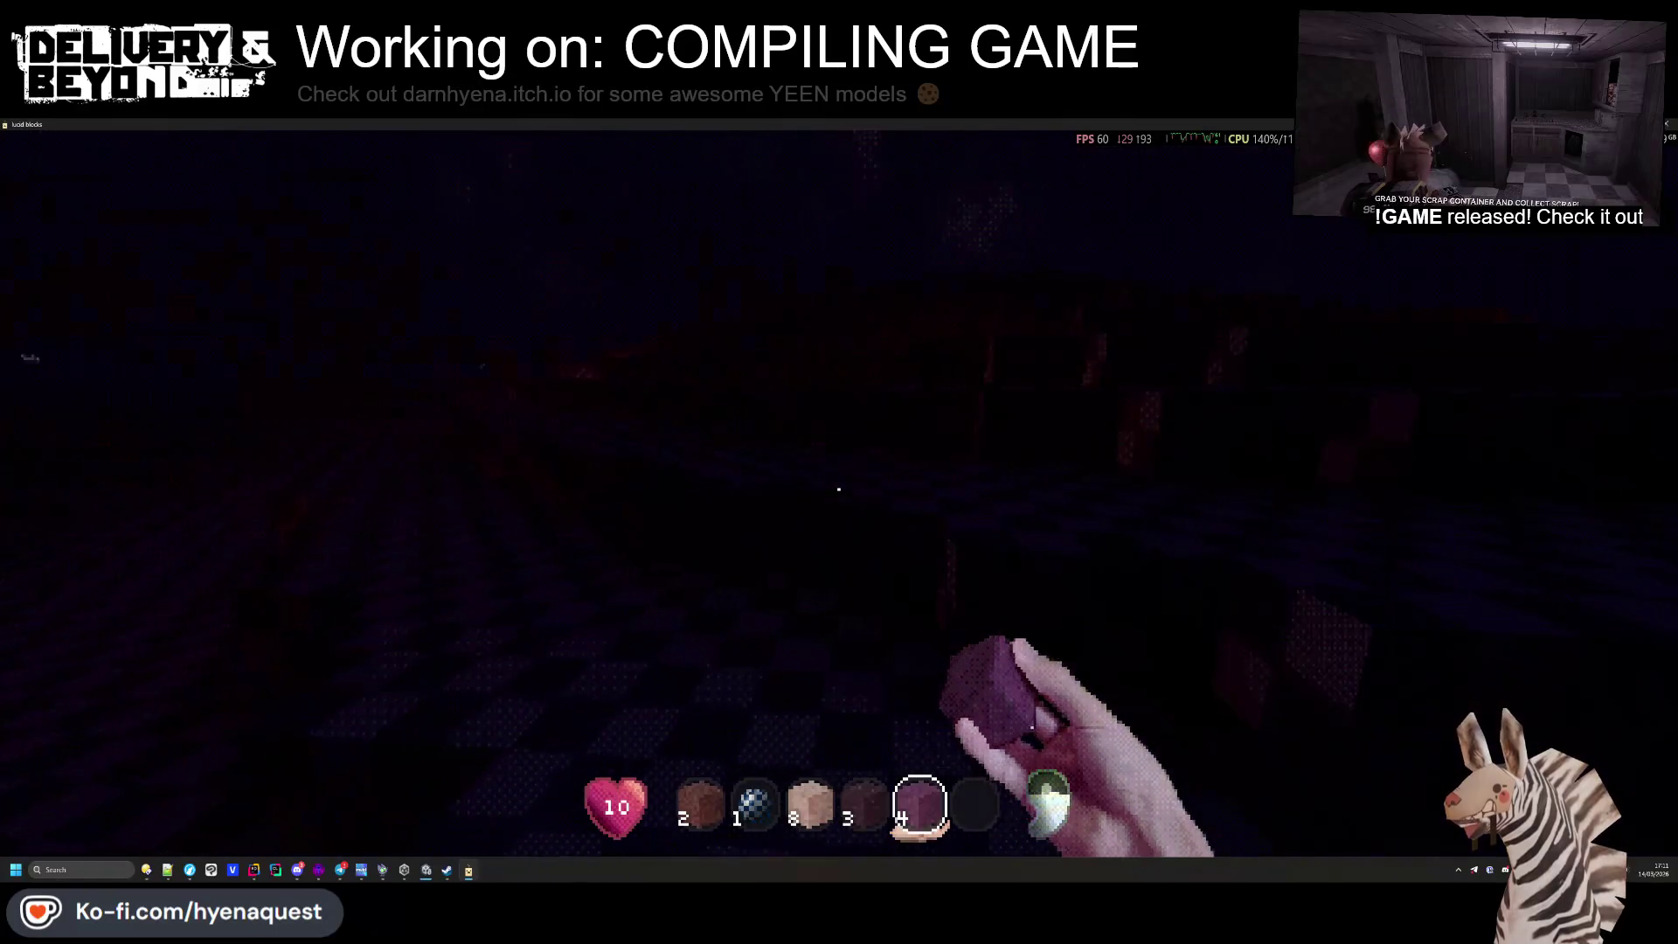
key("w")
key("w")
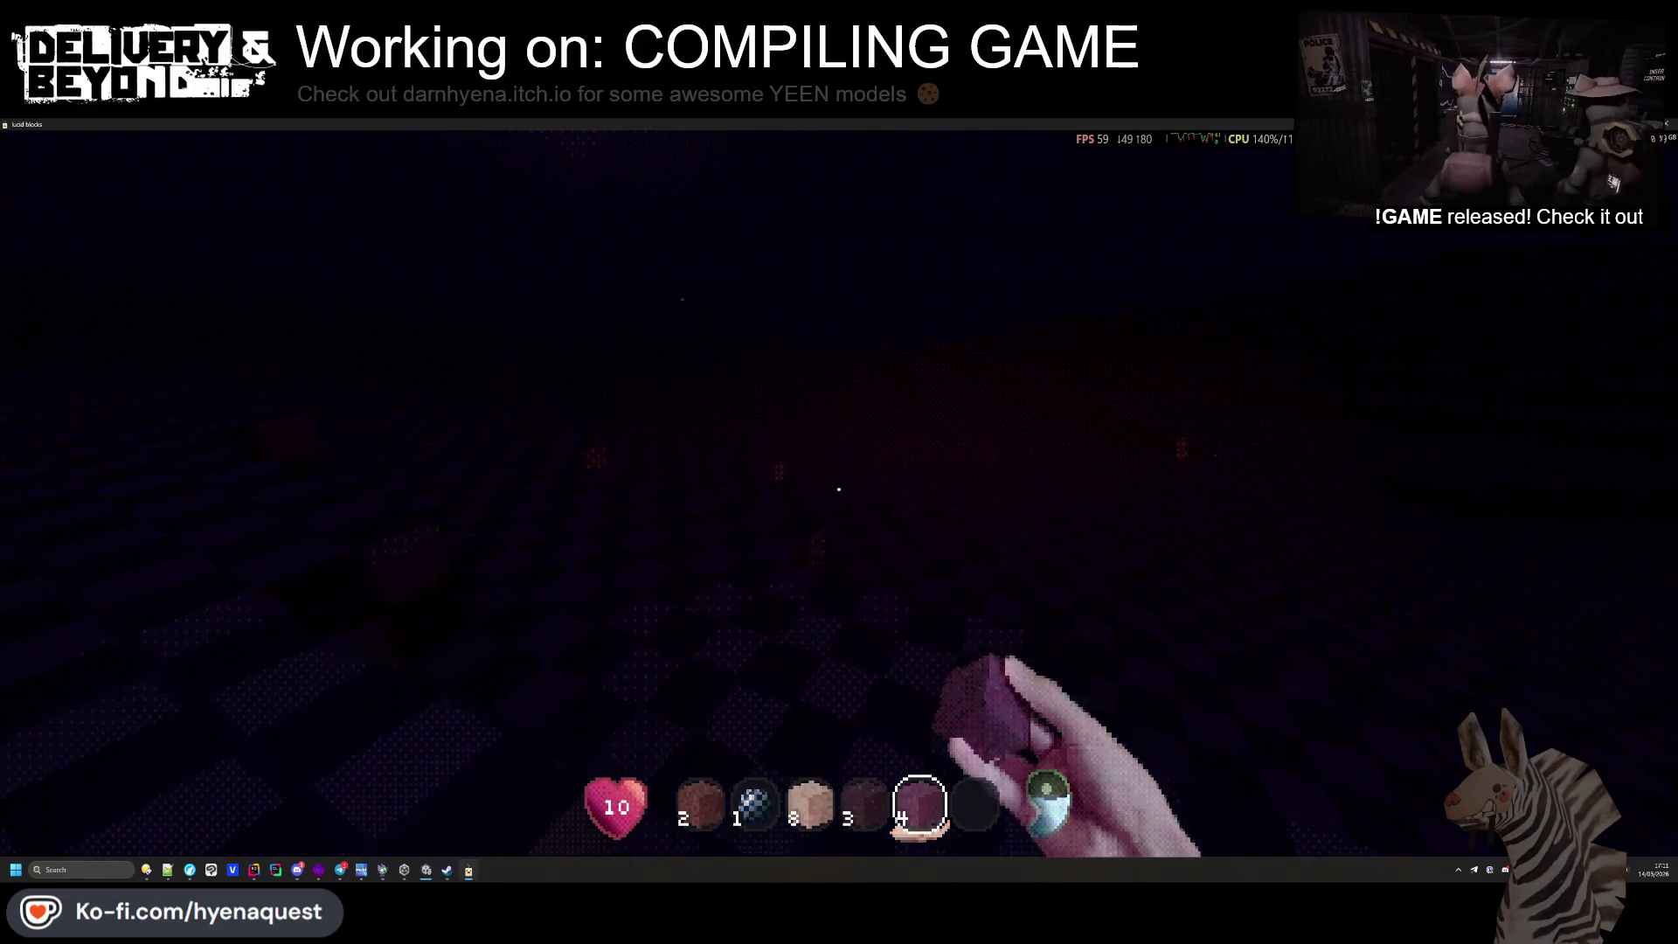
scroll(839, 489, "up", 4)
scroll(839, 488, "down", 3)
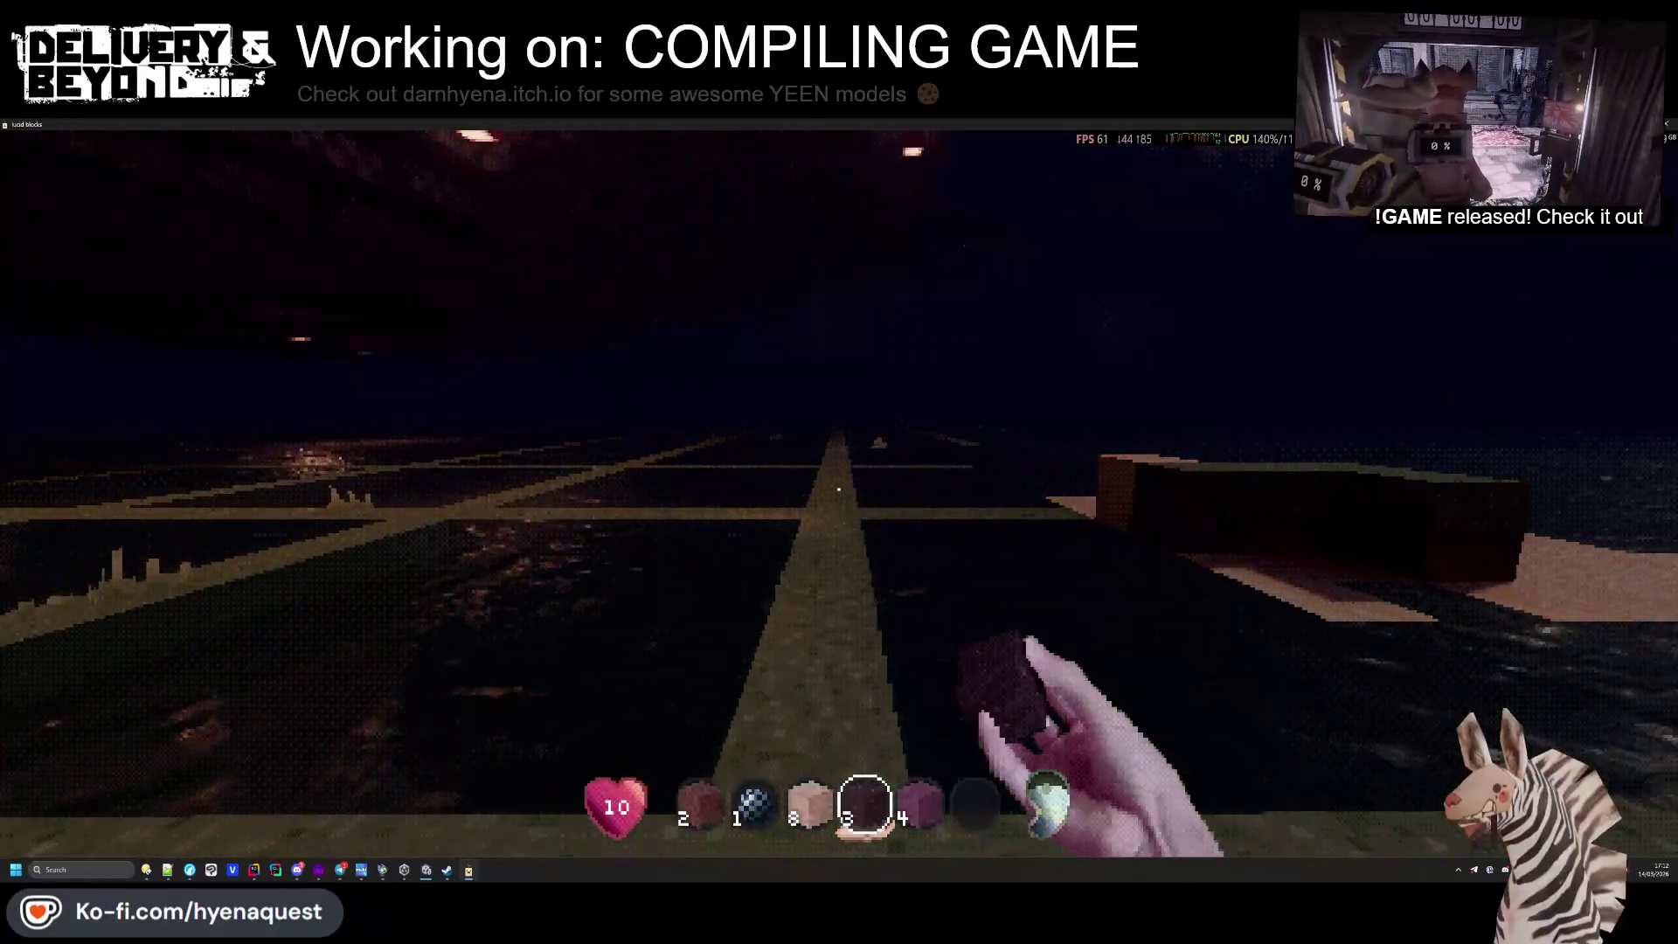
Move two hotbar items into the possessions, then place a block on the path
scroll(838, 489, "down", 1)
scroll(838, 490, "up", 1)
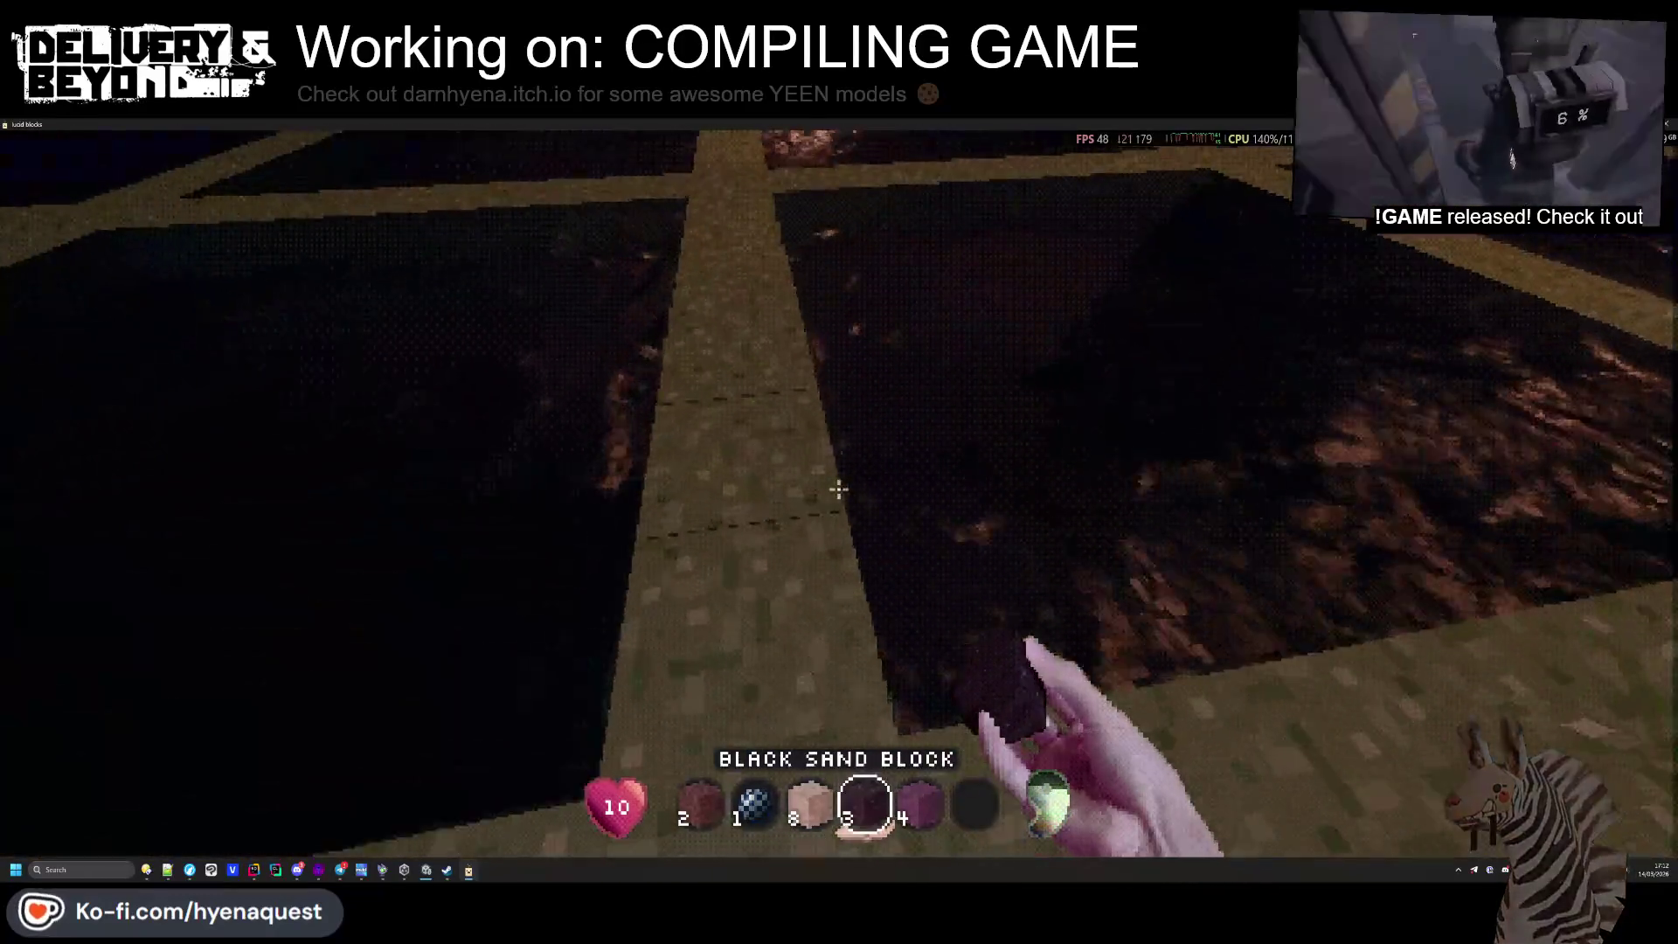
key("Tab")
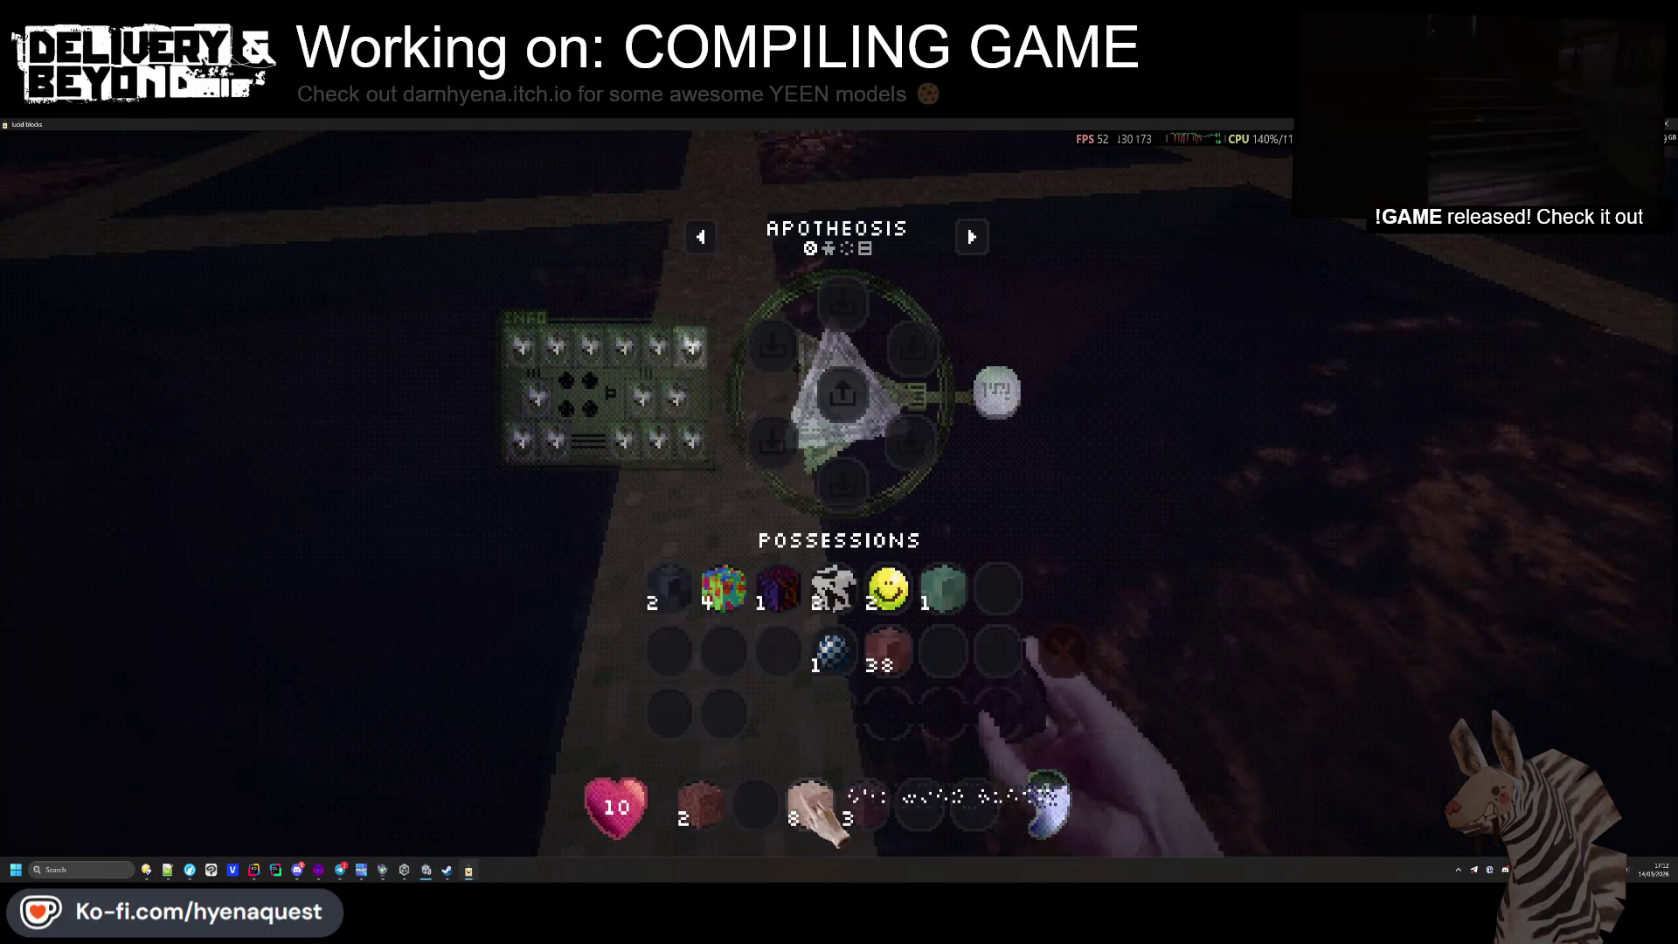
key("Escape")
key("w")
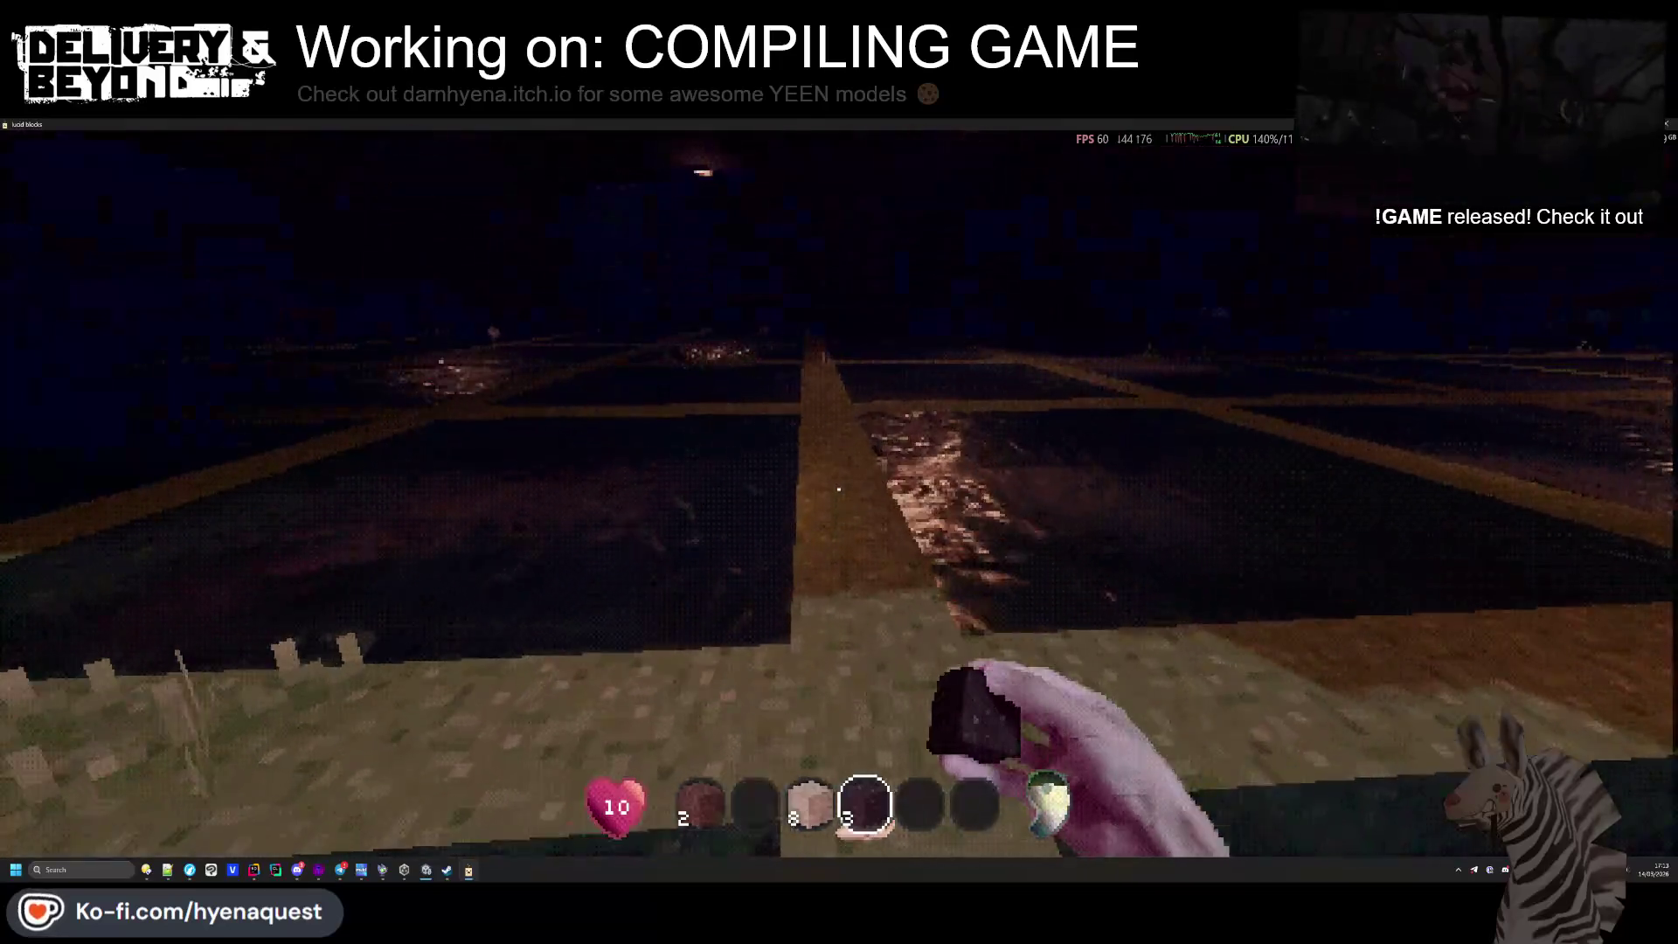
right_click(839, 490)
Walk further along the lit grid path between the dark water
key("w")
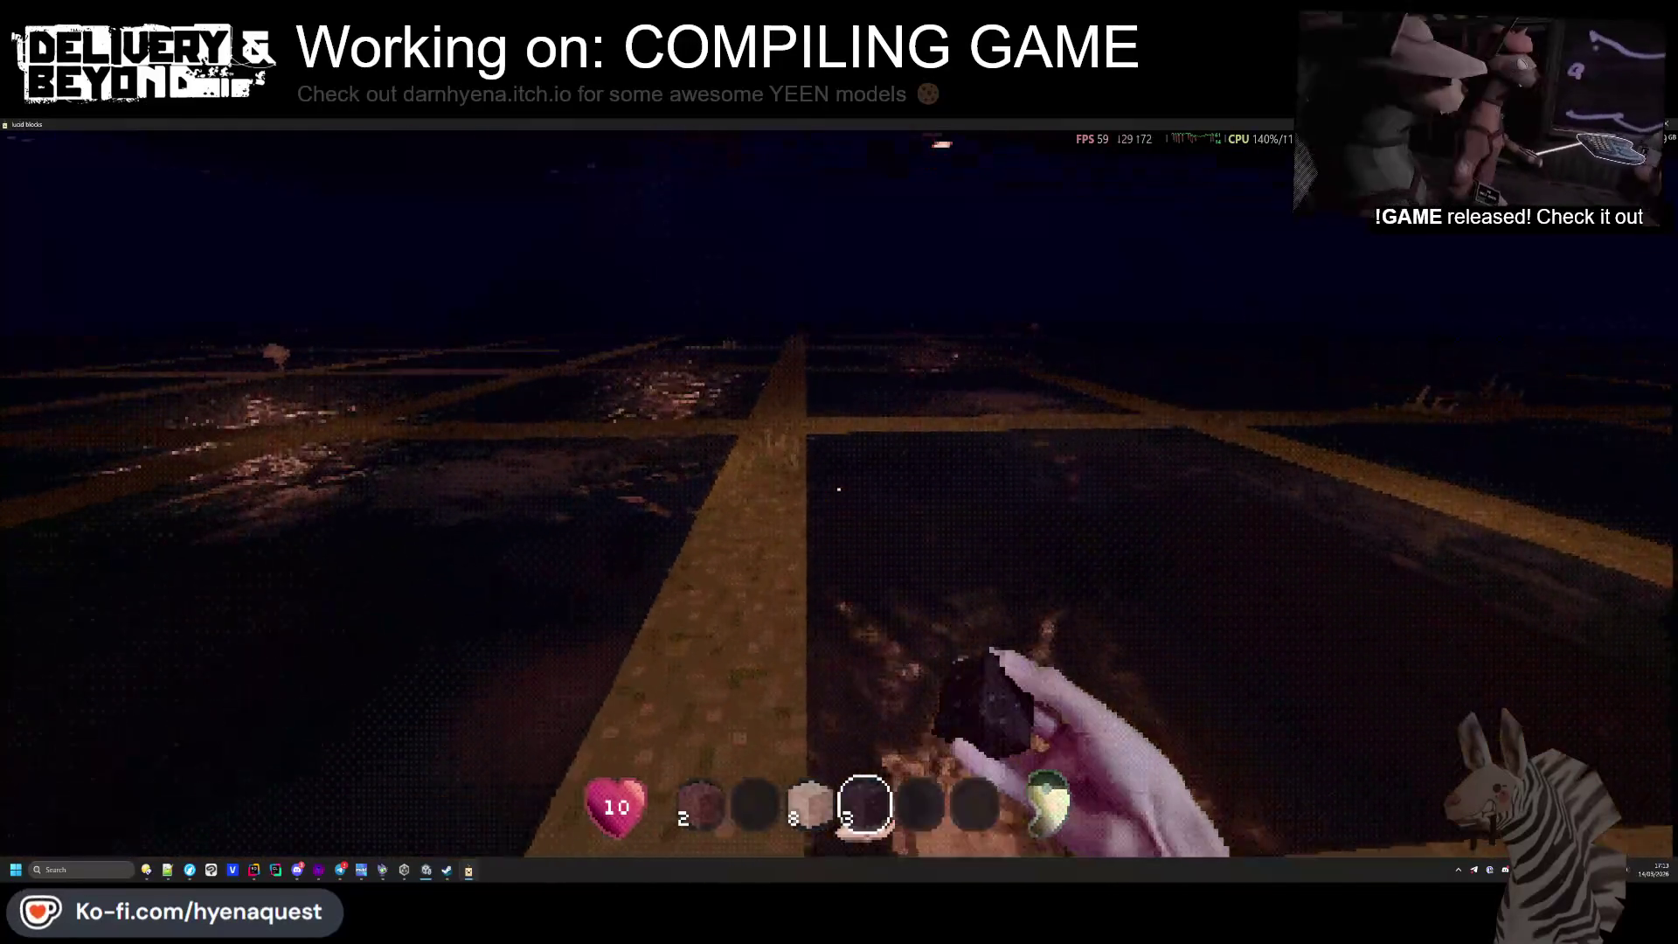
key("w")
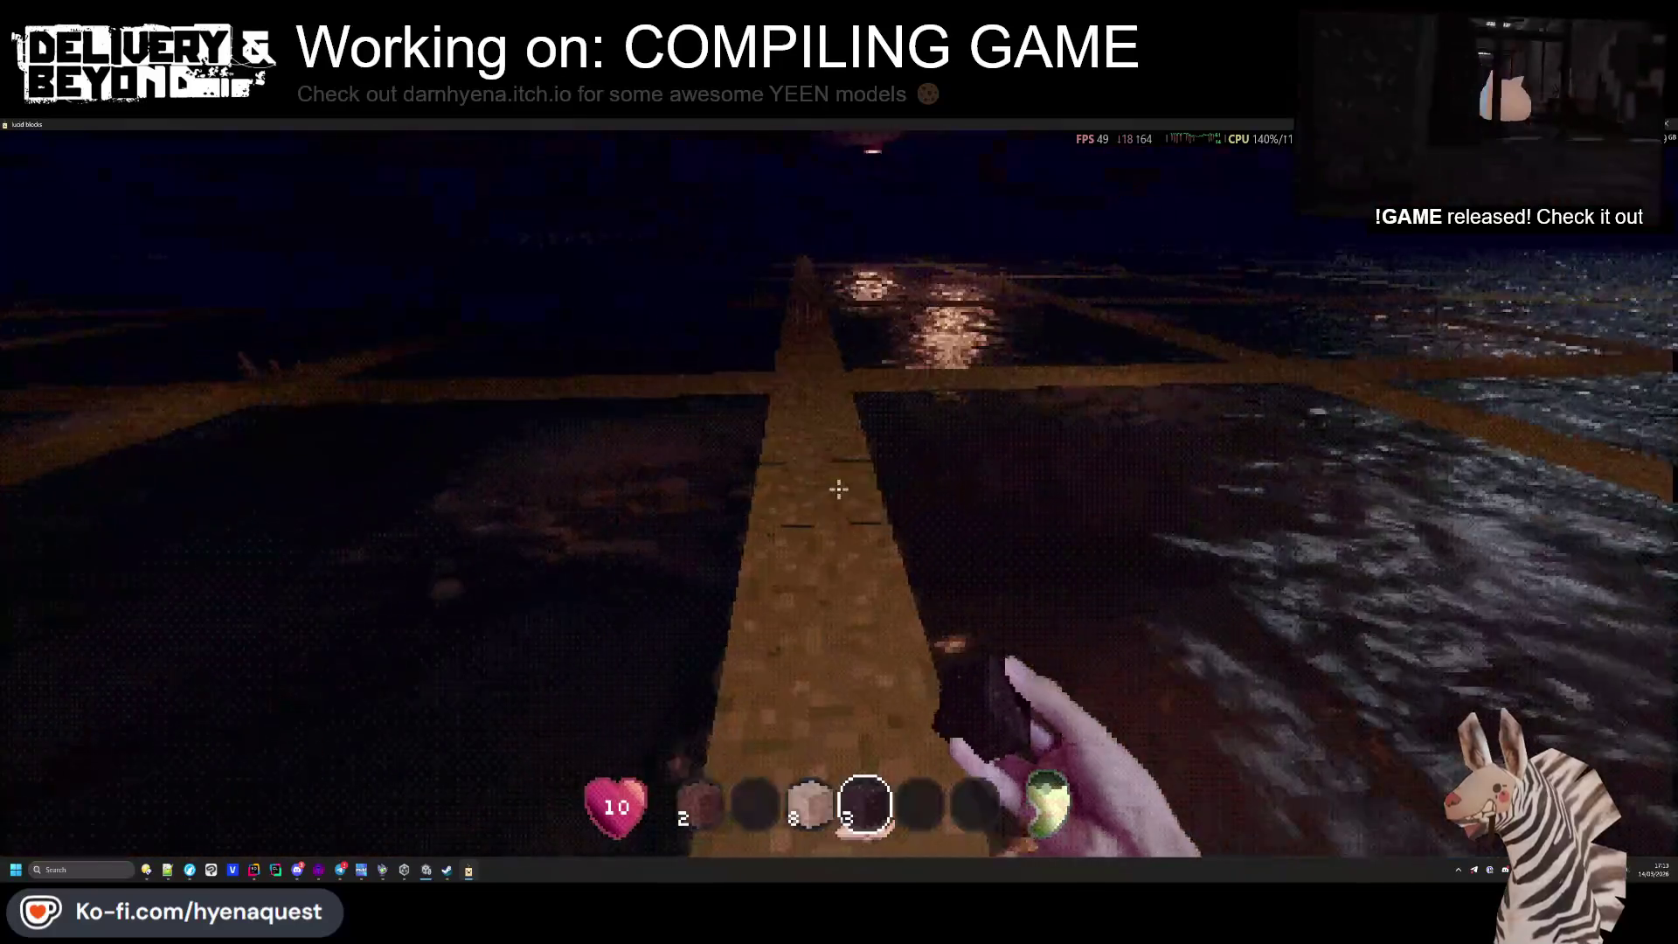
key("w")
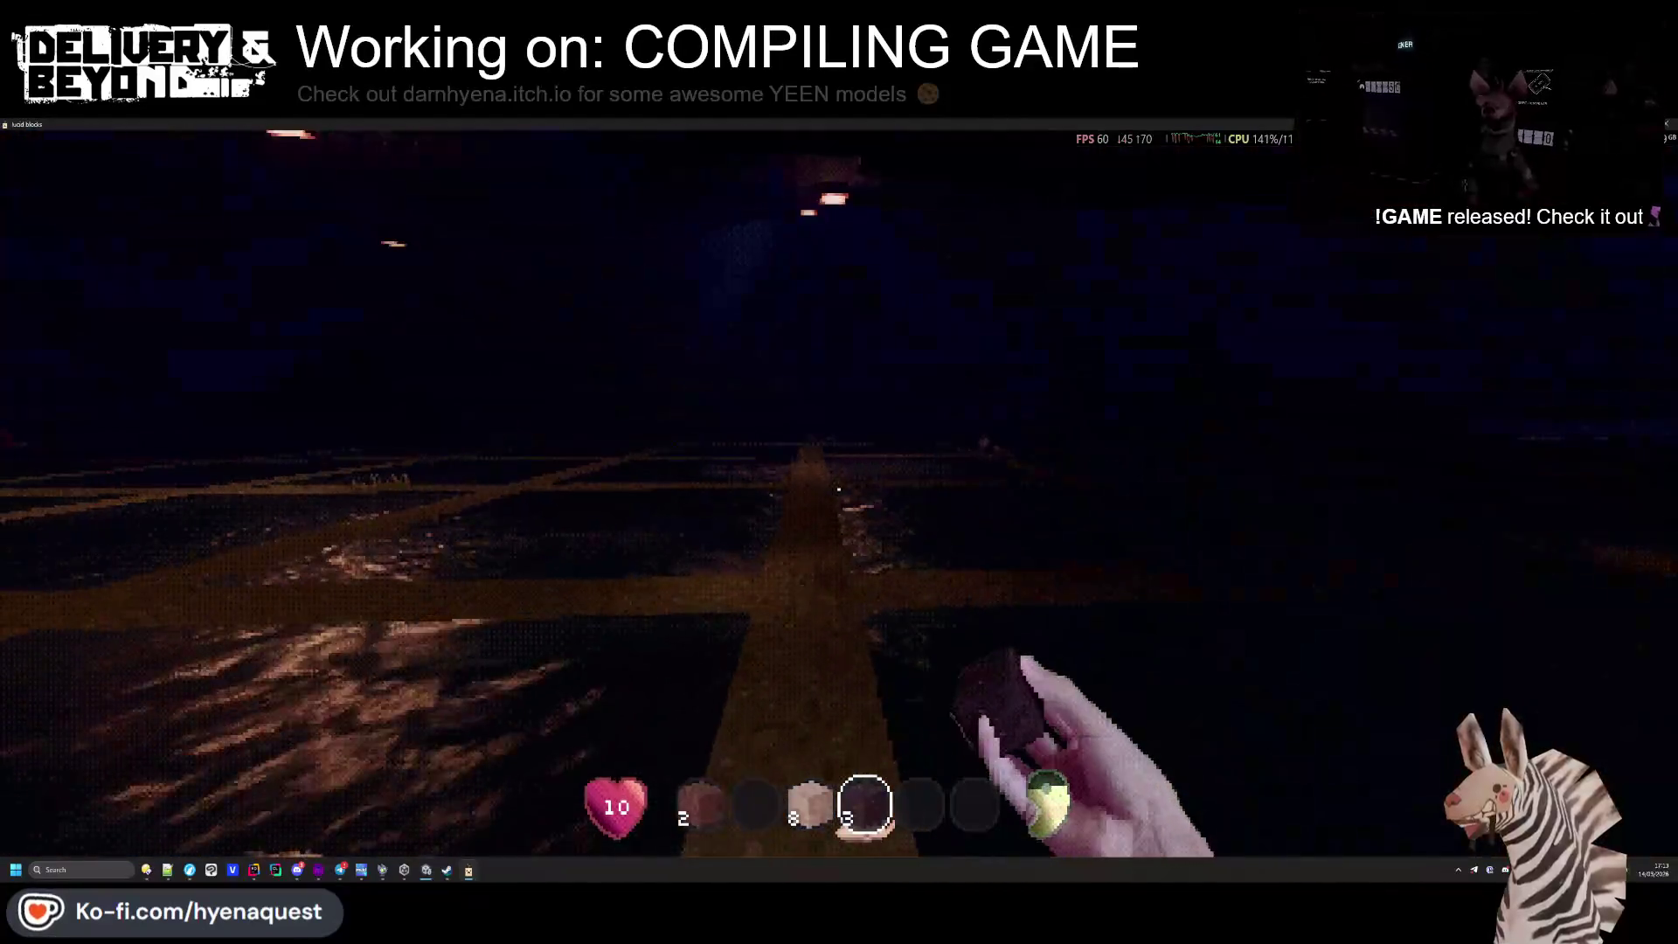
key("w")
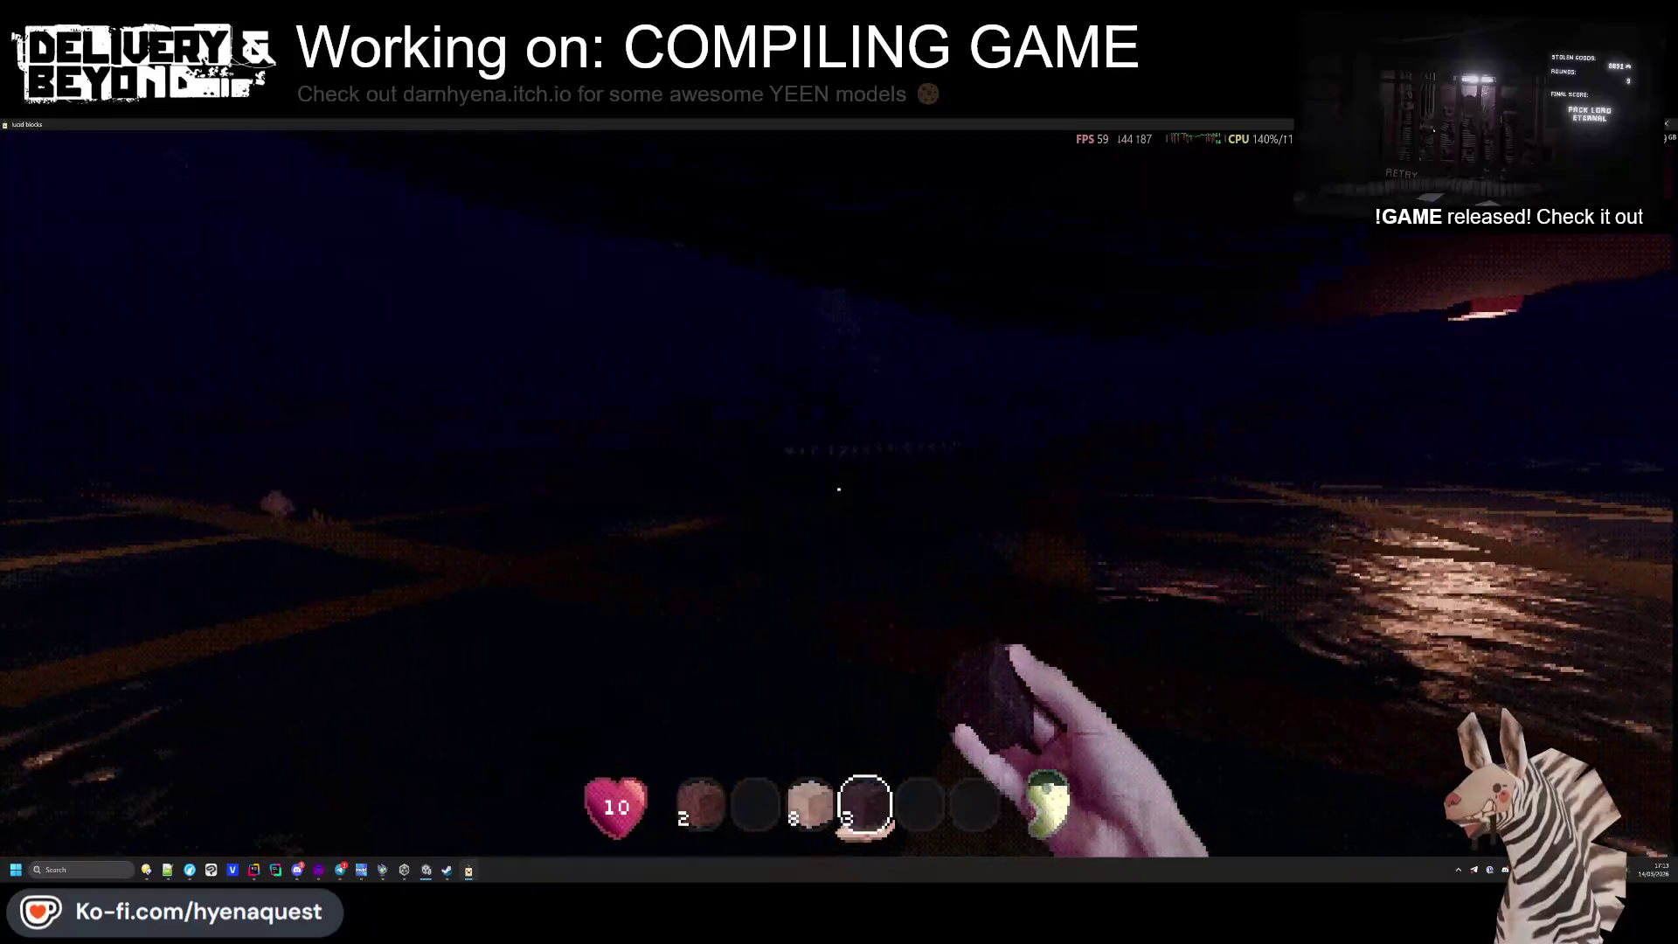
key("w")
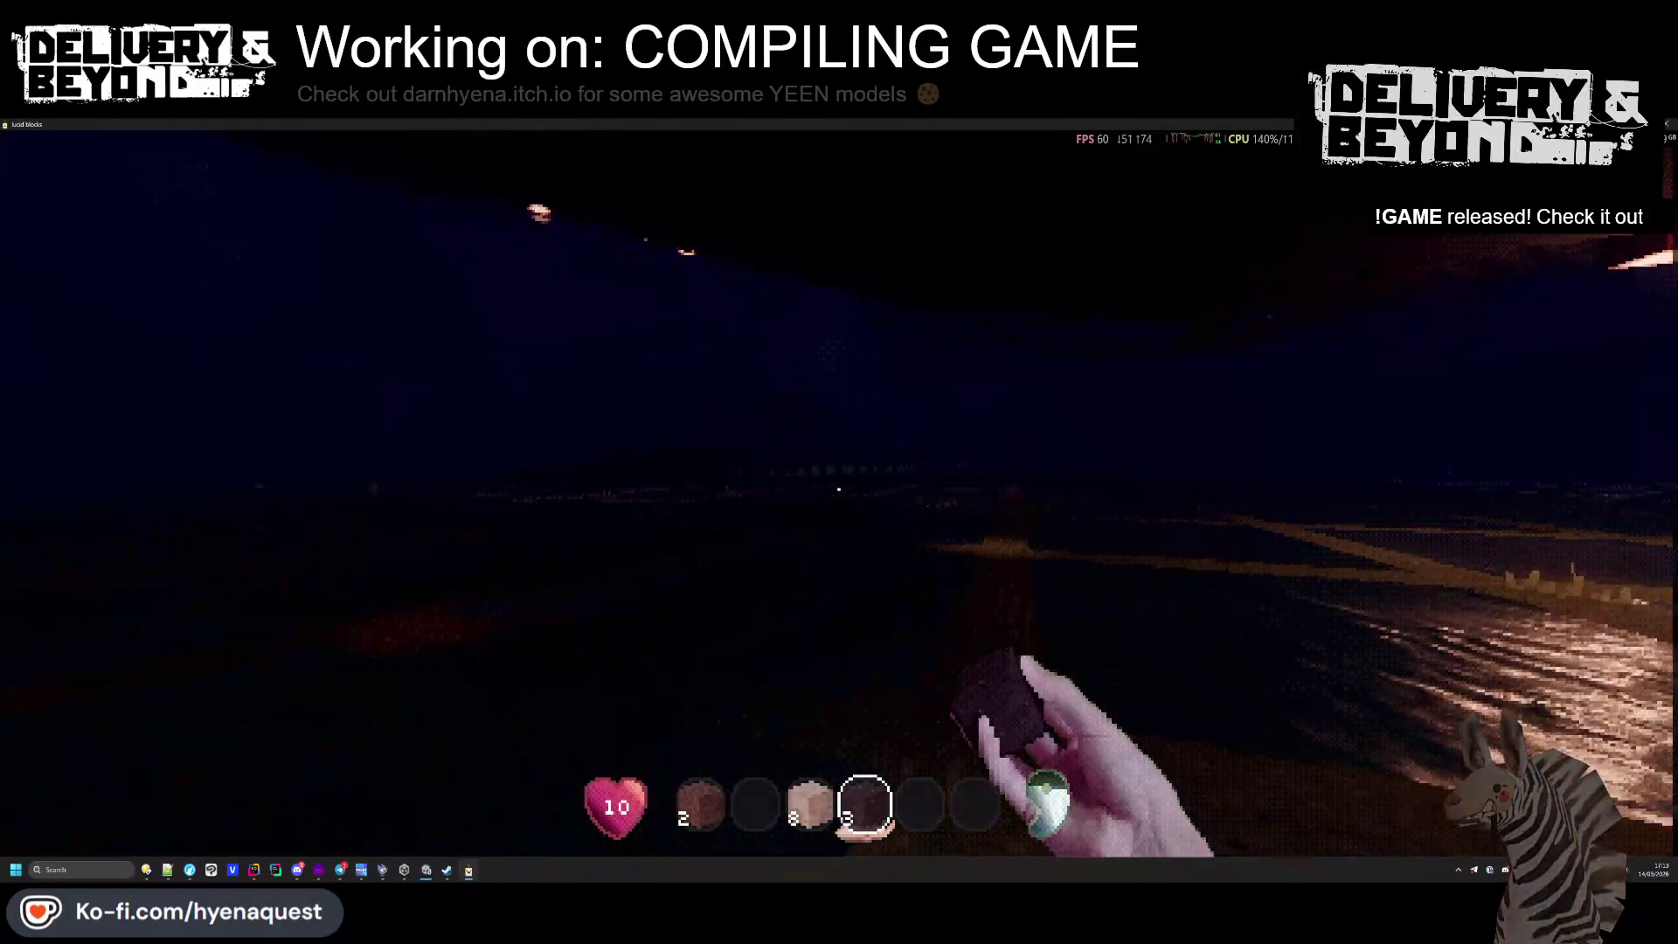
key("w")
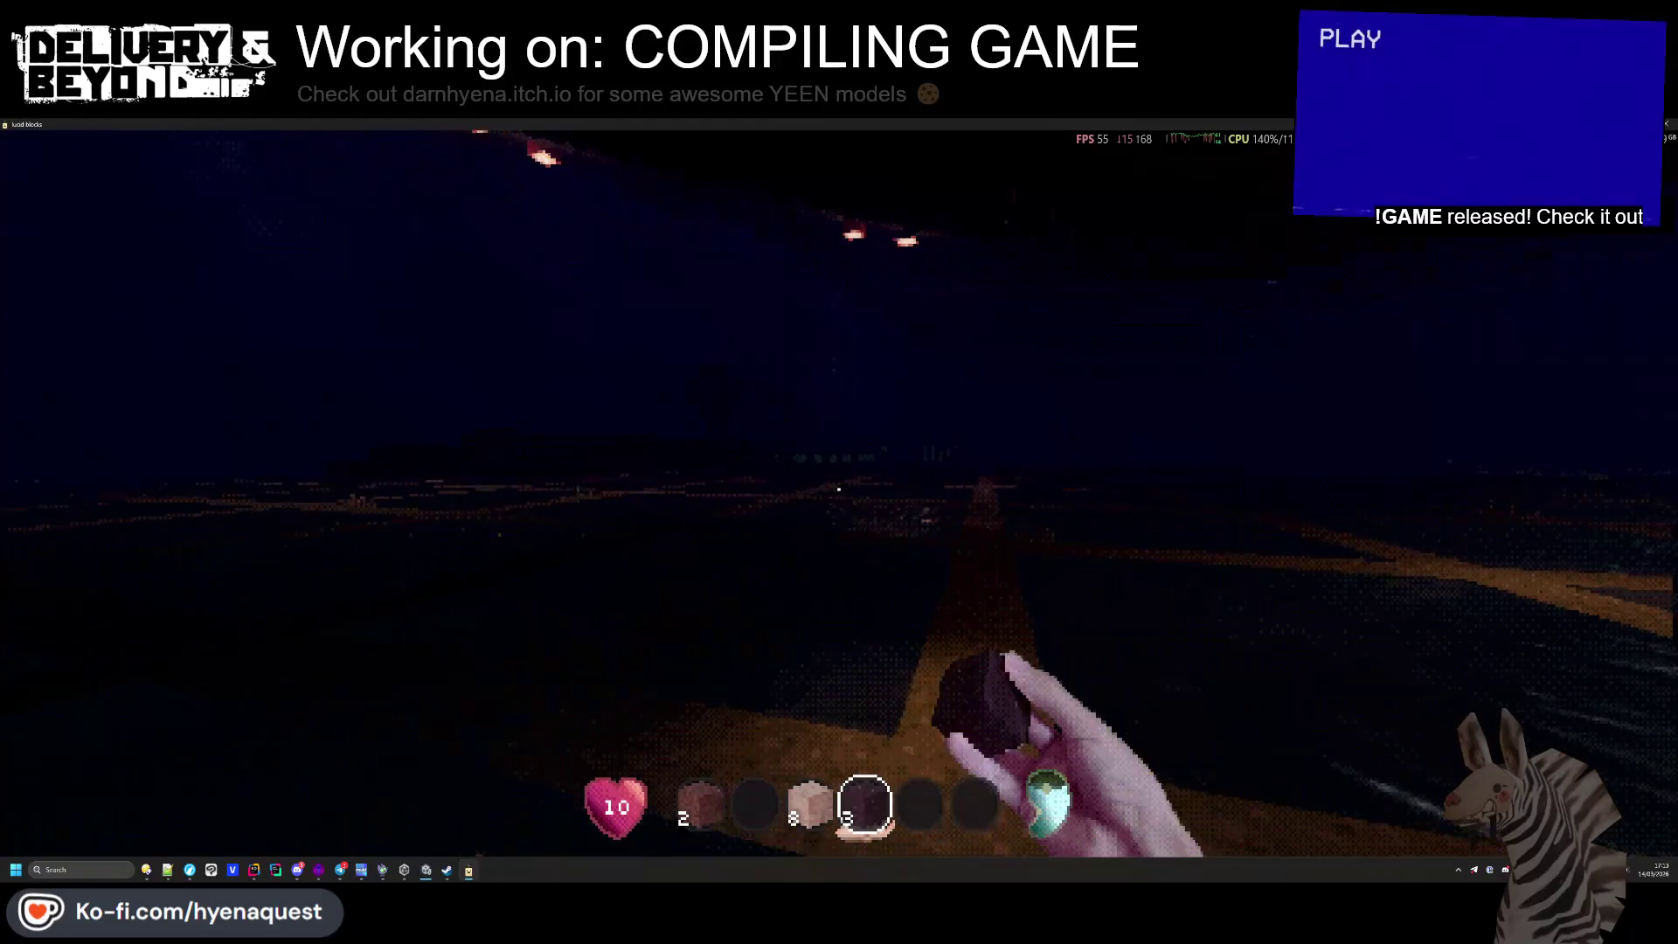
key("w")
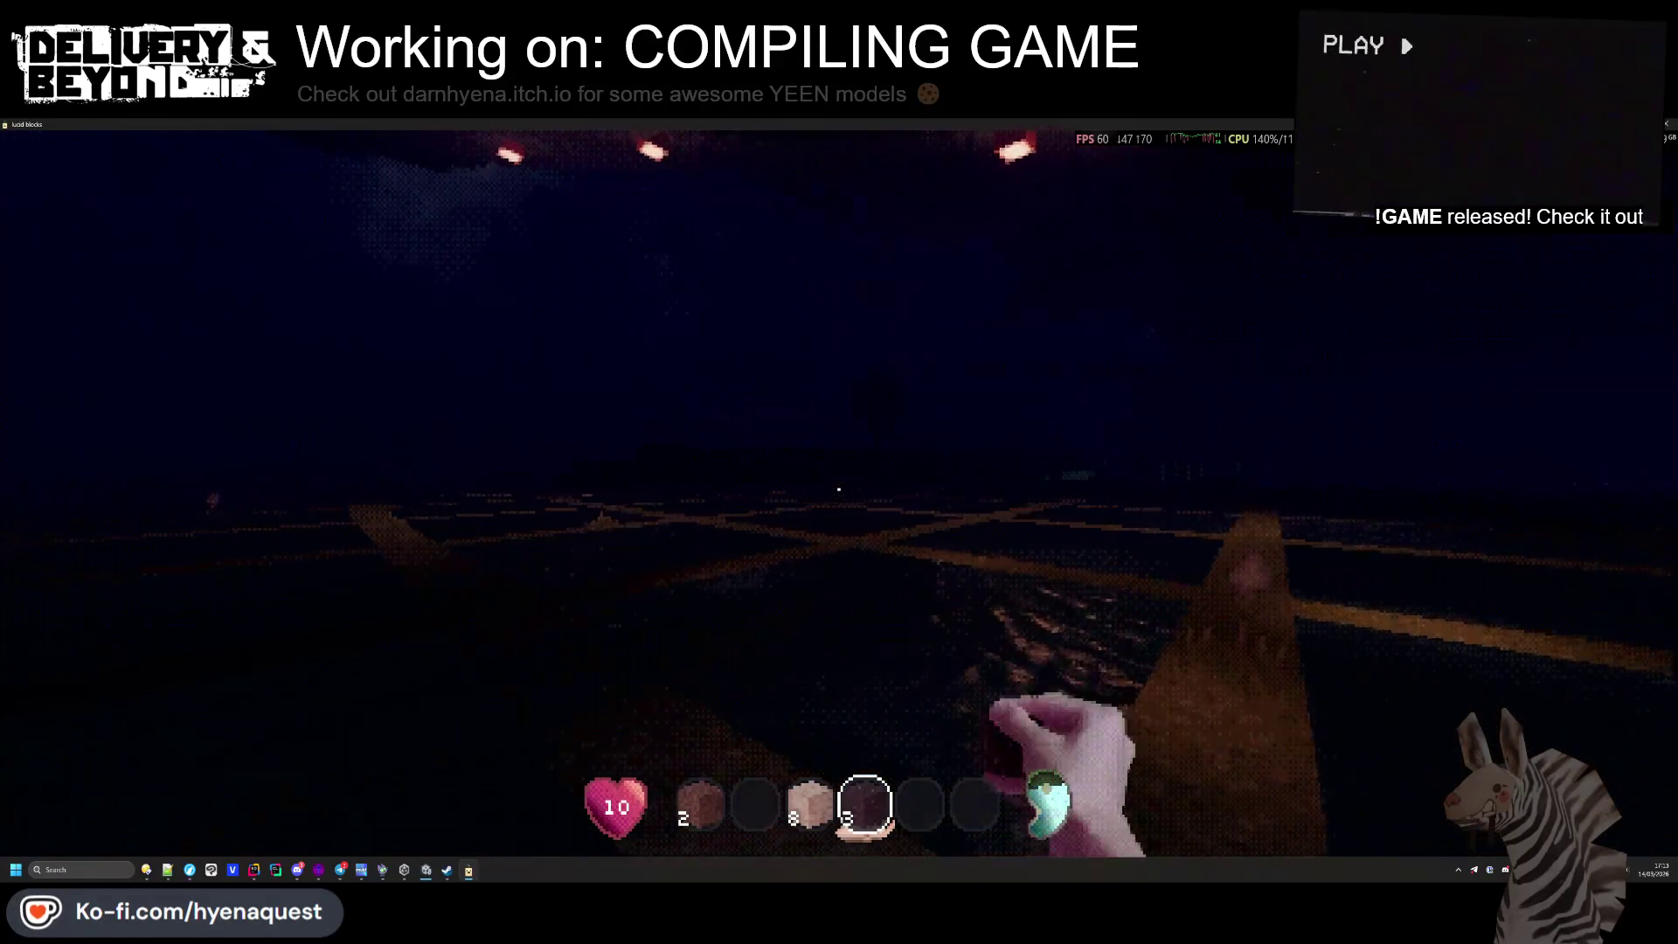
key("w")
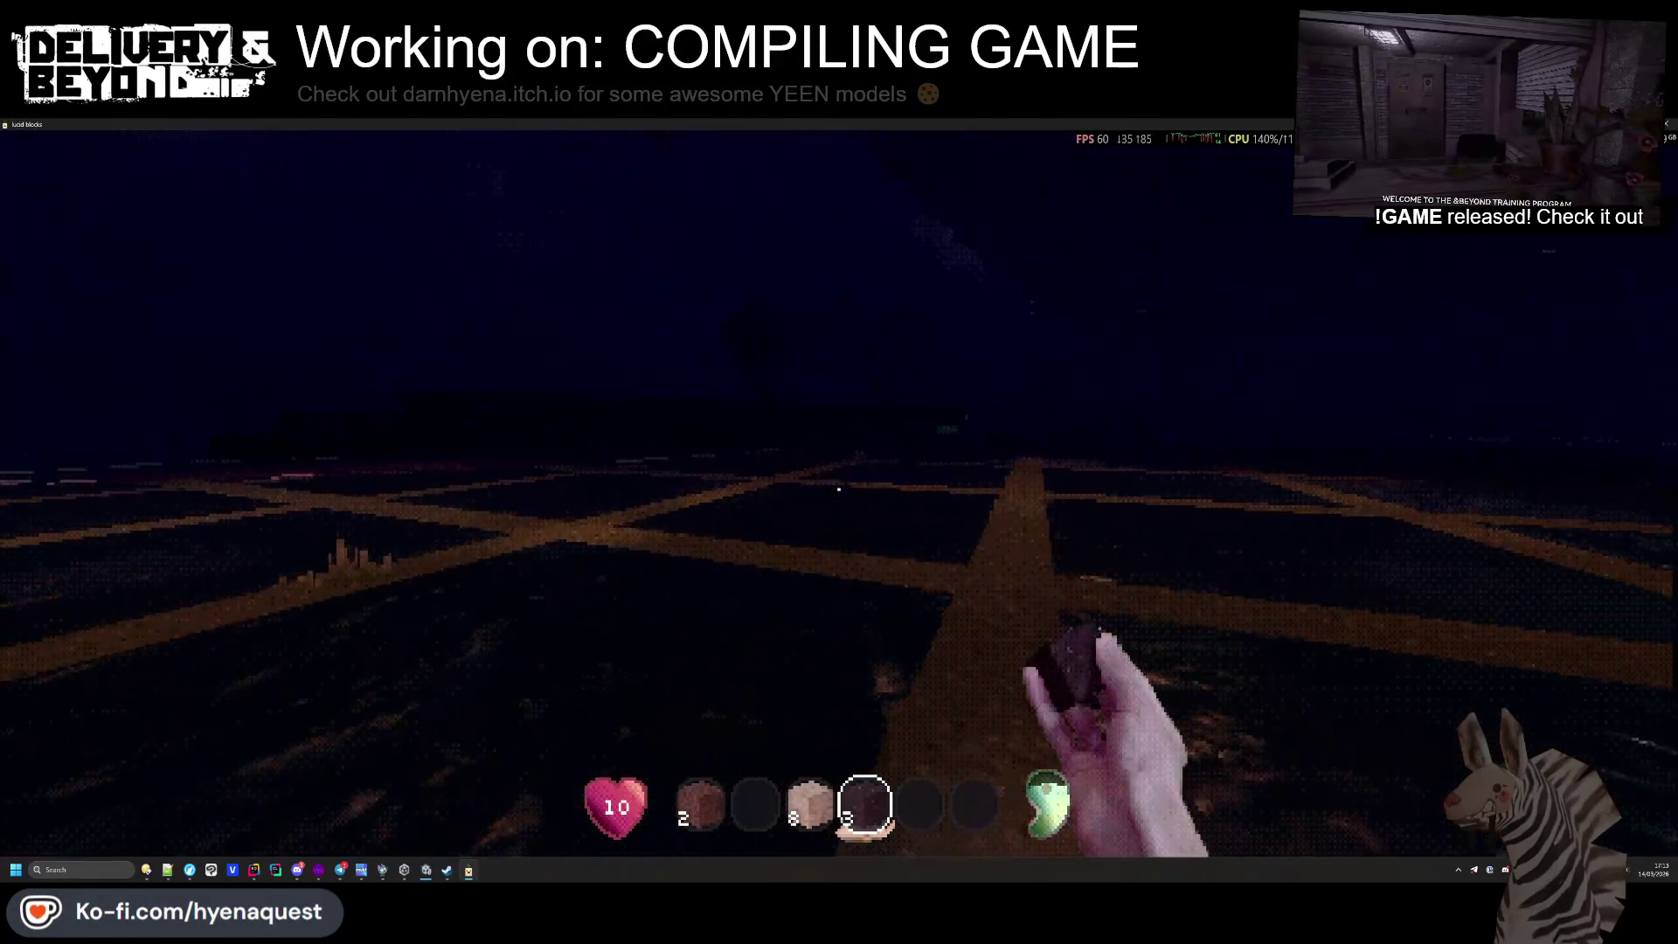
key("w")
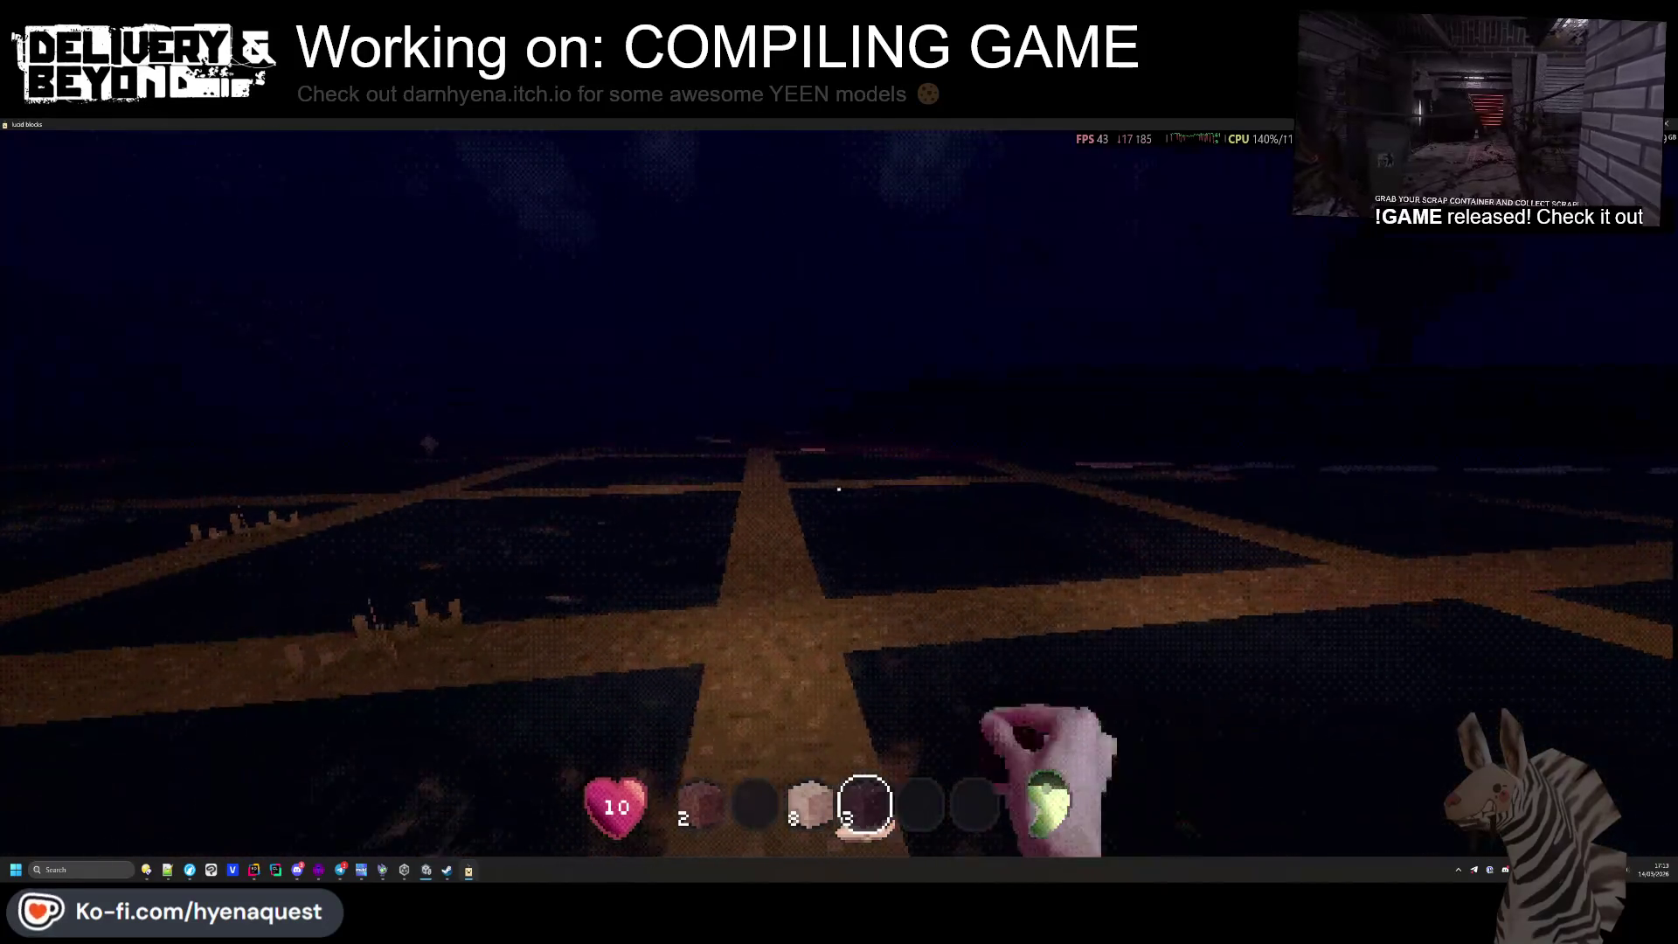
key("w")
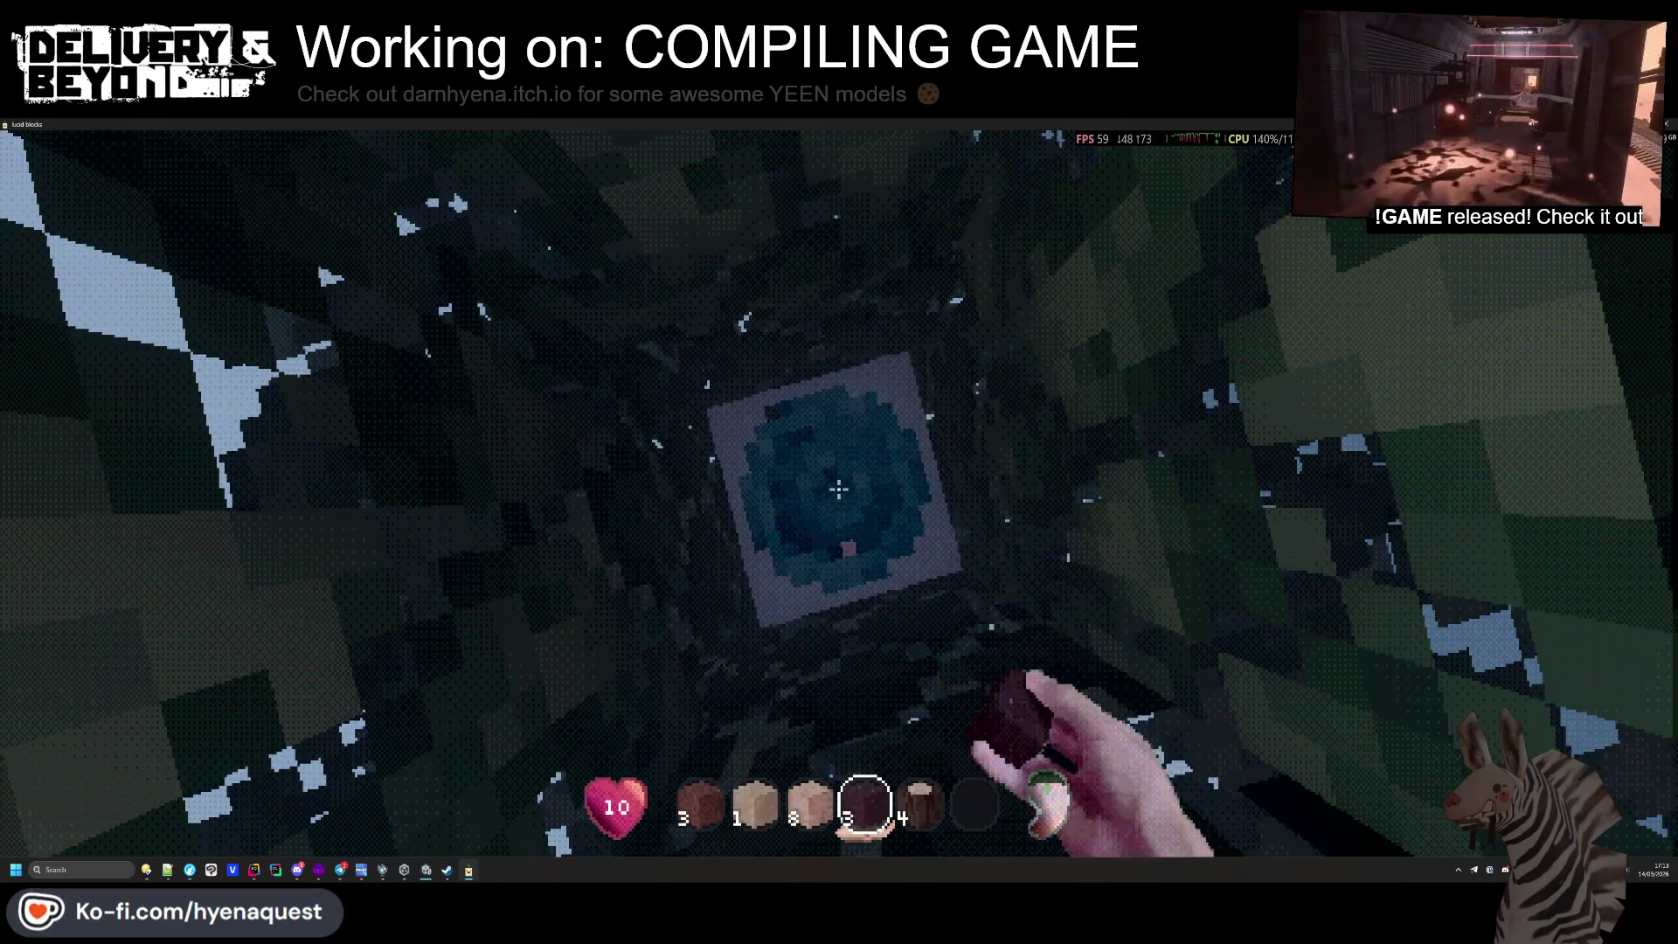
Select the Log Block slot and bring up the Apotheosis crafting screen
key("5")
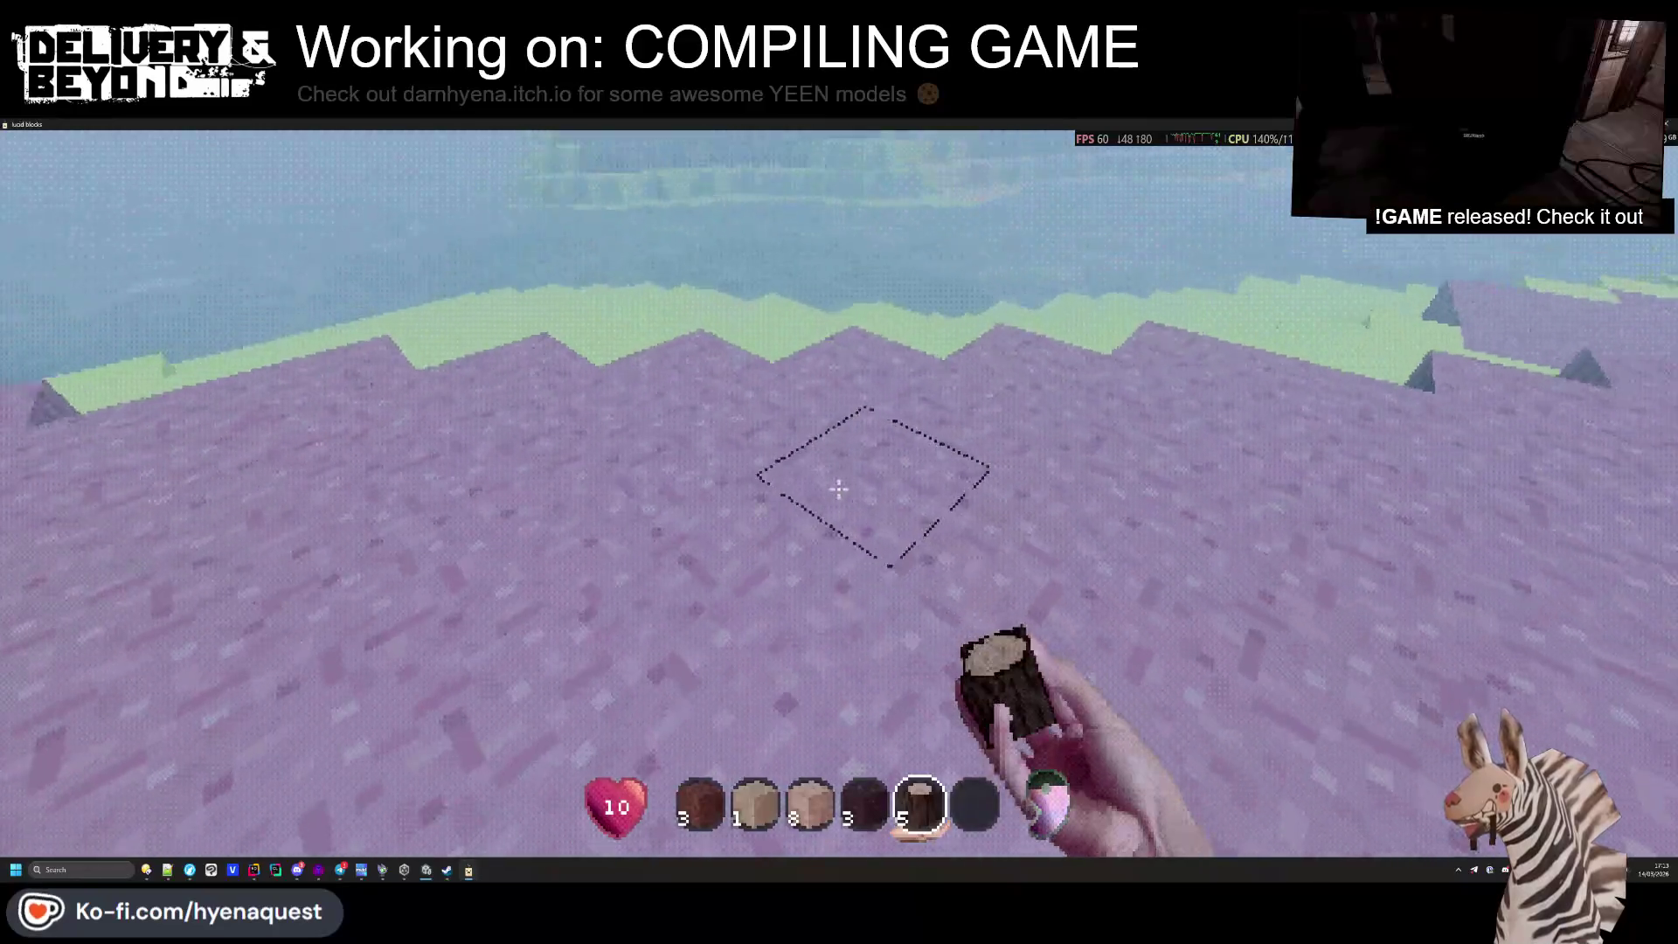
key("e")
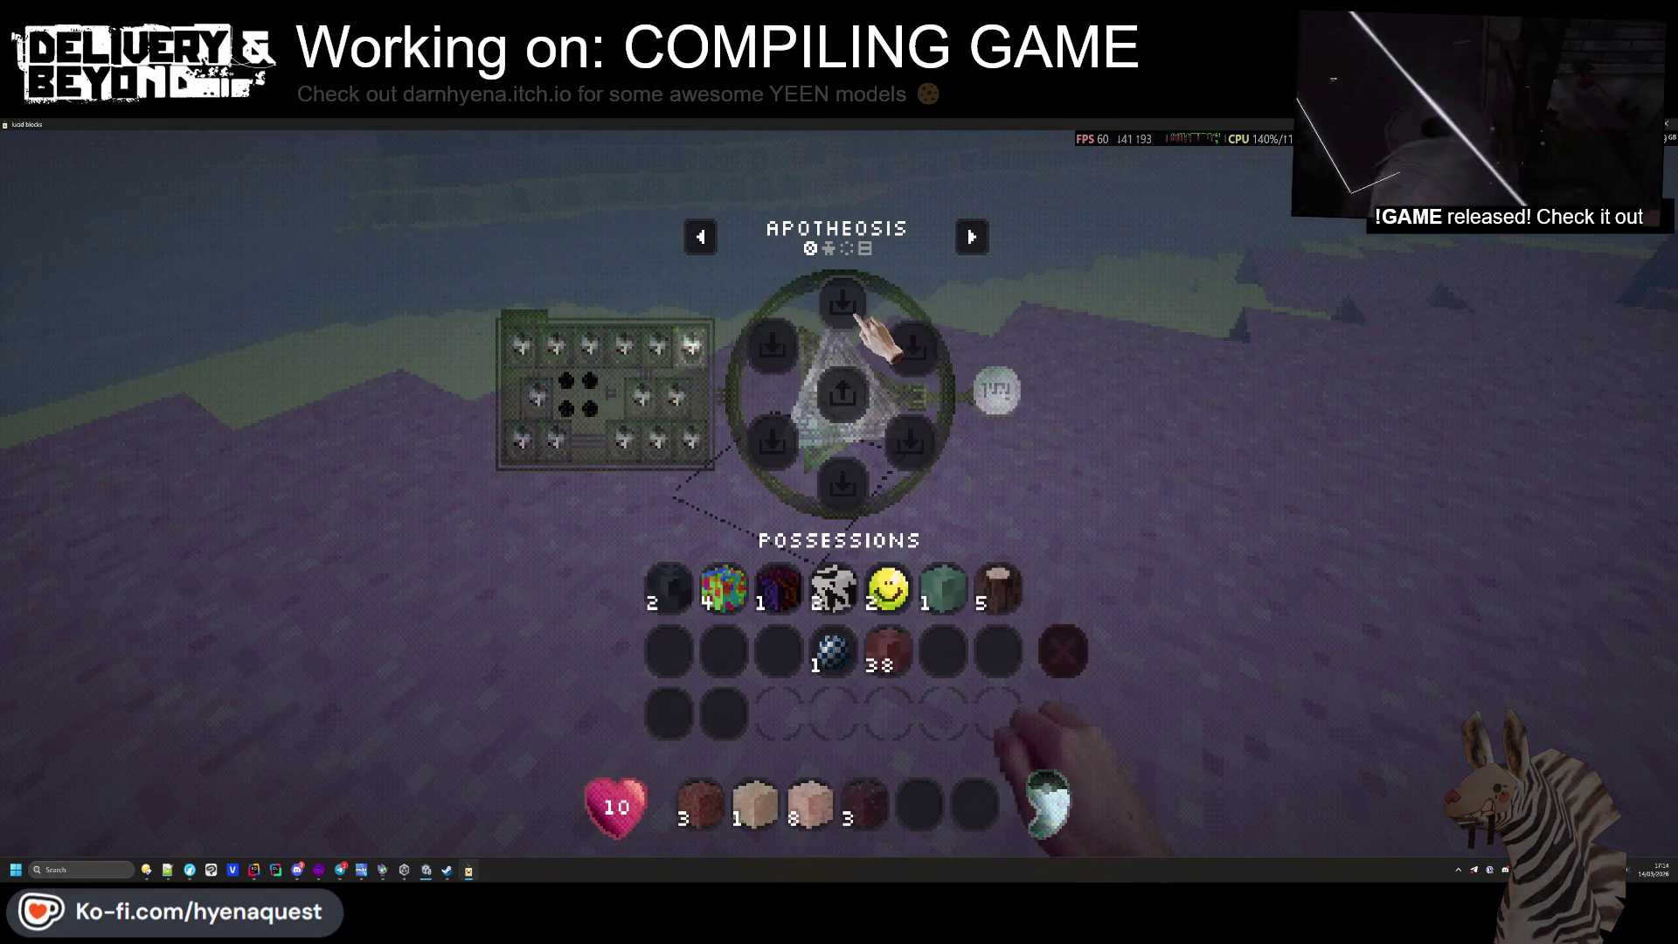
Craft 50 flowers from the 5 logs and the smiley items
left_click(998, 587)
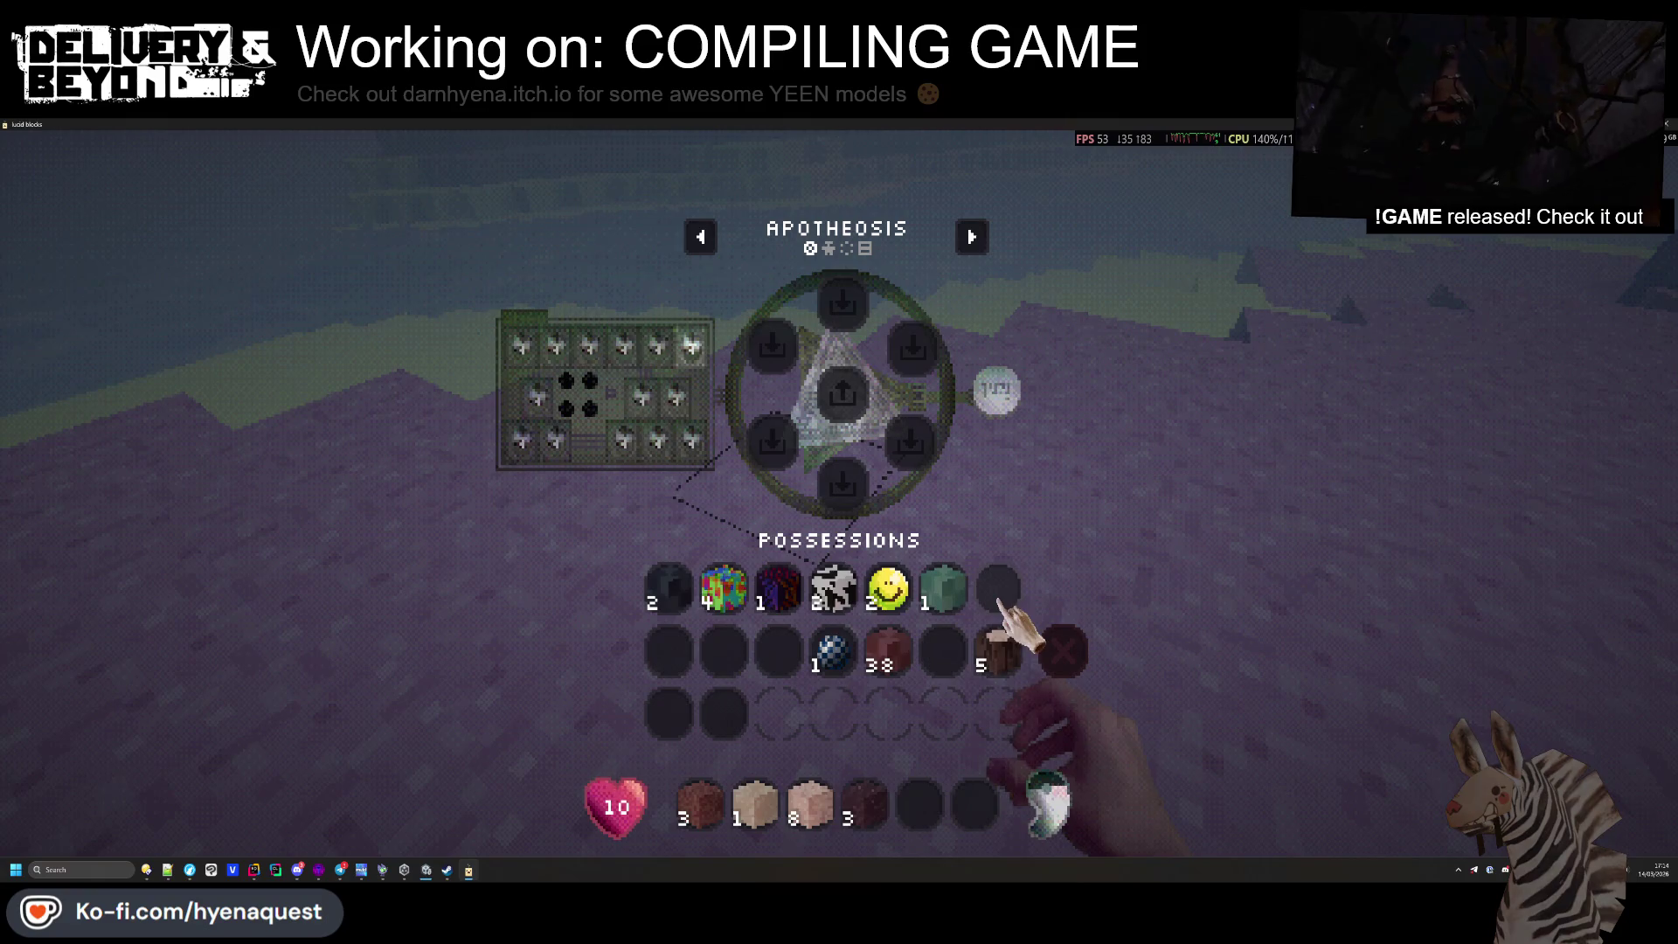
left_click(773, 440)
key("e")
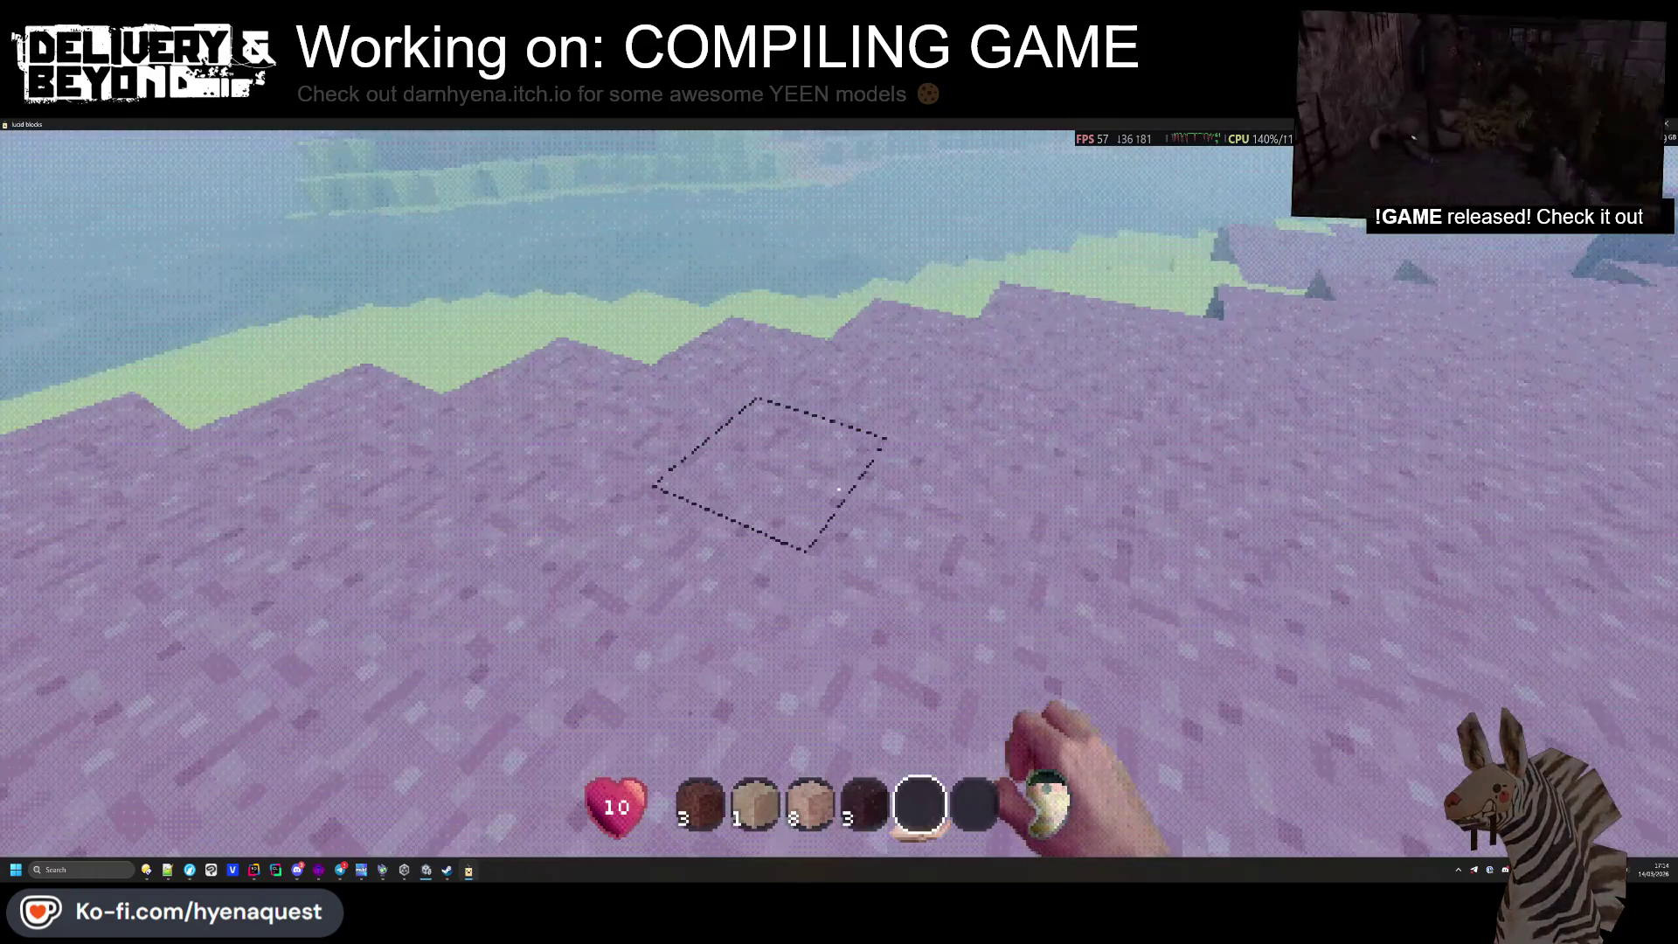
key("e")
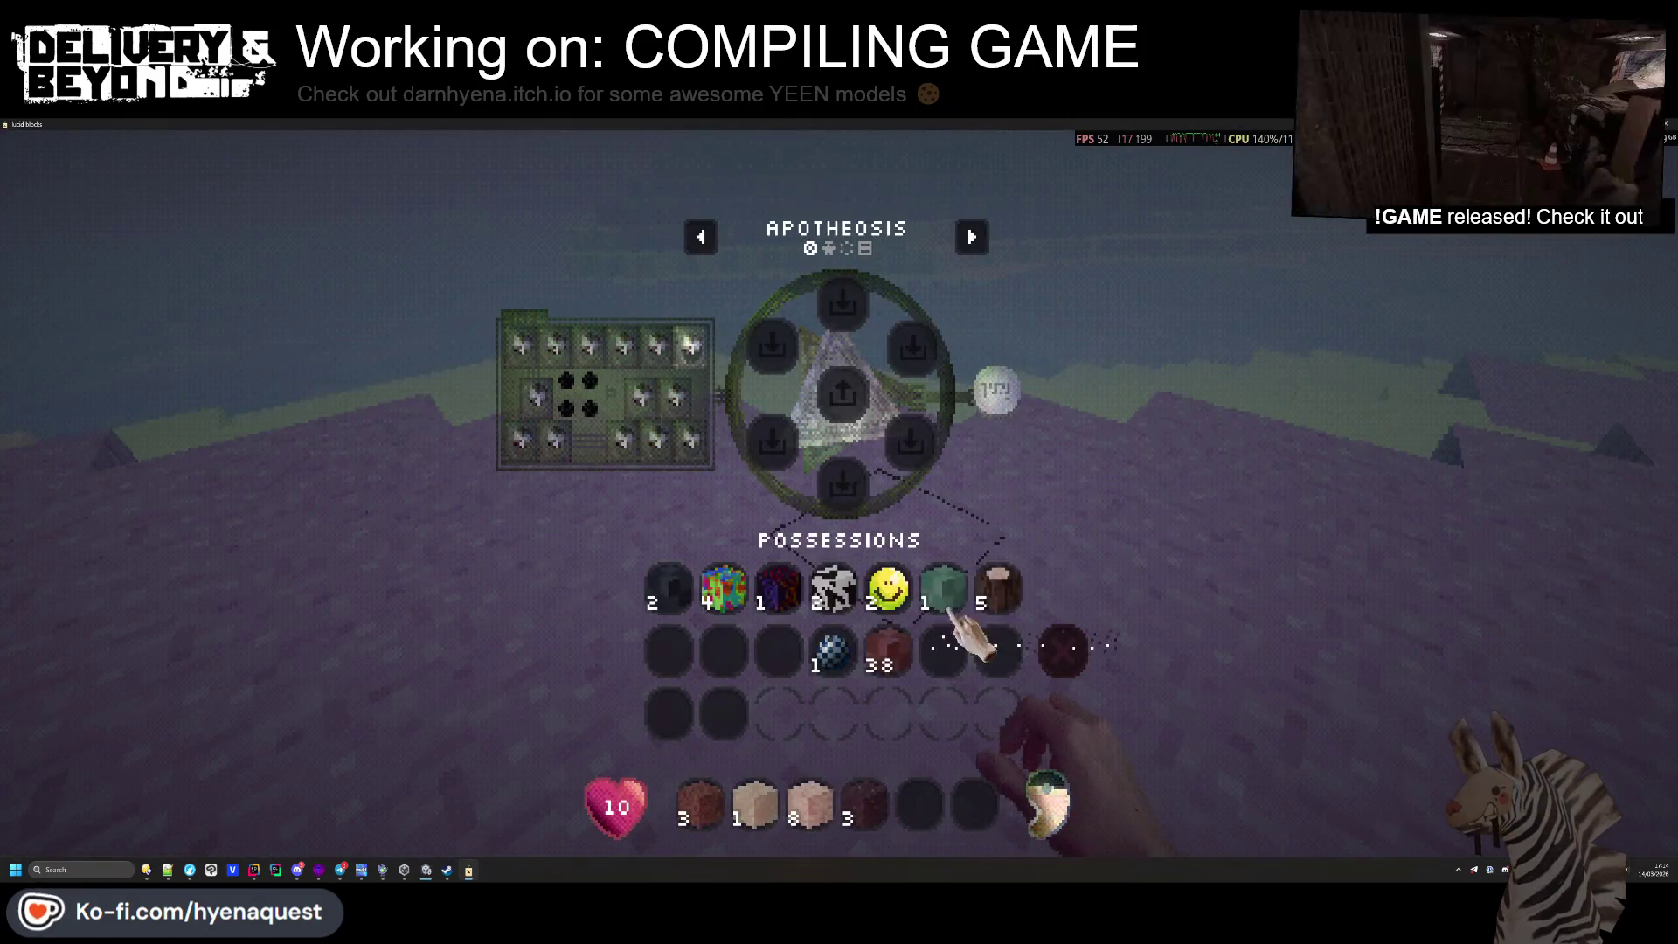
left_click(998, 587)
left_click(893, 577)
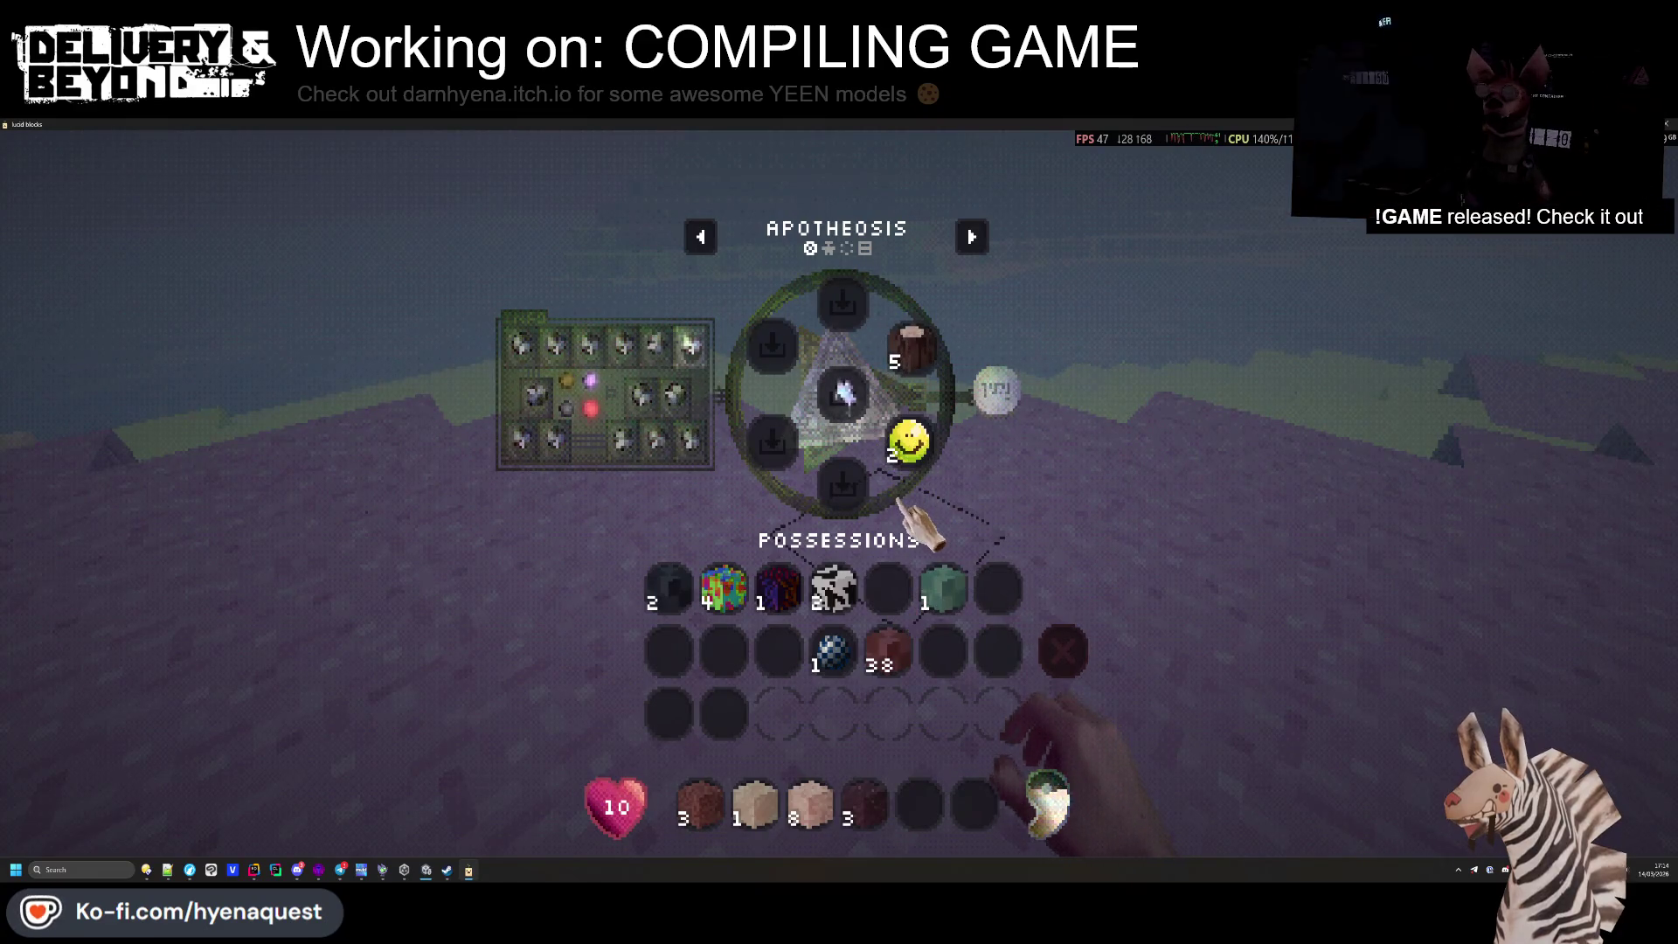
left_click(843, 395)
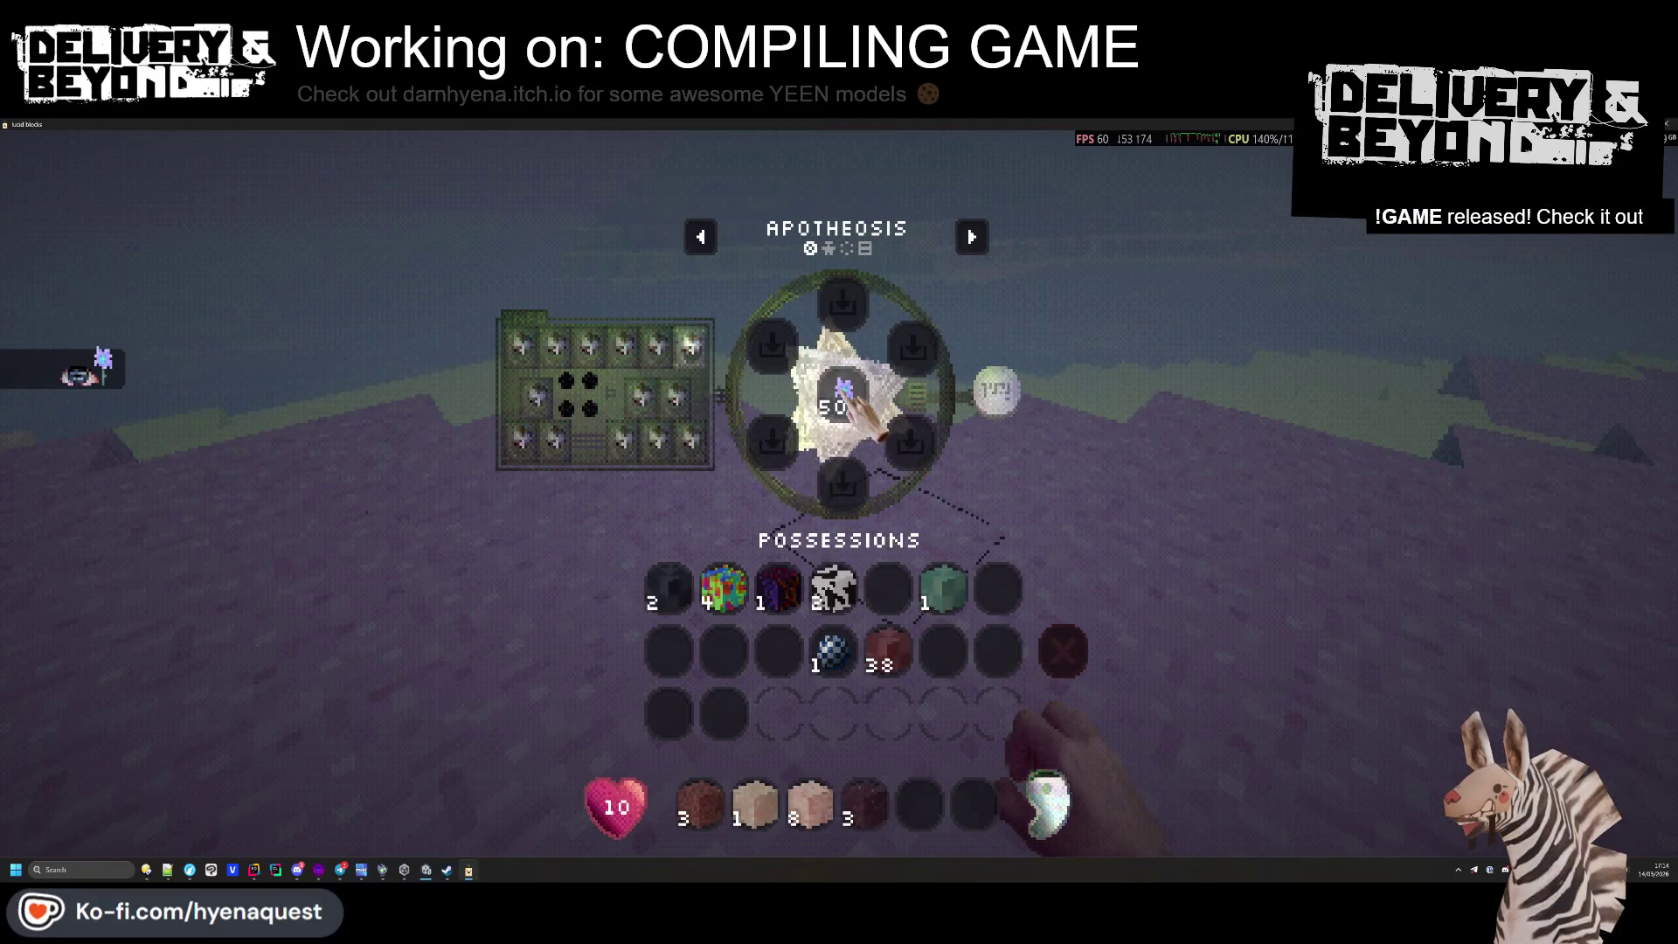
key("e")
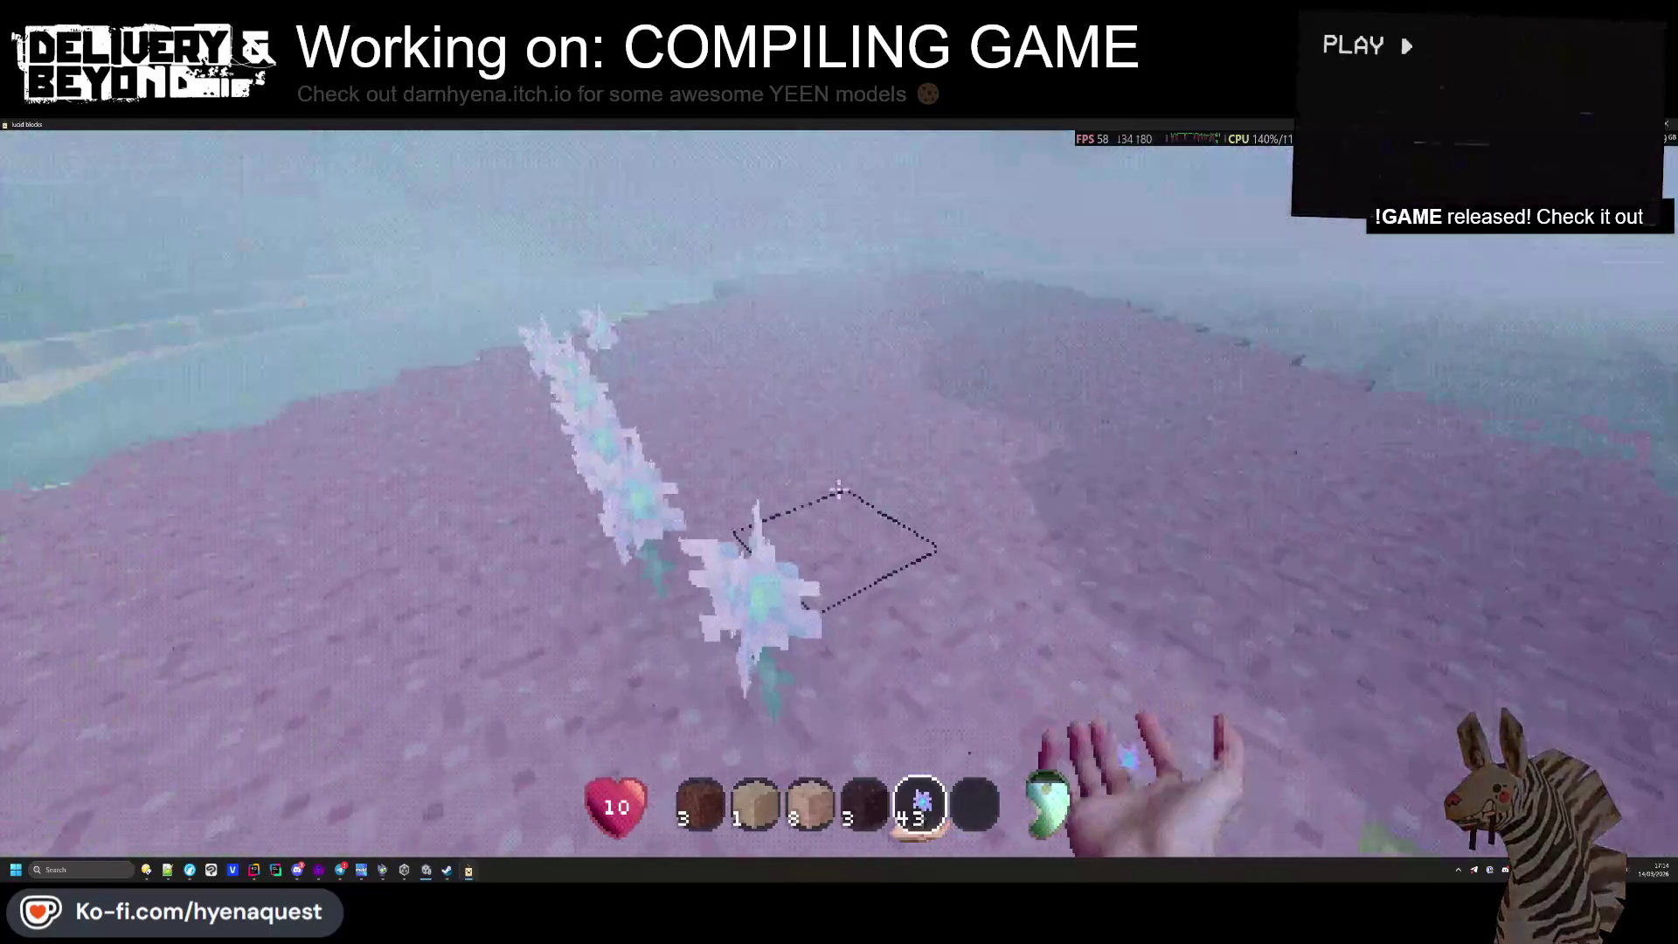
Craft 5 Bubblebear Eggs from 43 flowers and Ball Essence, and put them on the hotbar
key("e")
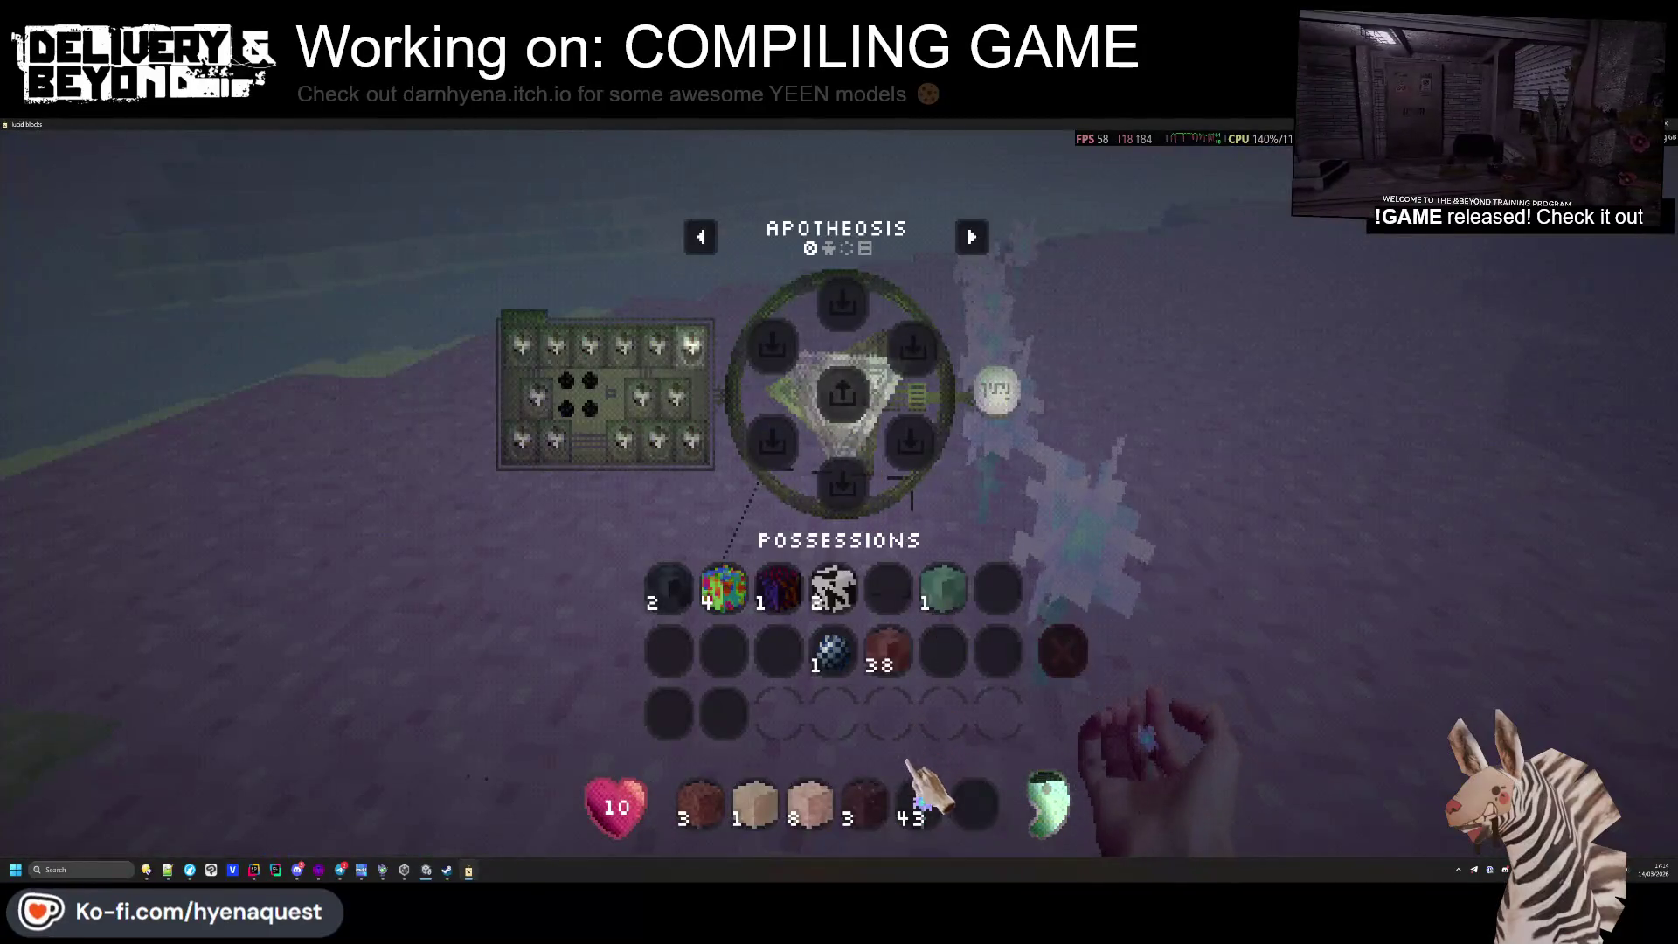
left_click(842, 304)
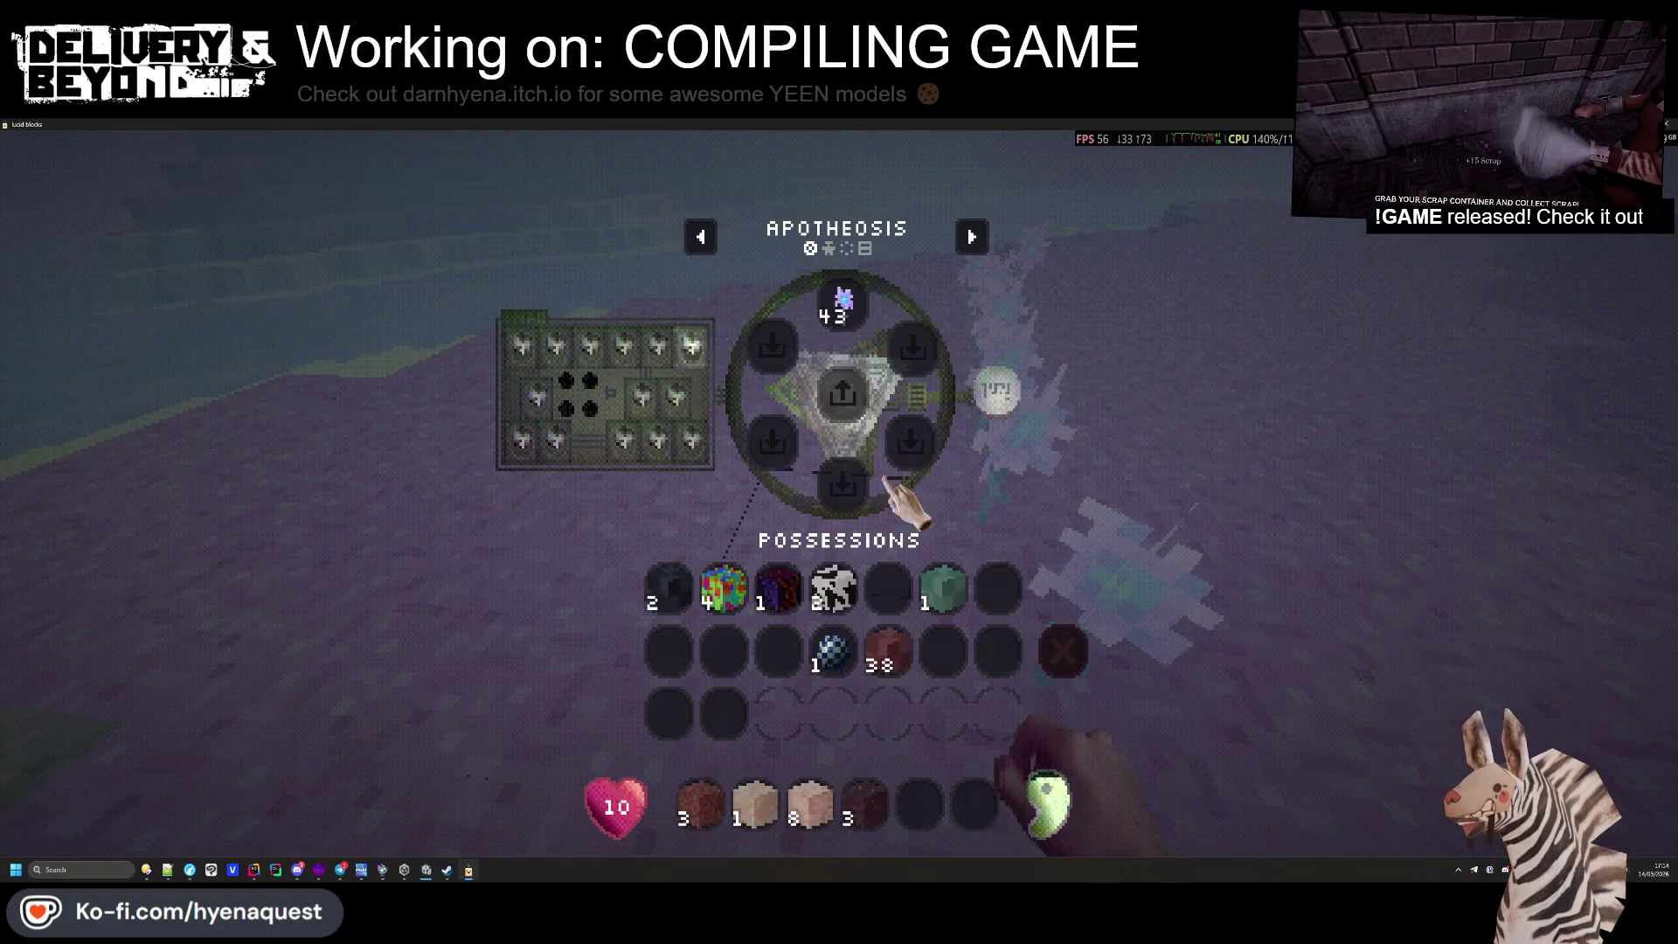
left_click(887, 651)
left_click(912, 348)
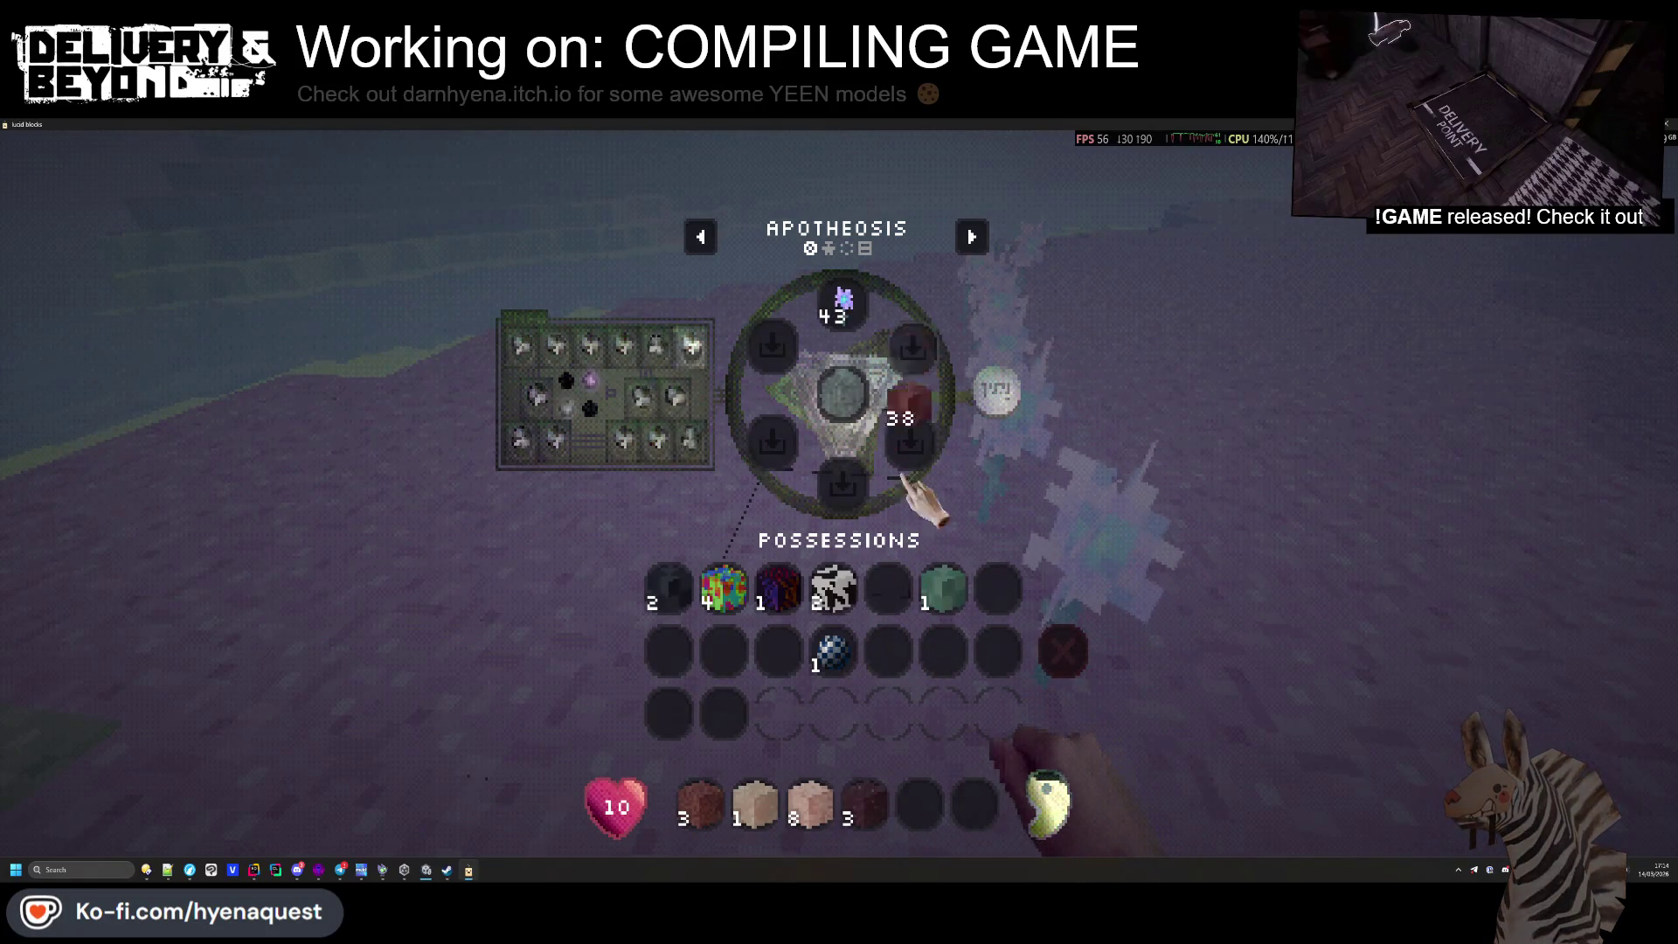
left_click(832, 651)
left_click(912, 348)
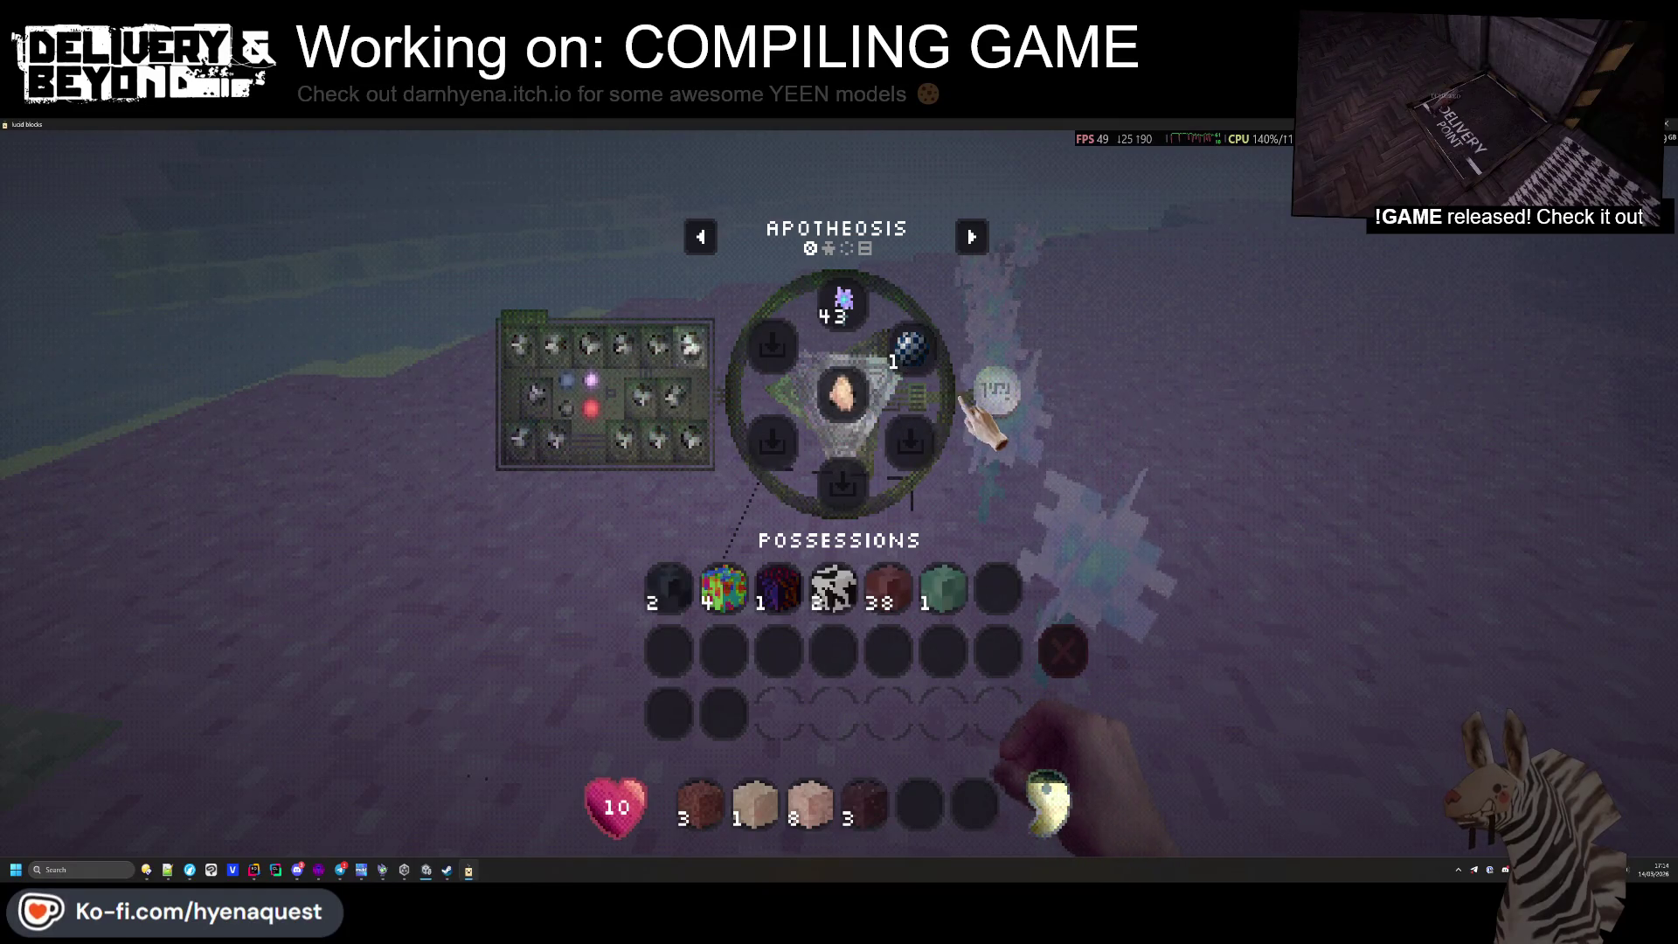
left_click(997, 391)
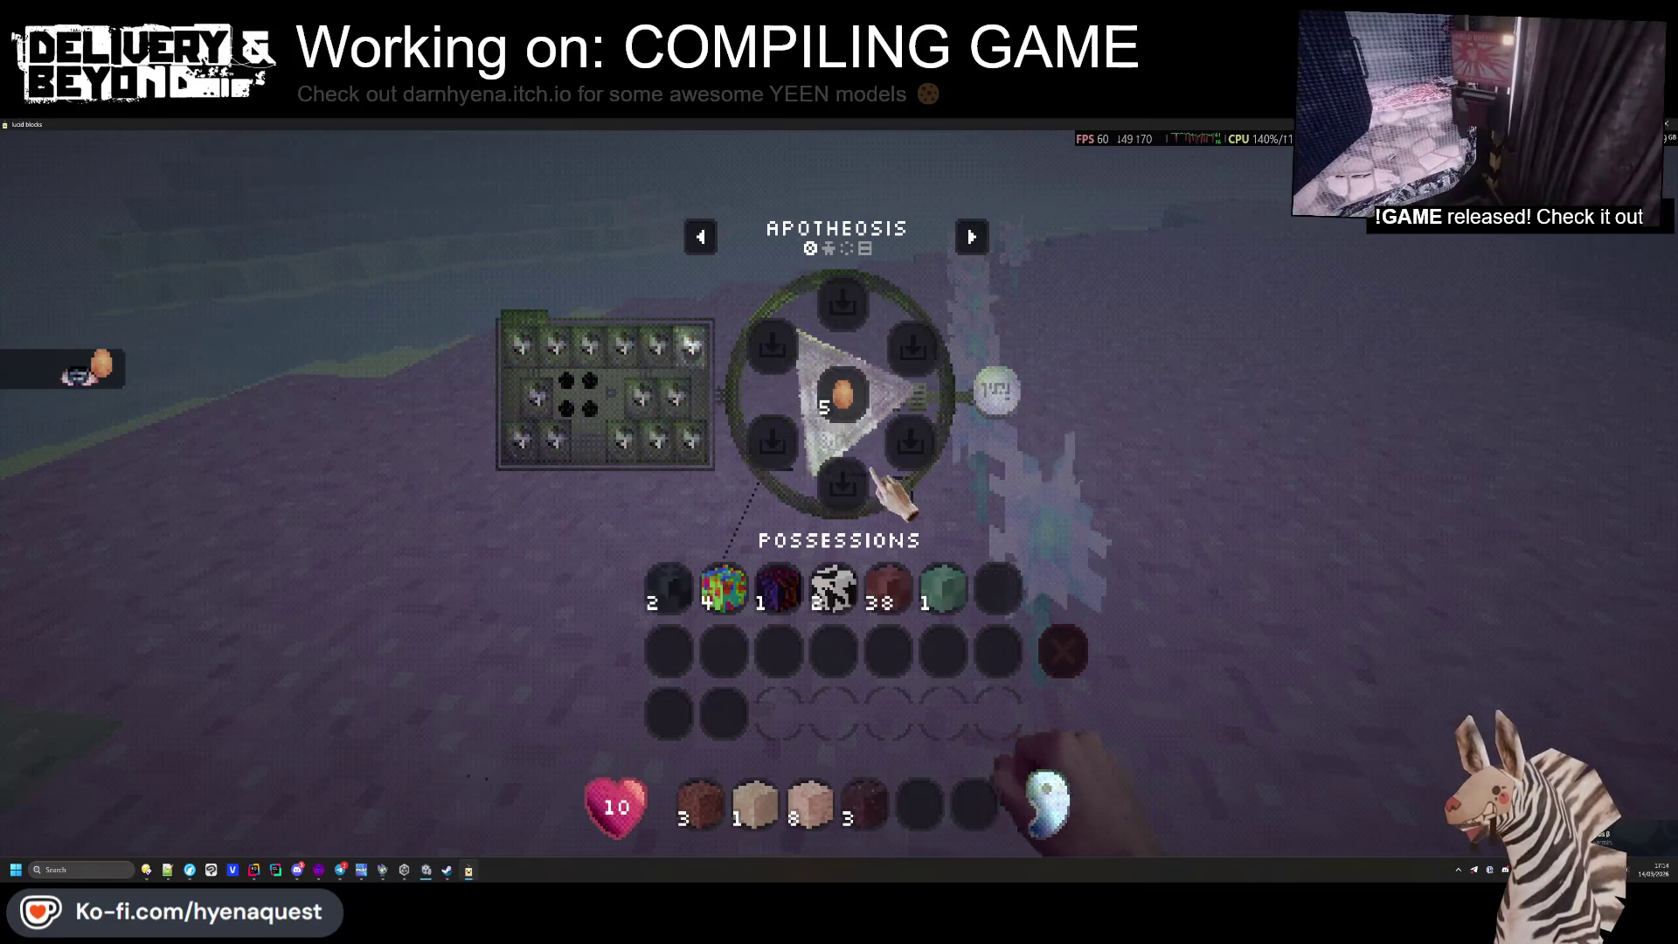
left_click(841, 395)
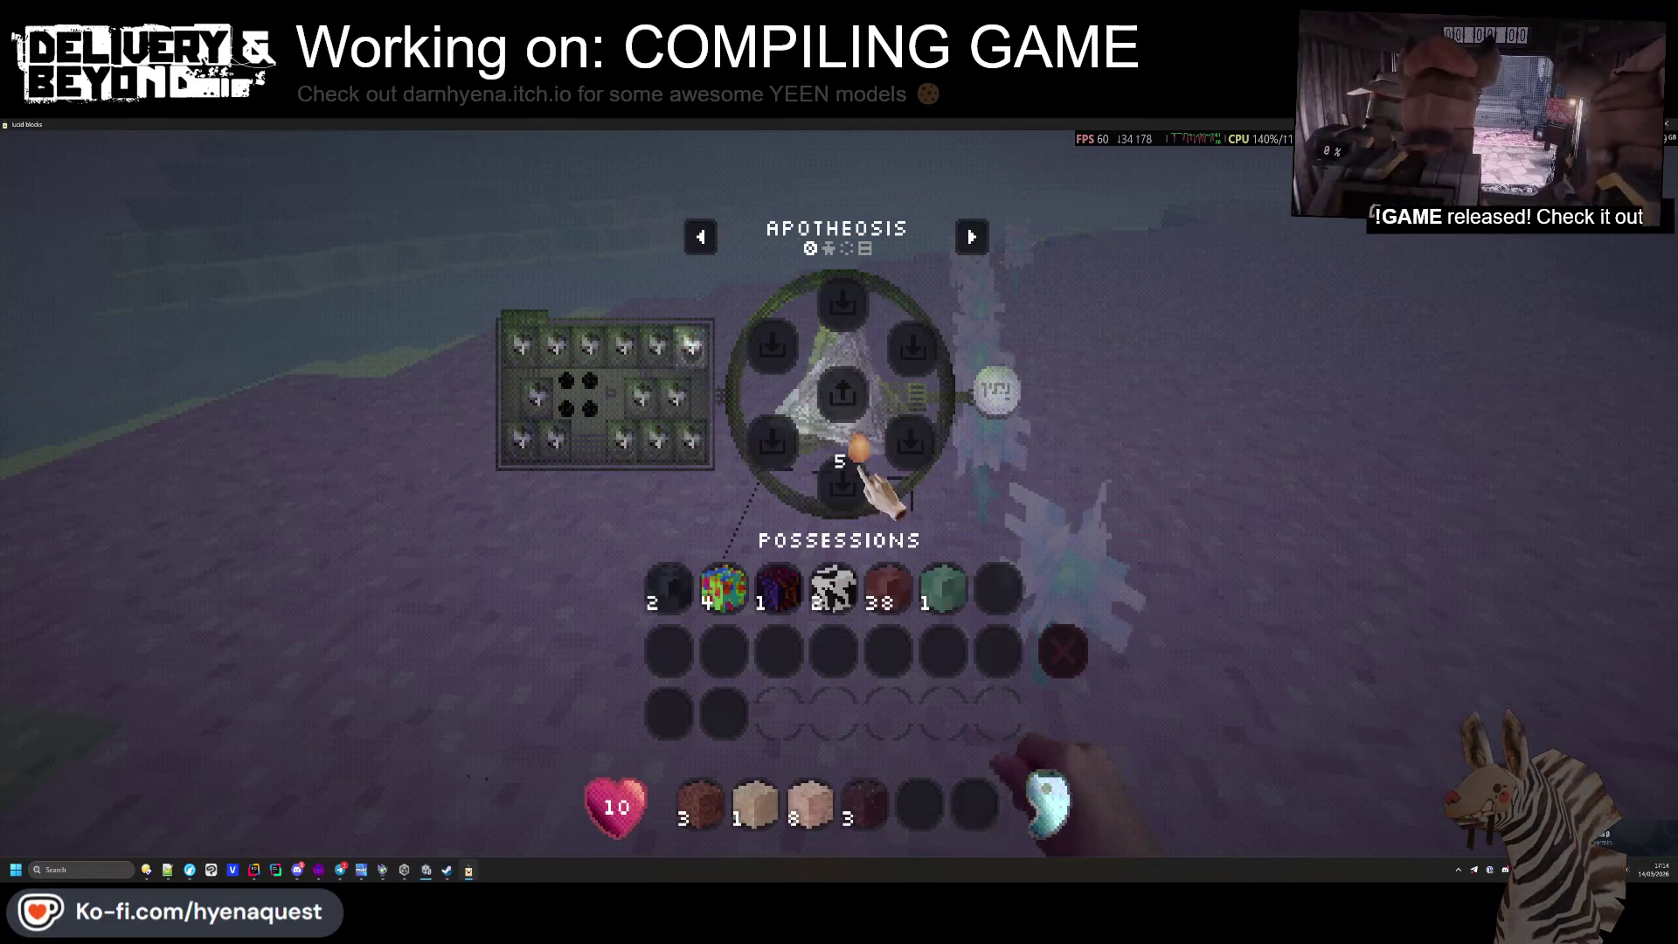
left_click(918, 804)
Select the Bubblebear Eggs and hatch one on the ground beside a block creature
key("e")
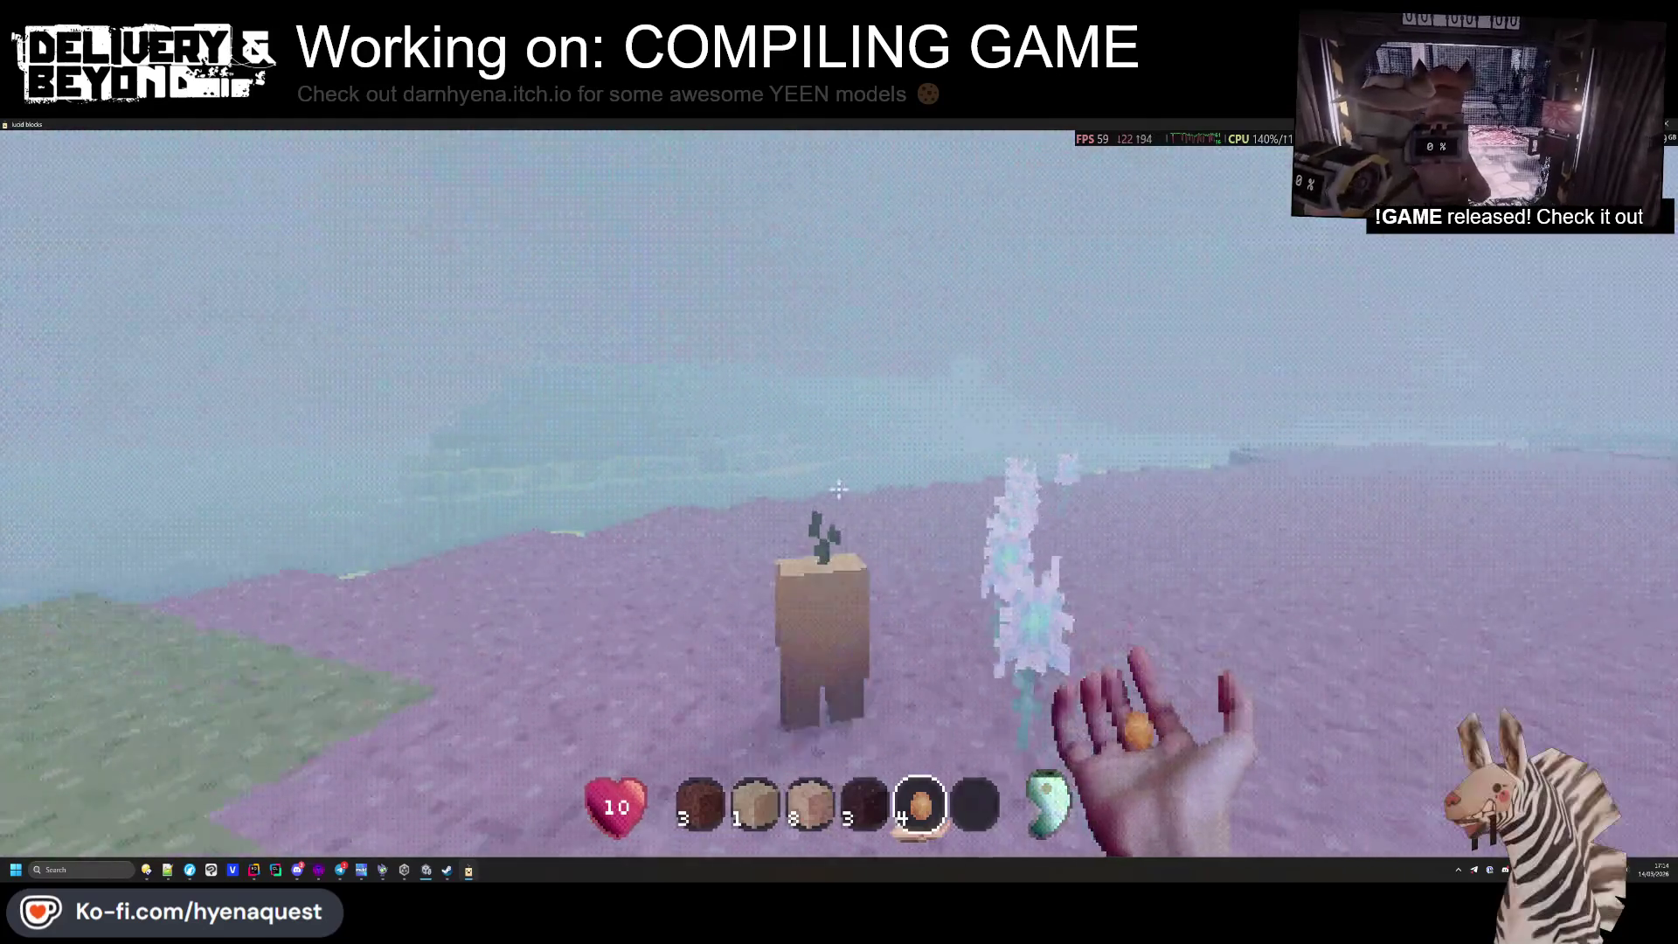
scroll(839, 489, "down", 1)
key("w")
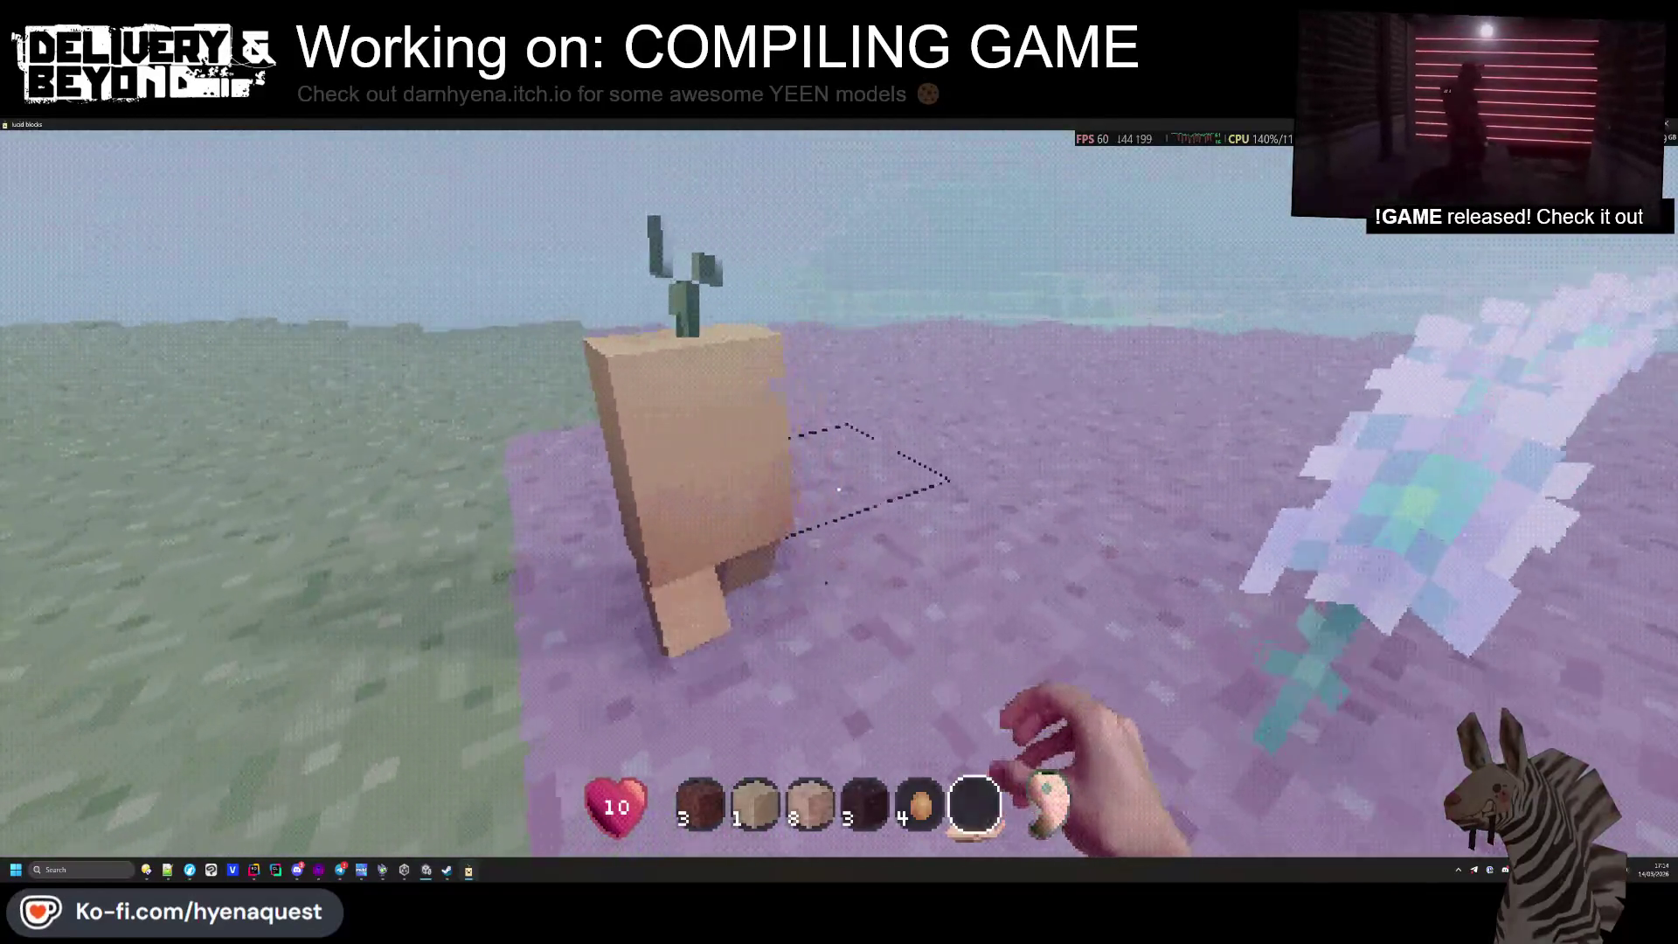
right_click(837, 489)
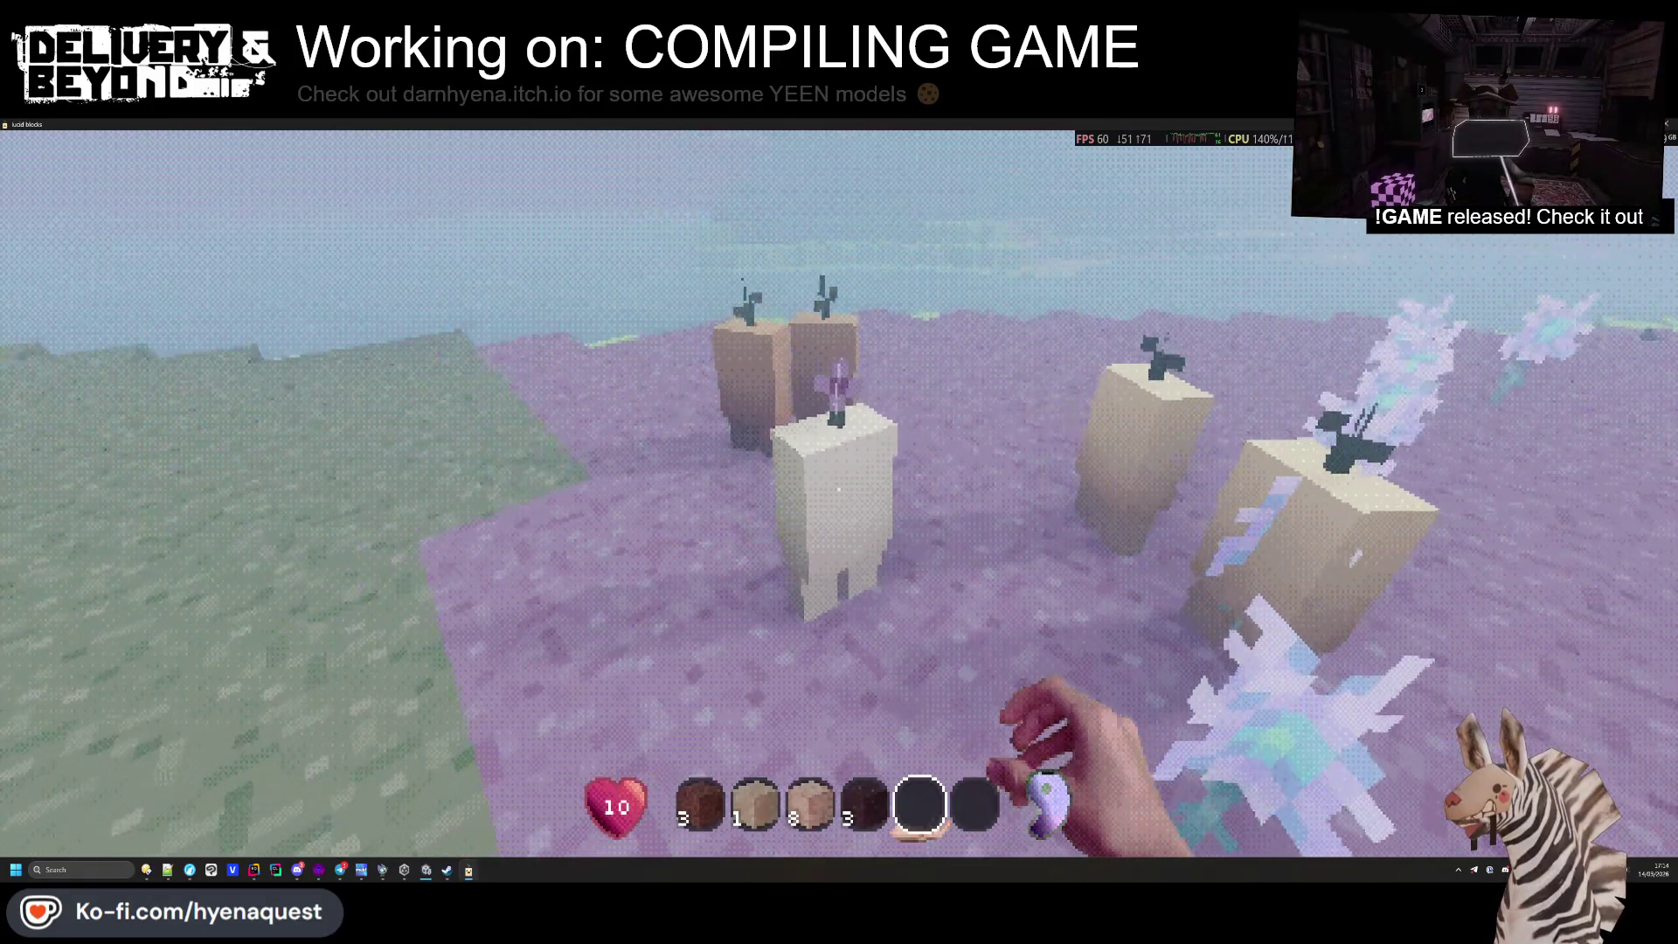
scroll(837, 490, "up", 1)
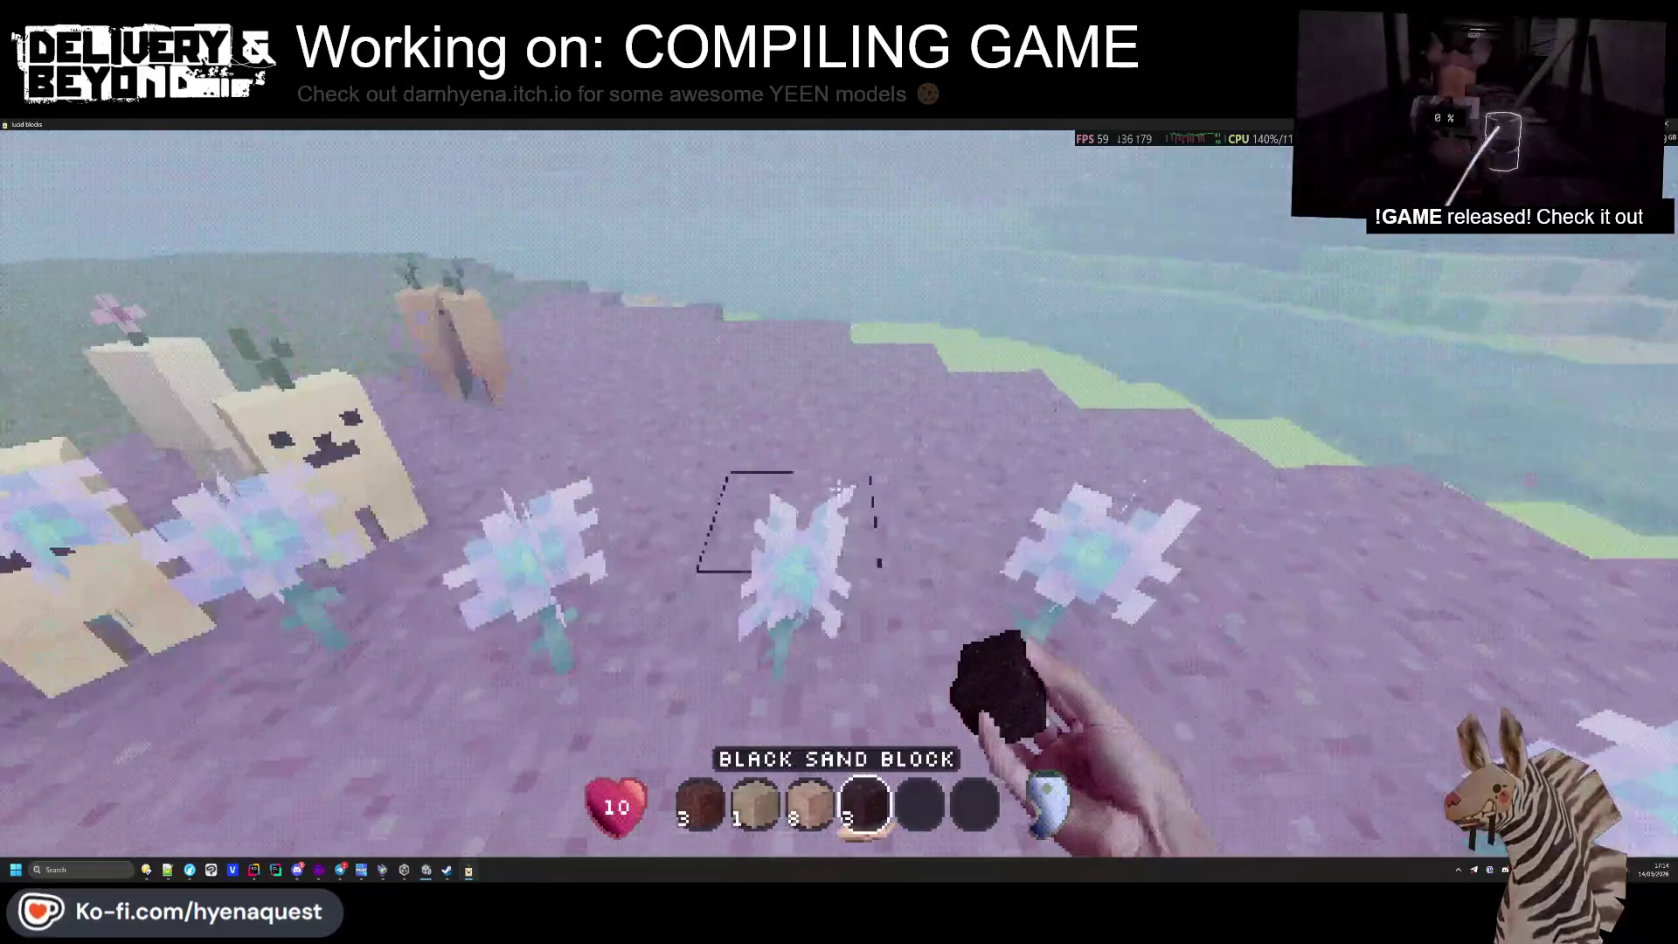
scroll(837, 489, "down", 1)
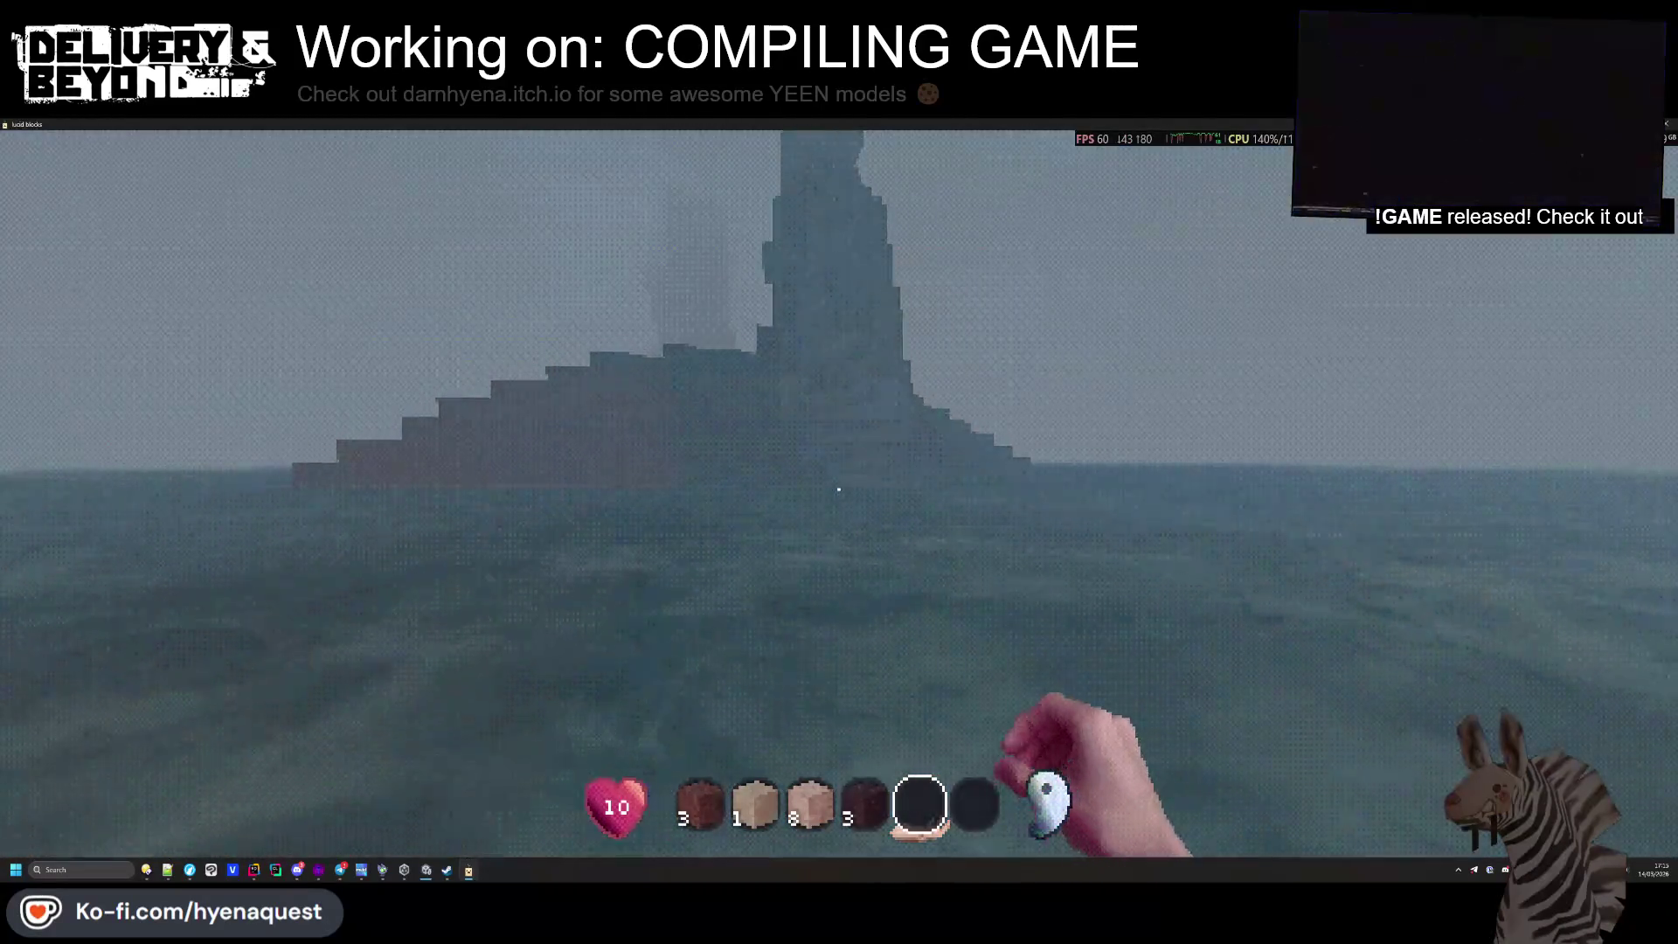
Mine the speckled brown plastic block from the tower
scroll(839, 489, "up", 1)
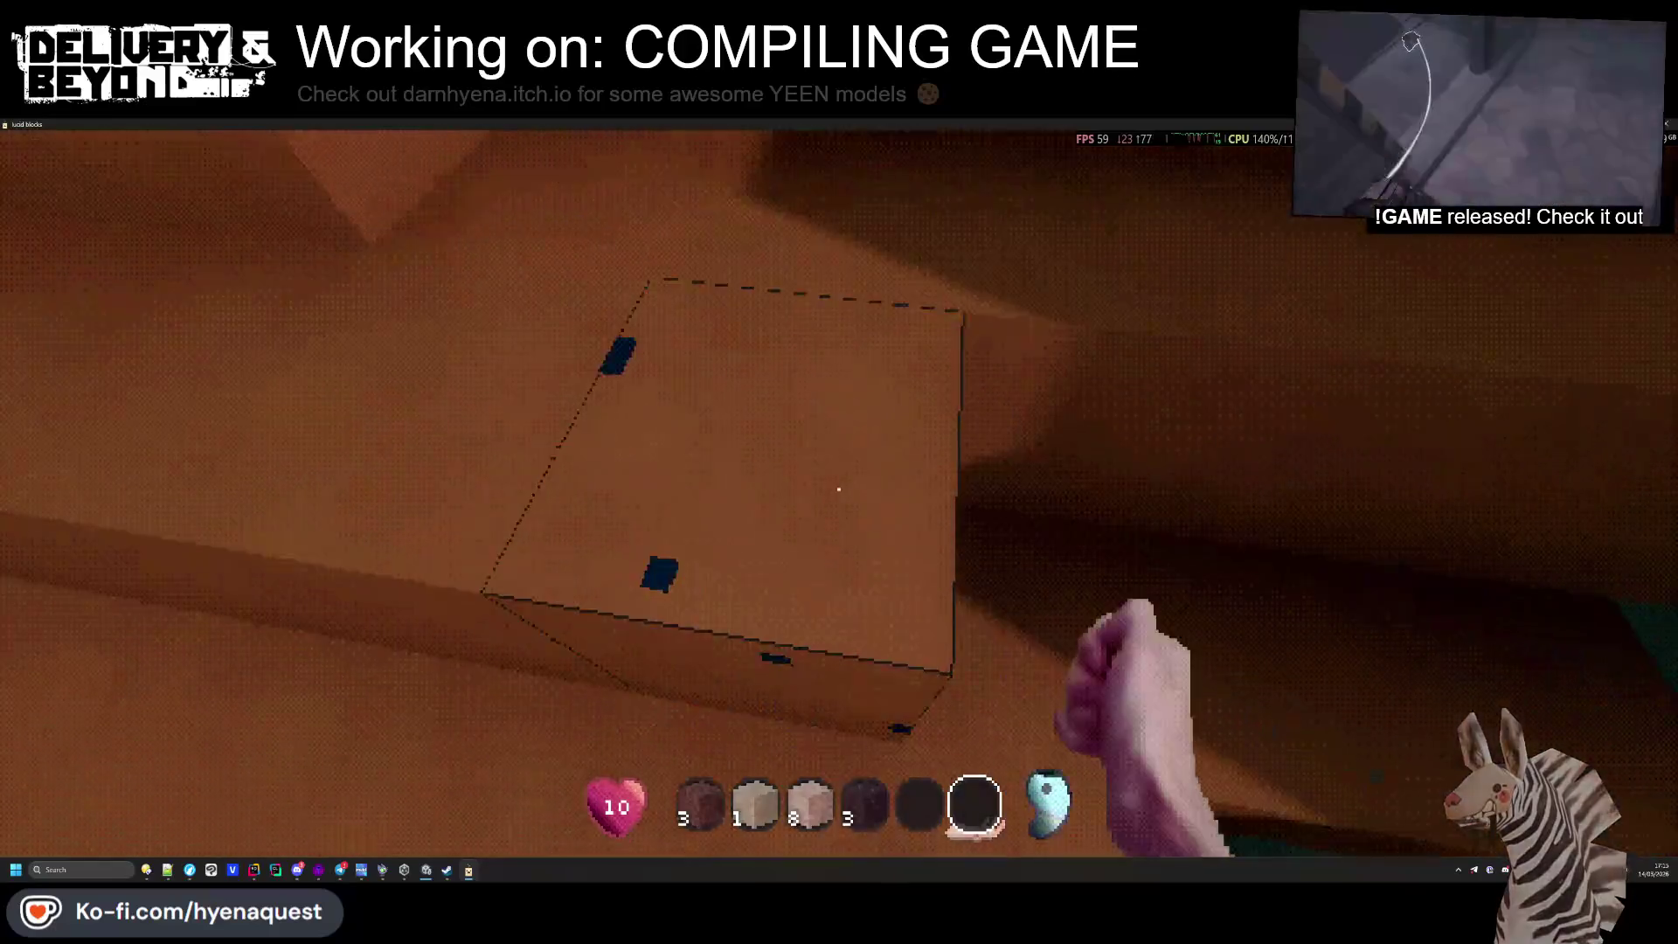
left_click_drag(838, 489, 838, 489)
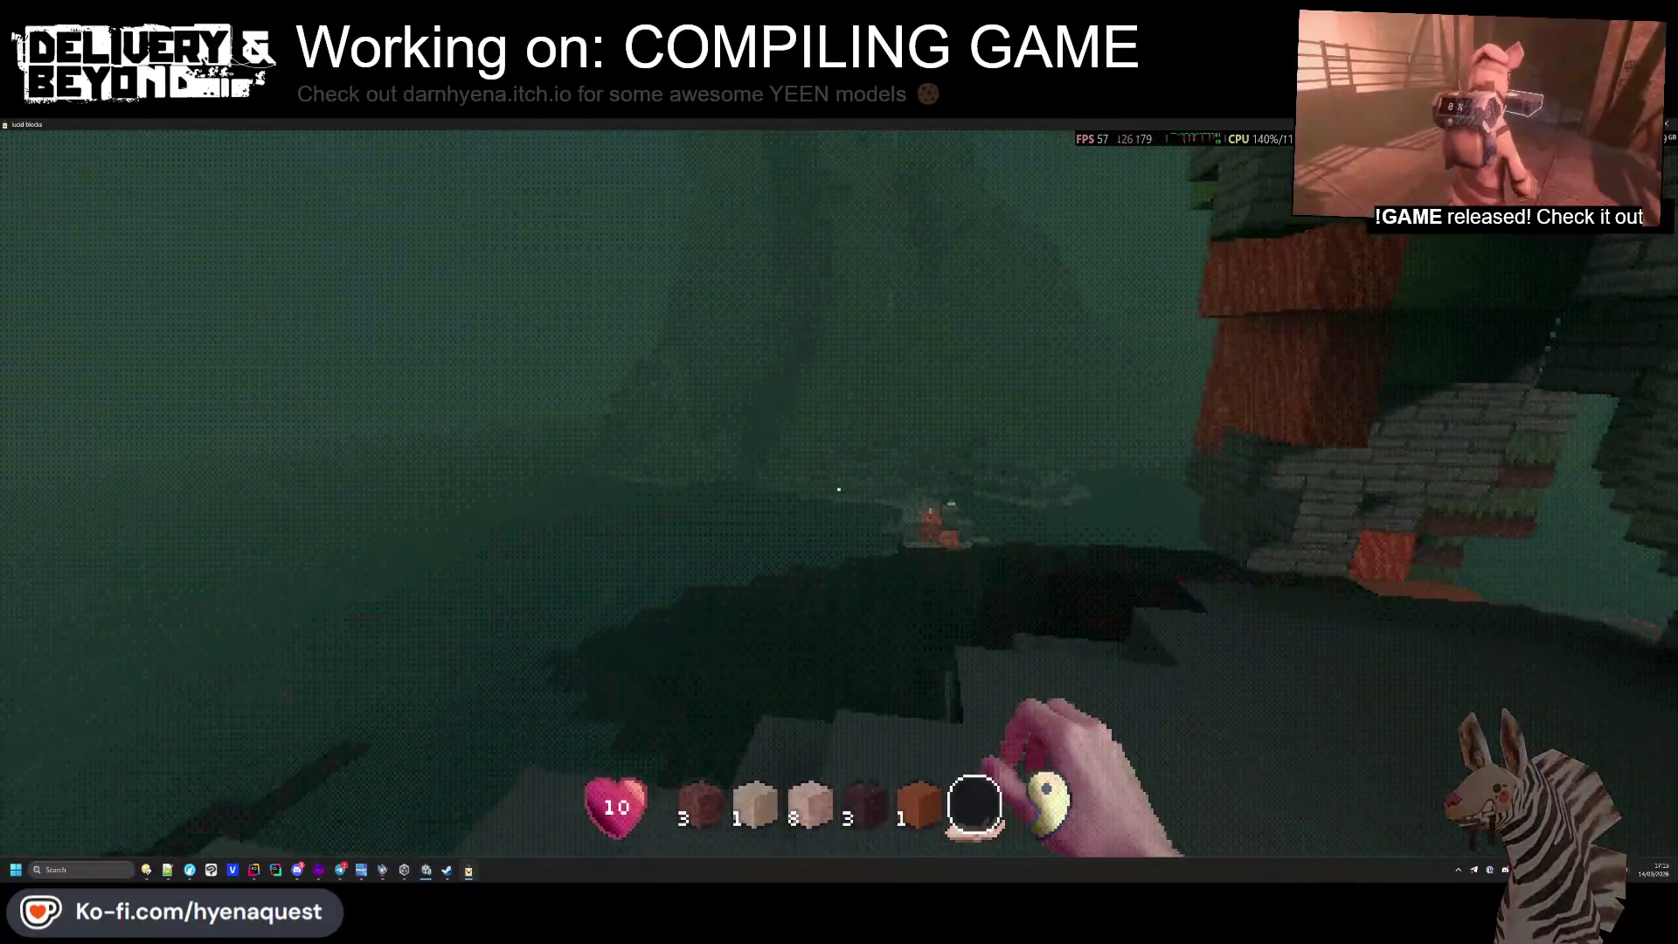
scroll(838, 489, "up", 1)
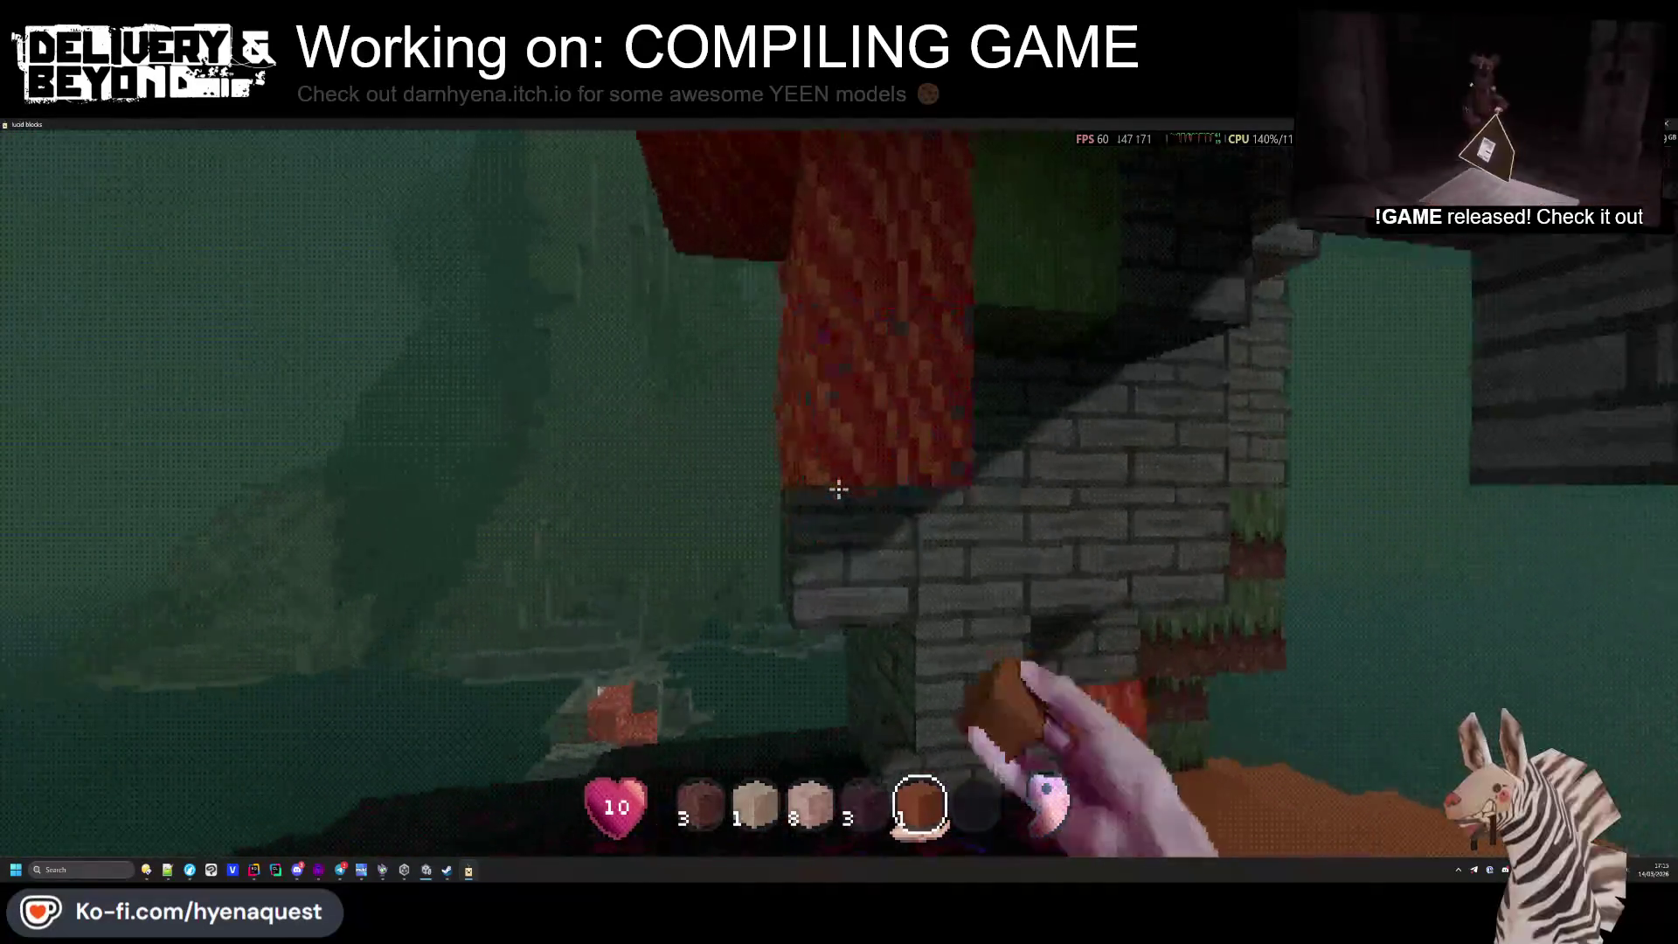
Mine the red block from the tower wall and bring up the inventory screen
left_click(838, 489)
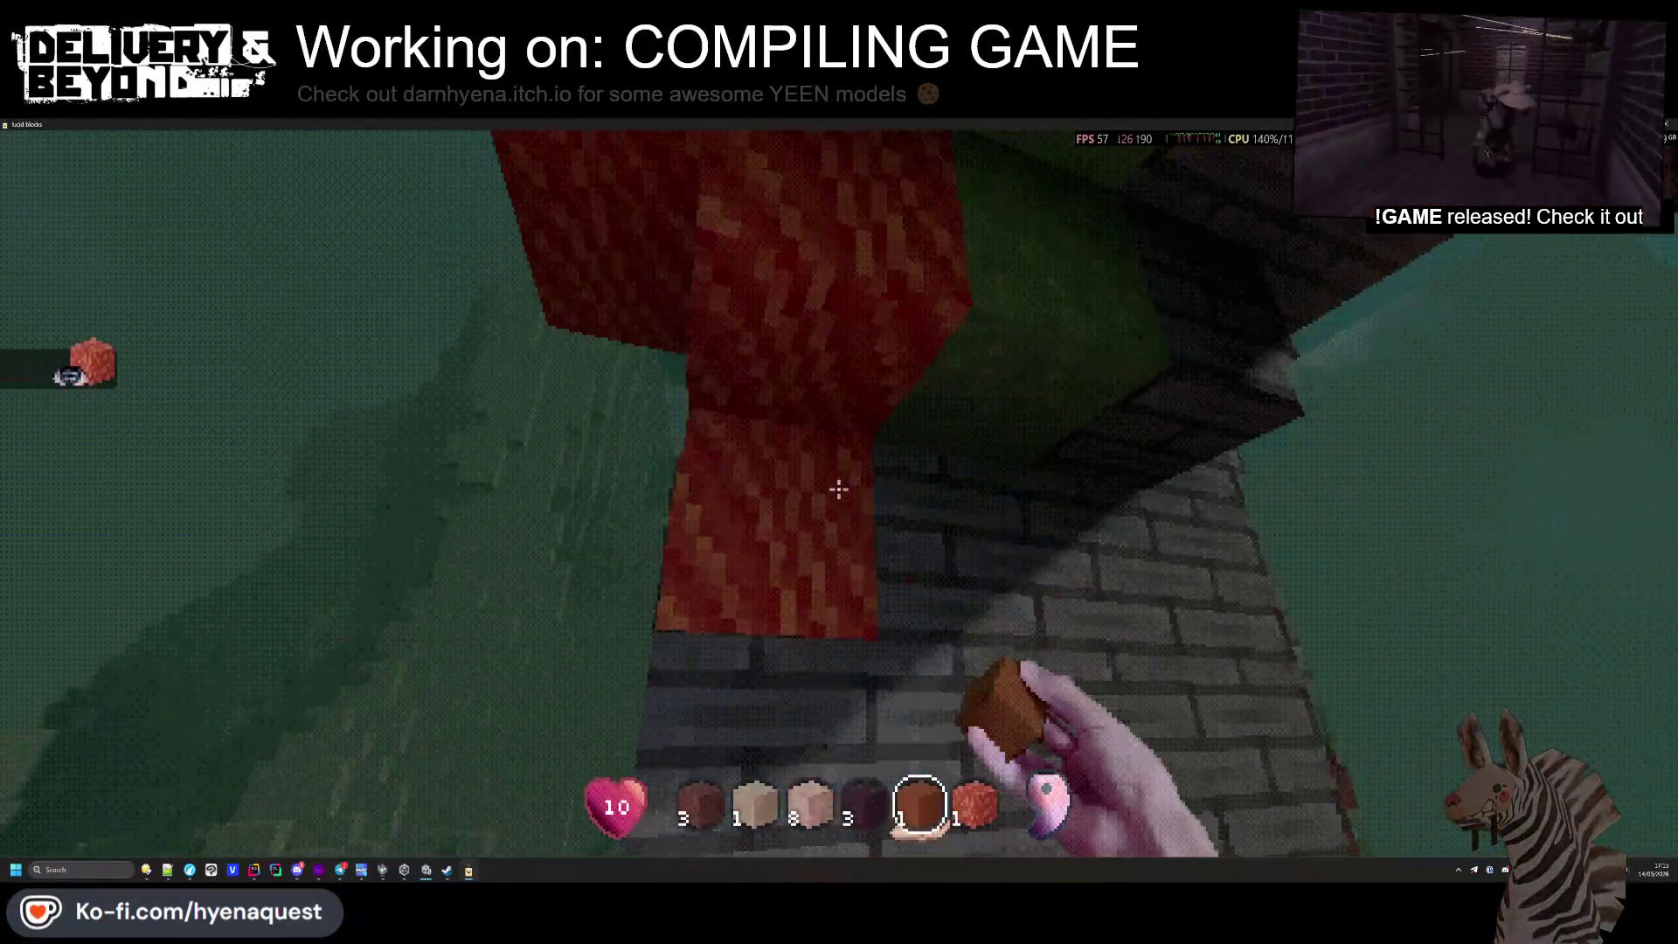
scroll(838, 489, "down", 1)
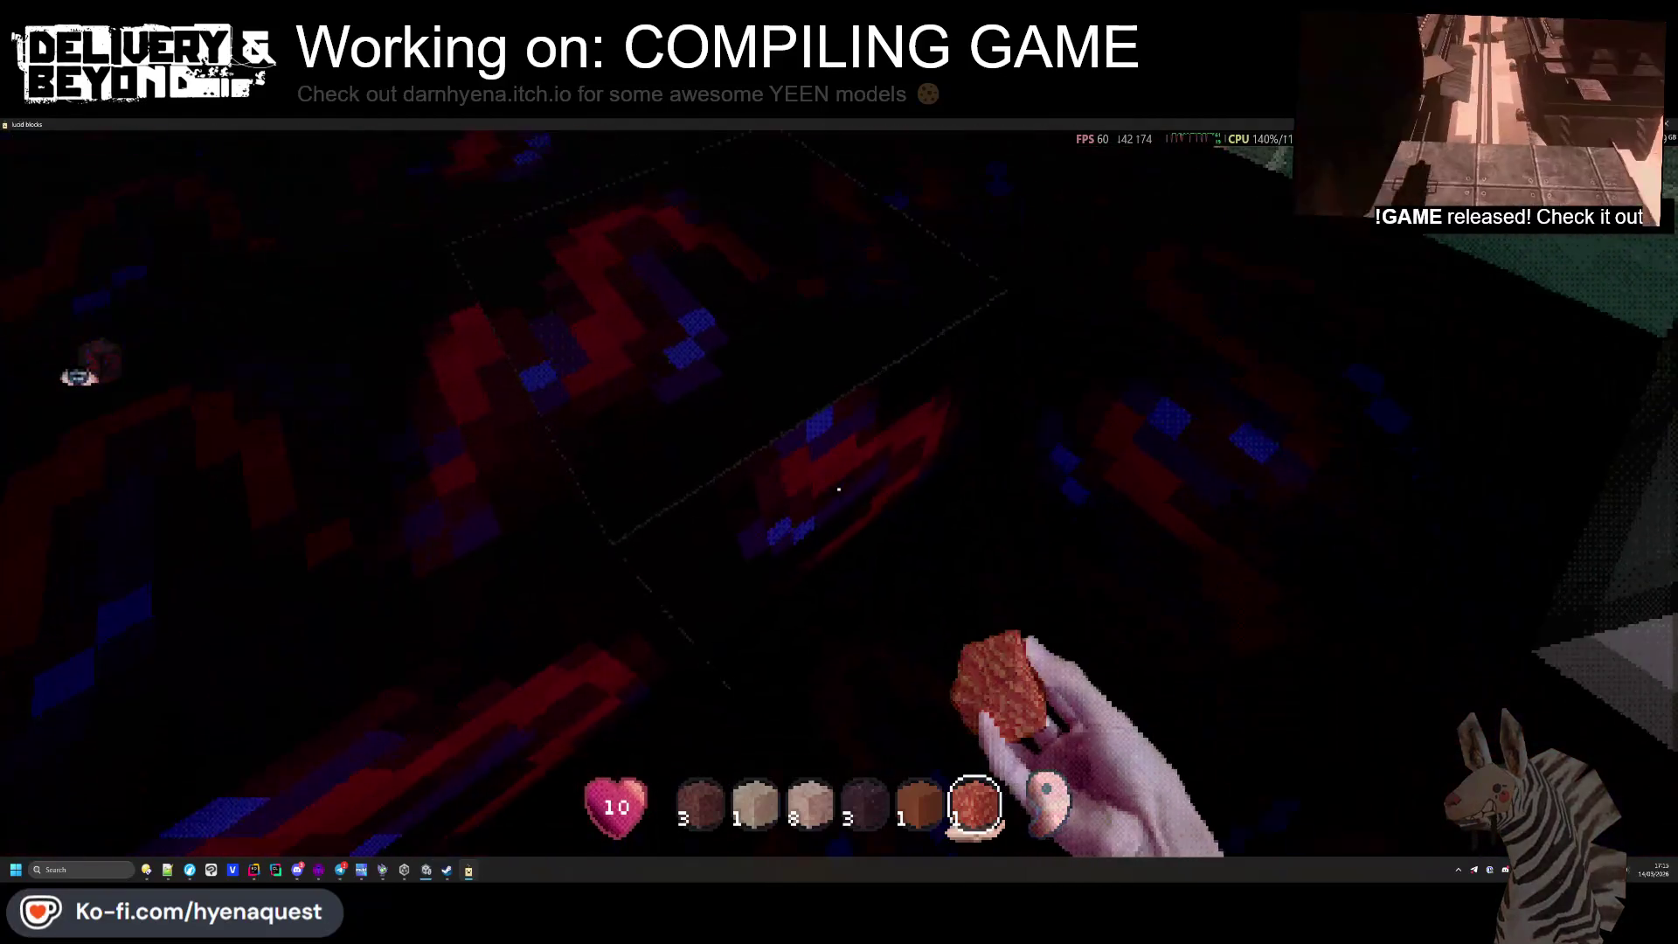
key("e")
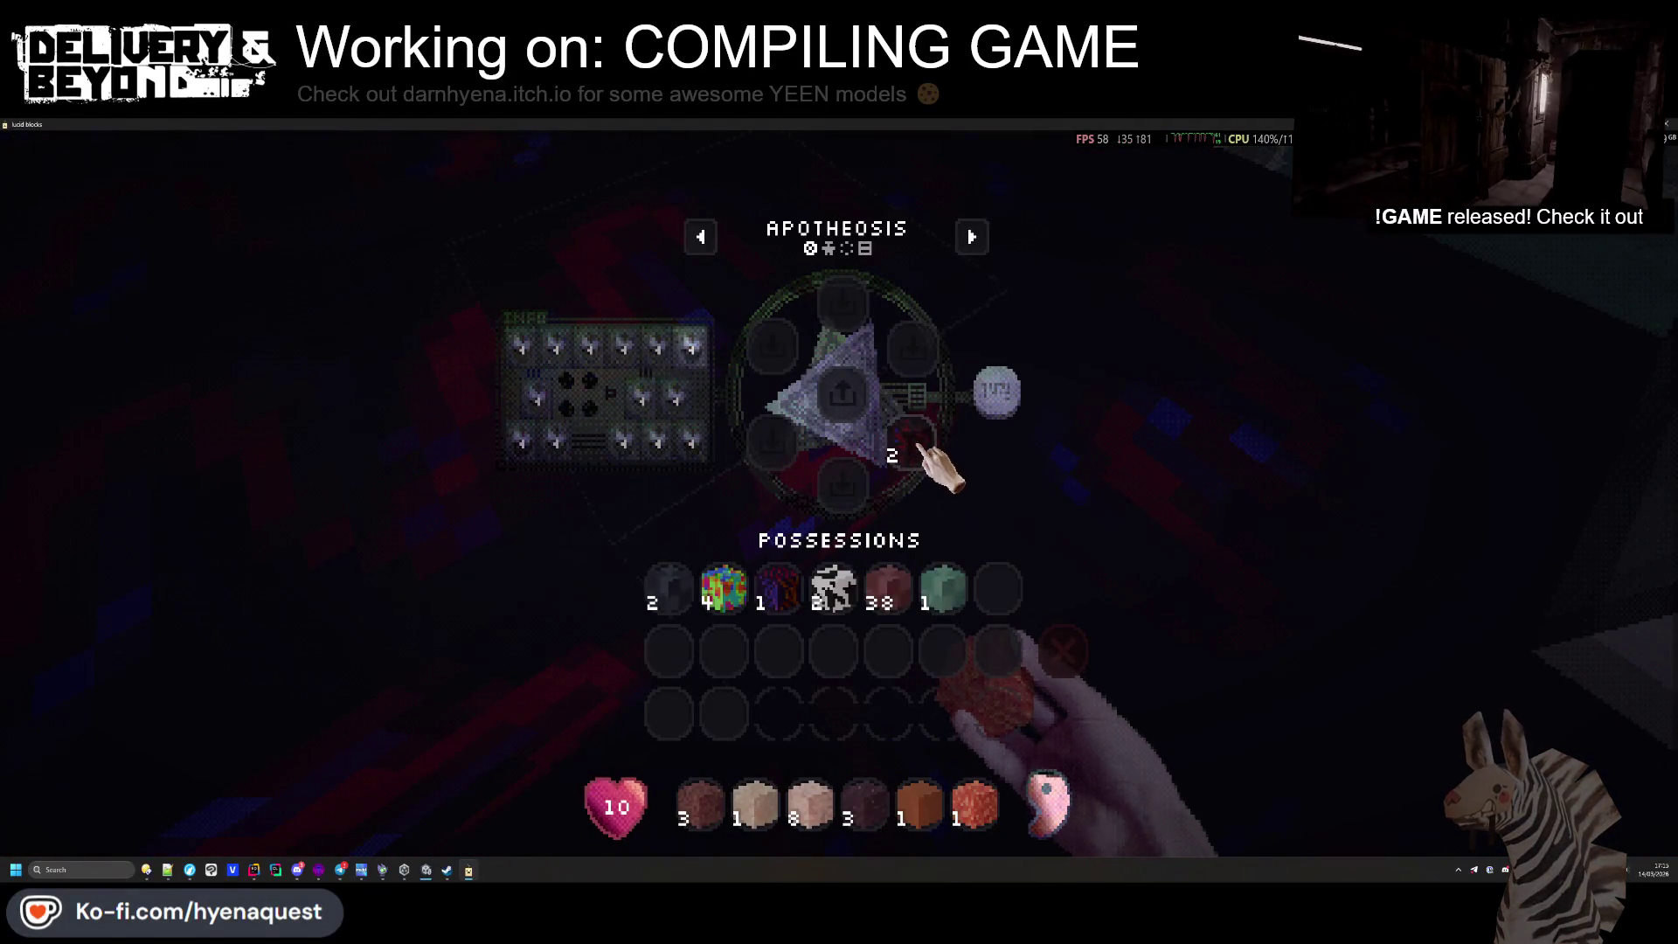